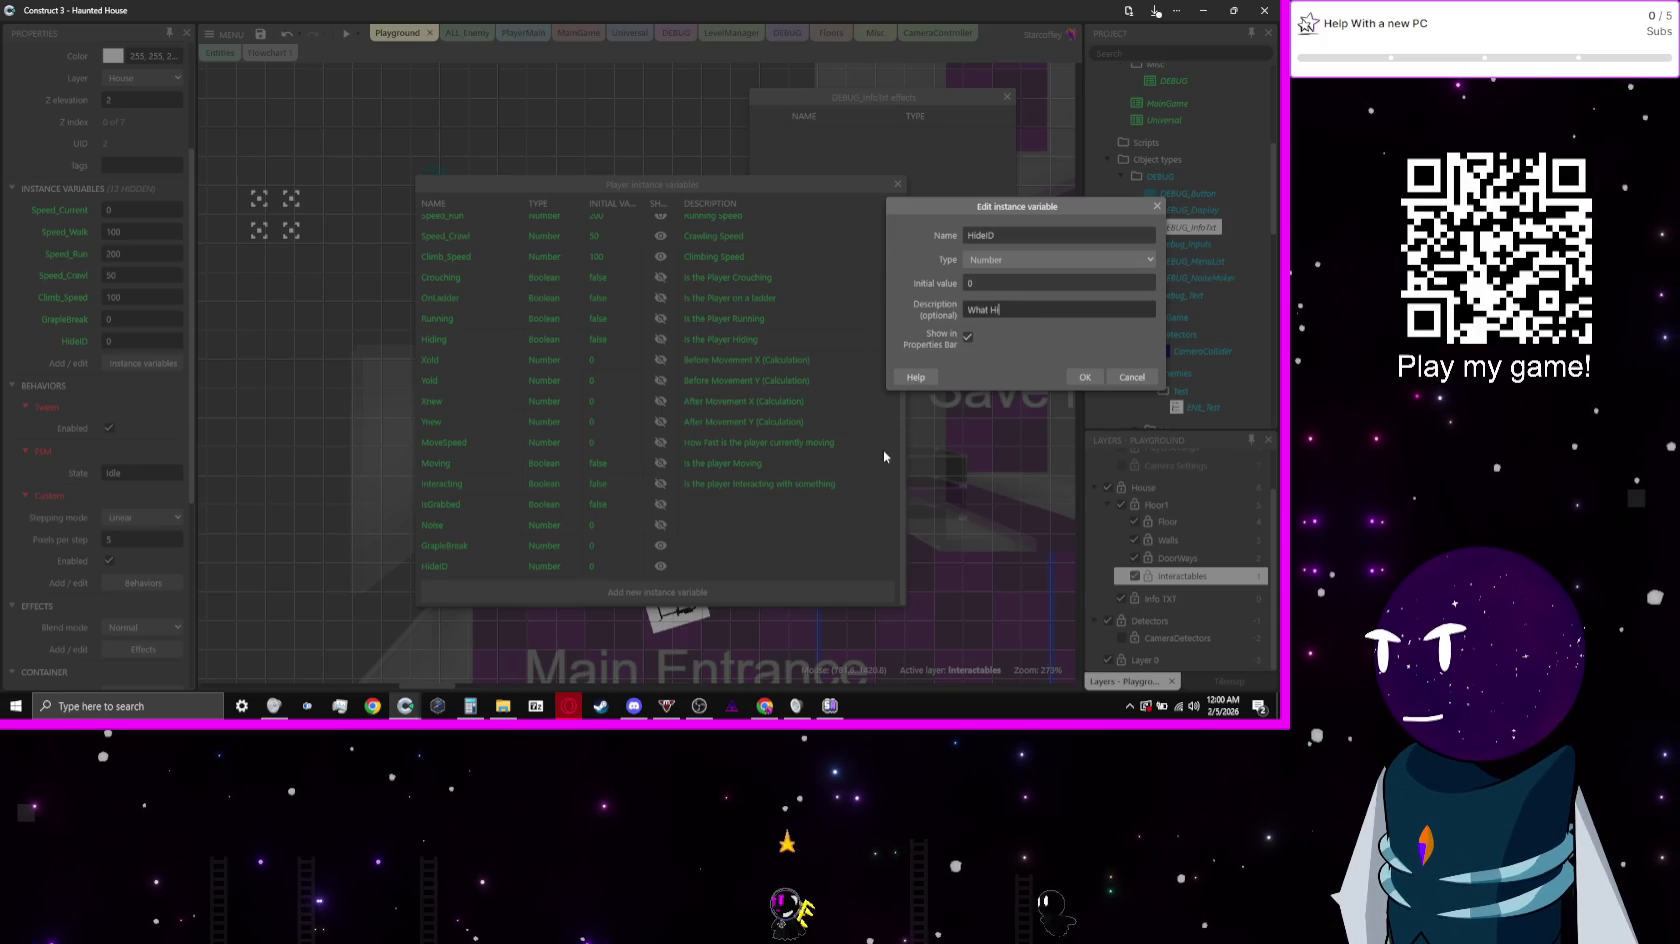
Step: Give the Player's HideID variable the description 'Hiding' and close the instance variables list
type("Hiding Imag")
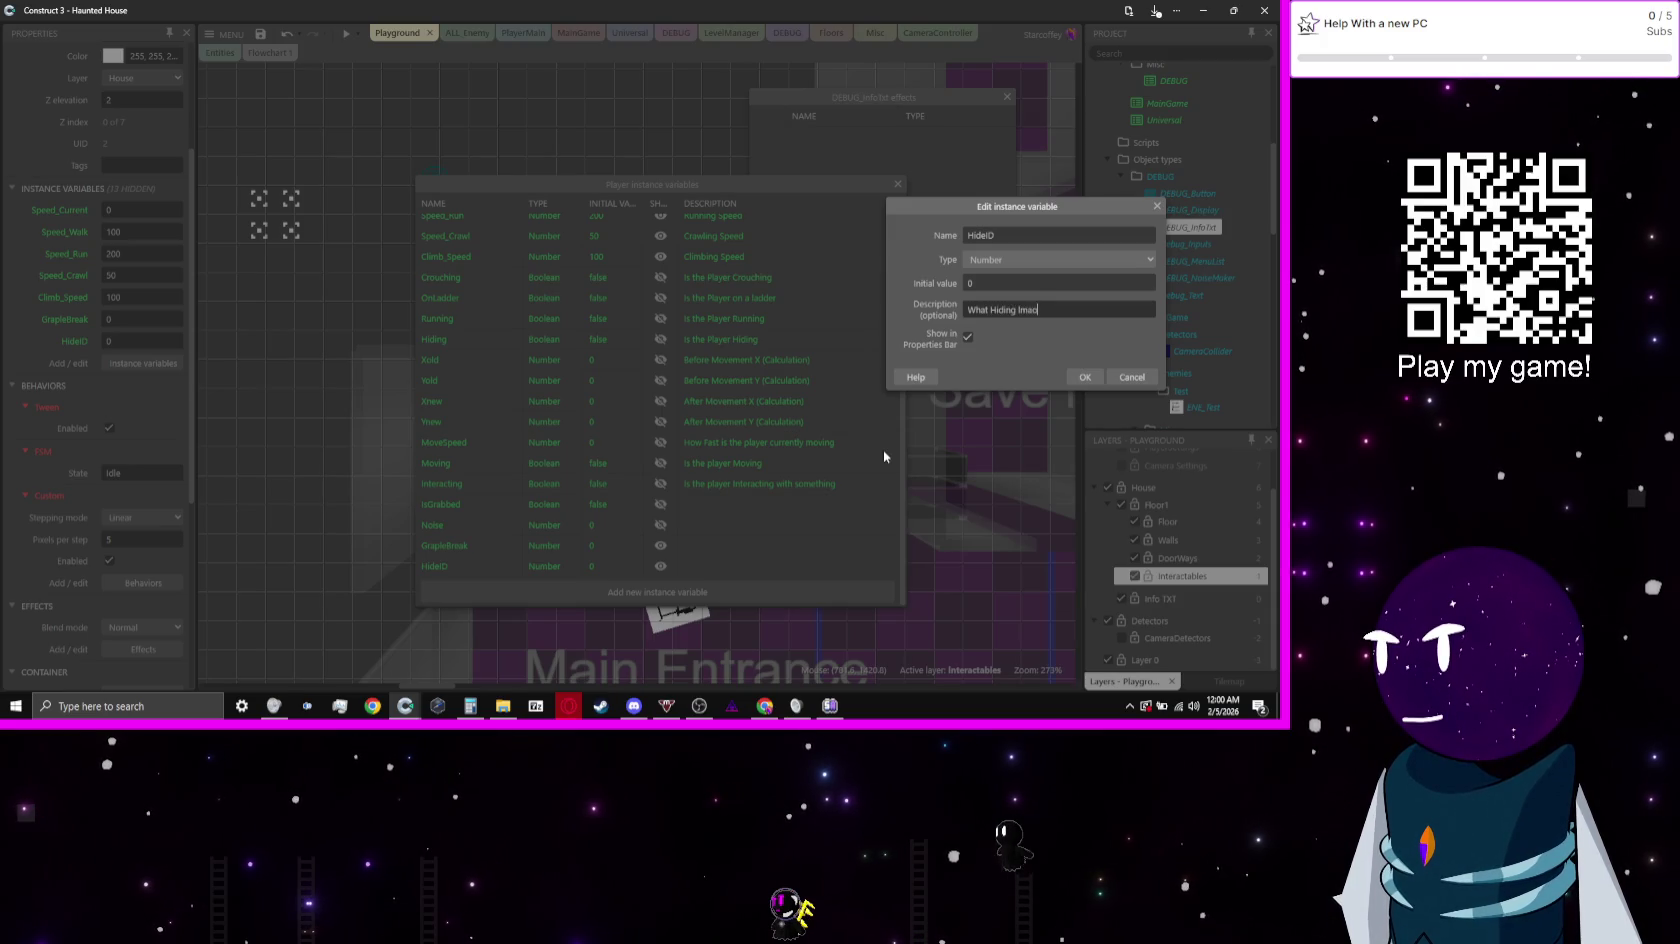
key("Return")
key("Escape")
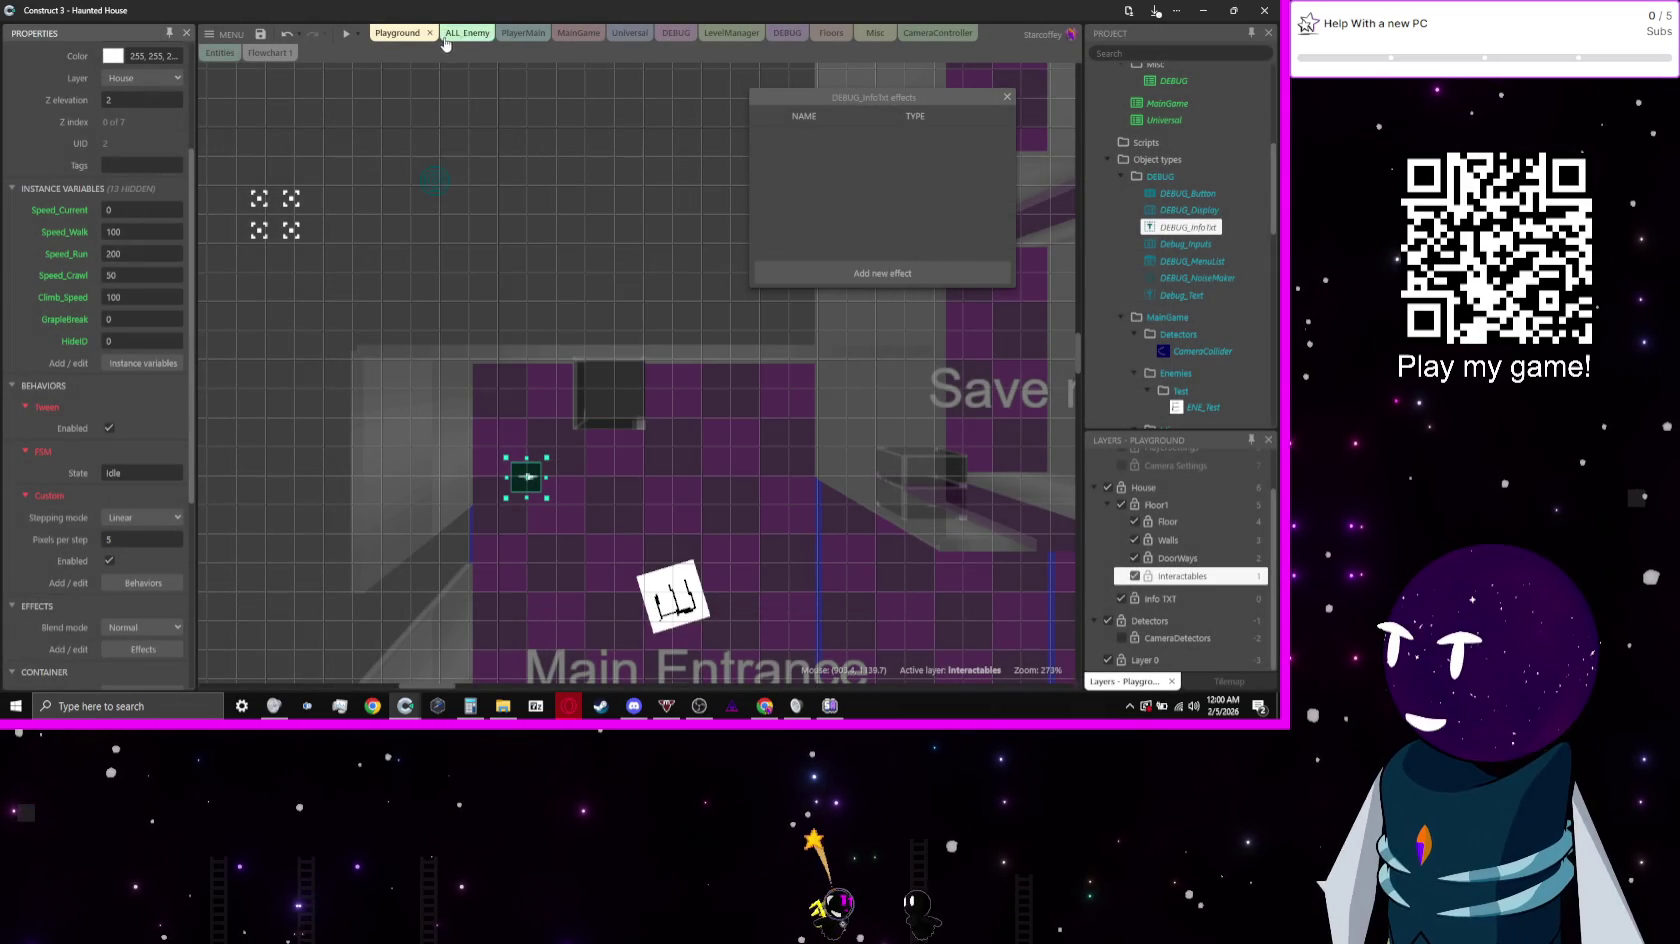
Step: On the PlayerMain event sheet, select the interact event's Type = "Hide" sub-event
left_click(510, 33)
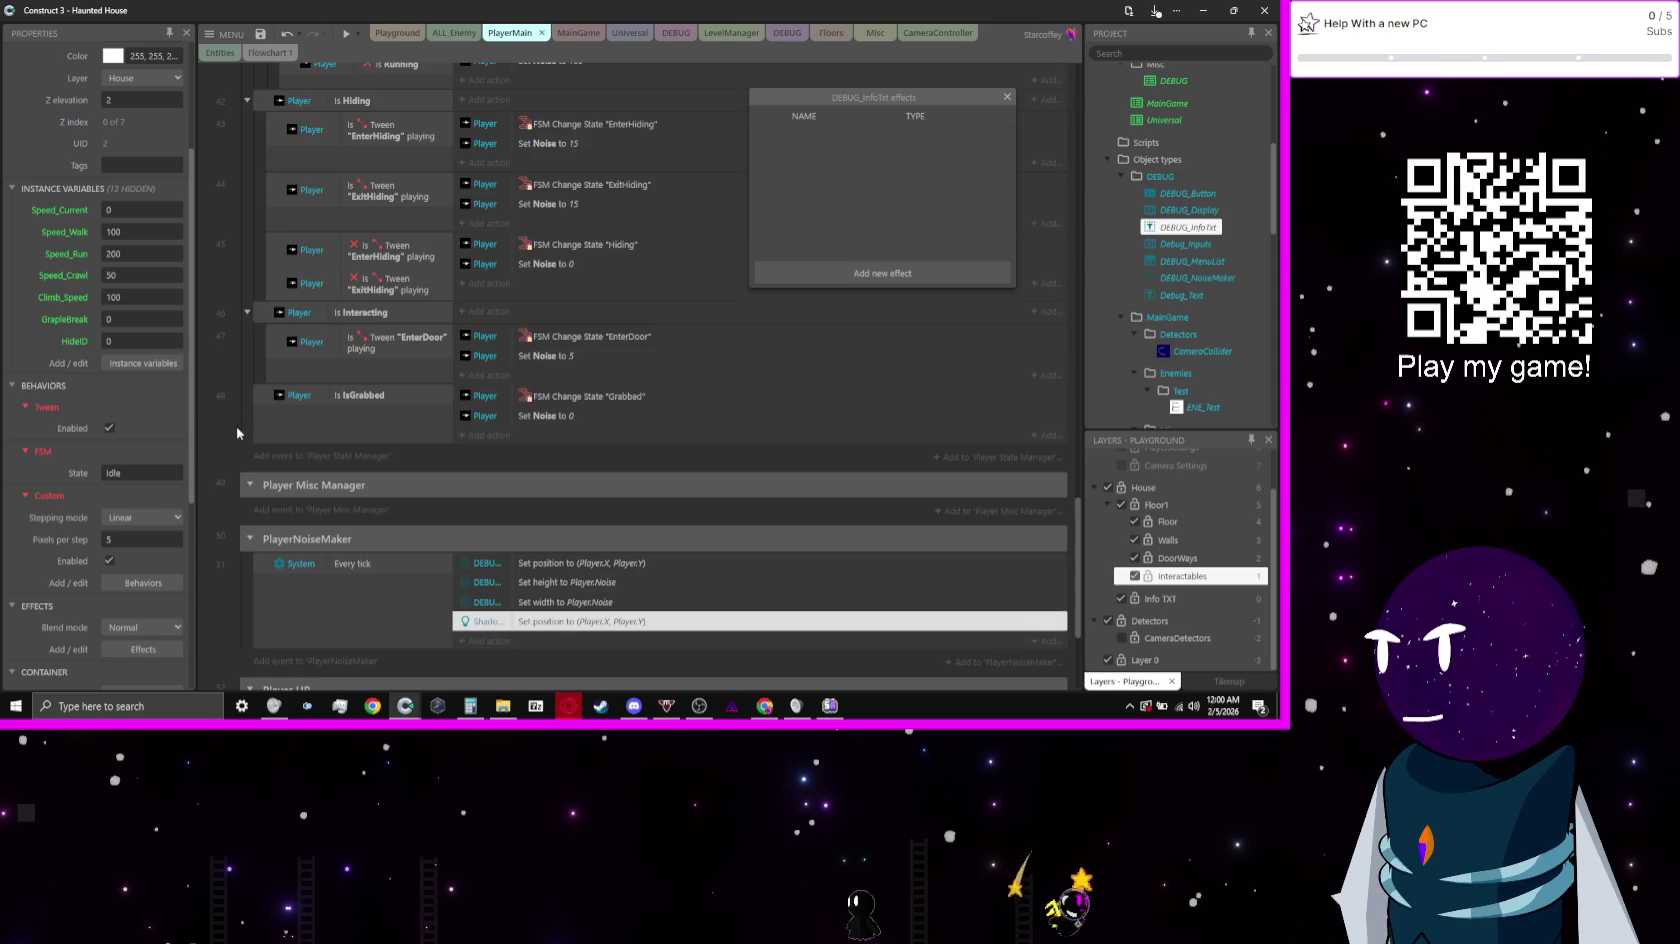
scroll(236, 427, "up", 5)
scroll(238, 415, "up", 6)
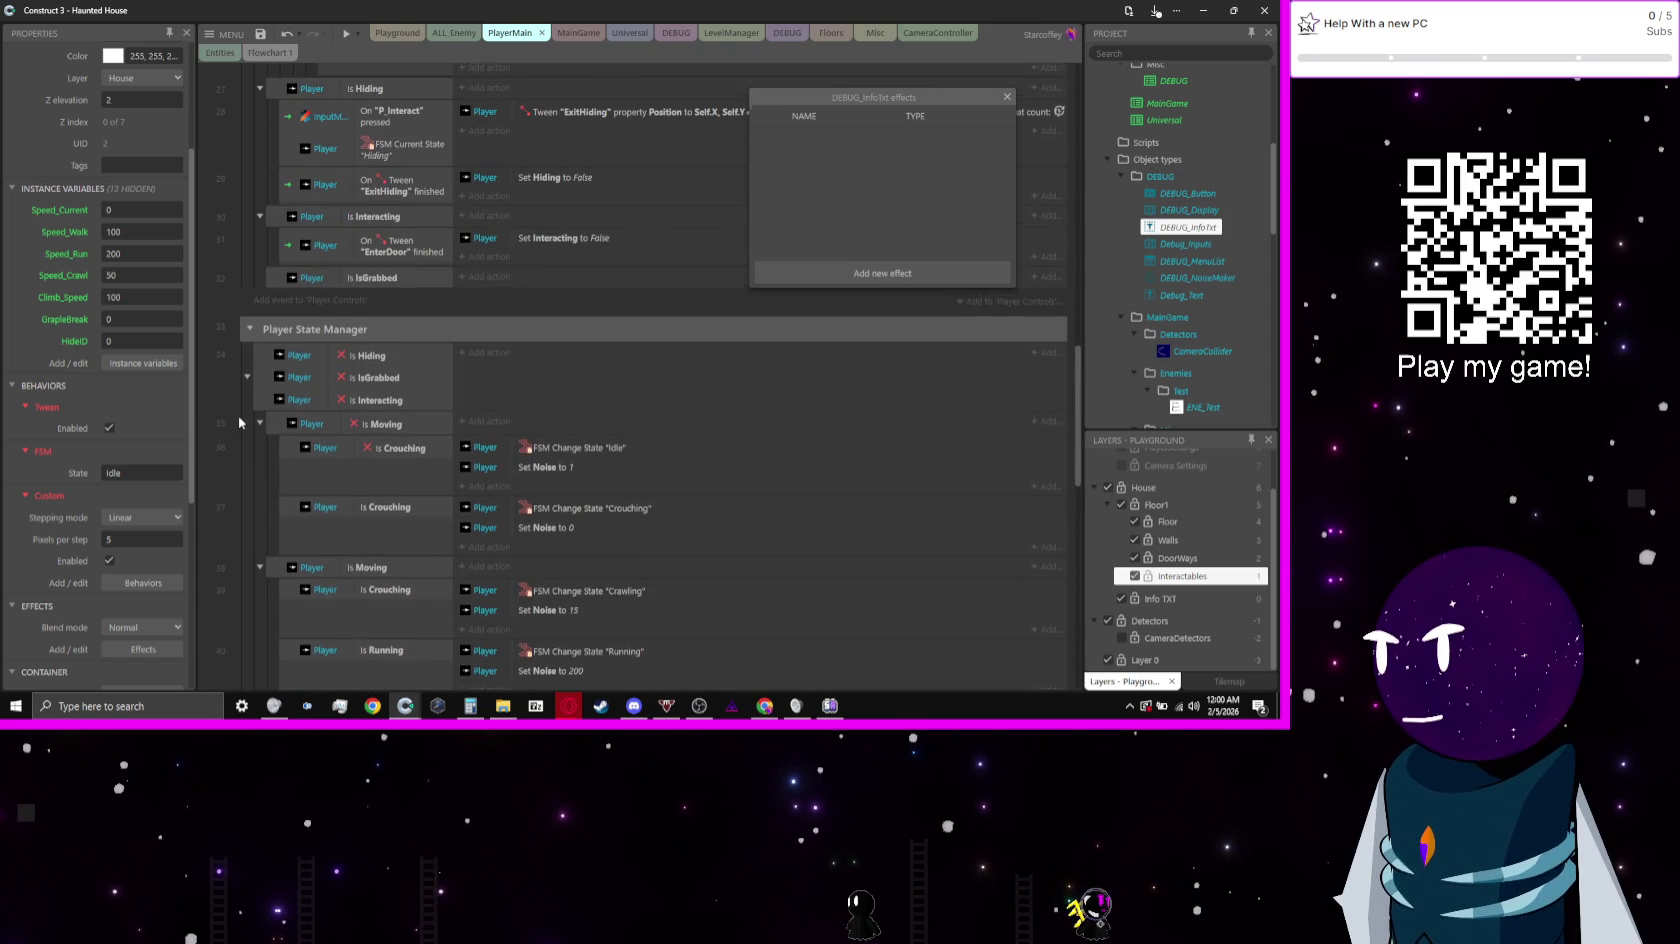
scroll(240, 415, "up", 6)
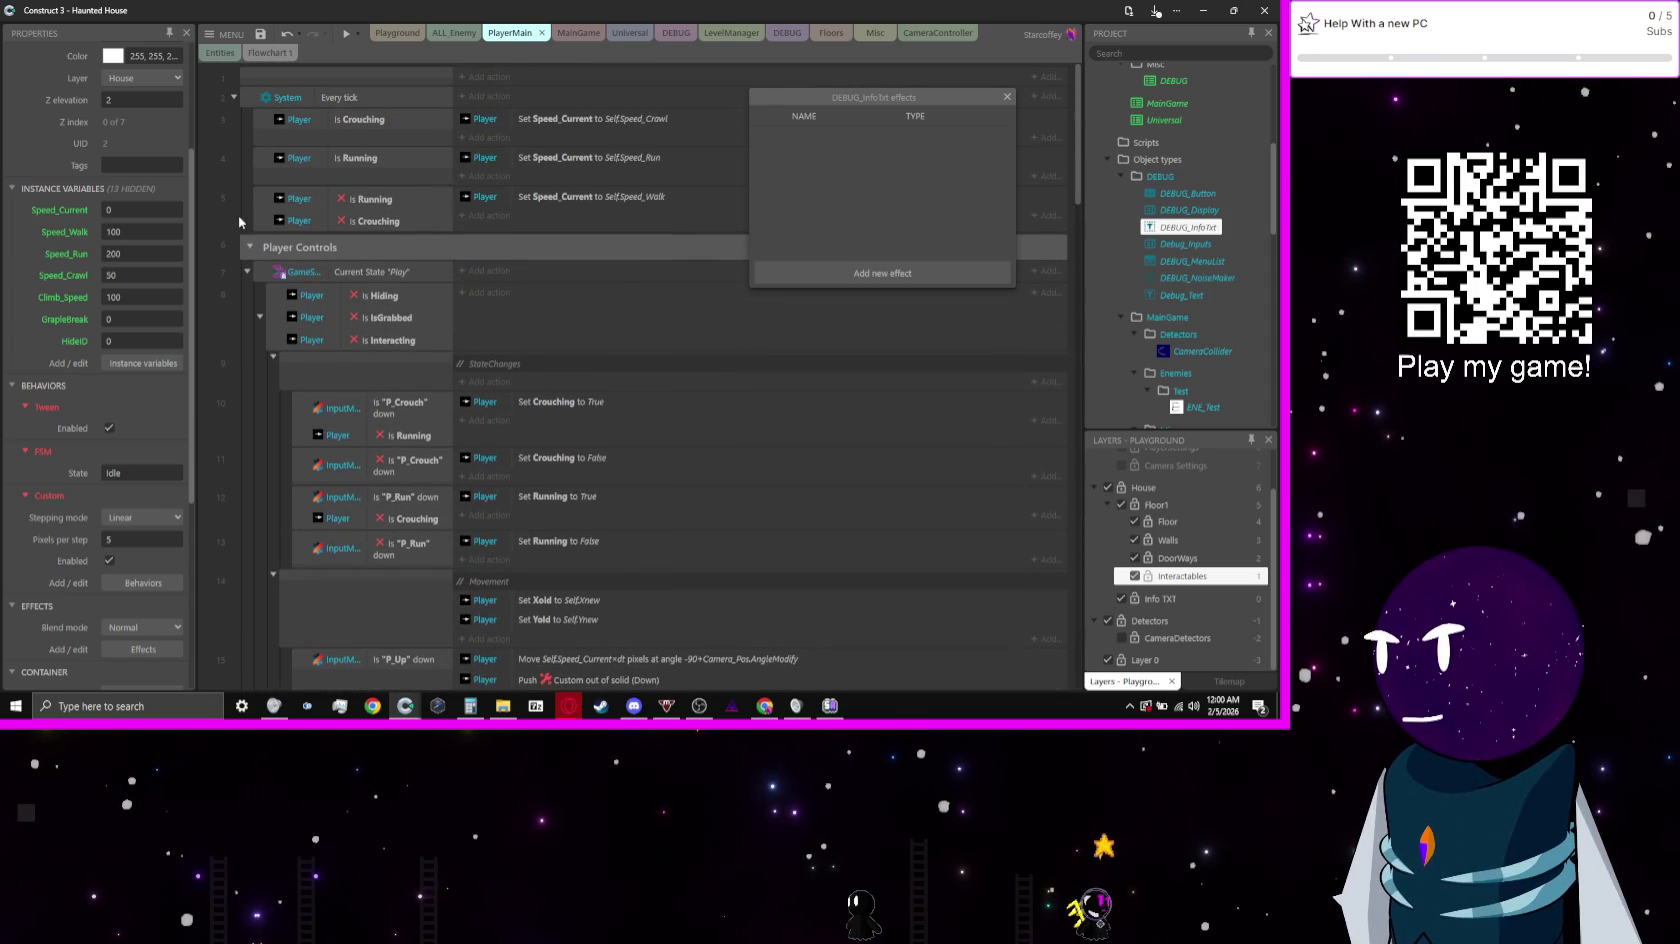
scroll(263, 379, "down", 2)
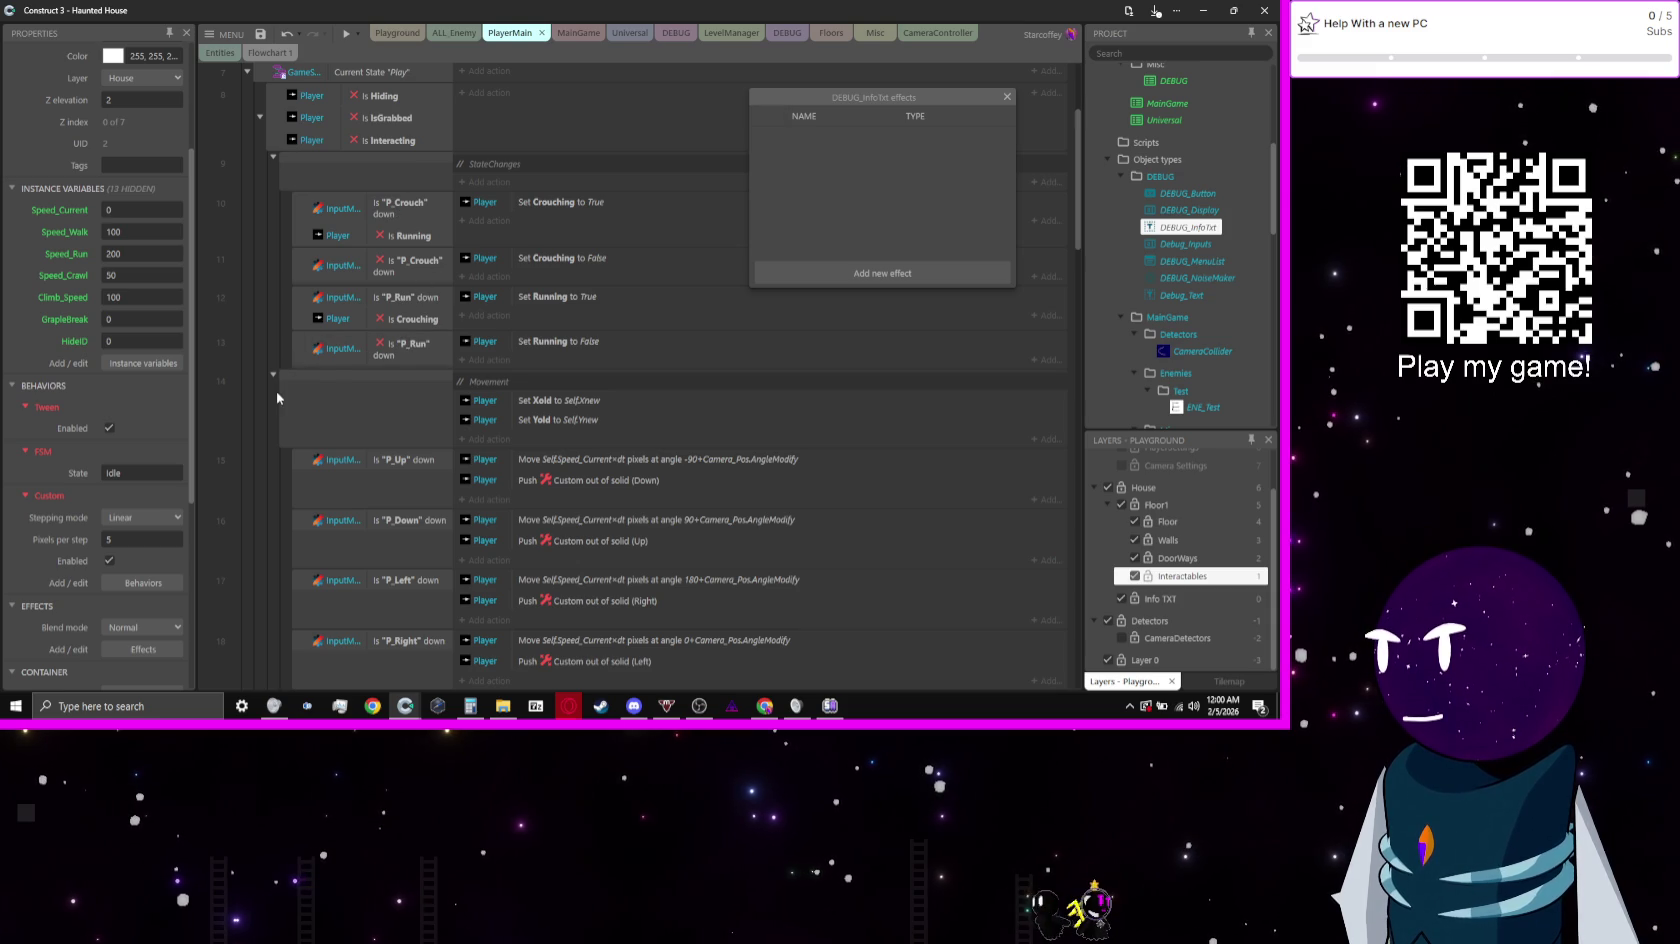
scroll(342, 240, "down", 3)
scroll(380, 397, "down", 1)
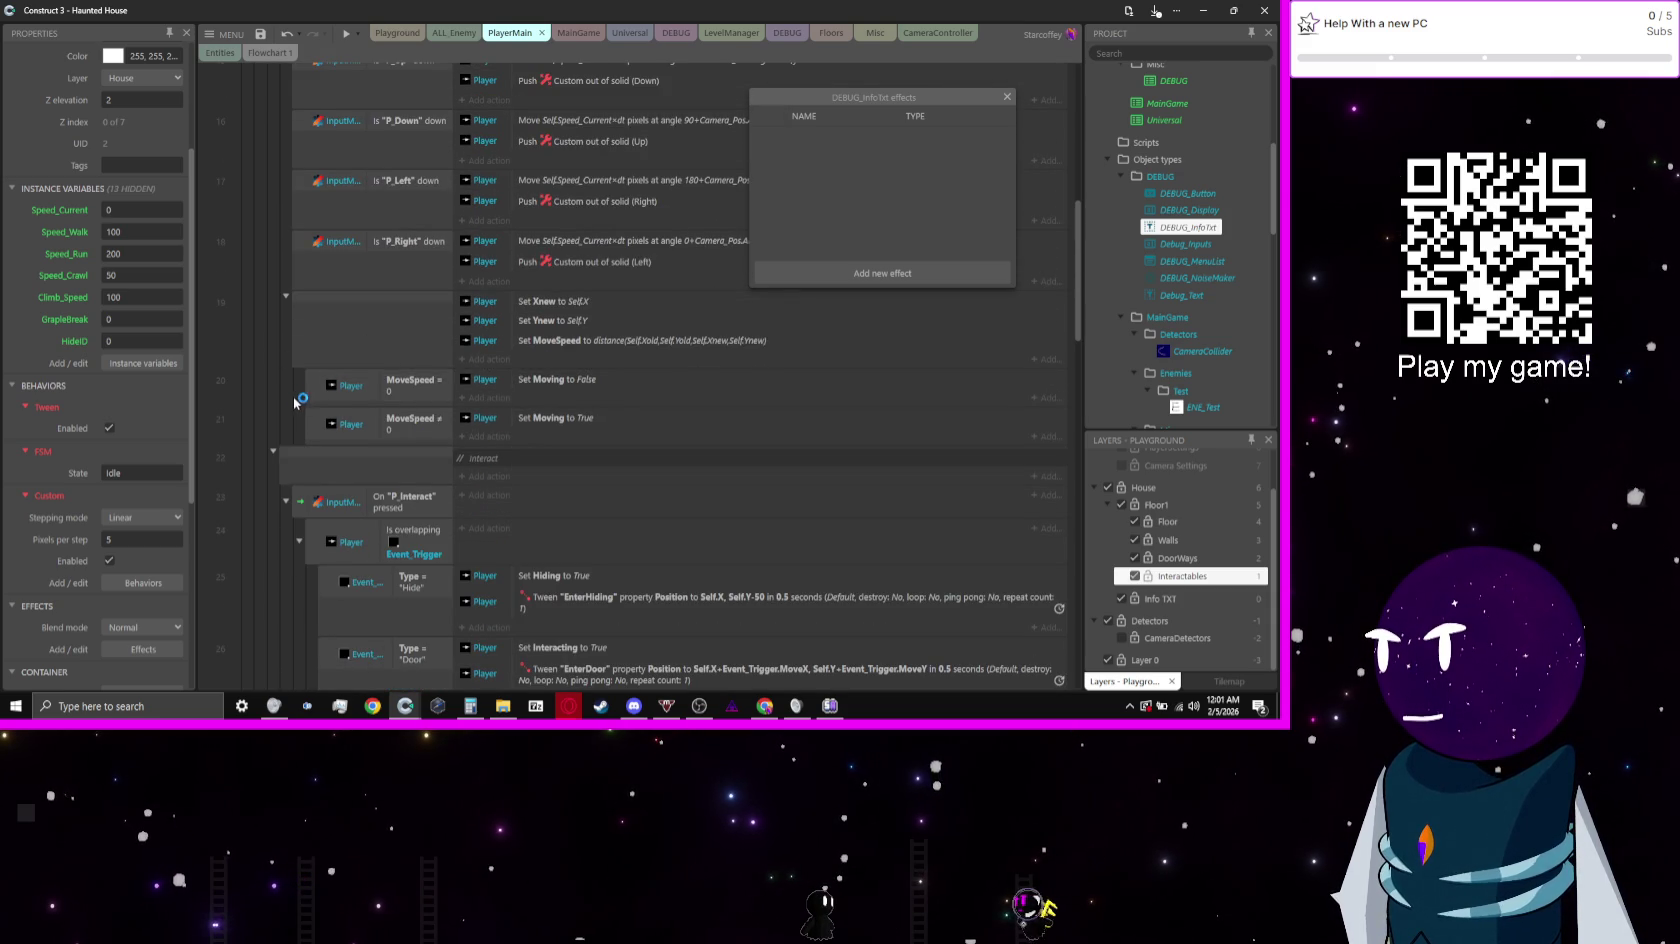
scroll(300, 400, "down", 1)
scroll(355, 395, "down", 1)
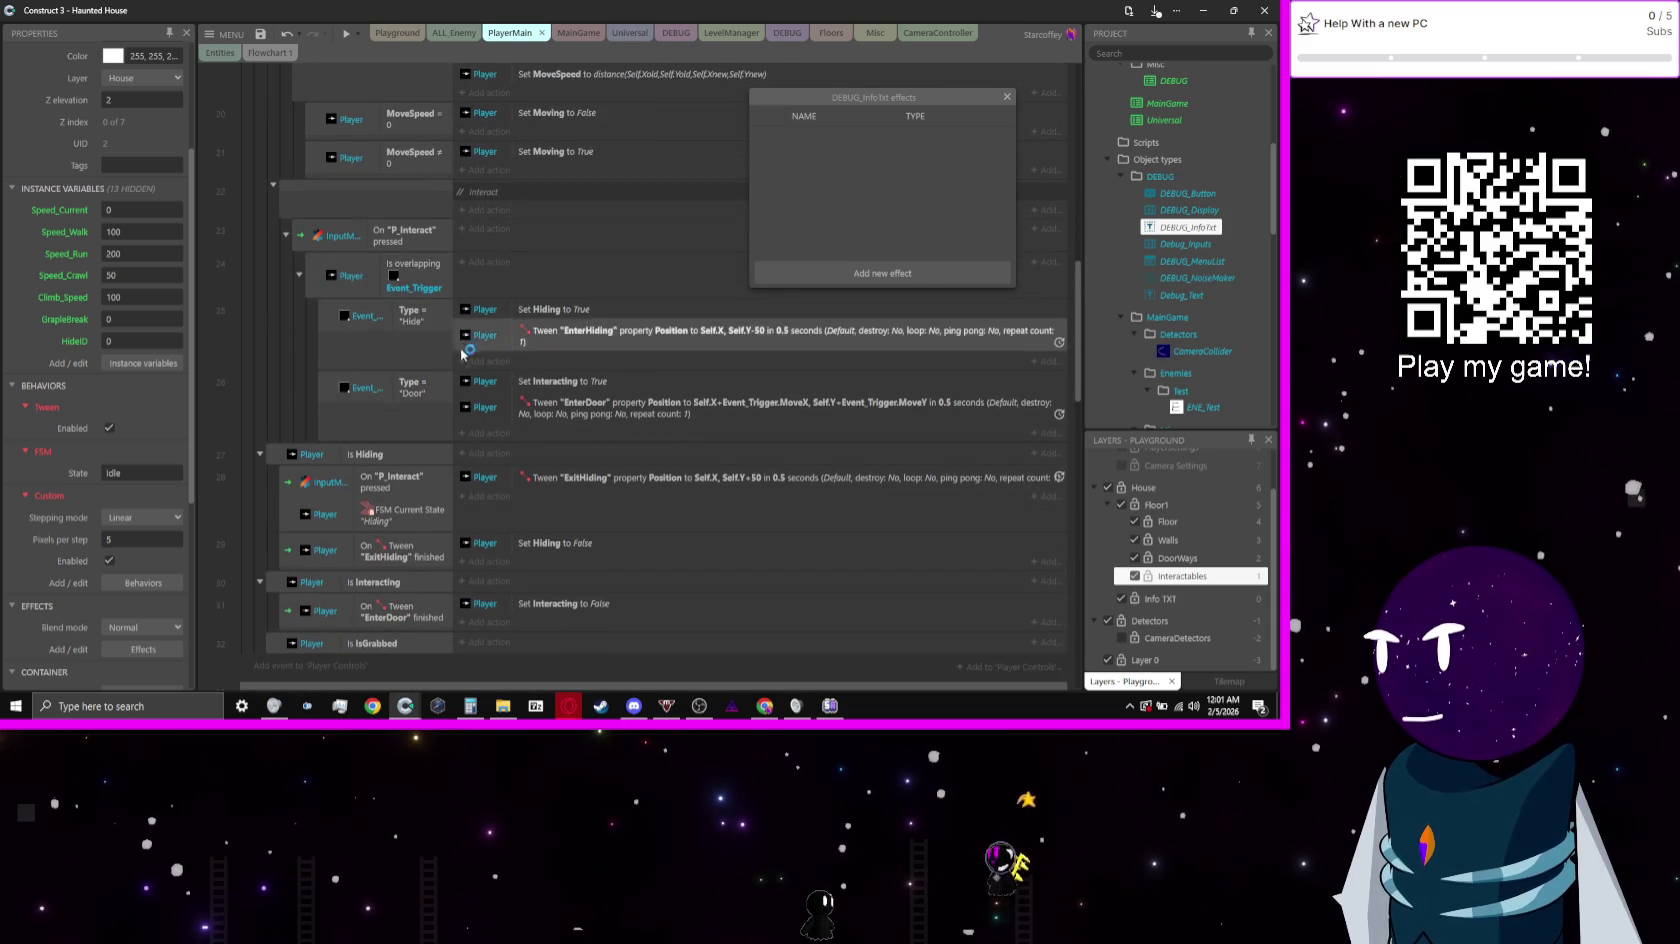
left_click(505, 352)
Step: Add a Player Set value action targeting the HideID variable to the Hide sub-event
left_click(505, 362)
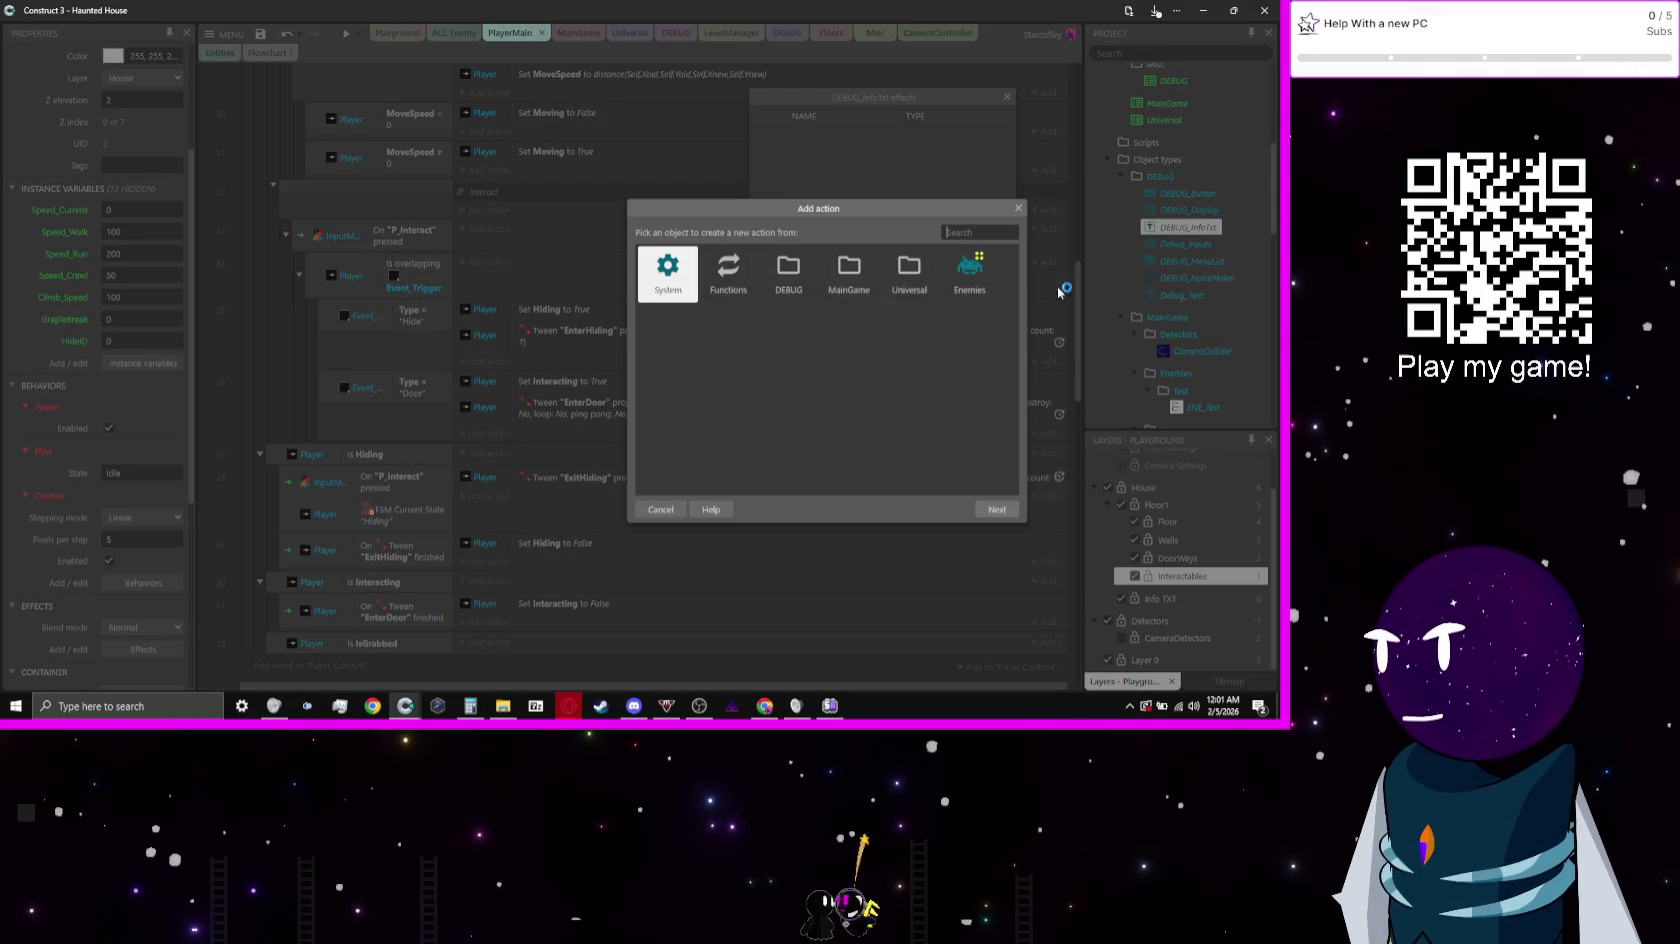
type("Pla")
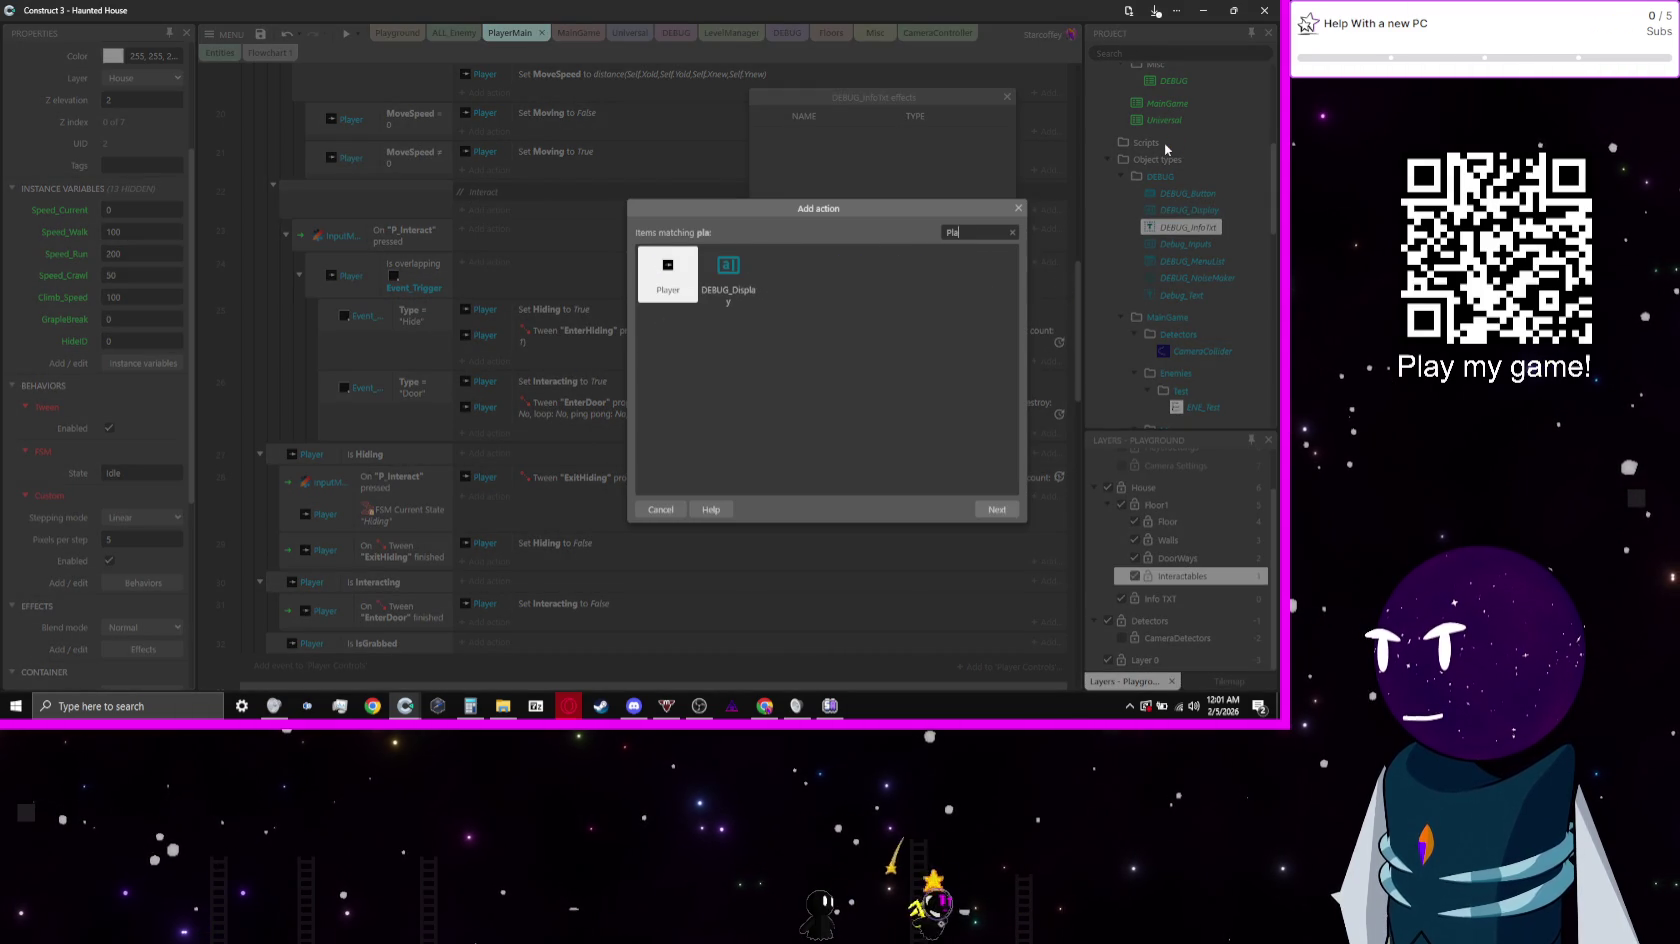
key("Return")
type("val")
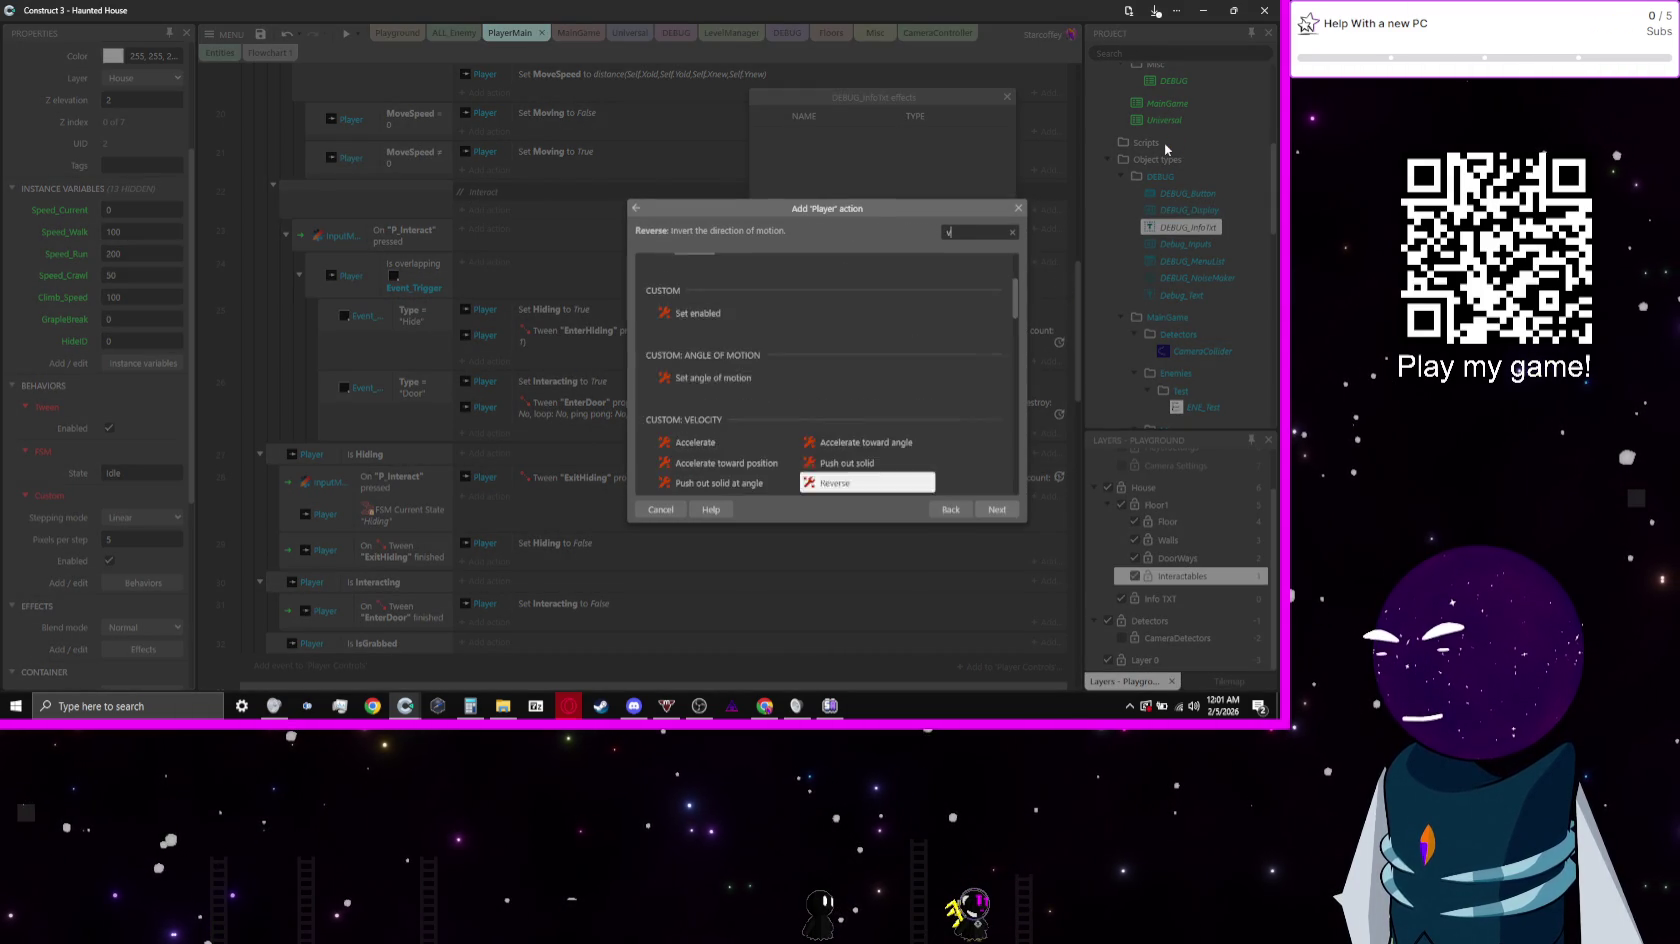
key("Return")
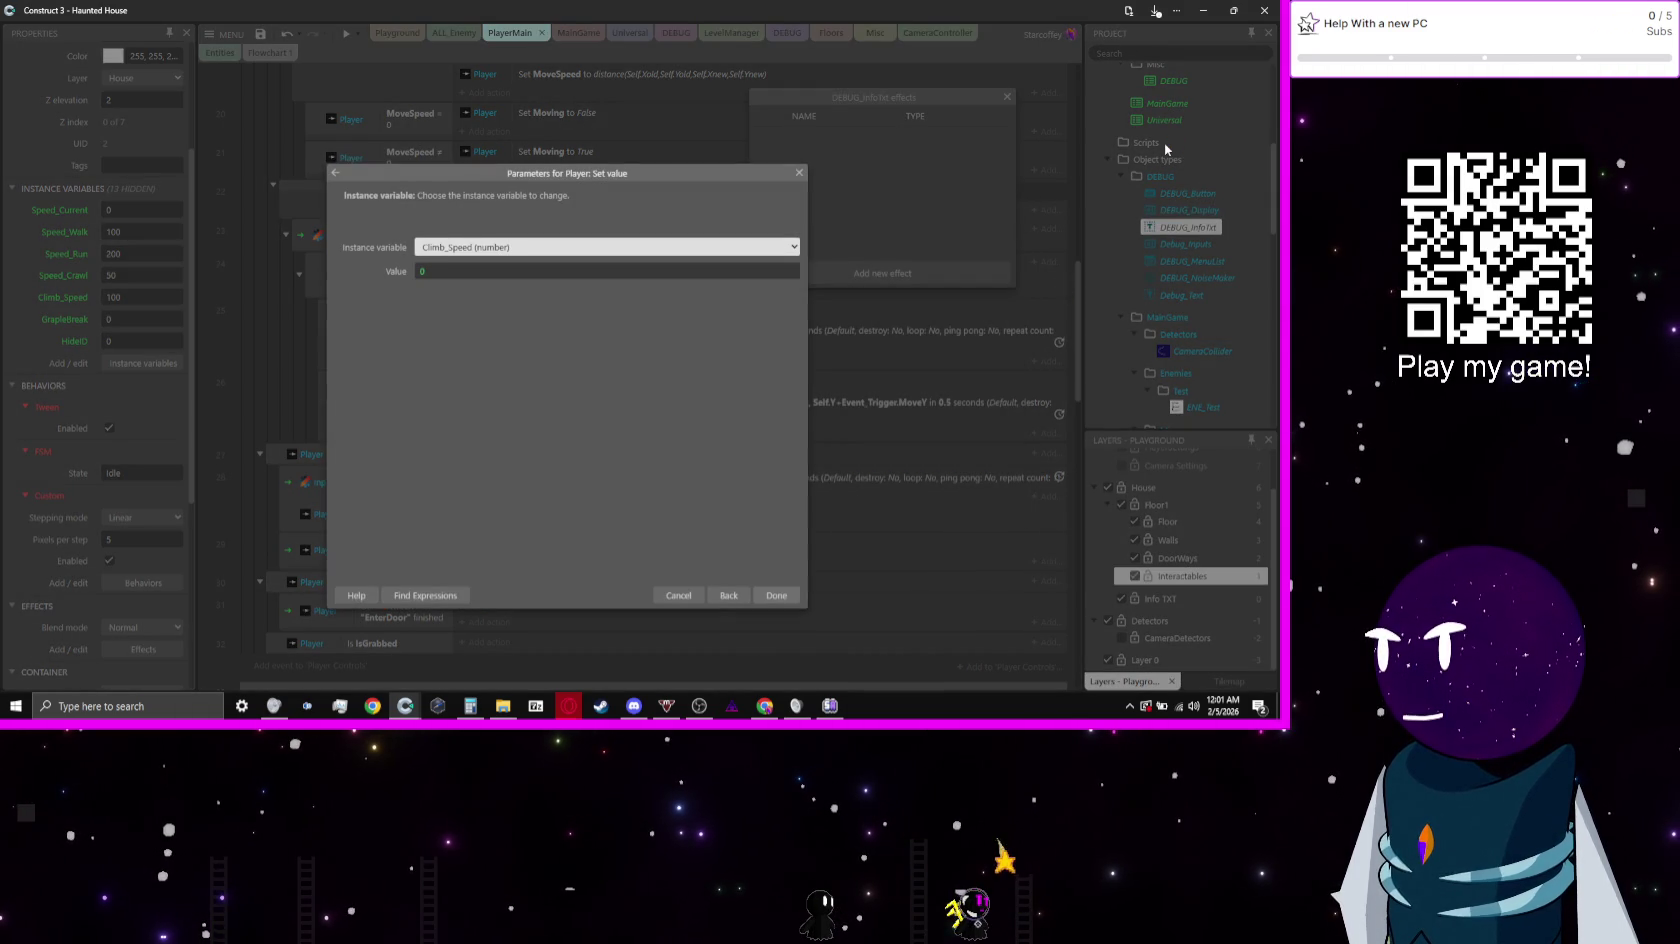
key("h")
key("Tab")
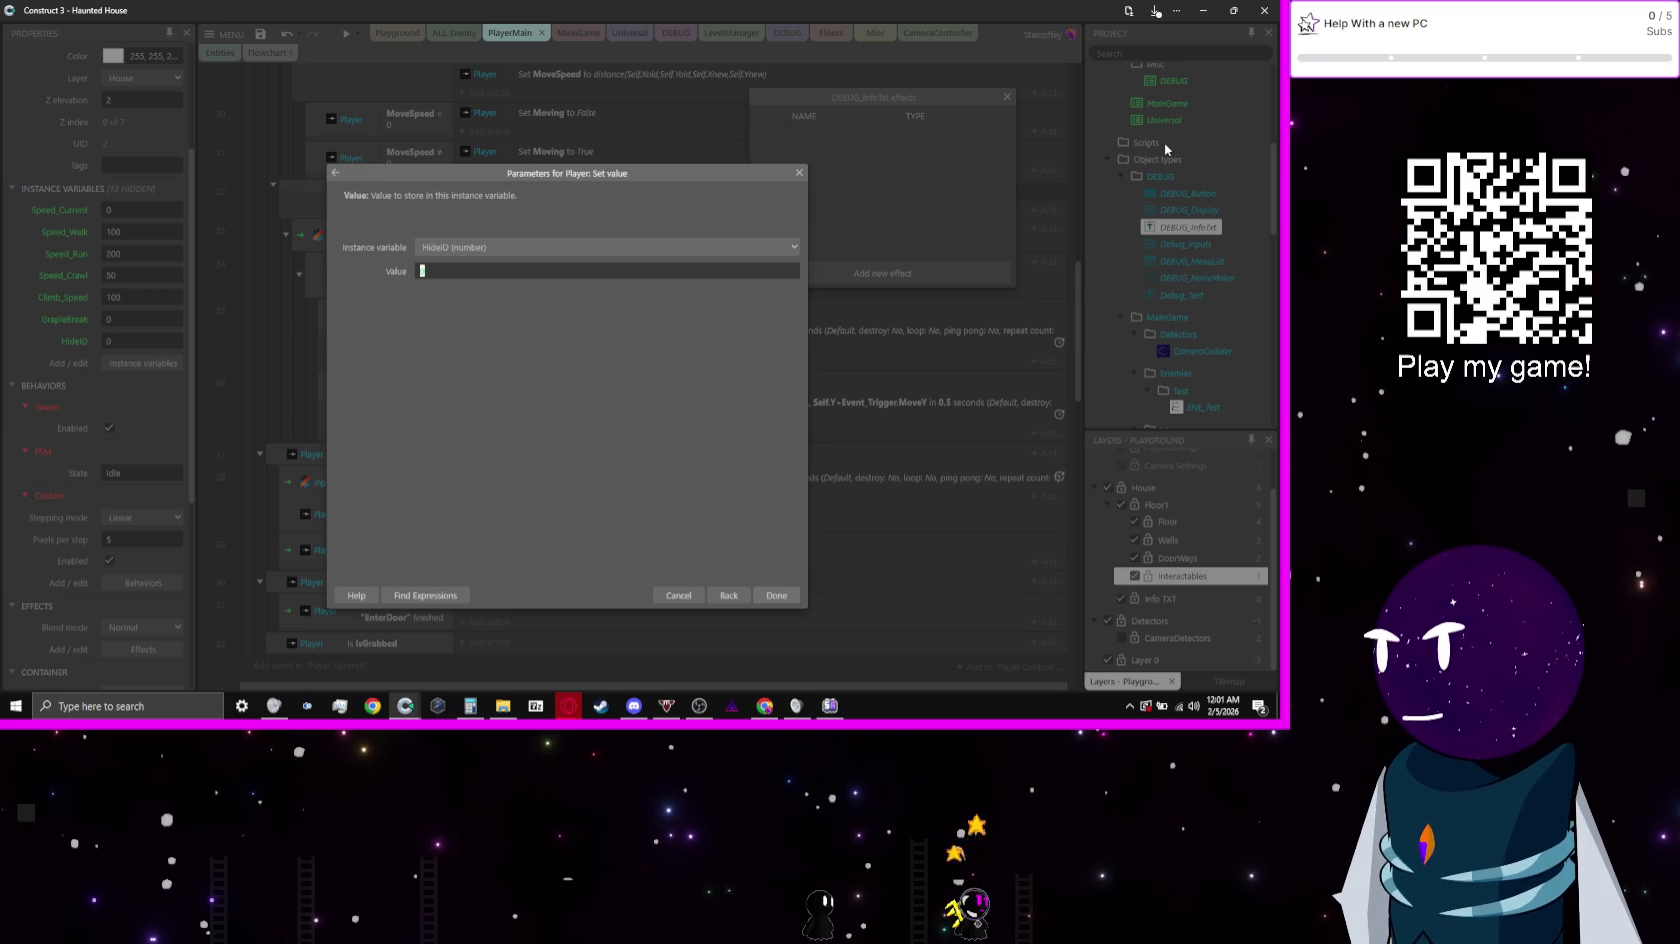
Step: Enter Event_Trigger.UID as the stored value and finish the action
type("int")
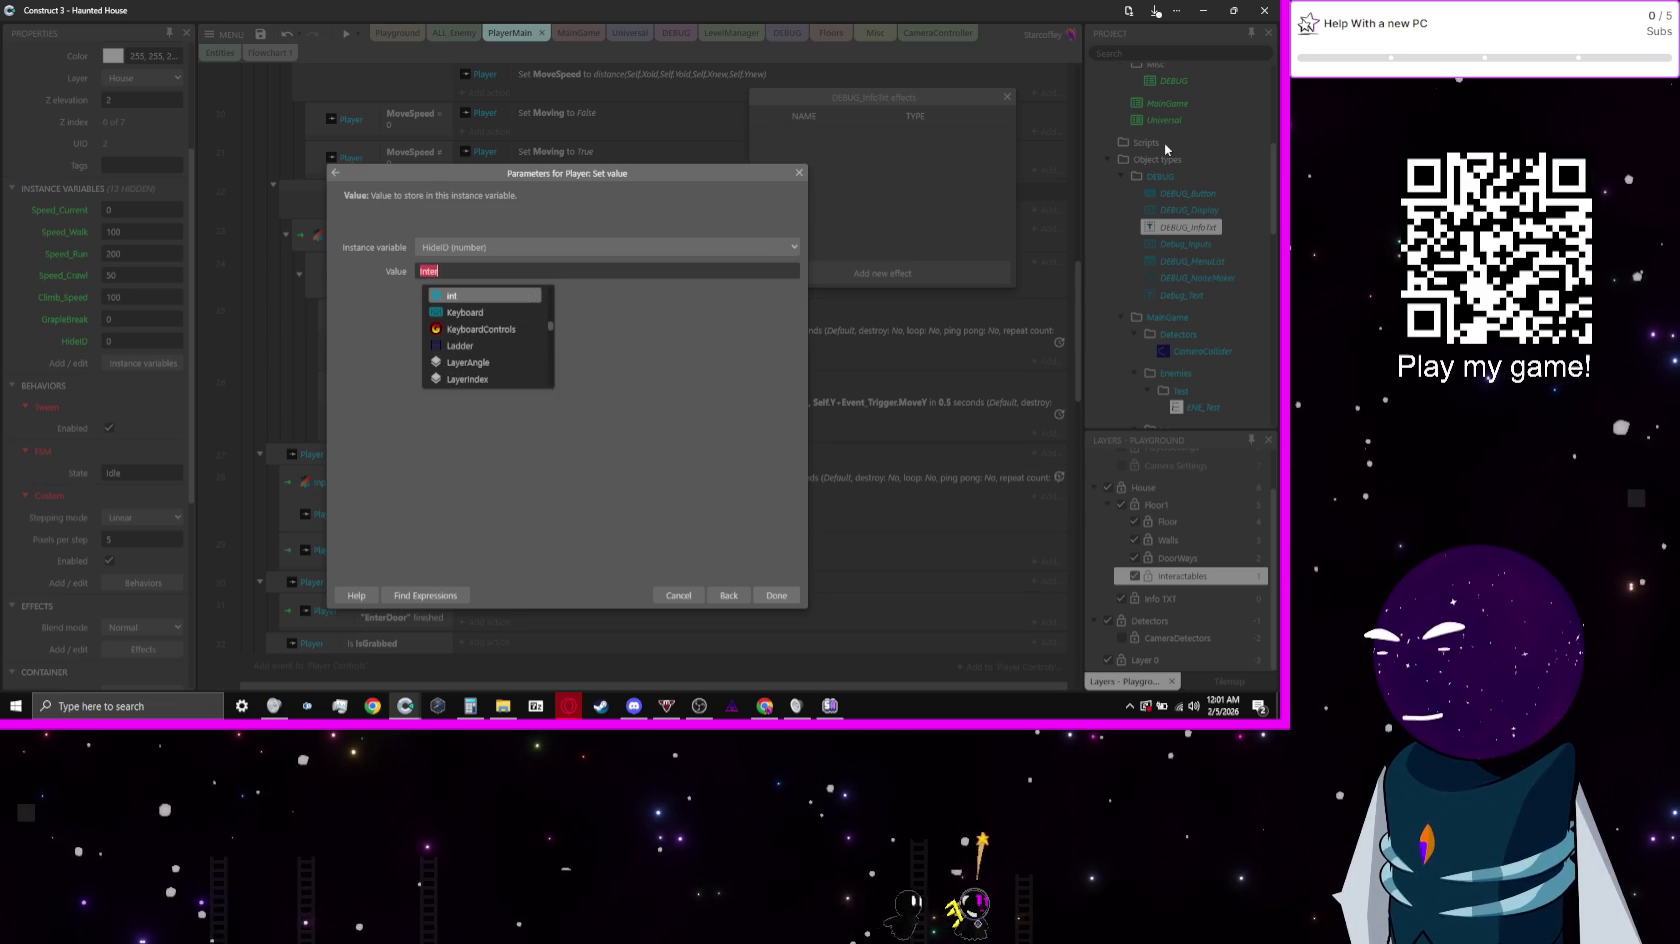
type("c")
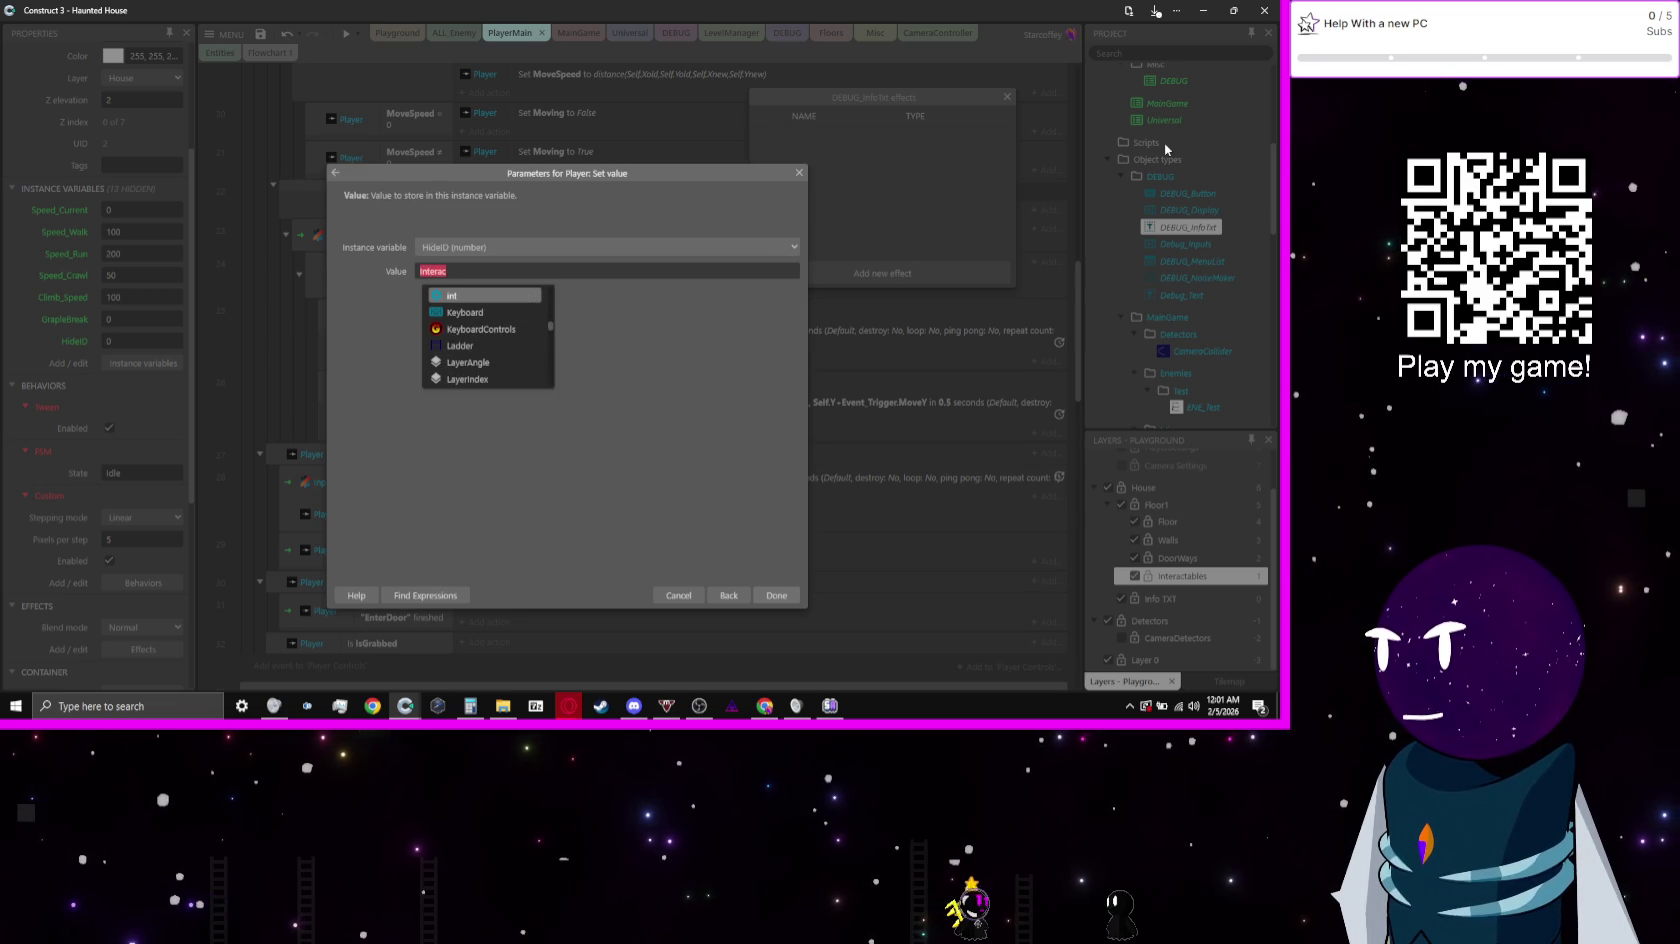
key("BackSpace")
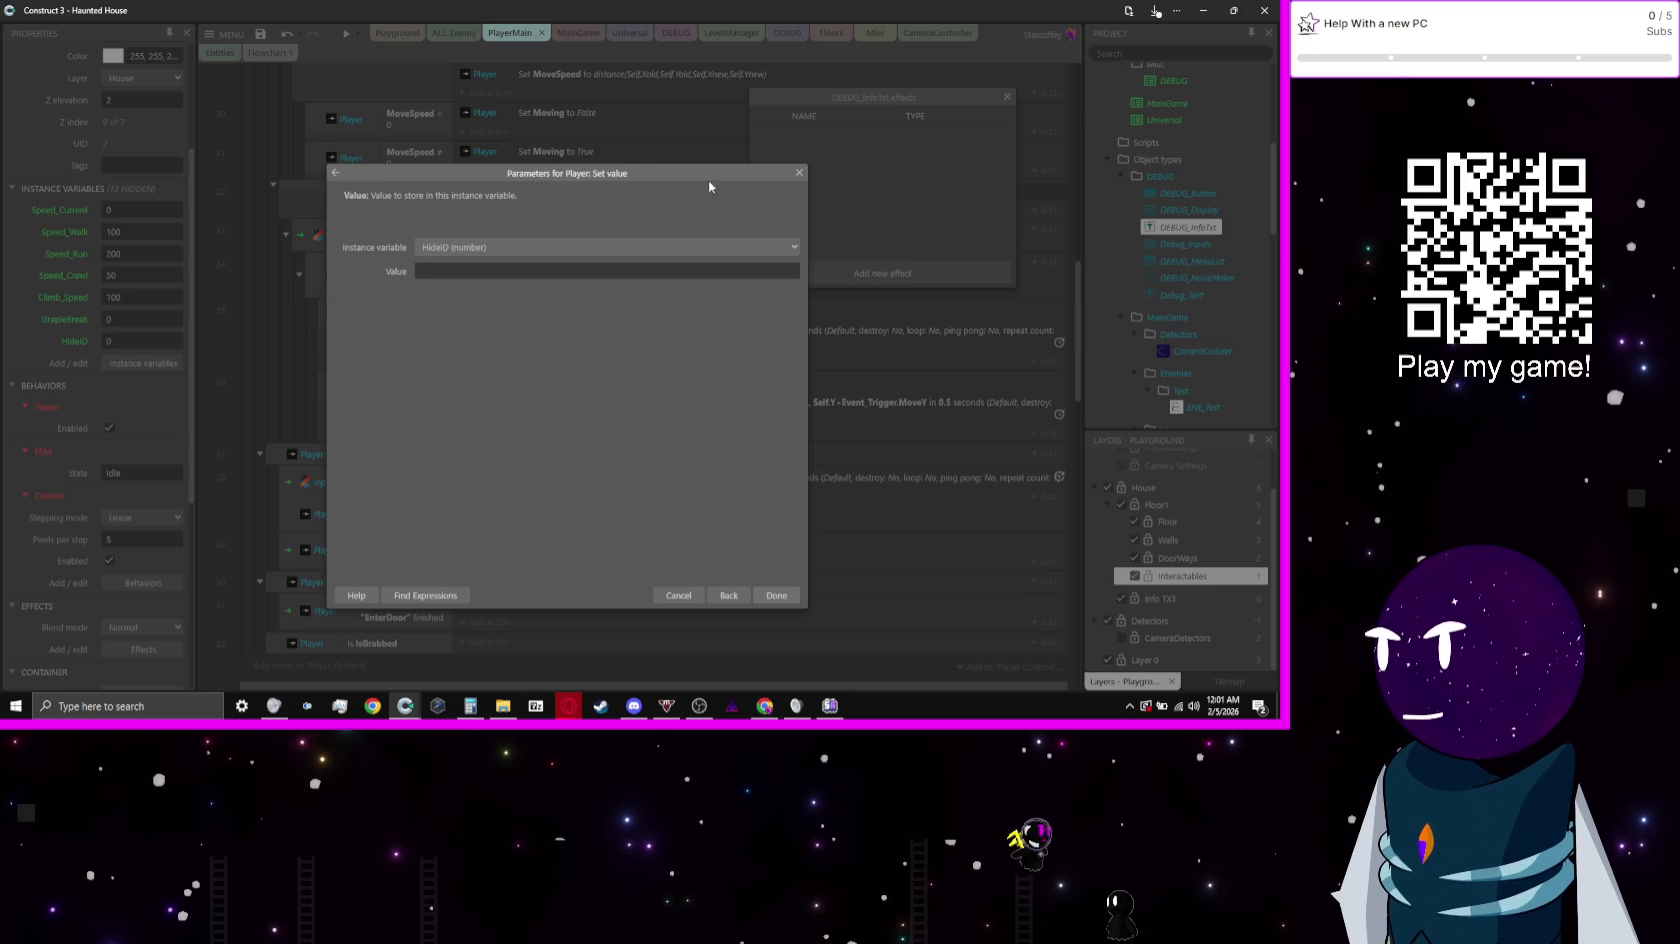
left_click_drag(708, 181, 1024, 179)
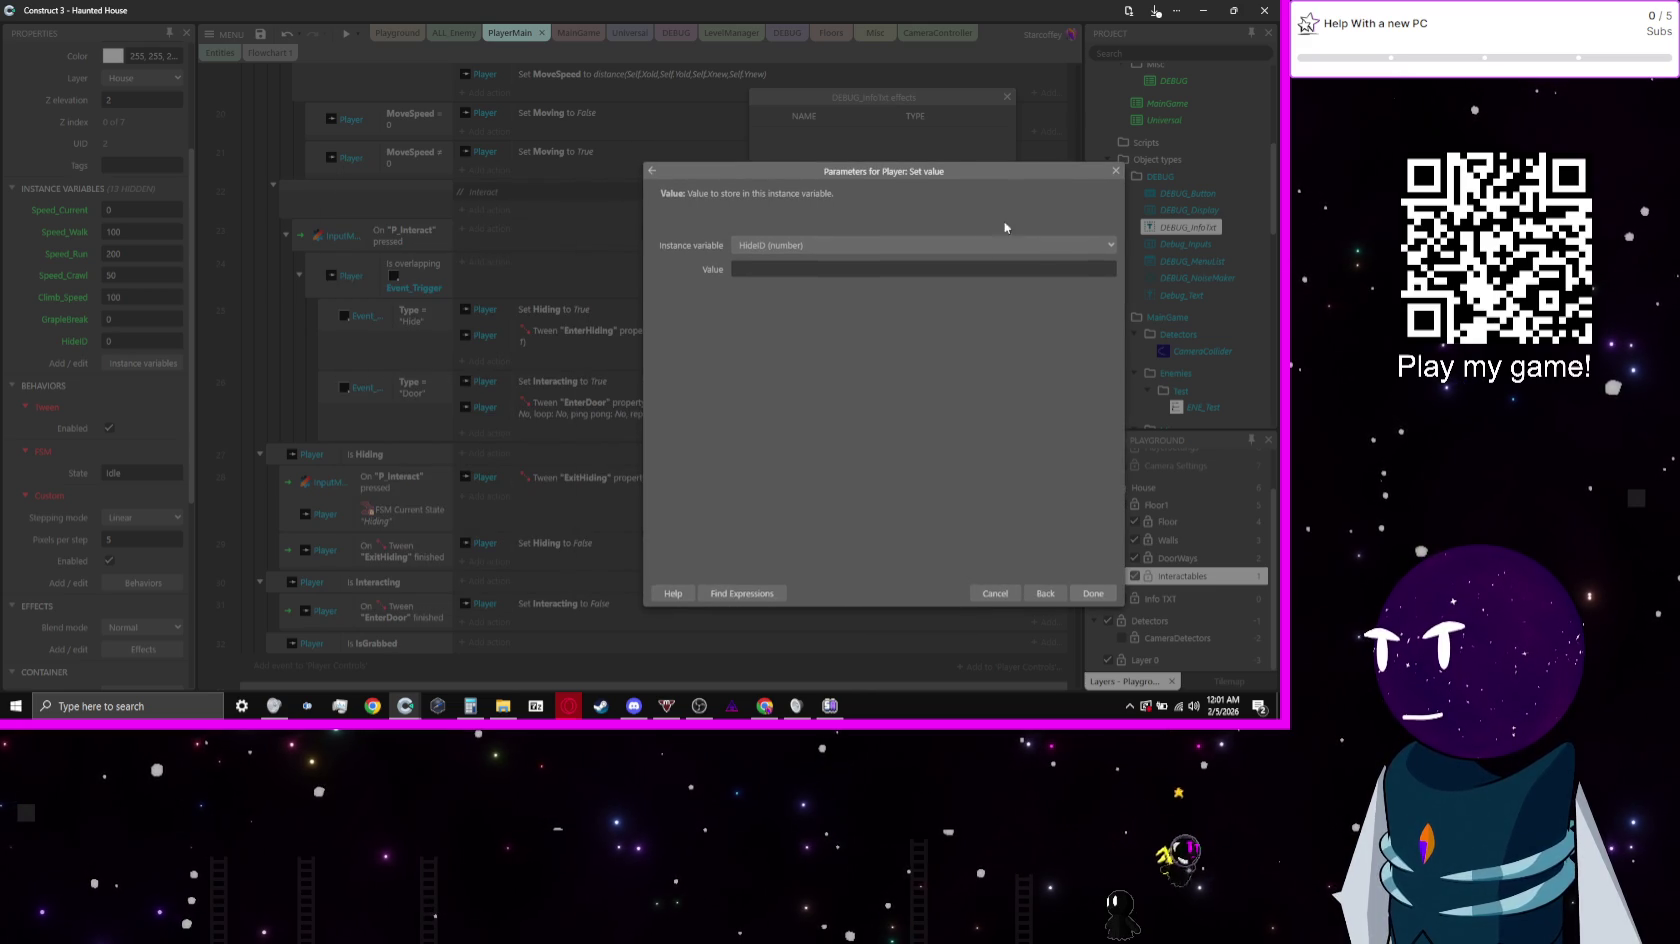
left_click(886, 268)
type("e")
key("Down")
key("Down")
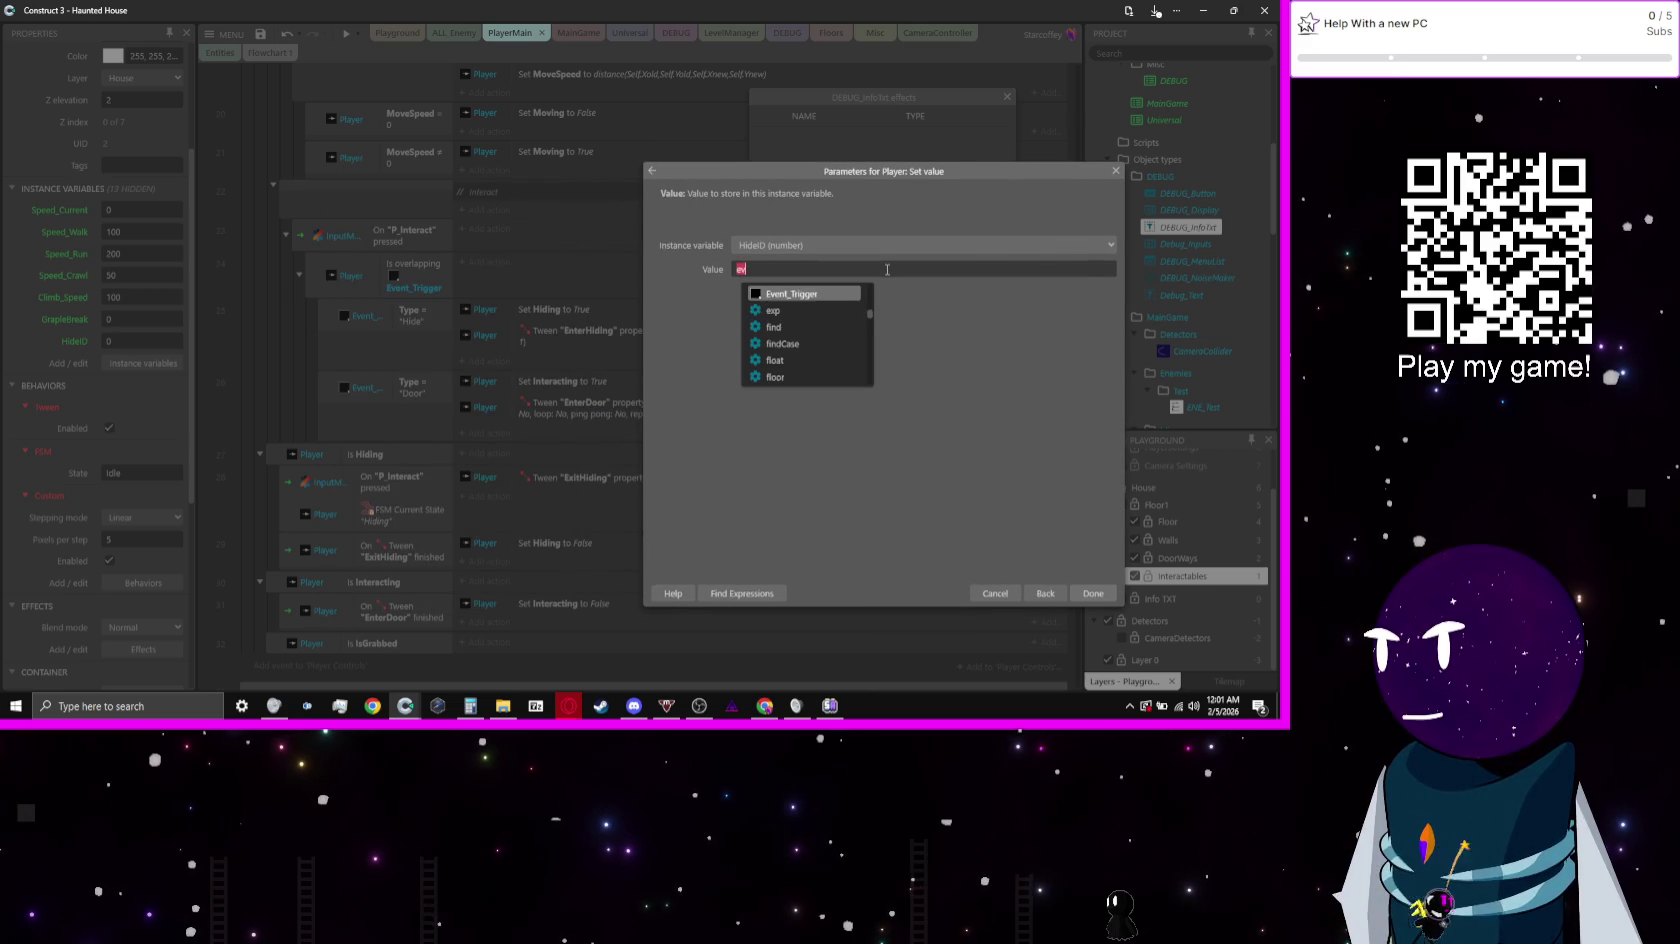
key("Return")
type(".ui")
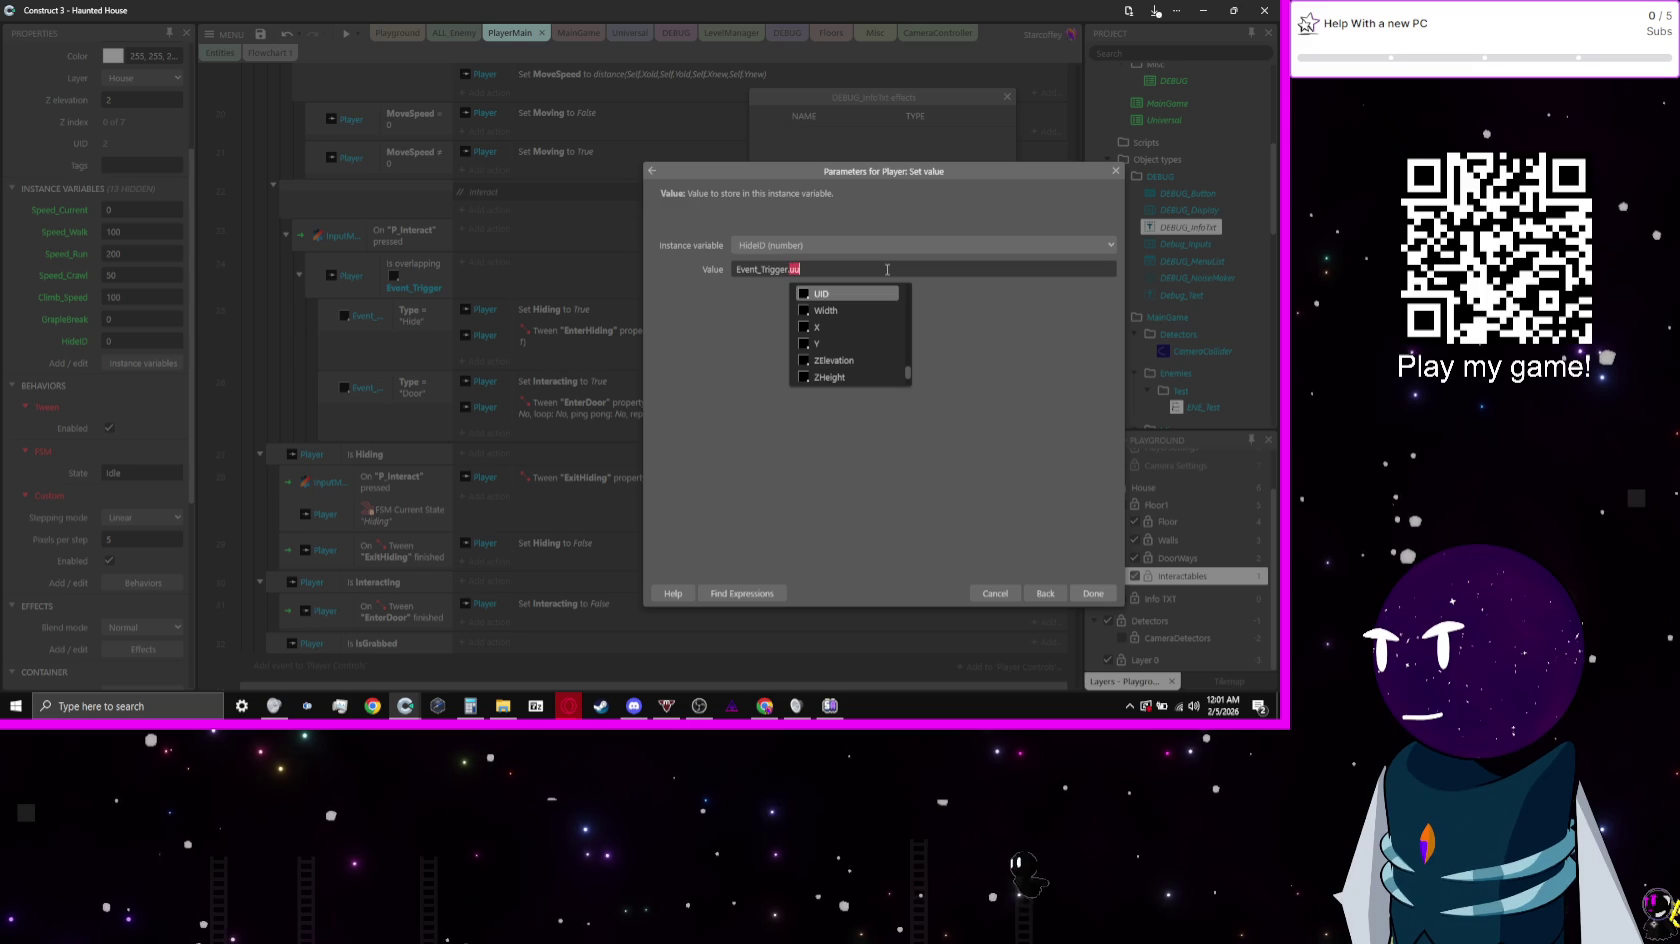
key("Return")
key("Return")
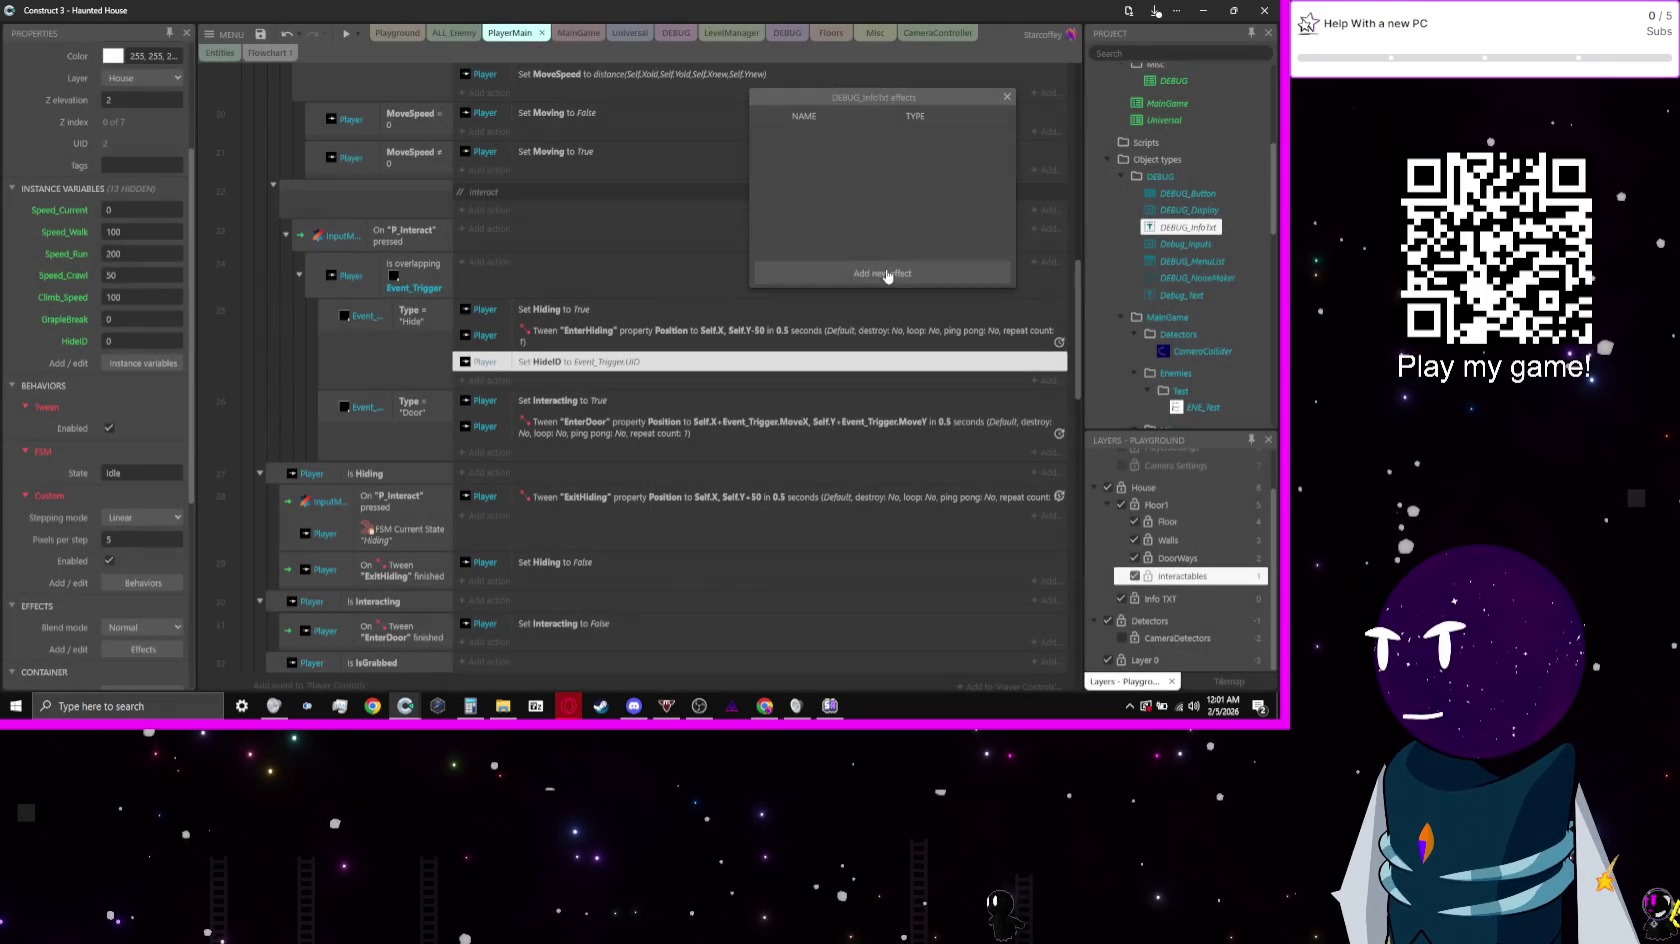
Step: Close the DEBUG_InfoTxt effects panel and show the ALL_Enemy sheet's ENE Chase group
left_click(1008, 97)
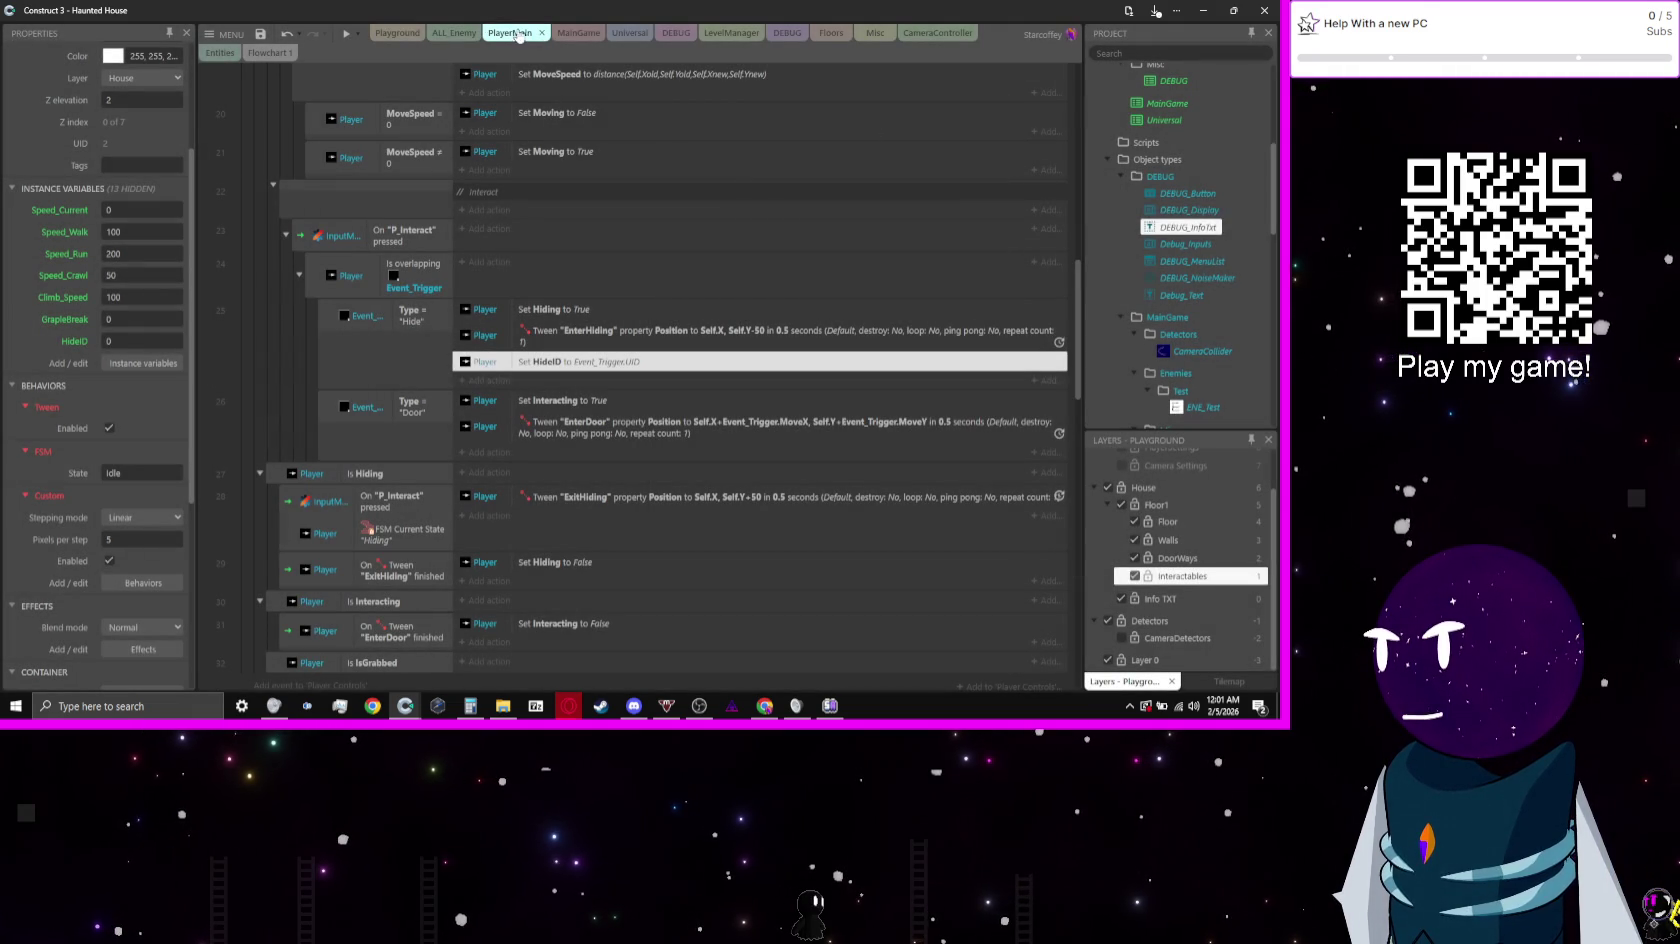
left_click(566, 38)
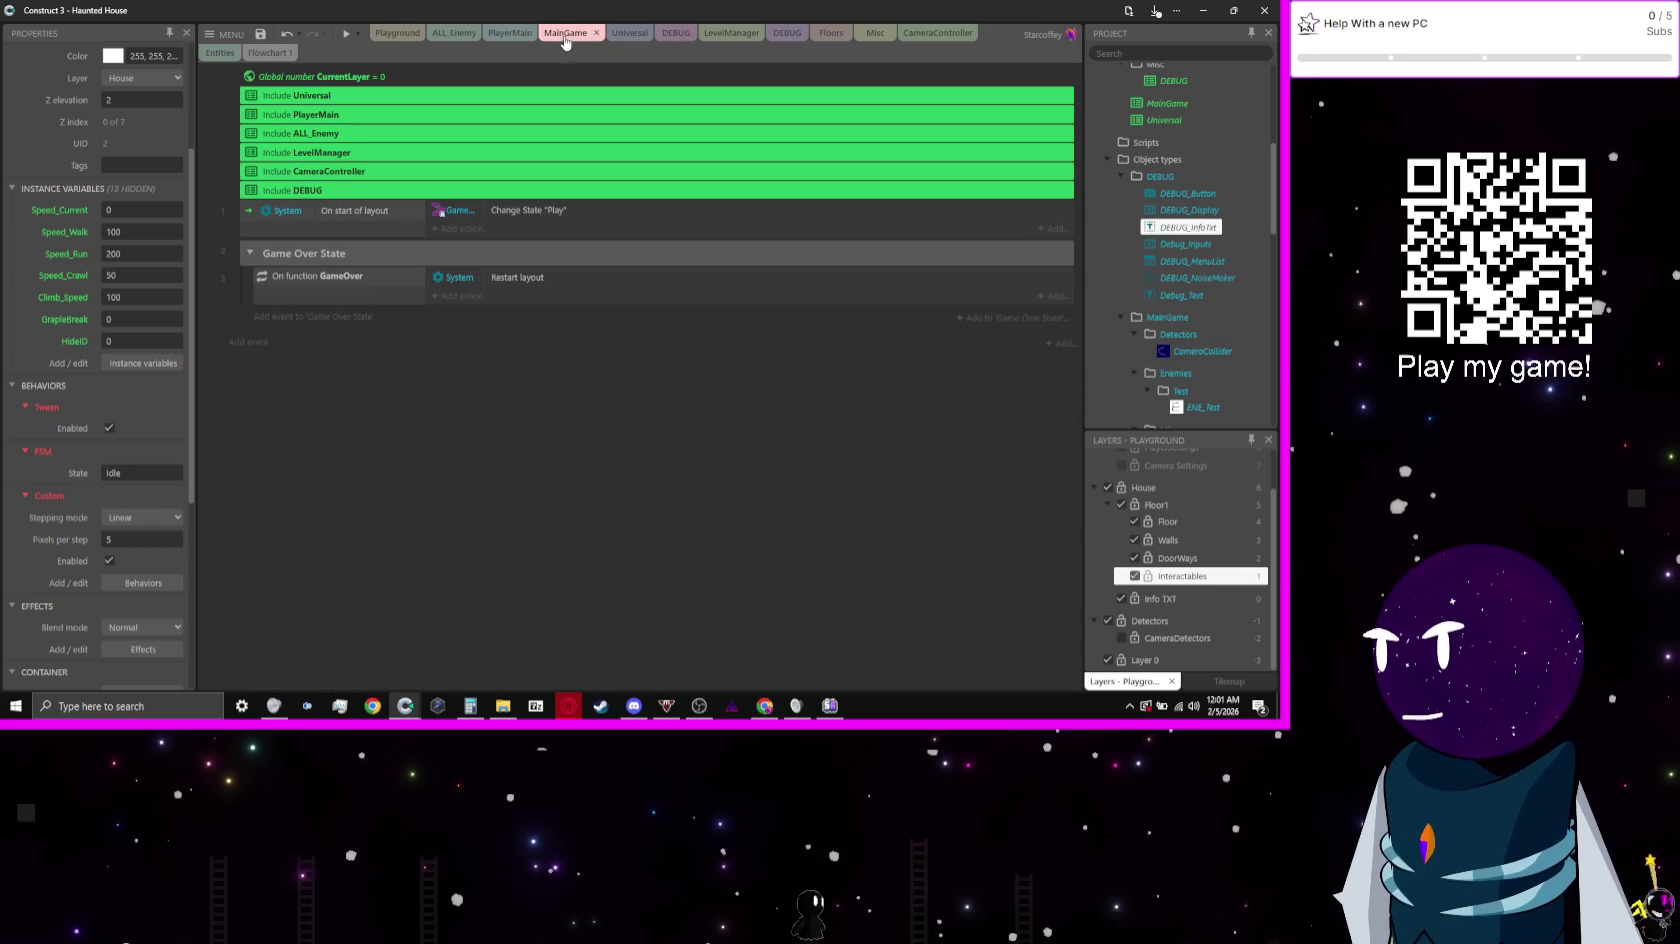
left_click(455, 33)
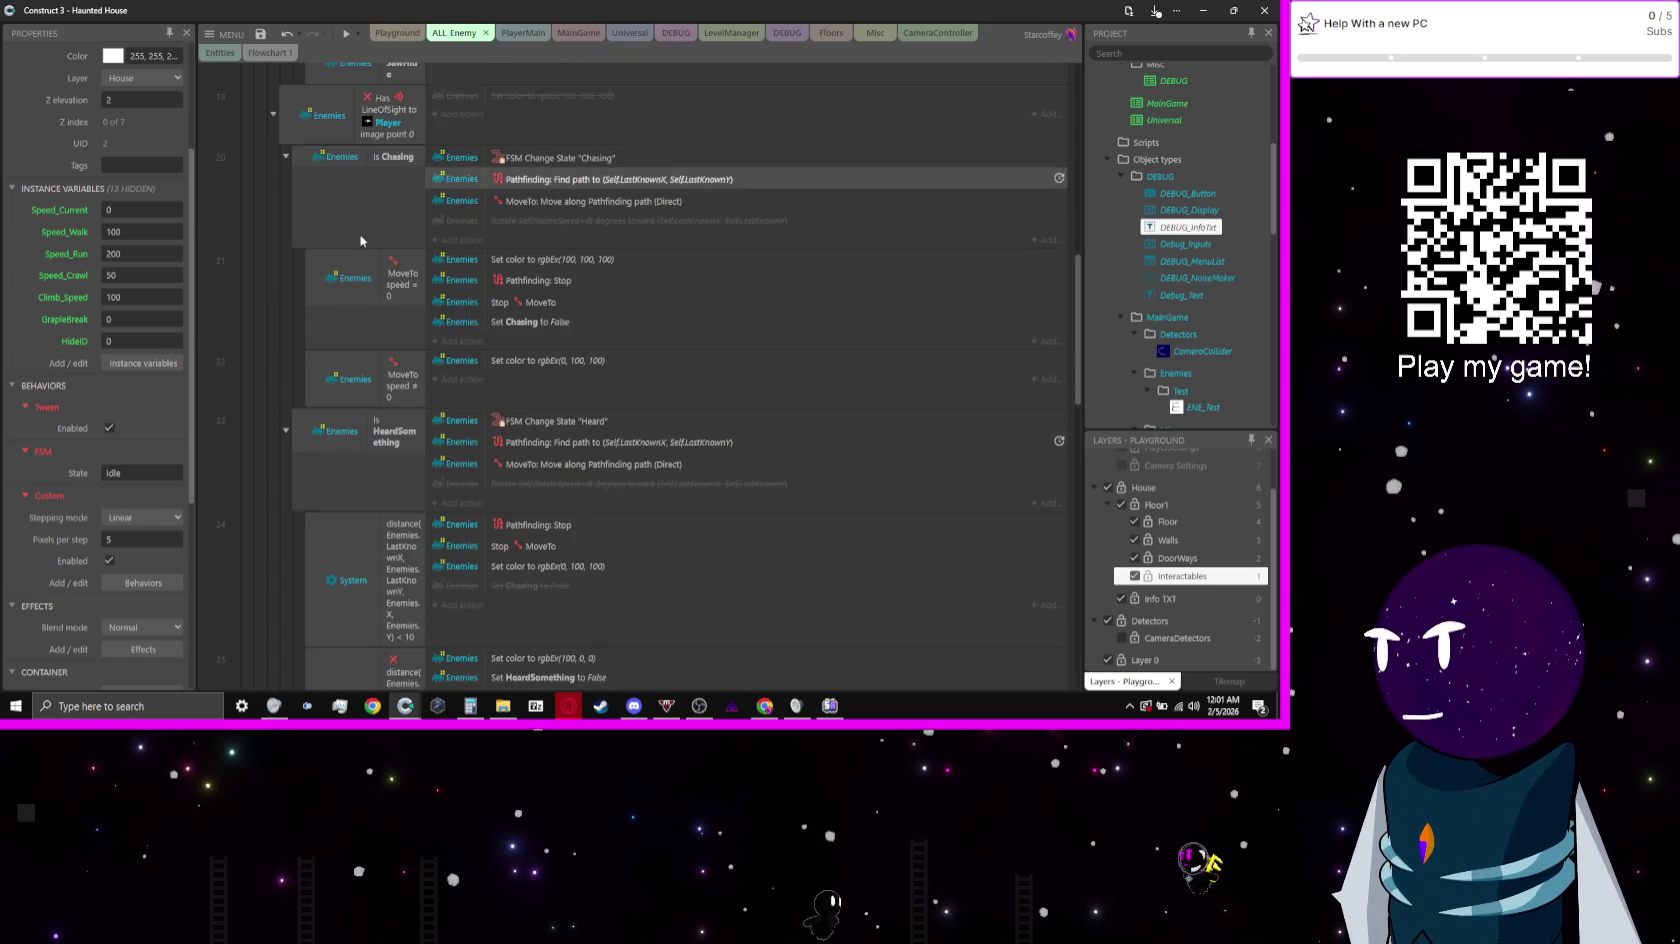
scroll(300, 300, "up", 1)
scroll(300, 300, "up", 5)
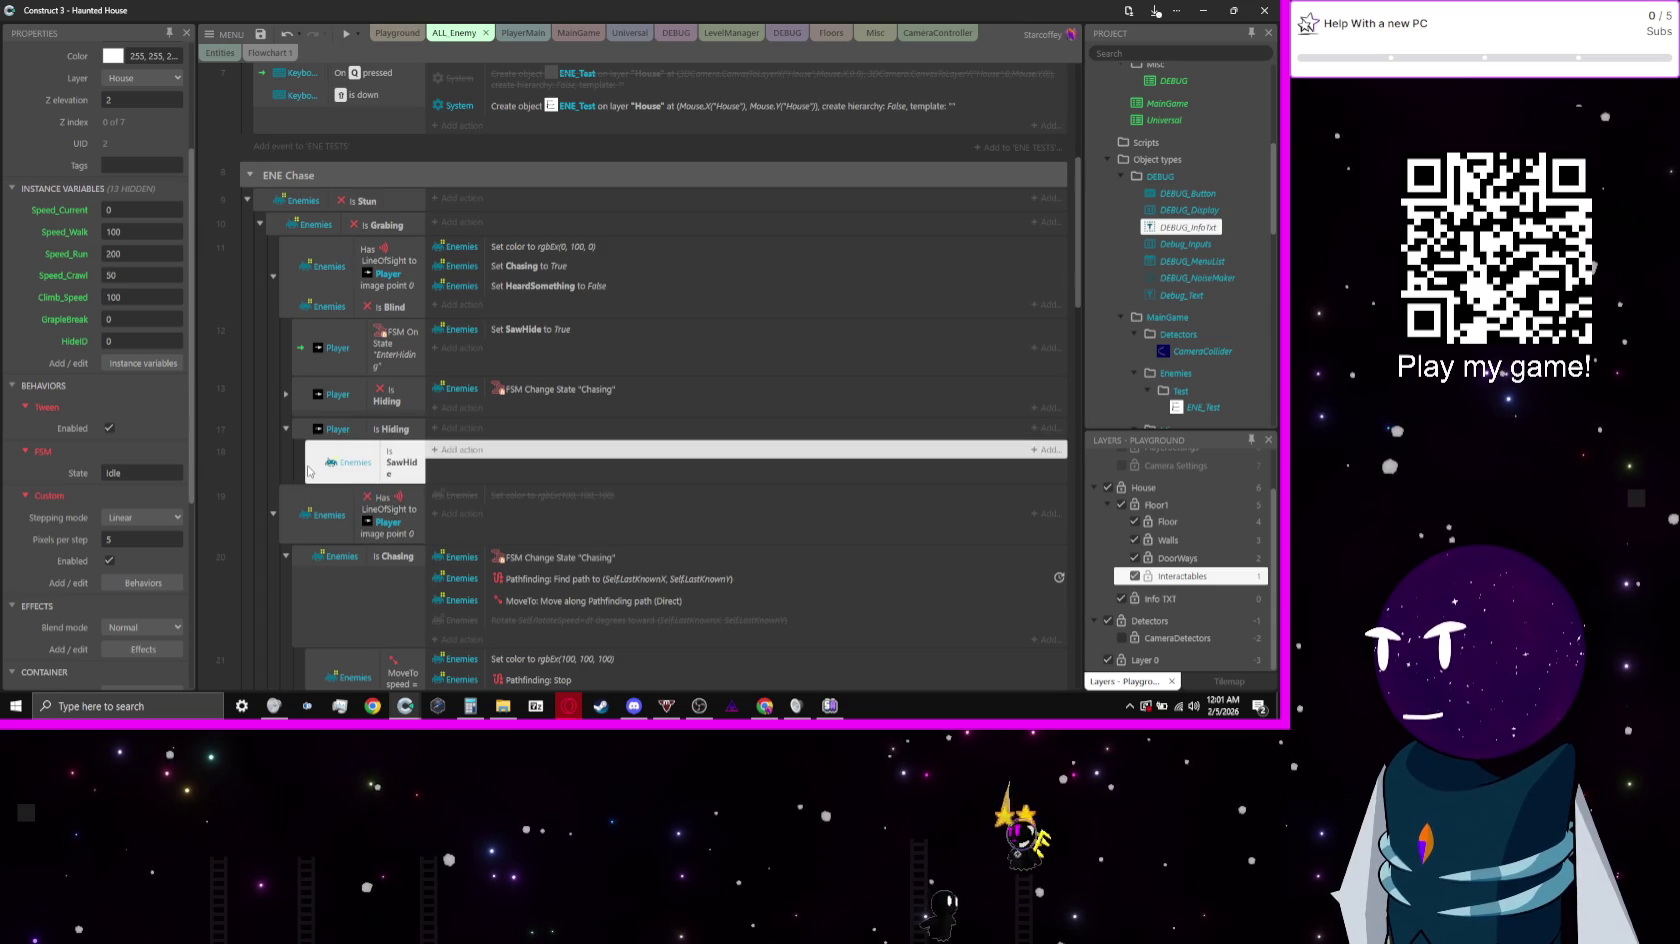
Step: Add an Event_Trigger Pick by unique ID Player.HideID sub-event under Enemies Is SawHide
key("b")
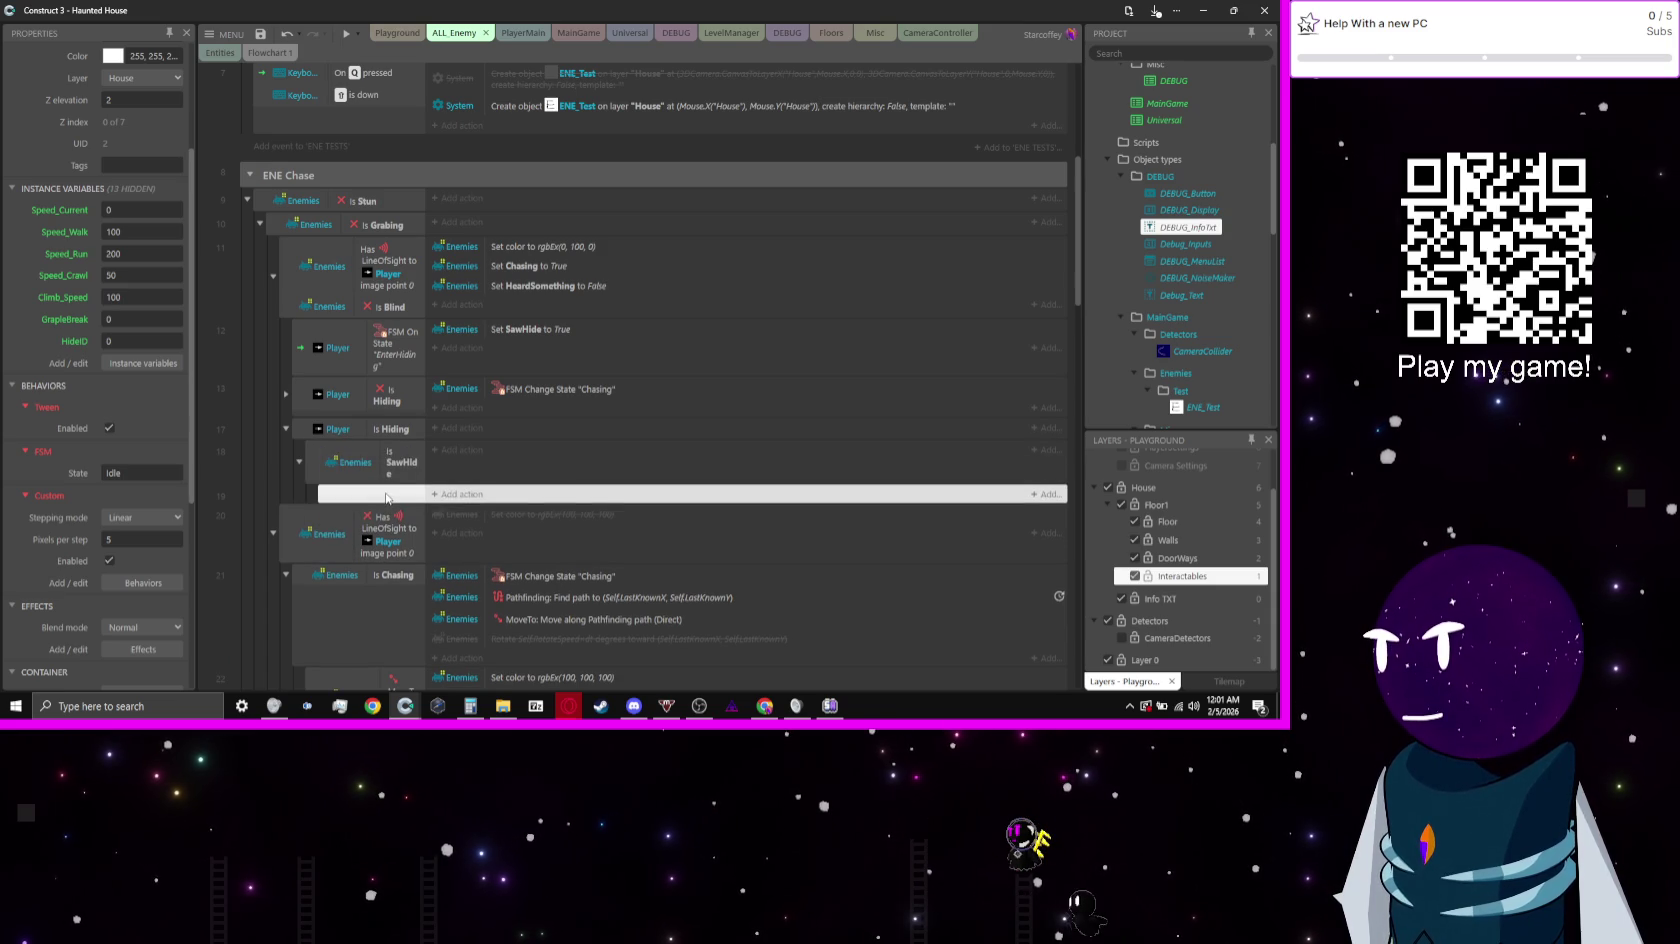
type("c")
type("ev")
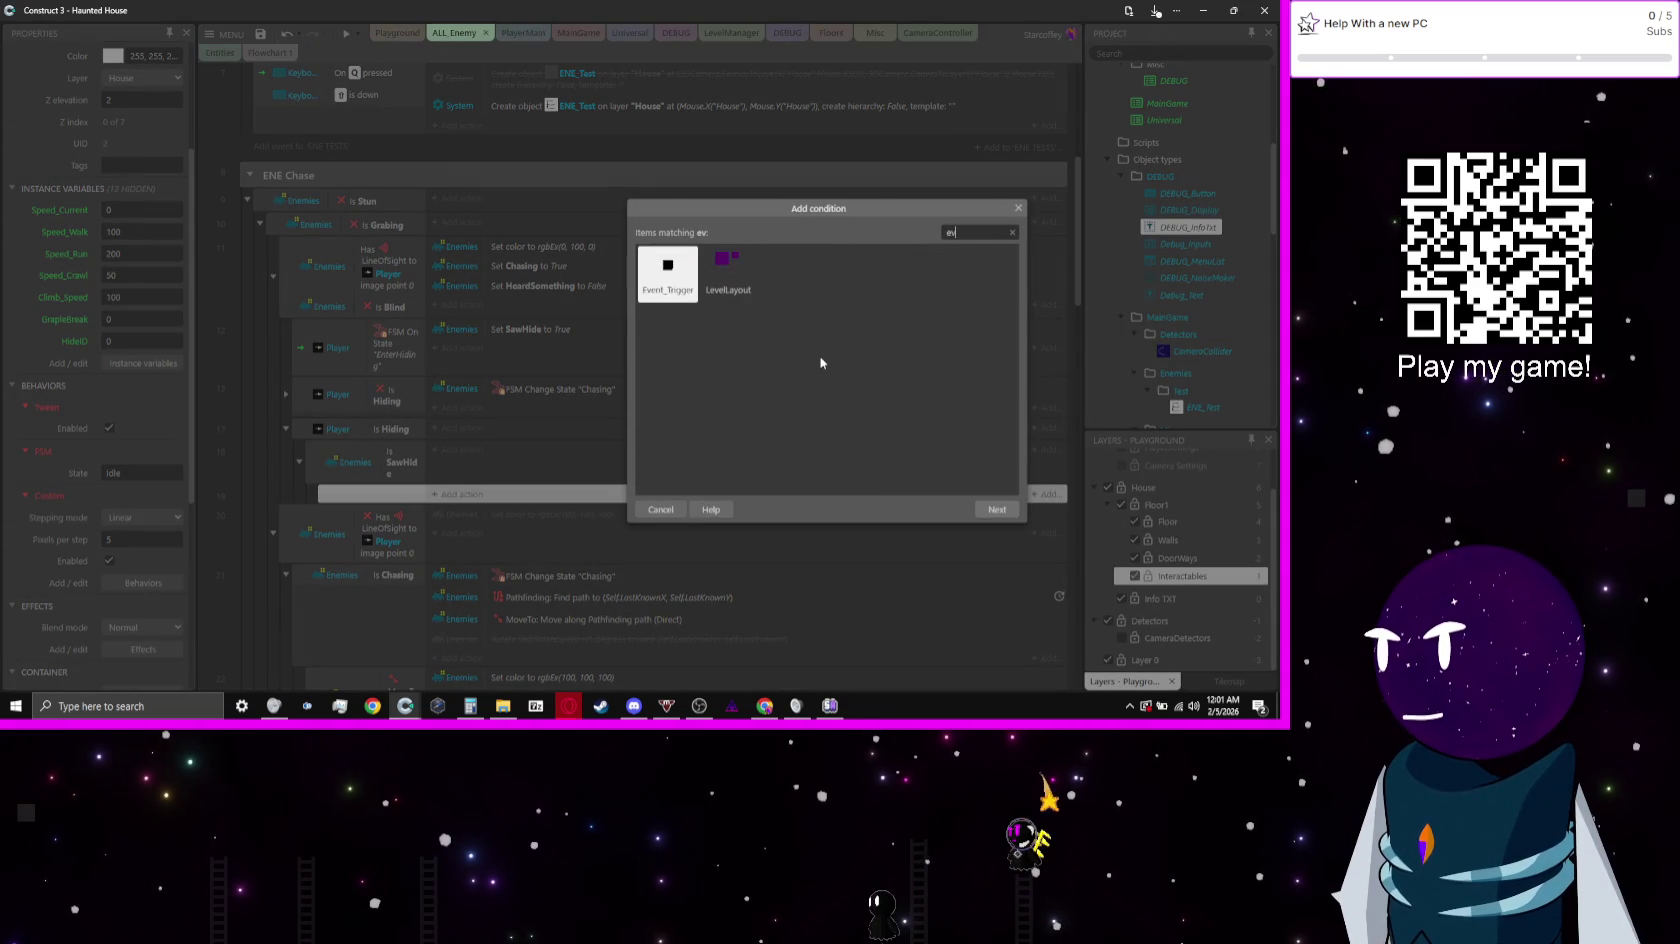
key("Return")
type("u")
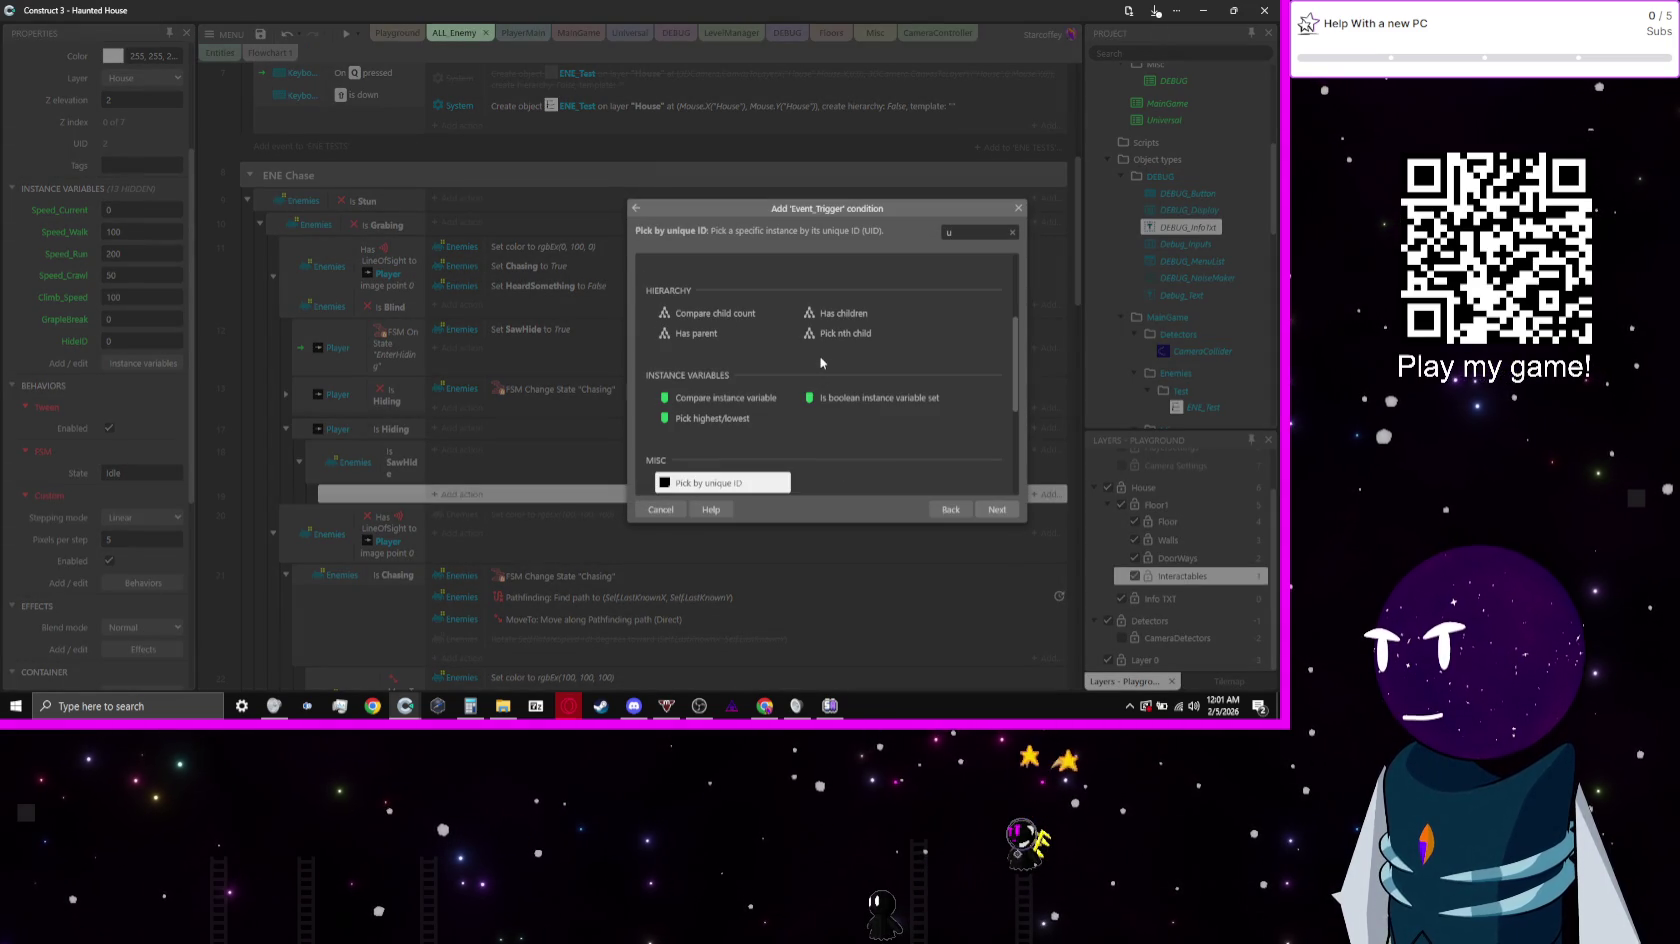
key("Return")
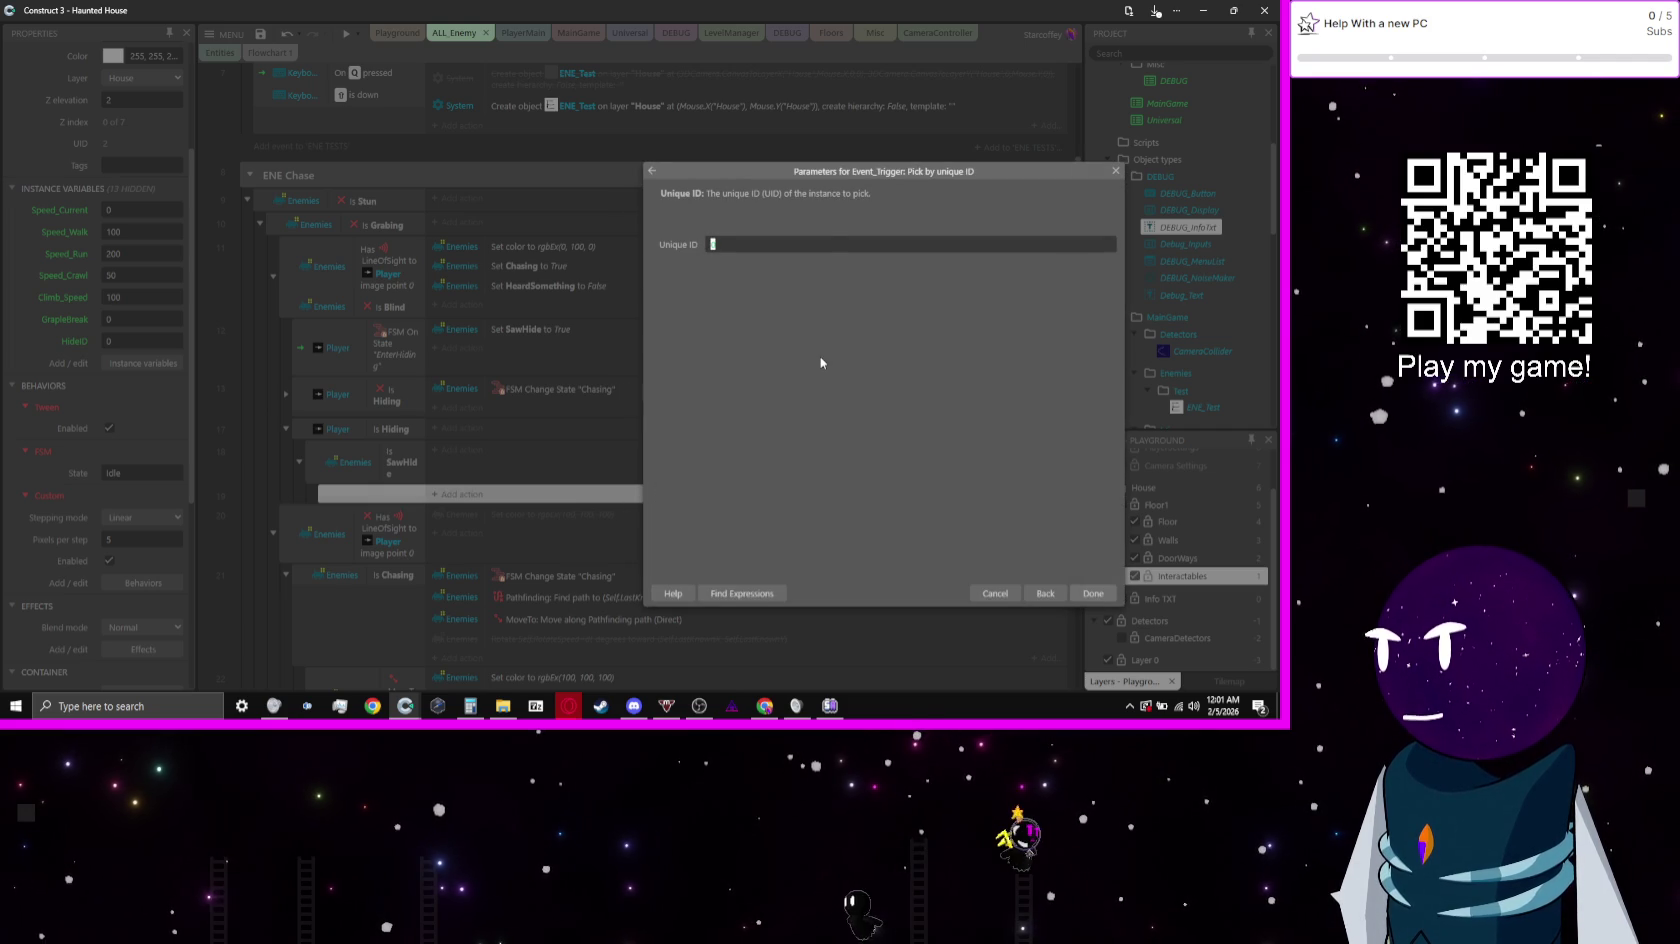
type("Player.")
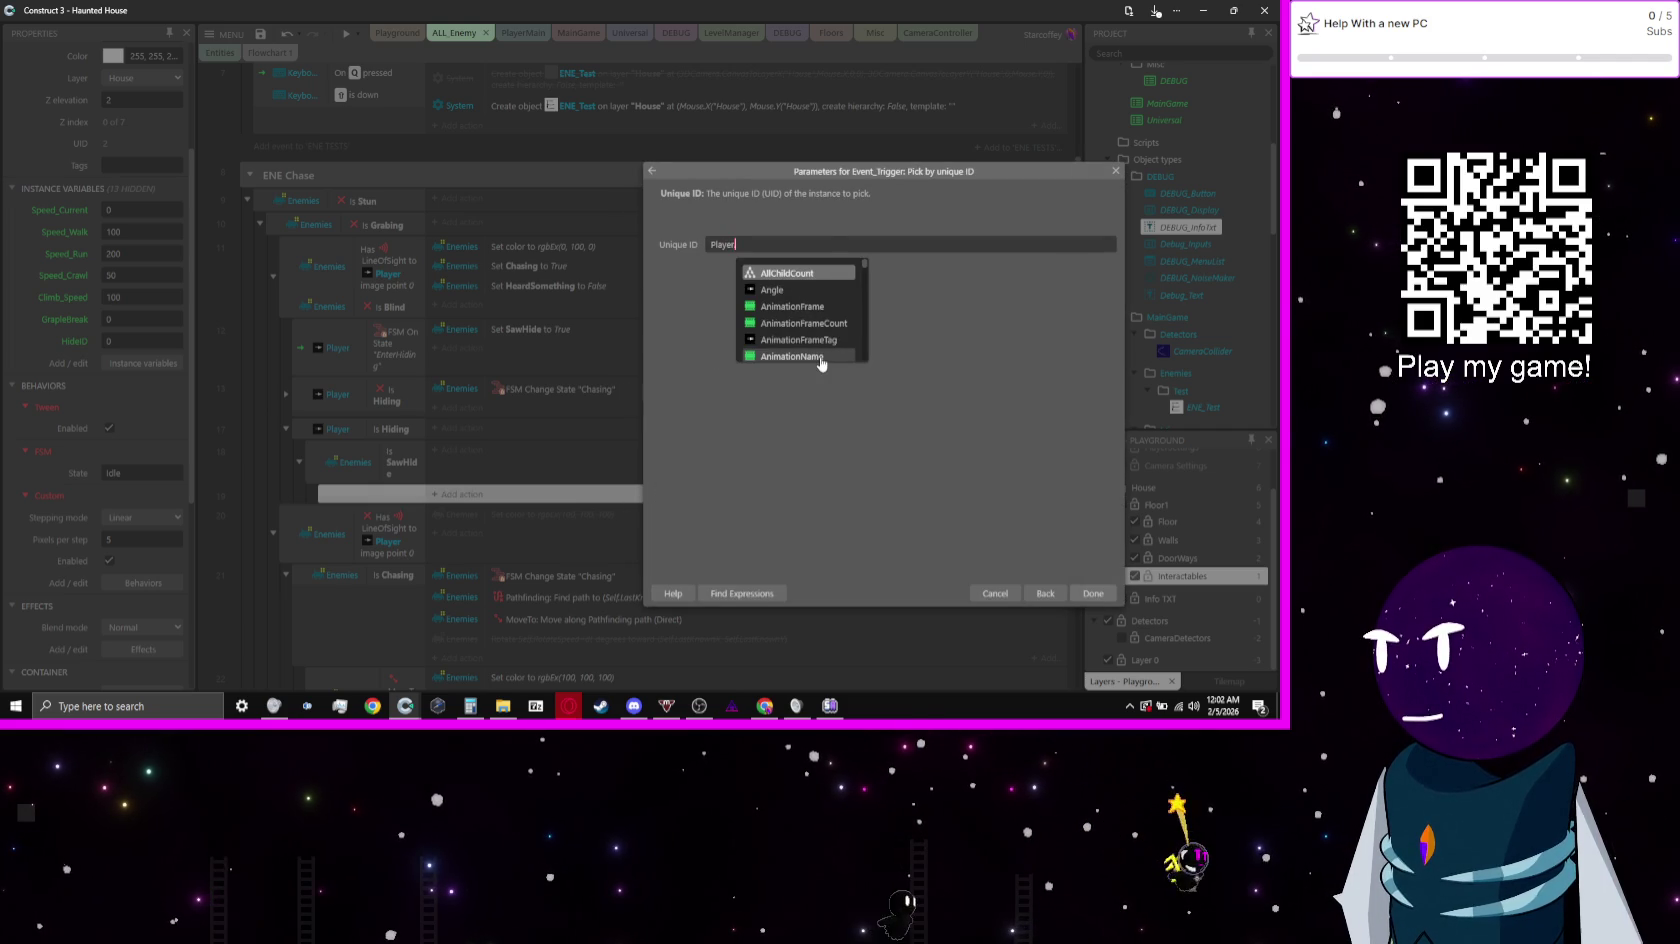
type("h")
key("Return")
key("Return")
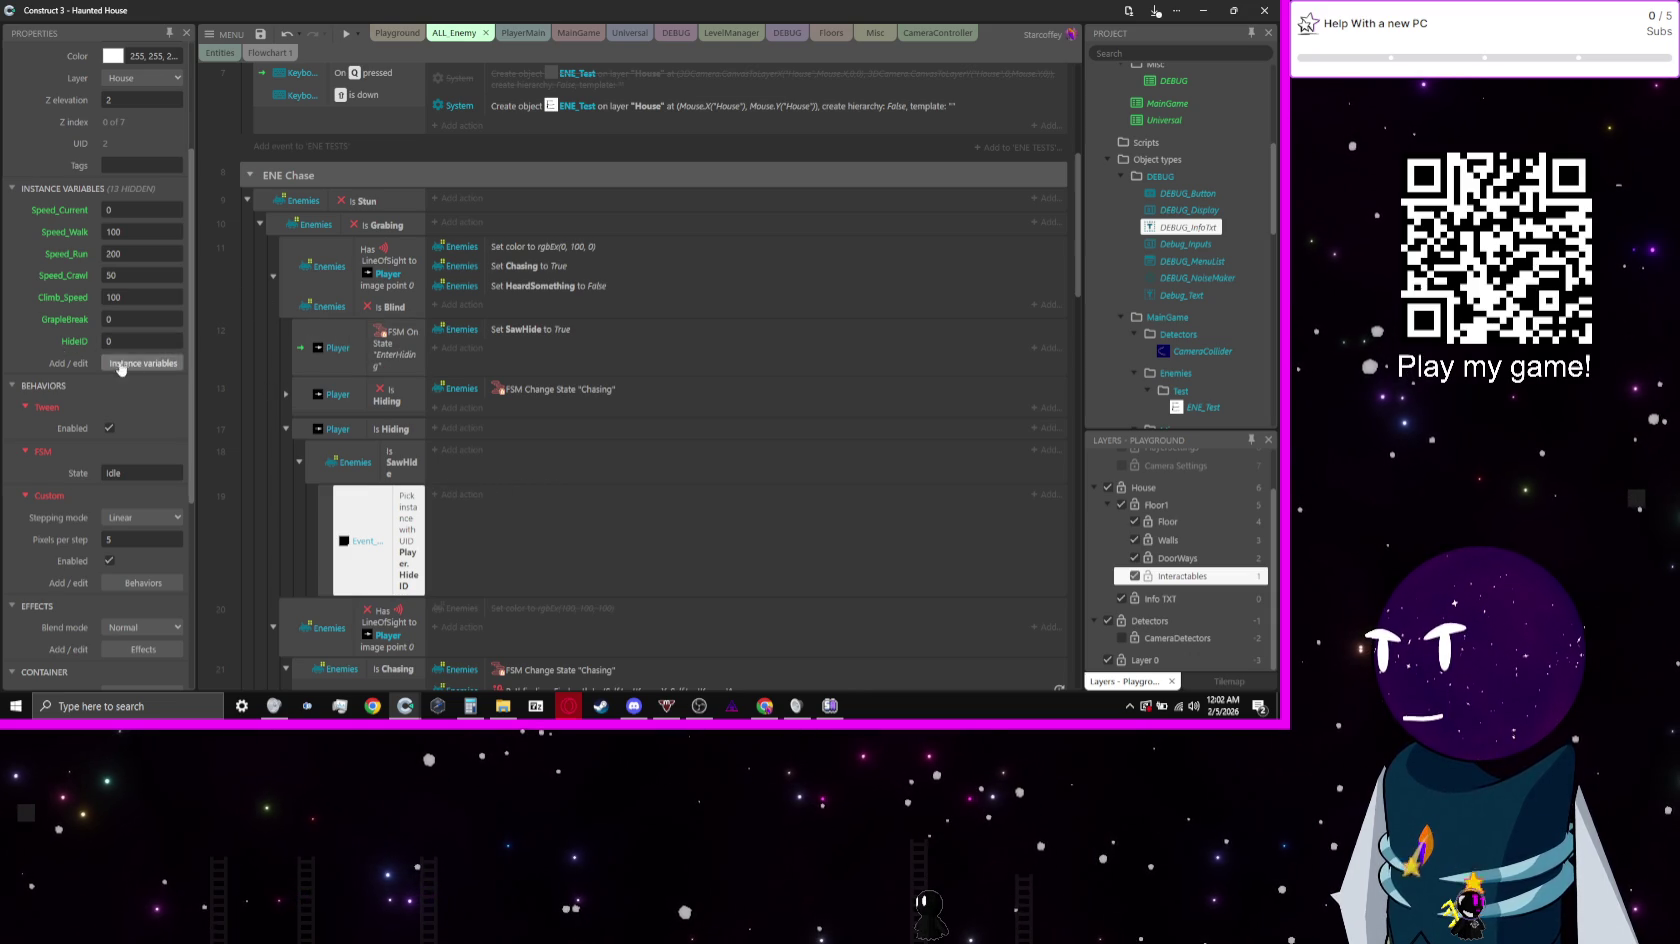
Step: Select the Enemies family in the Project bar to view its variables and behaviors
scroll(1151, 371, "down", 10)
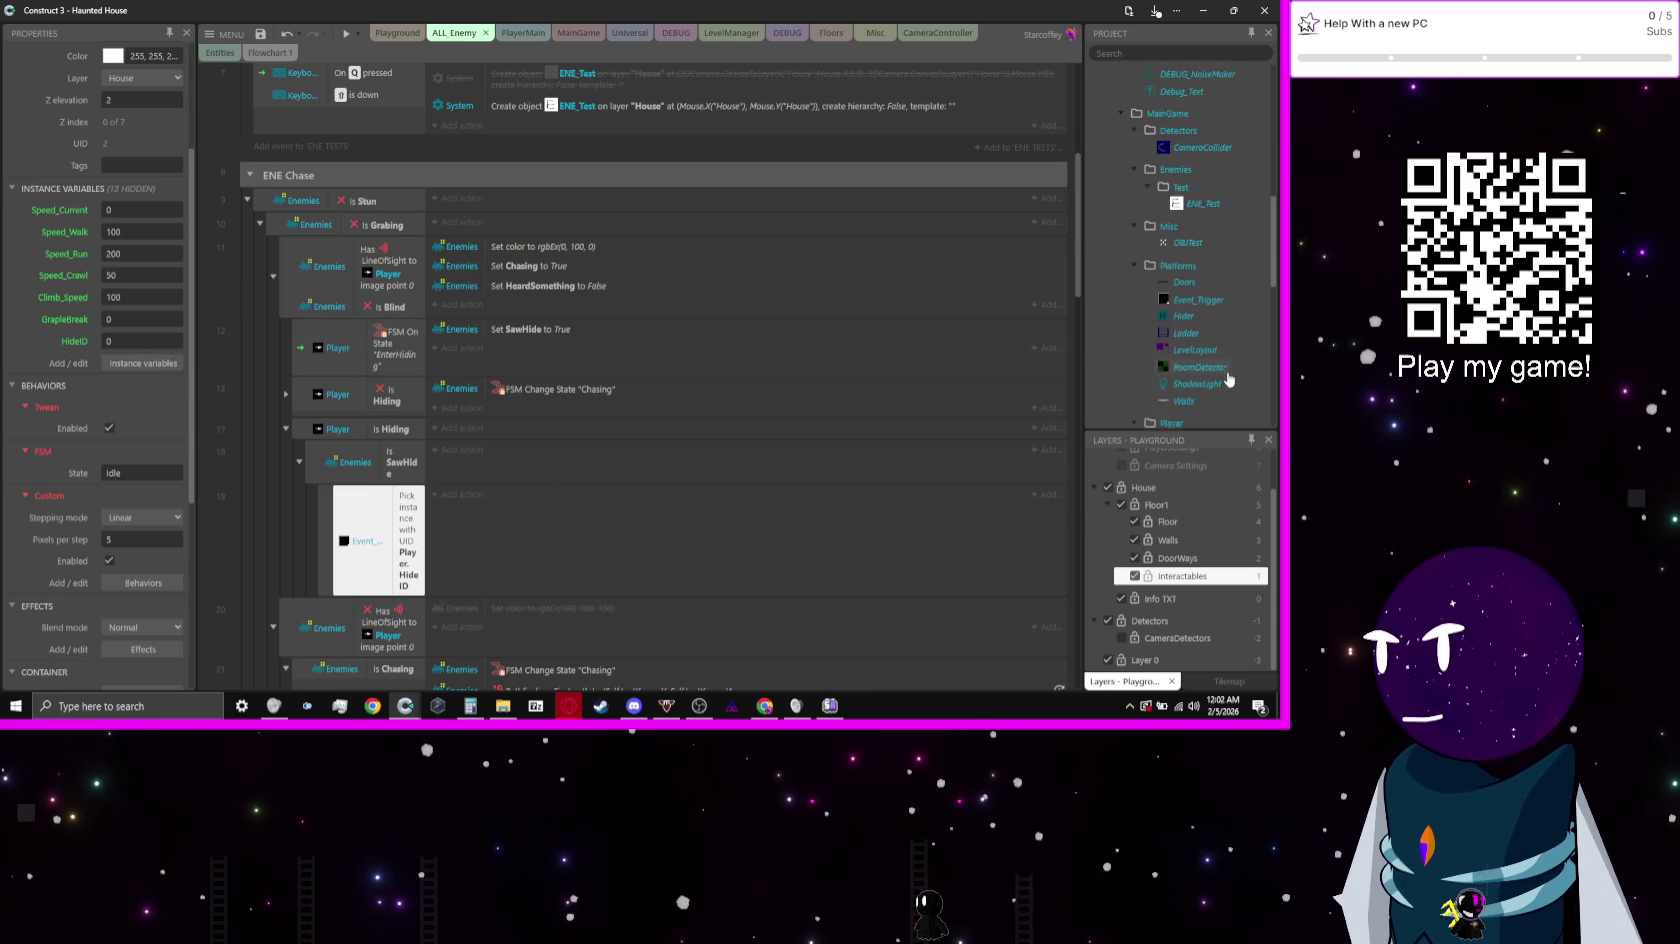
scroll(1190, 300, "down", 3)
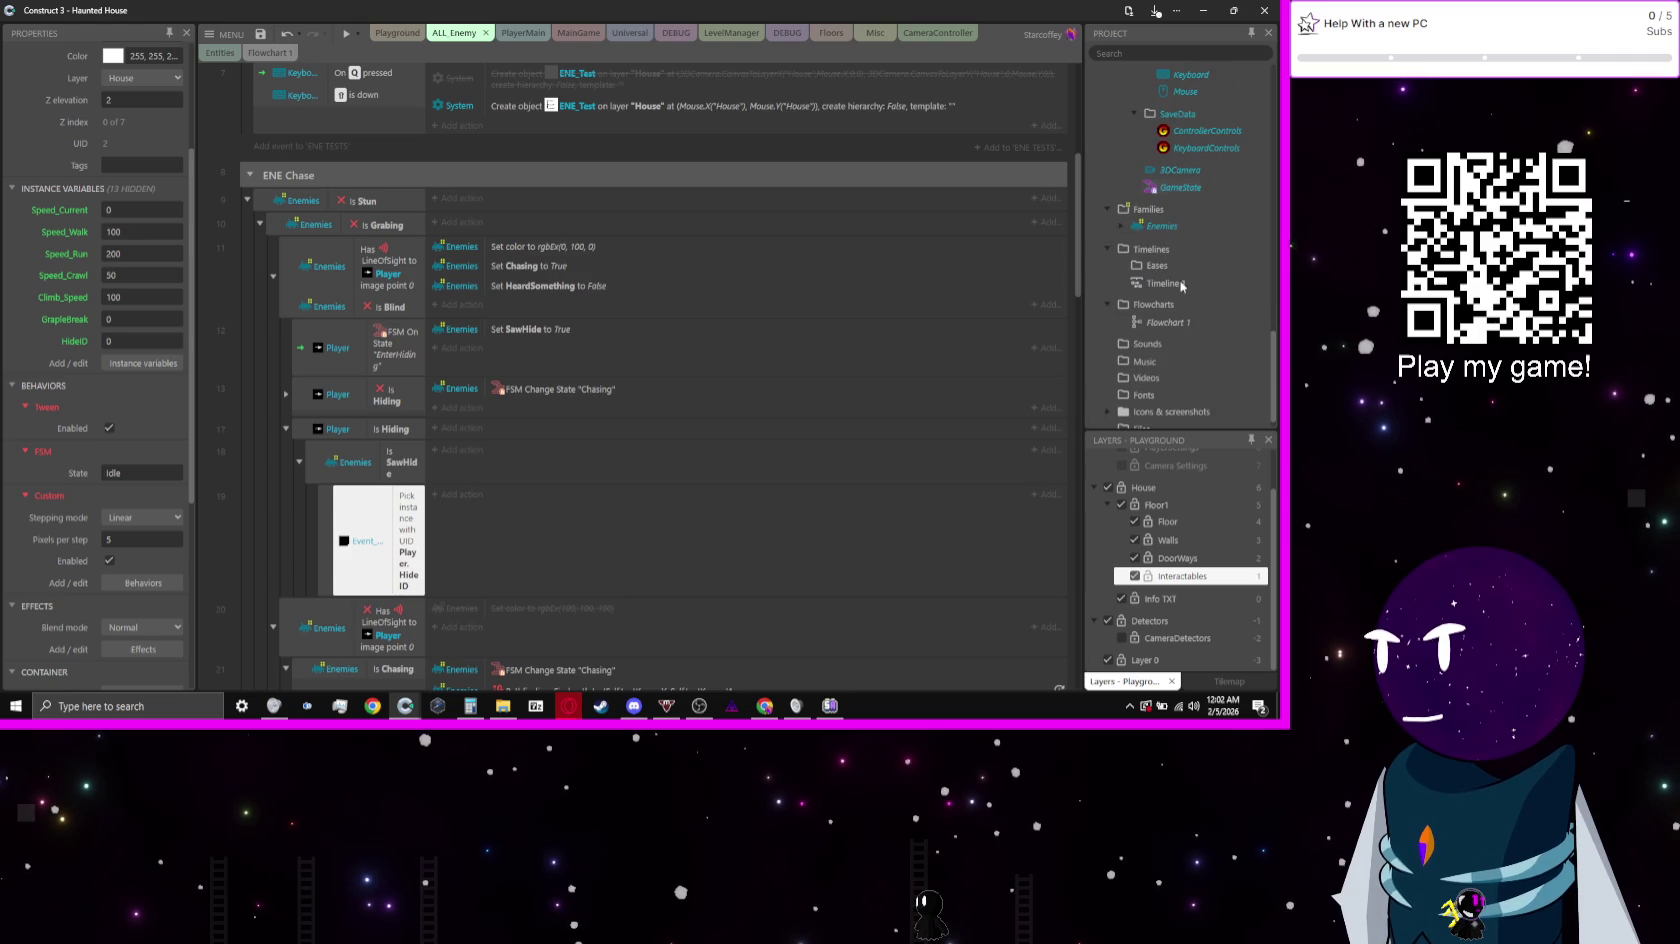
left_click(1158, 226)
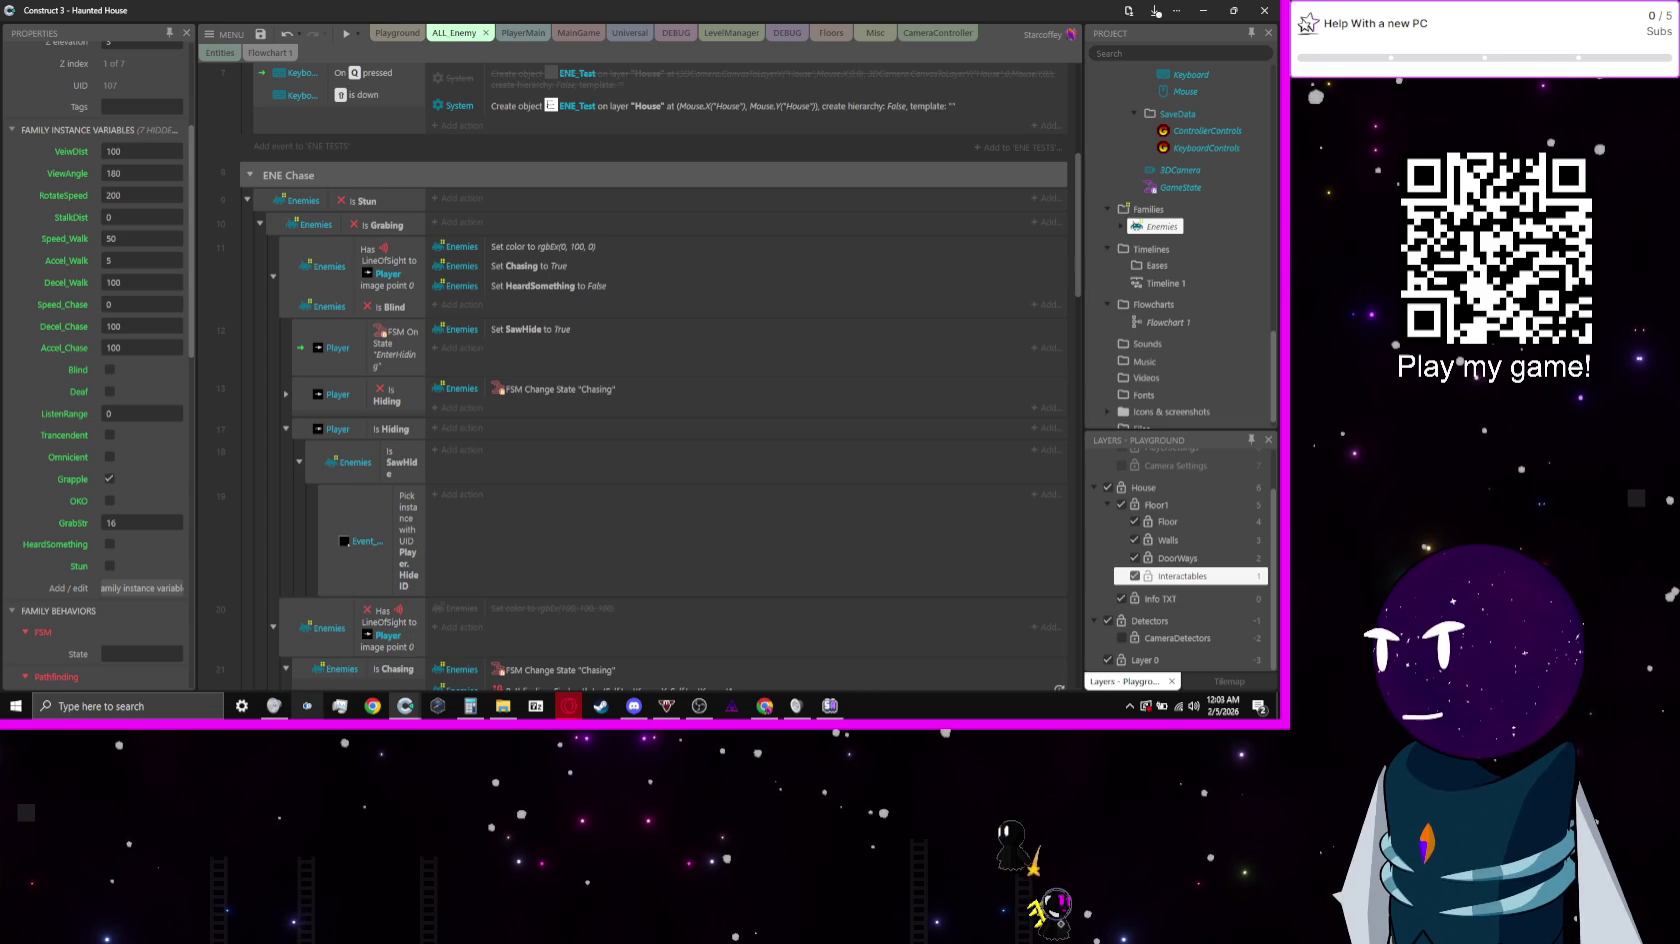
Step: Widen the conditions column of the ALL_Enemy event sheet
mouse_move(405, 706)
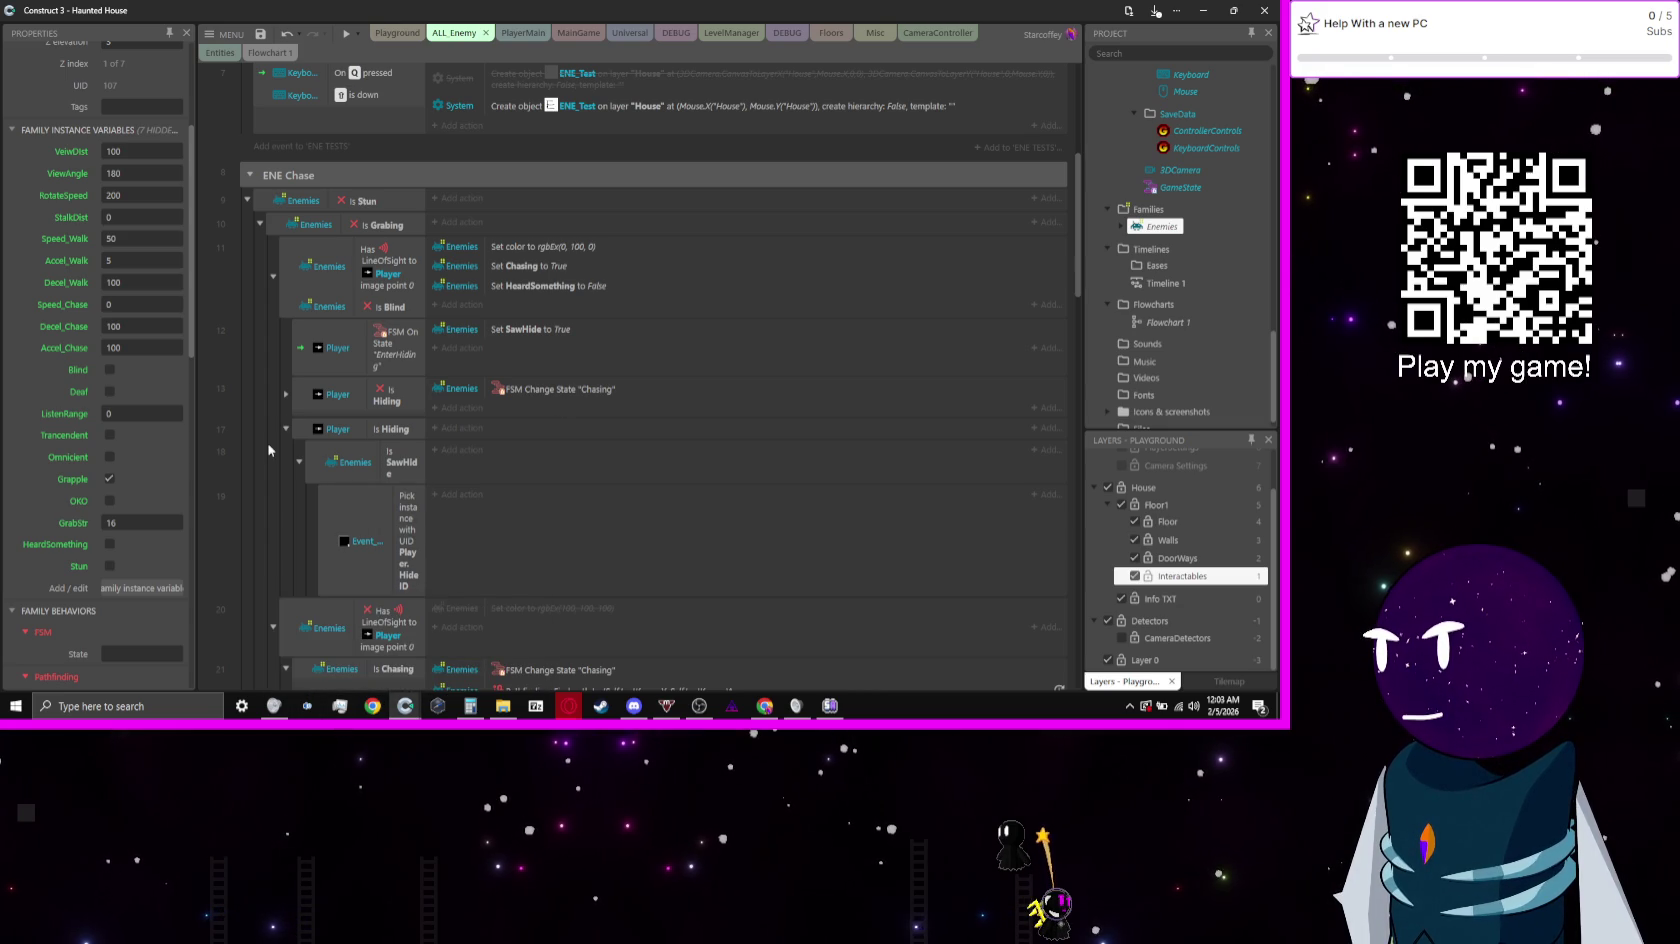
left_click(423, 462)
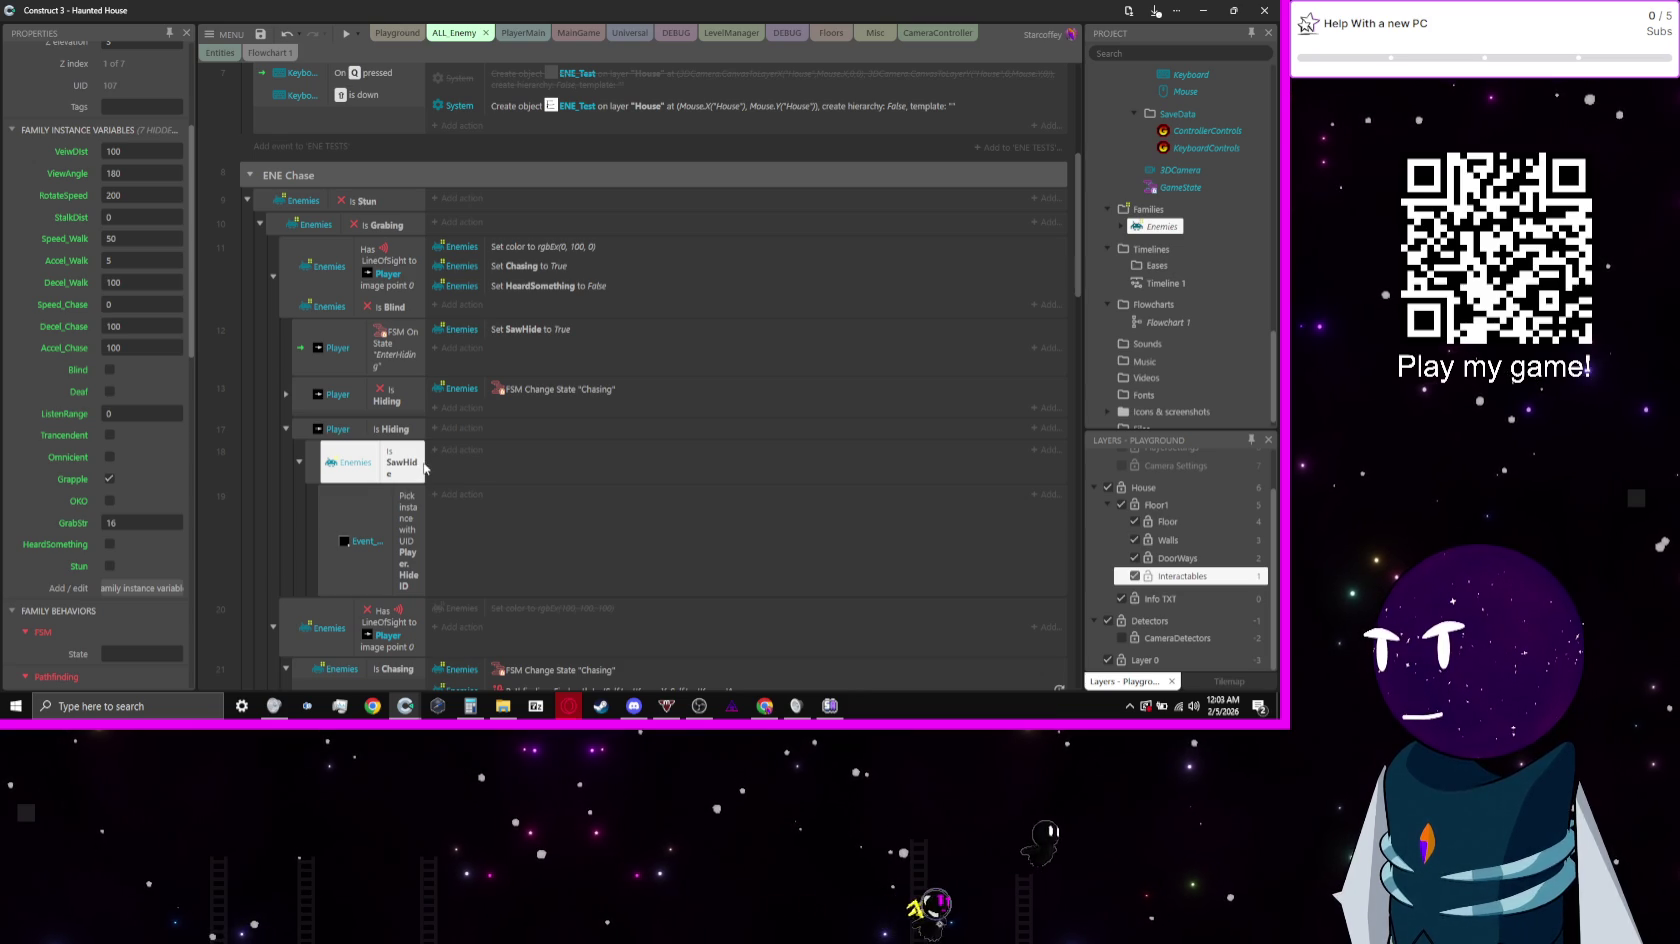
left_click_drag(426, 264, 486, 263)
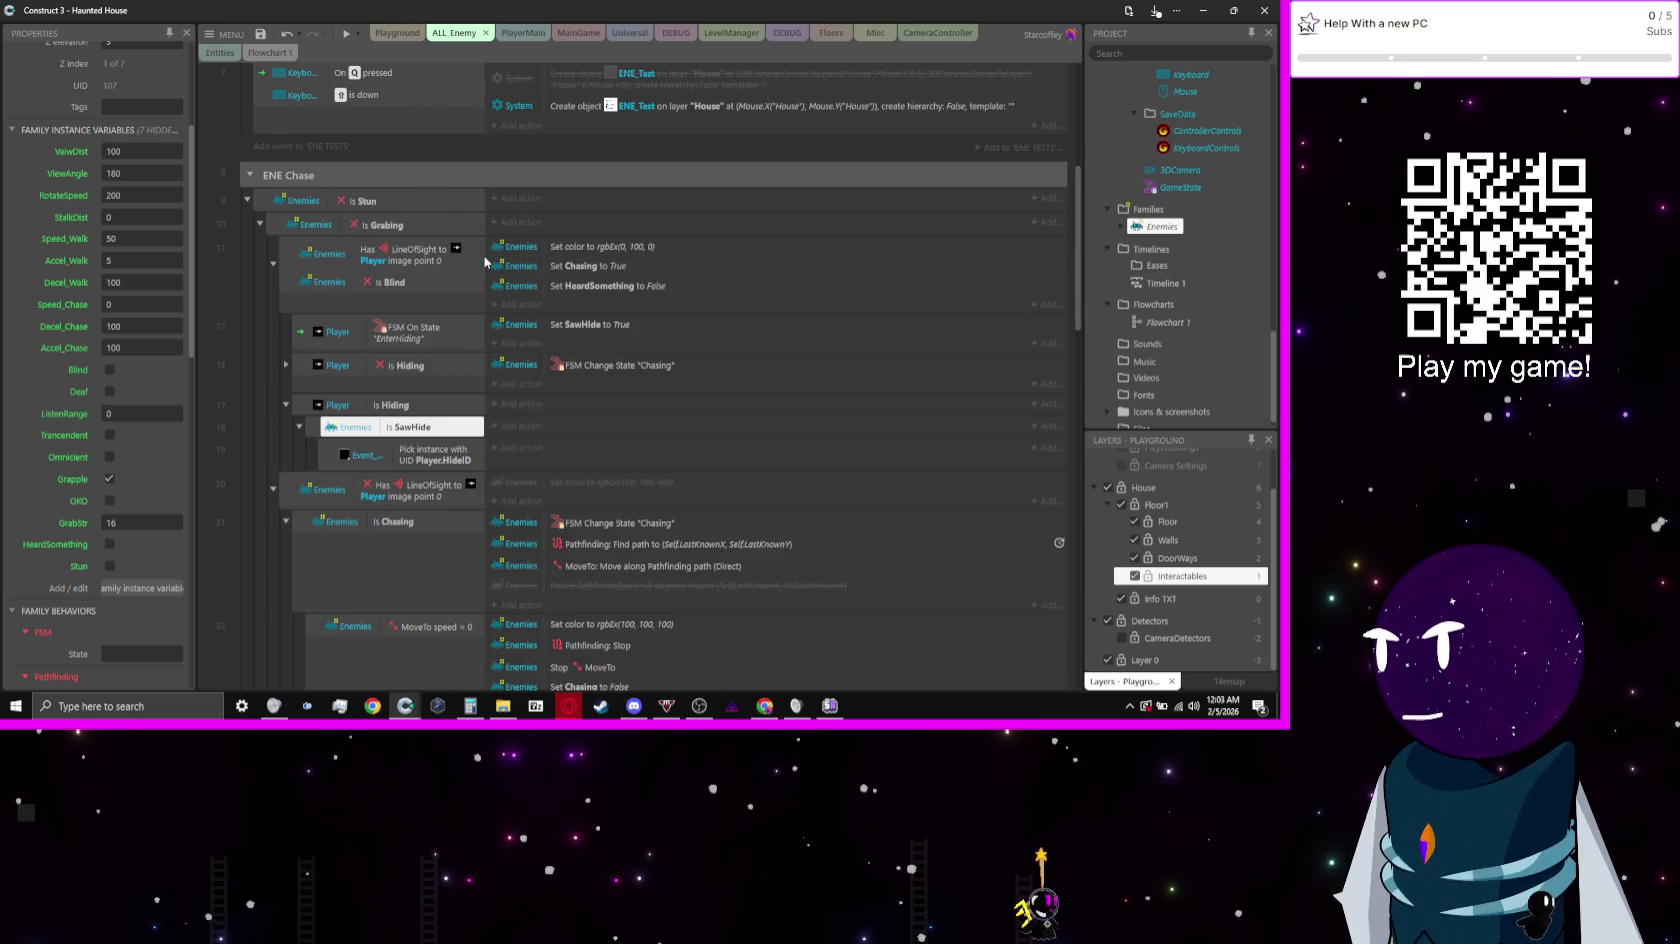
left_click_drag(486, 262, 528, 268)
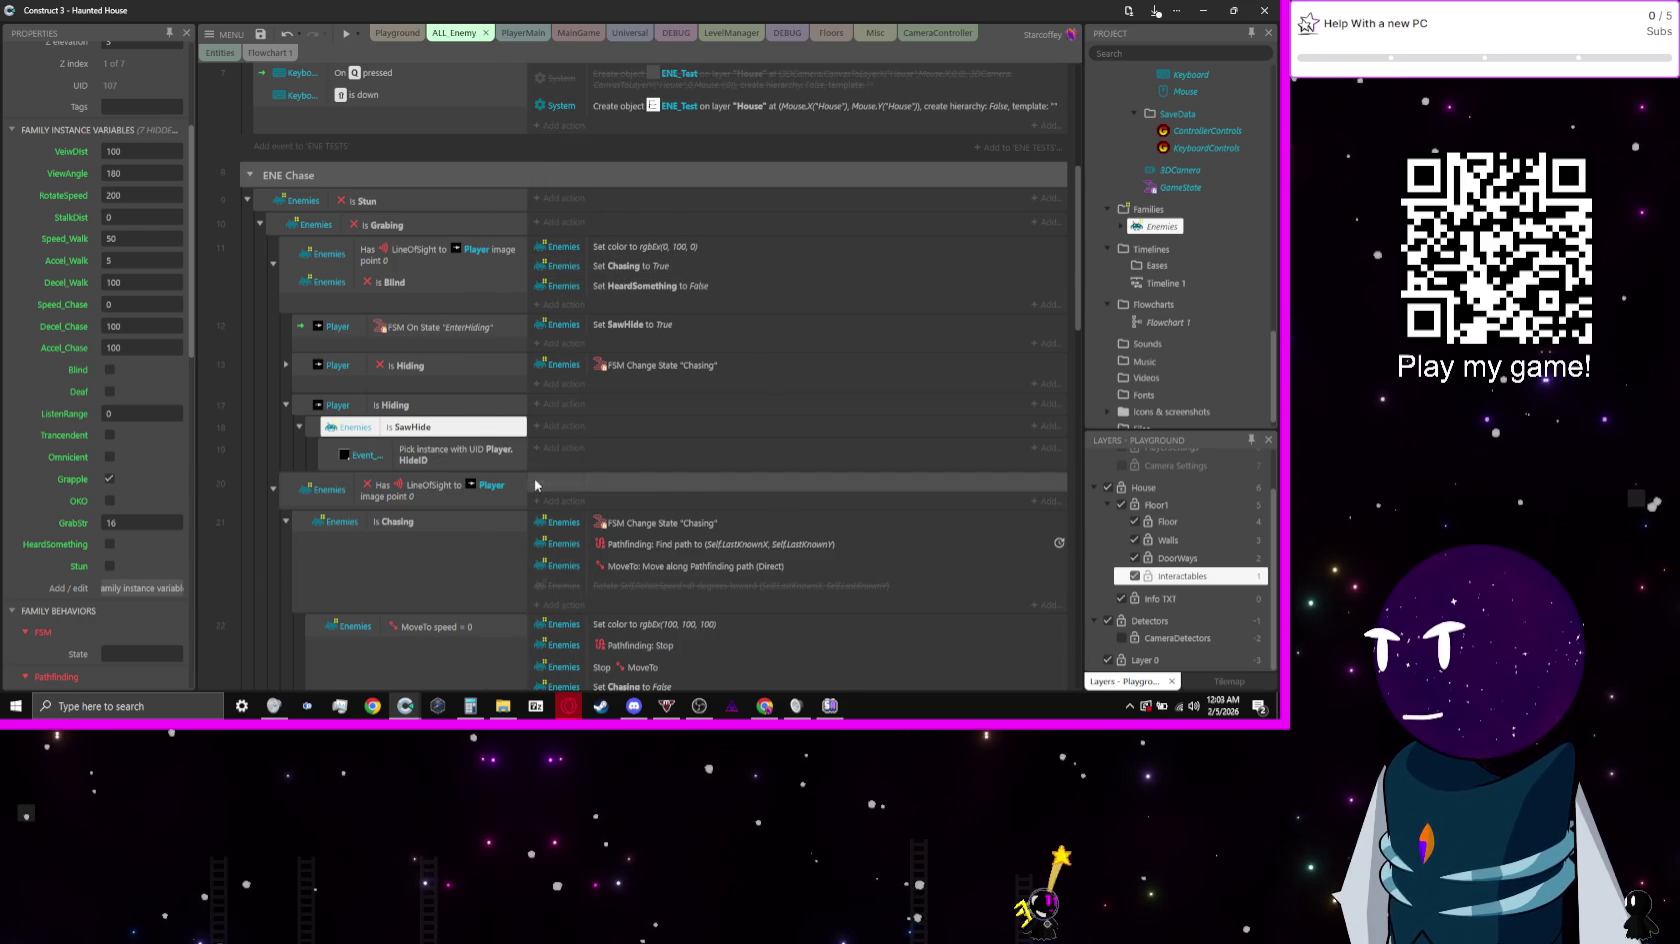
double_click(597, 467)
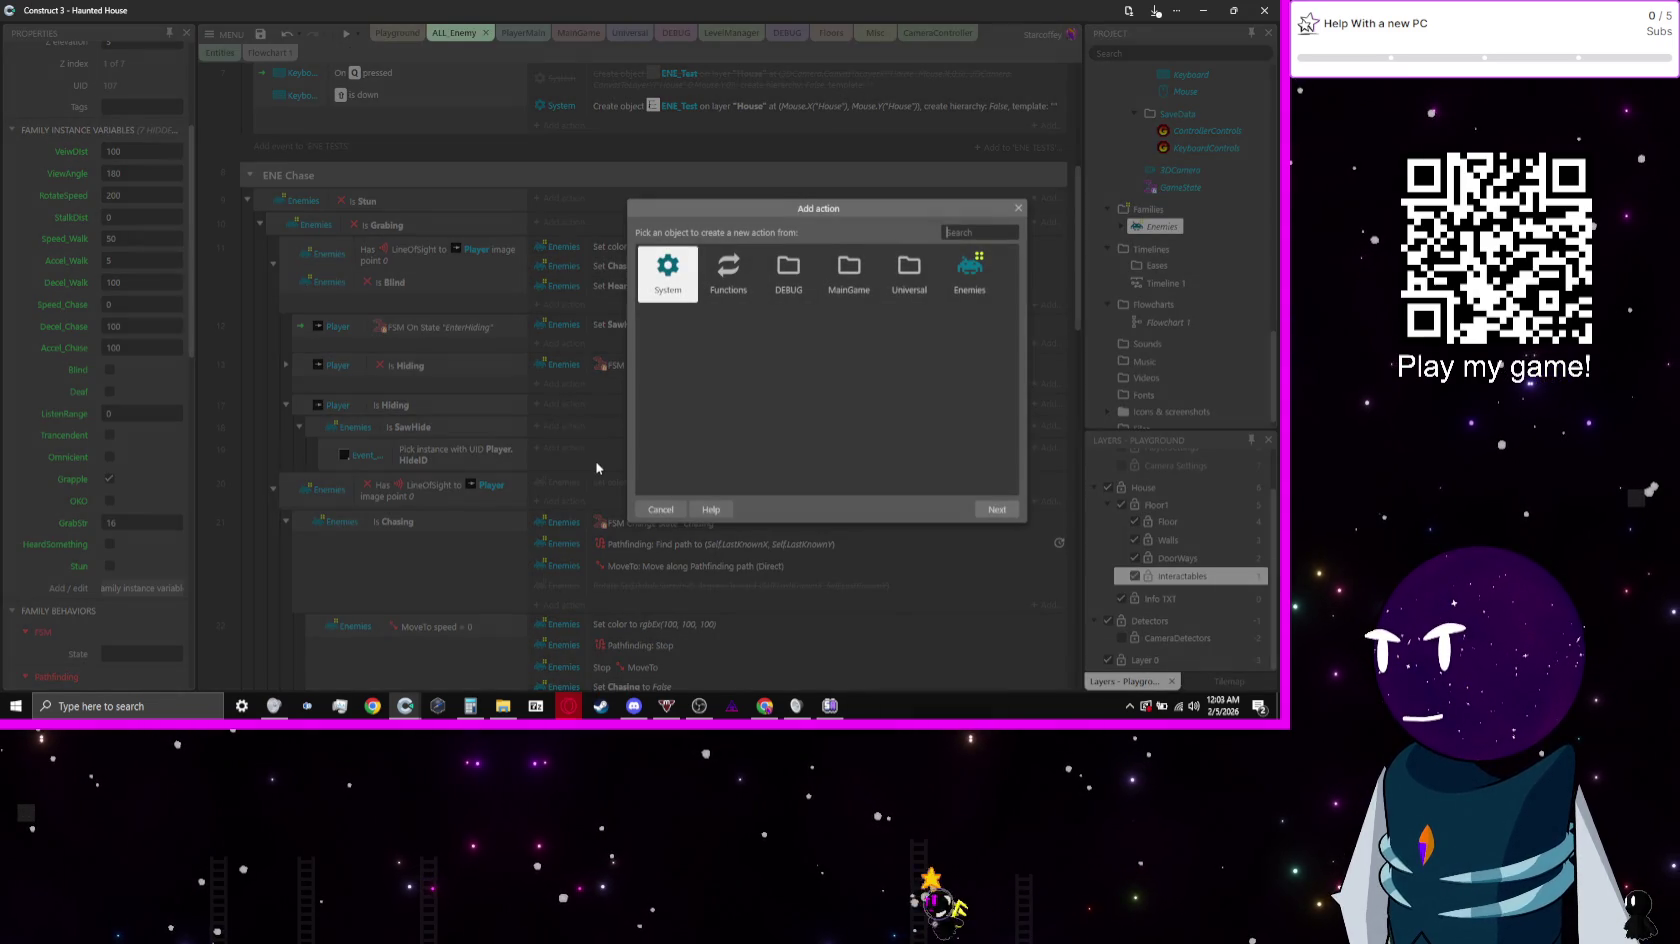
left_click(661, 510)
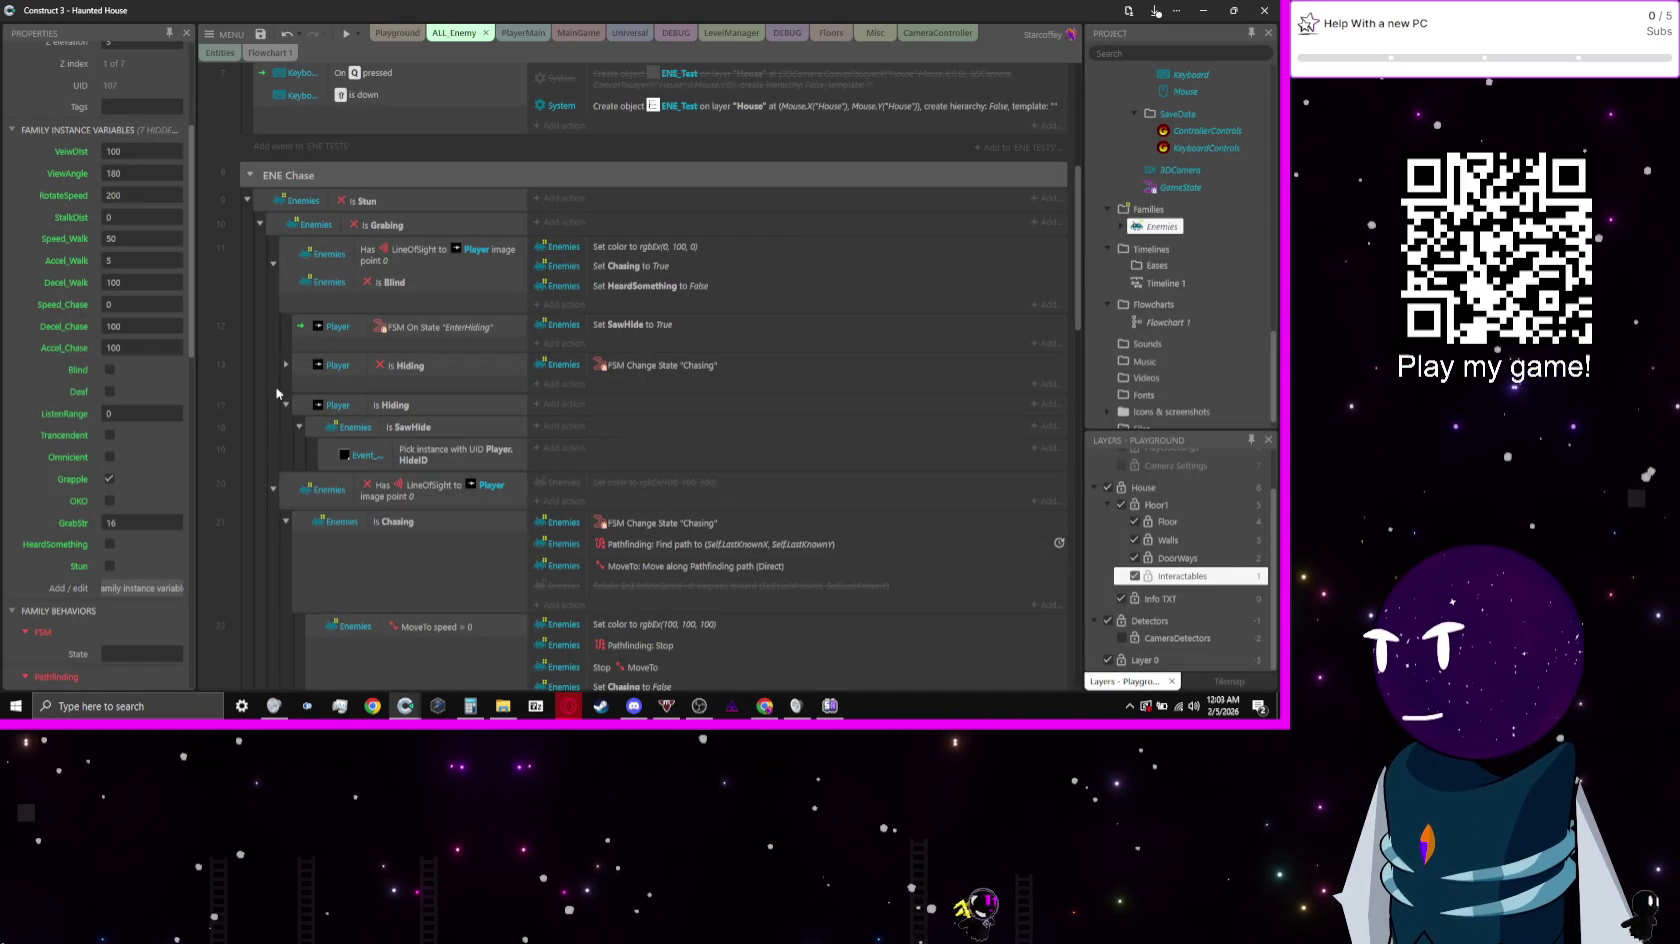
Step: Copy the Find path and Move along path actions into the Pick by UID sub-event
left_click(286, 364)
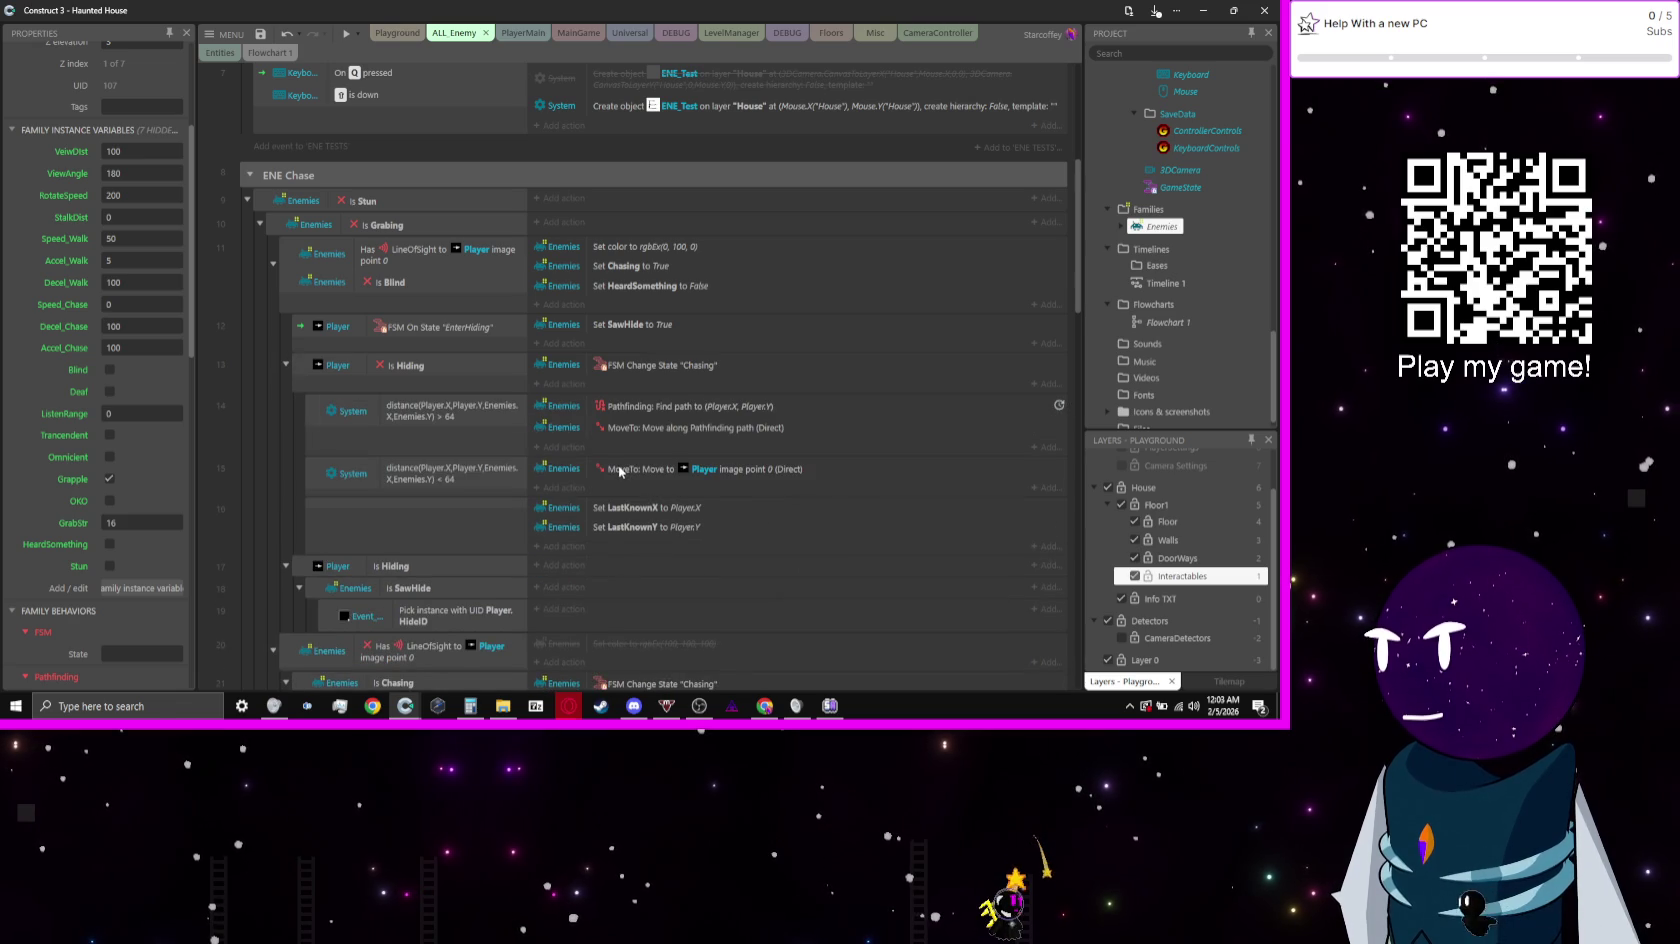
left_click(674, 429)
left_click(672, 410, "shift")
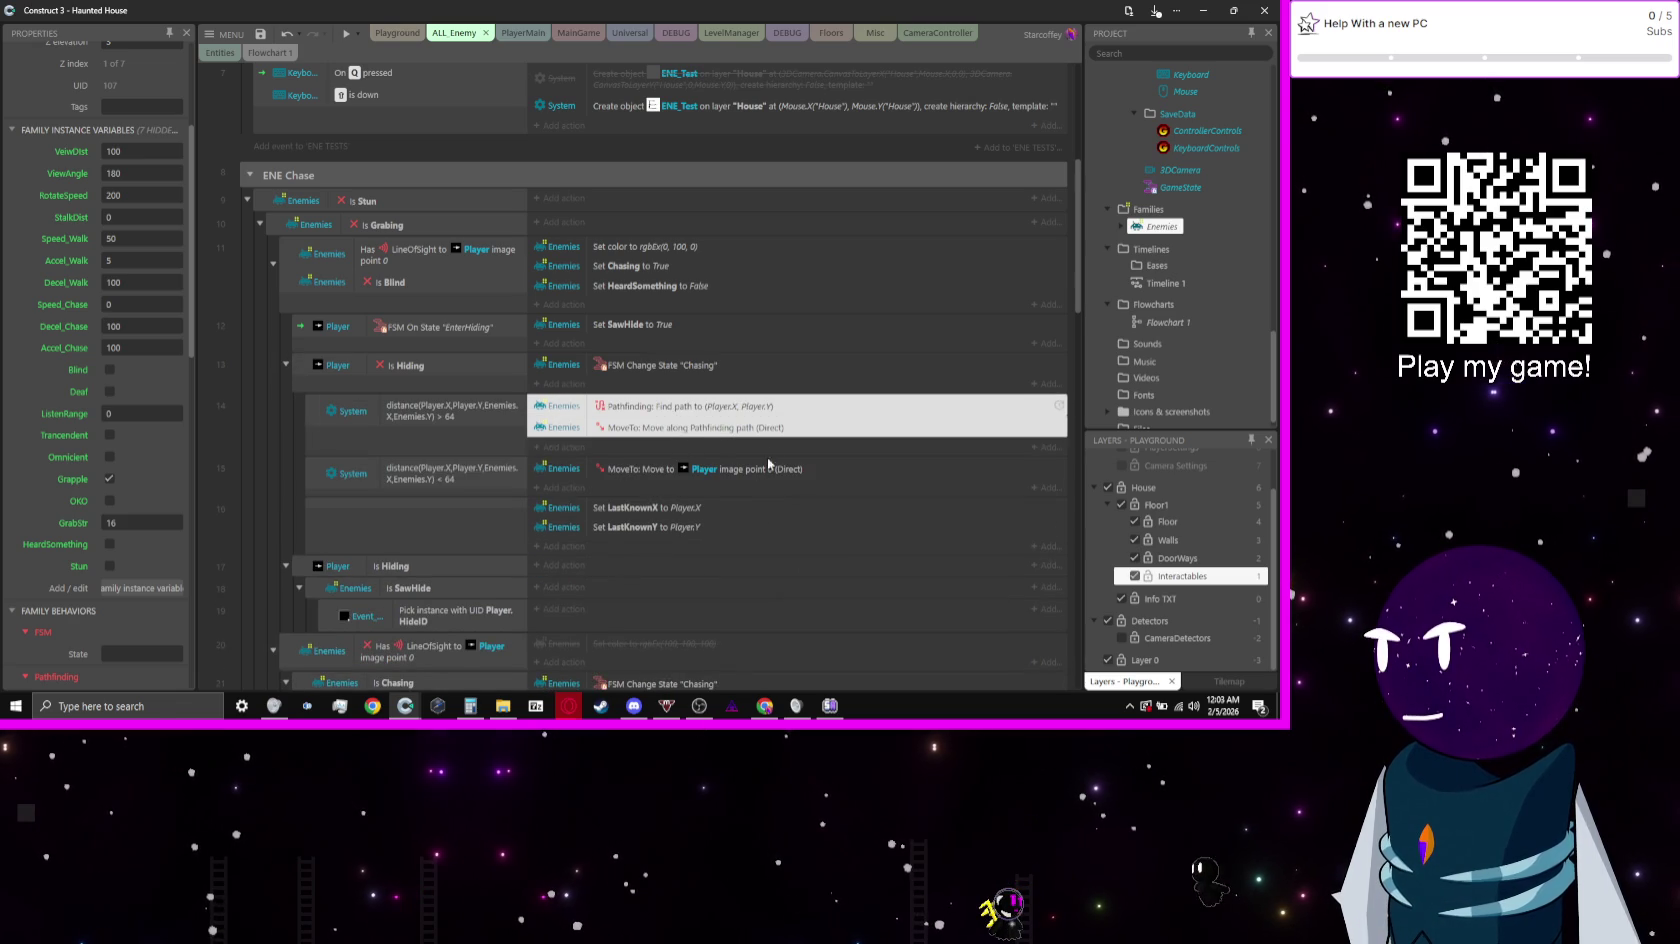
mouse_move(684, 434)
left_mouse_down()
mouse_move(631, 612)
mouse_move(747, 613)
left_mouse_up()
Step: Retarget the copied Find path to (Event_Trigger.X, Event_Trigger.Y) and launch a preview
double_click(748, 611)
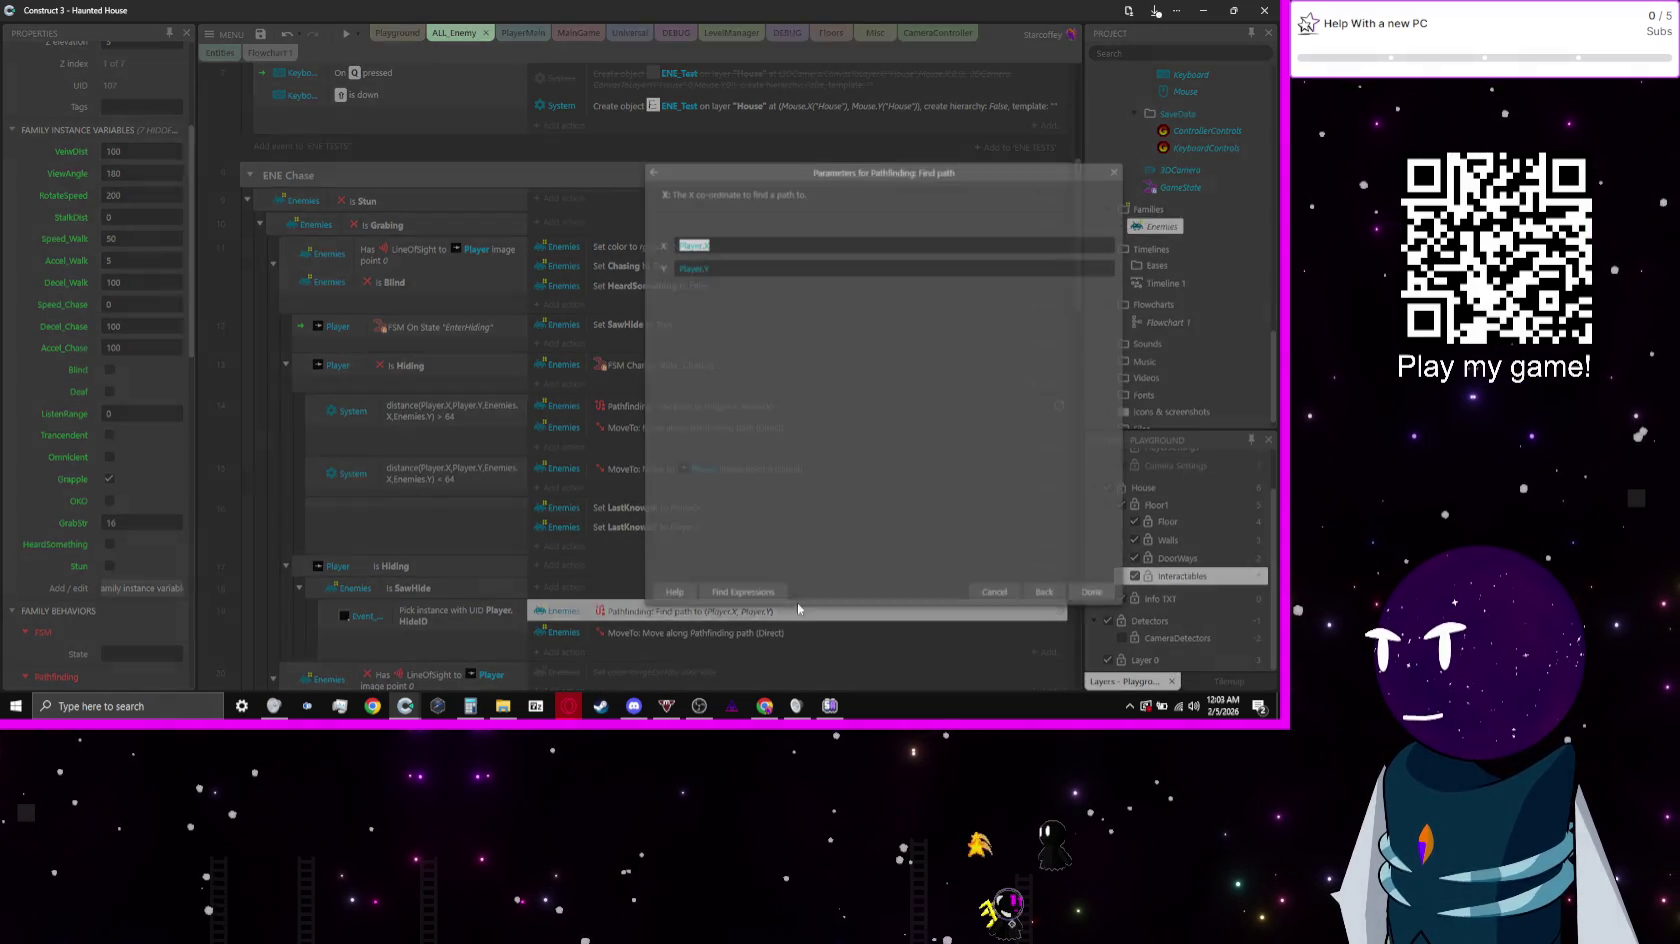
type("E")
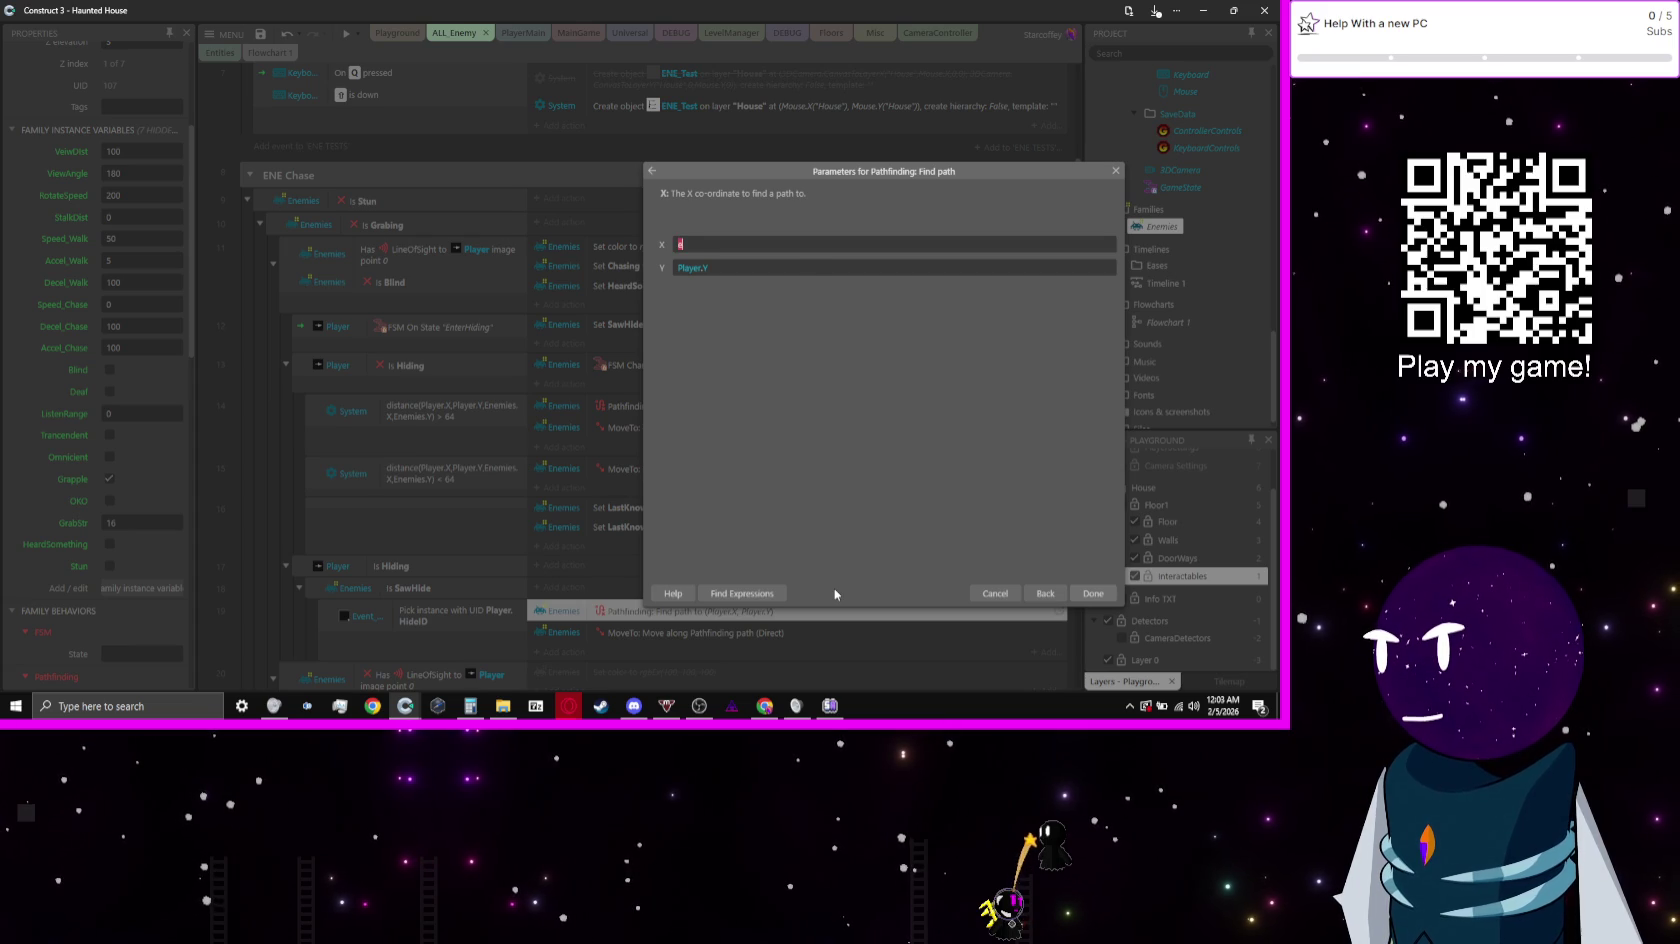
type("vent_Trigger.X")
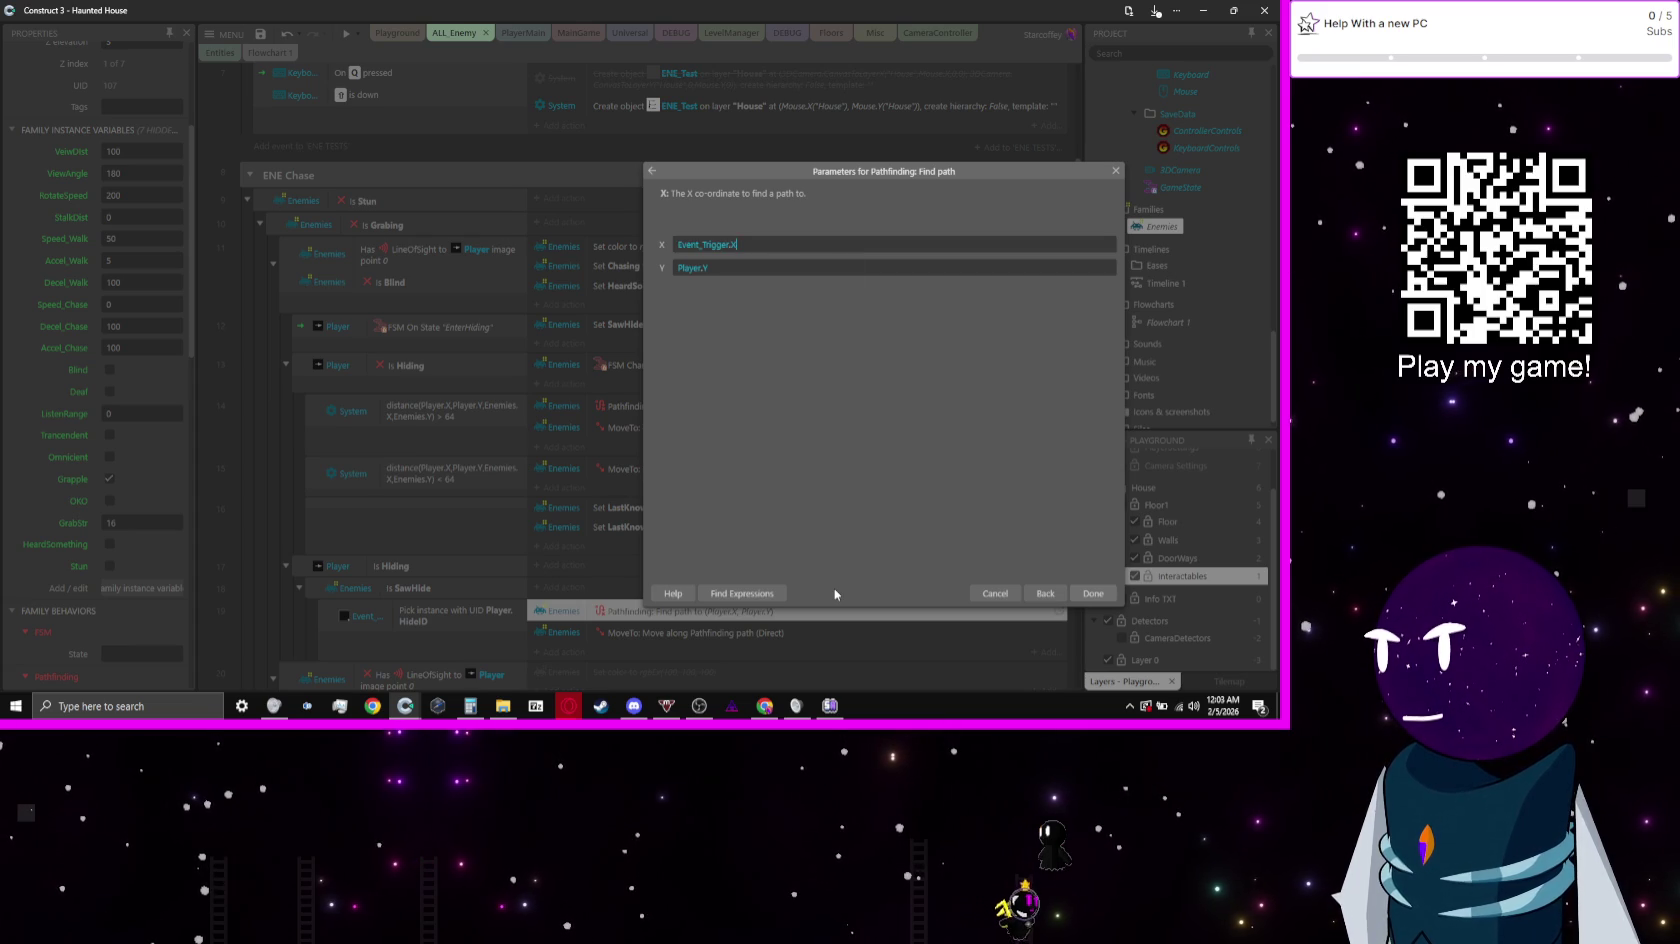
key("Tab")
type("Event_Trigger.Y")
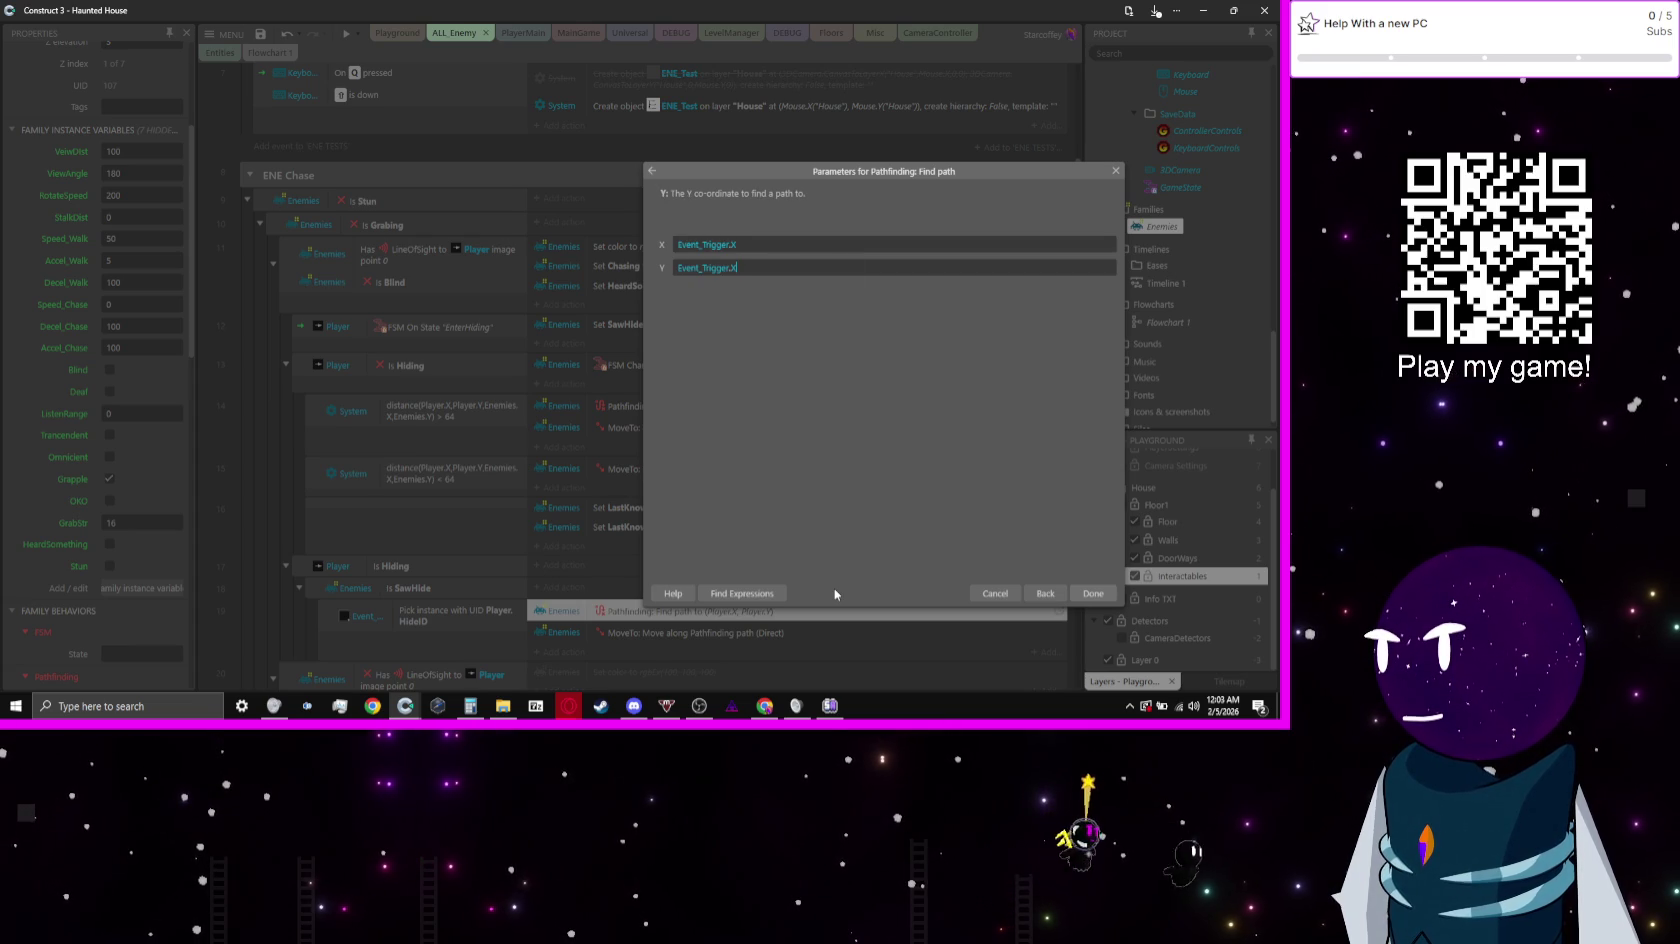
key("Escape")
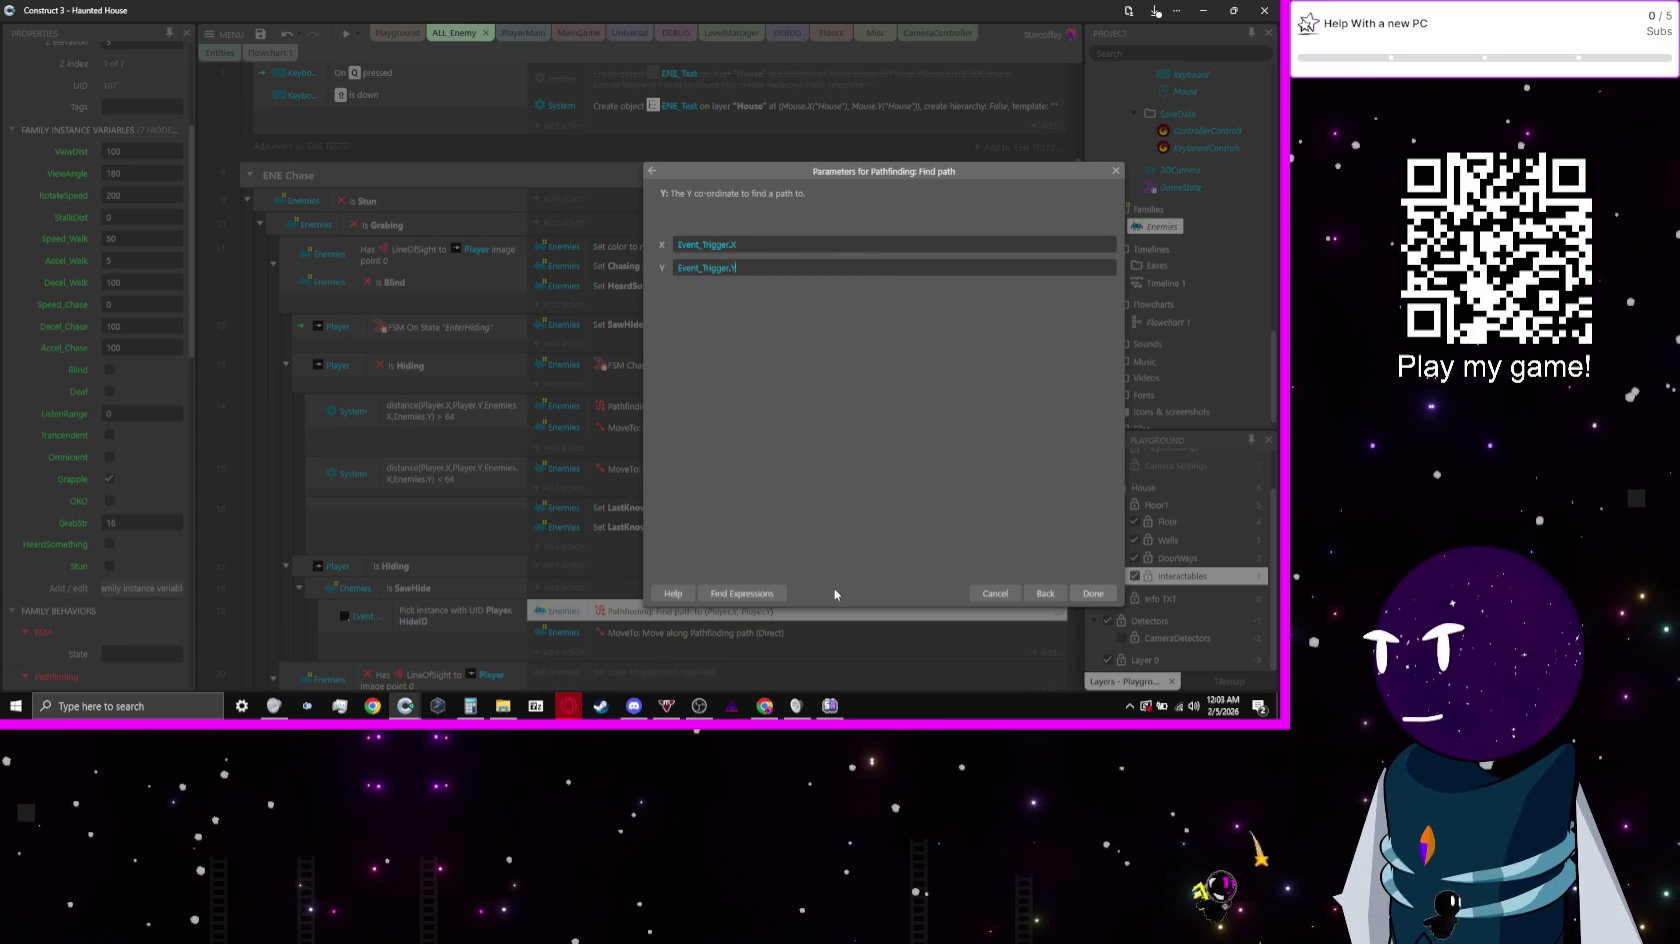
key("Return")
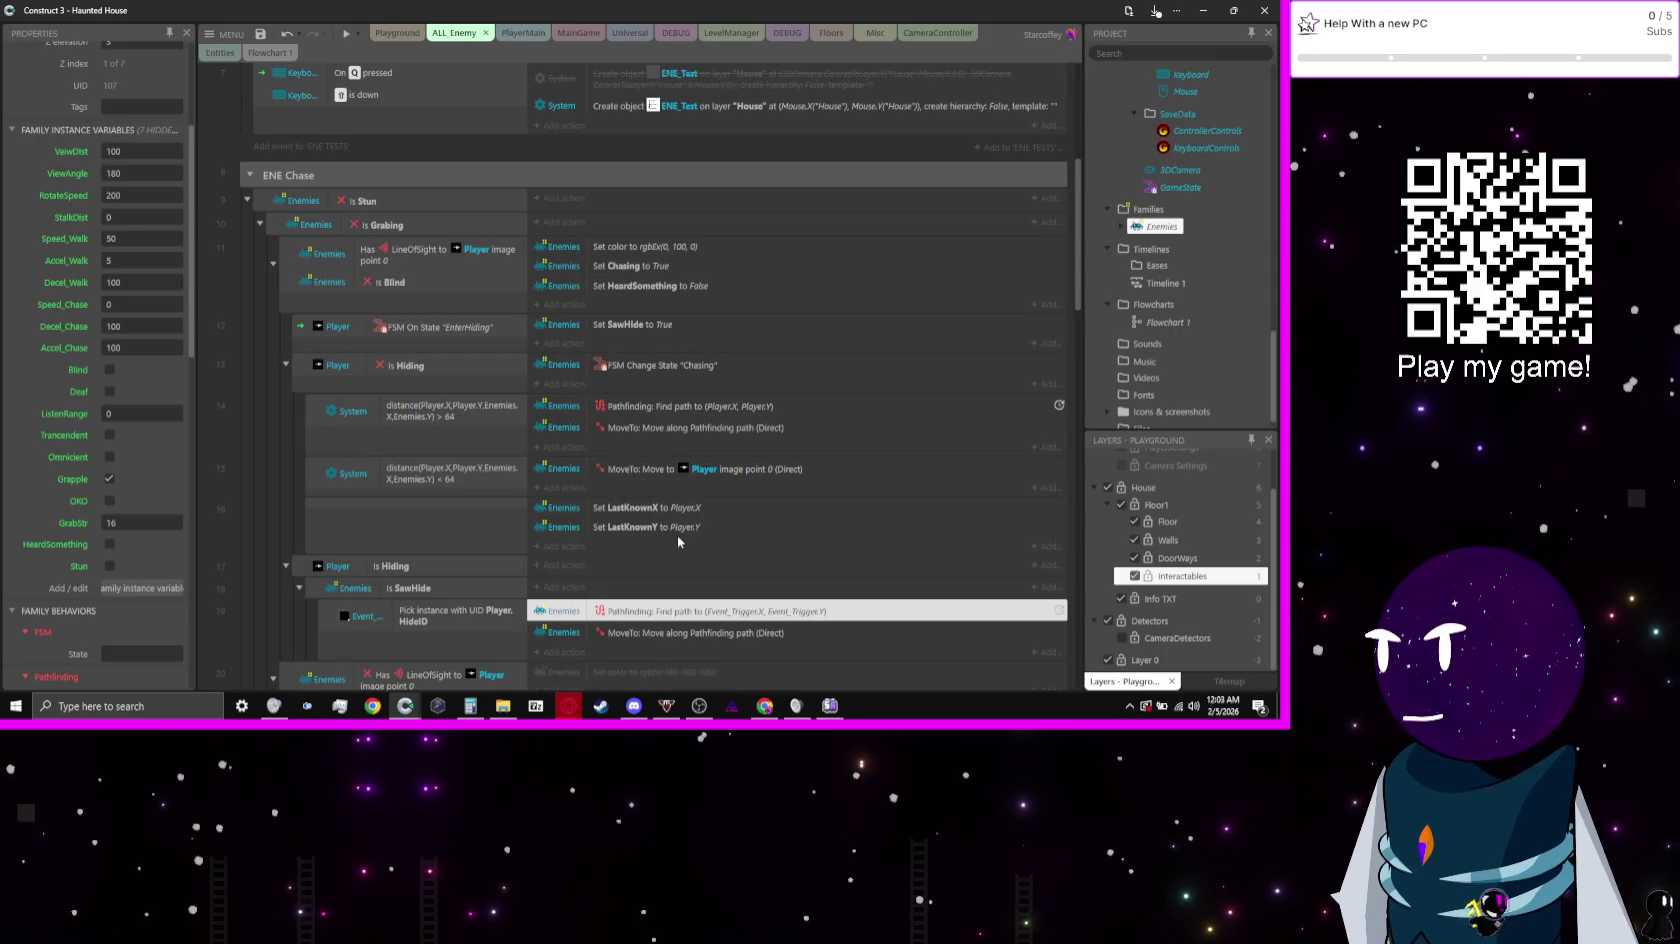
left_click(344, 35)
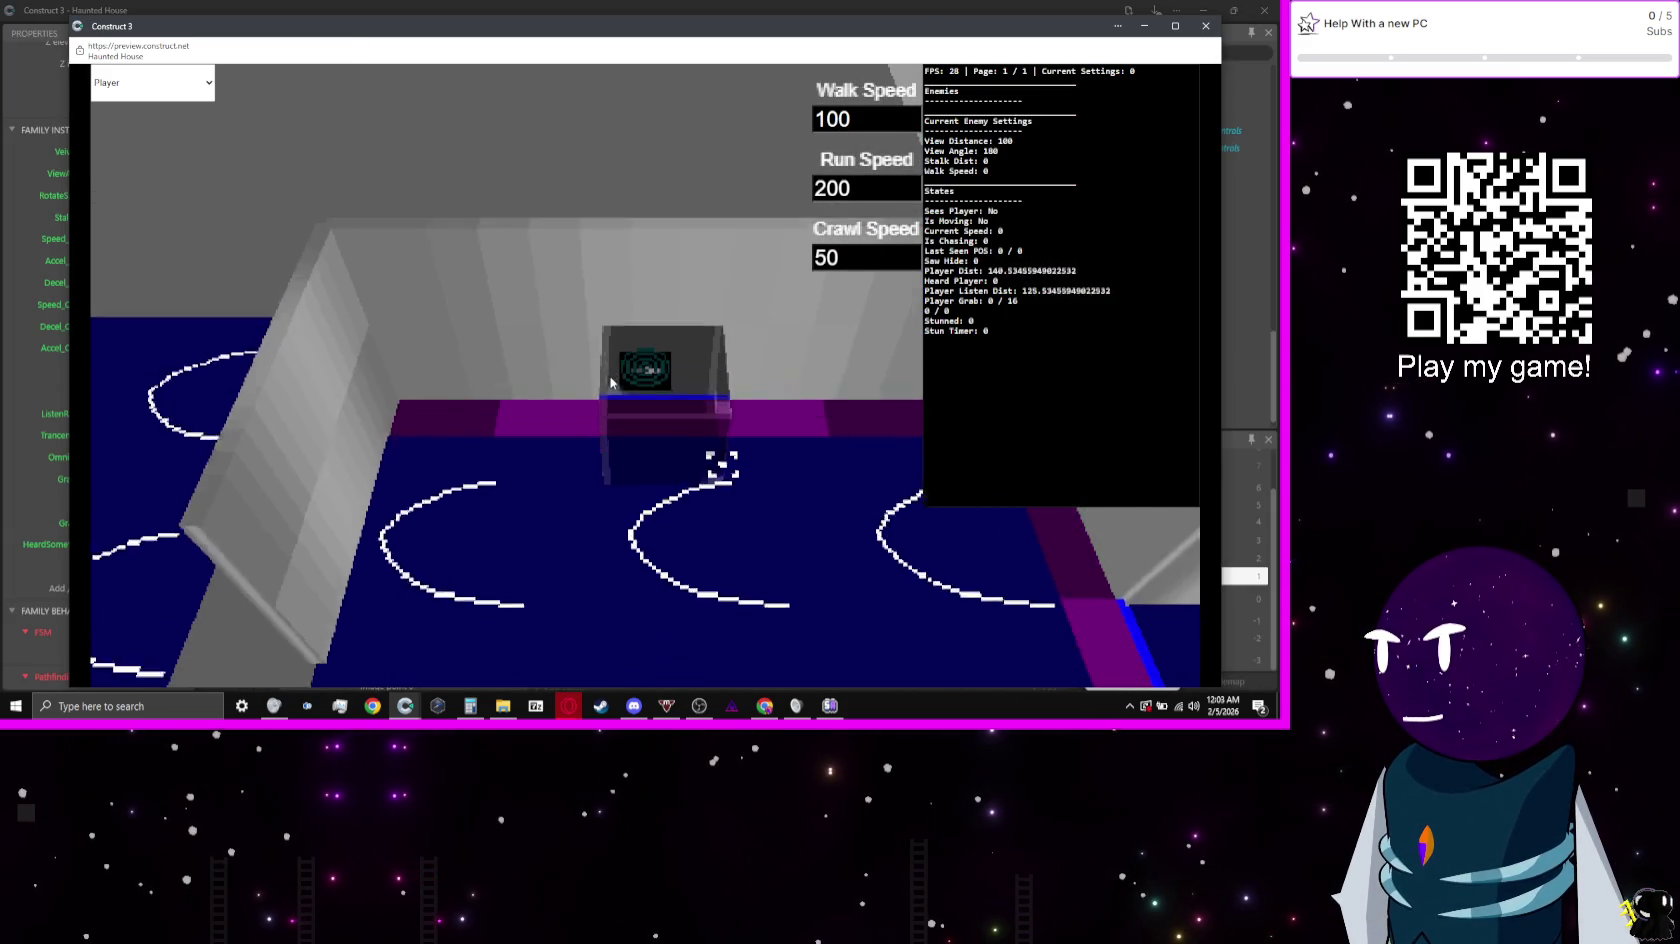
Step: Test hiding in the preview, then set the enemy's Speed_Chase to 15 on the Playground layout
key("s")
key("c")
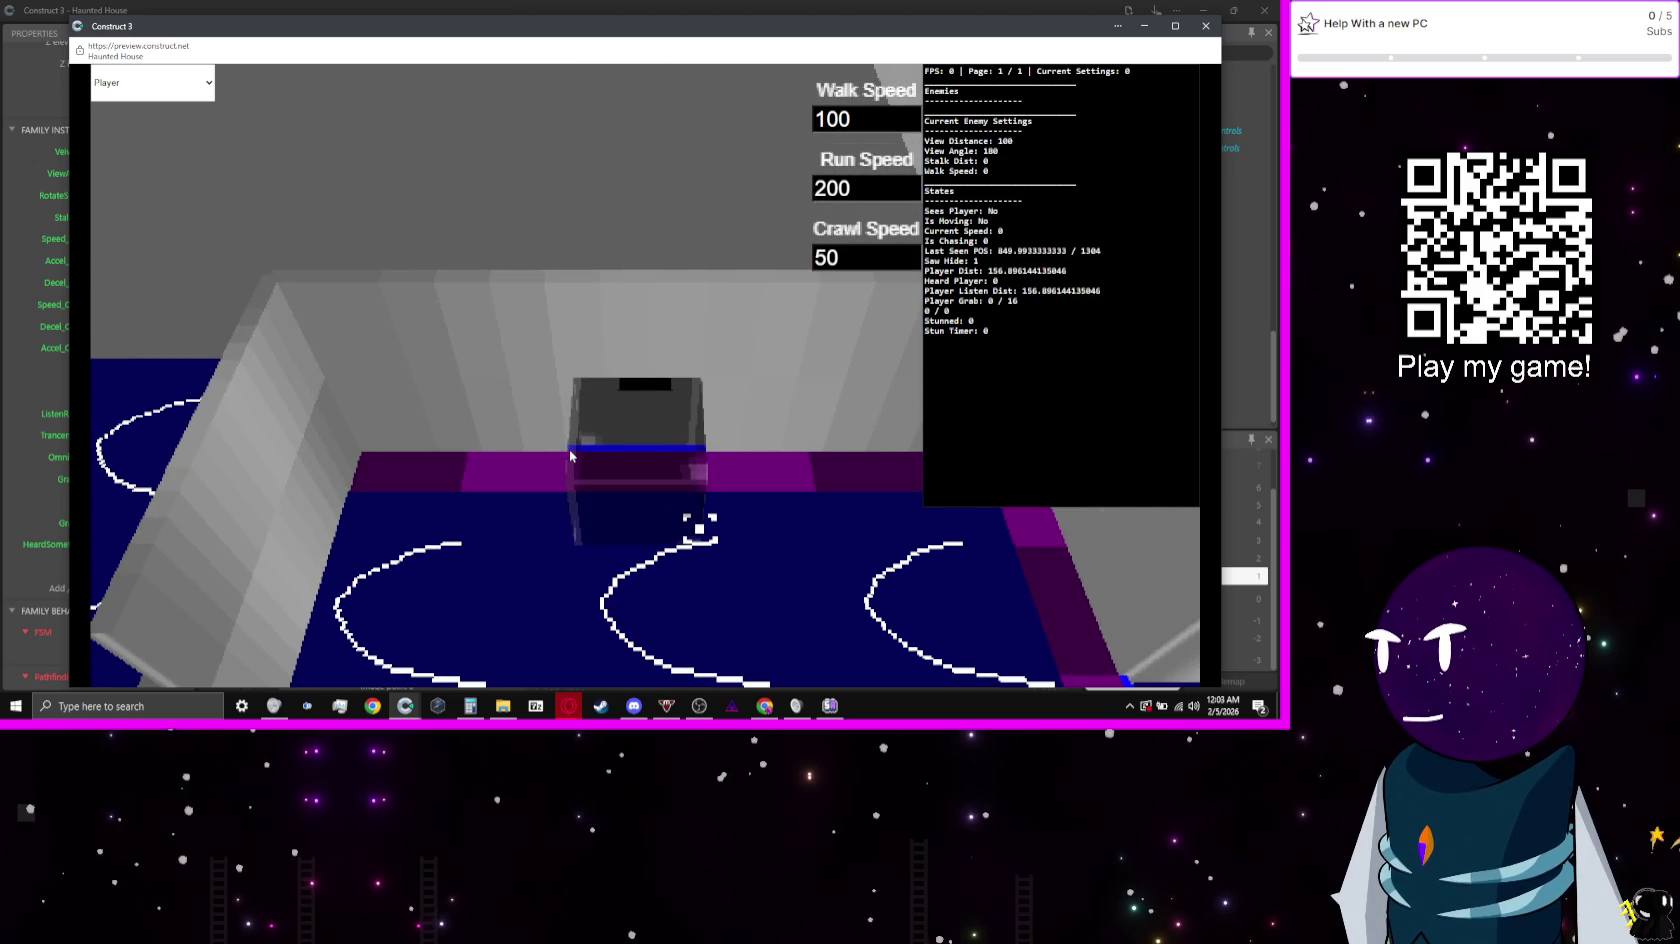
left_click(970, 5)
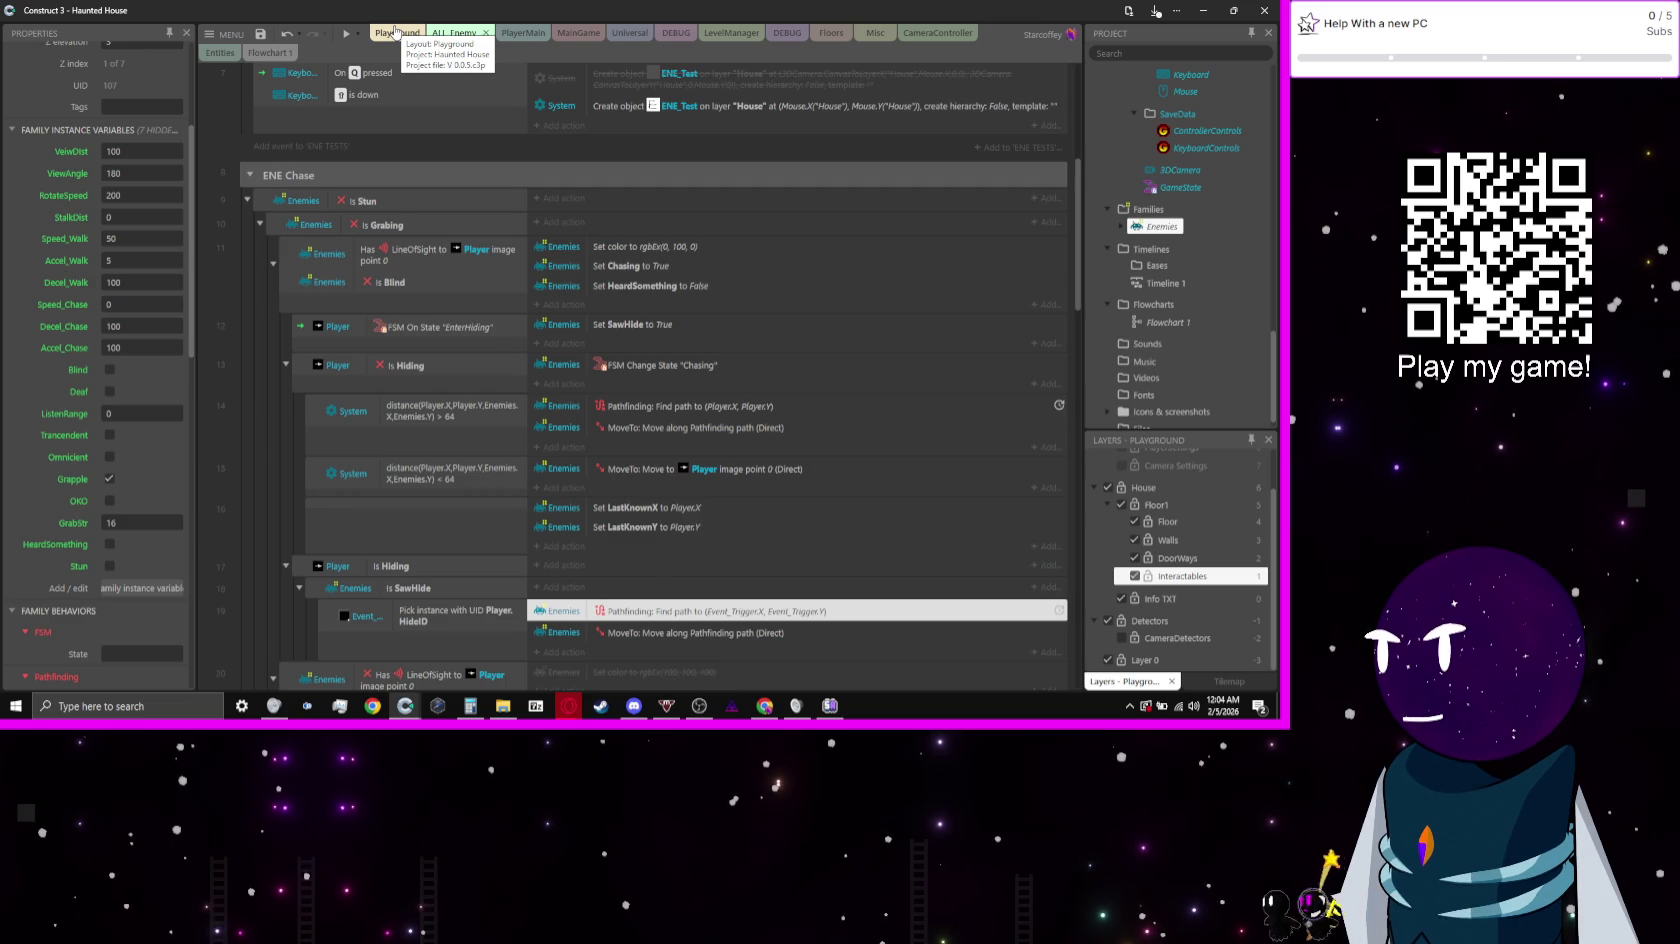
left_click(396, 31)
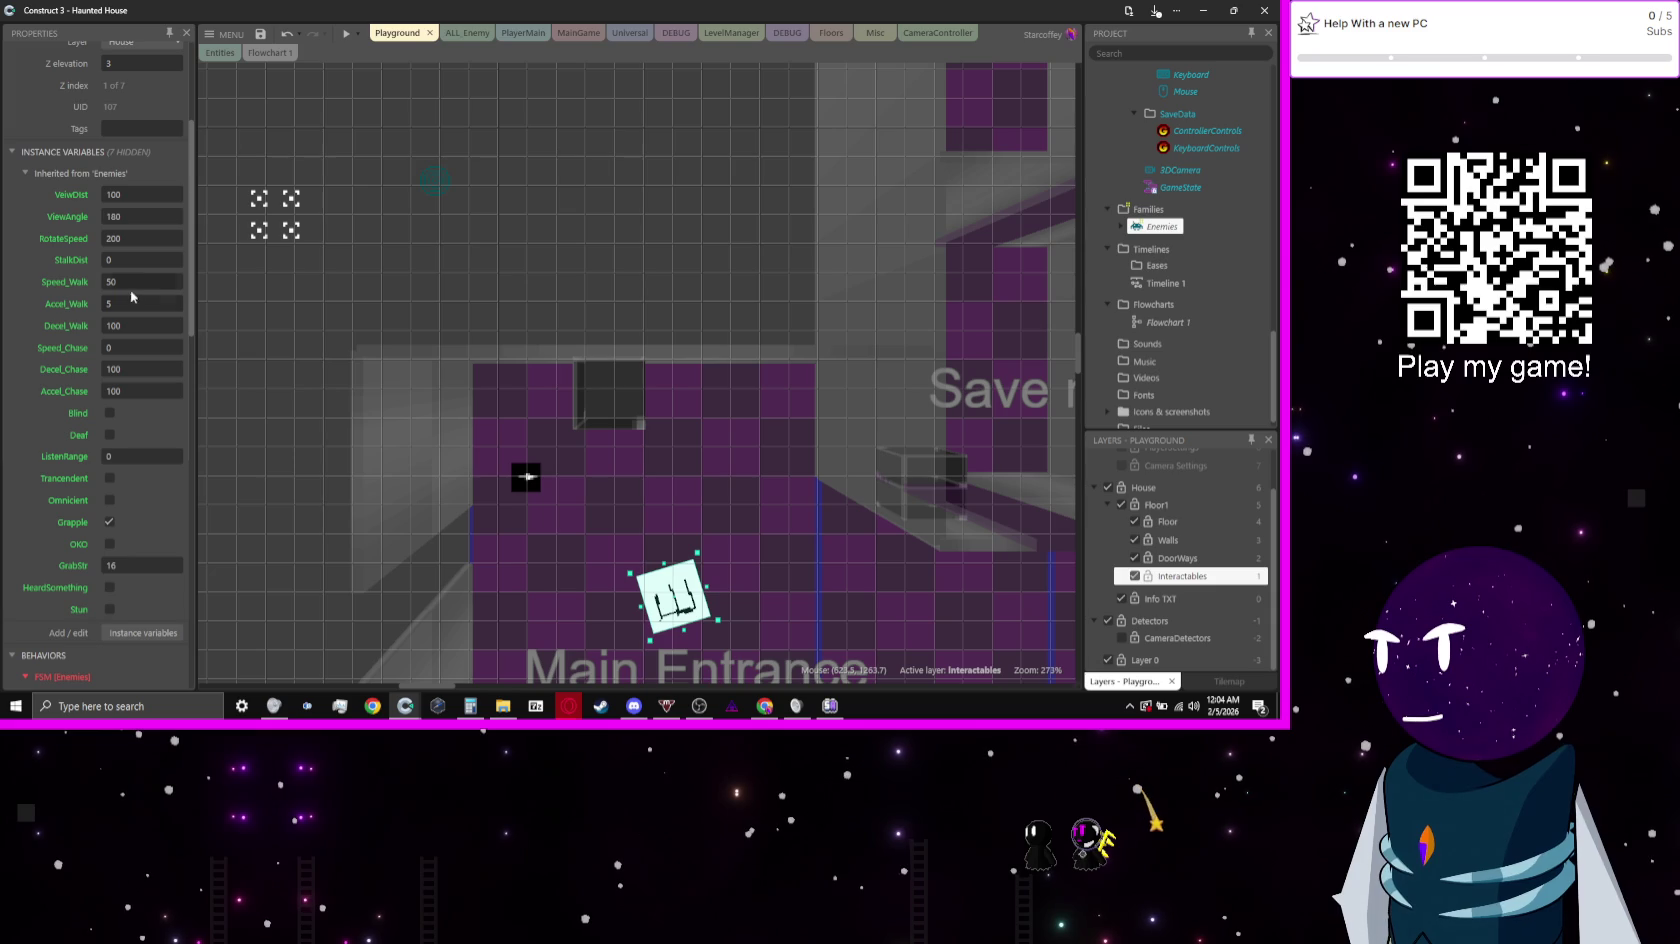
left_click(145, 347)
type("15")
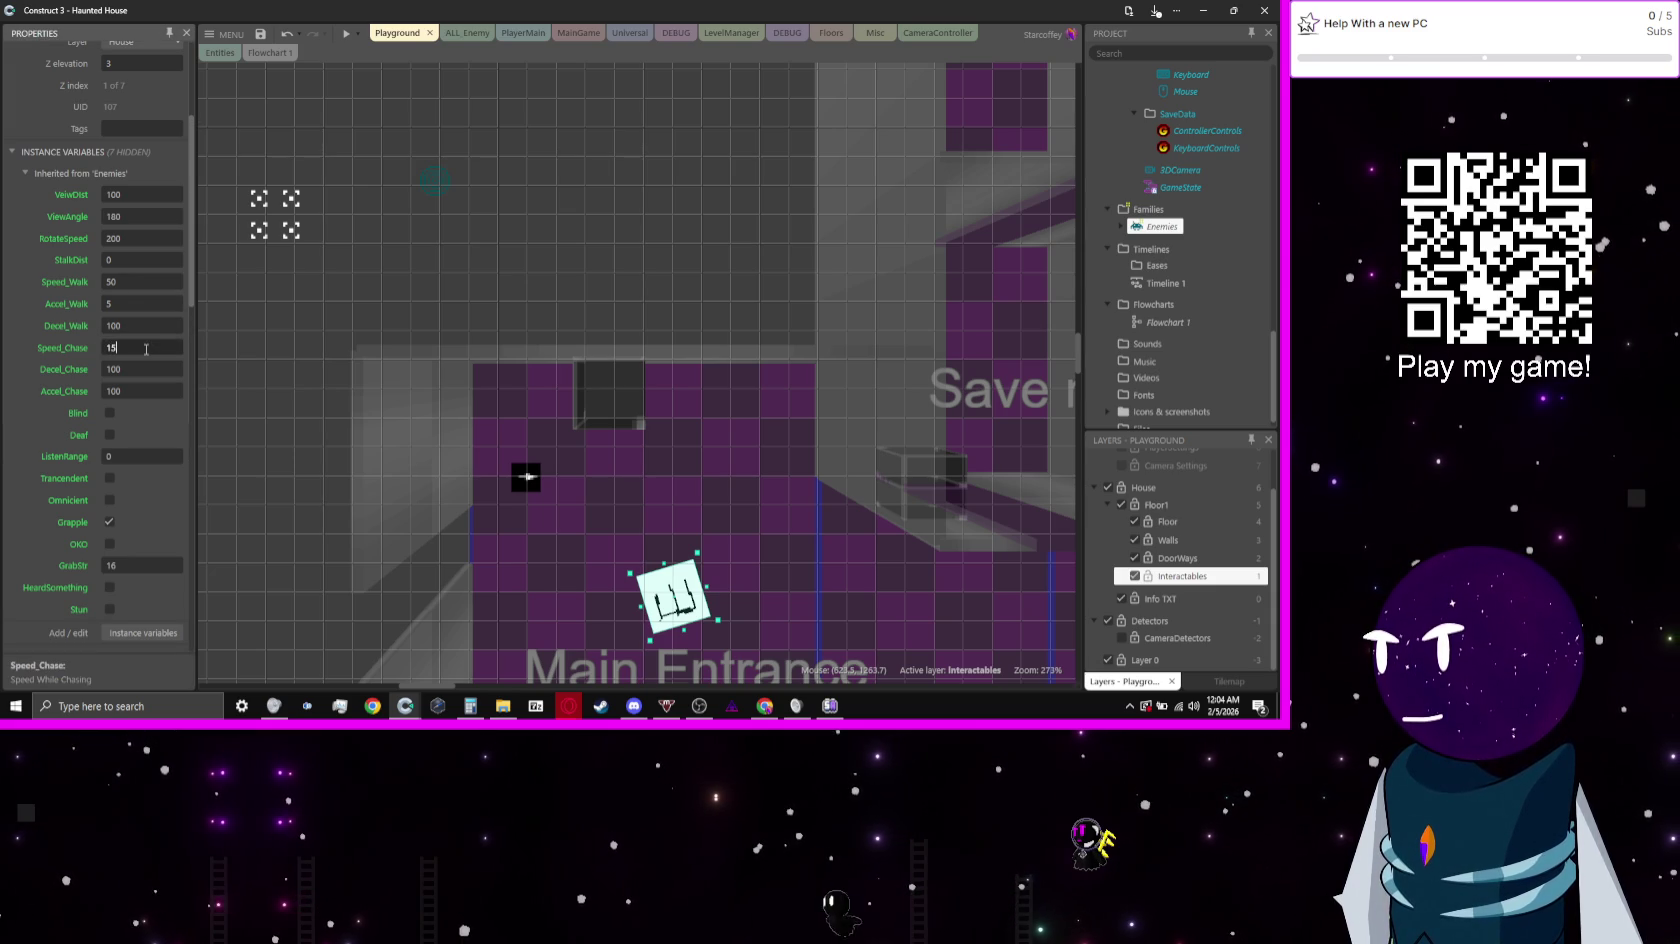
key("Return")
Step: Preview again with the new chase speed, test hiding in the box, and return to ALL Enemy
left_click(342, 37)
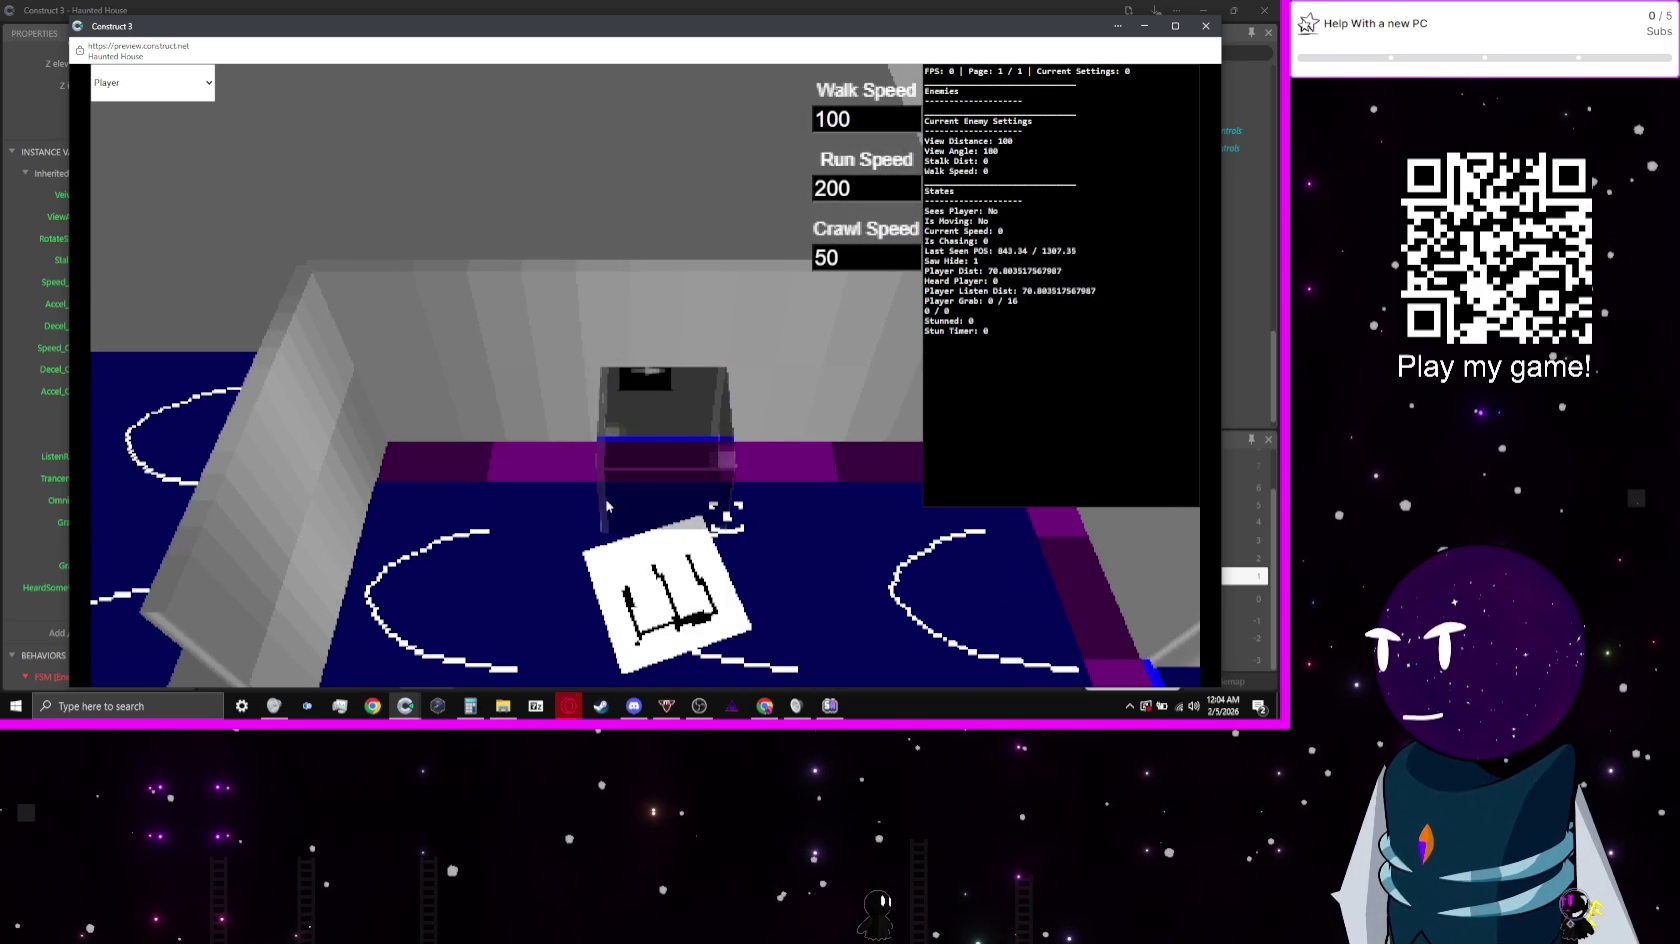
left_click(642, 6)
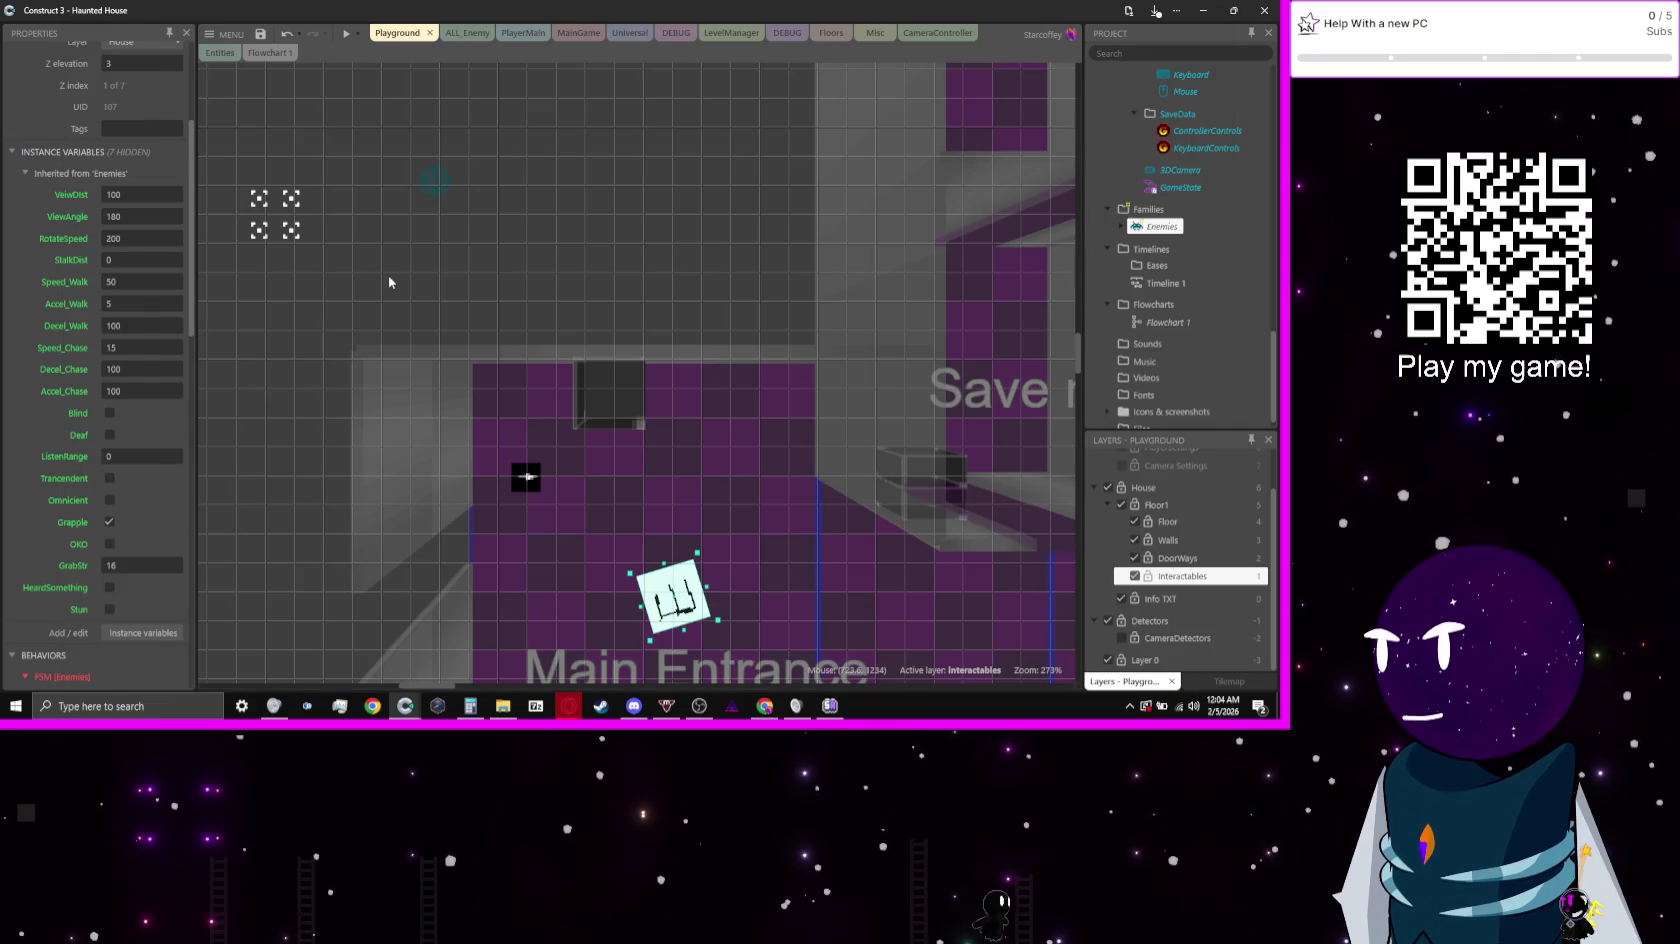
left_click(468, 32)
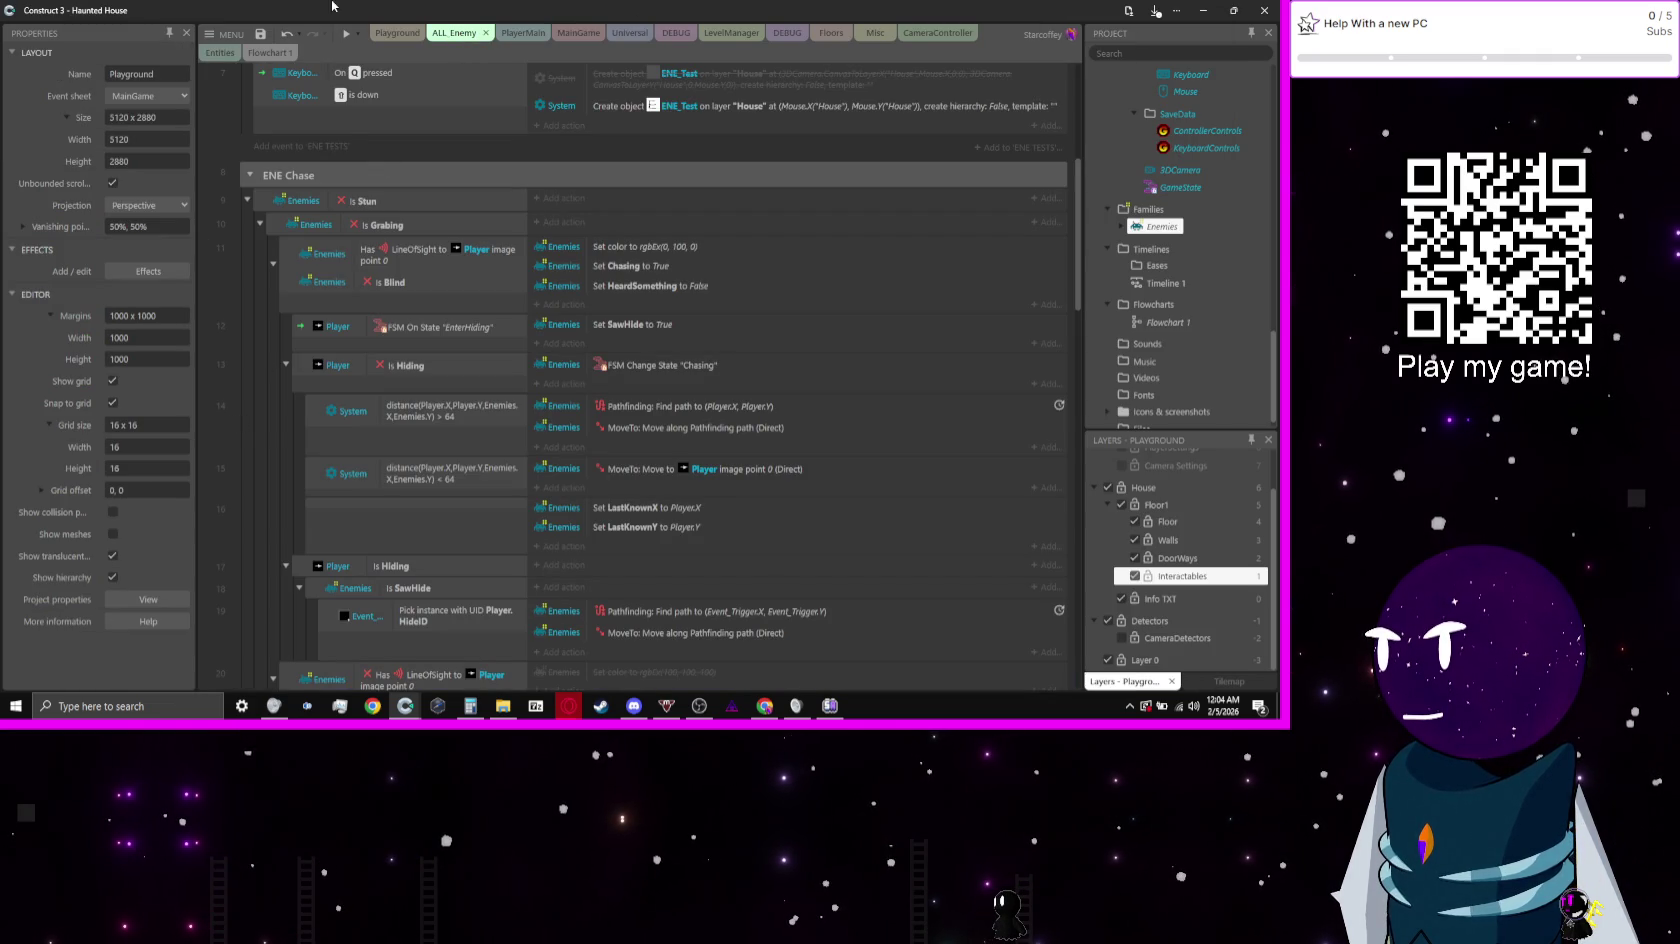
left_click(347, 33)
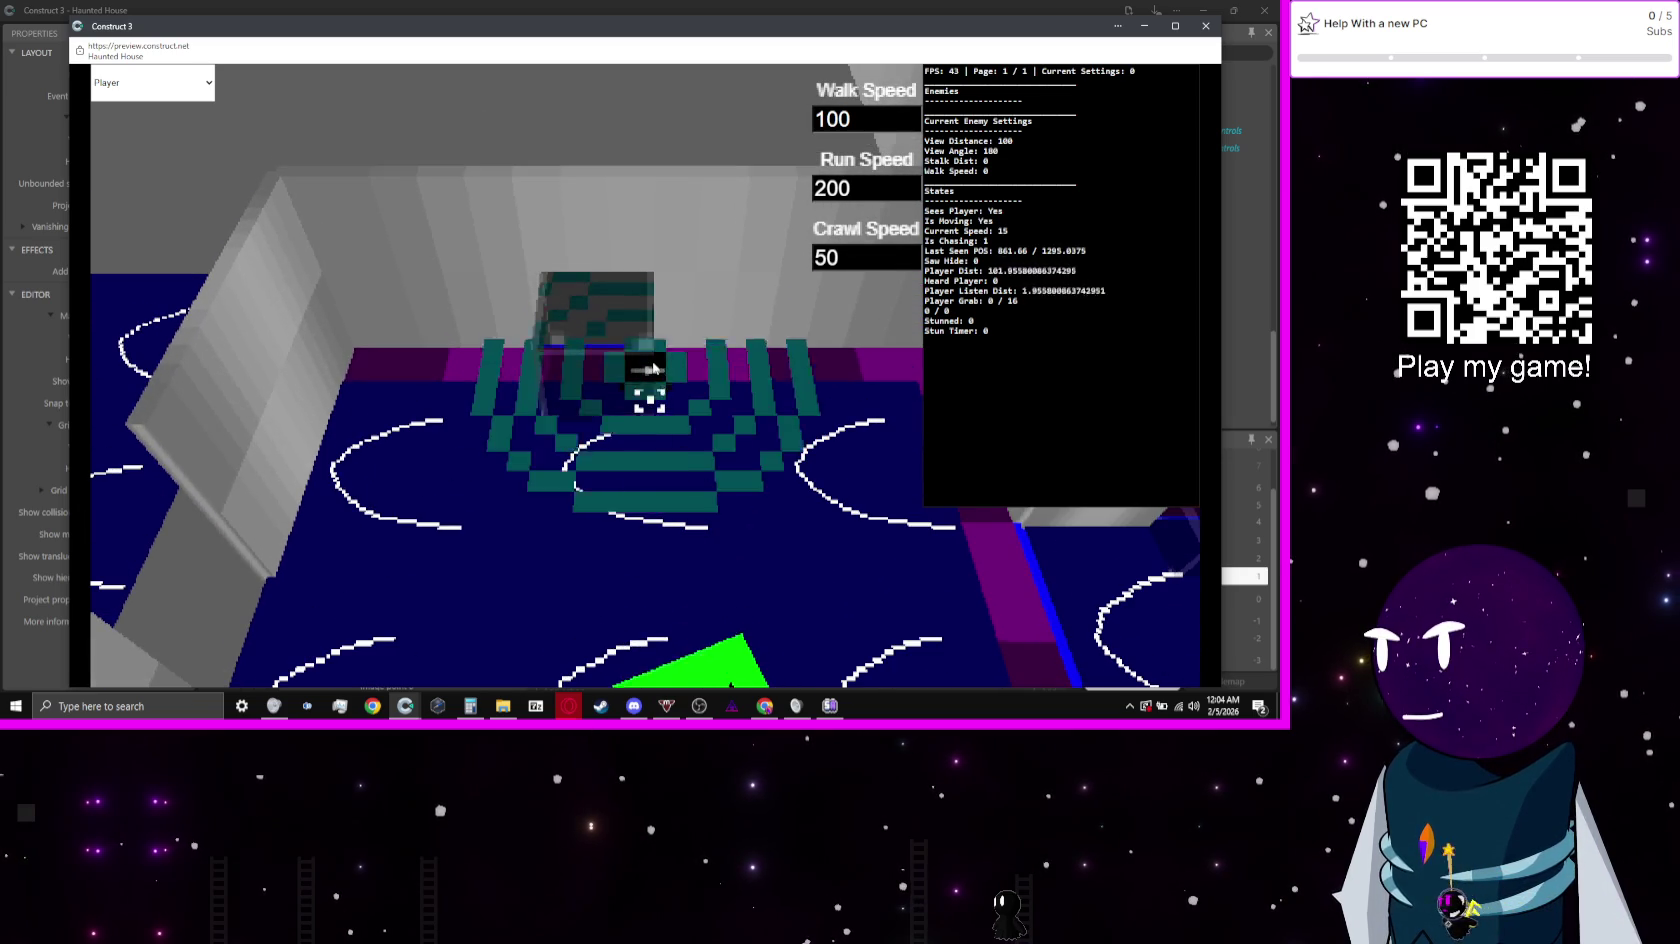
left_click(653, 368)
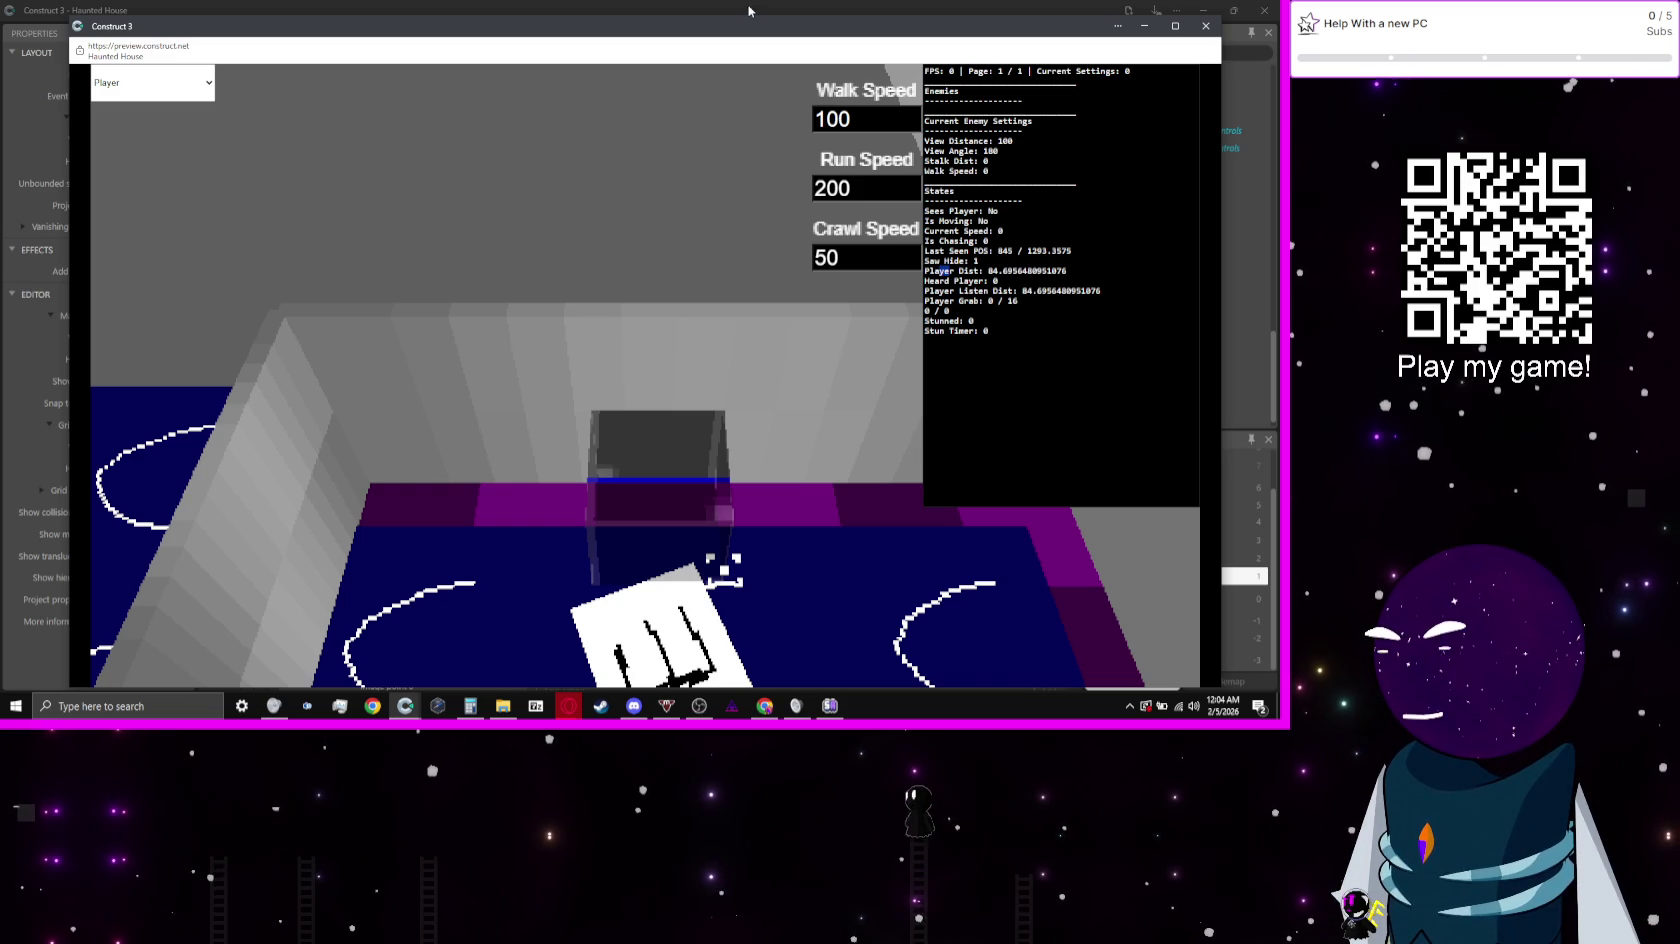
left_click(751, 11)
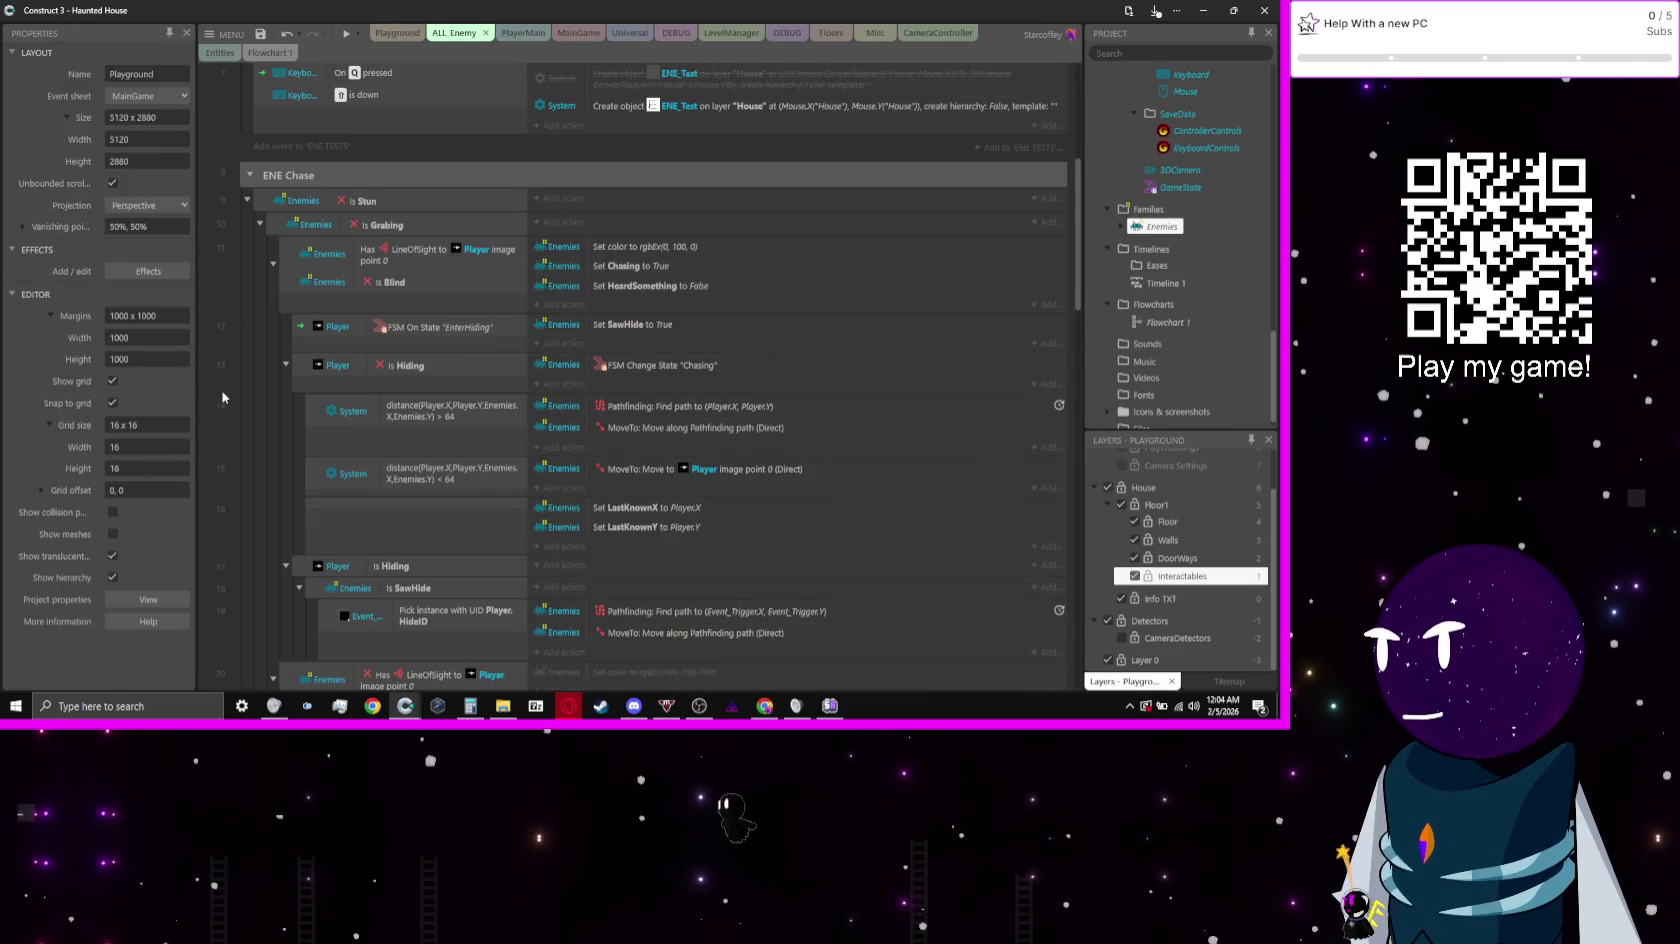
Step: Insert a blank event below Is Chasing and move its four actions into it
scroll(223, 397, "down", 5)
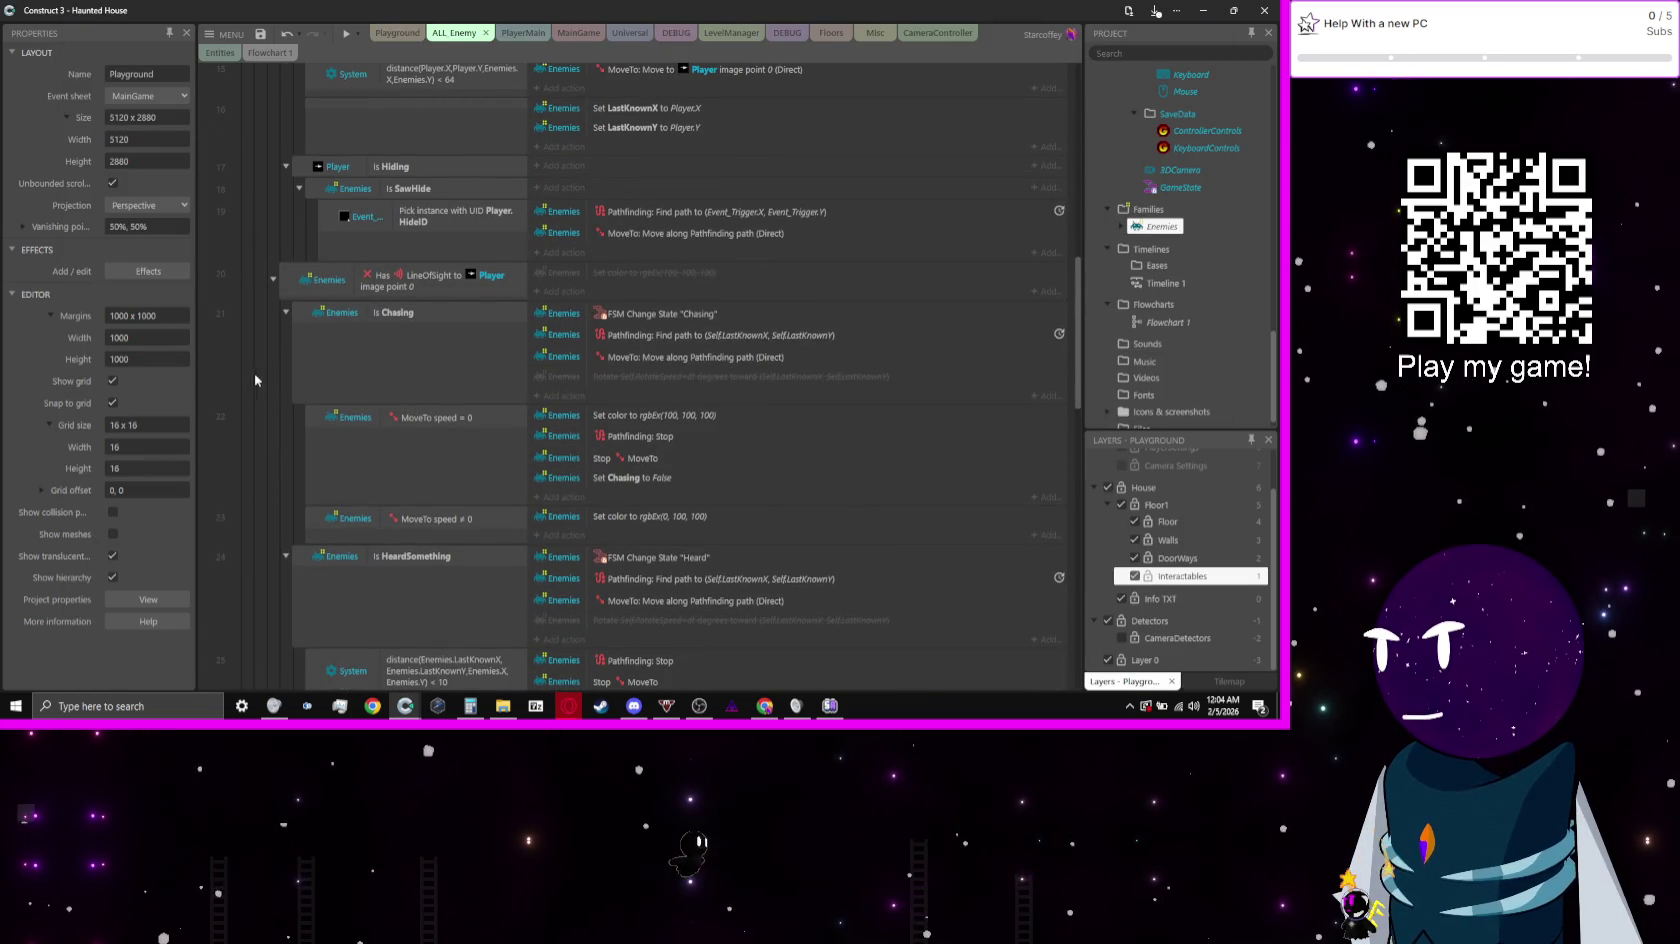
left_click(469, 377)
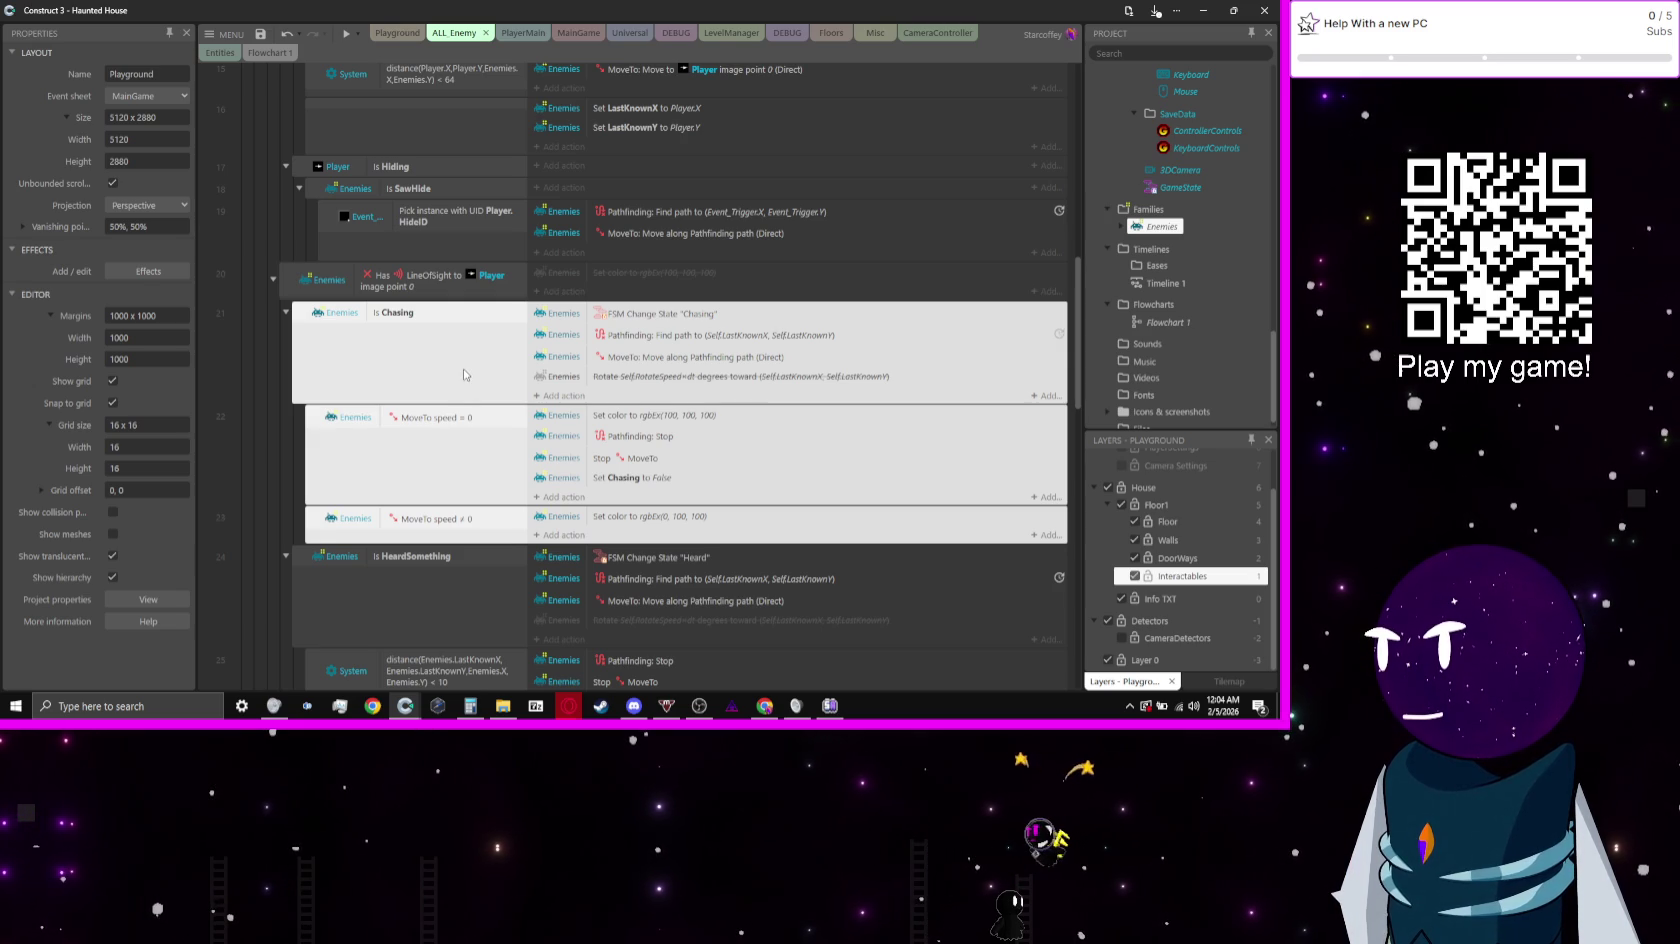
key("b")
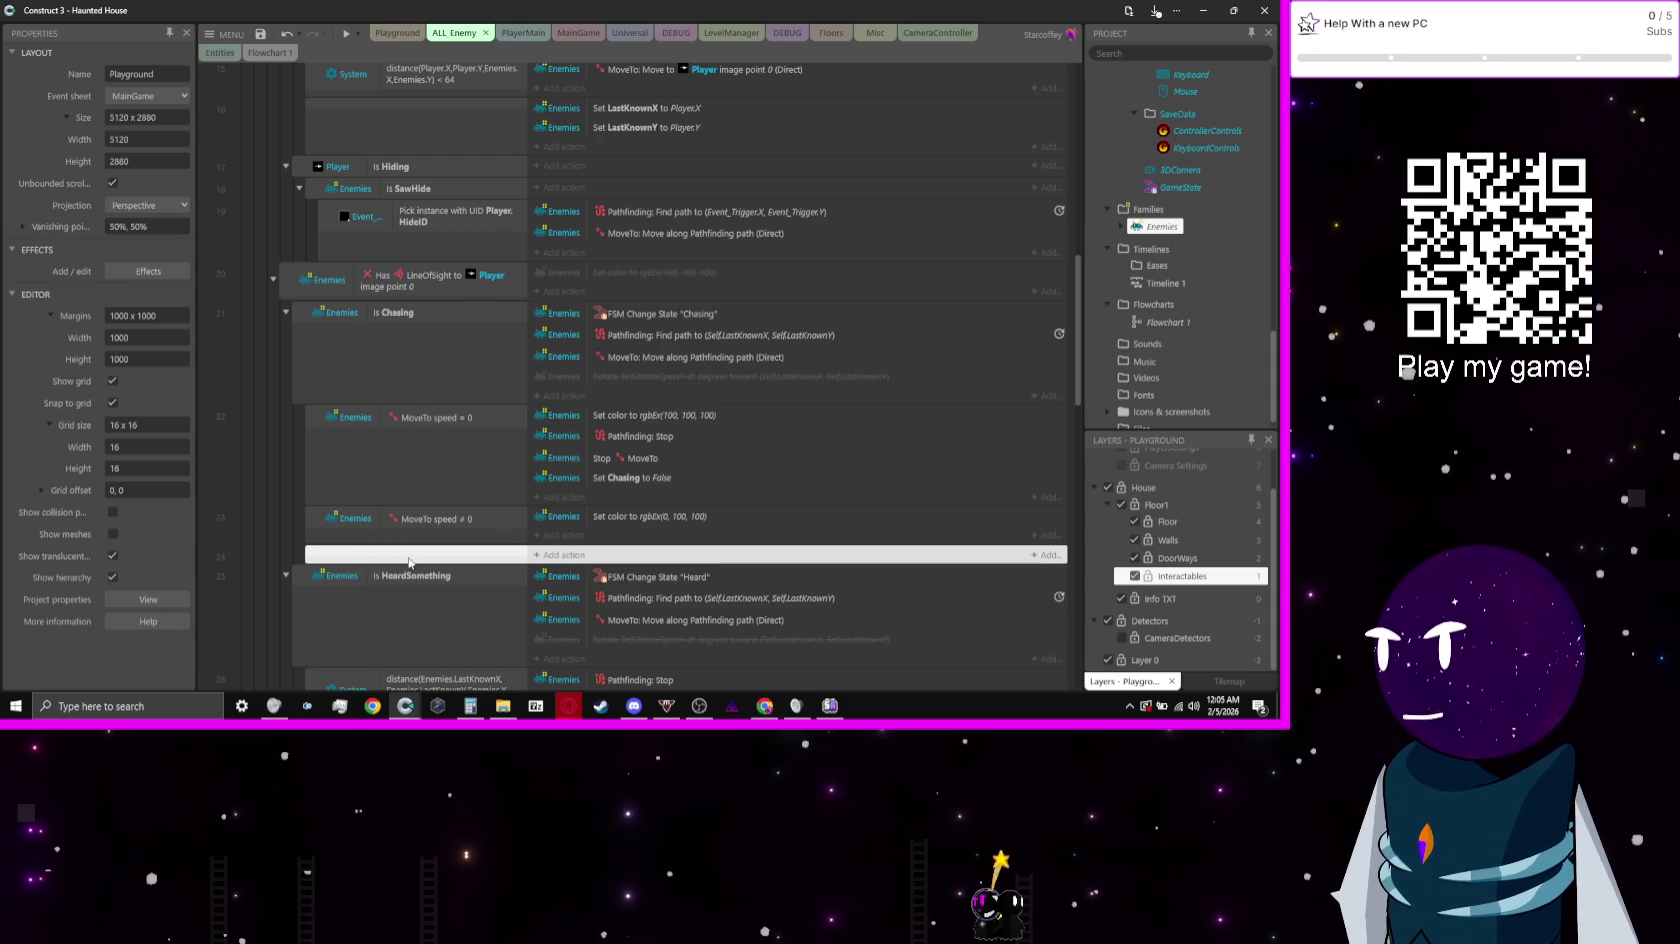
mouse_move(409, 562)
left_mouse_down()
mouse_move(411, 412)
mouse_move(664, 394)
left_mouse_up()
left_click(640, 374)
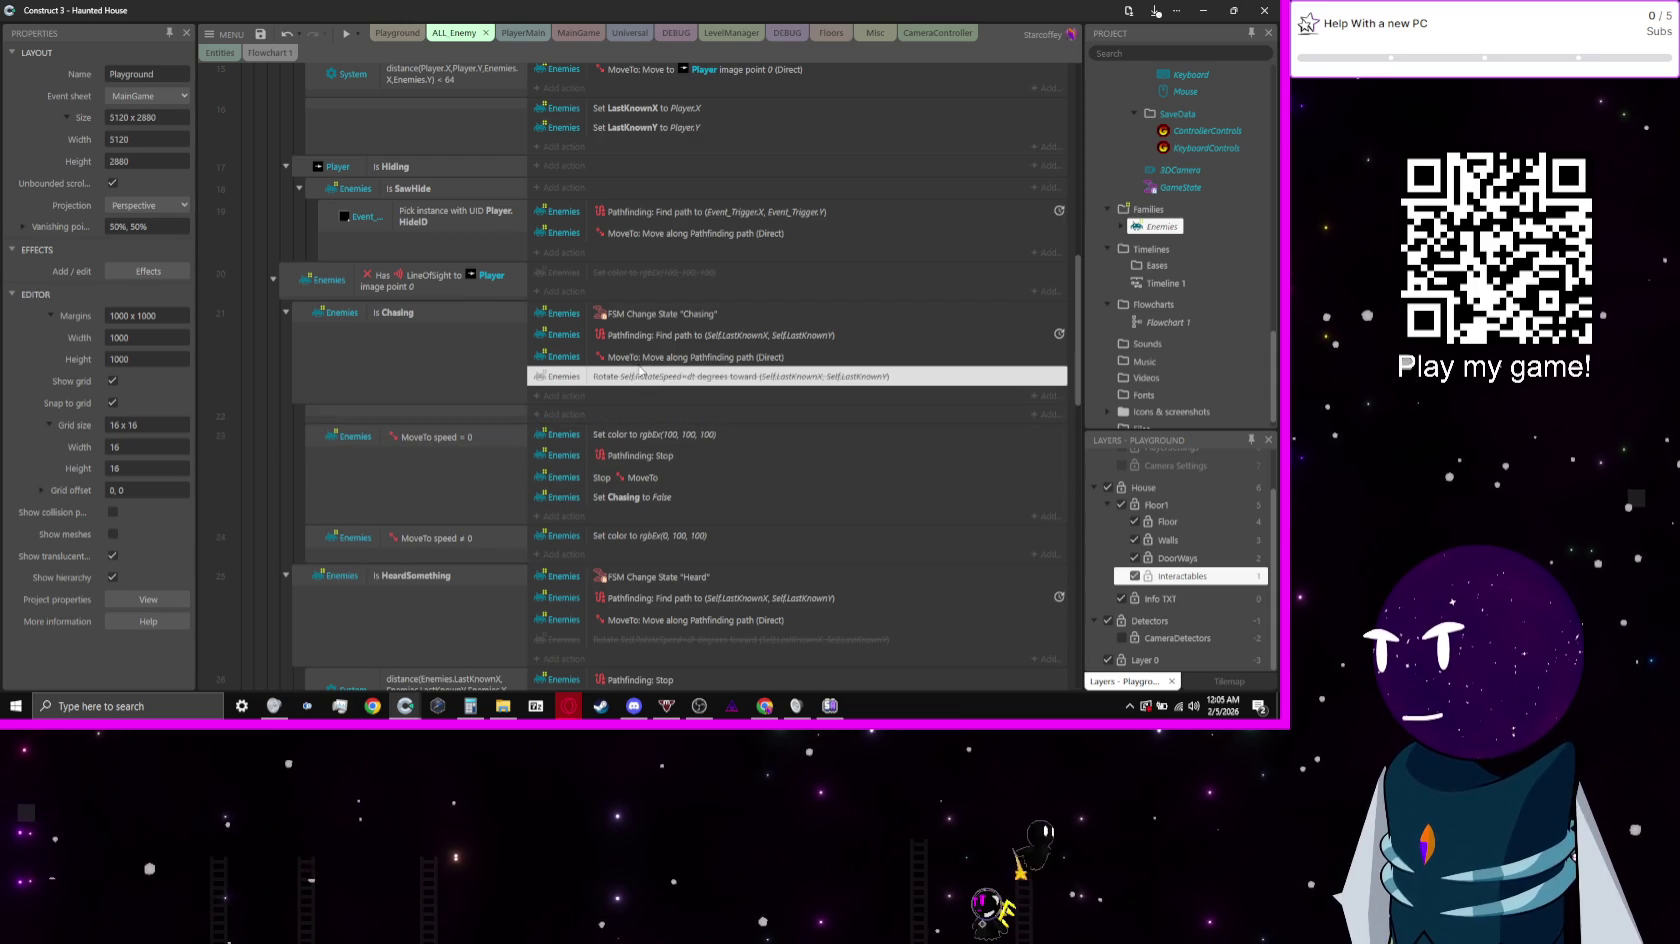
left_click(610, 318, "shift")
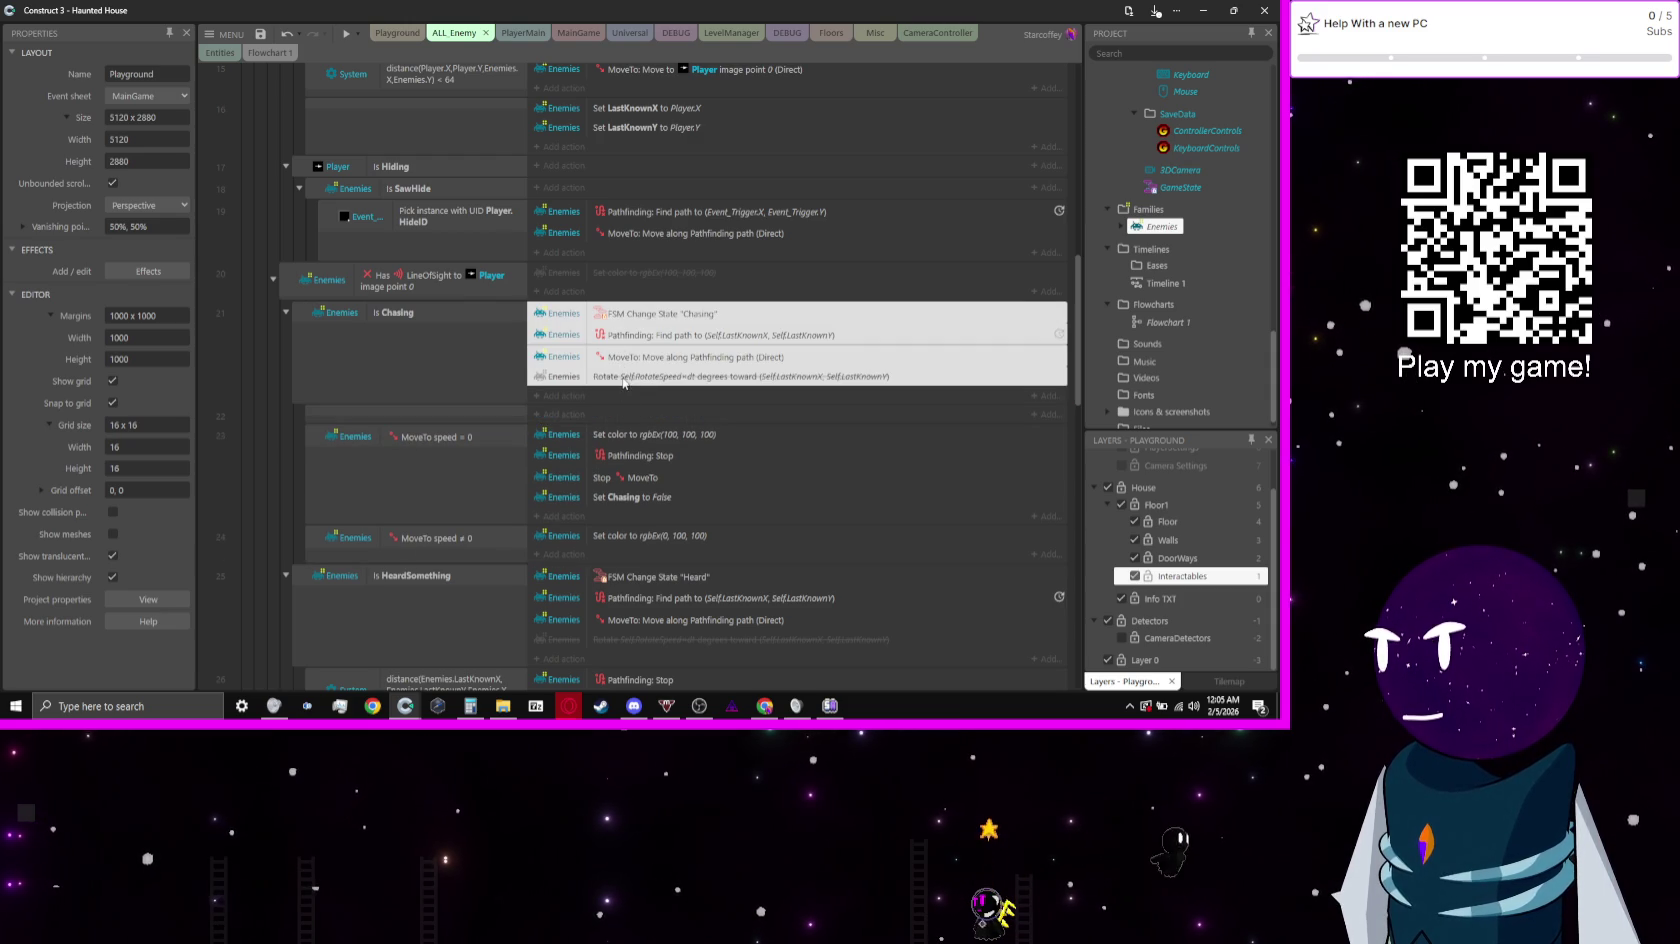
left_click_drag(624, 382, 620, 410)
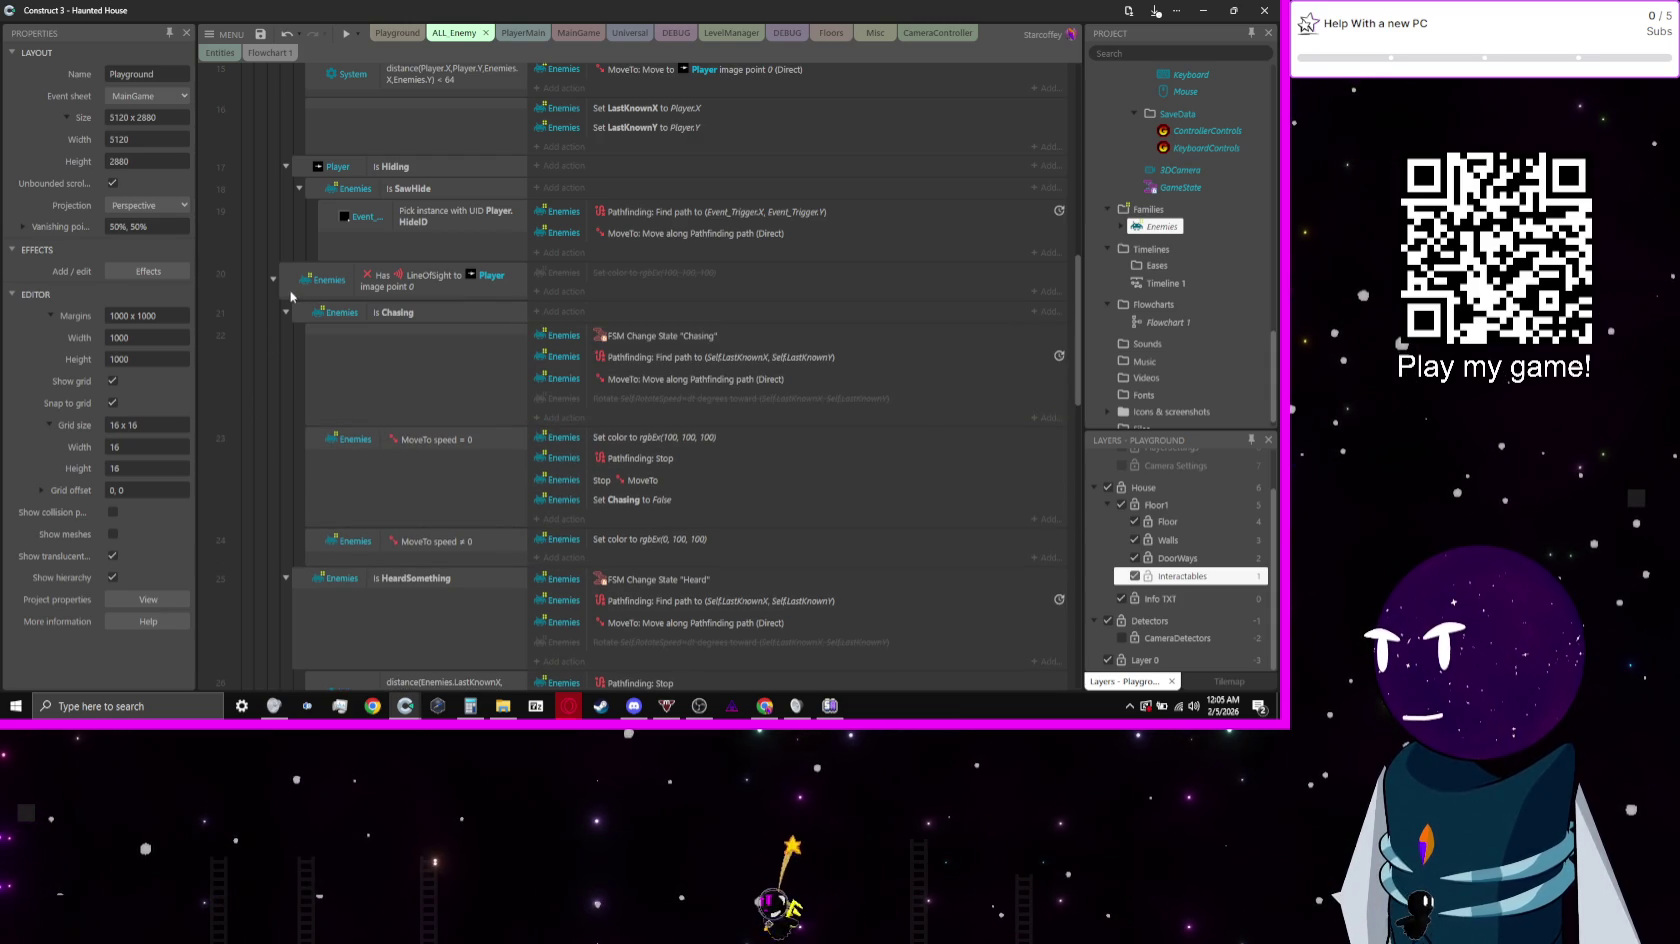
Step: Add a blank sub-event under is Chasing and place it in the Chasing group
left_click(298, 316)
key("v")
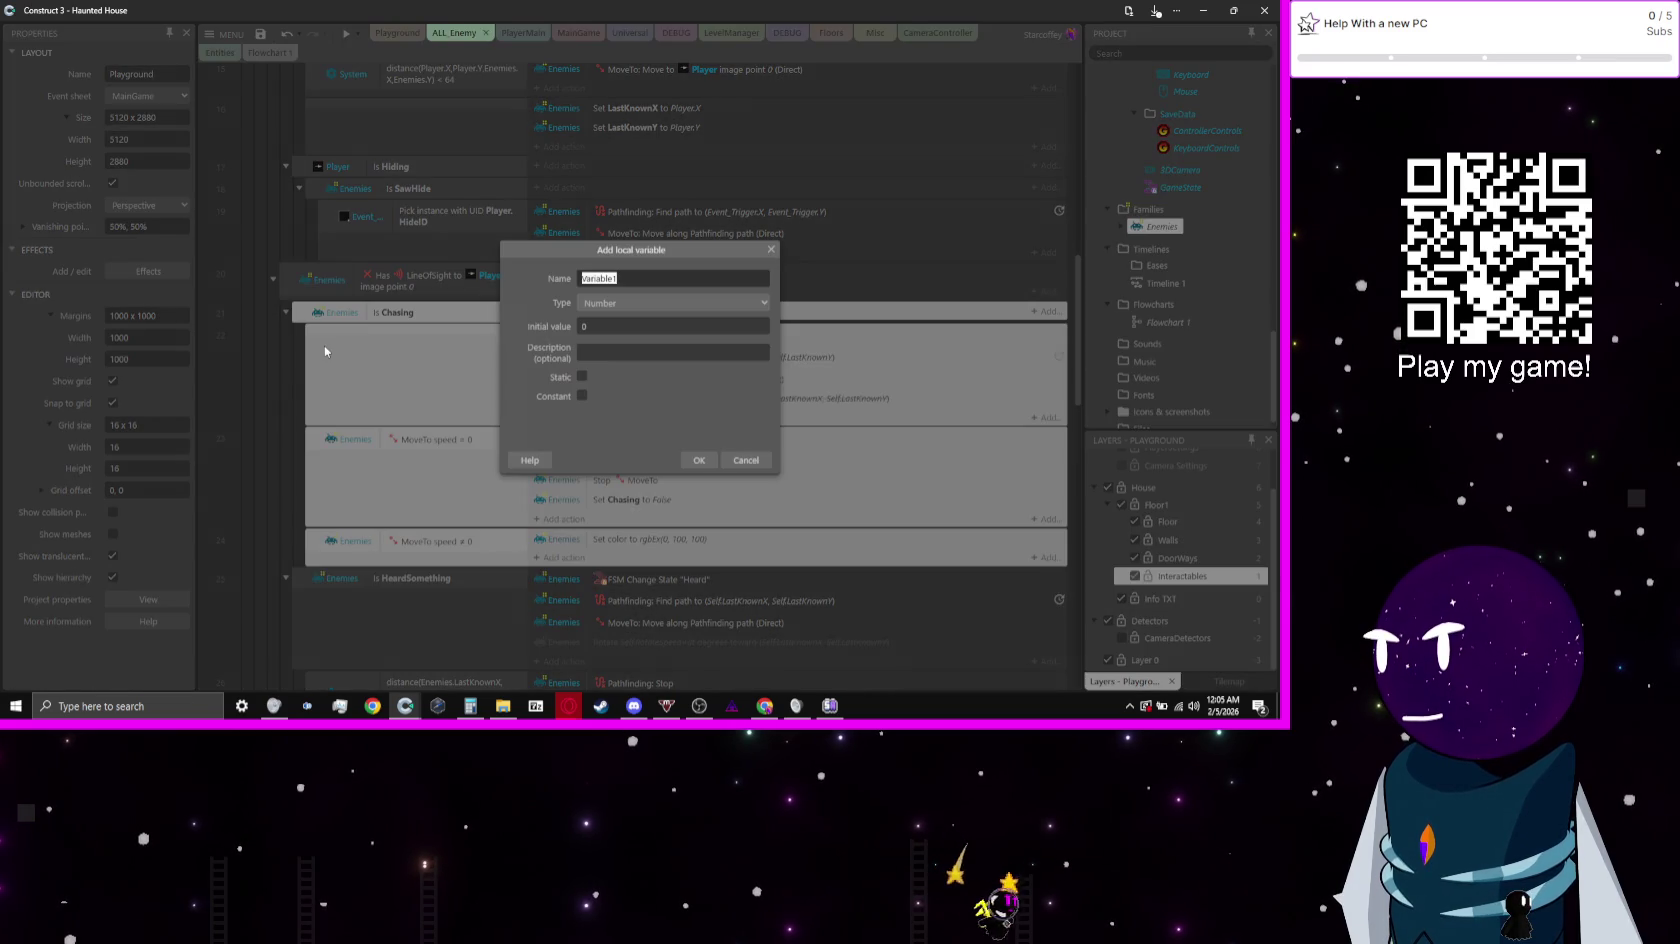
left_click(742, 460)
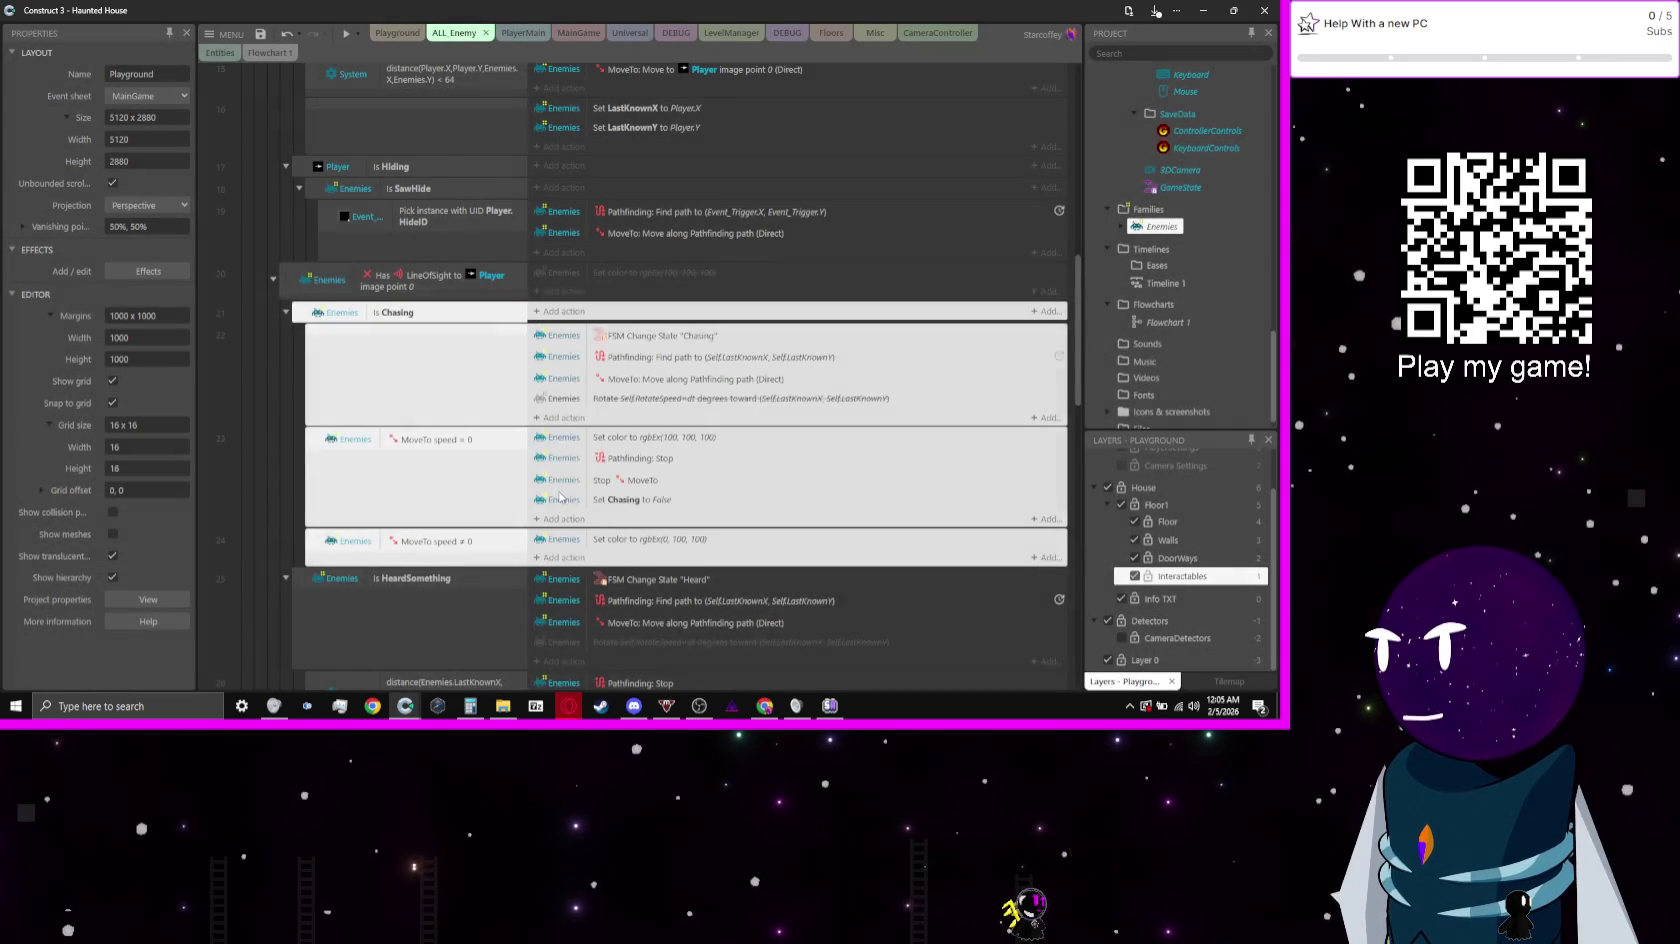
key("b")
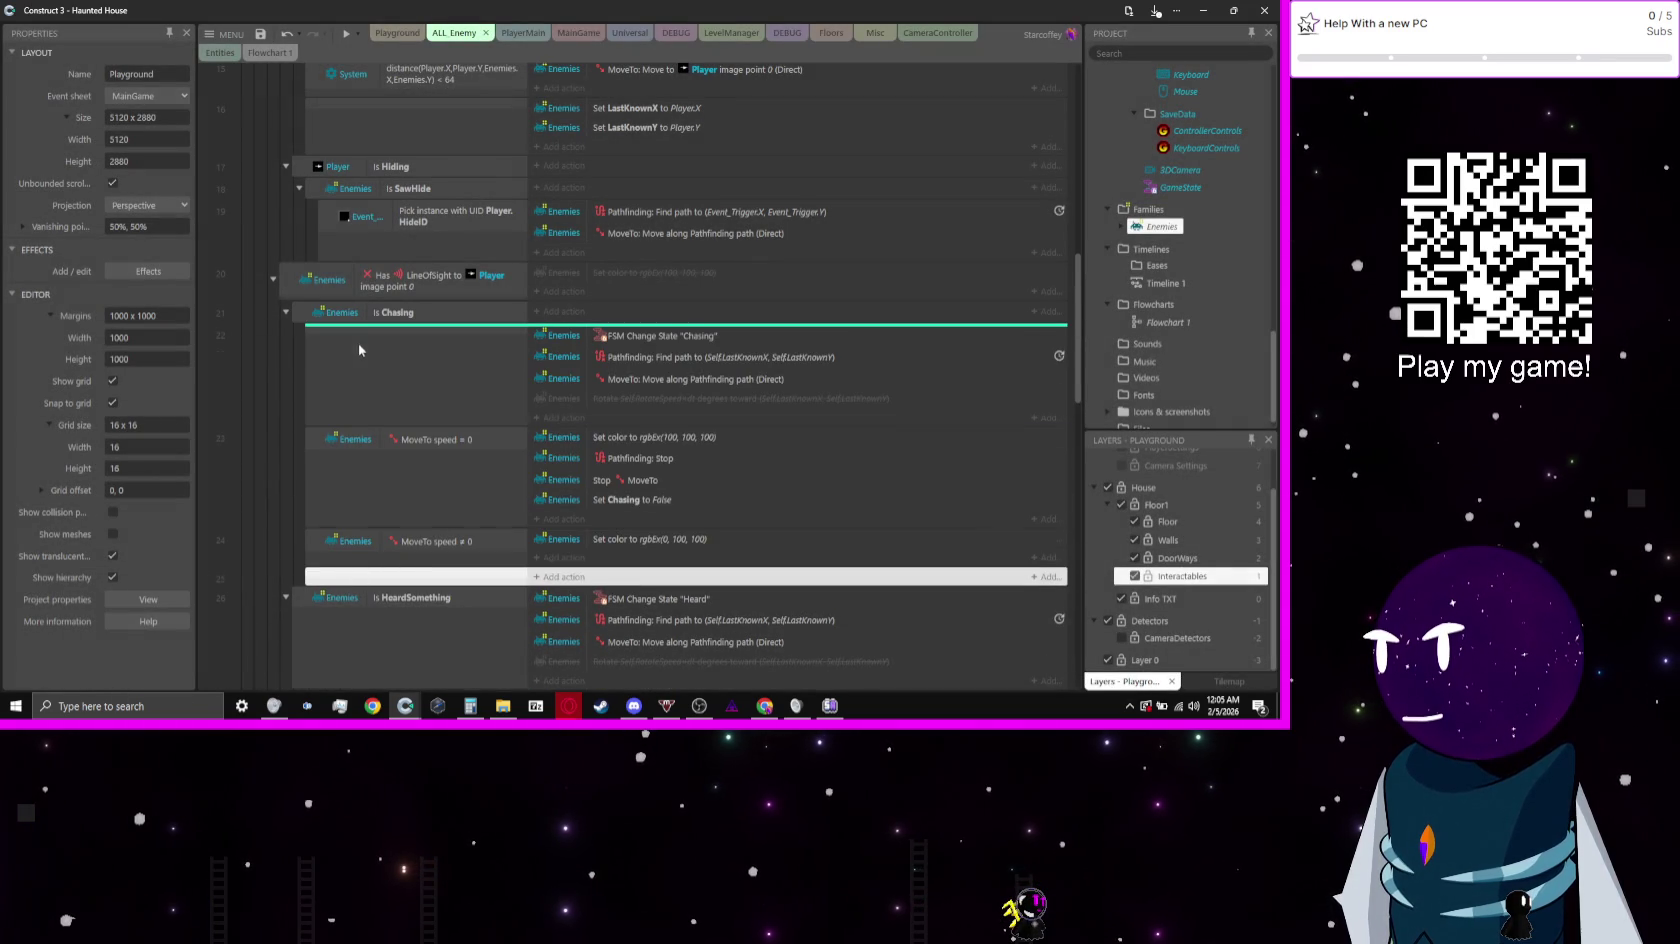
left_click_drag(358, 349, 356, 350)
left_click(320, 580, "shift")
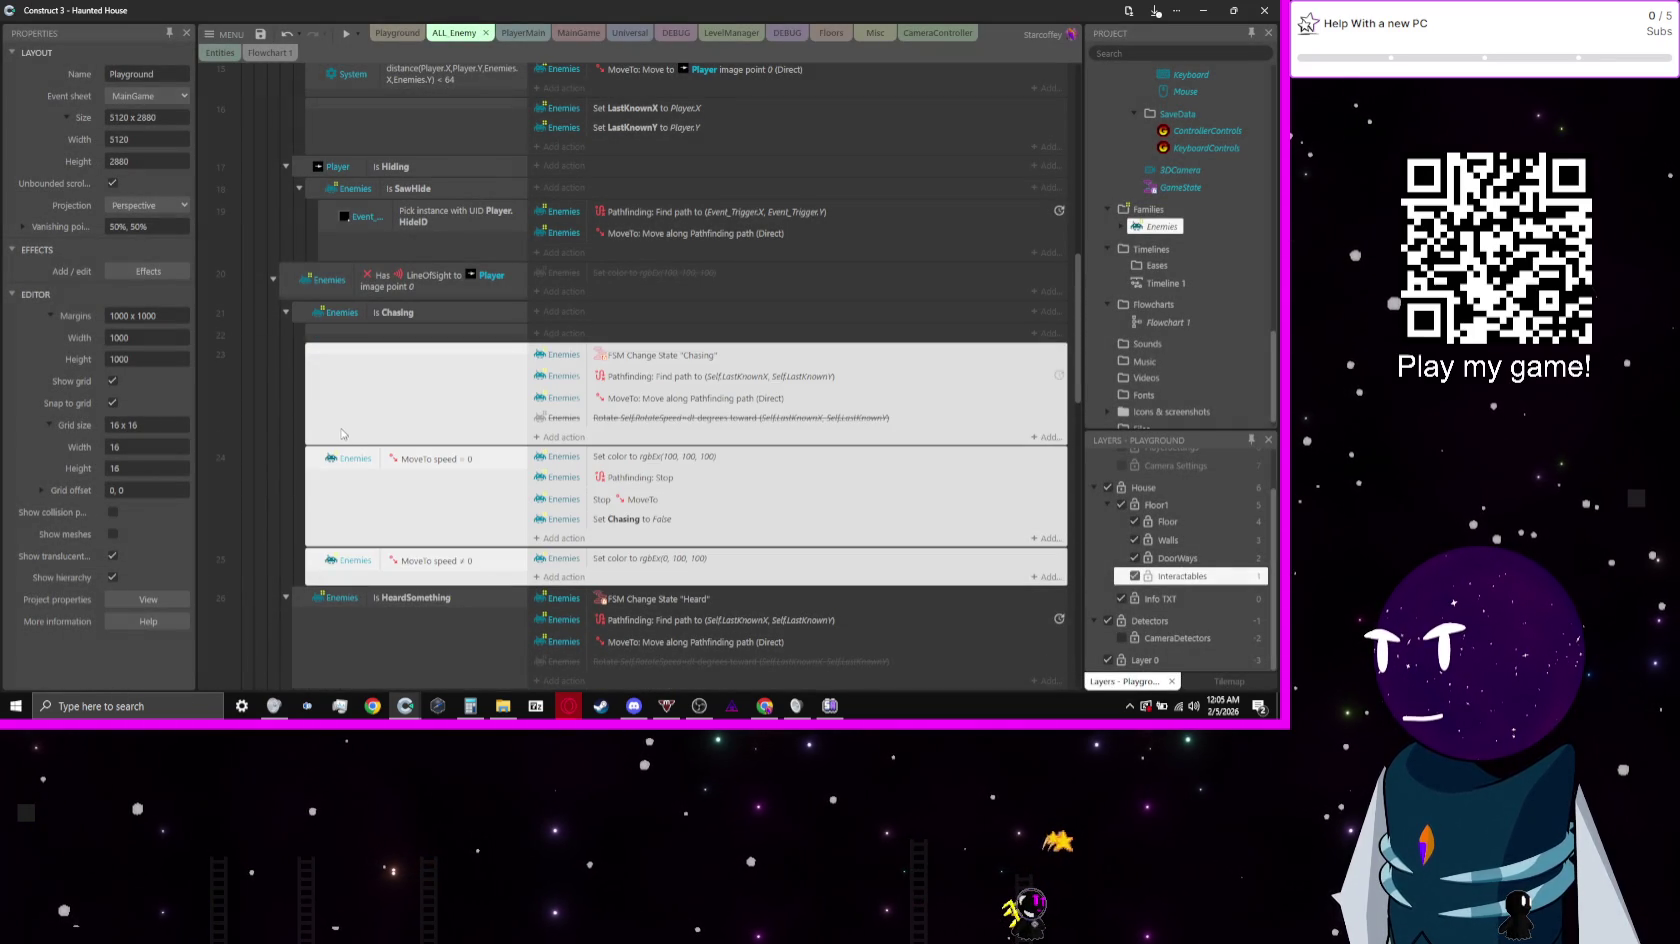
left_click(290, 400)
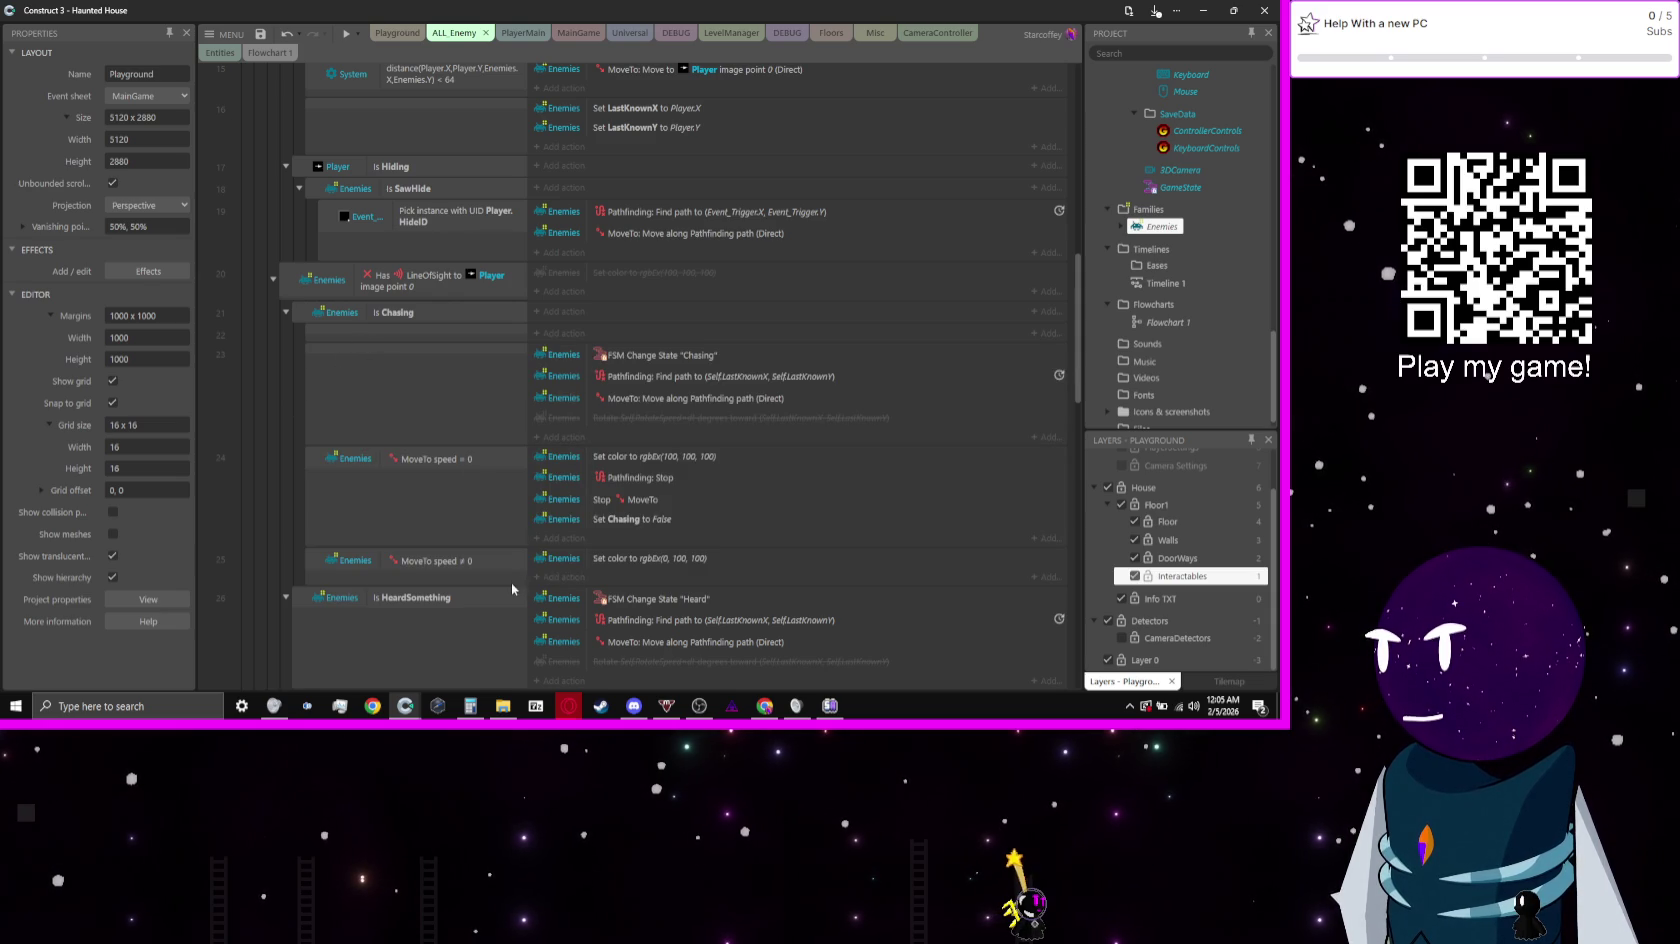
Step: Under the MoveTo speed = 0 event, add a sub-event with an Enemies Is SawHide condition
left_click(474, 520)
key("b")
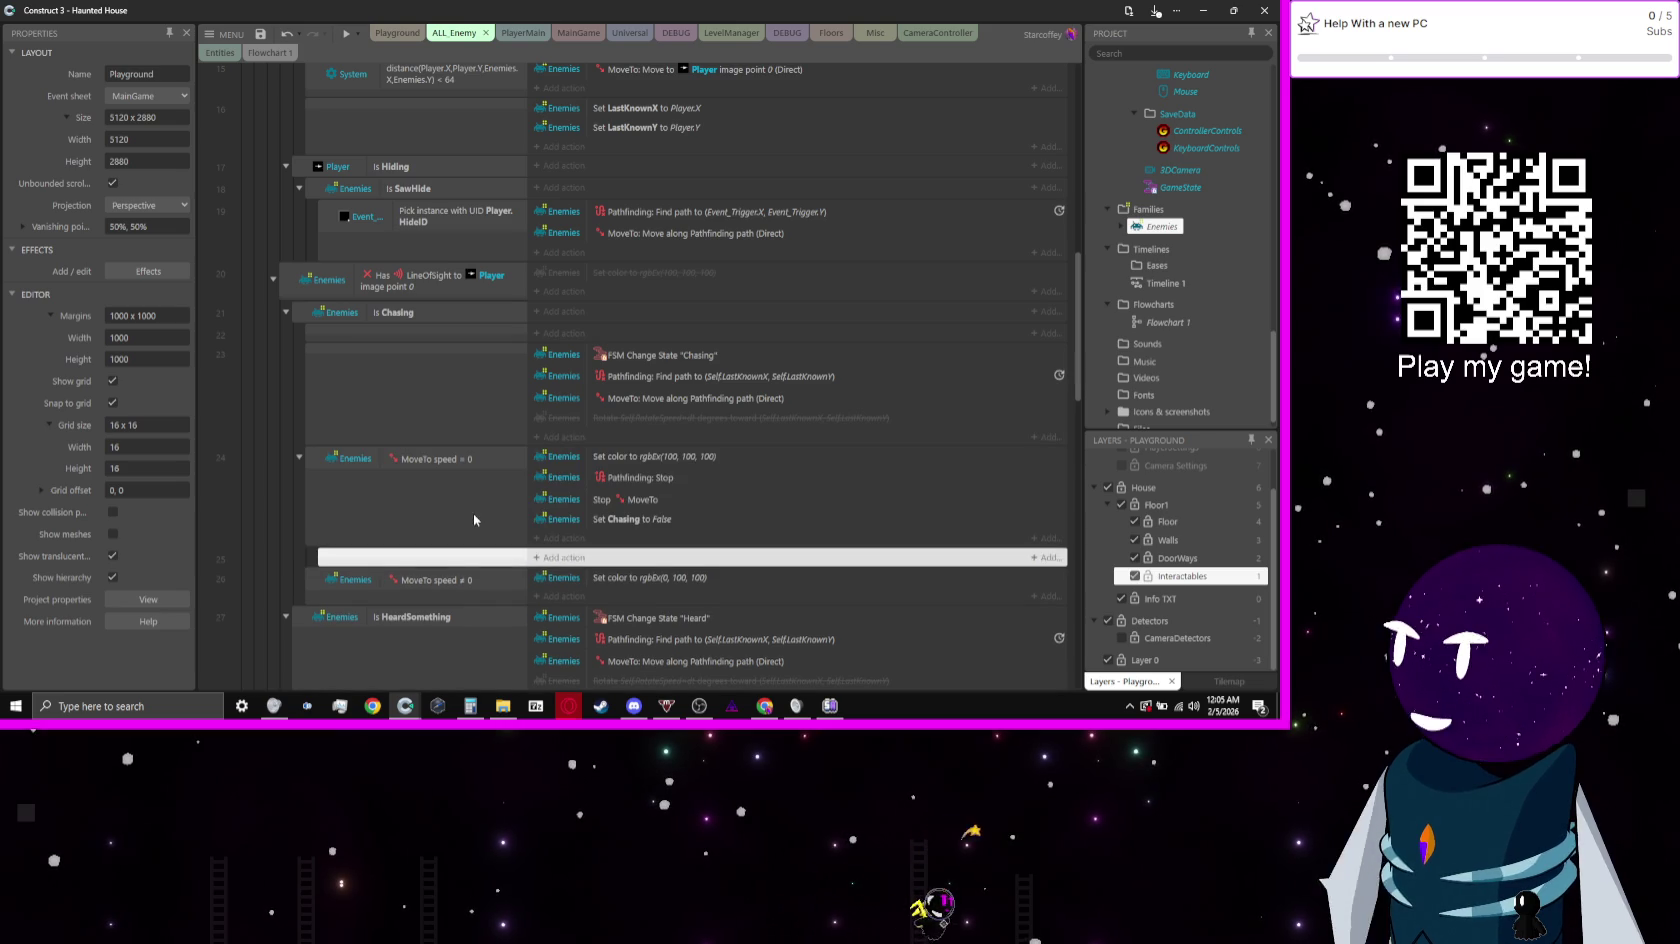
left_click_drag(388, 316, 403, 361)
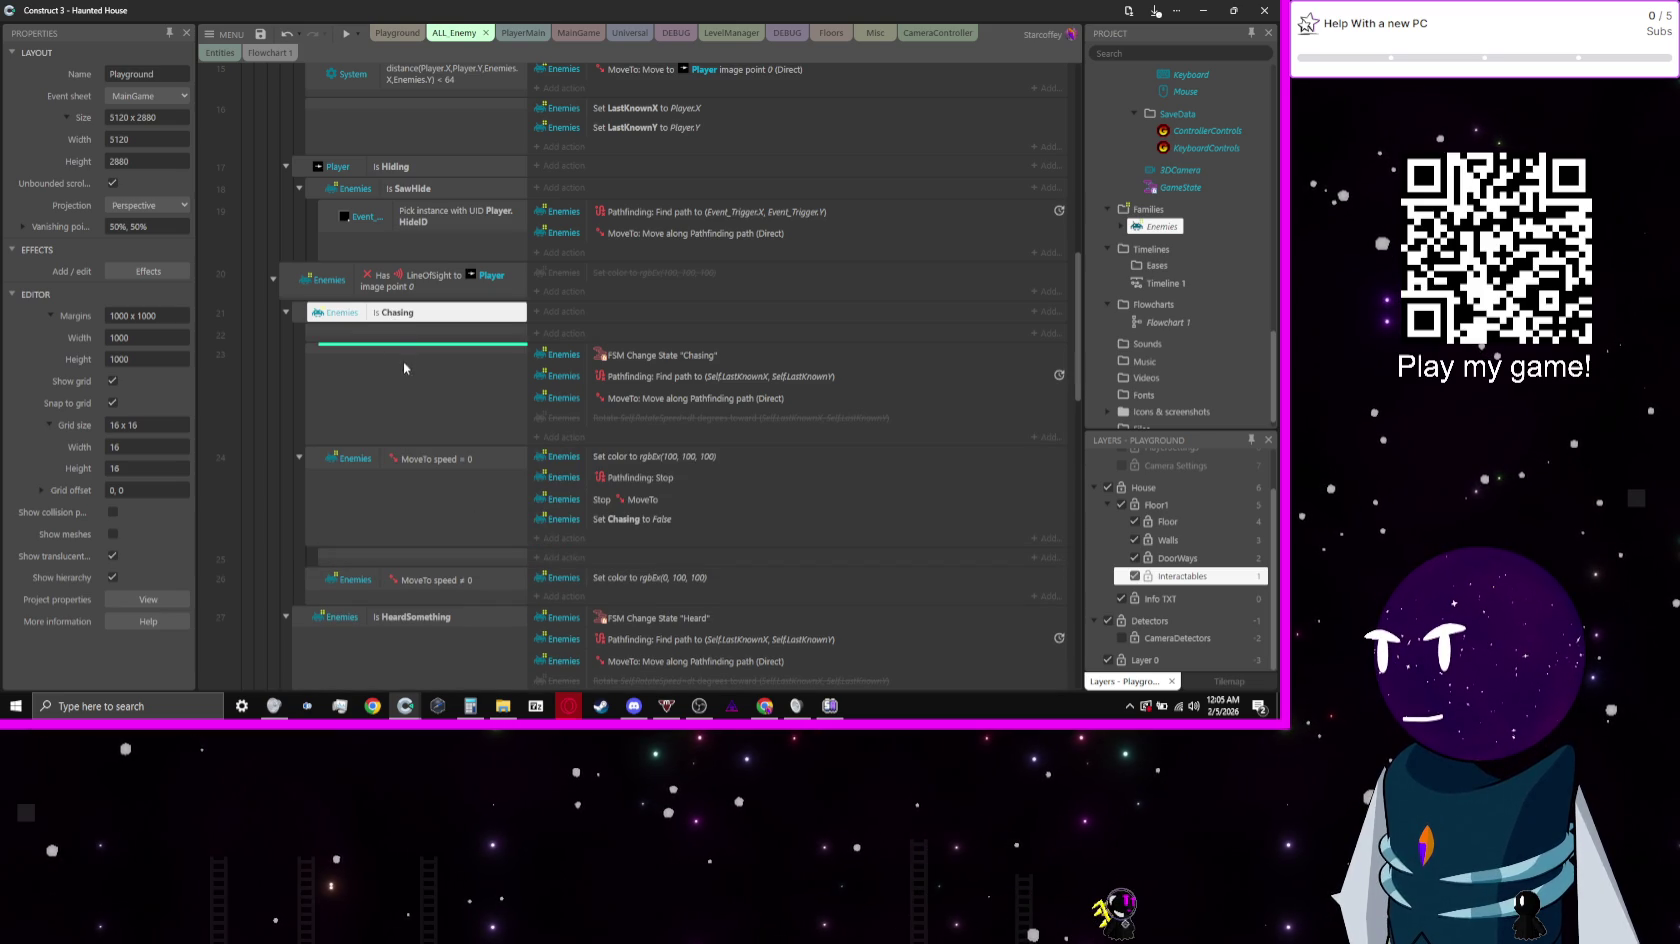
left_click_drag(415, 547, 440, 552)
double_click(475, 552)
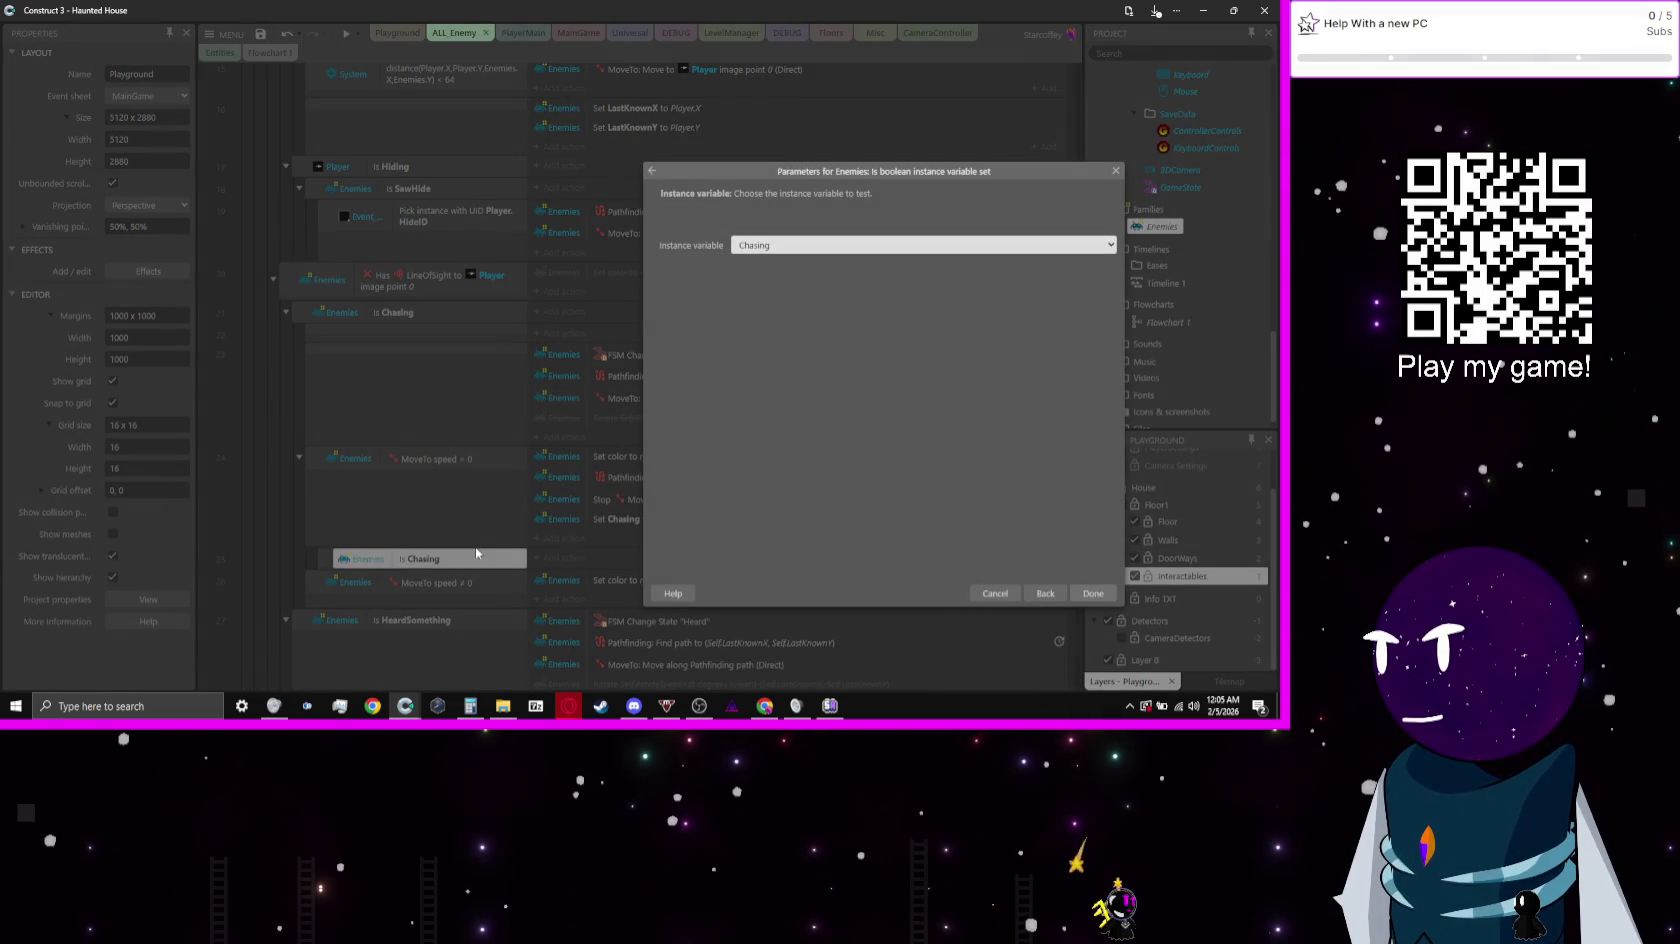
key("s")
key("Return")
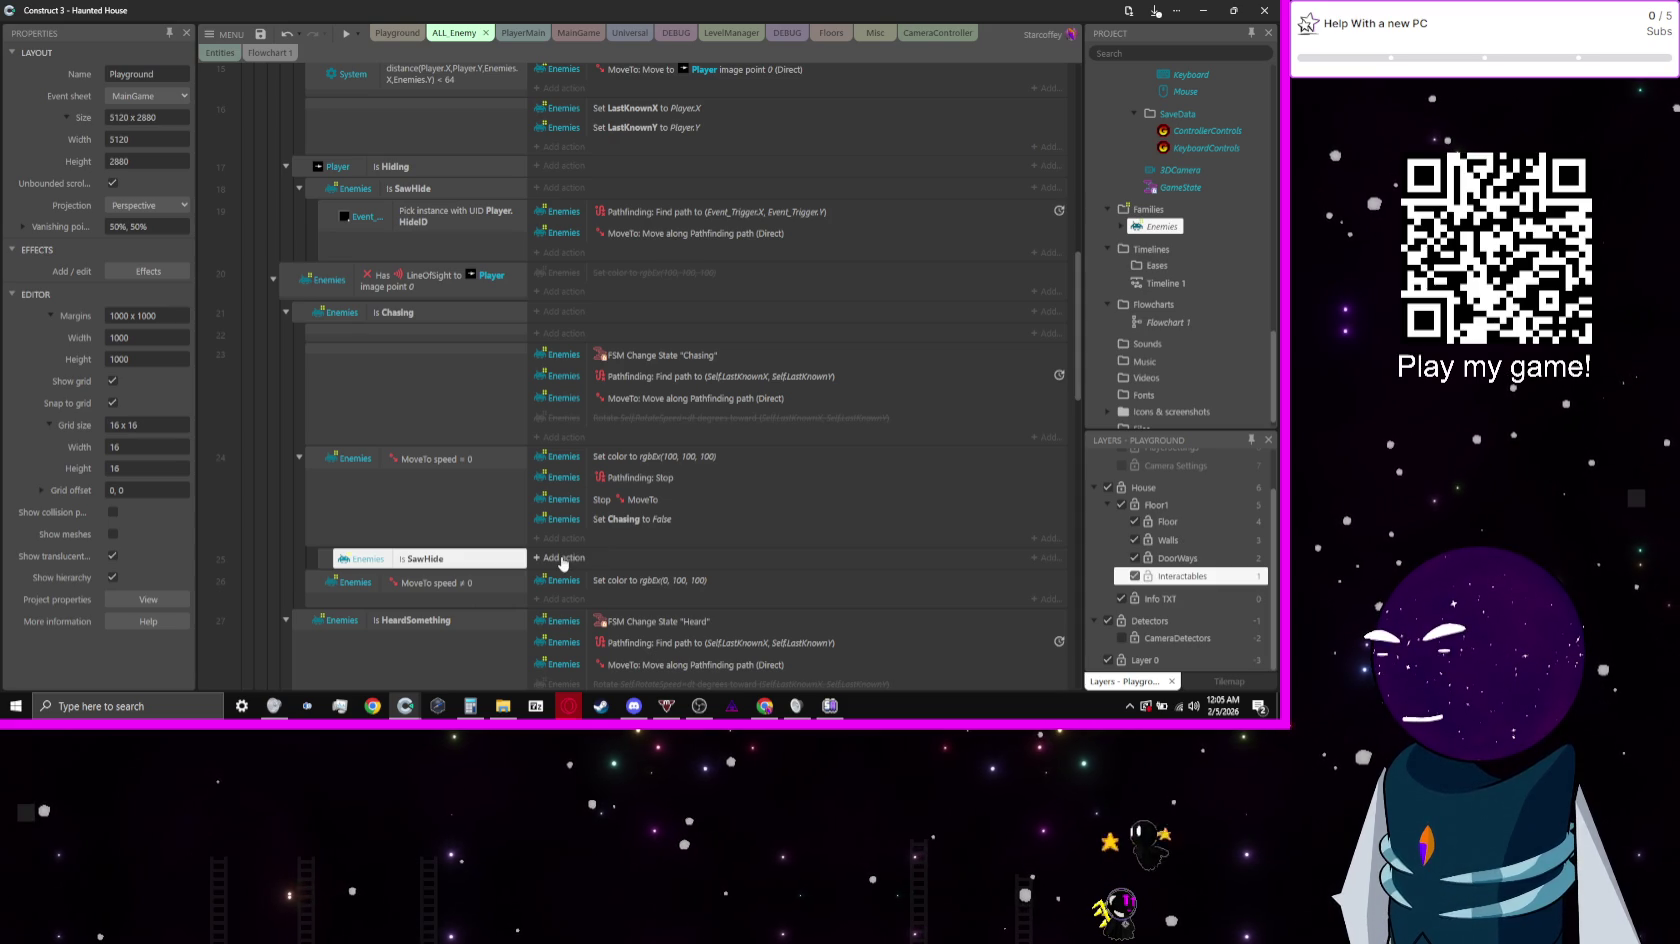
left_click(562, 558)
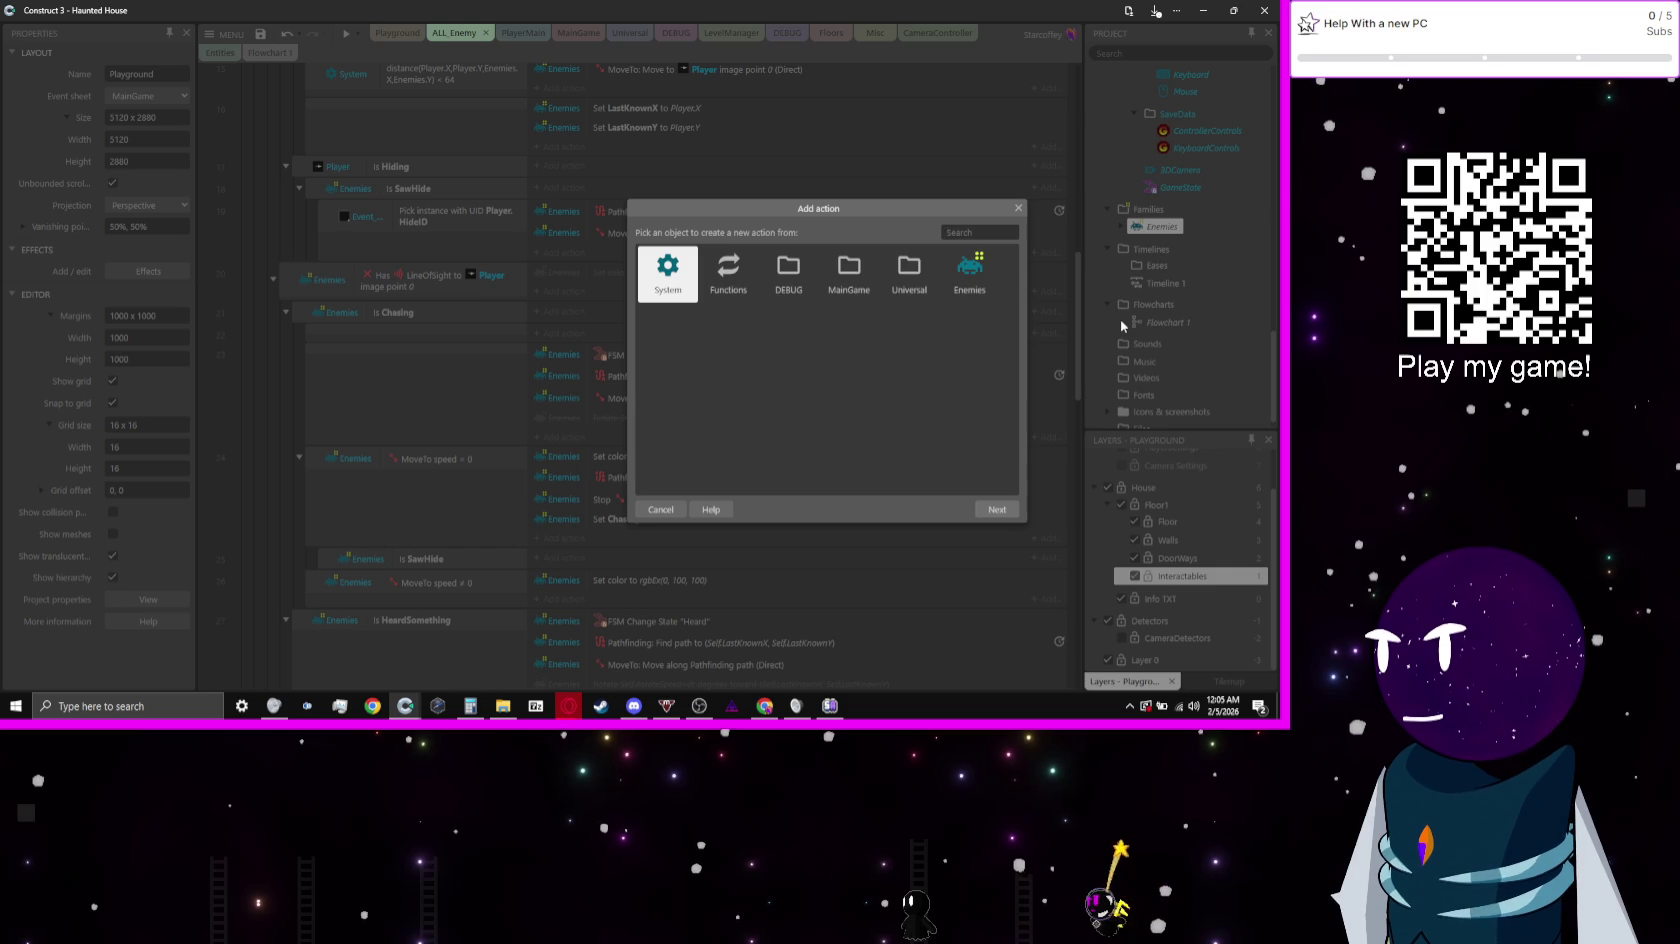
Step: Start a Player Tween action and give it the tag Caught
type("pl")
key("Return")
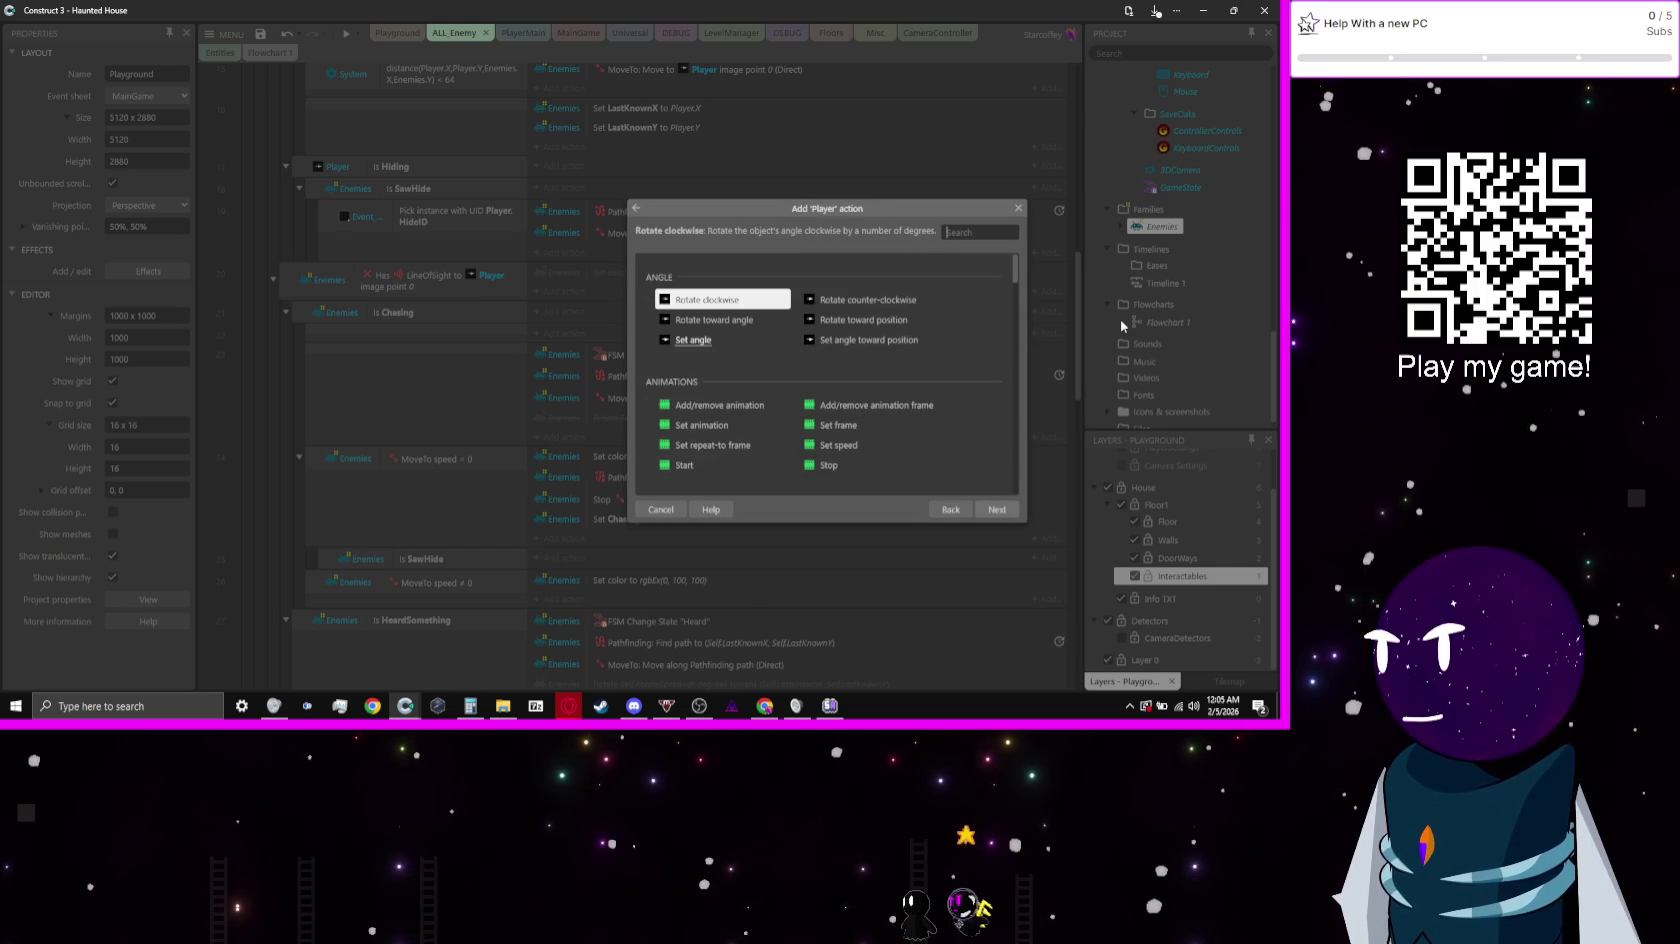
type("tw")
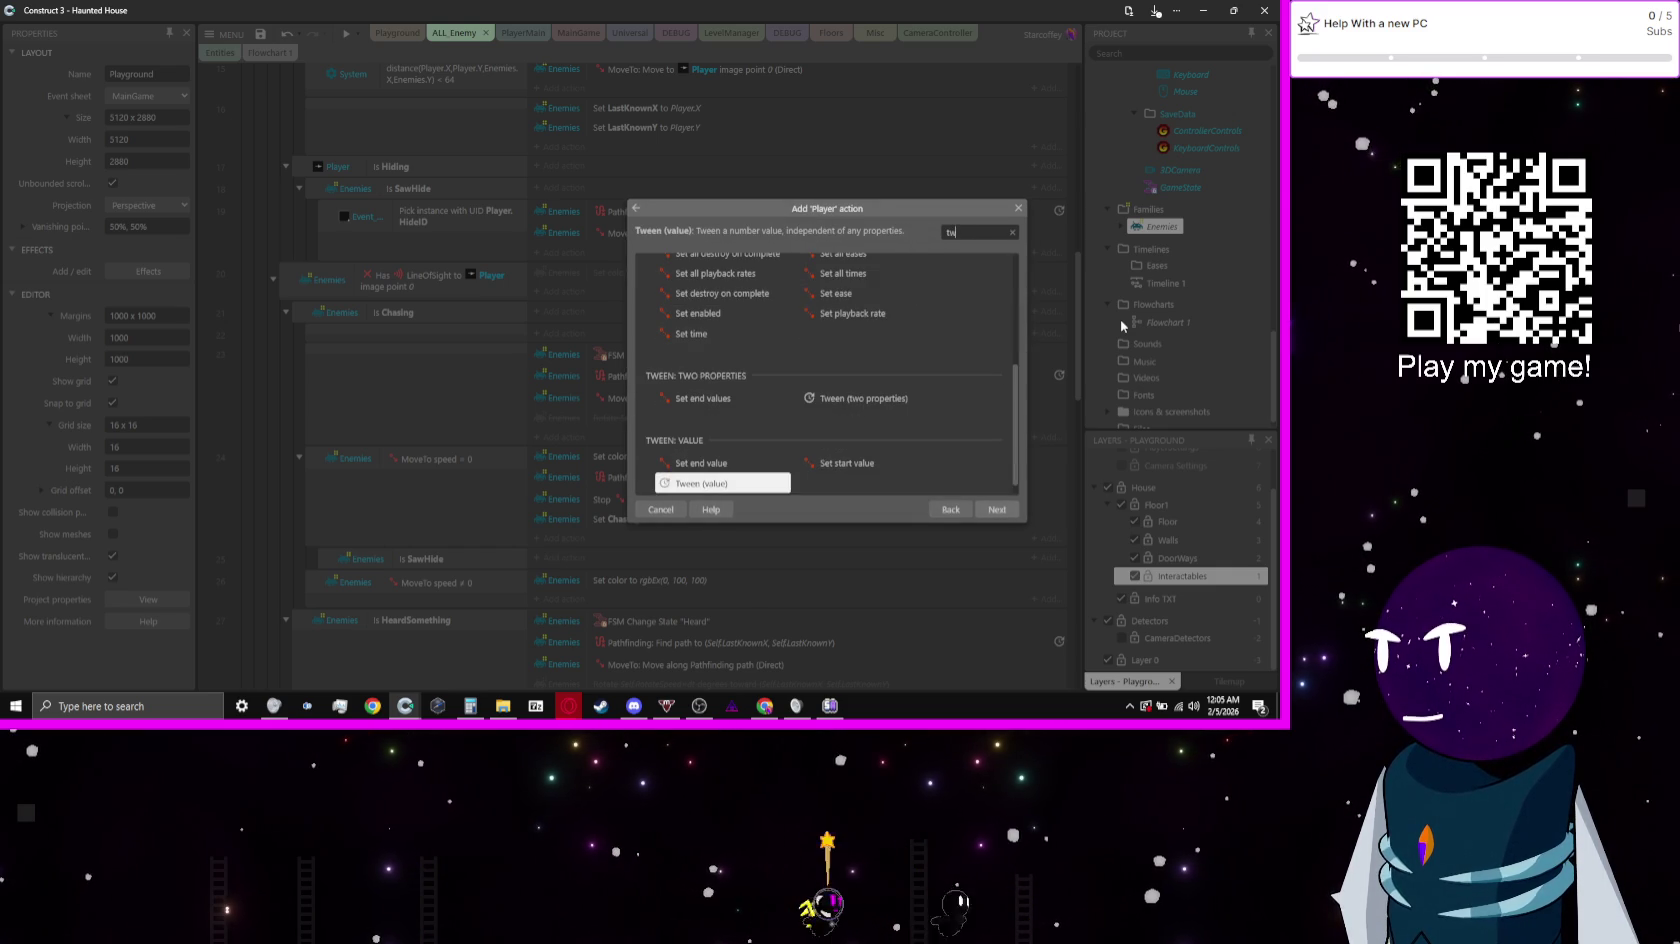
key("Return")
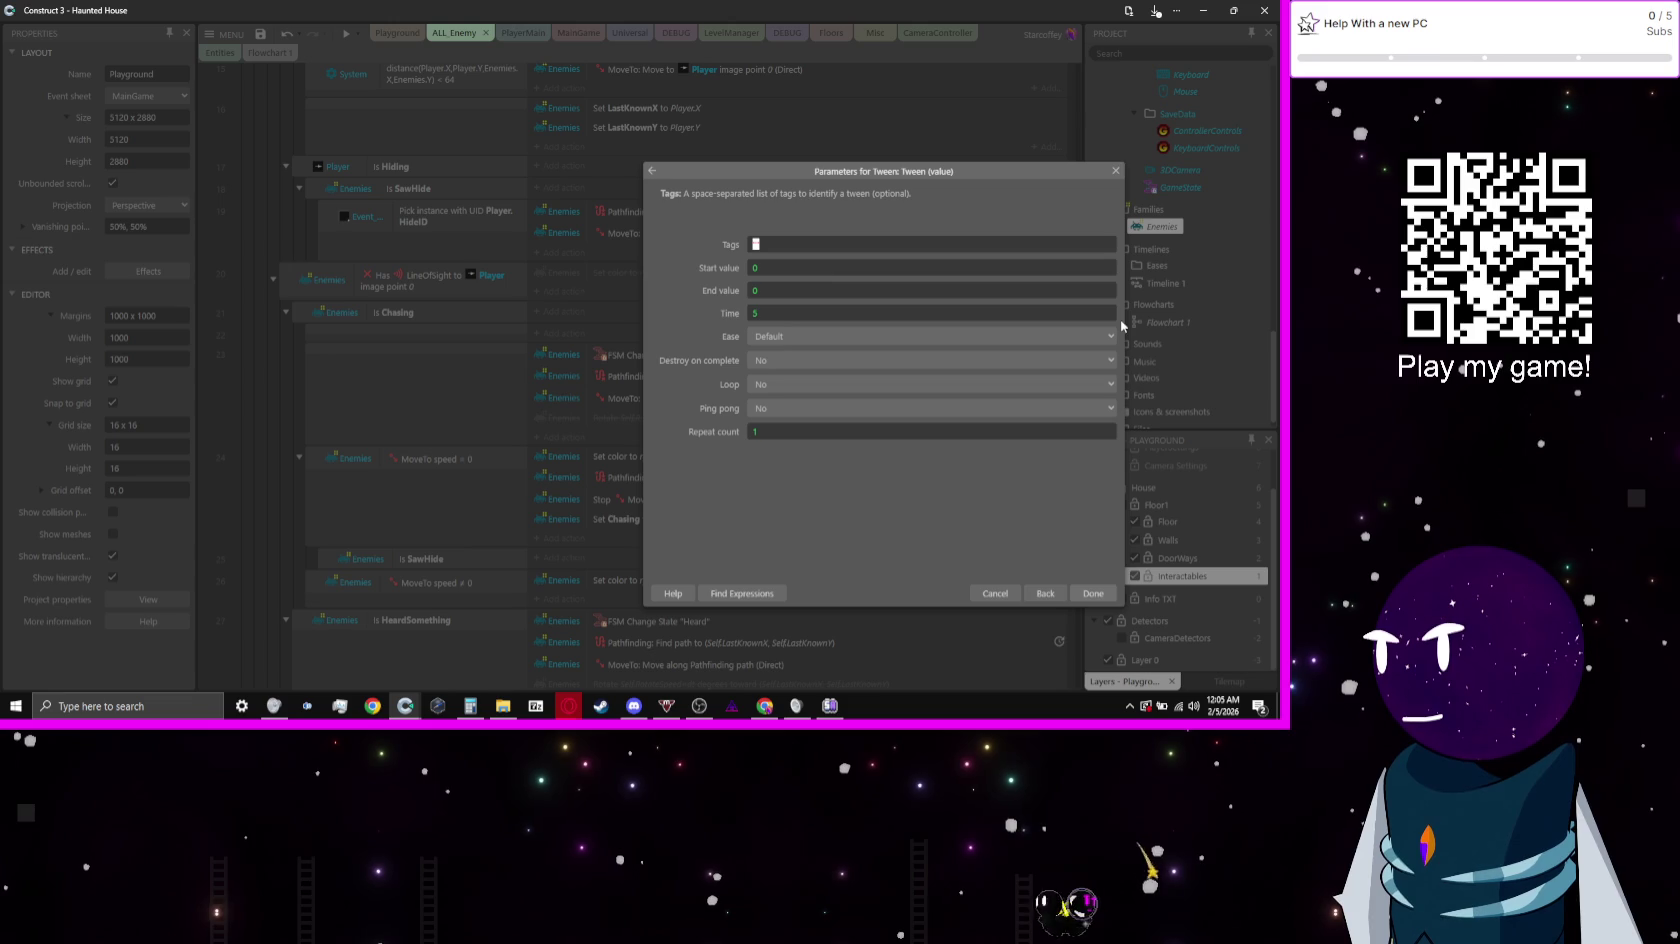
type("\"Cau")
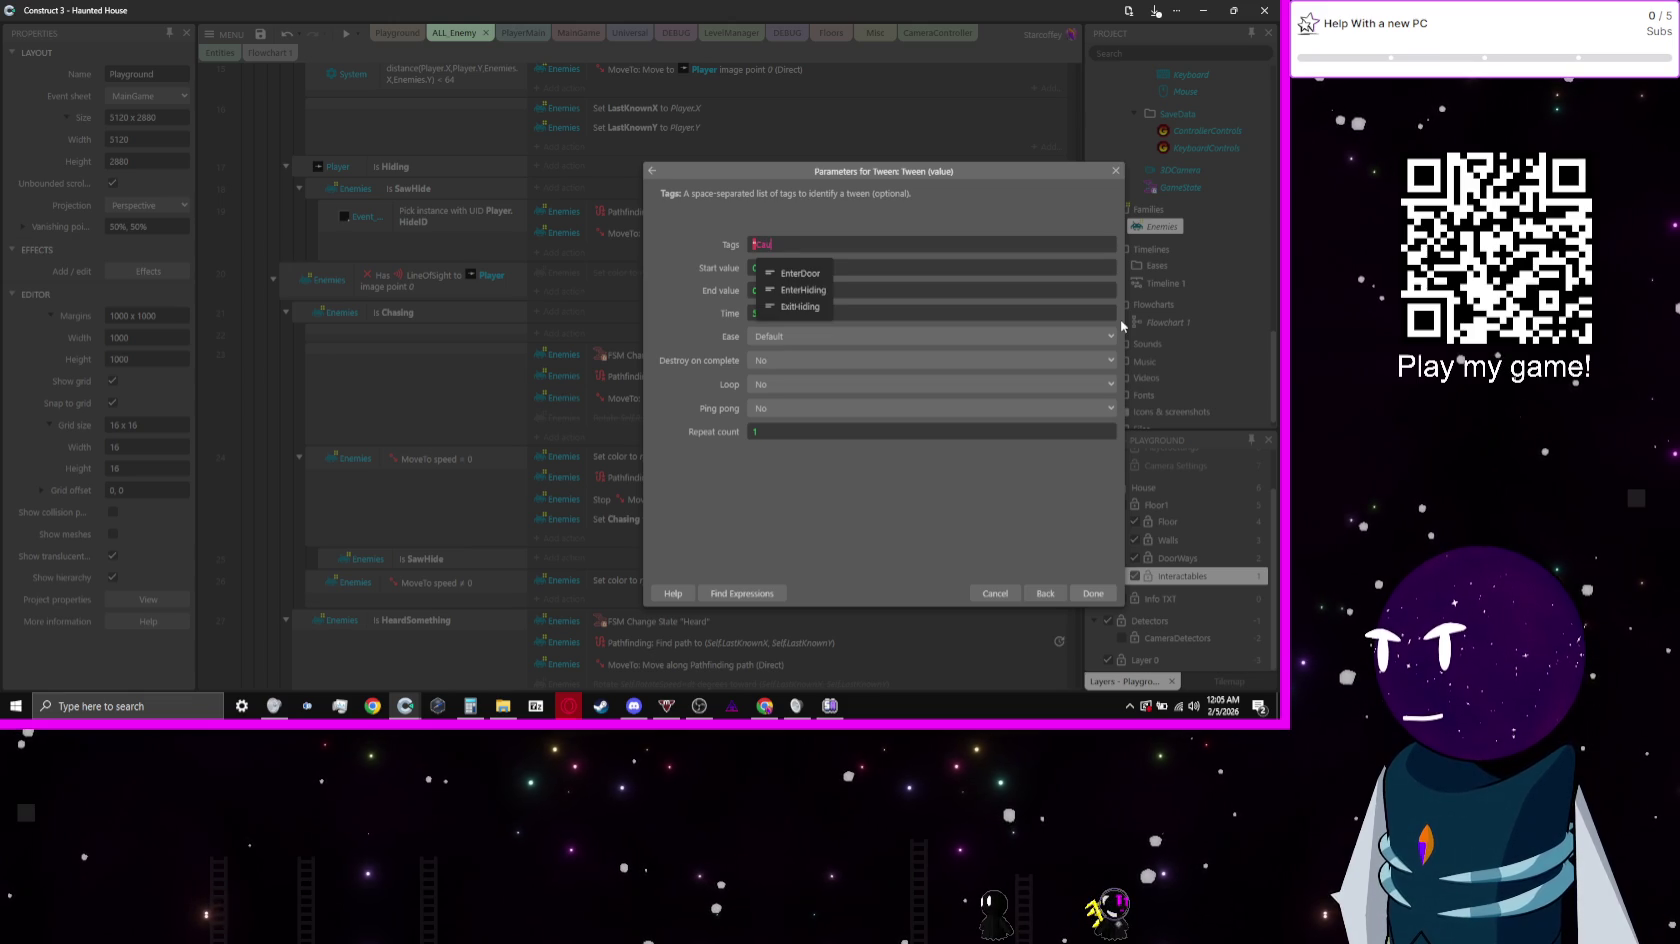
type("\"")
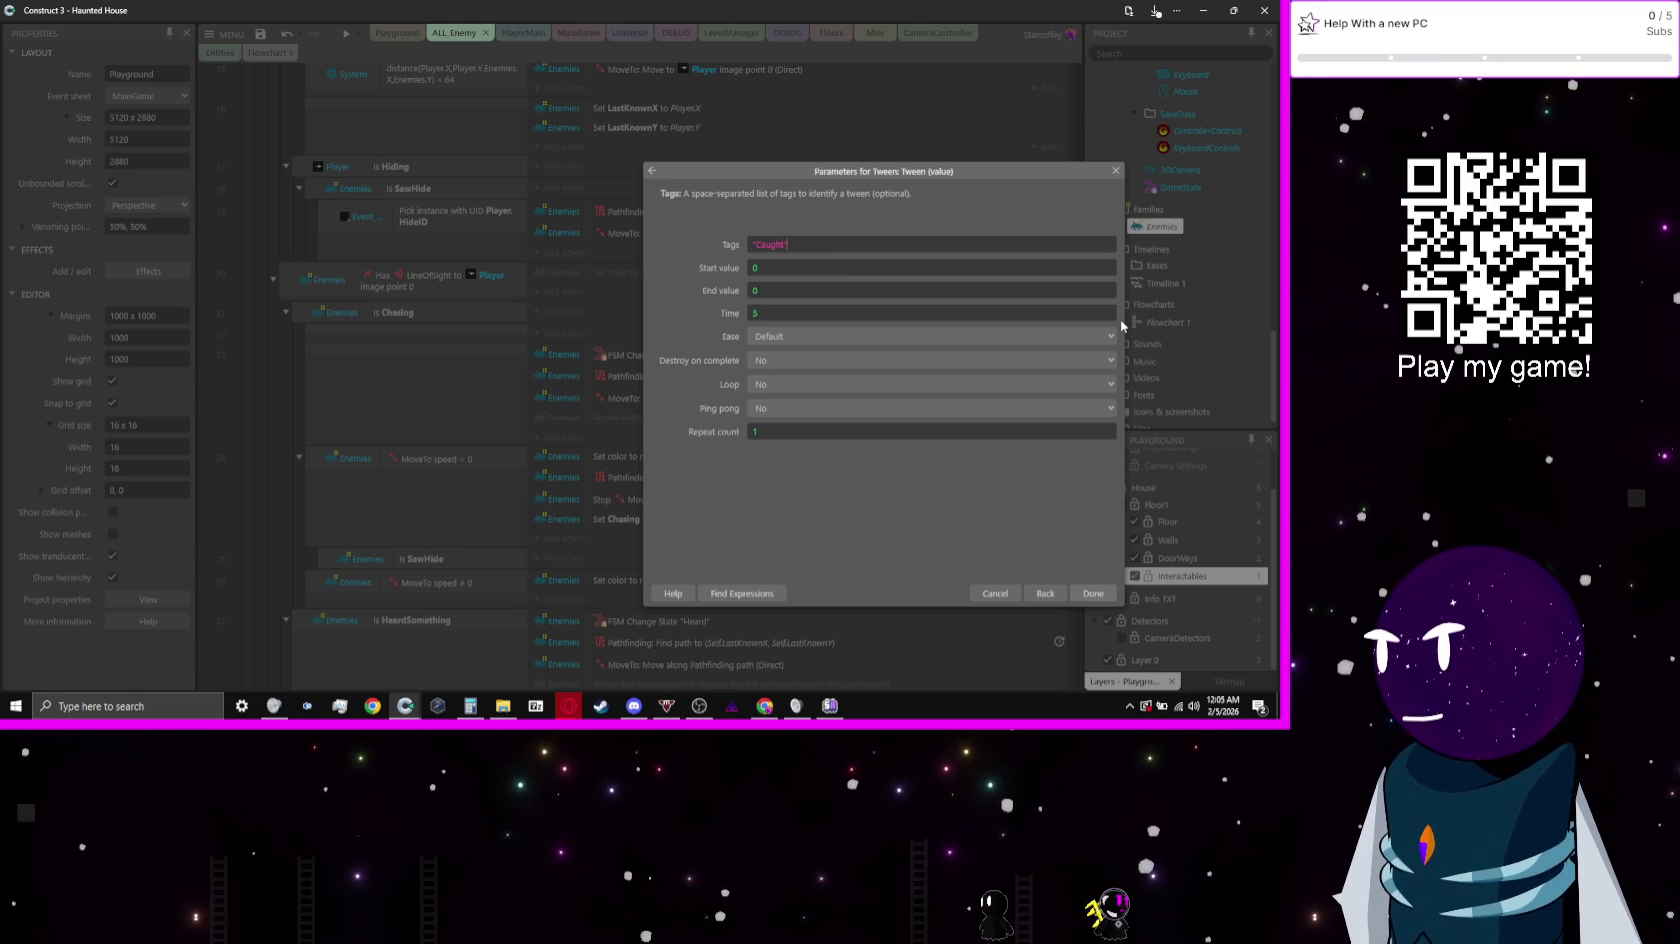
key("Tab")
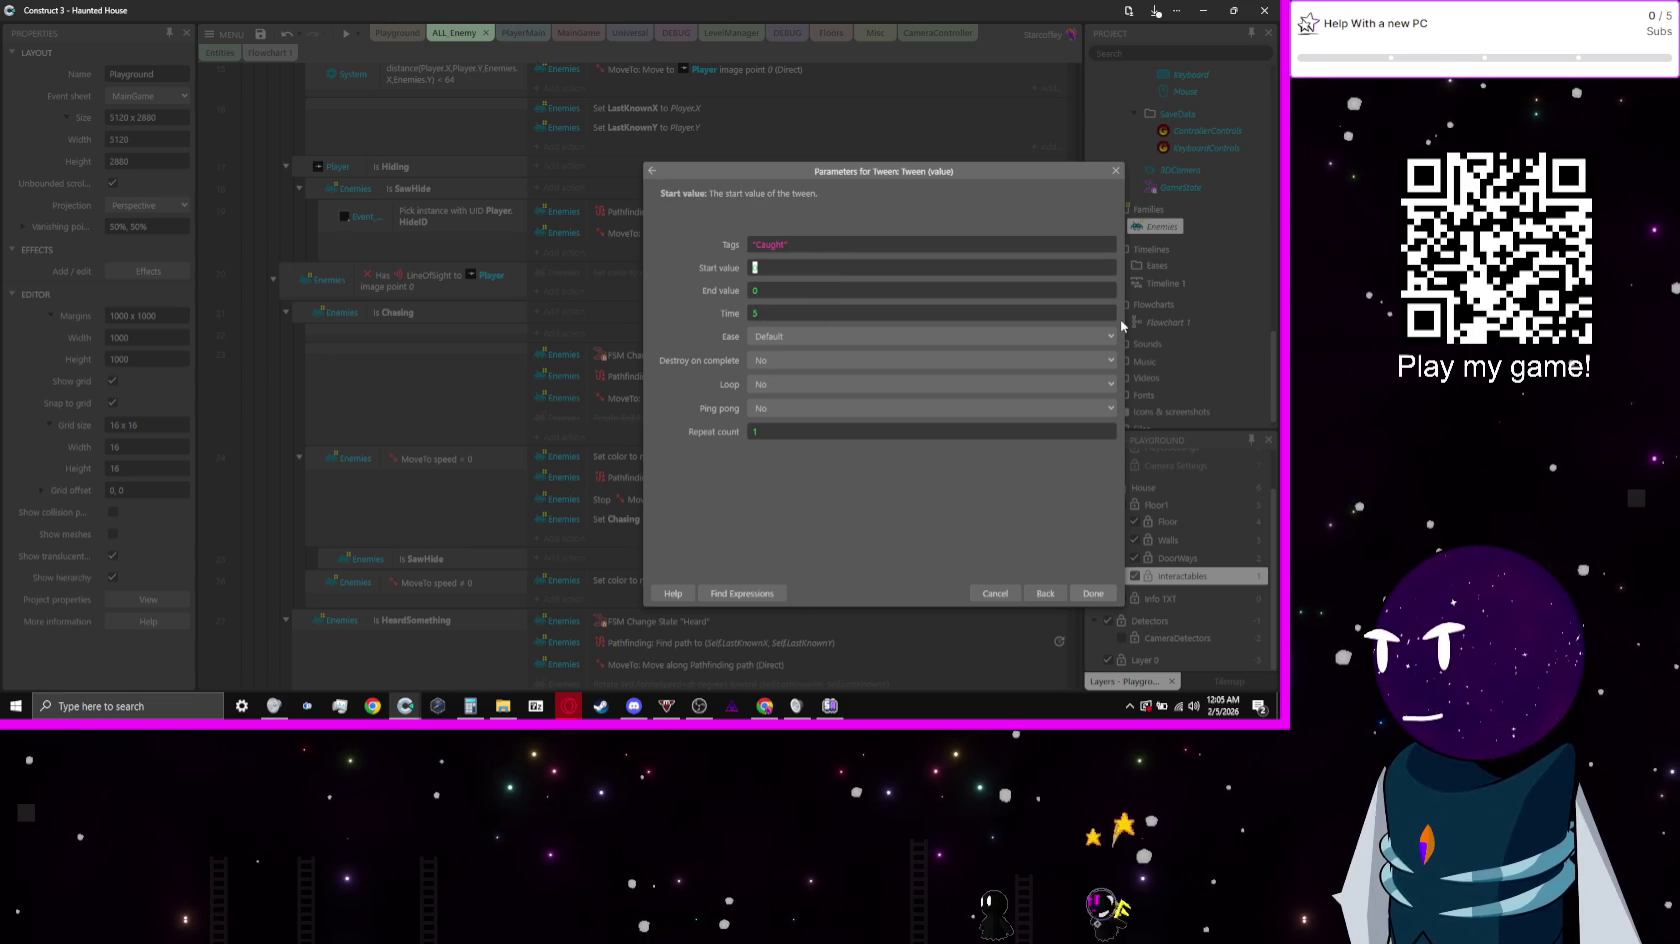
Step: Switch to a two-property Position tween ending at Enemies.X, Enemies.Y over 0.5 seconds
left_click(1045, 594)
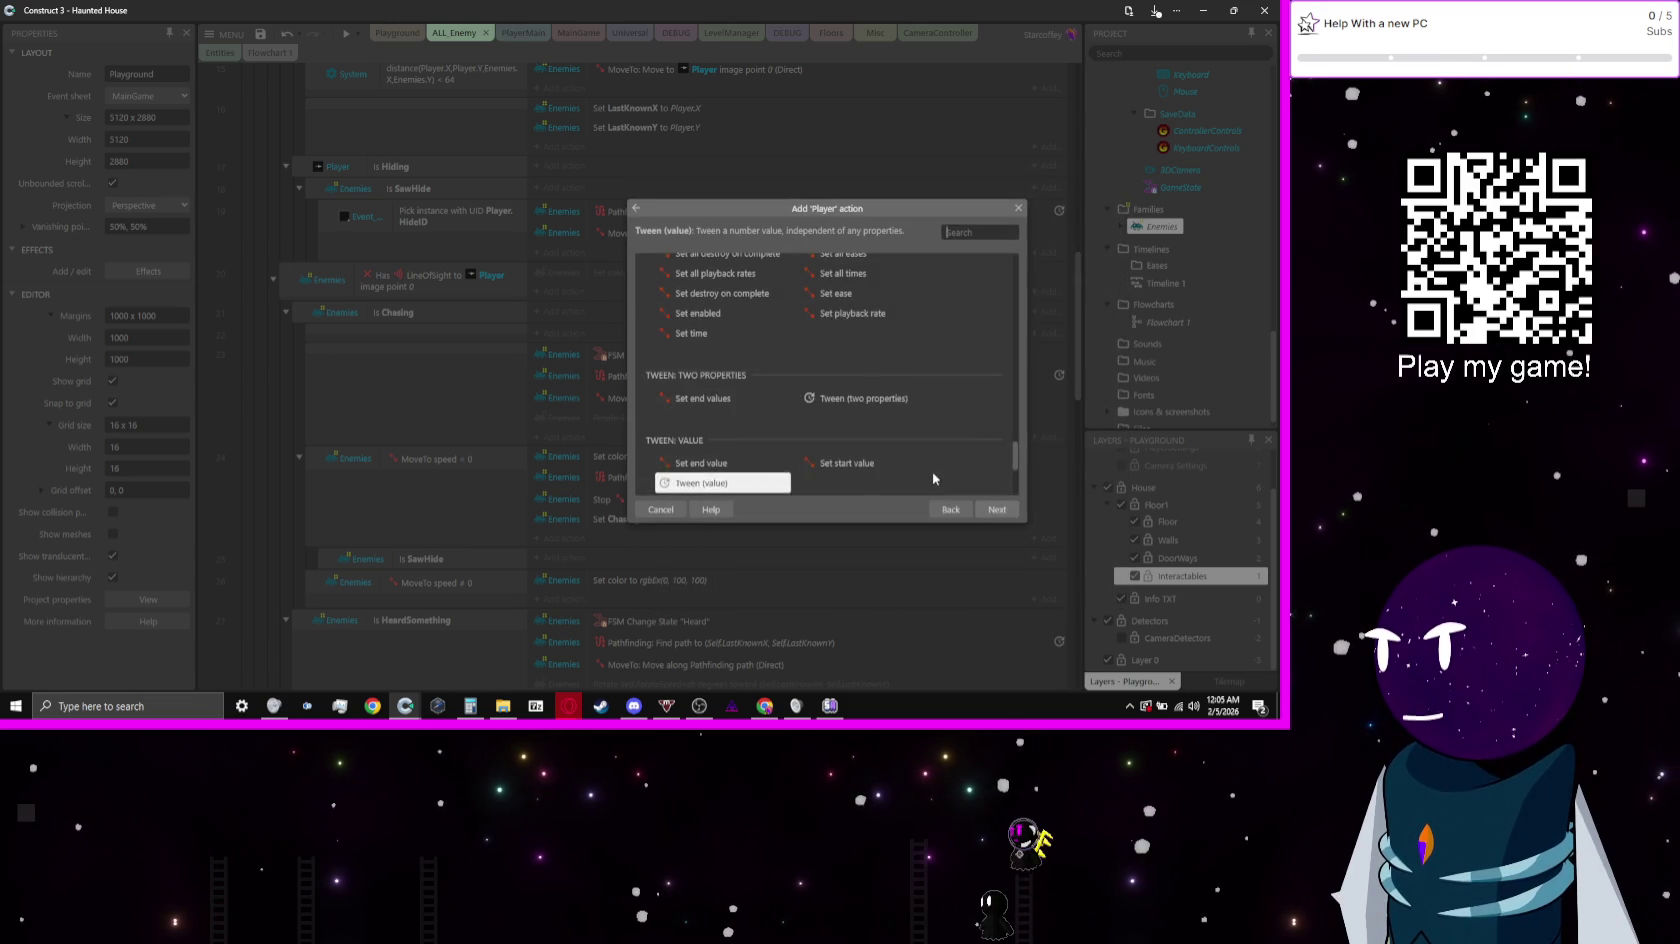
double_click(913, 468)
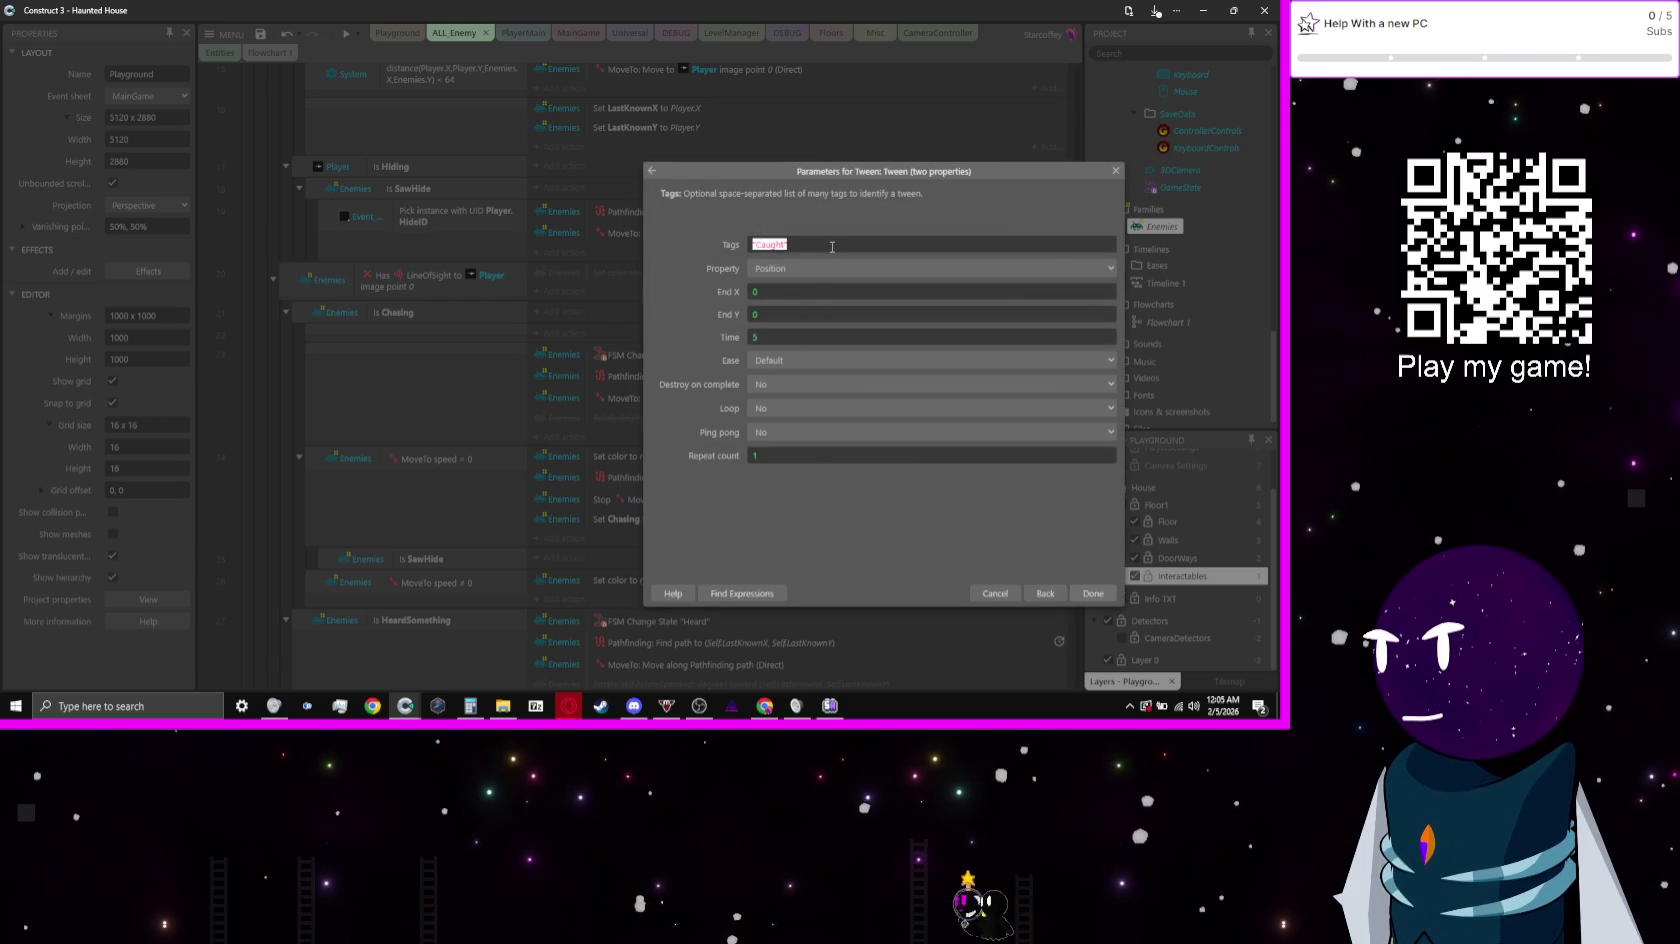
key("Tab")
key("Tab")
type("Enem")
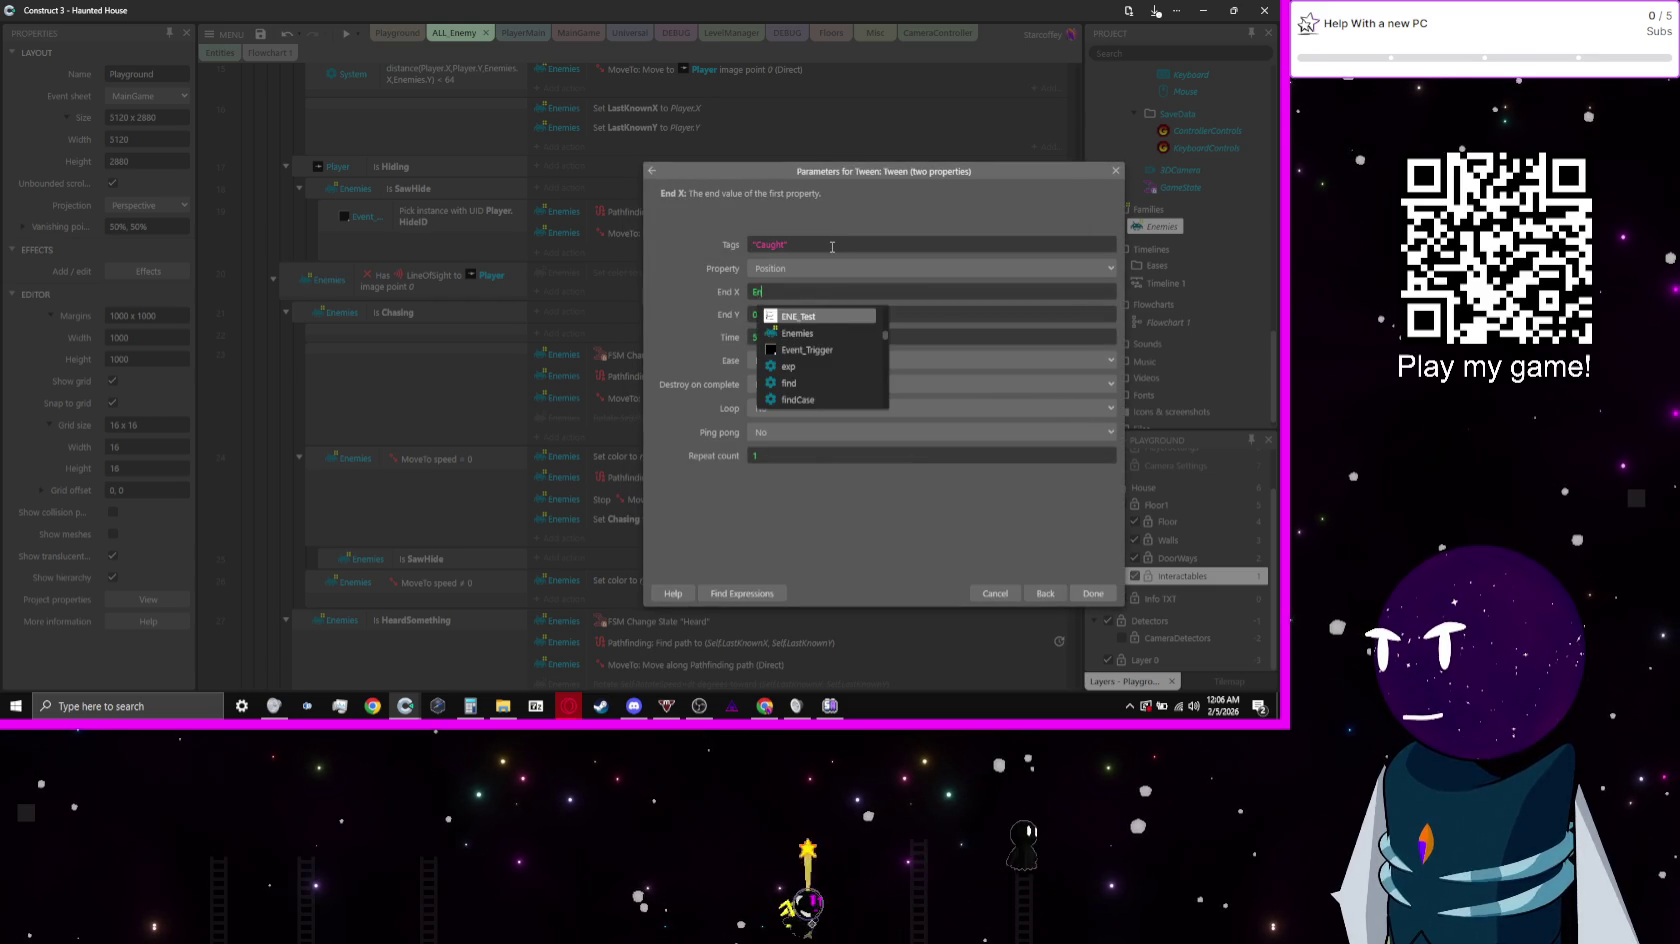
key("Return")
type(".X")
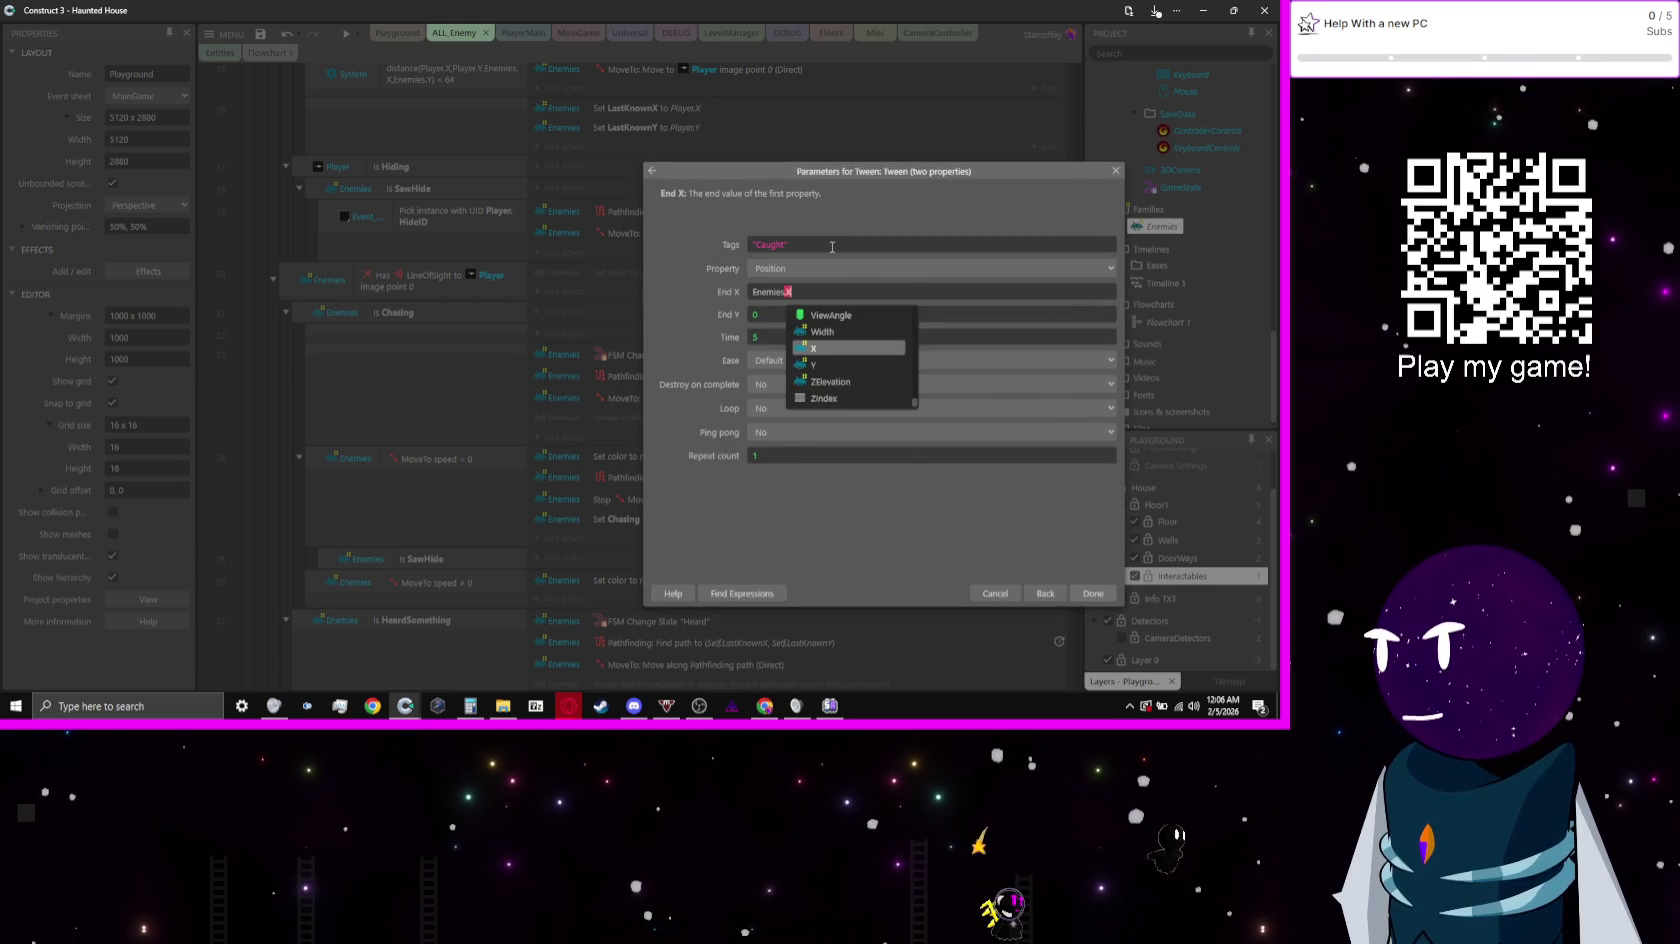
key("Tab")
type("Enem")
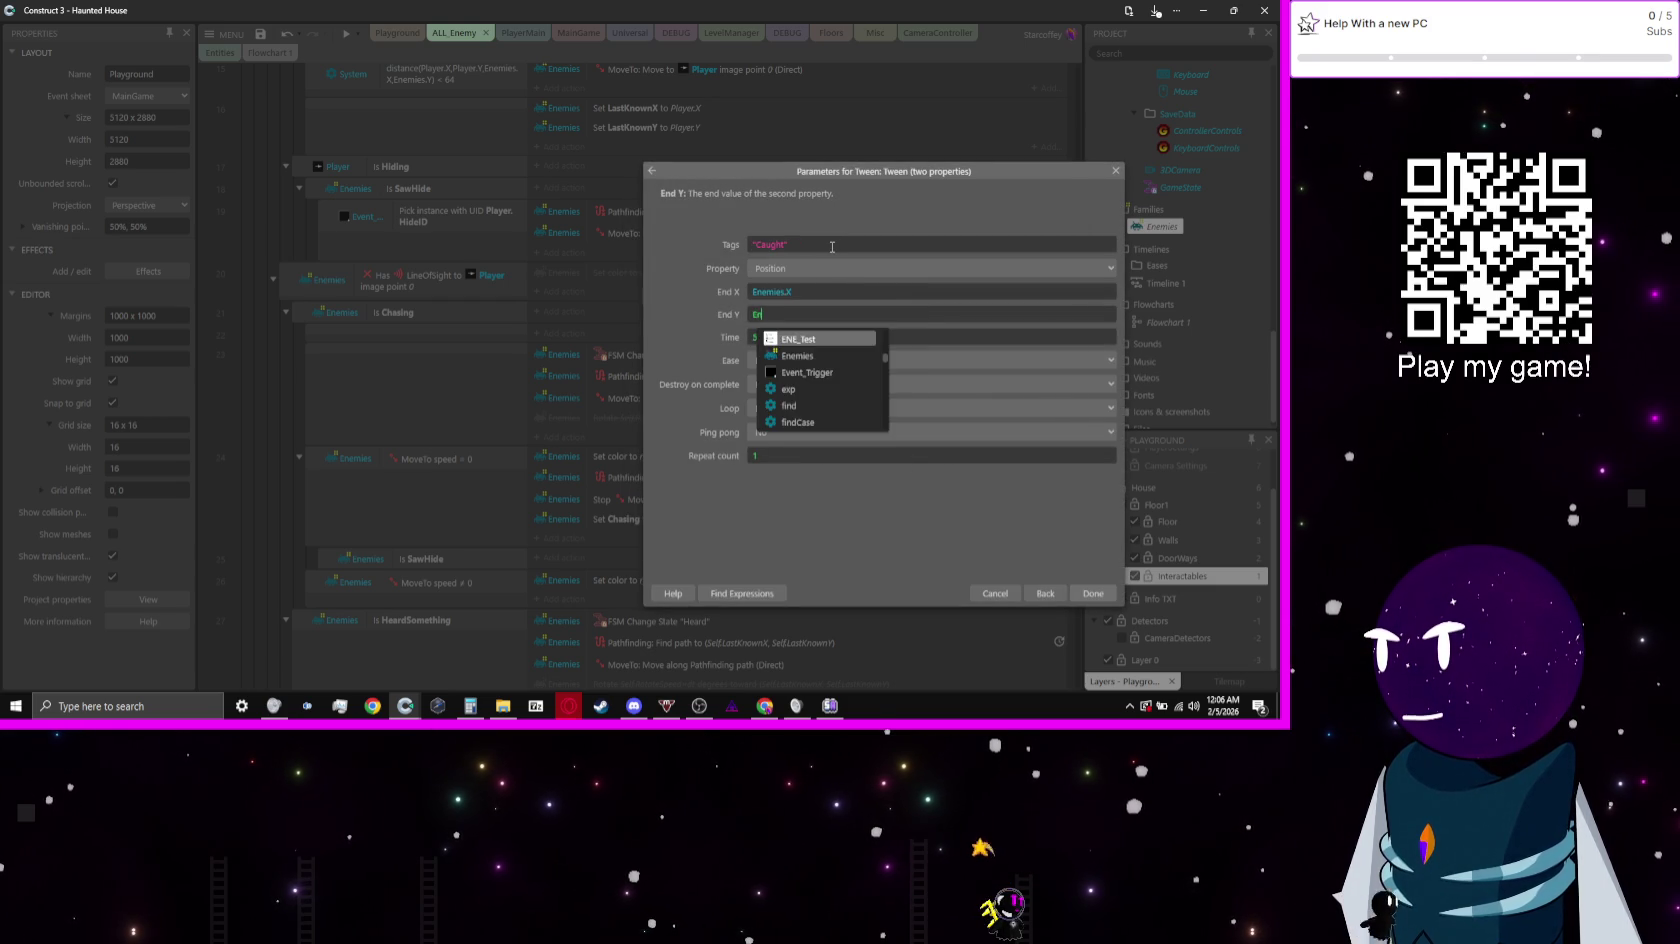
key("Return")
type(".Y")
type("0.5")
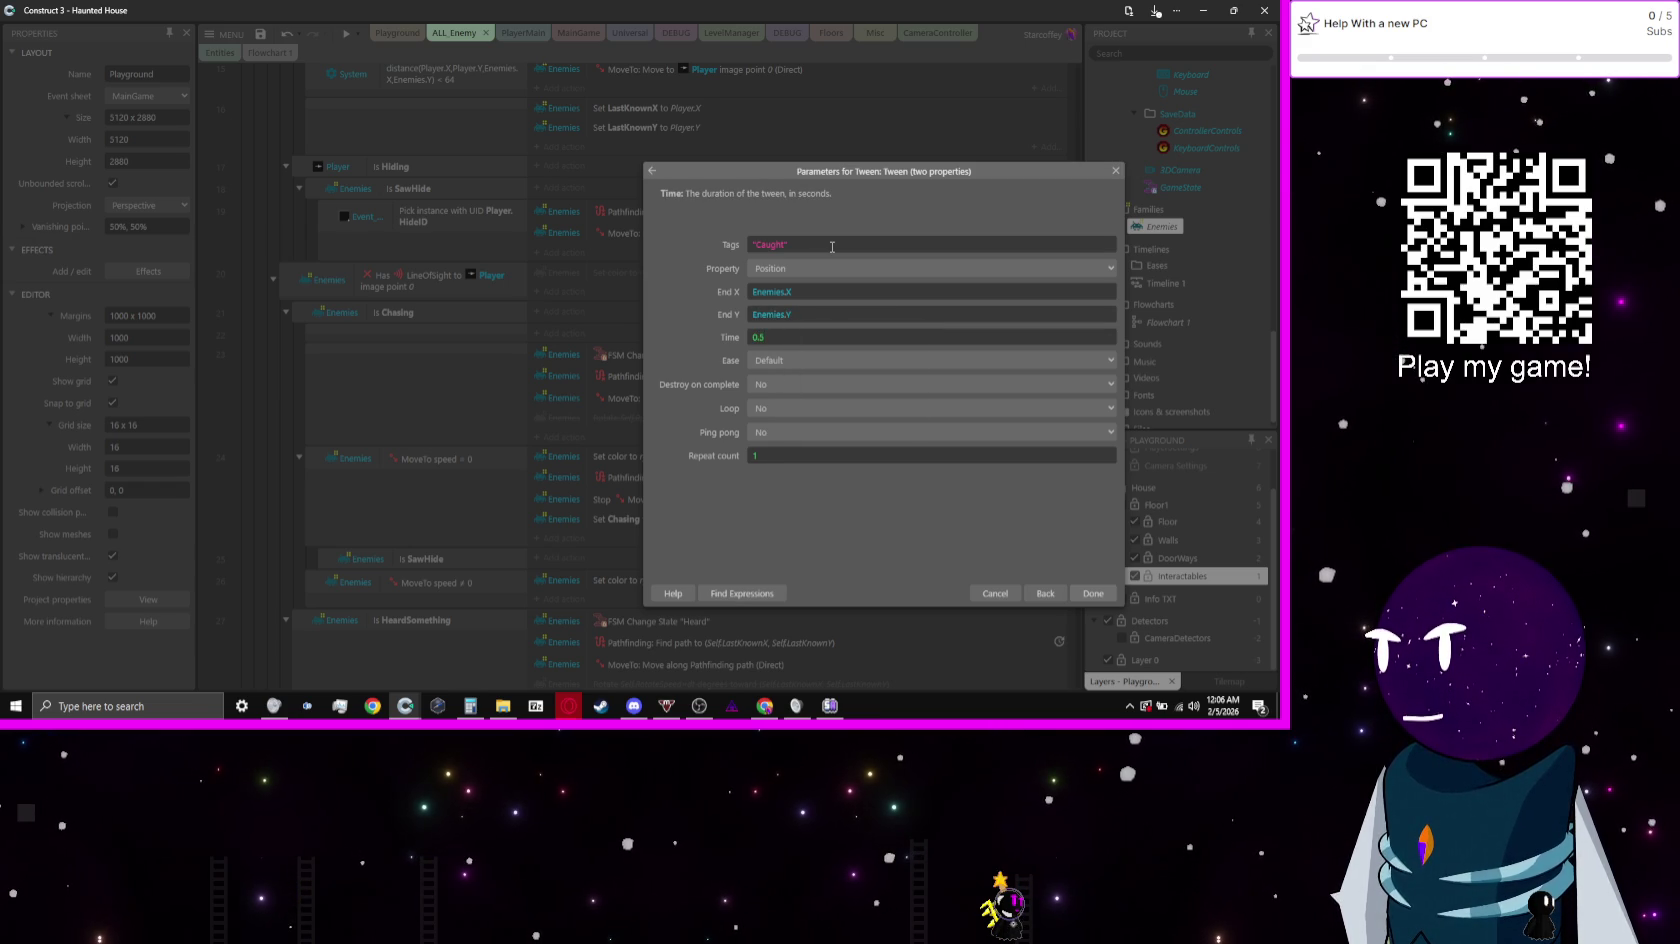
key("Return")
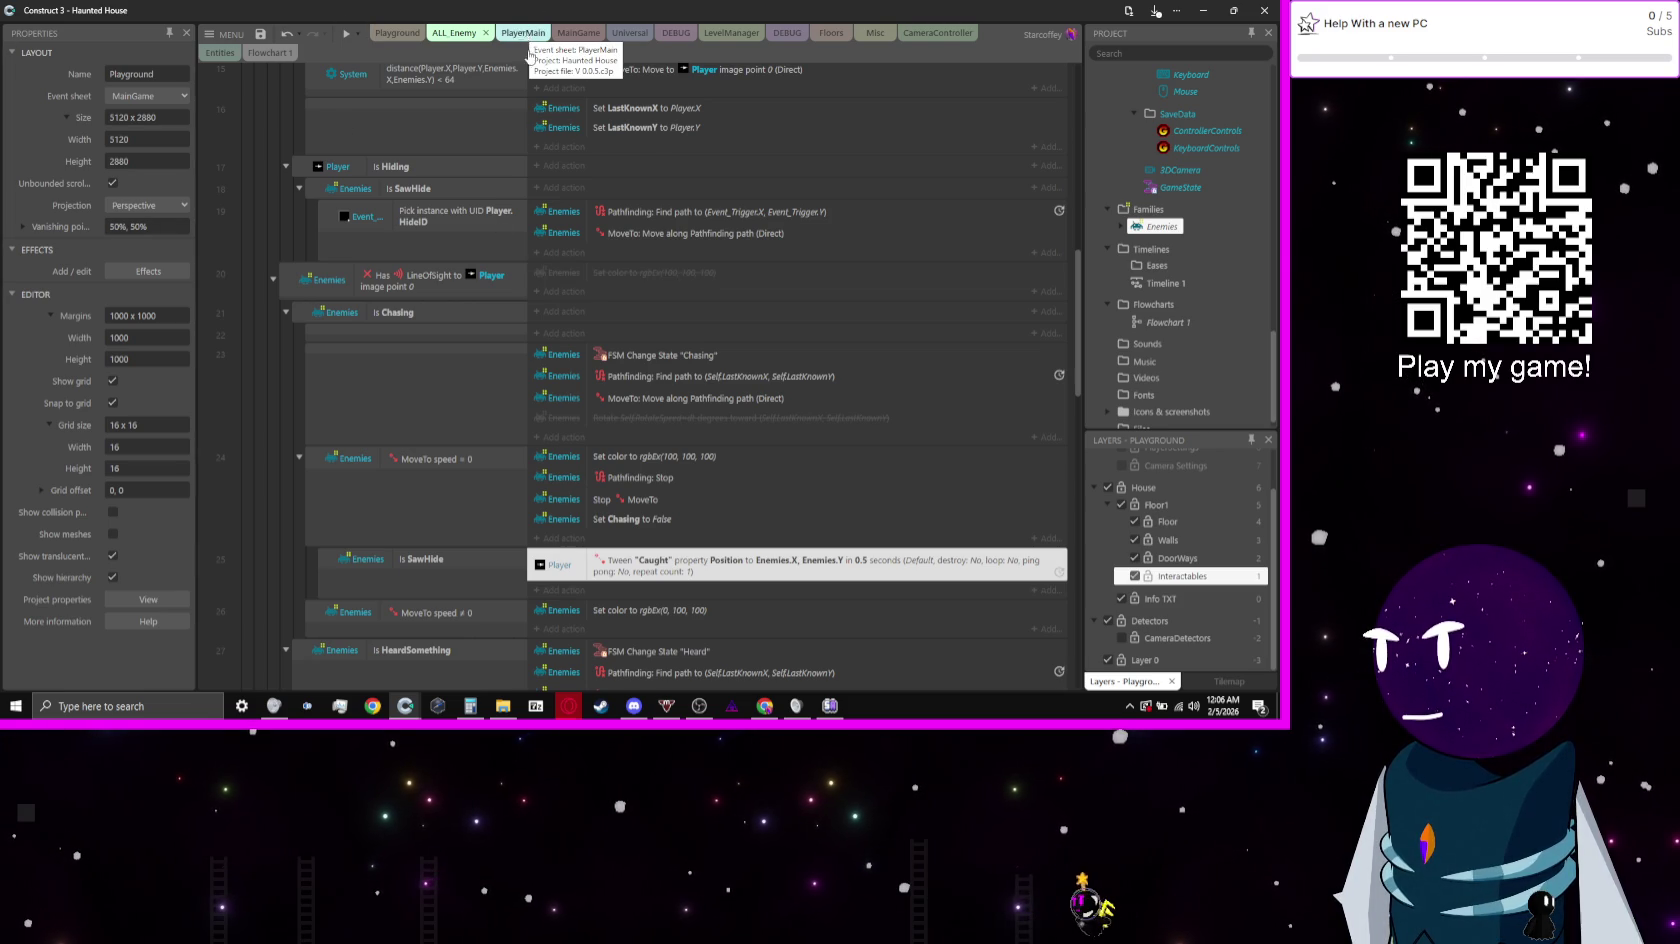
Step: Begin adding a Player action to the enemy event, then cancel it
left_click(570, 592)
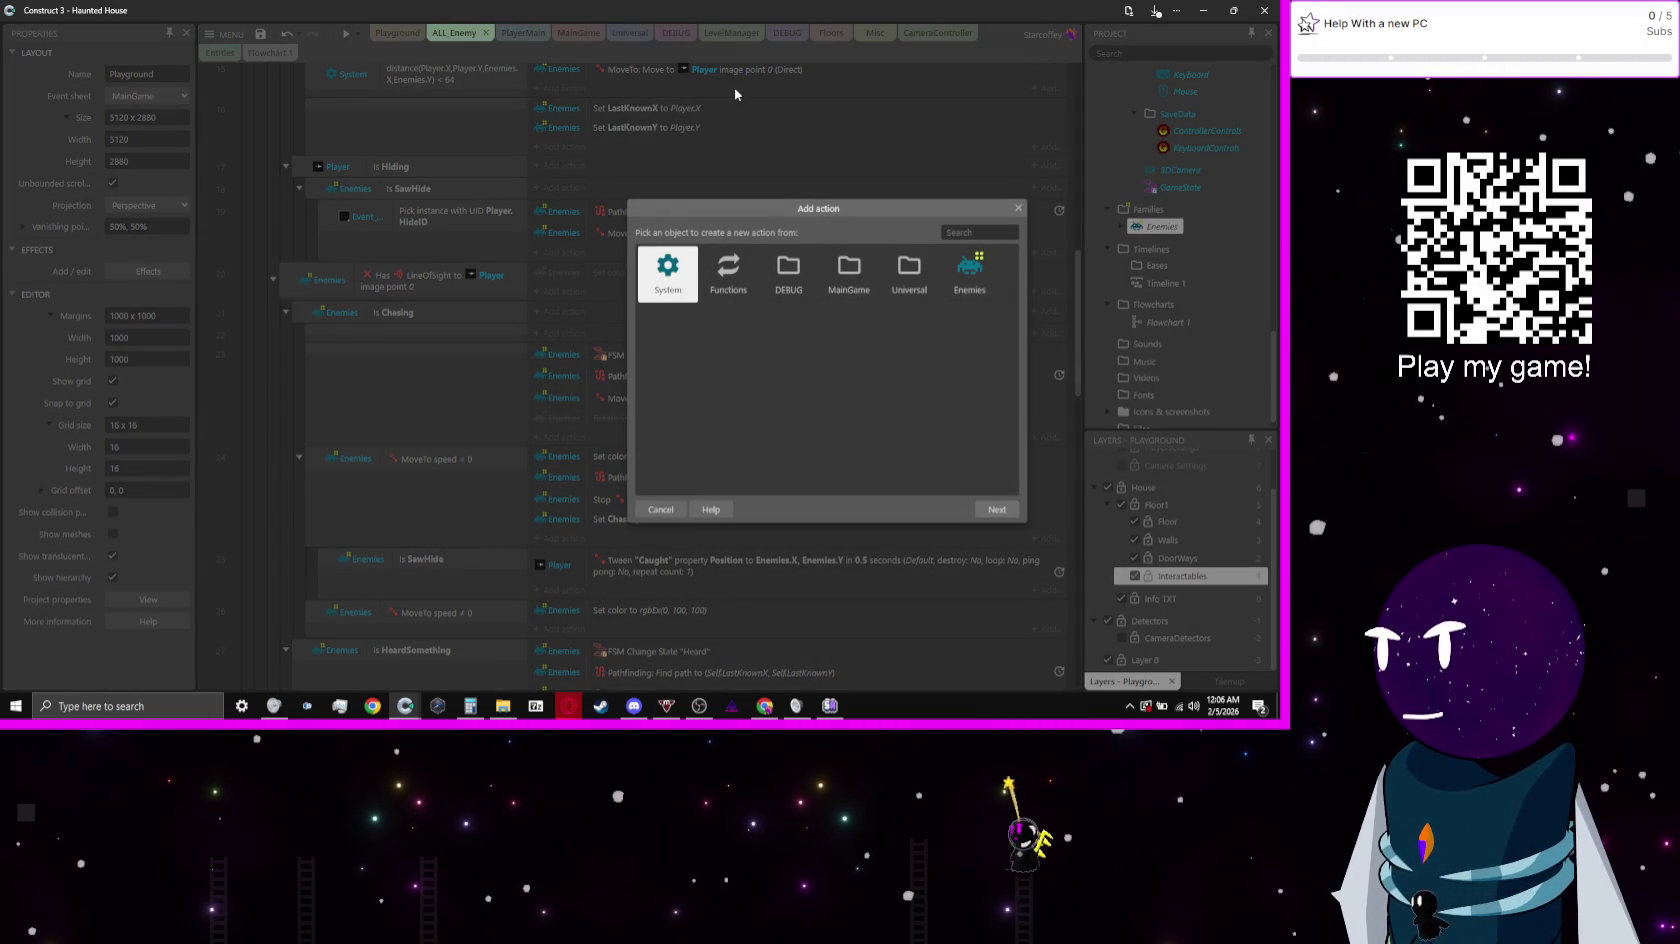
type("p")
key("Return")
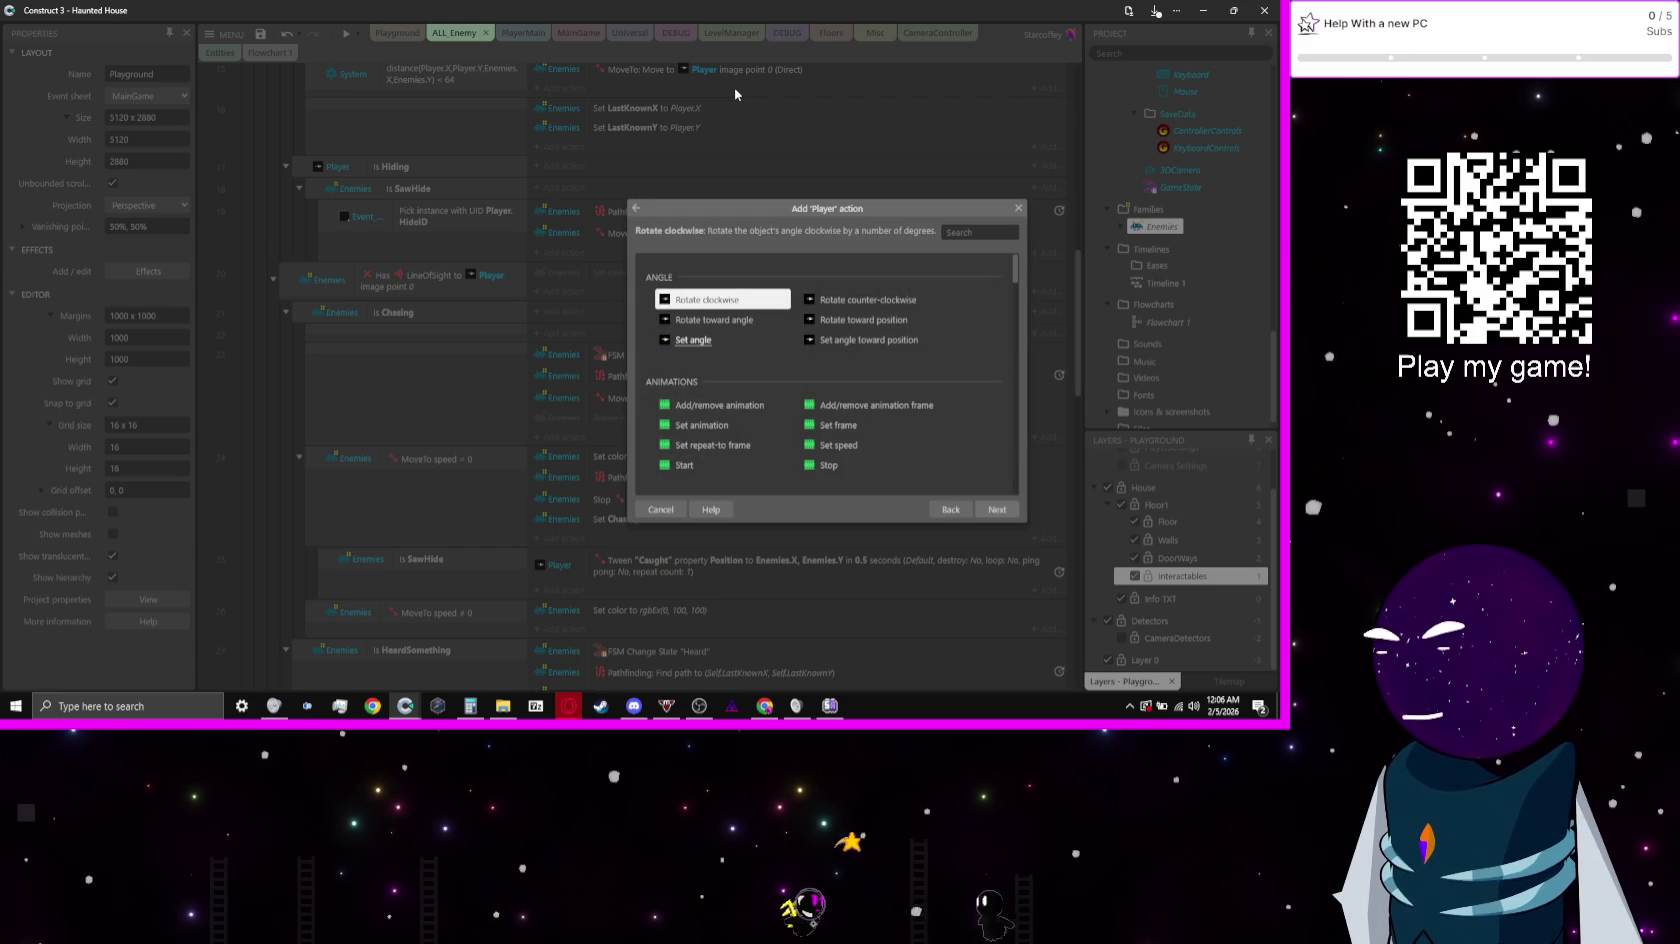
key("Escape")
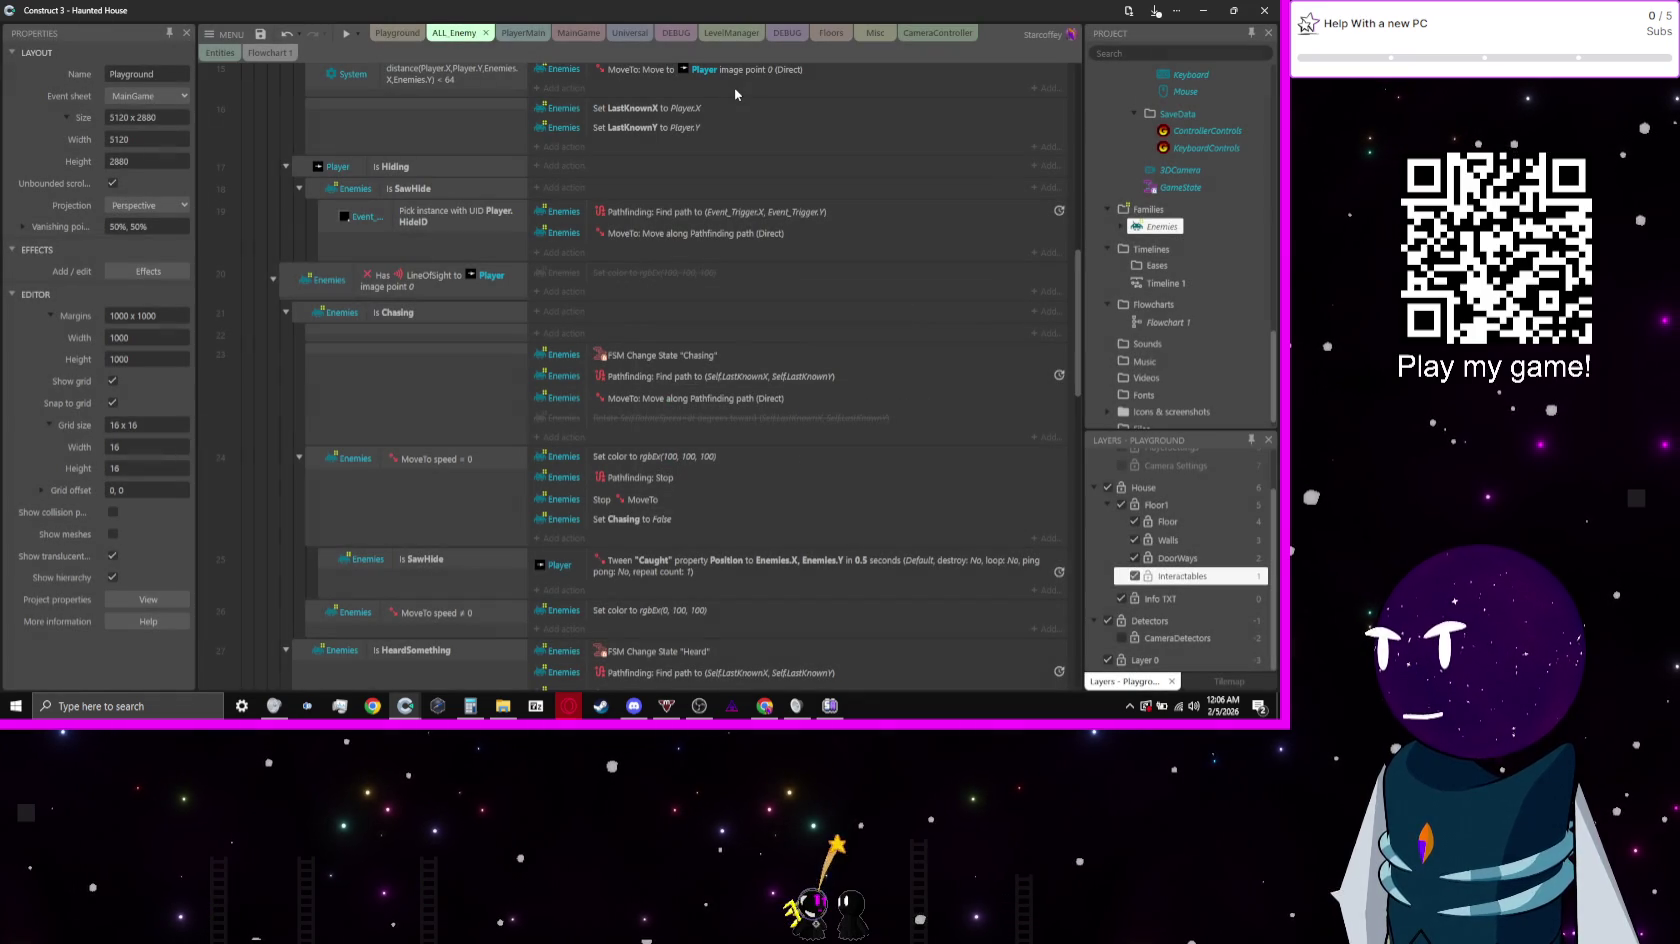
Step: In PlayerMain's Player Misc Manager group, add a Player Tween 'On finished' condition tagged Caught
left_click(522, 32)
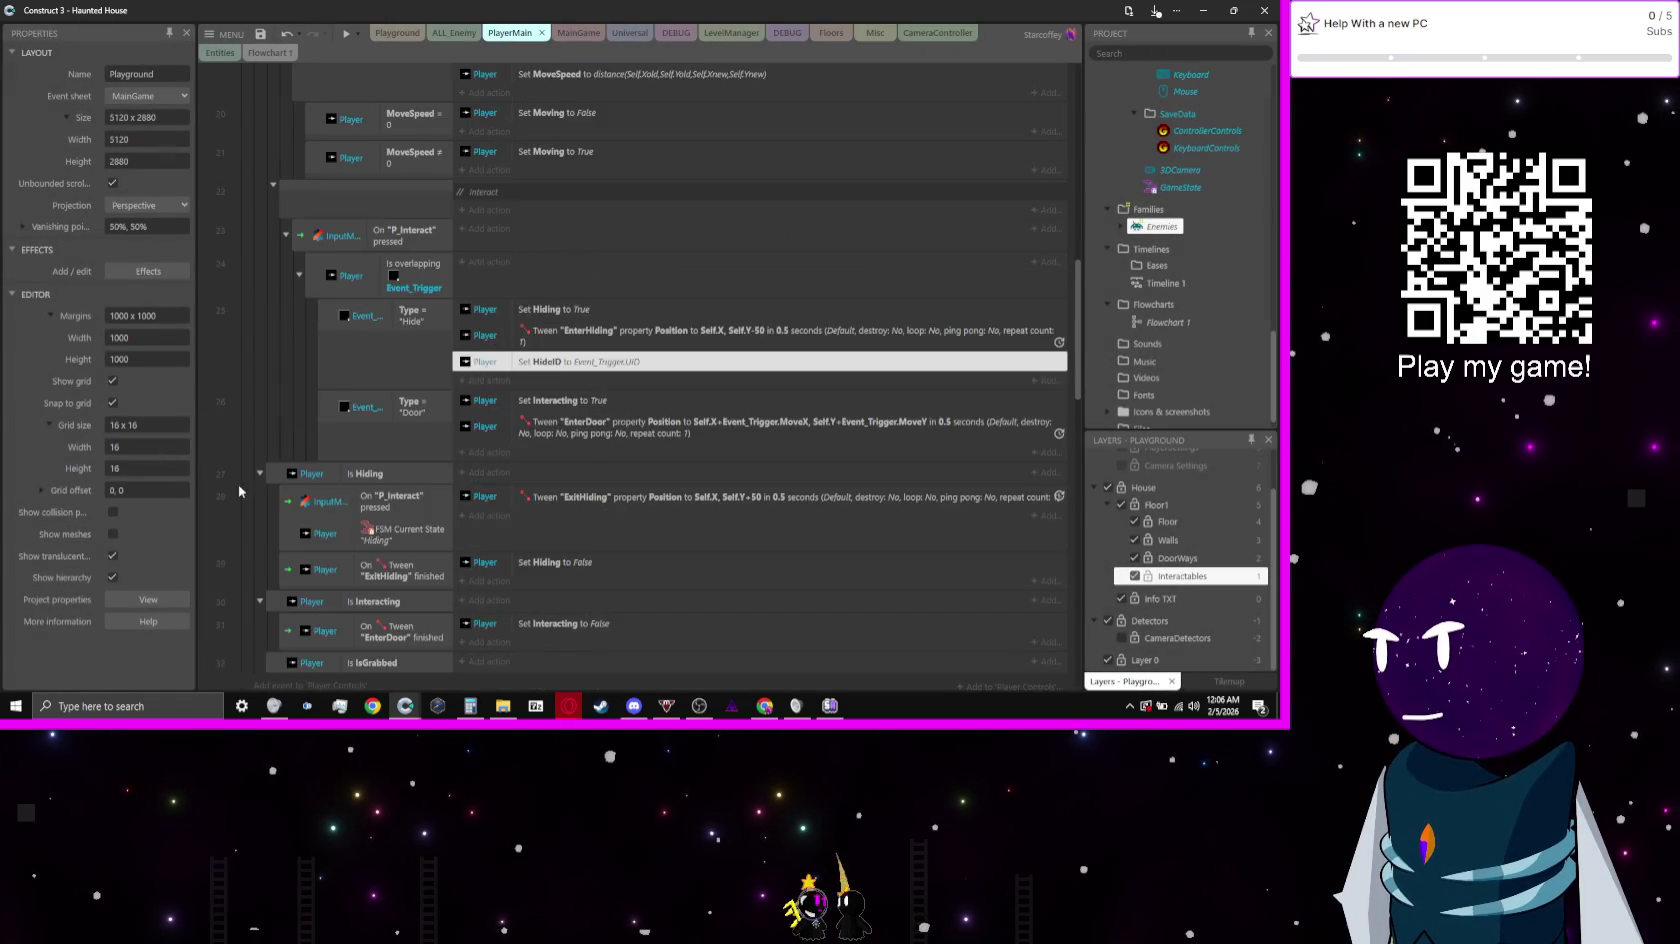
scroll(268, 486, "down", 5)
scroll(268, 486, "down", 10)
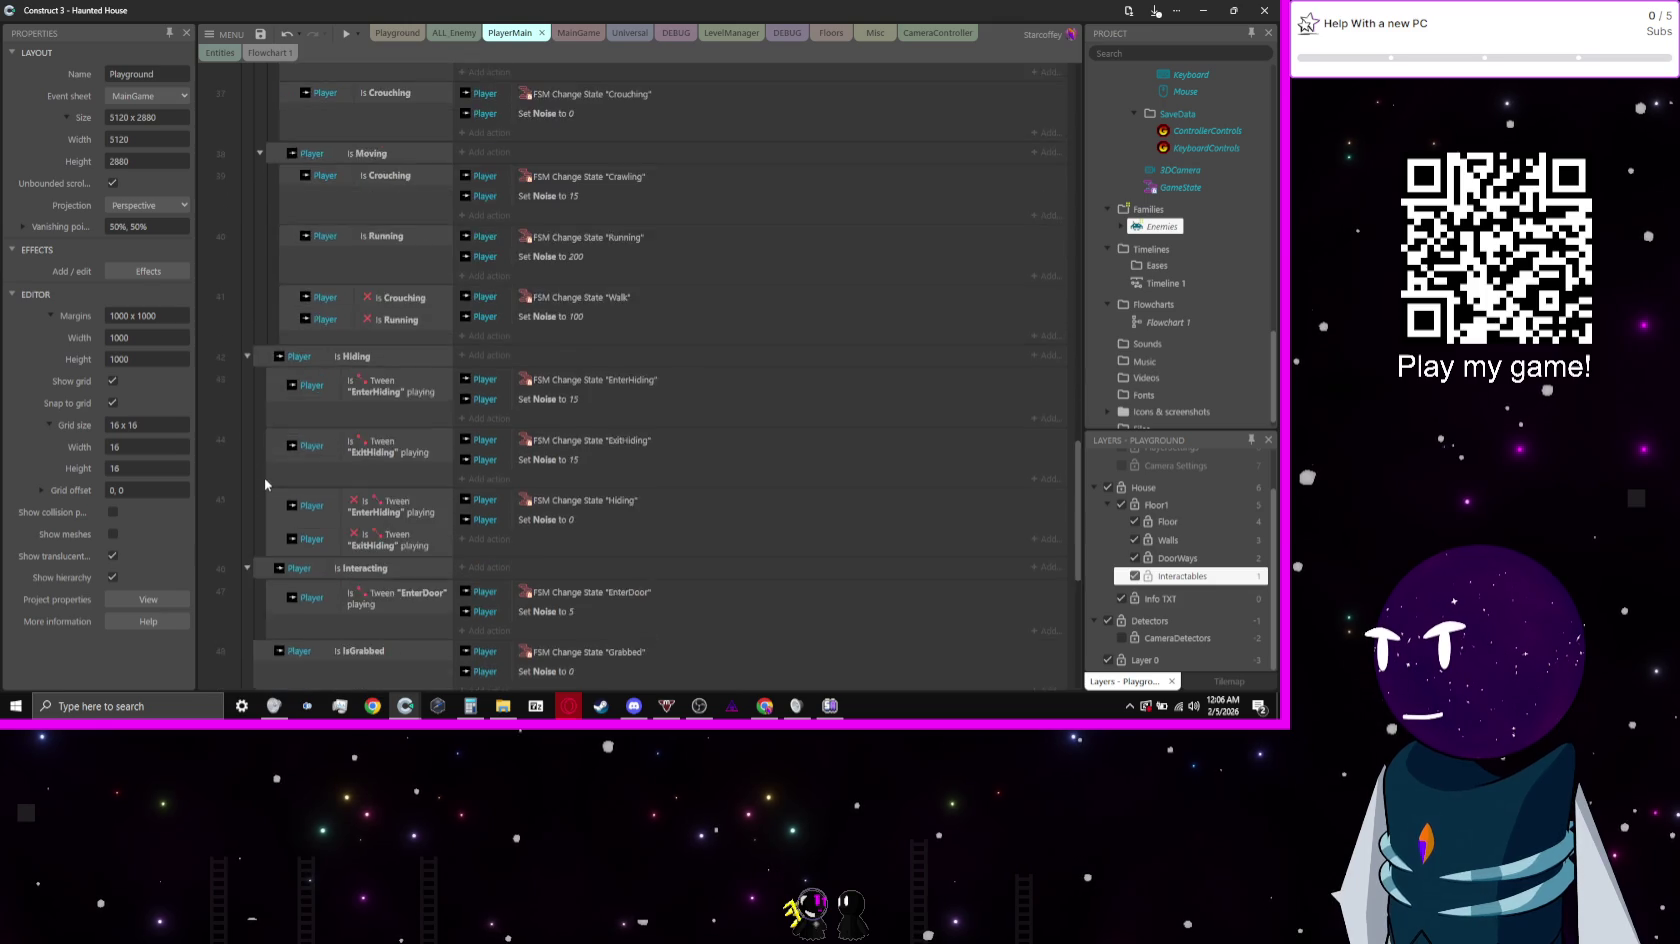
left_click(318, 366)
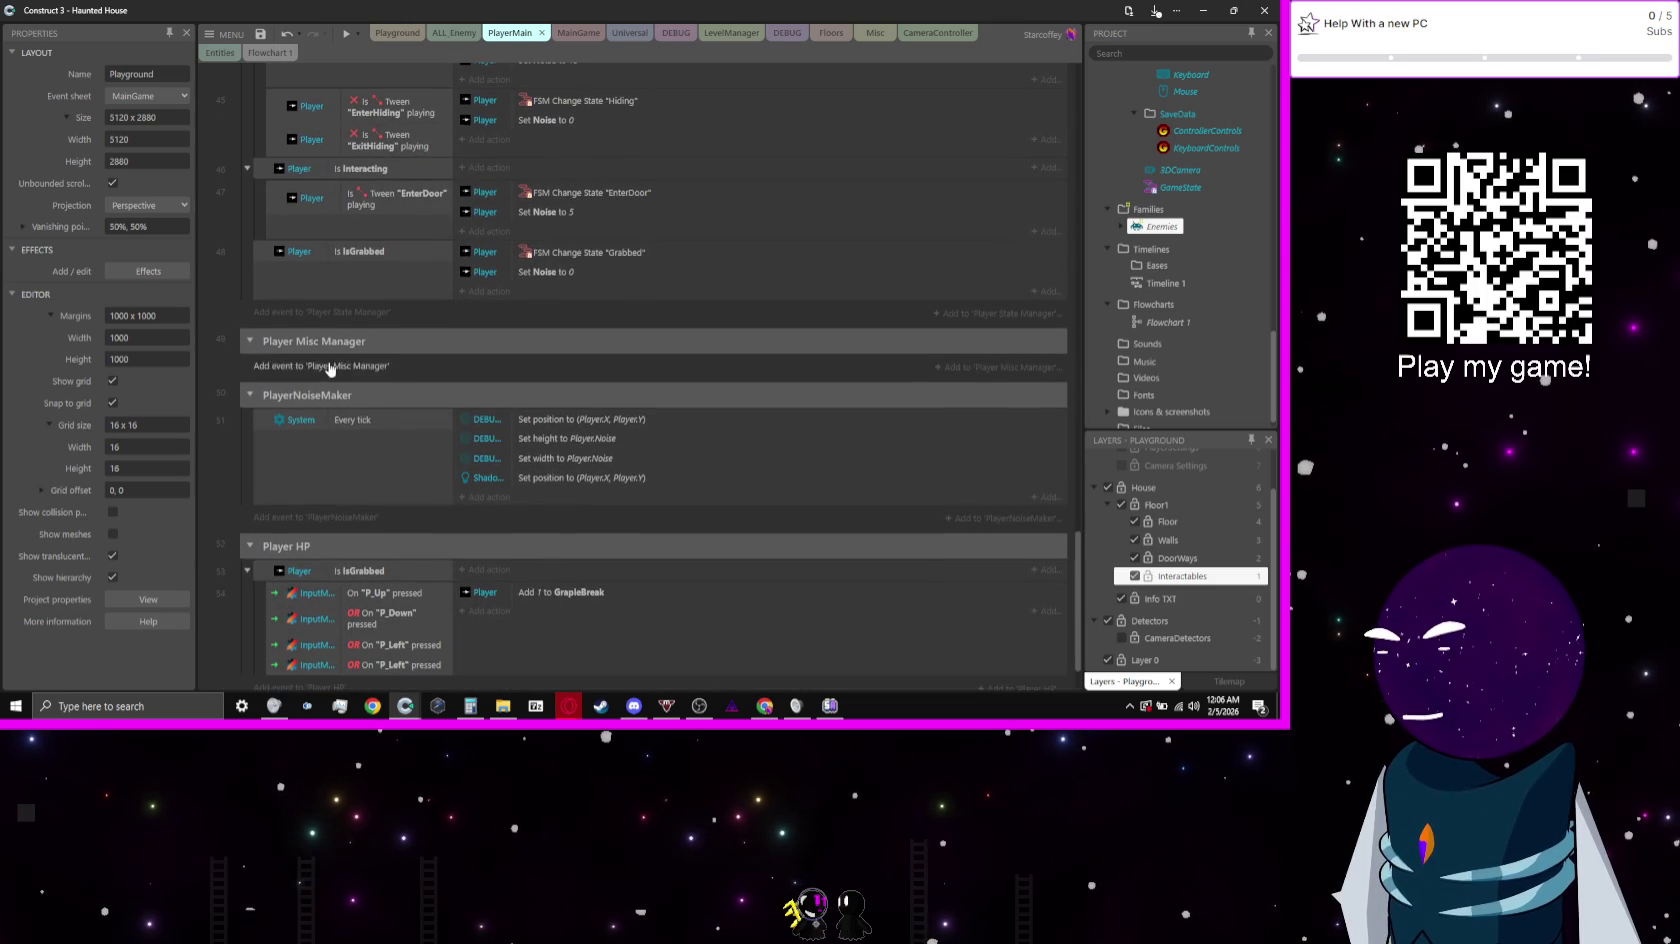
type("player")
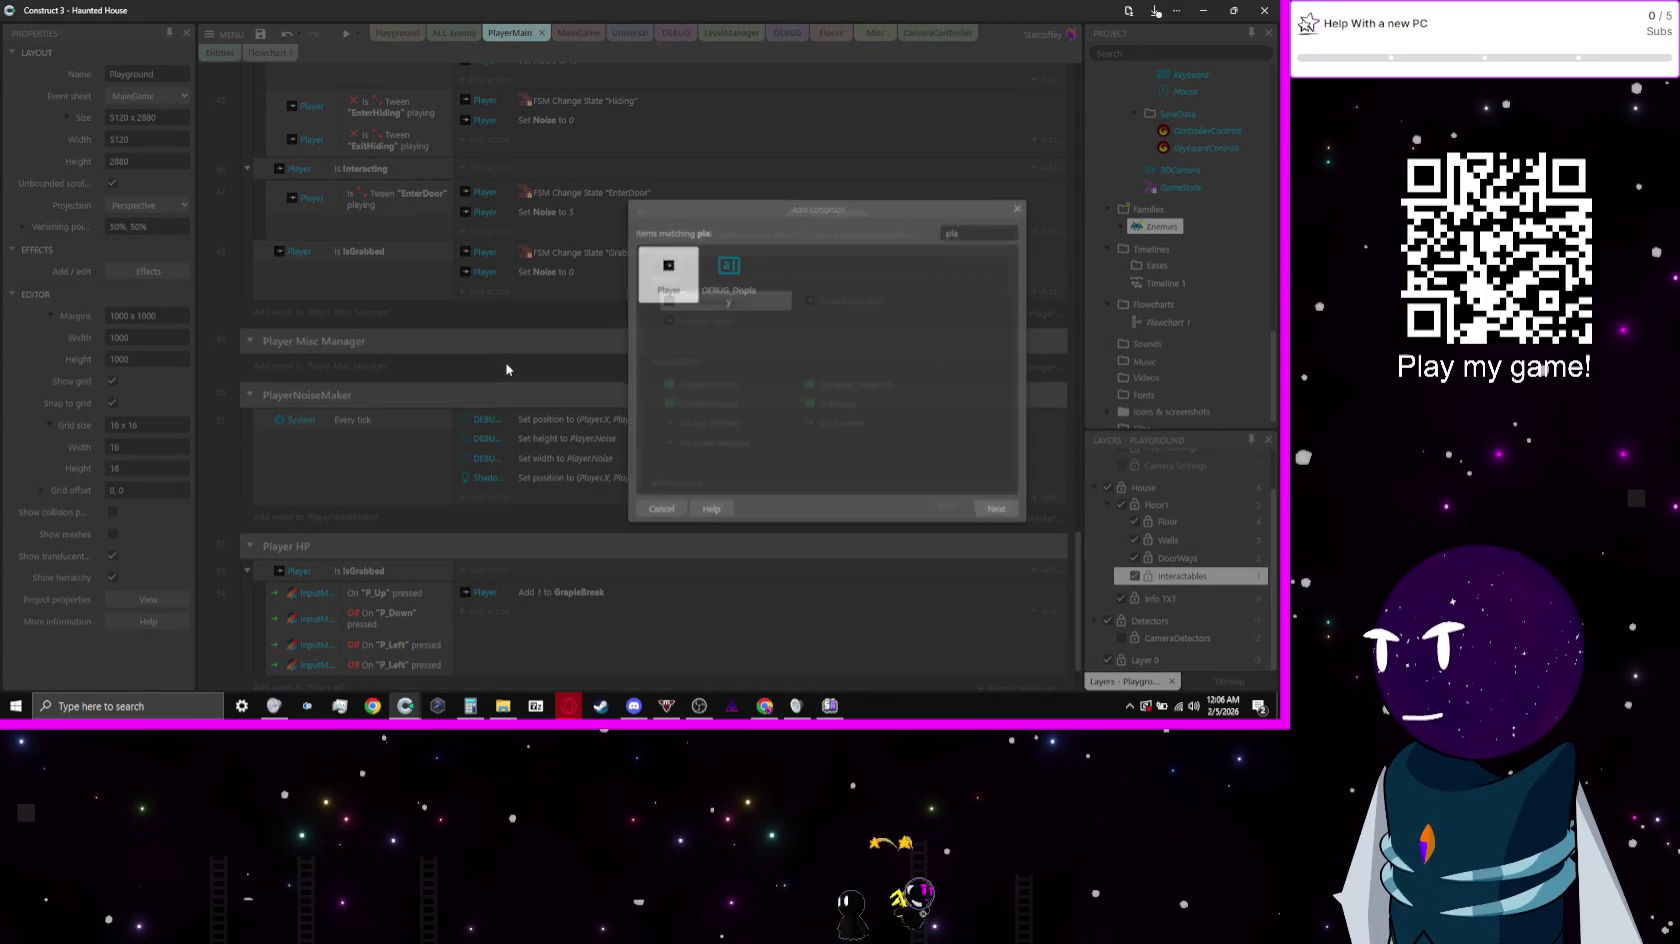
key("Return")
type("on tw")
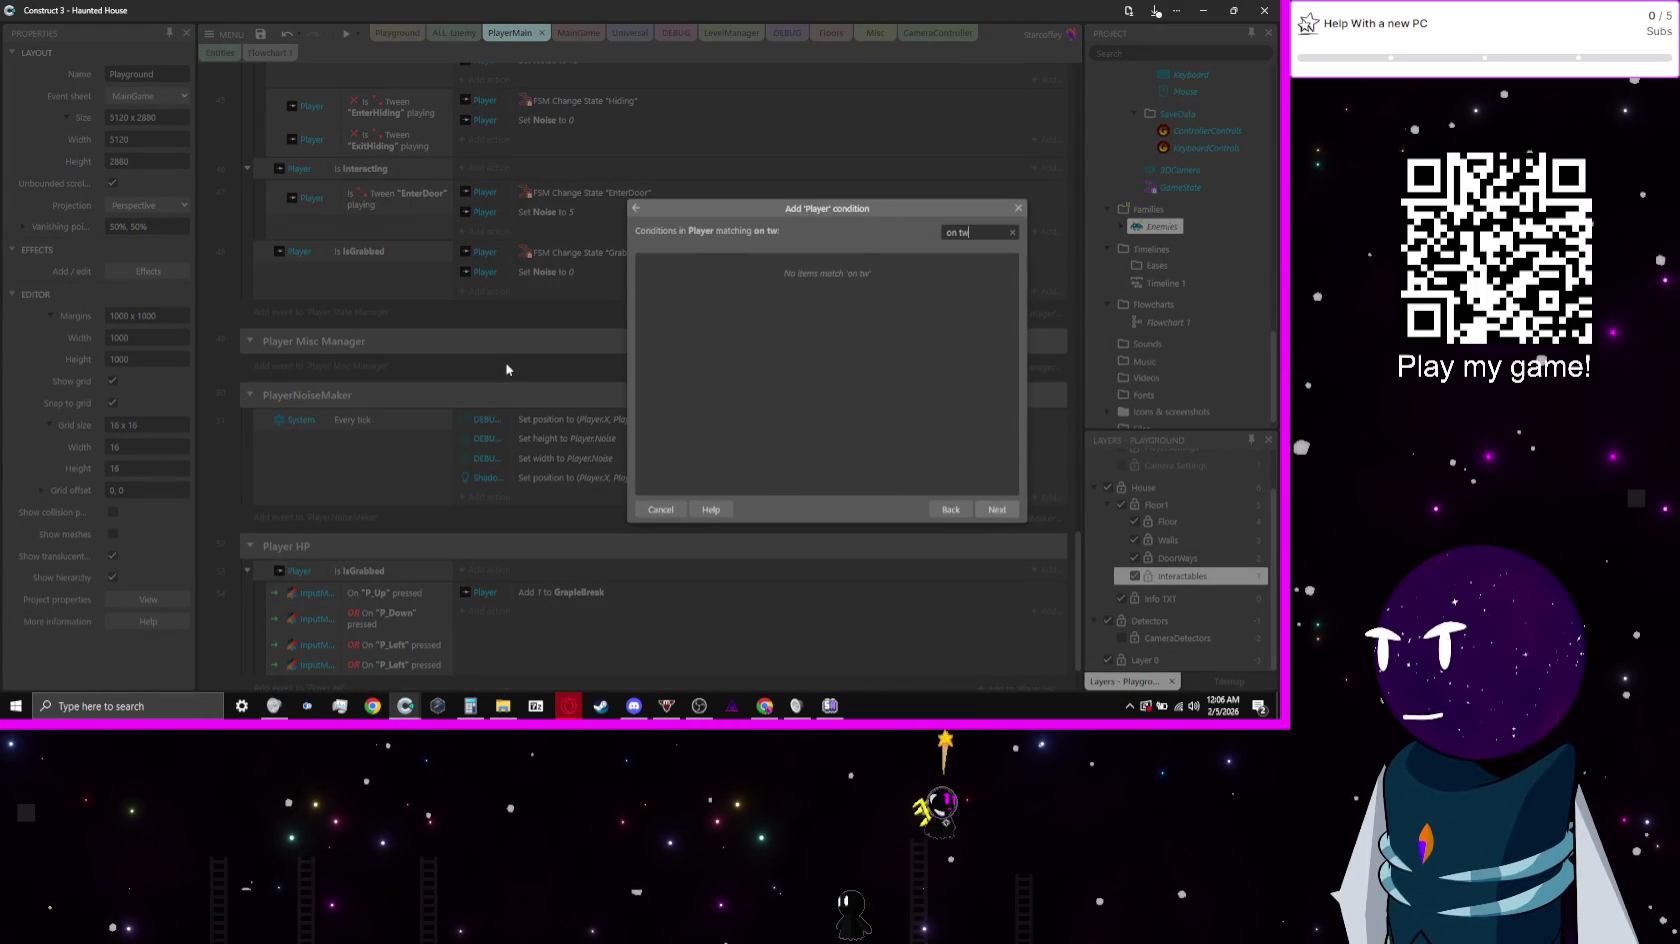
key("BackSpace")
key("BackSpace")
type("t")
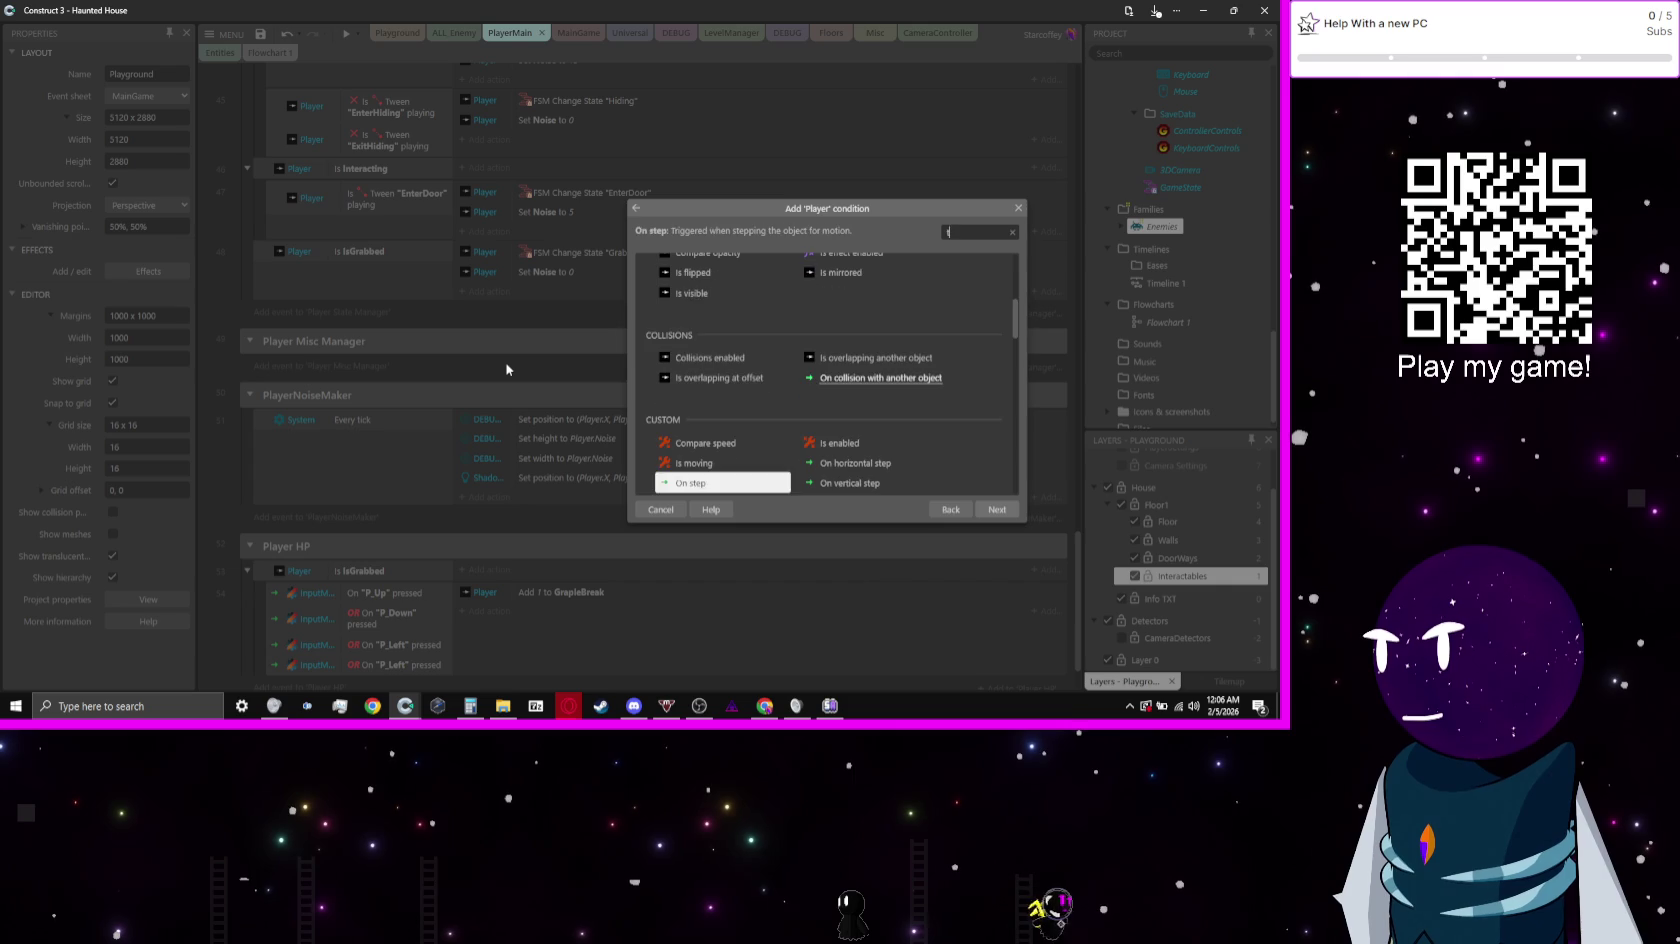
type("ween")
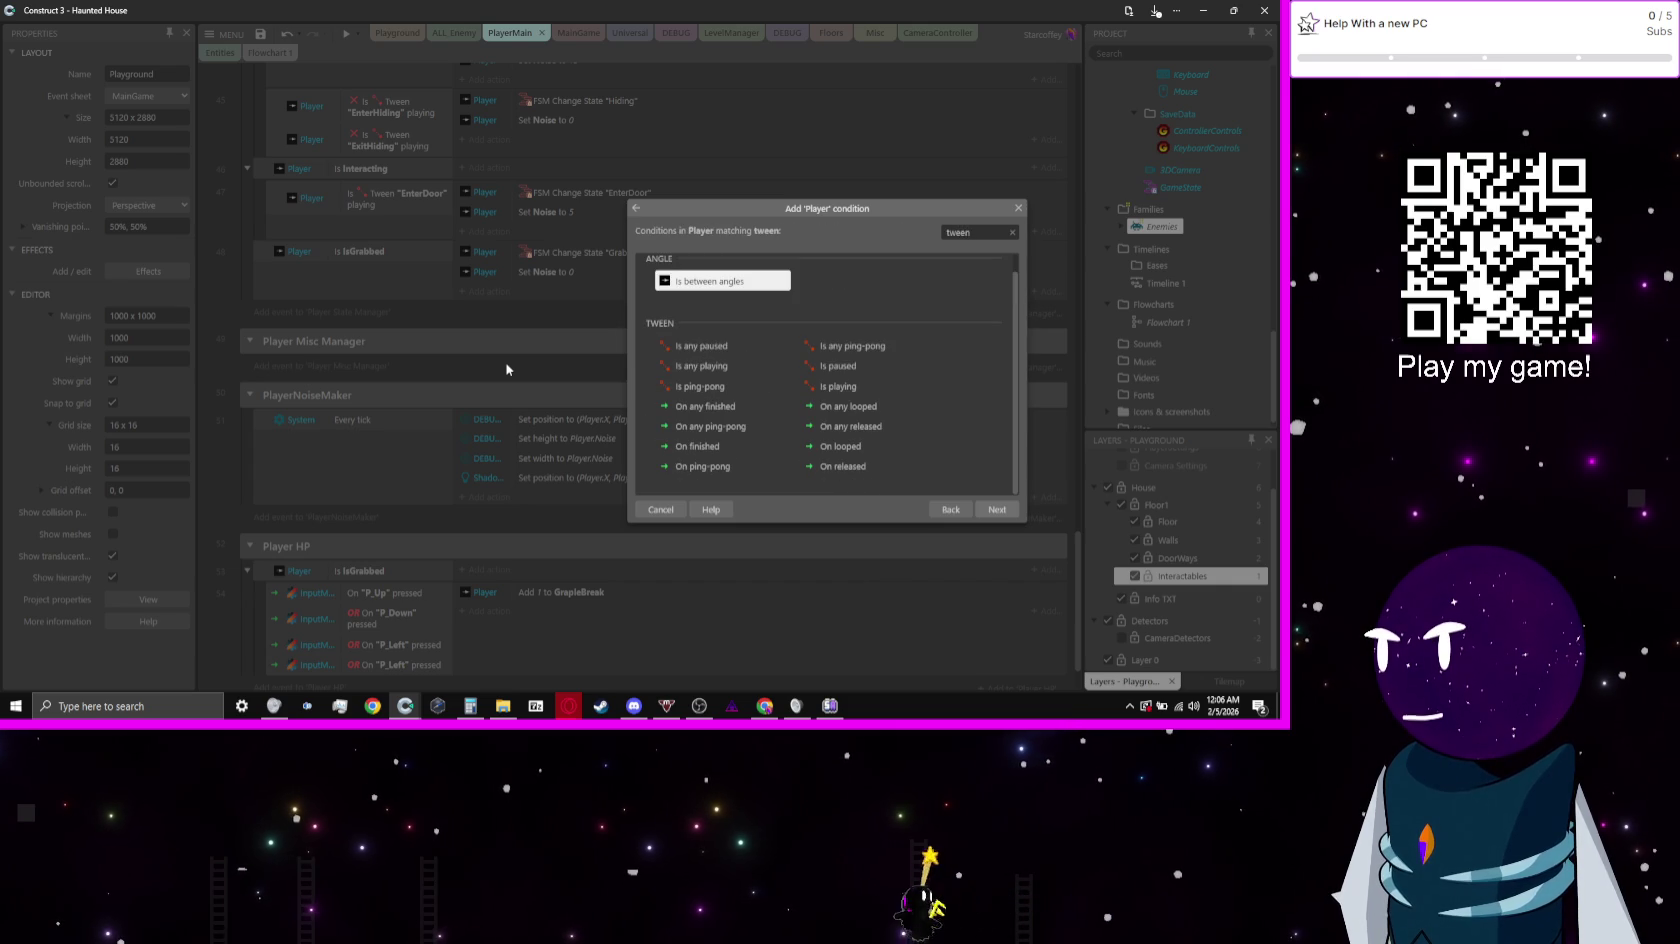
key("Down")
key("Down")
key("Down")
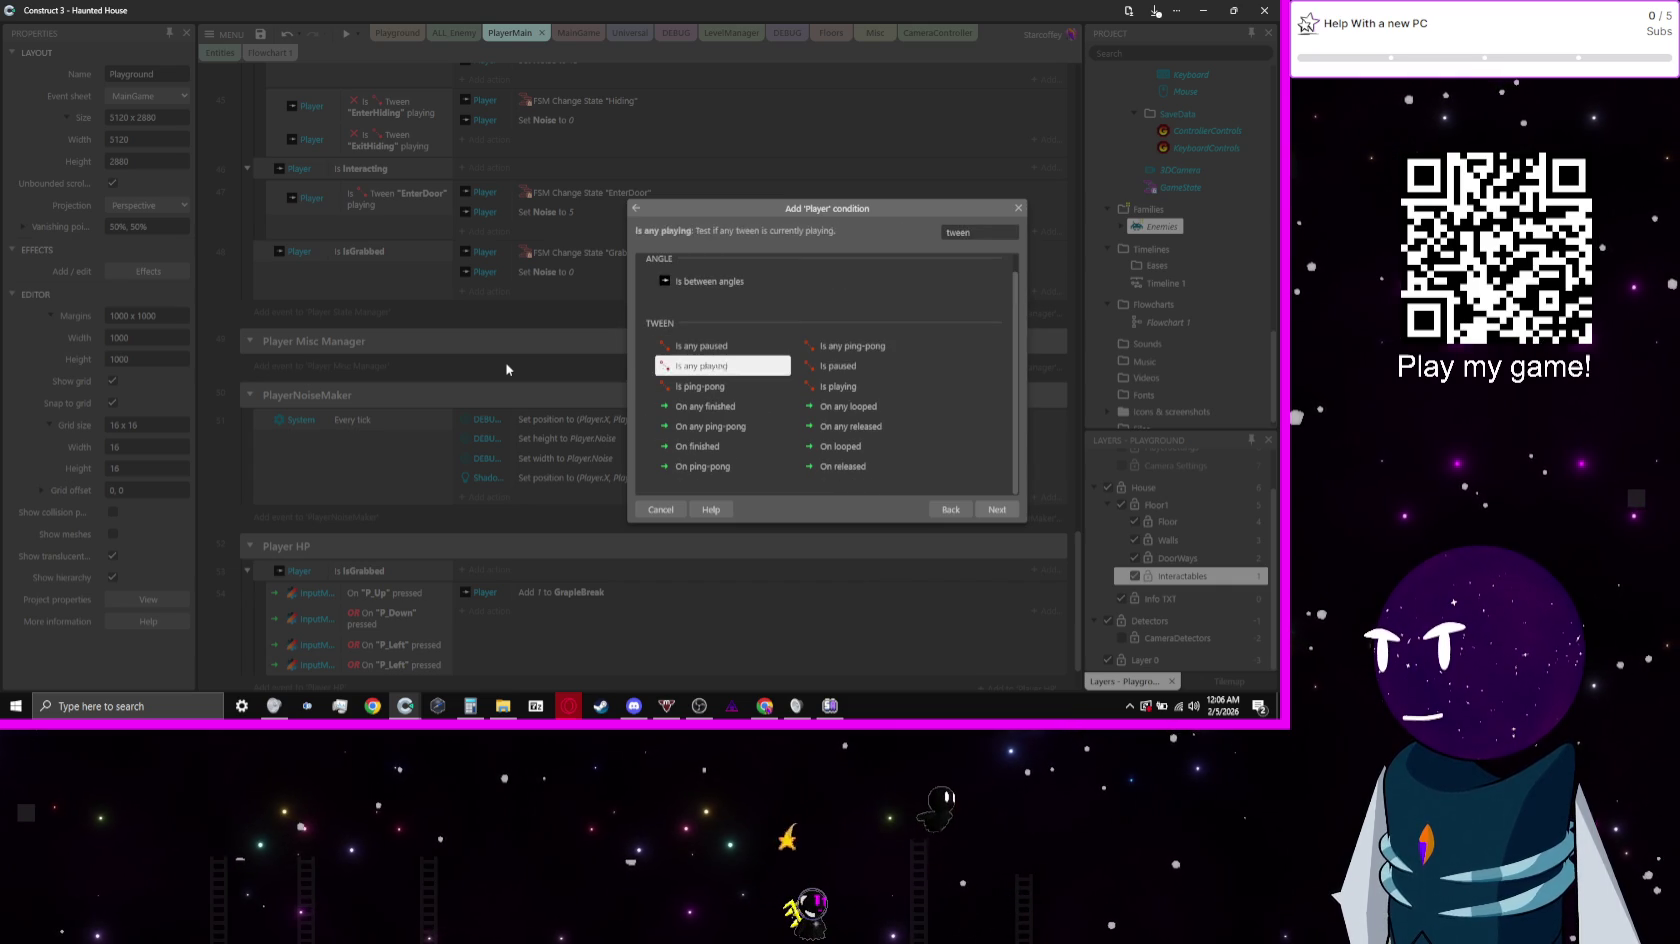
key("Return")
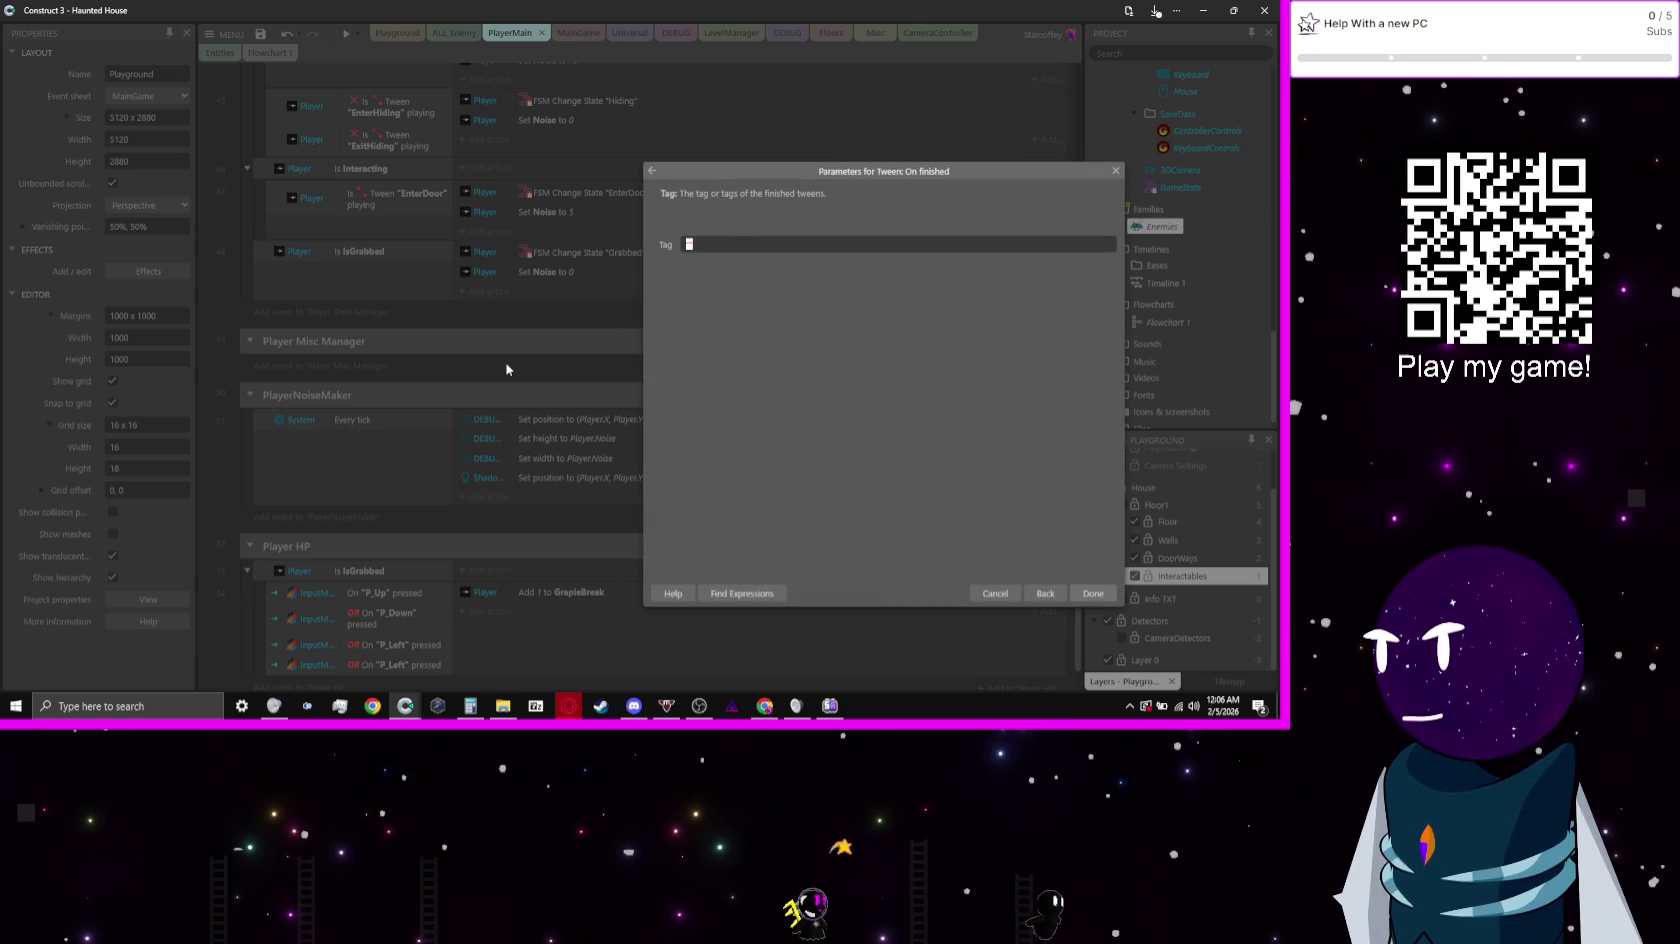
key("Return")
key("Return")
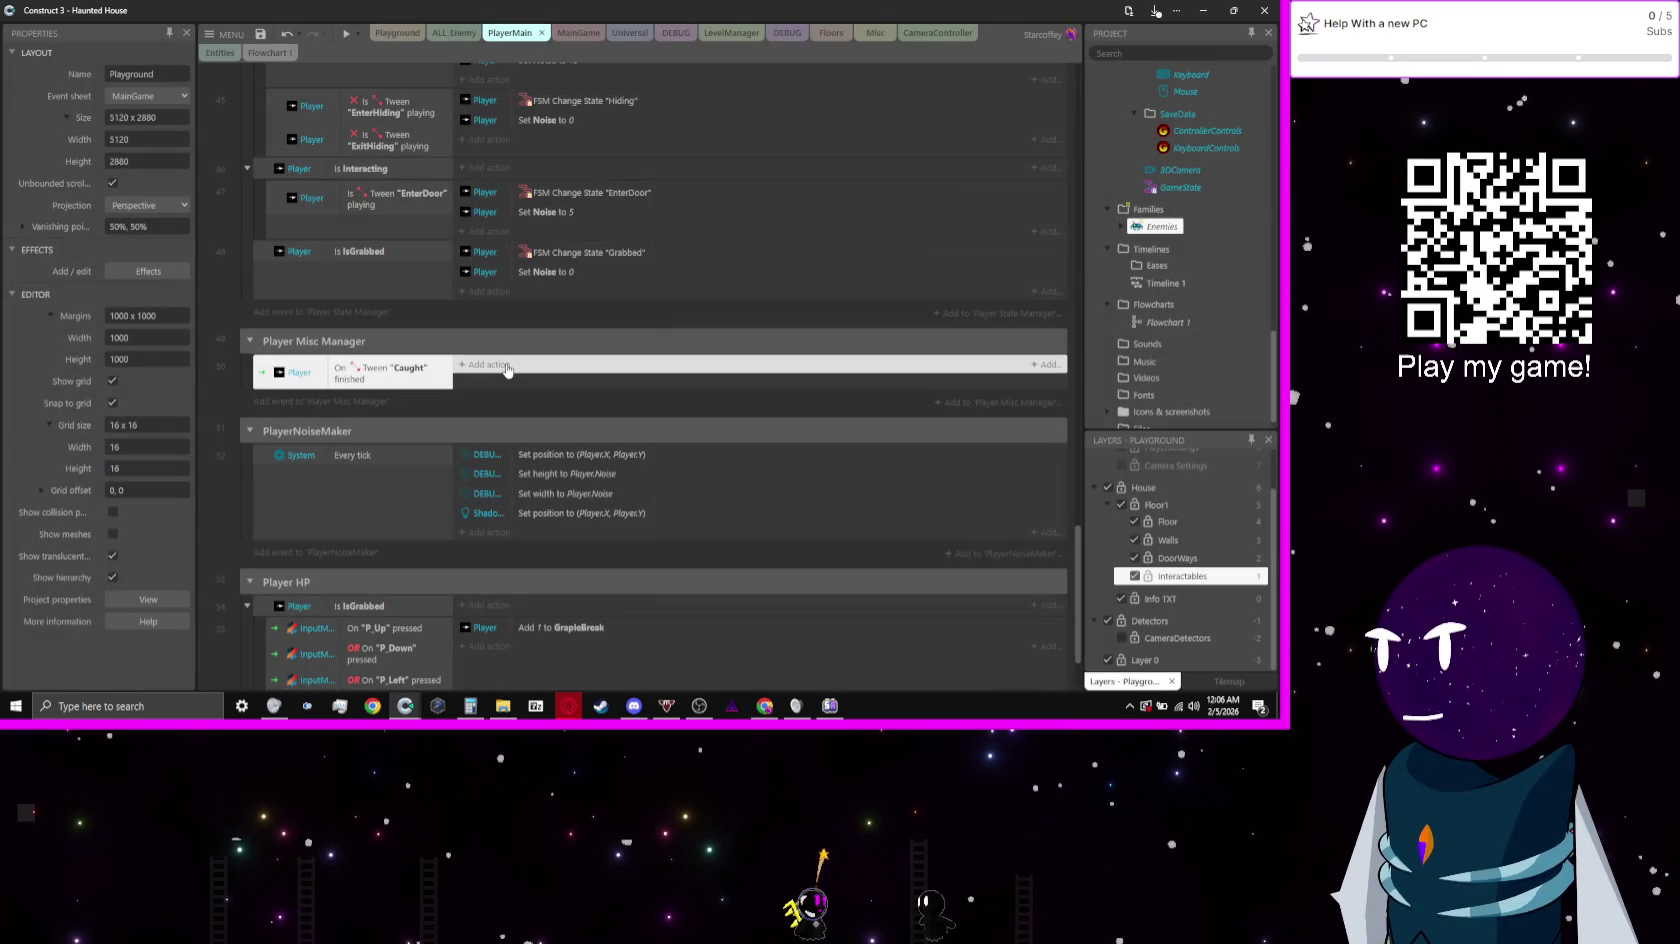
Step: Add a Player Set boolean action setting Hiding to false, then preview the game
type("pl")
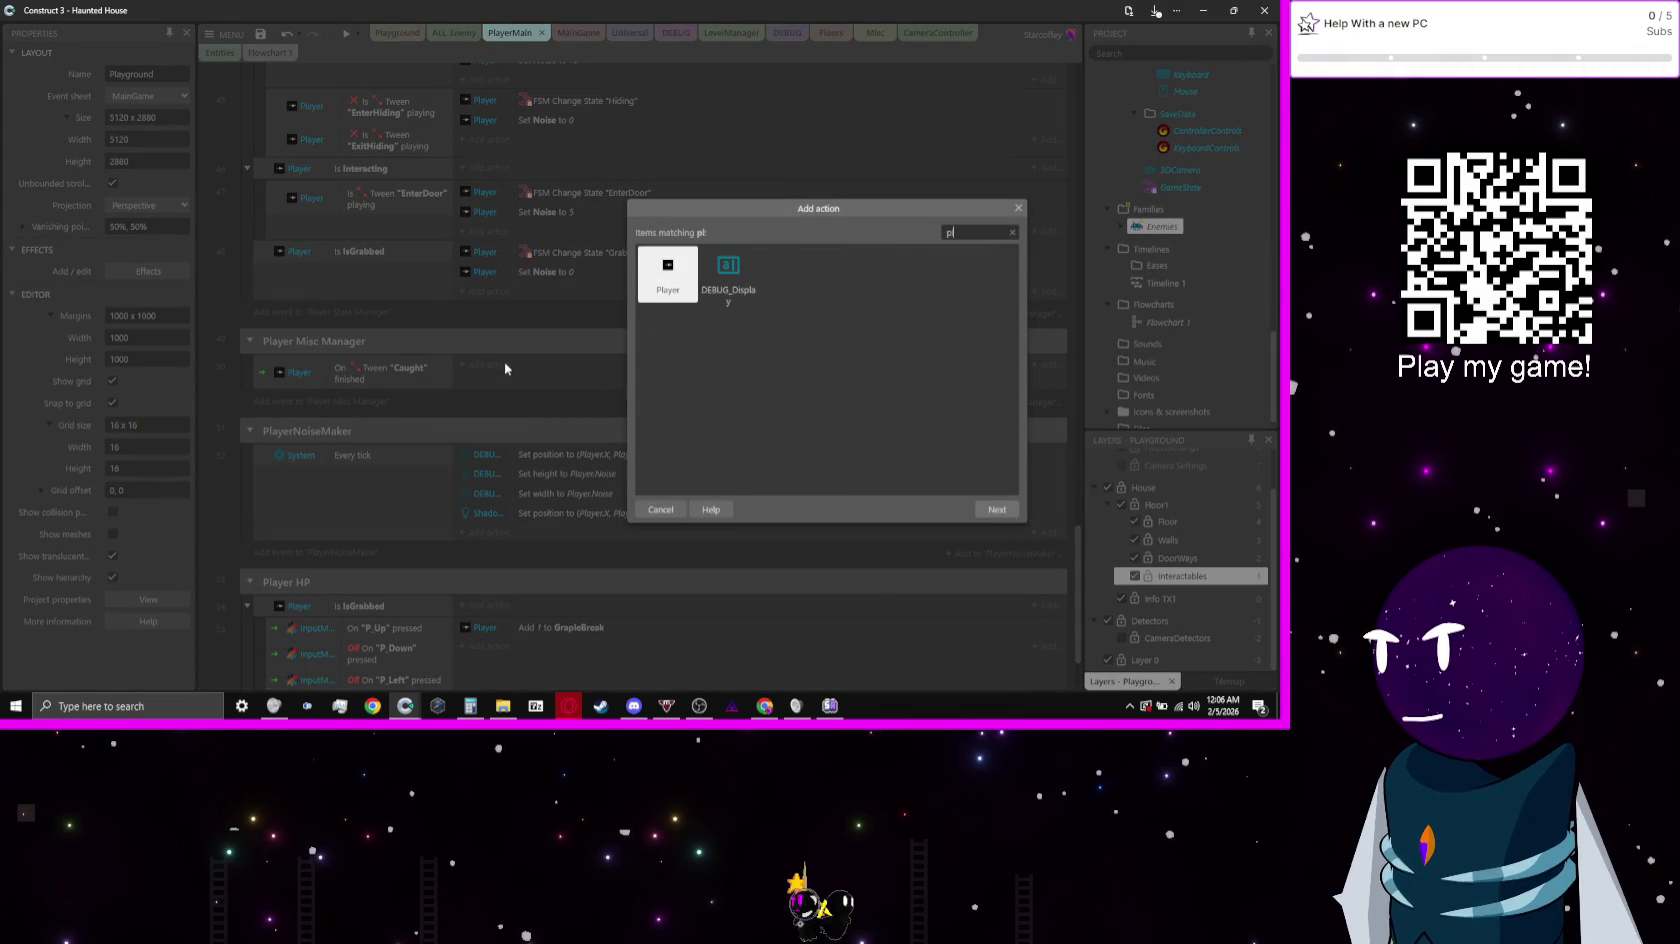
key("Return")
type("obv")
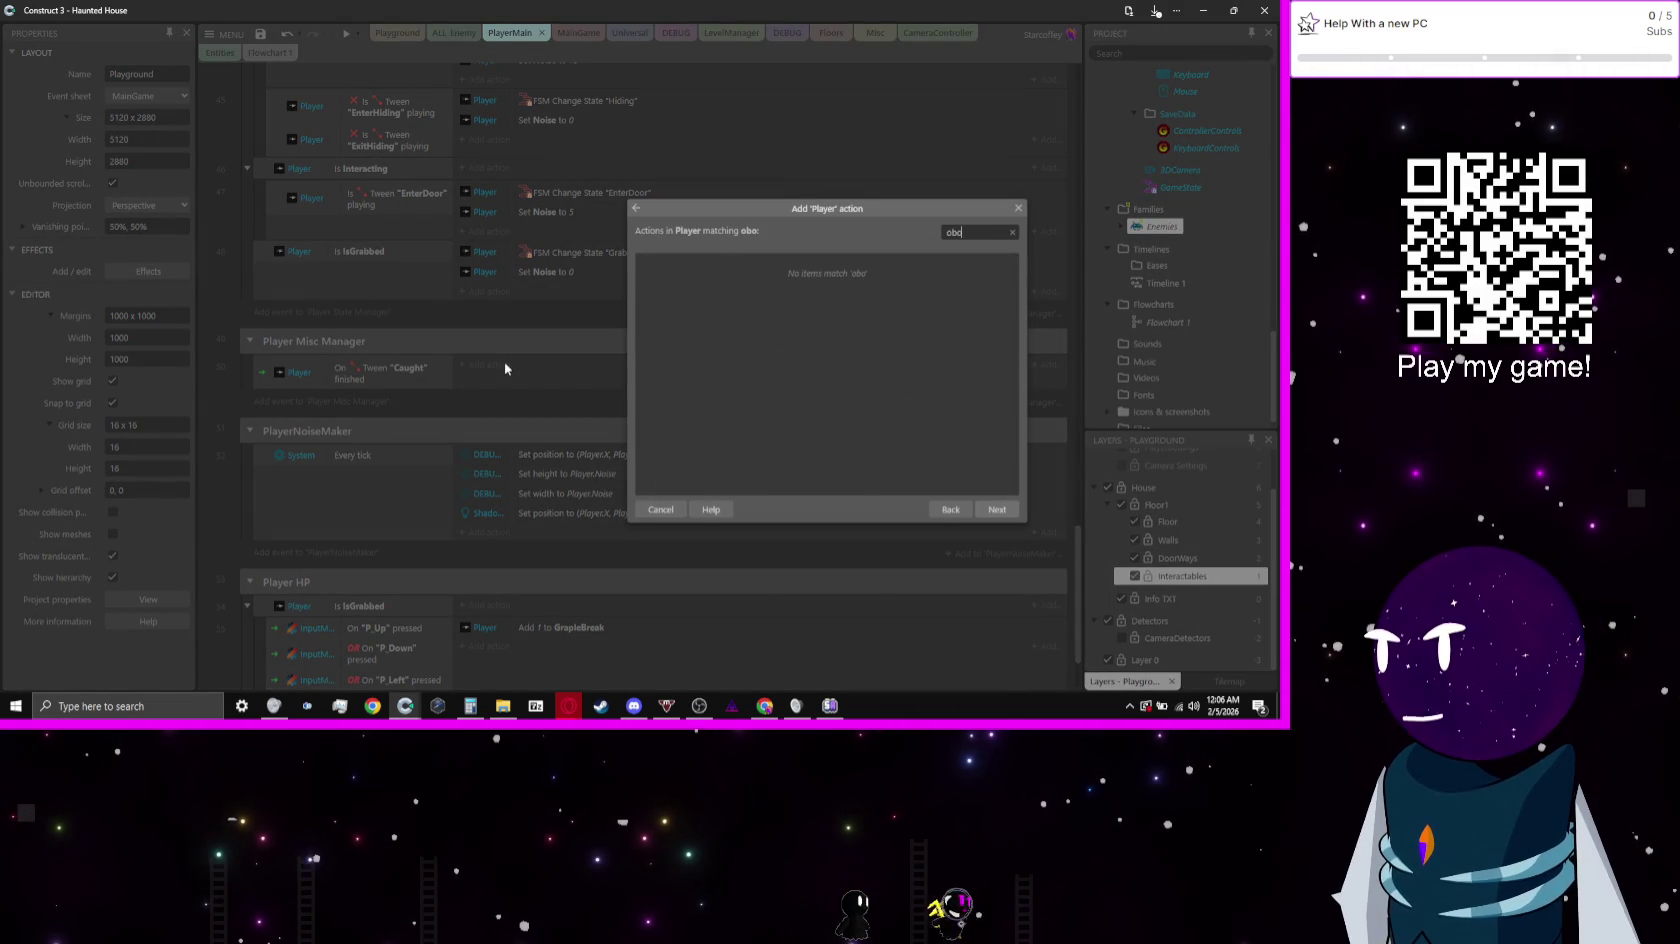
key("Left")
key("BackSpace")
key("BackSpace")
type("oo")
key("Return")
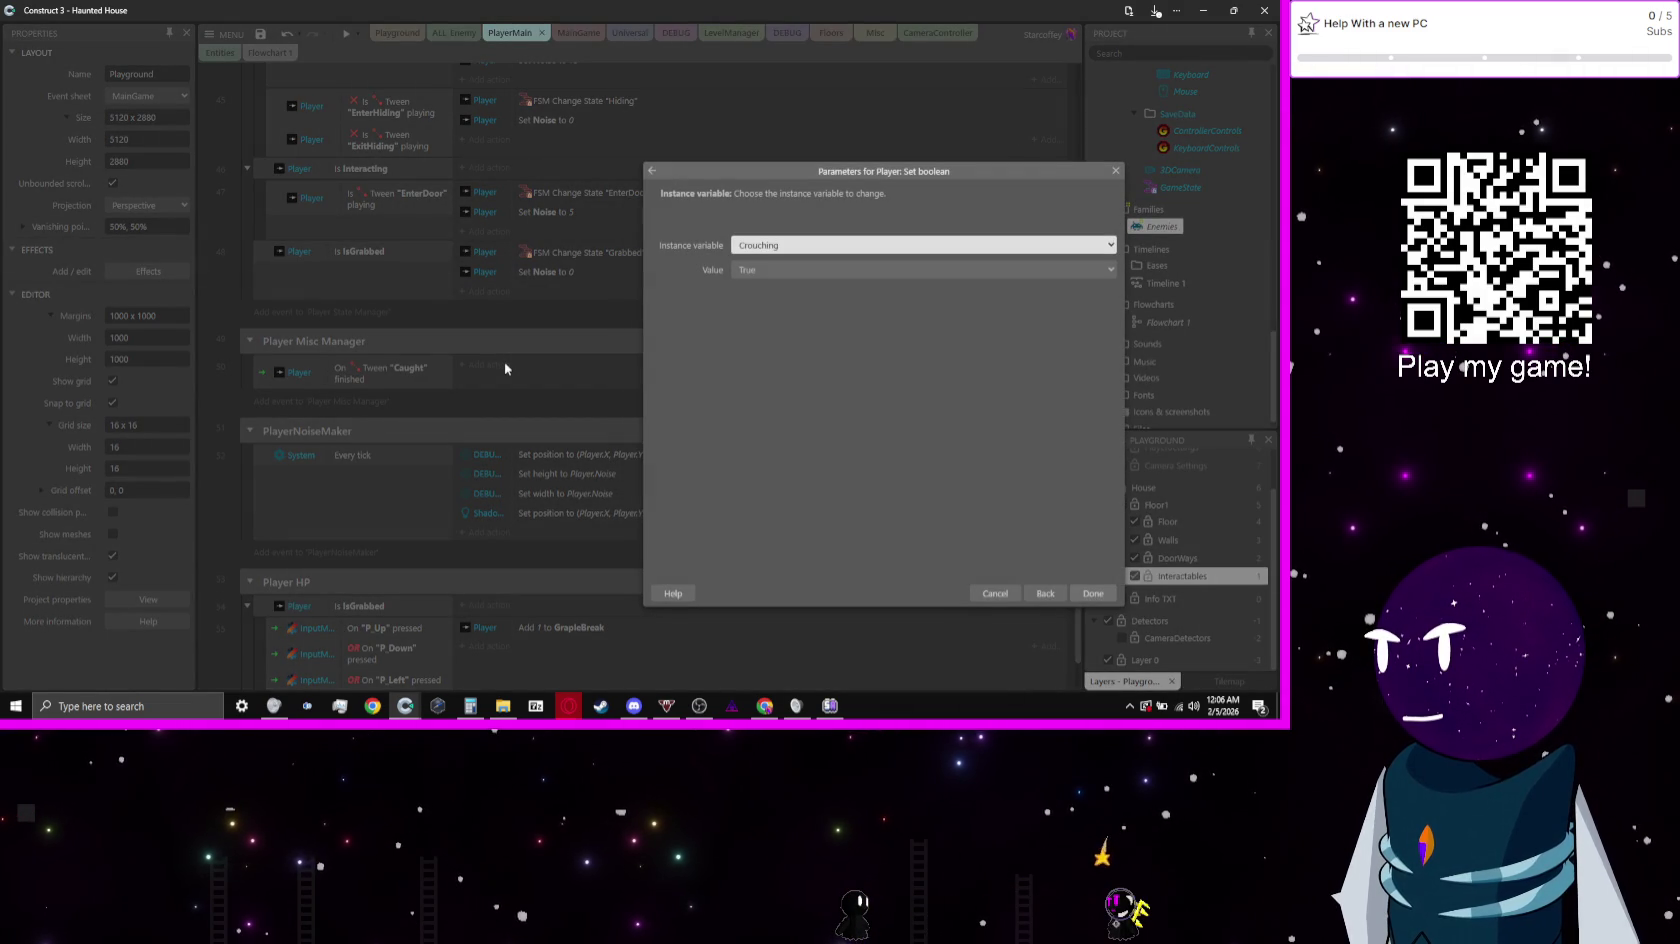
key("h")
key("Tab")
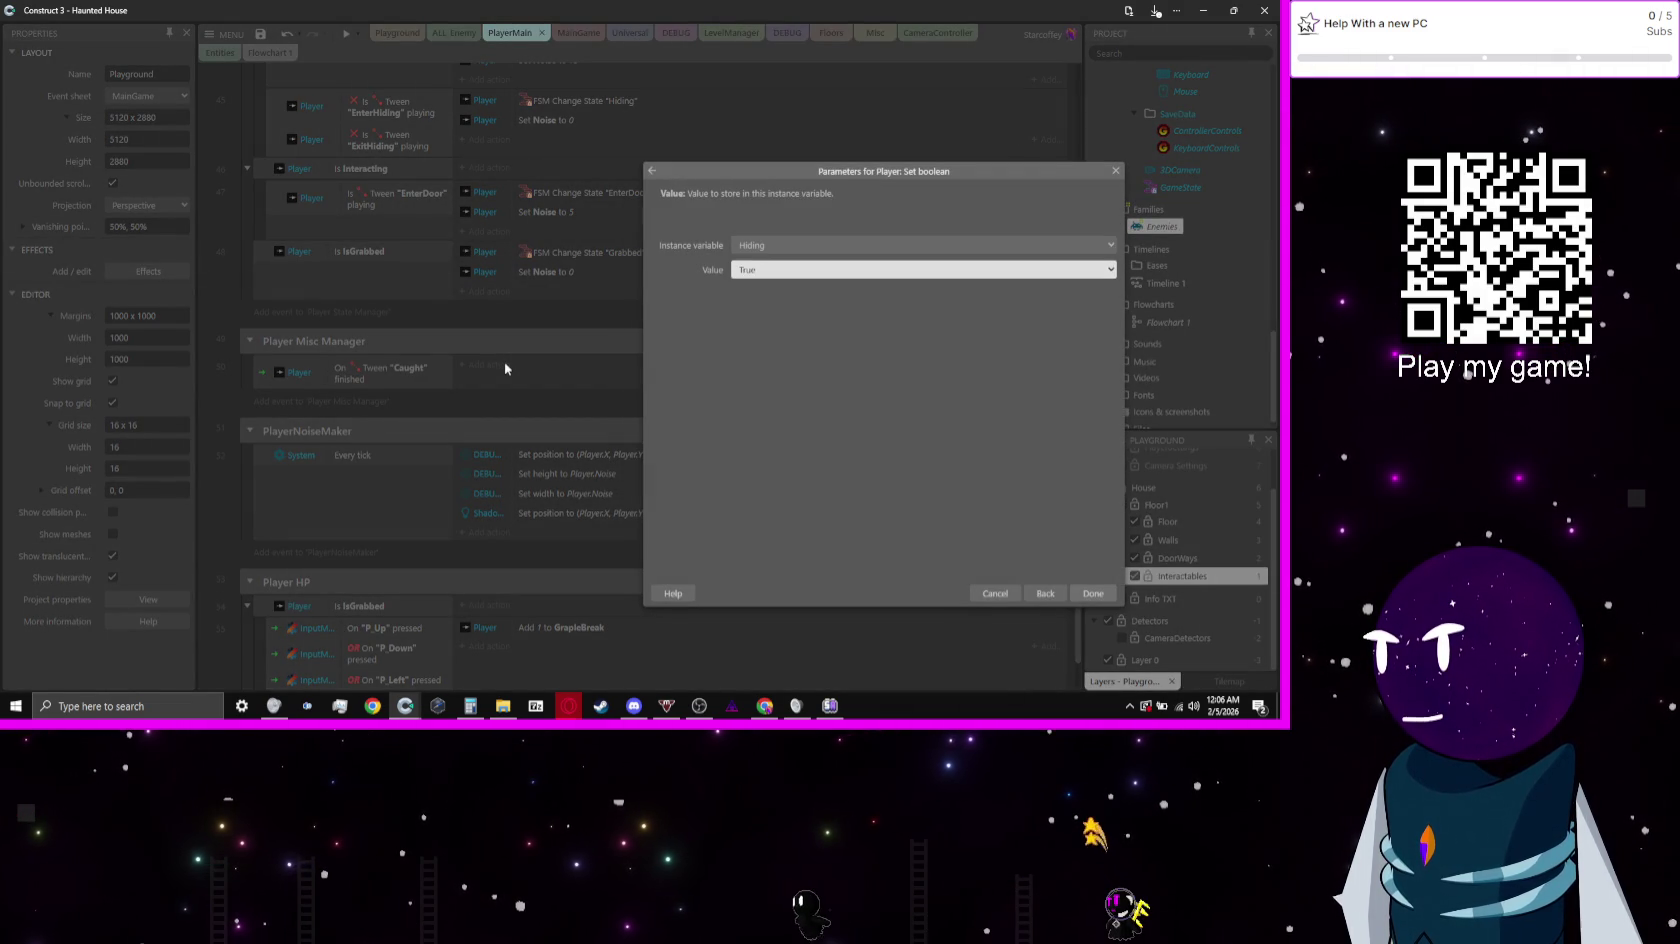
key("f")
key("Return")
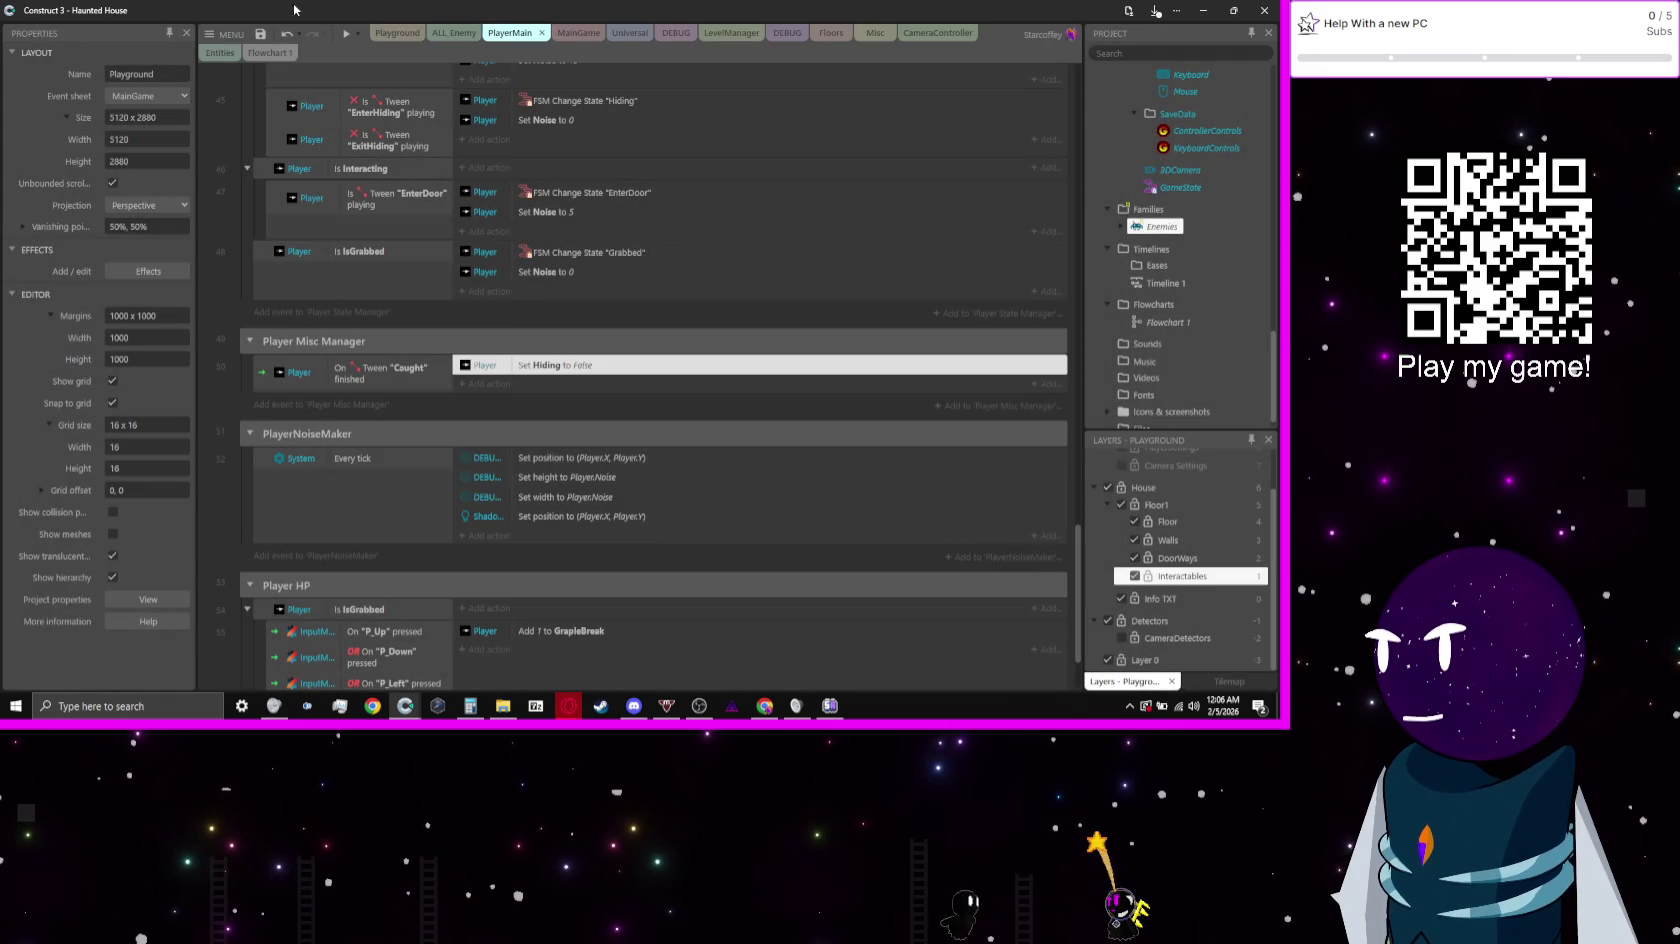
left_click(349, 38)
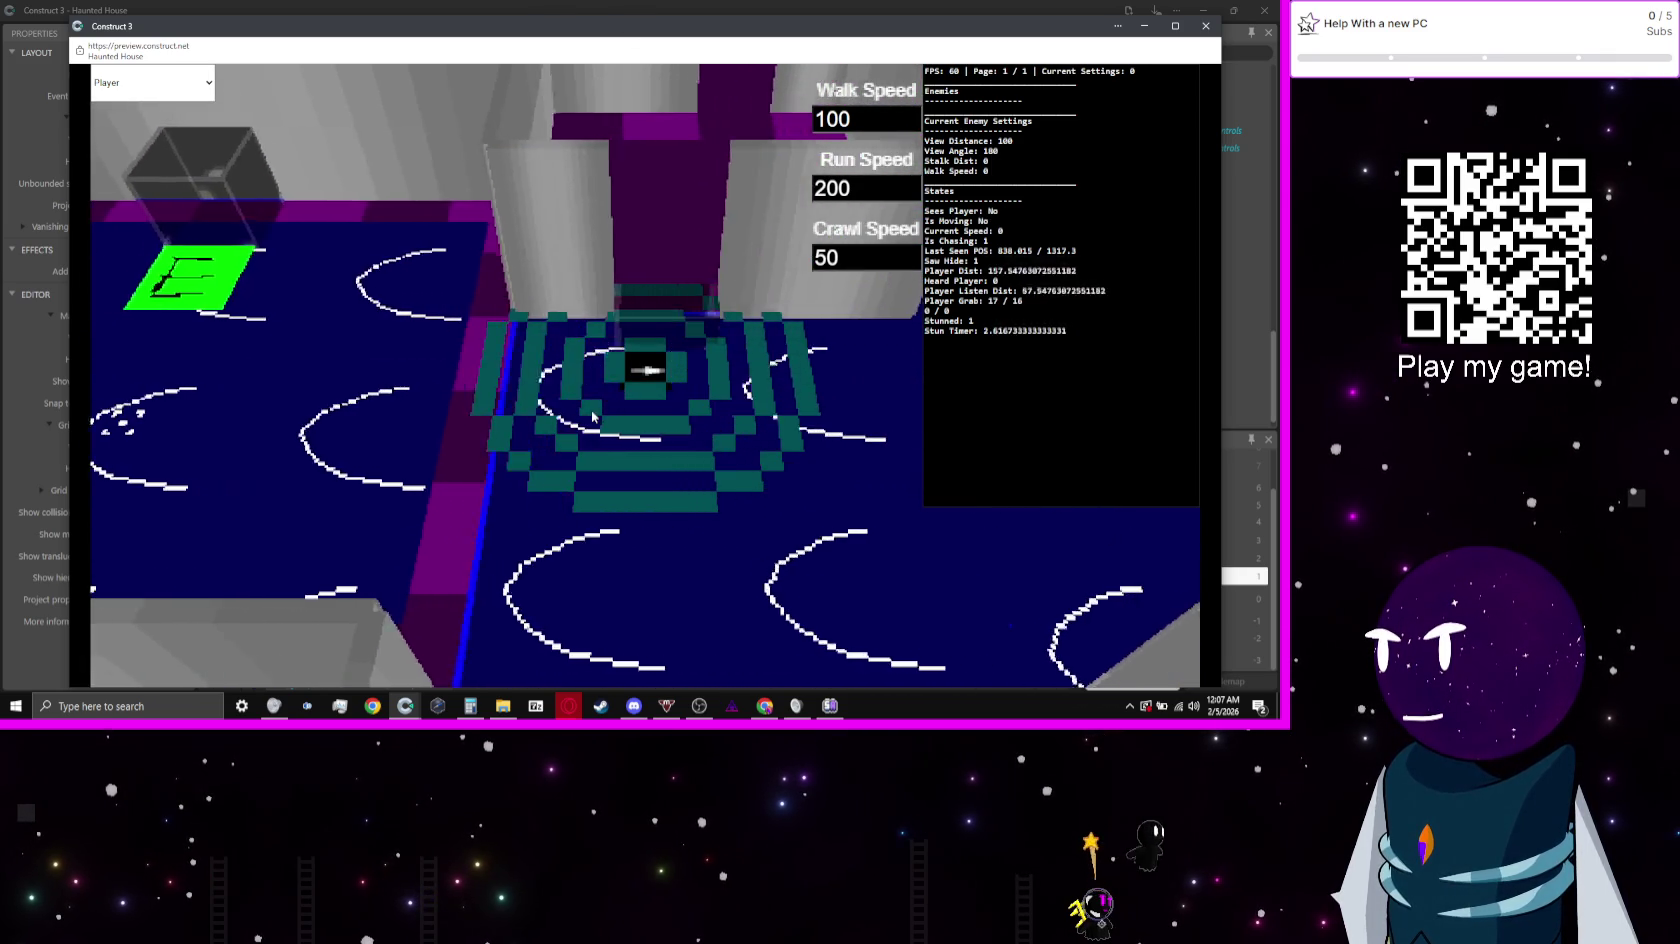
Step: Close the game preview after testing the catch and hiding behaviour
left_click(634, 6)
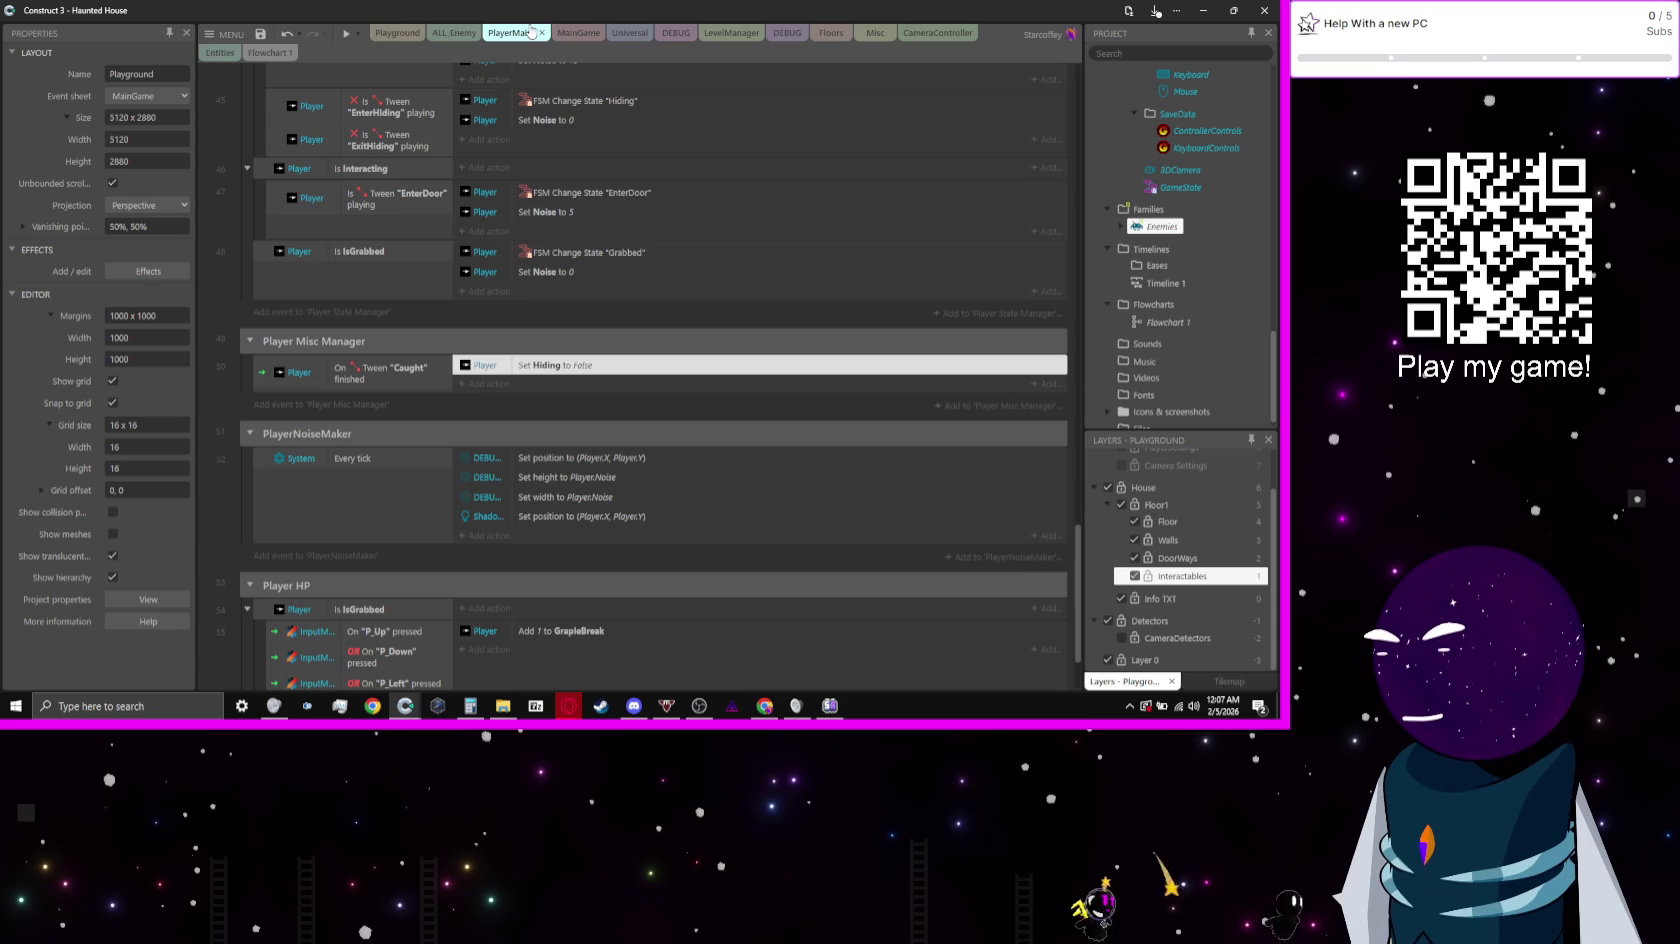
Step: On ALL_Enemy, add an Enemies Set boolean action setting SawHide to false under Is SawHide, then preview
left_click(459, 34)
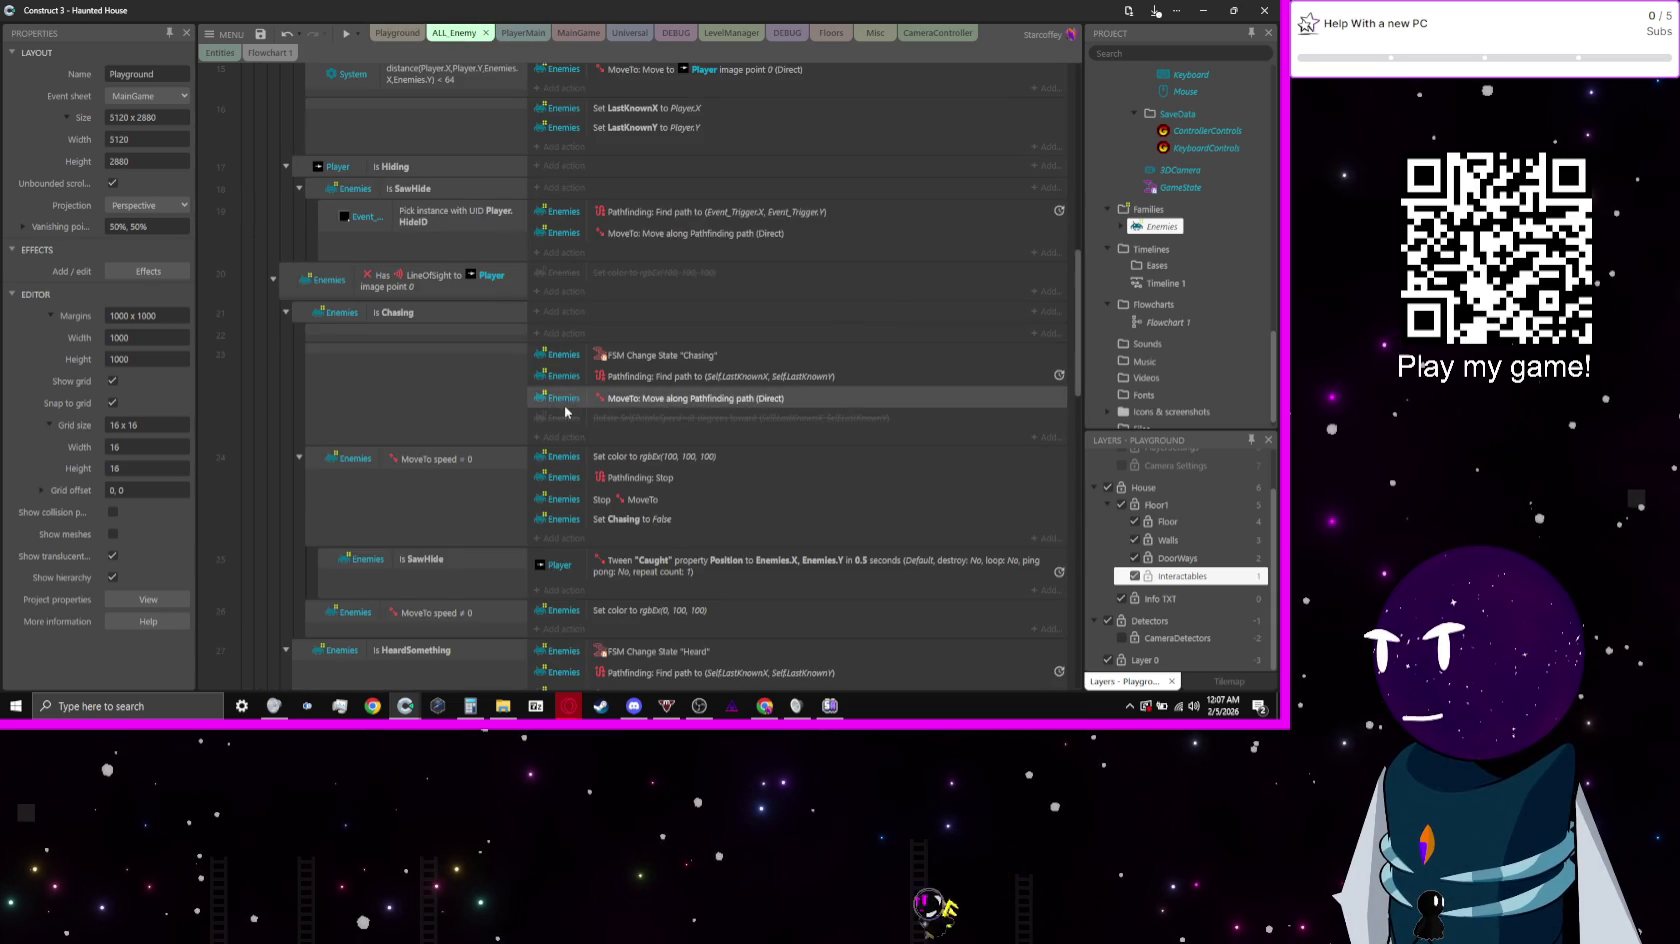
scroll(565, 410, "down", 2)
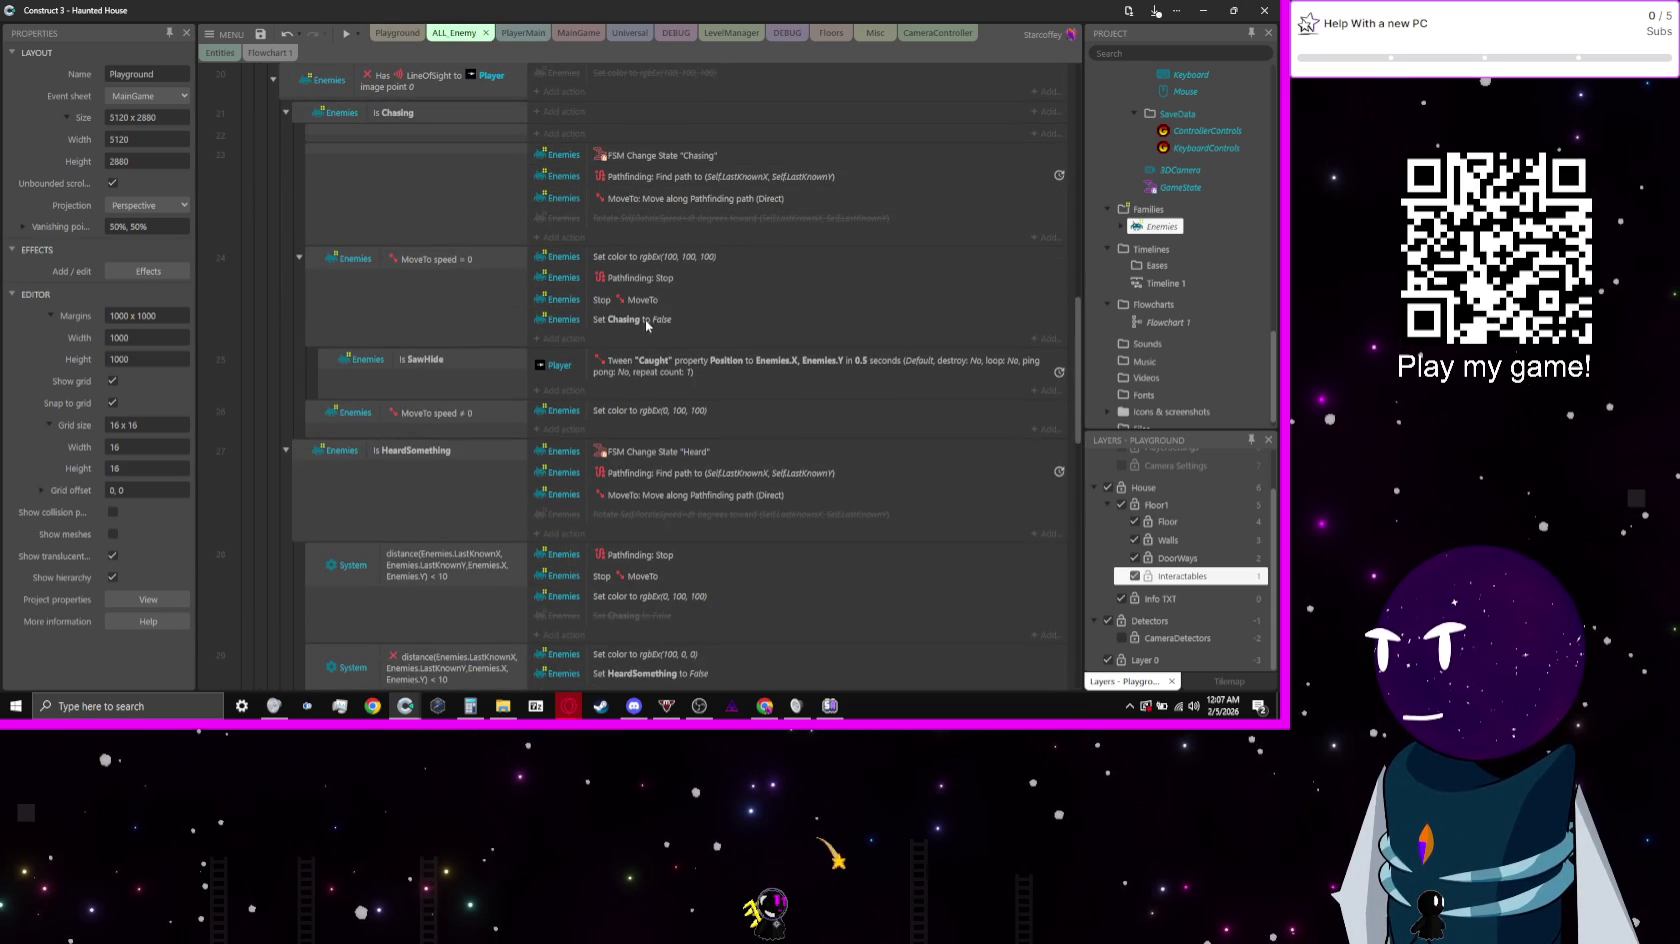
left_click(585, 390)
type("ene")
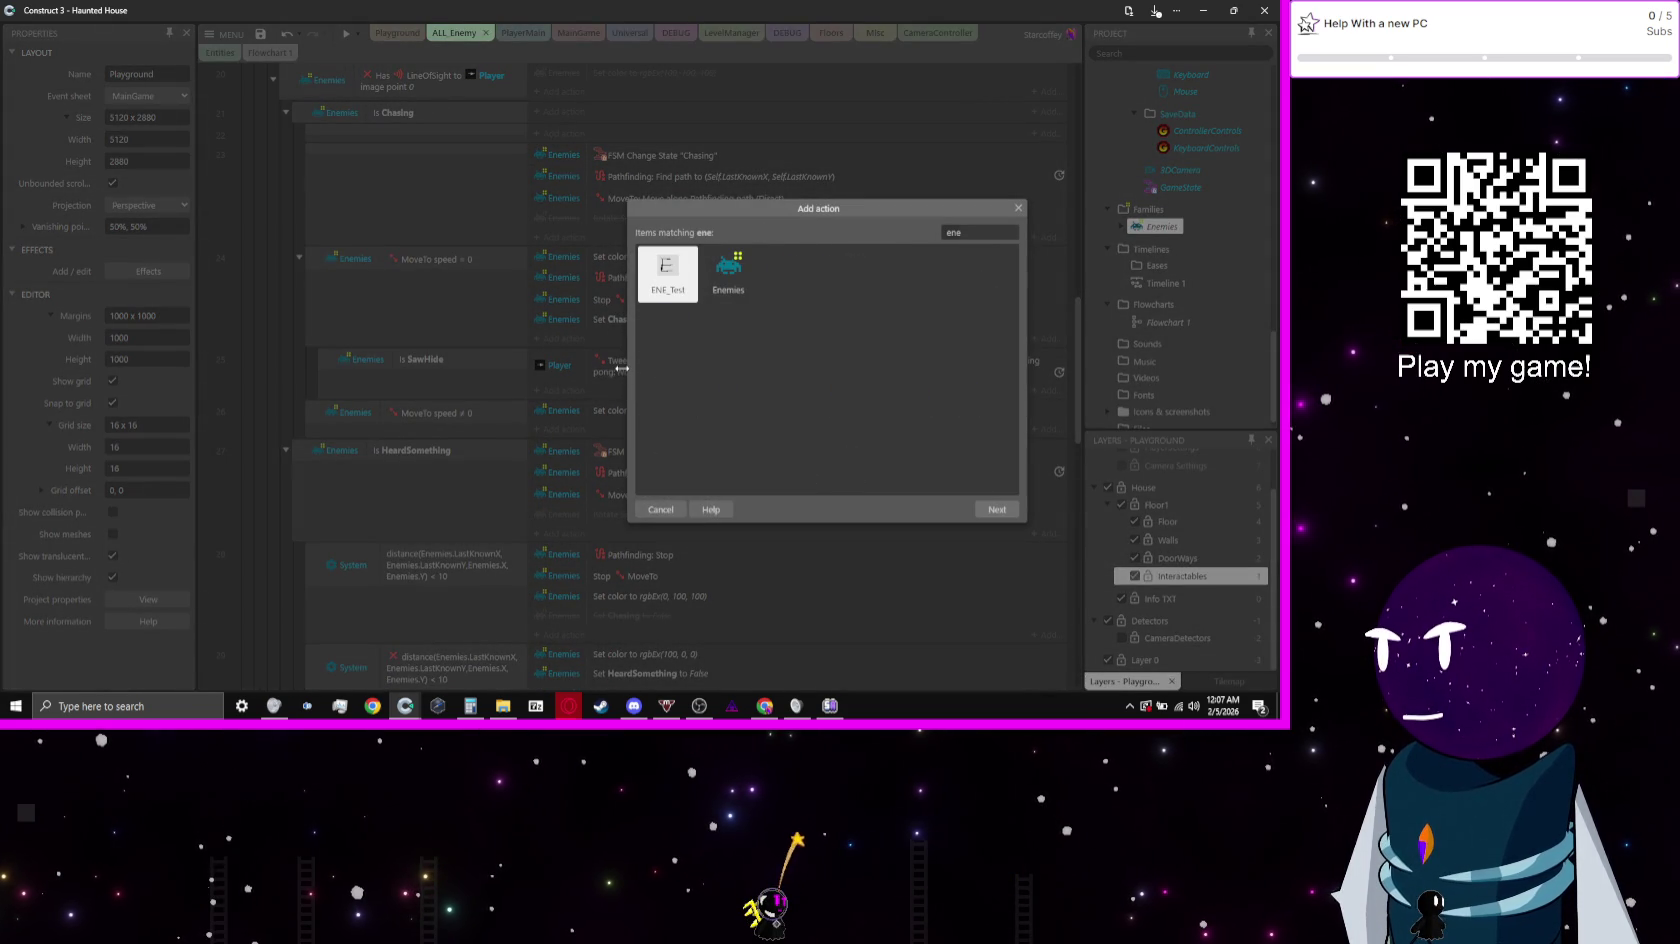
key("Return")
type("bool")
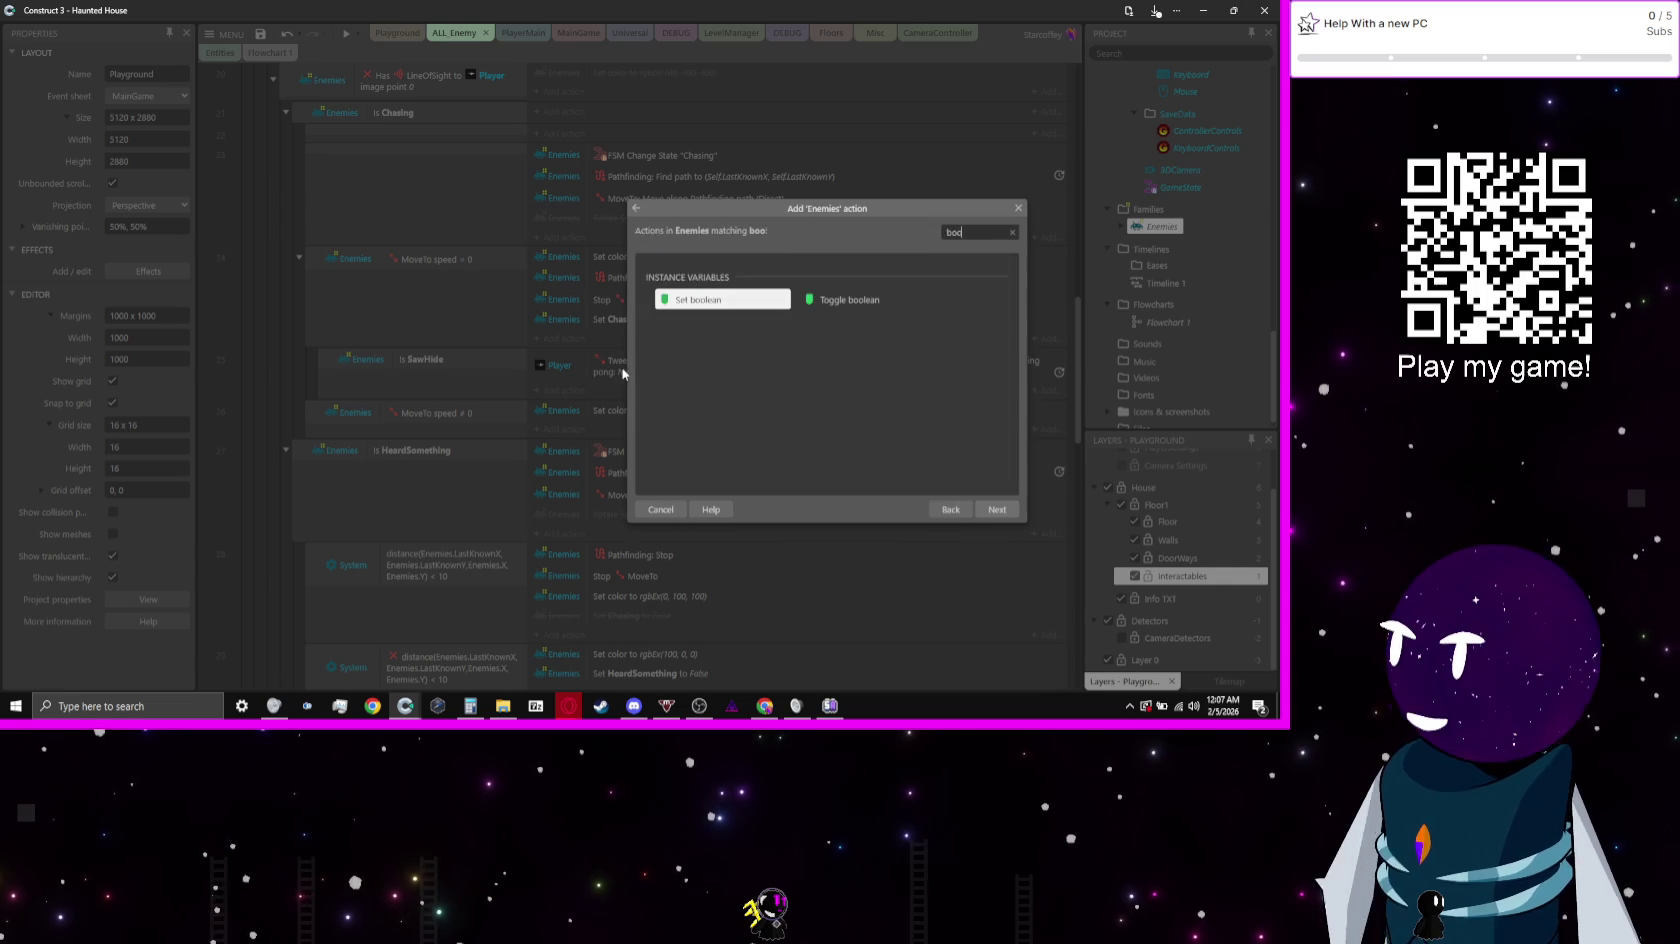
key("Return")
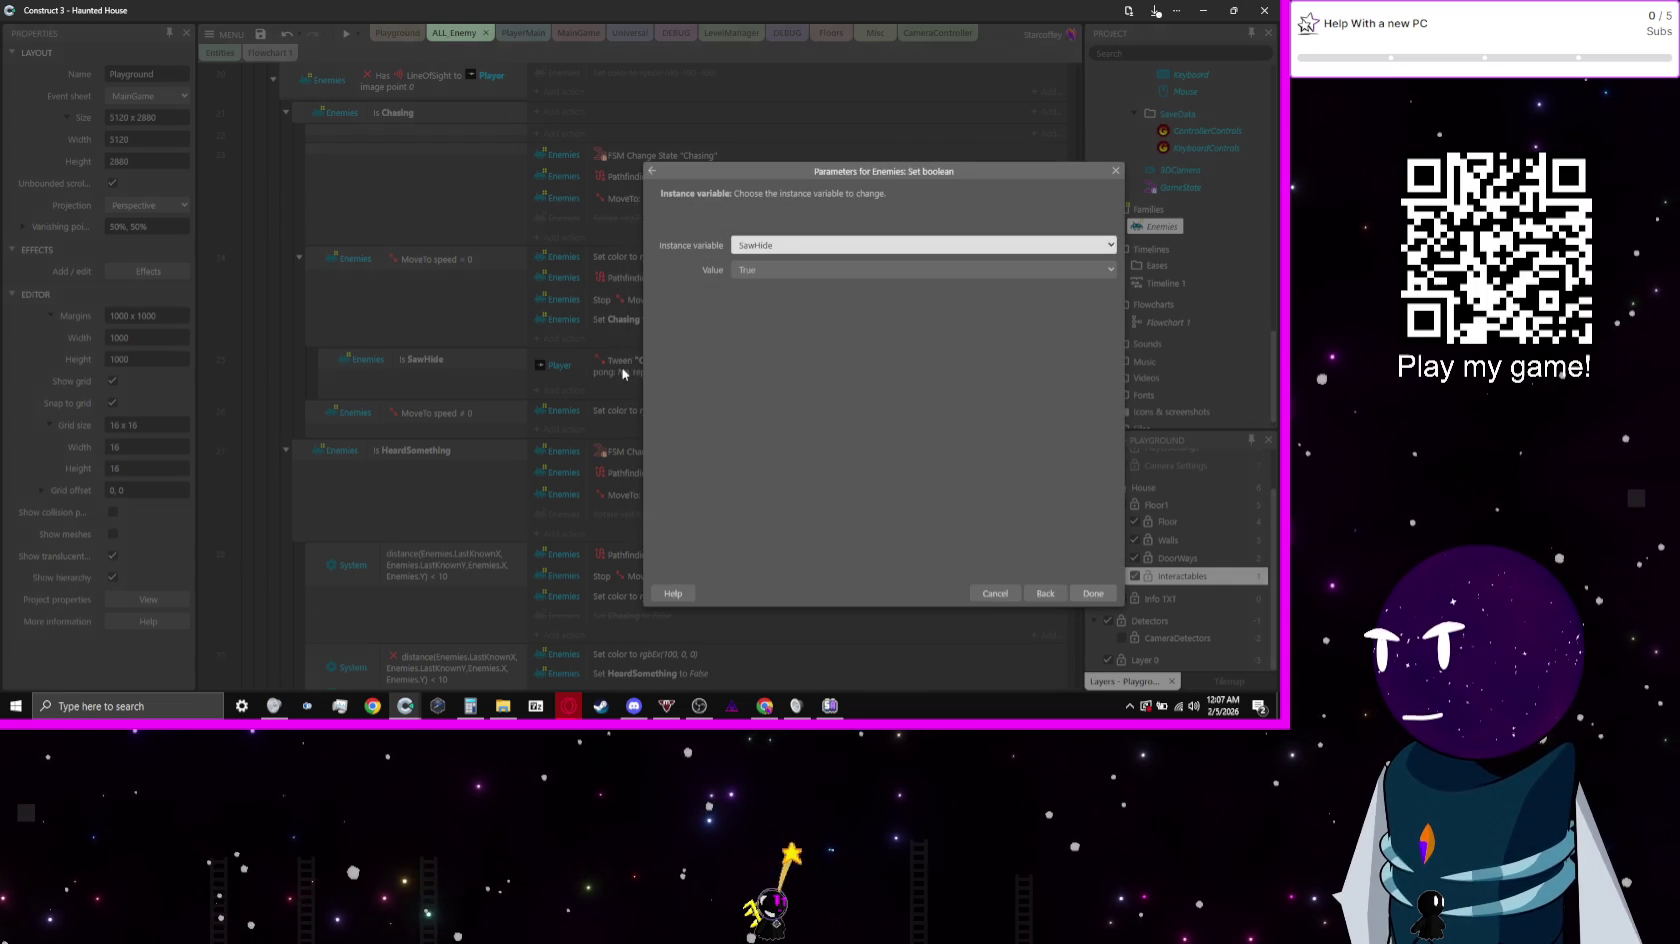
key("Return")
key("Return")
key("Tab")
key("Down")
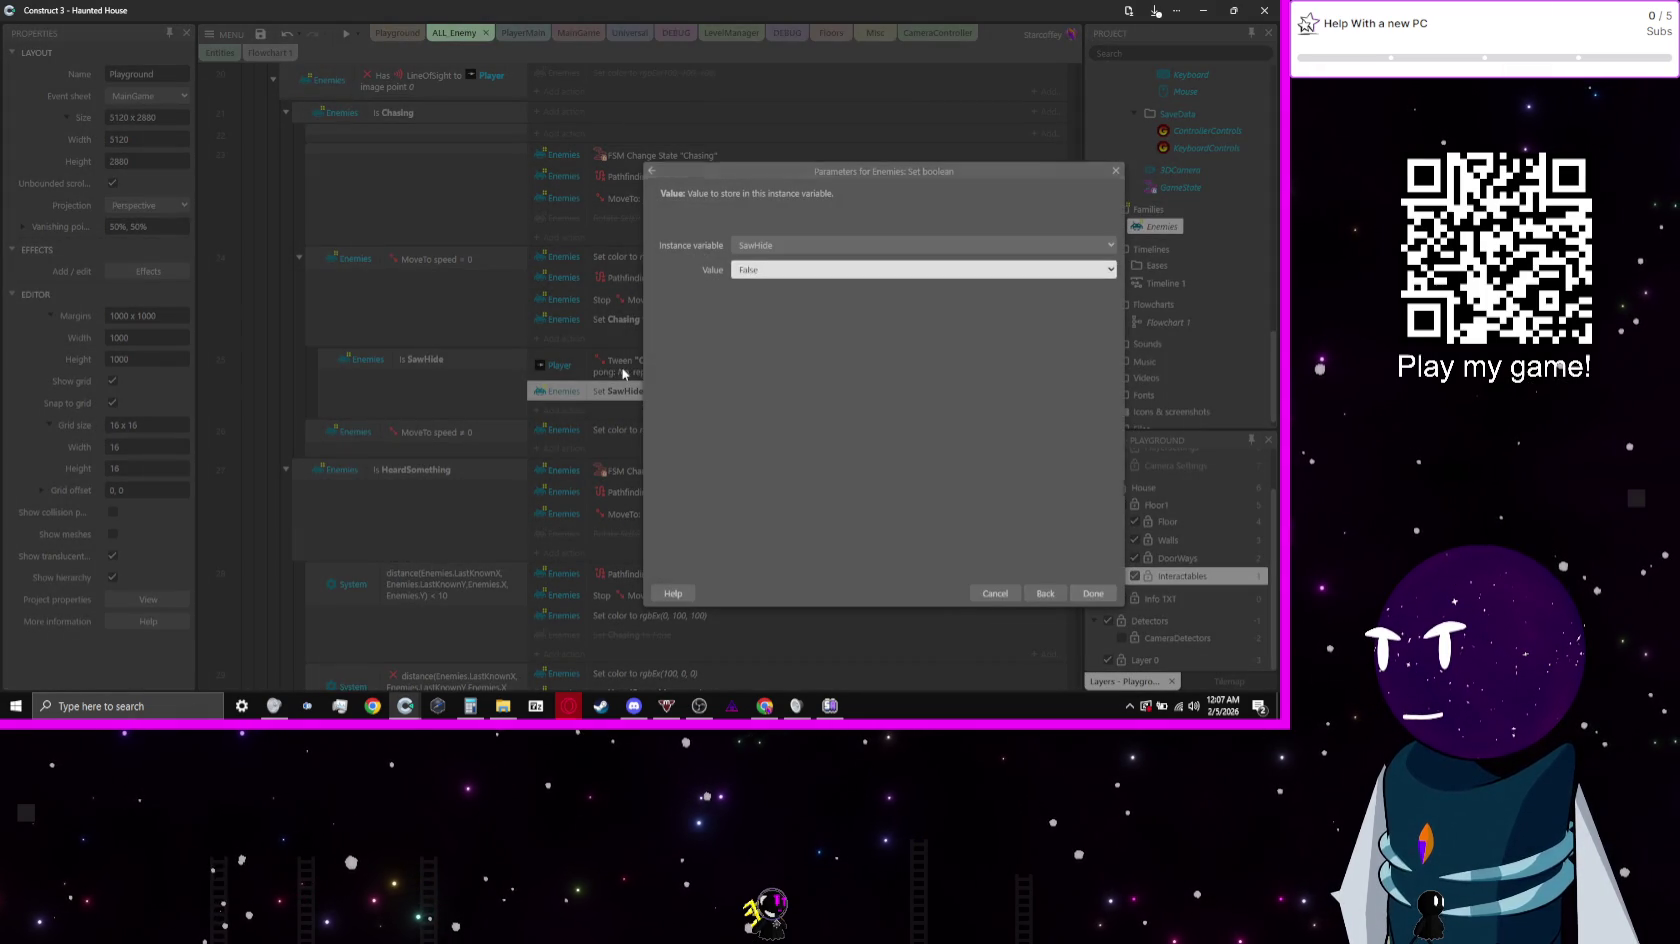
key("Return")
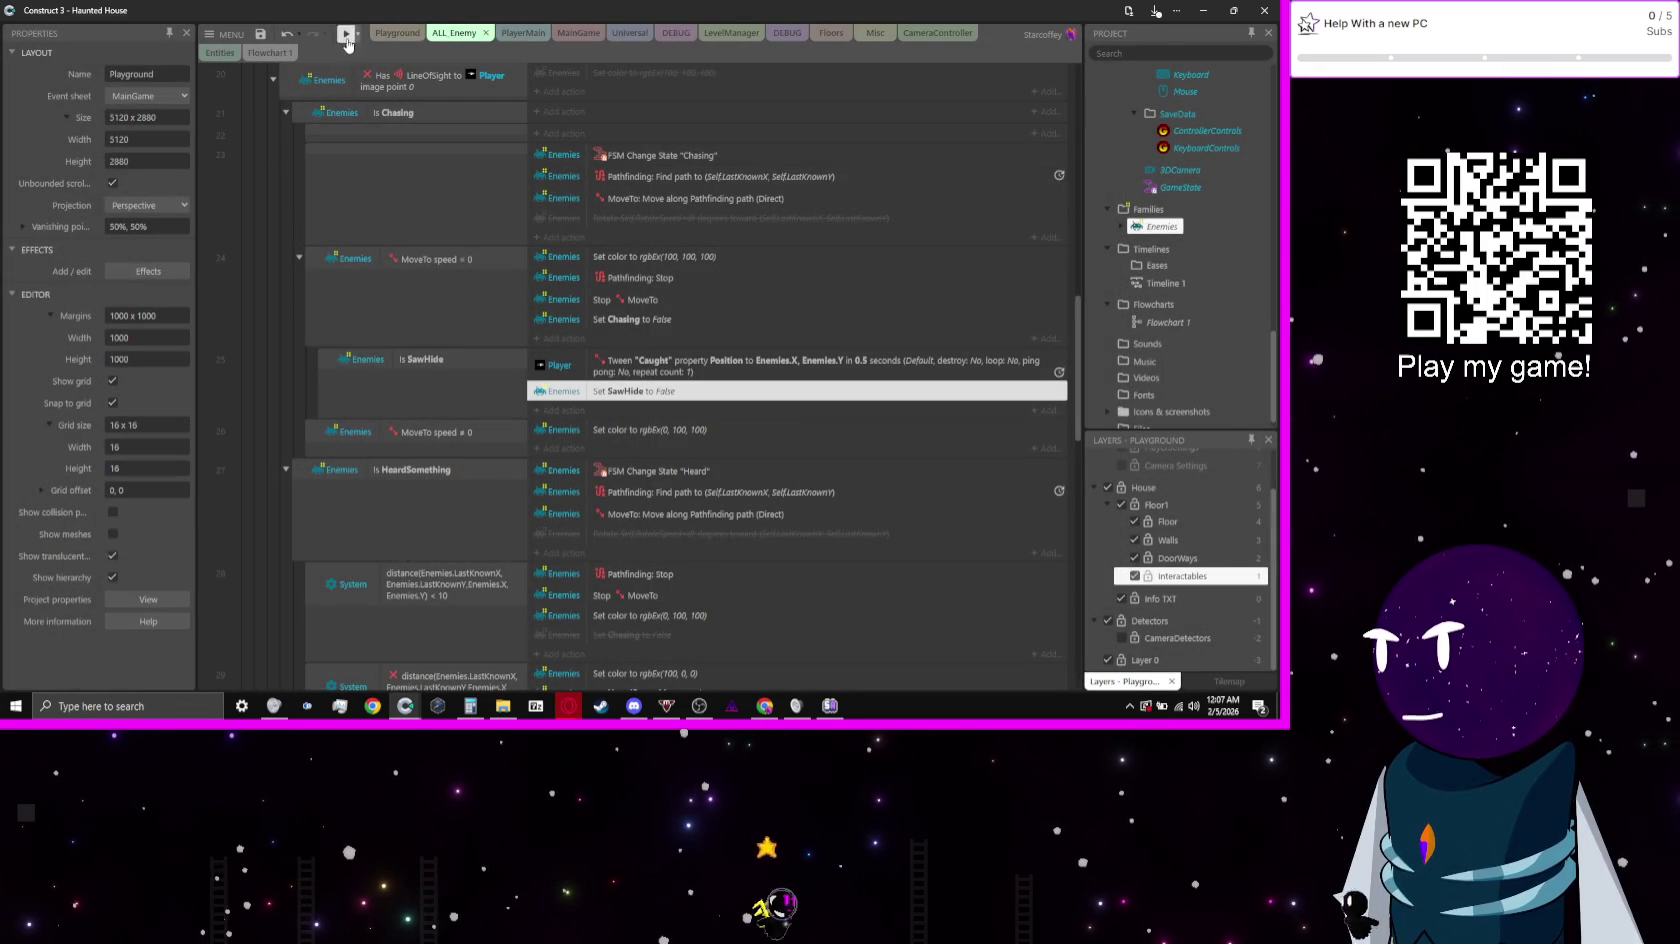
left_click(345, 36)
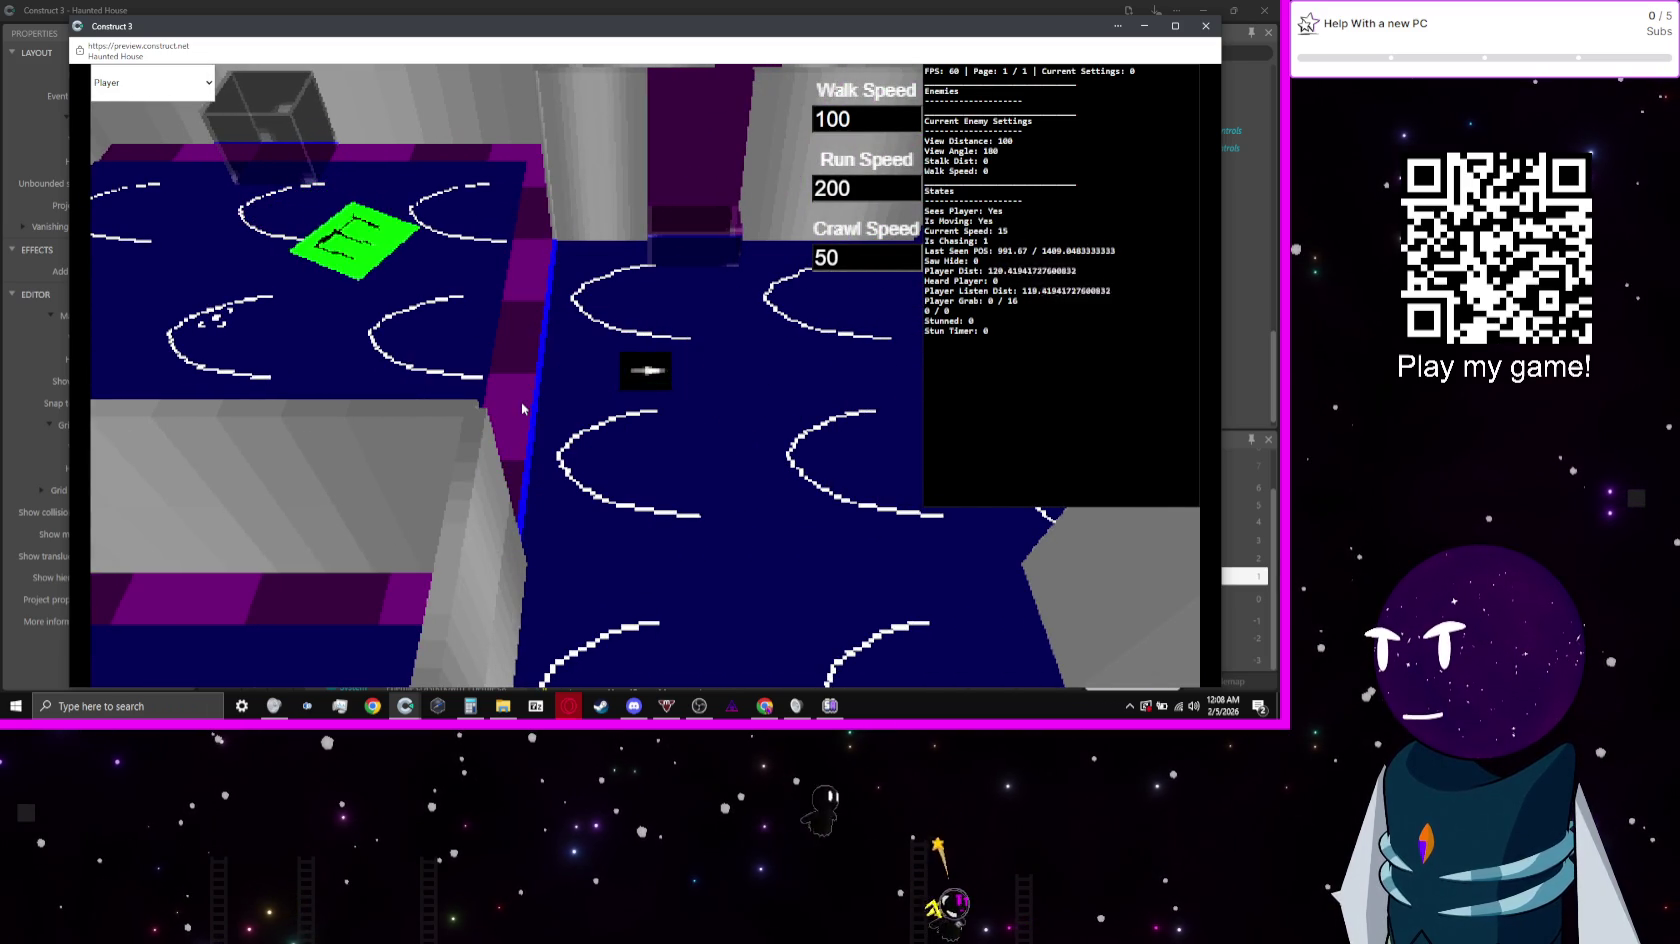
Step: Leave the preview, go to the Playground layout, and run the preview again
key("alt+Tab")
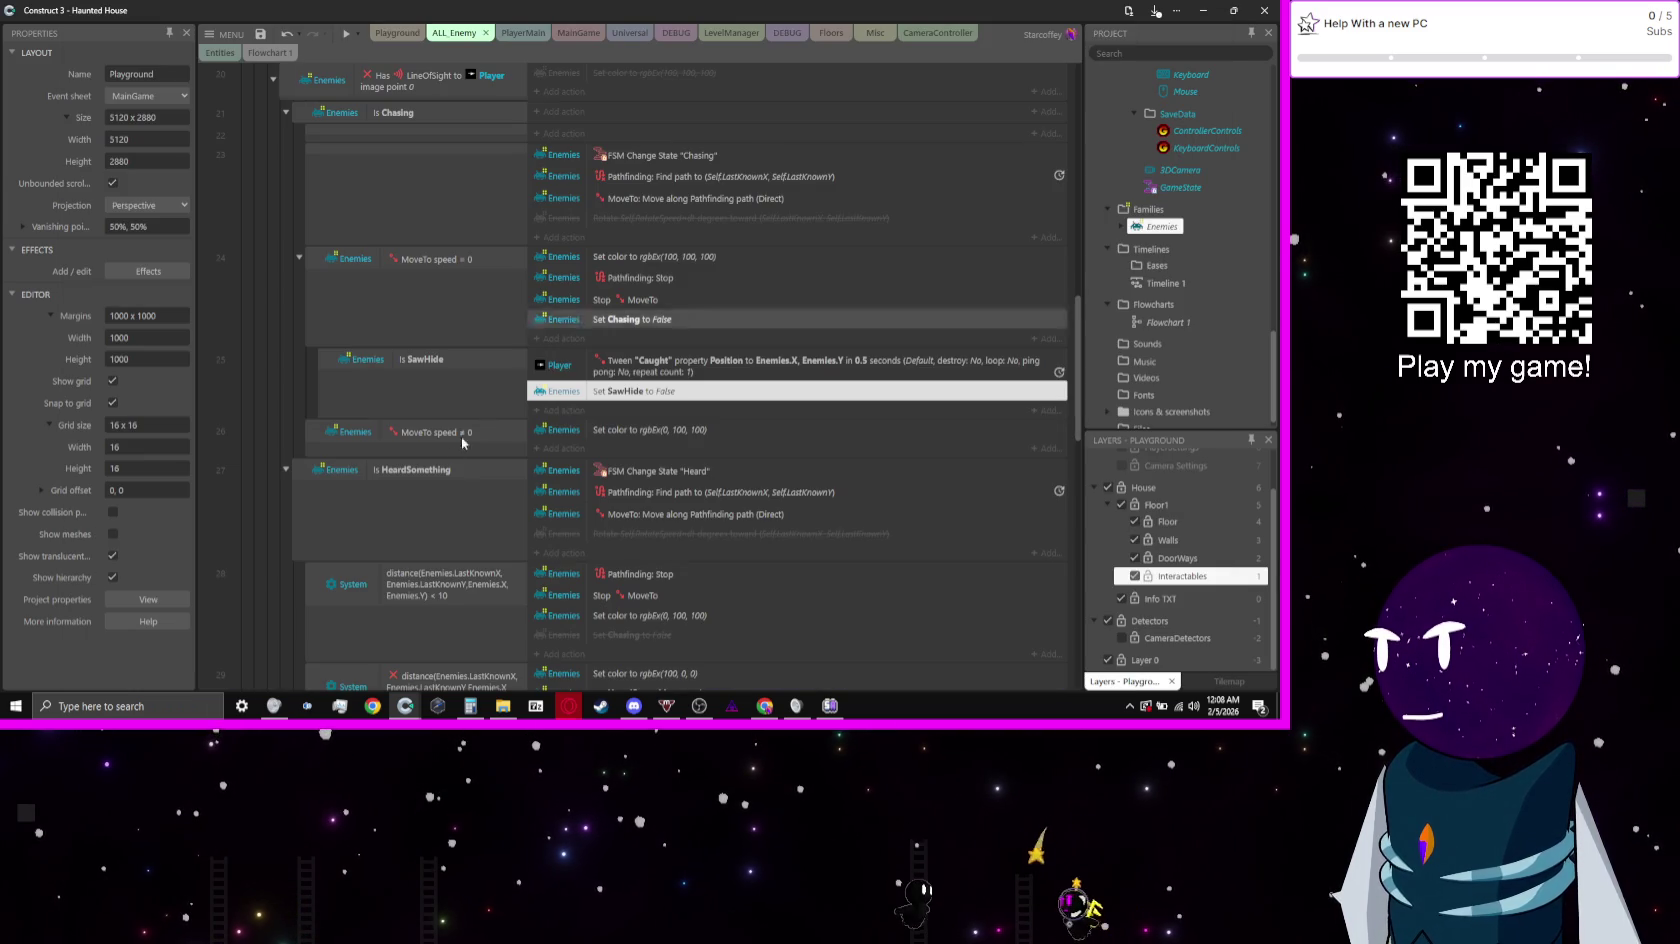
left_click(397, 33)
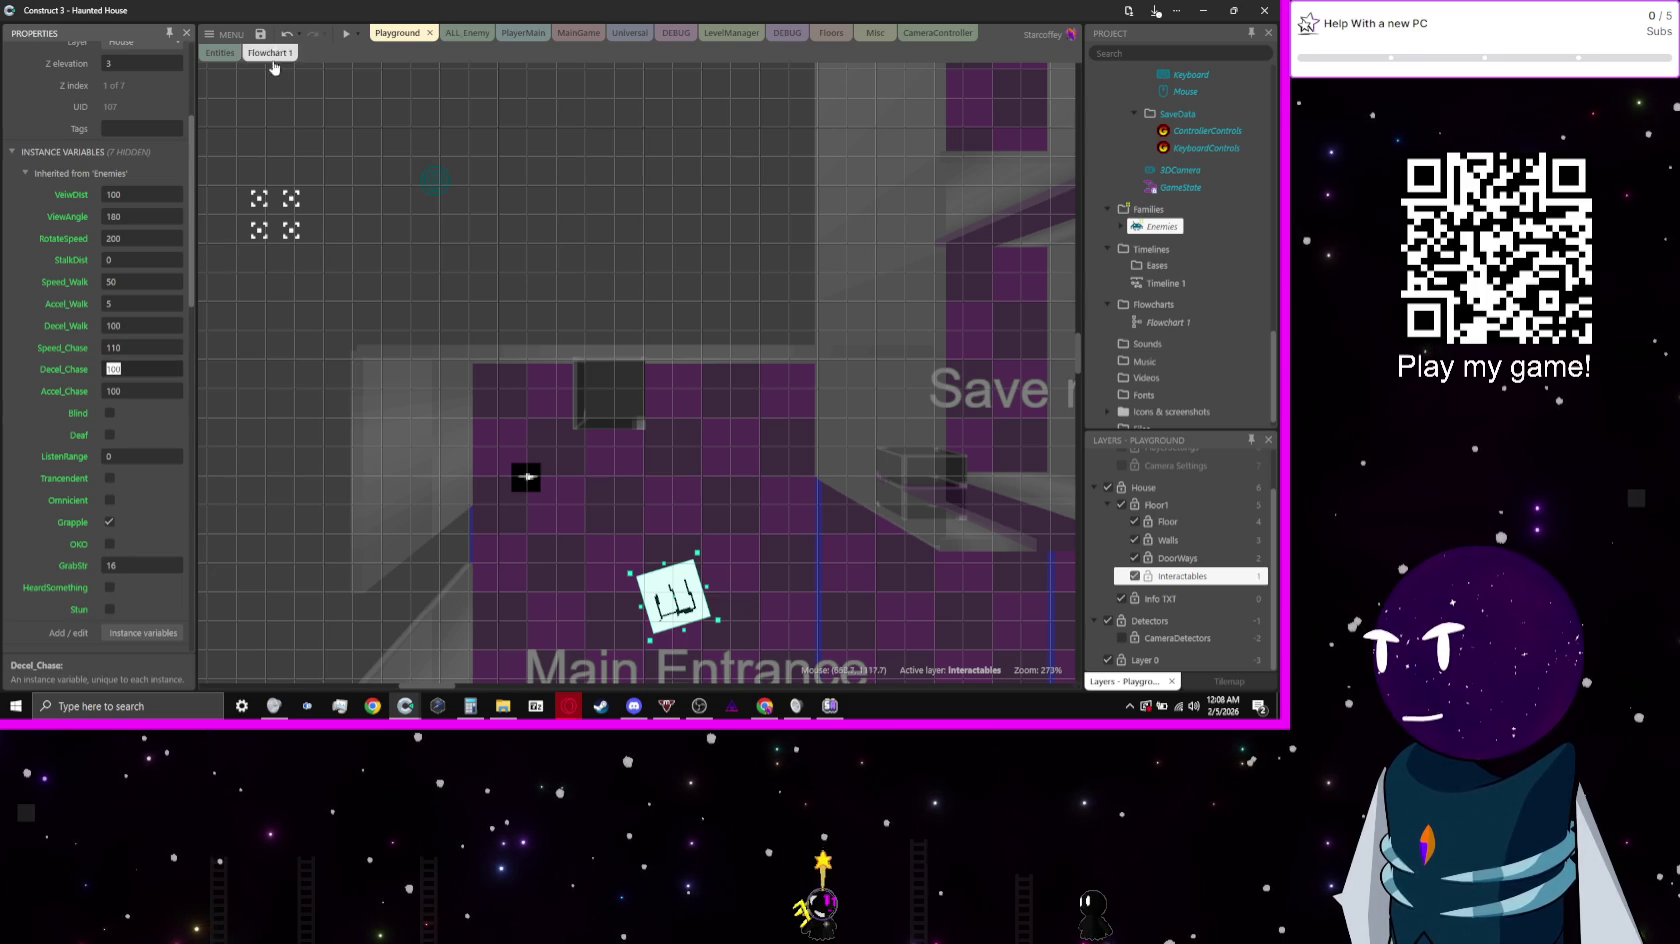
left_click(349, 40)
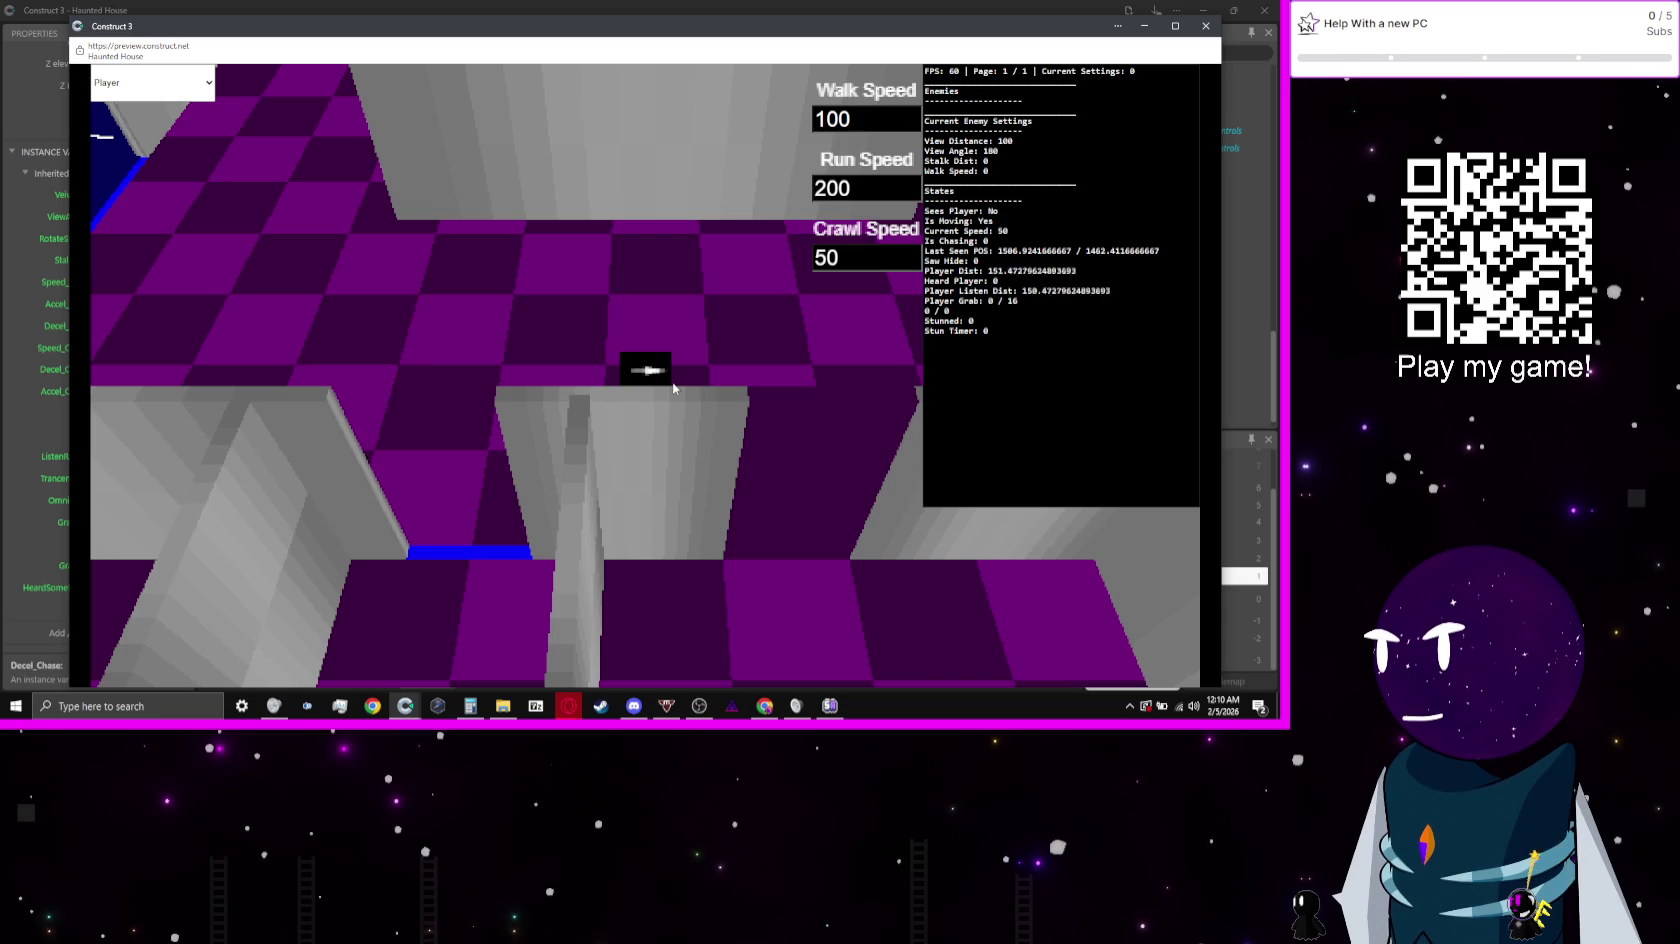
Step: Walk the player into the spiral rooms, show the controls debug page, and crawl left and backward
key("w")
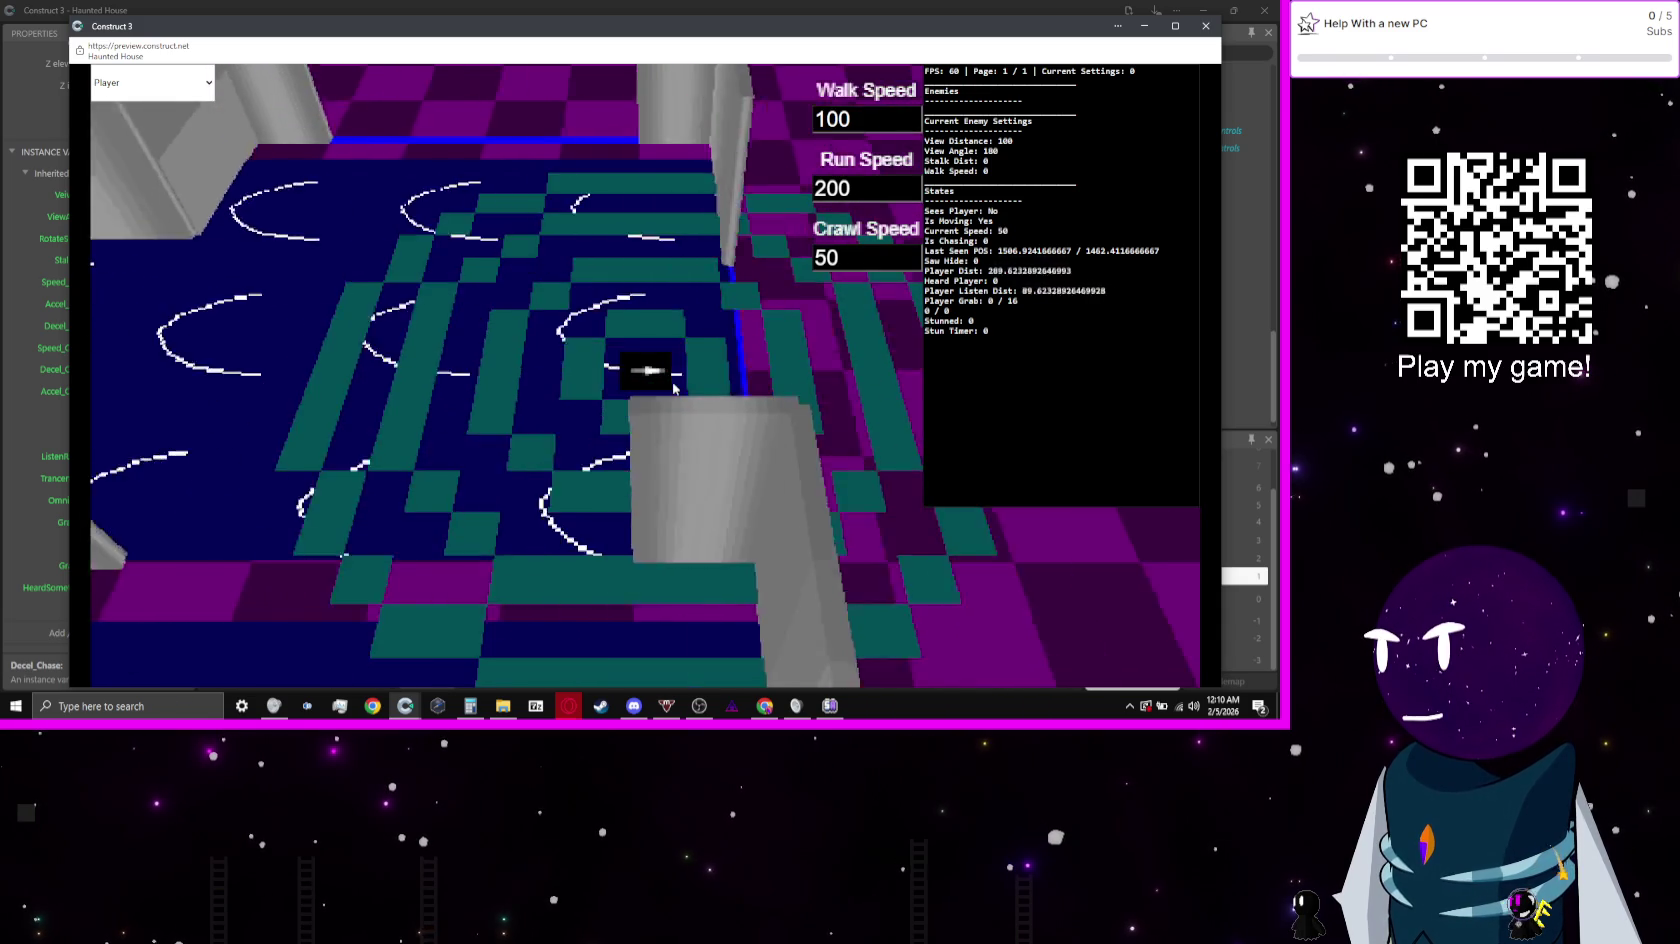
key("w")
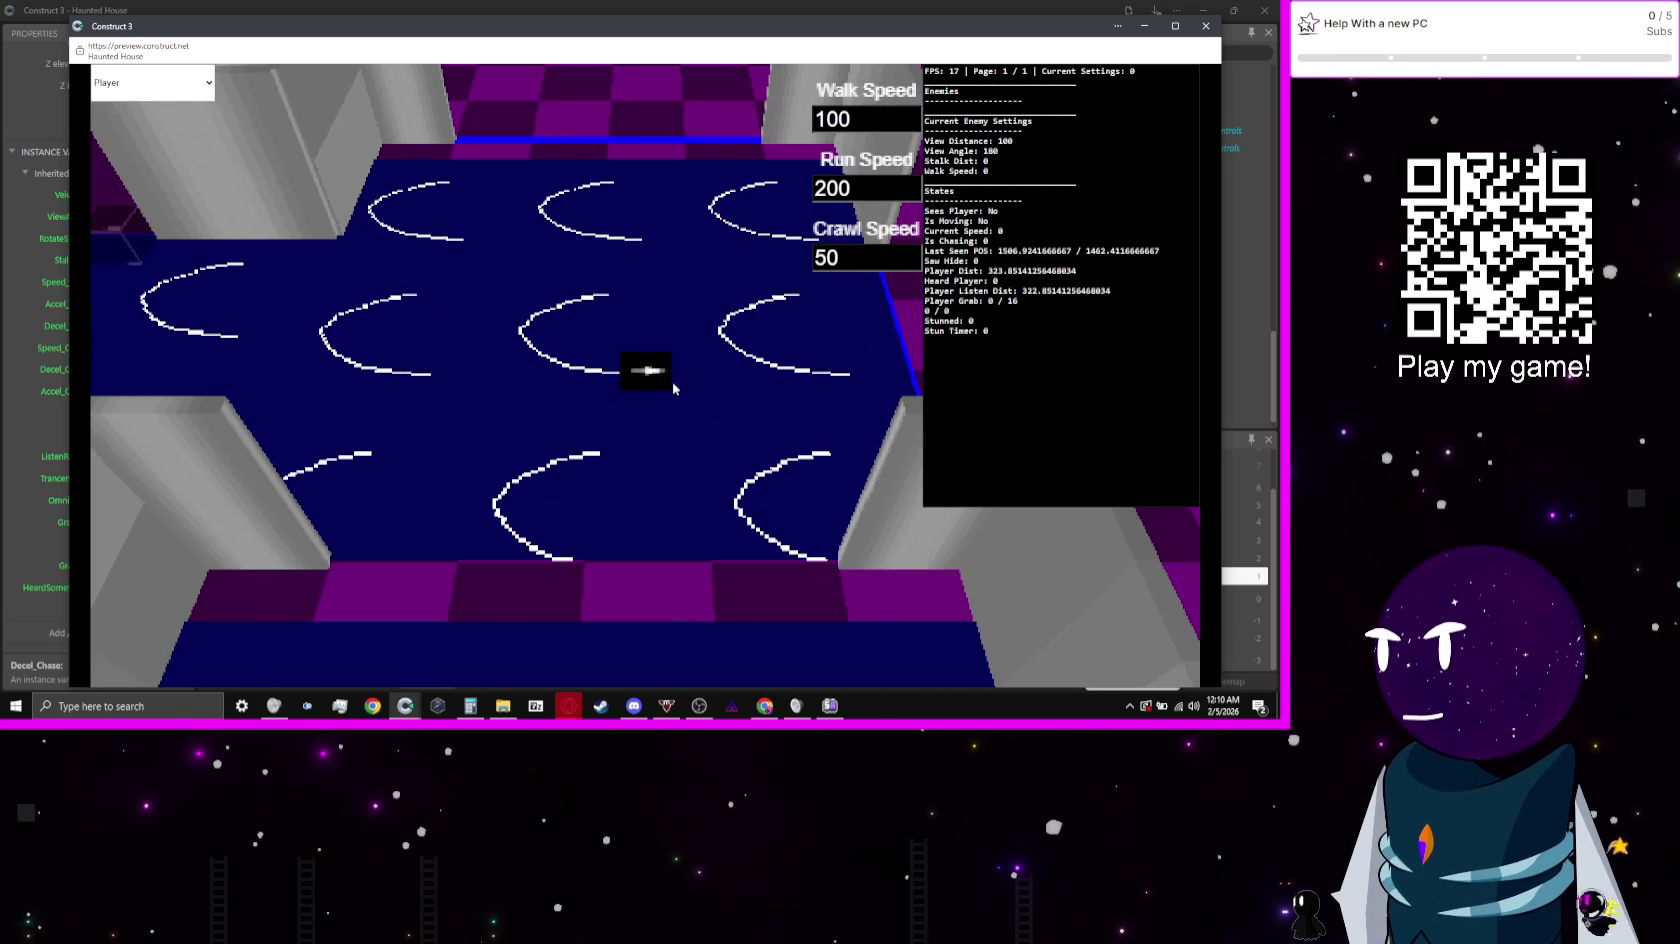
key("KP_Divide")
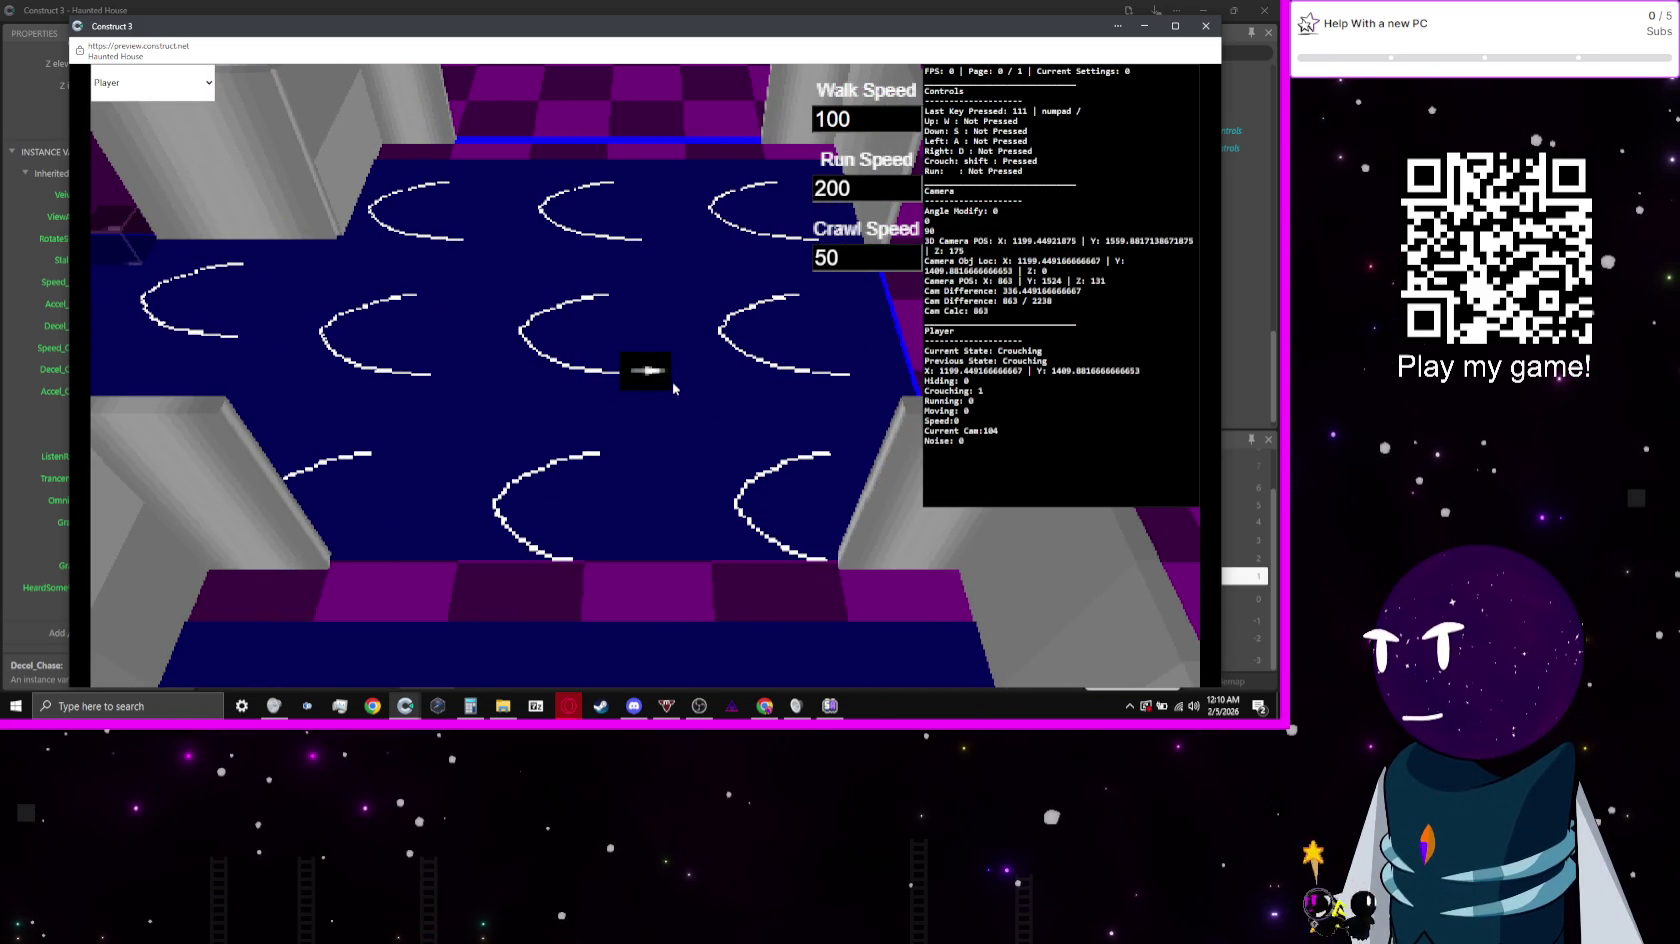
key("a")
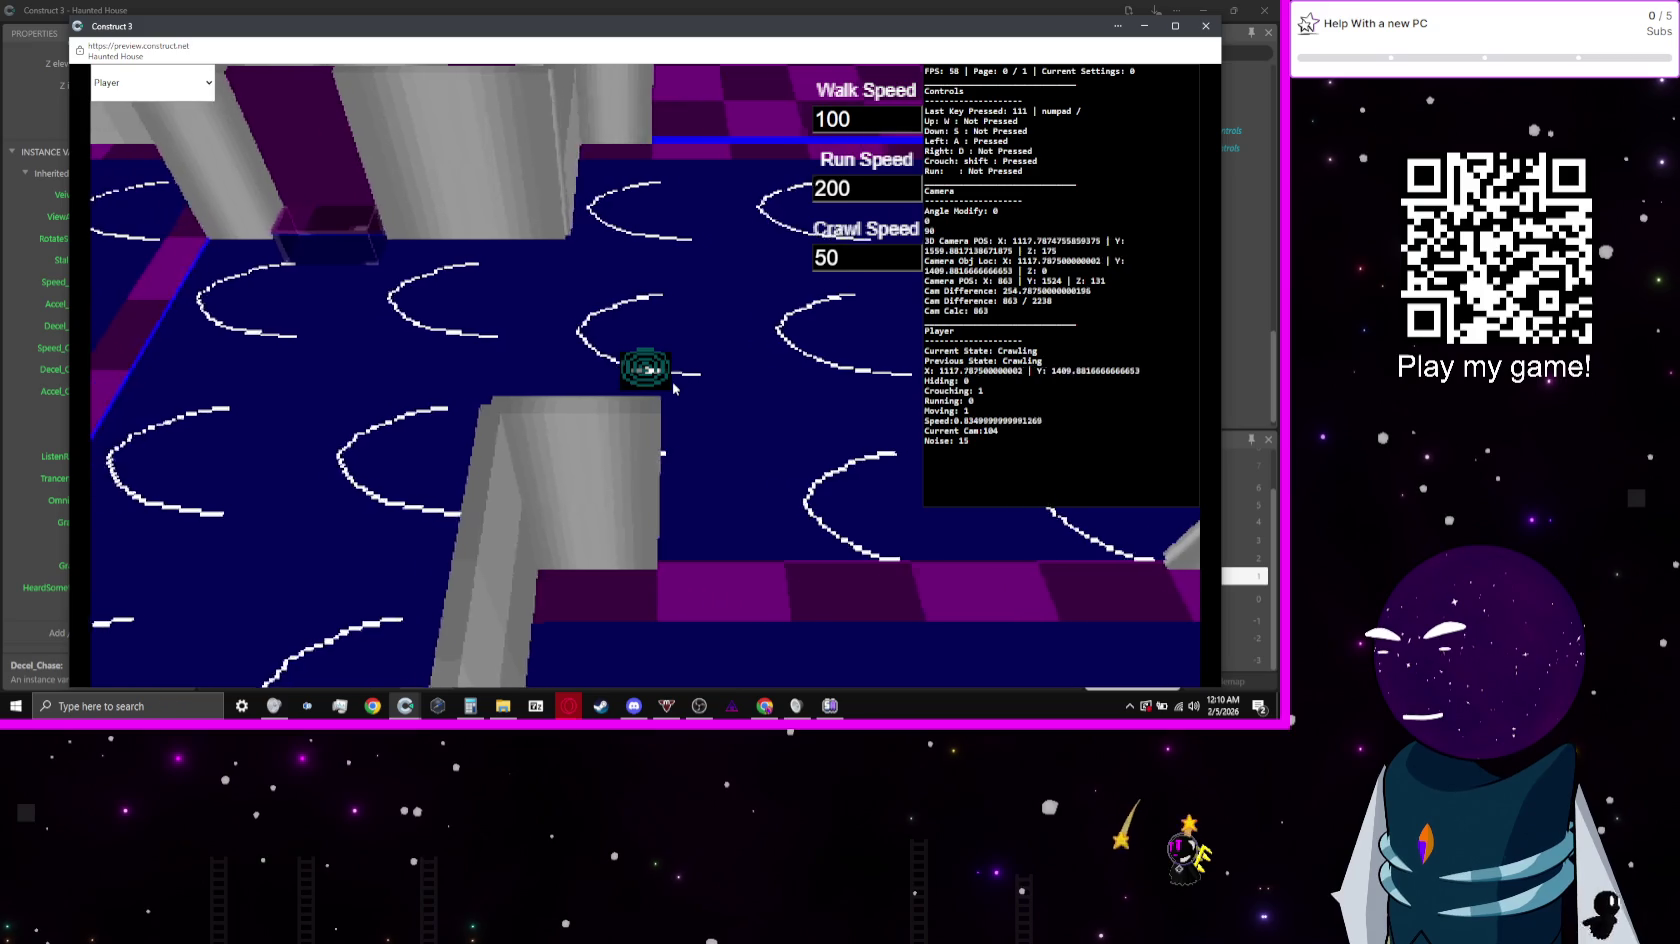
key("w")
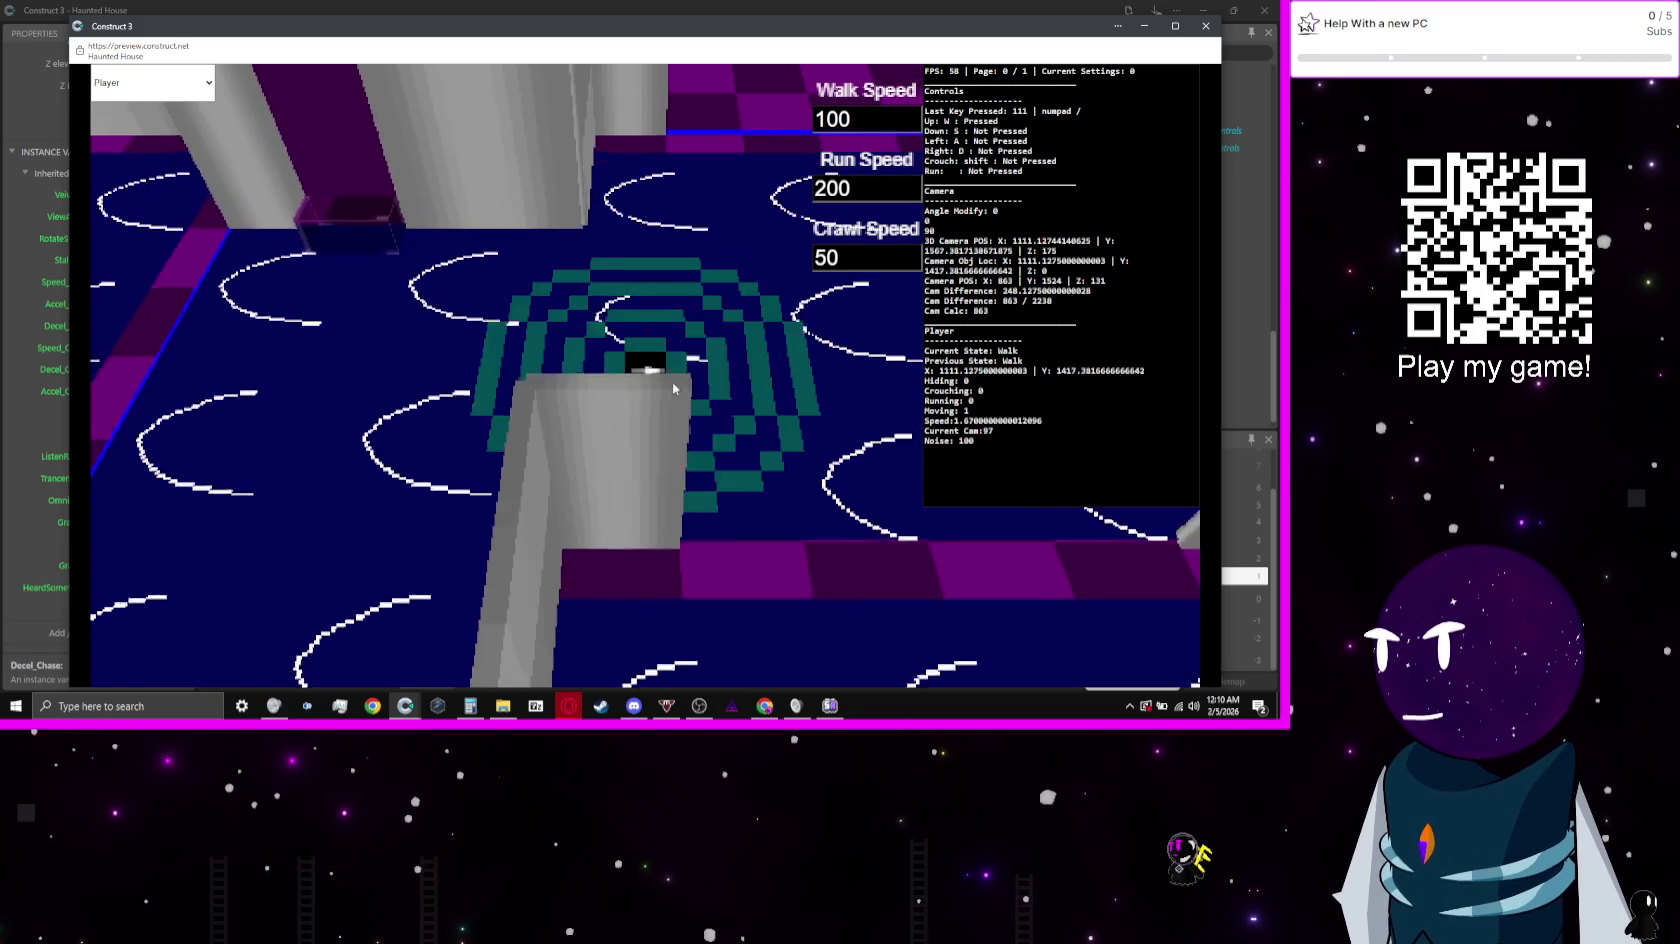
key("w")
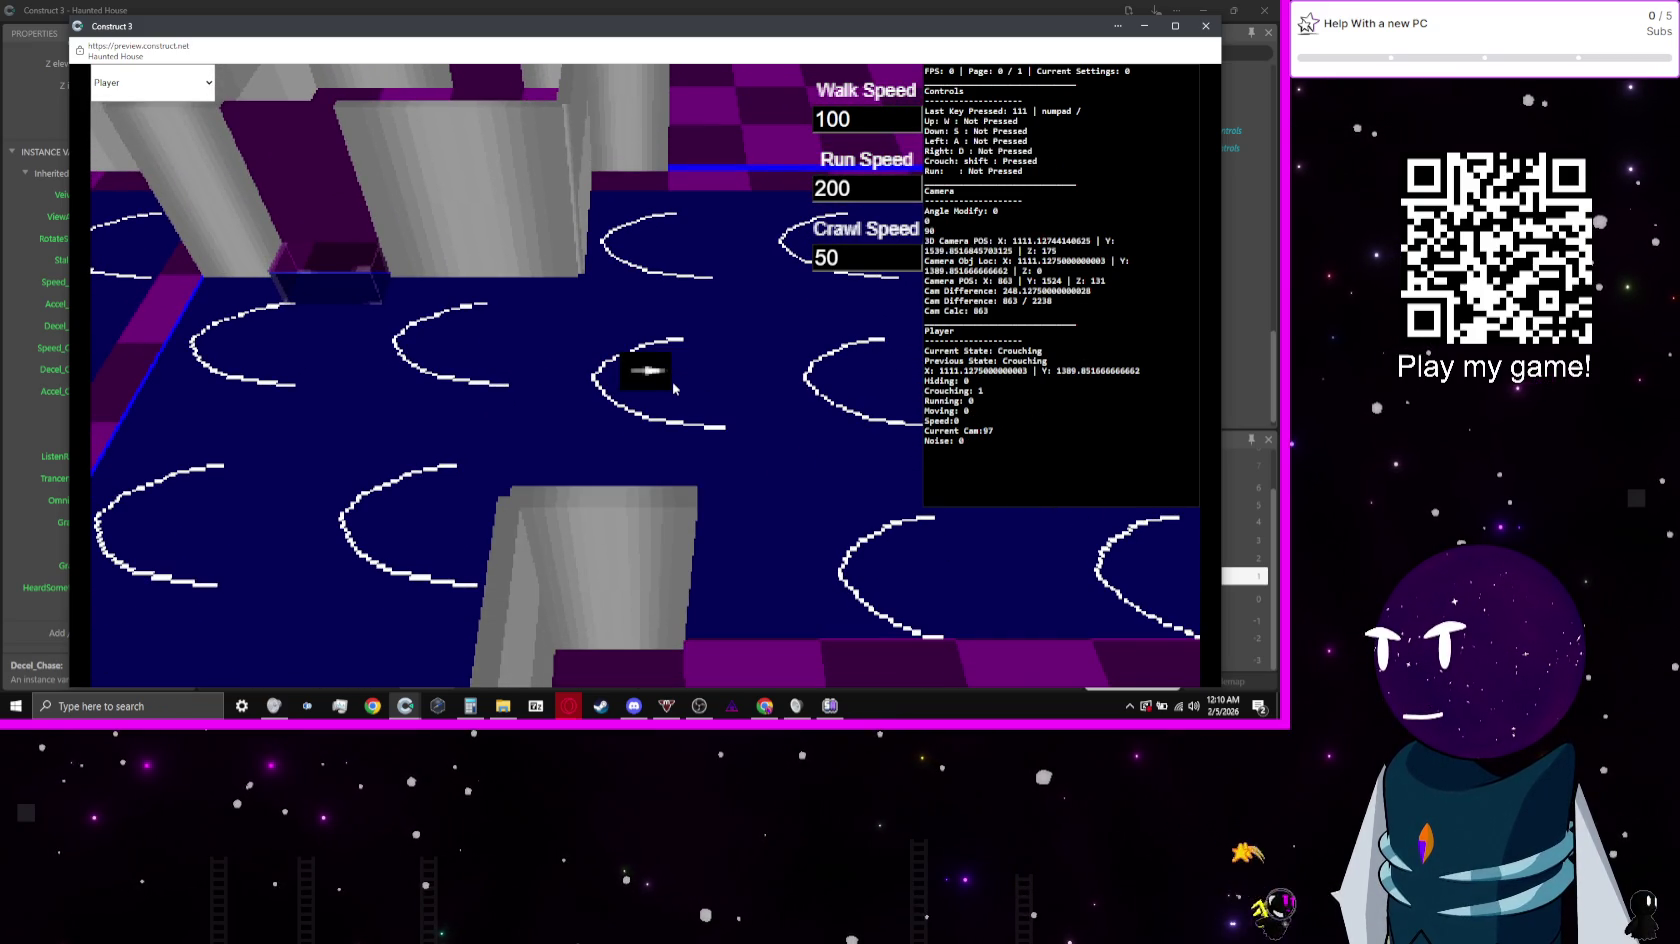
key("s")
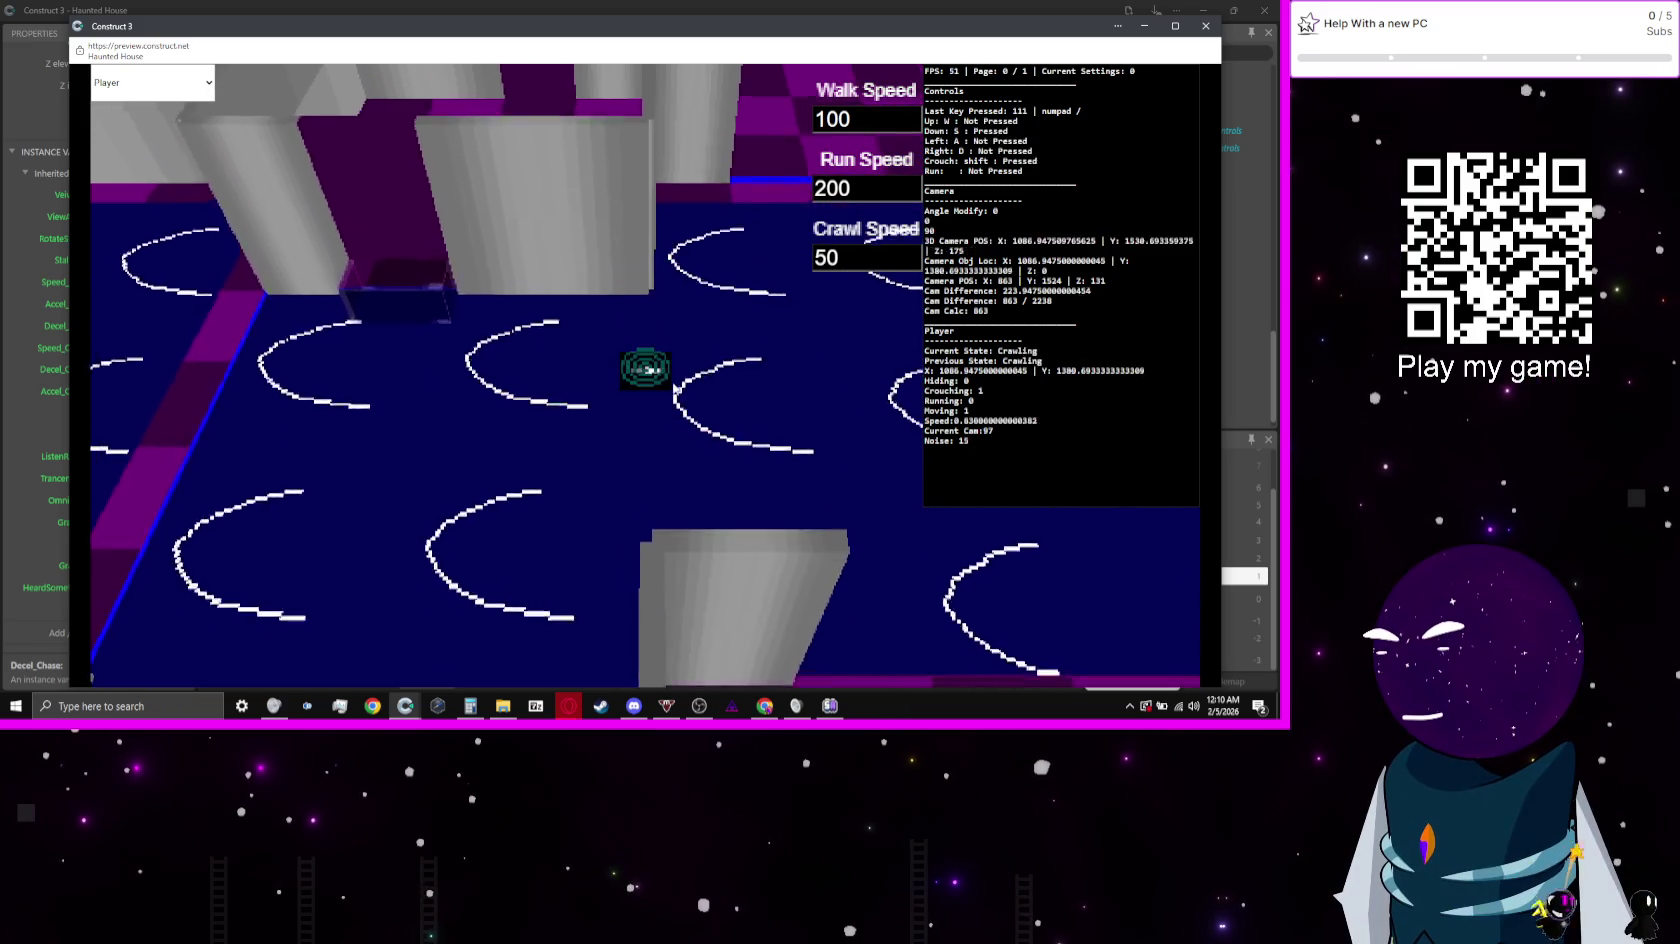
key("shift+s")
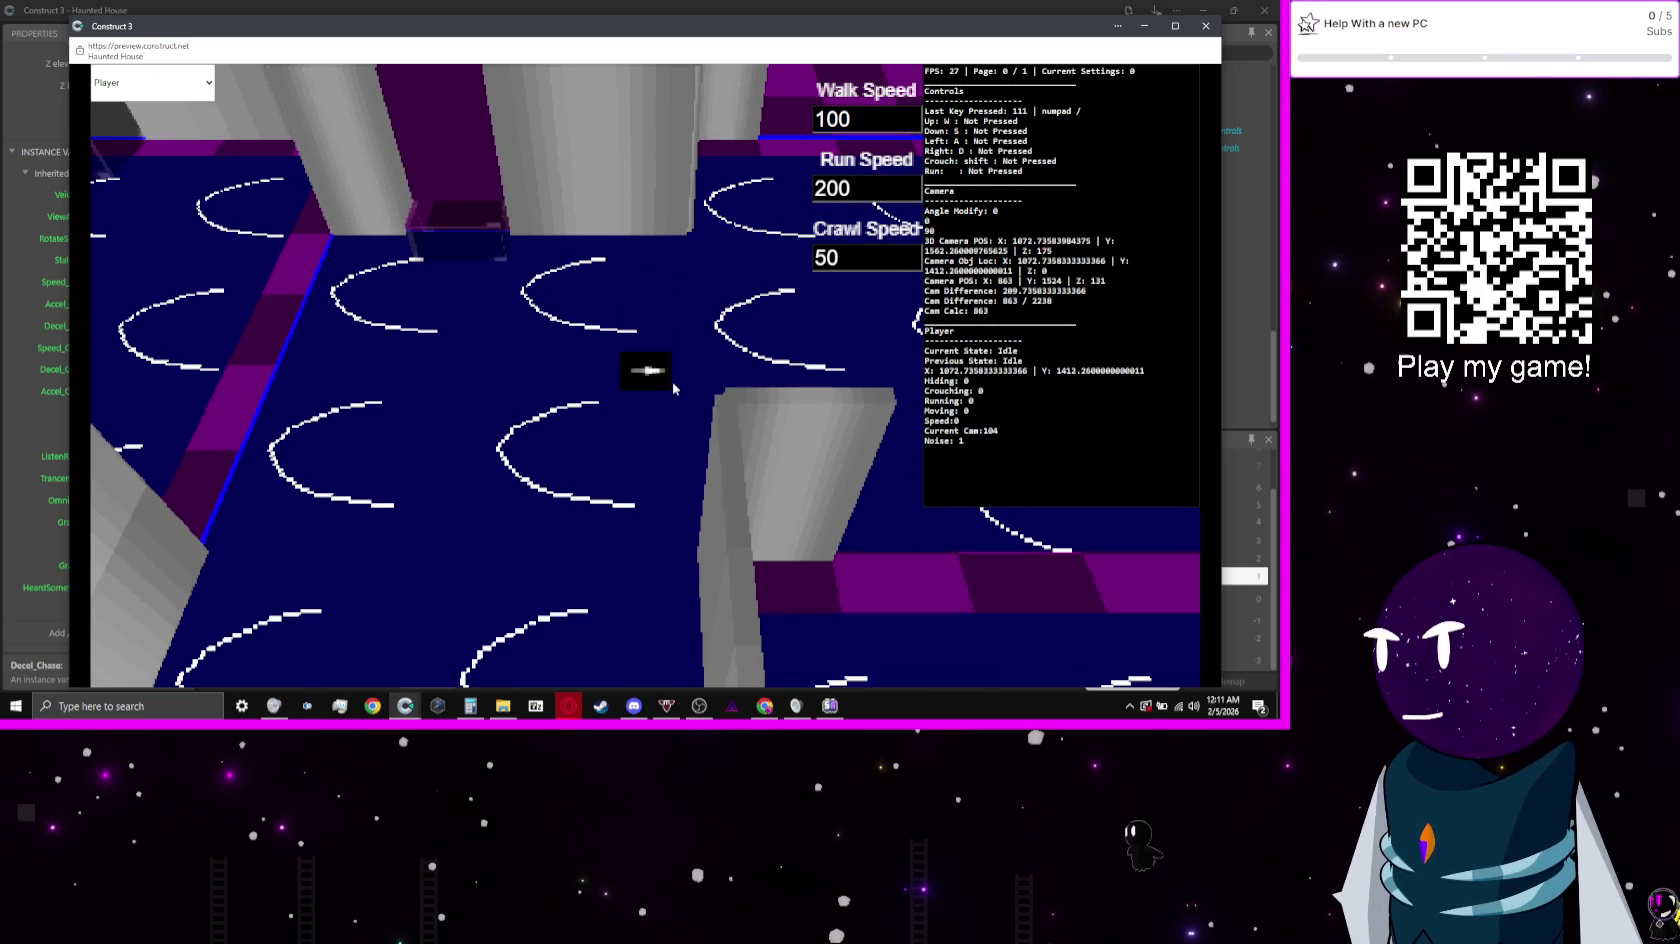
Step: Walk the player right and diagonally, crouch with Shift, then return to the editor
key("d")
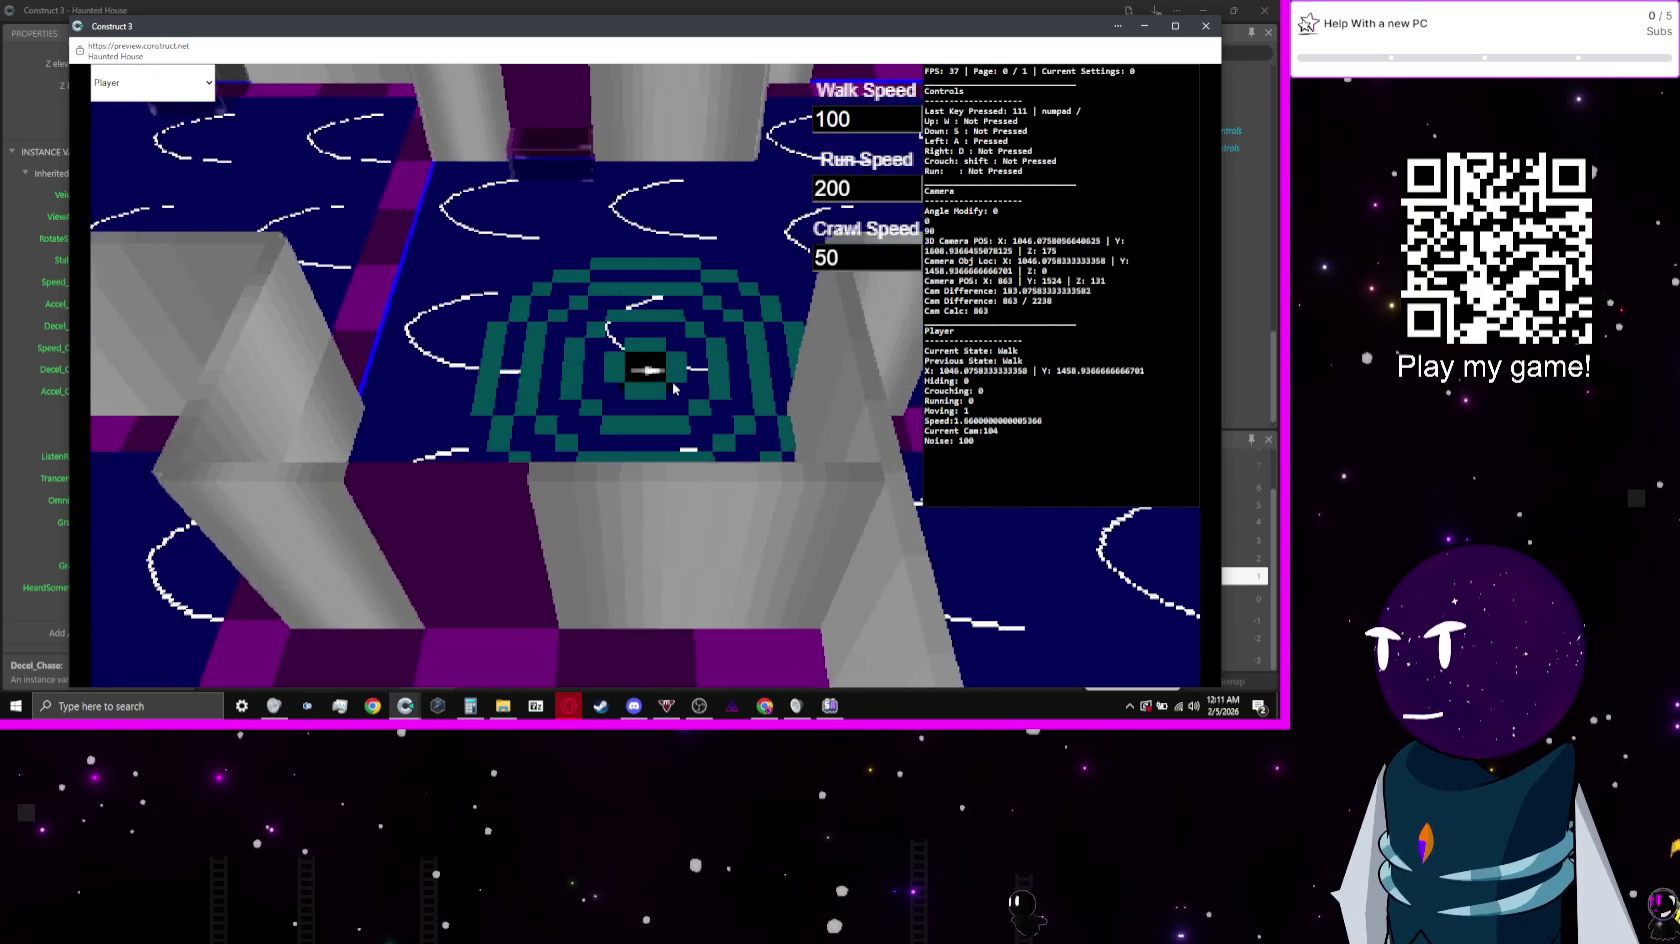
key("w")
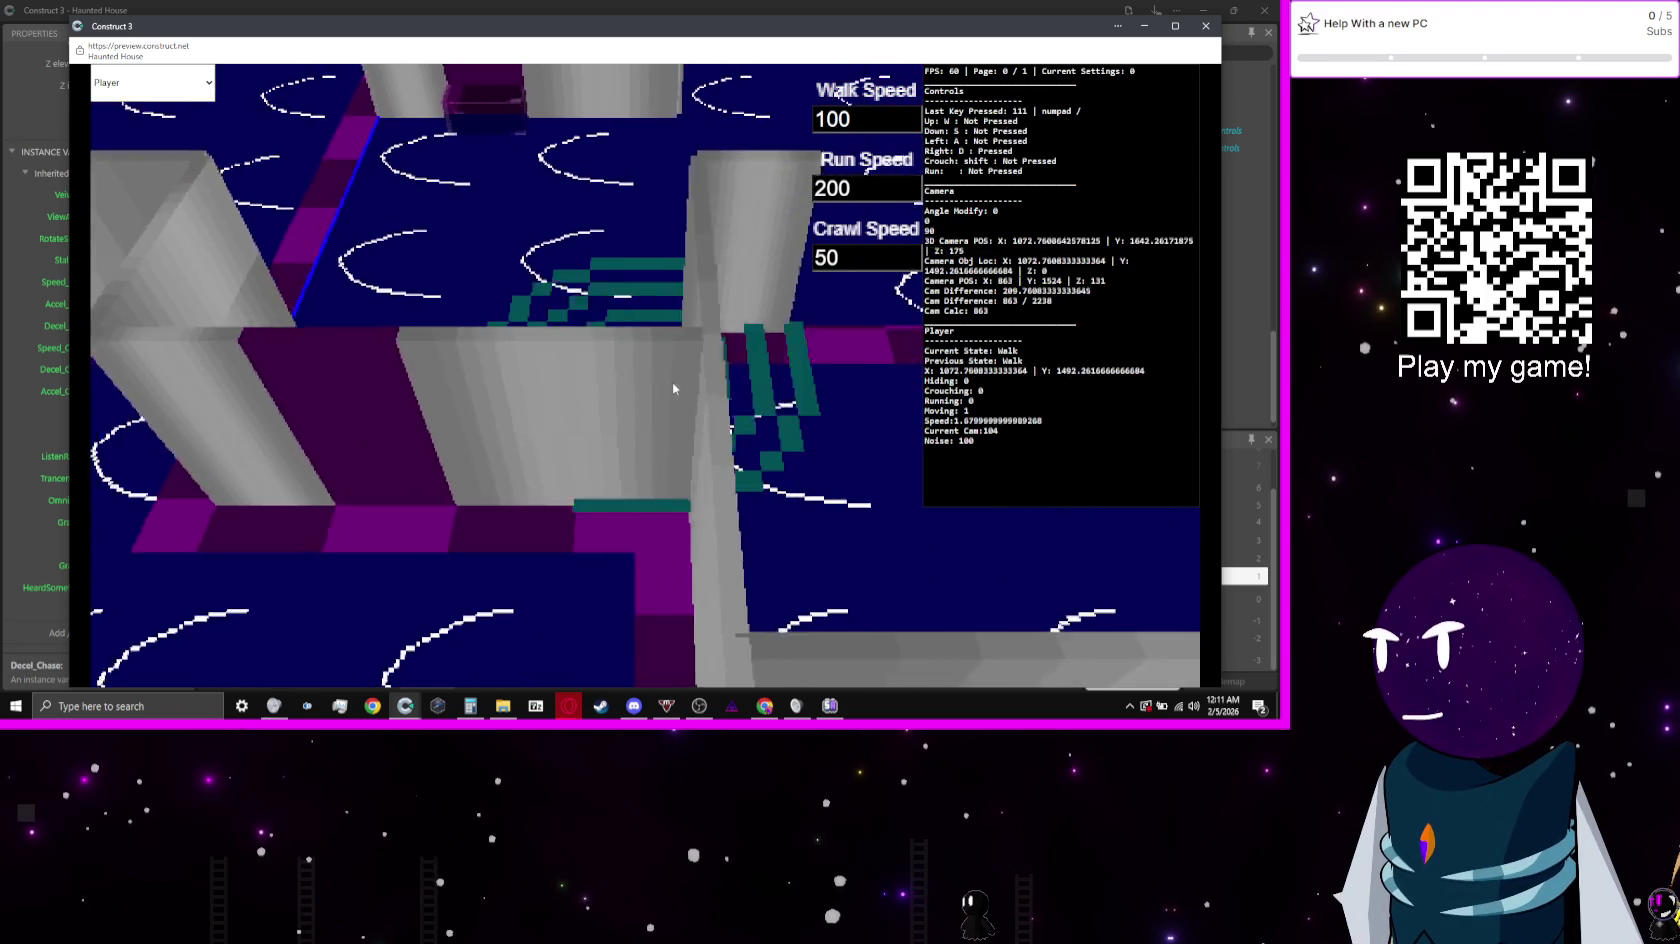
key("d")
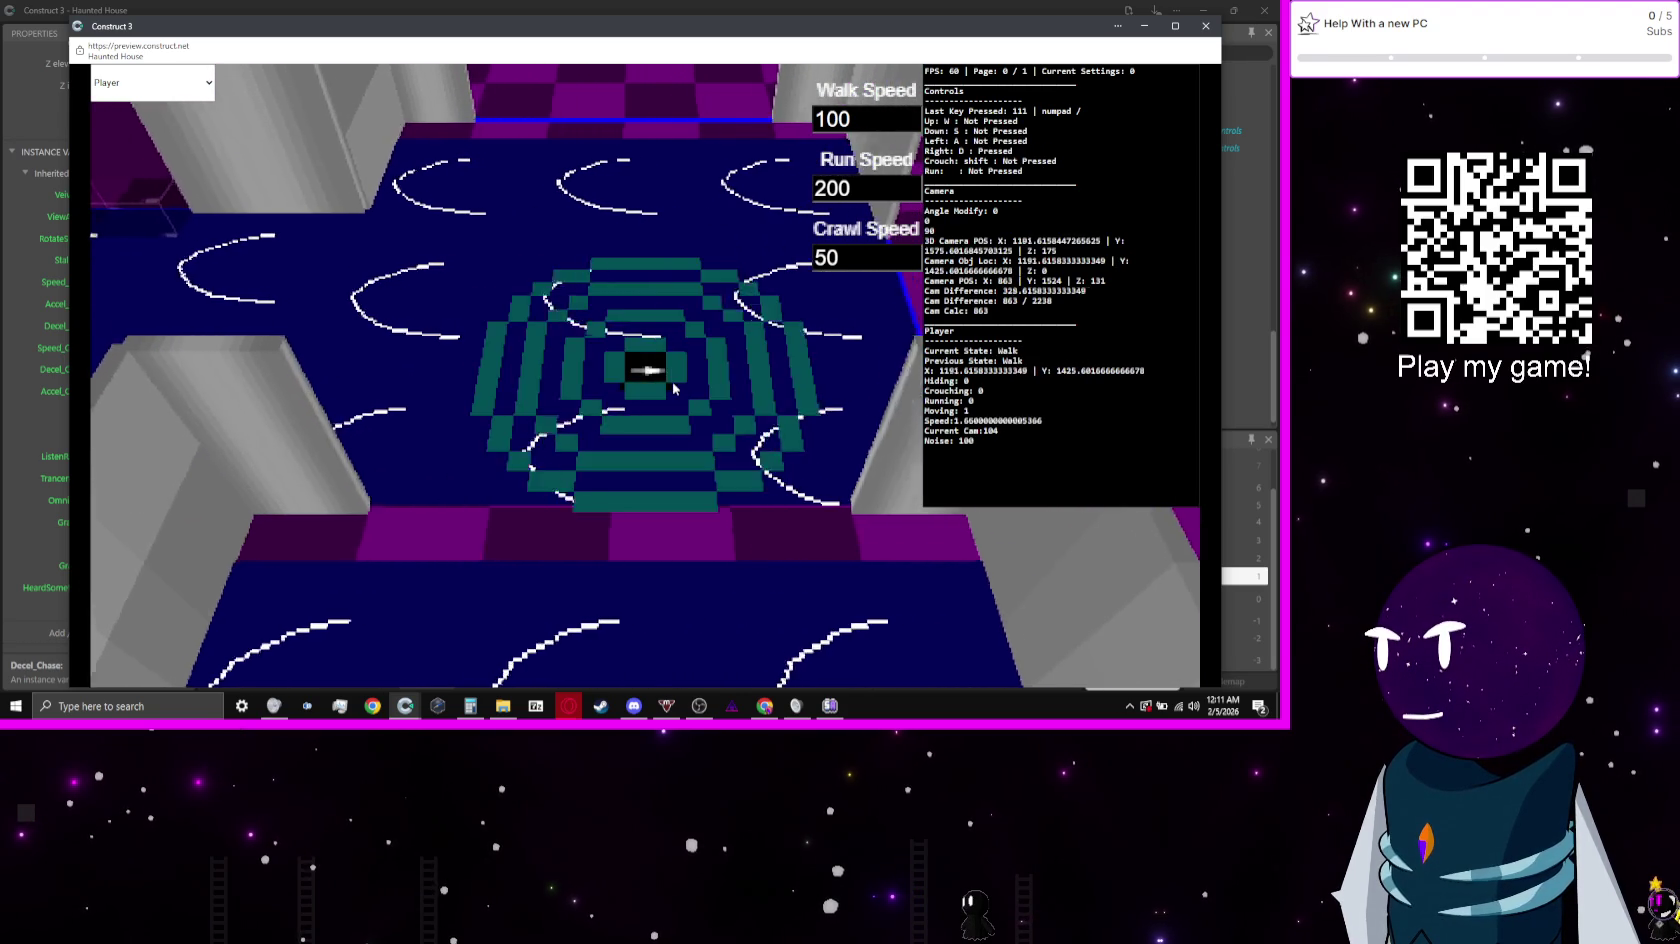
key("d")
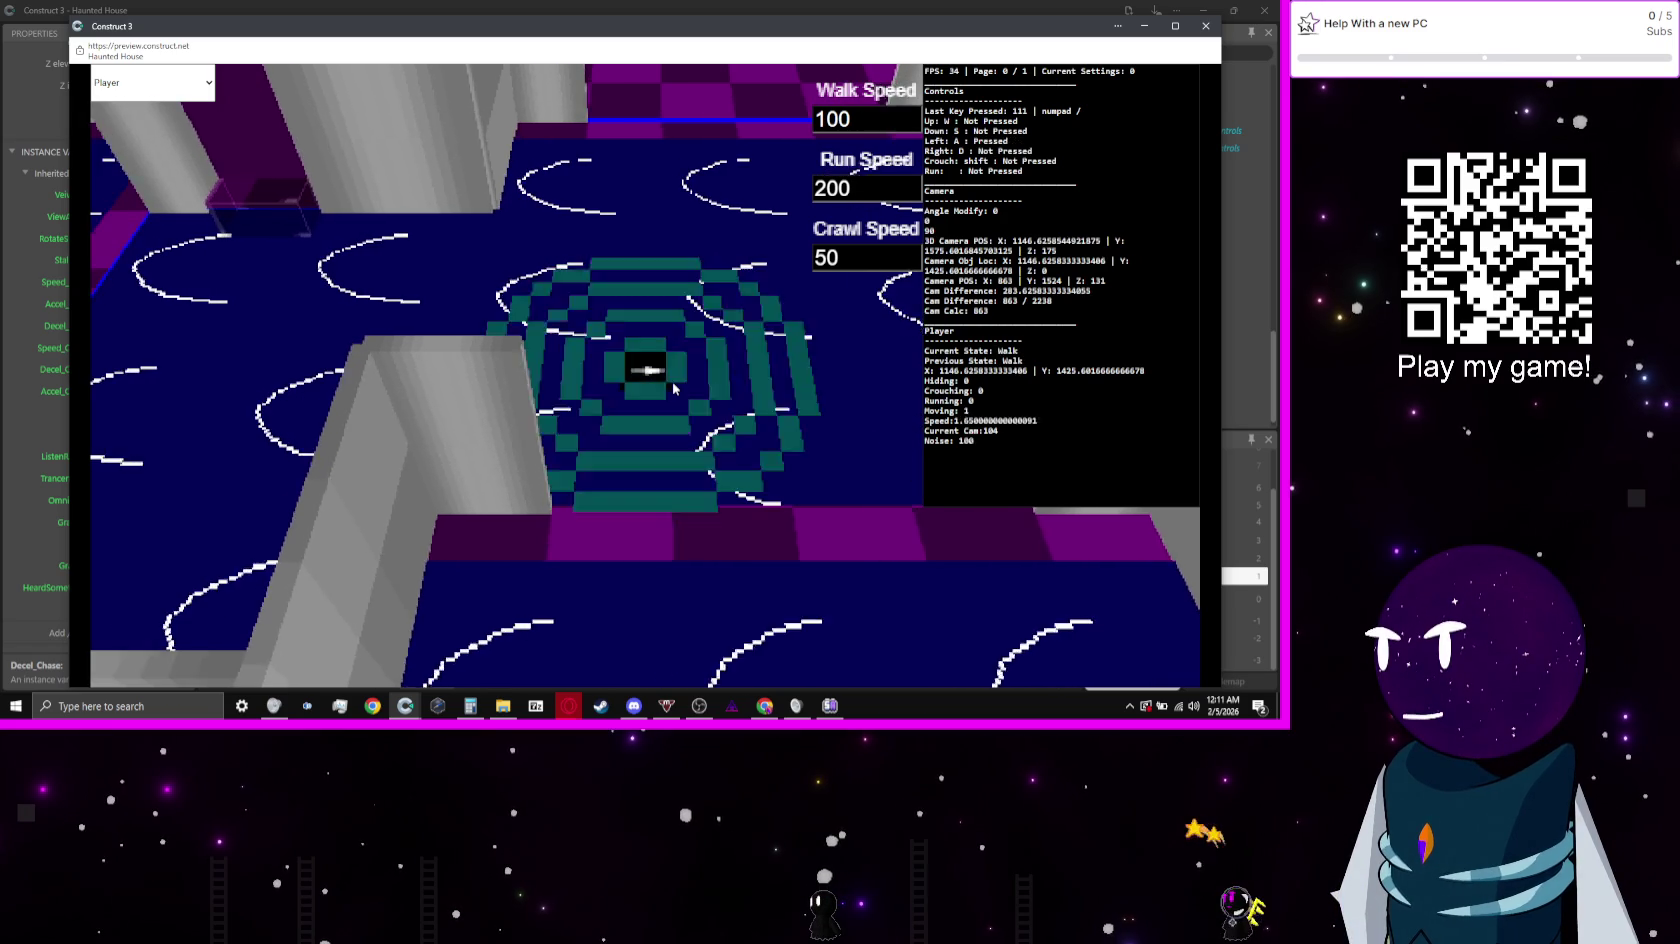
key("shift")
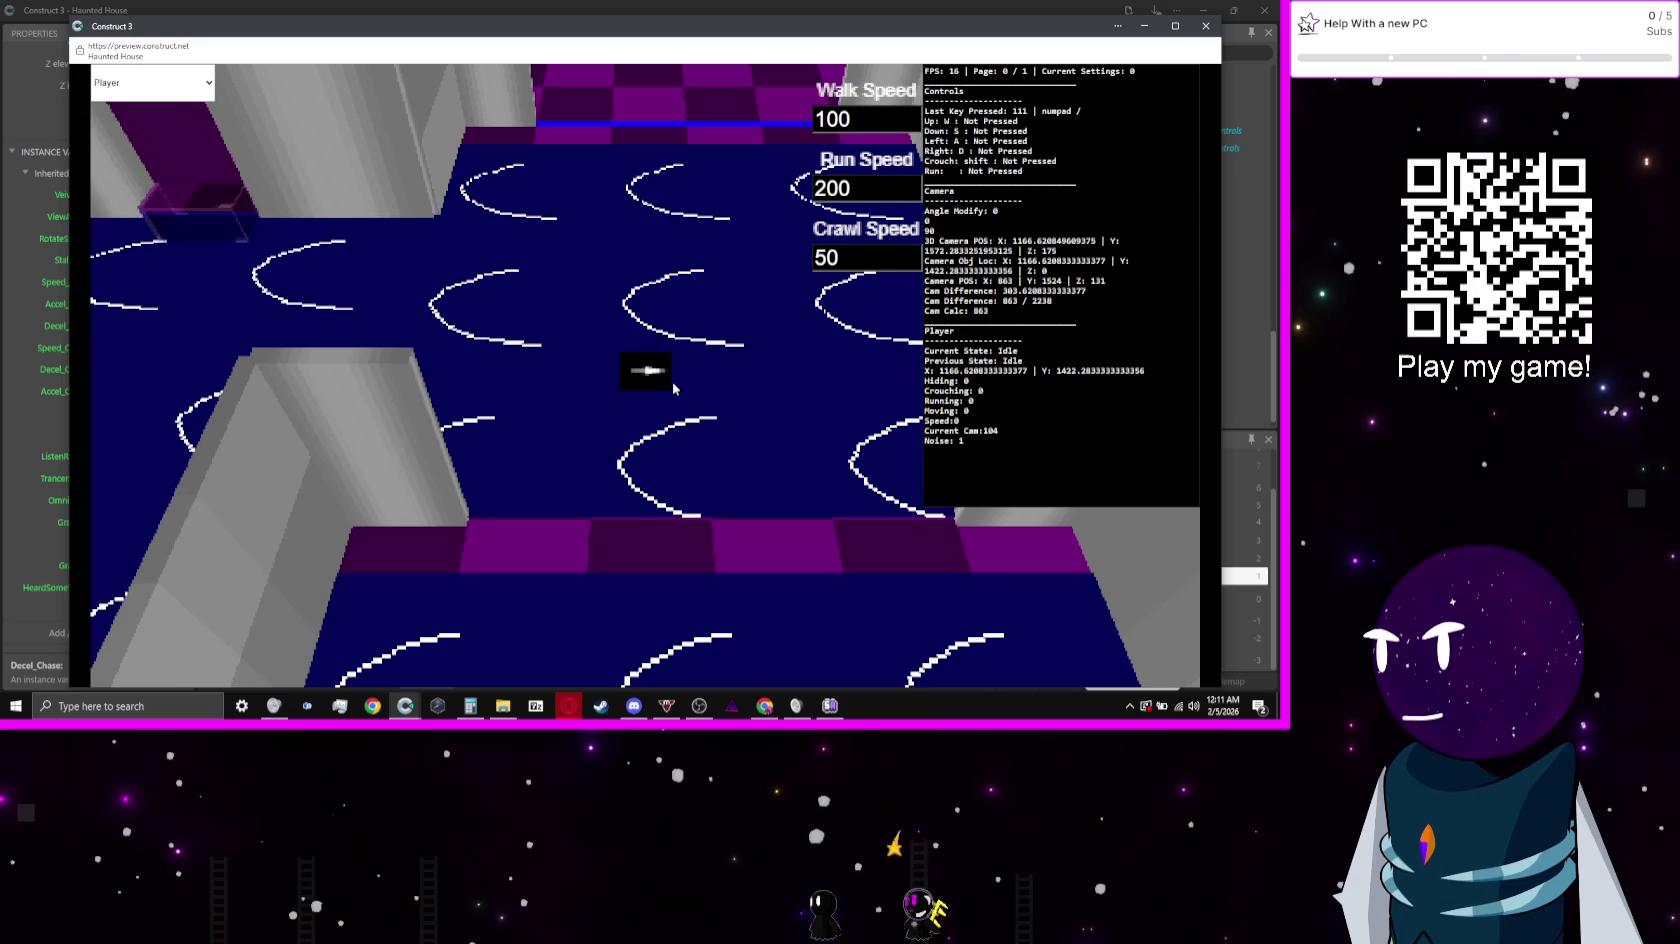
key("s")
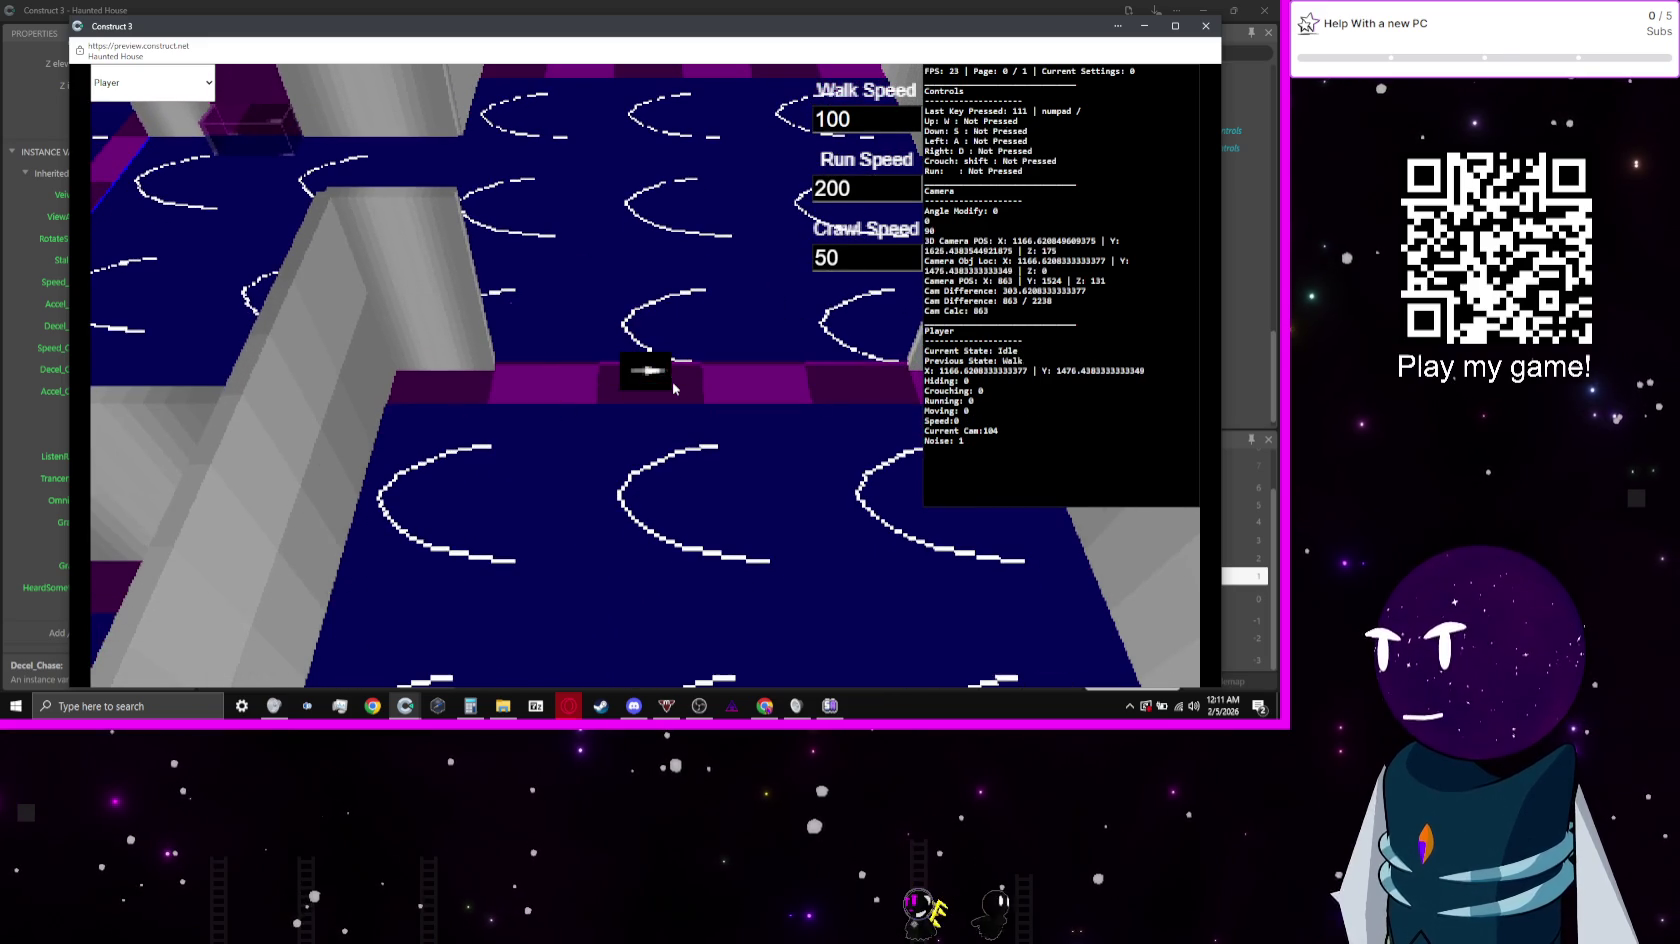
left_click(440, 5)
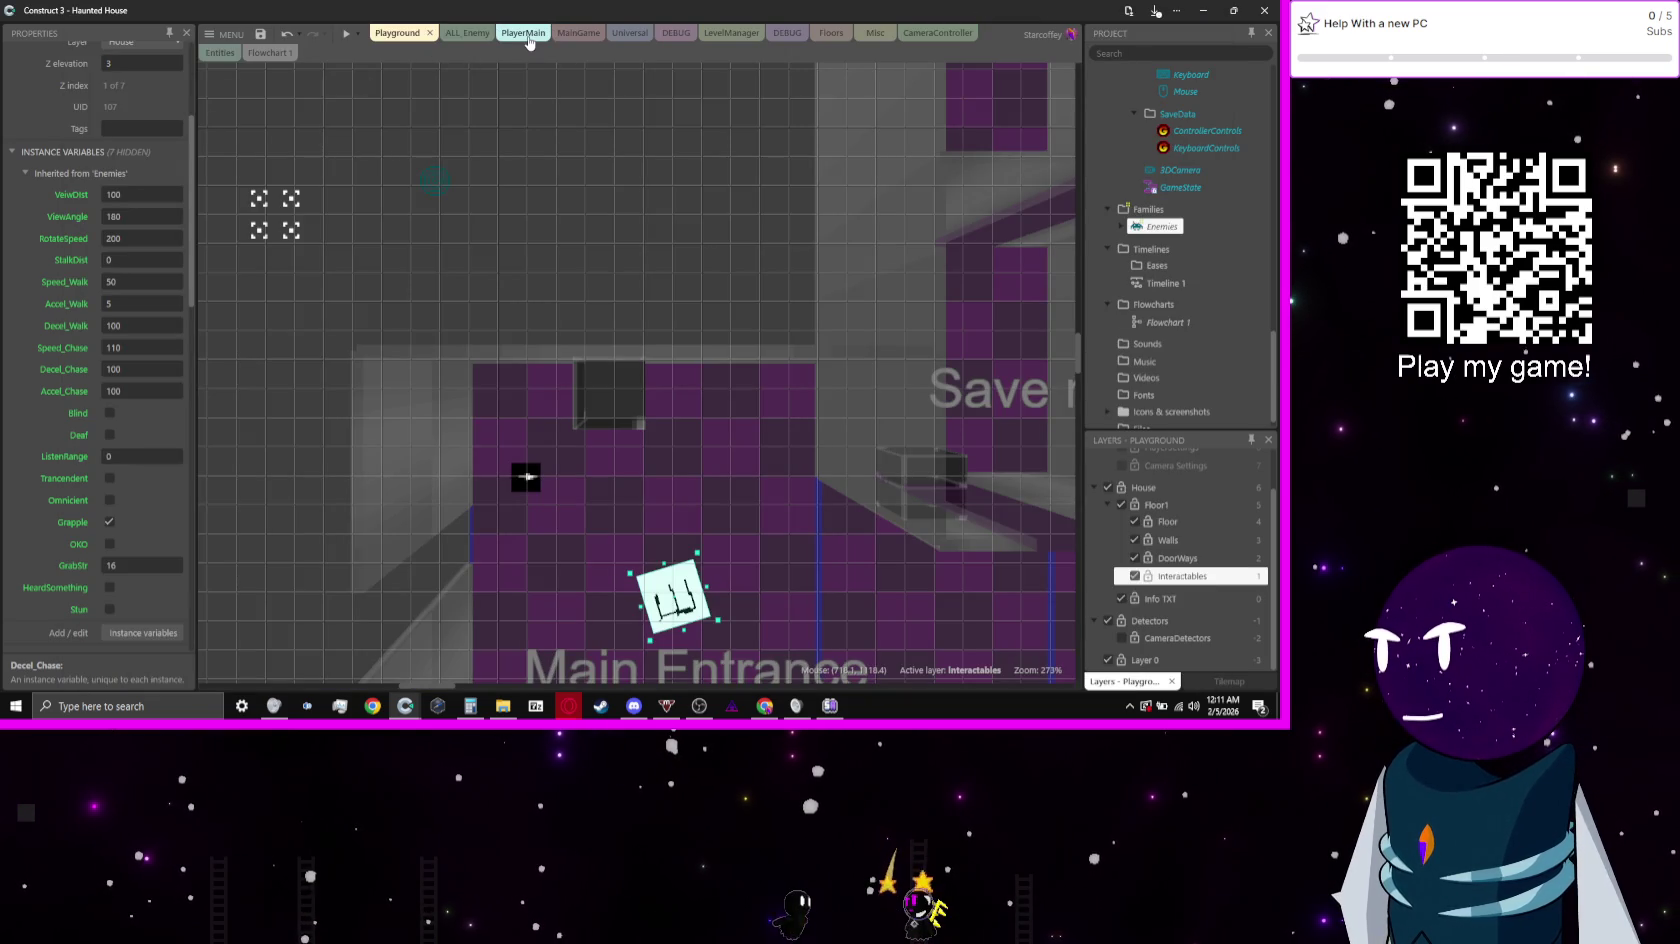
Step: Open the Universal event sheet and scroll down to the Crouching events
left_click(621, 36)
scroll(276, 276, "down", 15)
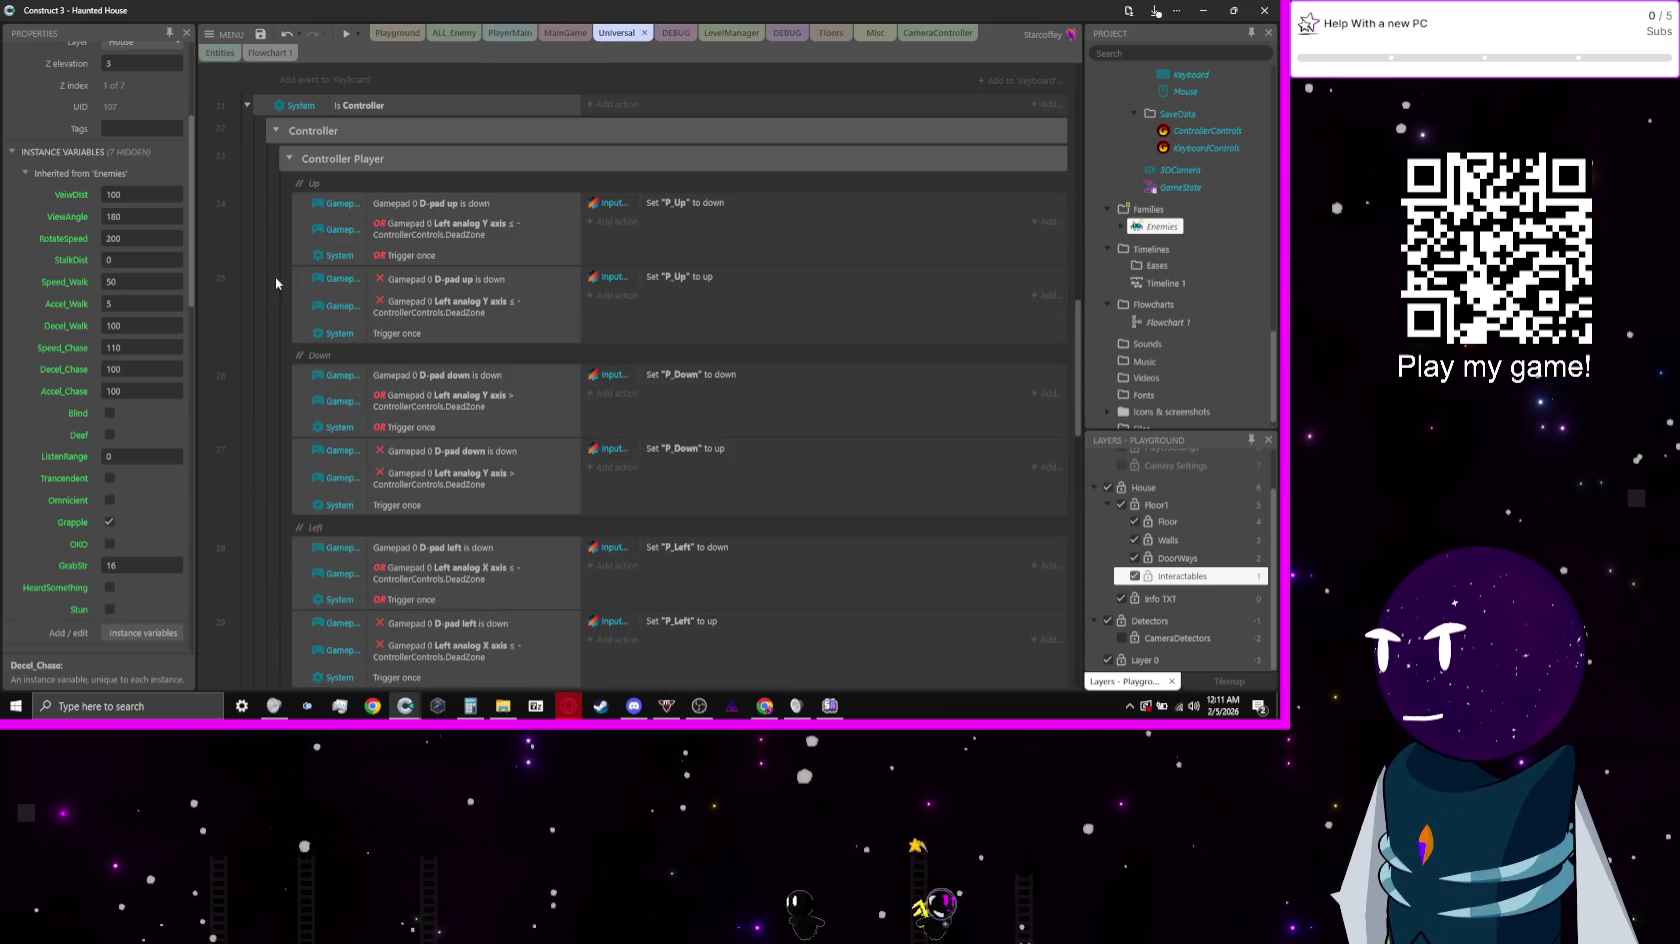
scroll(276, 276, "down", 3)
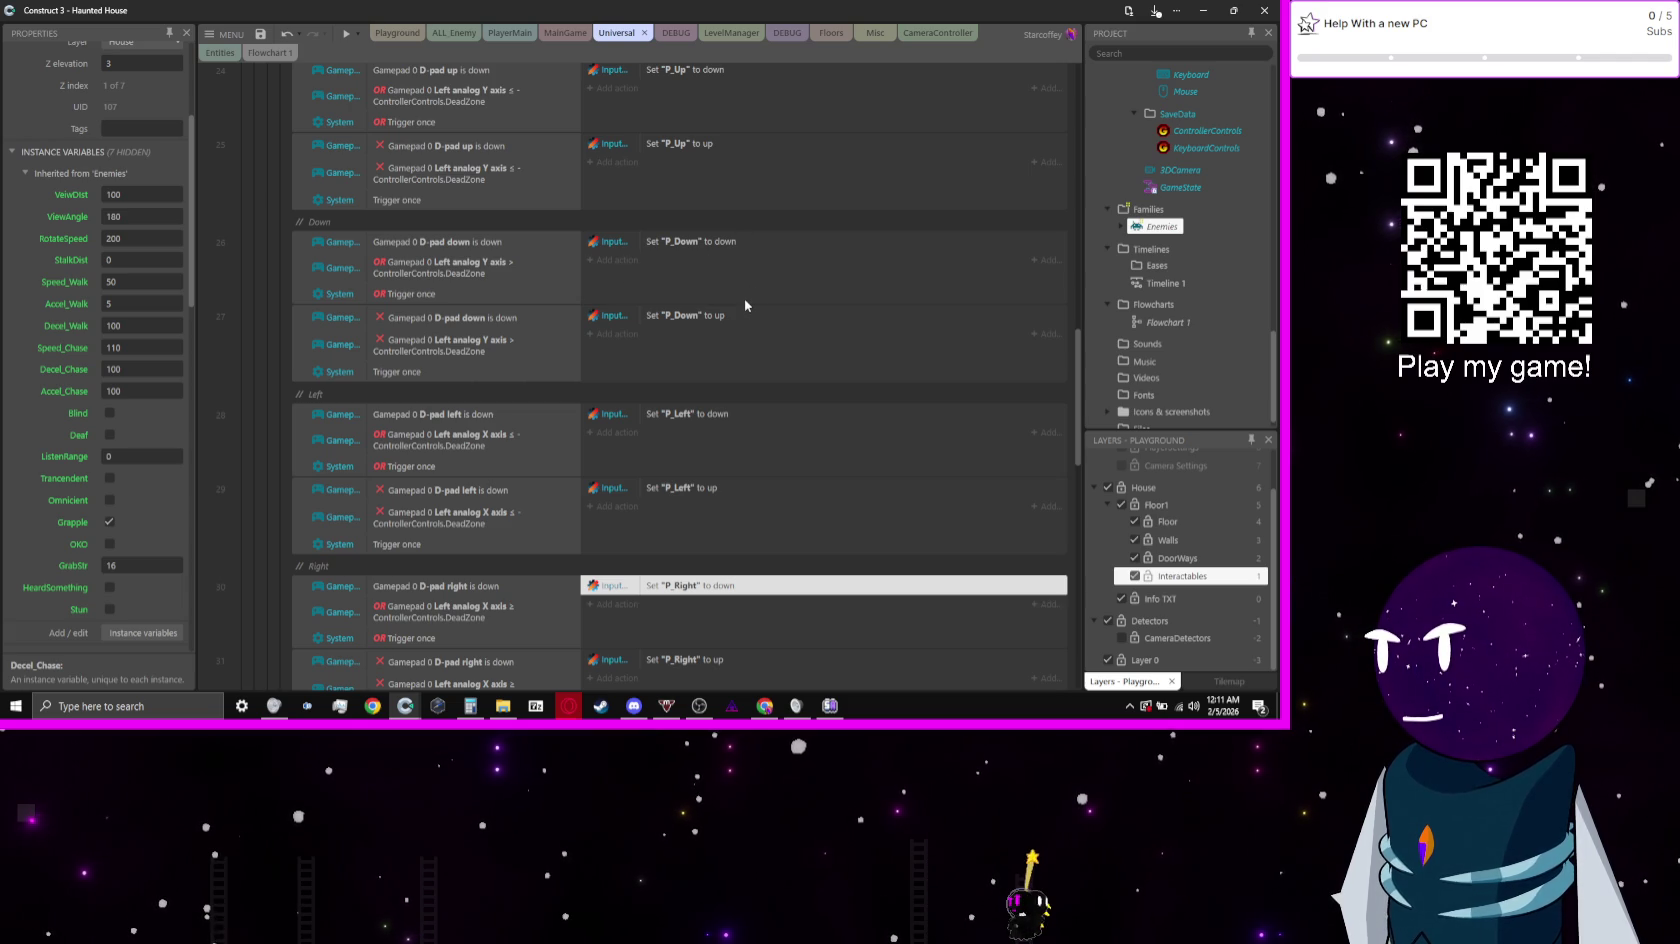
scroll(407, 413, "down", 3)
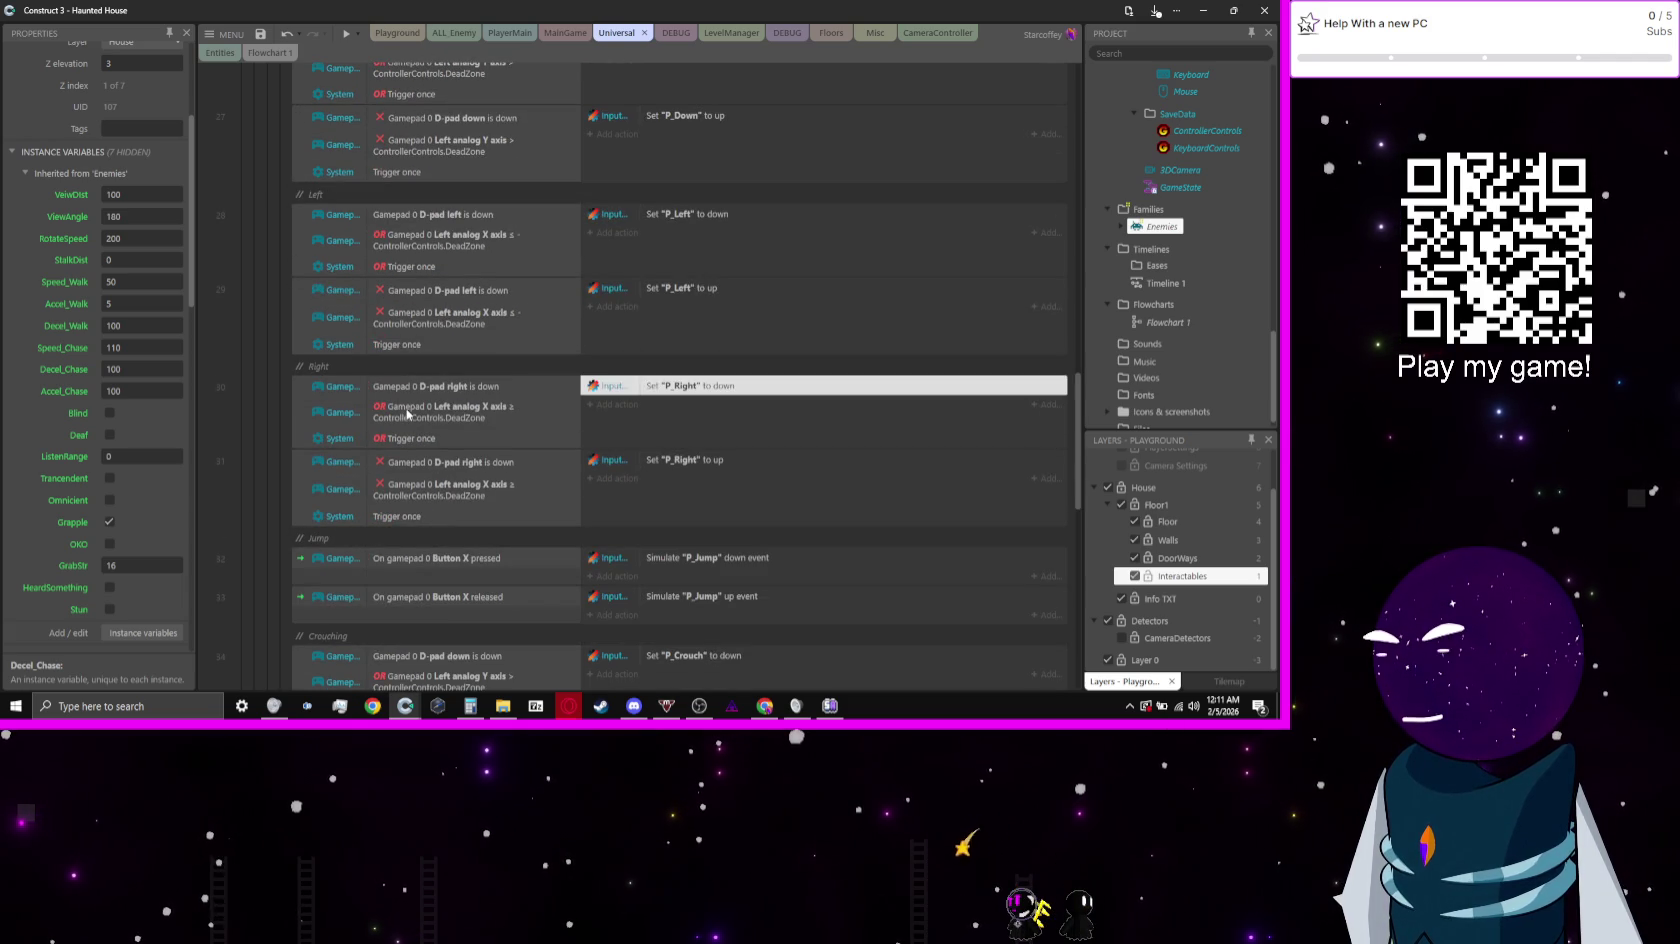
scroll(490, 408, "down", 4)
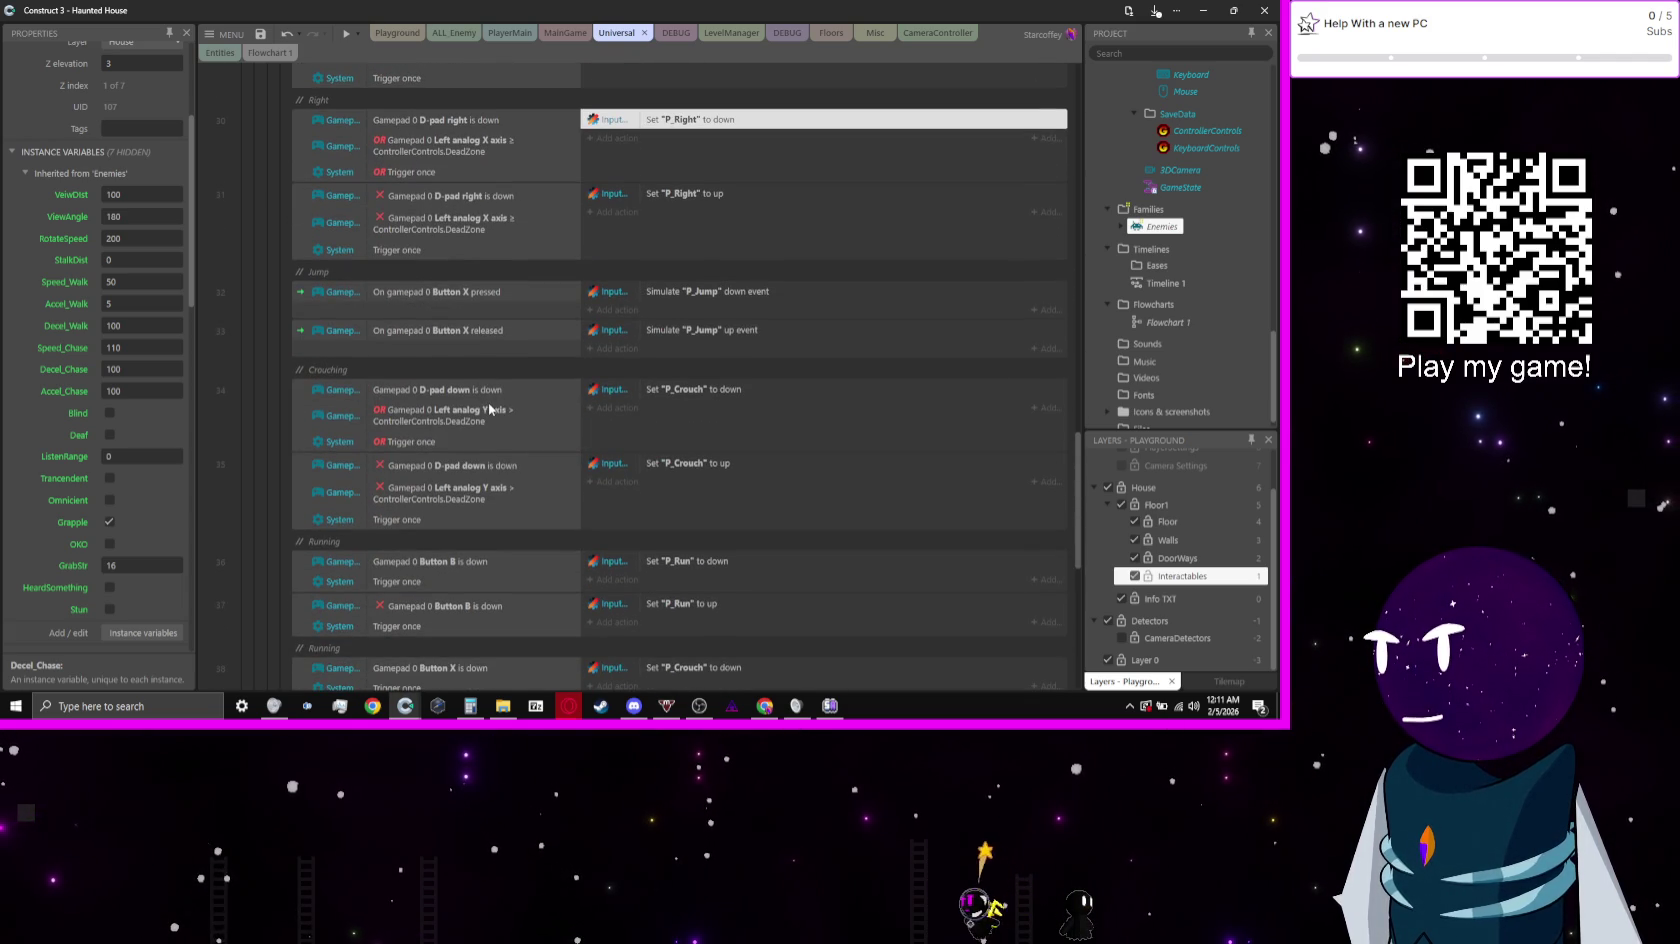
Step: Delete the 'Gamepad 0 D-pad down is down' condition from both Crouching events
left_click(433, 470)
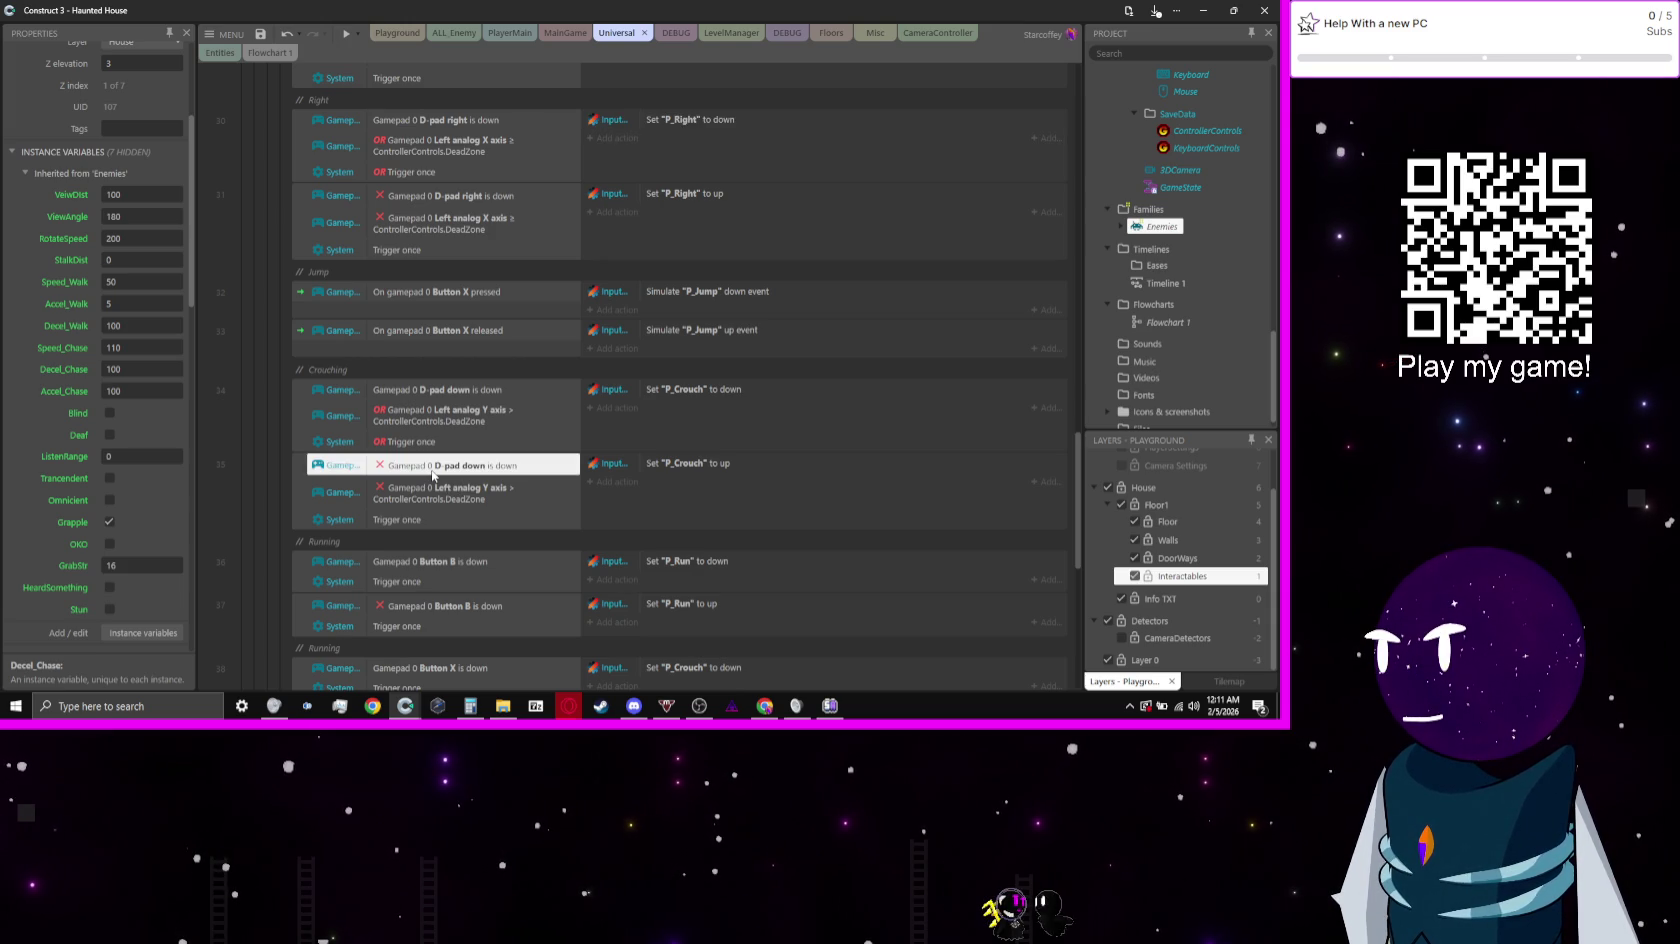
key("Delete")
left_click(450, 390)
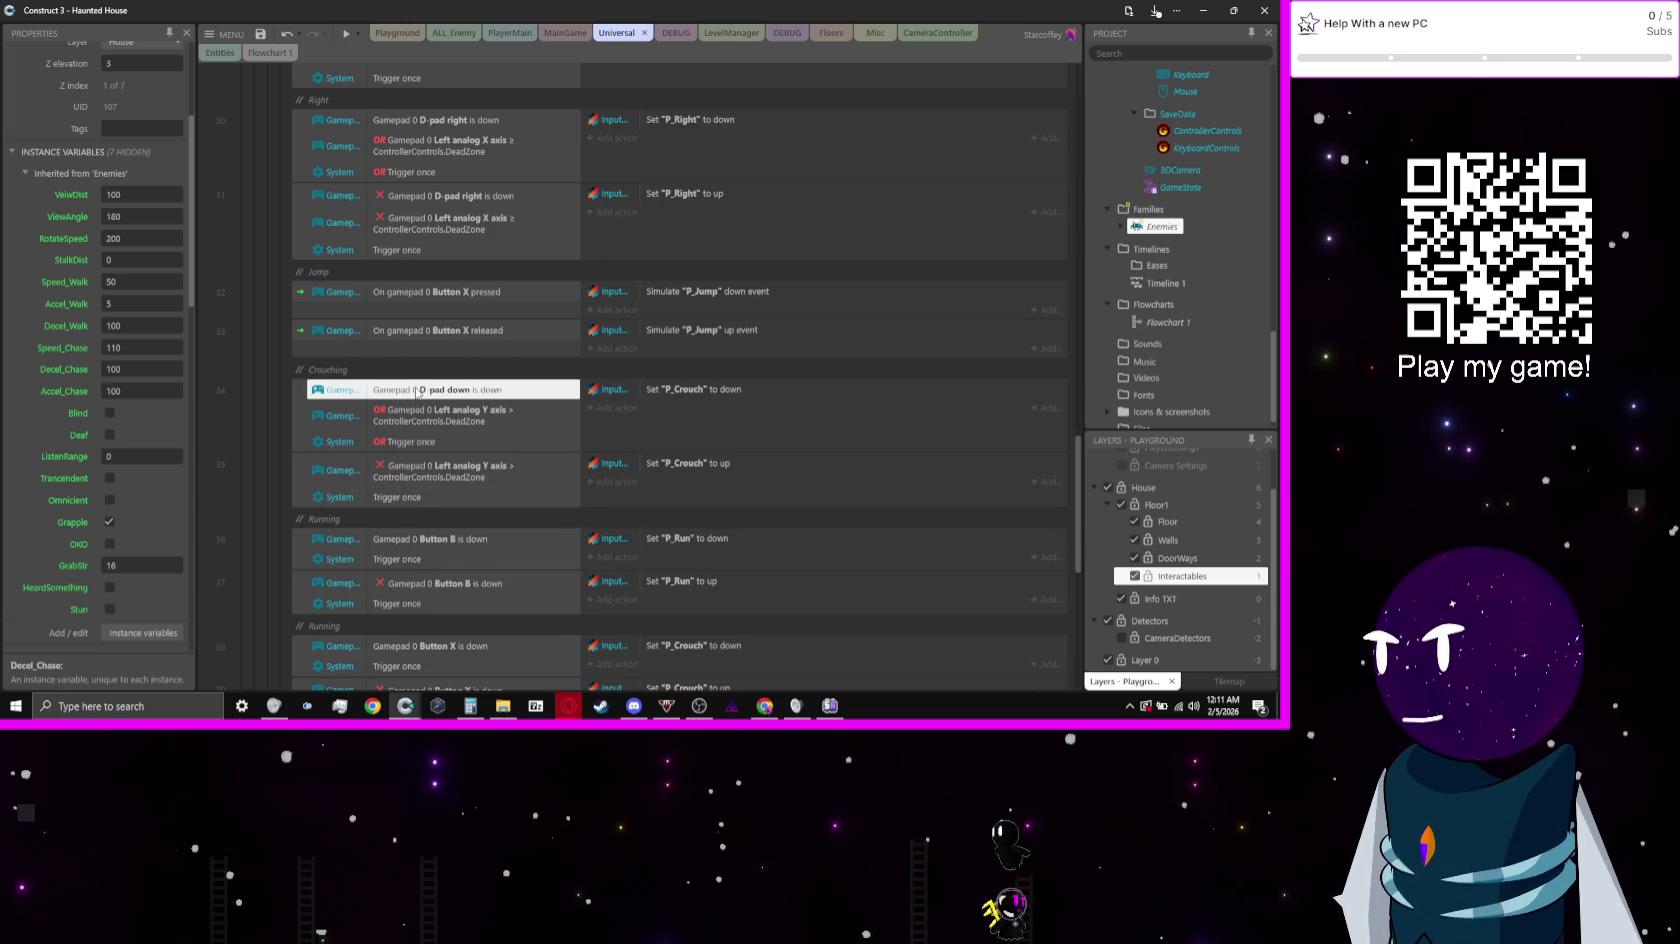
key("Delete")
left_click(278, 452)
scroll(278, 452, "down", 3)
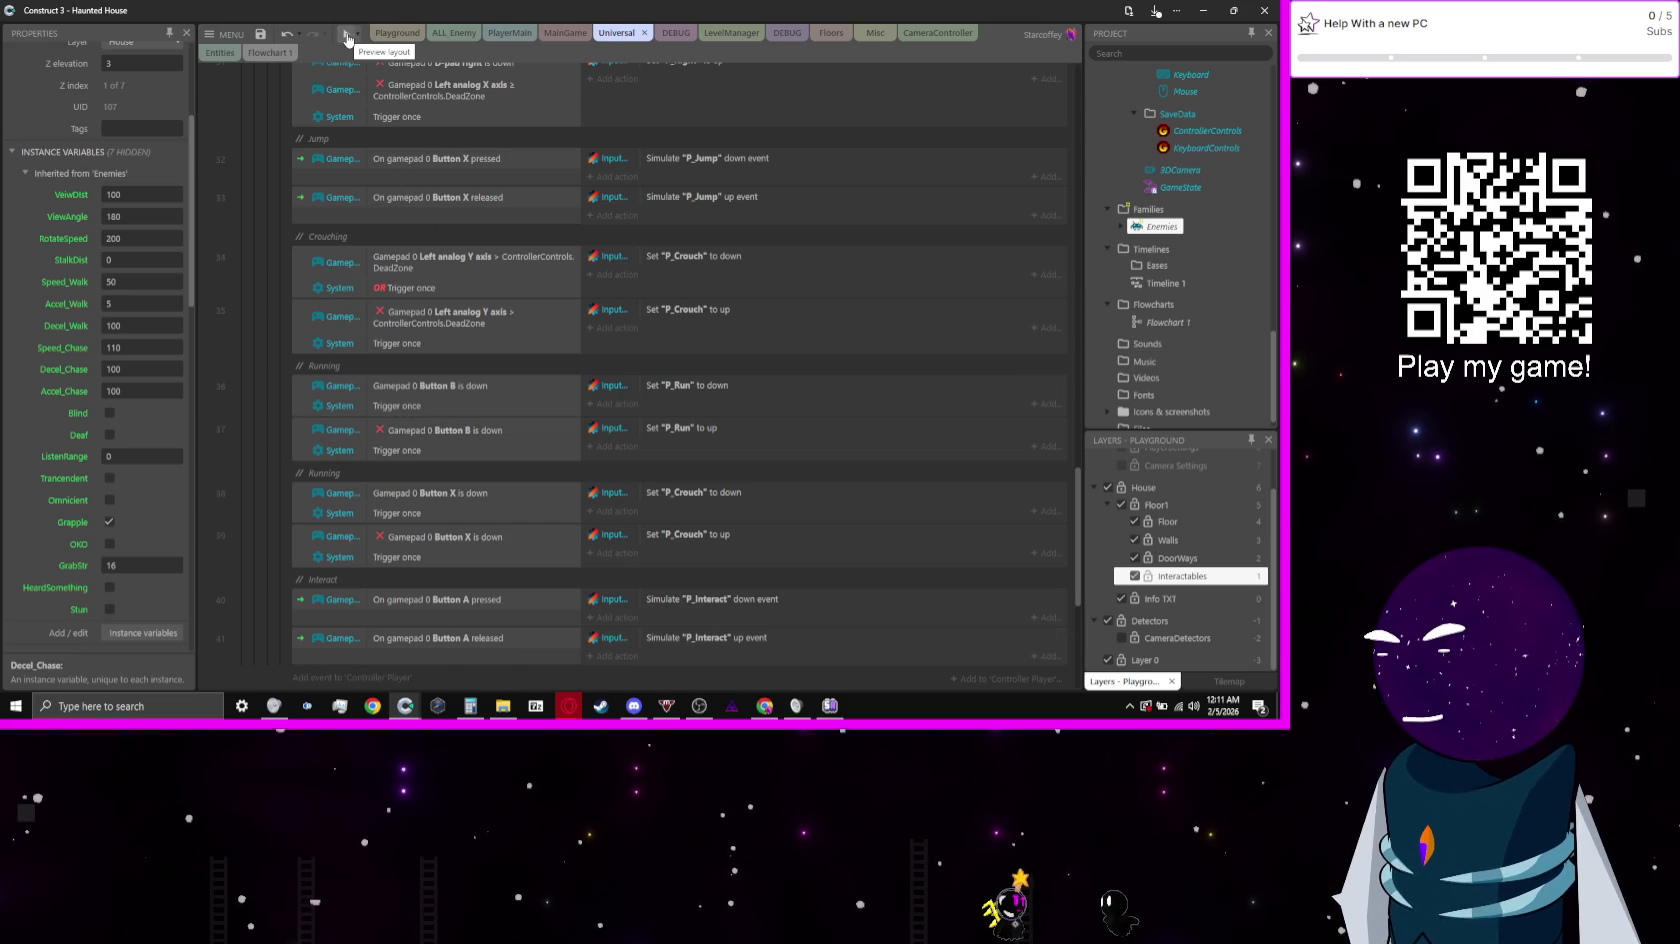
scroll(234, 600, "up", 10)
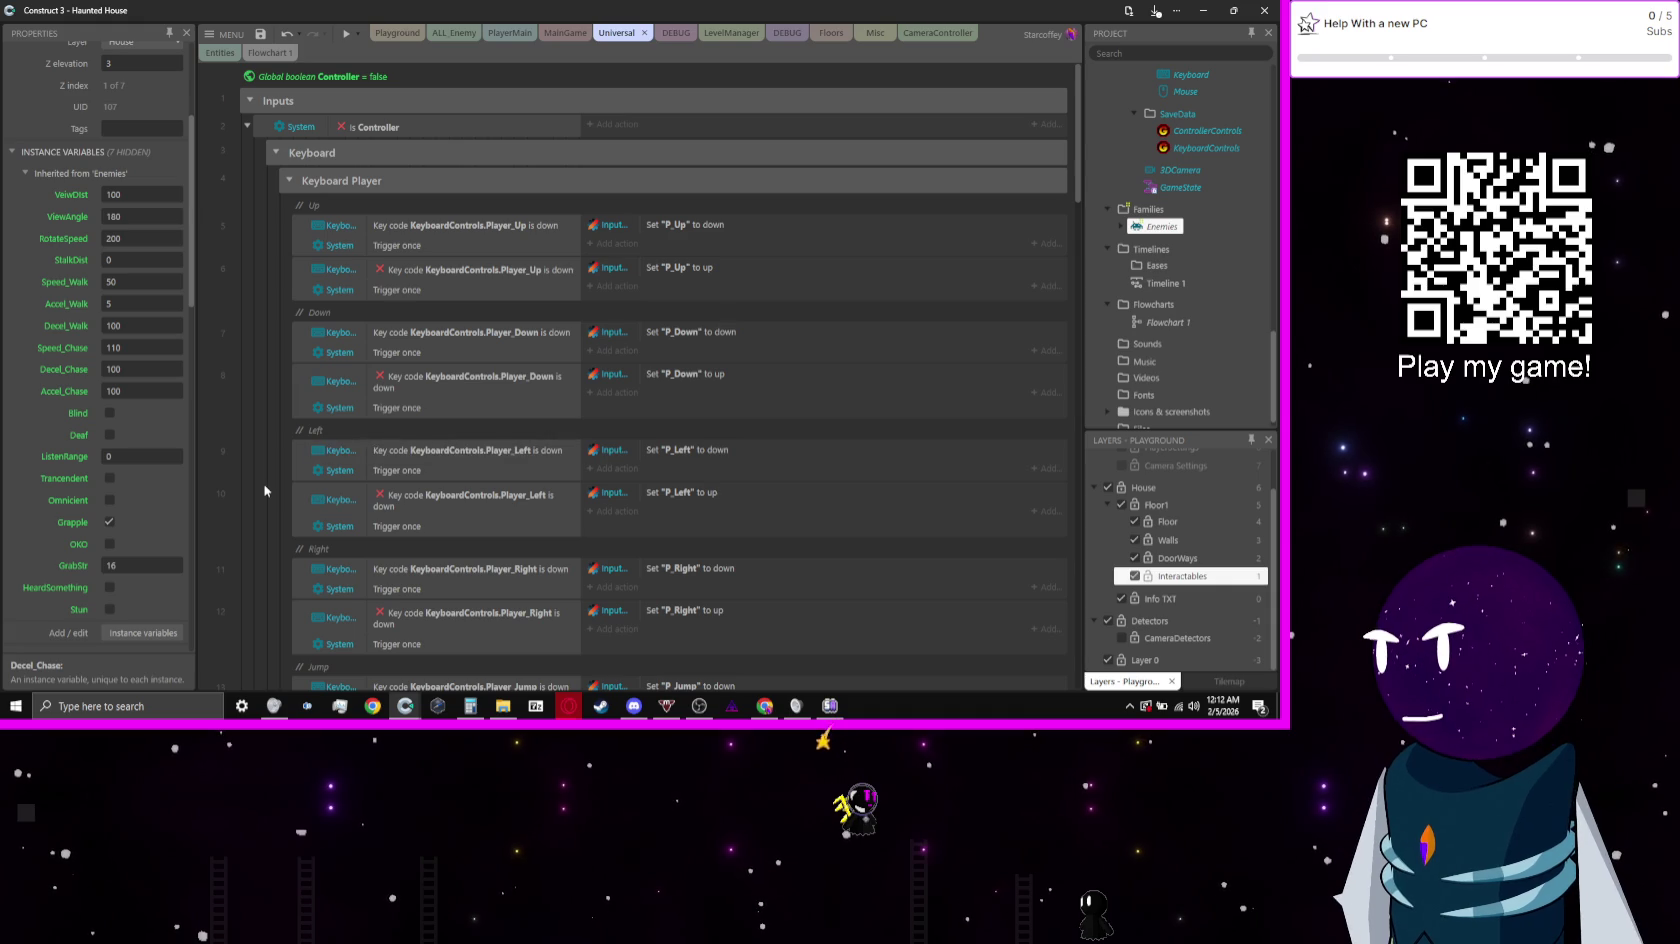
scroll(265, 491, "down", 6)
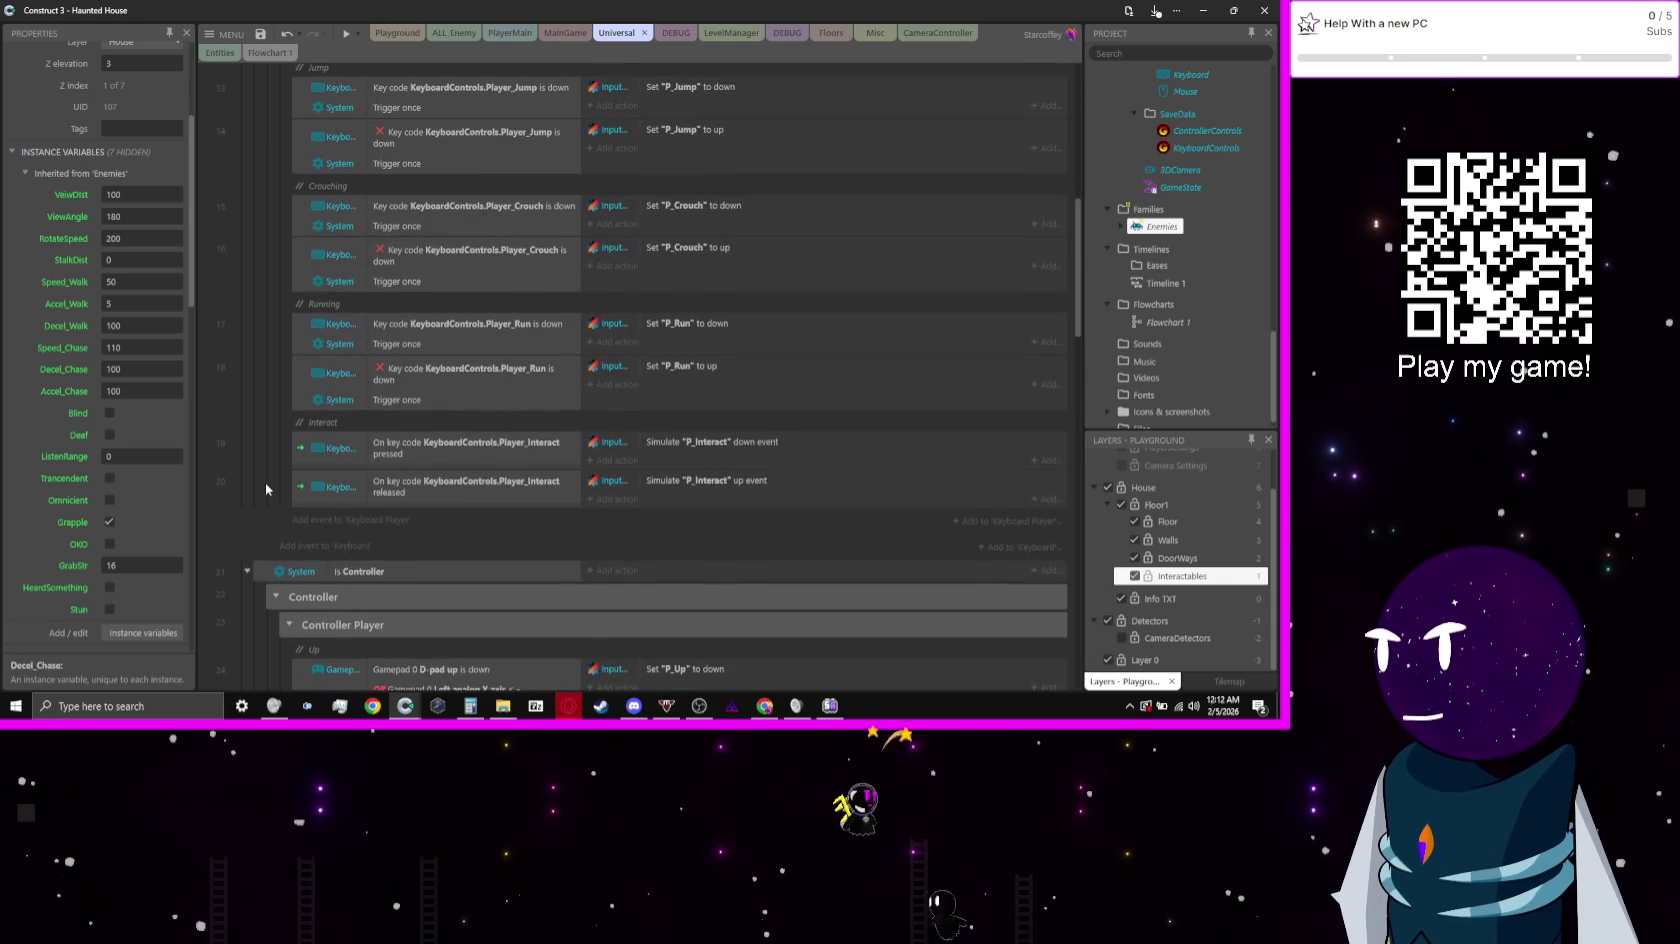
scroll(265, 482, "up", 4)
Step: On the Playground layout, deselect the sprite, zoom out, and launch the layout preview
left_click(443, 38)
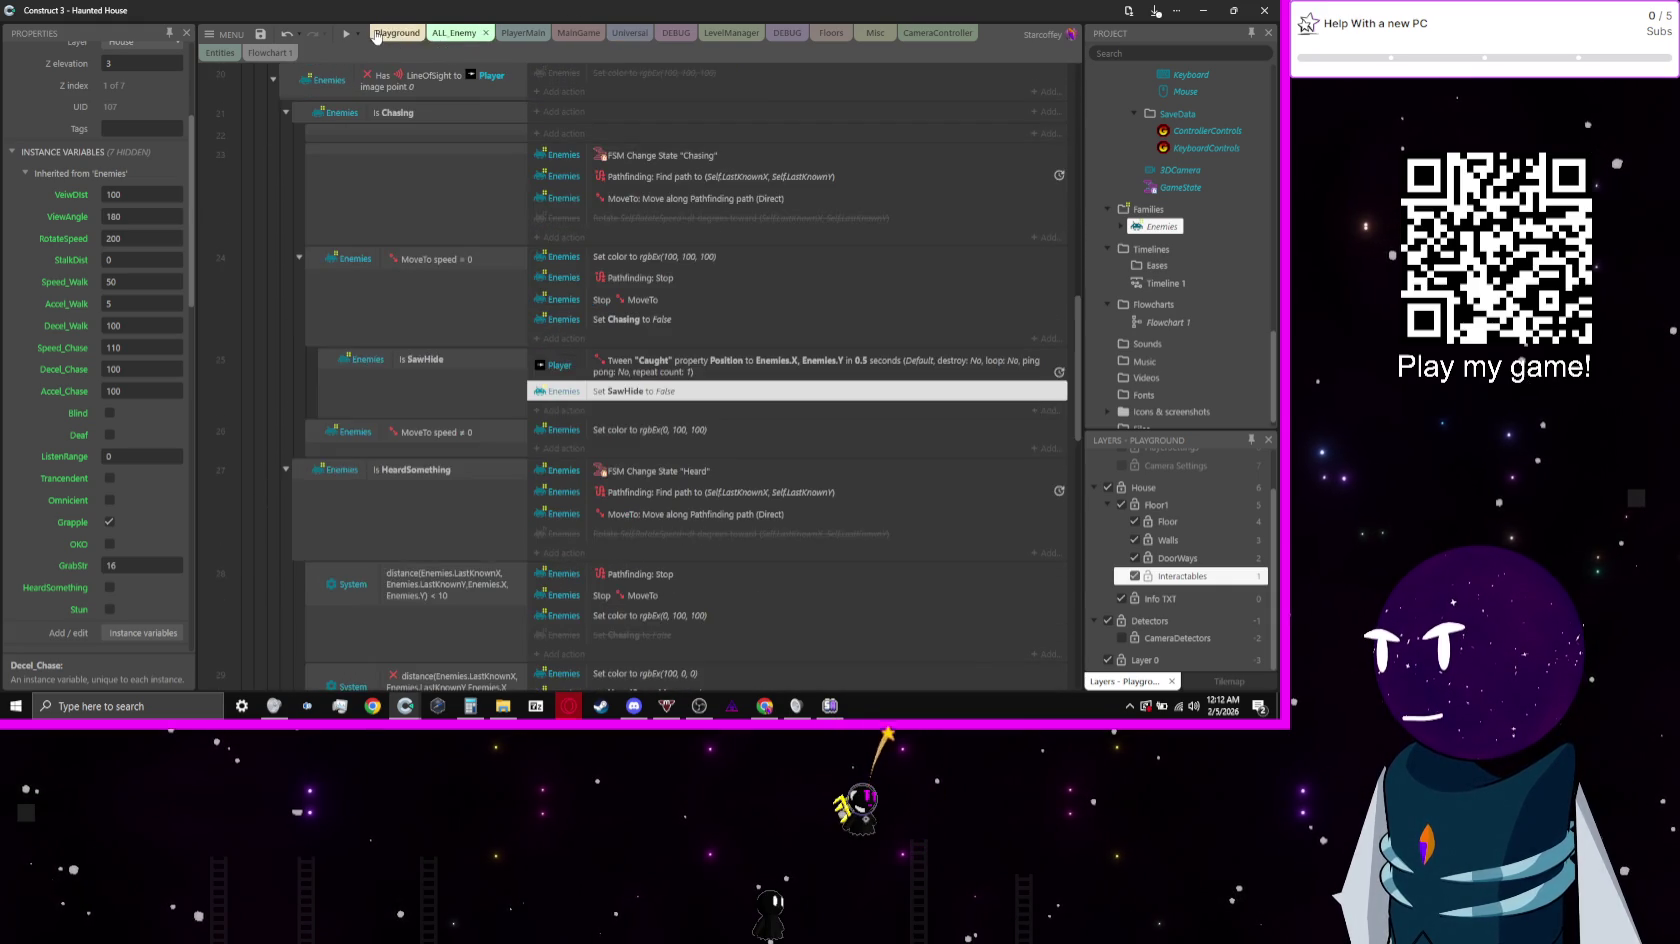
left_click(379, 34)
left_click(503, 532)
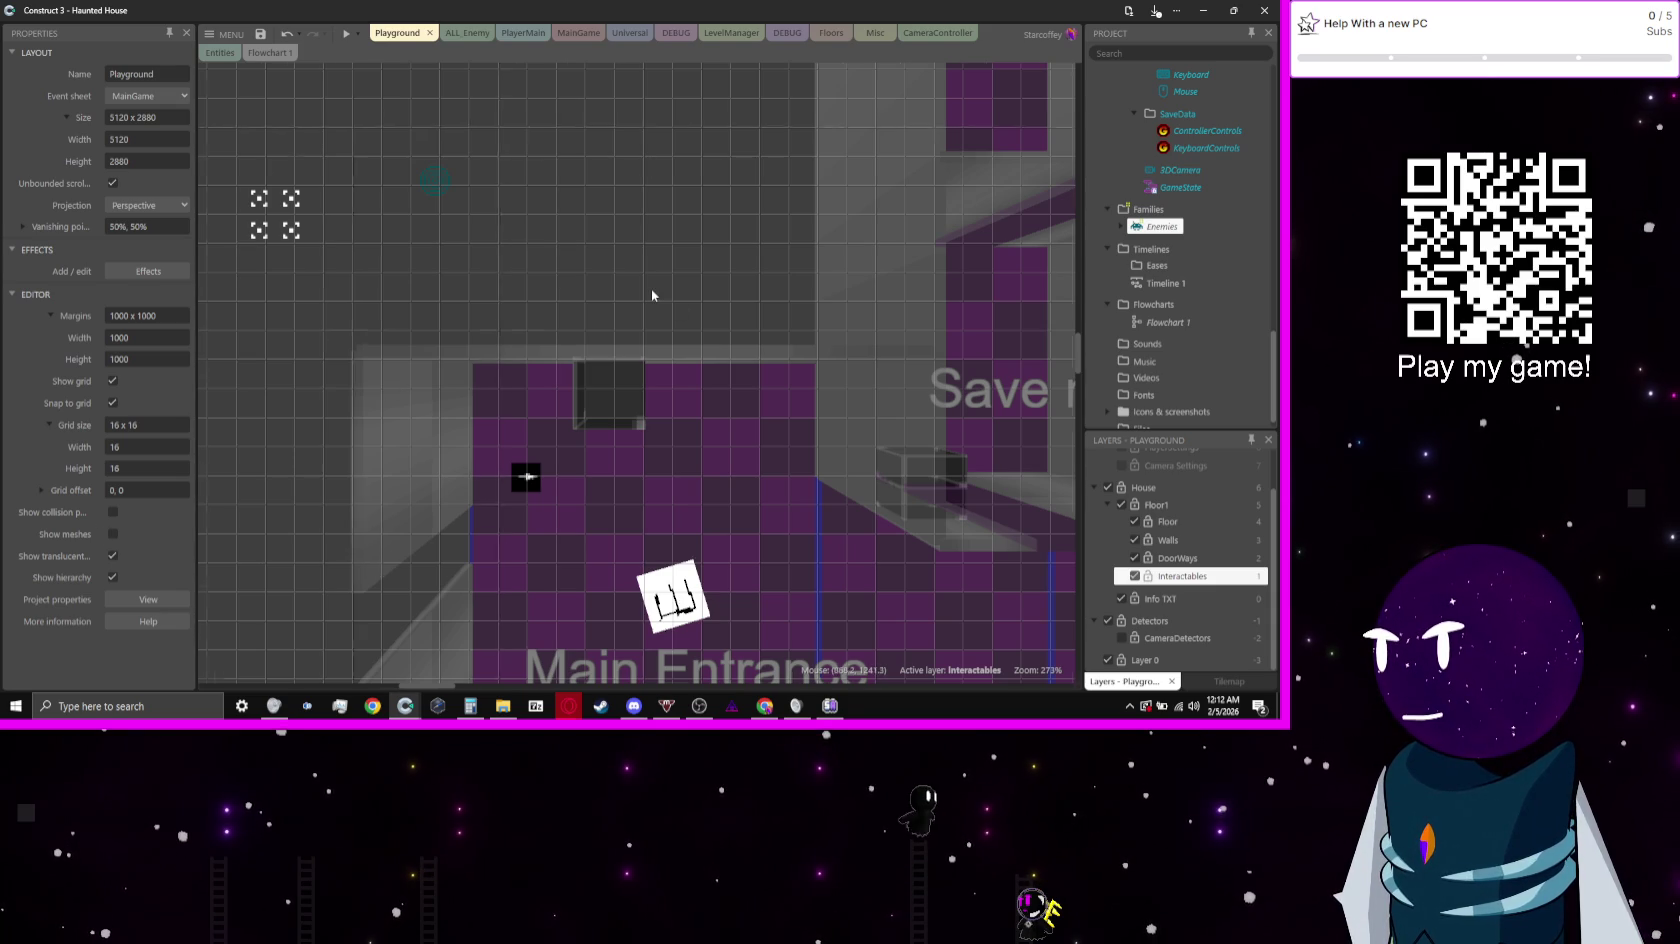
scroll(651, 287, "down", 5)
scroll(541, 361, "down", 5)
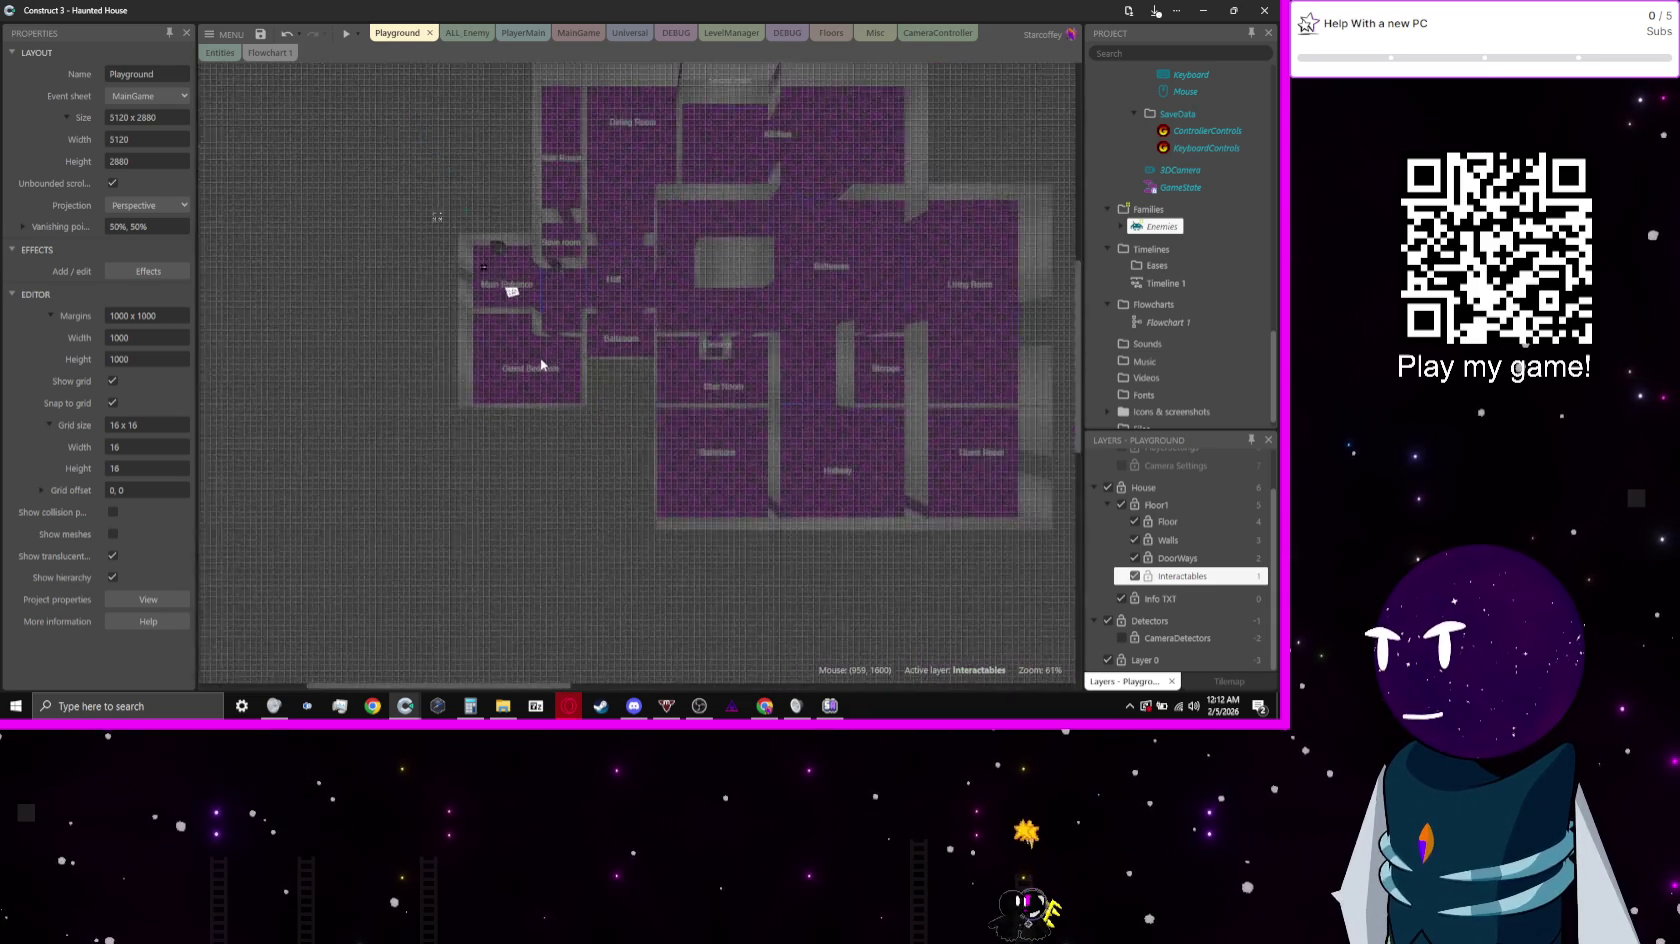
left_click(341, 35)
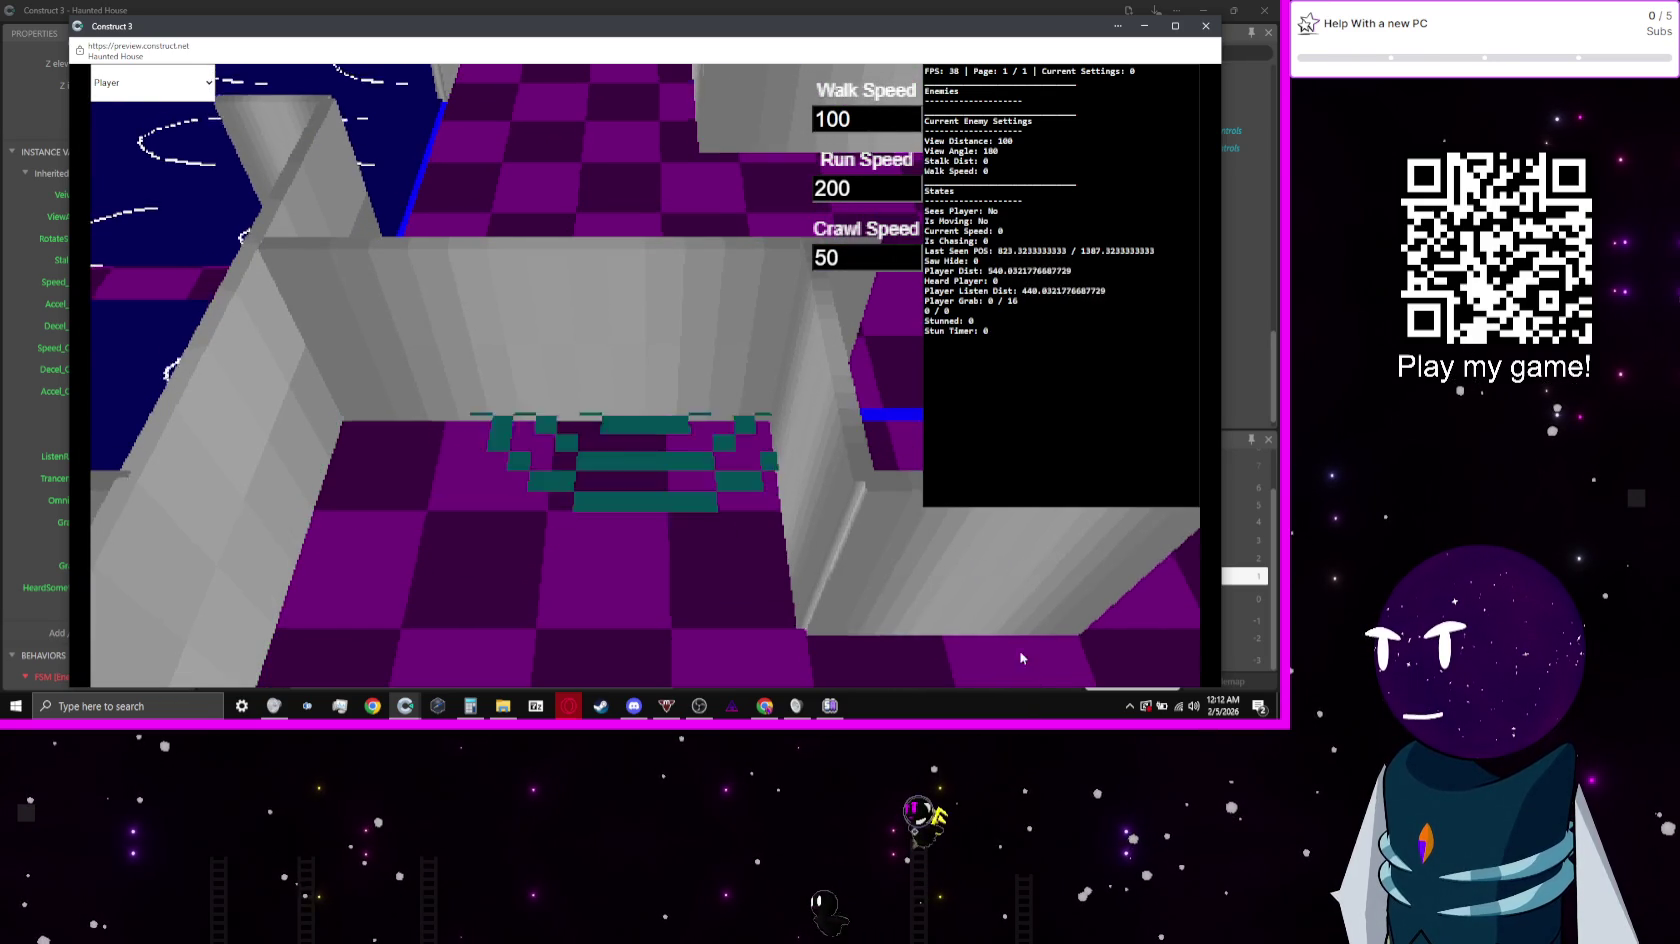
Step: Set the preview's debug overlay to the Camera page, inspect it, then return to the editor
left_click(184, 95)
left_click(130, 120)
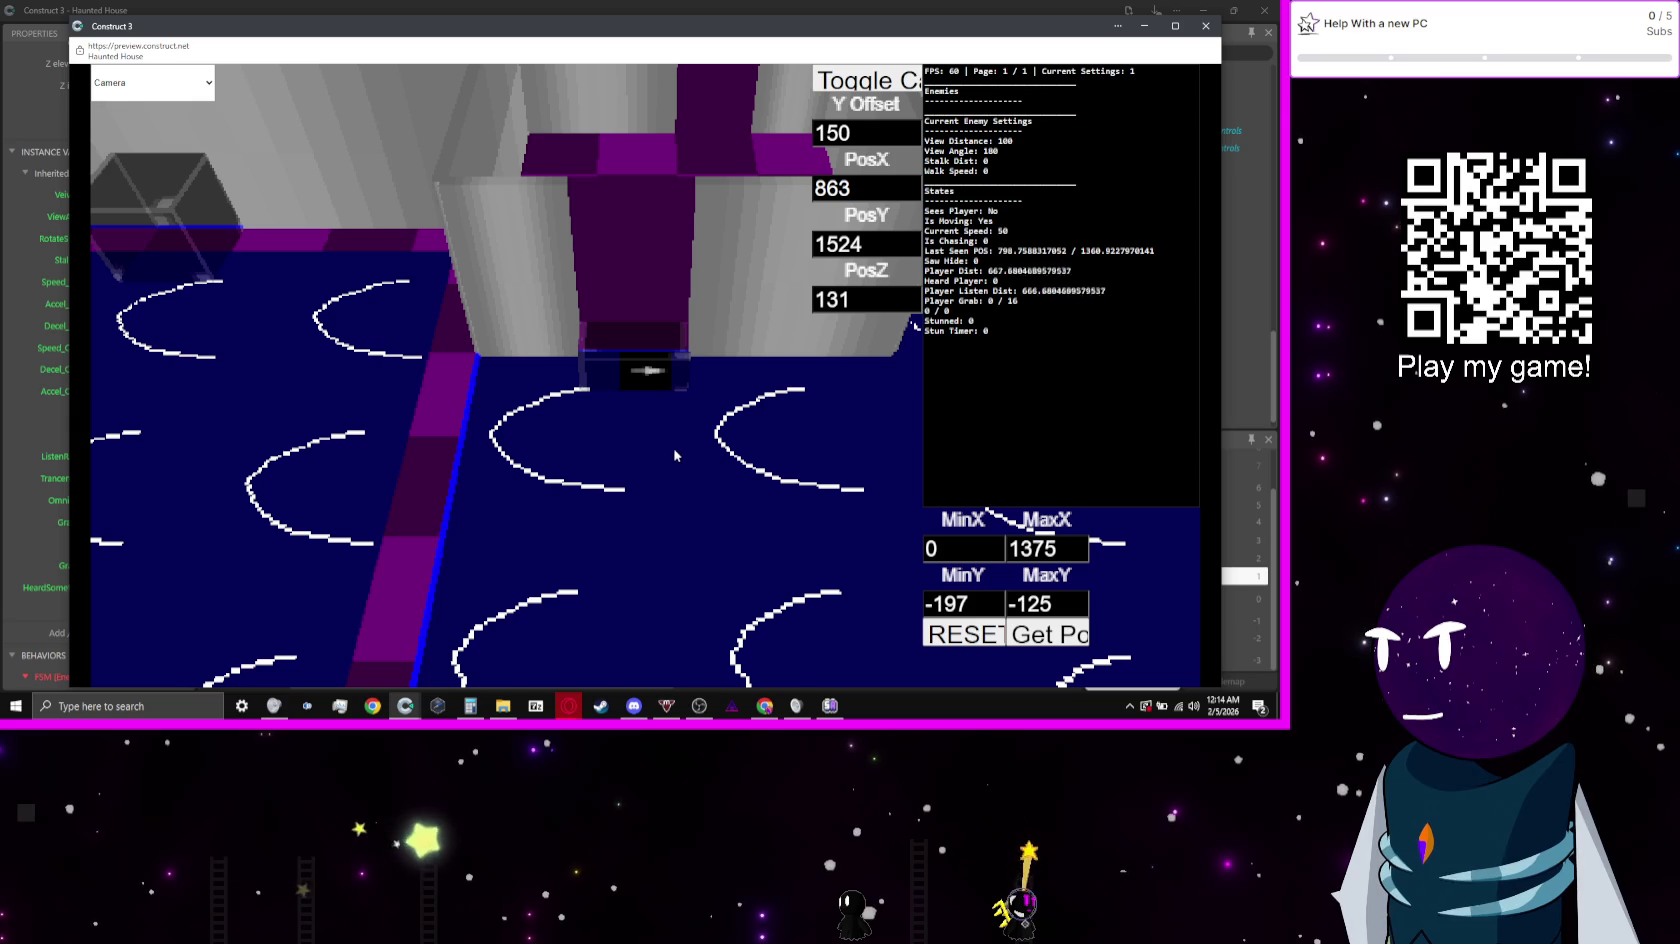
left_click(772, 6)
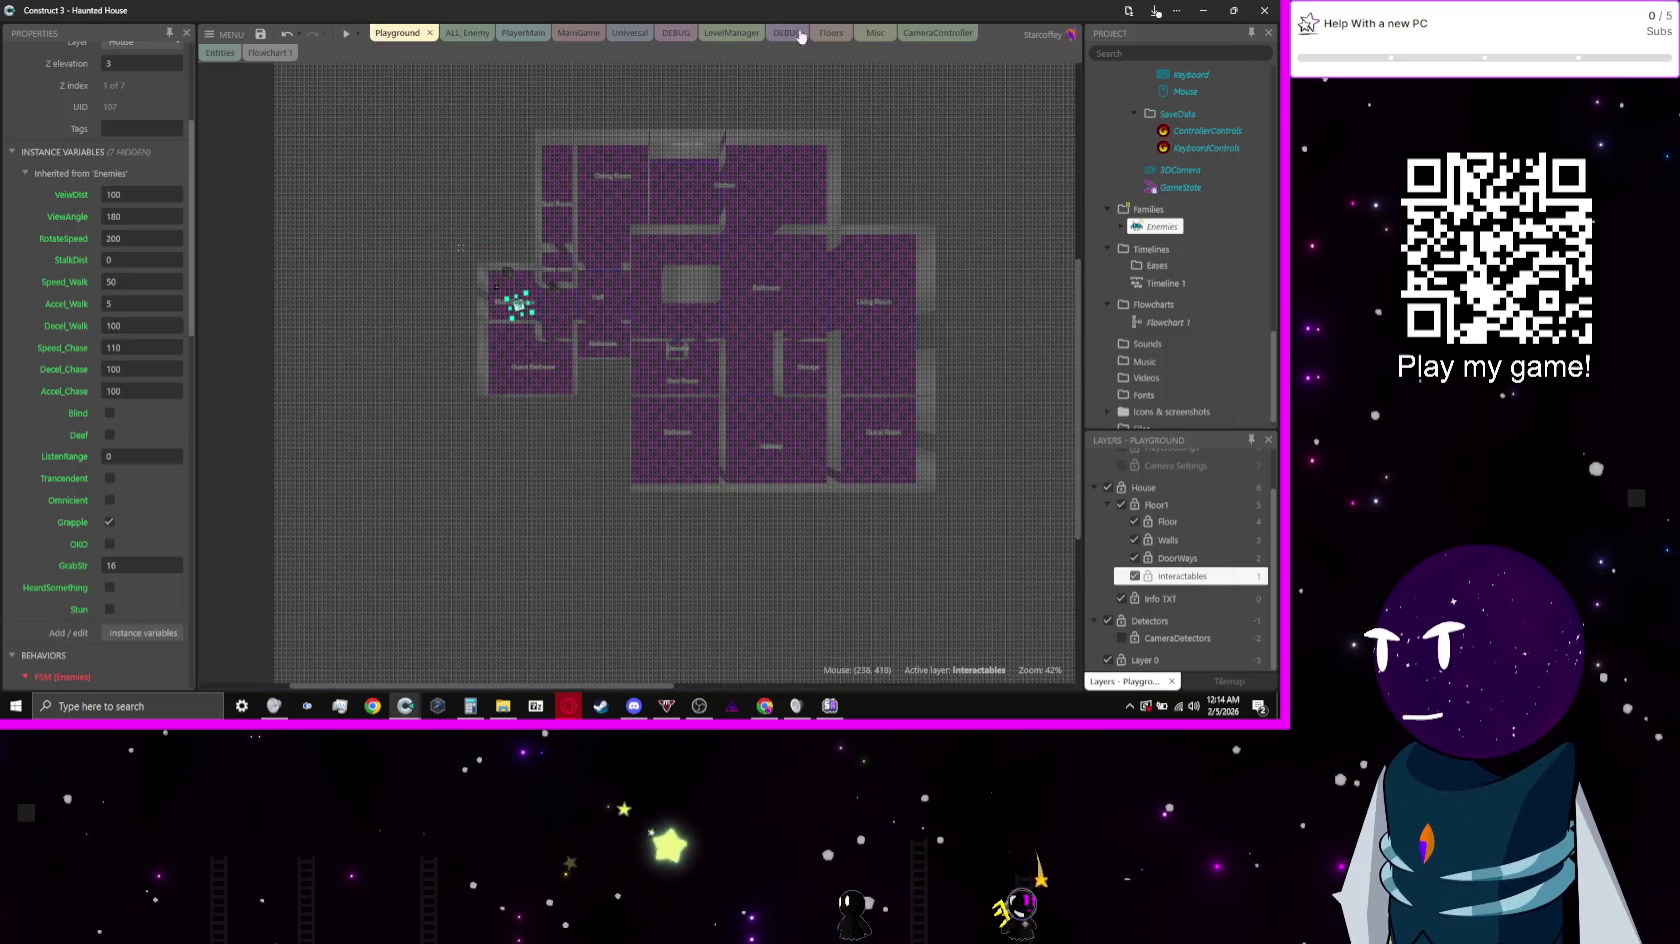
Step: Open the DEBUG event sheet and find the empty event in the DEBUG MISC group
left_click(471, 34)
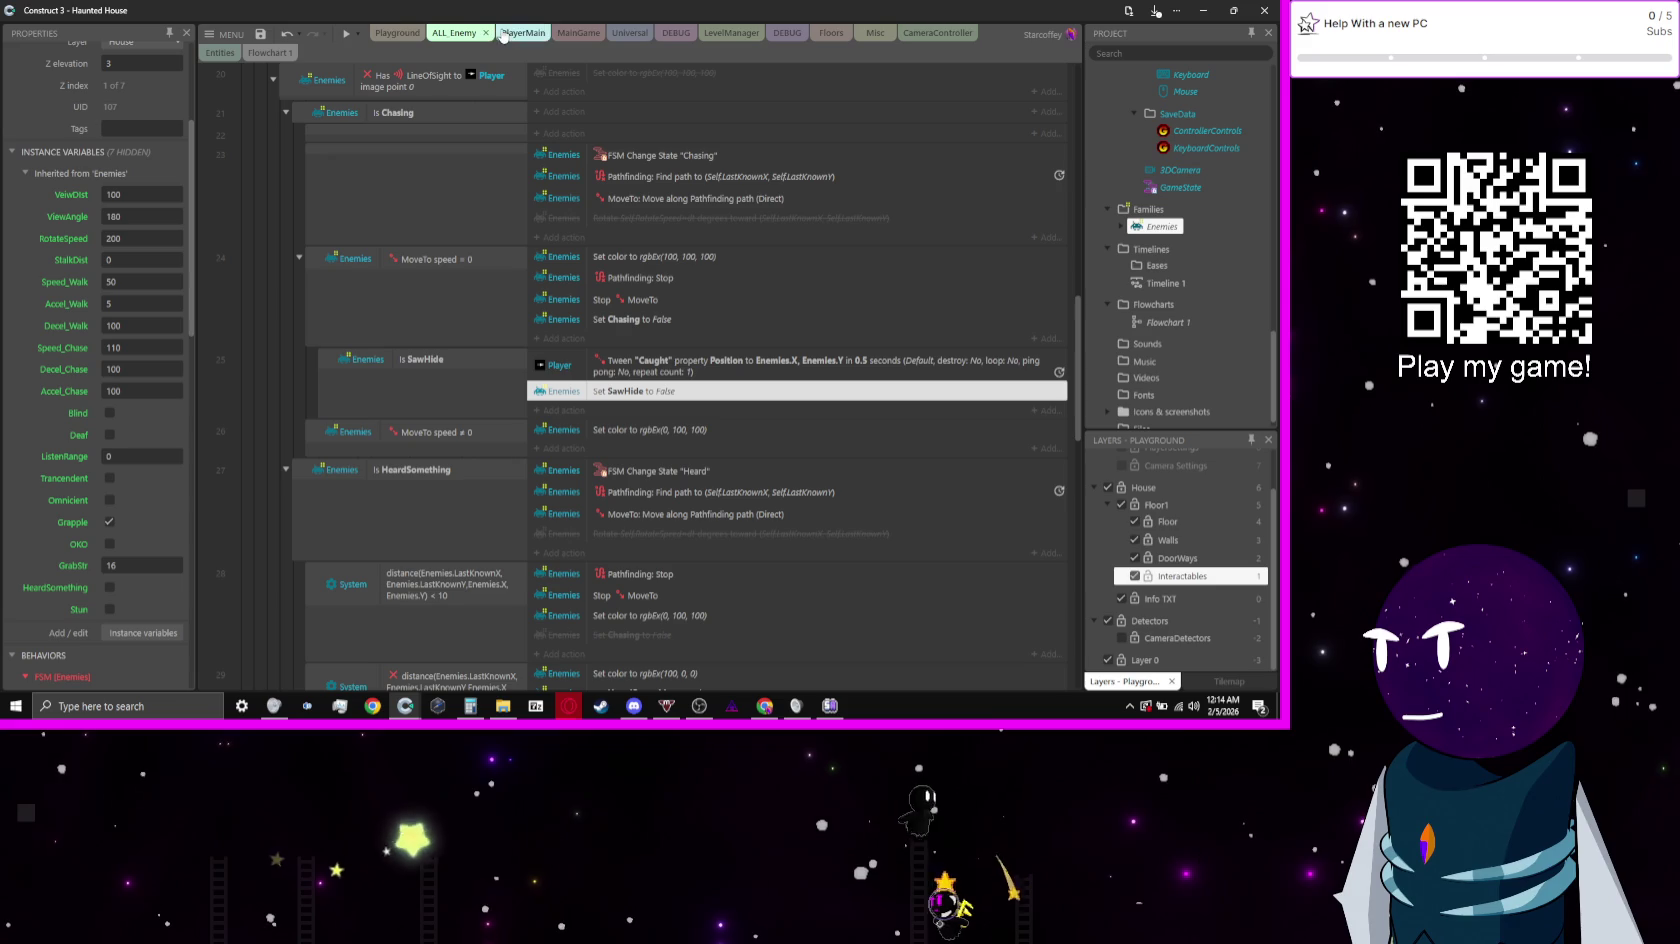
left_click(676, 33)
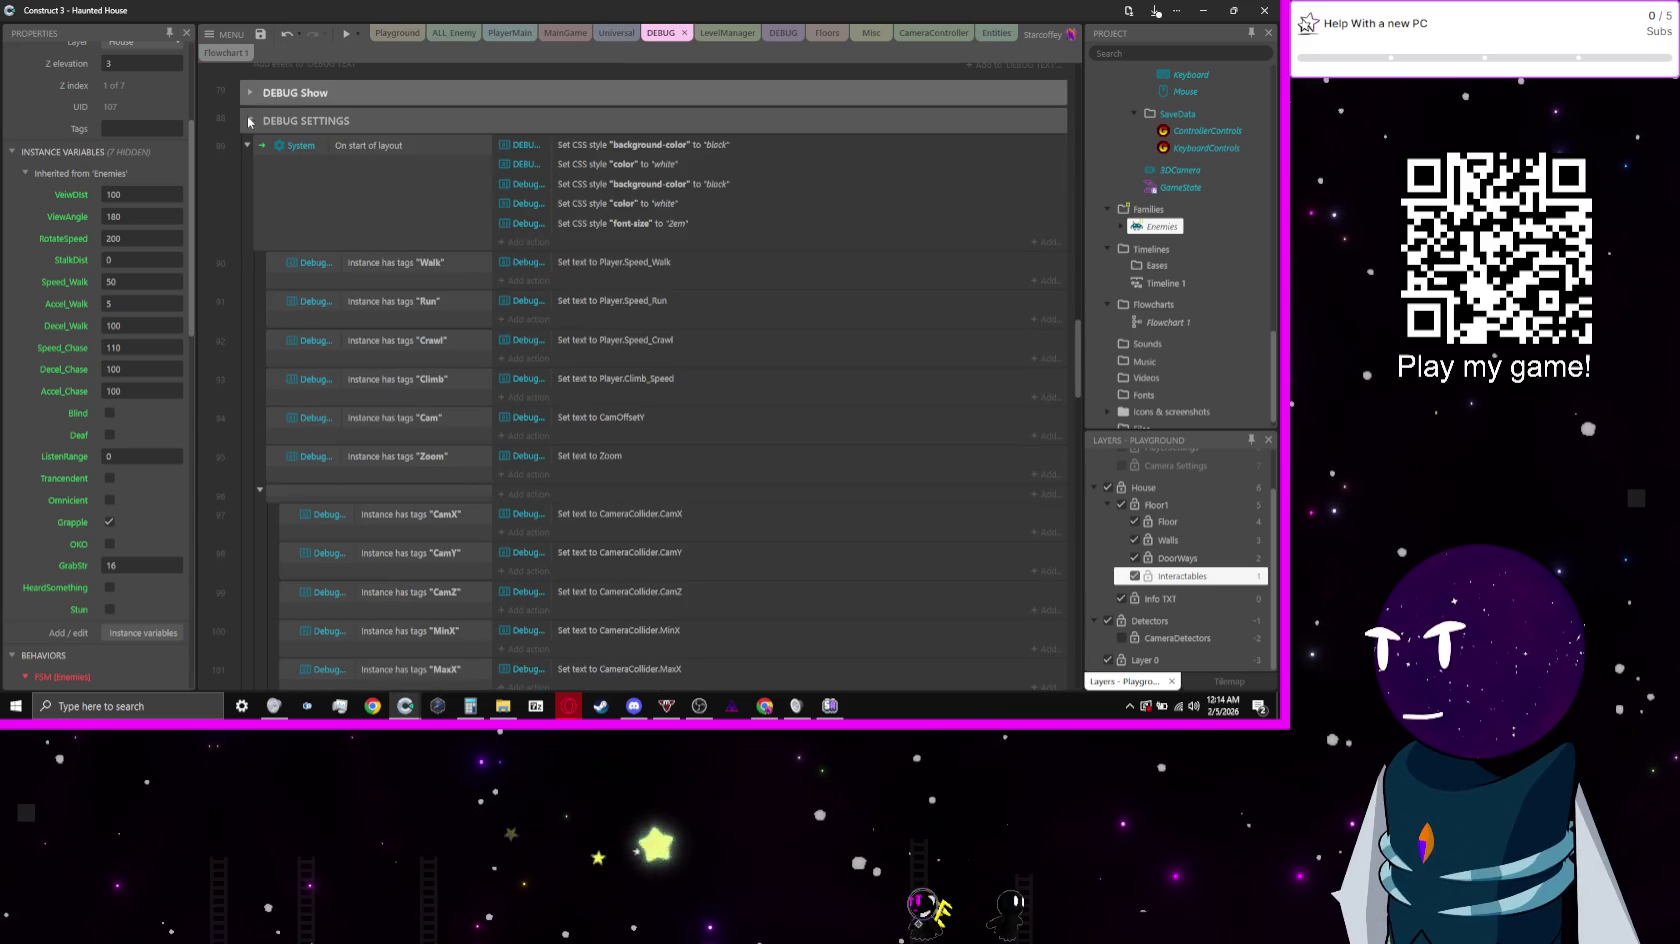
scroll(217, 266, "down", 1)
scroll(217, 266, "down", 10)
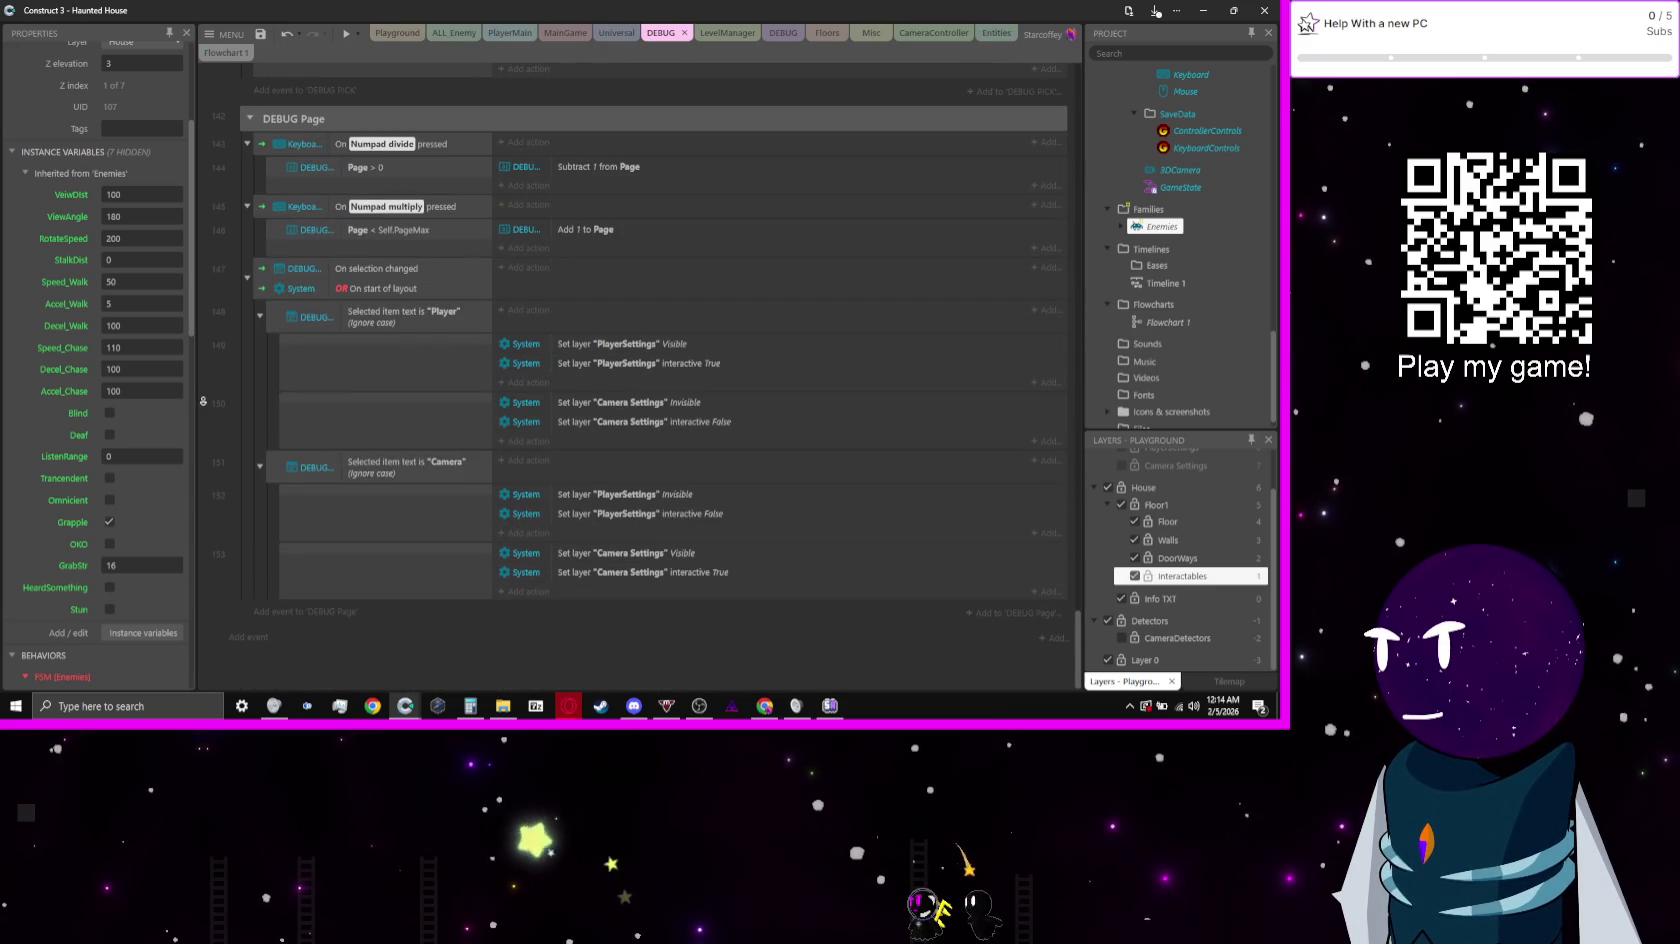
scroll(340, 143, "up", 2)
scroll(340, 143, "up", 4)
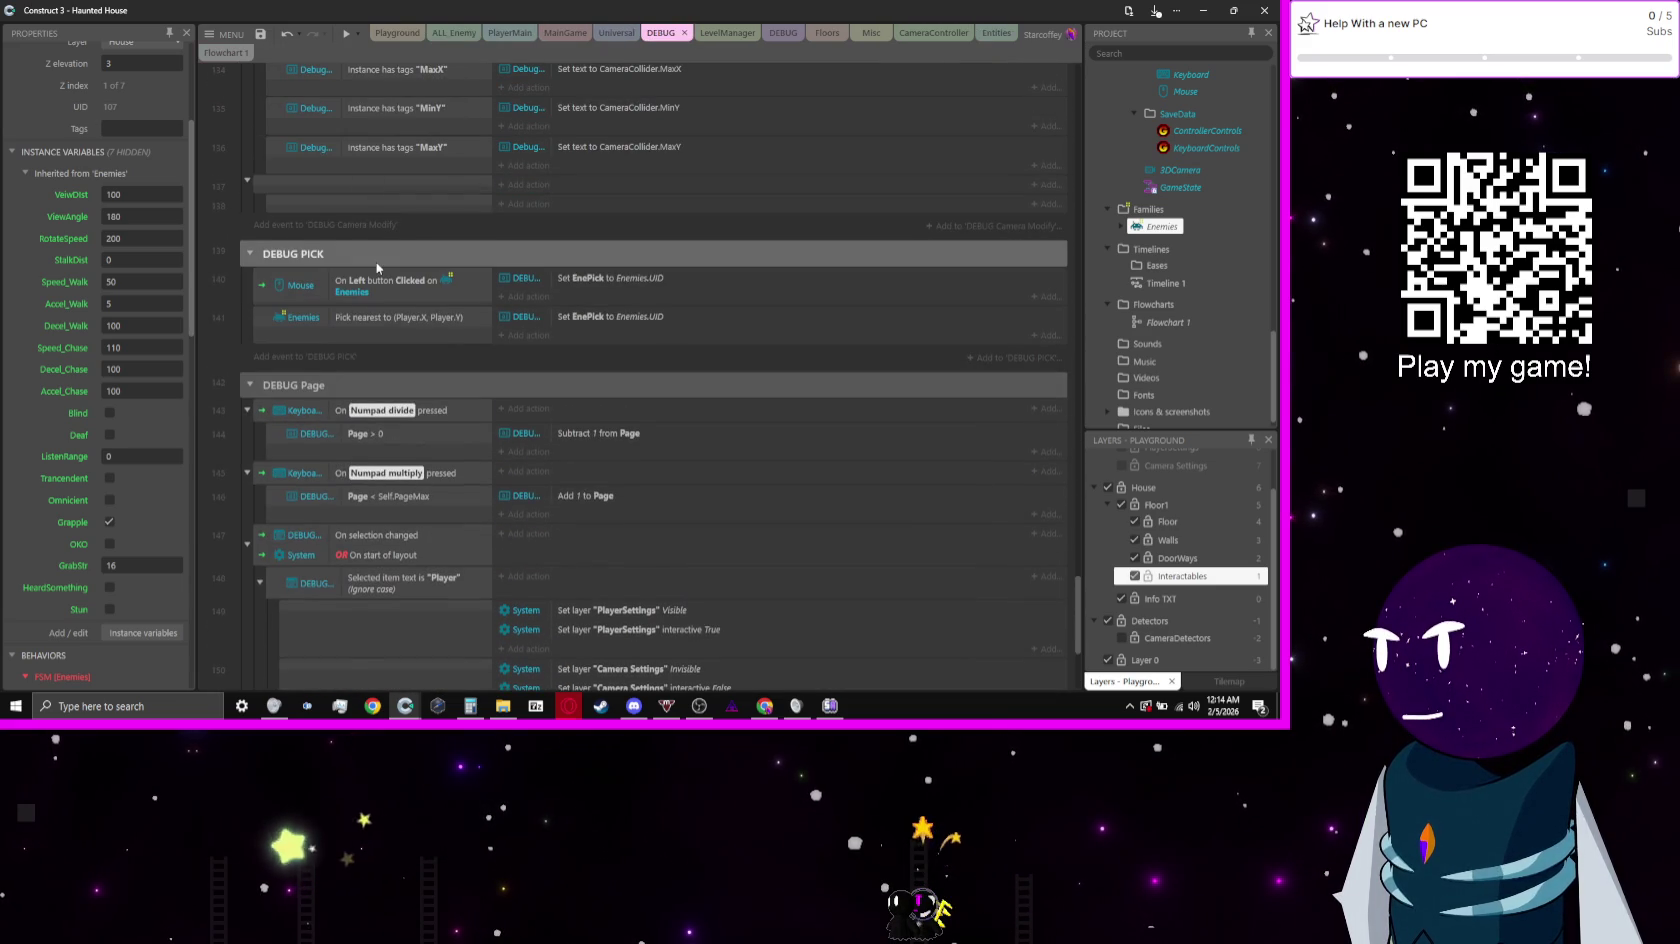
left_click(375, 261)
scroll(375, 261, "up", 2)
scroll(375, 261, "up", 8)
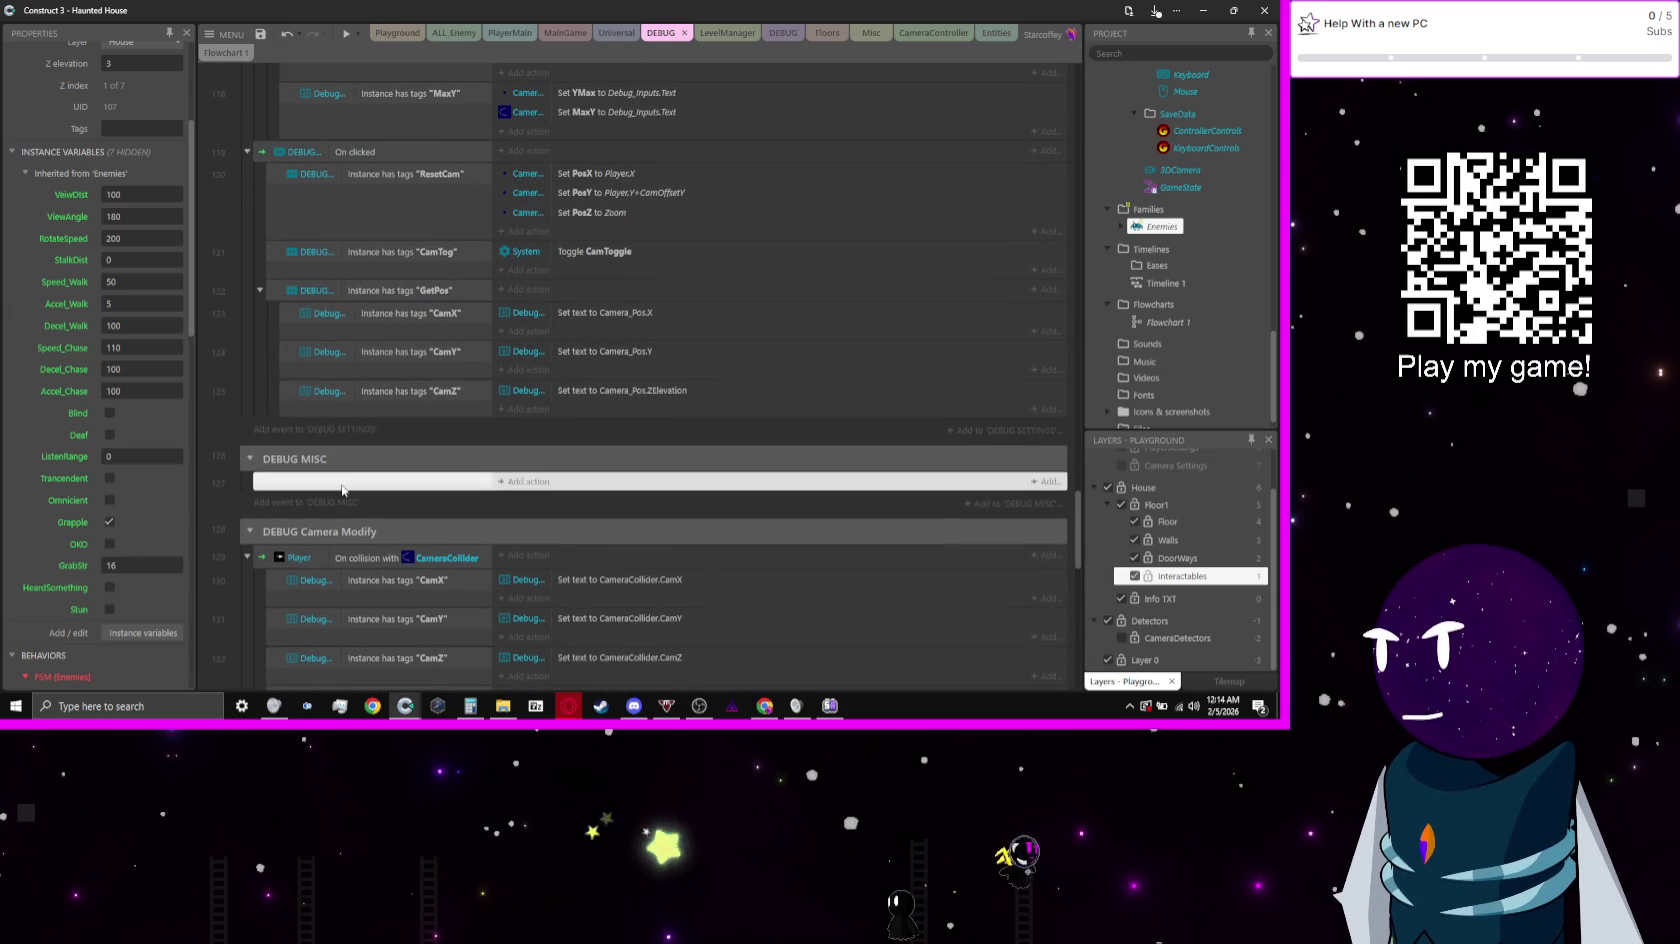
Step: Give that event a Keyboard 'On key pressed' condition for Numpad 9
double_click(342, 487)
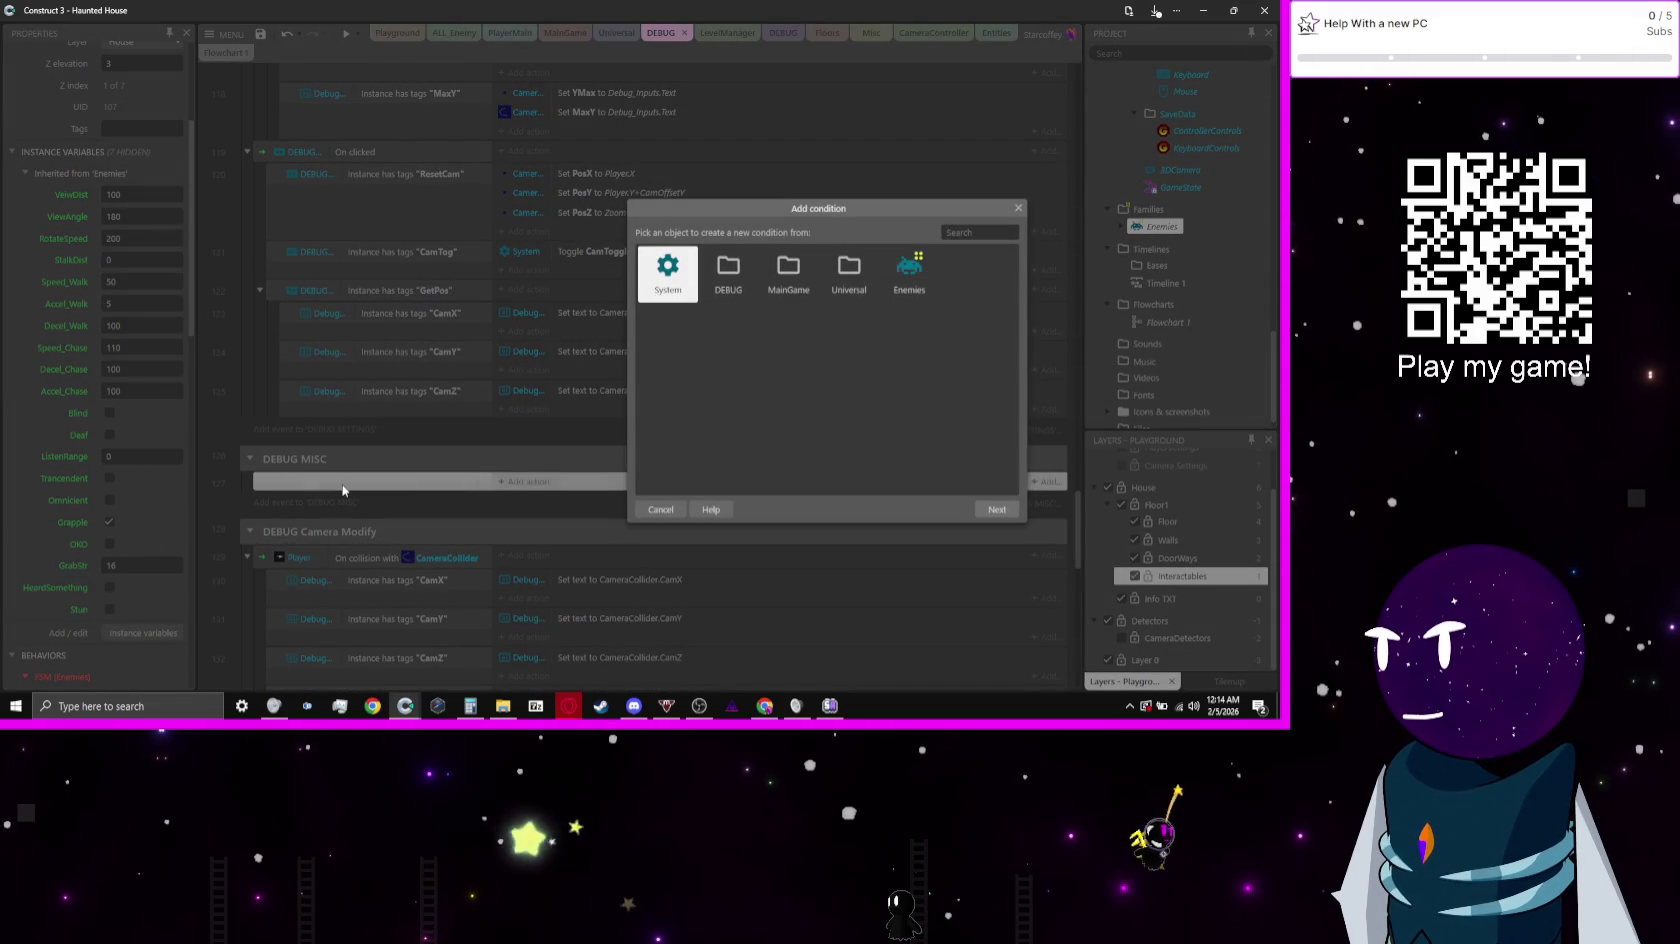
type("key")
key("Return")
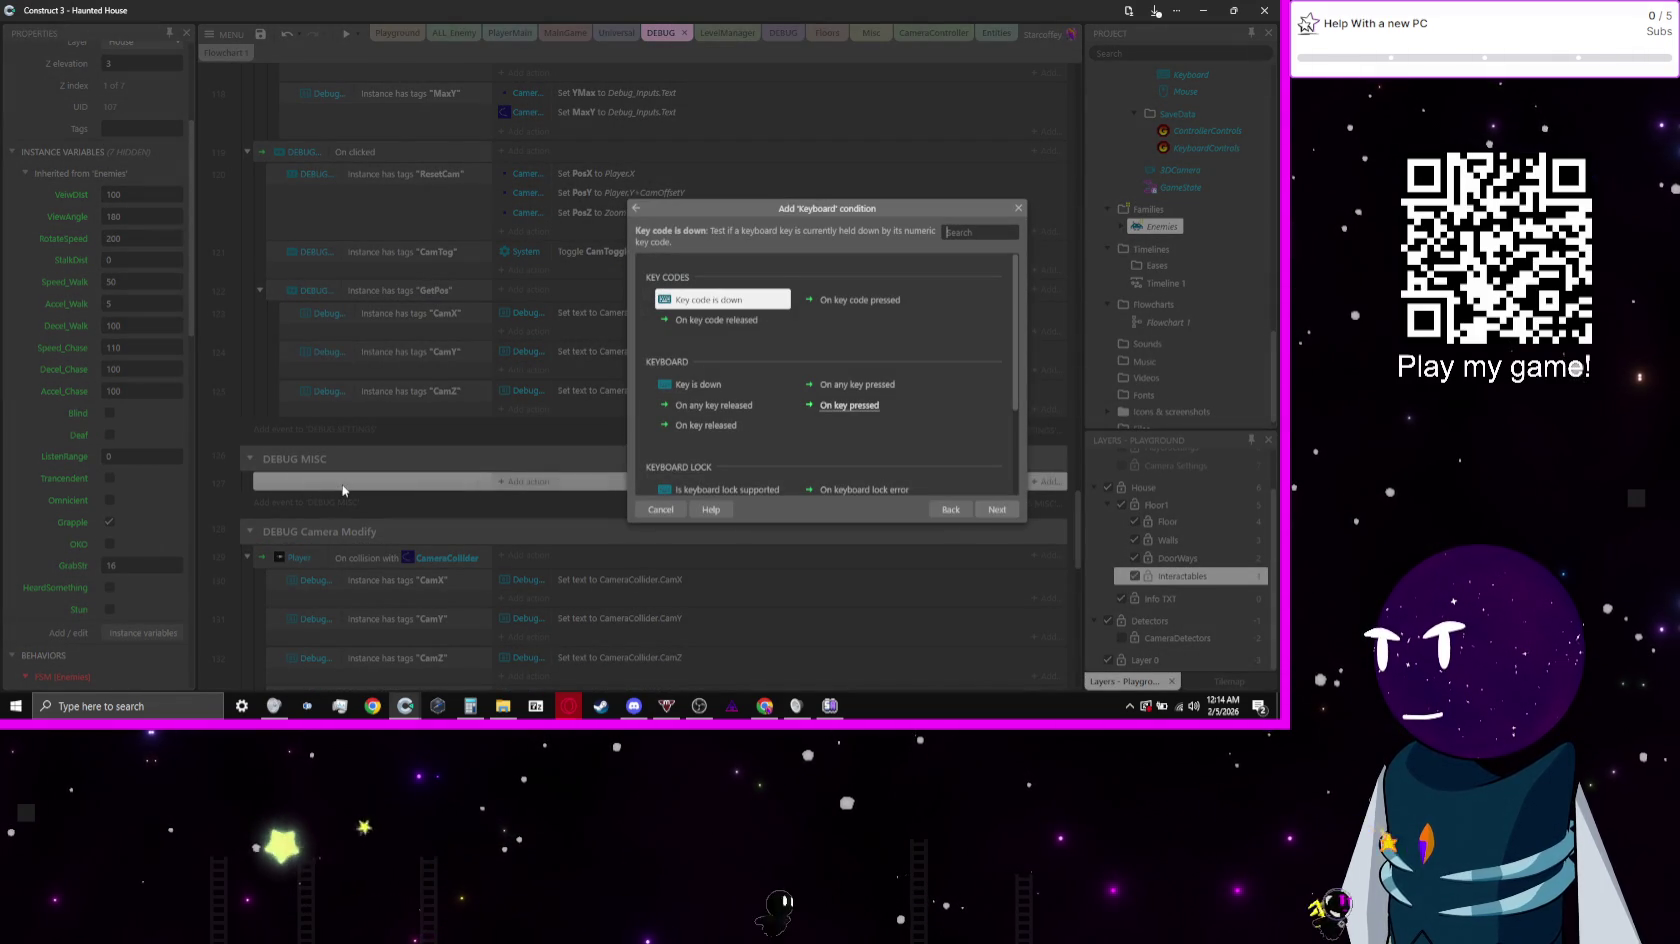
key("Down")
key("Down")
key("Down")
key("Right")
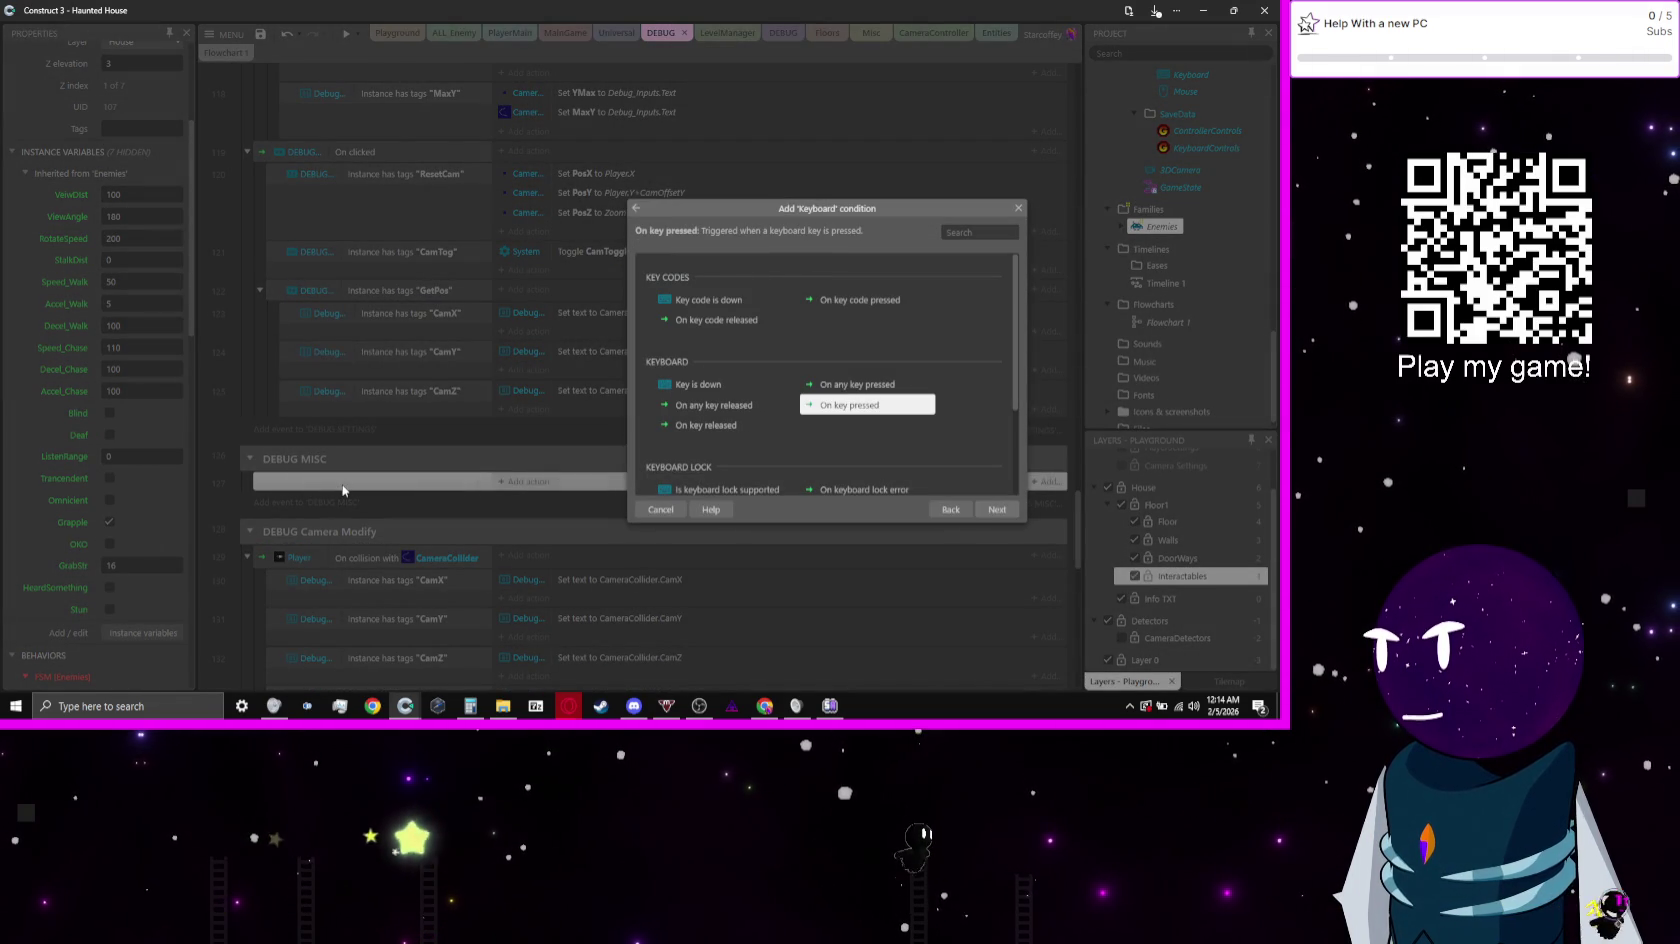
key("Return")
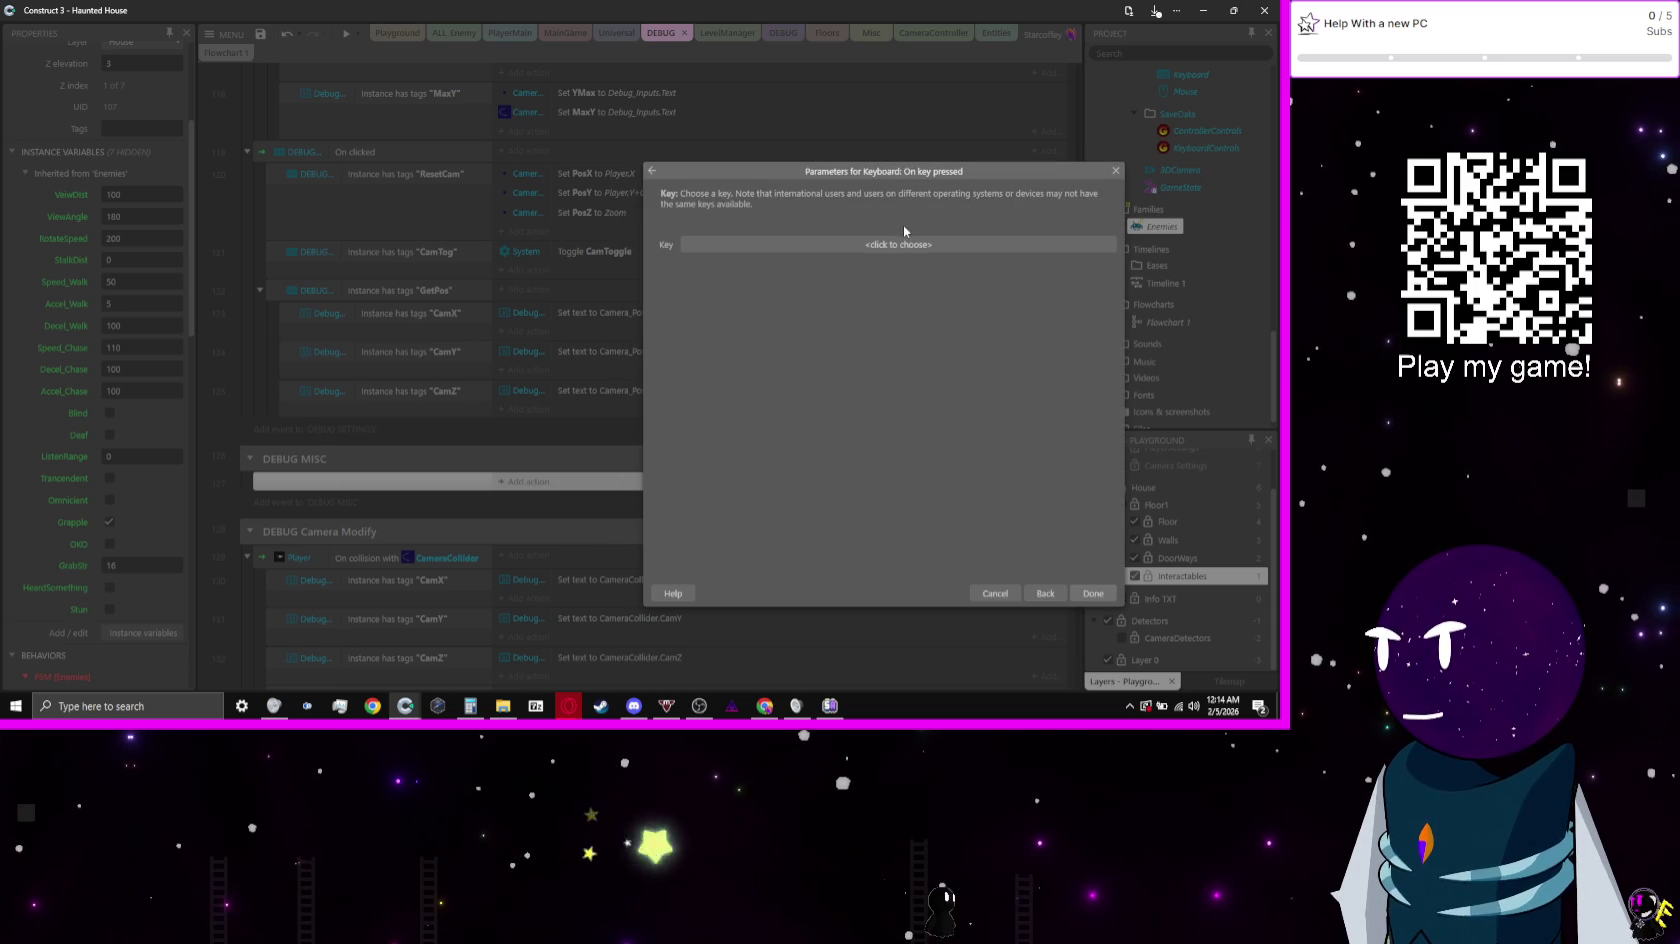
left_click(916, 249)
key("KP_9")
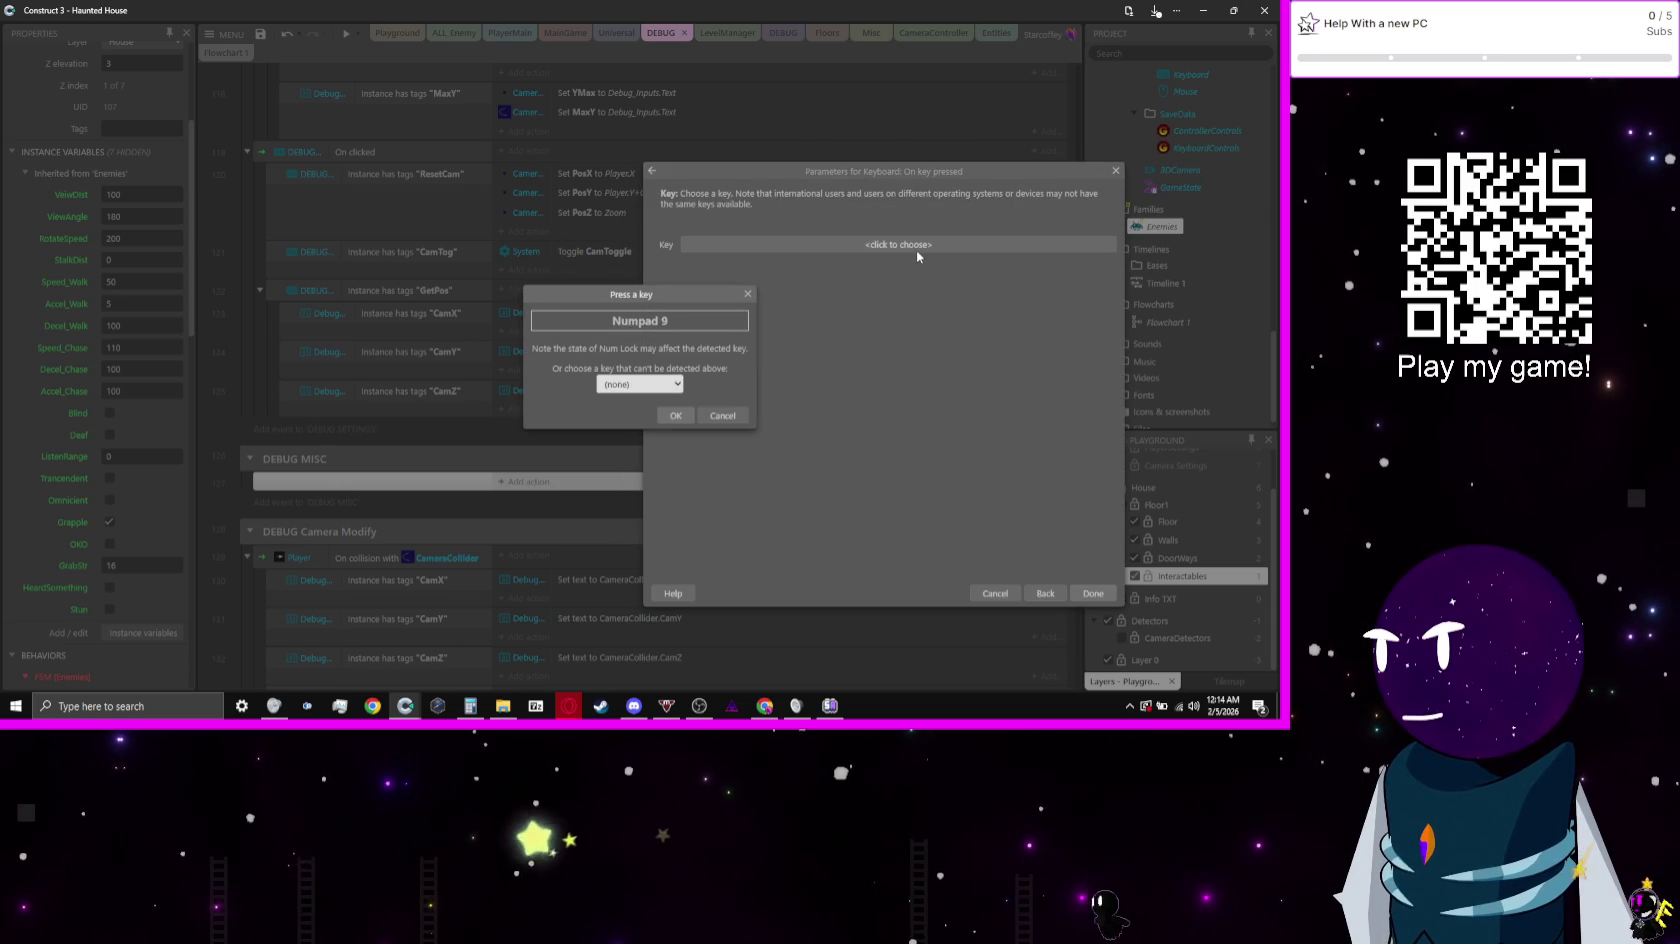
key("Return")
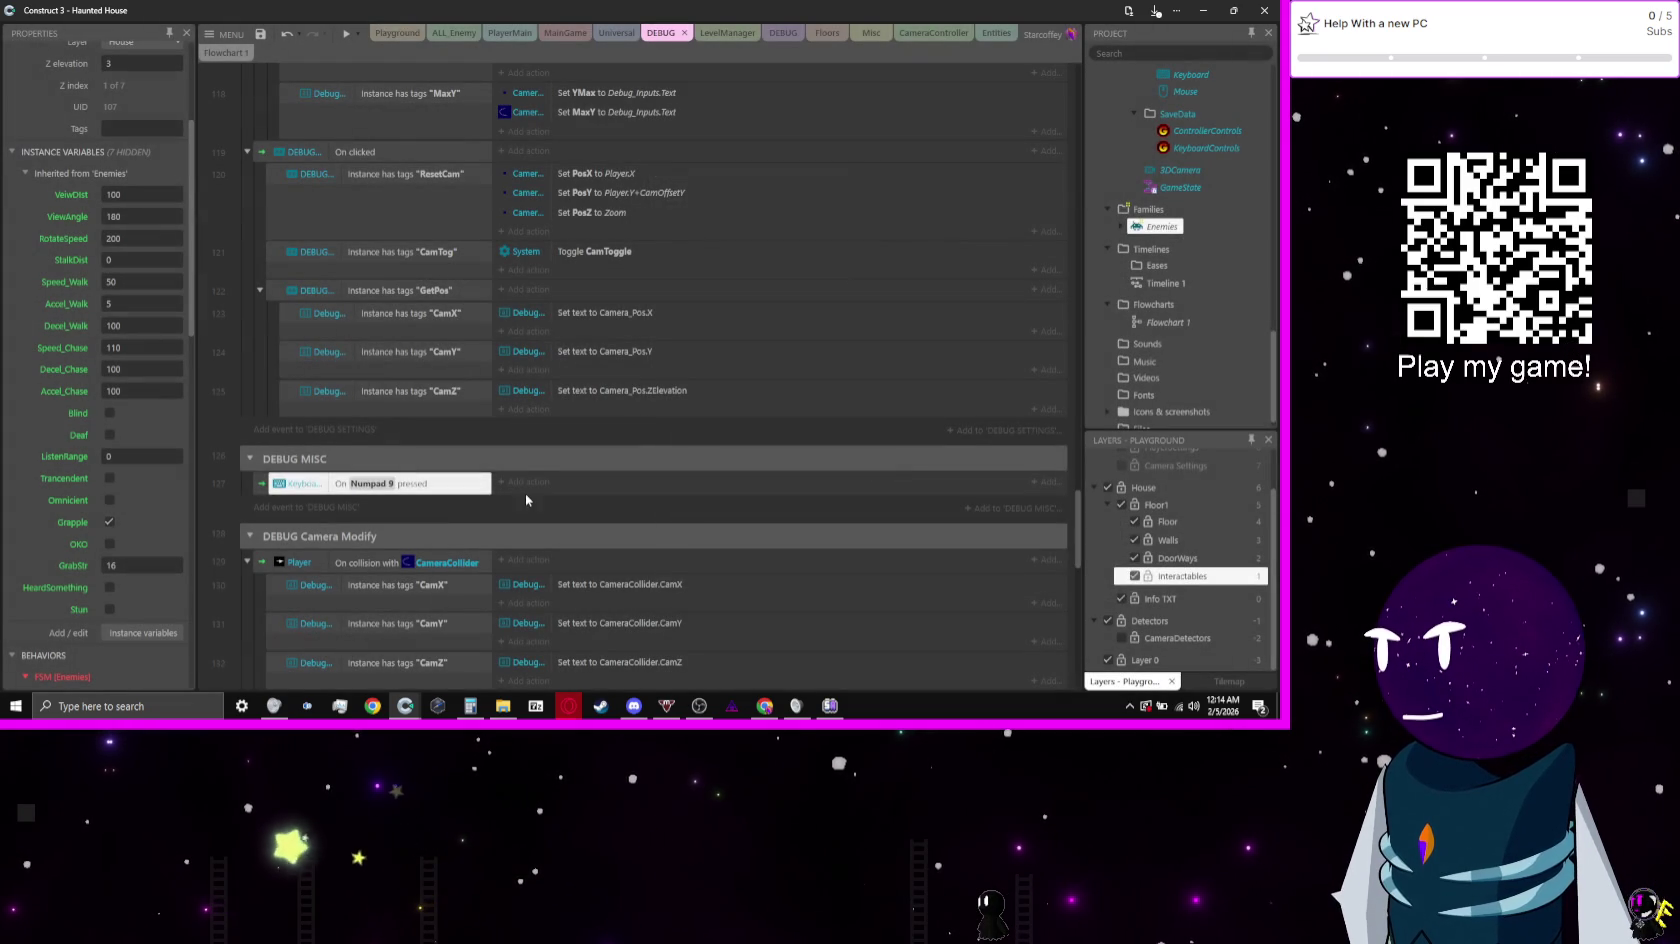
Step: Add a Doors Solid 'Set enabled' action set to Disabled to the Numpad 9 event
left_click(547, 485)
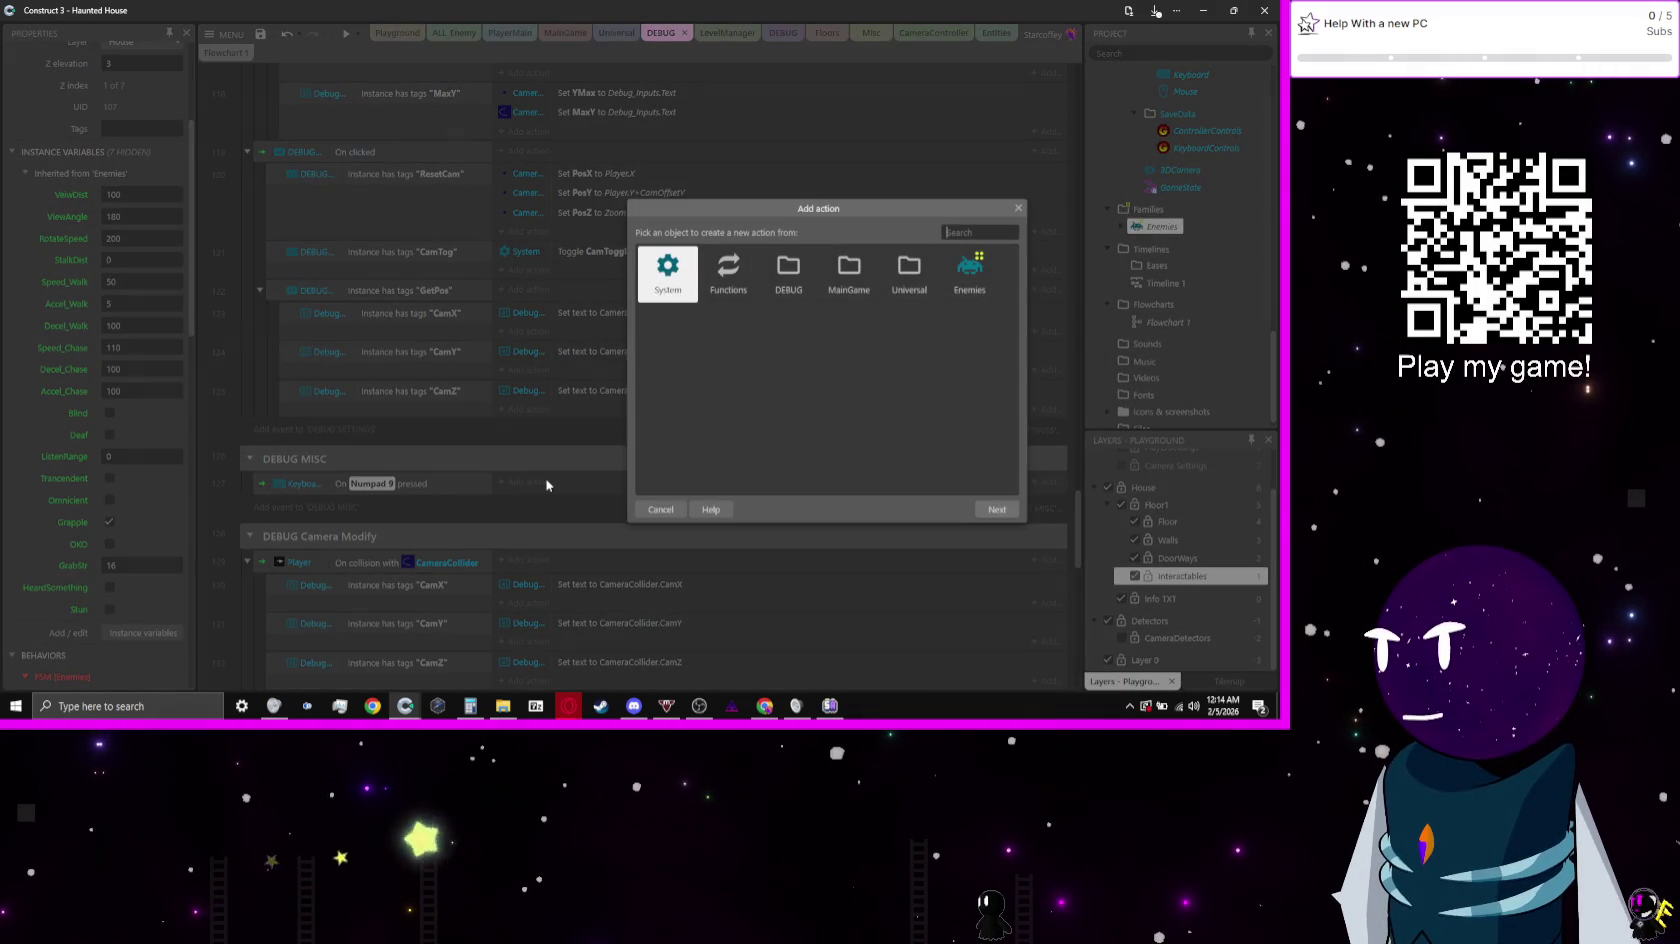
type("door")
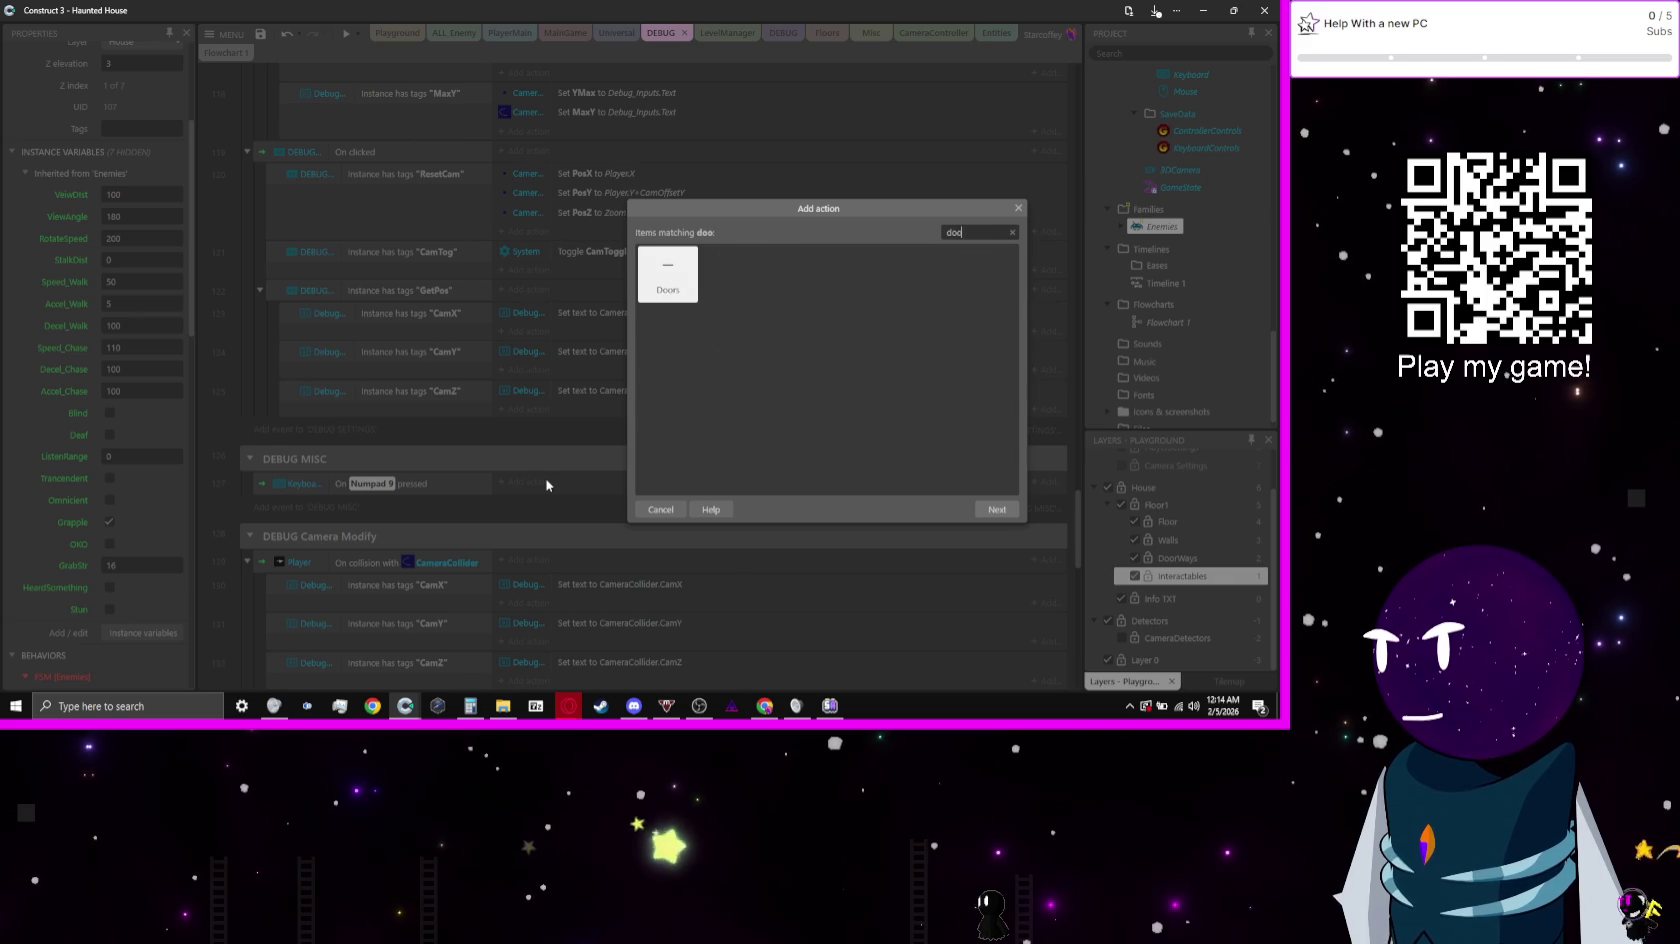
key("Return")
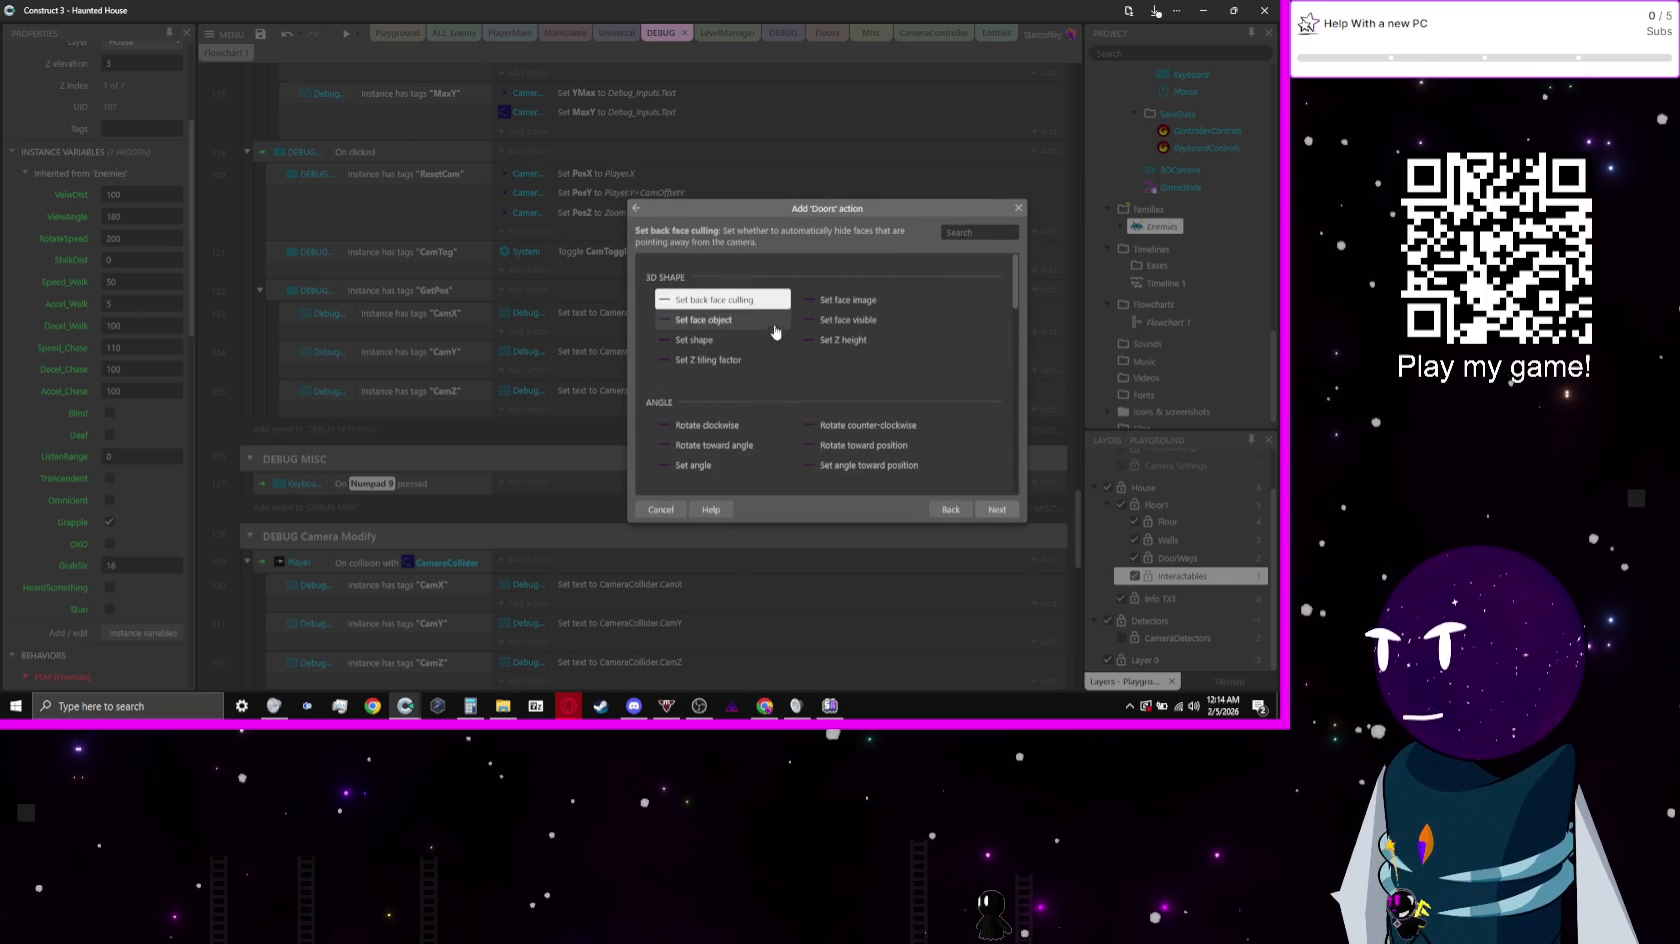
scroll(769, 335, "down", 10)
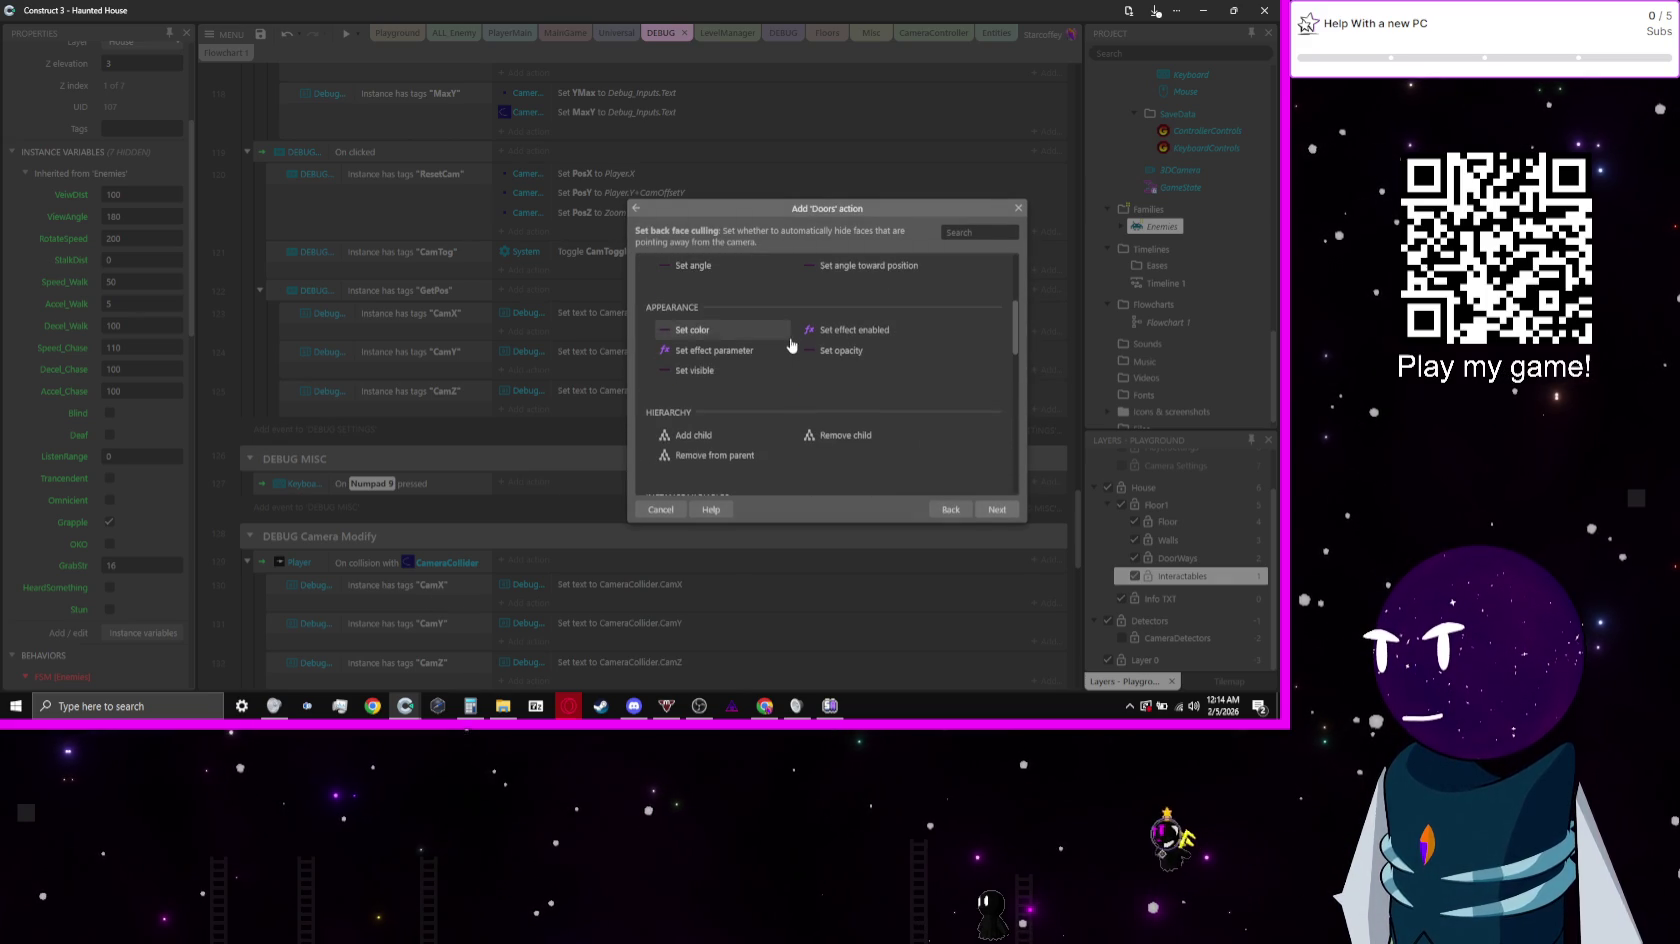
scroll(790, 345, "down", 10)
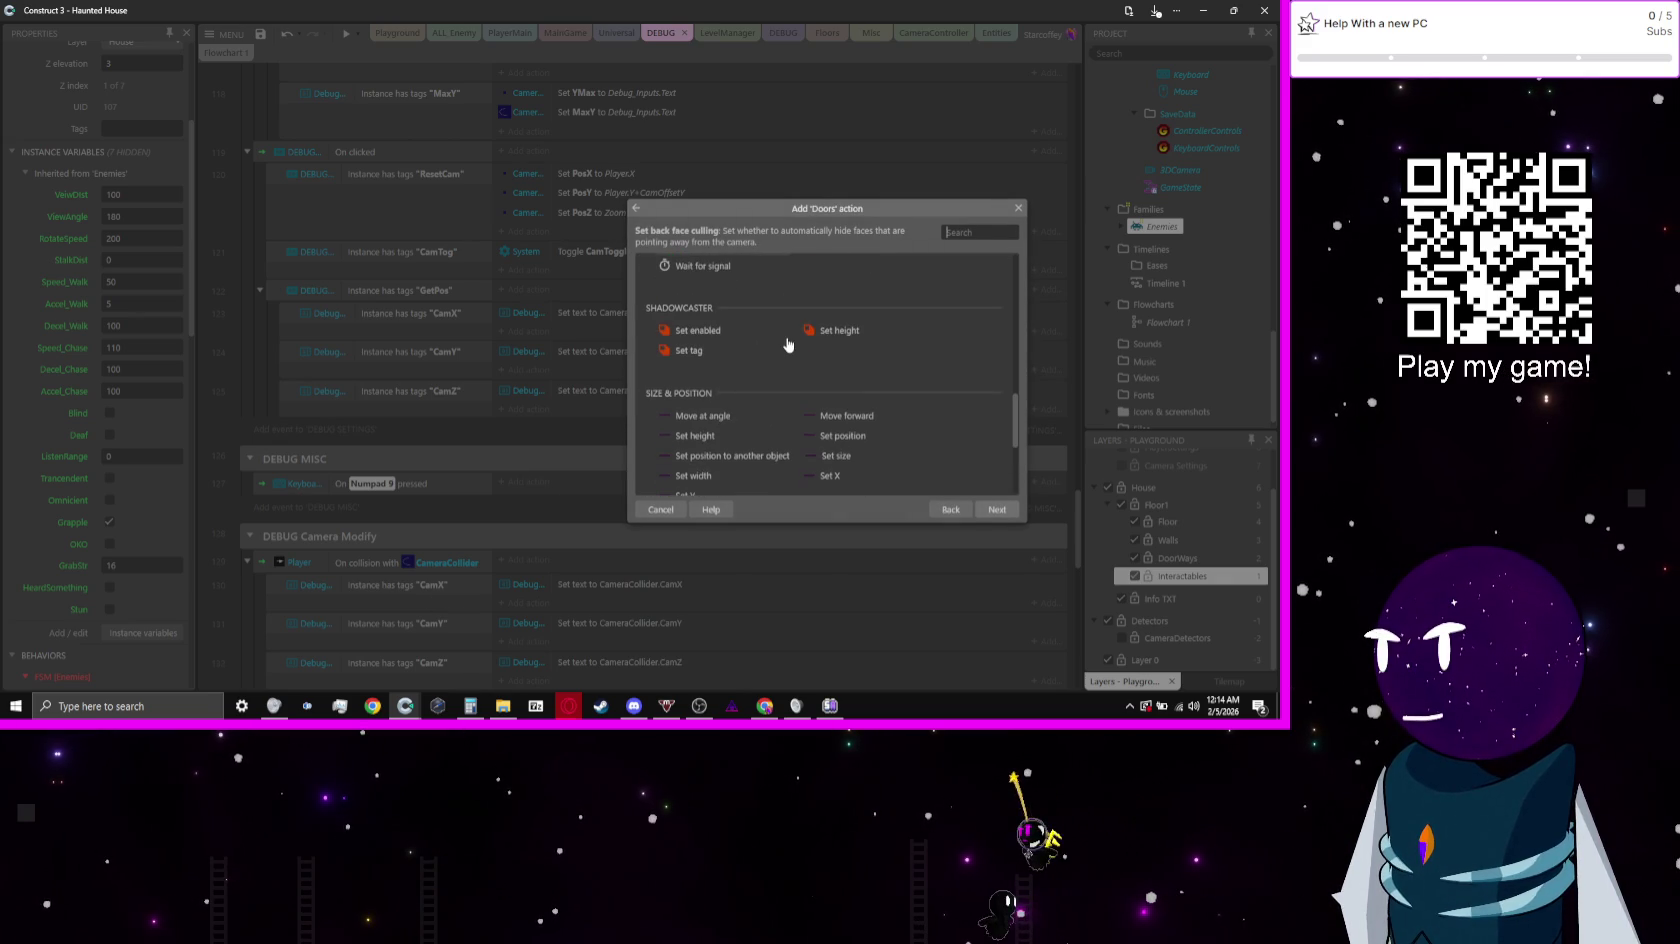
scroll(785, 343, "down", 5)
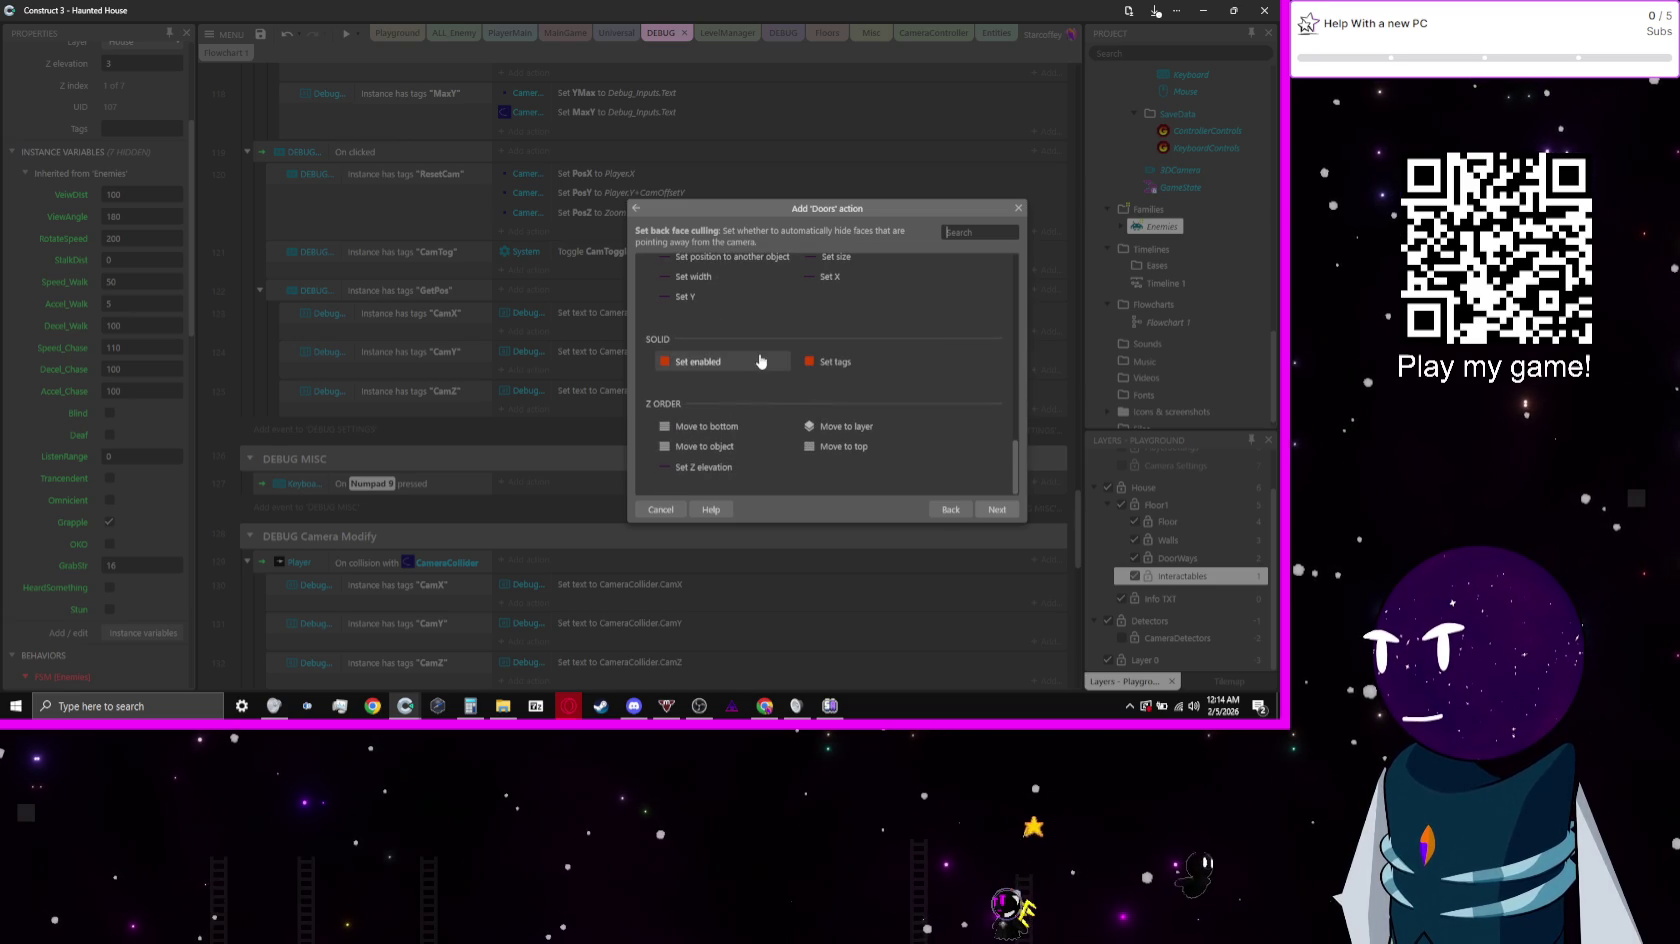
double_click(763, 360)
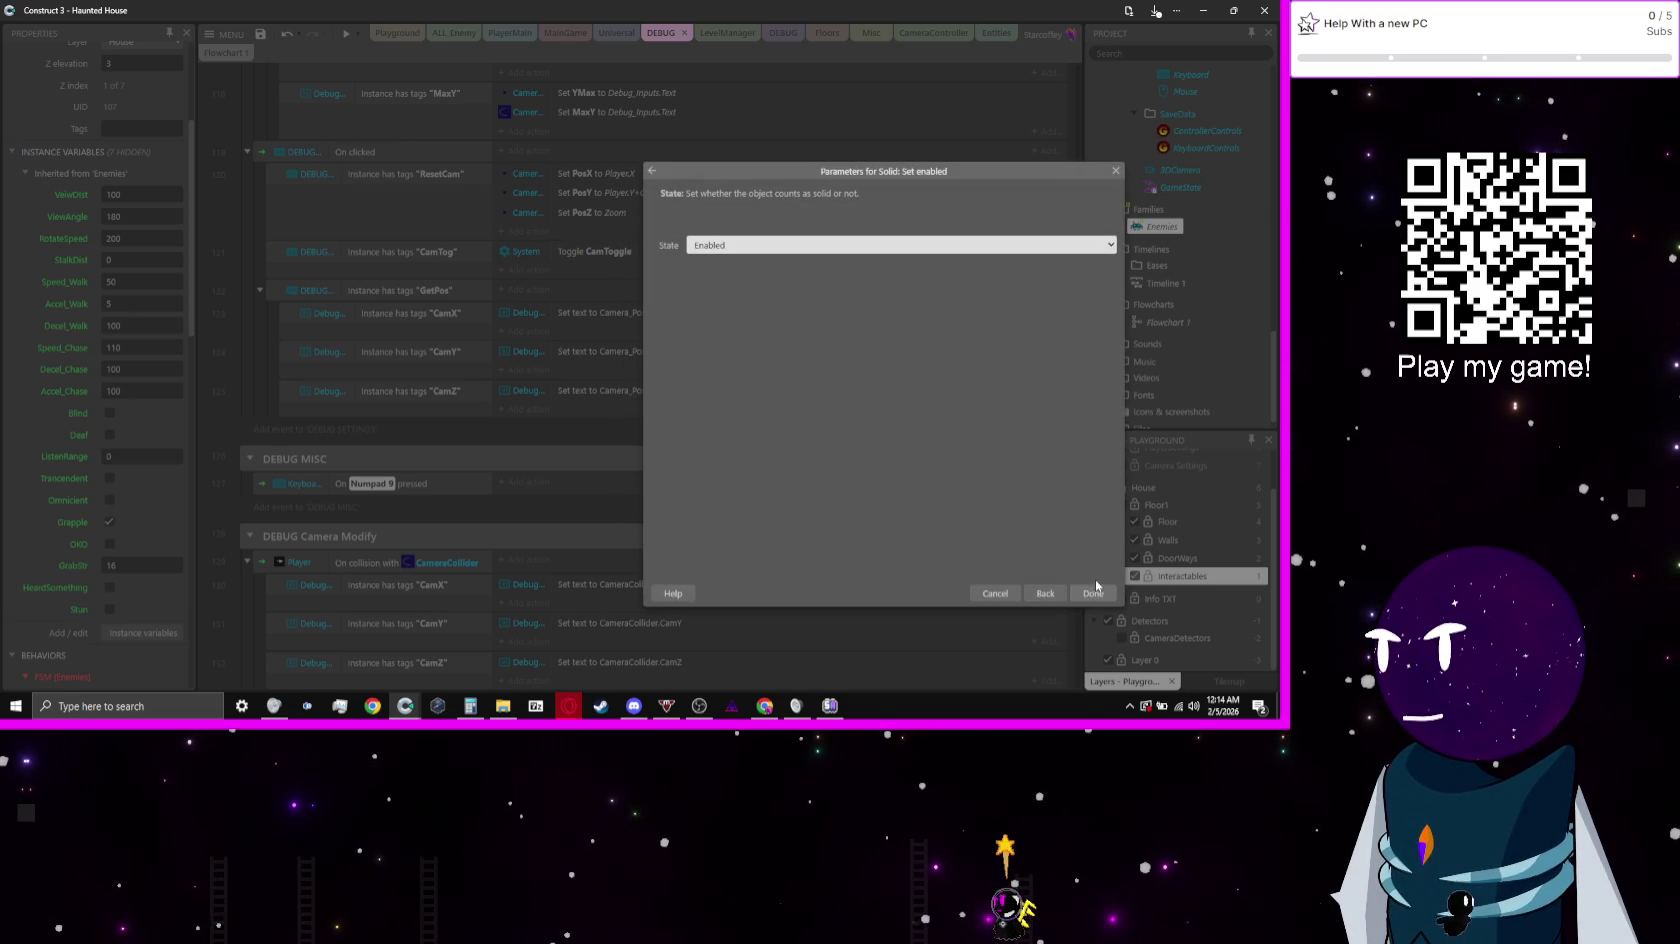
left_click(790, 249)
left_click(729, 270)
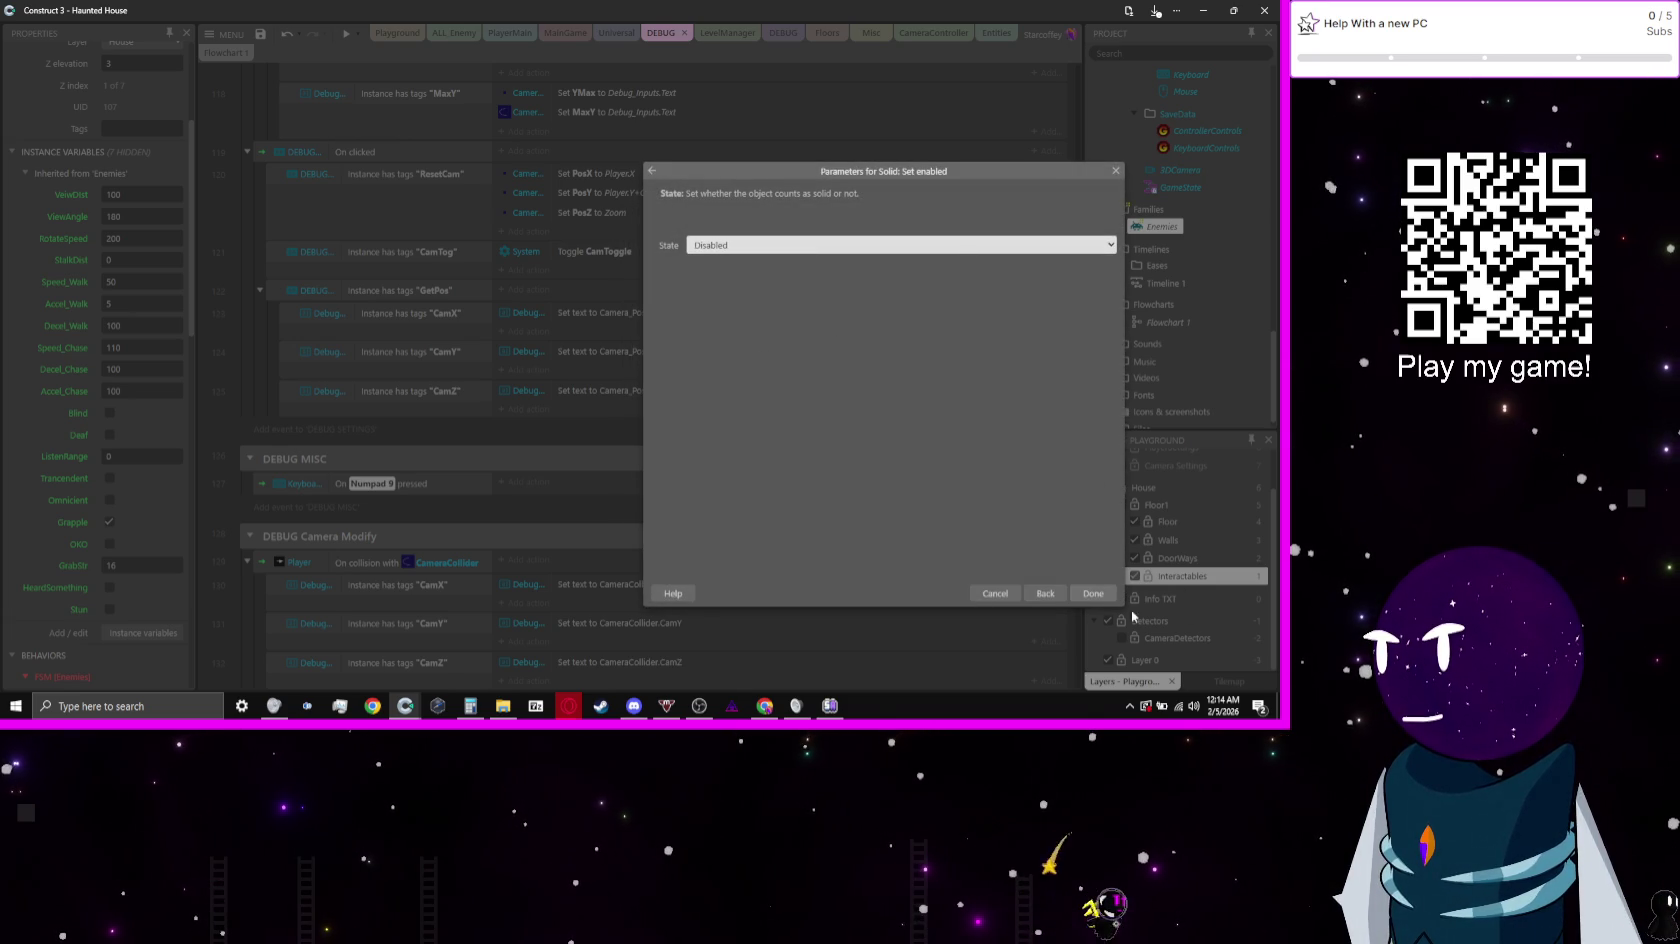
left_click(1090, 593)
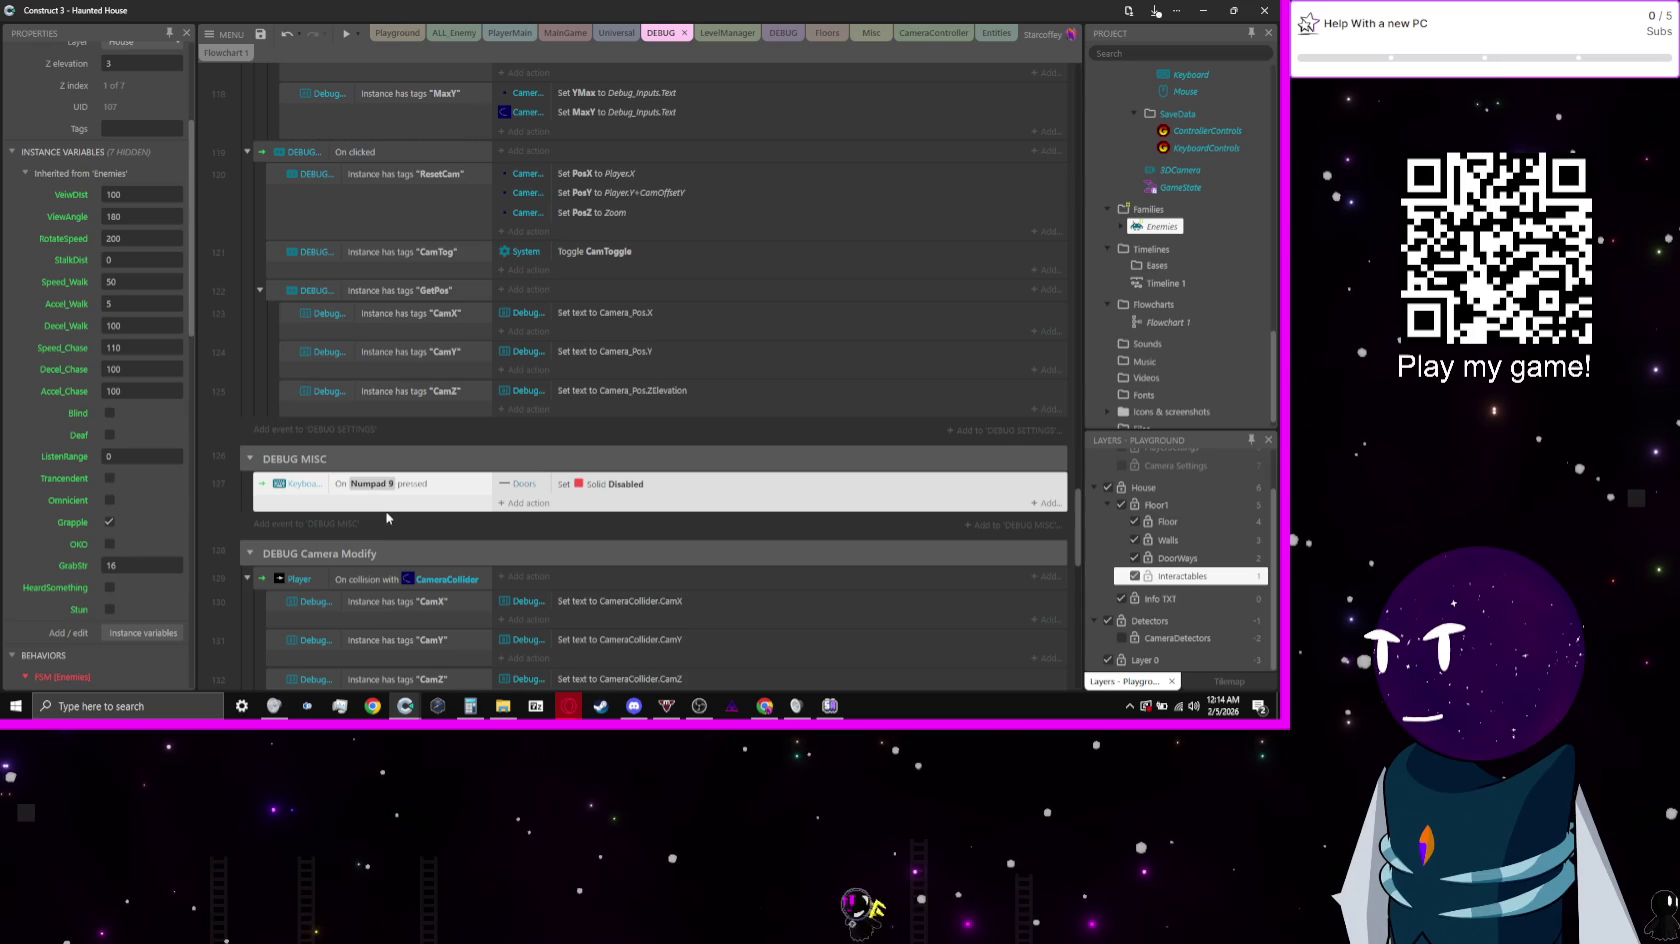
Step: Duplicate the Numpad 9 event and change its trigger key to Numpad 8
key("ctrl+c")
key("ctrl+v")
left_click(420, 530)
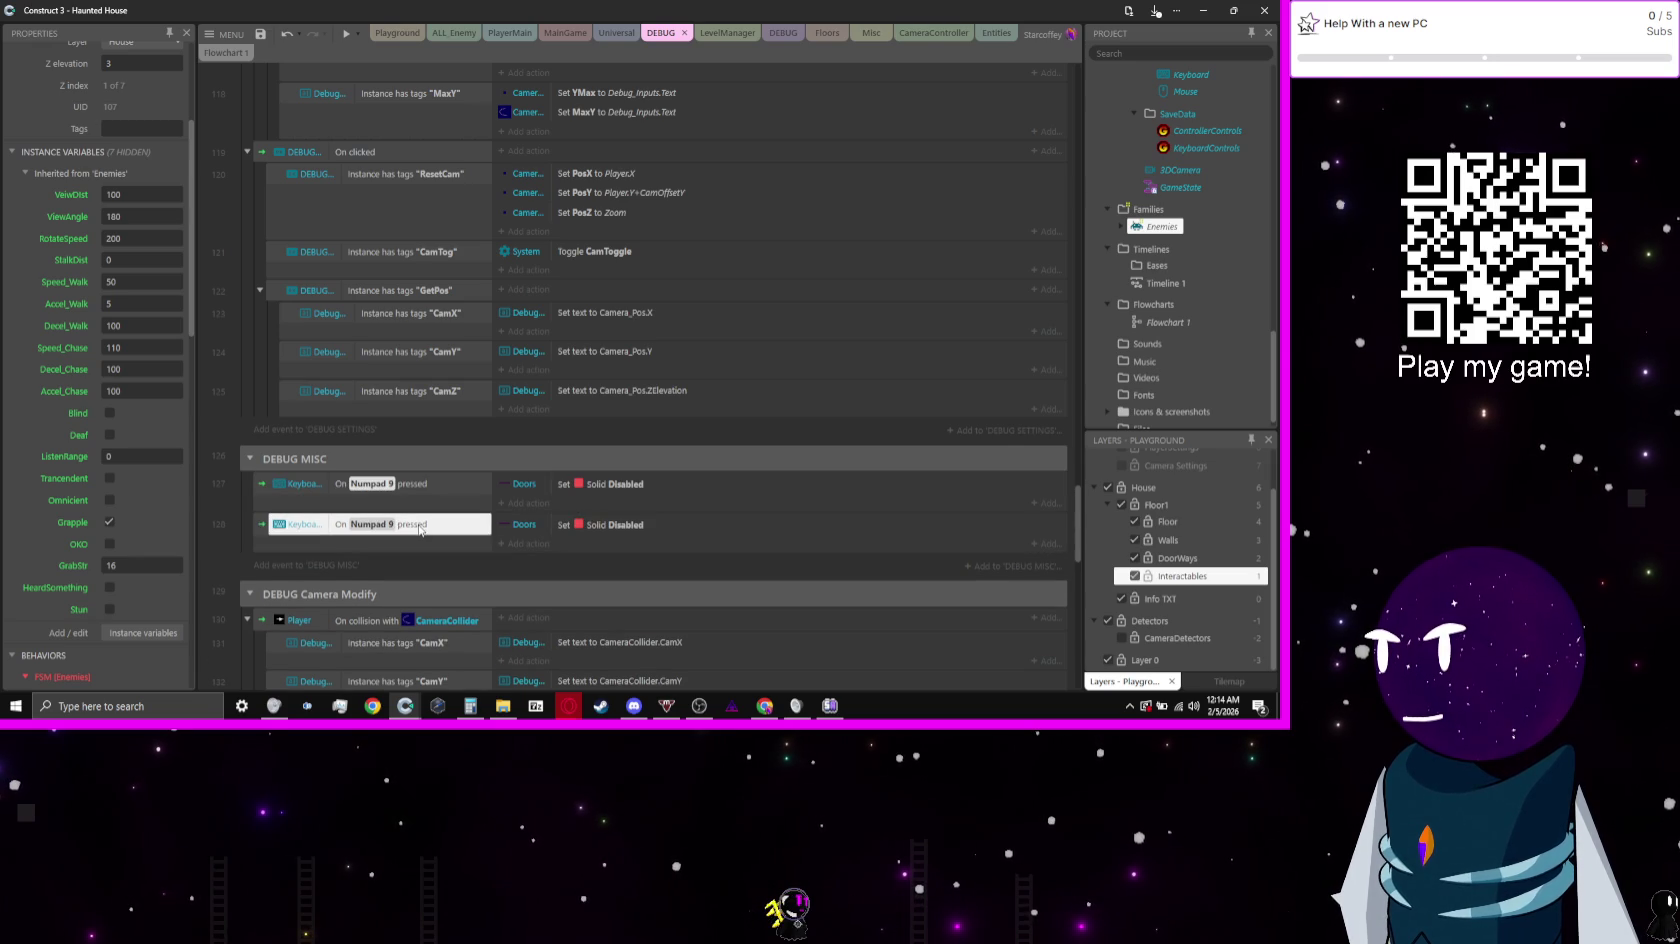
double_click(420, 528)
left_click(862, 243)
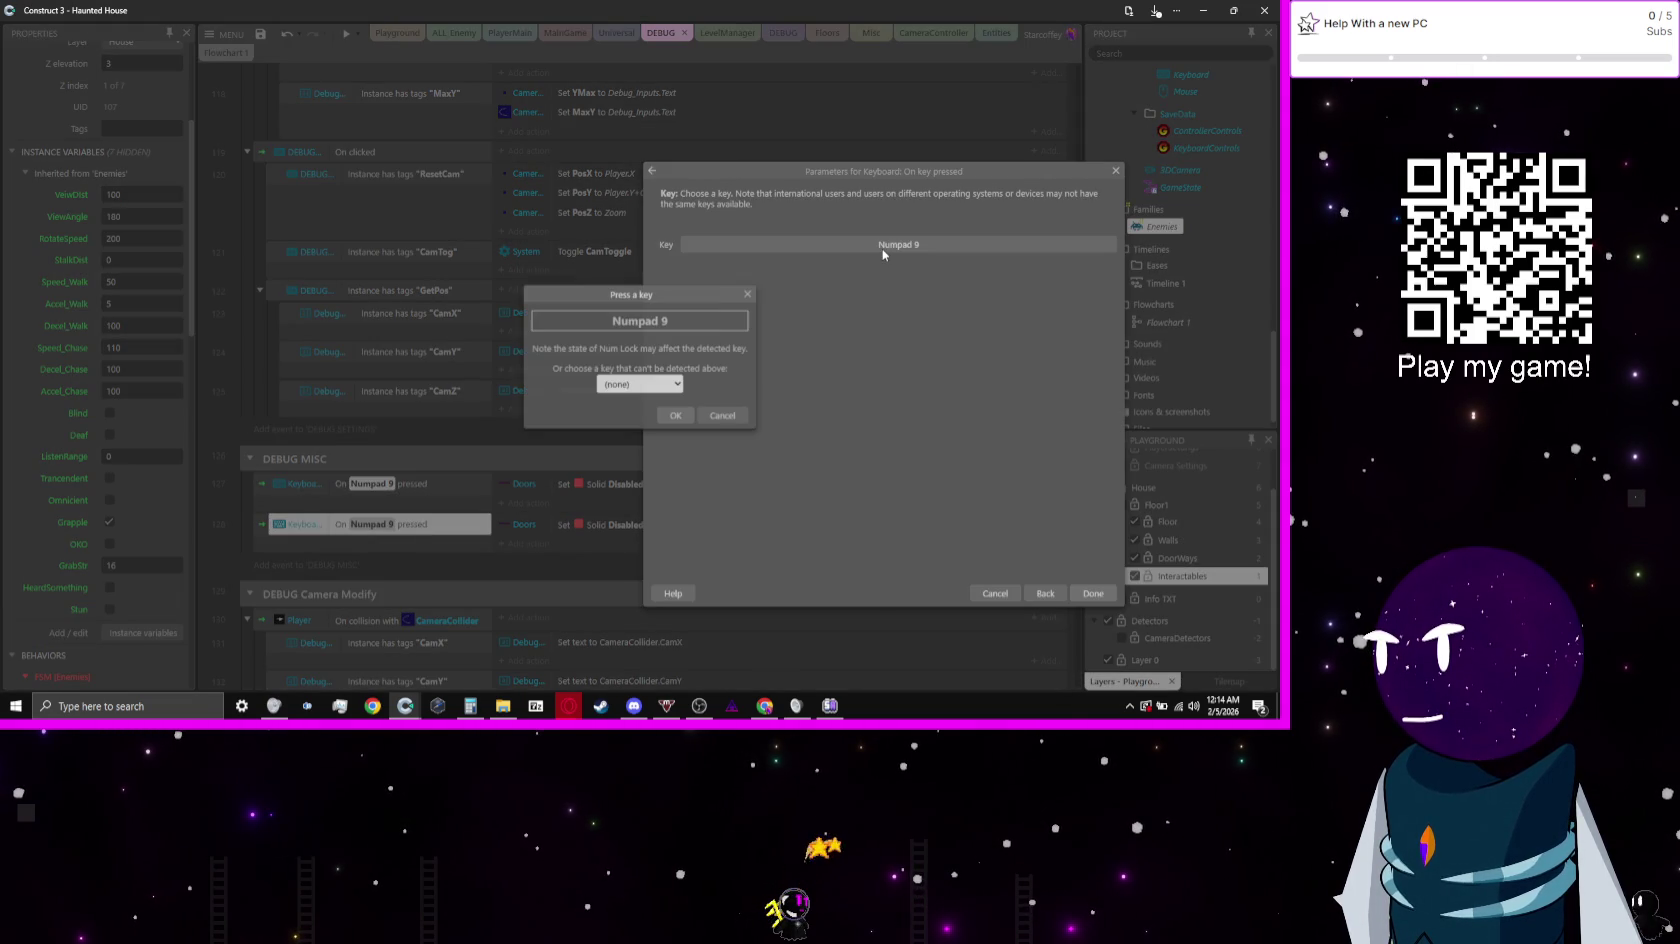
key("KP_8")
key("Return")
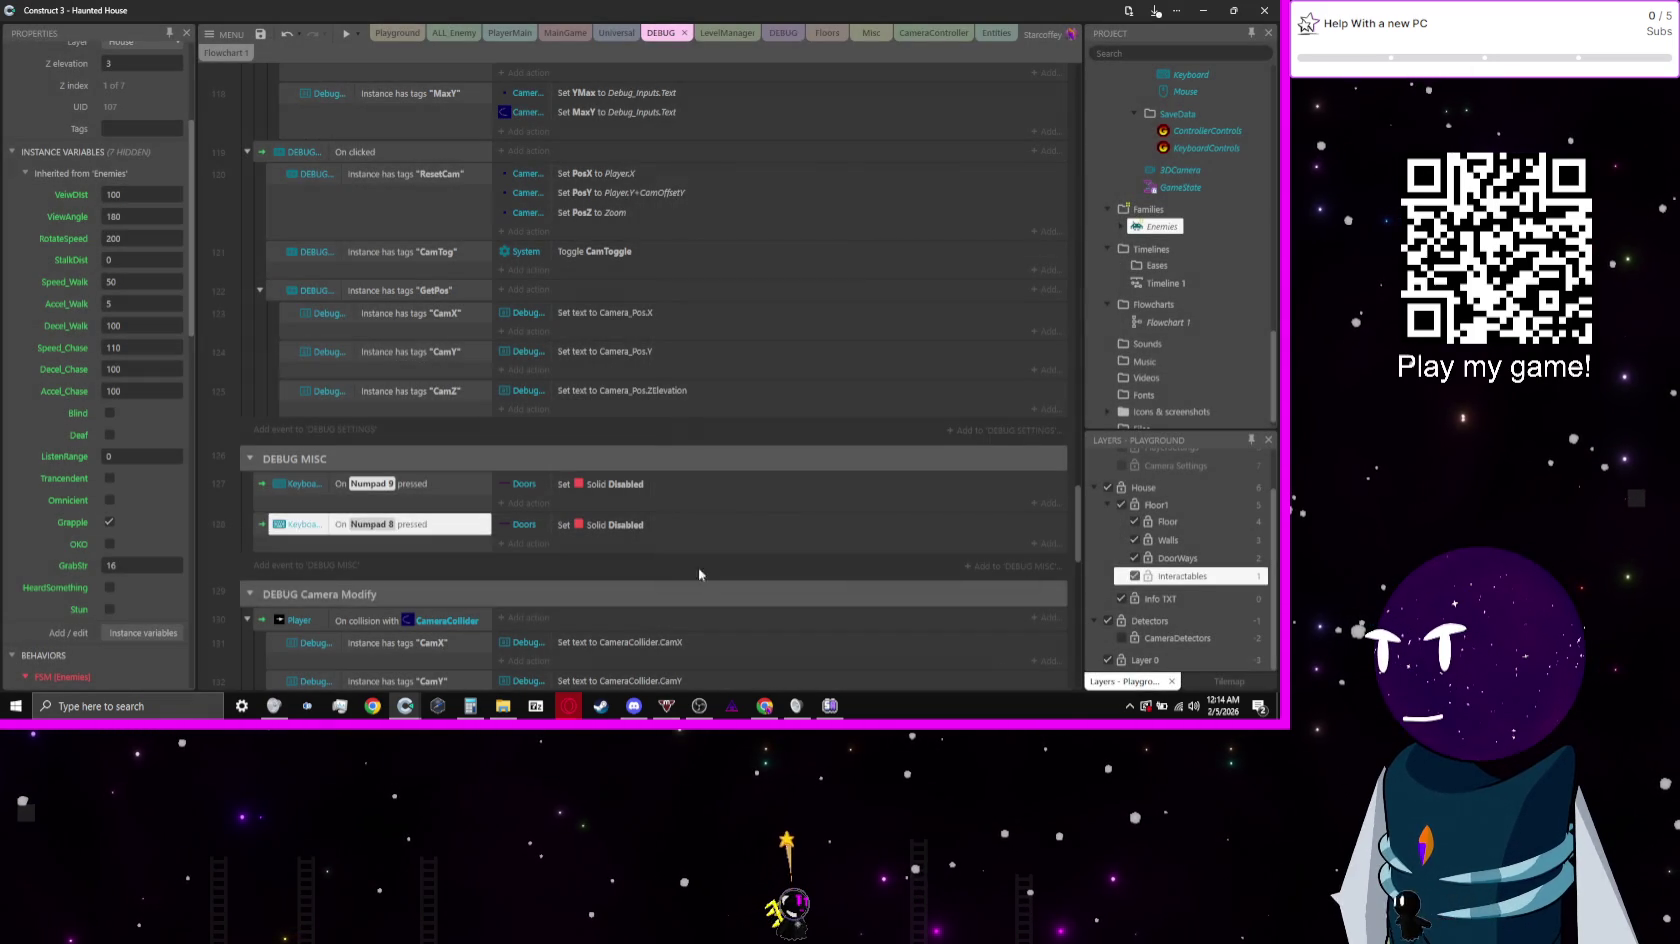
Step: Set the Numpad 8 event's Doors solid state to Enabled
double_click(665, 524)
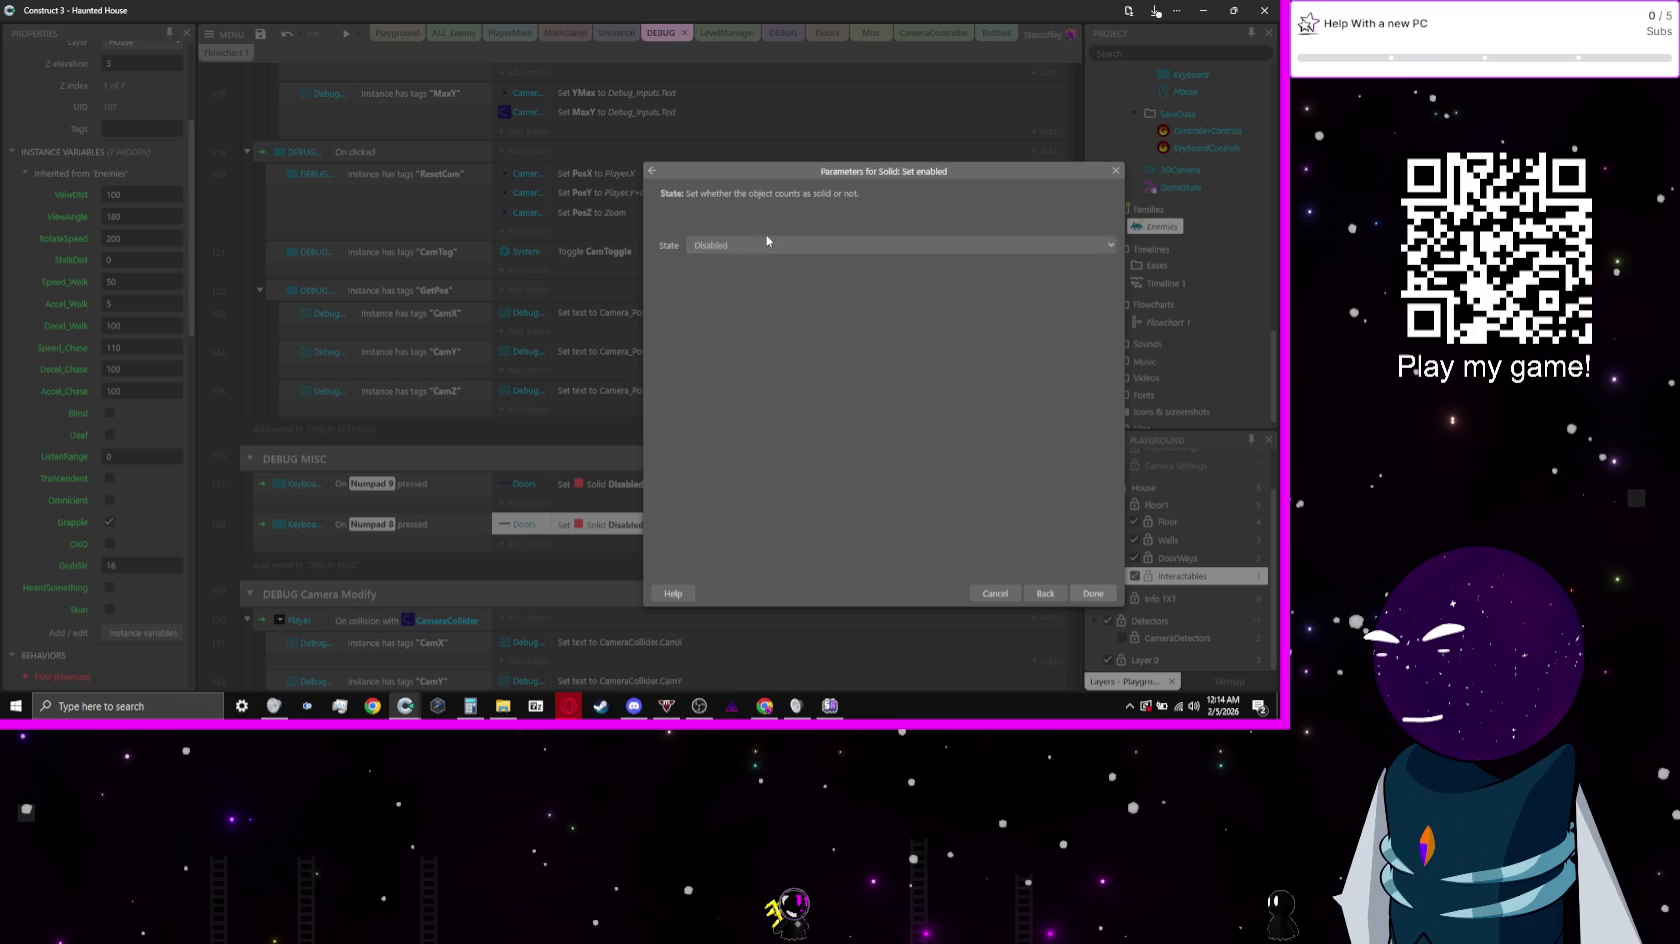
left_click(769, 245)
left_click(769, 283)
key("Return")
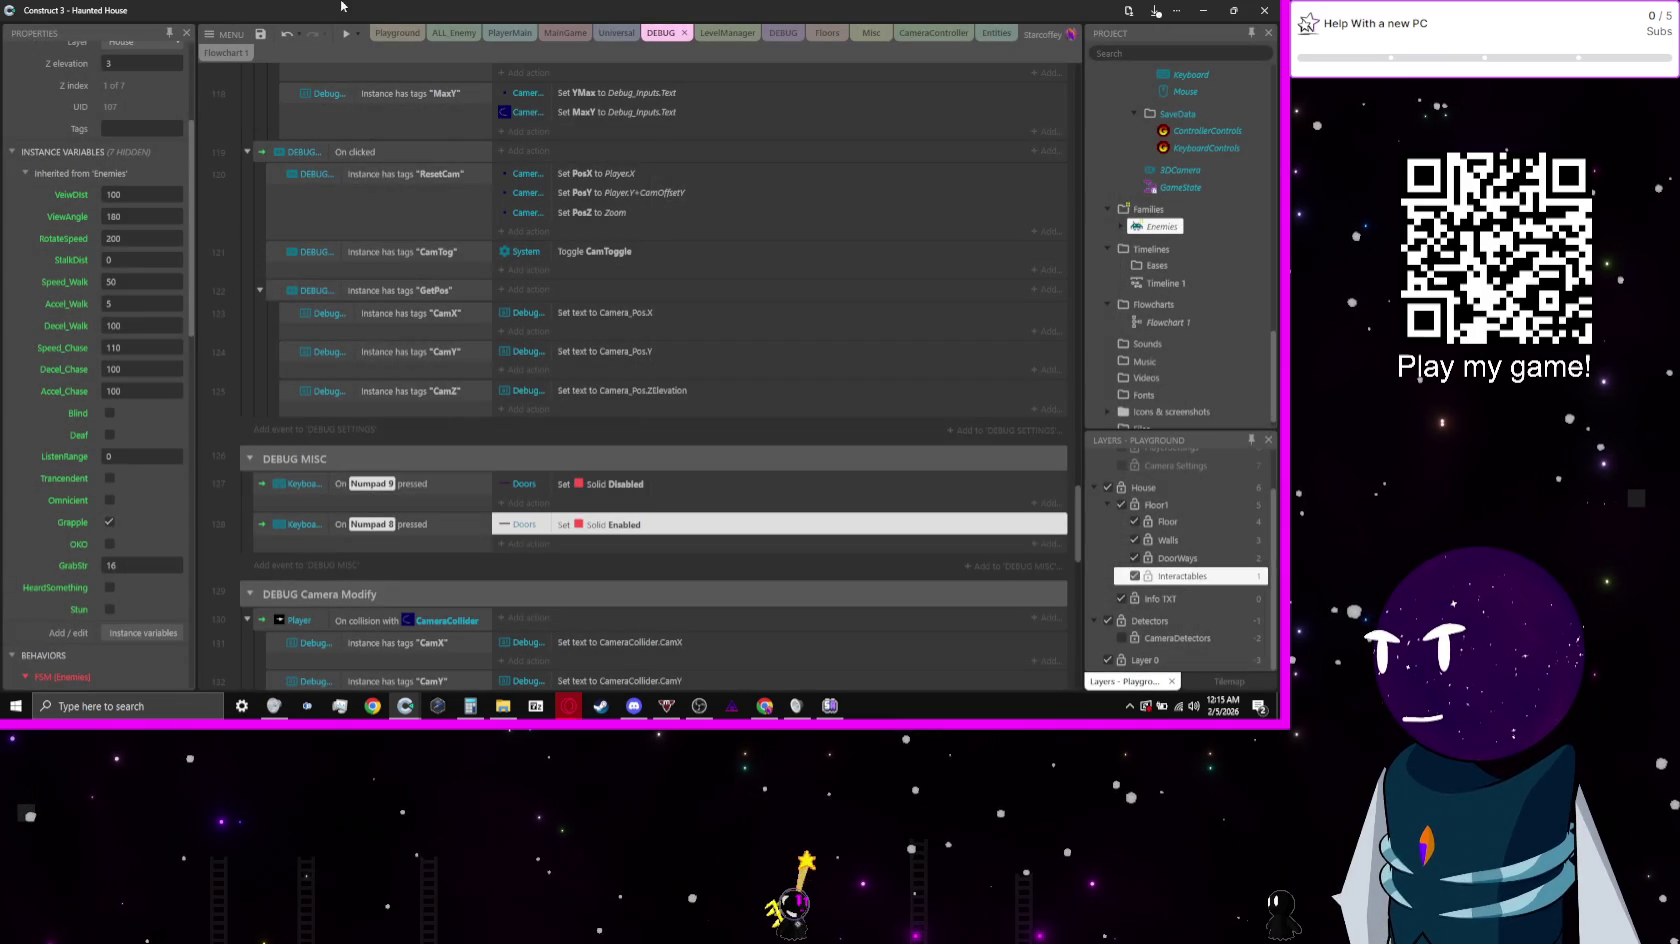
left_click(397, 33)
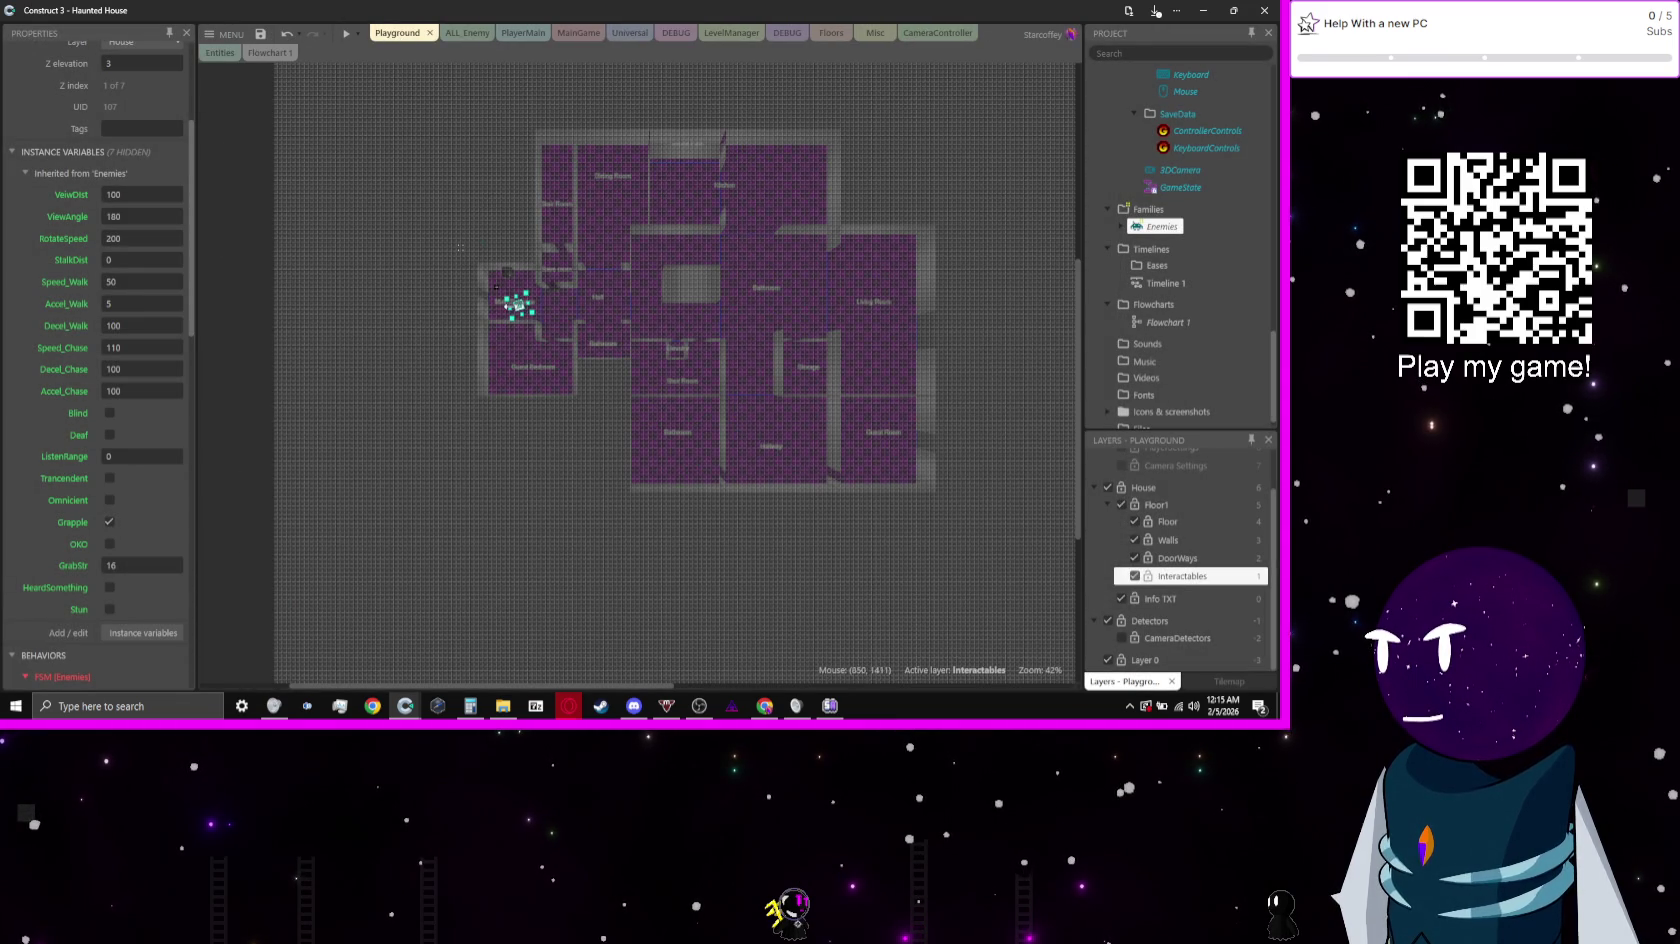
Step: Set ENE_Test's angle to 0°, drag it into the upper corridor, and preview the game
scroll(516, 306, "up", 5)
scroll(108, 268, "up", 3)
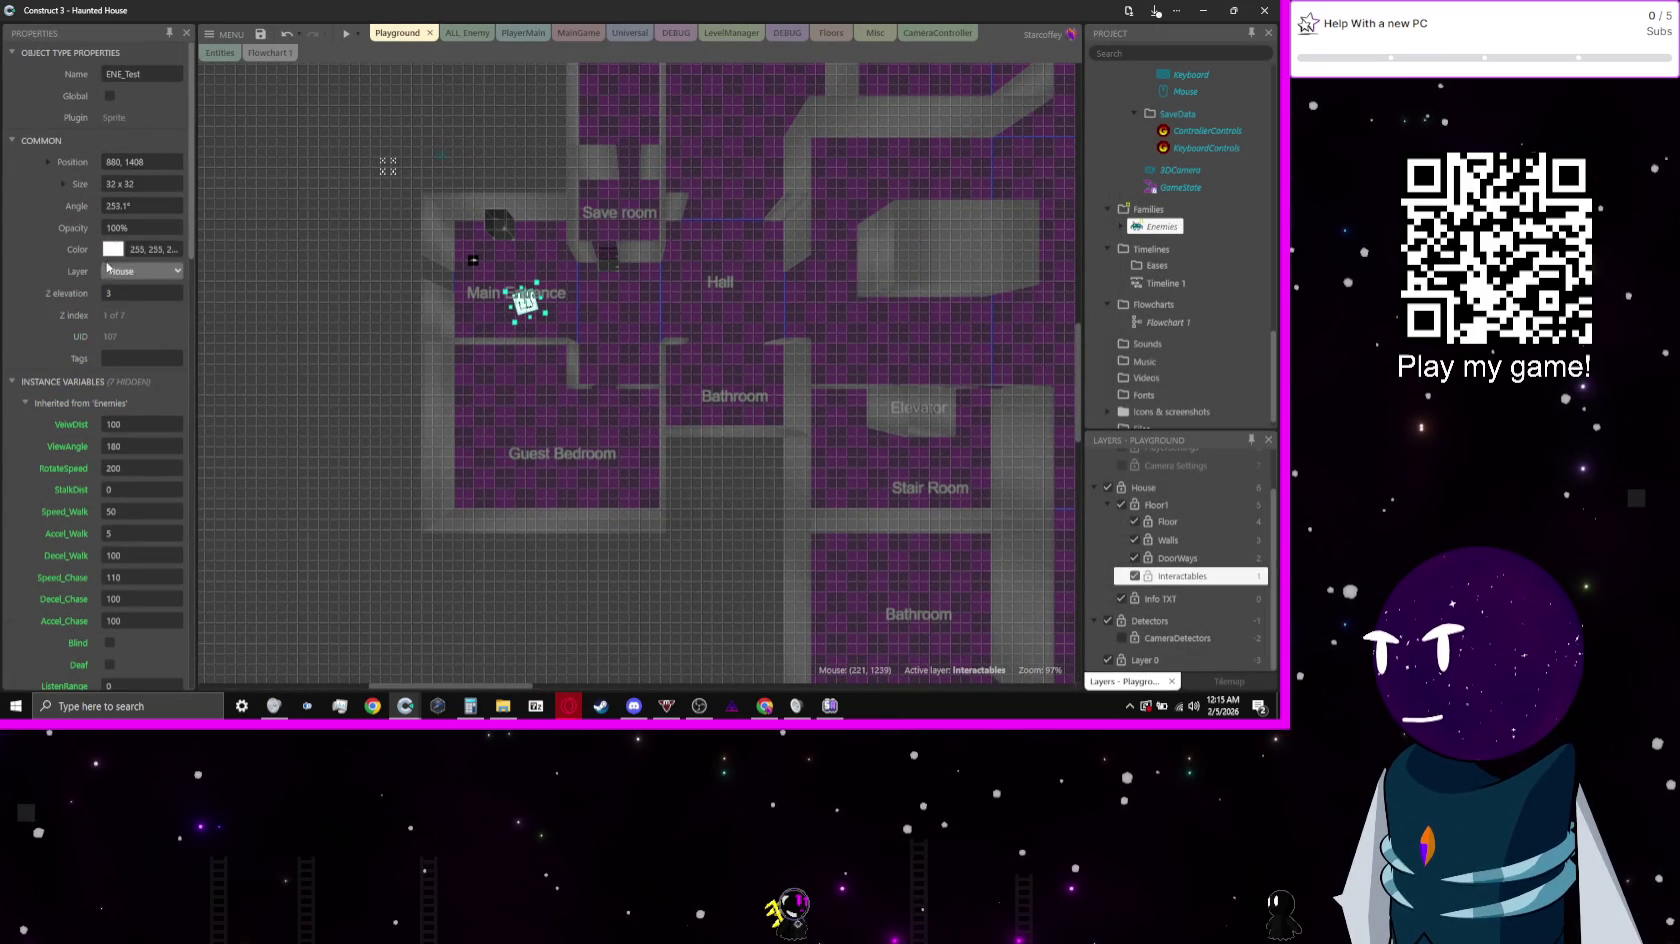
triple_click(149, 204)
type("0")
key("Tab")
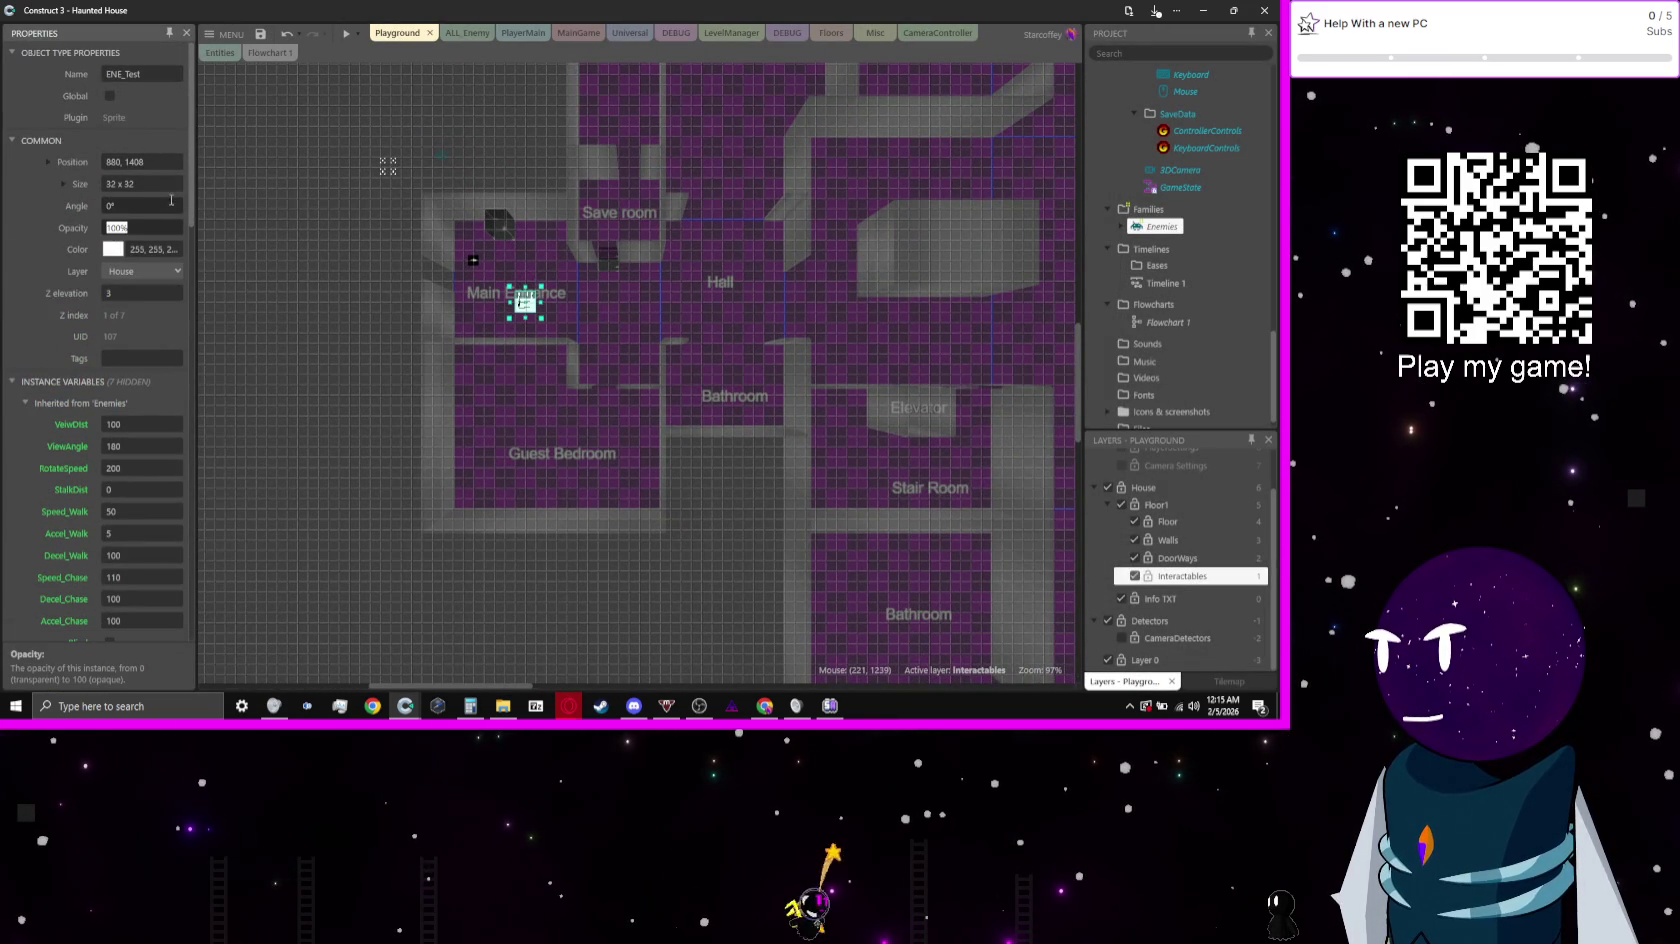
mouse_move(522, 302)
left_mouse_down()
mouse_move(514, 364)
mouse_move(892, 394)
mouse_move(984, 124)
mouse_move(700, 100)
mouse_move(373, 37)
left_mouse_up()
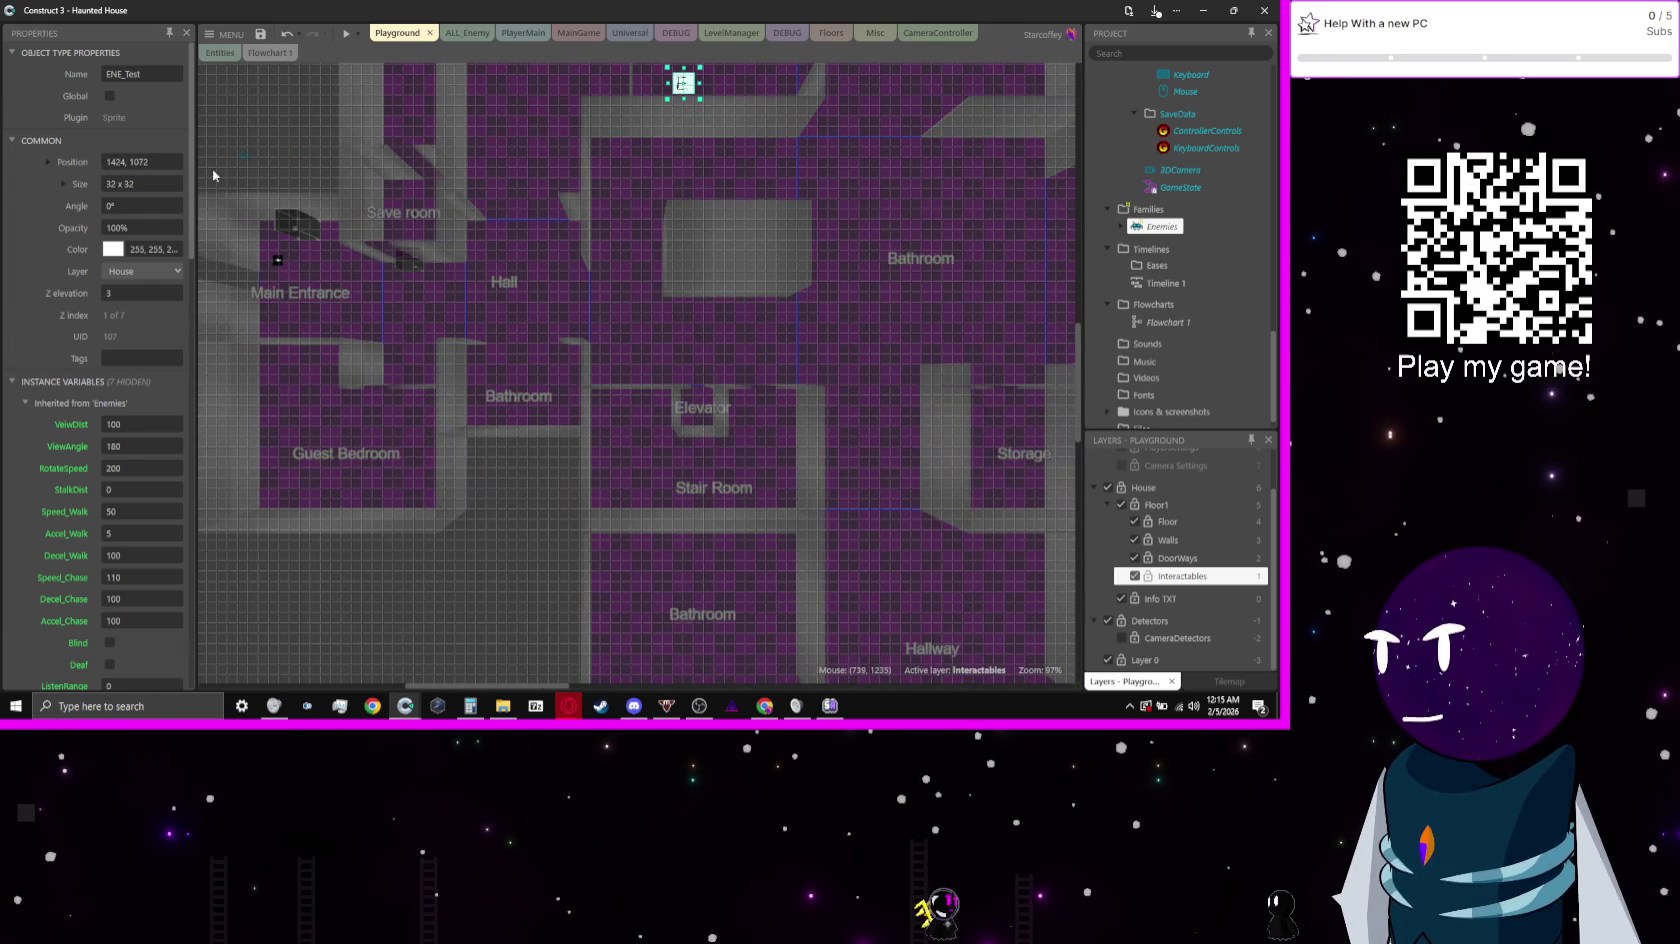
left_click(345, 38)
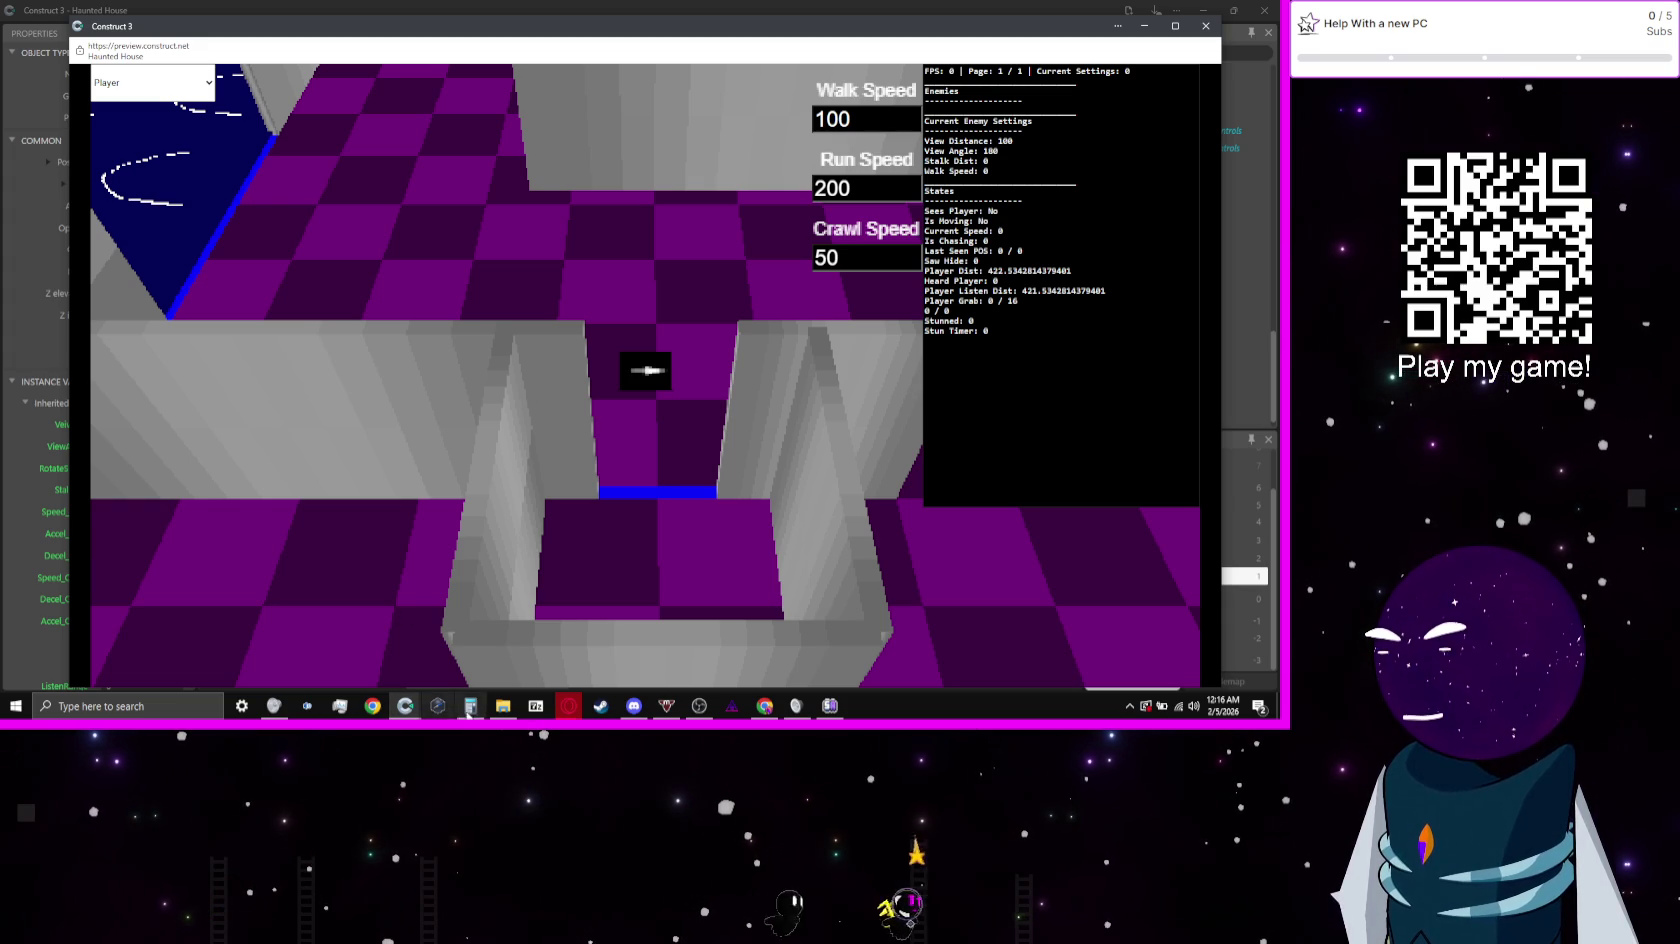
Step: Bring up the Haunted House Game notes in Google Docs and scroll to the Player and Save Data lists
mouse_move(568, 706)
left_click(624, 647)
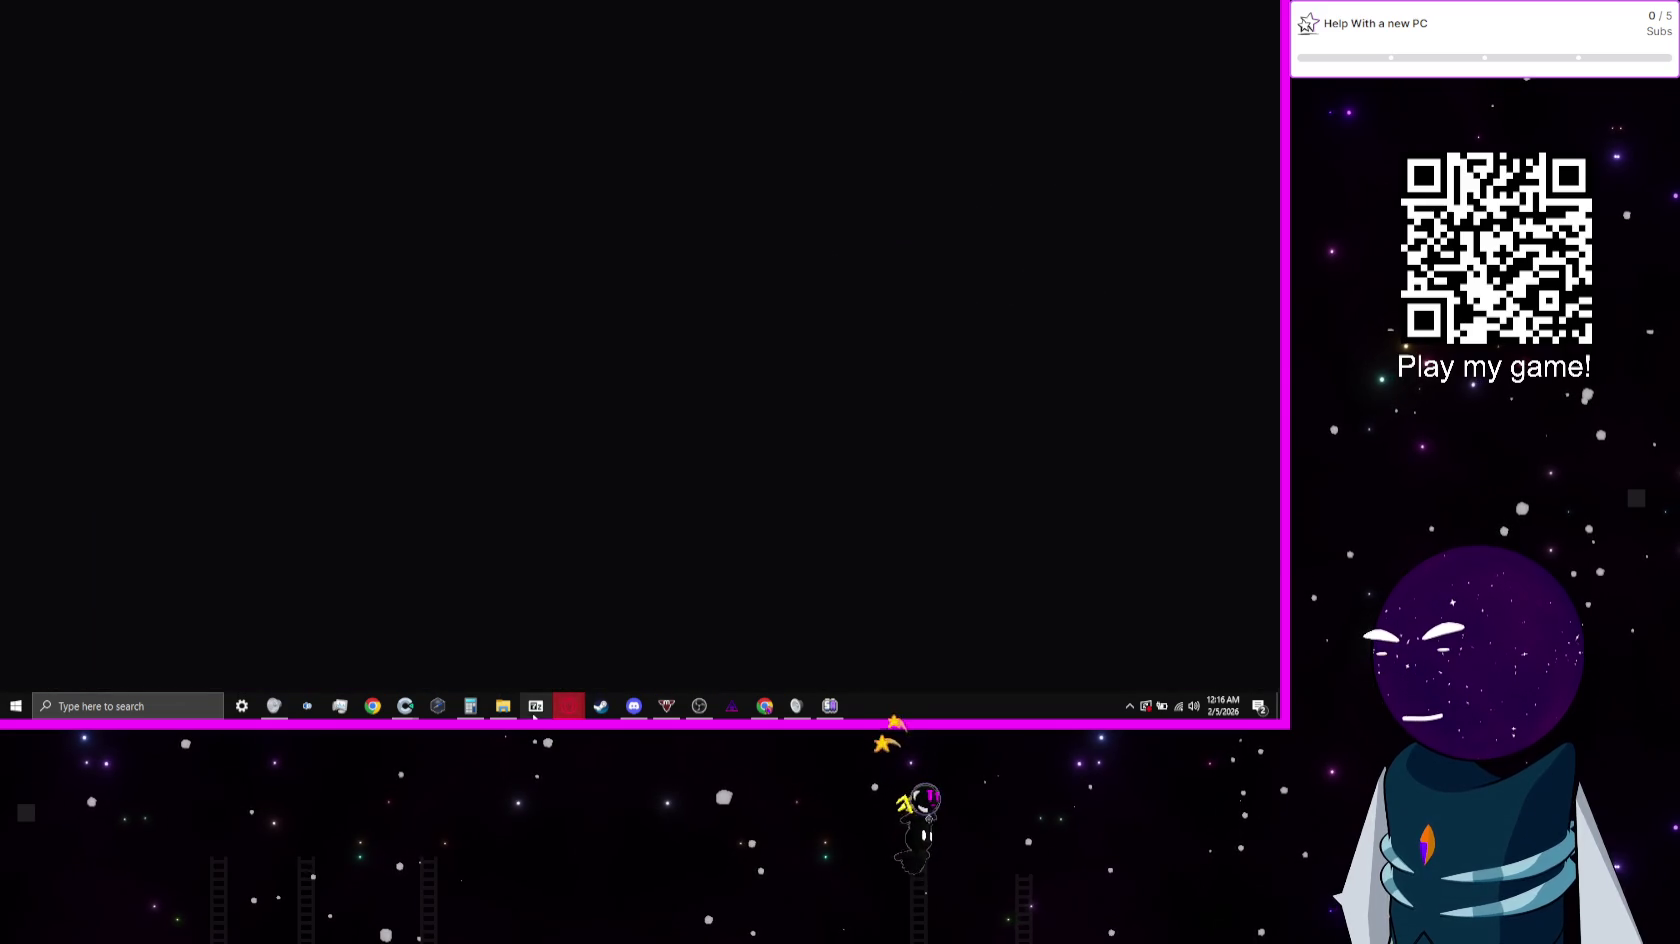
scroll(624, 279, "up", 3)
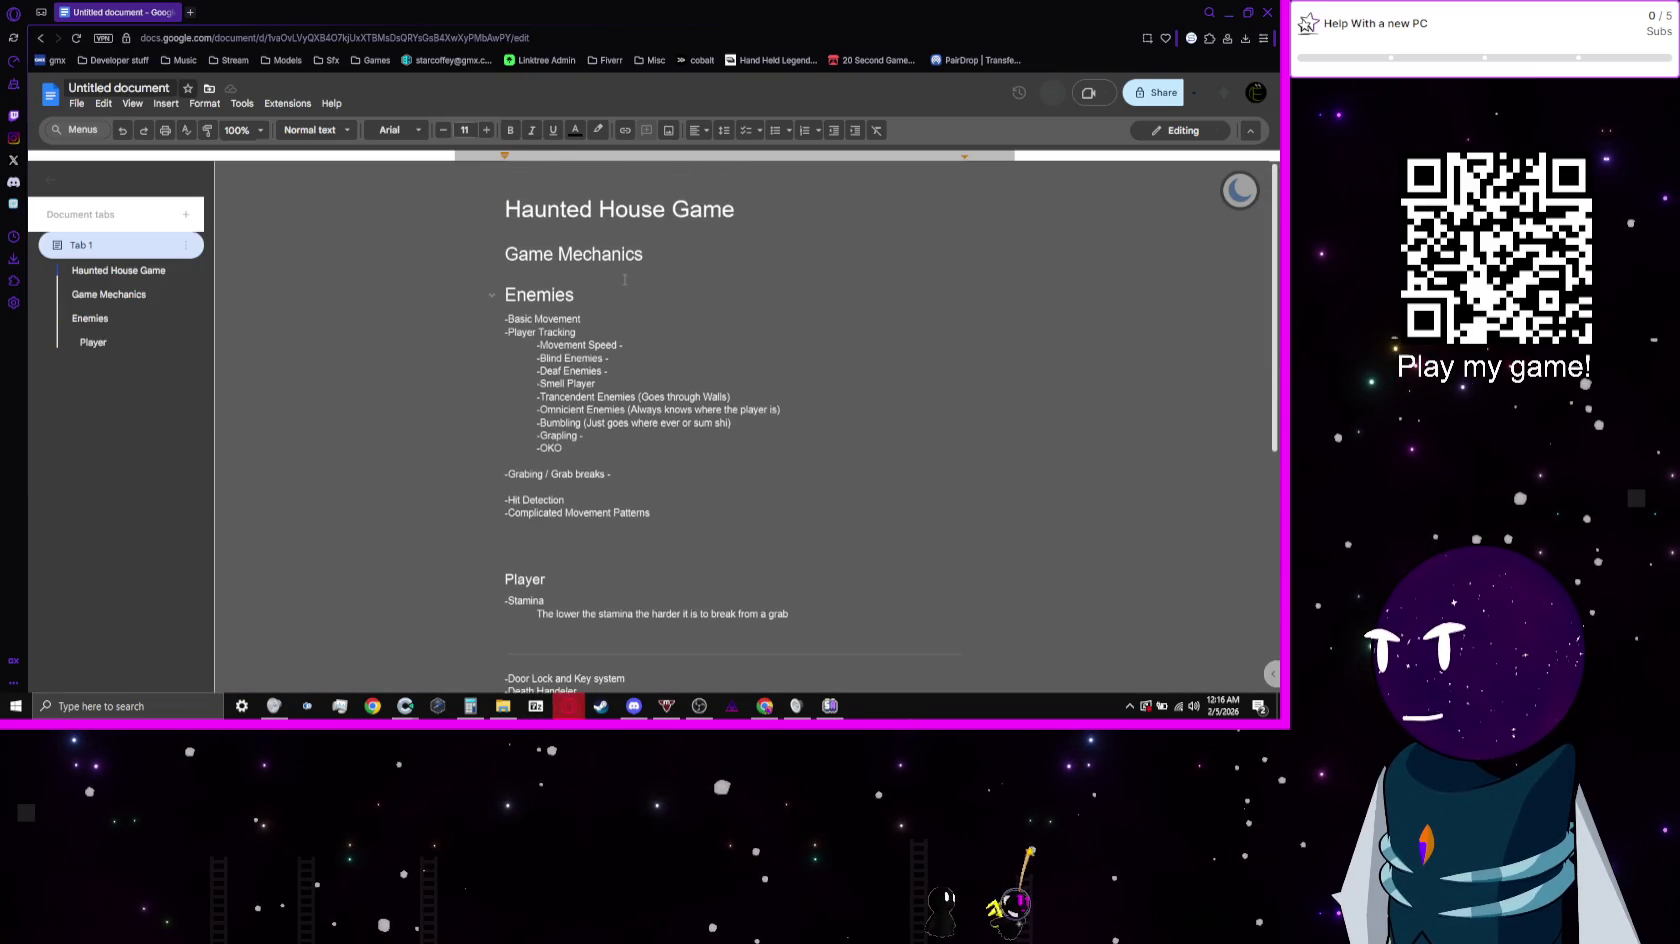
scroll(954, 285, "down", 3)
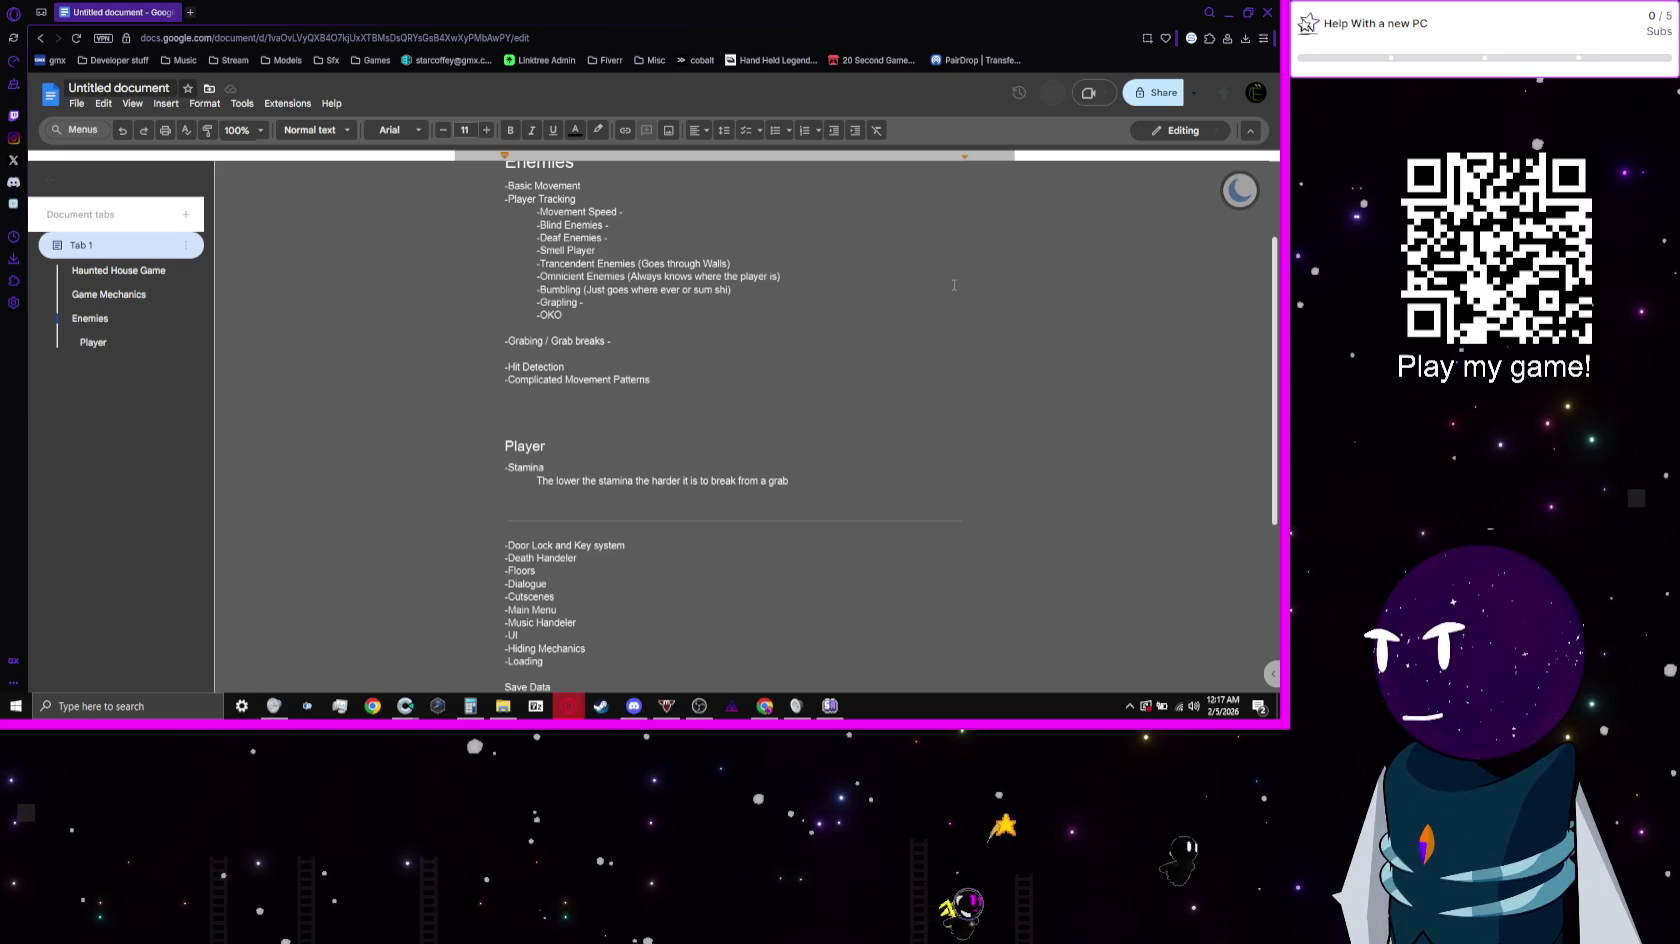
scroll(712, 494, "down", 3)
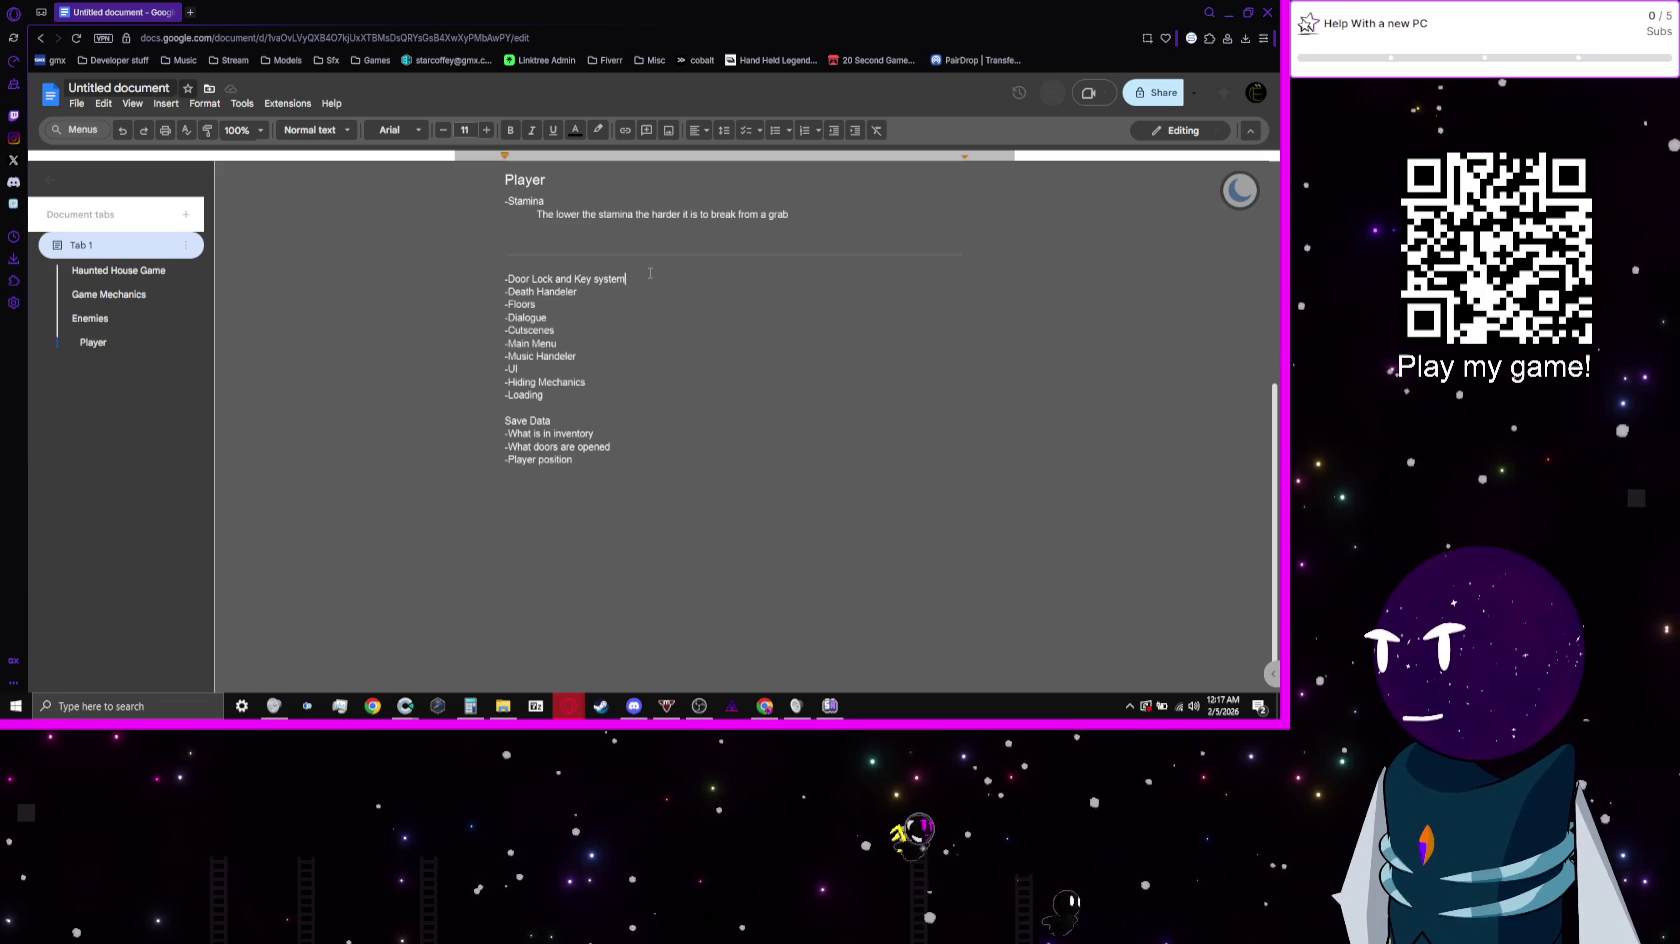
Step: Add an '-Inventory System' line above '-Door Lock and Key system', then minimize the browser to the preview
key("Return")
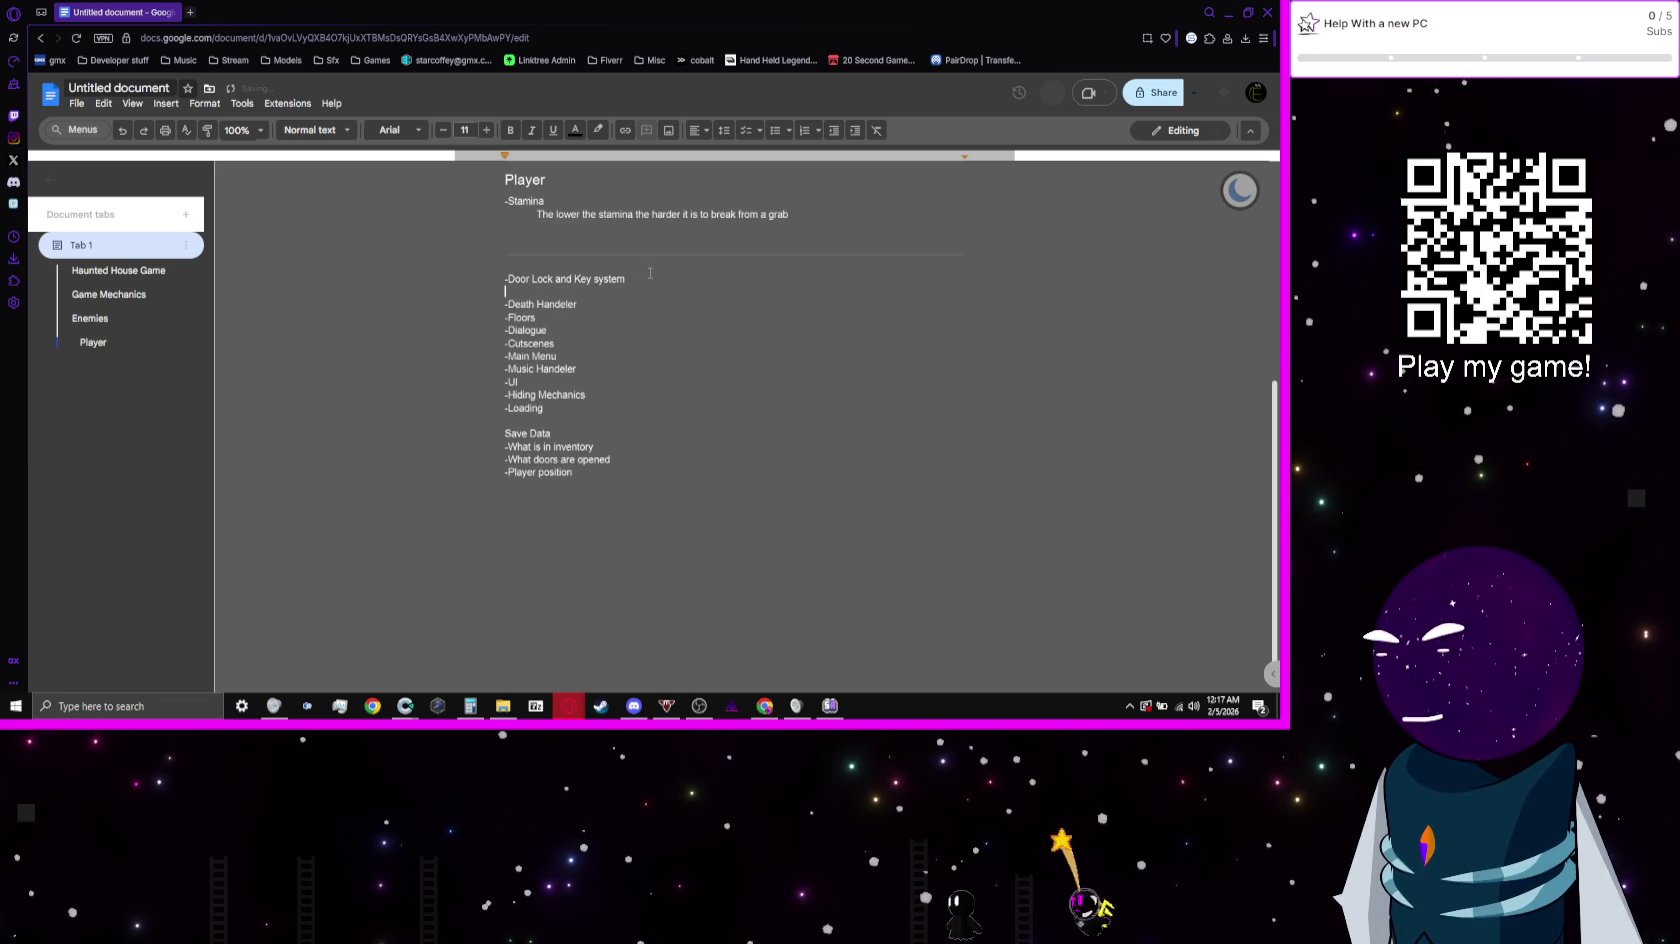
key("BackSpace")
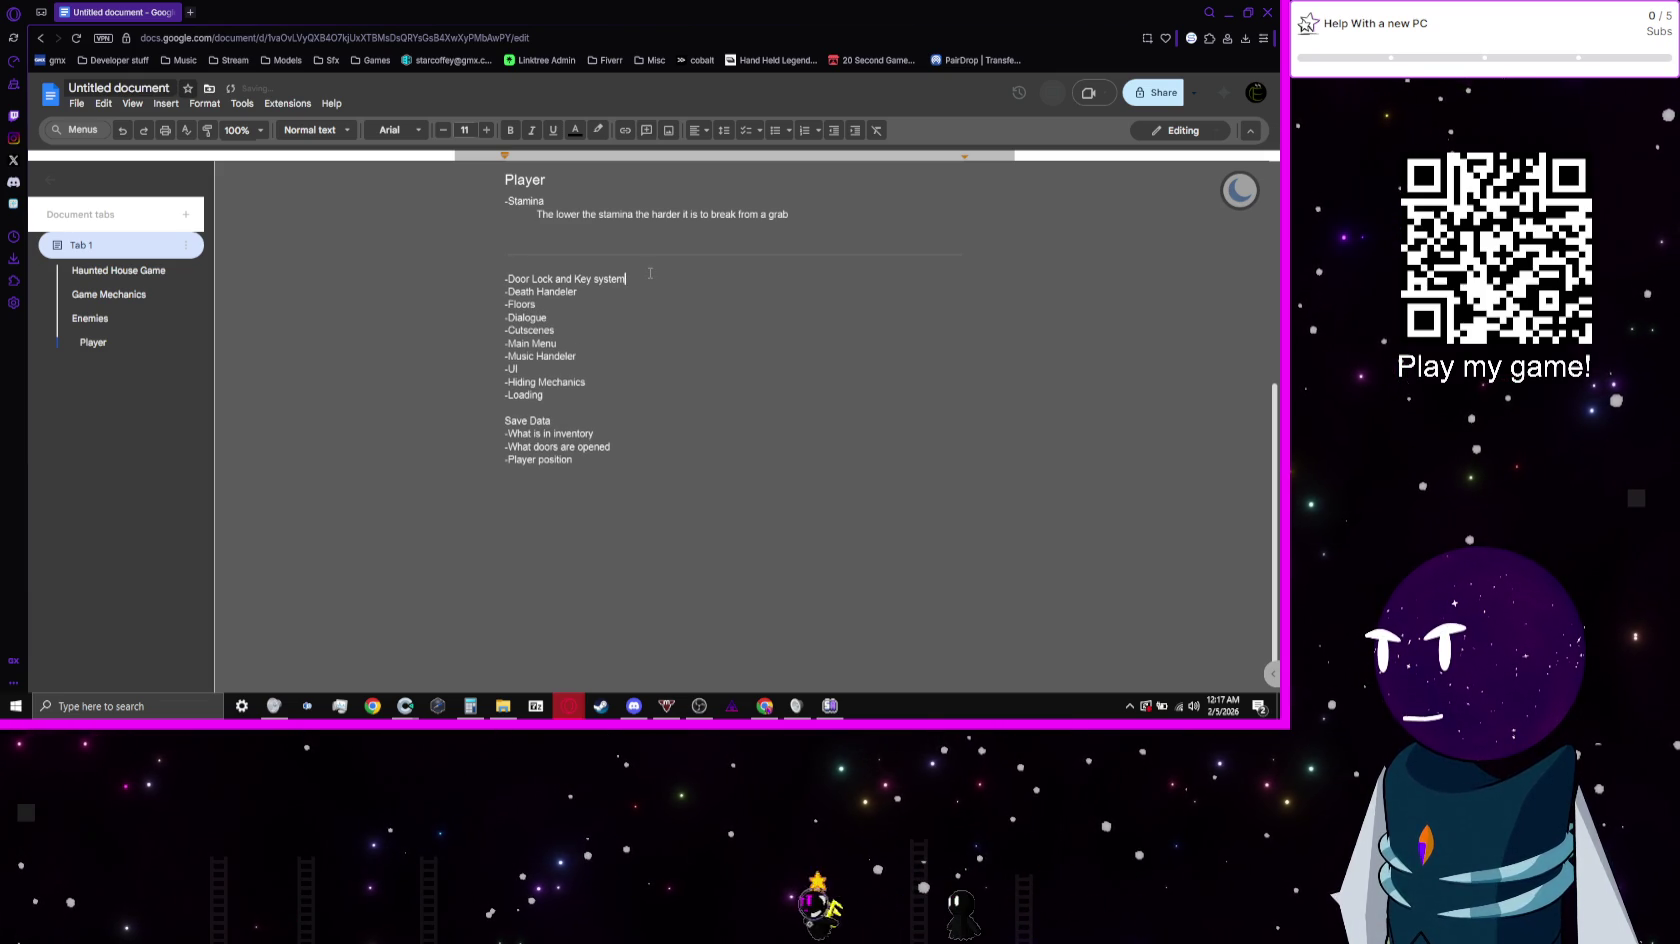
key("Up")
key("Return")
type("-Inventory System")
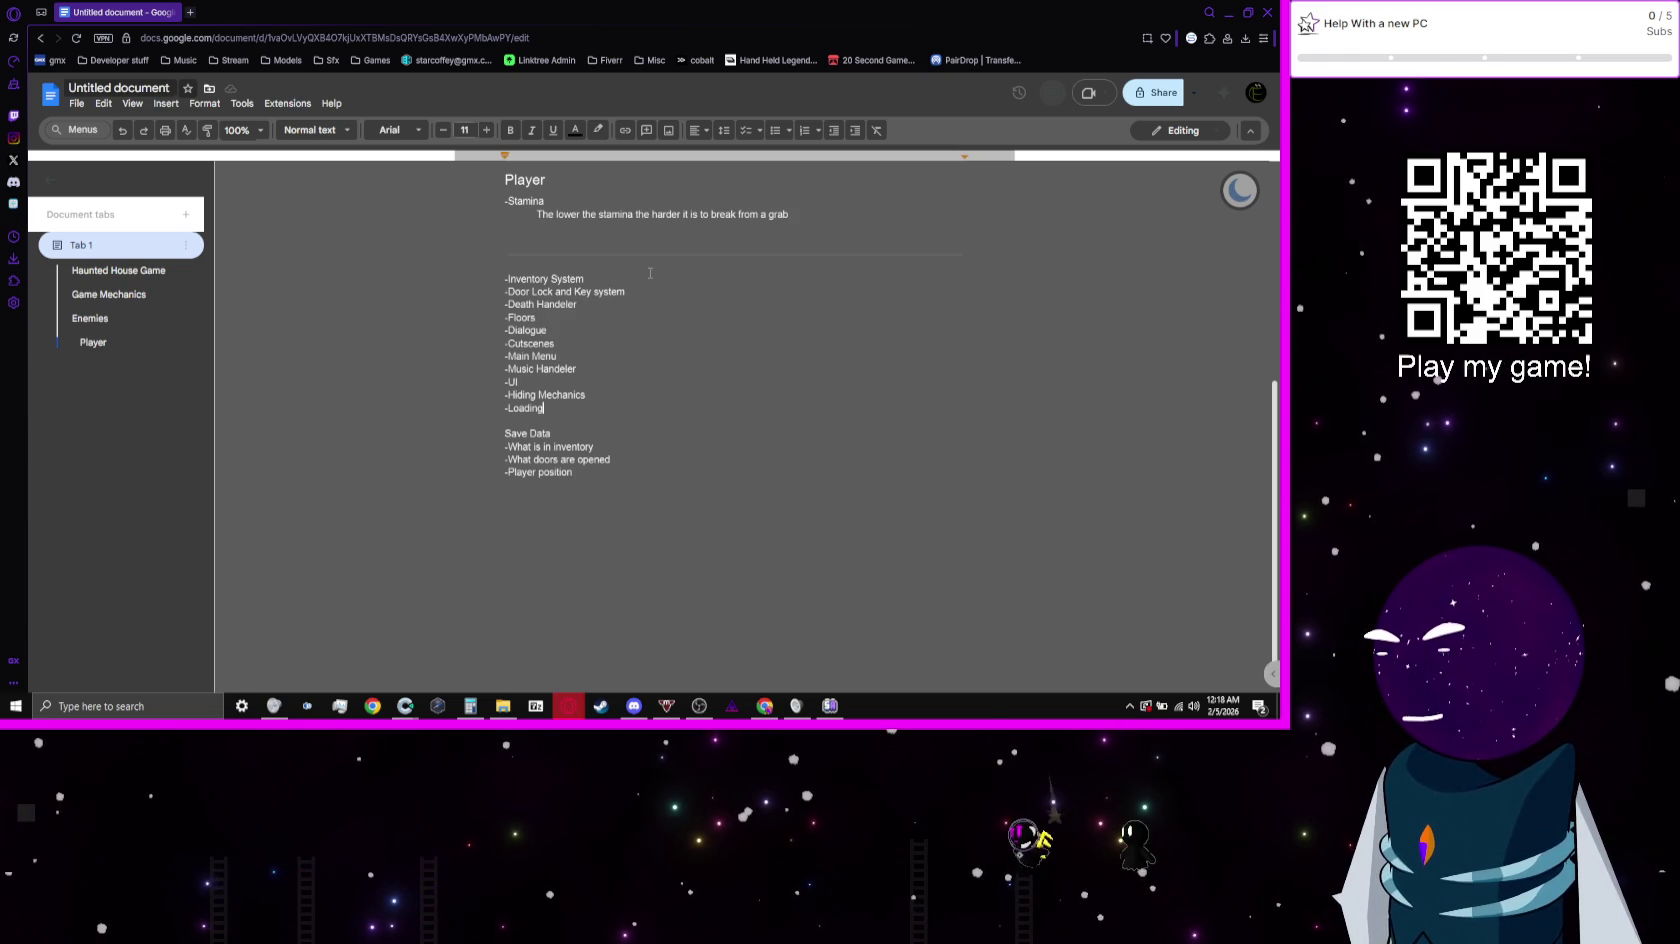
key("Up")
key("Up")
key("Up")
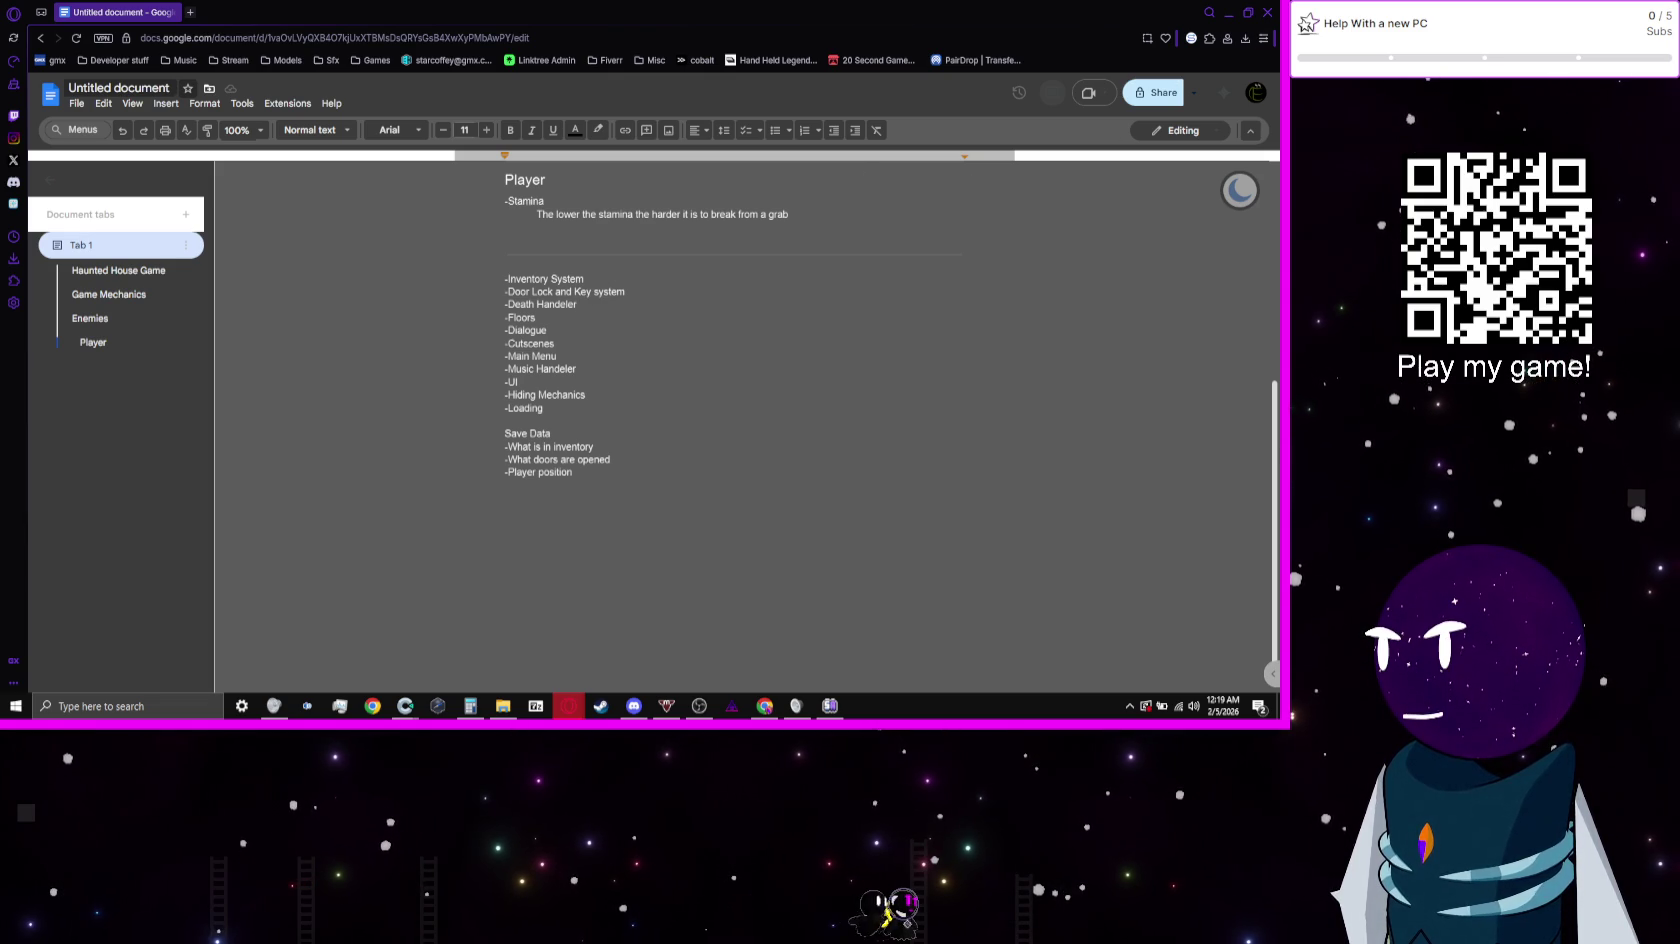
left_click(1230, 14)
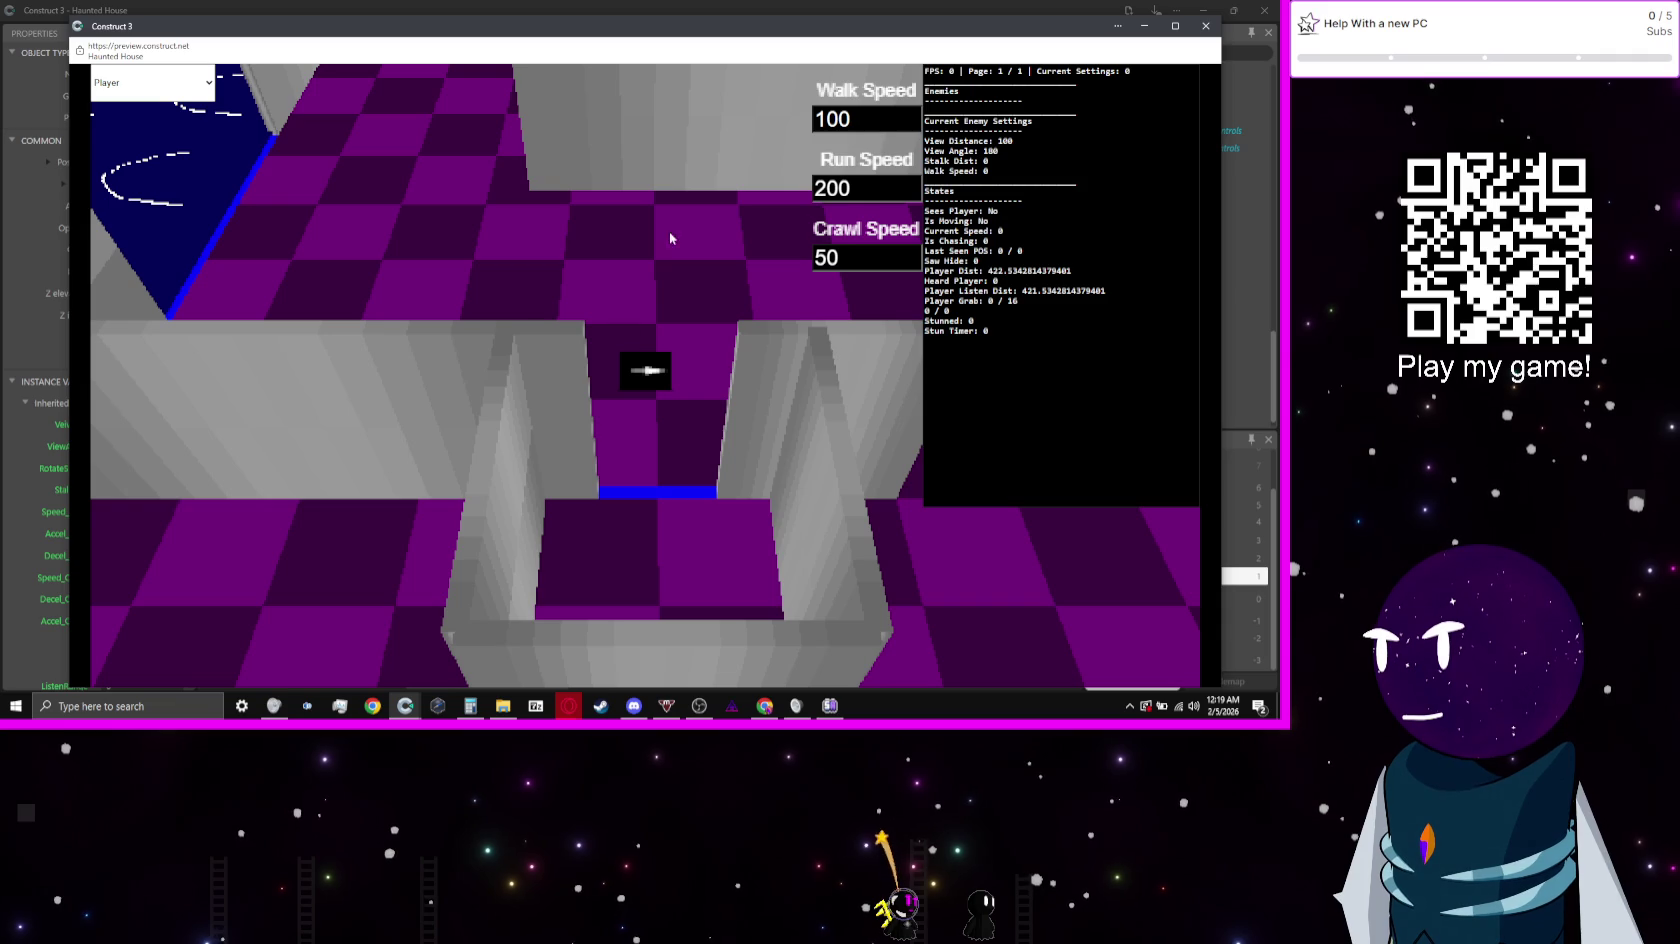
Step: Add a Floor2 sub-layer under House and a further sub-layer inside Floor2
key("alt+Tab")
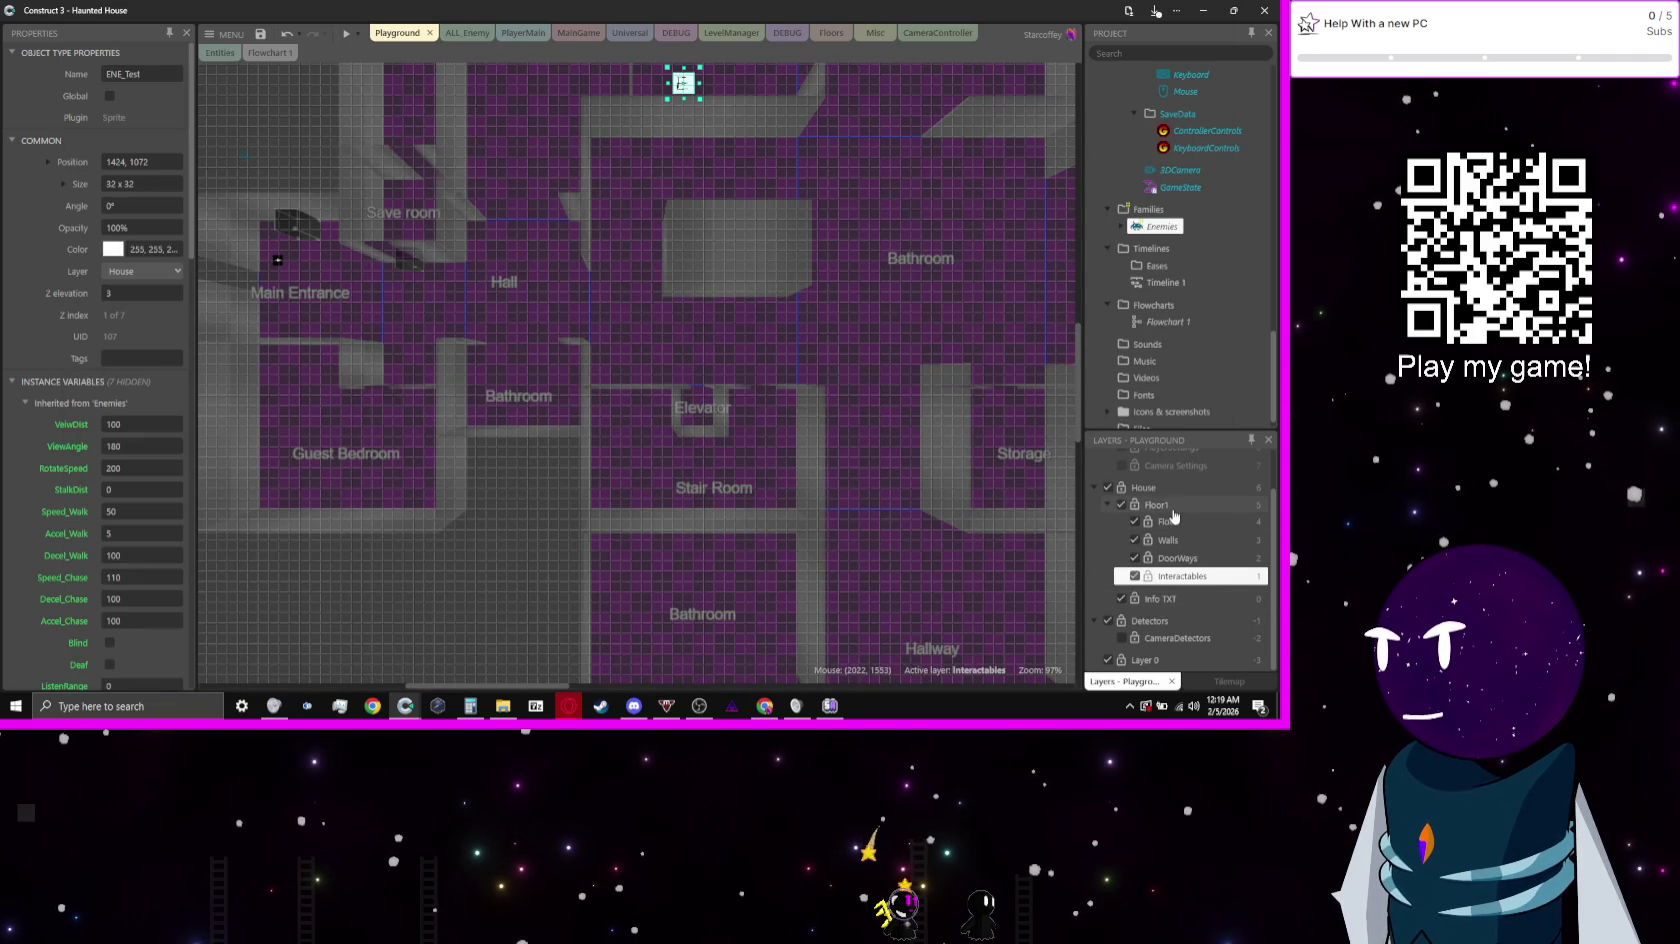
right_click(1155, 488)
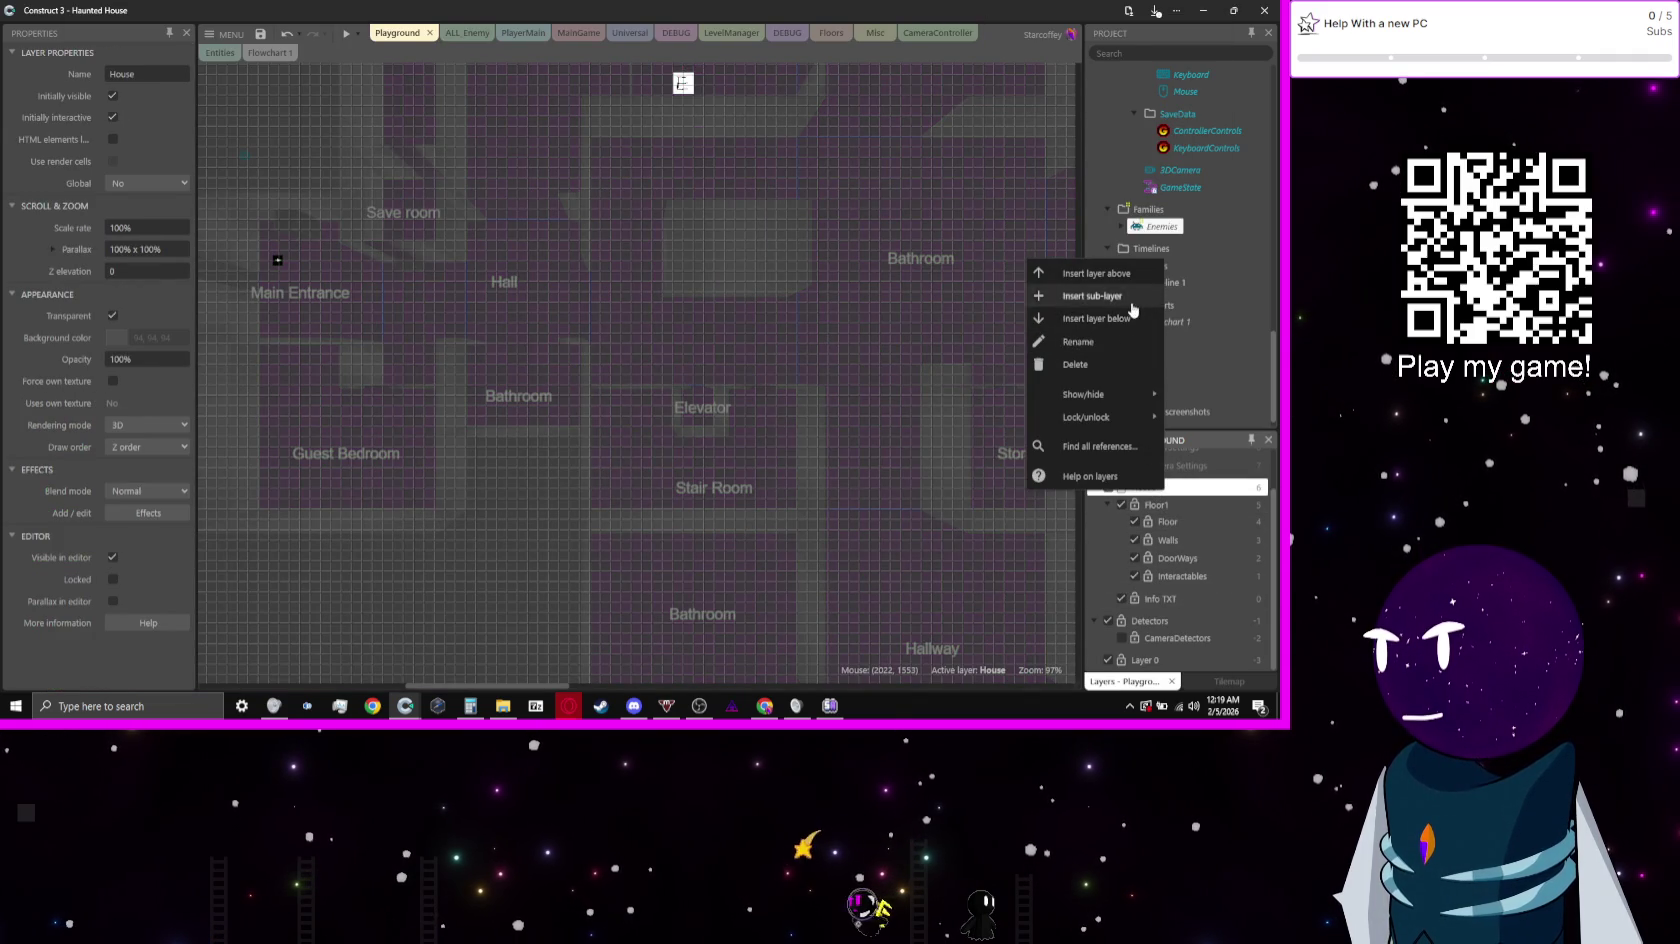
left_click(1100, 296)
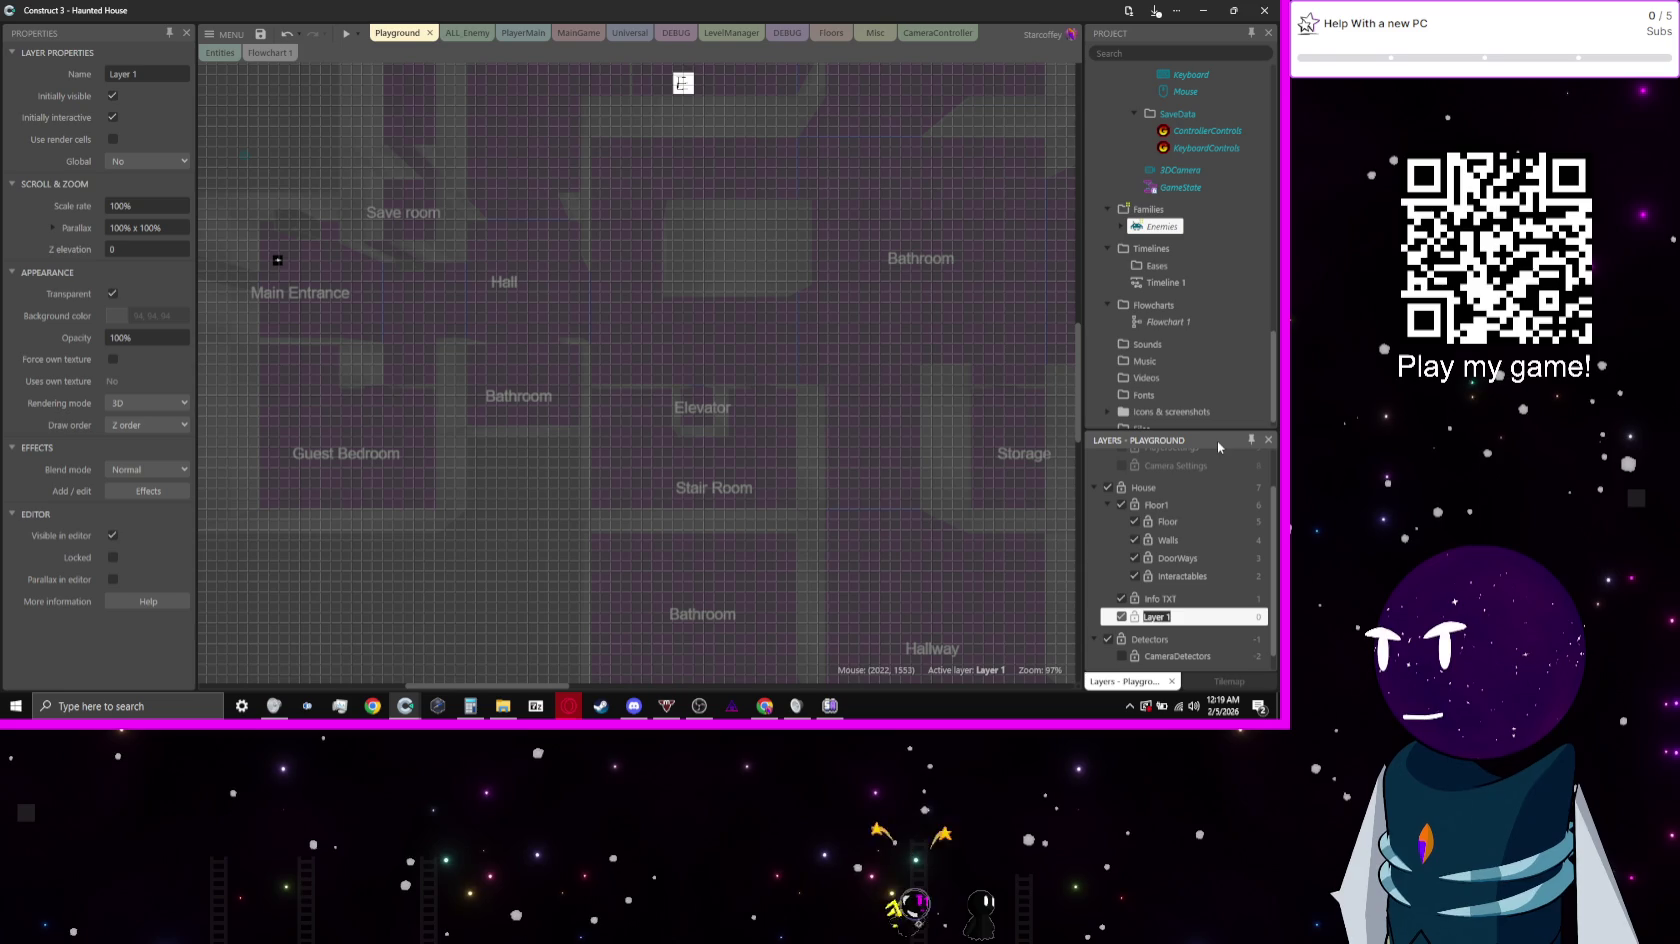
type("Floor2")
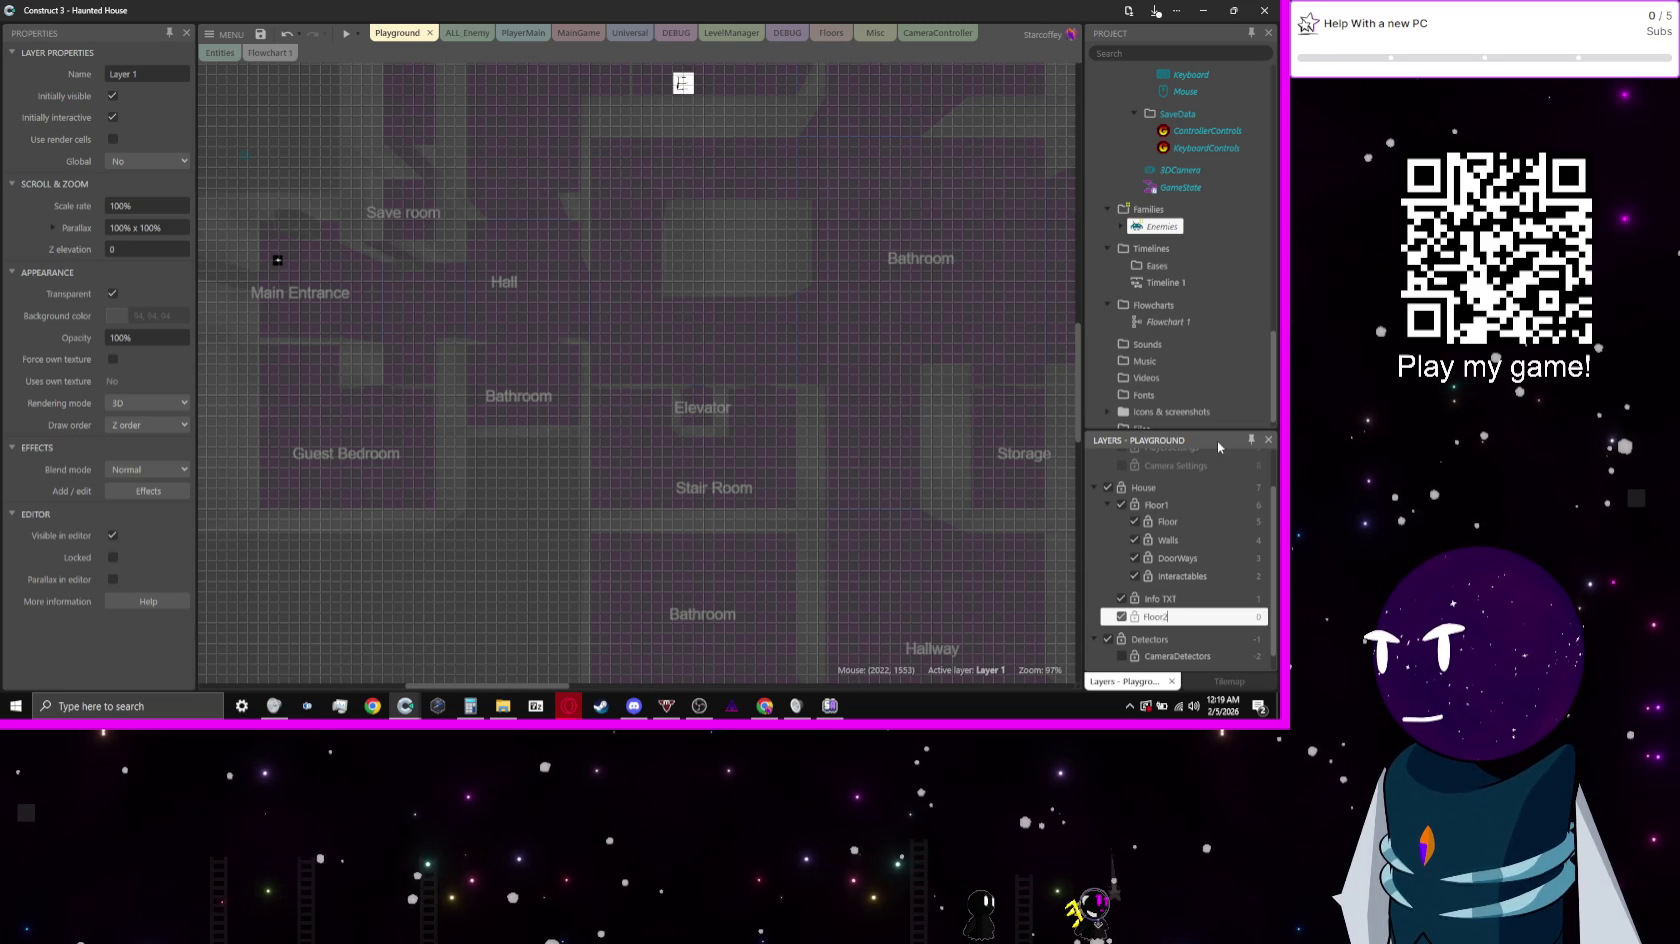
key("Return")
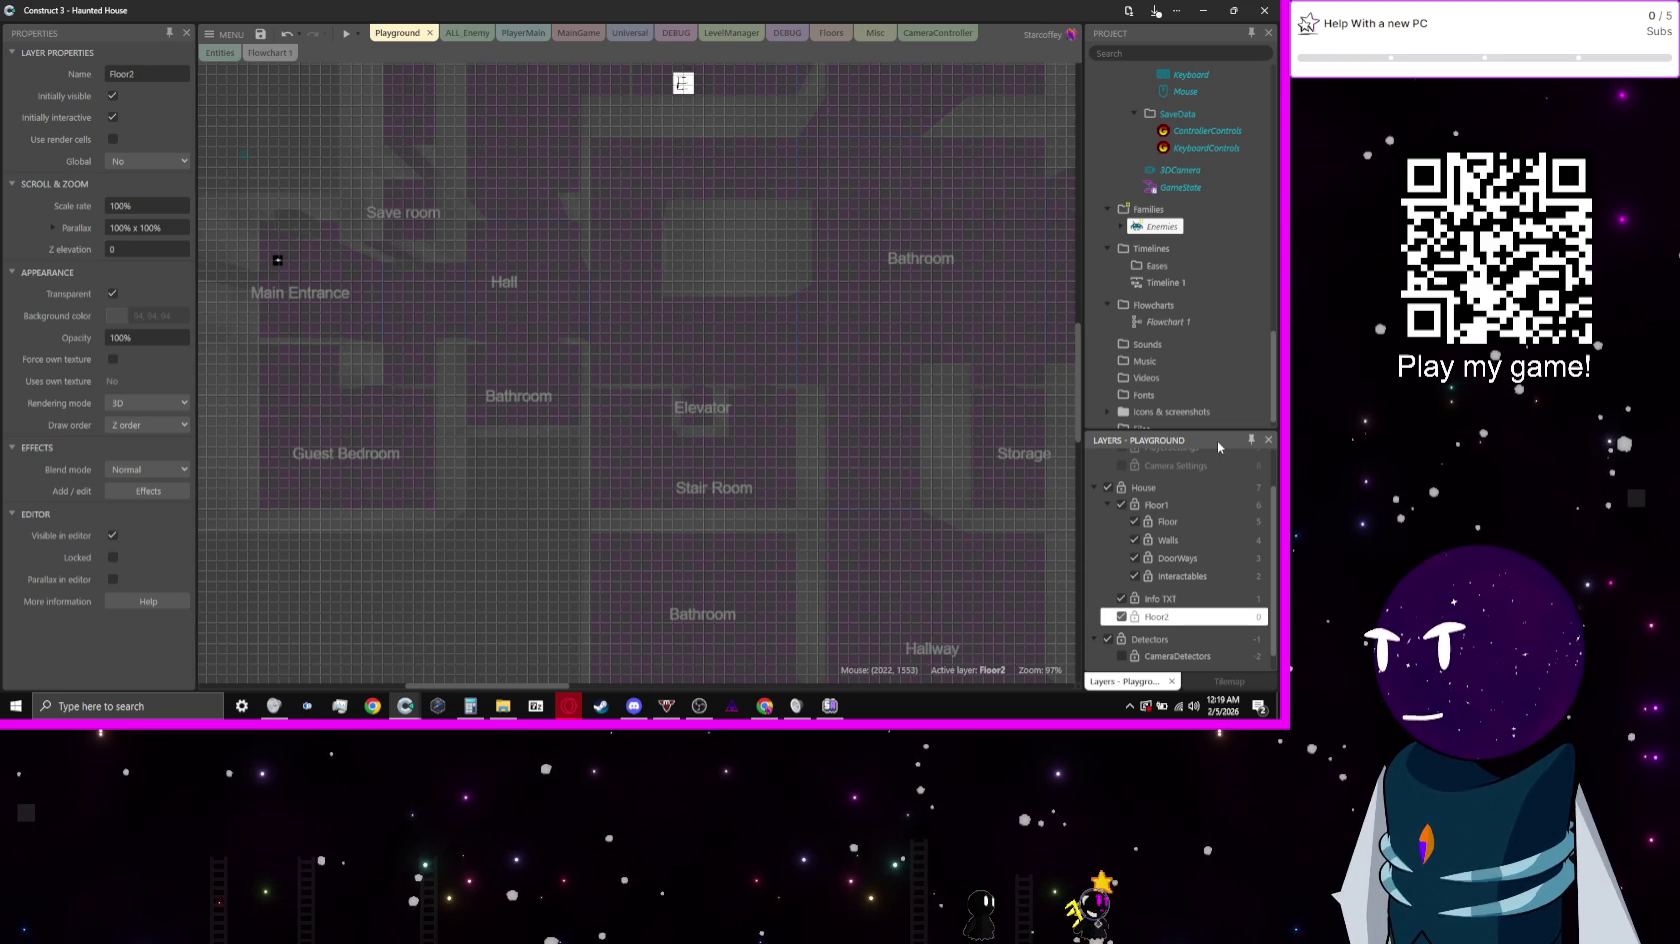
right_click(1152, 620)
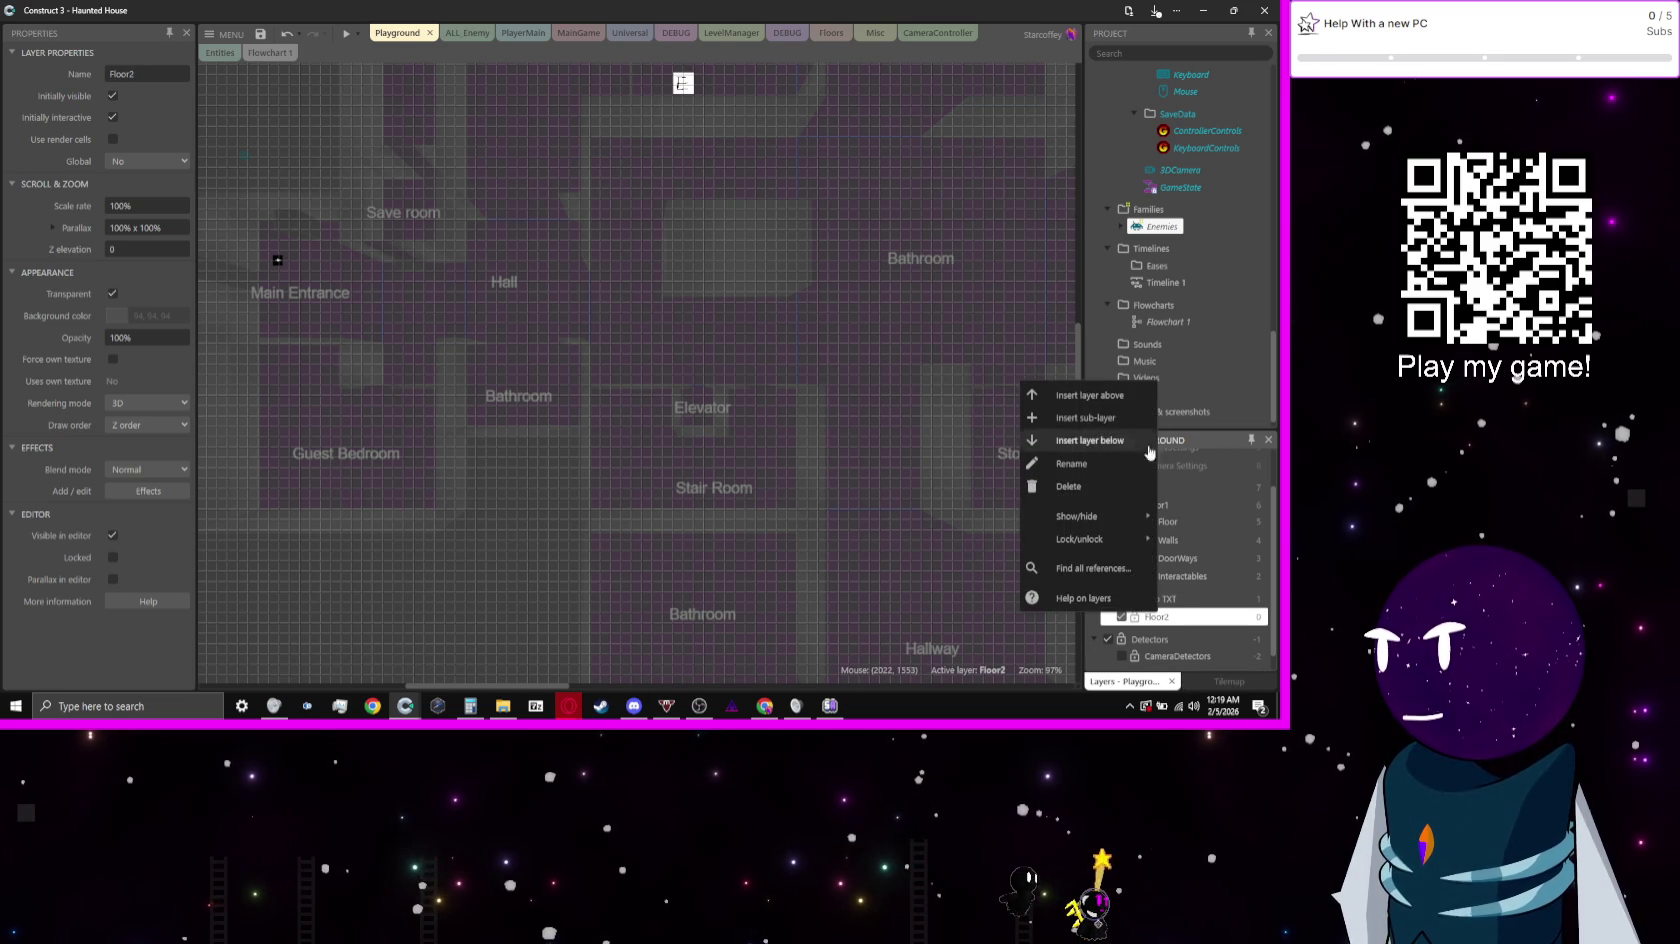
left_click(1107, 428)
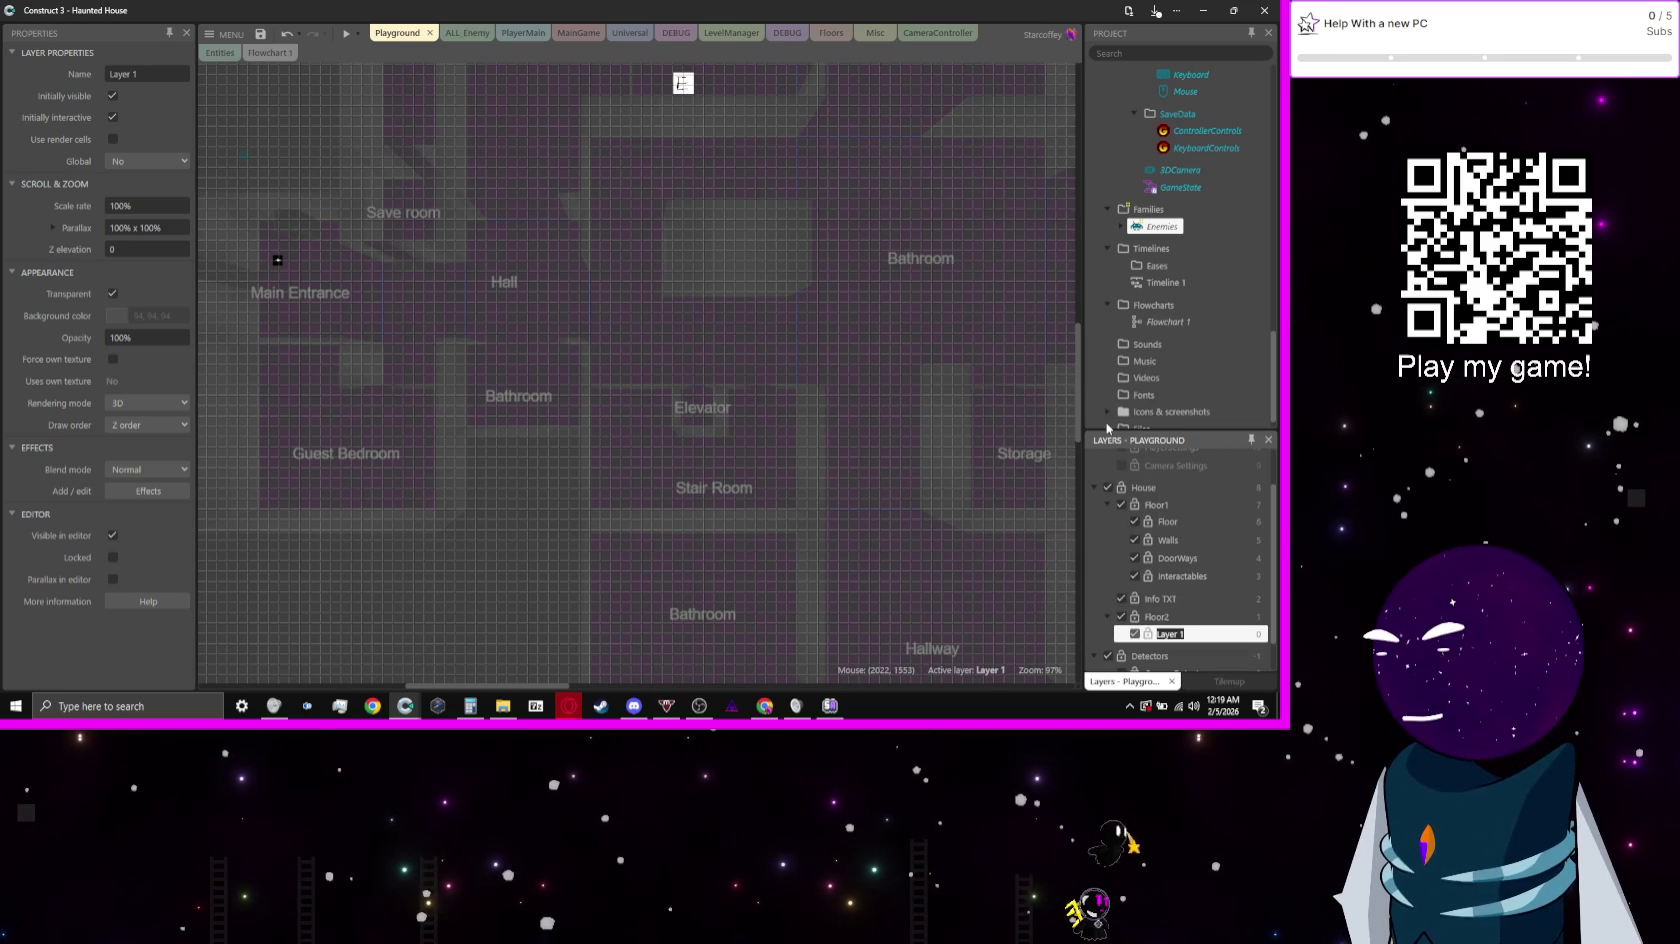
type("Floor")
key("Return")
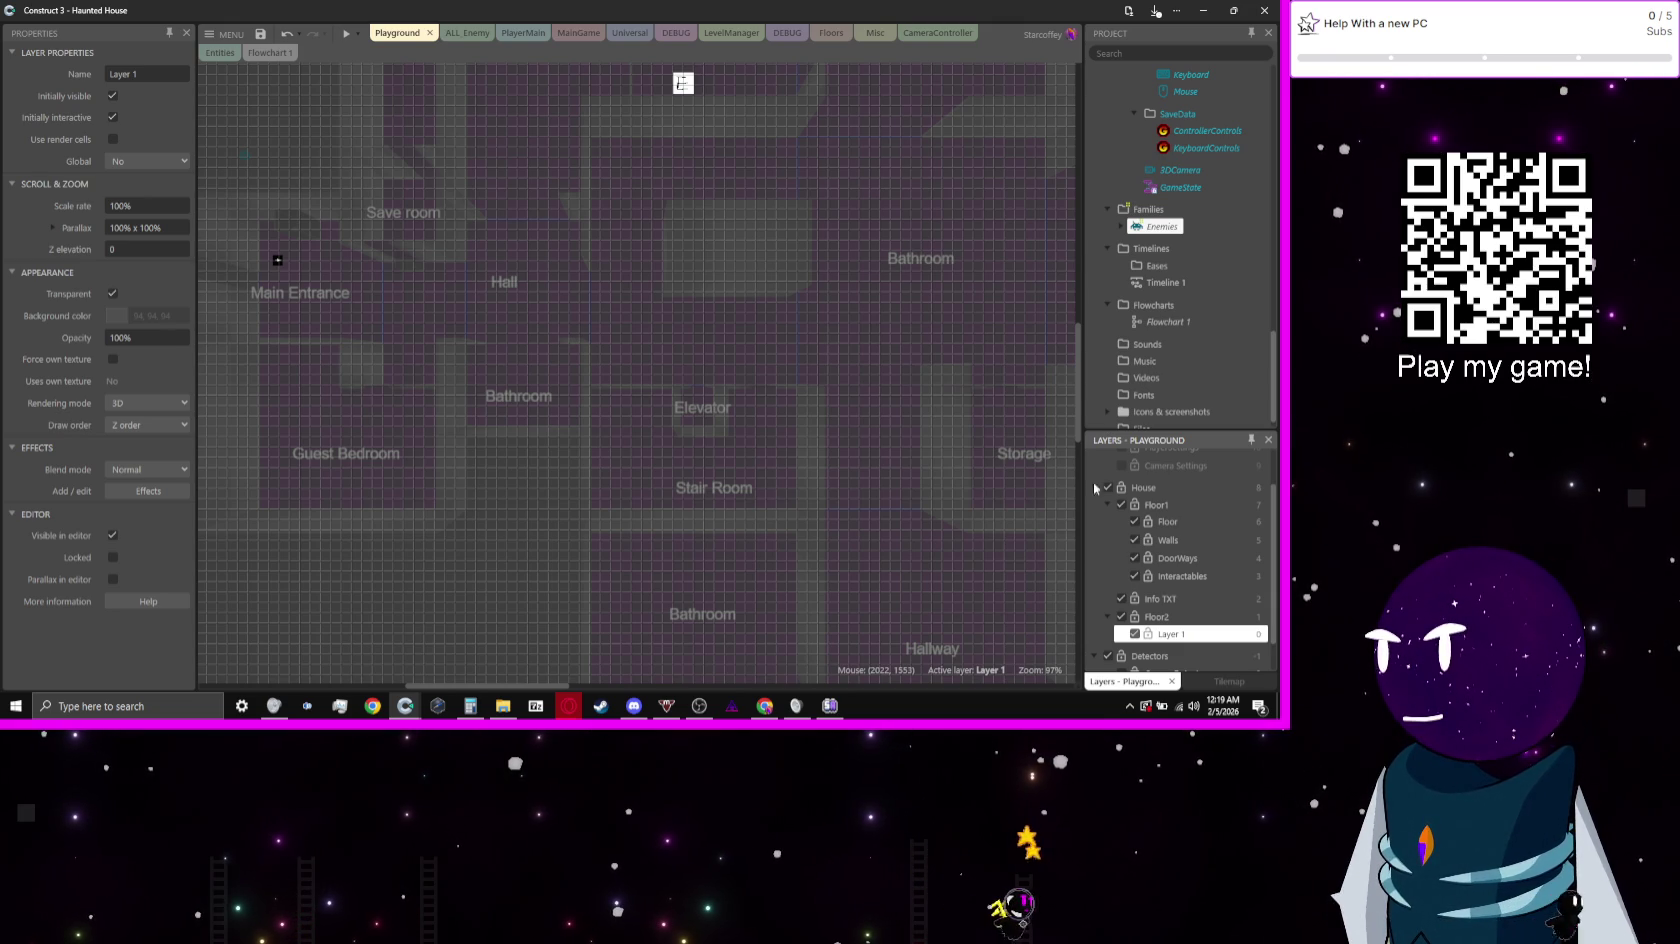
Step: Delete the extra Layer 1 sub-layer and the Floor2 layer, leaving Floor1 and Info TXT
right_click(1185, 637)
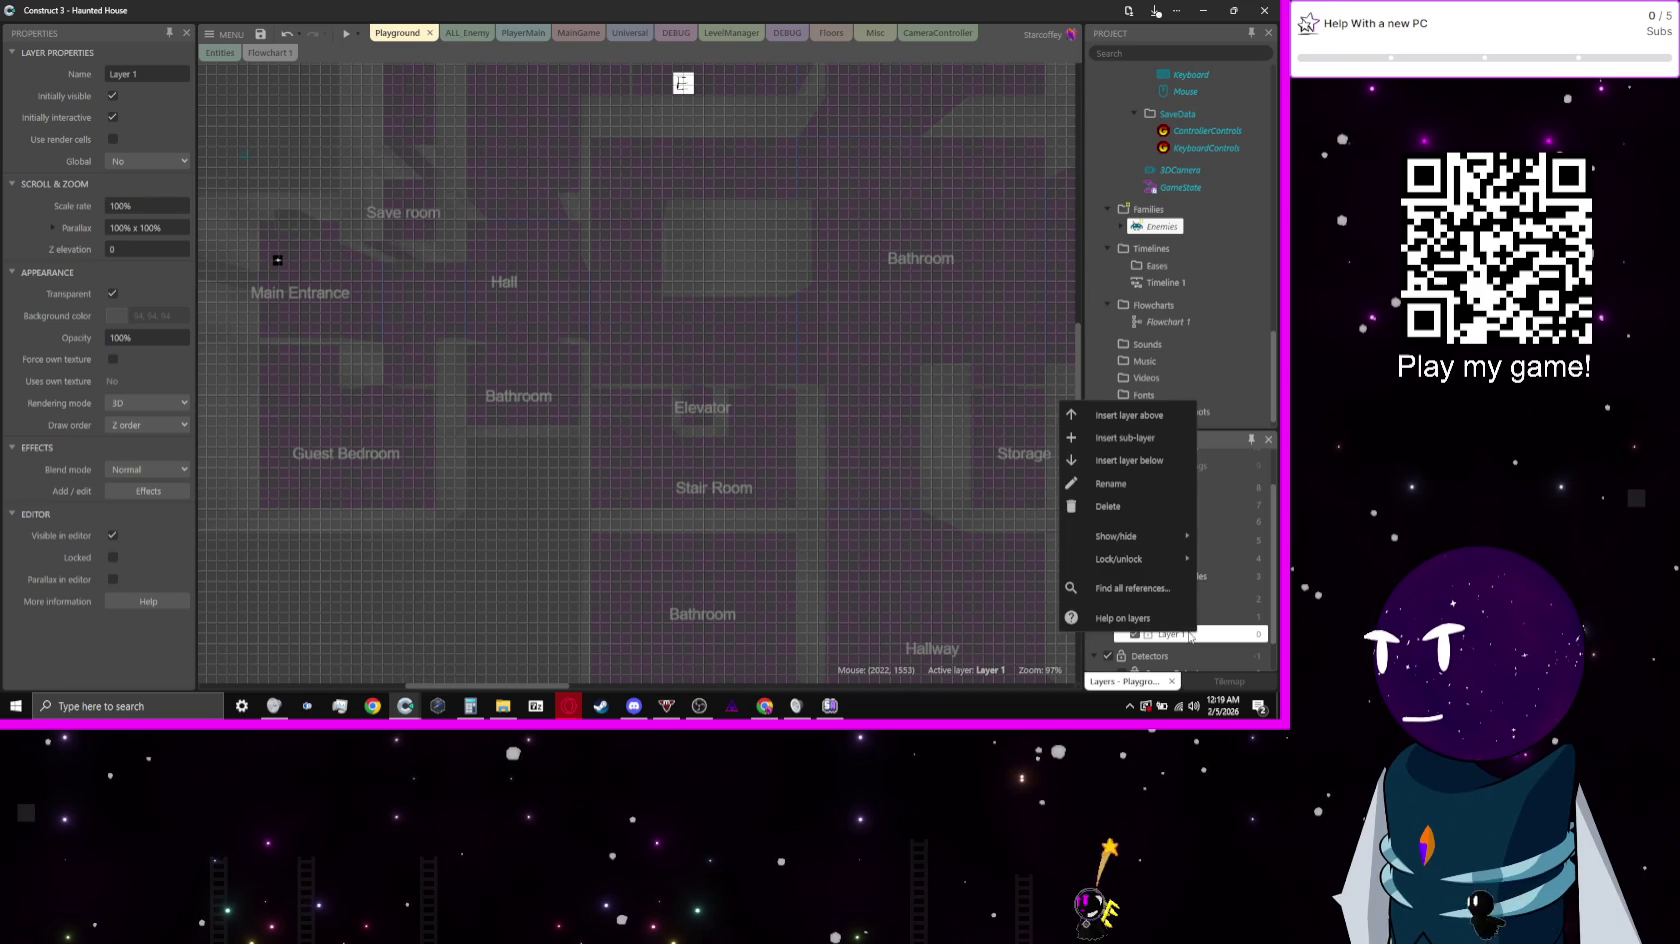
left_click(1143, 507)
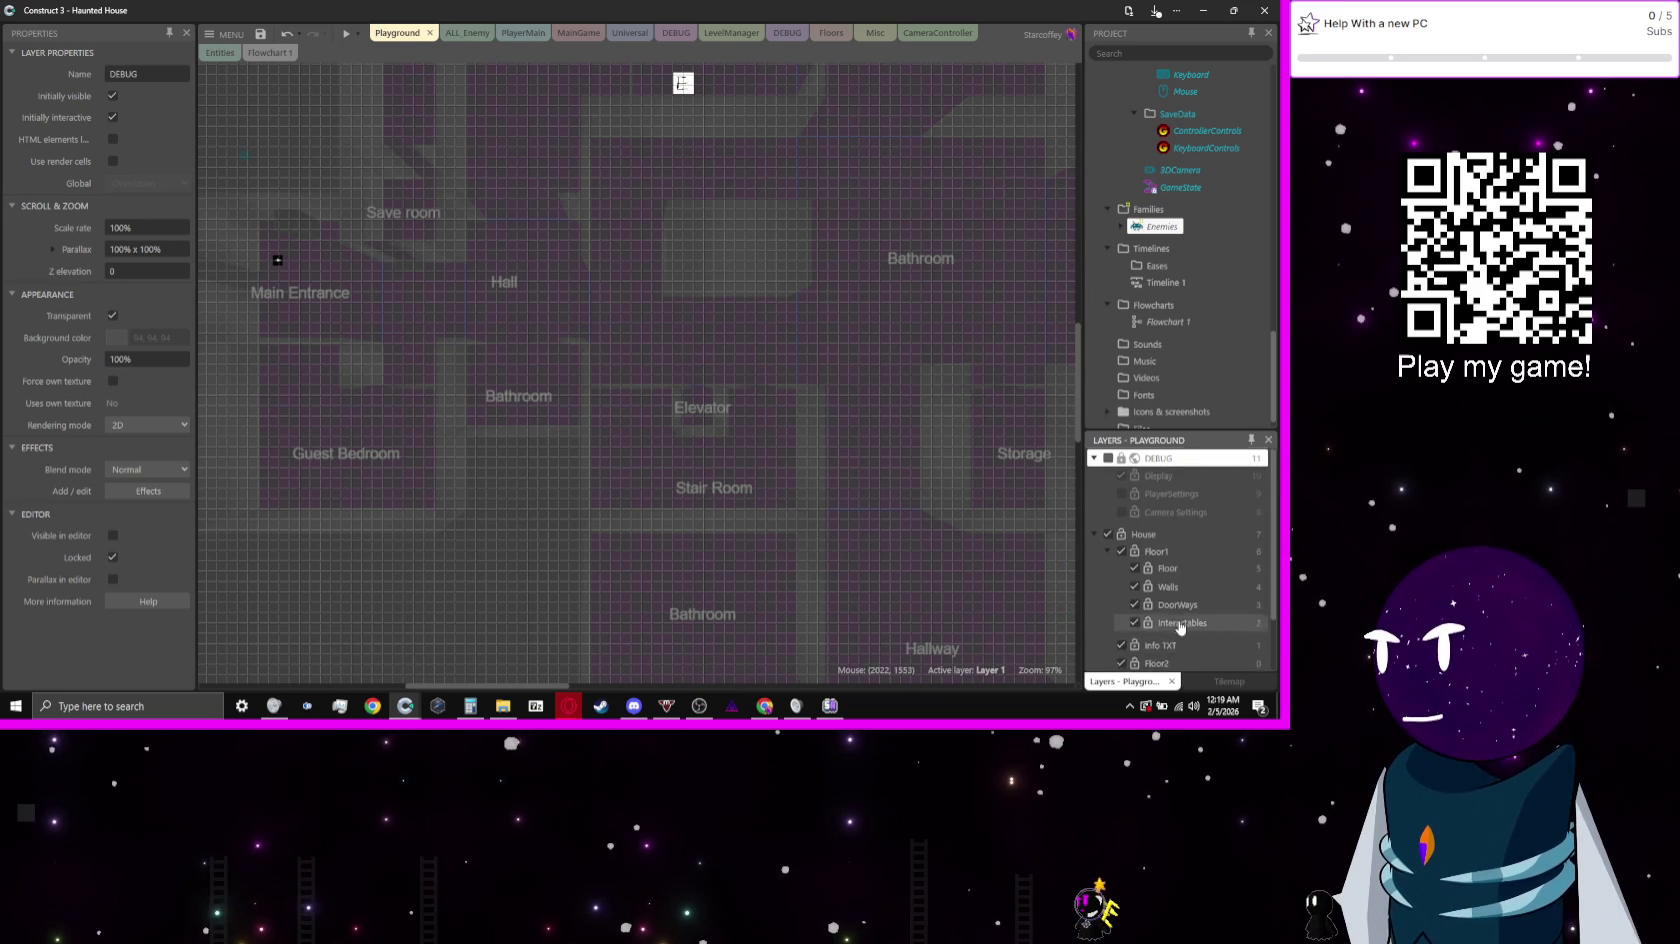
right_click(1176, 601)
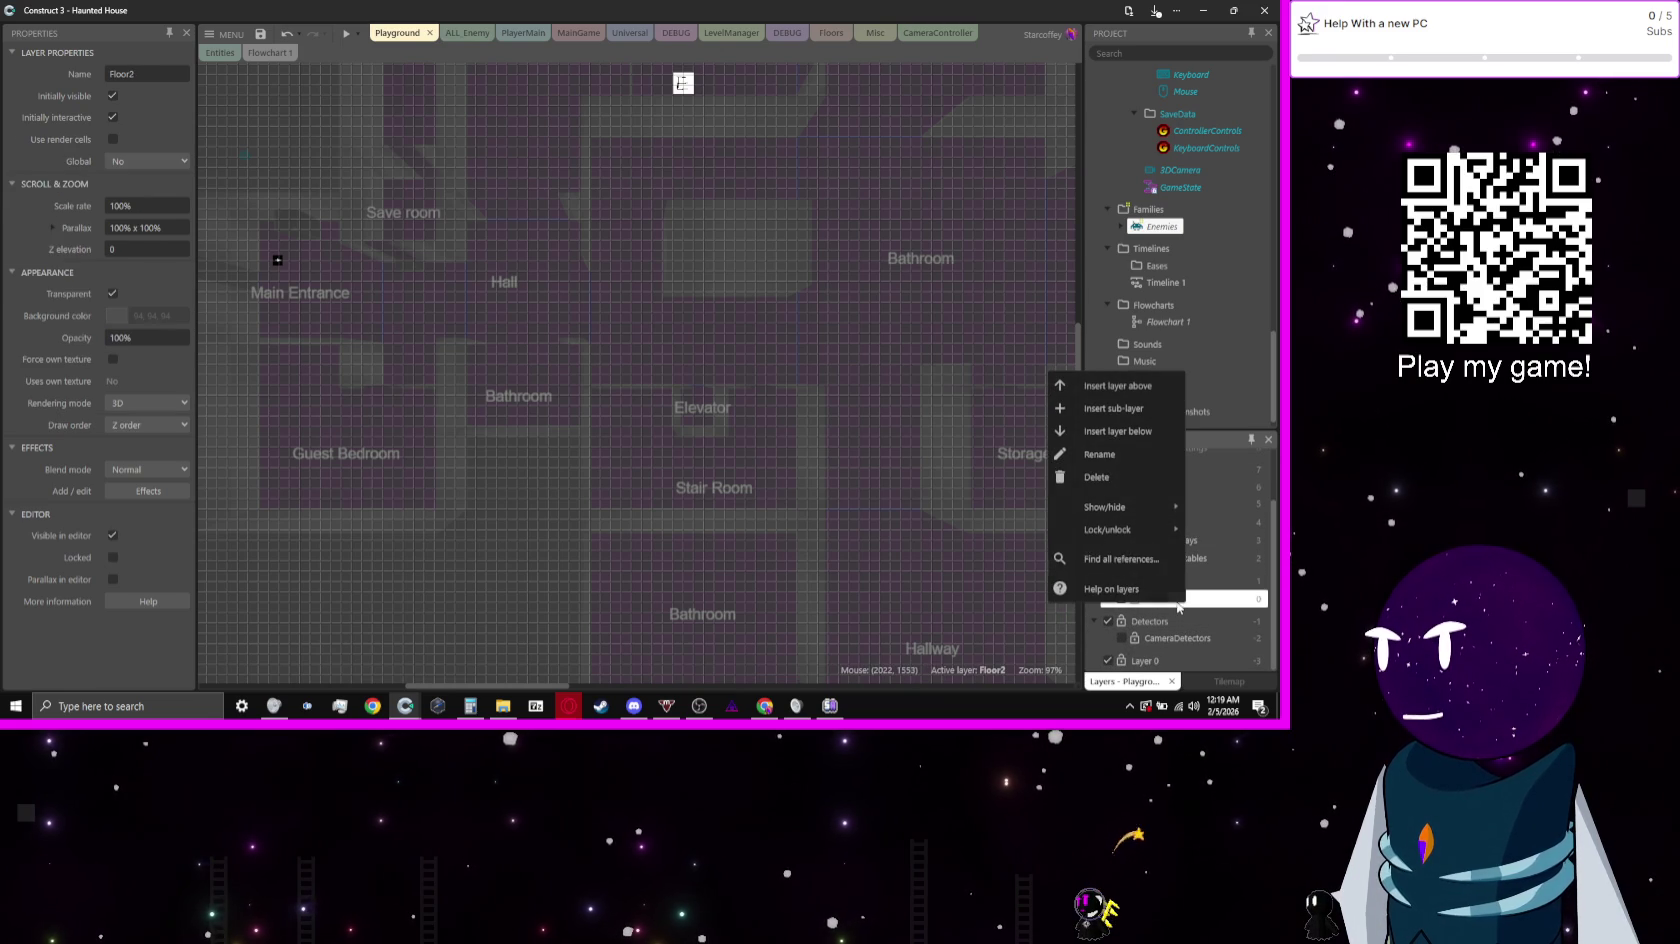
left_click(1147, 477)
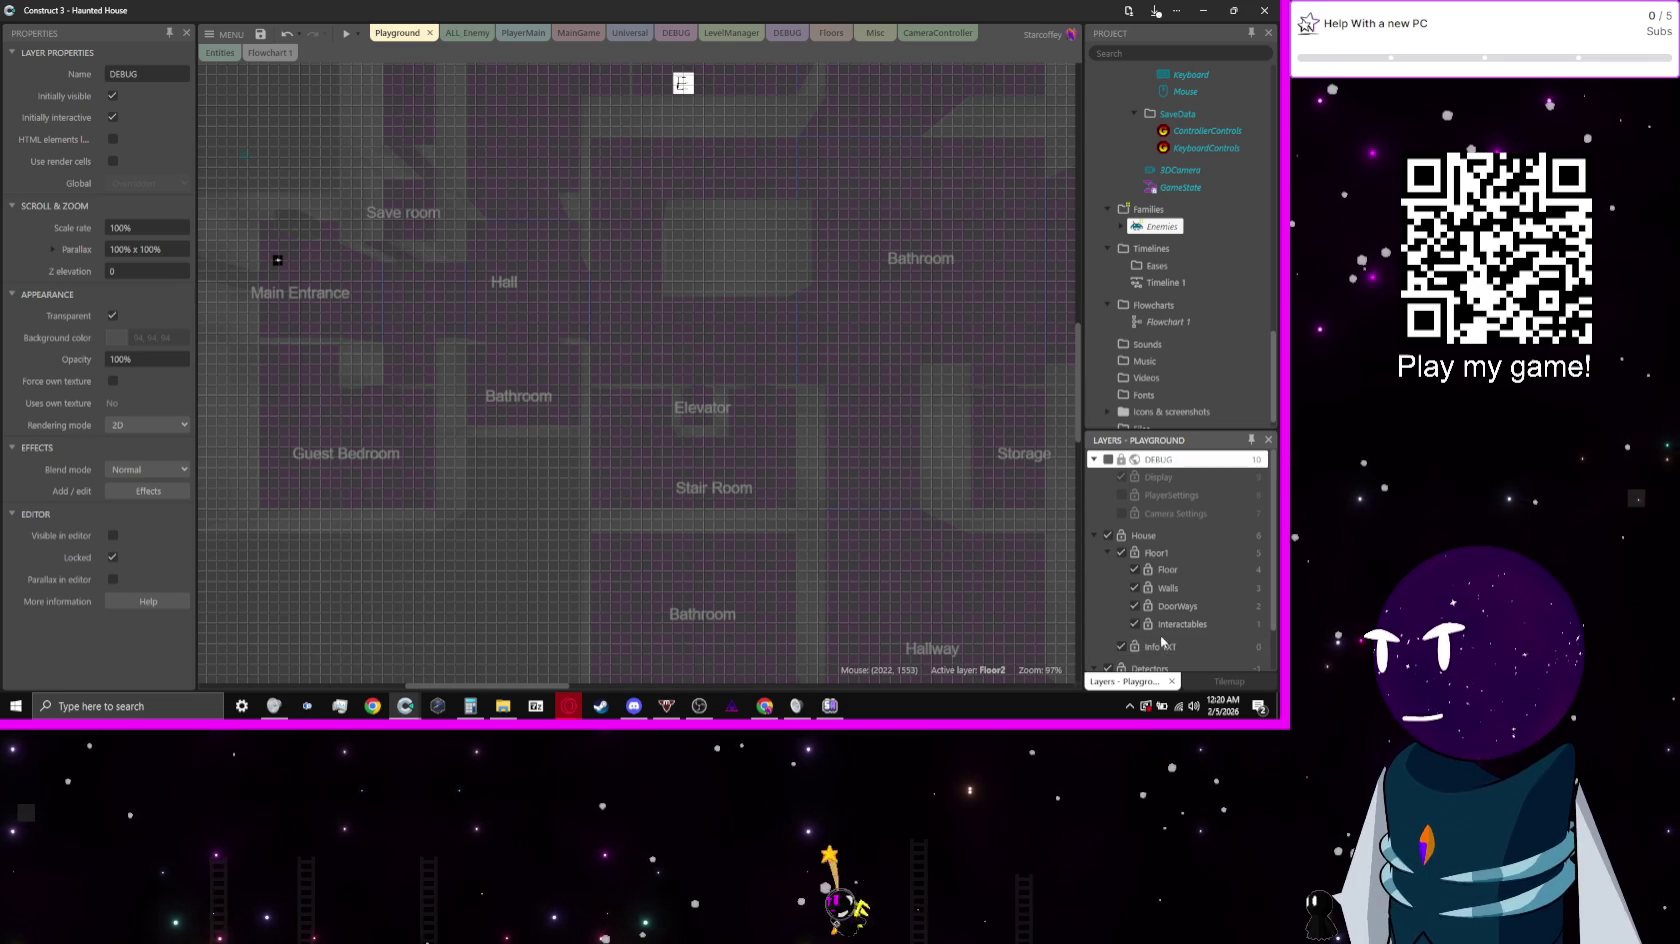
scroll(740, 517, "down", 1)
scroll(740, 517, "down", 3)
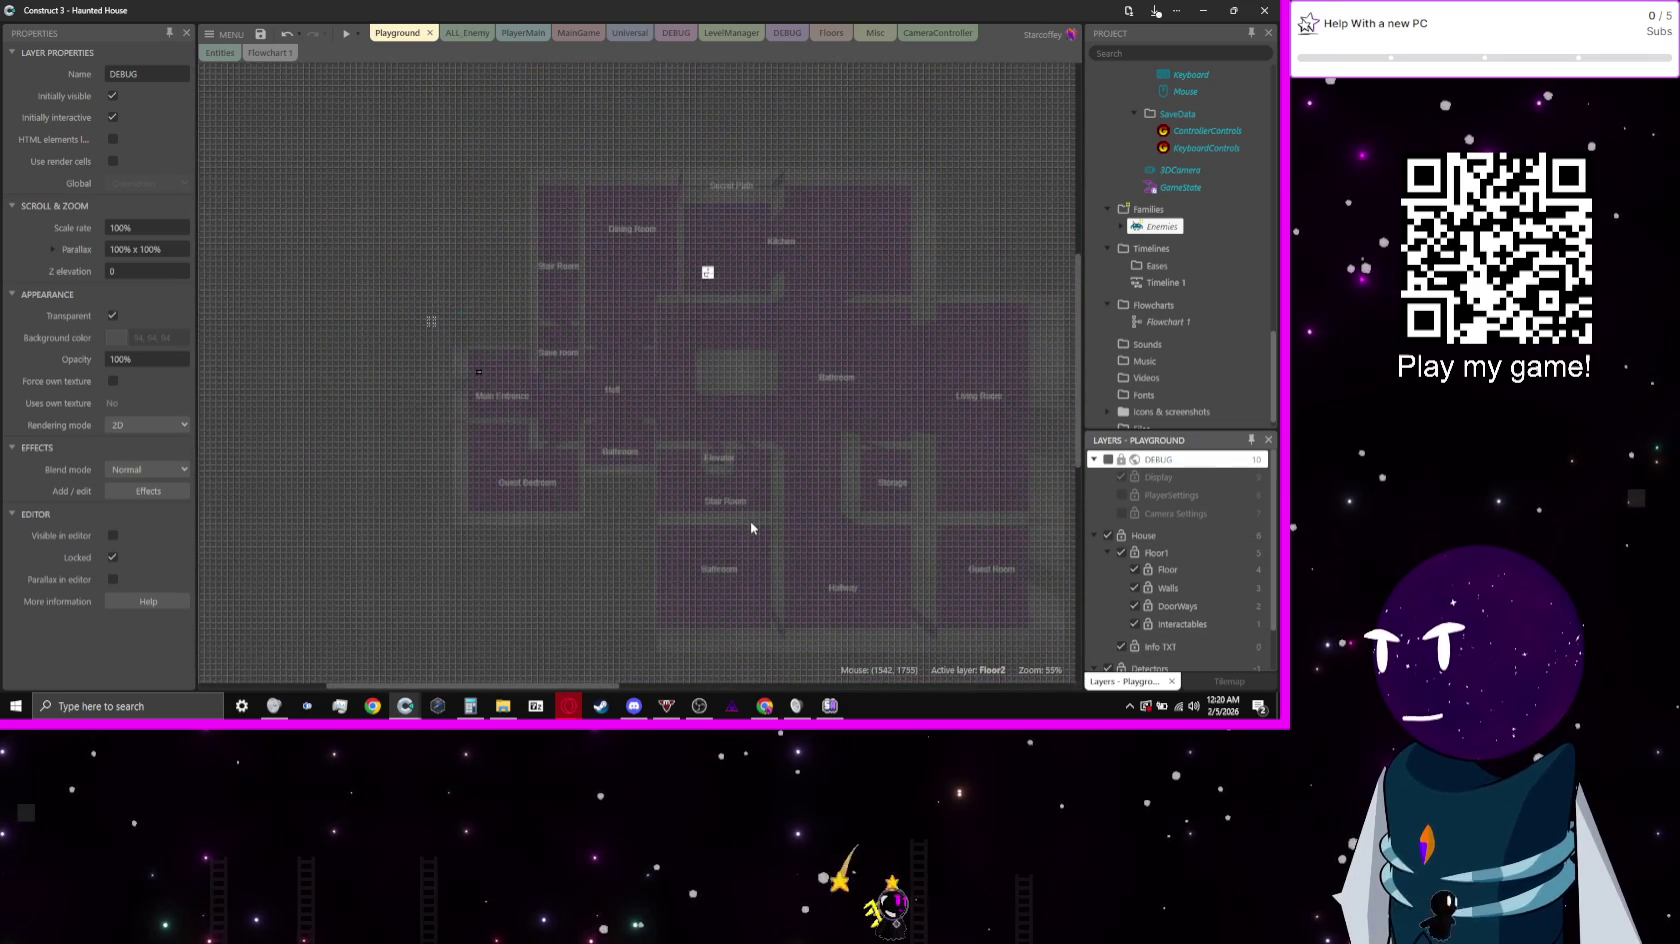
mouse_move(907, 487)
left_mouse_down()
mouse_move(787, 401)
mouse_move(795, 412)
left_mouse_up()
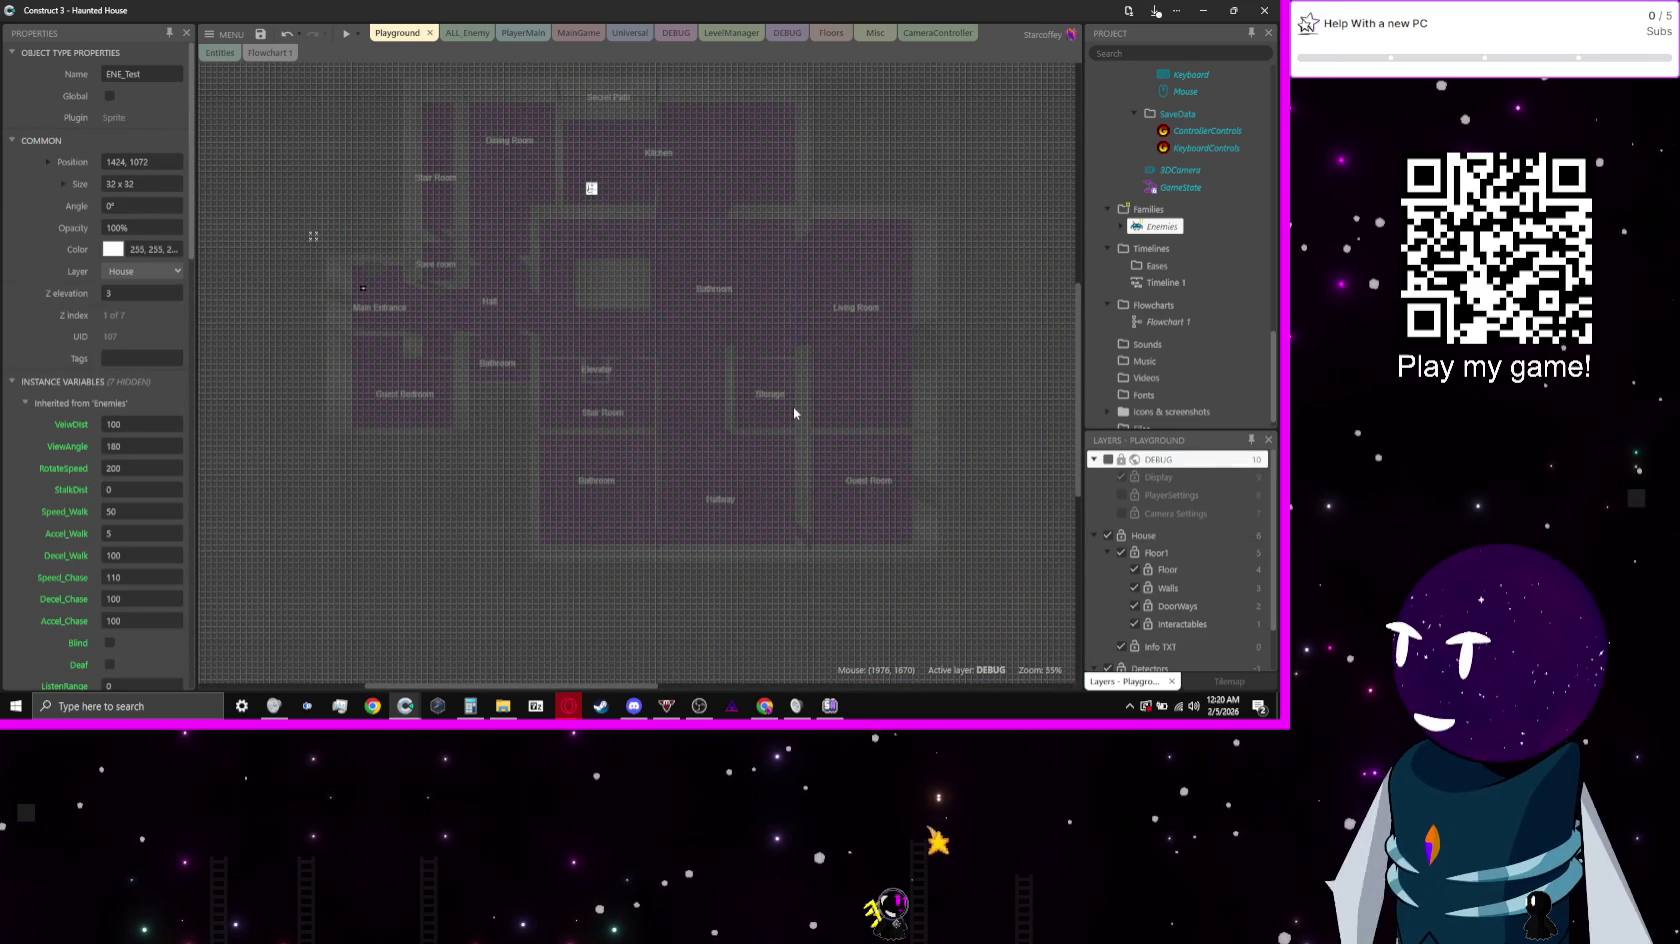
scroll(748, 377, "down", 5)
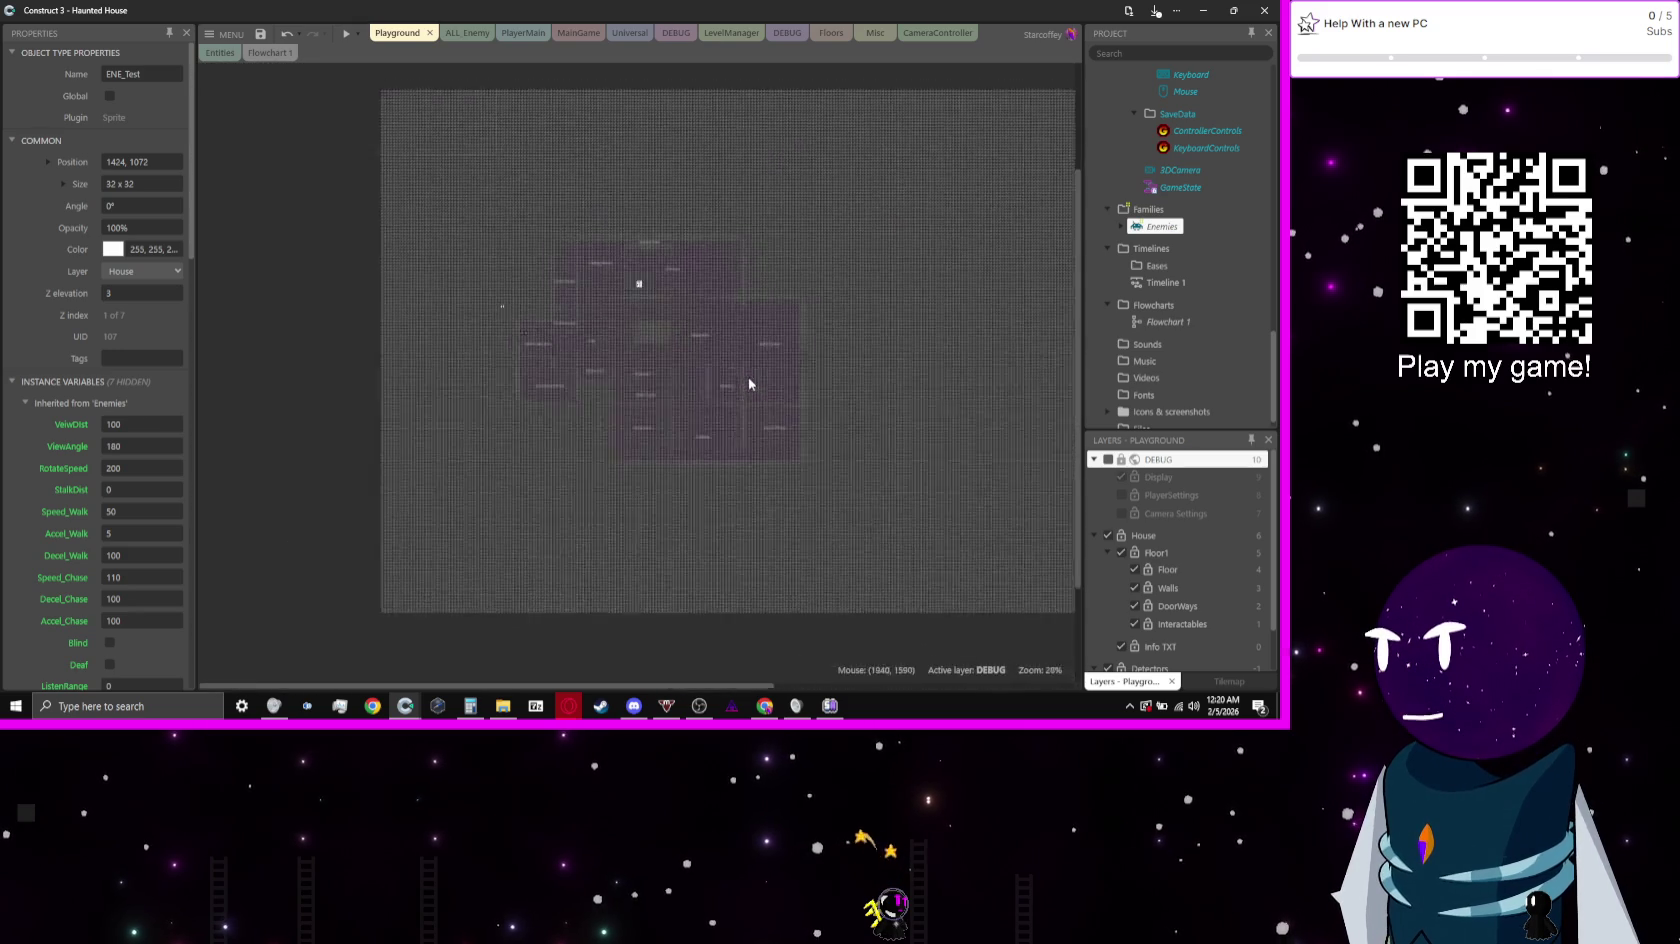
mouse_move(748, 377)
left_mouse_down()
mouse_move(396, 392)
mouse_move(734, 380)
left_mouse_up()
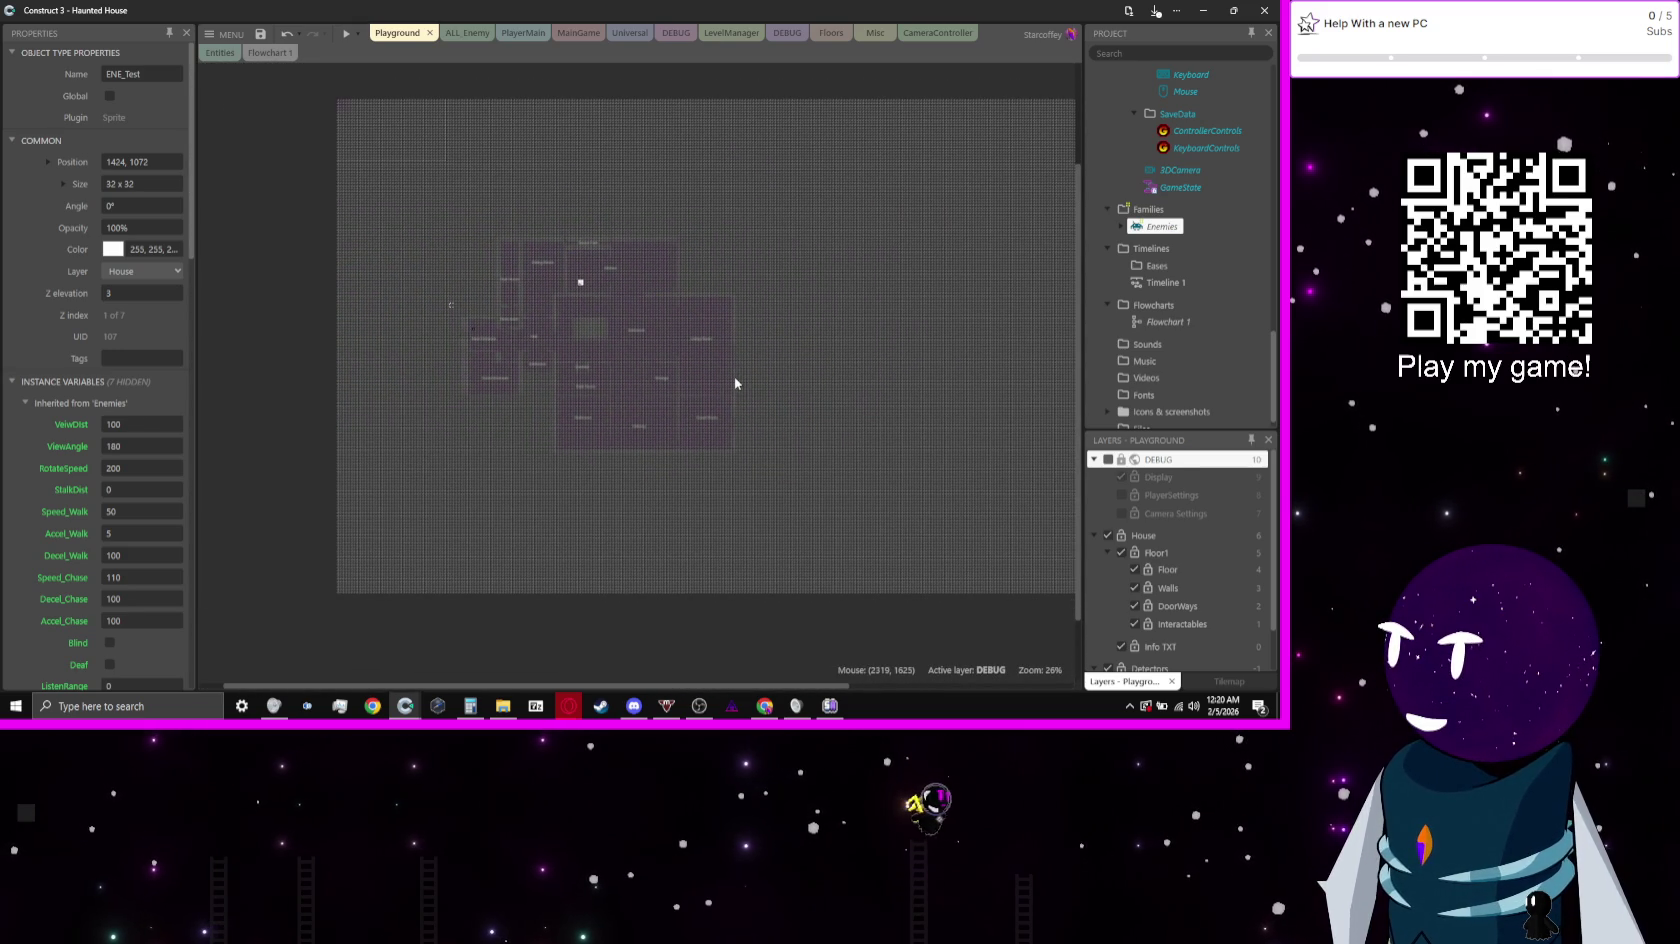
scroll(555, 292, "up", 4)
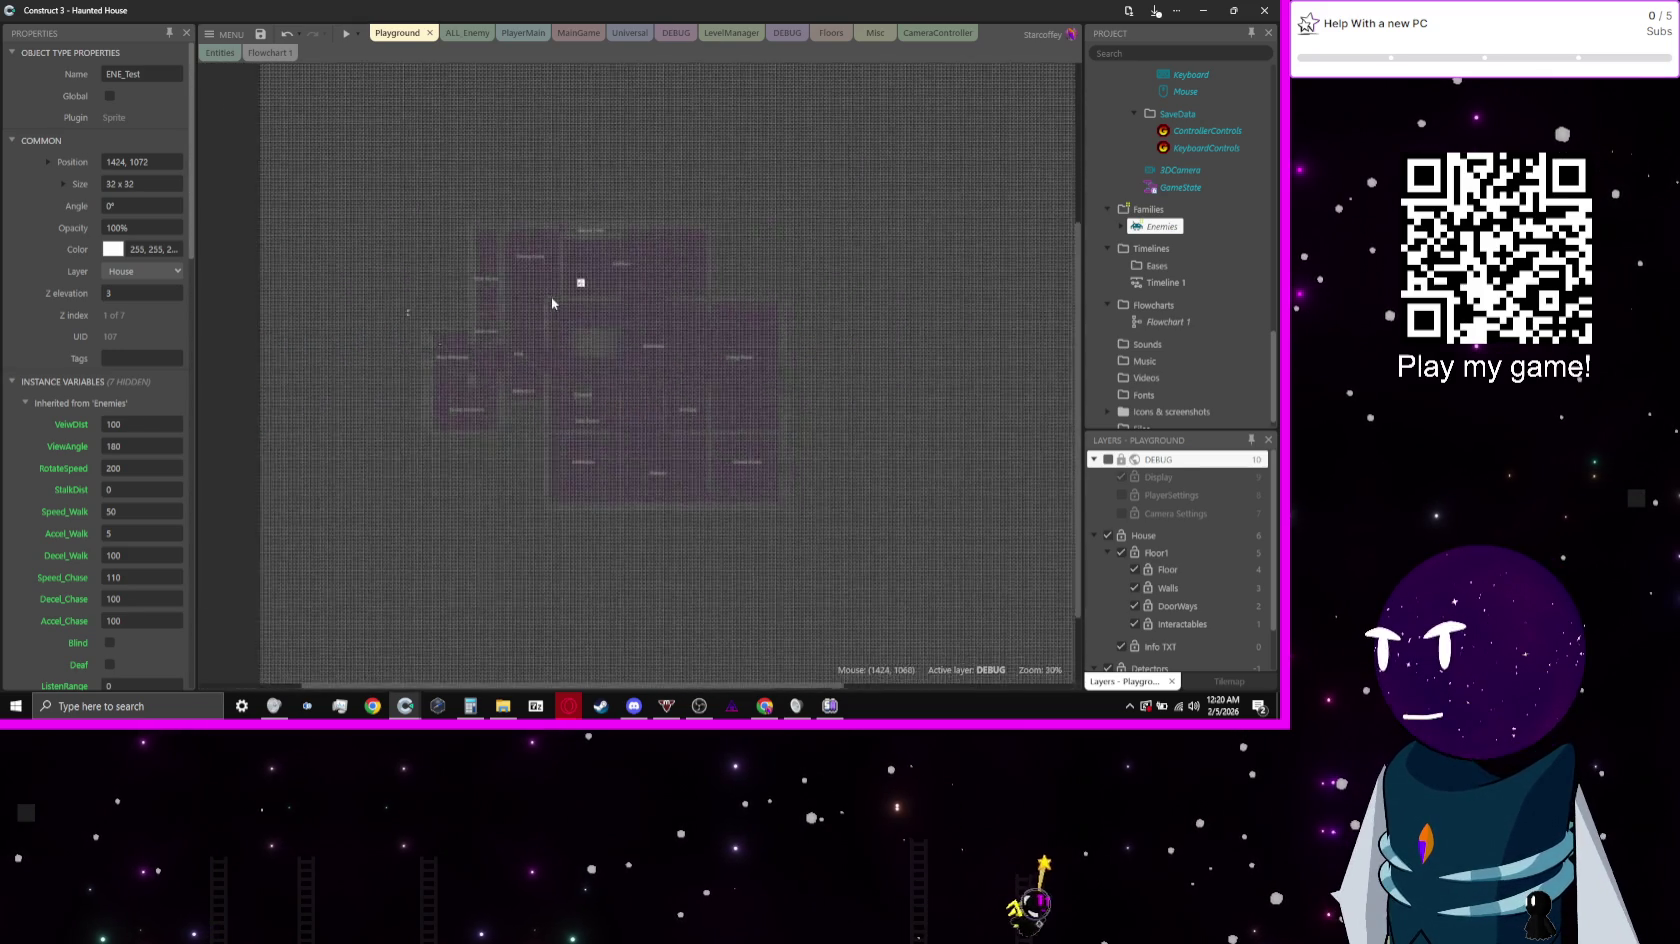
scroll(580, 300, "up", 2)
scroll(700, 350, "down", 3)
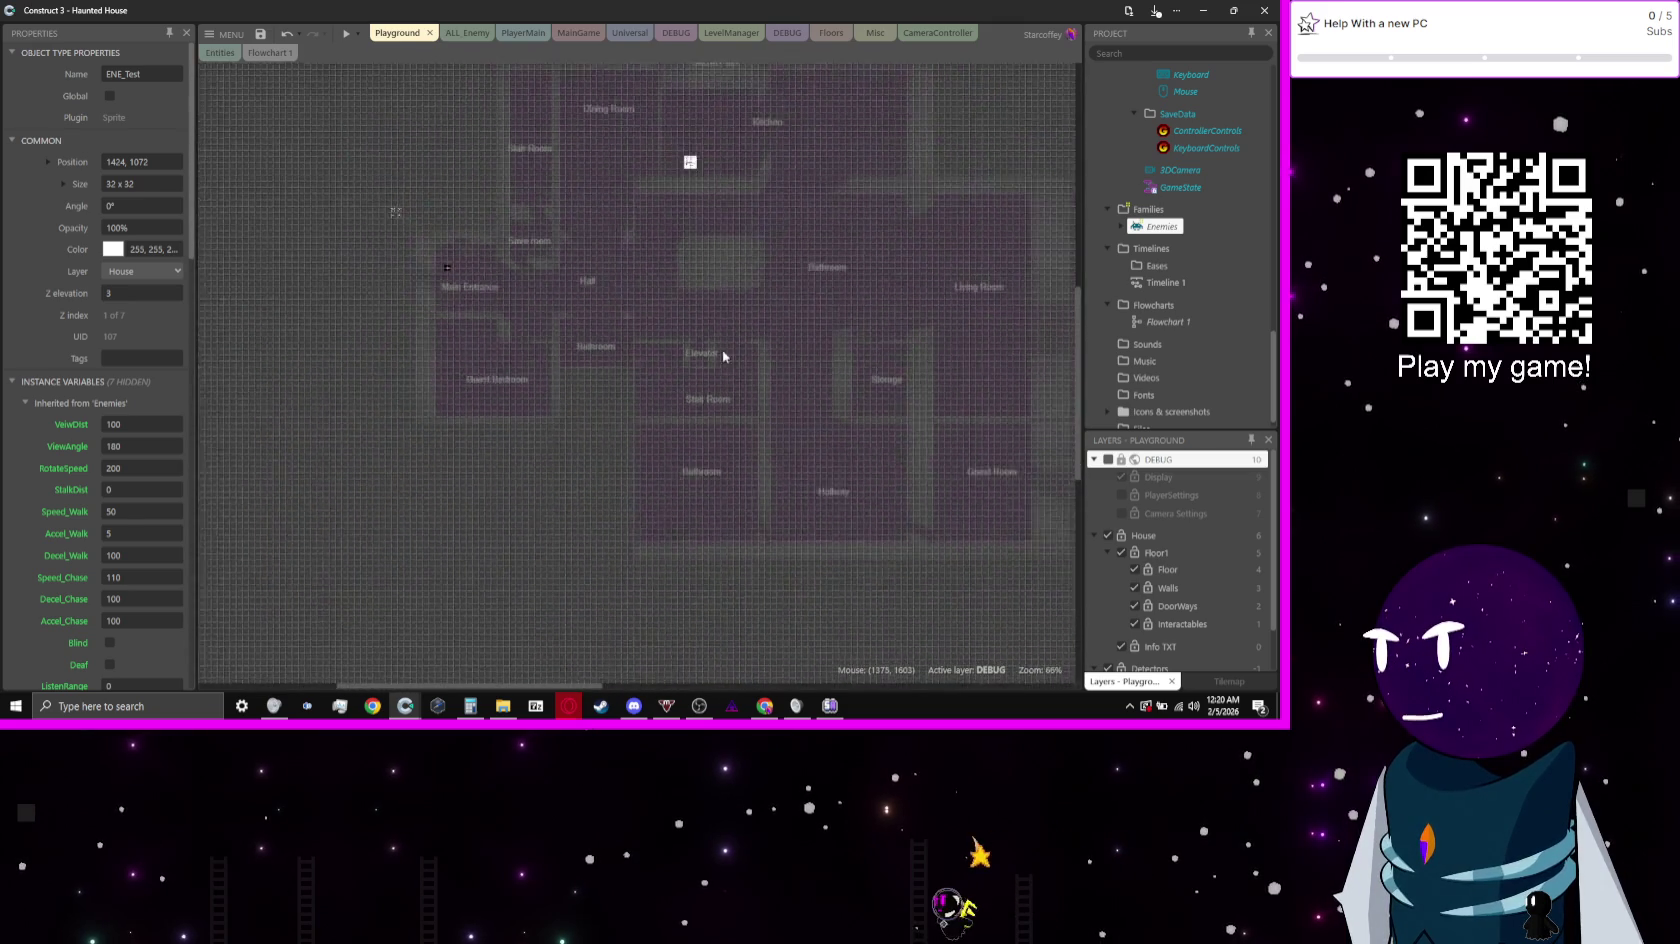
scroll(632, 425, "down", 1)
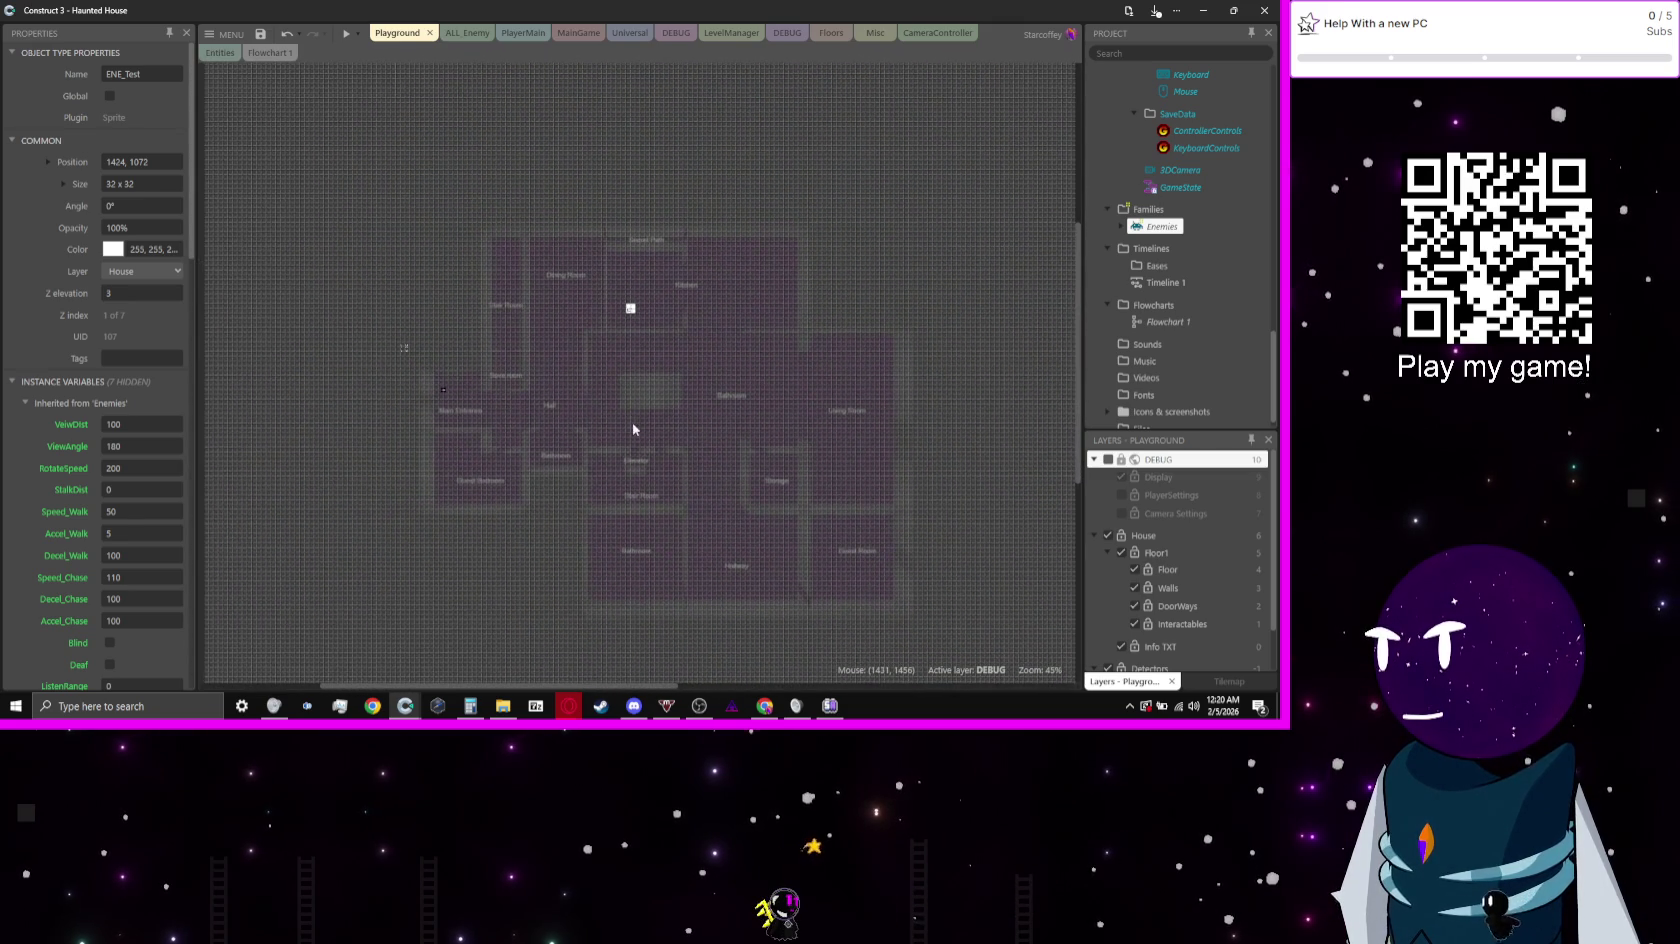
scroll(633, 428, "down", 1)
scroll(633, 423, "up", 3)
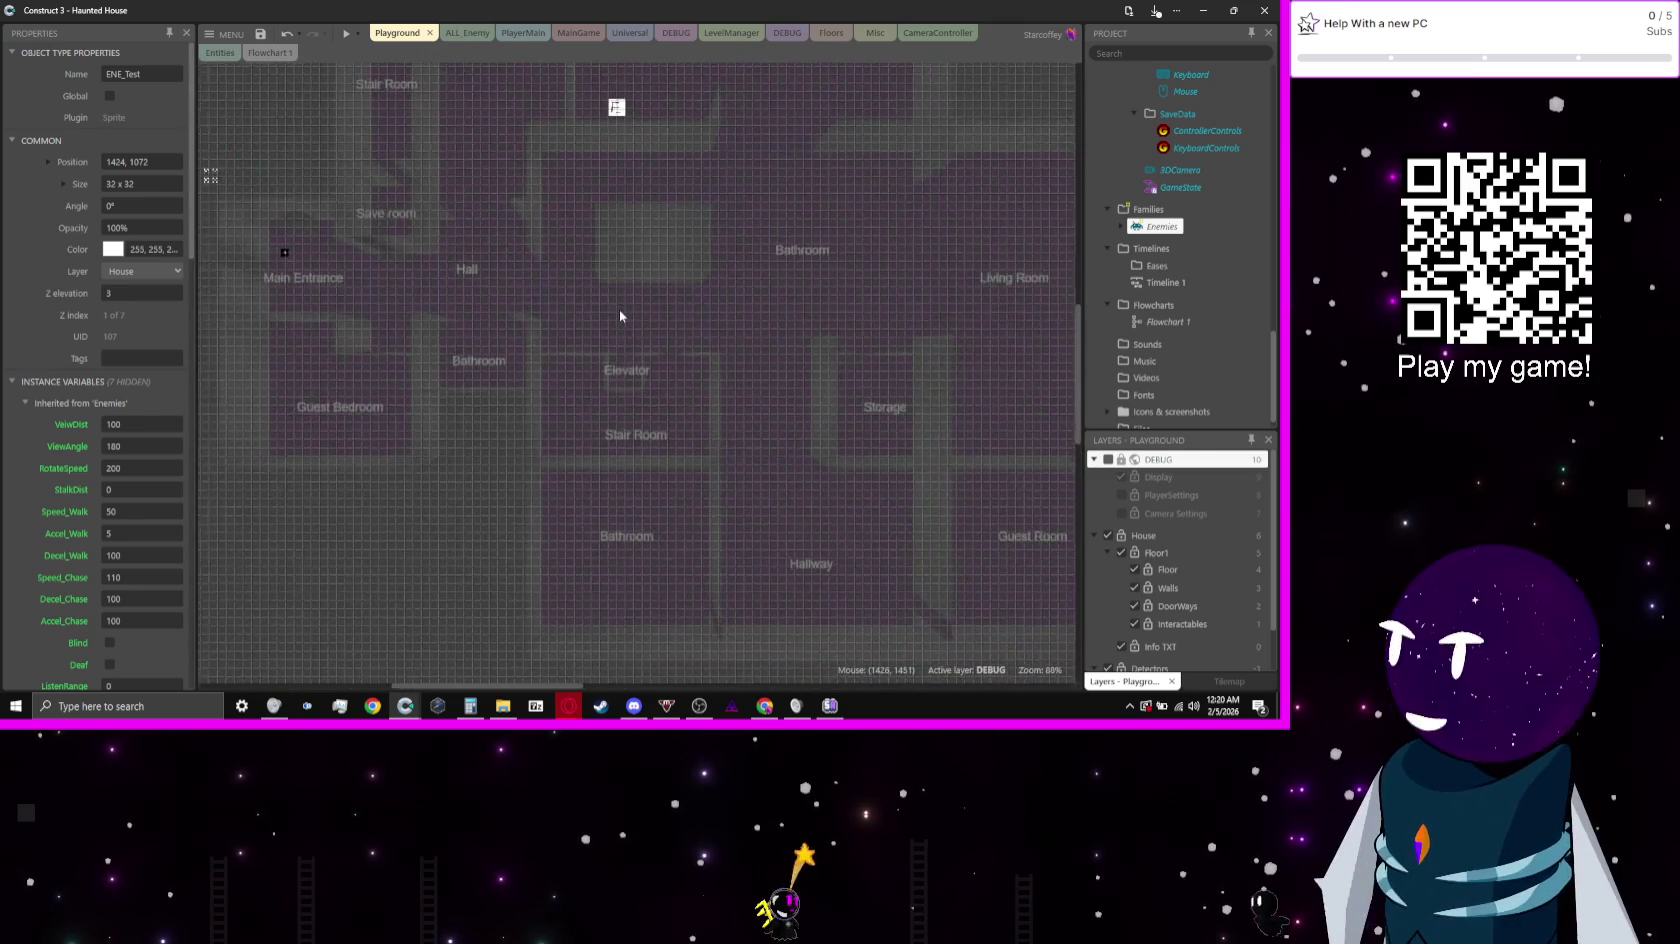
scroll(620, 310, "down", 2)
scroll(566, 370, "down", 3)
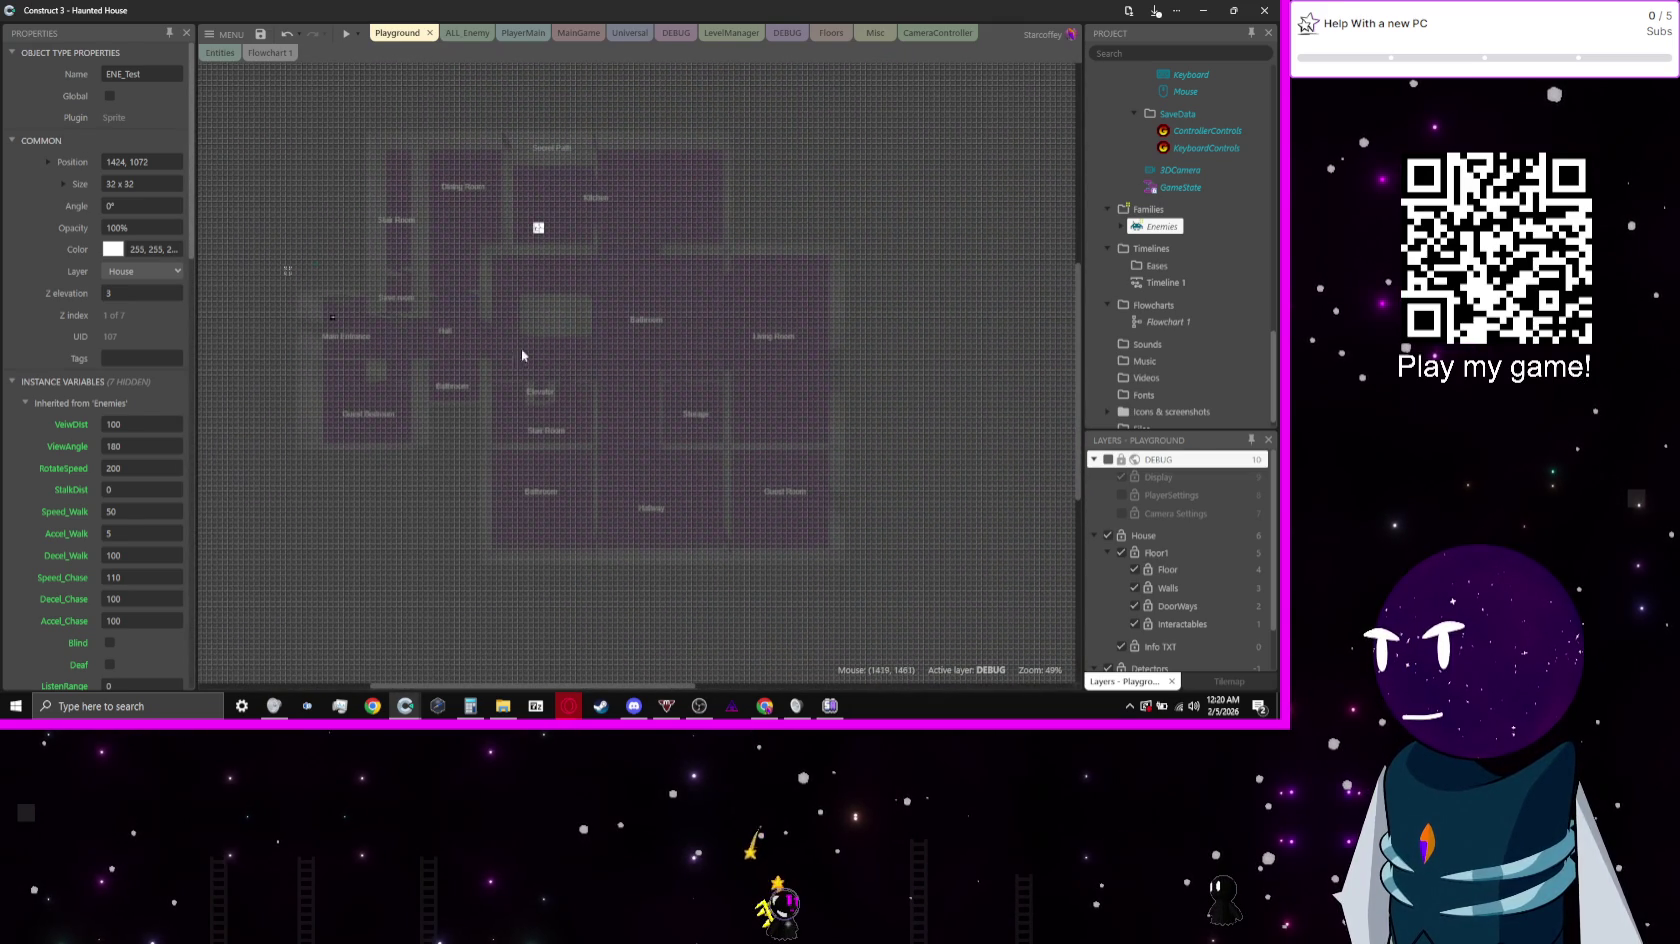
left_click(506, 195)
left_click(538, 228)
left_click(578, 303)
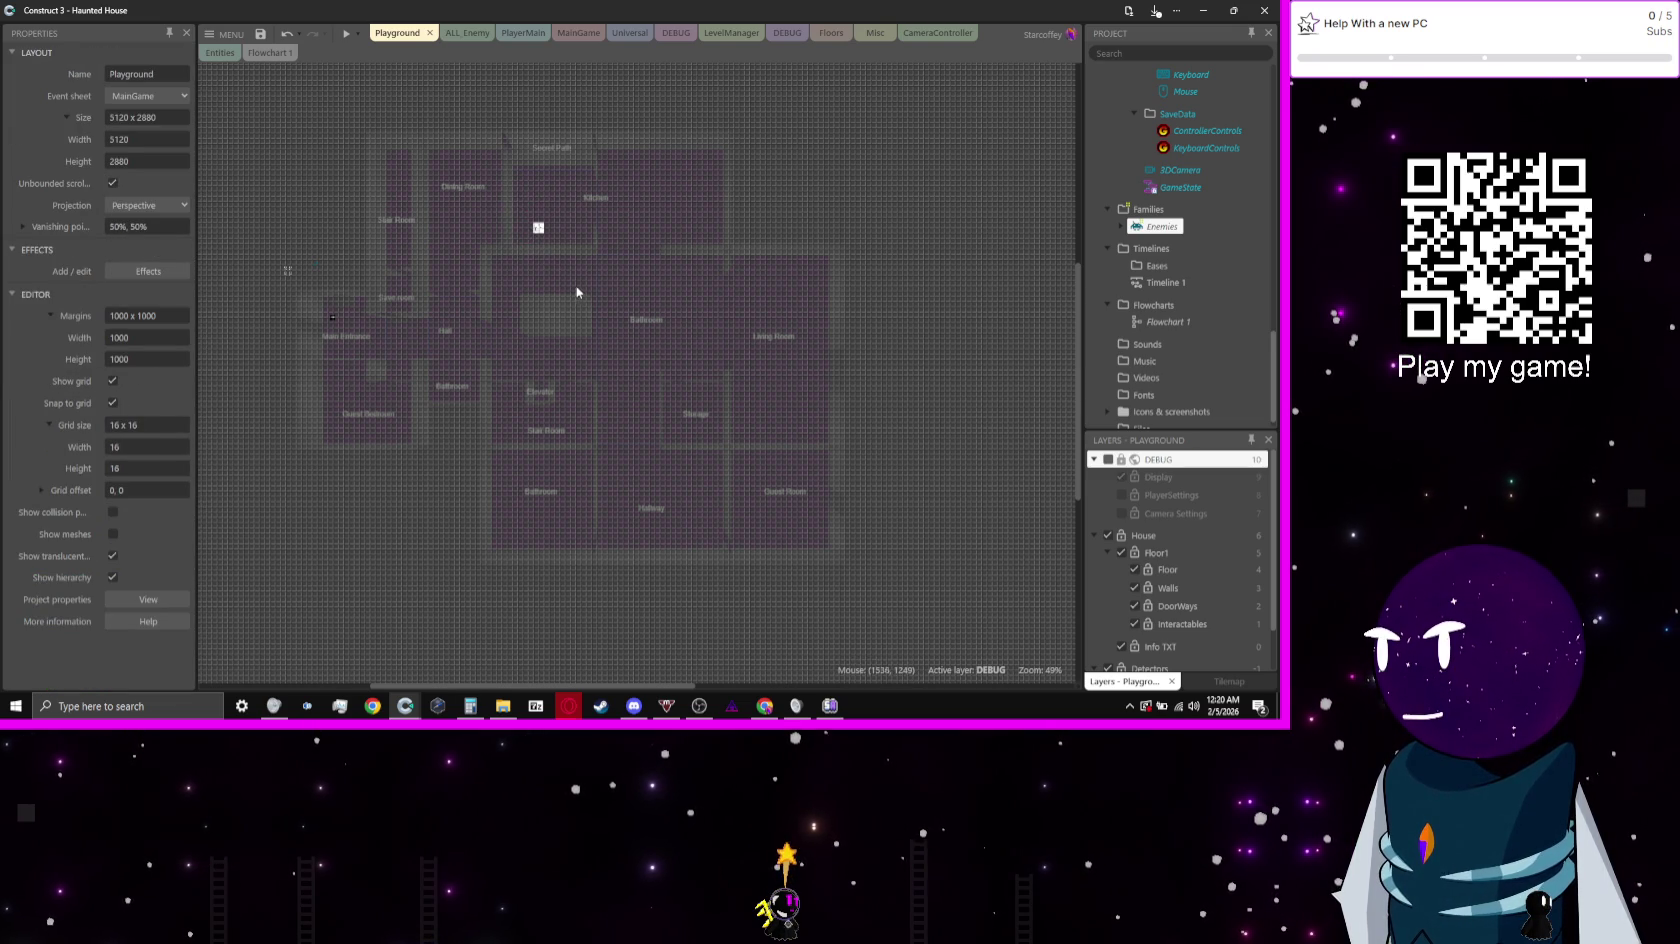
scroll(585, 290, "up", 3)
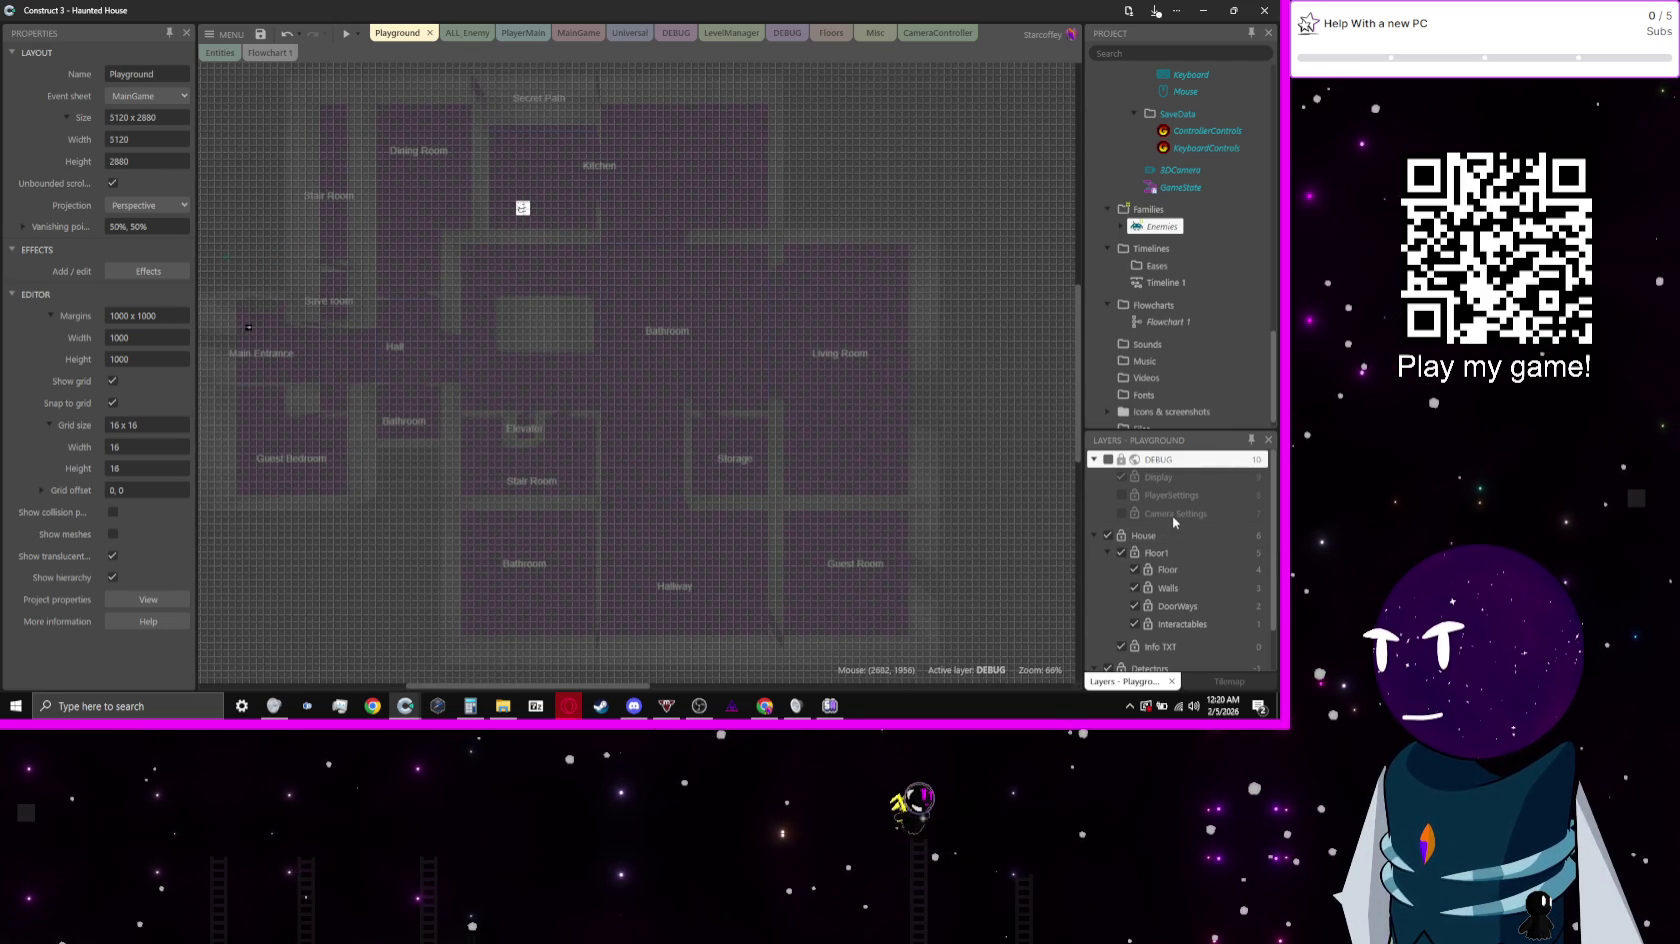
Step: On the Info TXT layer, set the Elevator label's Z elevation to 15
left_click(1186, 647)
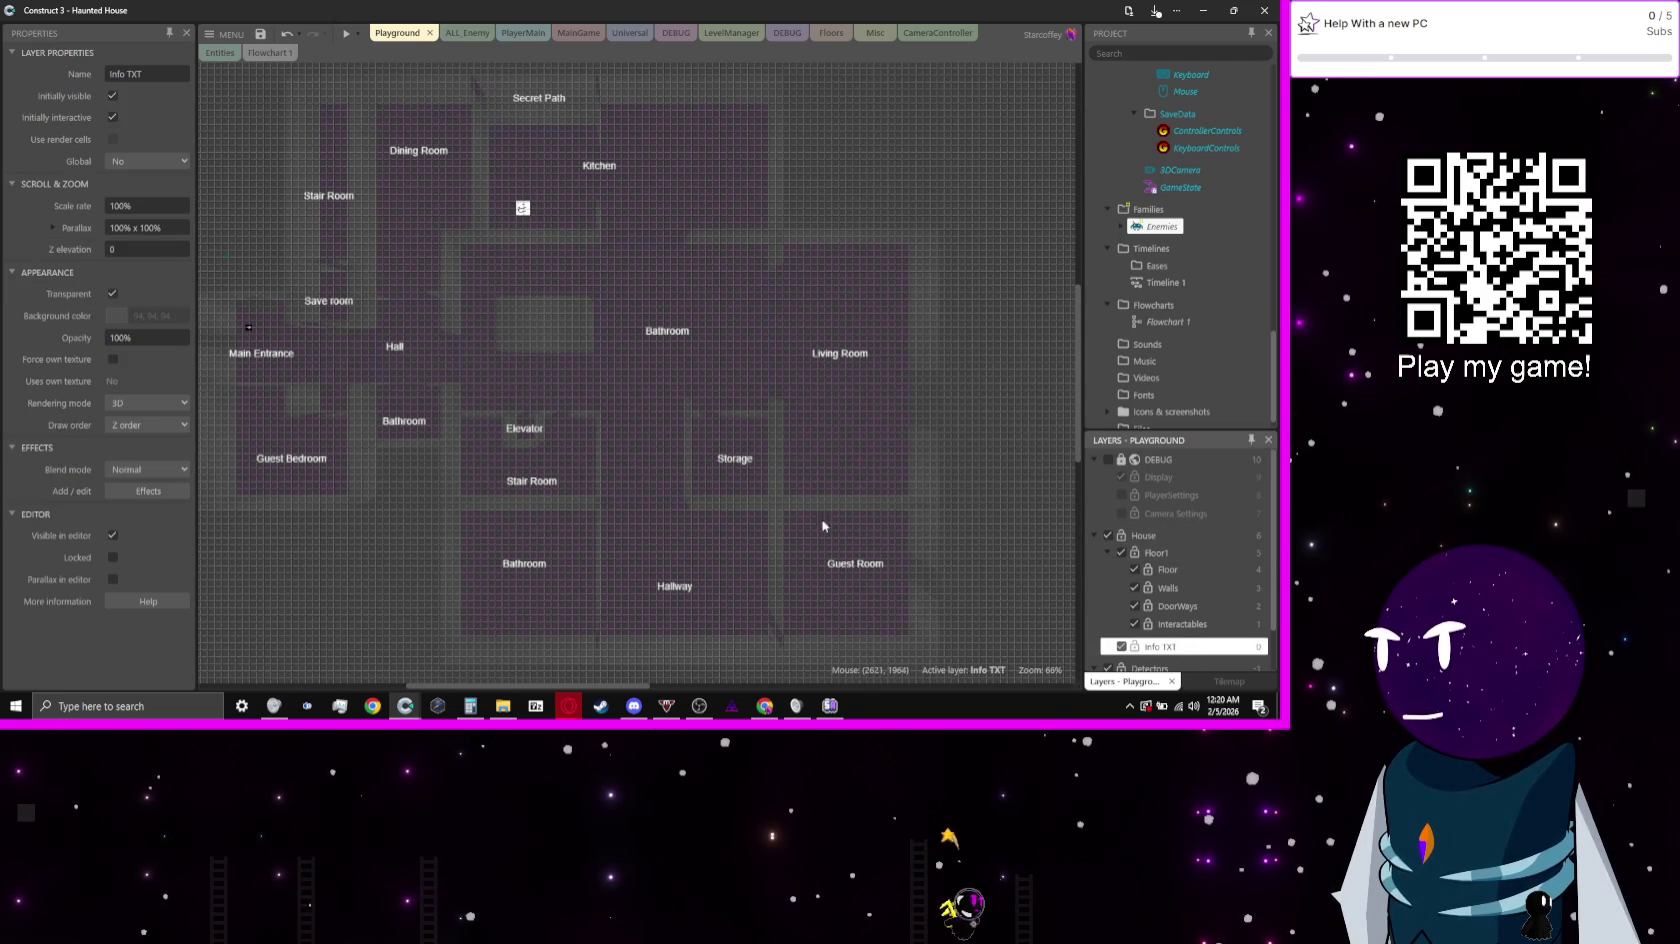
left_click(672, 479)
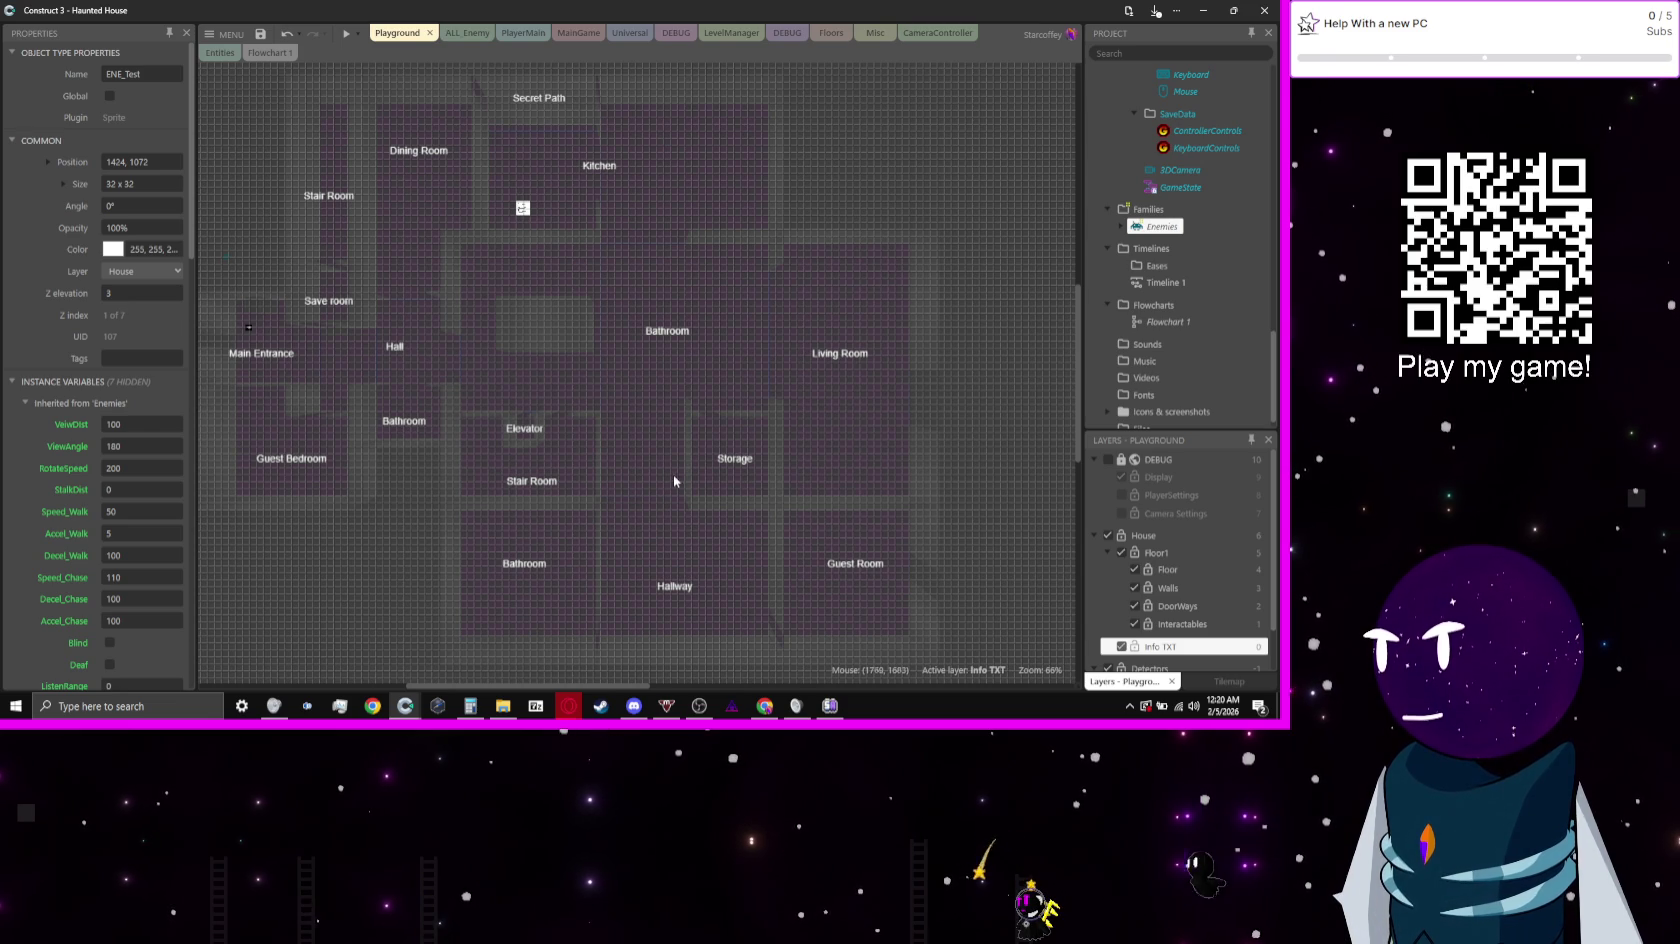
left_click(540, 438)
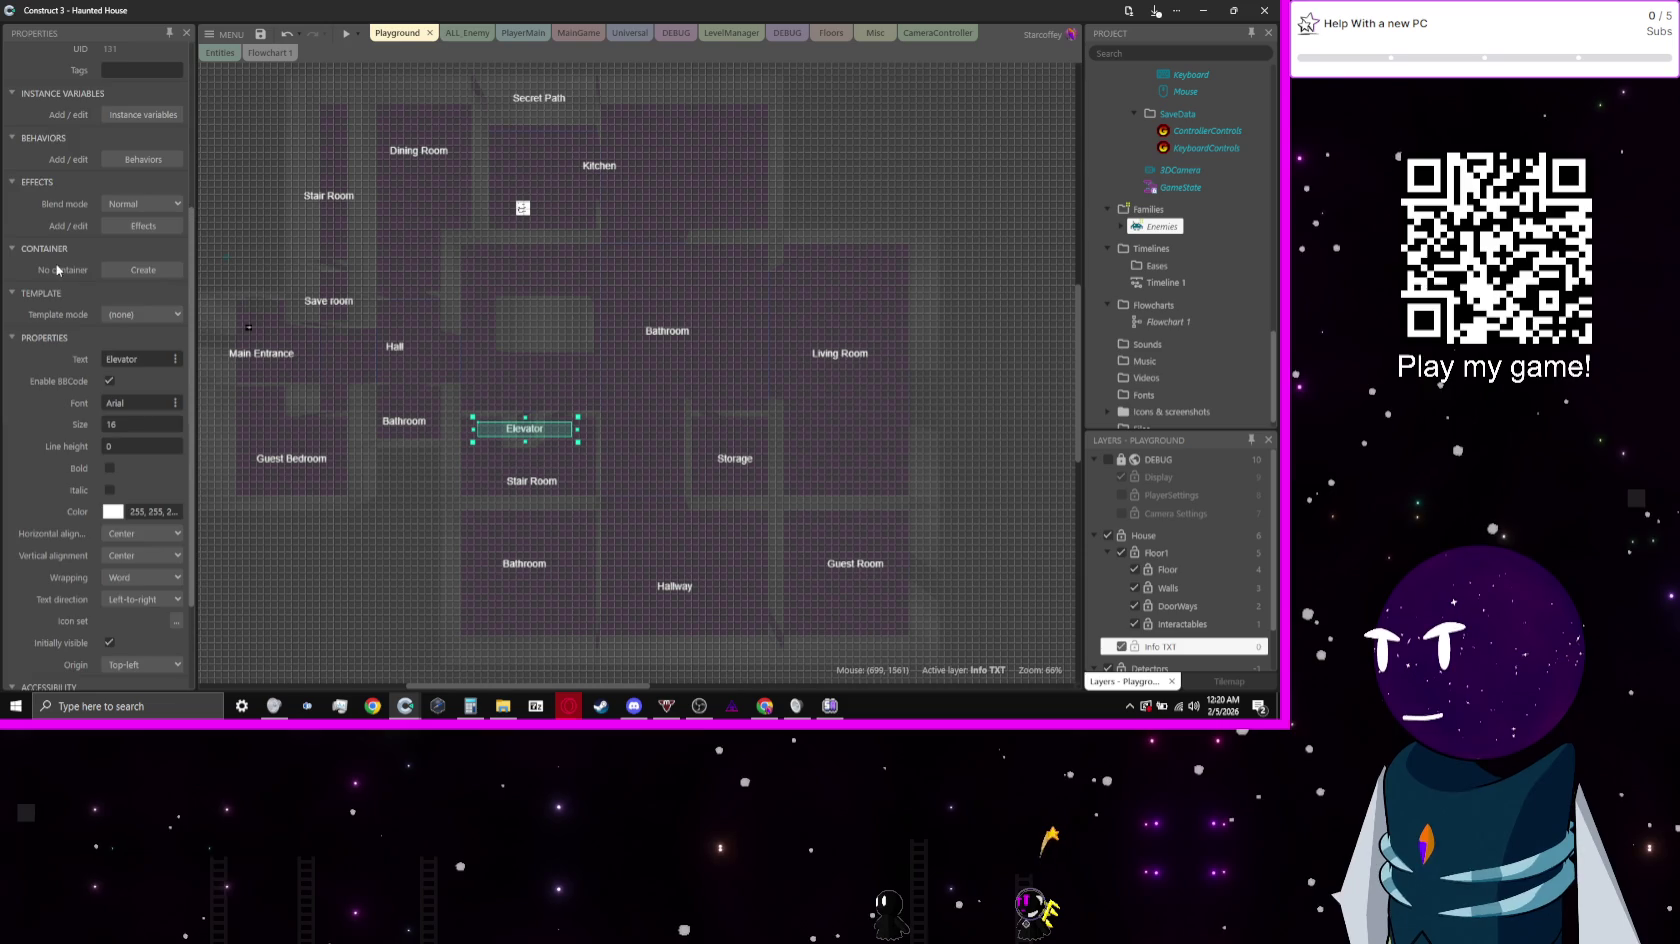
scroll(80, 272, "down", 1)
scroll(60, 270, "up", 6)
left_click(132, 273)
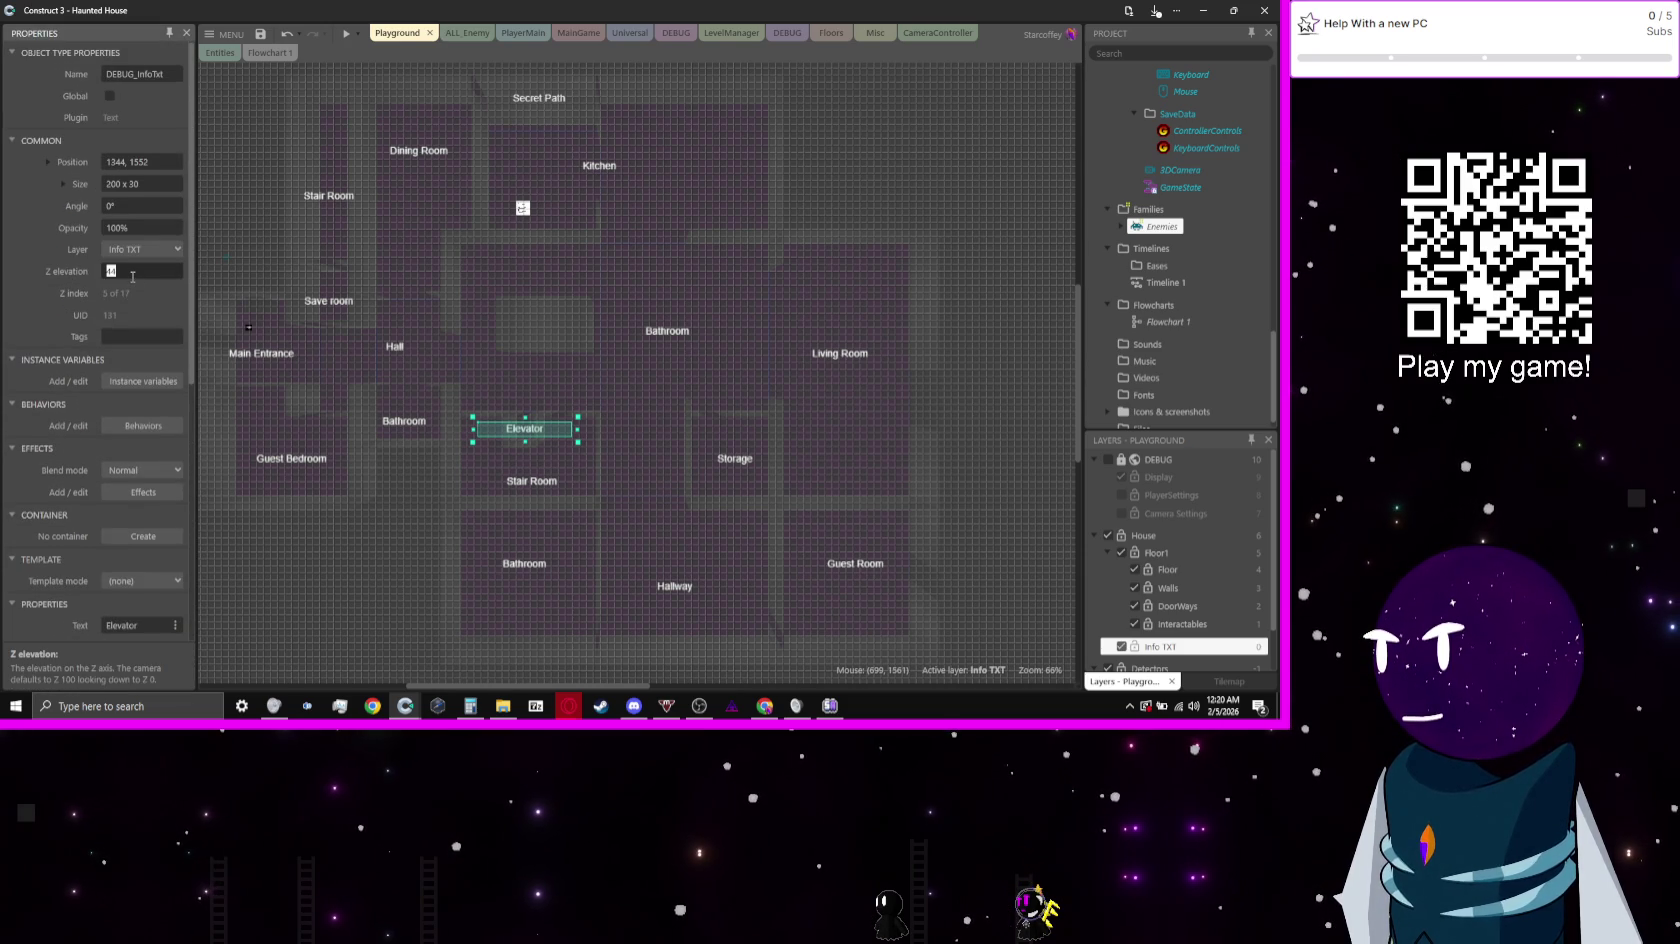
type("15")
key("Tab")
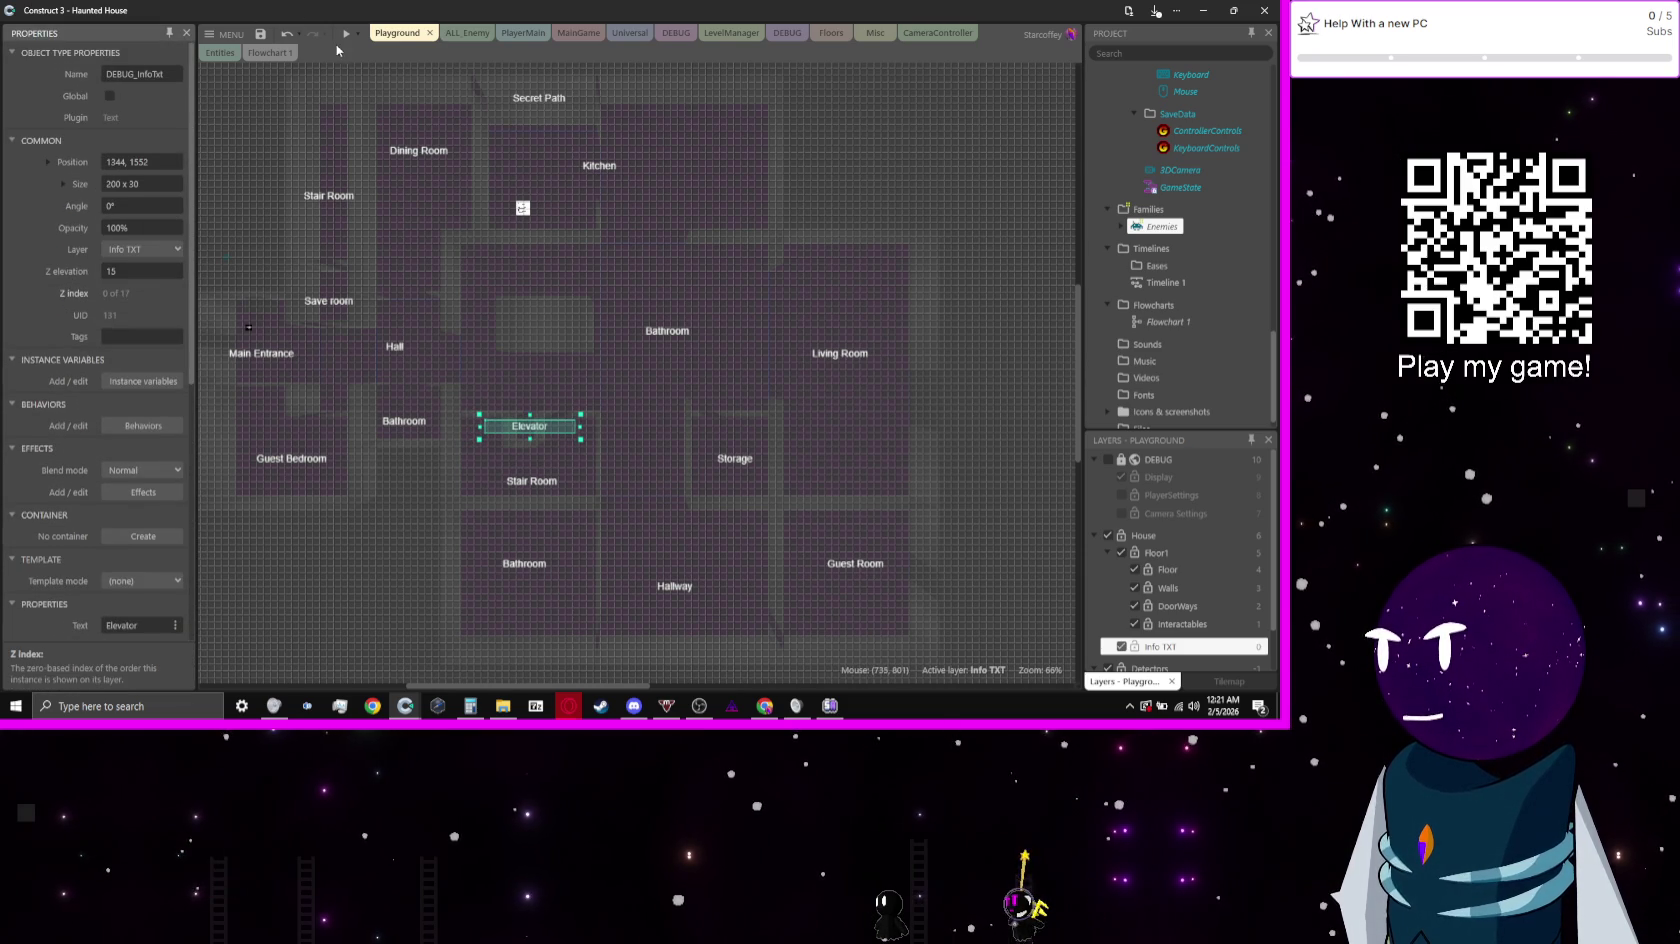
Step: Preview the game to check the Elevator label, then return and deselect it
left_click(346, 33)
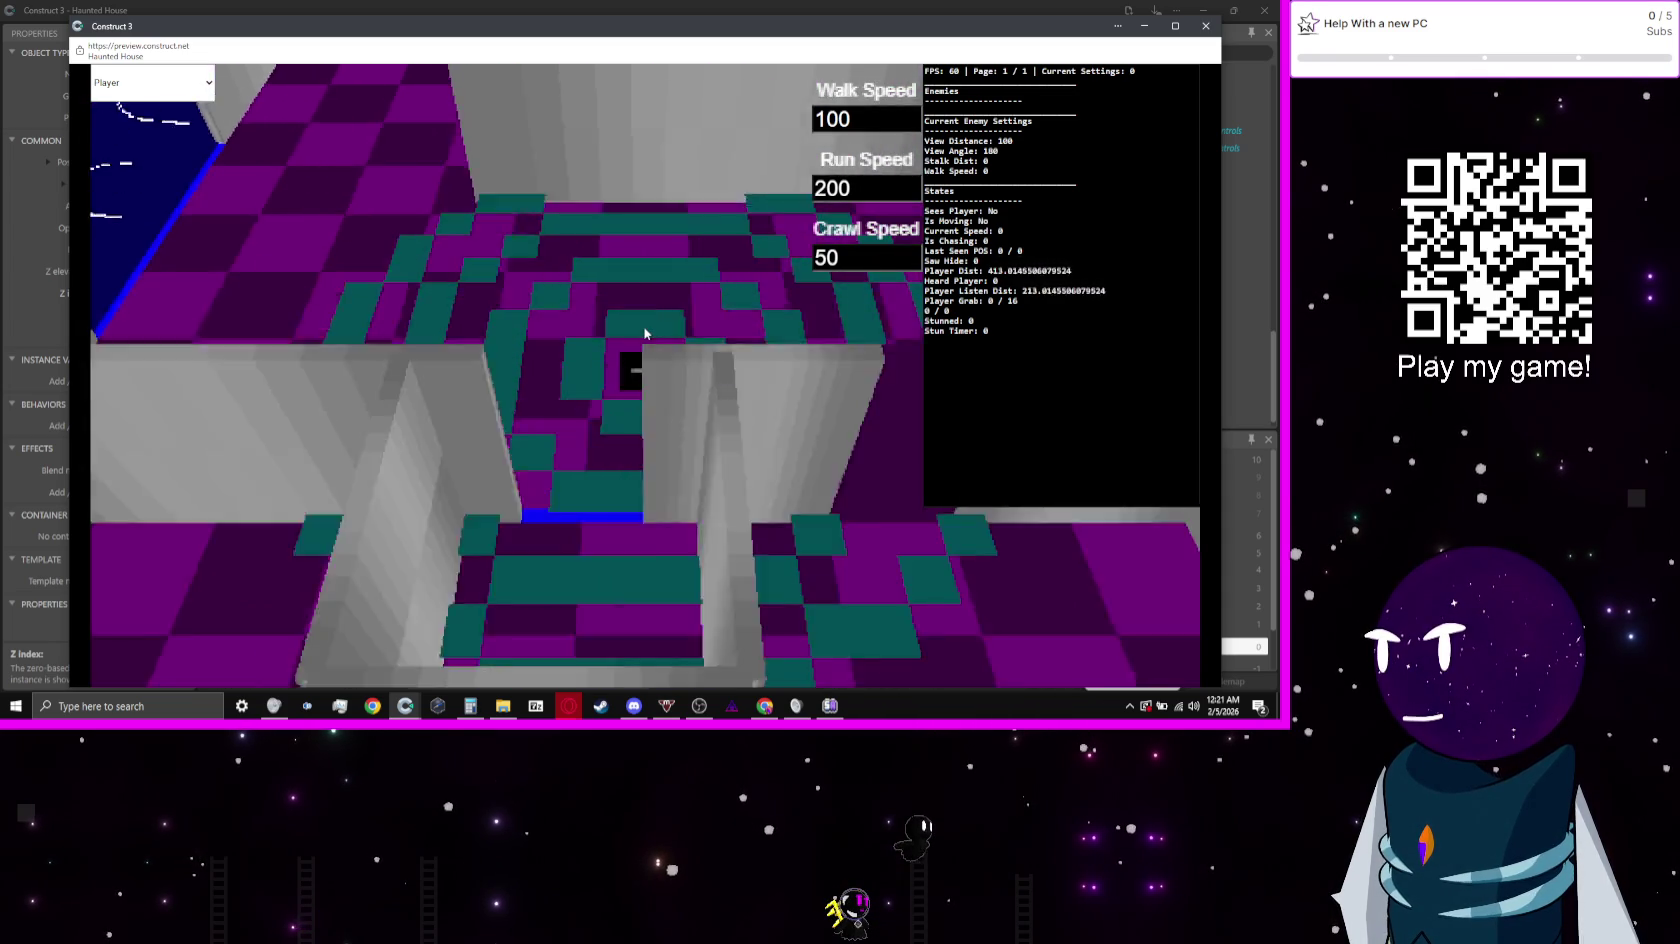
left_click(729, 6)
left_click(347, 585)
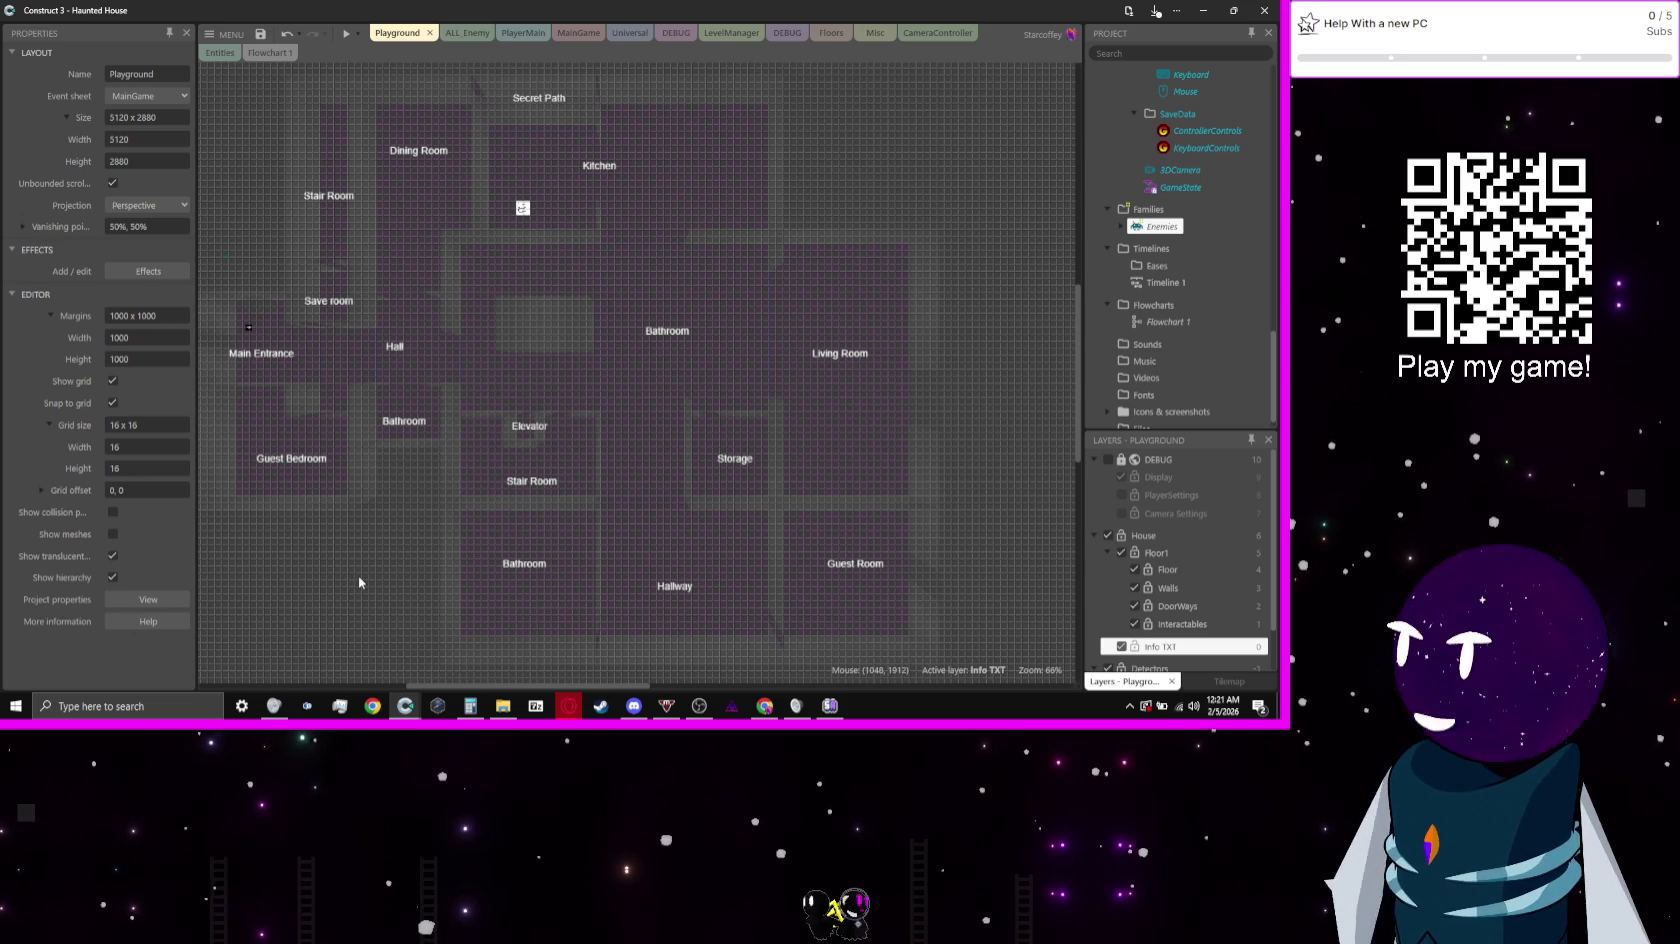
Step: Set the Info TXT layer's rendering mode to 2D and test it in a preview
left_click(1160, 646)
left_click(142, 404)
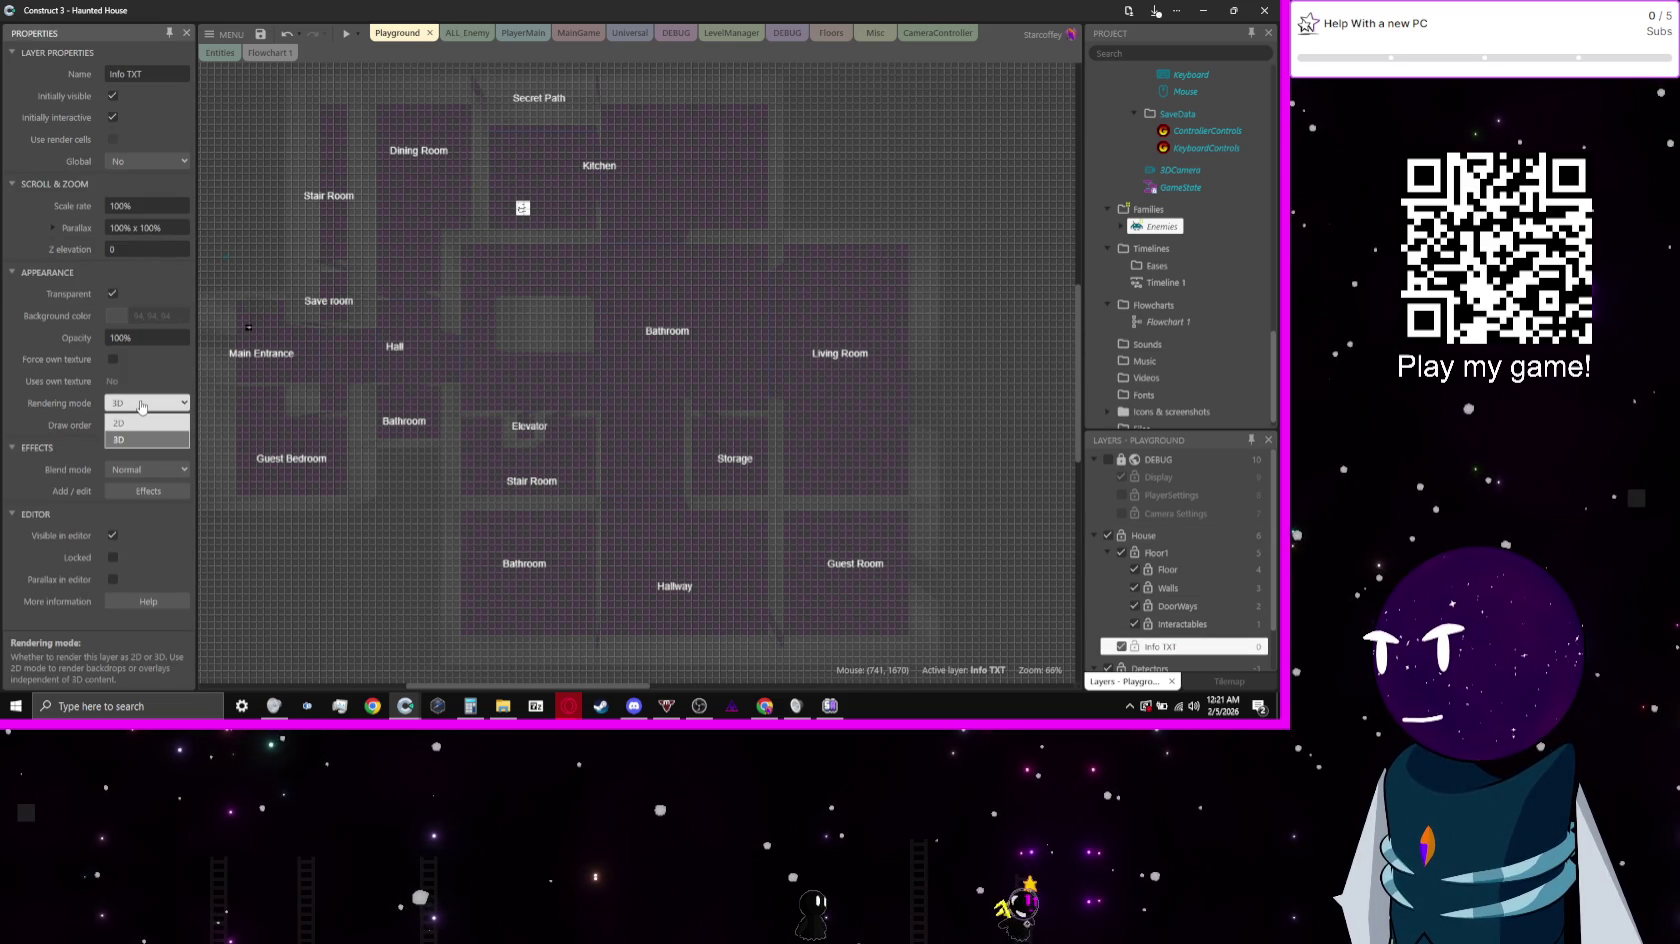
left_click(120, 423)
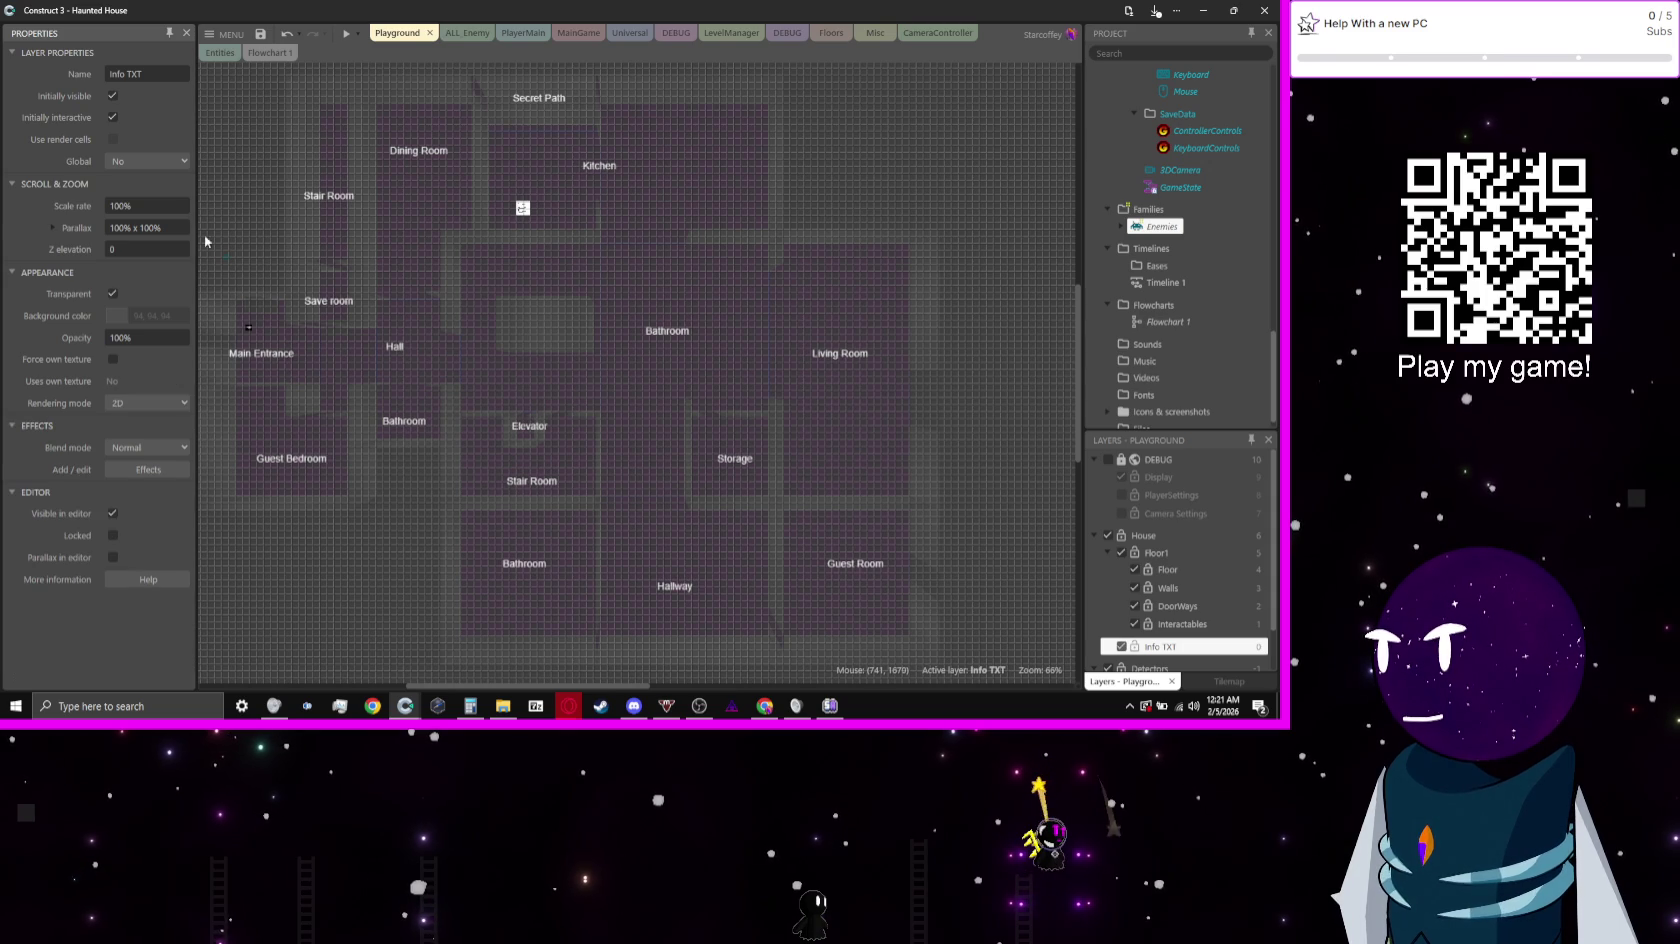
left_click(345, 38)
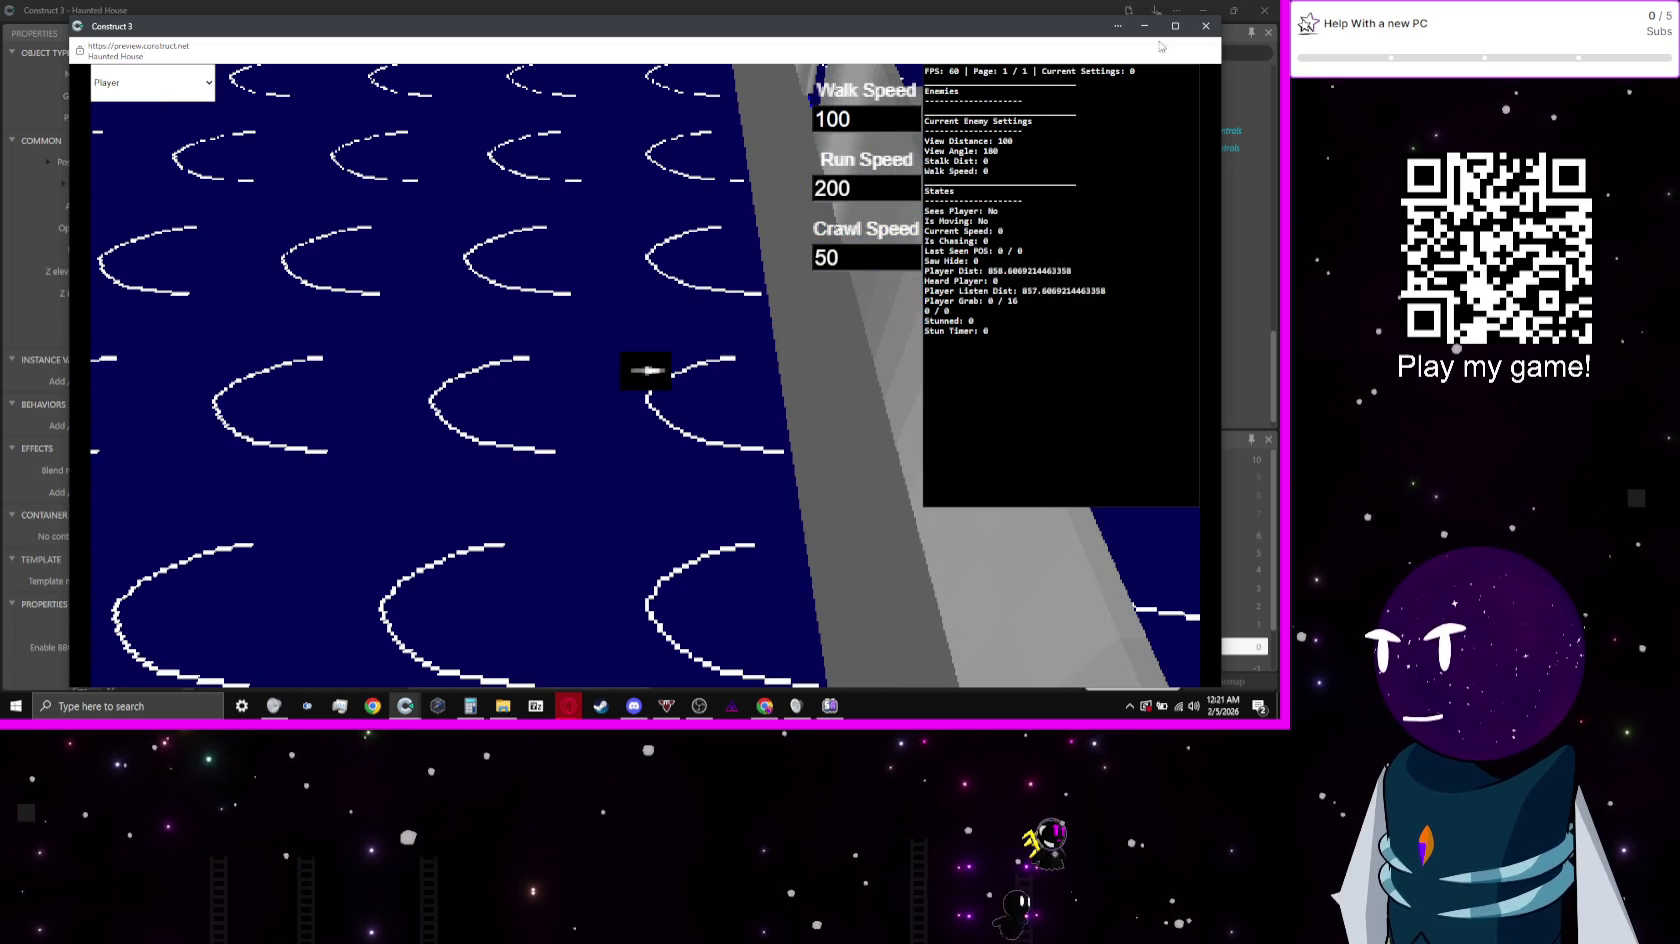
left_click(1206, 26)
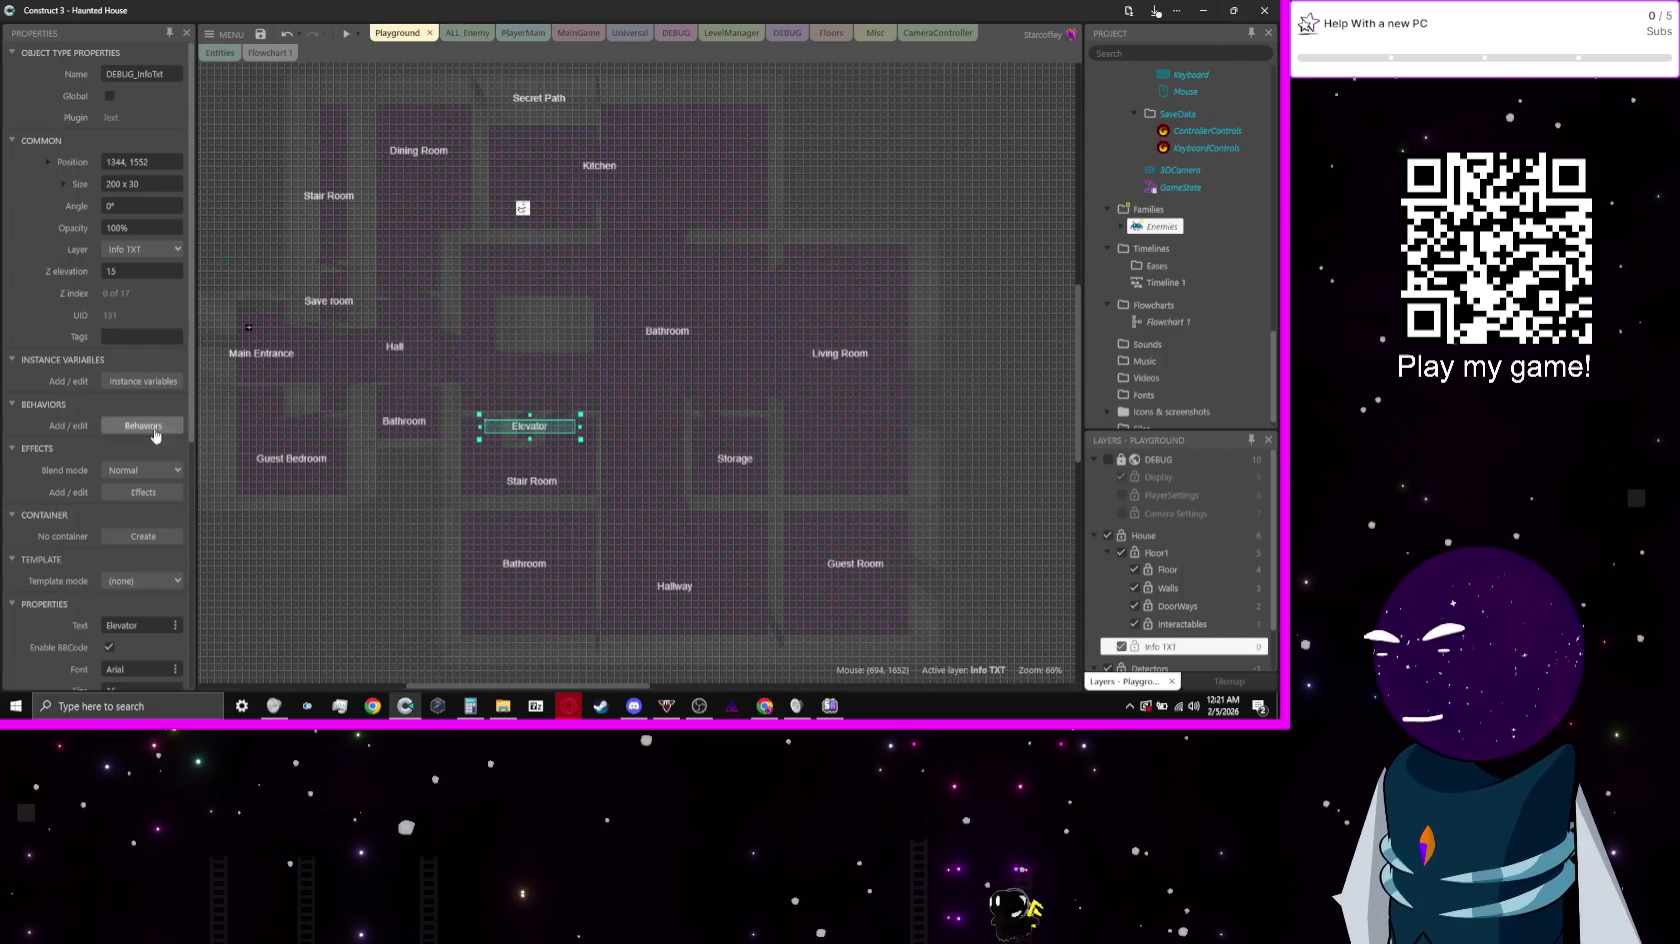
Step: Switch Info TXT to 3D rendering with Camera distance draw order and preview the result
left_click(1162, 647)
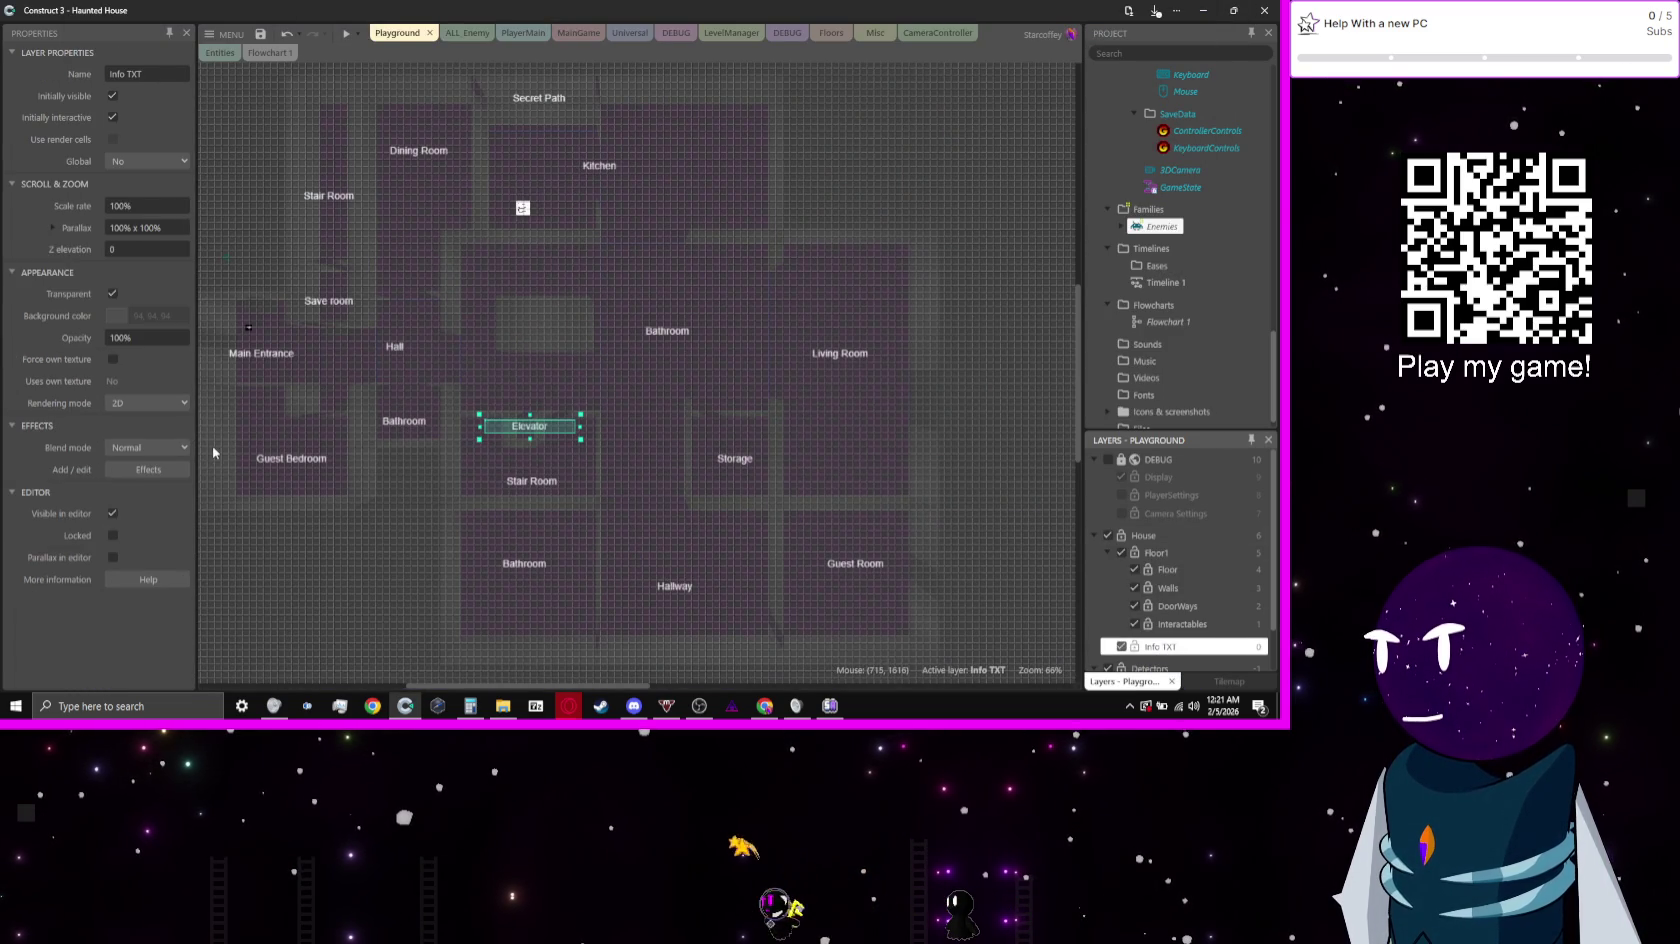
left_click(163, 406)
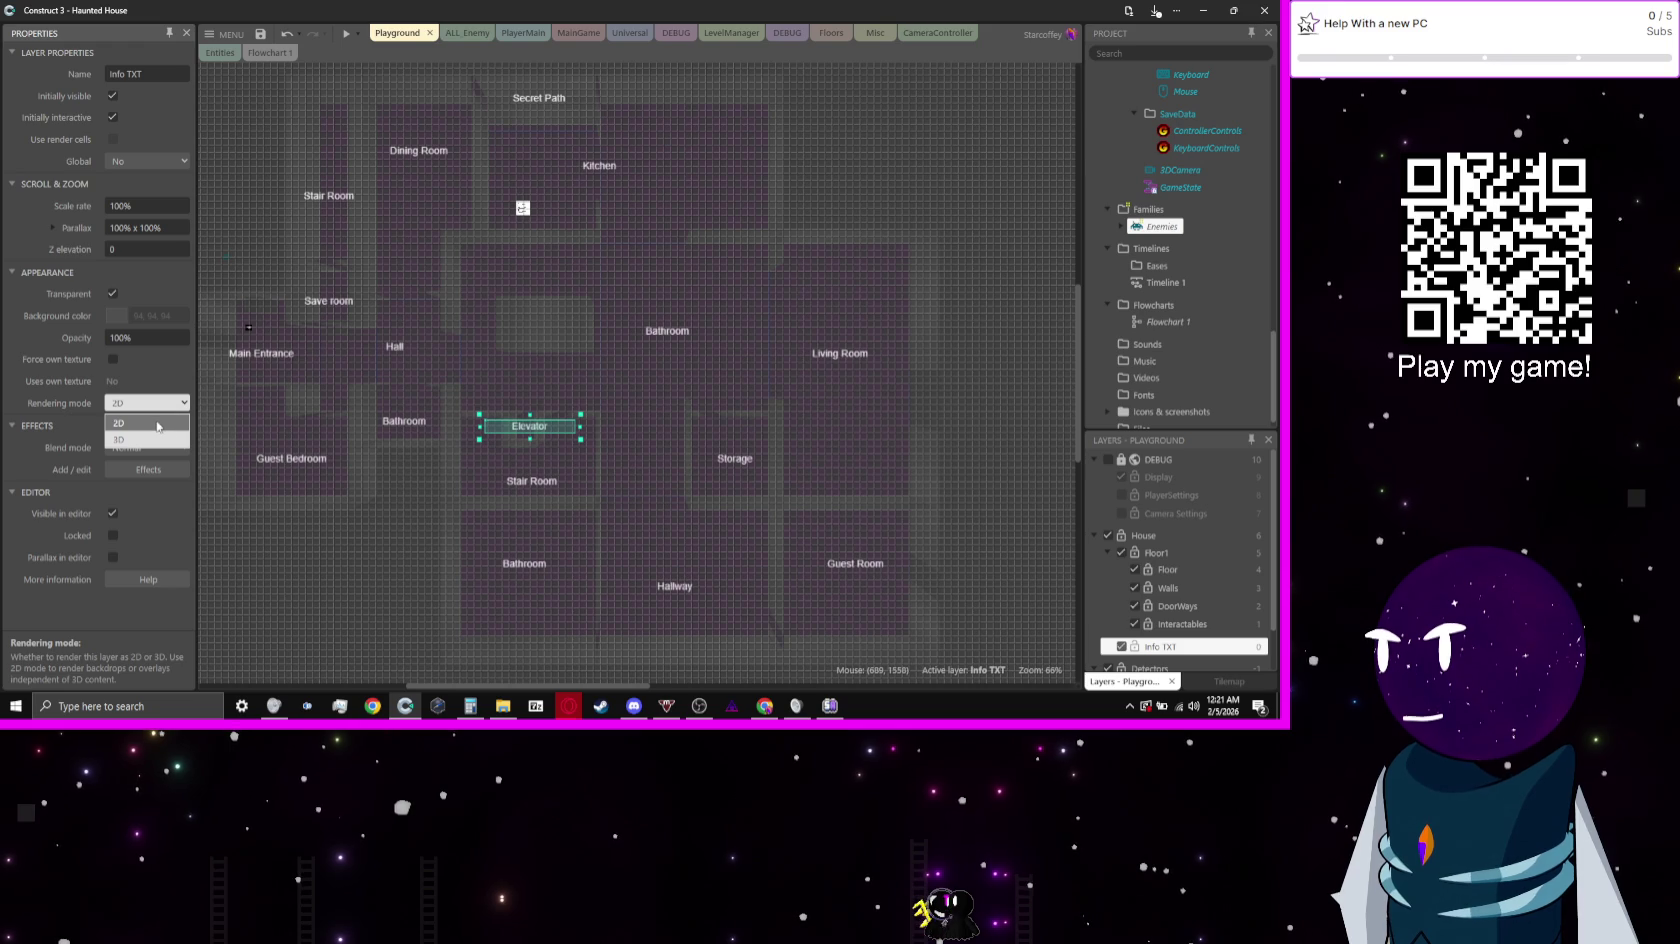
left_click(165, 428)
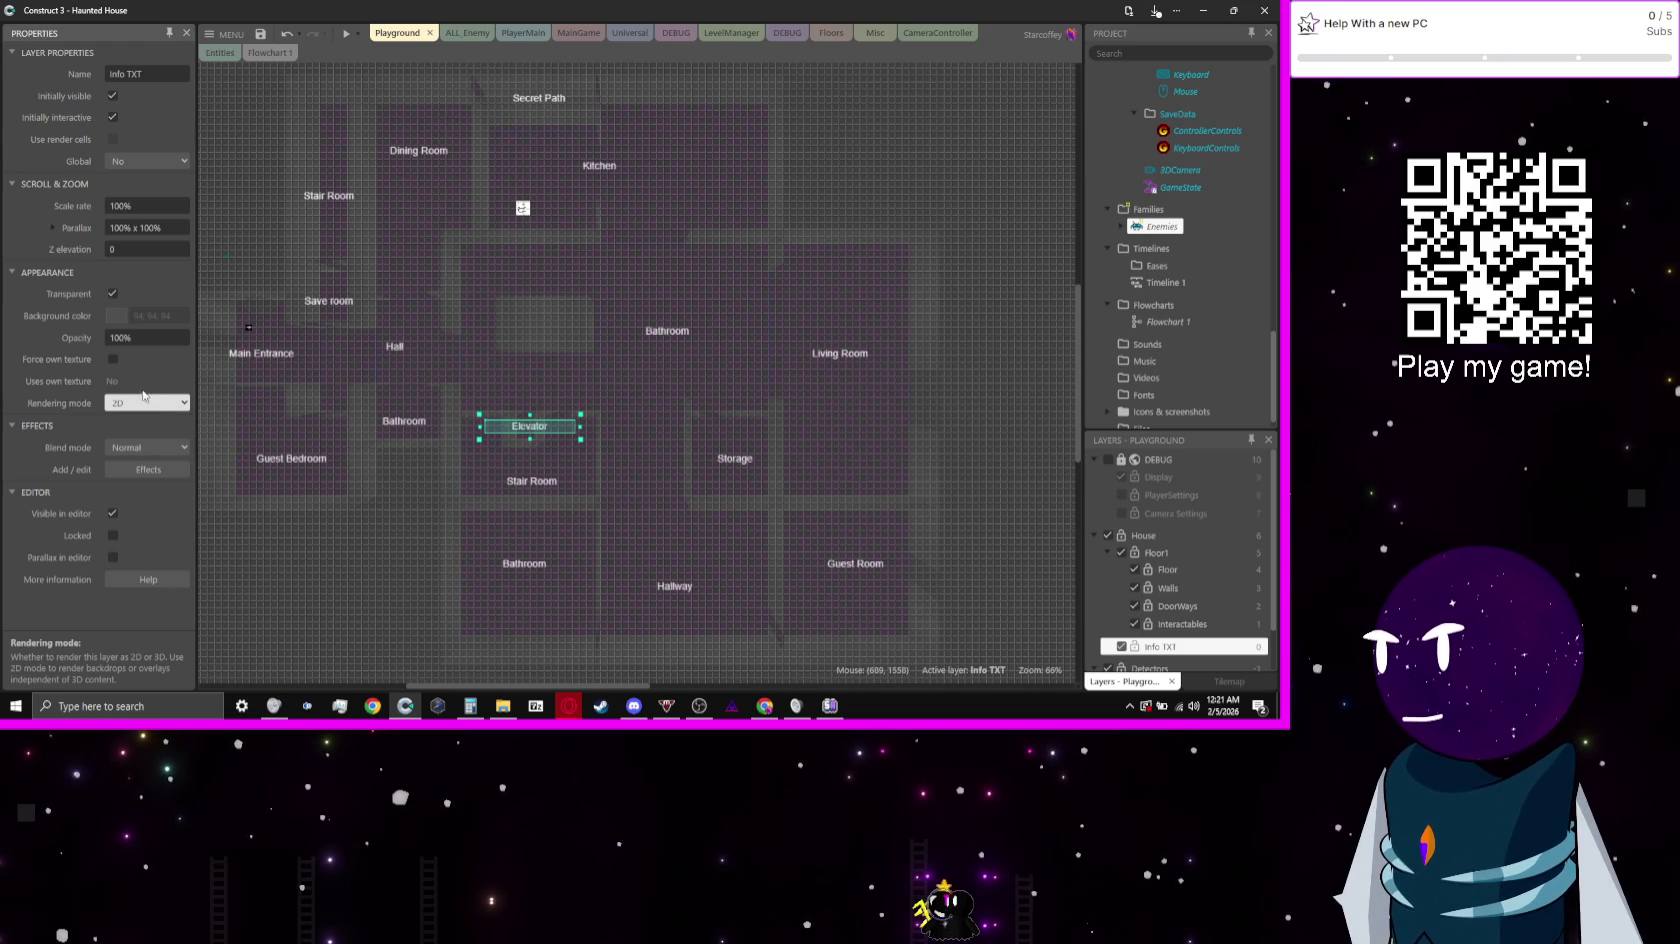
left_click(147, 403)
left_click(139, 439)
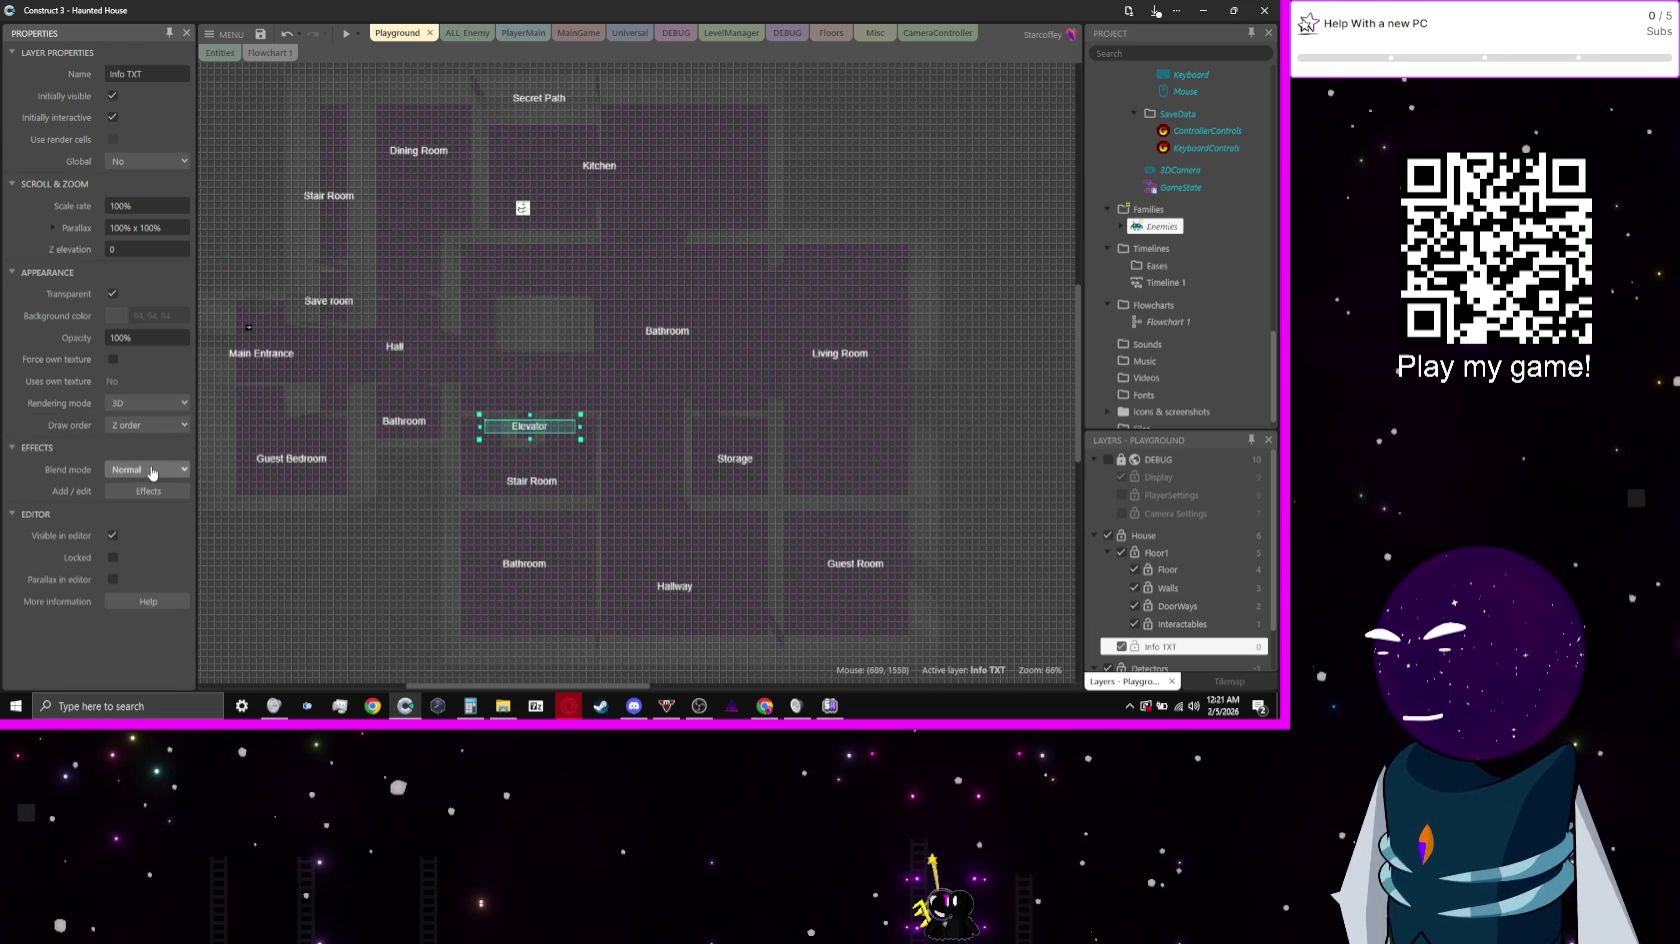
left_click(141, 428)
left_click(145, 462)
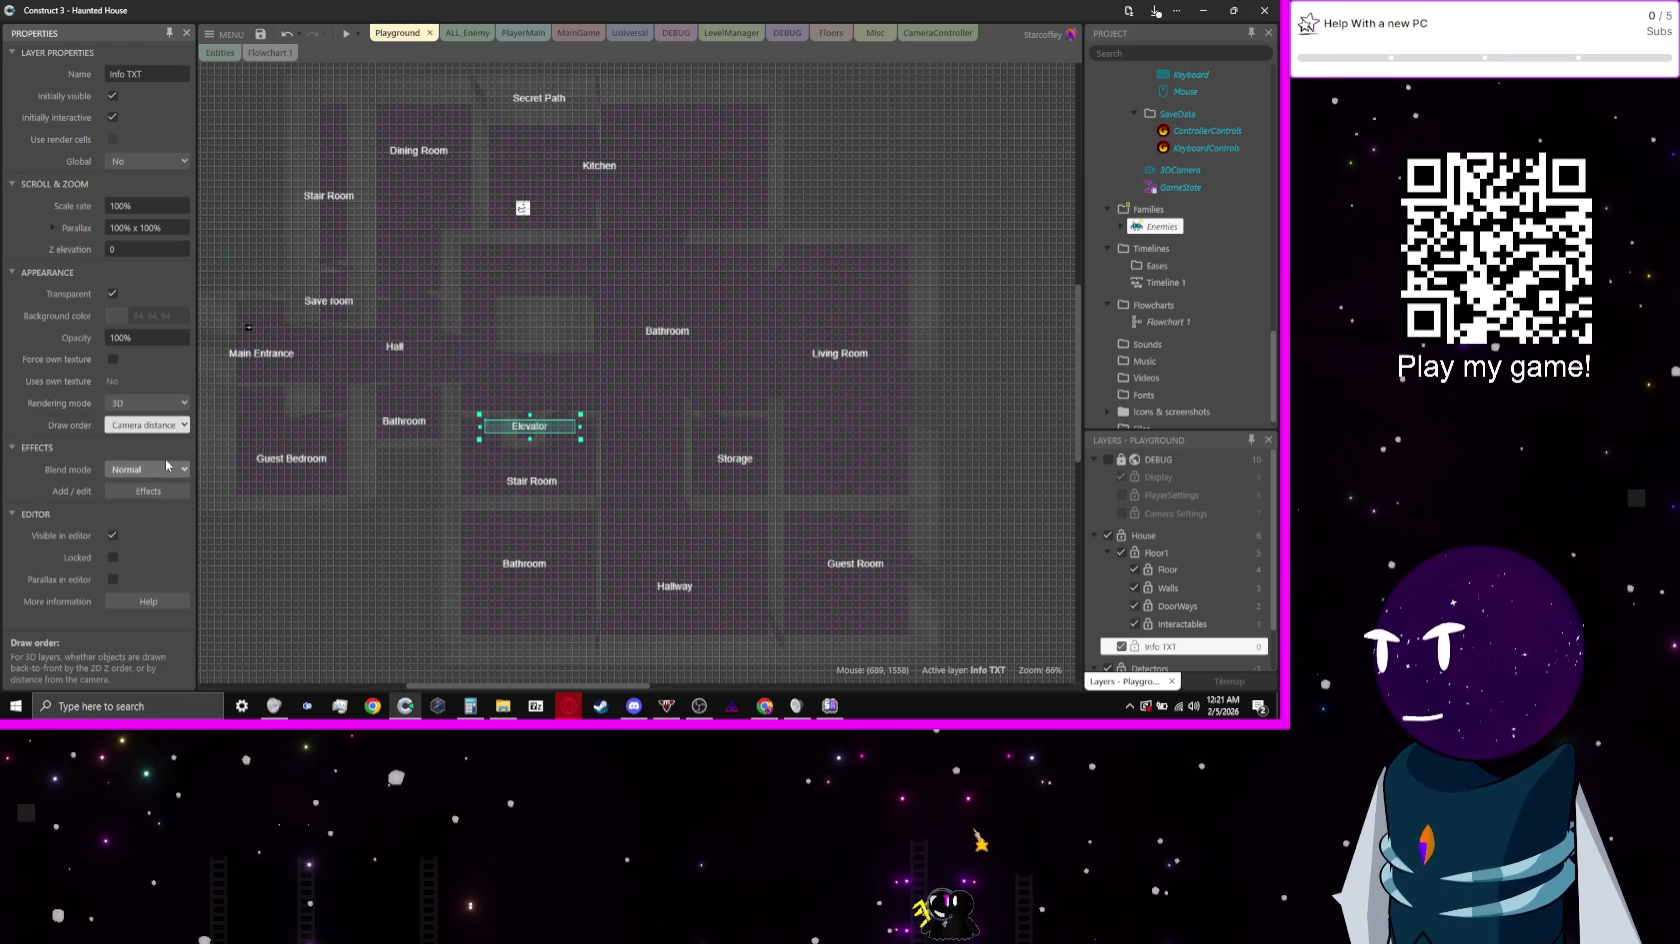
left_click(340, 41)
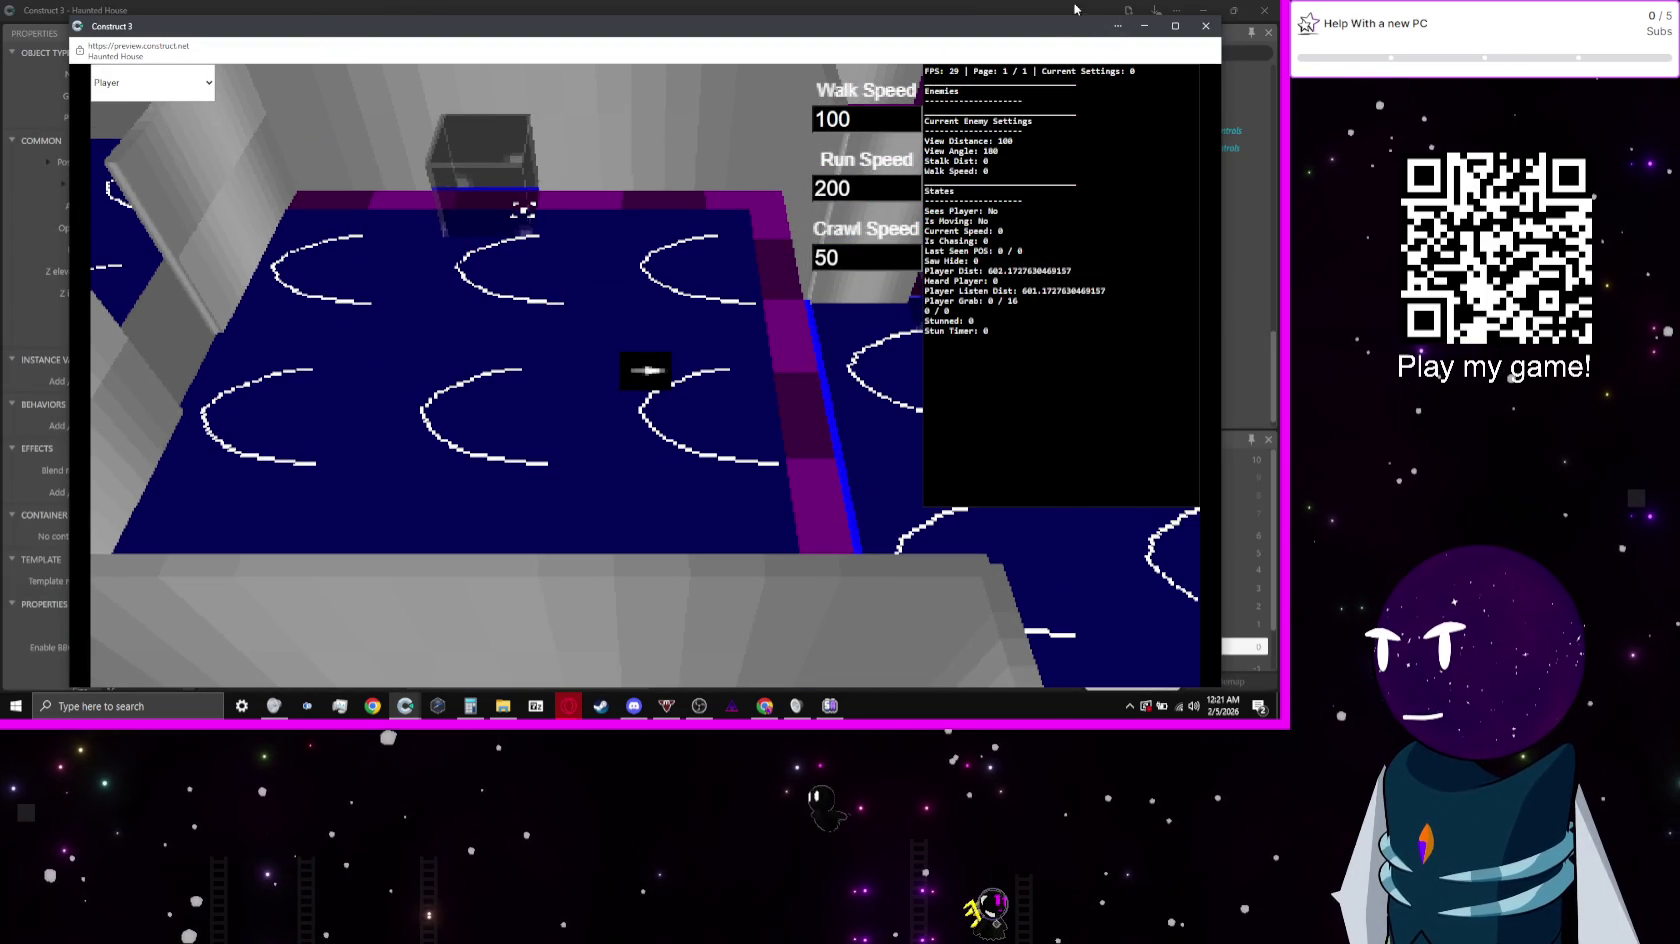
left_click(1144, 26)
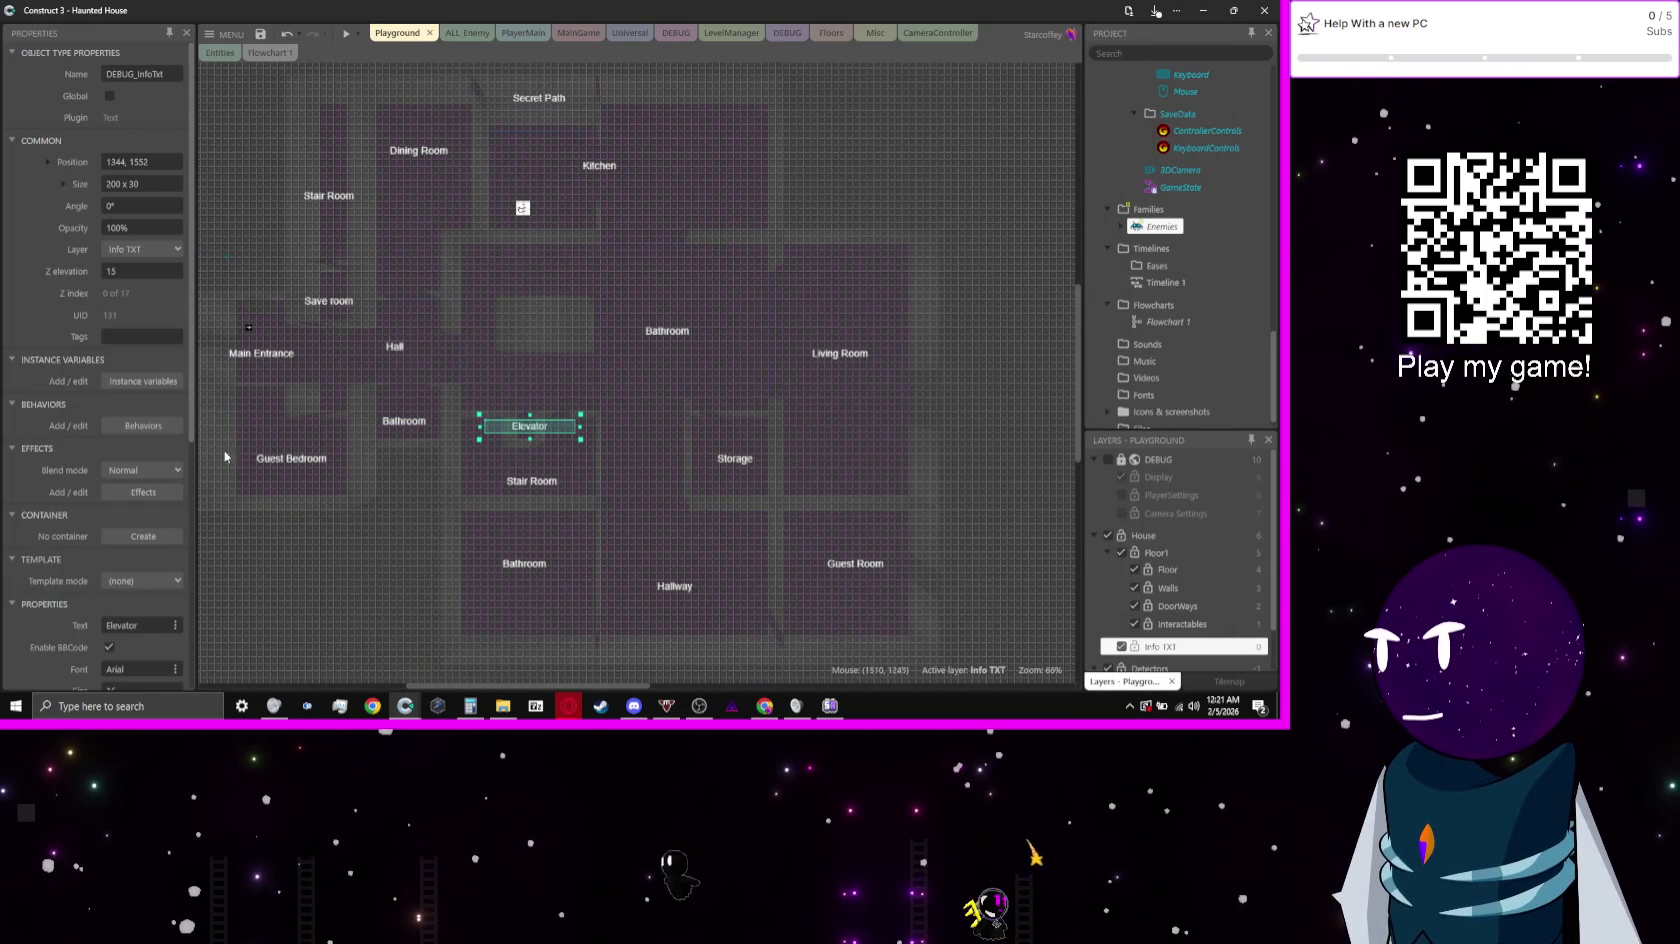
Step: Review the Info TXT layer's properties, then deselect to show the layout properties
scroll(75, 532, "down", 2)
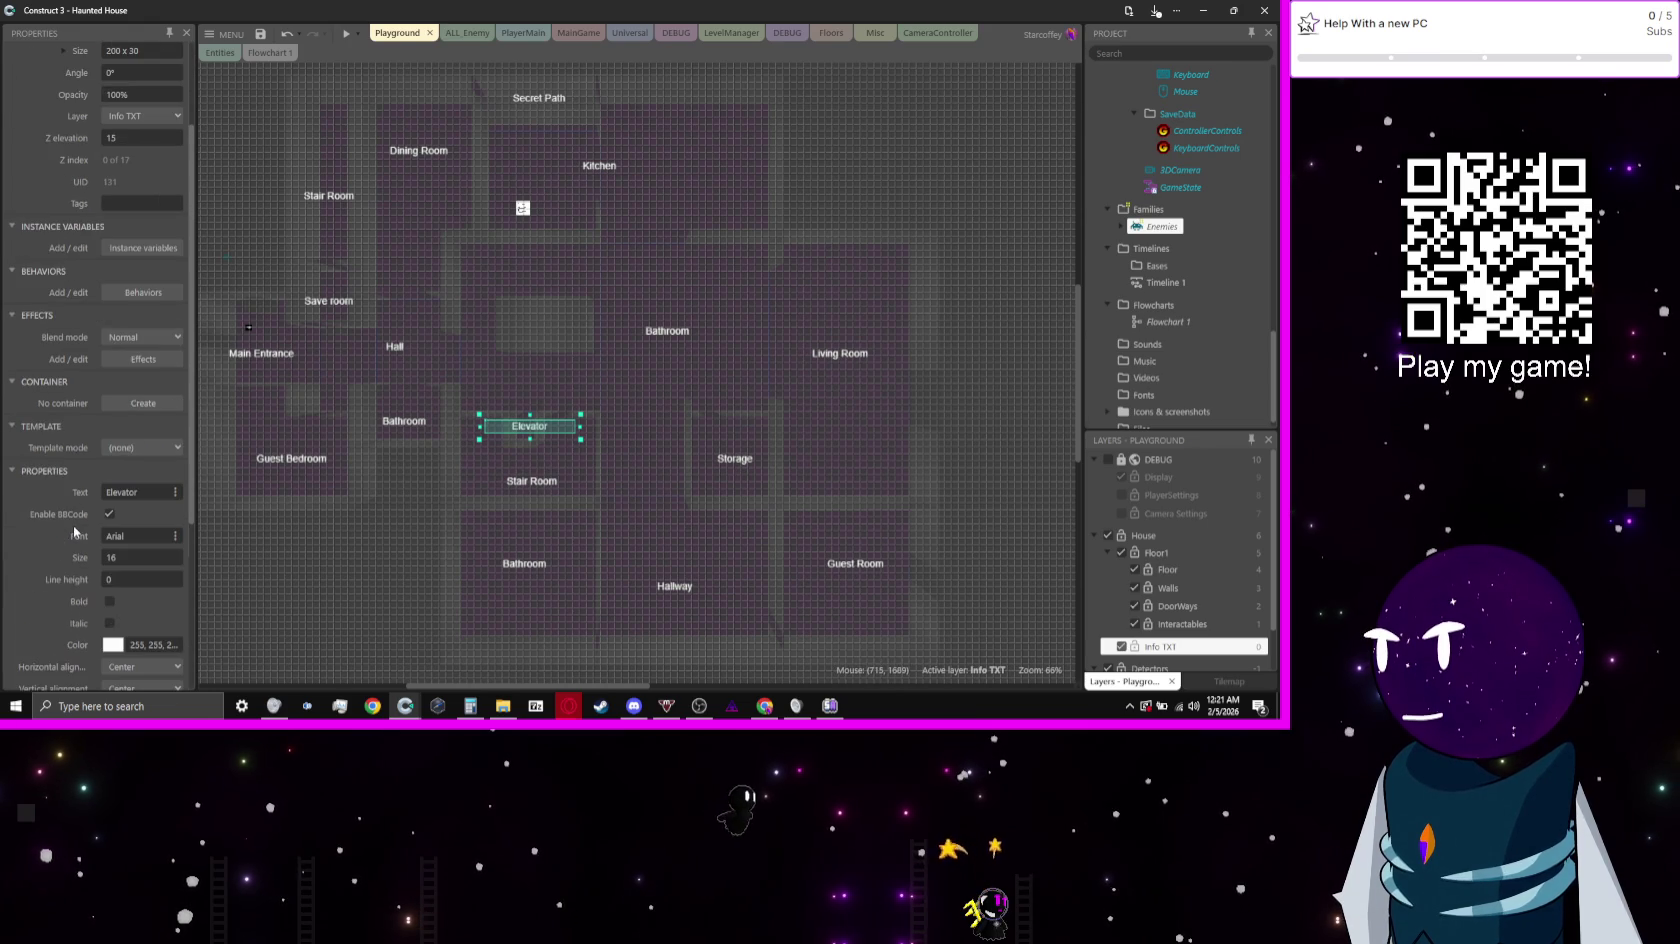
scroll(75, 532, "down", 4)
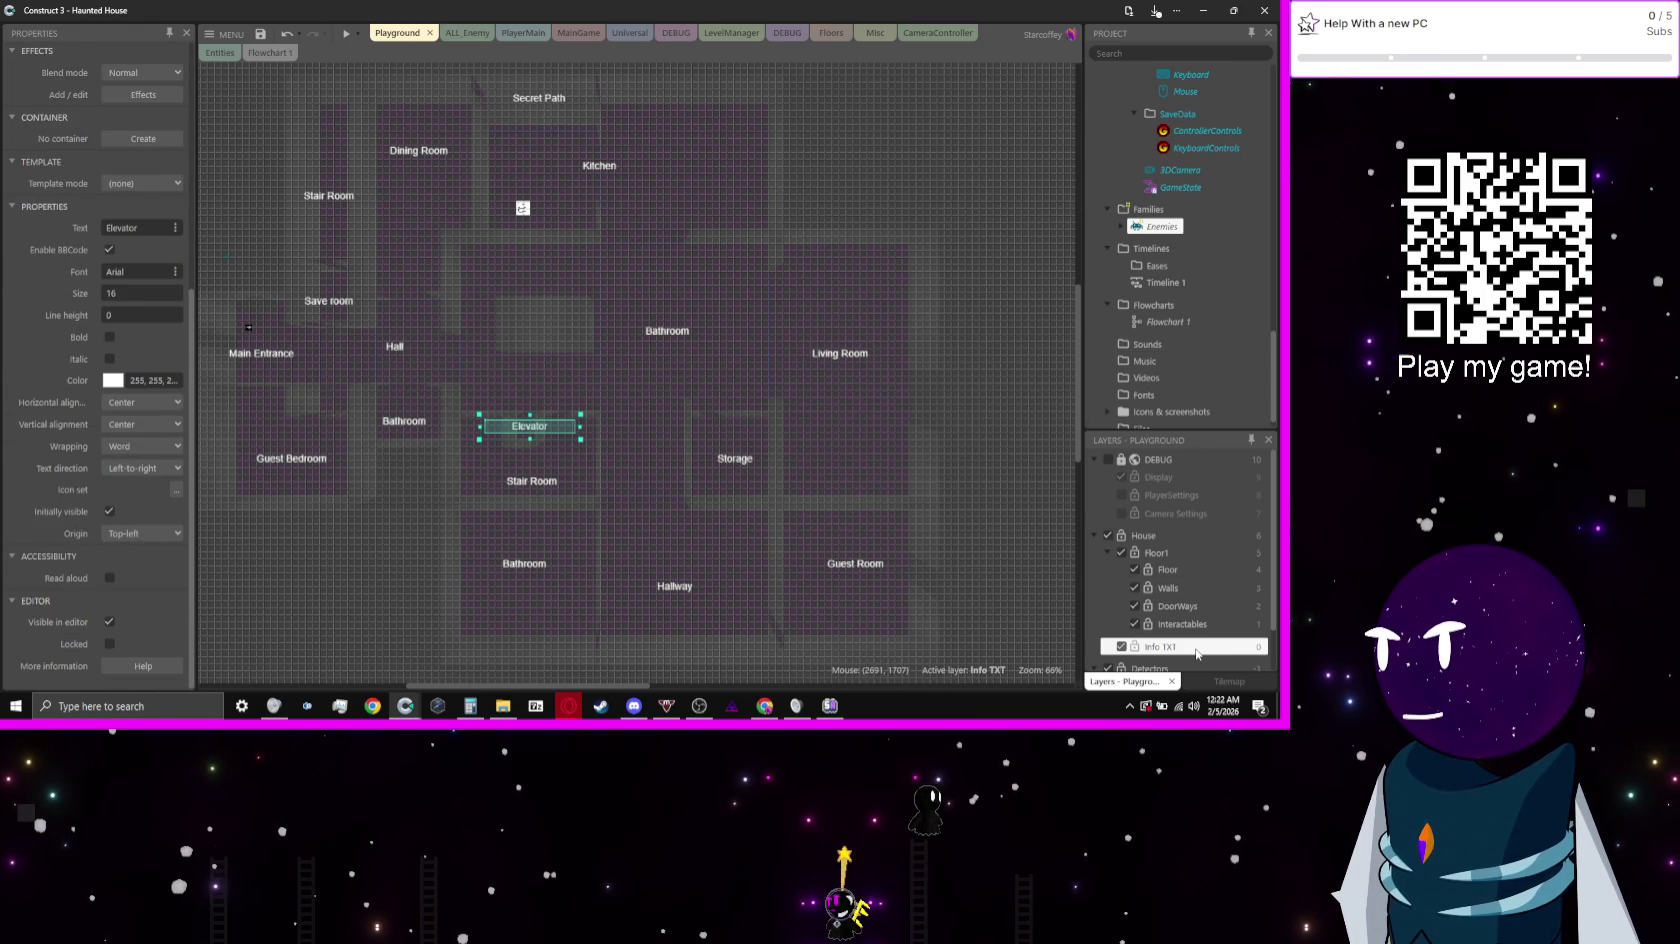
left_click(1197, 650)
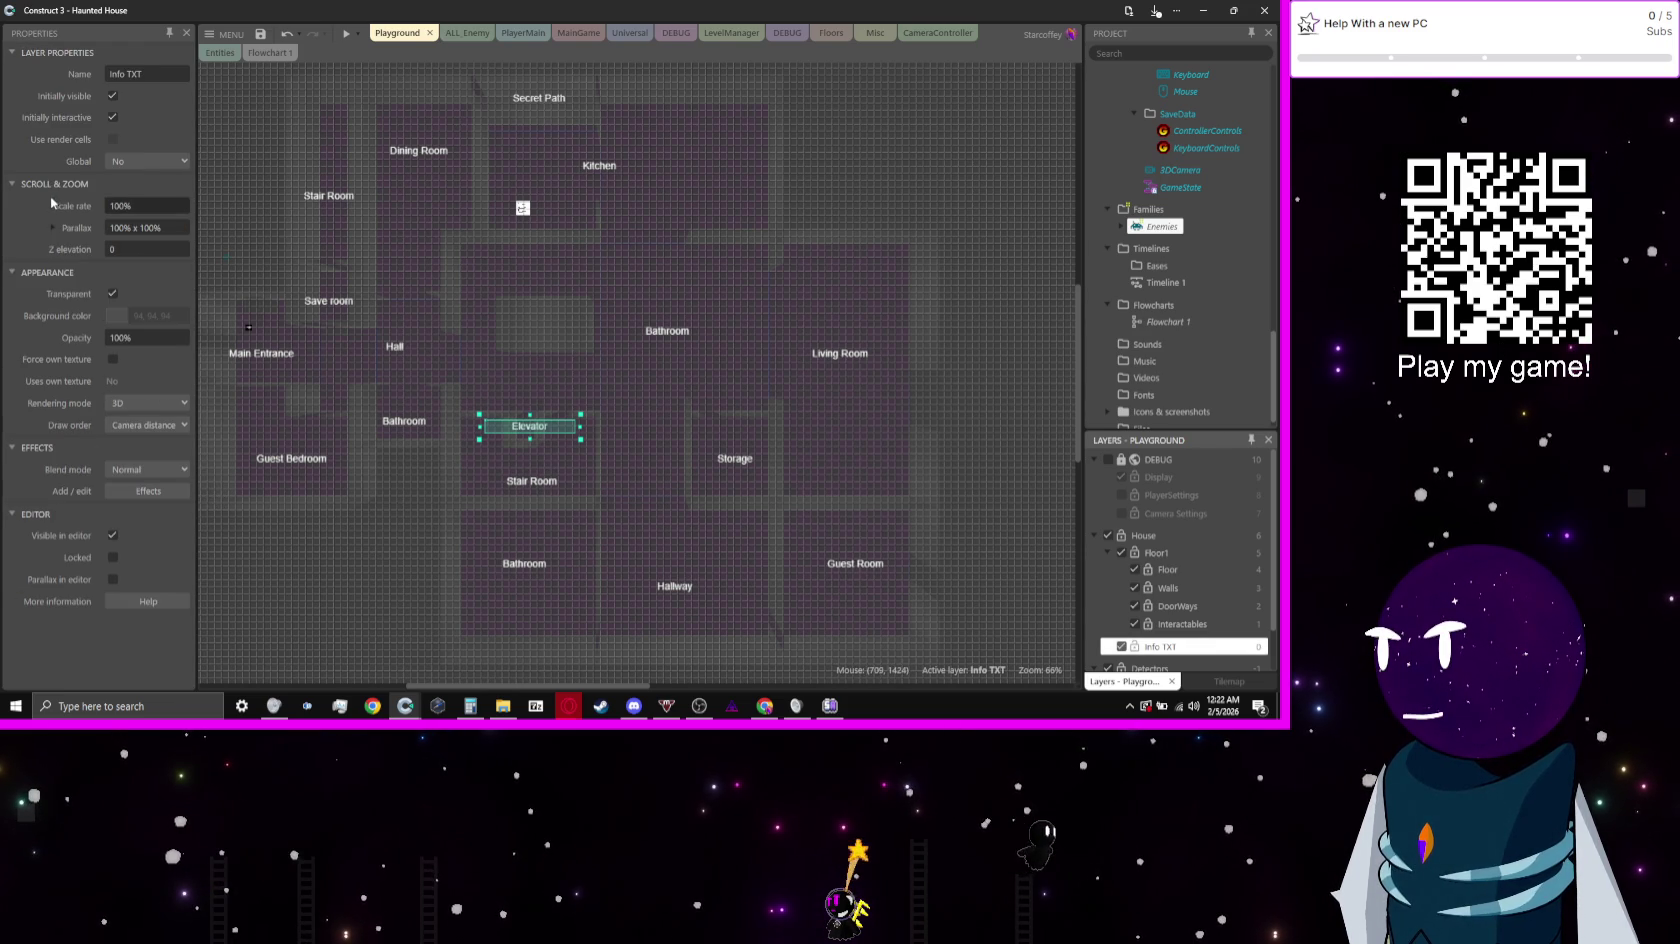
left_click(375, 645)
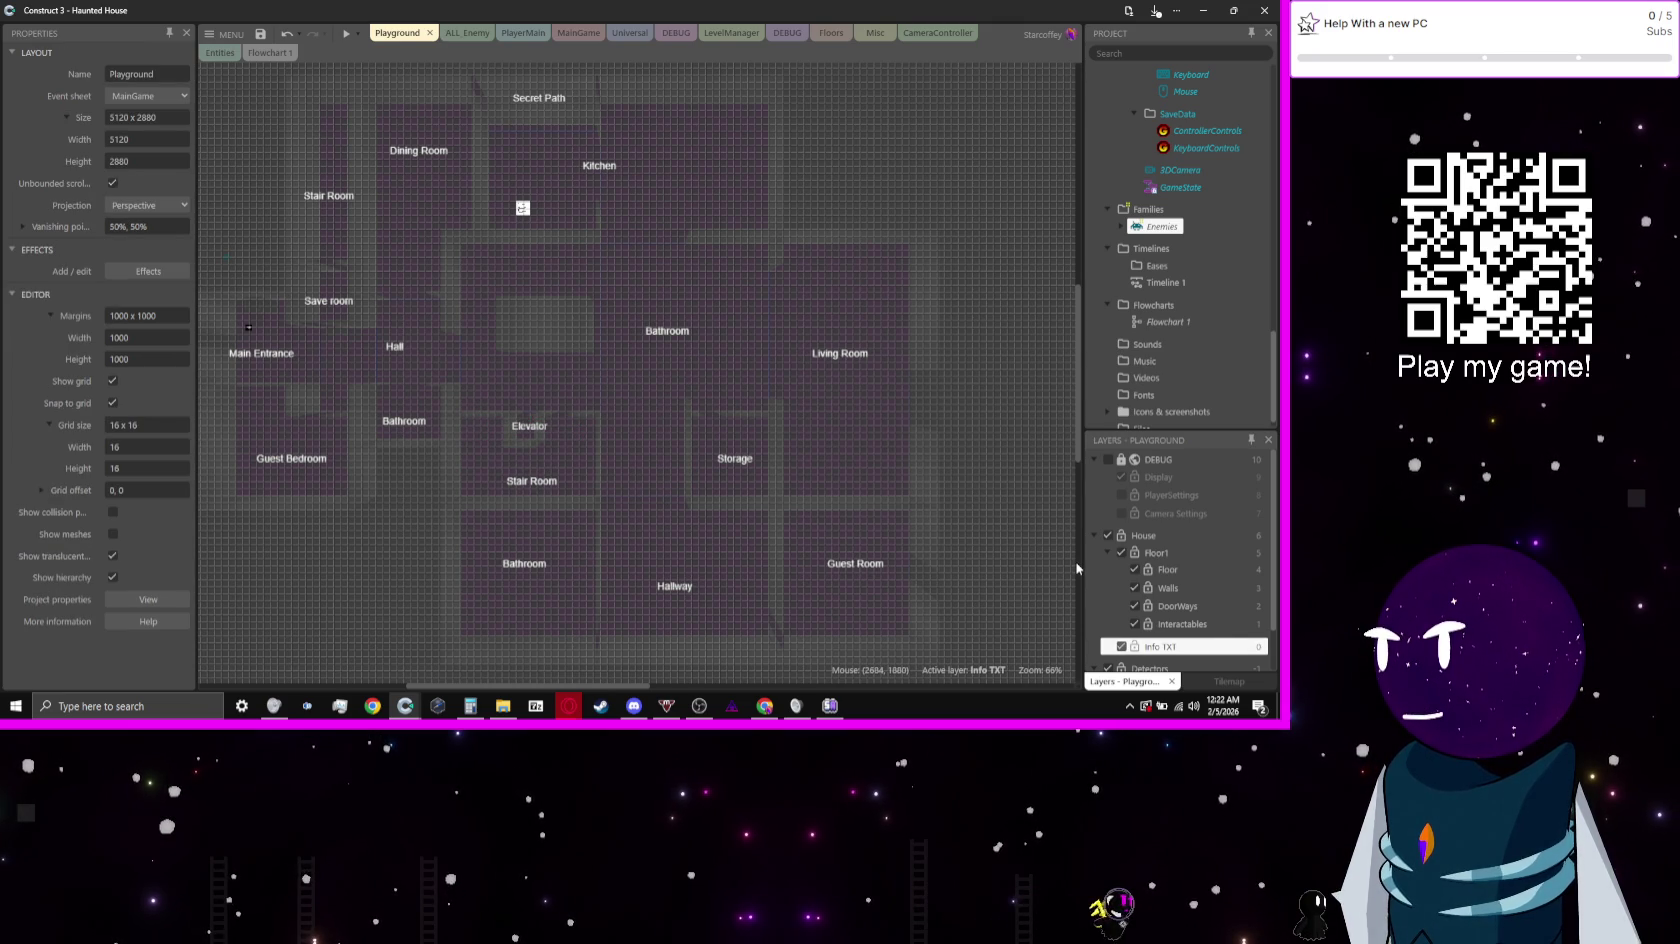
Step: Select all DEBUG_InfoTxt room labels and set their Z elevation to 0
scroll(962, 576, "down", 2)
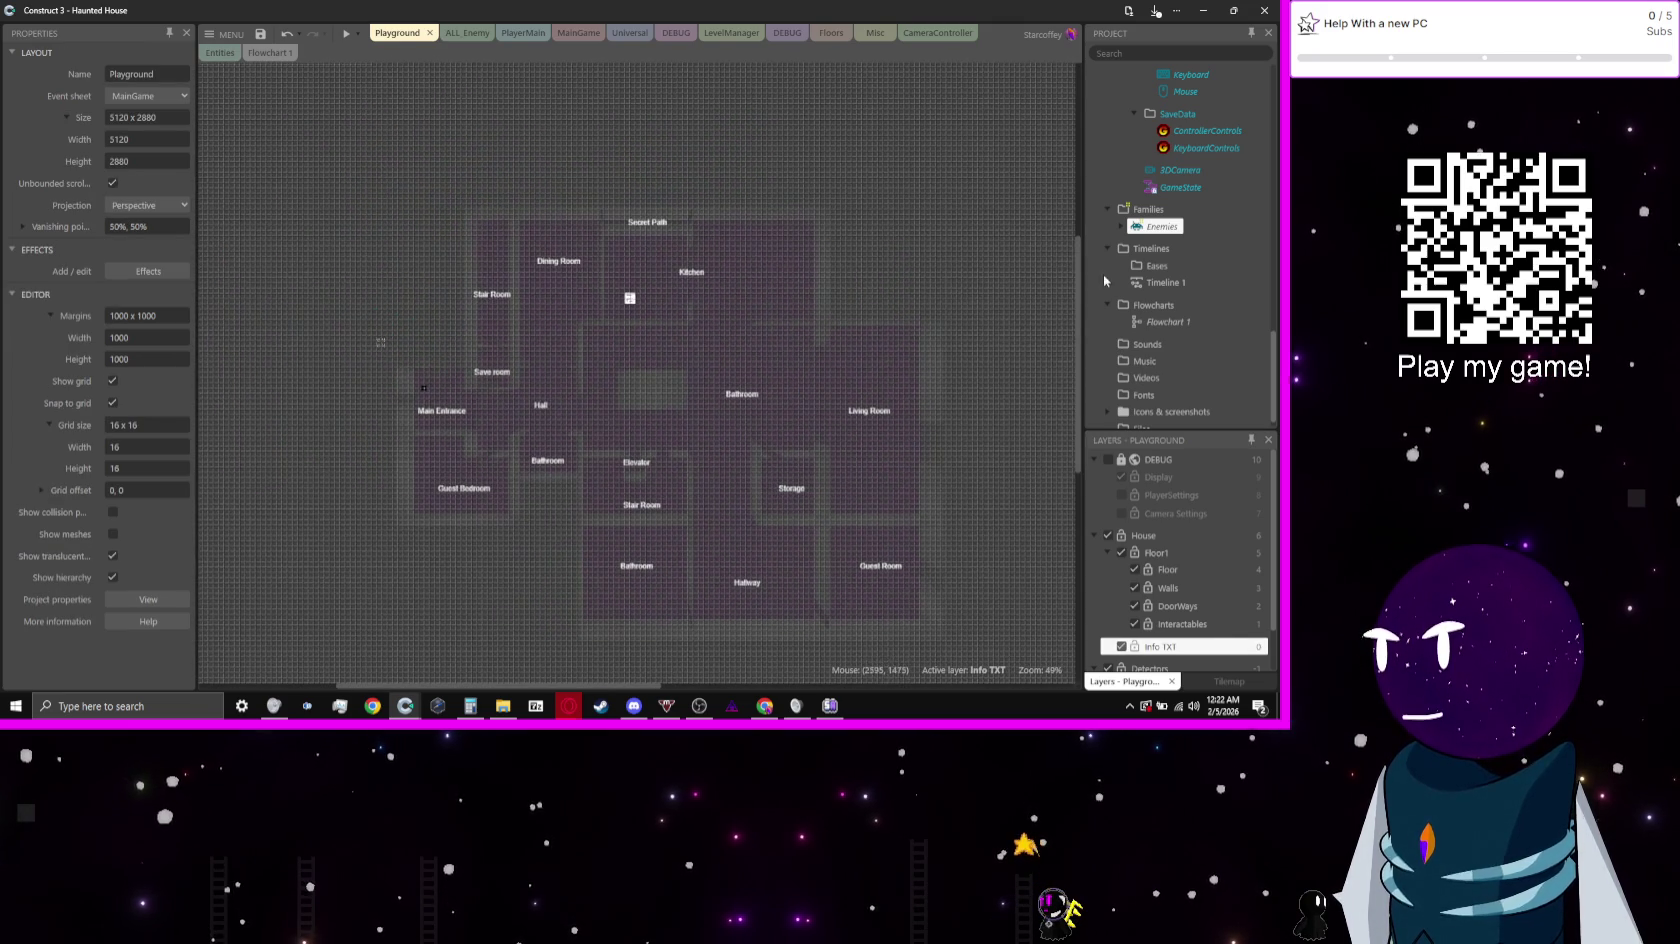
scroll(1200, 200, "down", 5)
scroll(1220, 146, "up", 5)
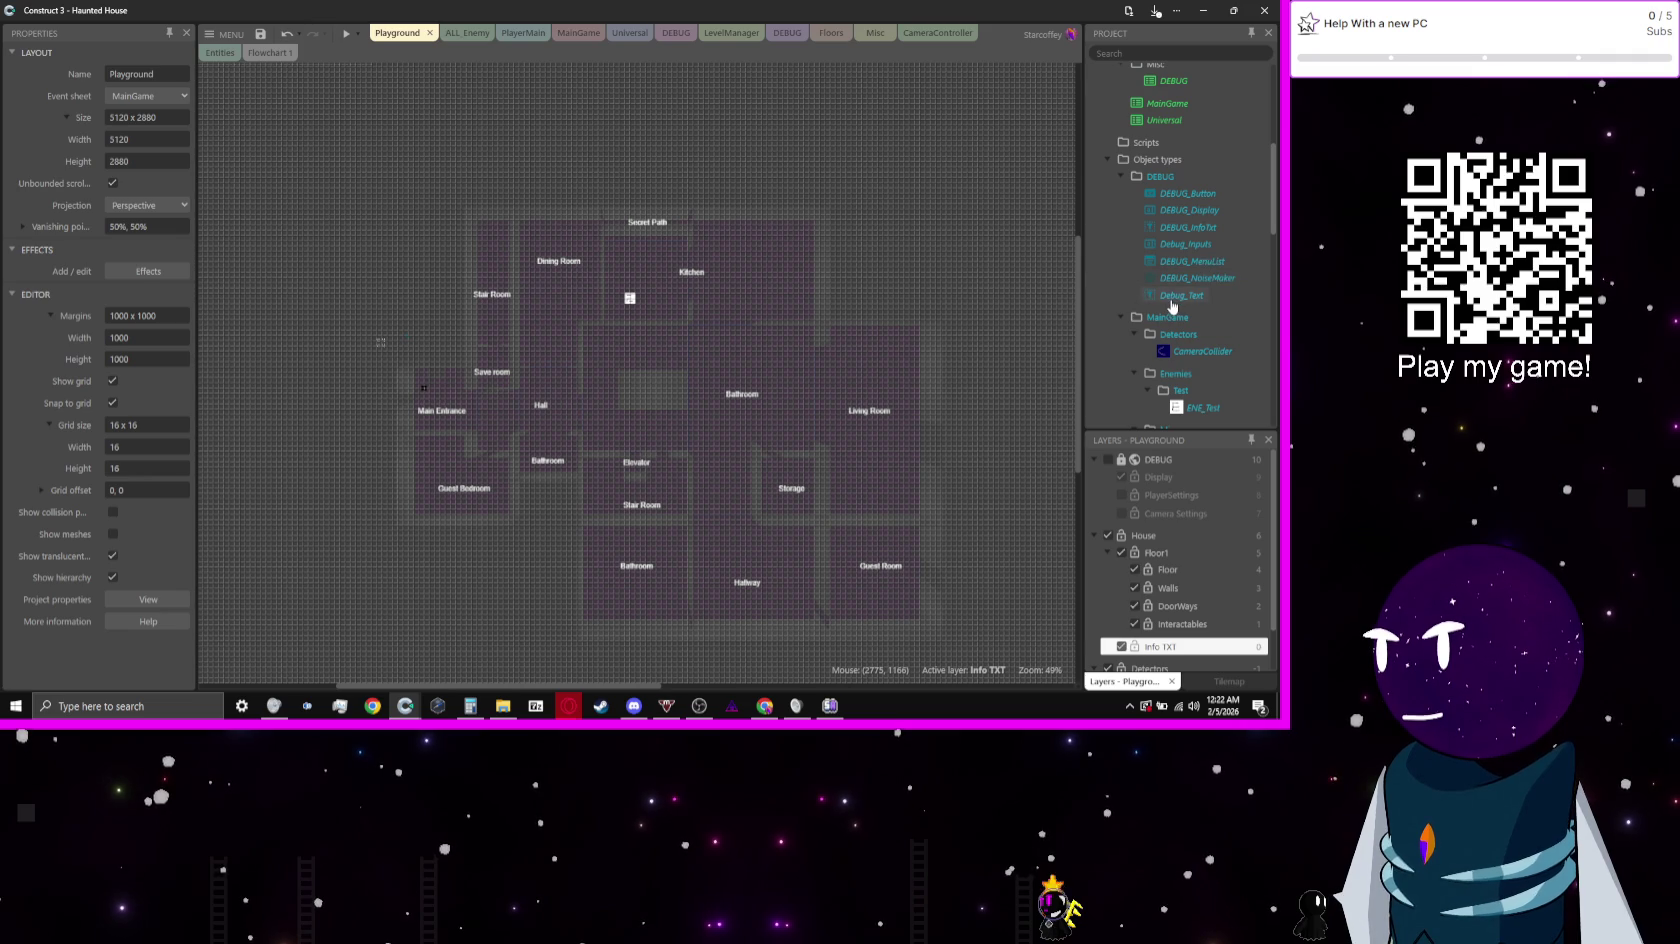
left_click(1185, 227)
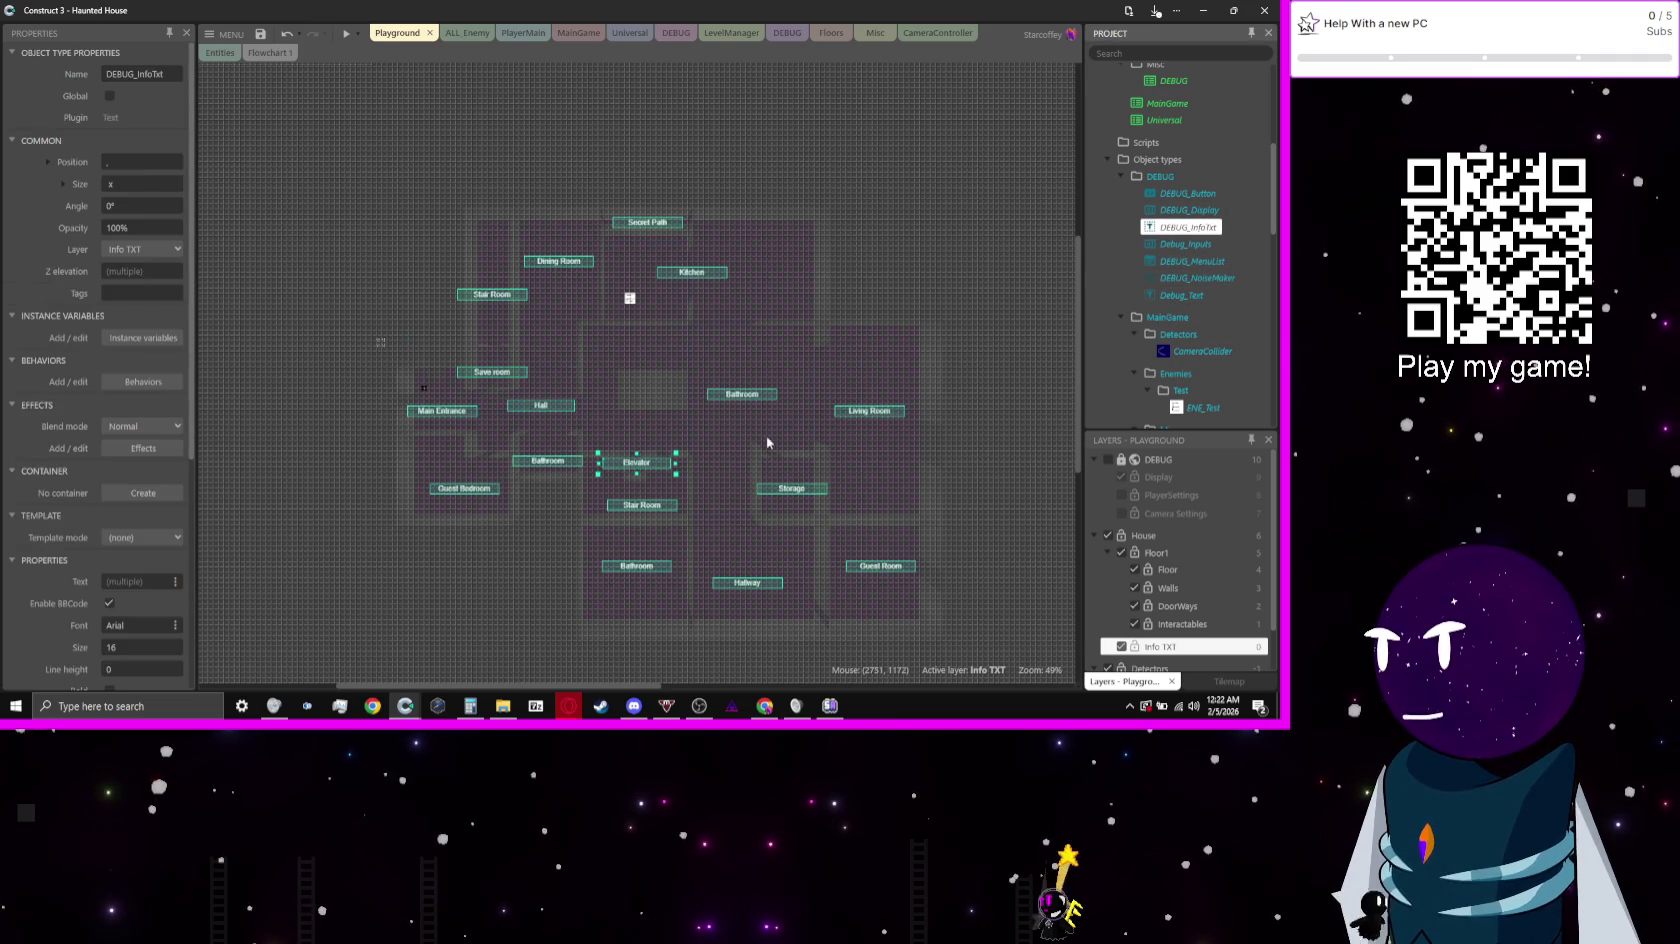
left_click(113, 290)
type("0")
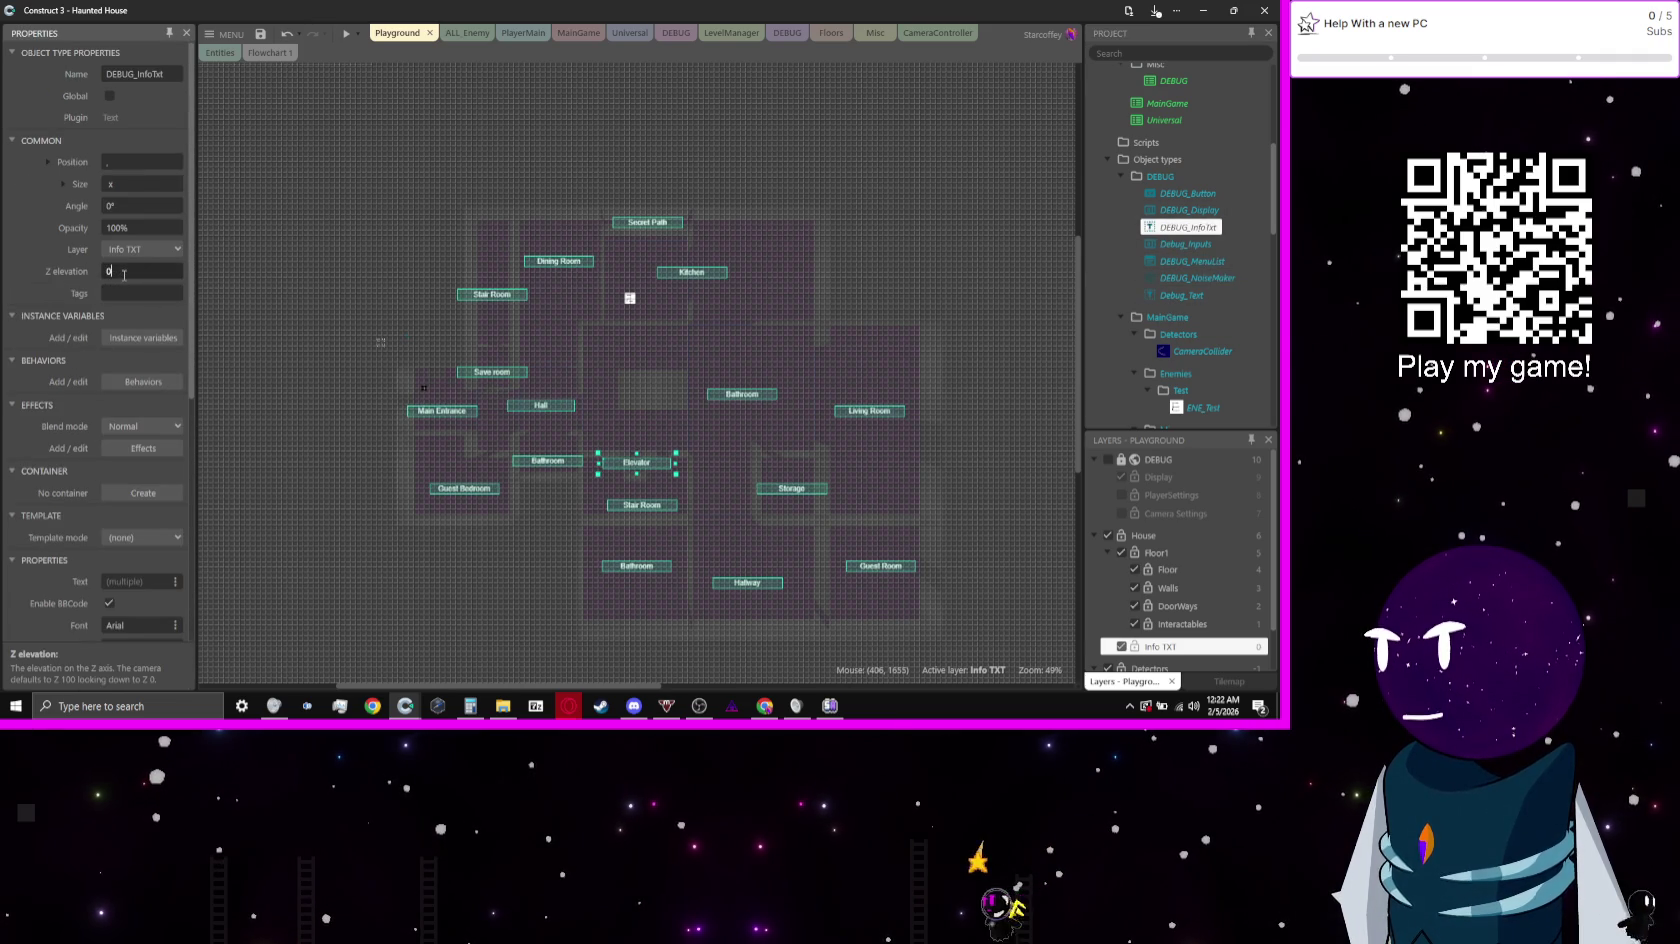
Step: Move the Main Entrance label up and left, then preview the labels
left_click(491, 300)
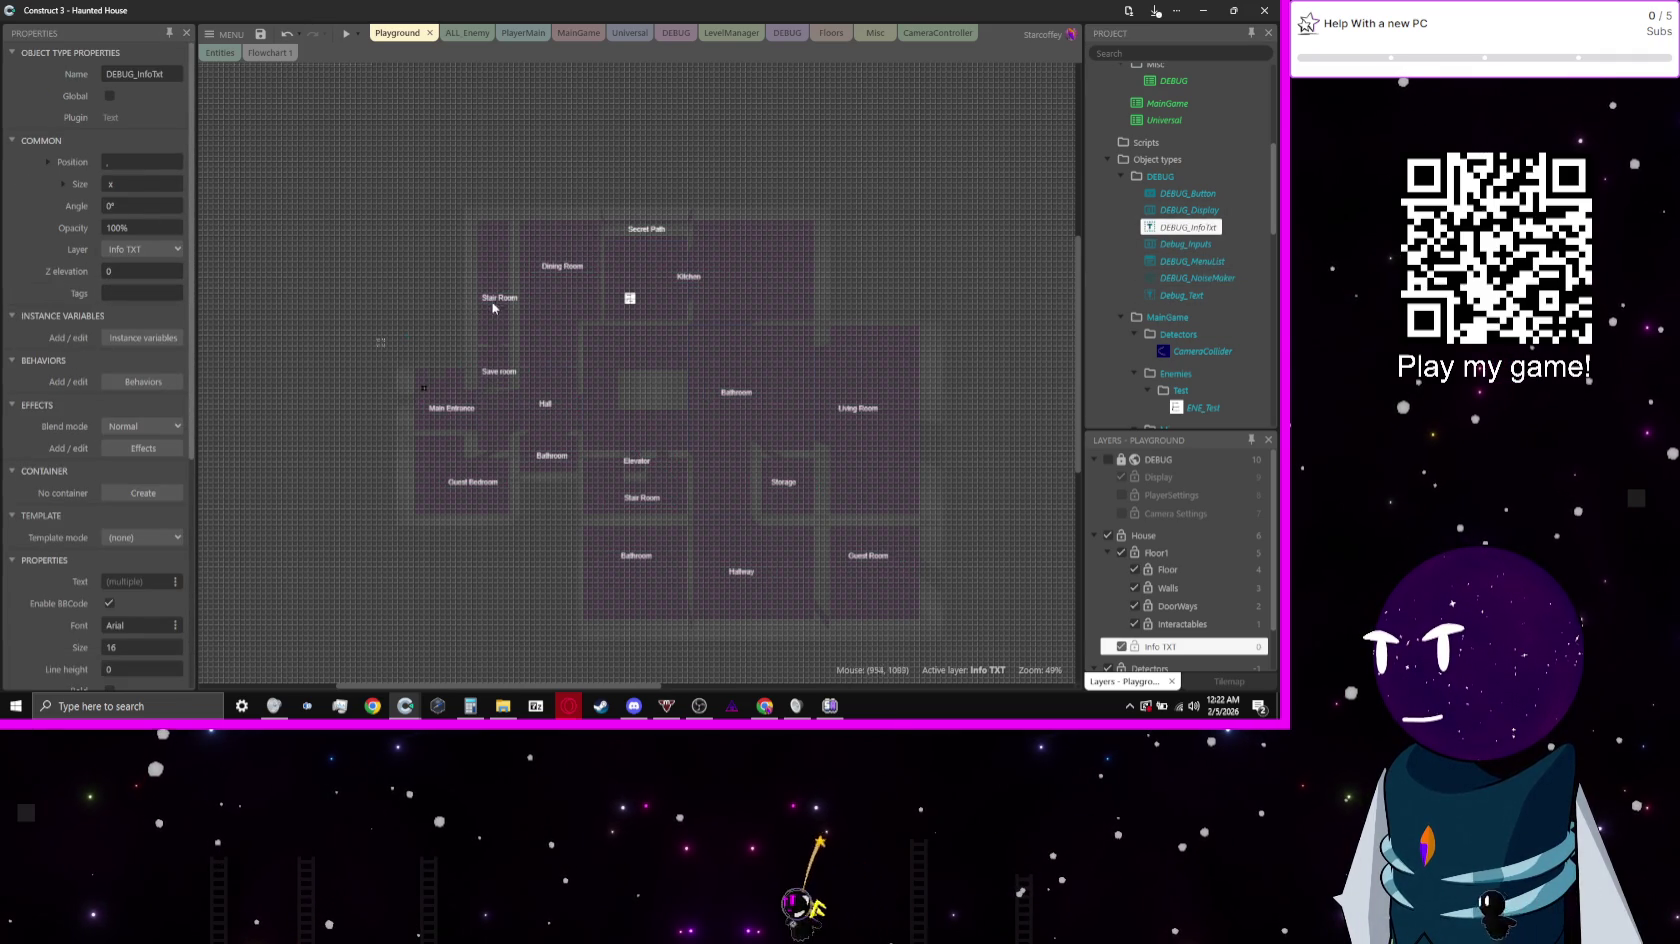
left_click(465, 414)
mouse_move(465, 414)
left_mouse_down()
mouse_move(302, 437)
mouse_move(381, 220)
left_mouse_up()
double_click(381, 220)
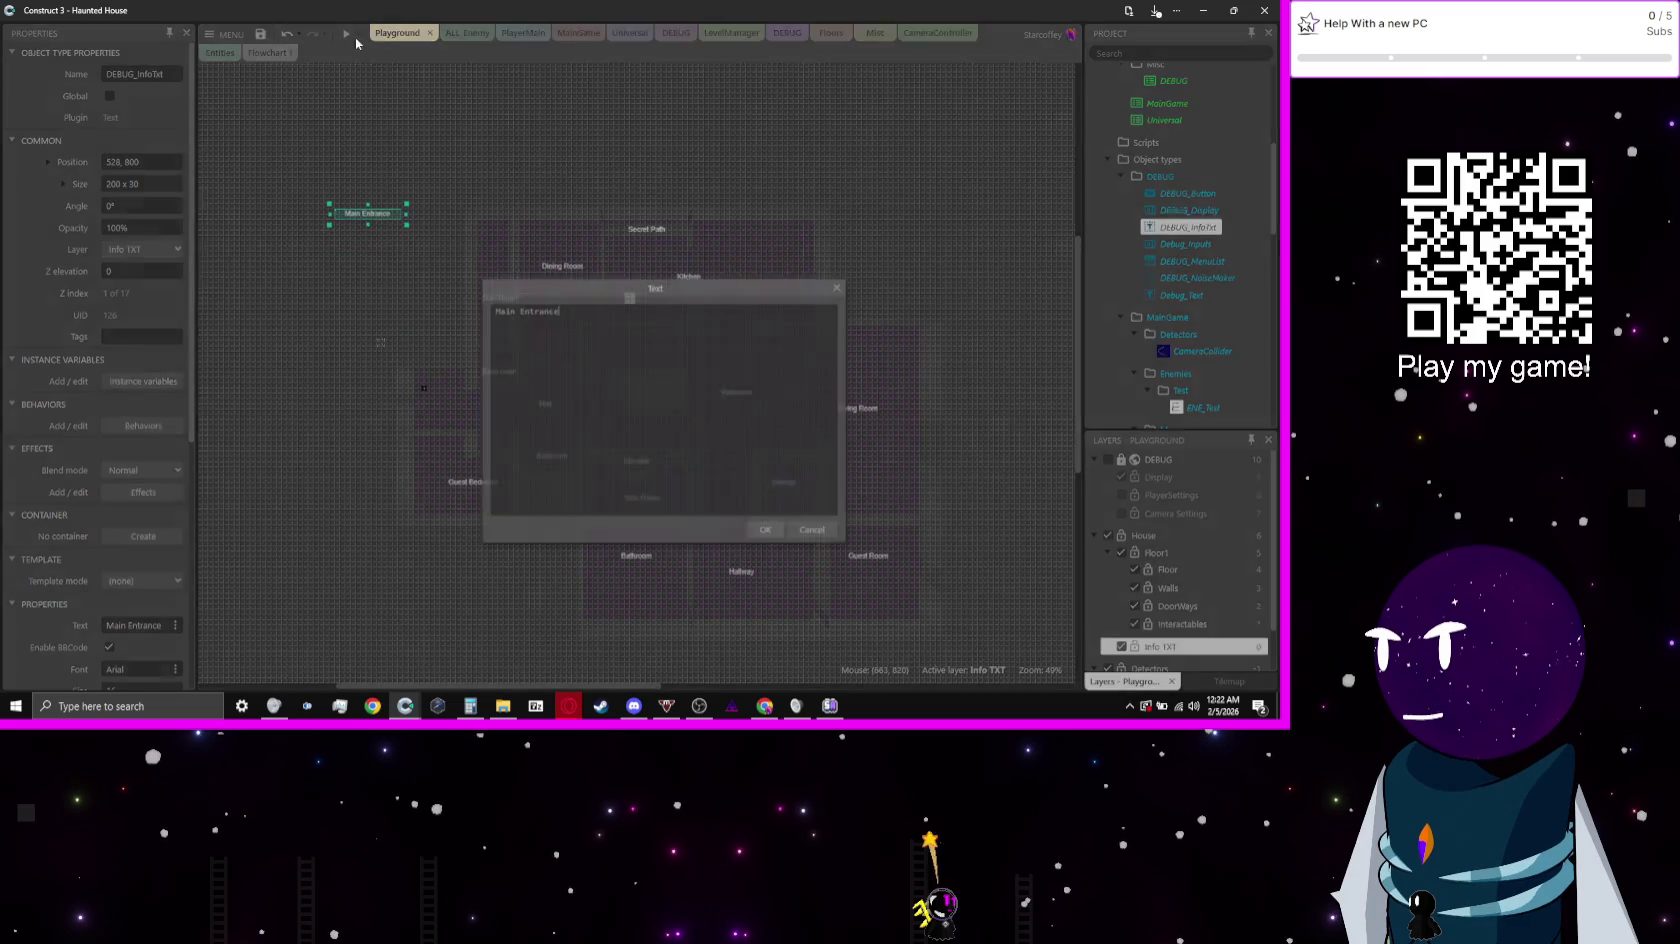
left_click(838, 288)
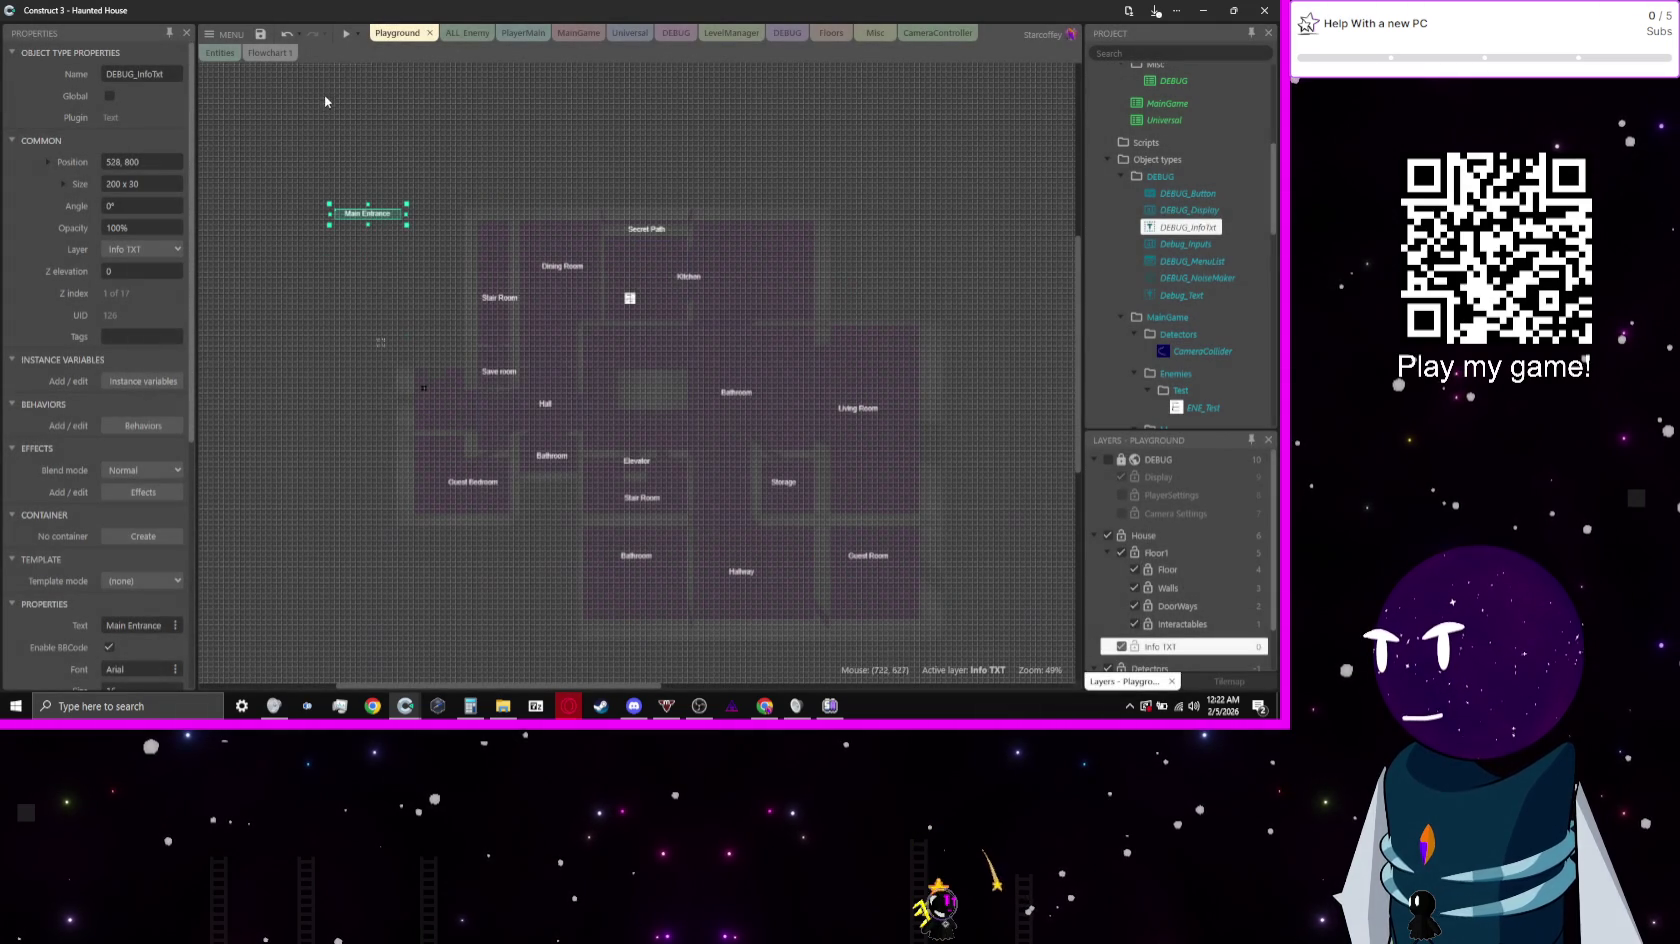
left_click(346, 35)
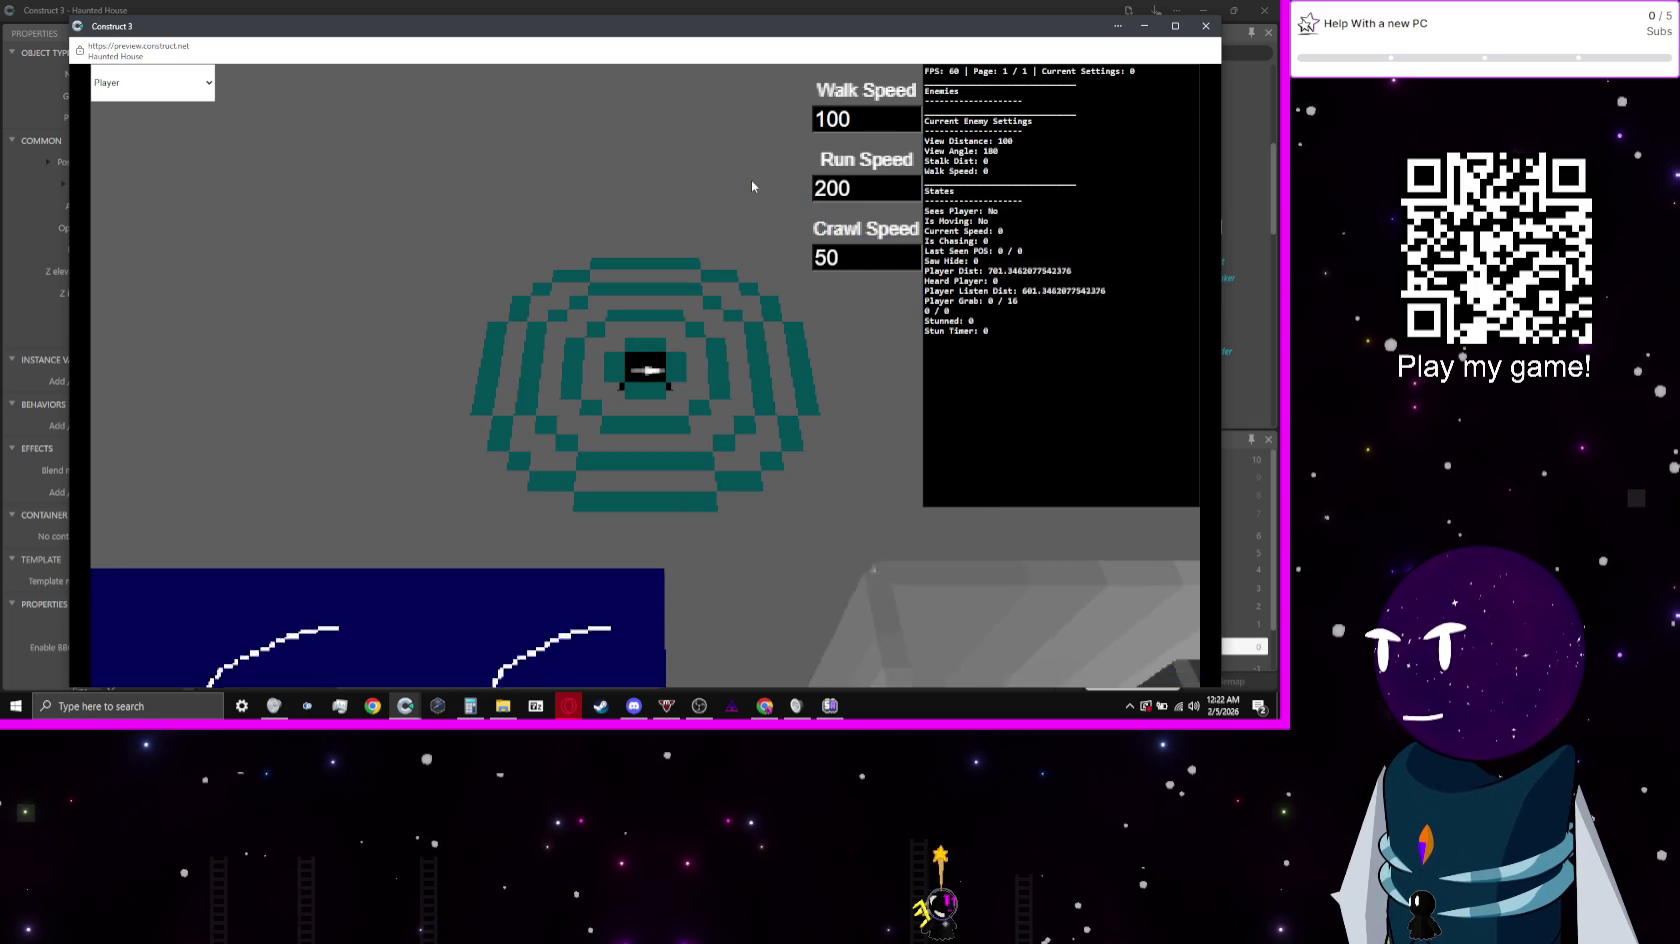
left_click(793, 5)
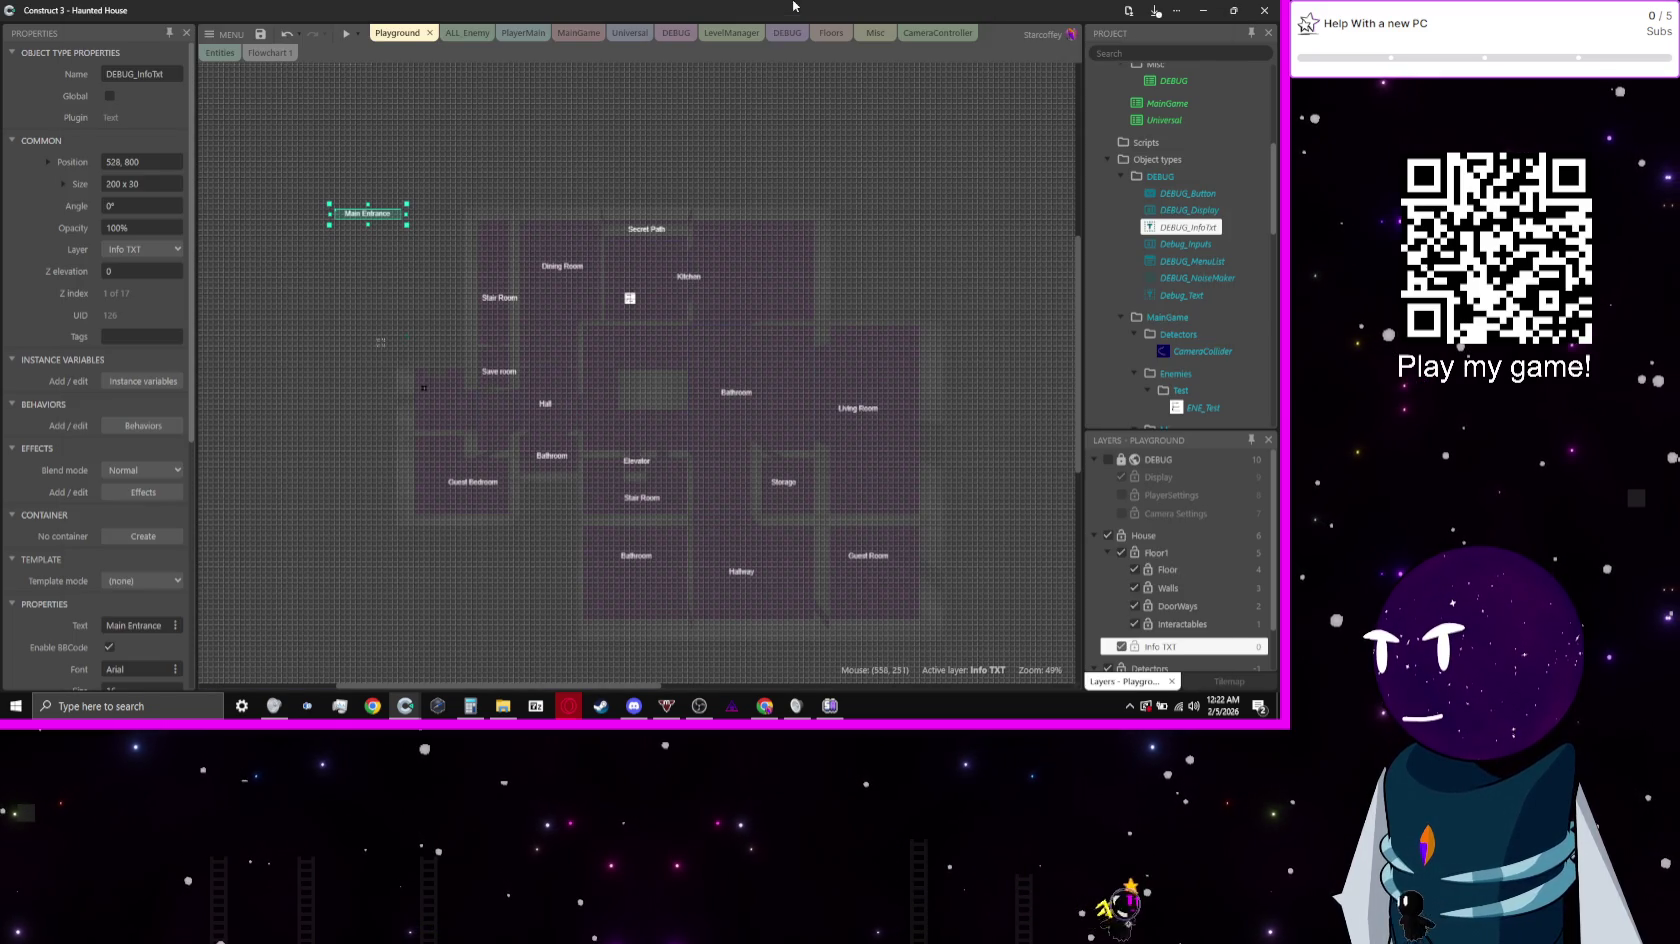
Step: Reposition the Main Entrance label to 688, 1200 beside the entrance and preview again
mouse_move(380, 218)
left_mouse_down()
mouse_move(414, 381)
mouse_move(433, 355)
left_mouse_up()
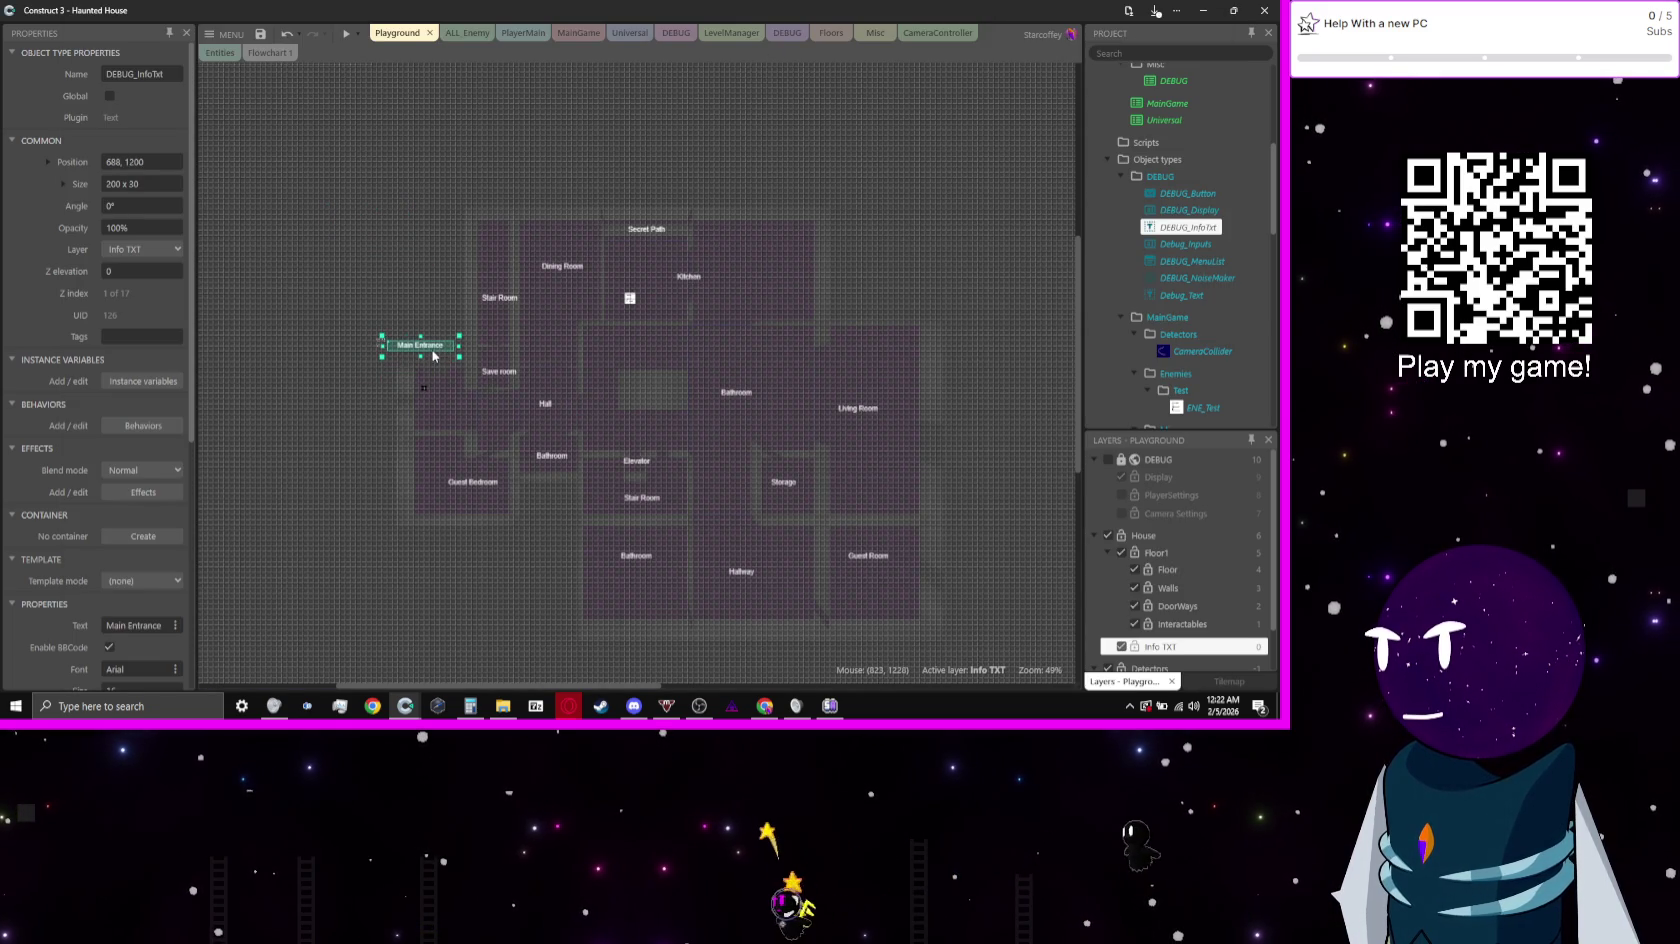
left_click(345, 34)
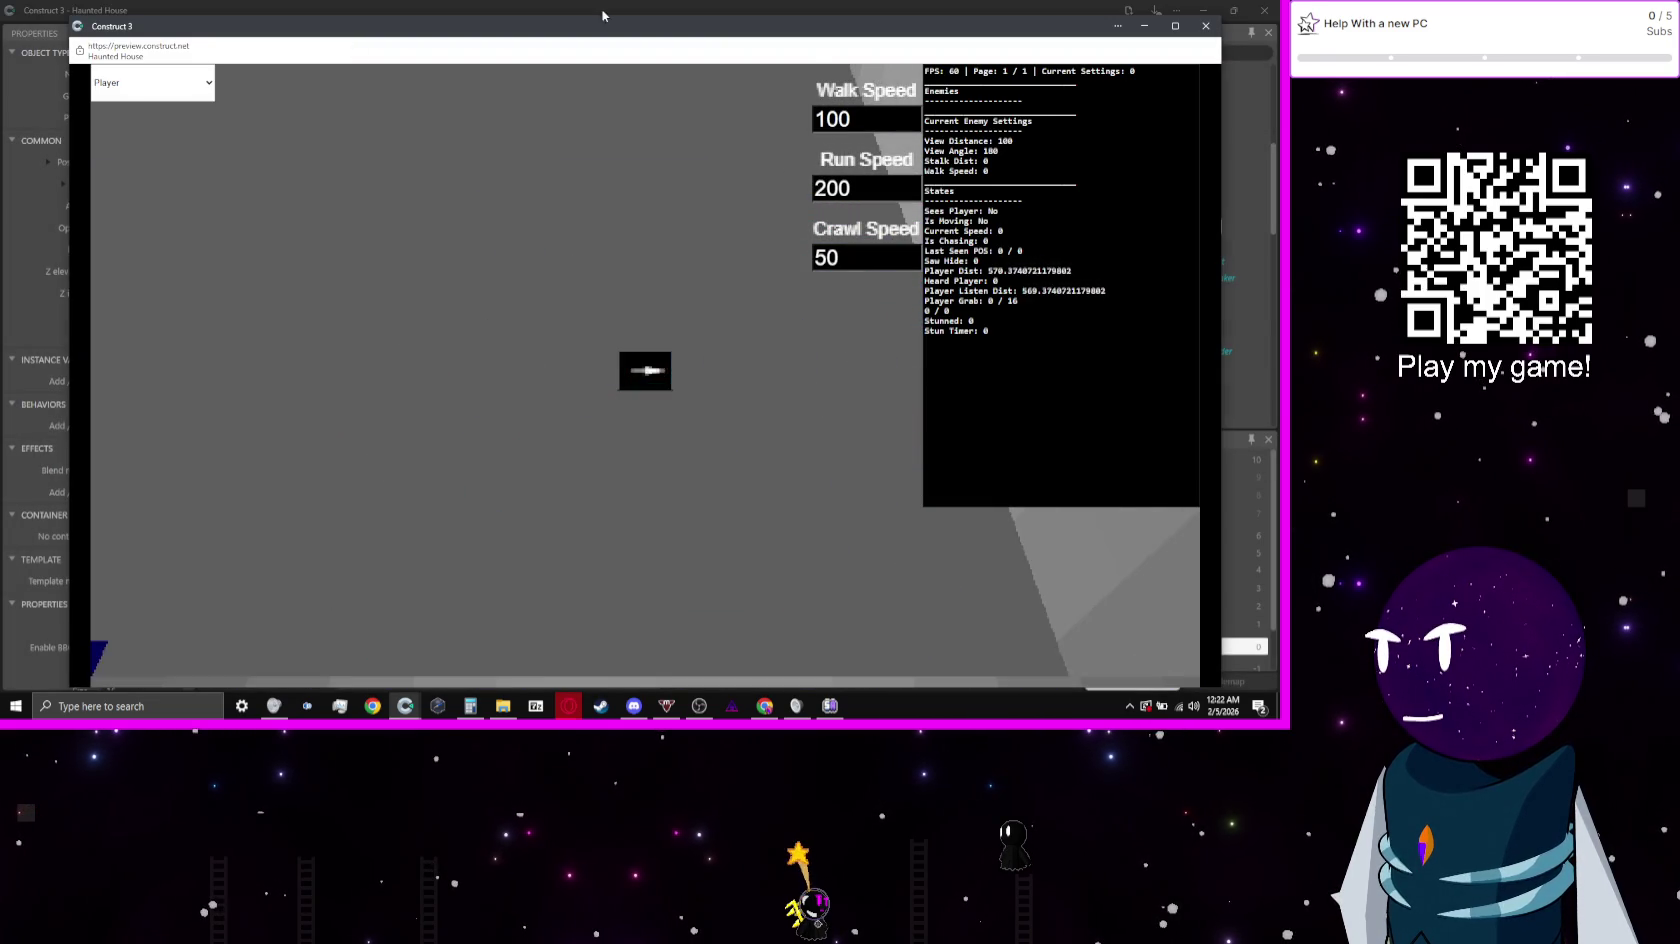
left_click(663, 17)
scroll(1195, 590, "down", 1)
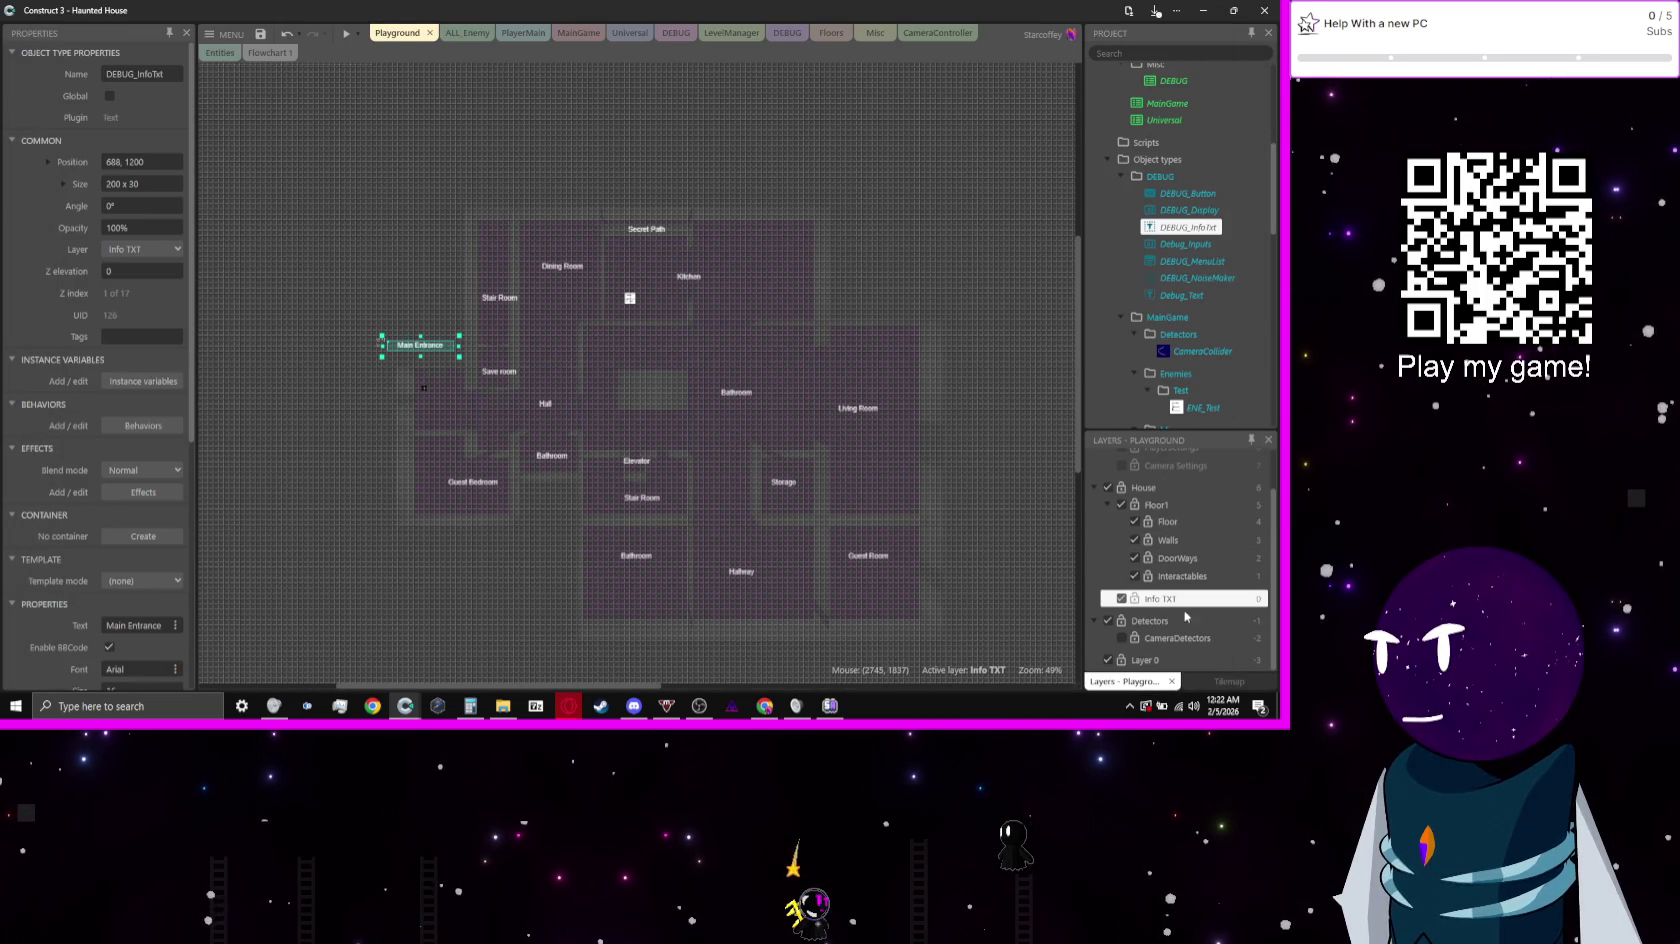
left_click(1155, 662)
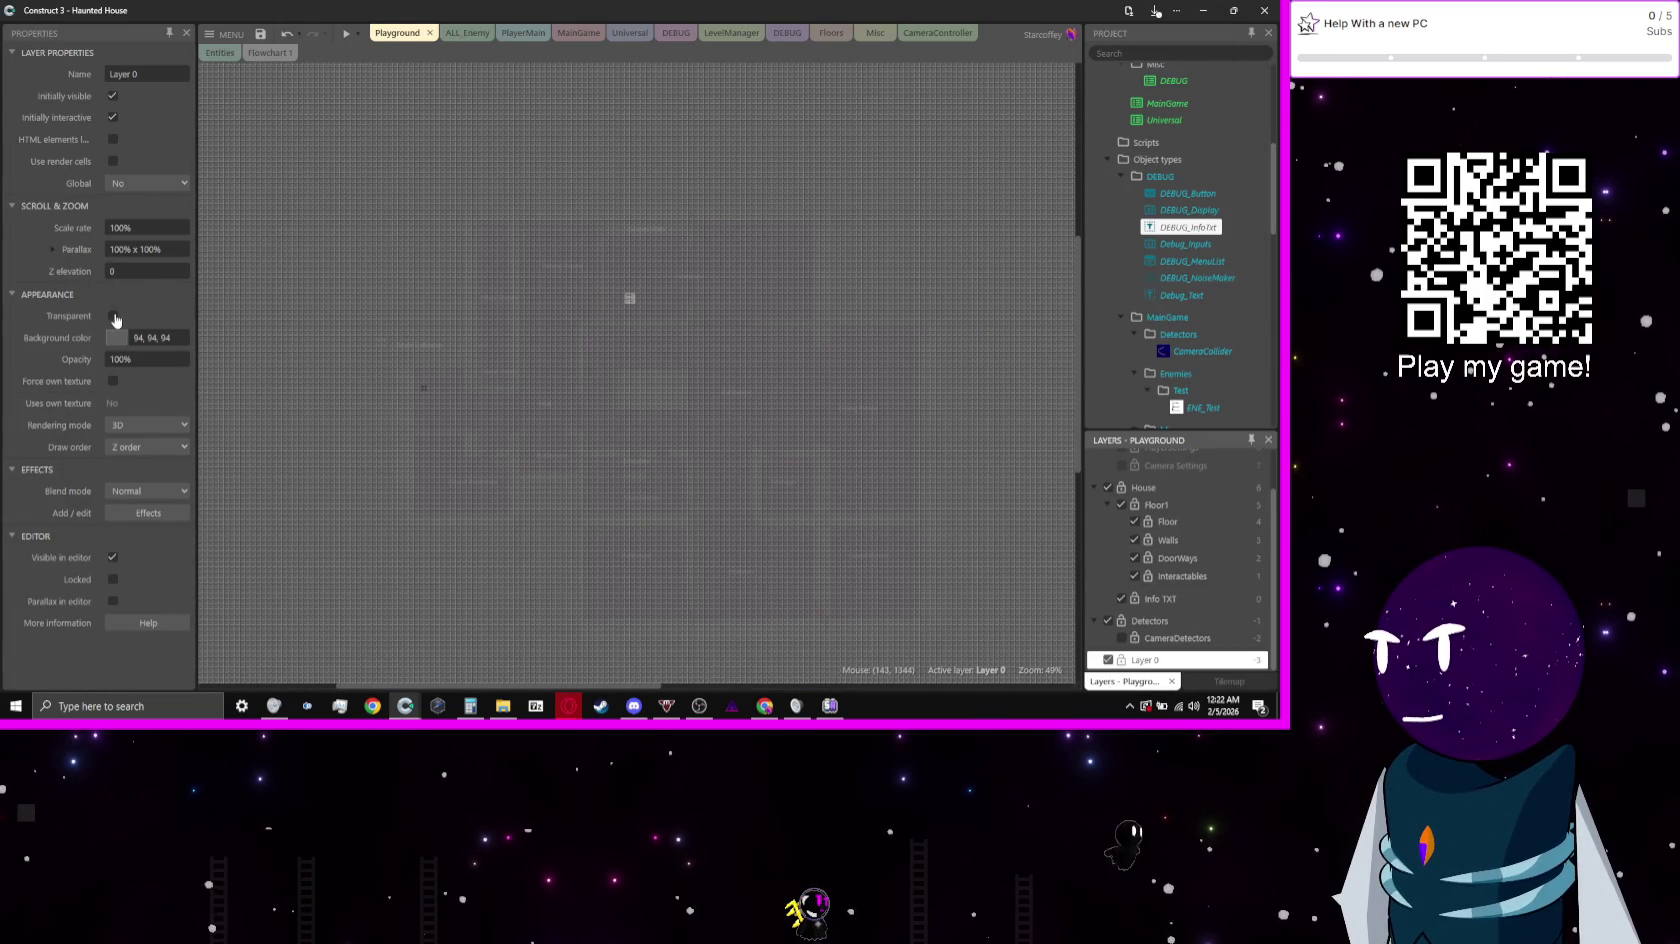
Step: Make Layer 0 transparent and check it in a game preview
left_click(110, 315)
left_click(350, 36)
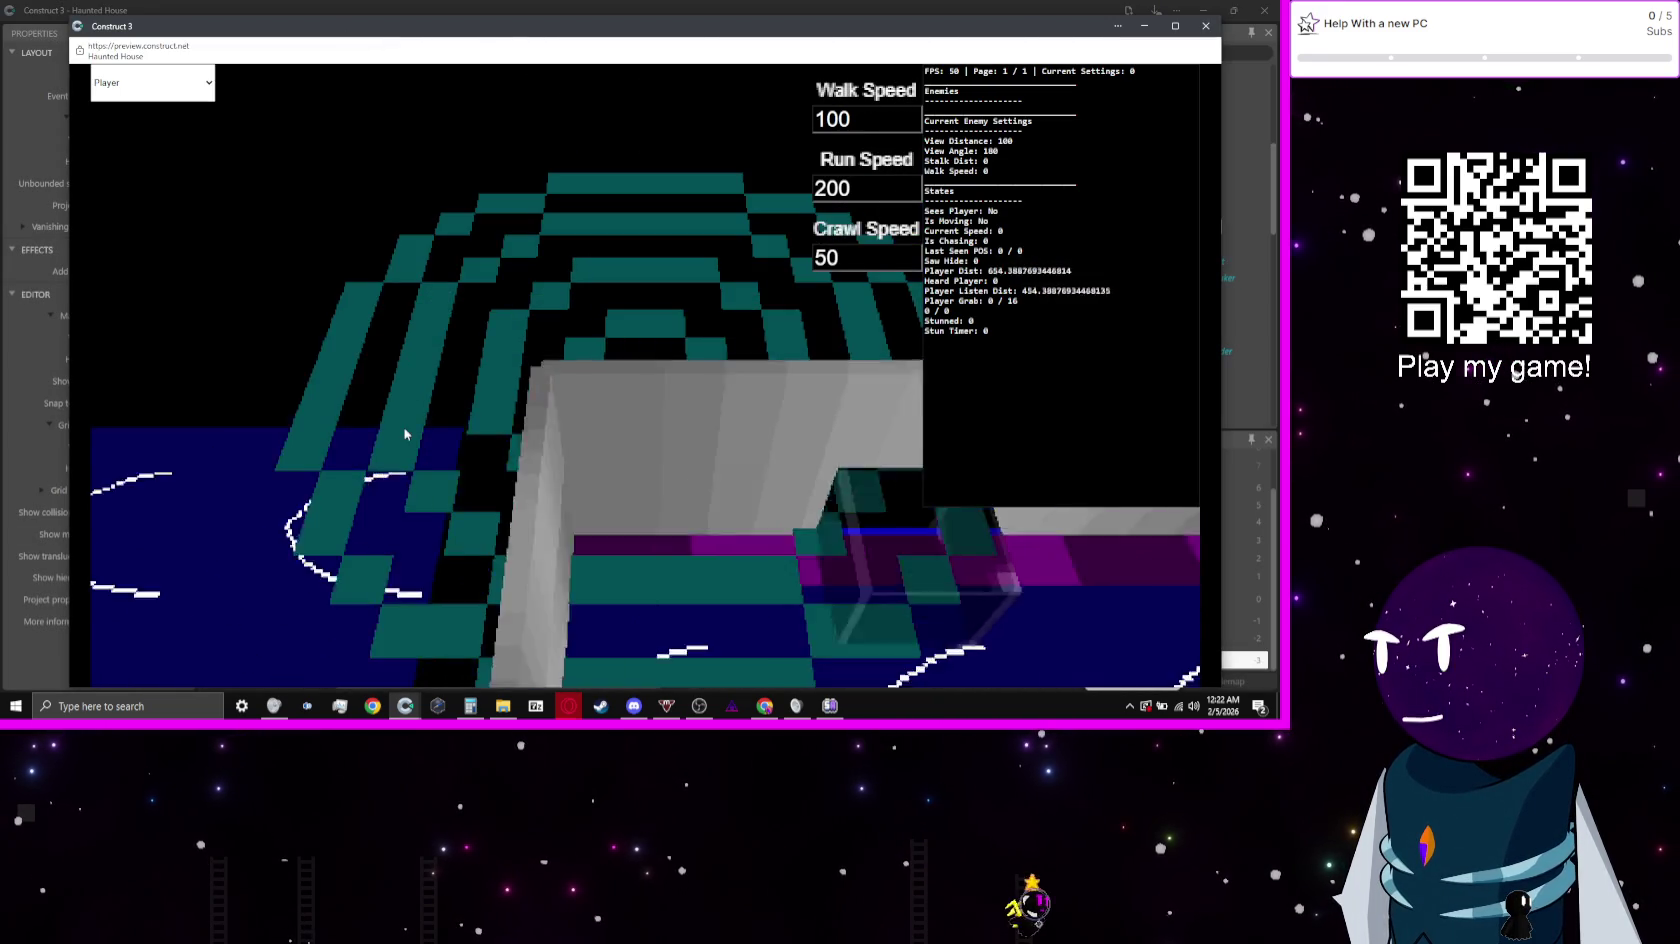
key("alt+F4")
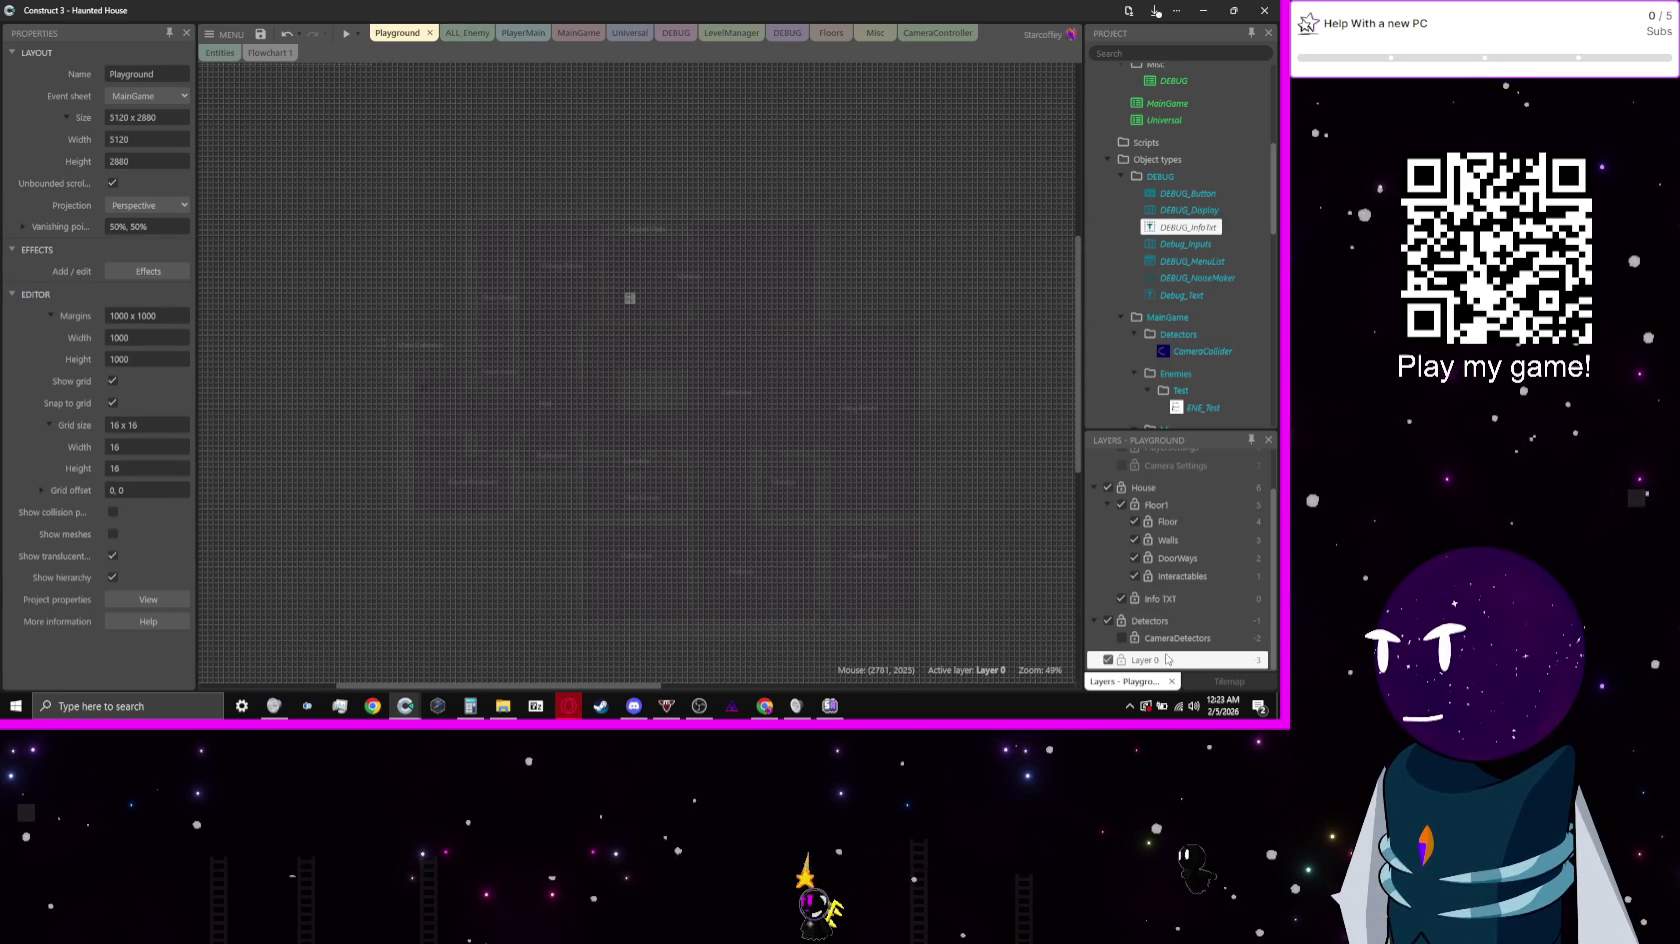
Step: Restore Layer 0 to opaque with its grey 94, 94, 94 background, then show Floor1's properties
left_click(1167, 659)
left_click(112, 316)
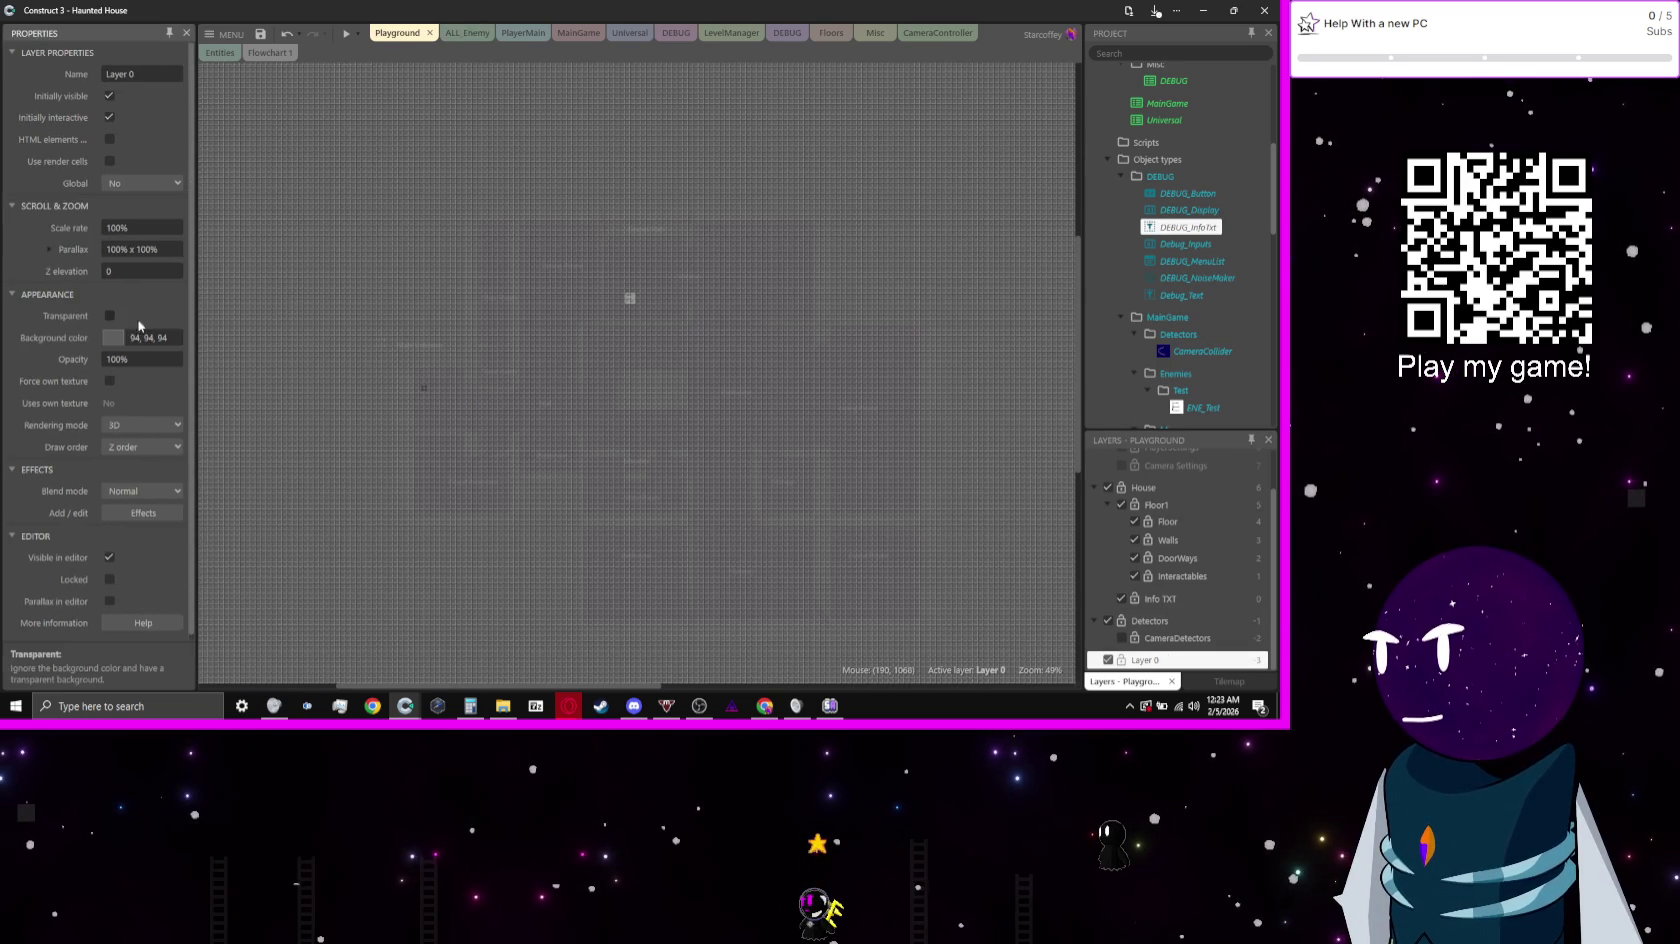
left_click(406, 297)
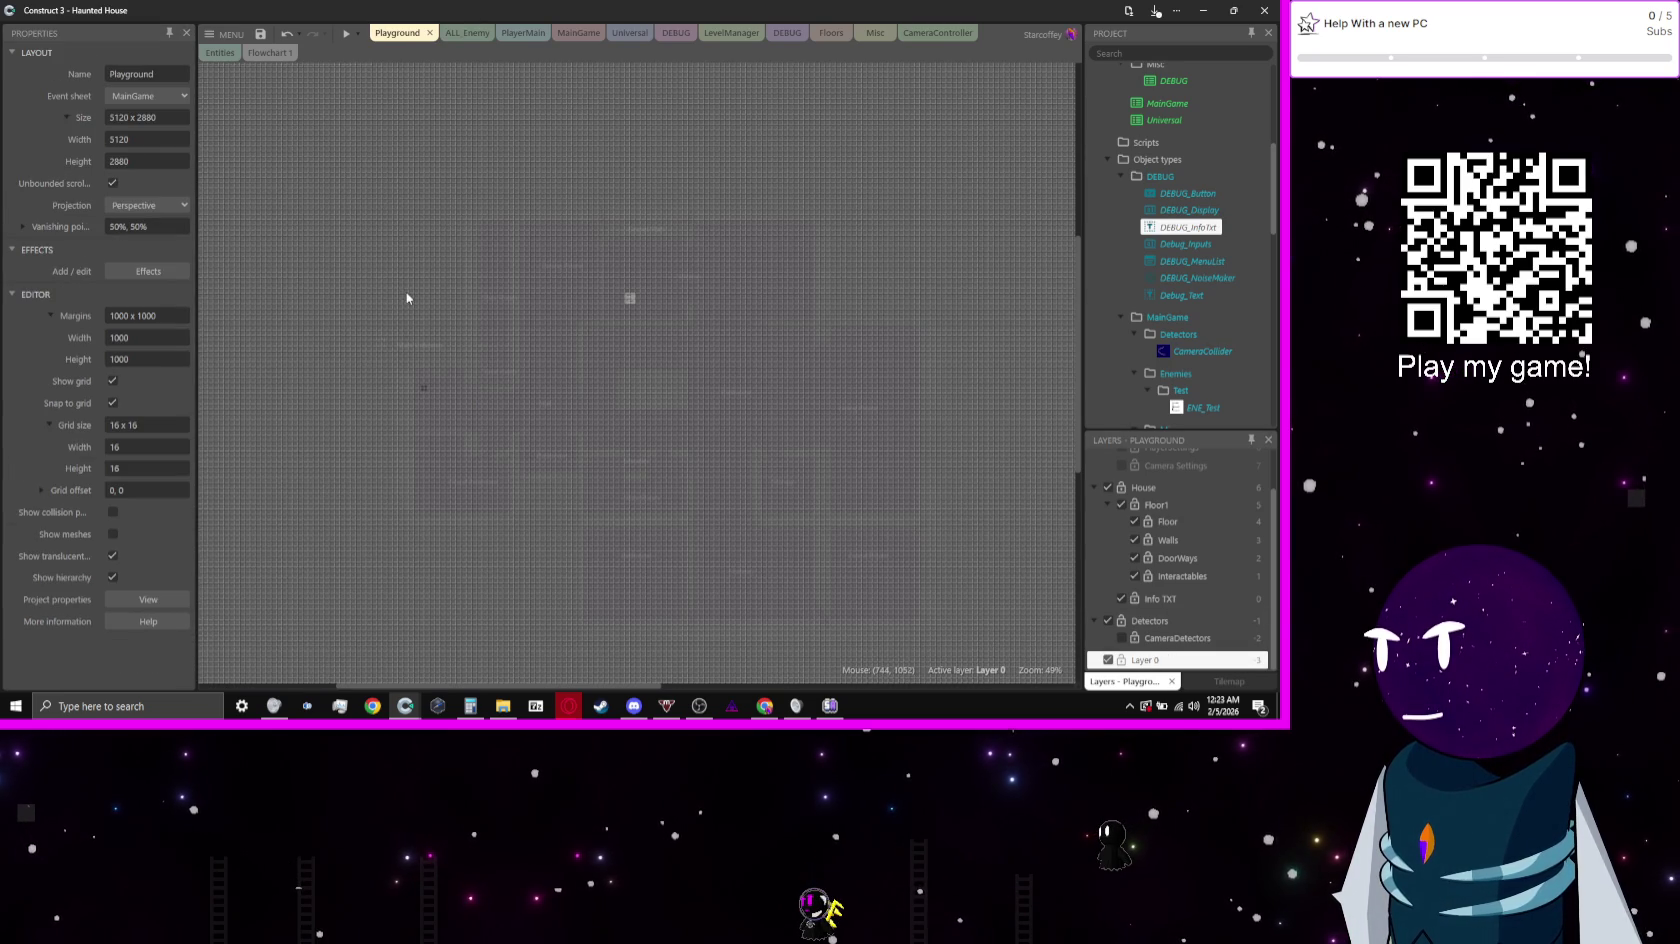
left_click(1149, 503)
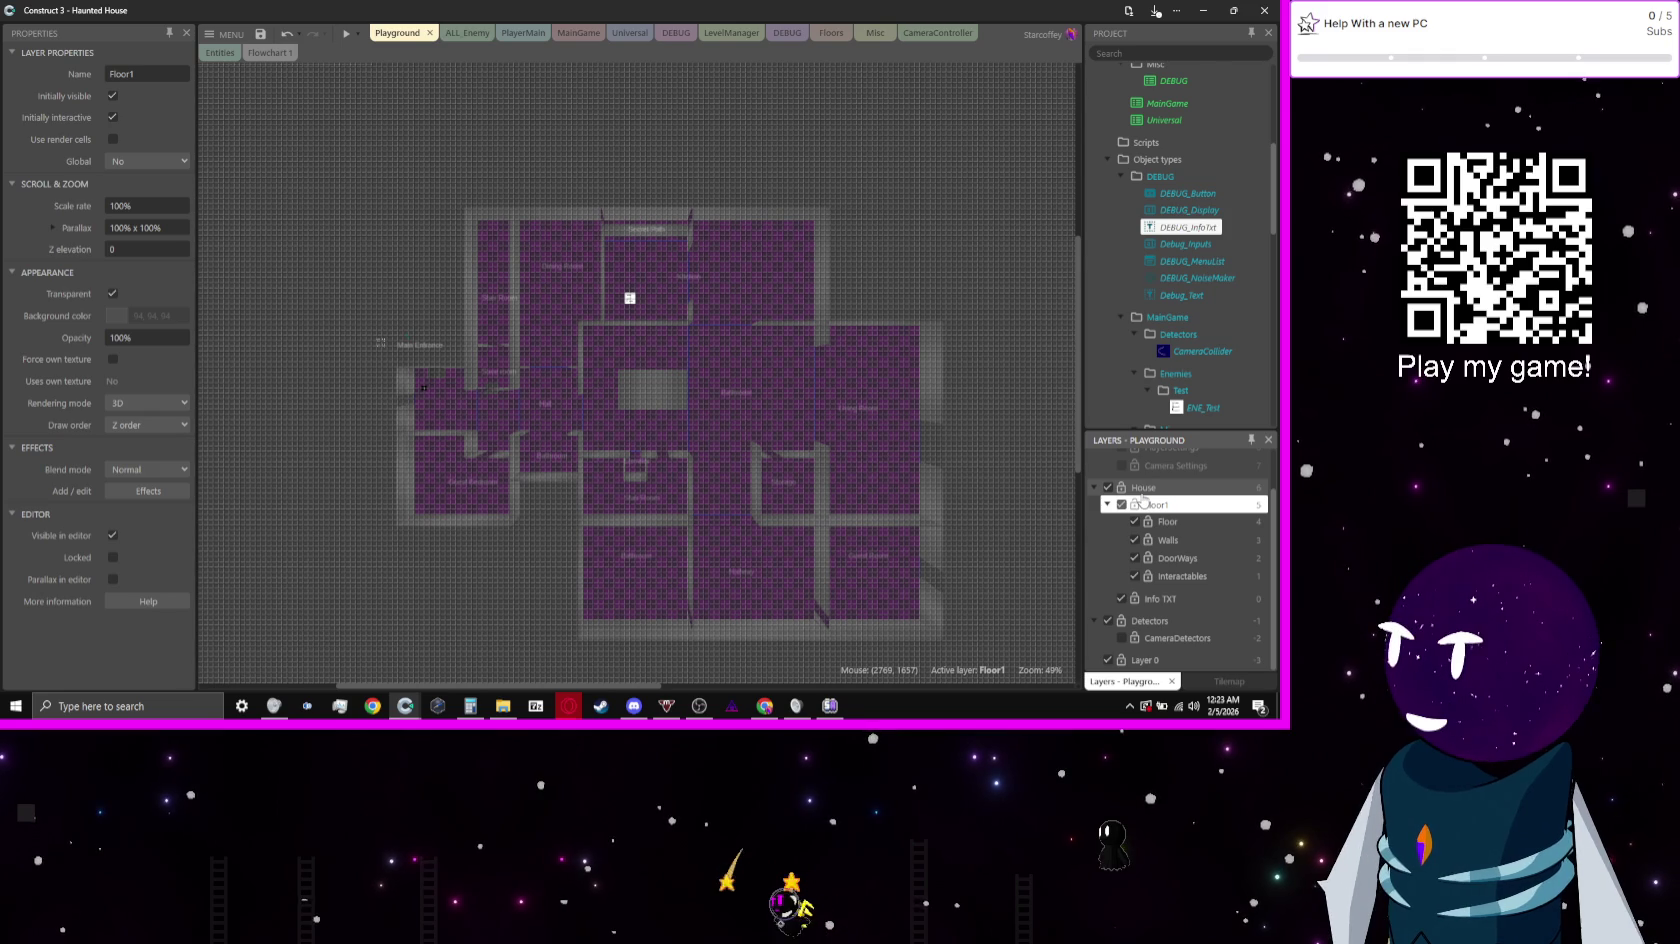
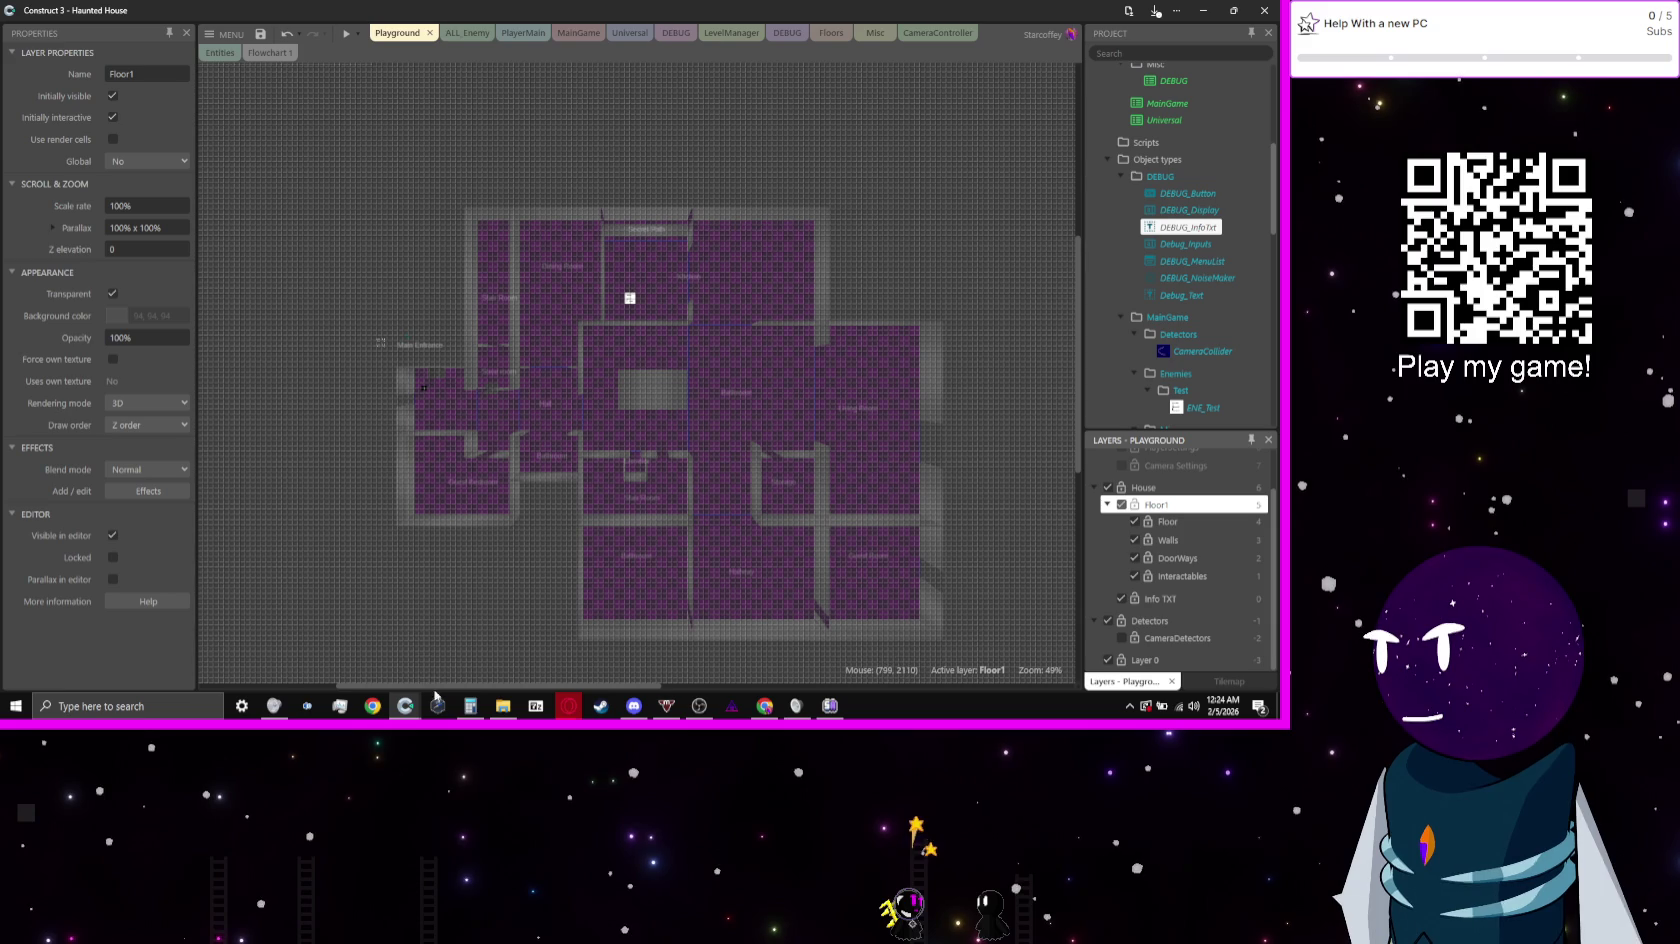
Step: Consult the design notes document, then return to the Construct 3 project
mouse_move(568, 706)
left_click(632, 648)
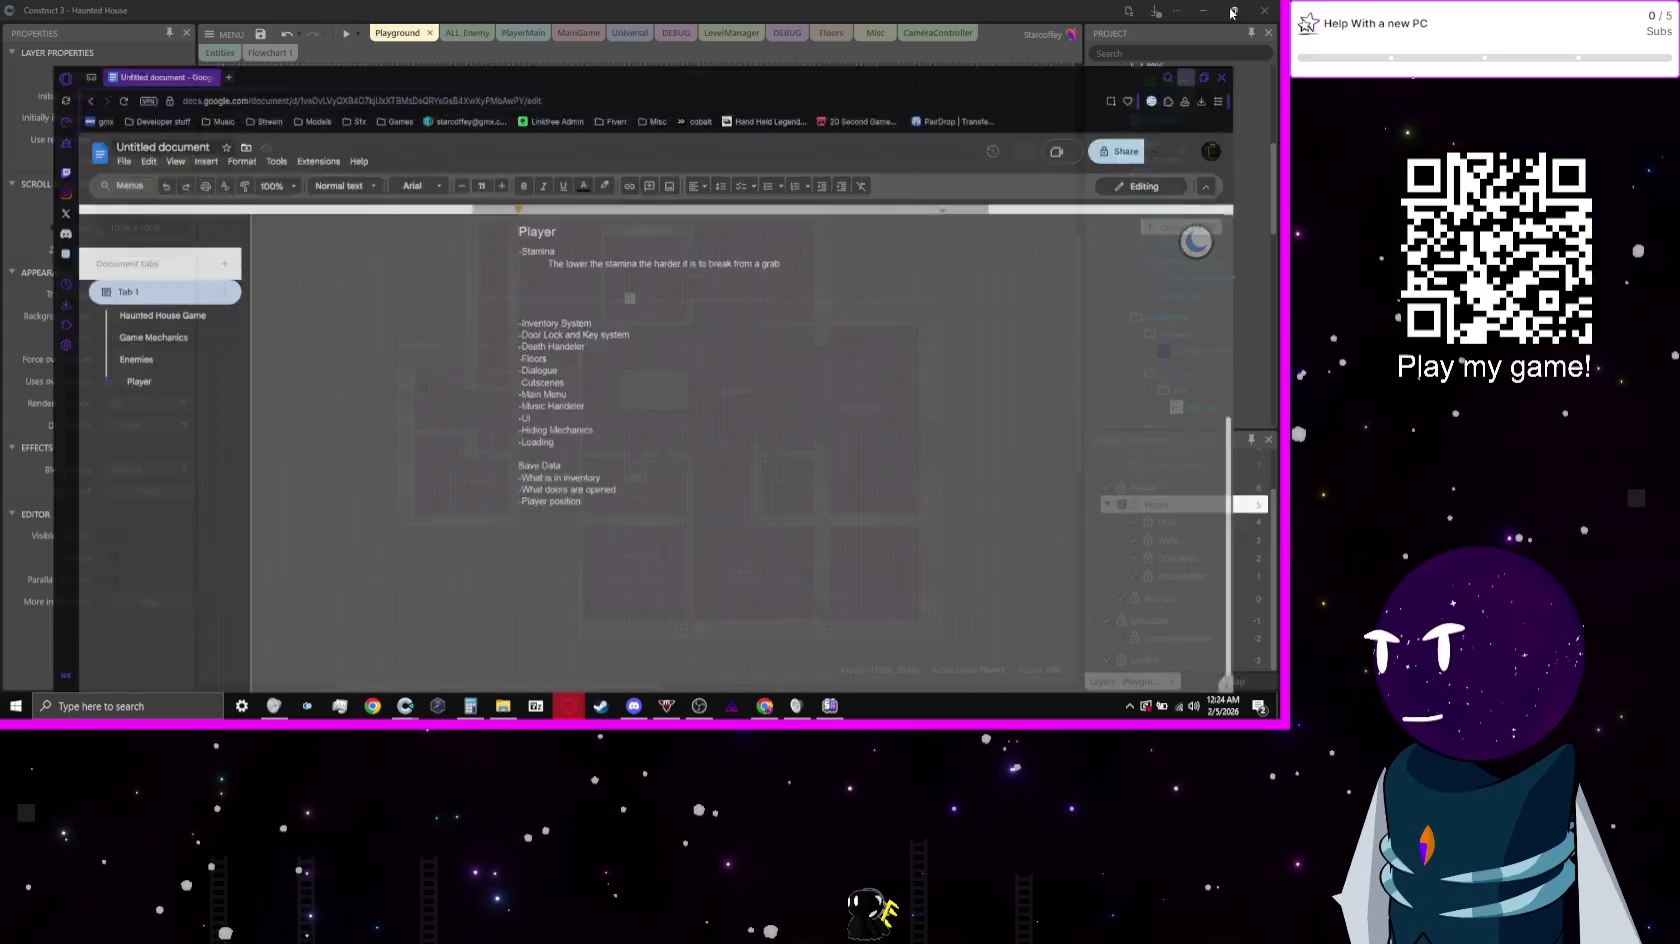
key("alt+Tab")
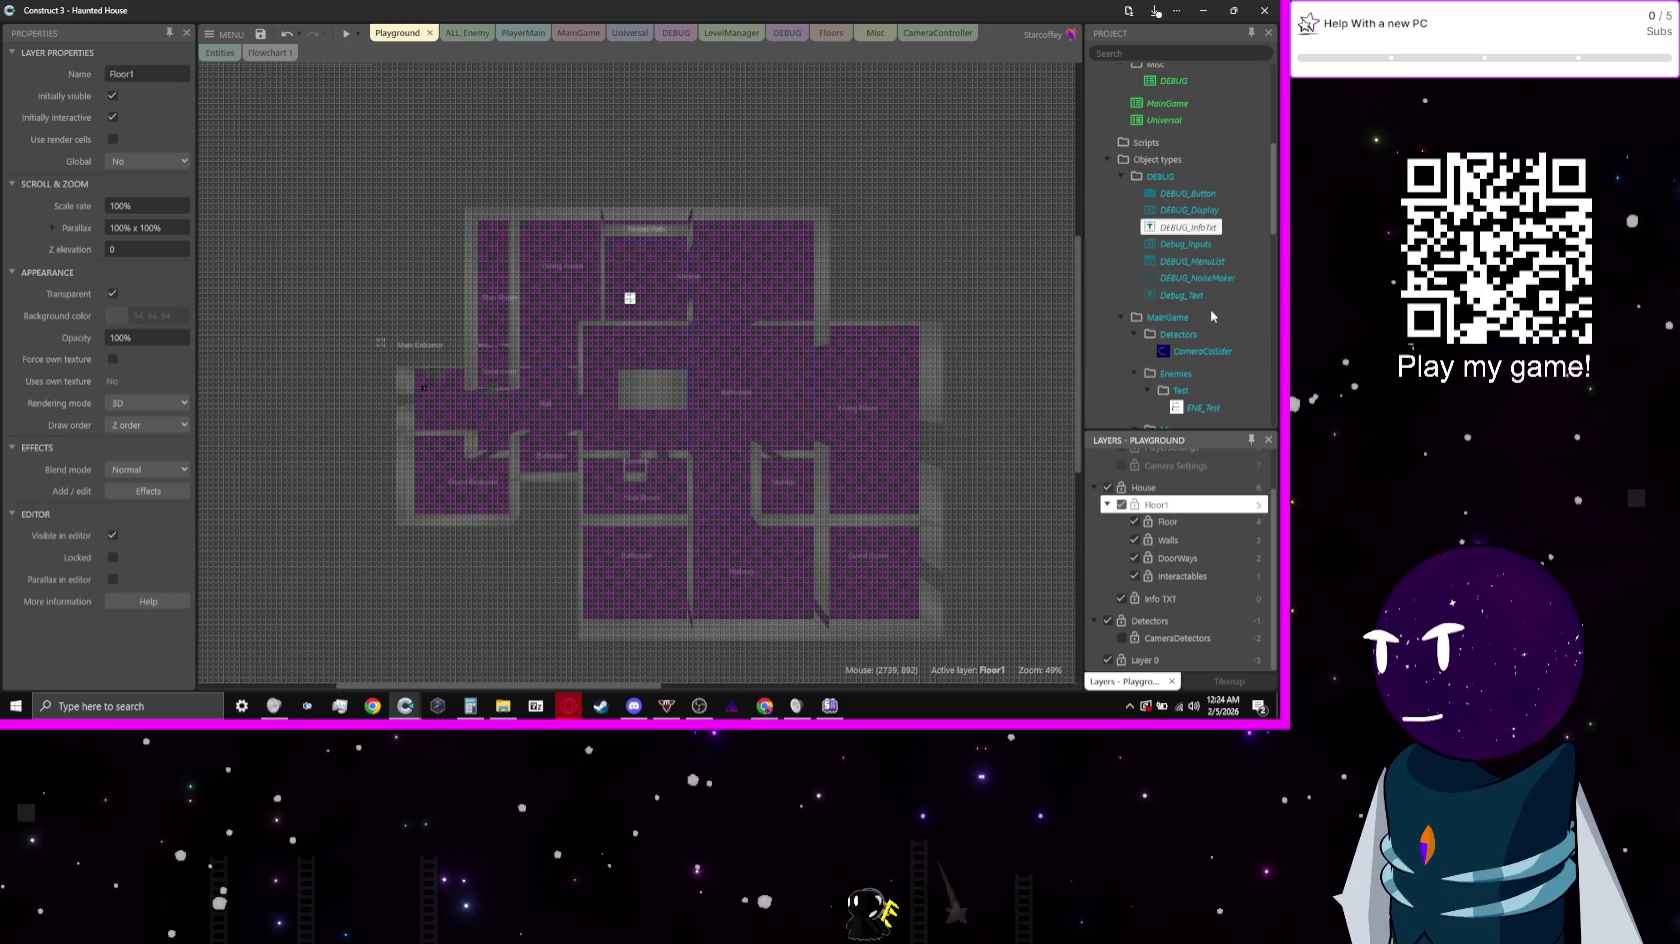
Step: Start adding a new object type to the Player's Inventory folder
scroll(1211, 316, "down", 3)
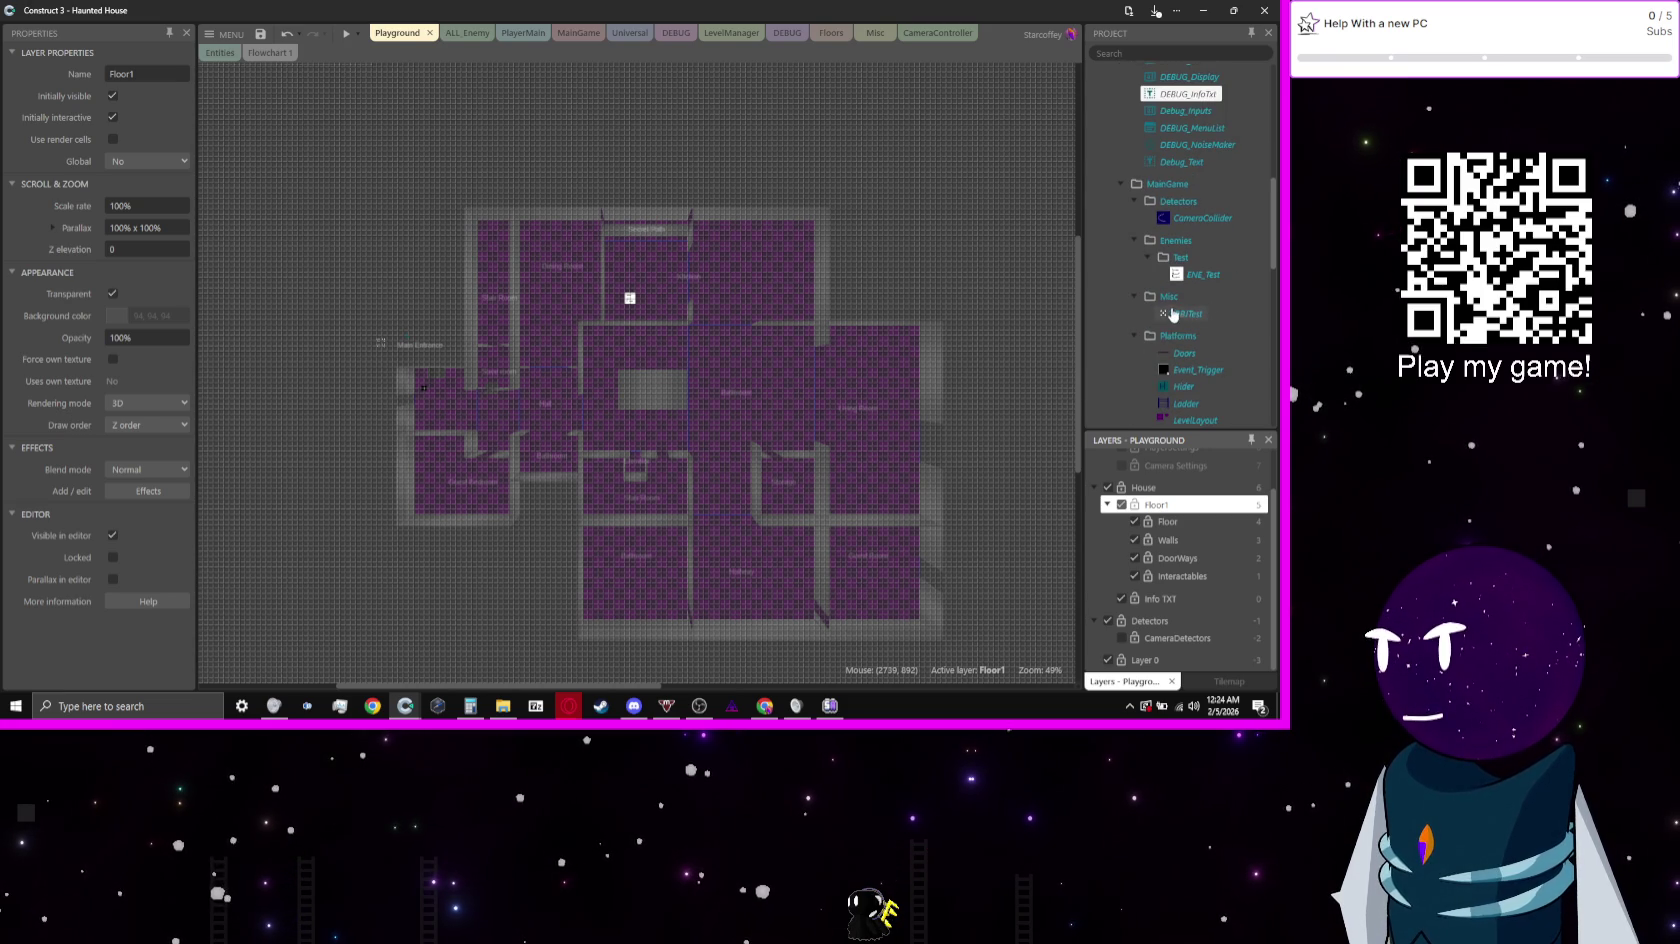
scroll(1200, 300, "up", 4)
scroll(1190, 290, "down", 4)
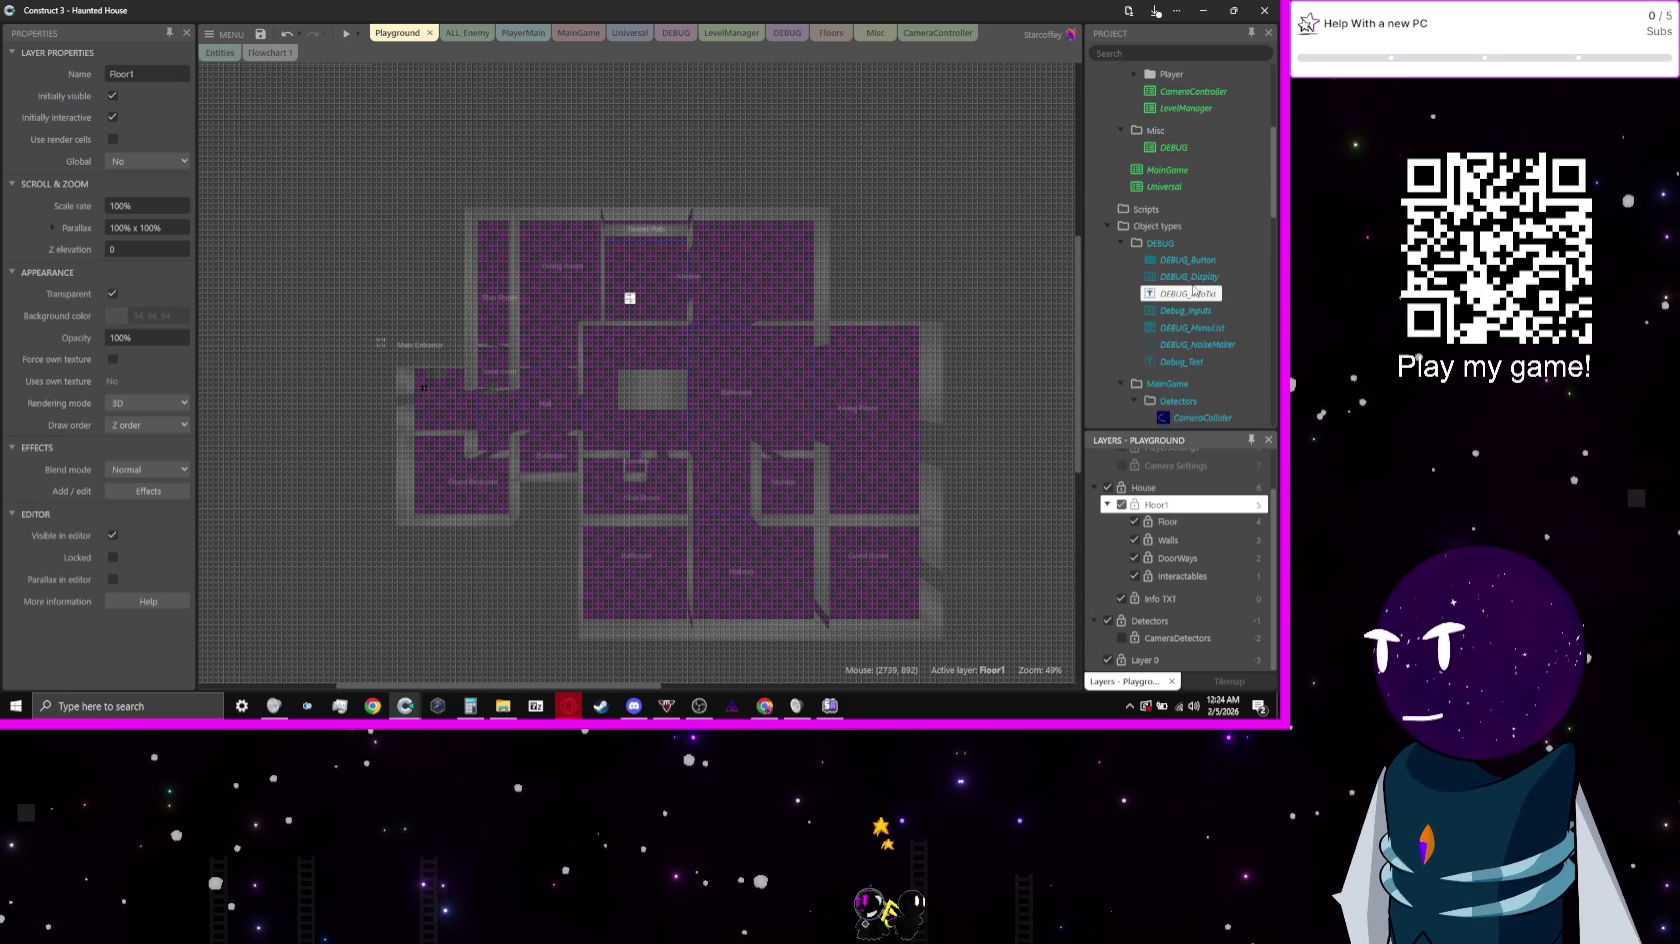
scroll(1200, 300, "down", 4)
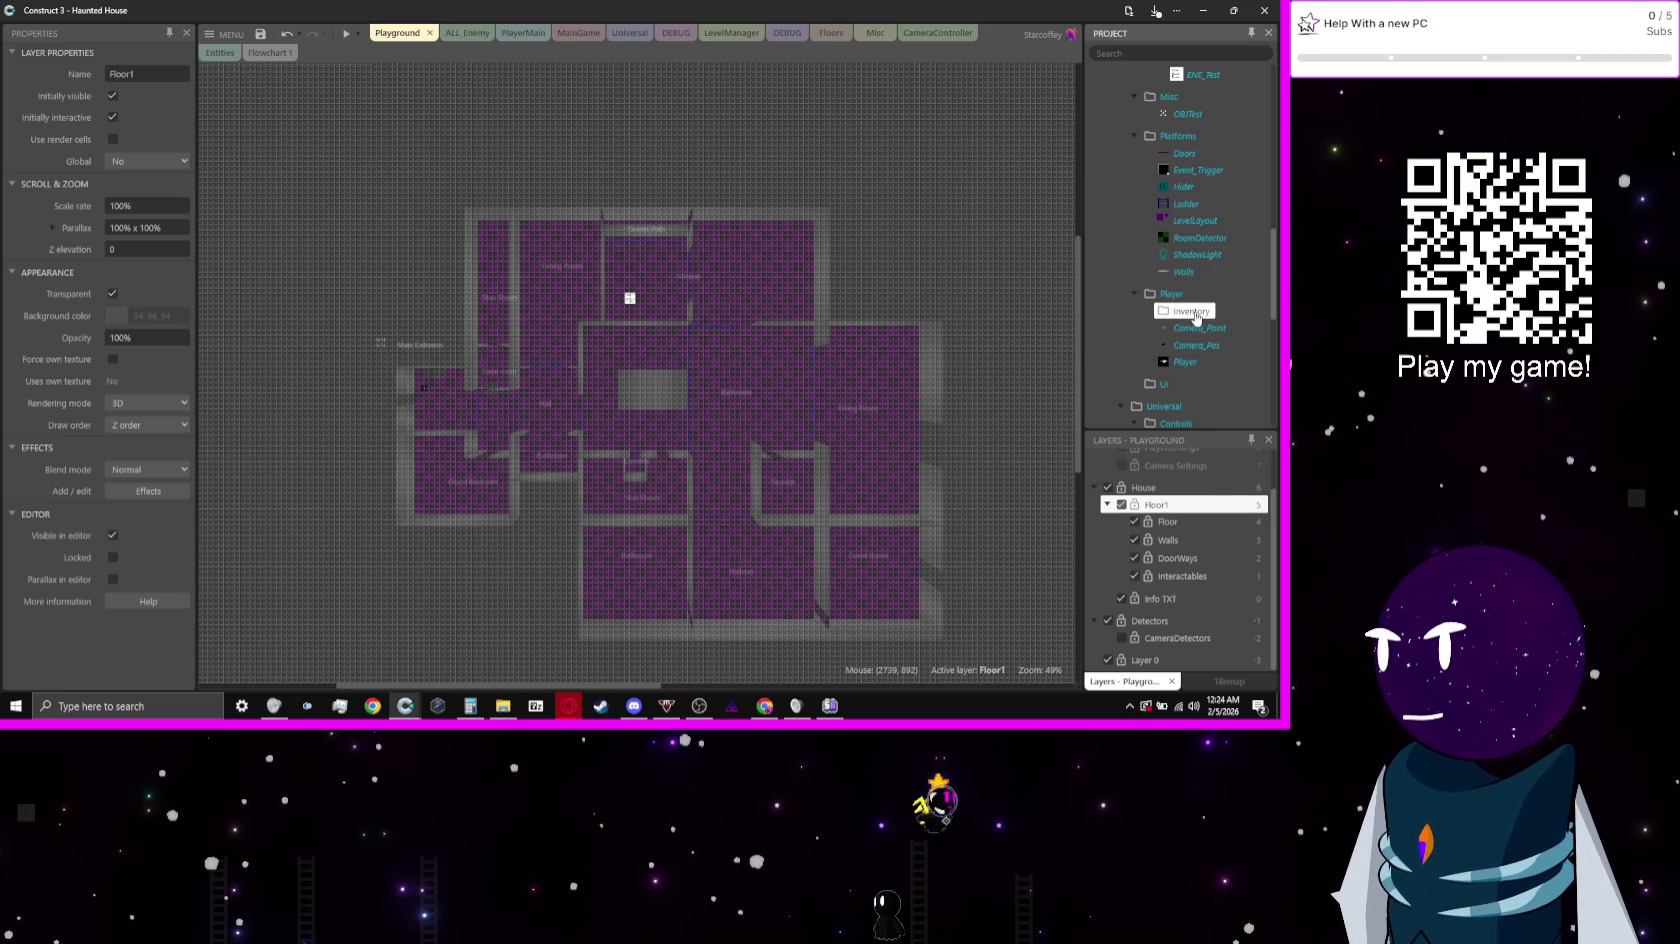
right_click(1197, 313)
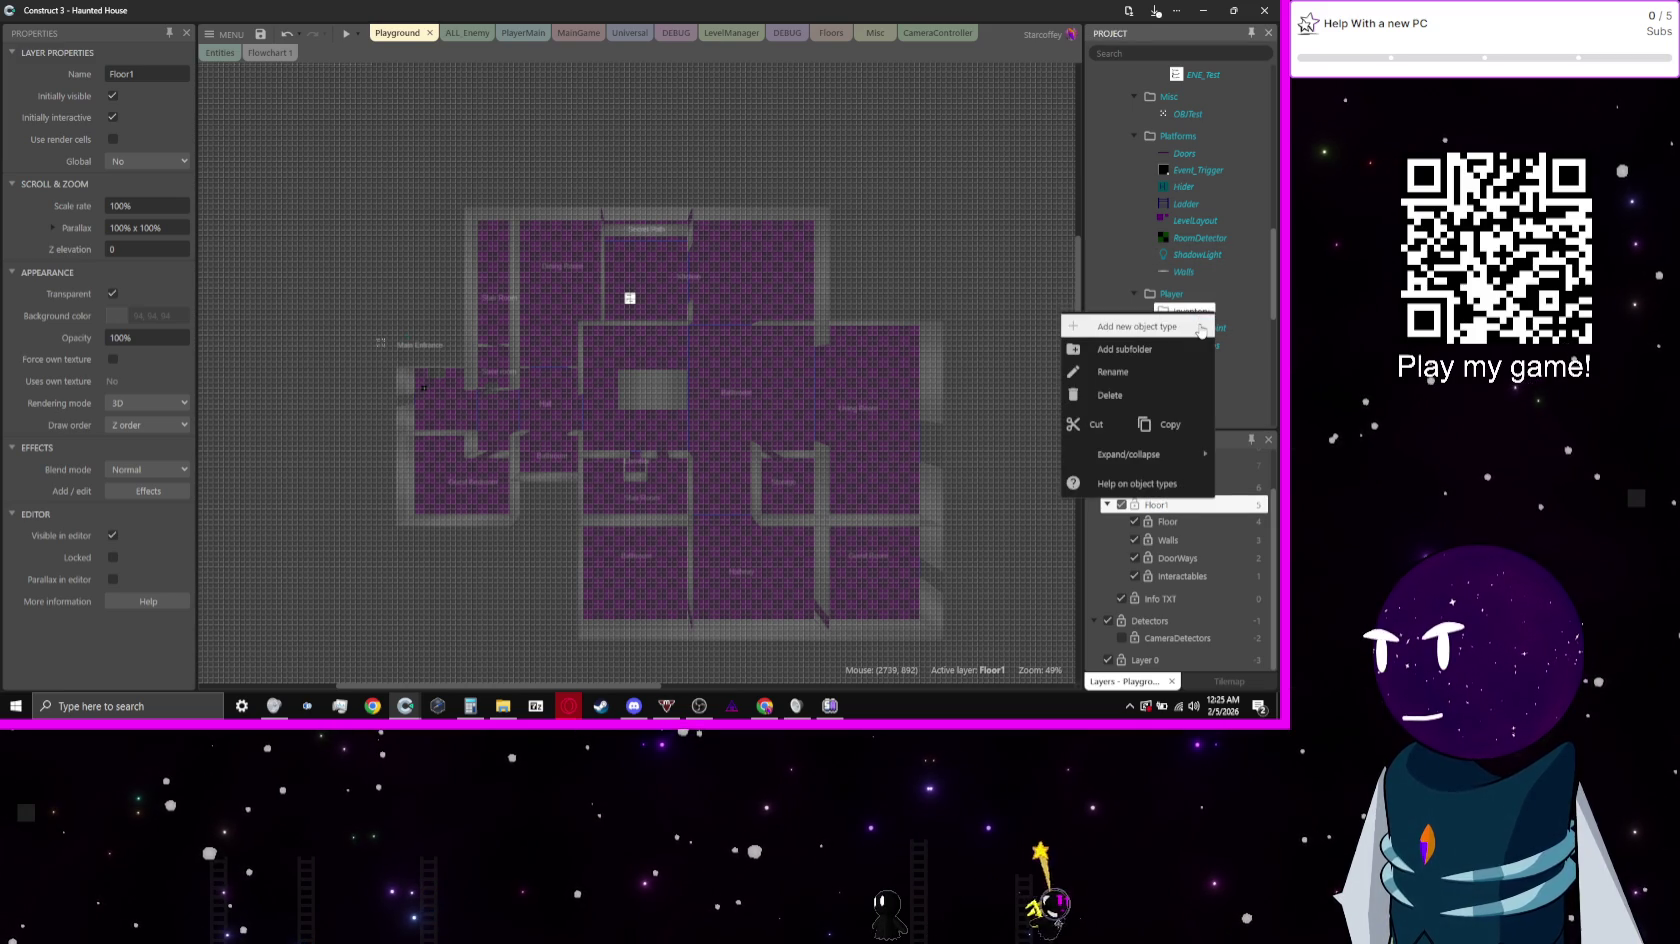
left_click(1200, 327)
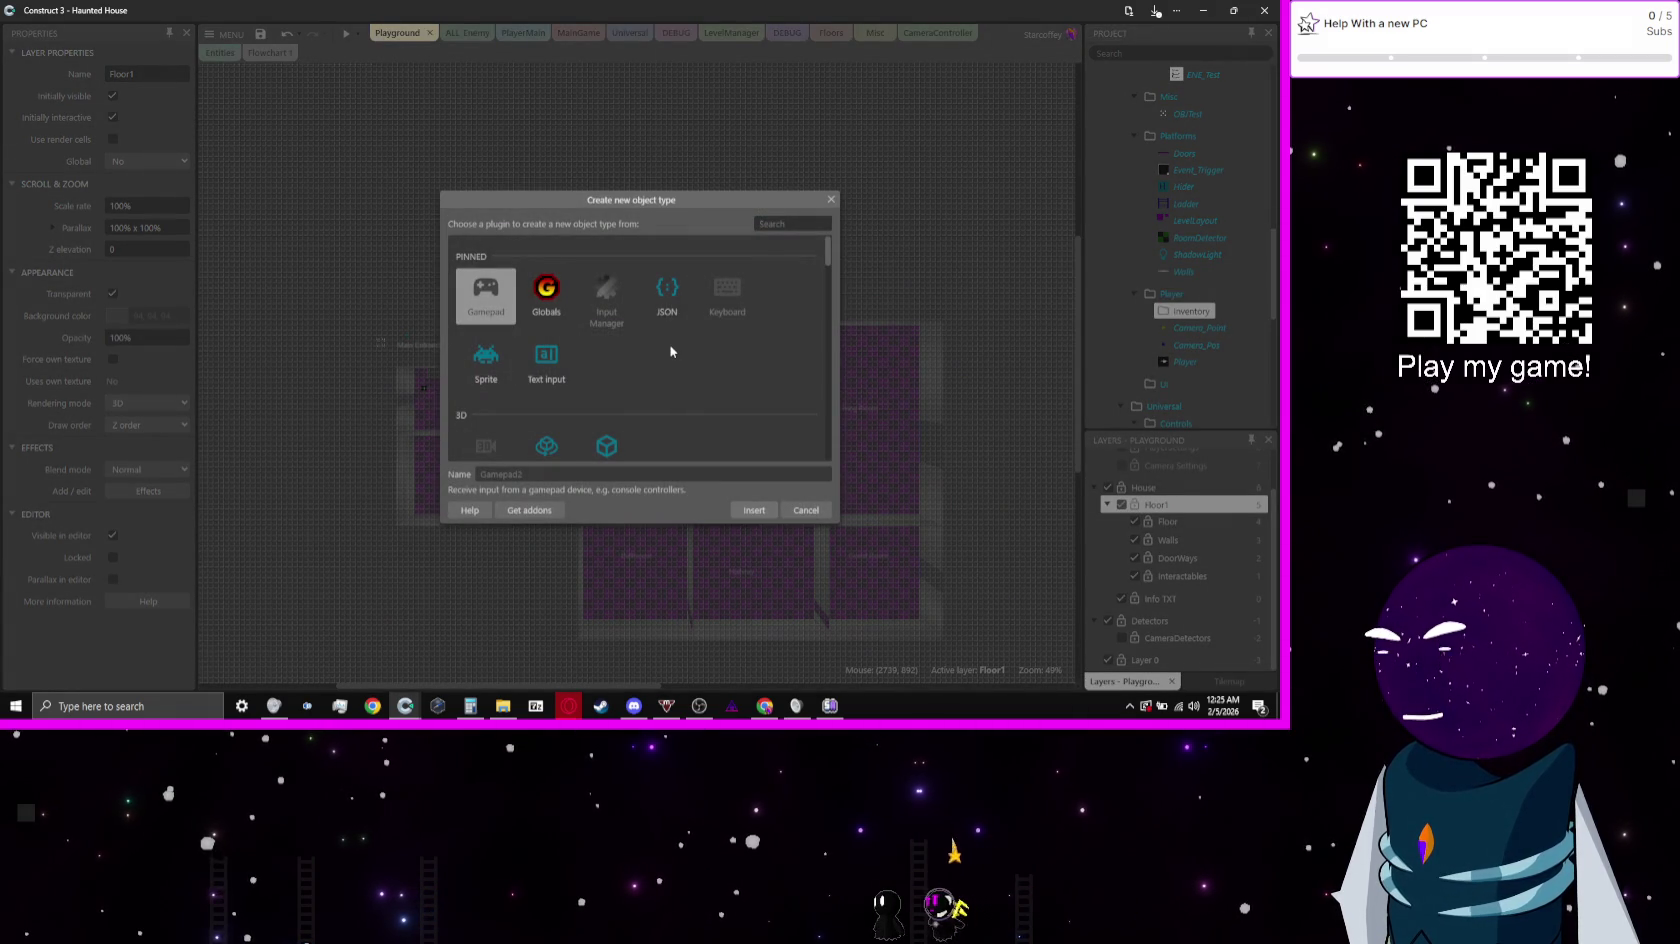
scroll(670, 350, "down", 2)
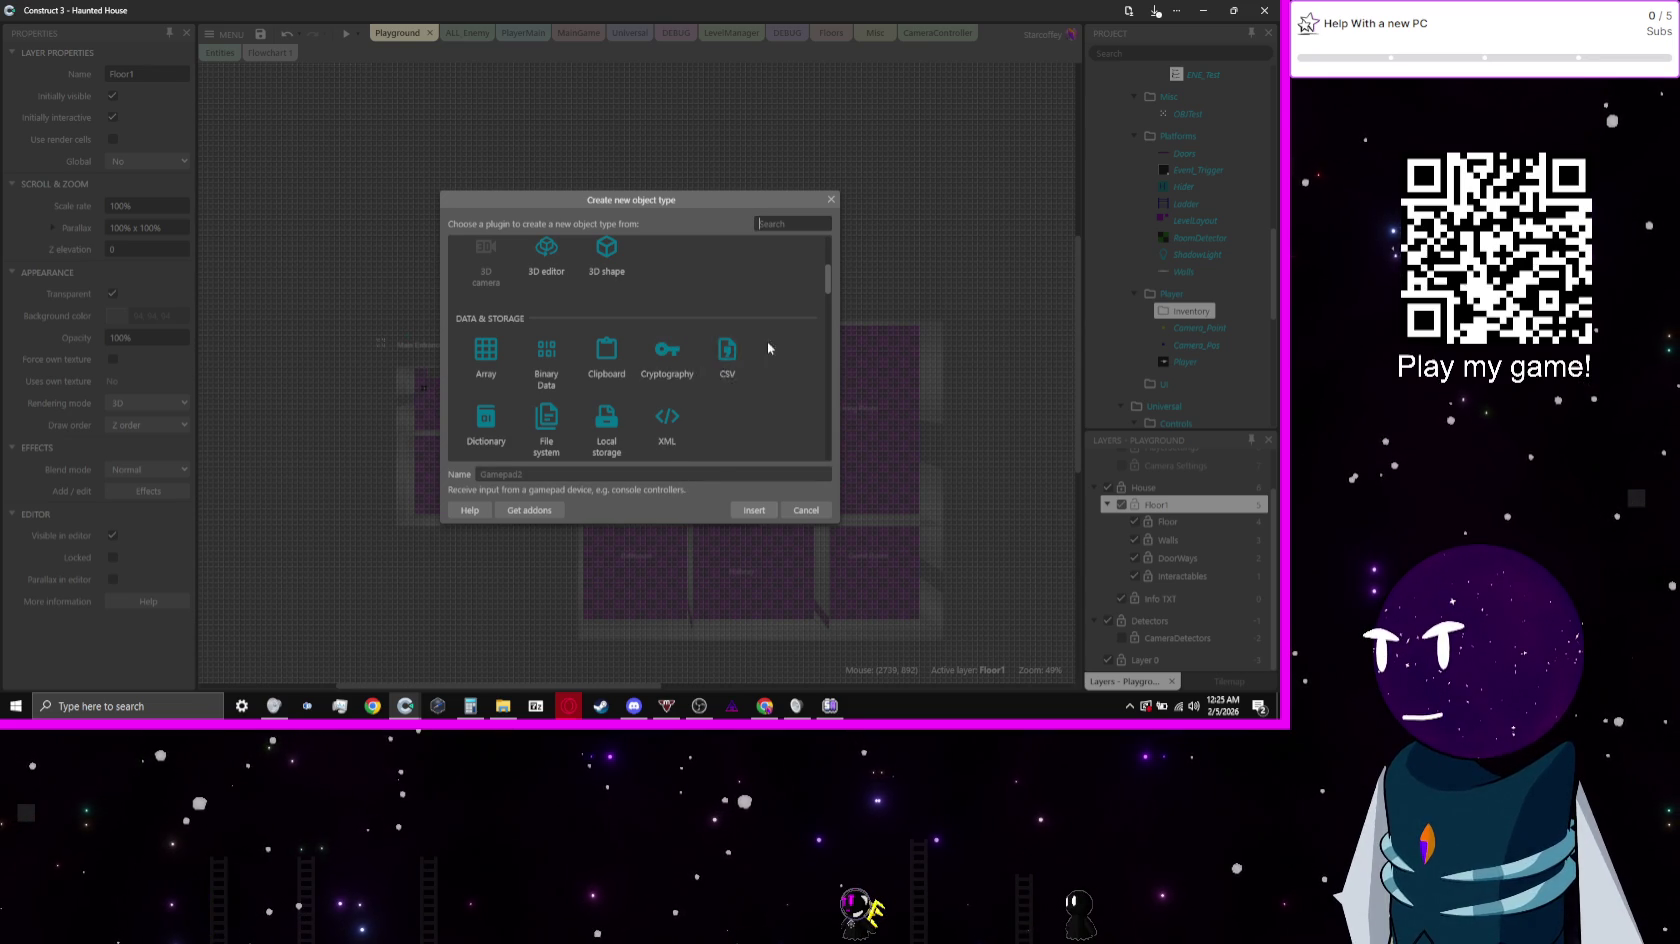
scroll(760, 341, "down", 1)
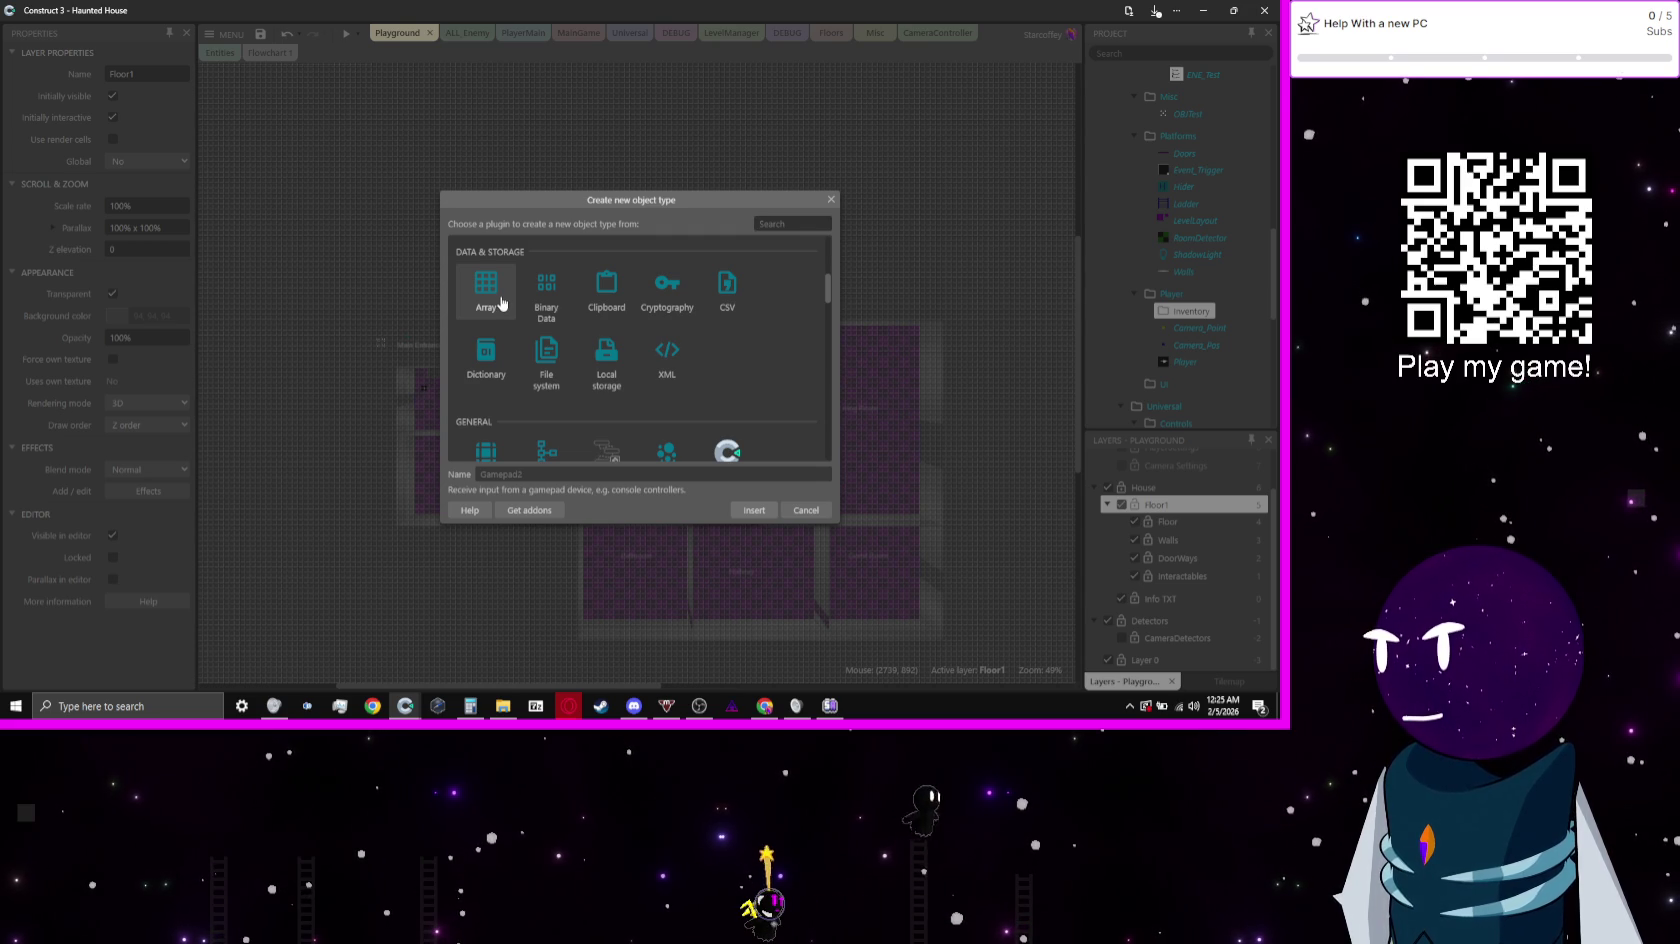
Step: Create it as an Array object named Player_Inventory
left_click(502, 303)
left_click(660, 455)
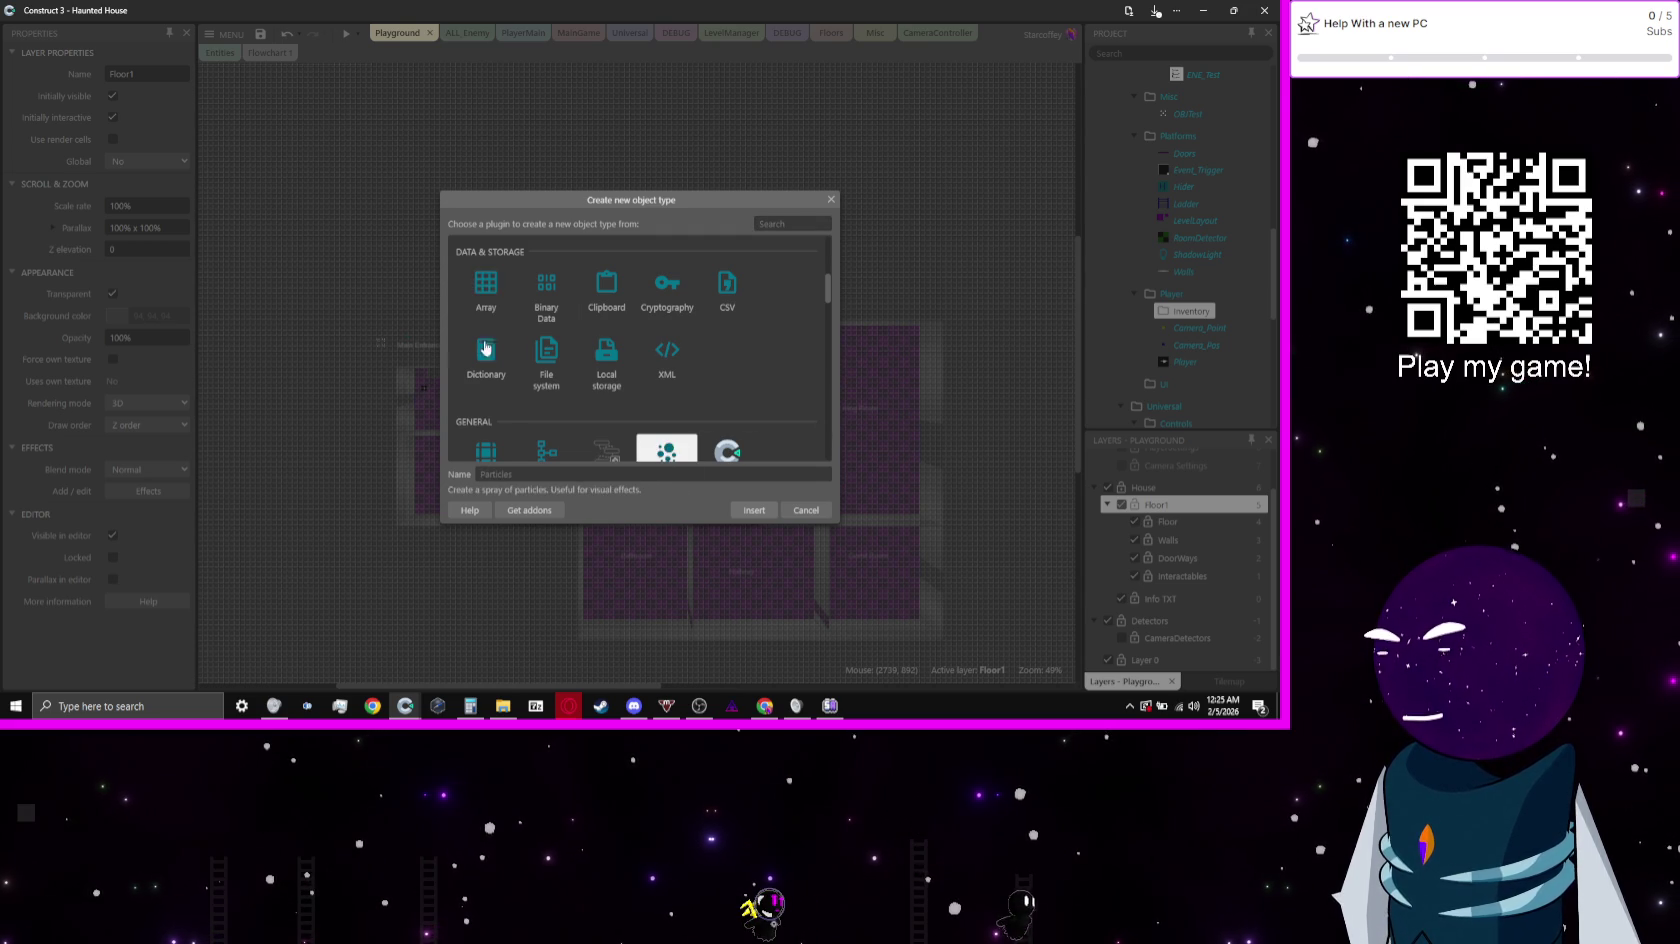
left_click(486, 290)
type("Player_inve")
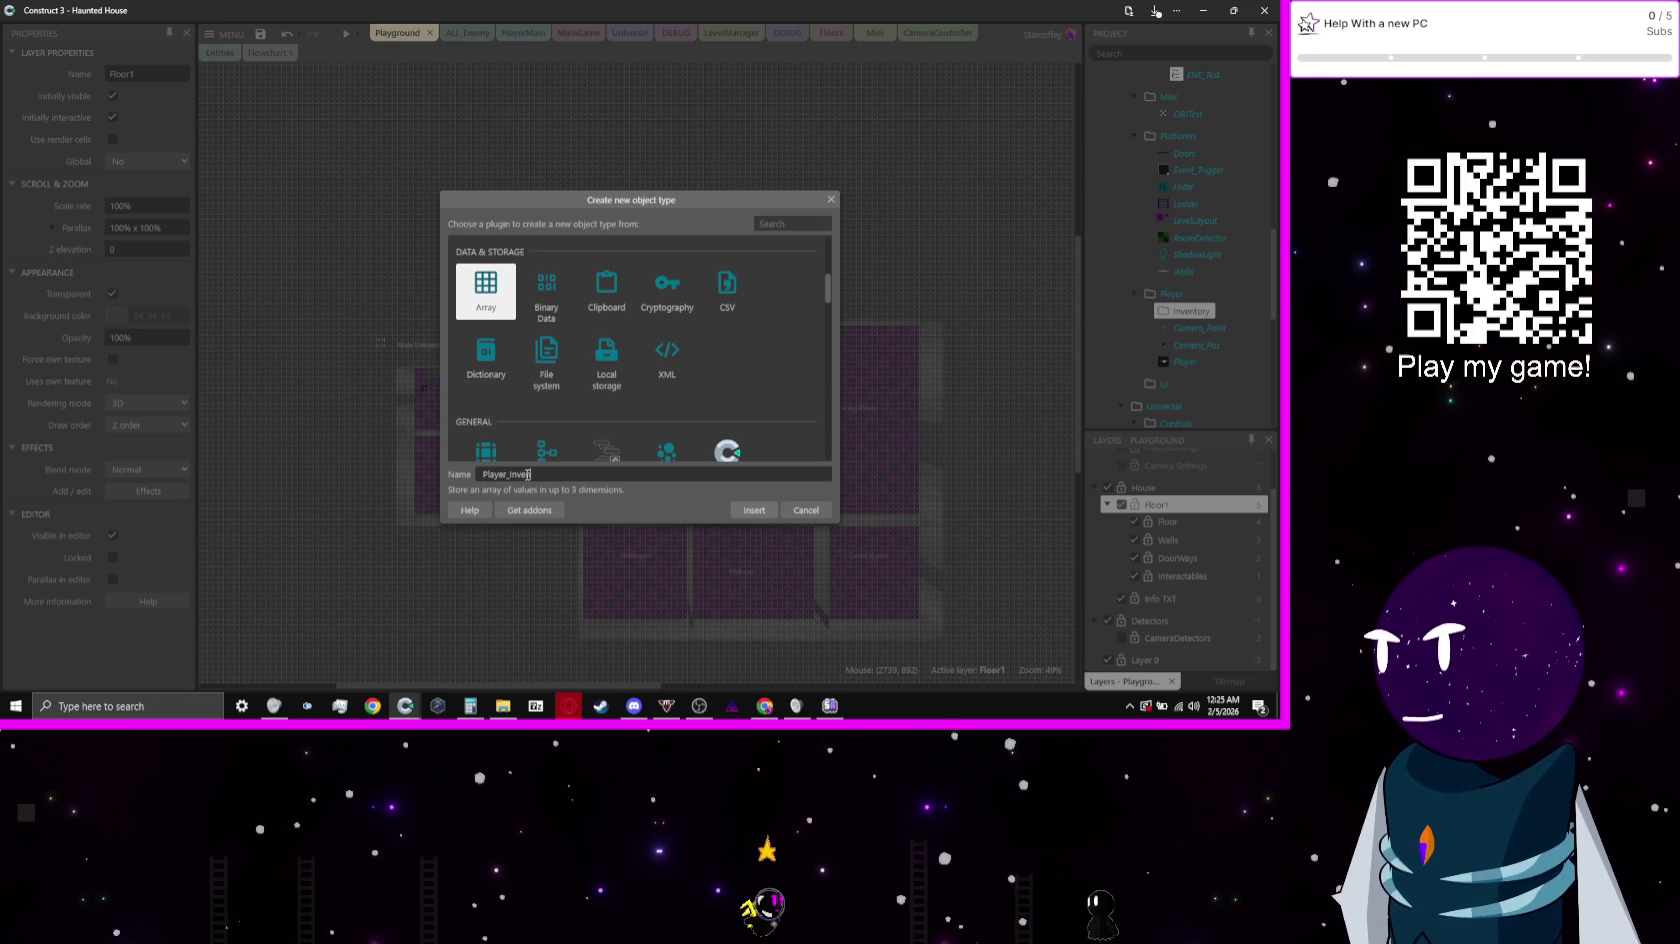
type("ntoryu")
key("ctrl+a")
type("Player_Inventory")
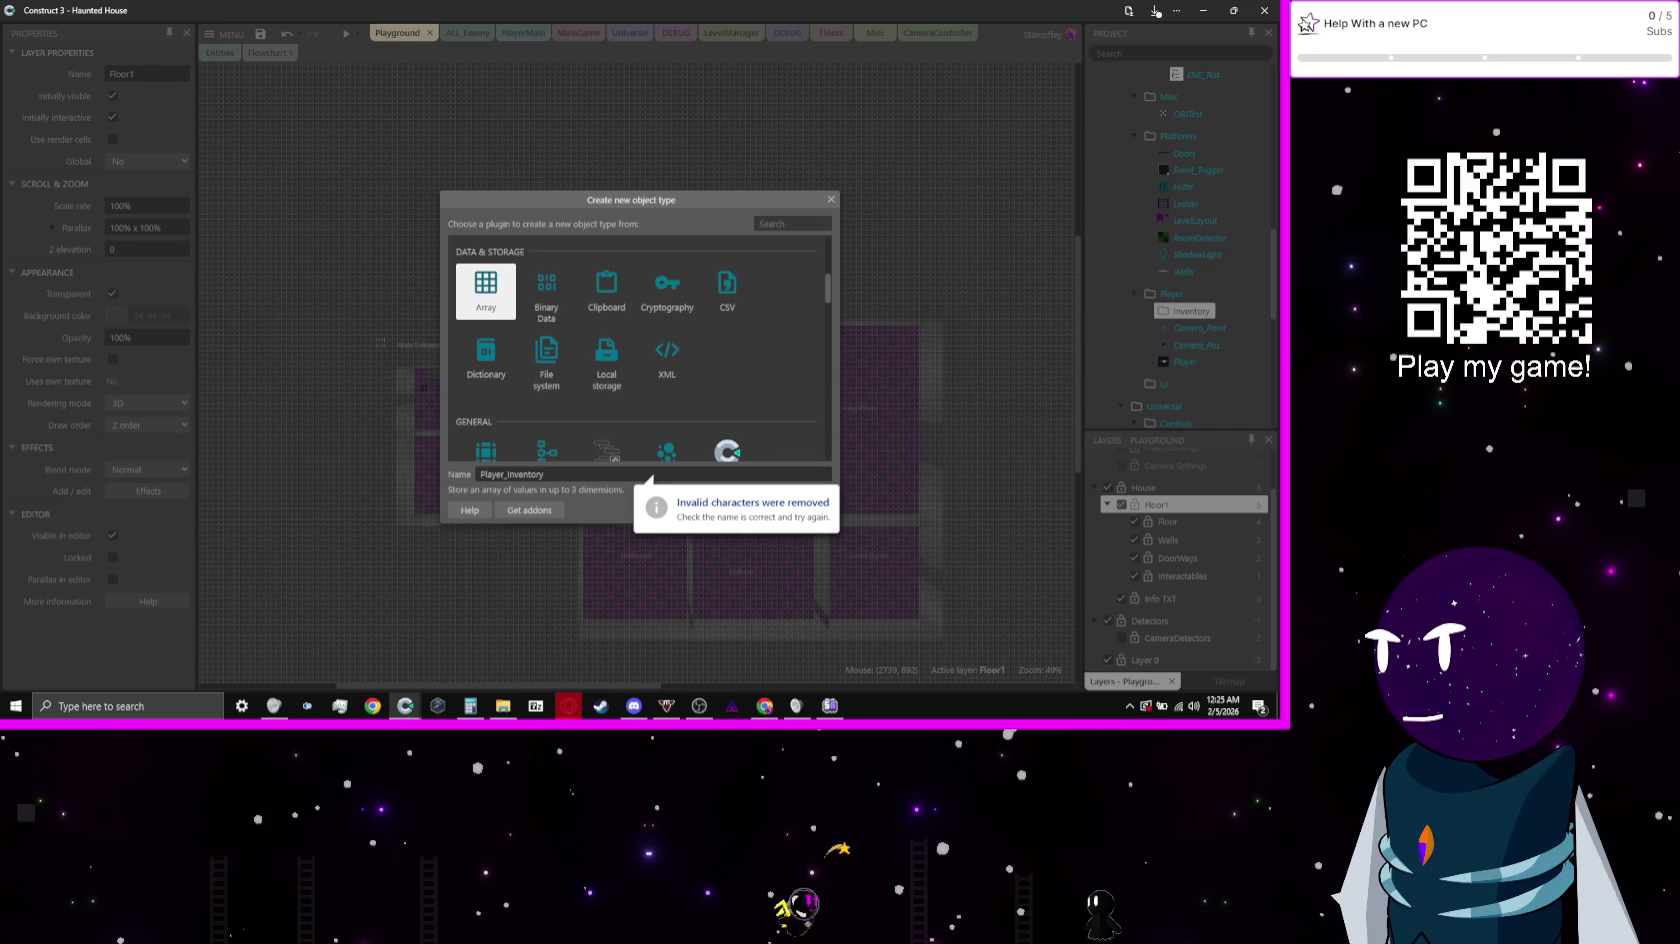
key("Return")
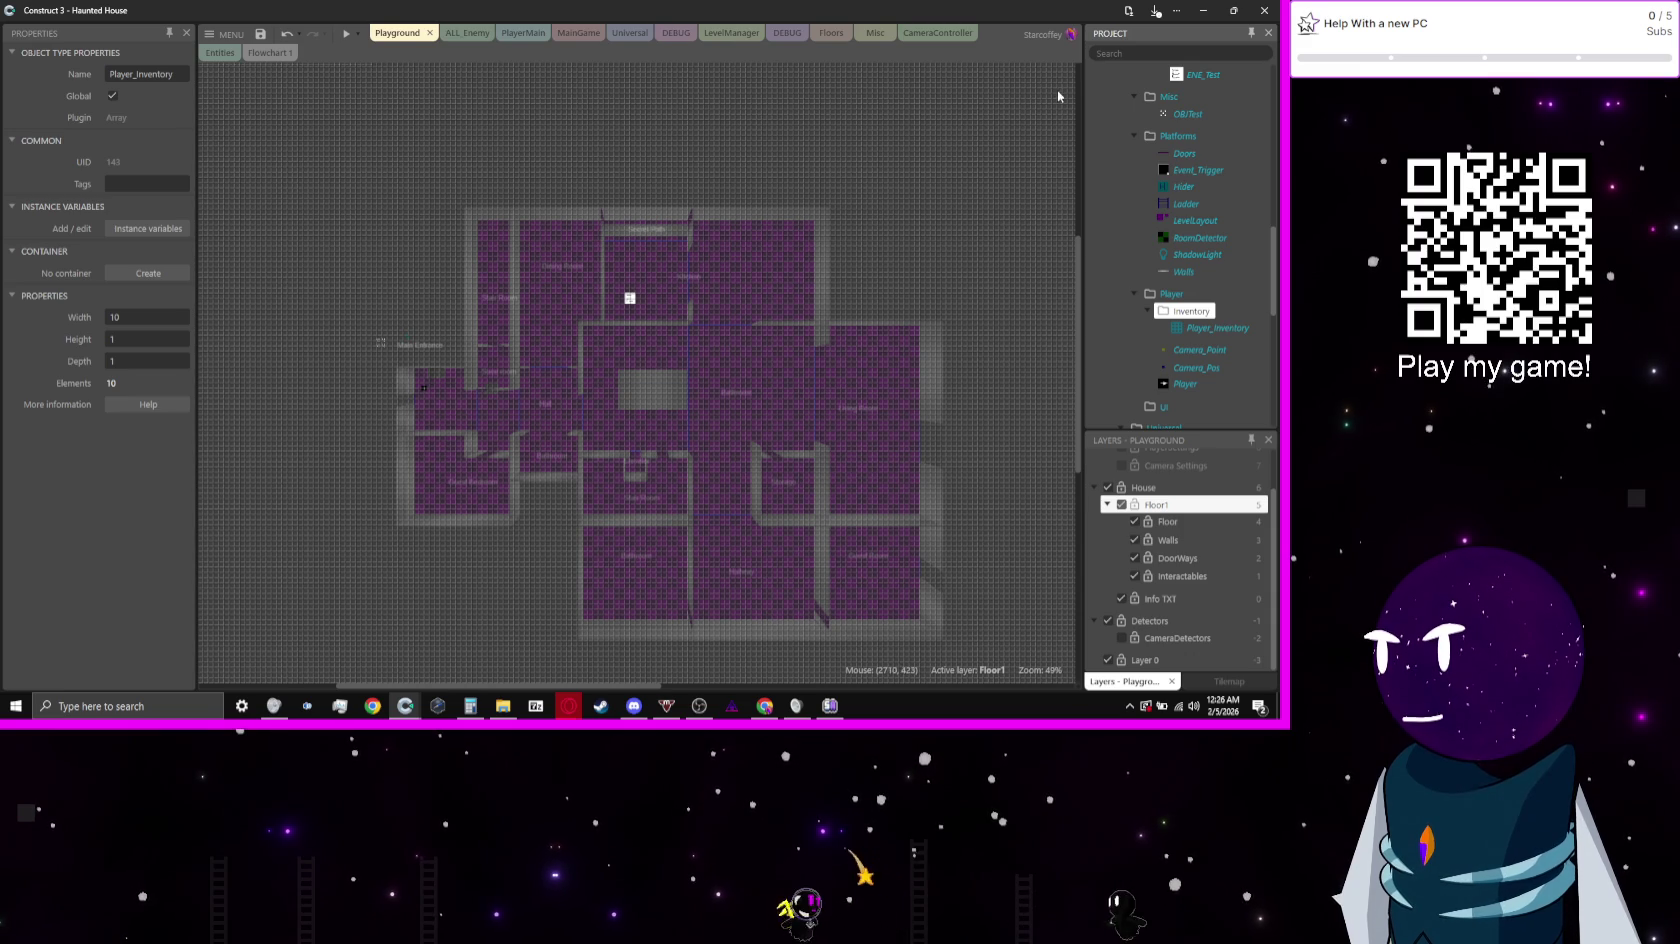
scroll(1128, 473, "up", 2)
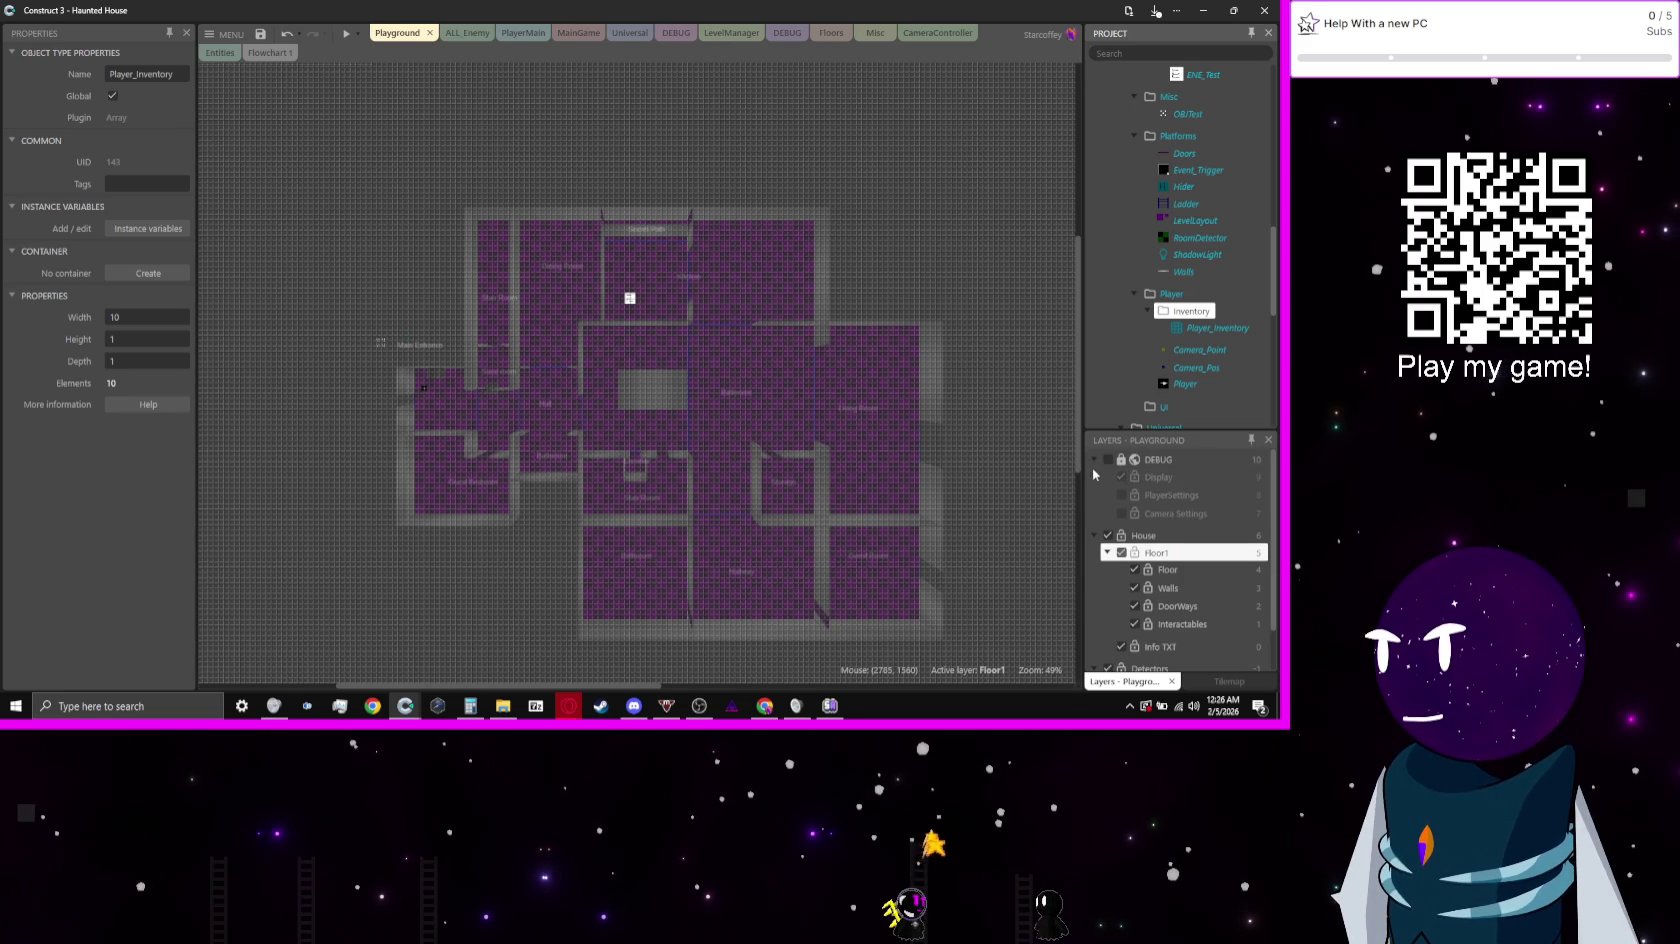
left_click(1098, 459)
right_click(1135, 462)
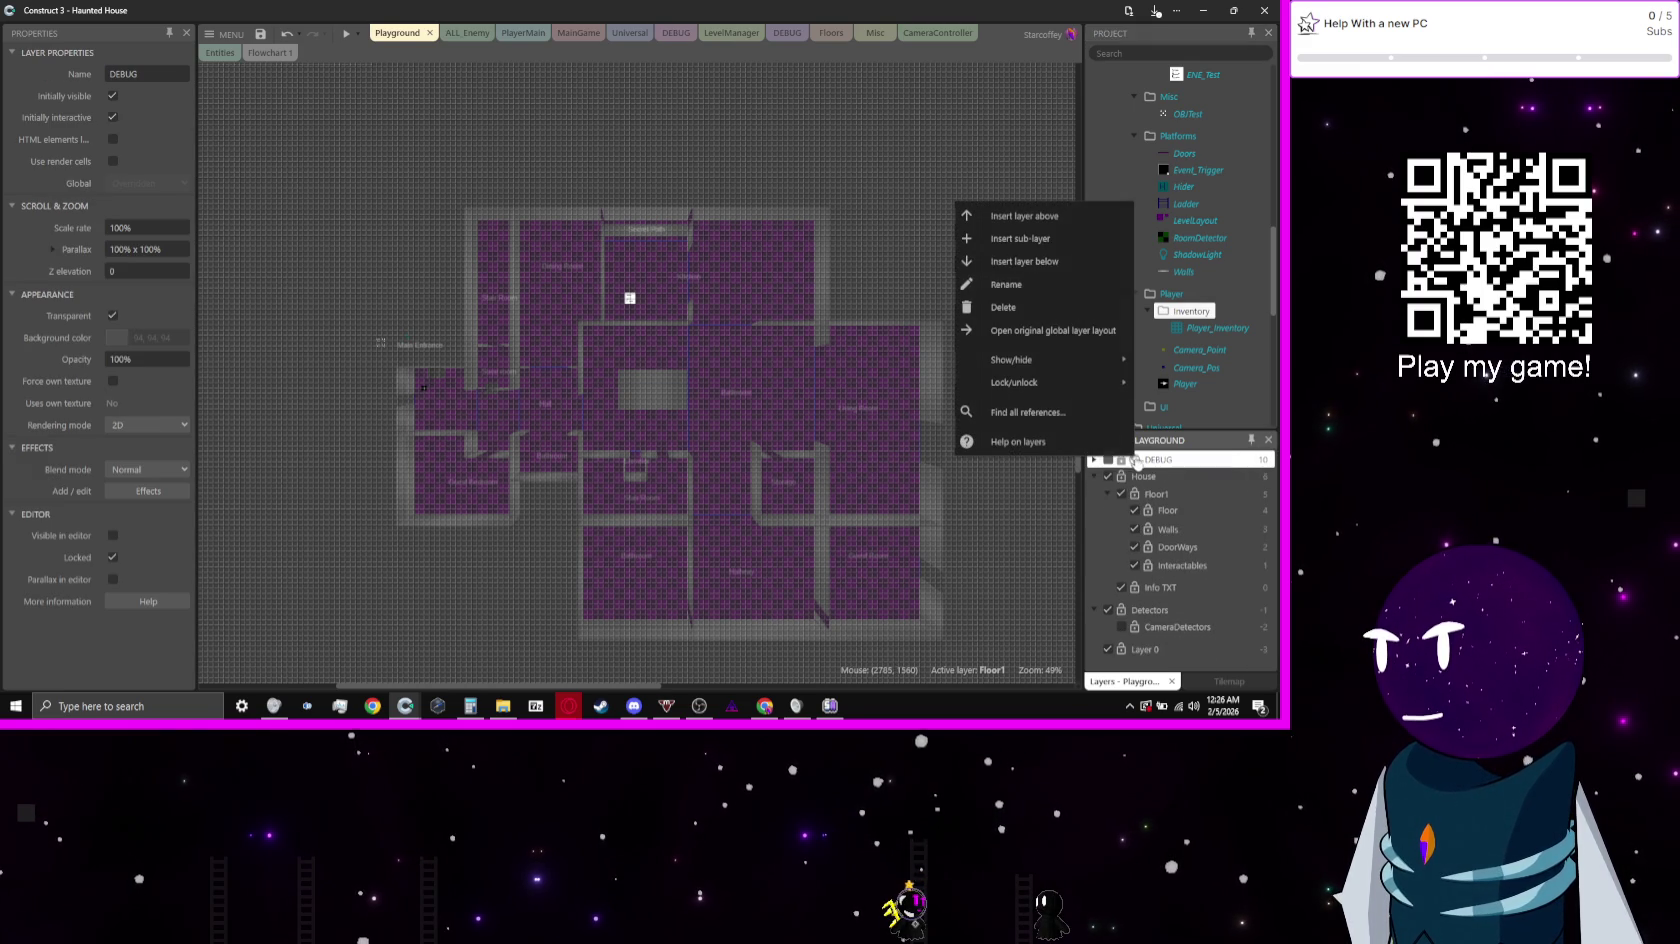
left_click(1086, 262)
type("UI")
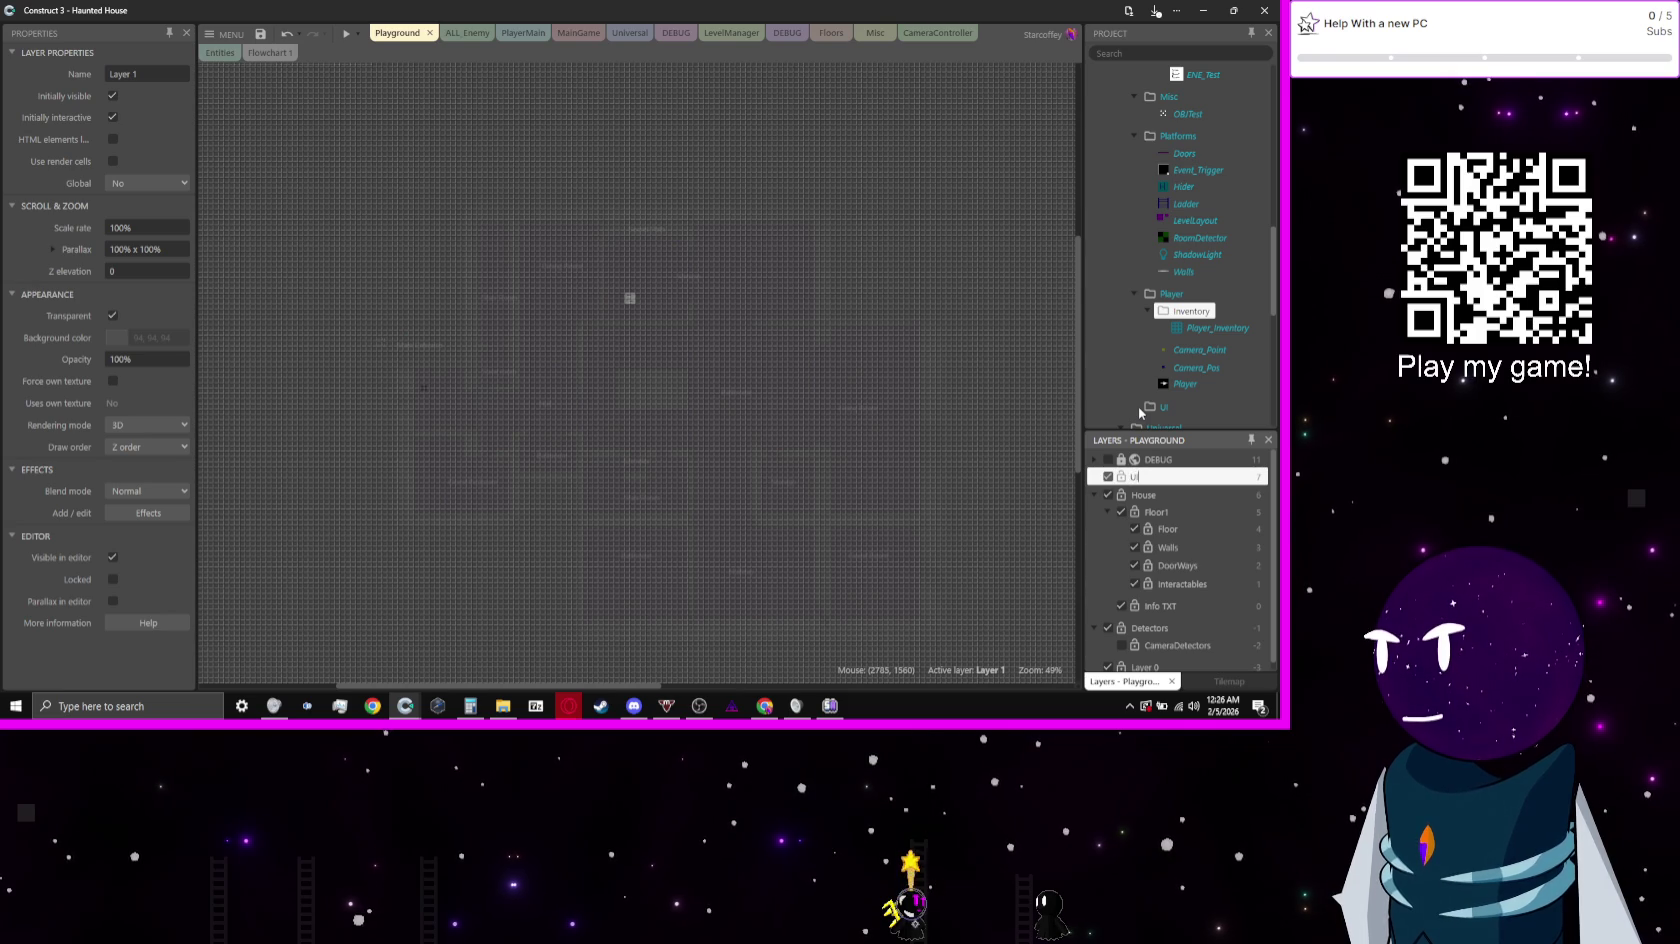
key("Return")
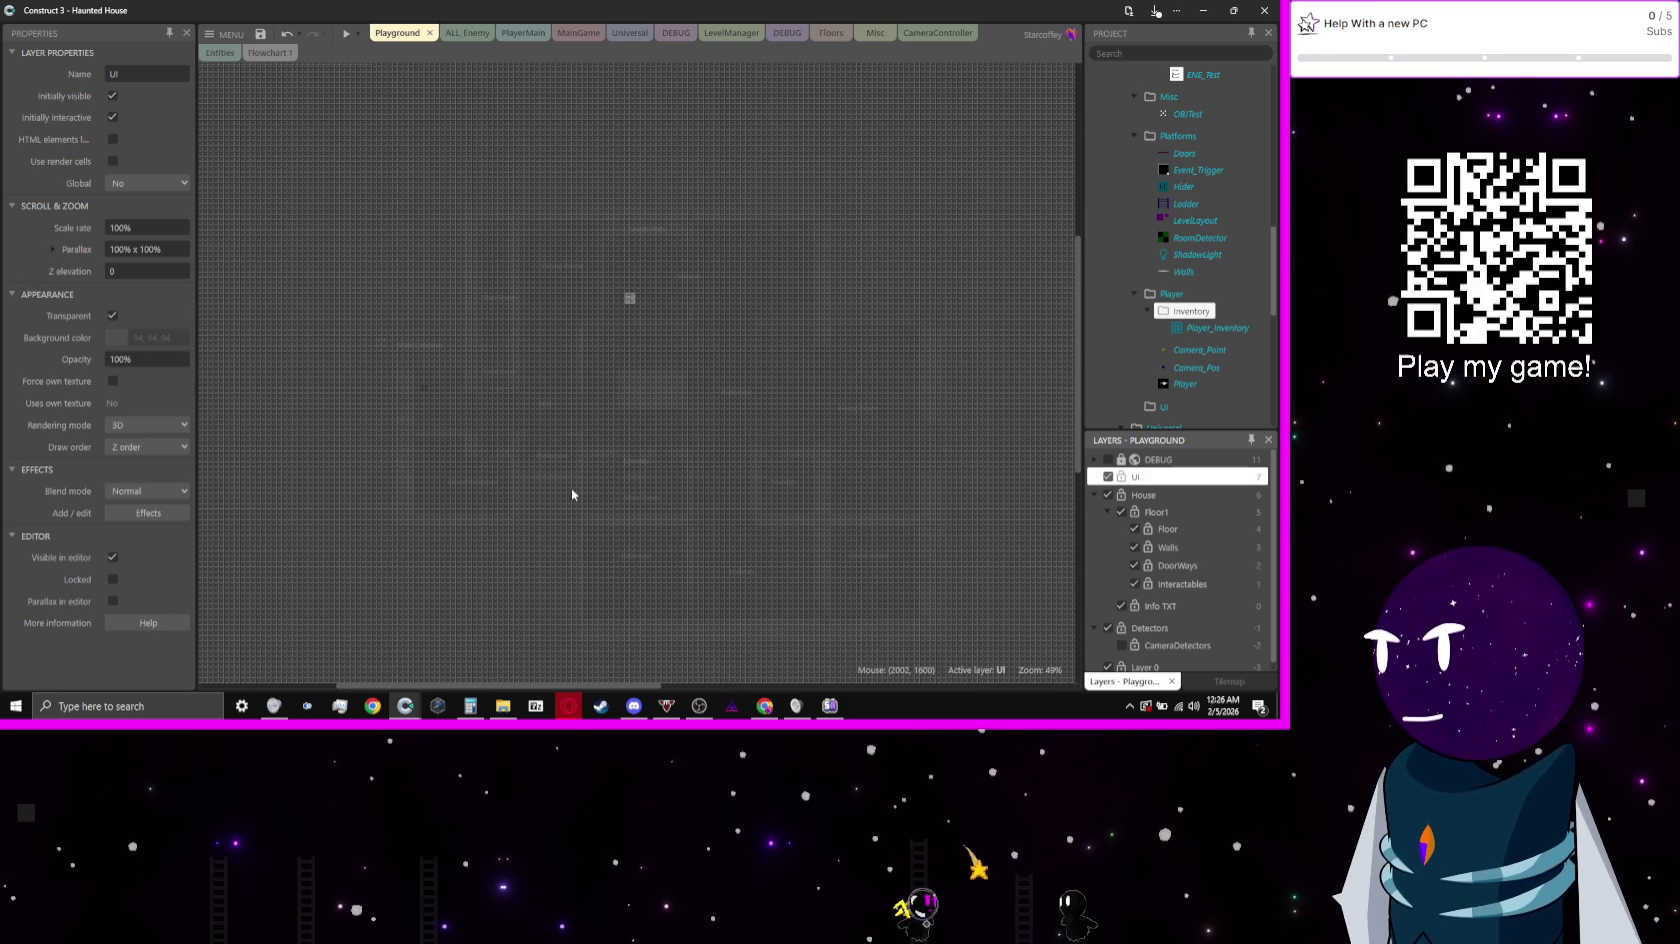
left_click(146, 425)
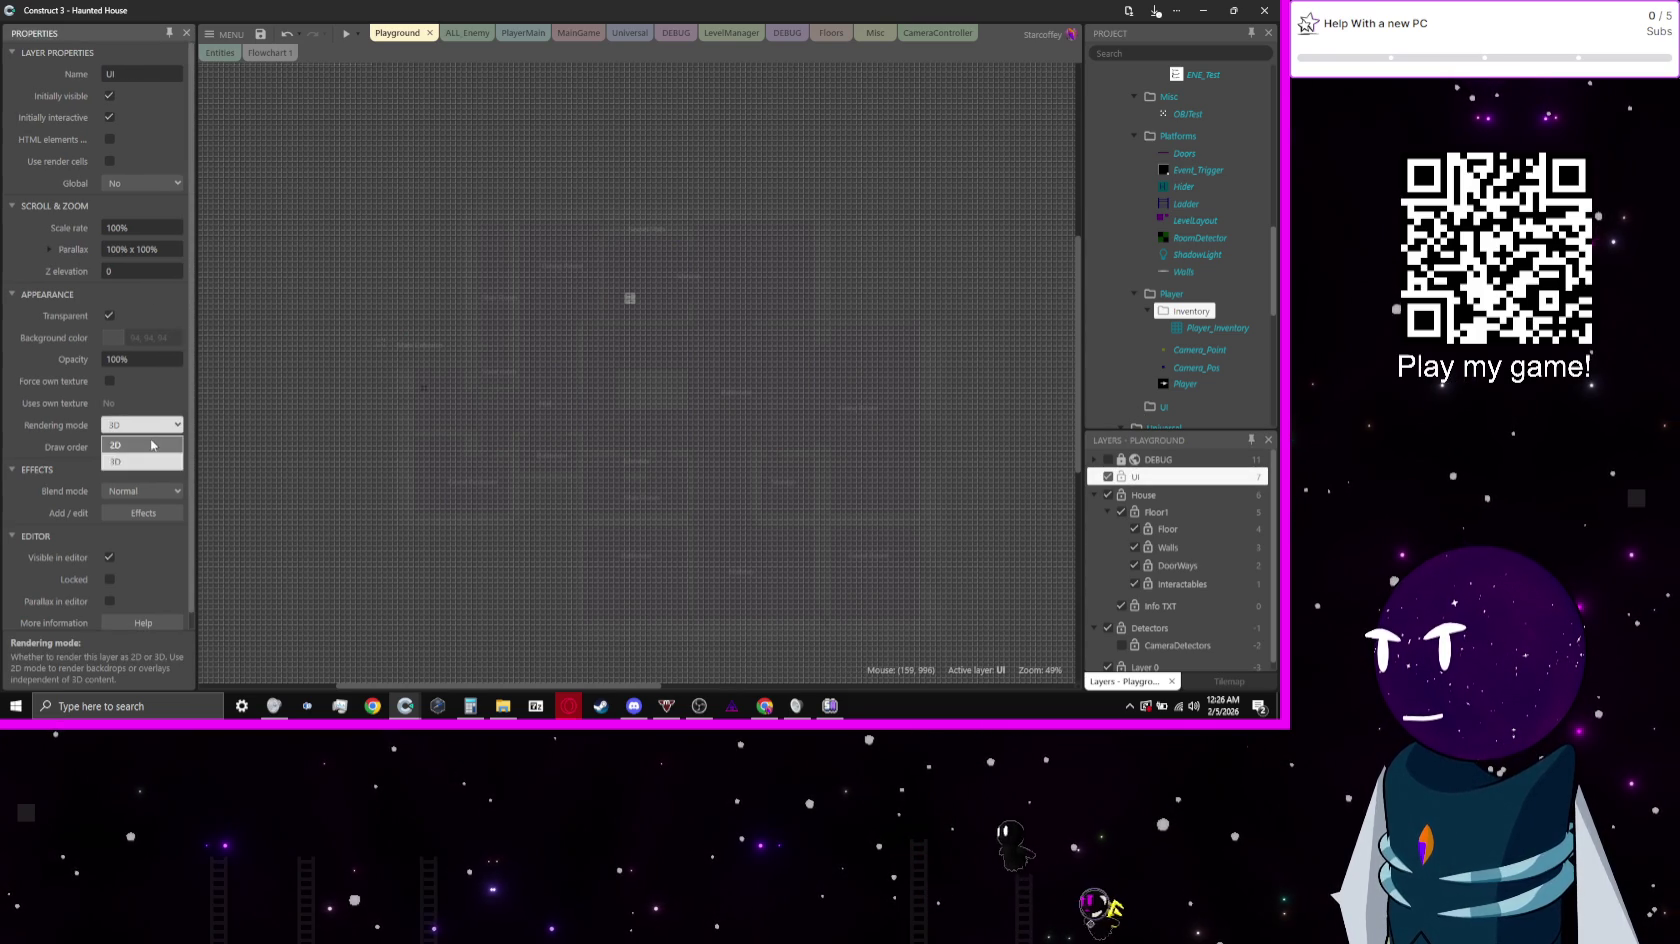
left_click(151, 444)
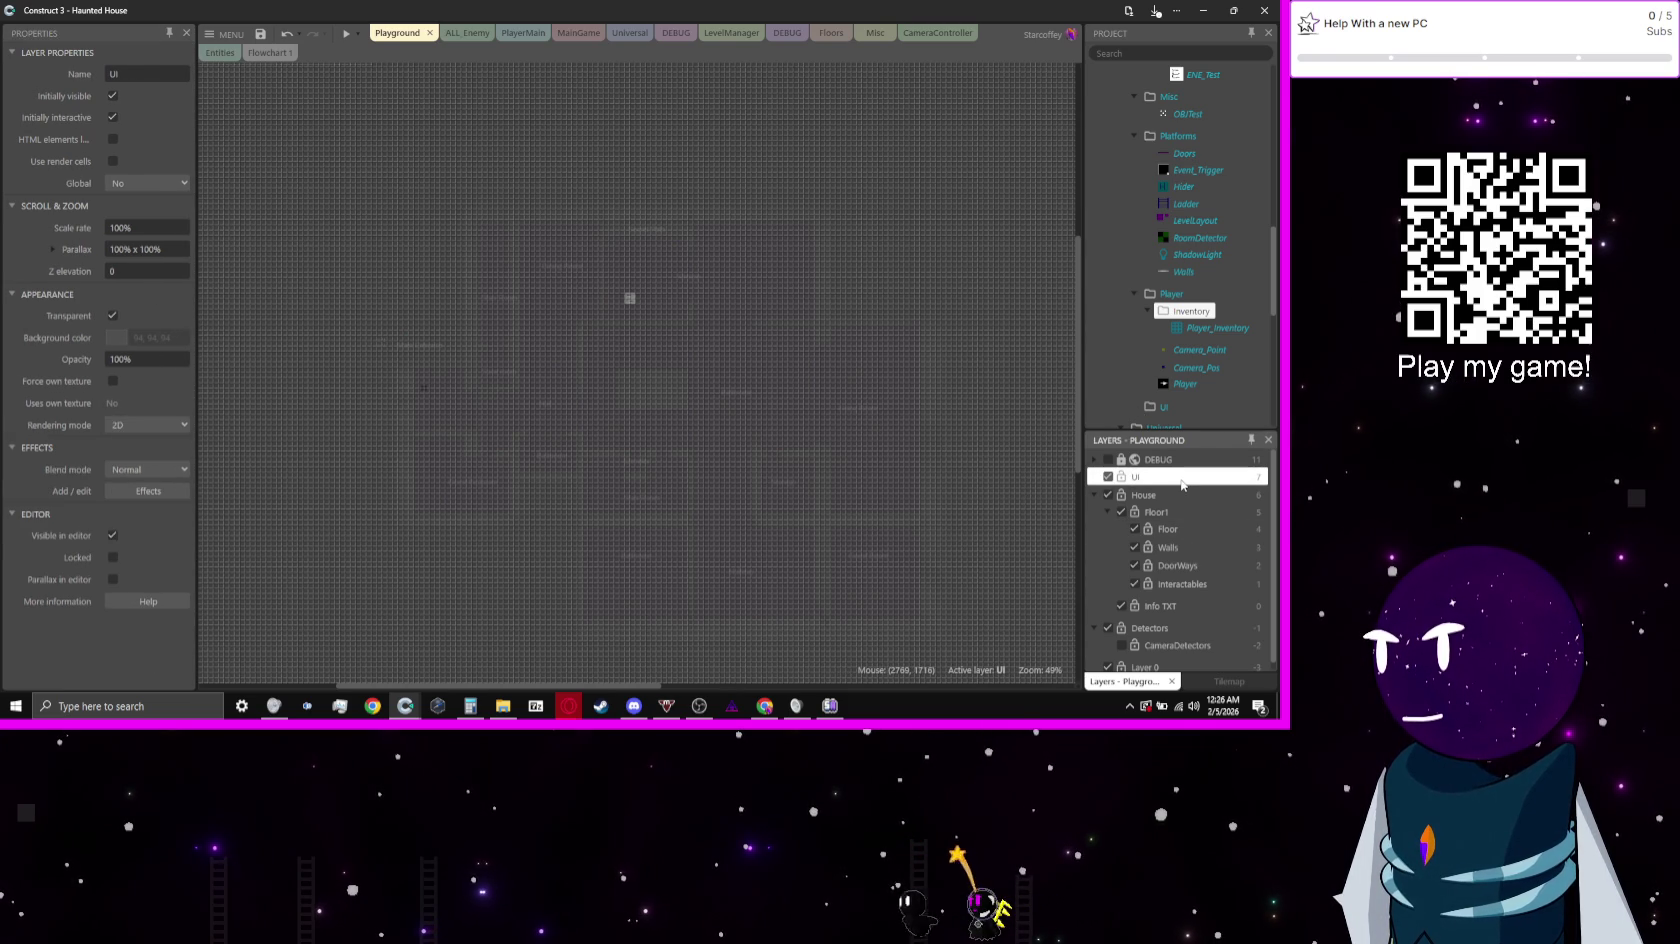
key("Delete")
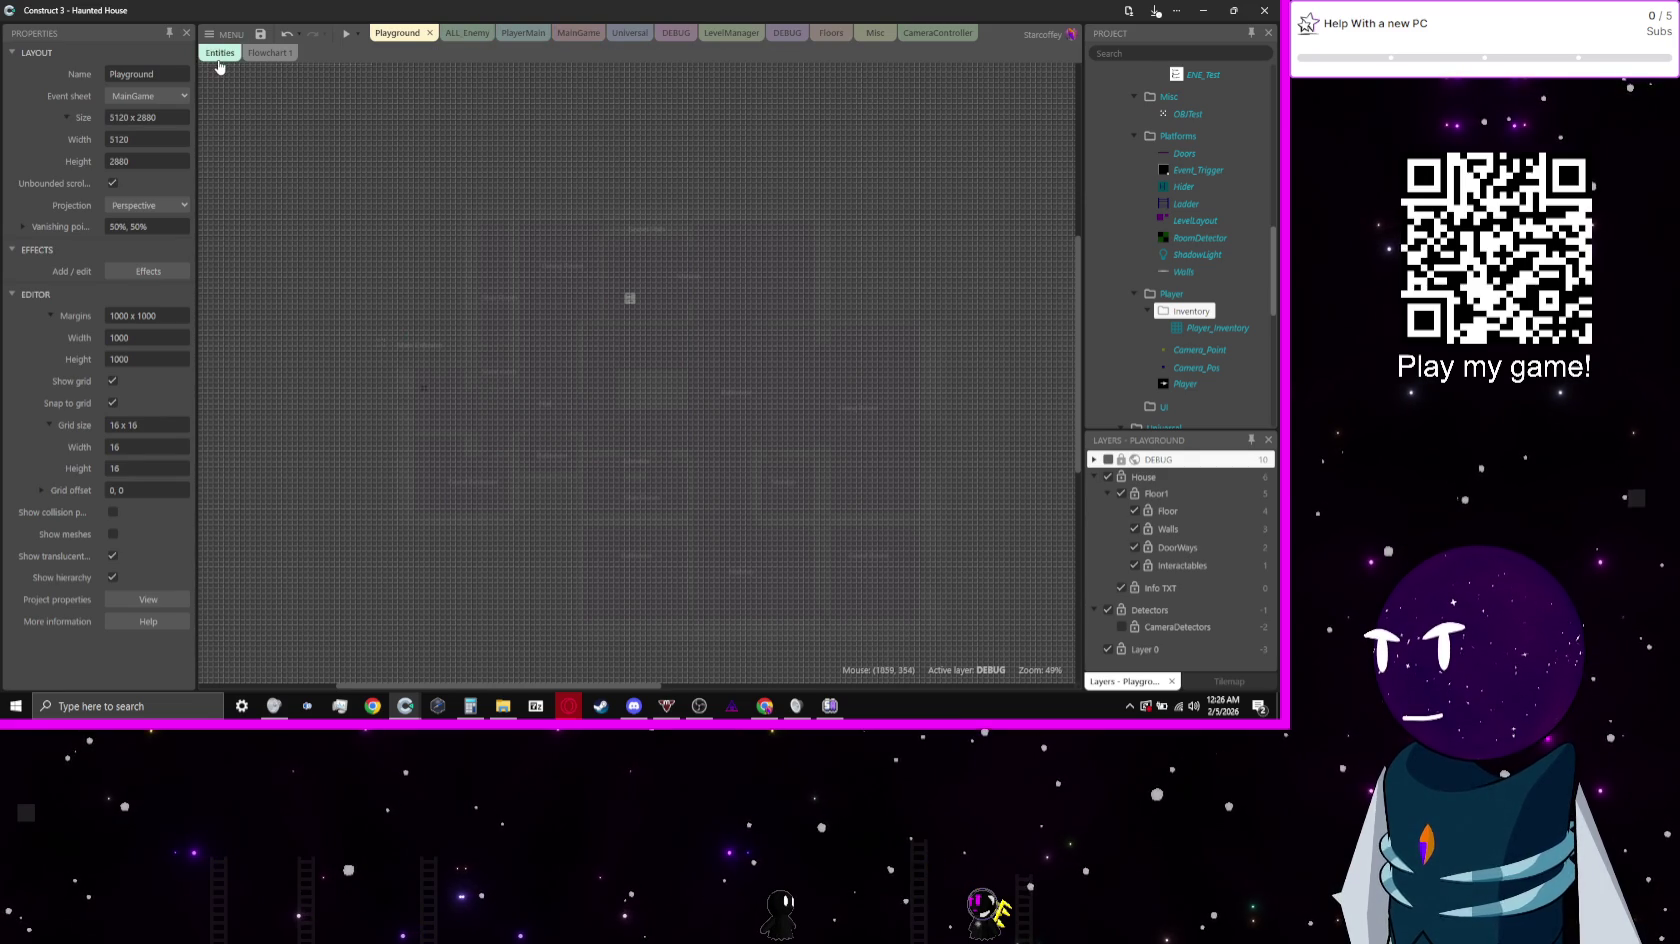
Step: Bring up the Entities layout and Flowchart 1, briefly expanding the Player folder
left_click(219, 60)
left_click(240, 56)
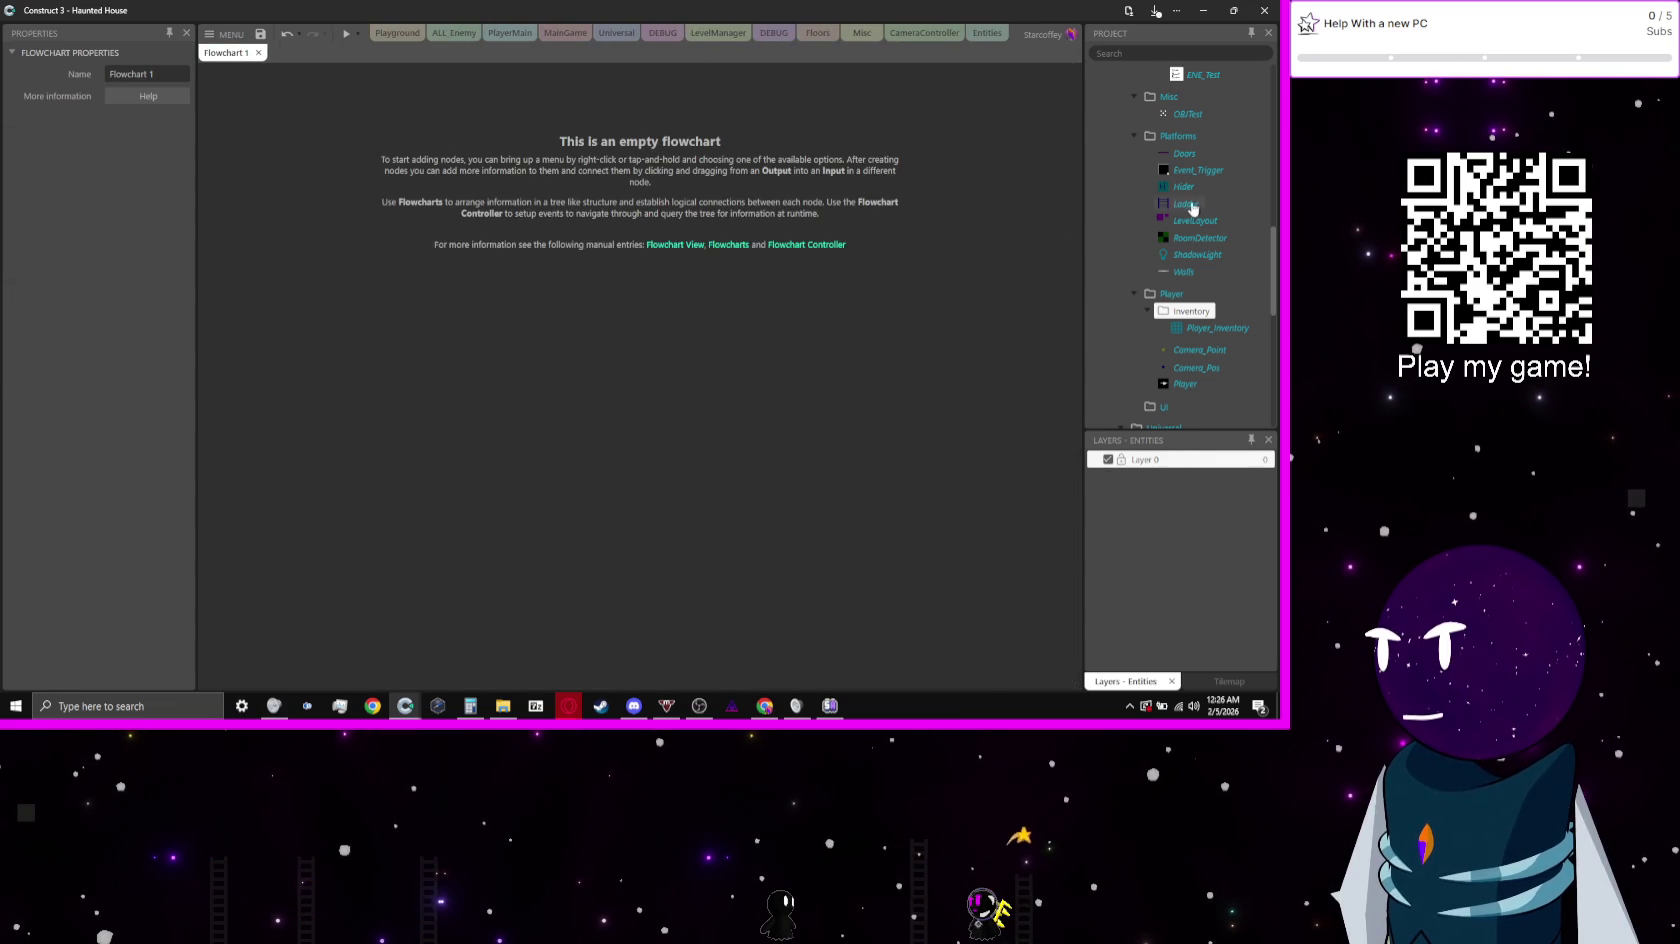
scroll(1192, 210, "up", 10)
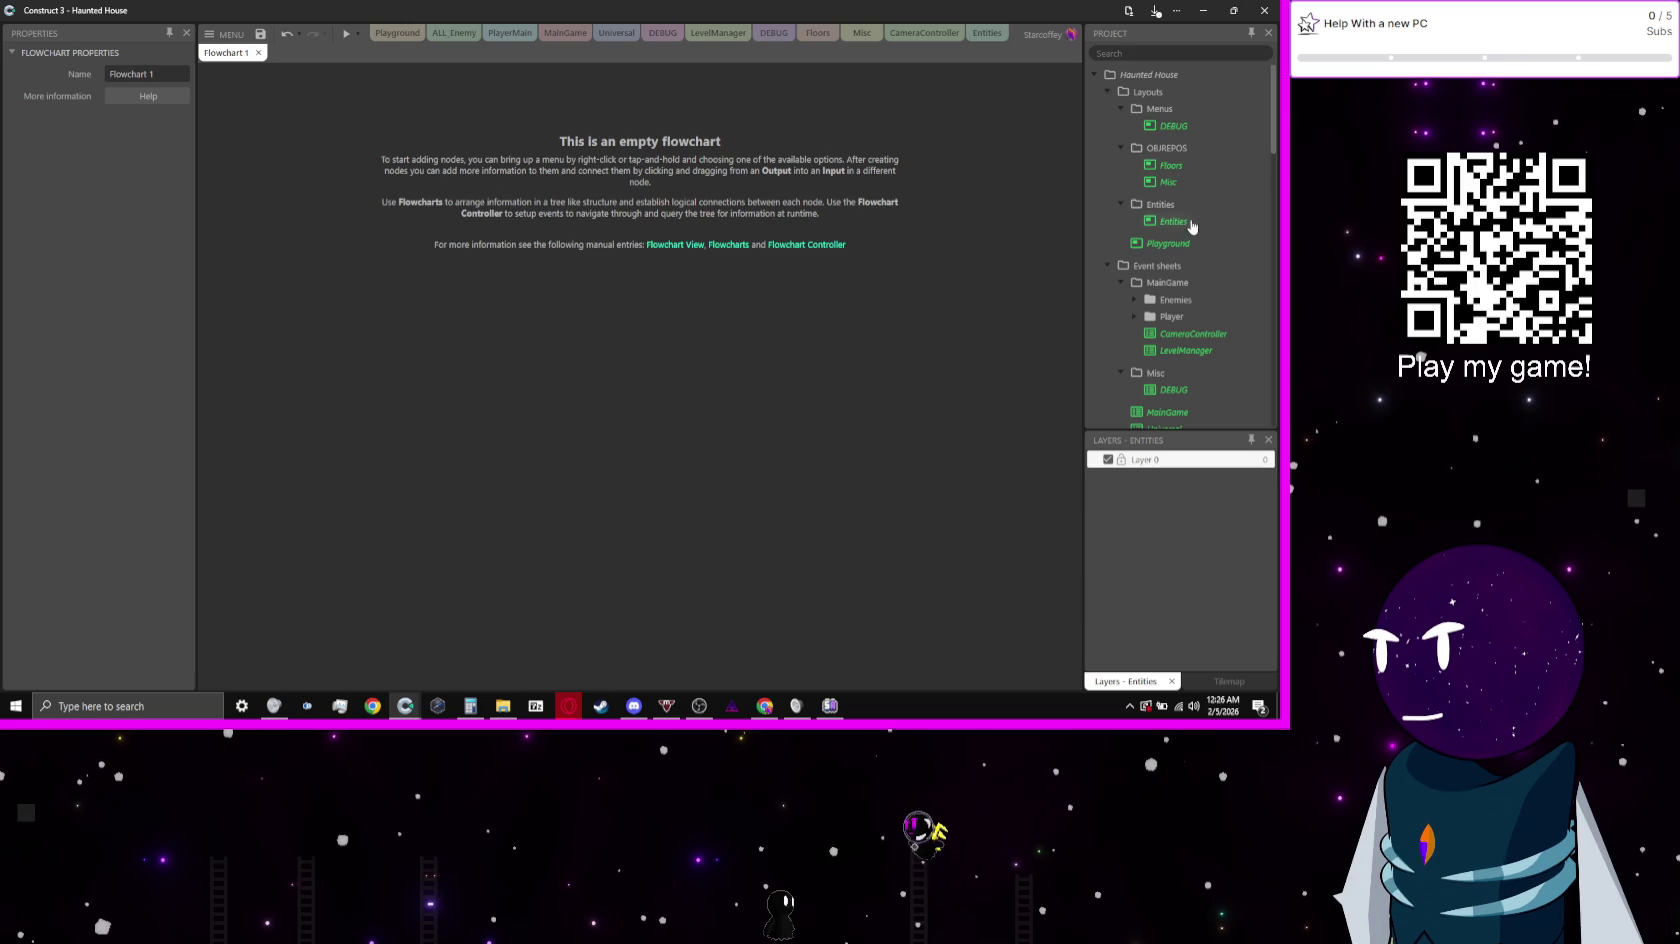
left_click(1134, 316)
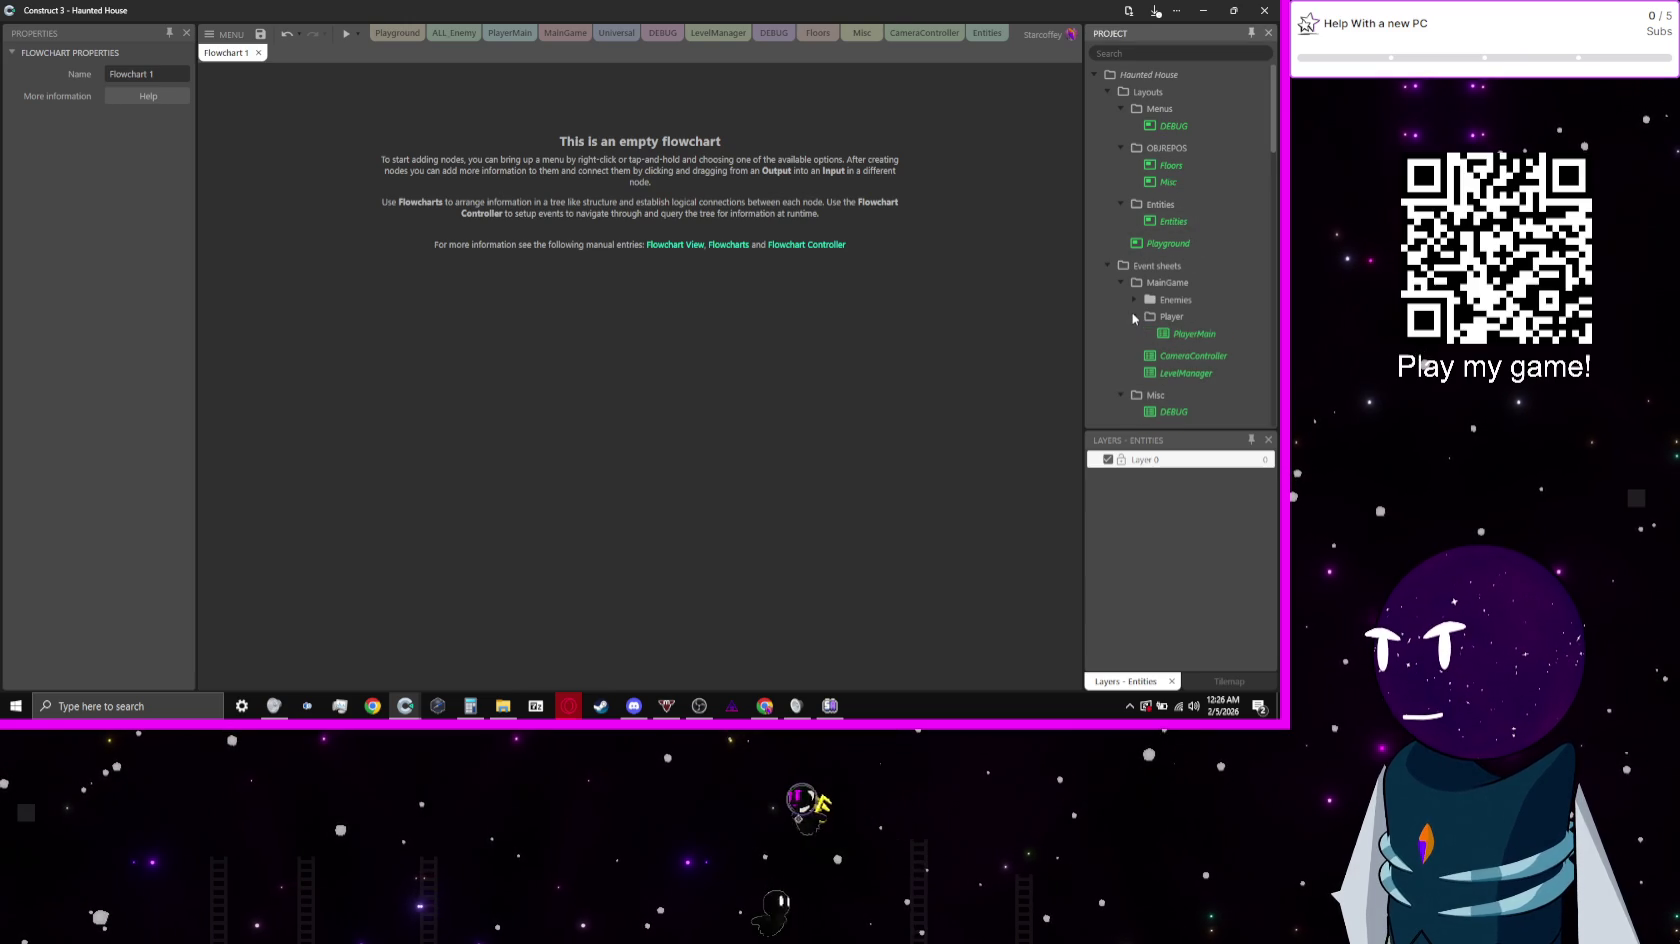
left_click(1134, 316)
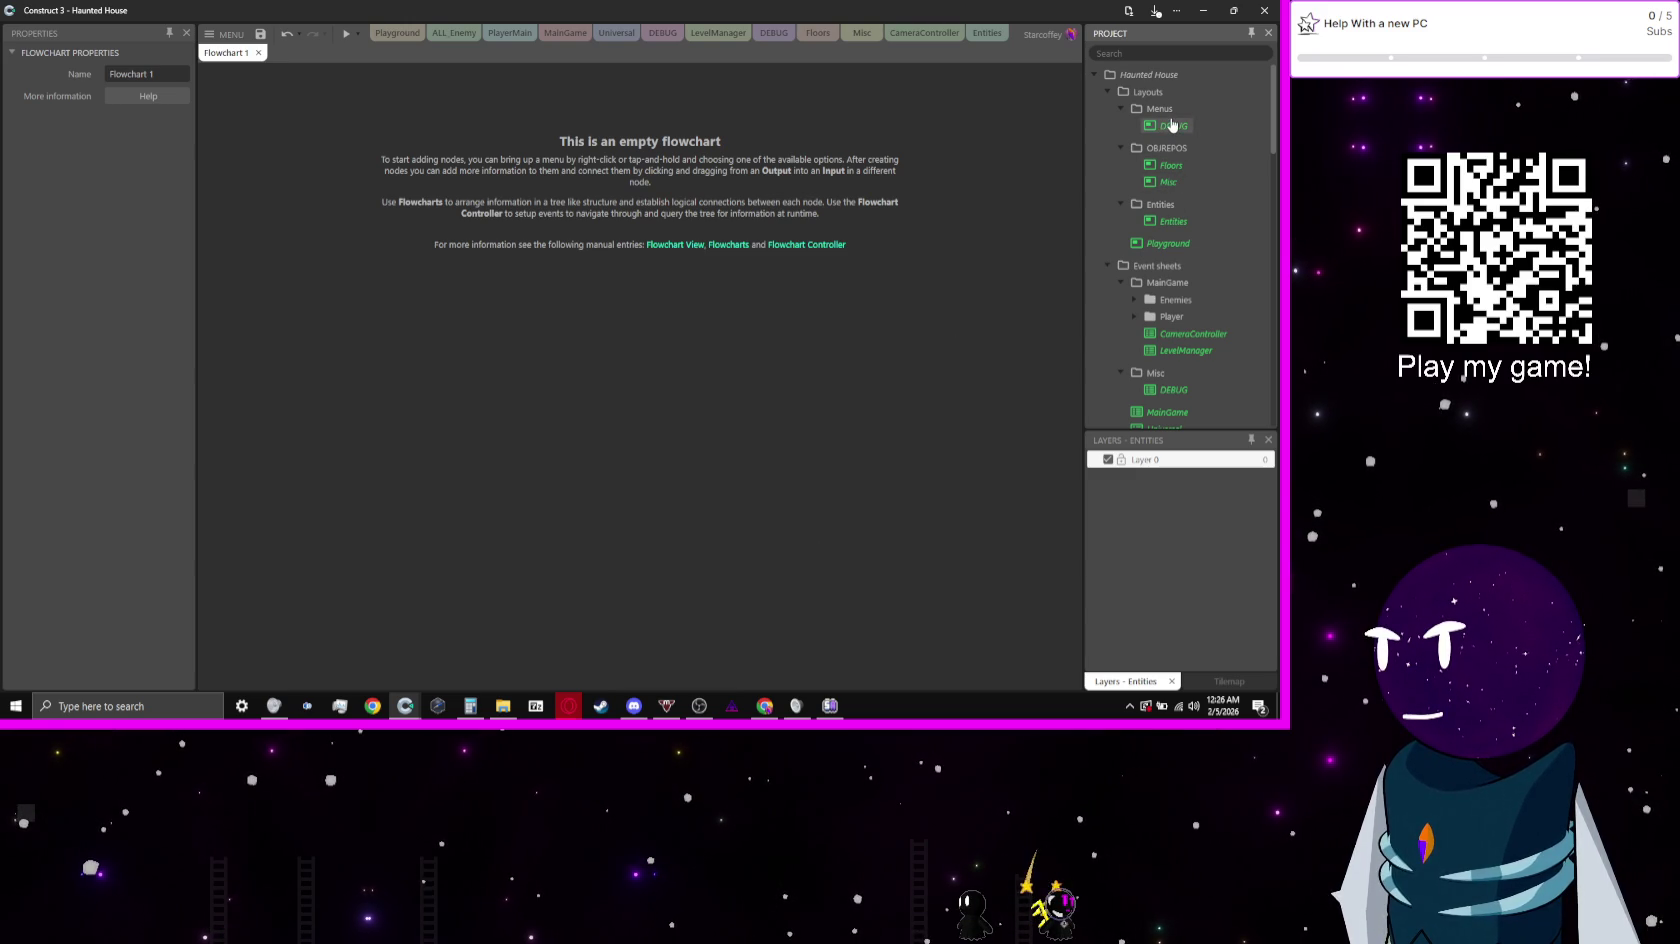
Step: Add Layout 1 to the Menus folder without an event sheet
right_click(1158, 108)
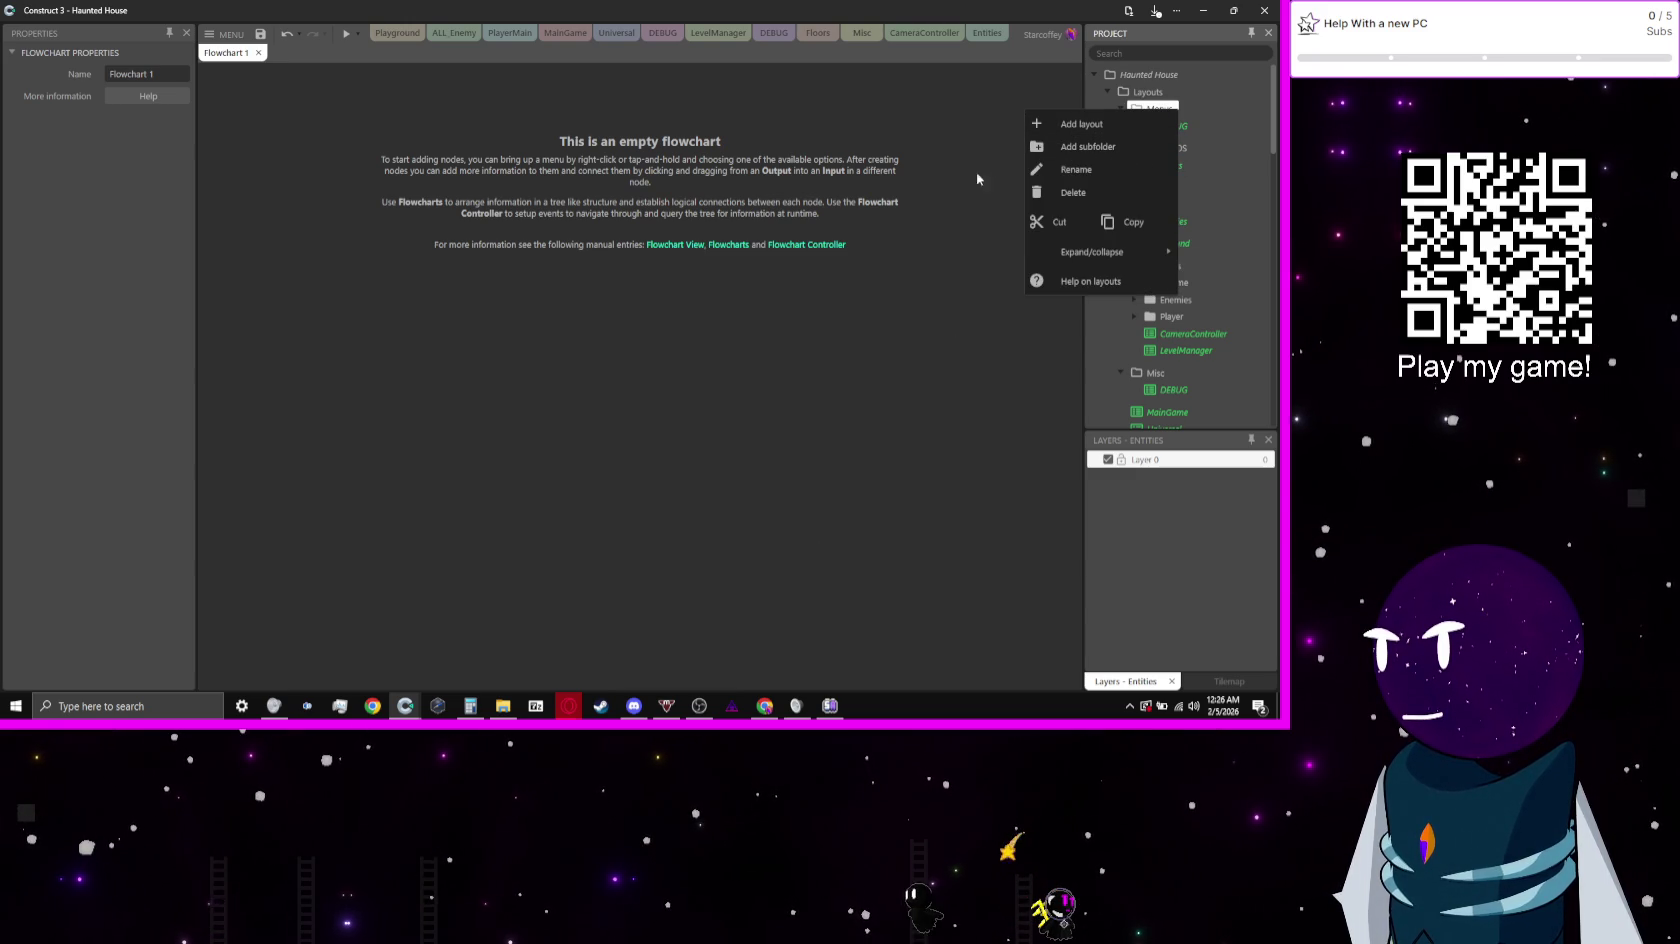
left_click(1157, 125)
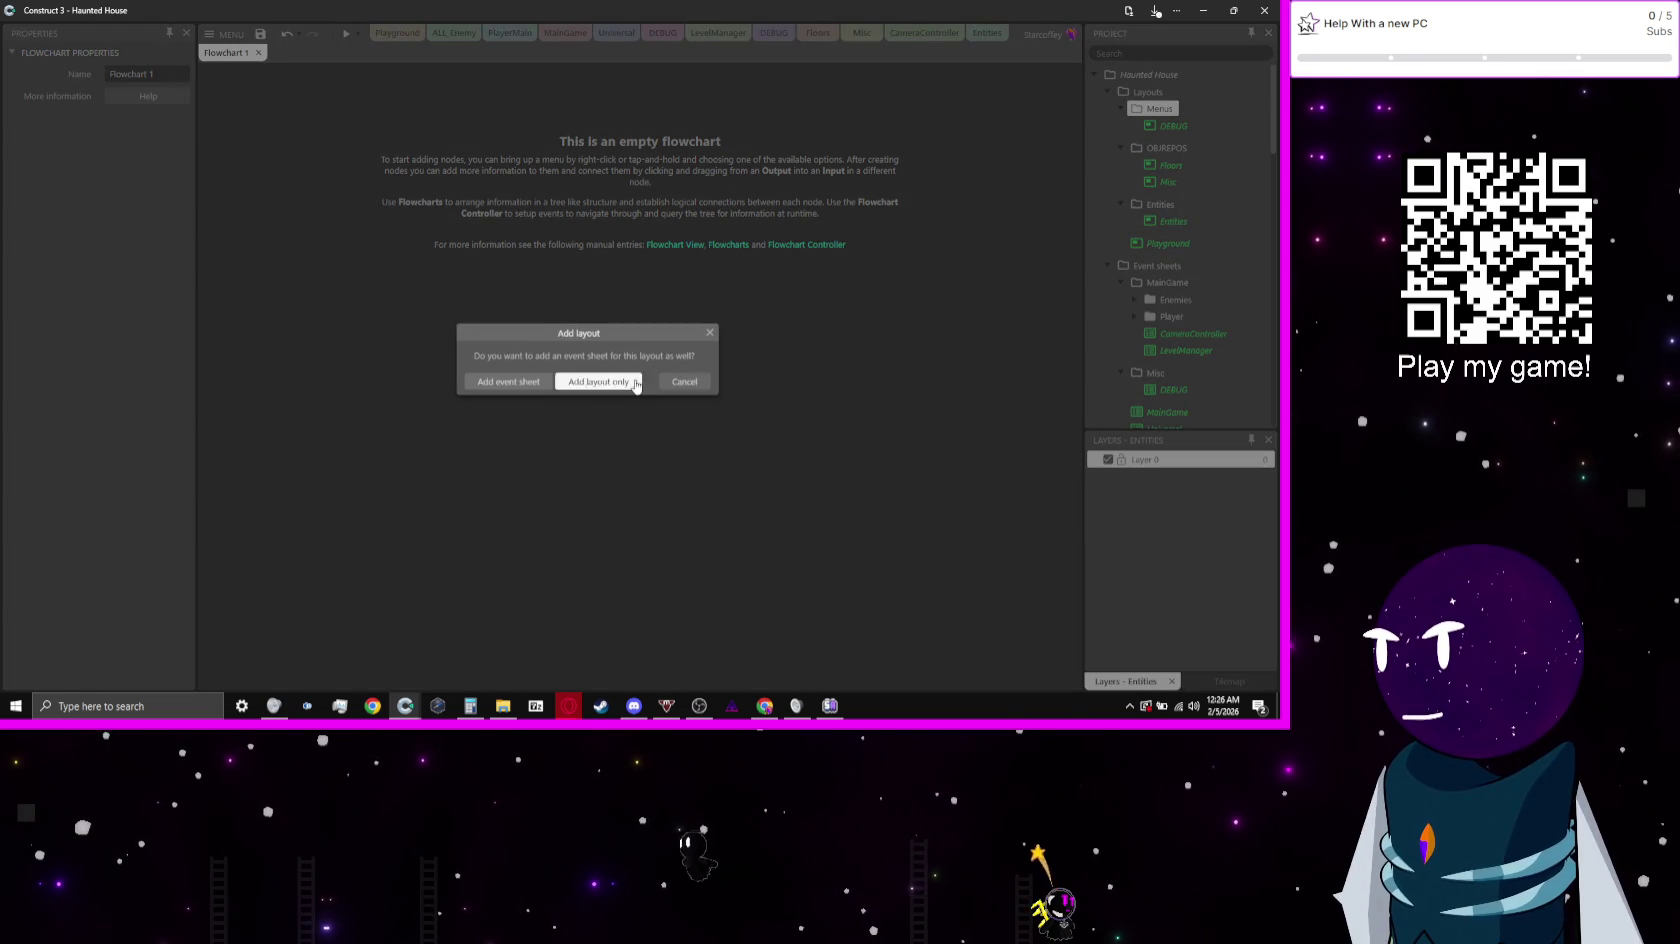
left_click(598, 381)
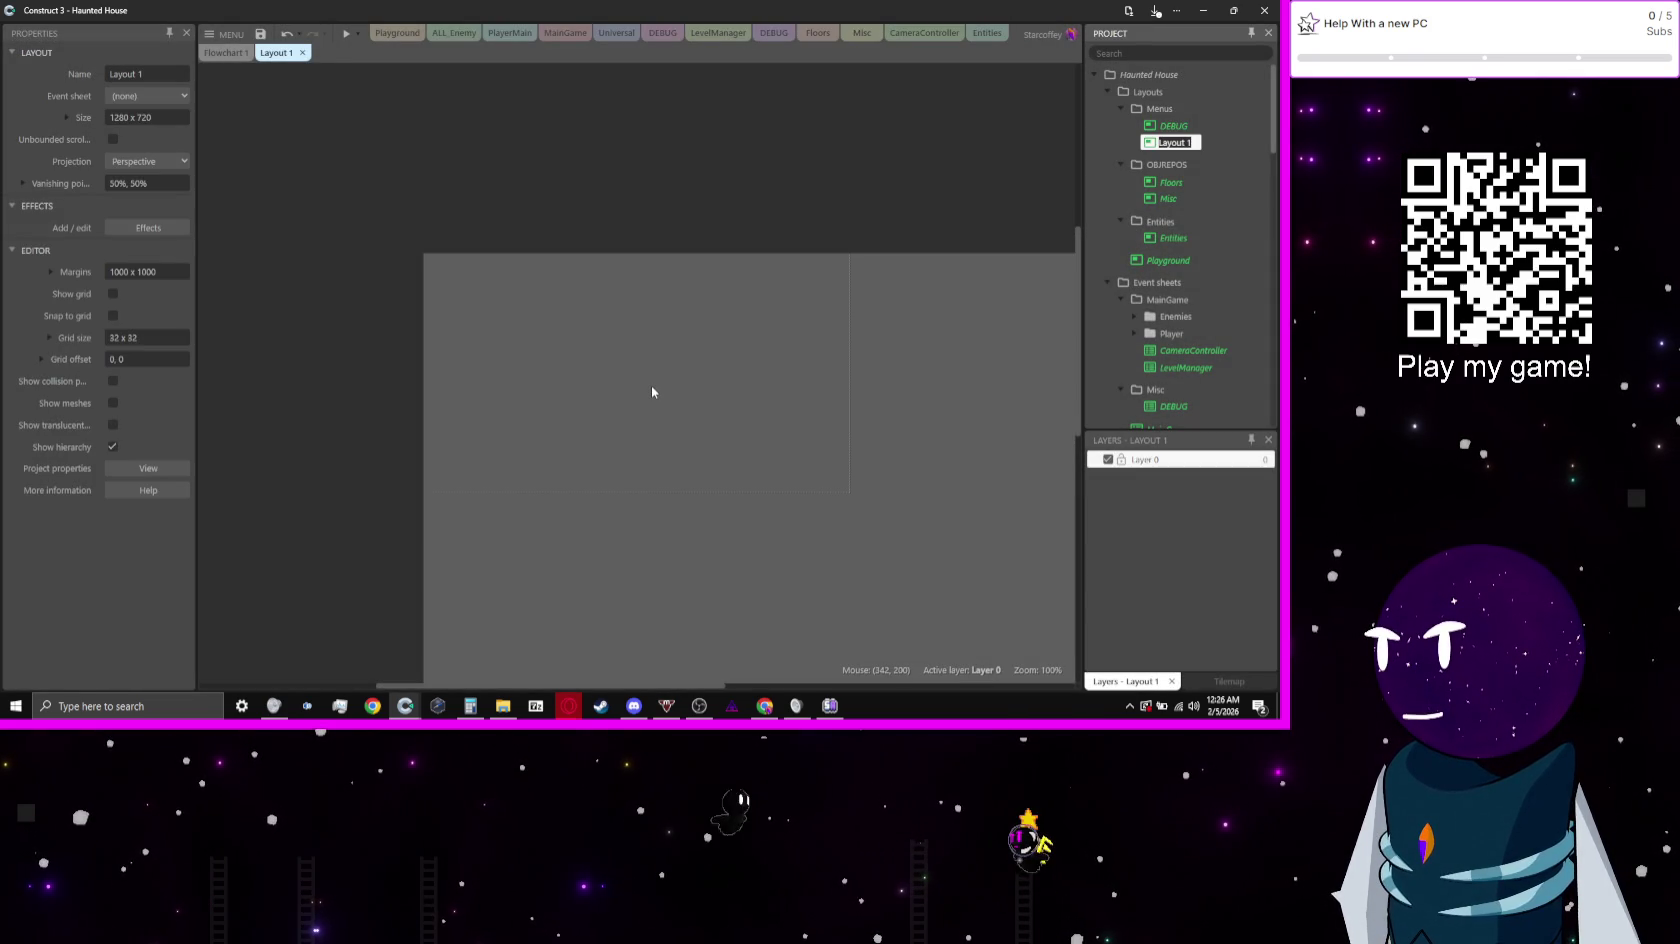
Step: Rename the new layout GameUI and set its size to 640 x 360
type("UI")
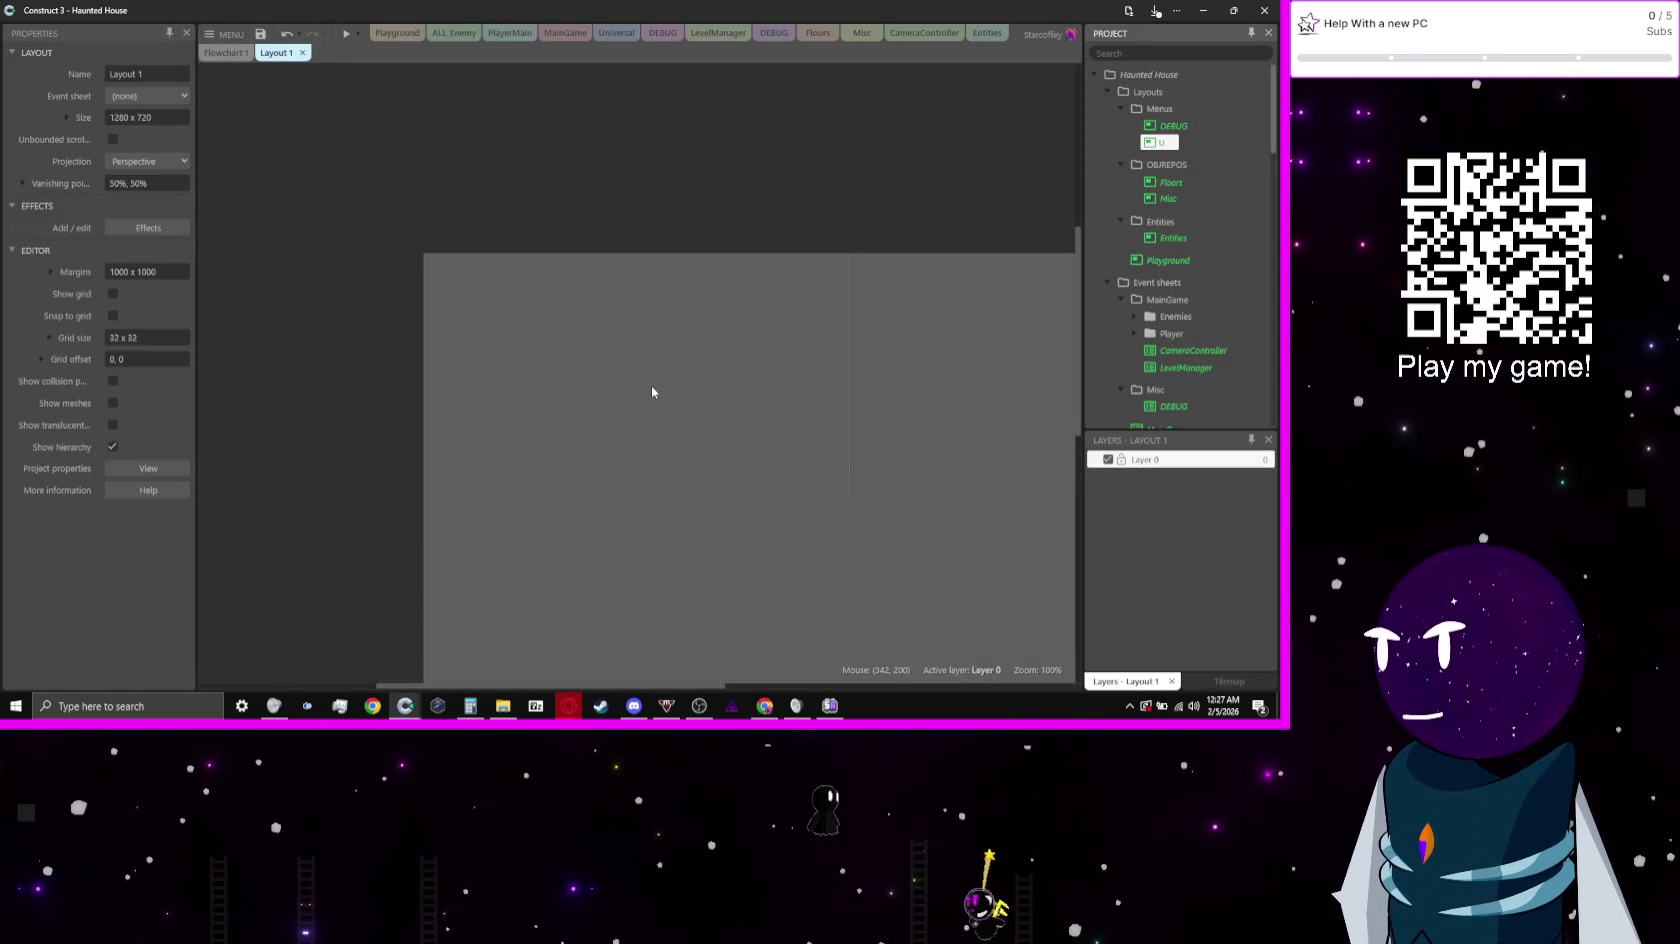
type("ameUI")
key("Return")
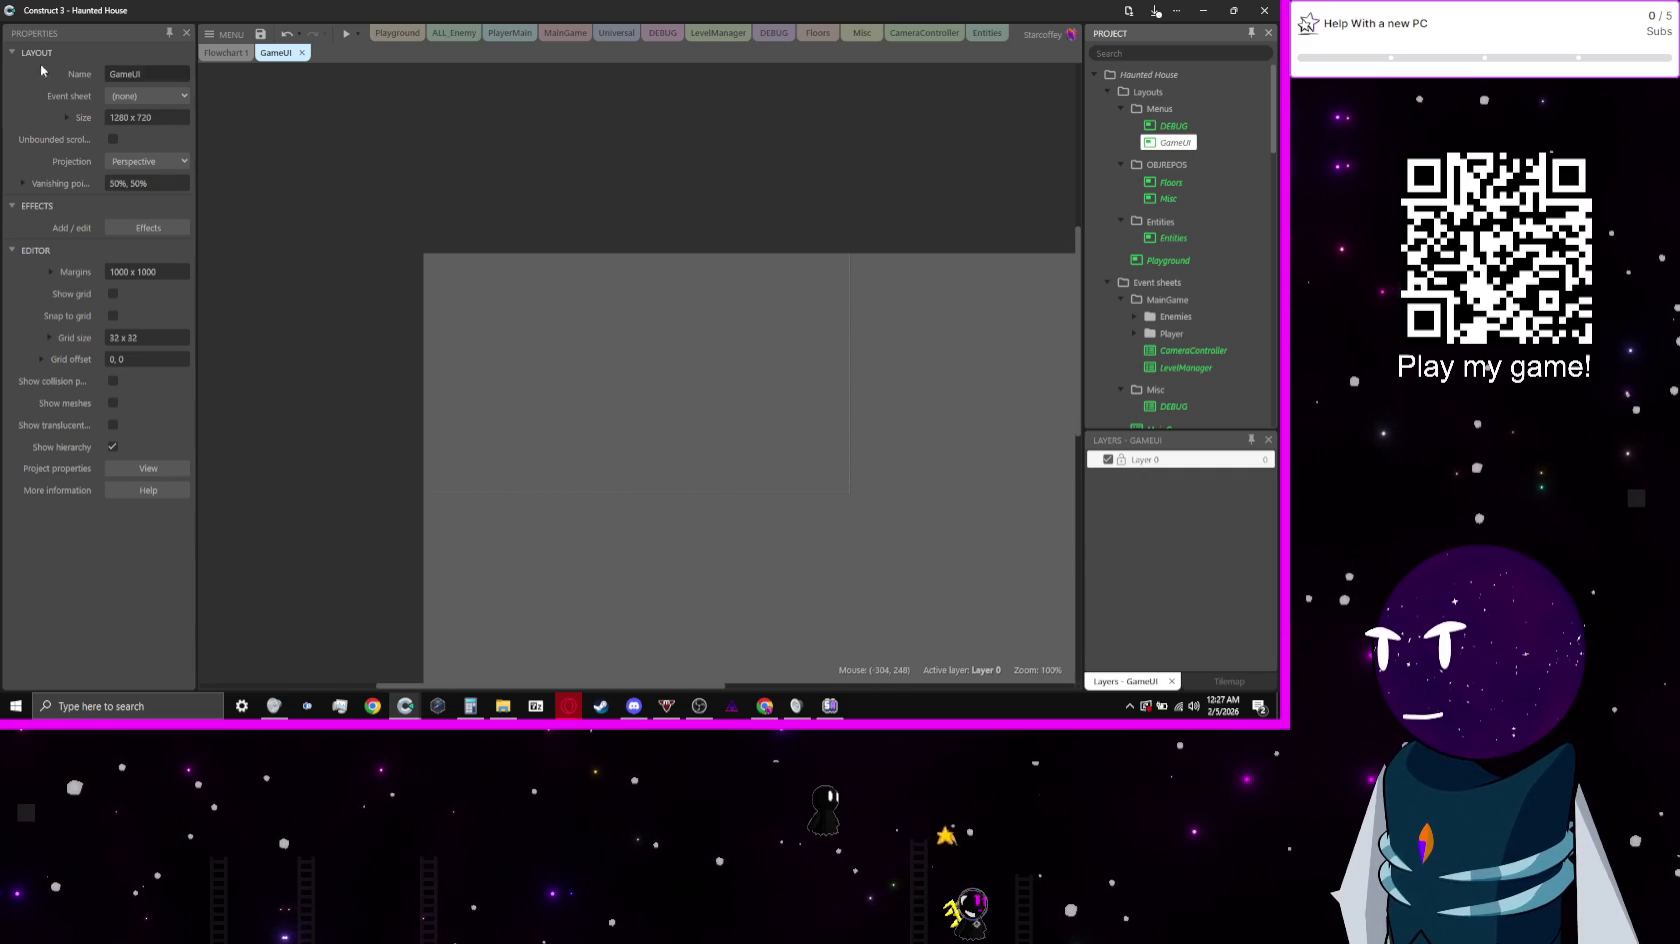
left_click(67, 118)
left_click(129, 141)
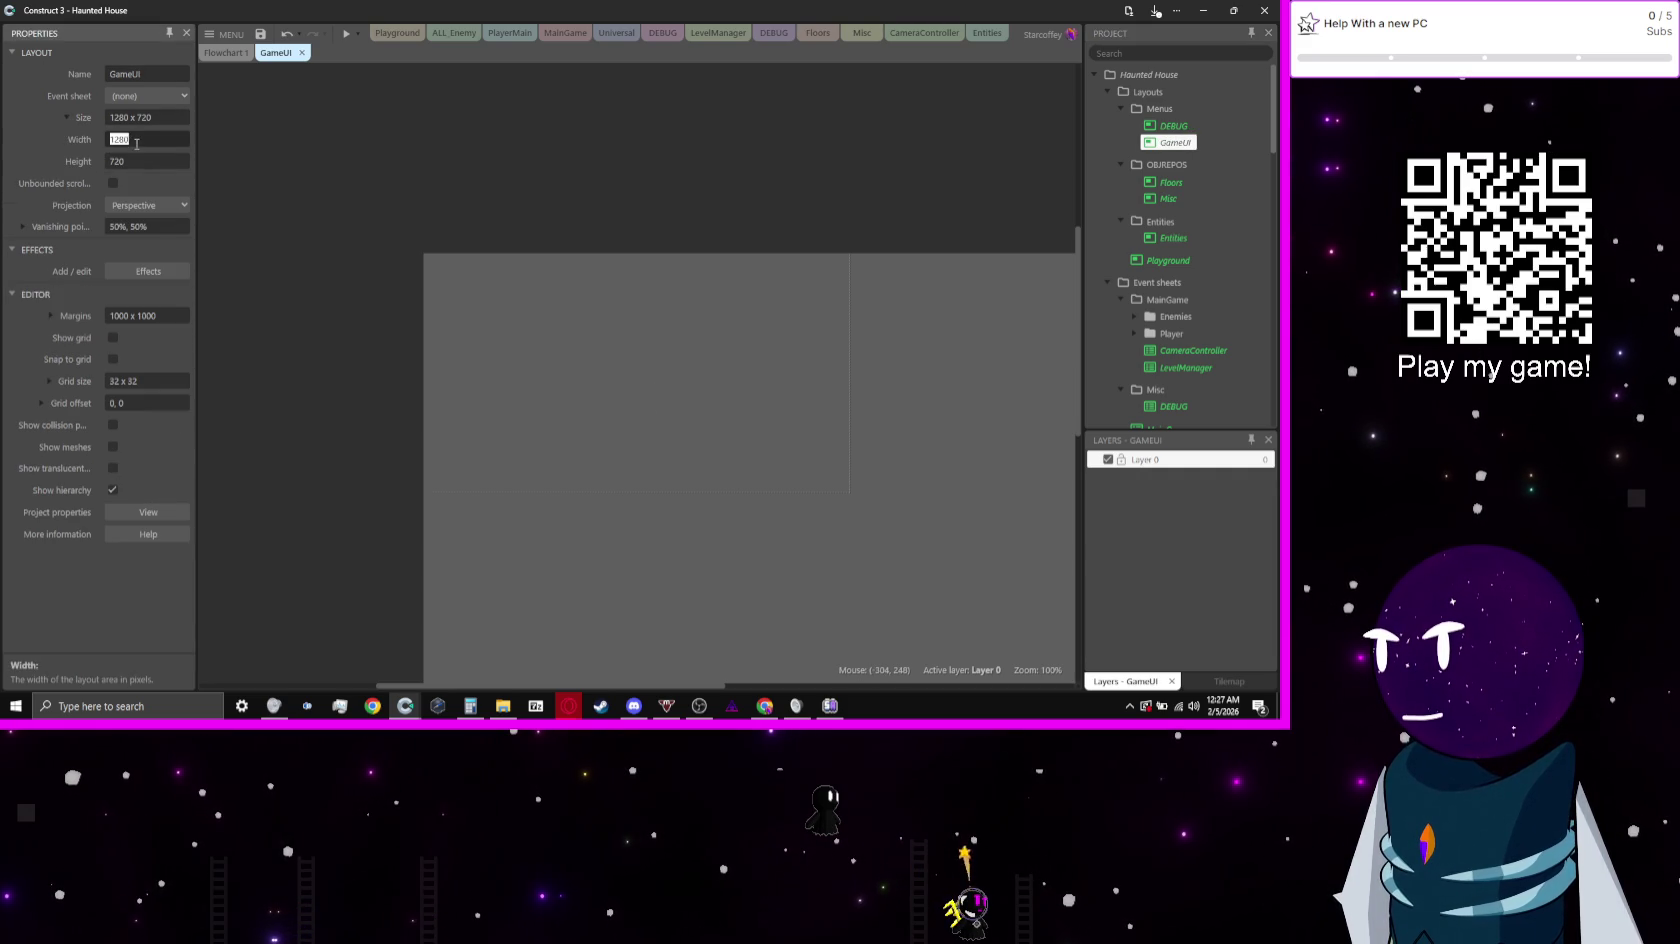
key("End")
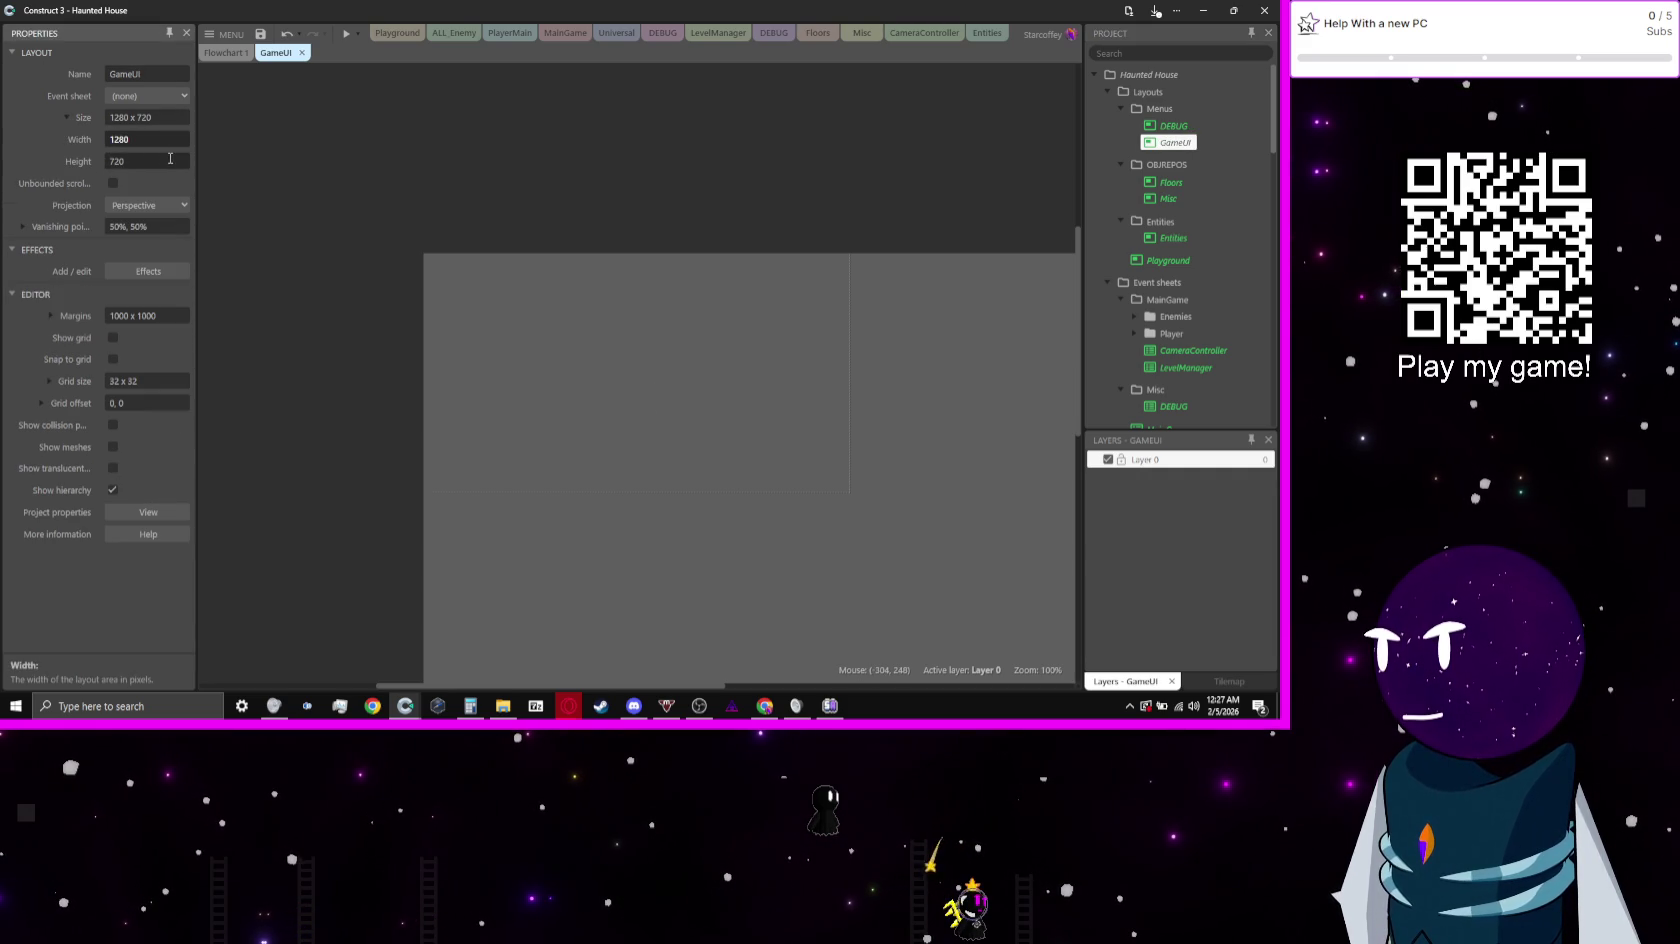
left_click(173, 160)
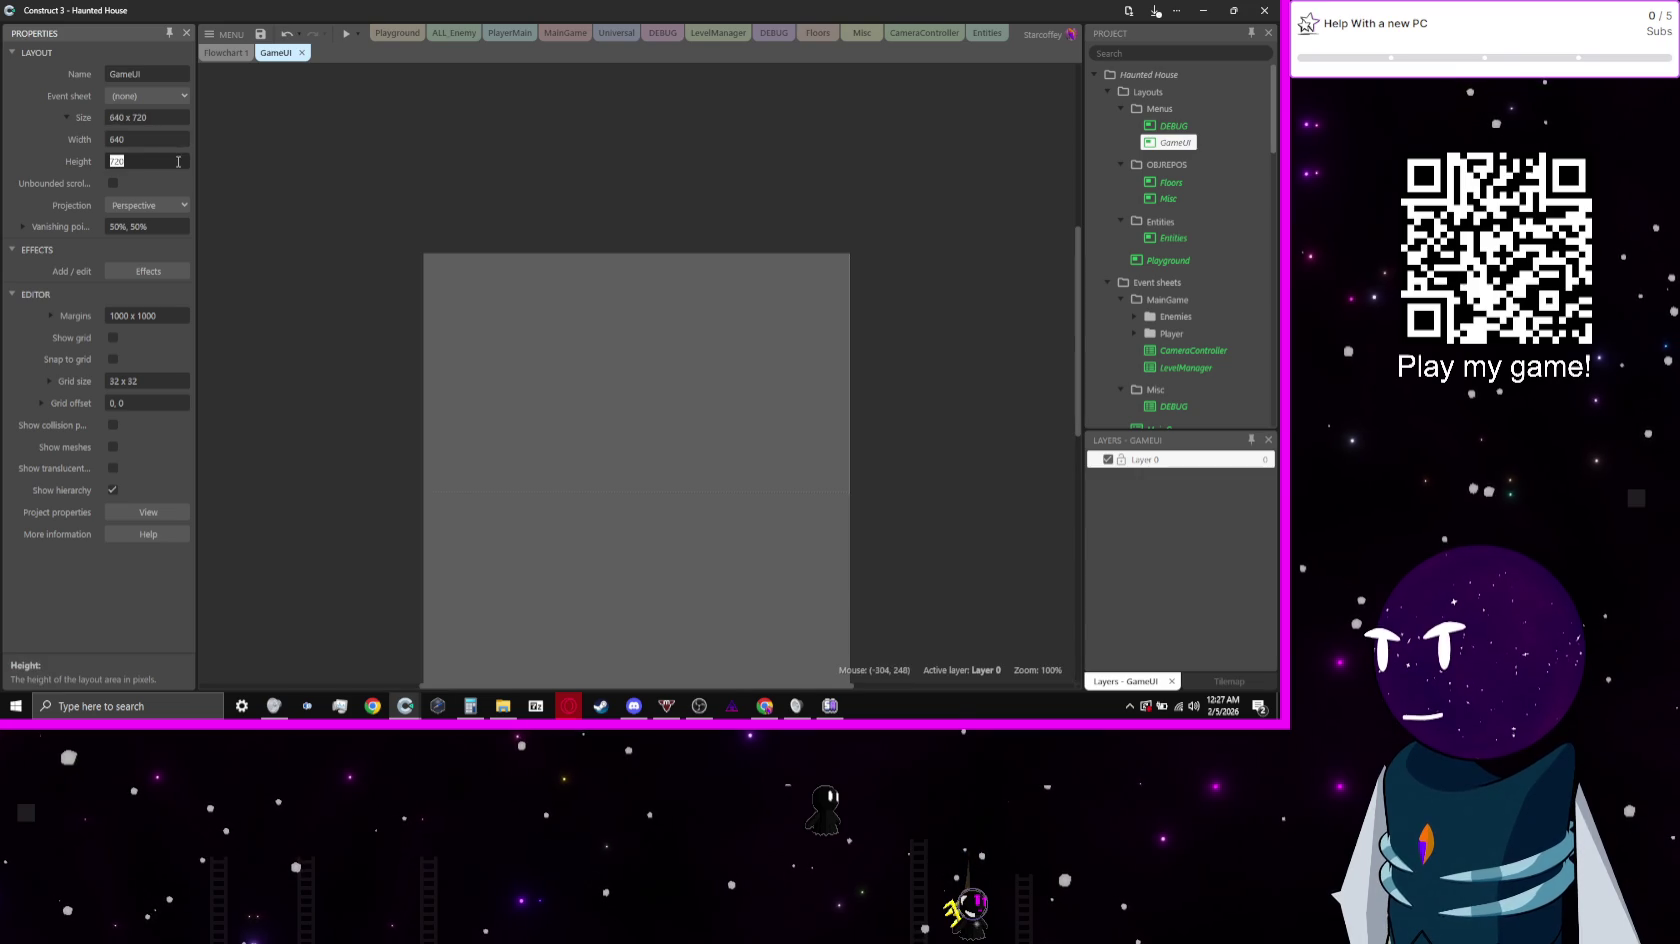
key("End")
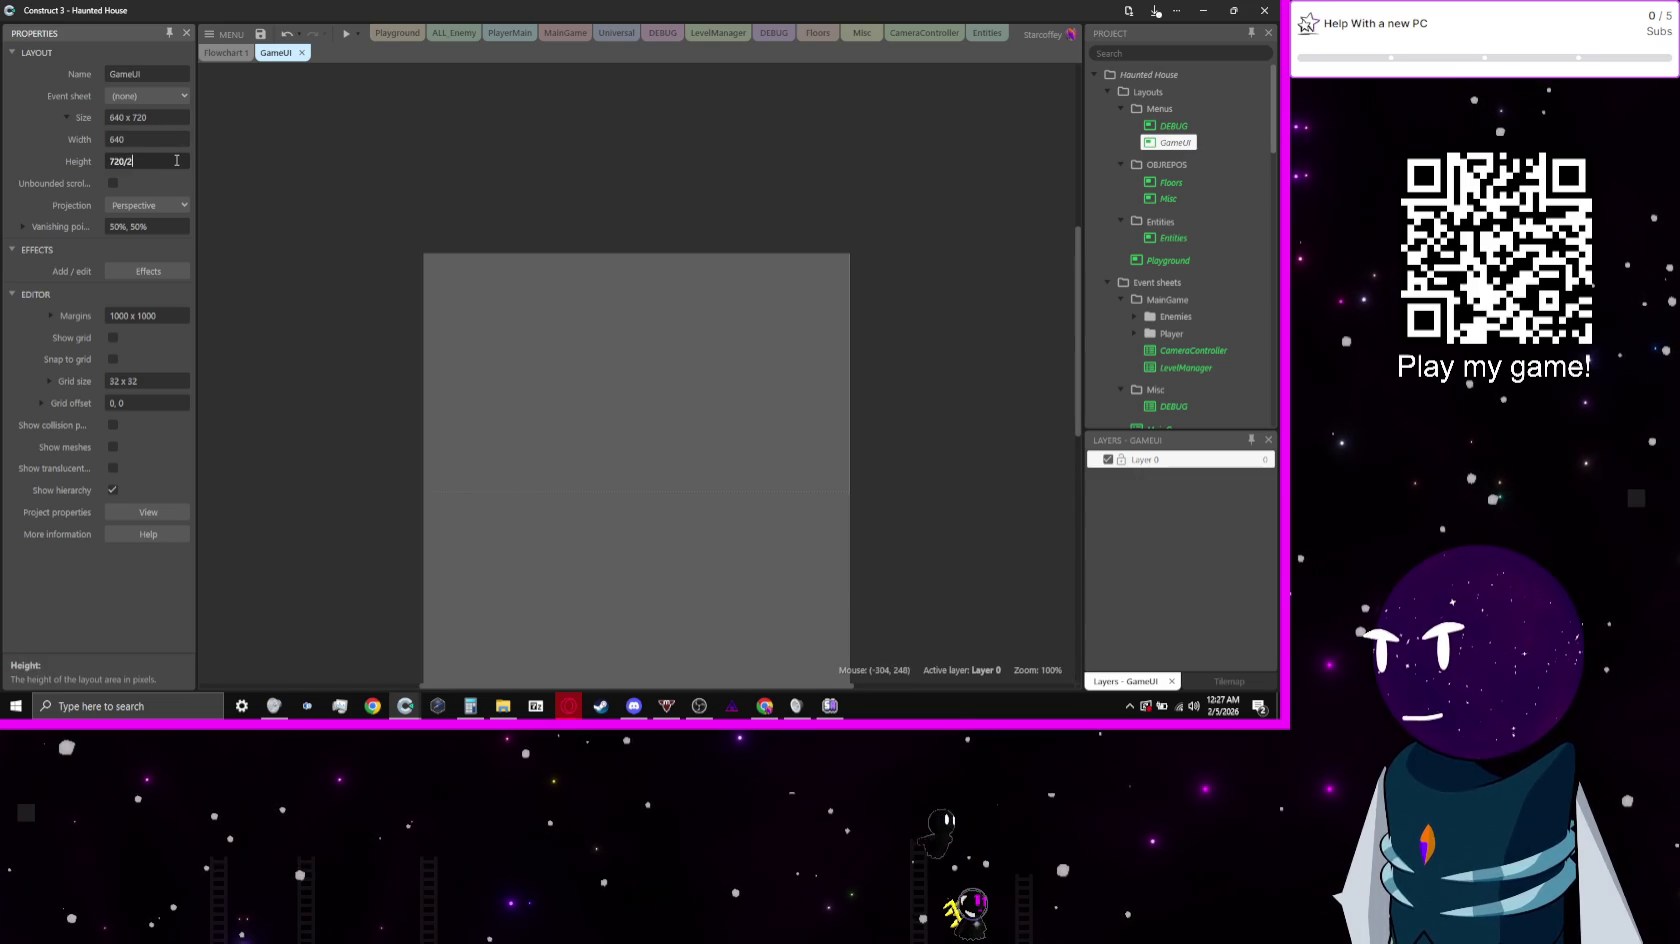
key("Tab")
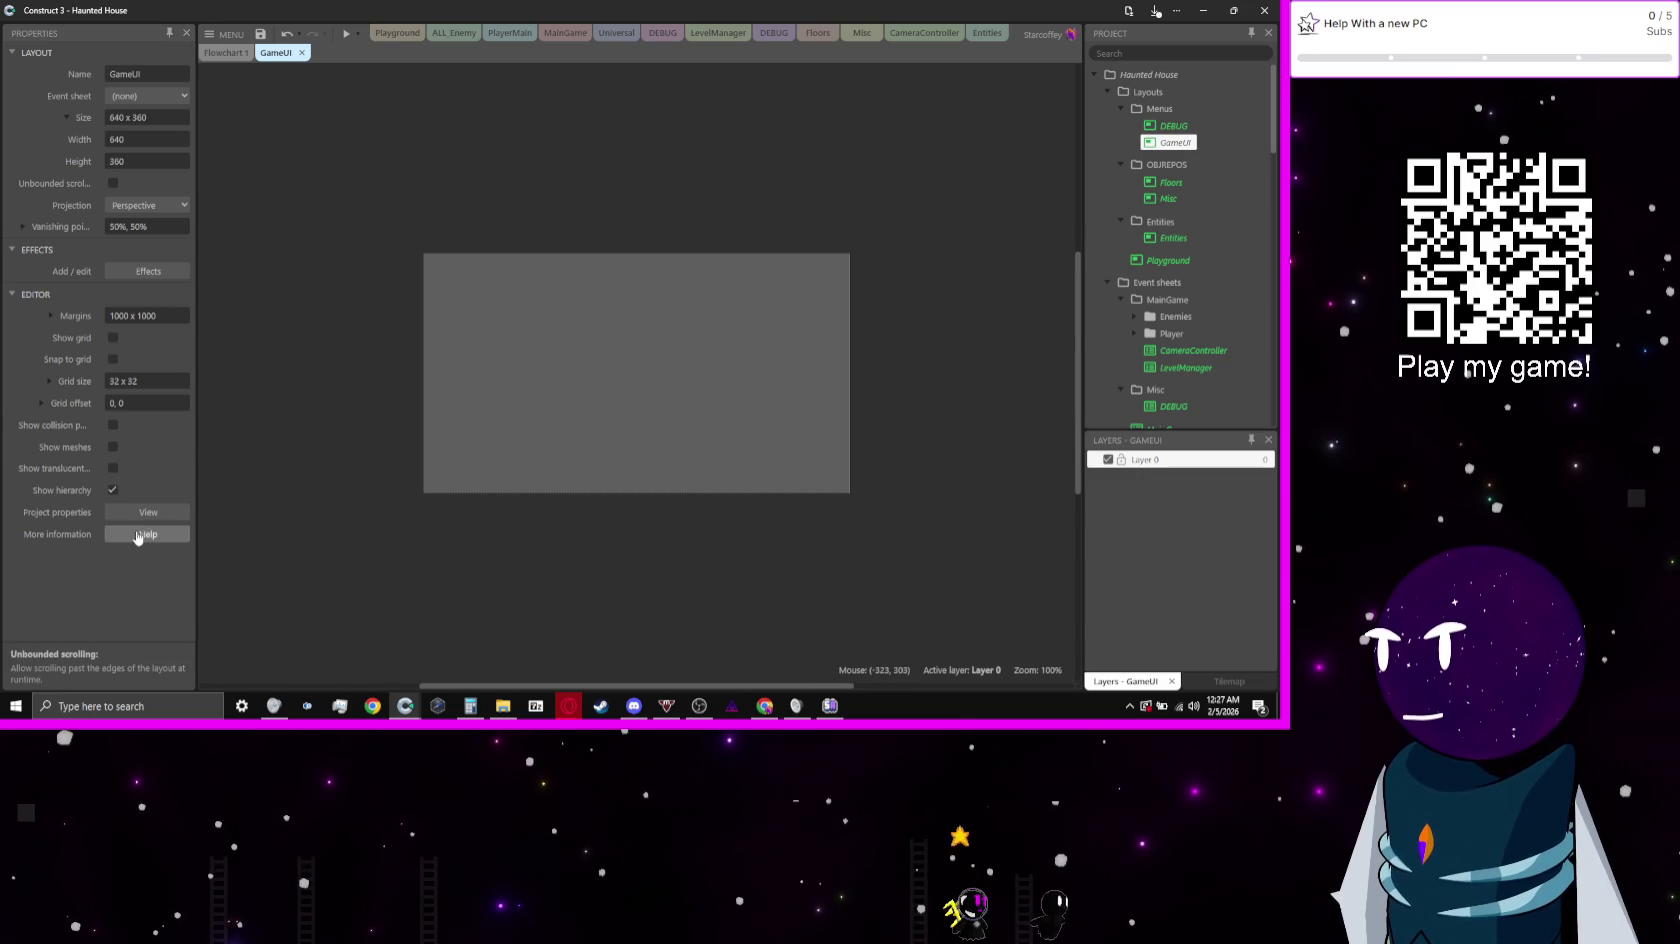
Step: Enable Show grid and Snap to grid with a 16 x 16 grid size
left_click(136, 513)
left_click(327, 438)
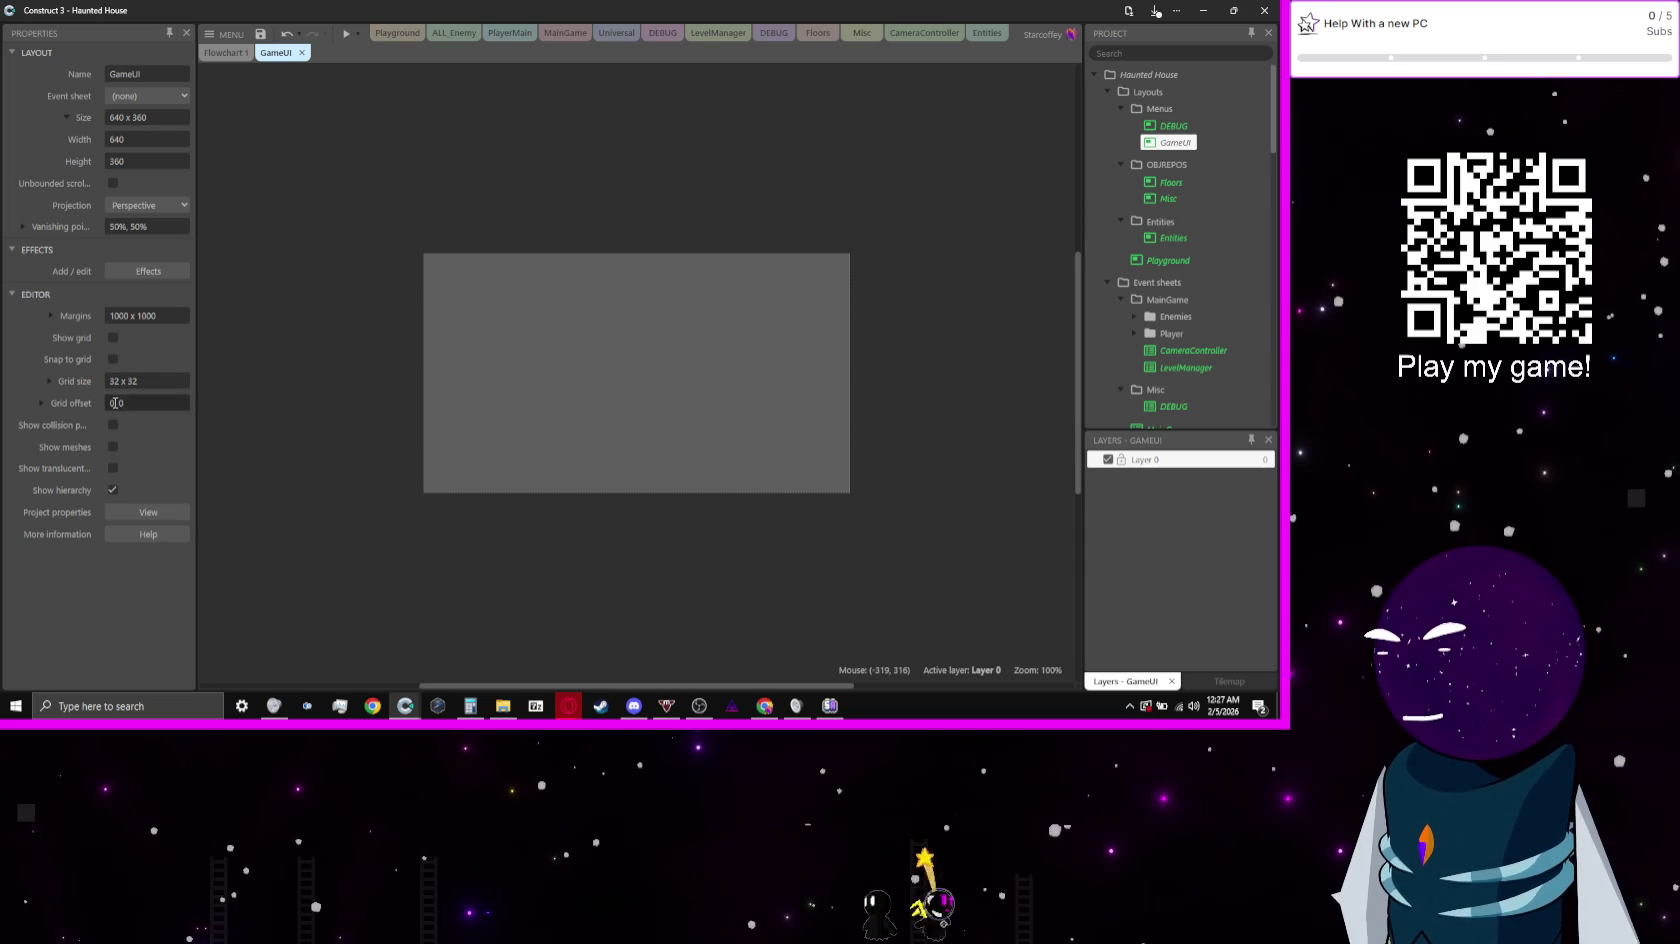
left_click(113, 359)
left_click(113, 338)
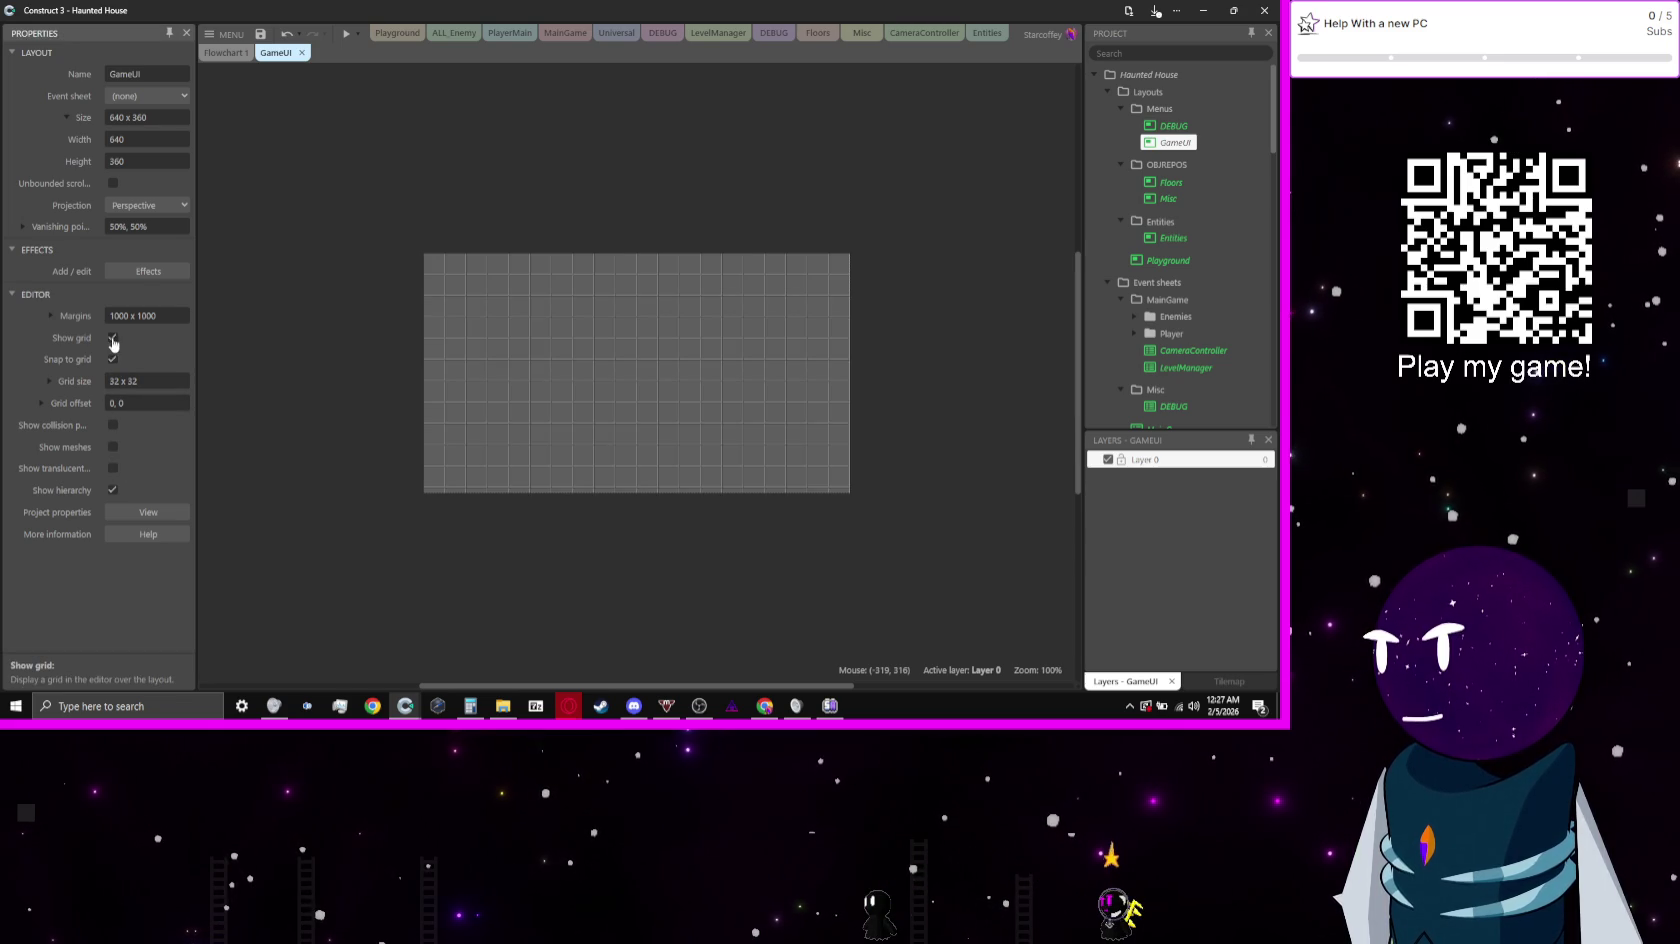
left_click(47, 381)
left_click(143, 403)
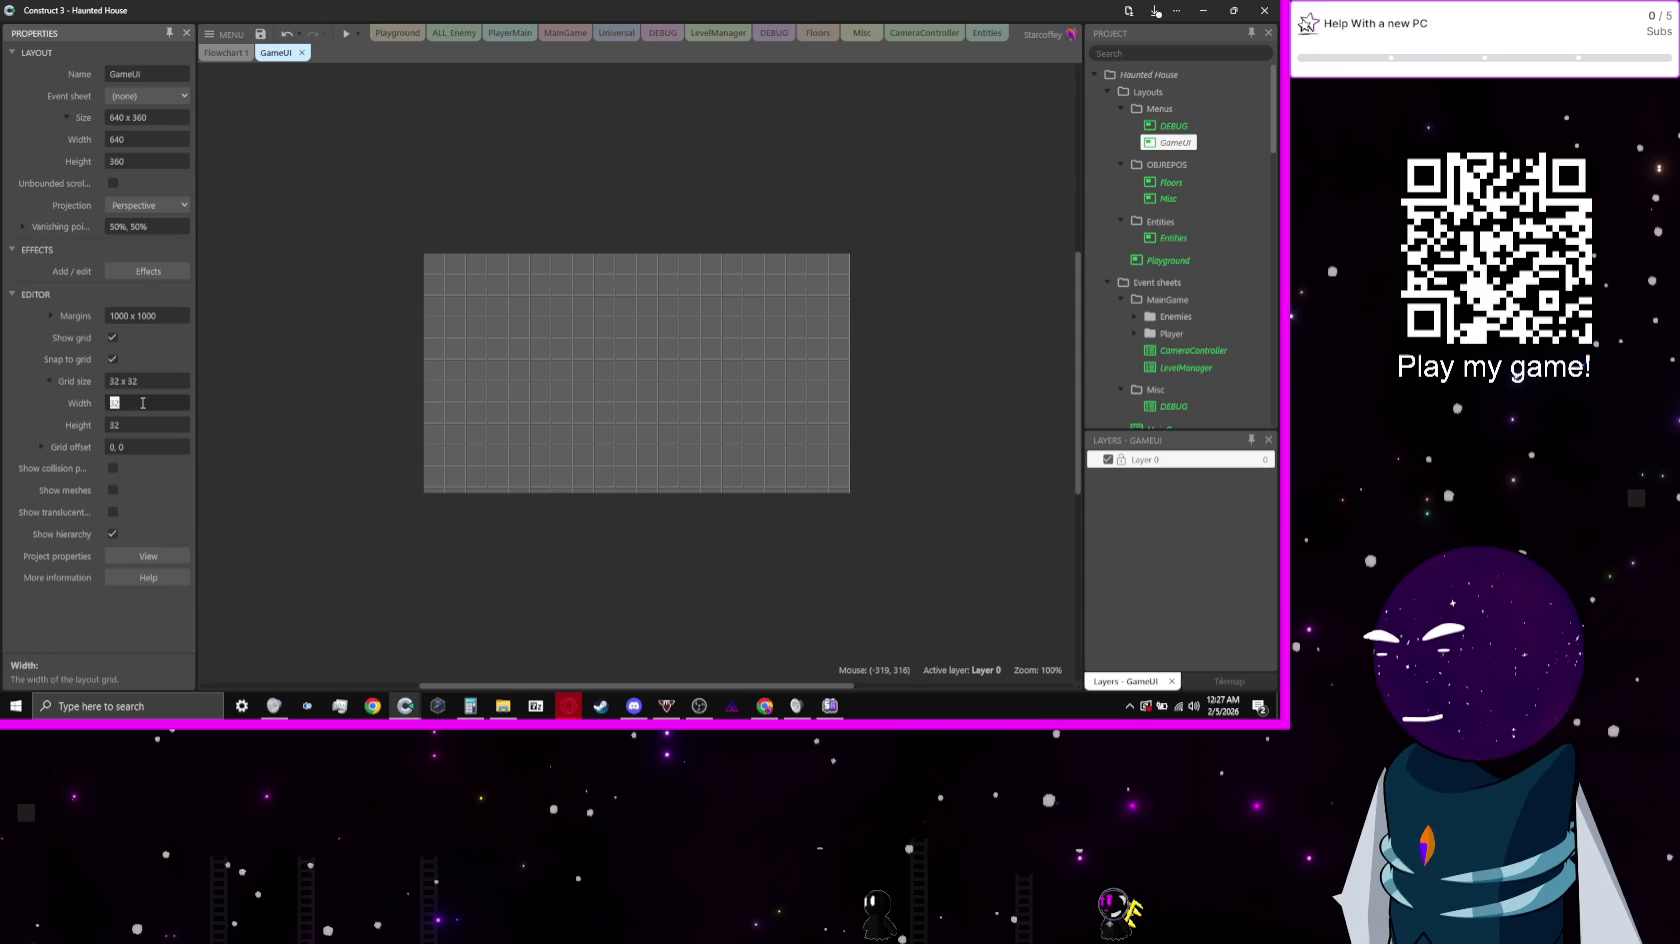
type("16")
key("Tab")
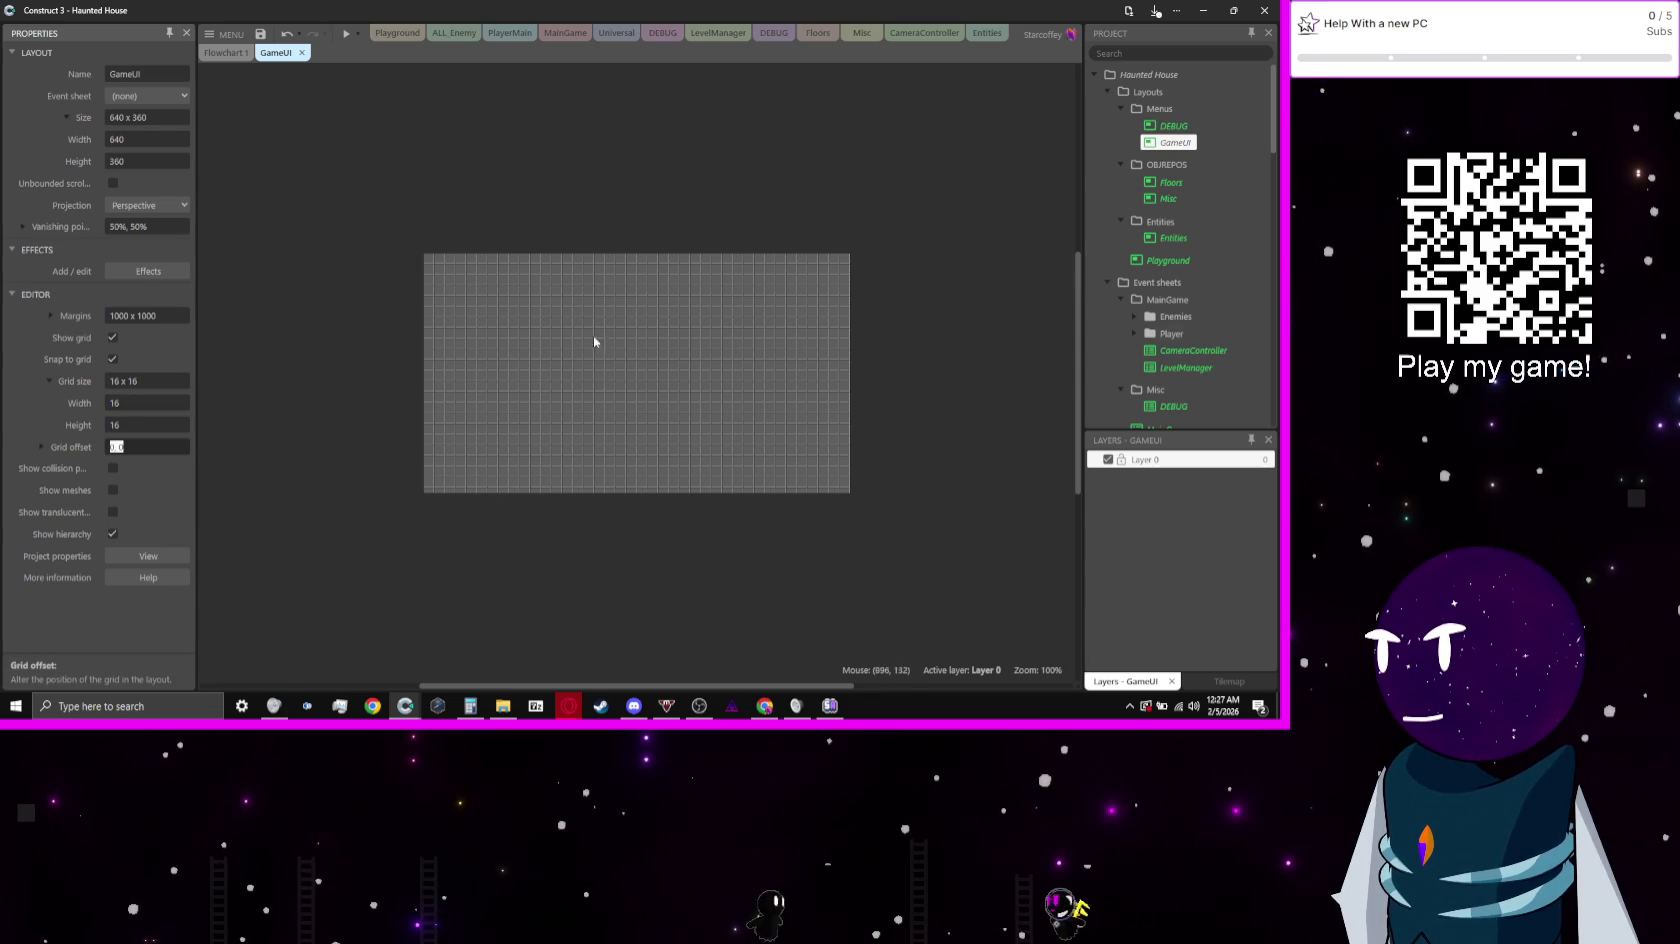
scroll(690, 297, "up", 6)
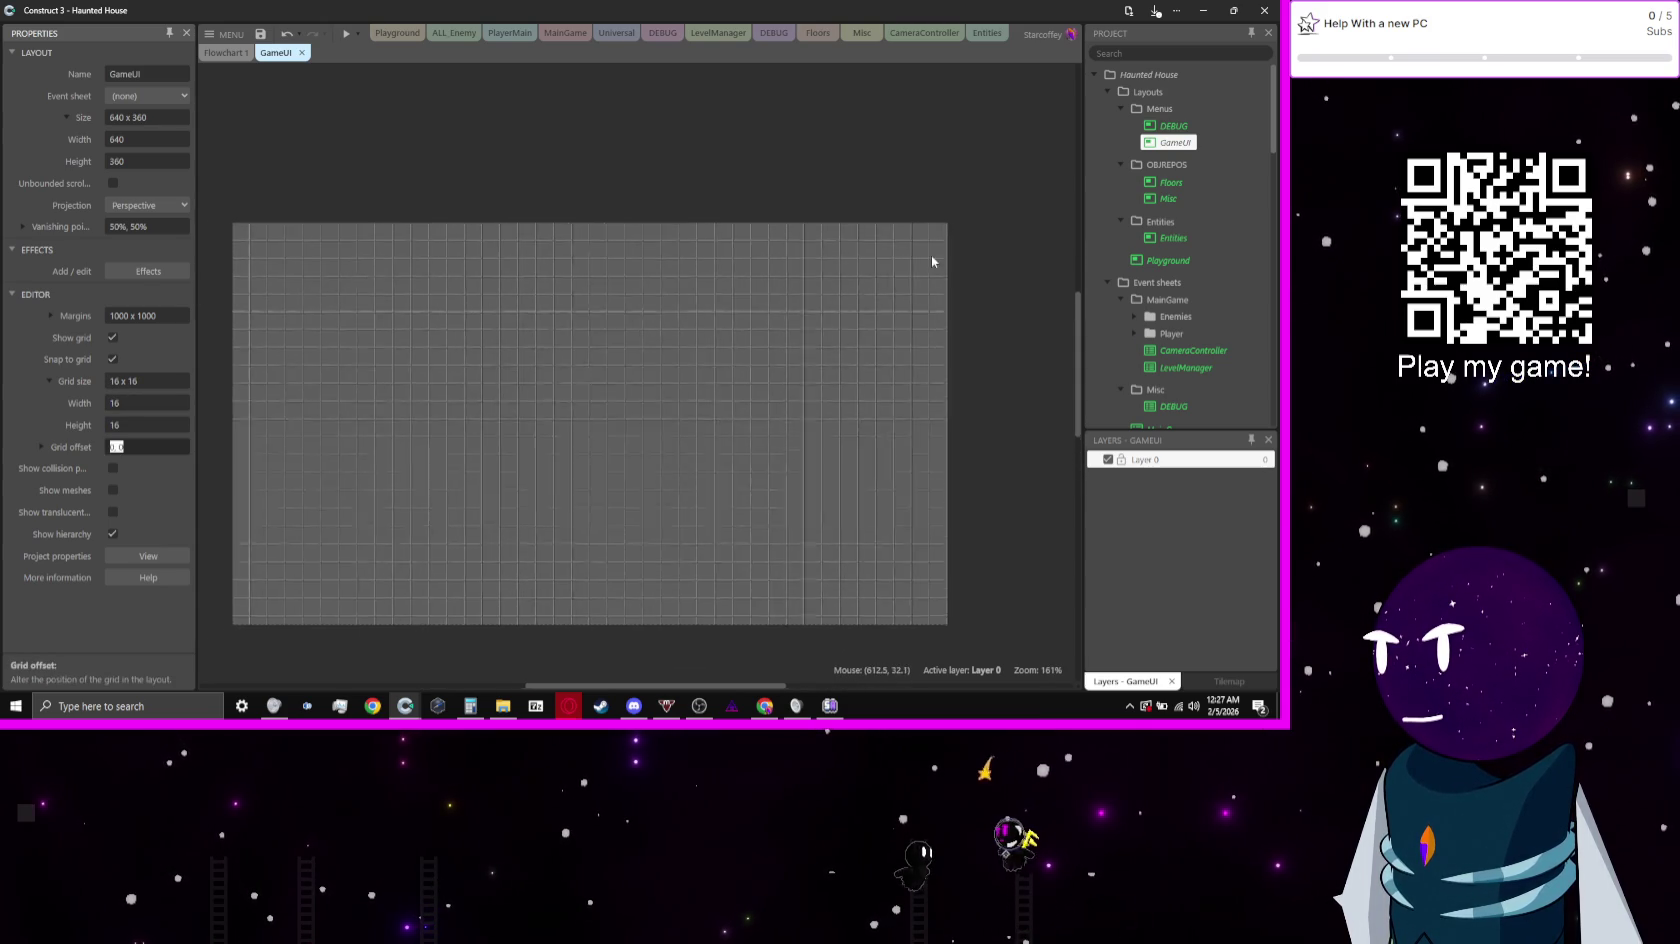
mouse_move(640, 487)
left_mouse_down()
mouse_move(746, 420)
mouse_move(699, 471)
left_mouse_up()
scroll(859, 461, "down", 1)
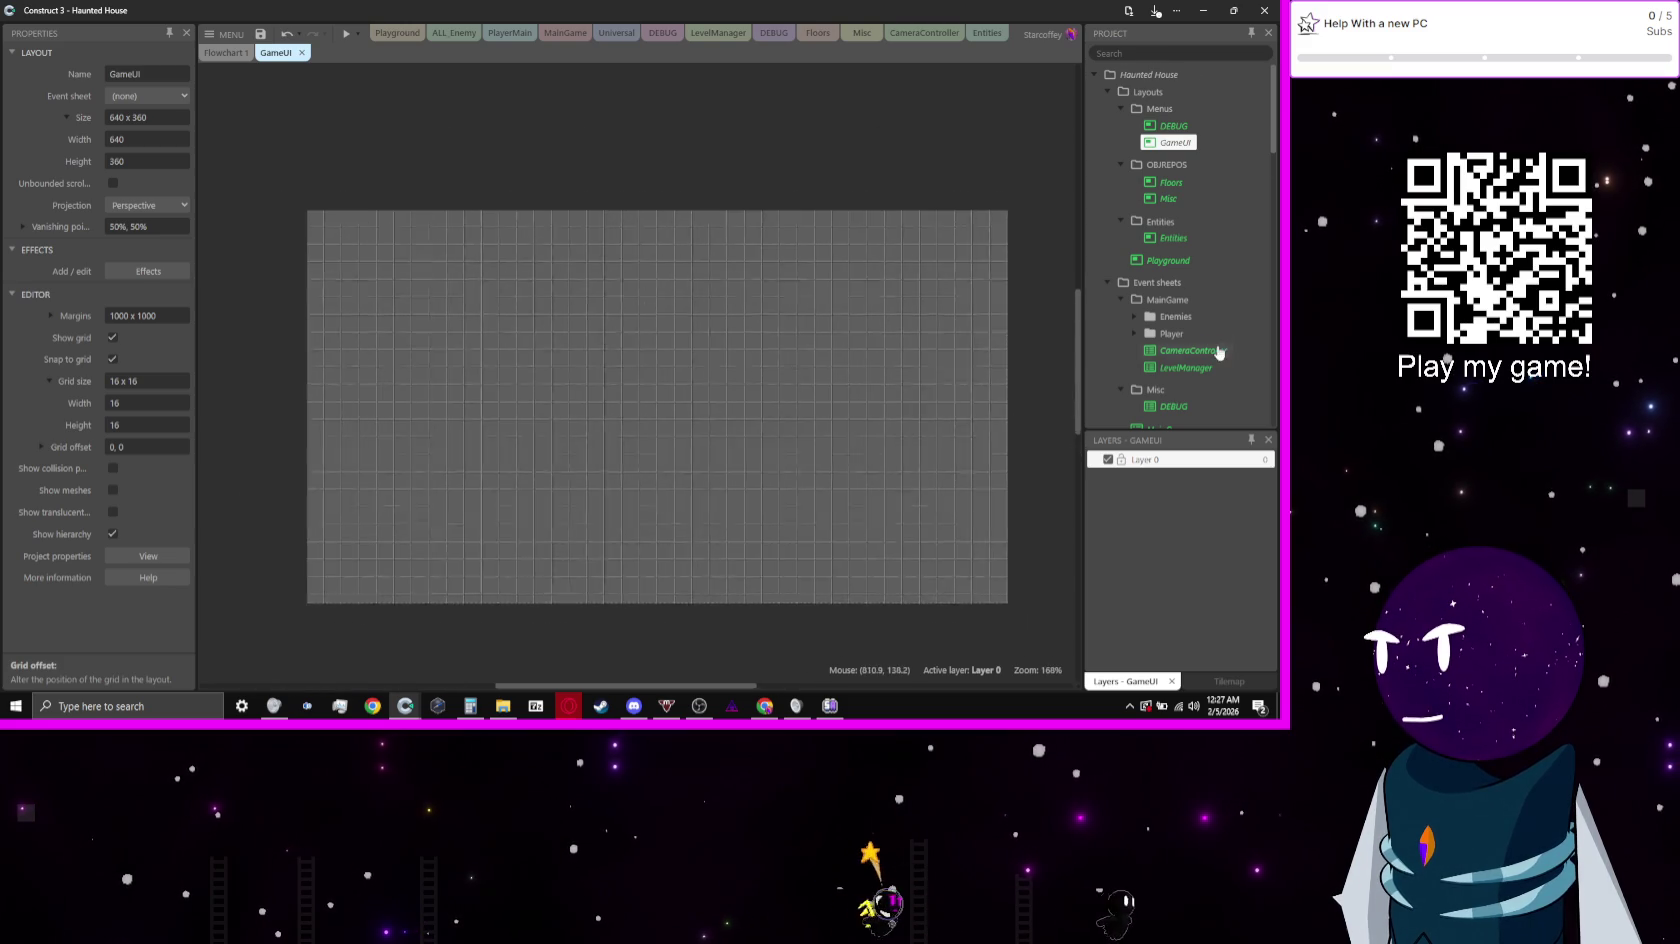
scroll(1218, 352, "down", 5)
scroll(1218, 352, "down", 5)
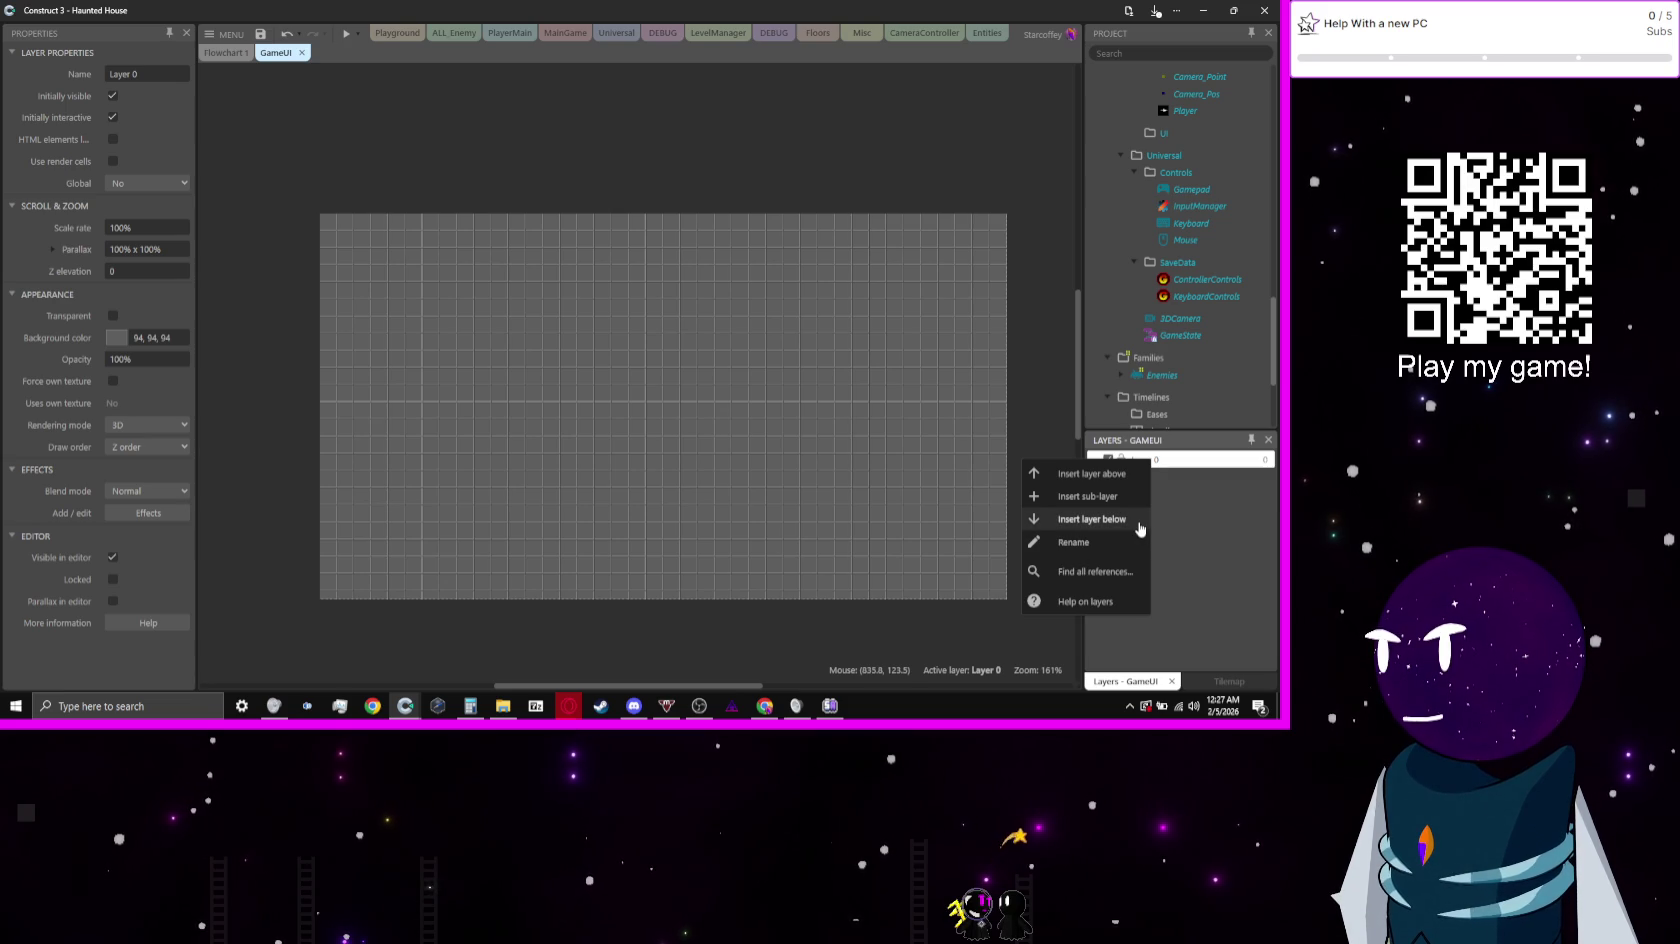
Step: Add a new top layer named UI and set it to Global
left_click(1110, 524)
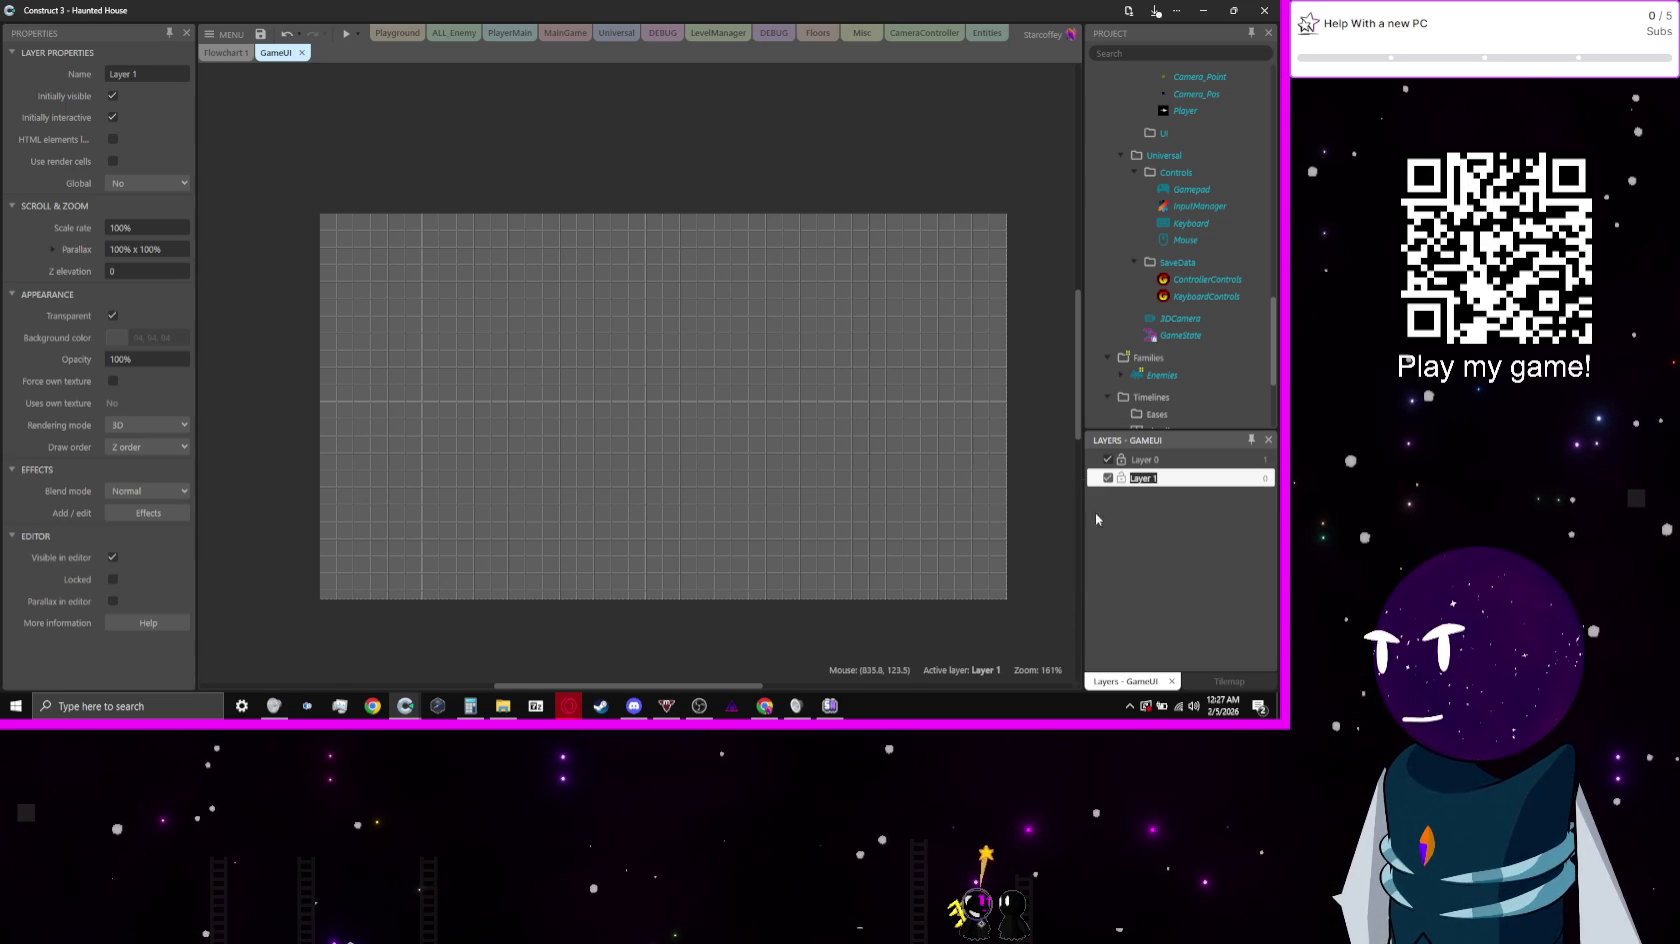
left_click(1157, 461)
left_click_drag(1156, 503, 1158, 490)
left_click(1159, 460)
right_click(1159, 460)
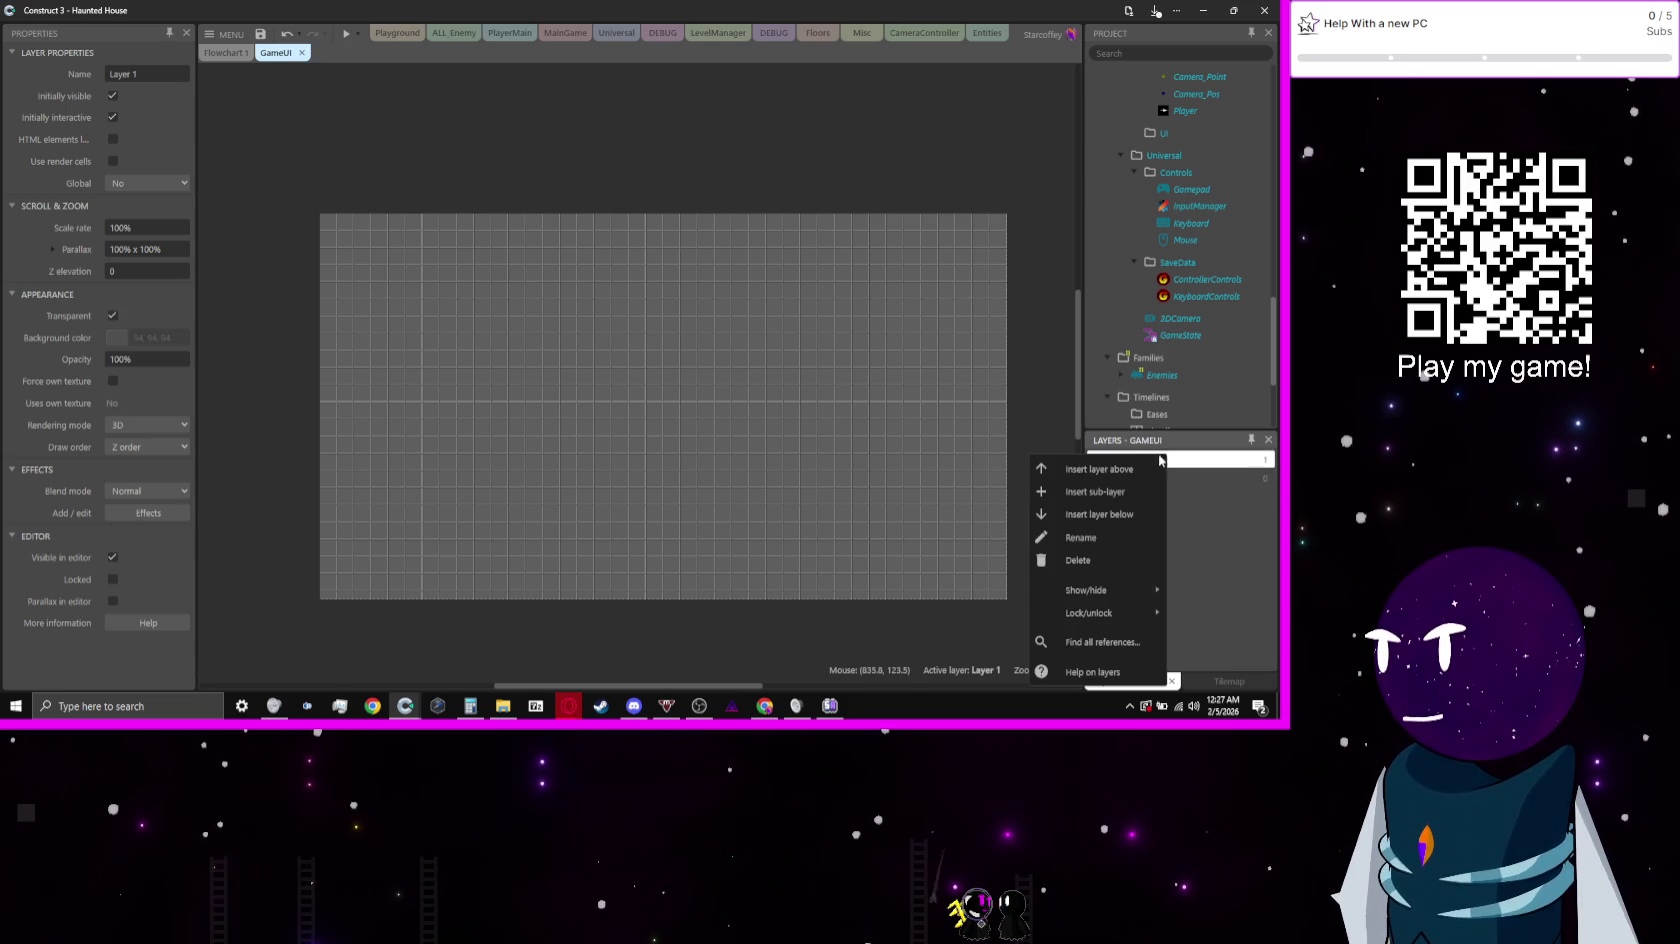
left_click(1106, 538)
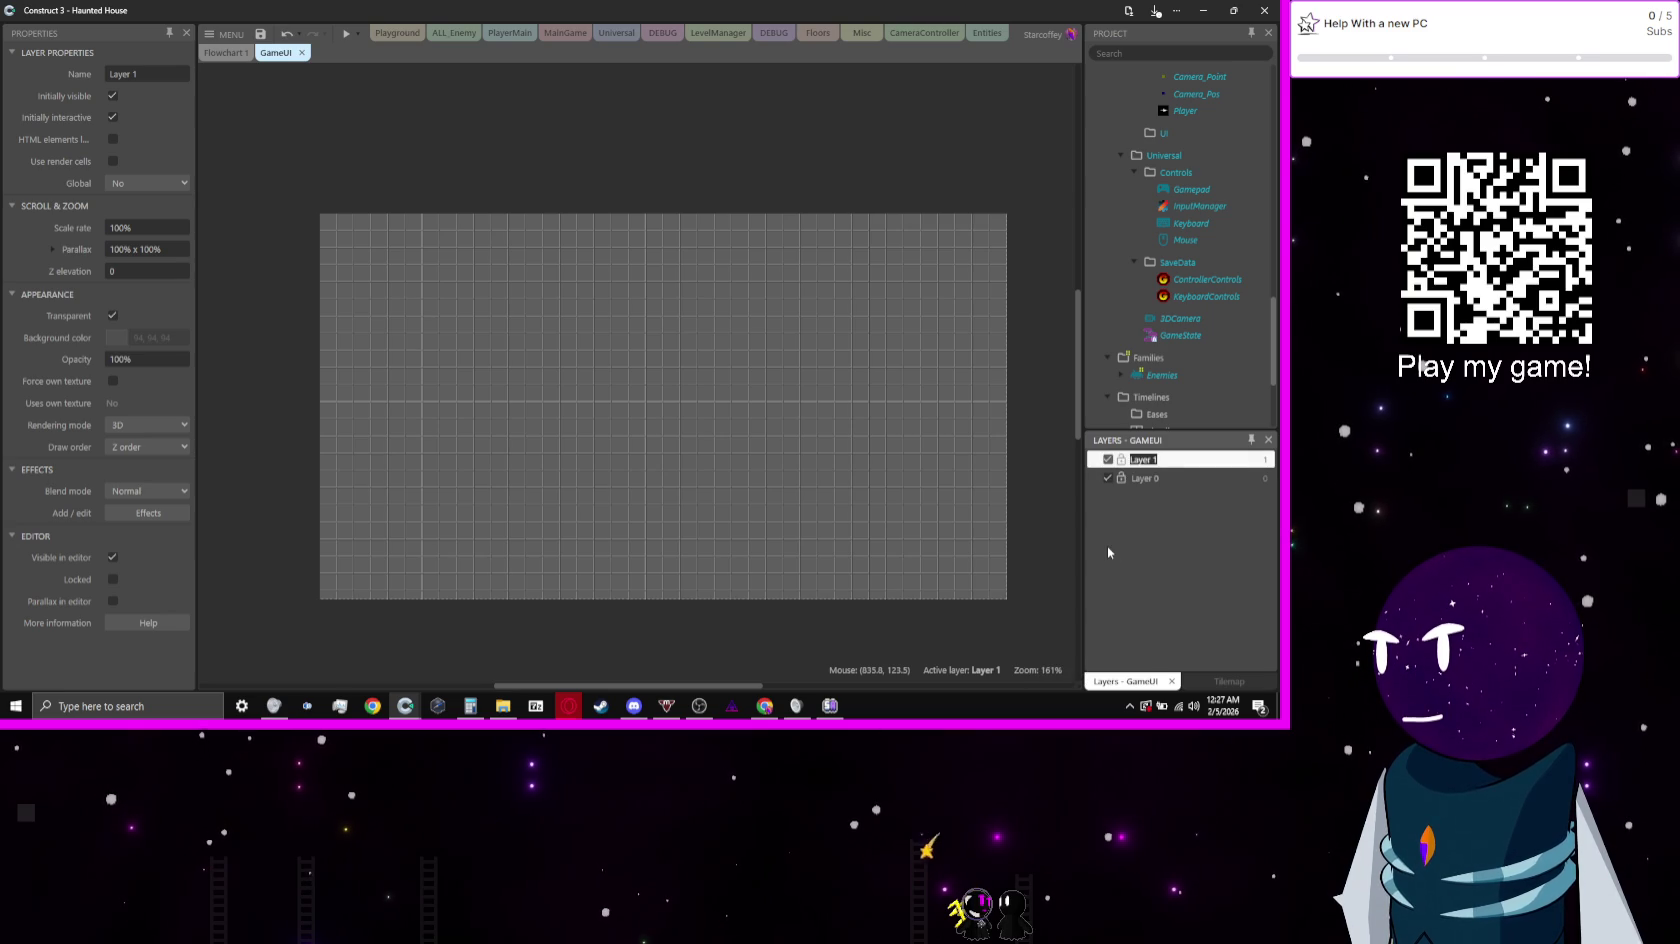
type("UI")
key("Return")
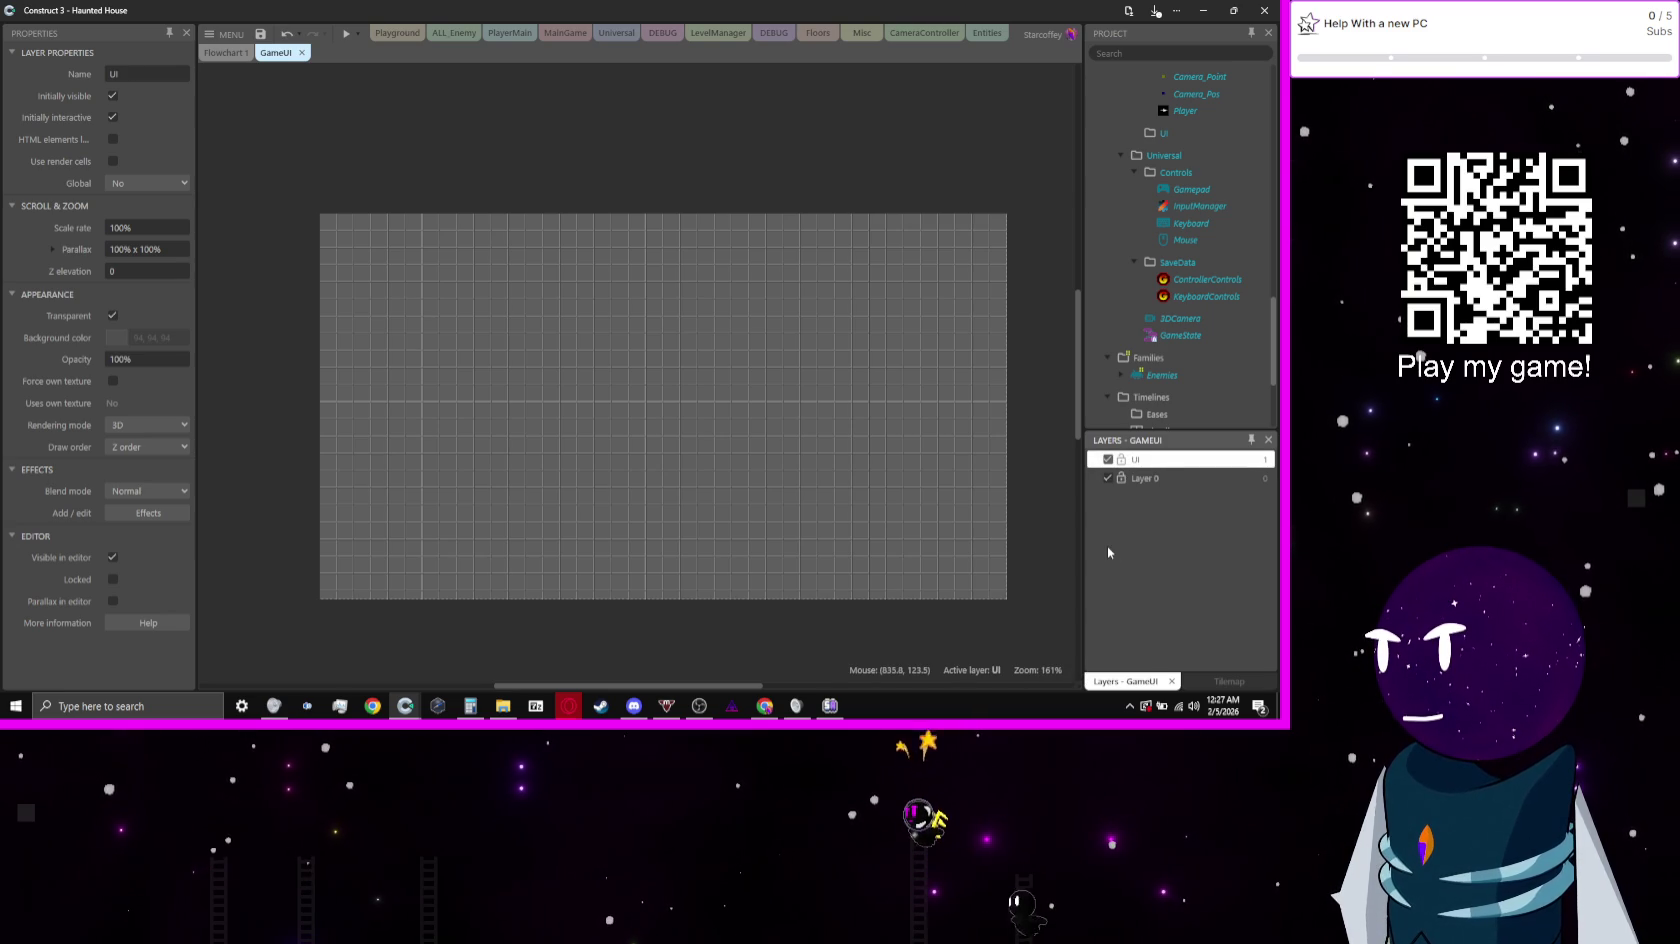
left_click(140, 183)
left_click(140, 215)
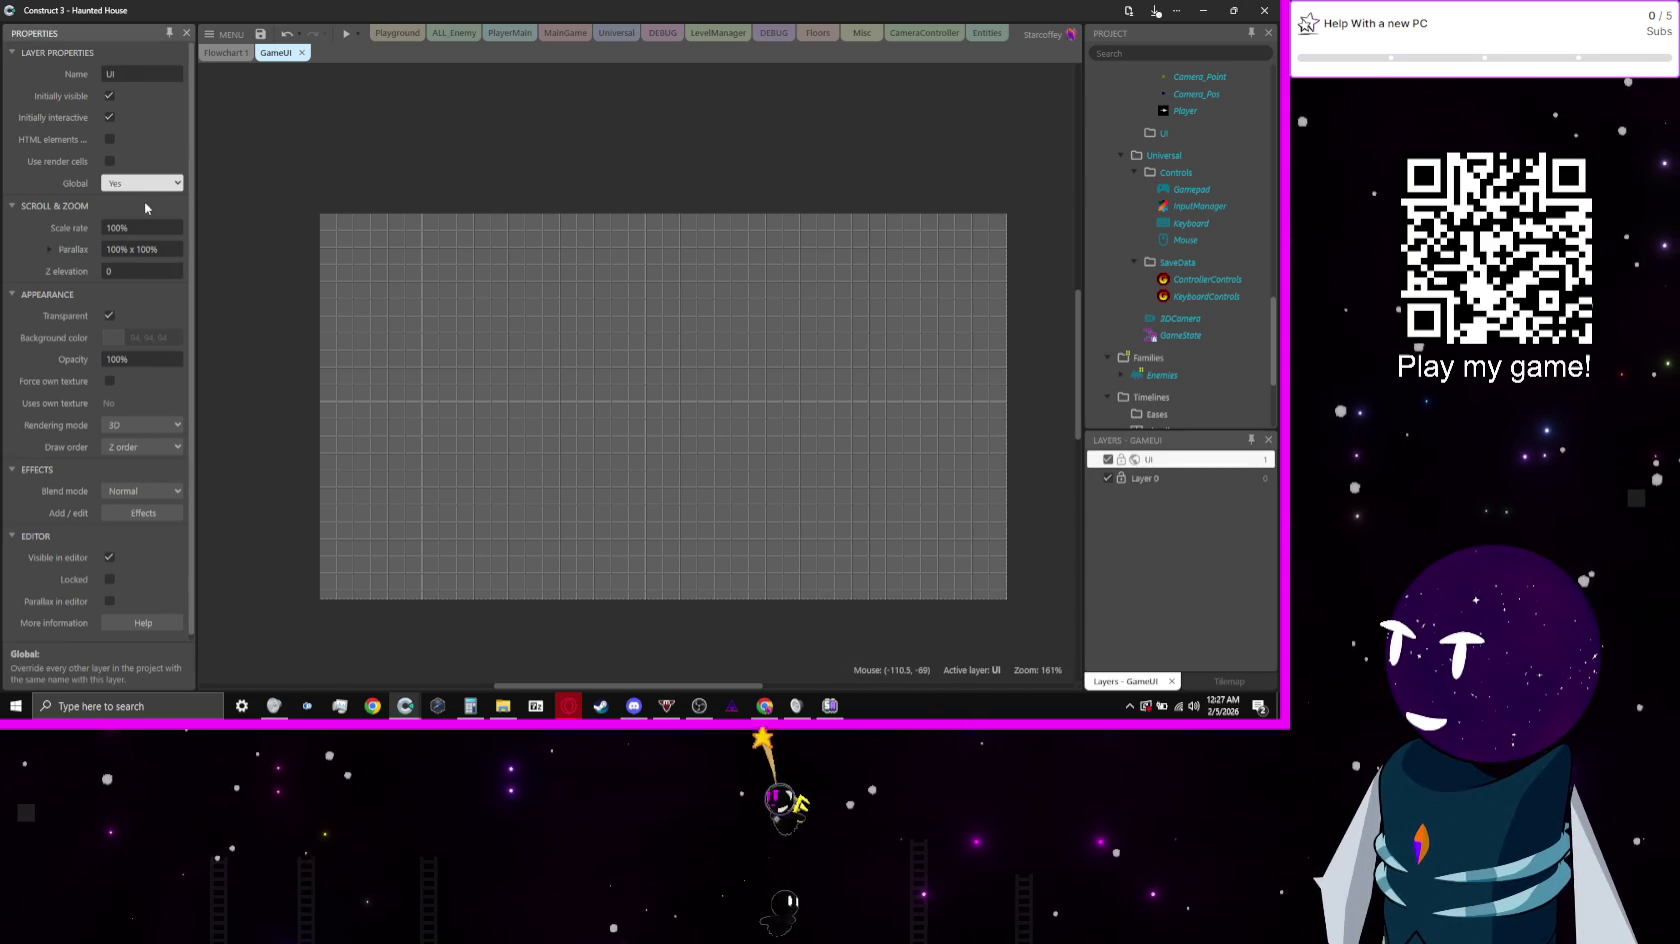
Step: Insert an Inventory layer below the UI layer
right_click(1206, 469)
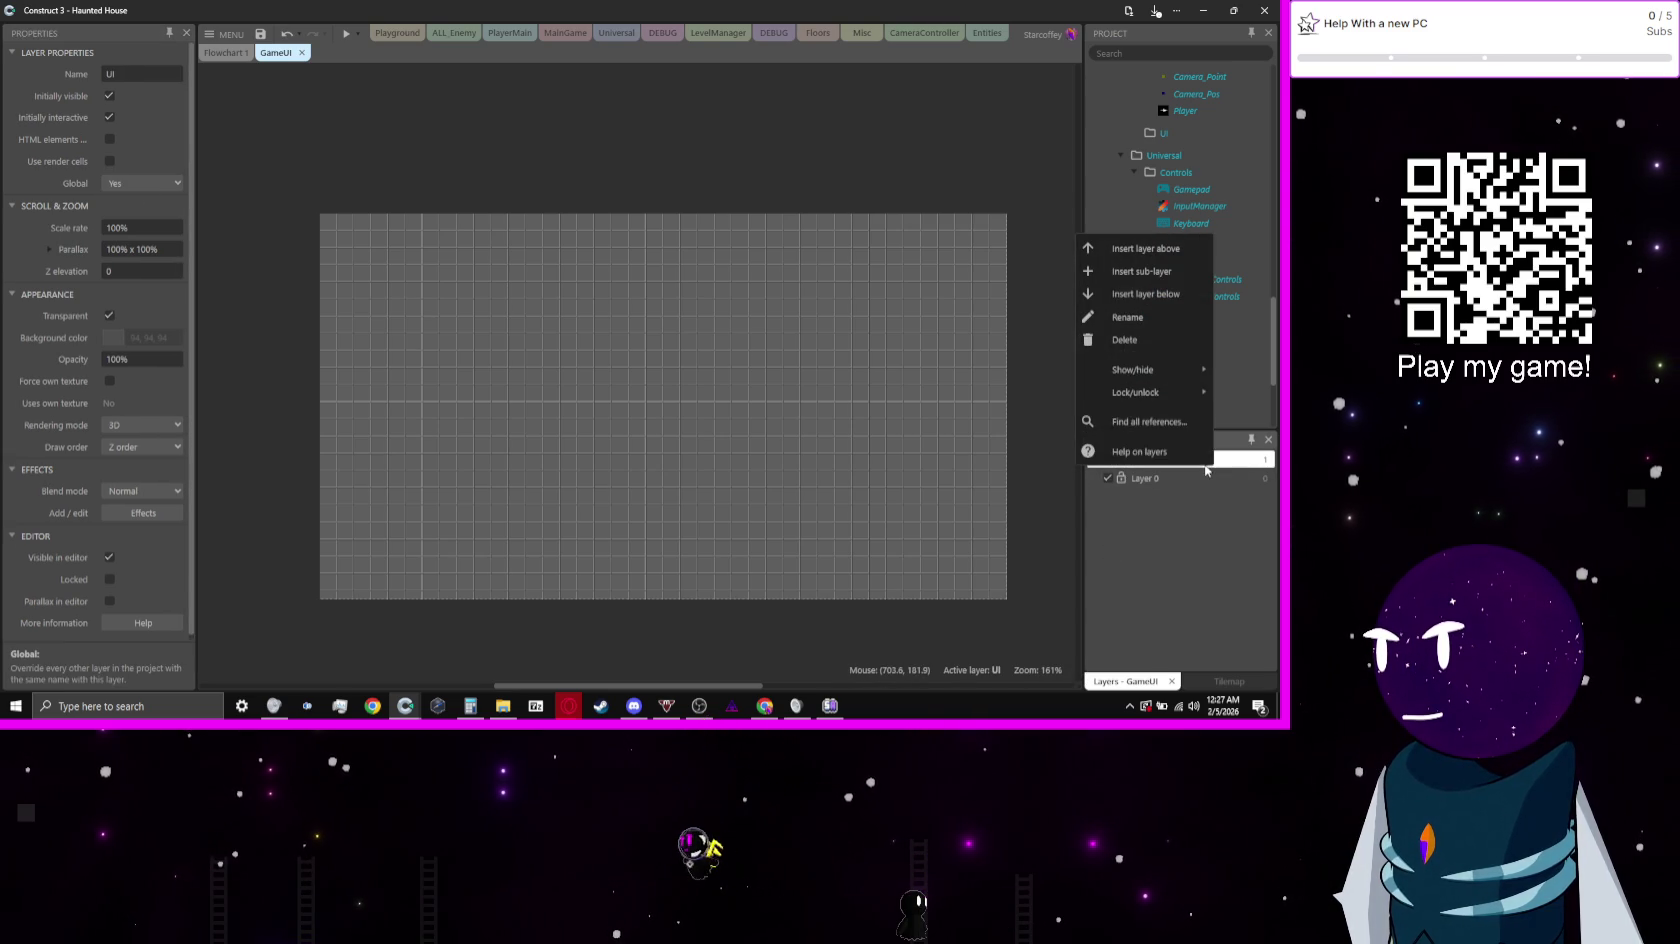
left_click(1150, 294)
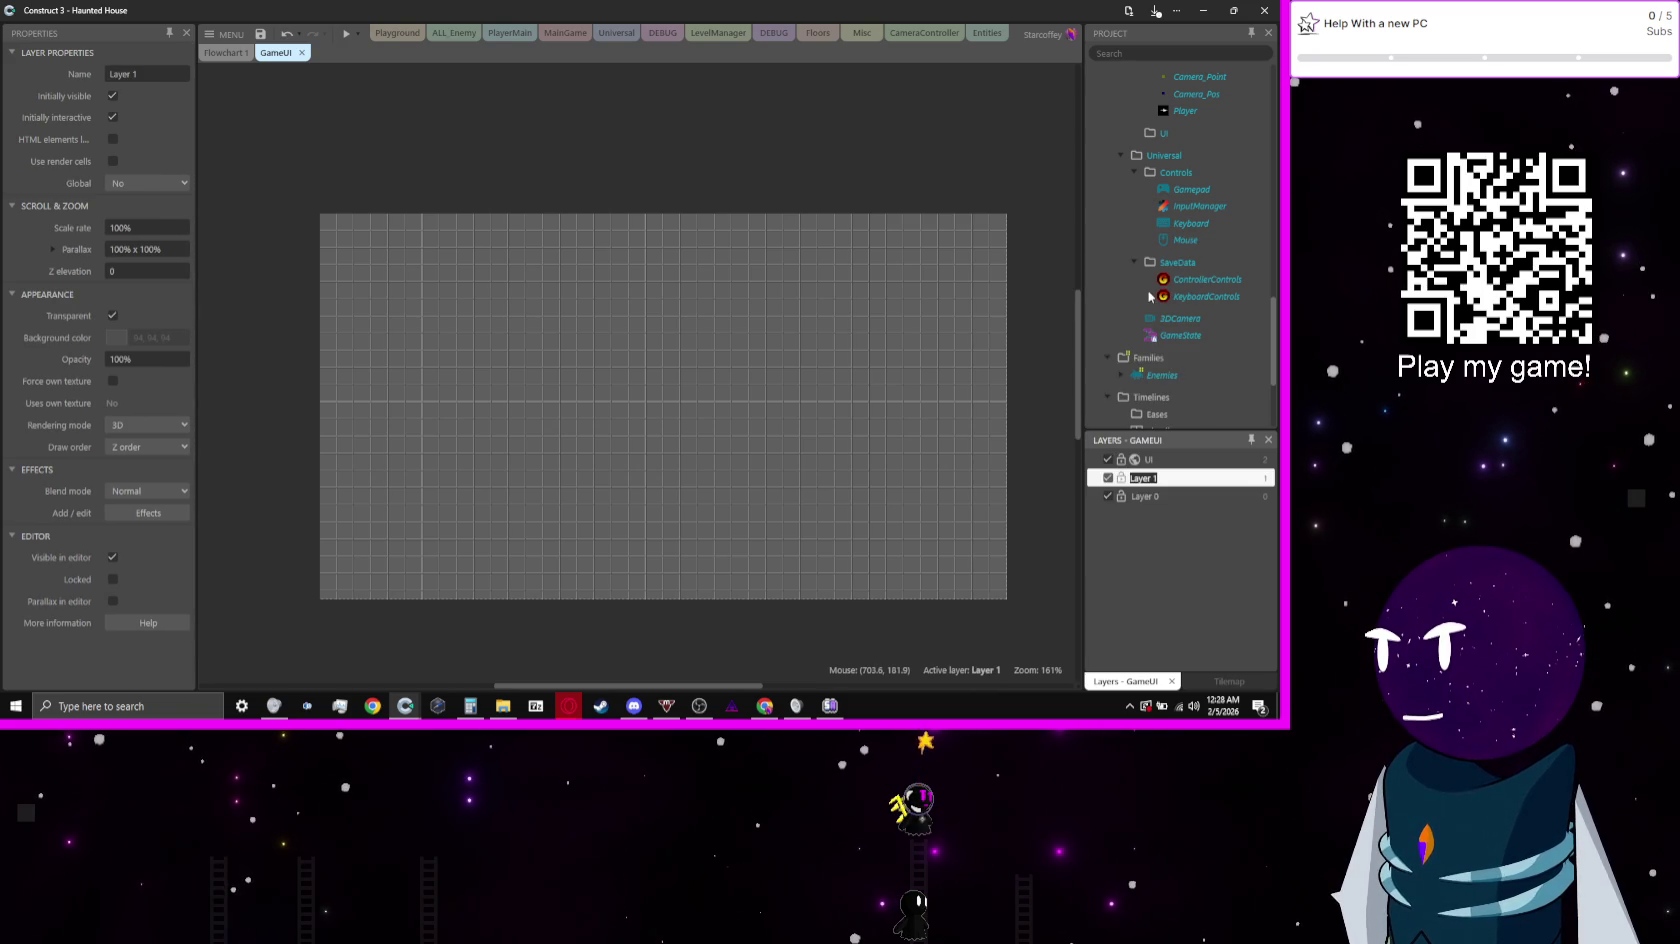
type("Inv")
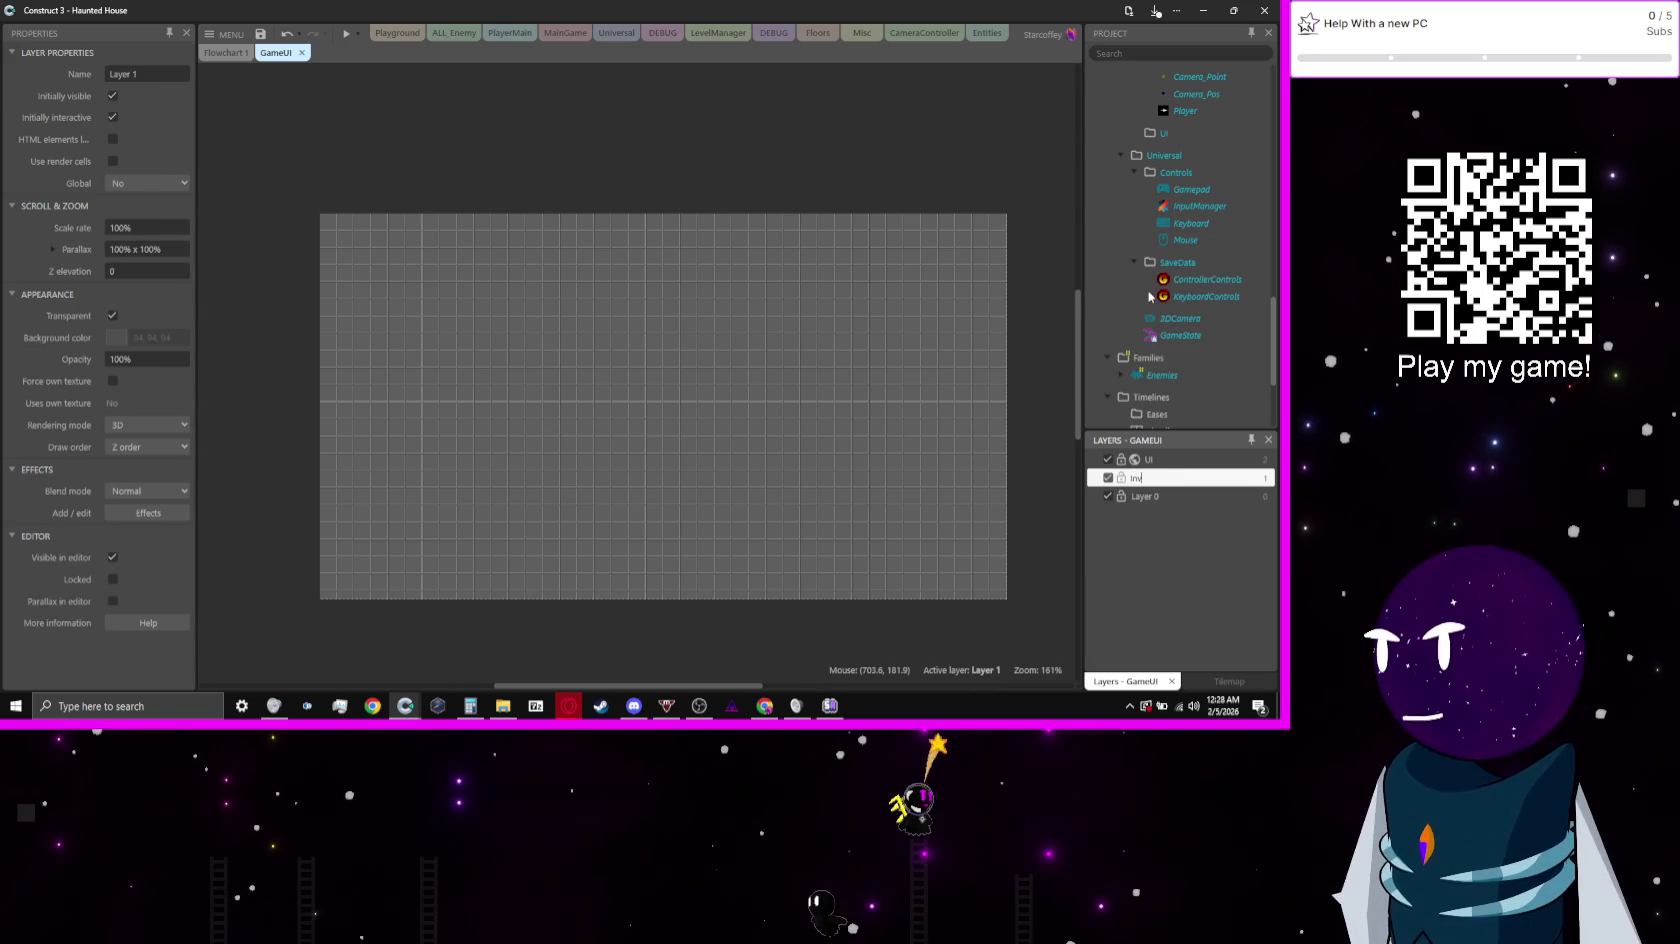
type("entory")
key("Return")
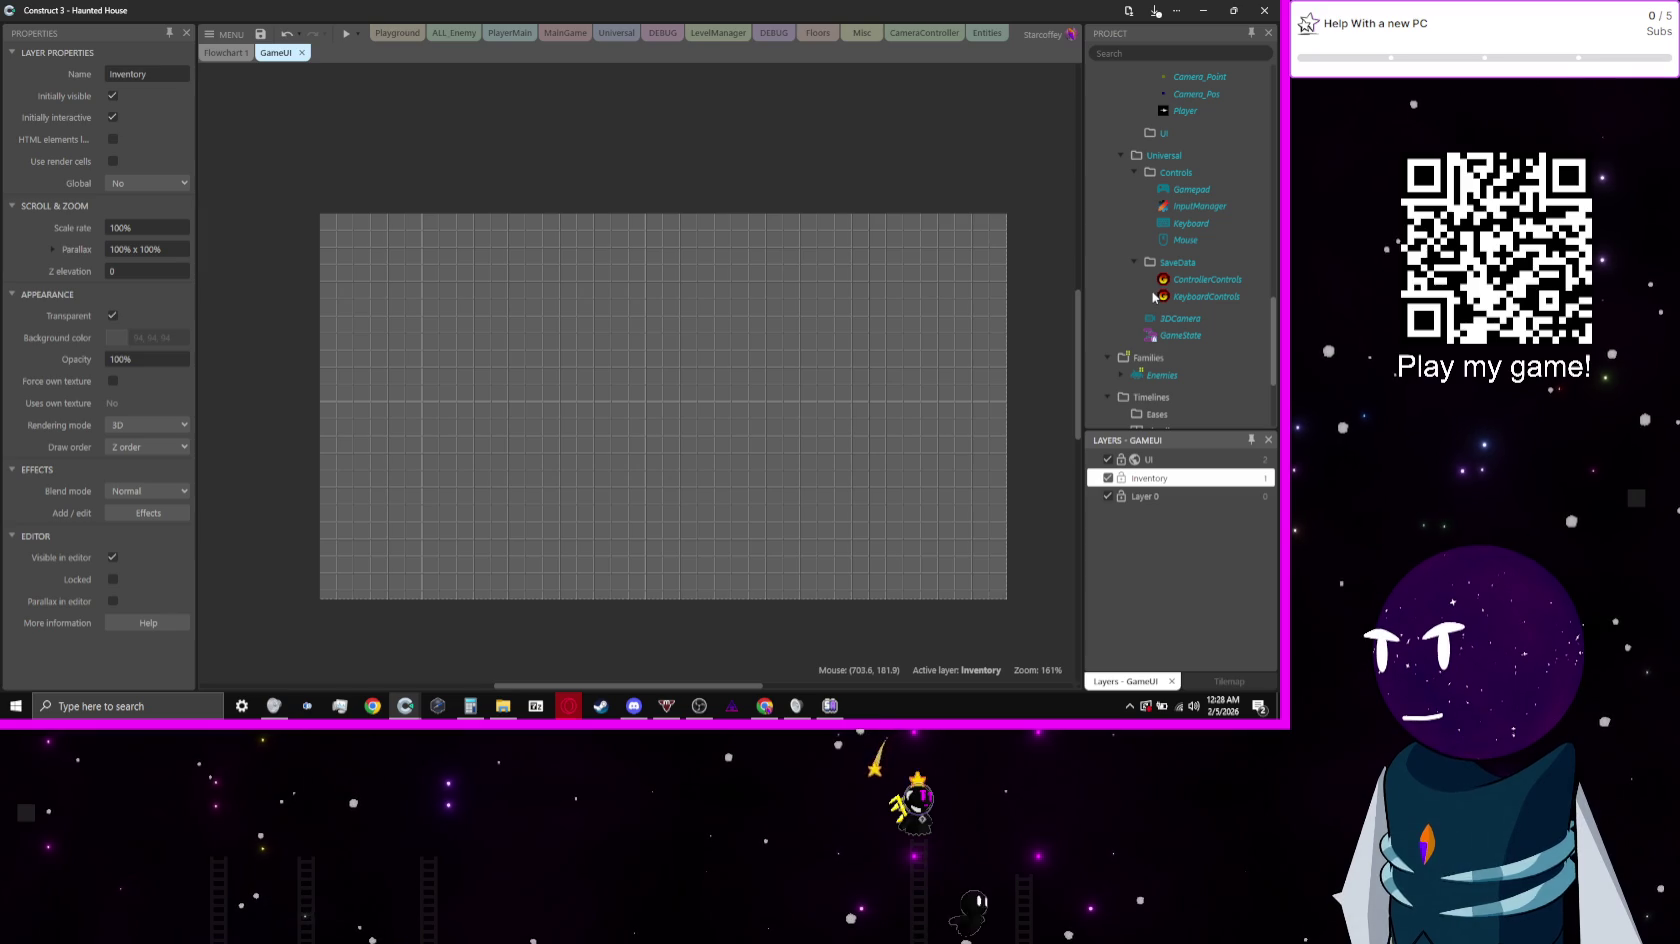
Step: Rename the Inventory folder in the Project panel
left_click(553, 263)
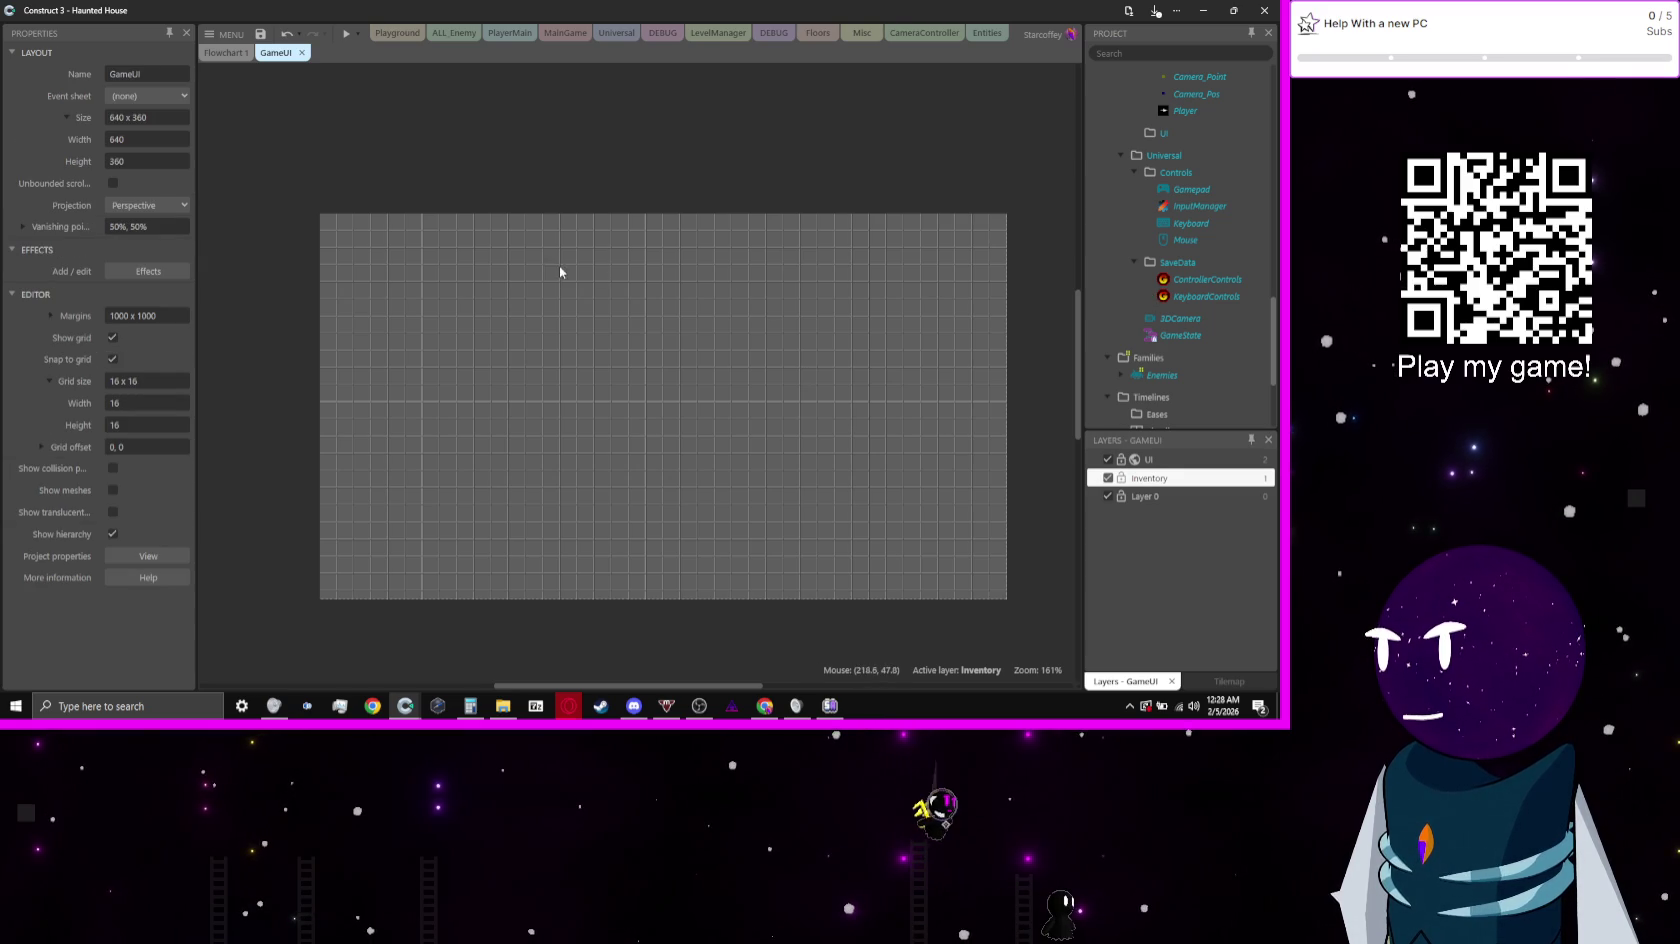
scroll(598, 286, "up", 1)
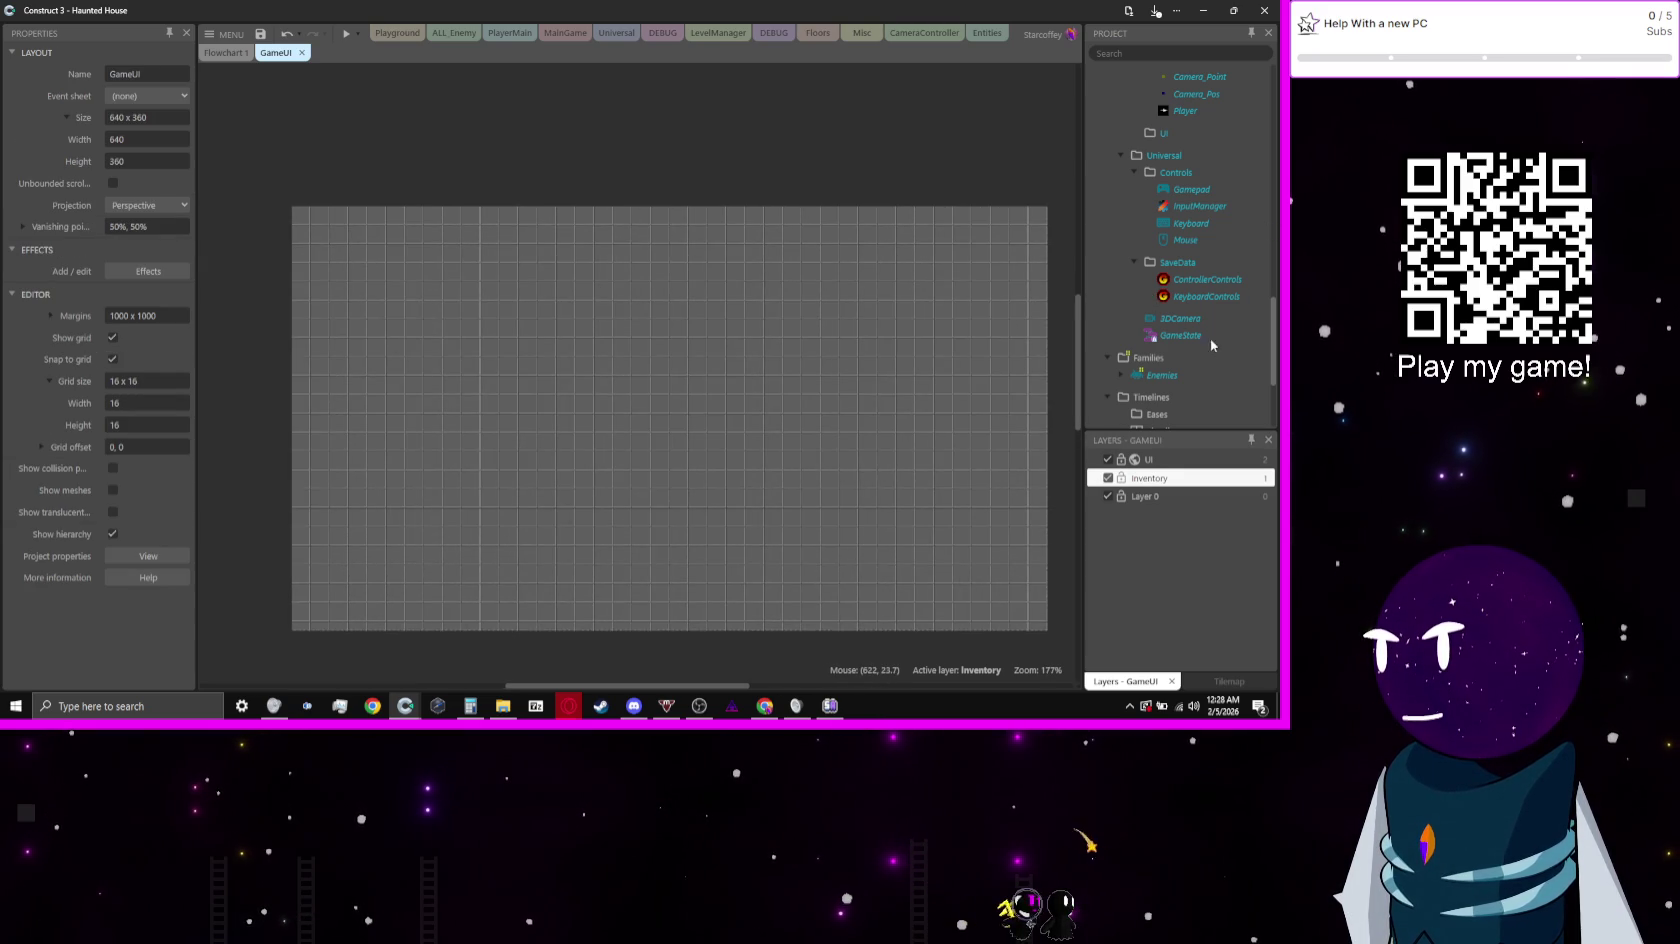
scroll(1202, 345, "up", 3)
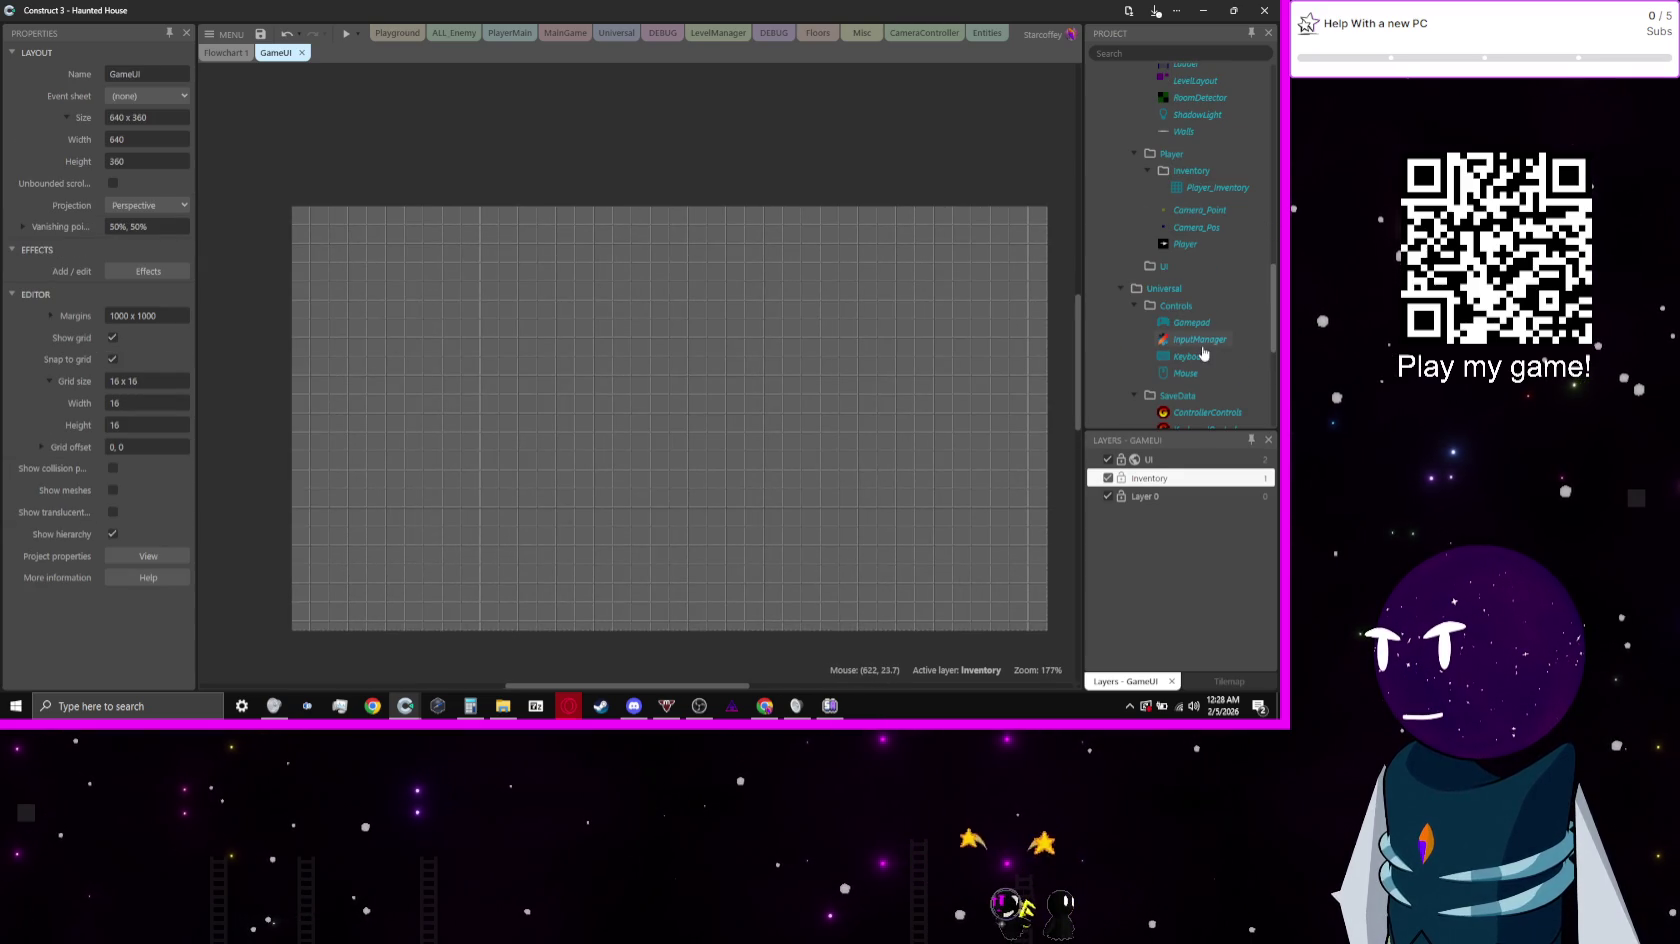
right_click(1193, 172)
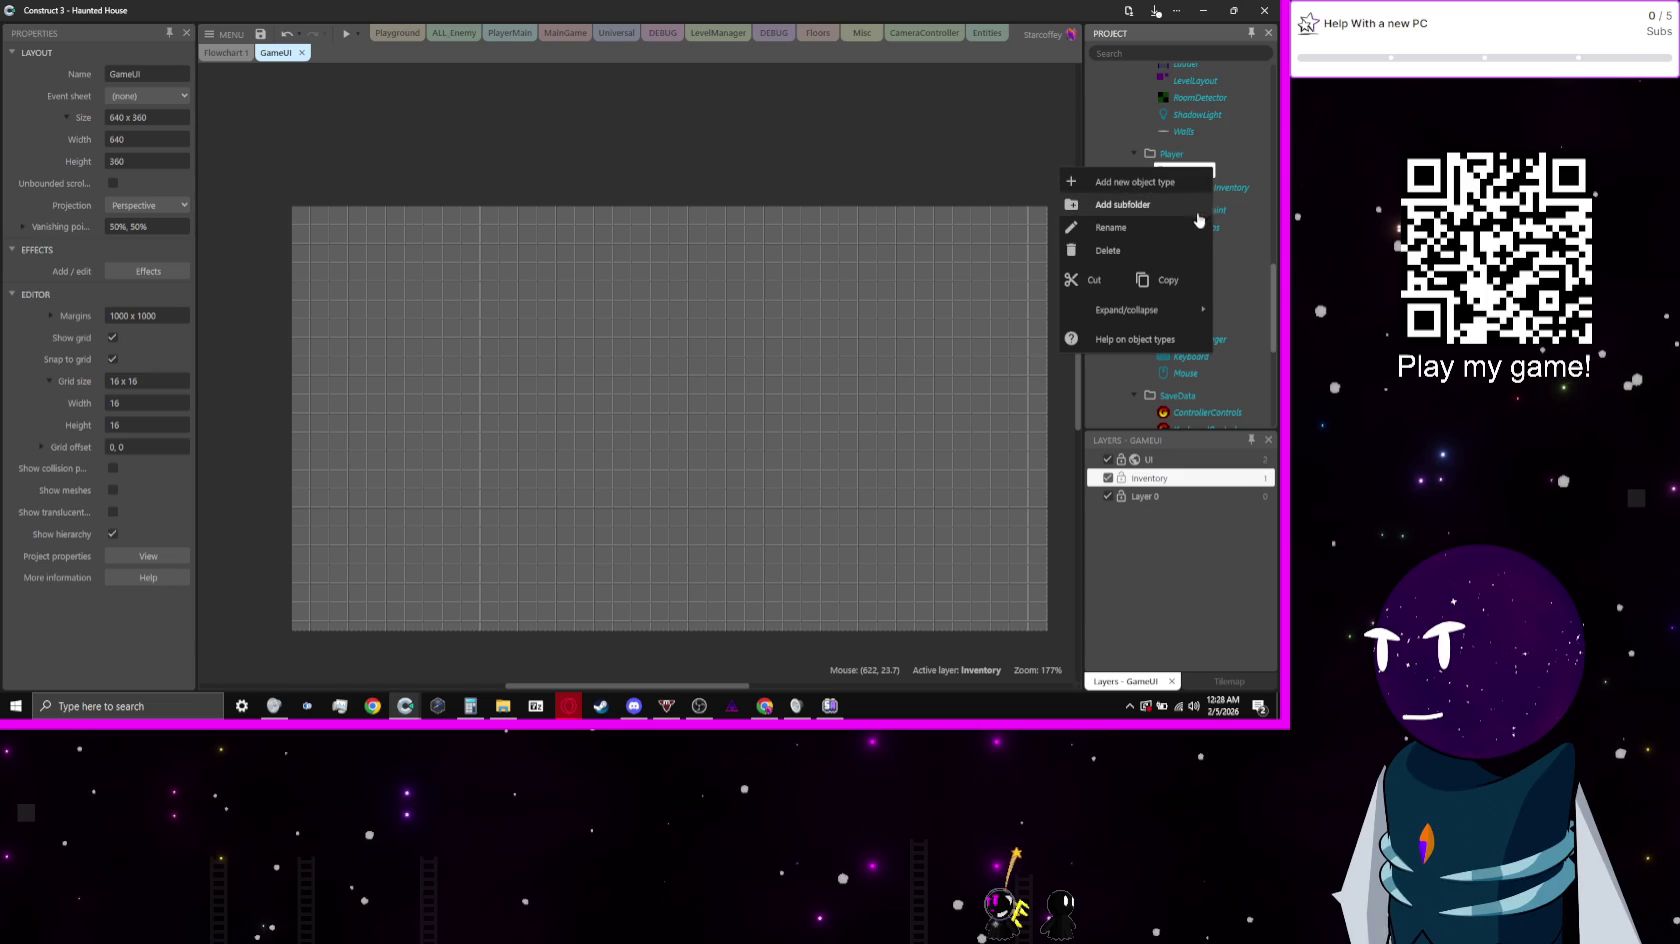
left_click(1177, 241)
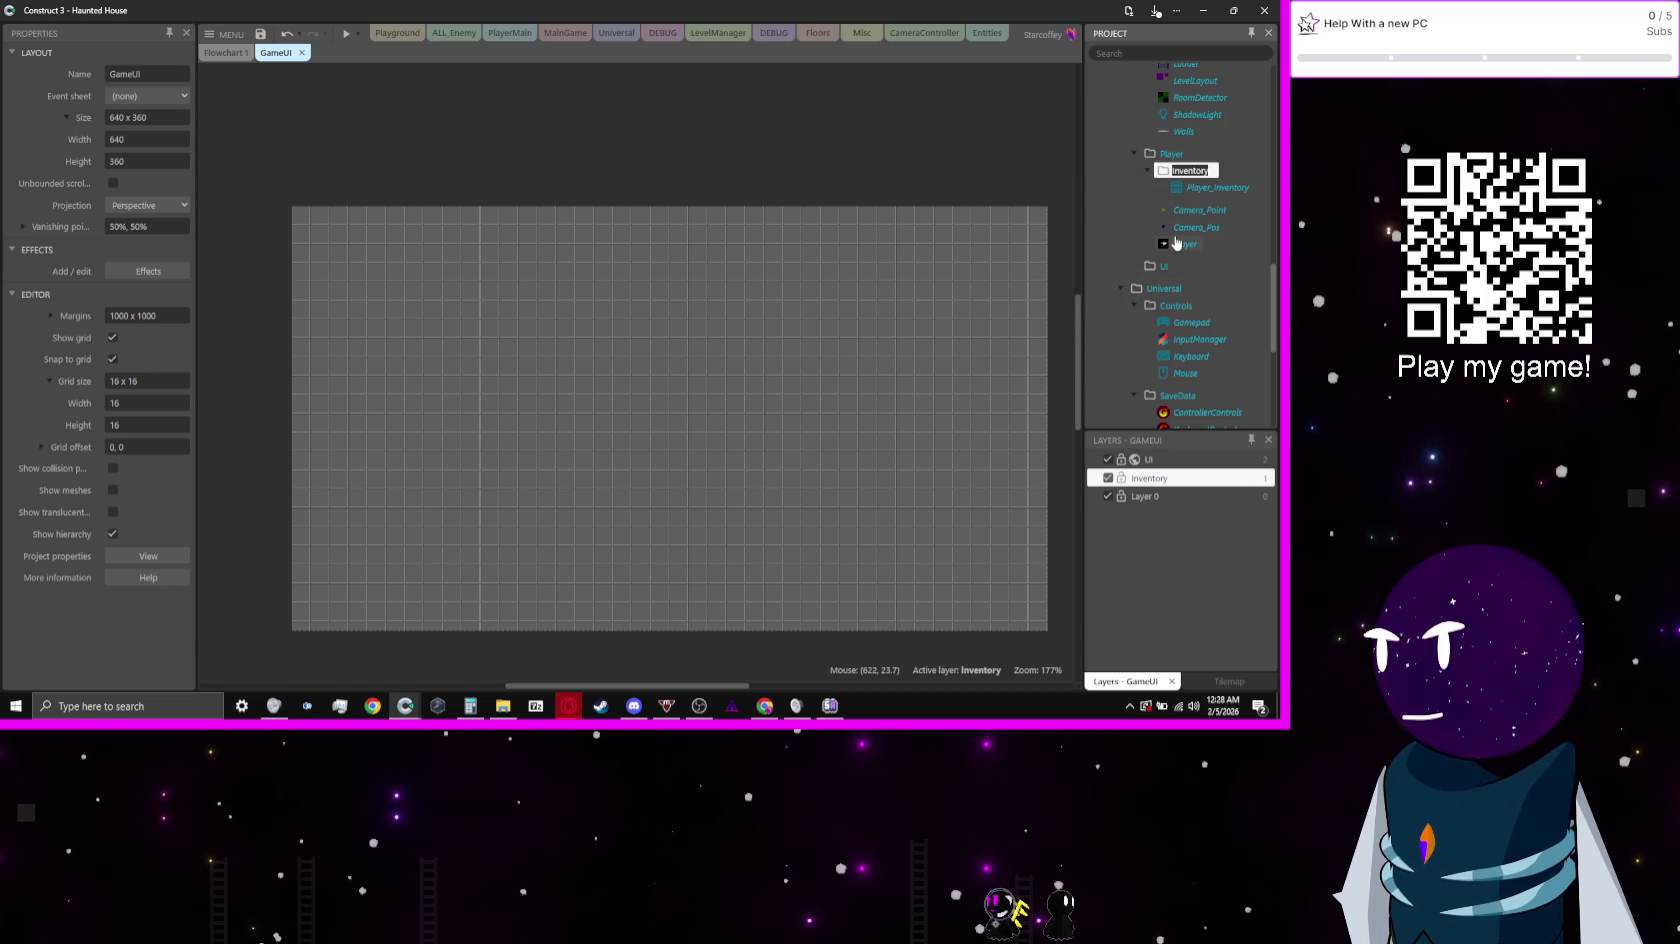
key("BackSpace")
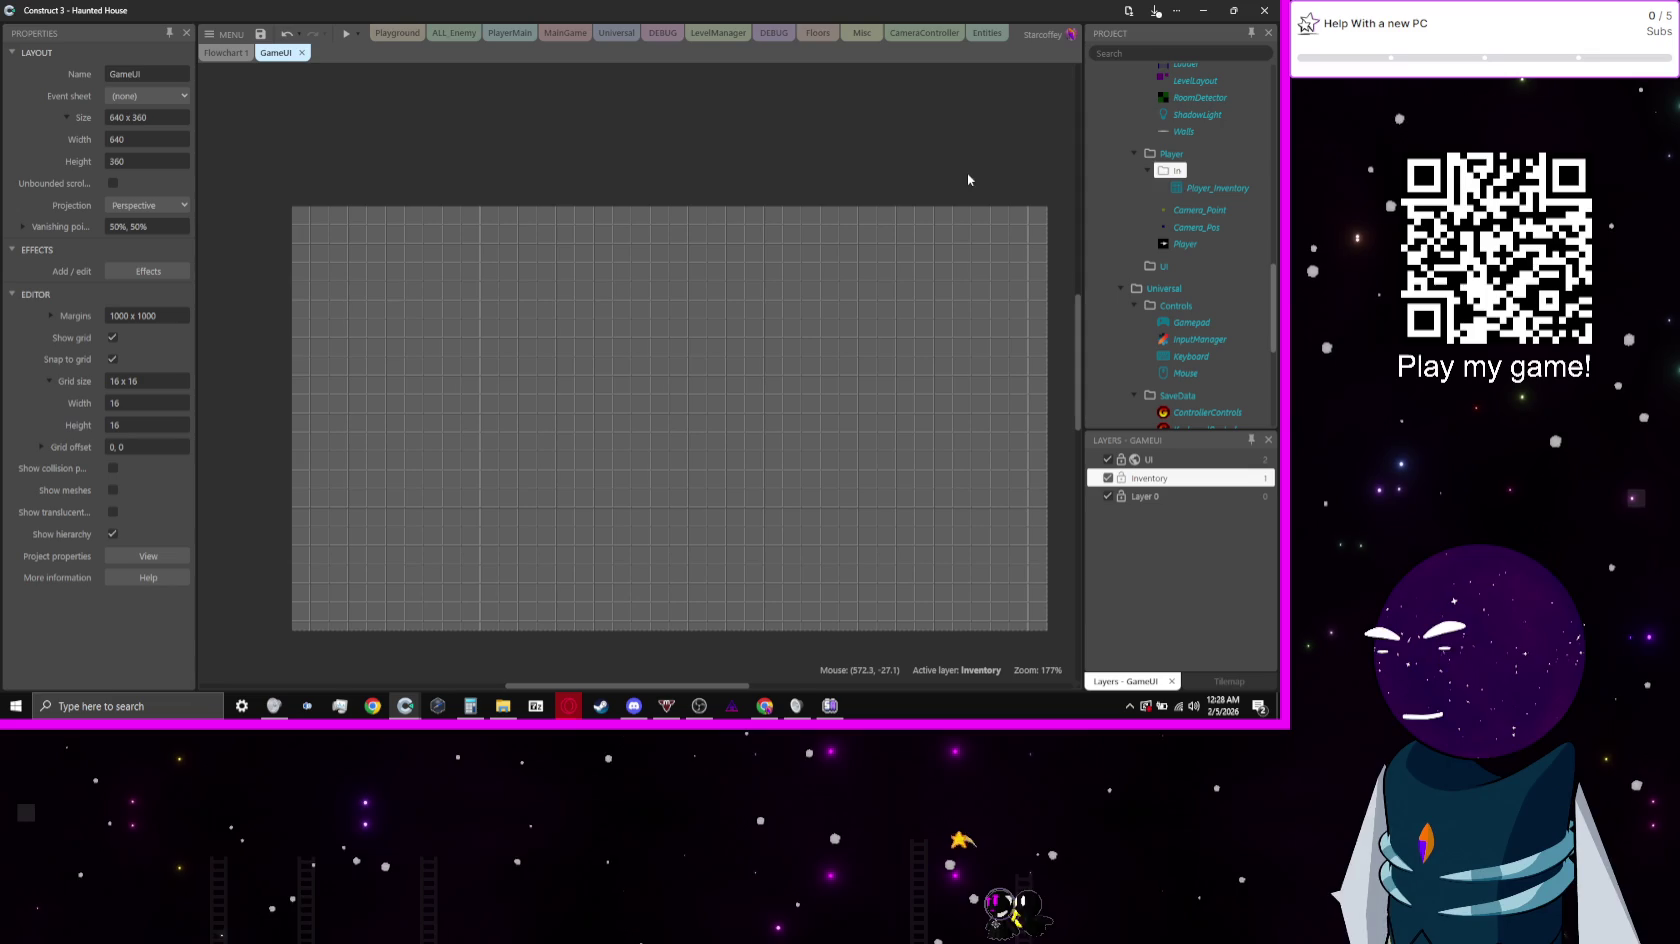
type("ventory")
key("Return")
Step: Add a 9-patch object named INV_BG to the inventory folder
right_click(1185, 171)
left_click(1191, 183)
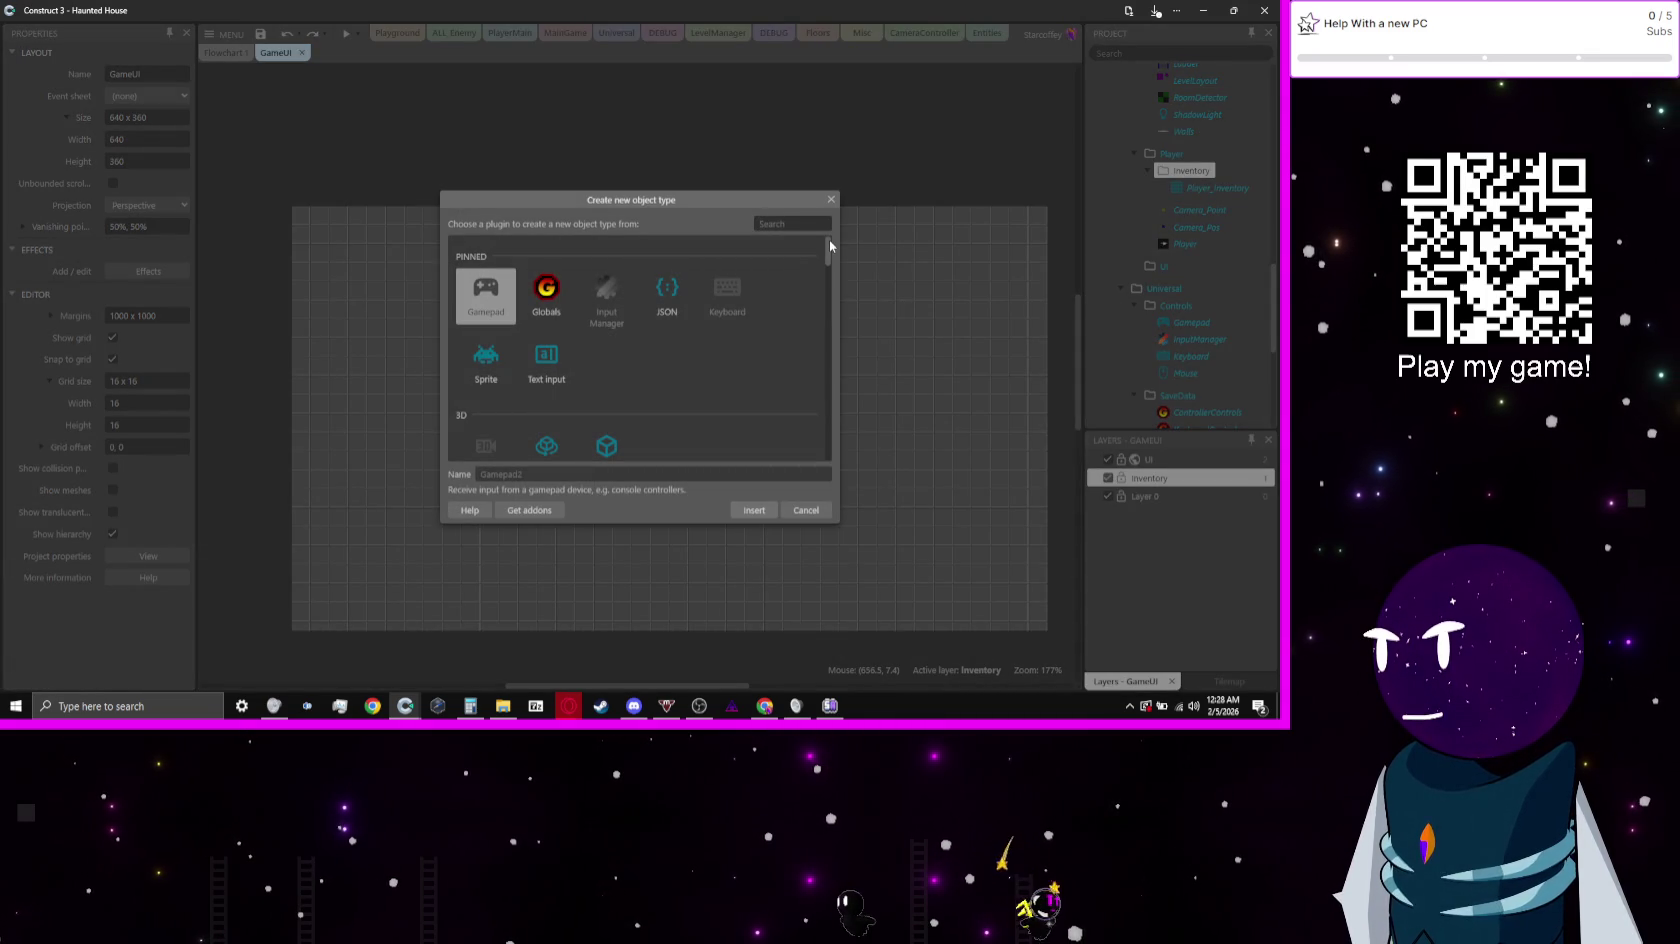
left_click(464, 378)
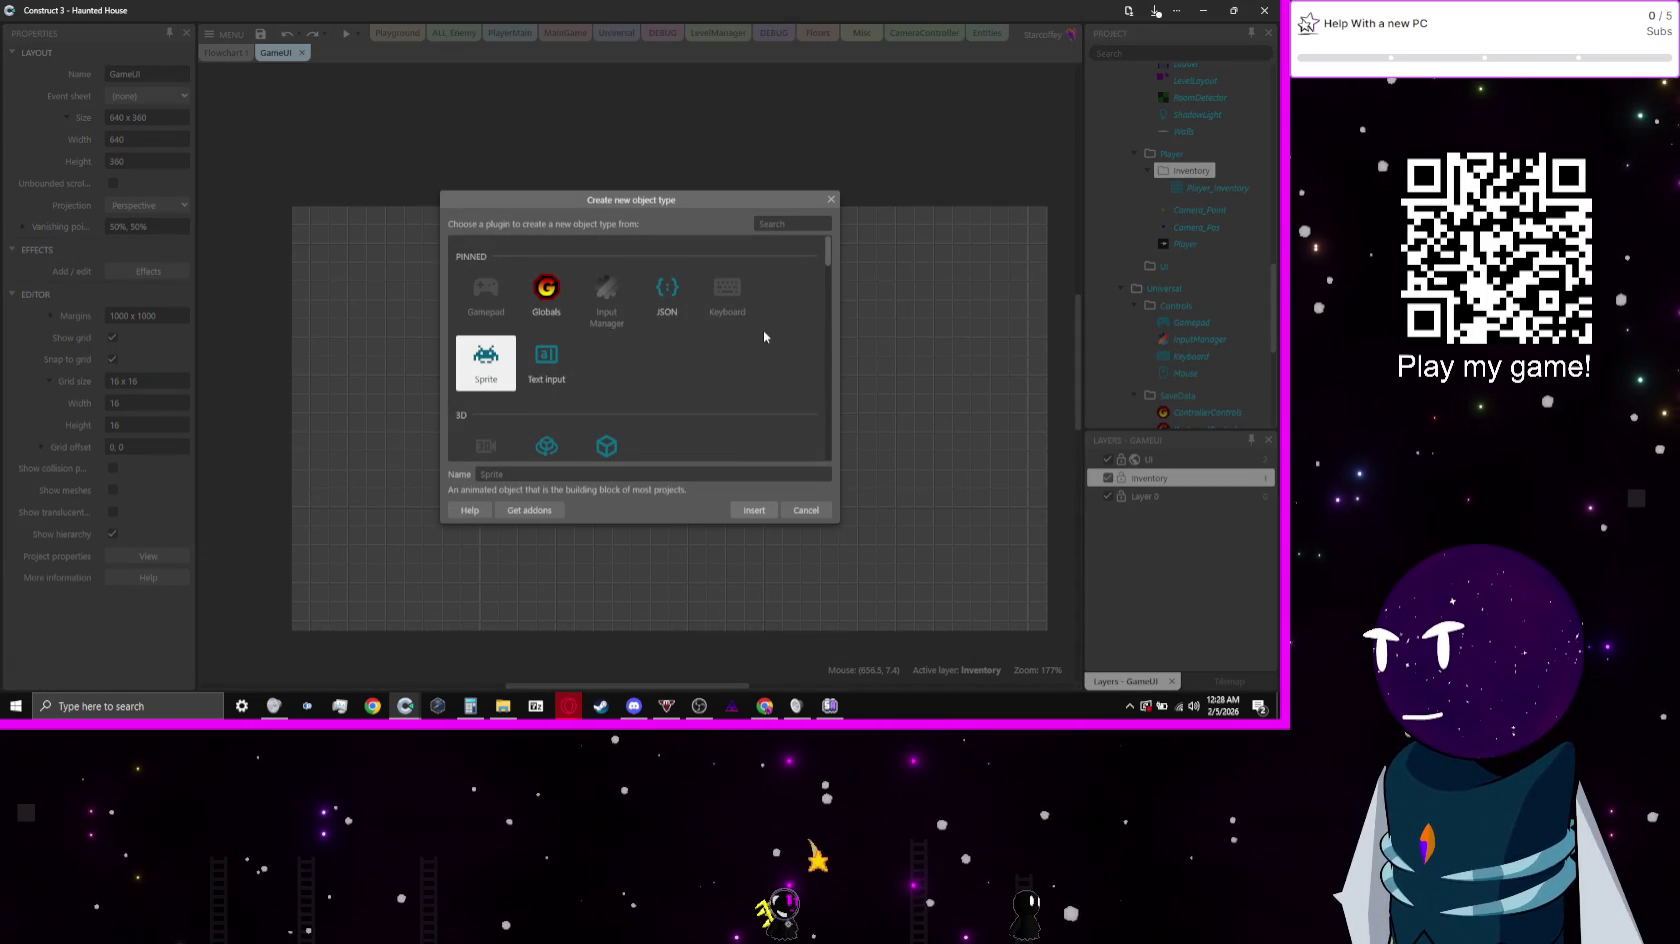
scroll(764, 333, "down", 5)
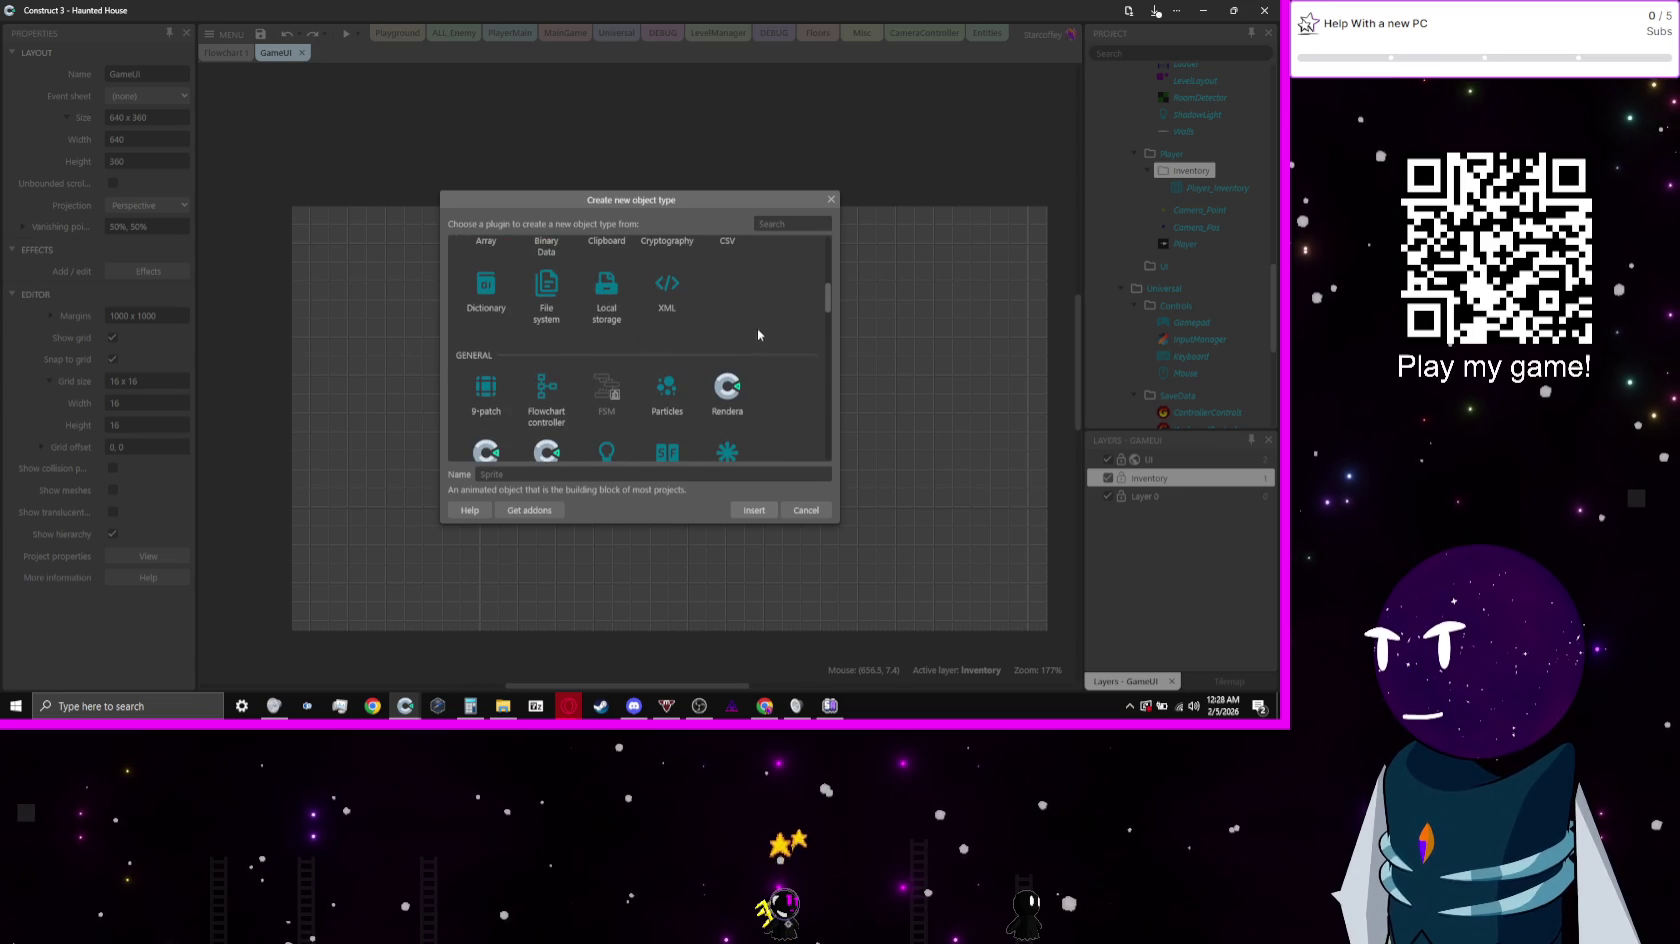
left_click(464, 410)
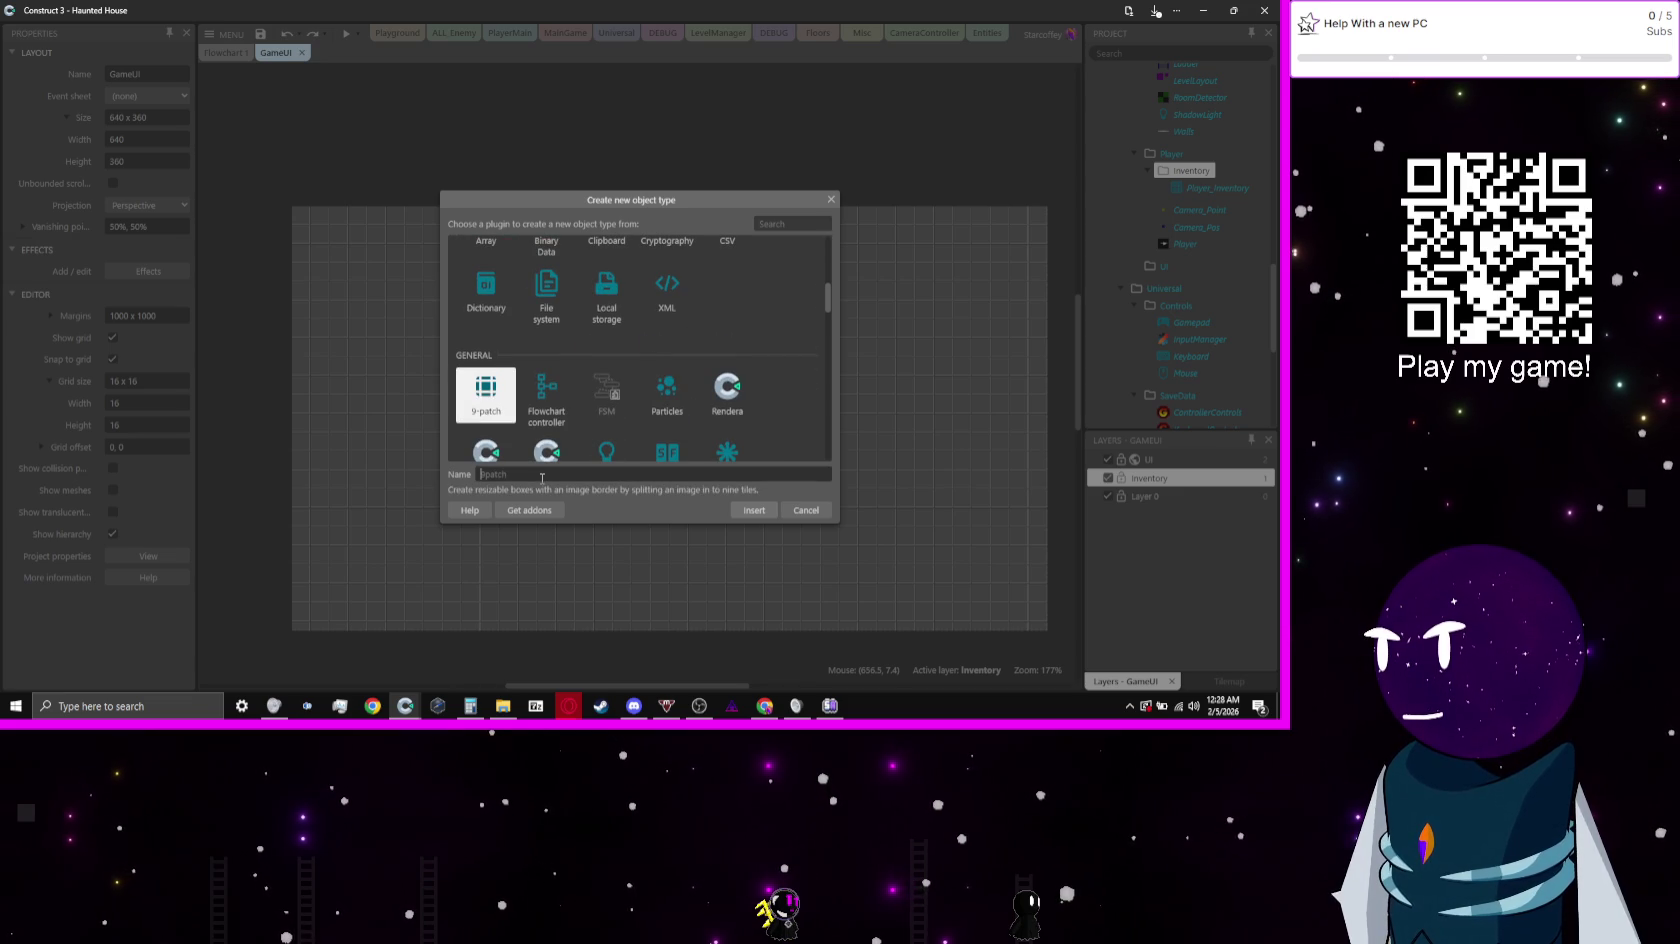
key("BackSpace")
type("Inv")
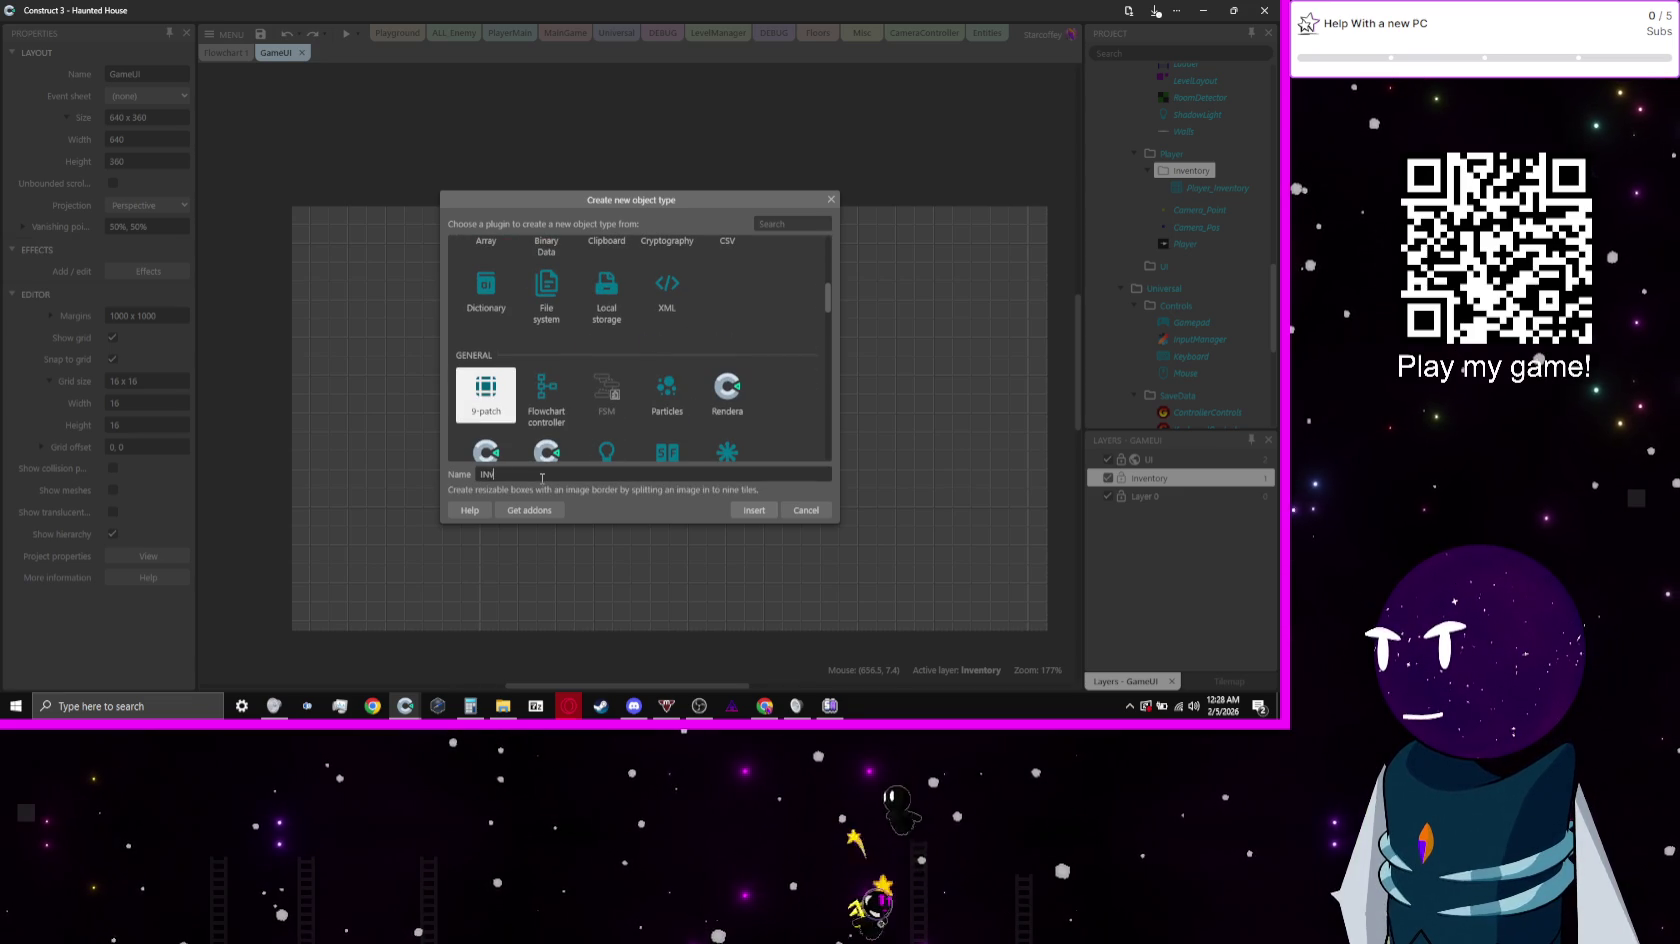
type("n")
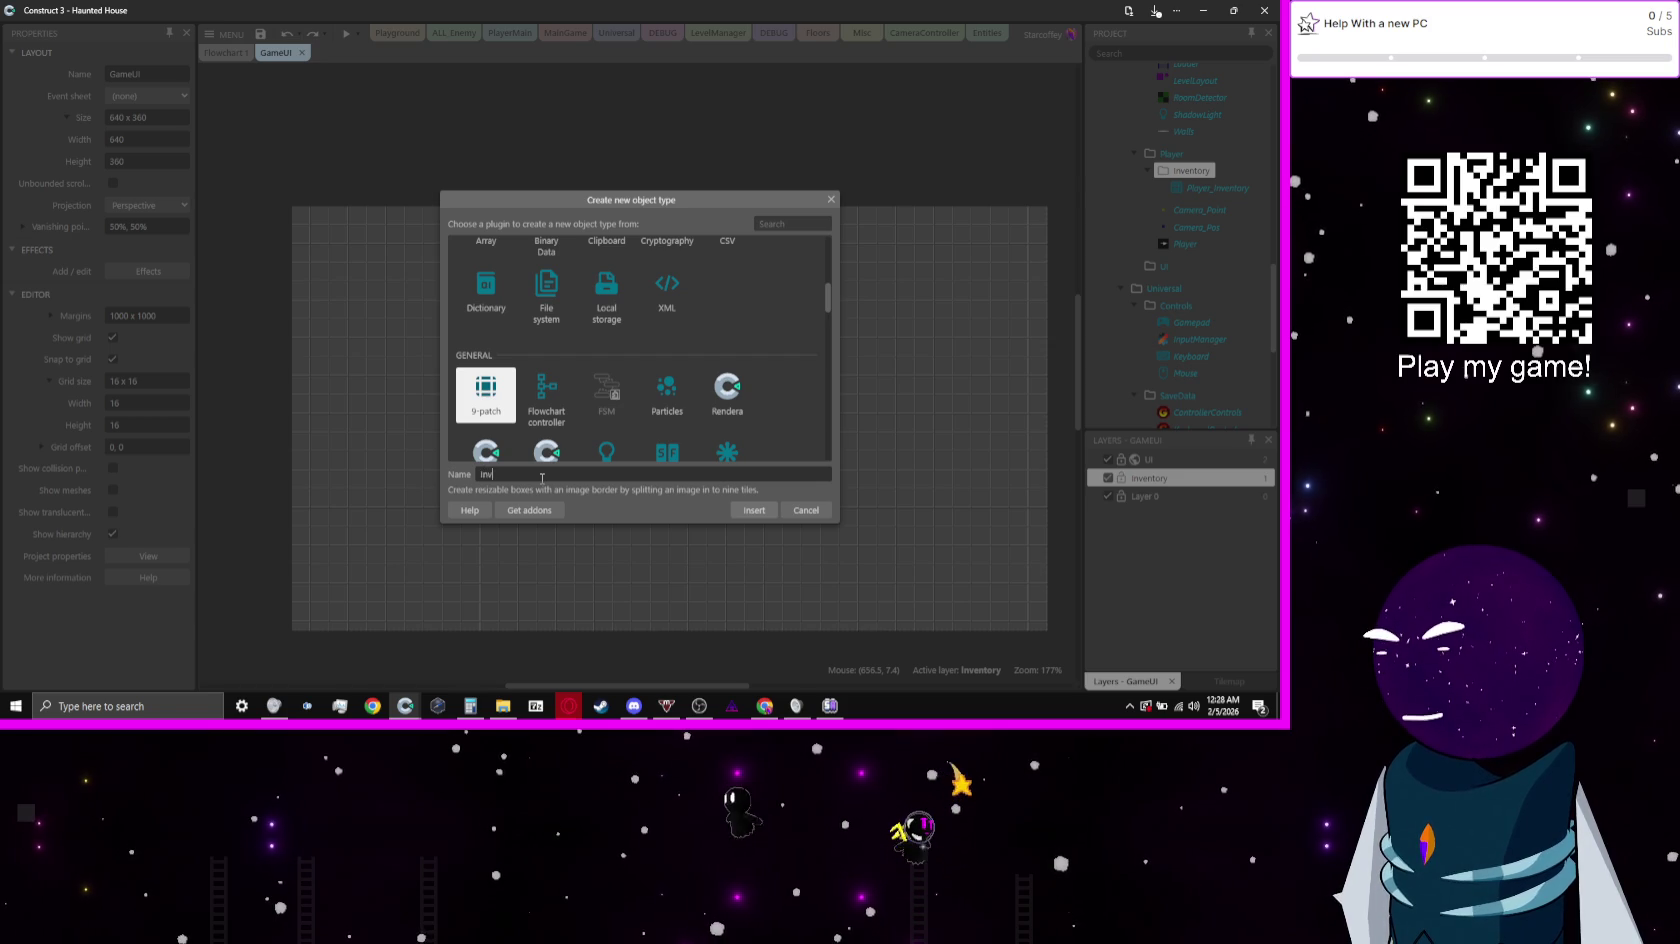
type("V")
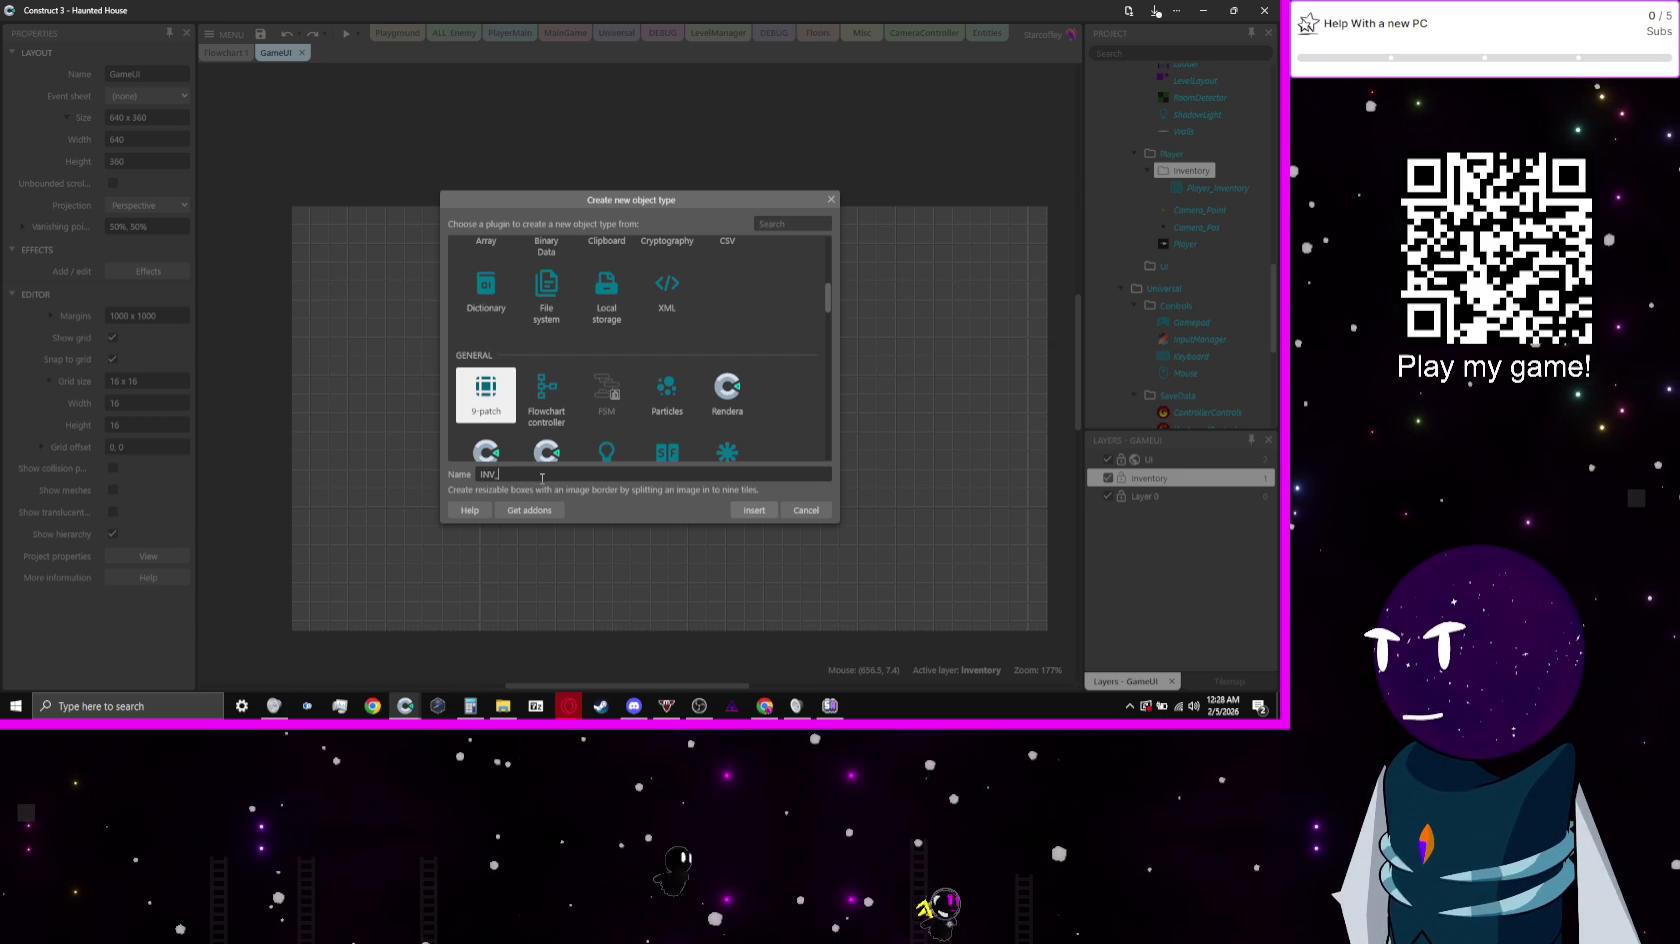
type("_BG")
key("Return")
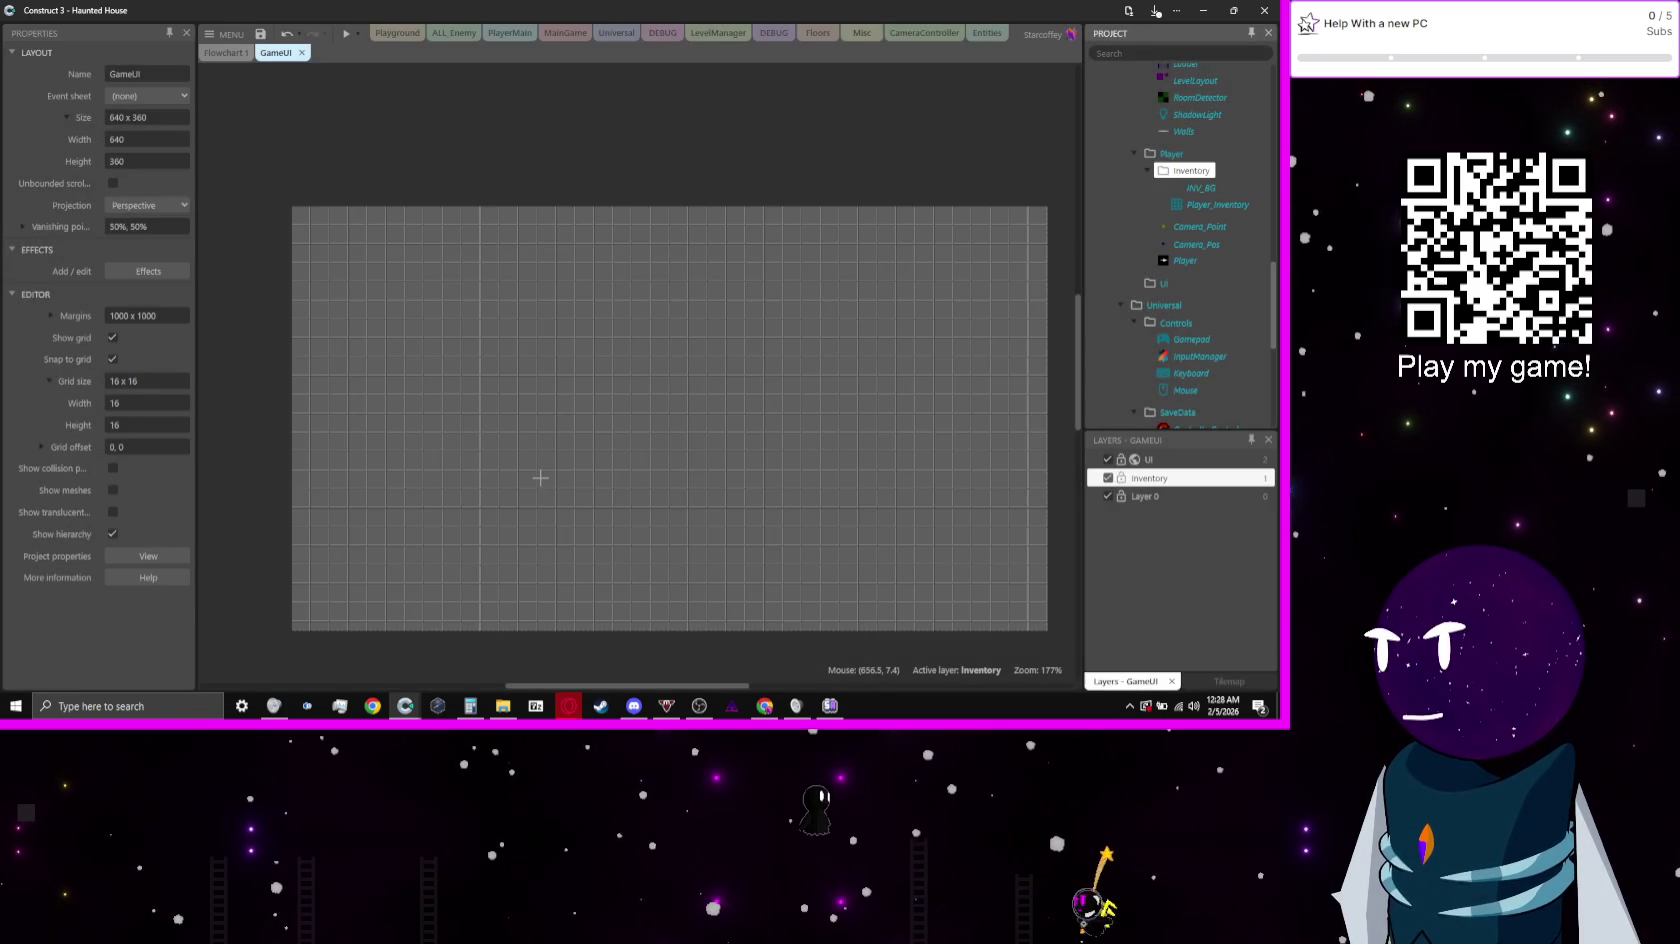
Step: Place the INV_BG panel in the layout and set its canvas to 32x32
left_click(557, 333)
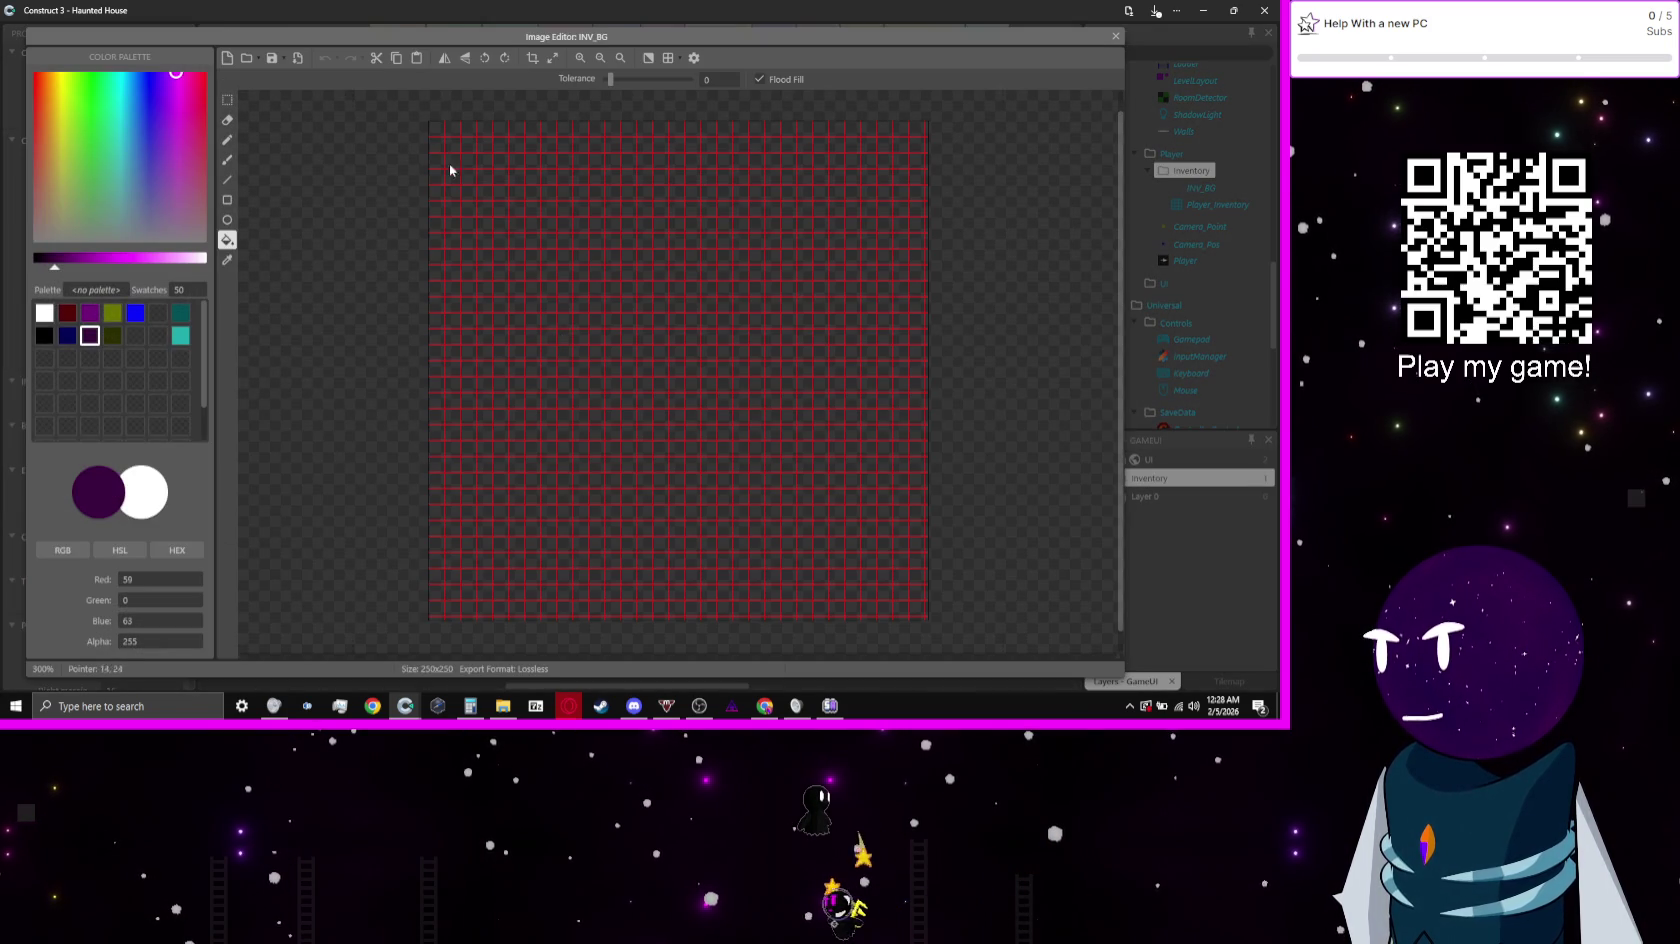
left_click(556, 58)
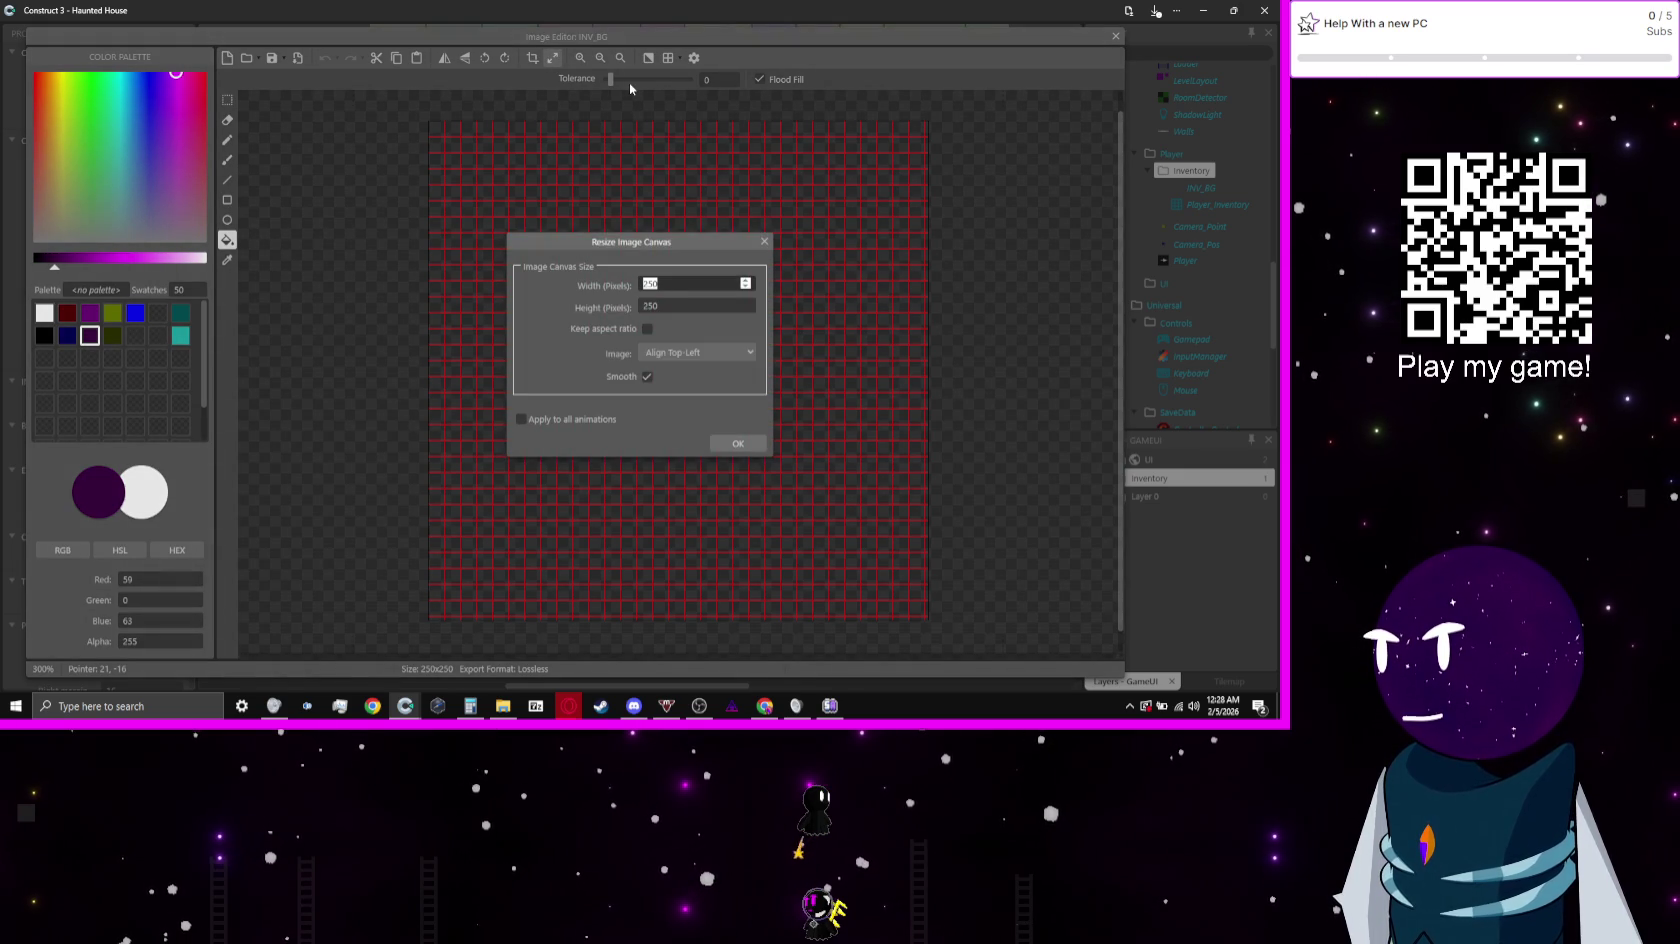
type("32")
key("Tab")
type("32")
key("Return")
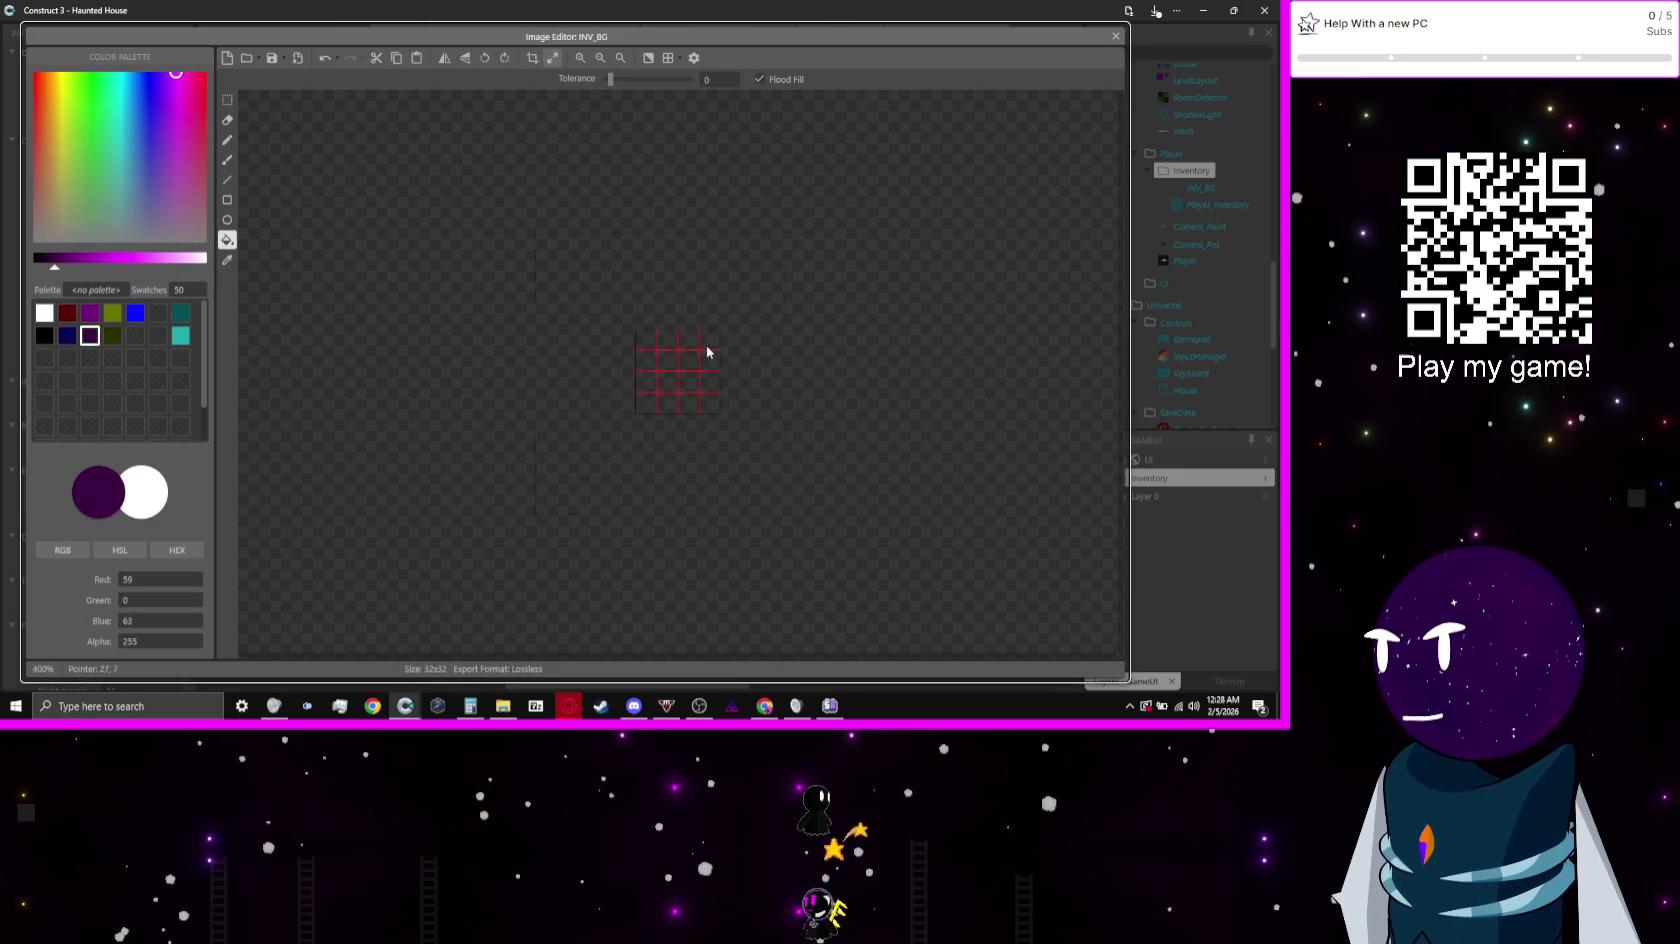
Step: Fill the canvas black and draw a navy square inset one pixel
scroll(701, 343, "up", 5)
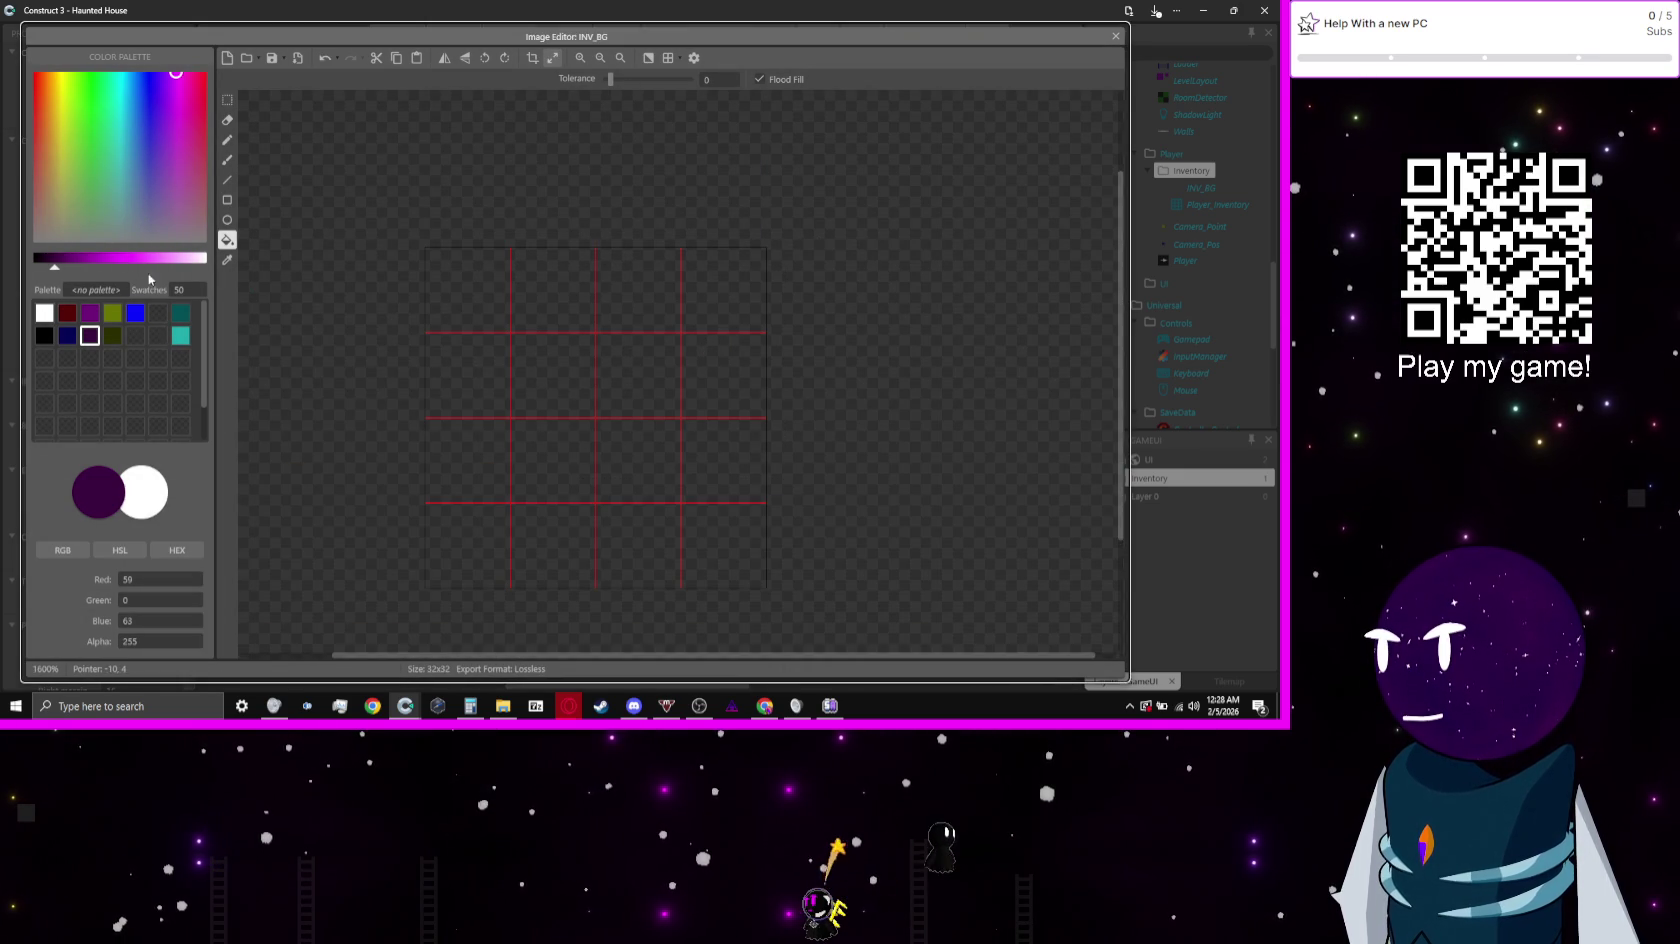
left_click(89, 315)
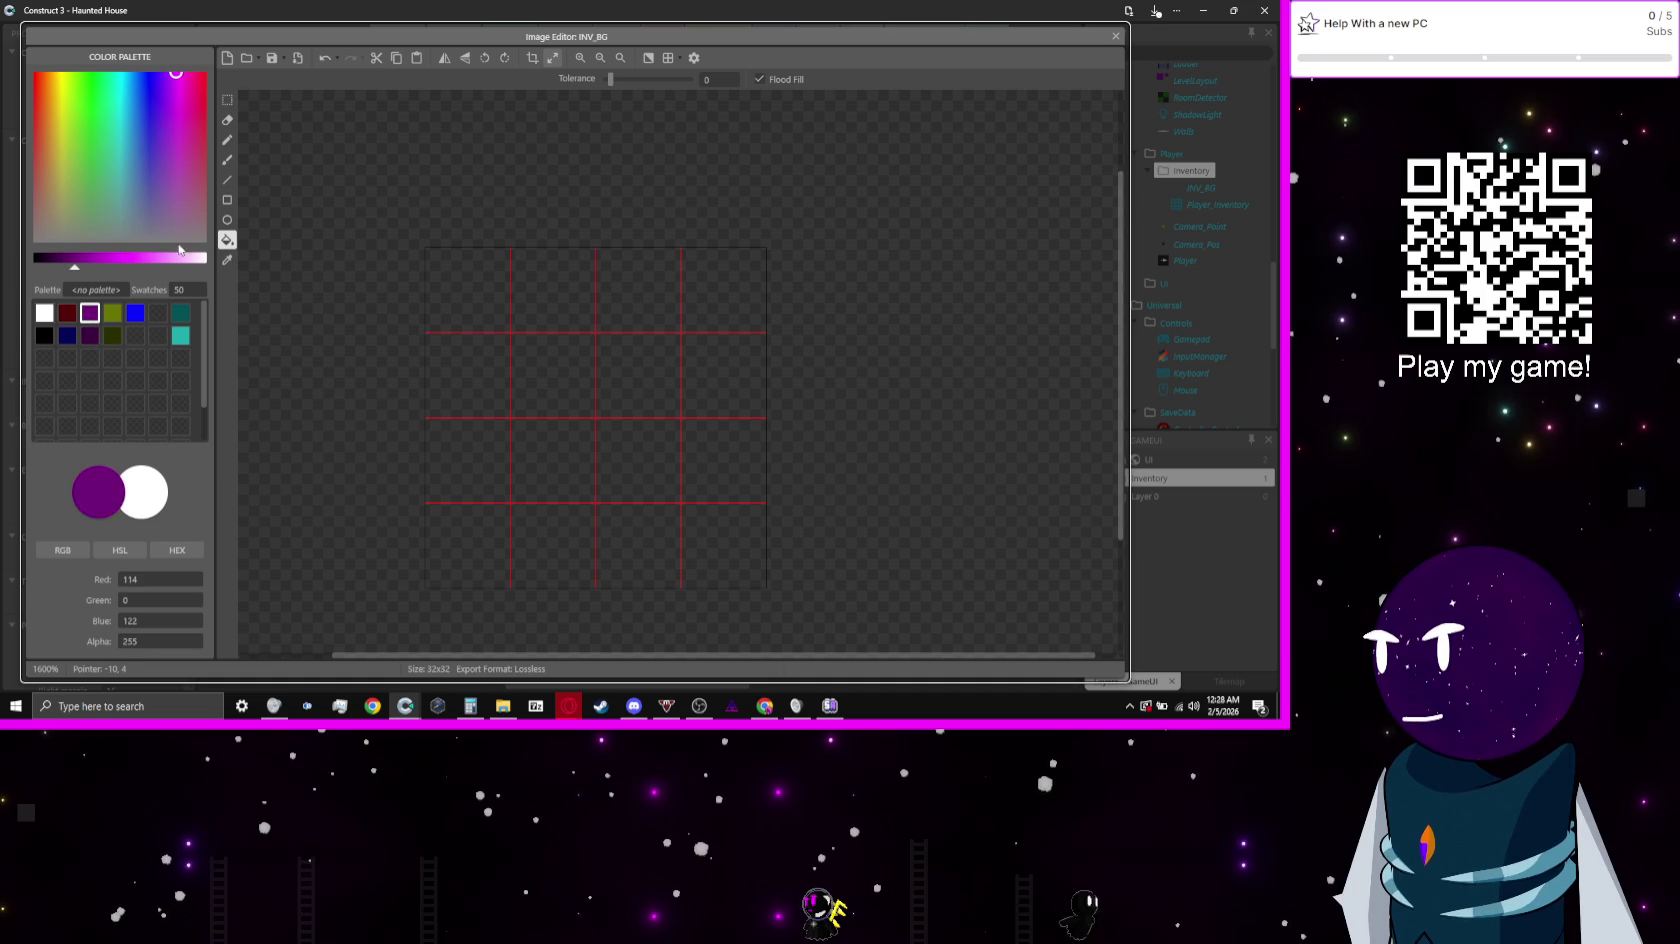
left_click(227, 200)
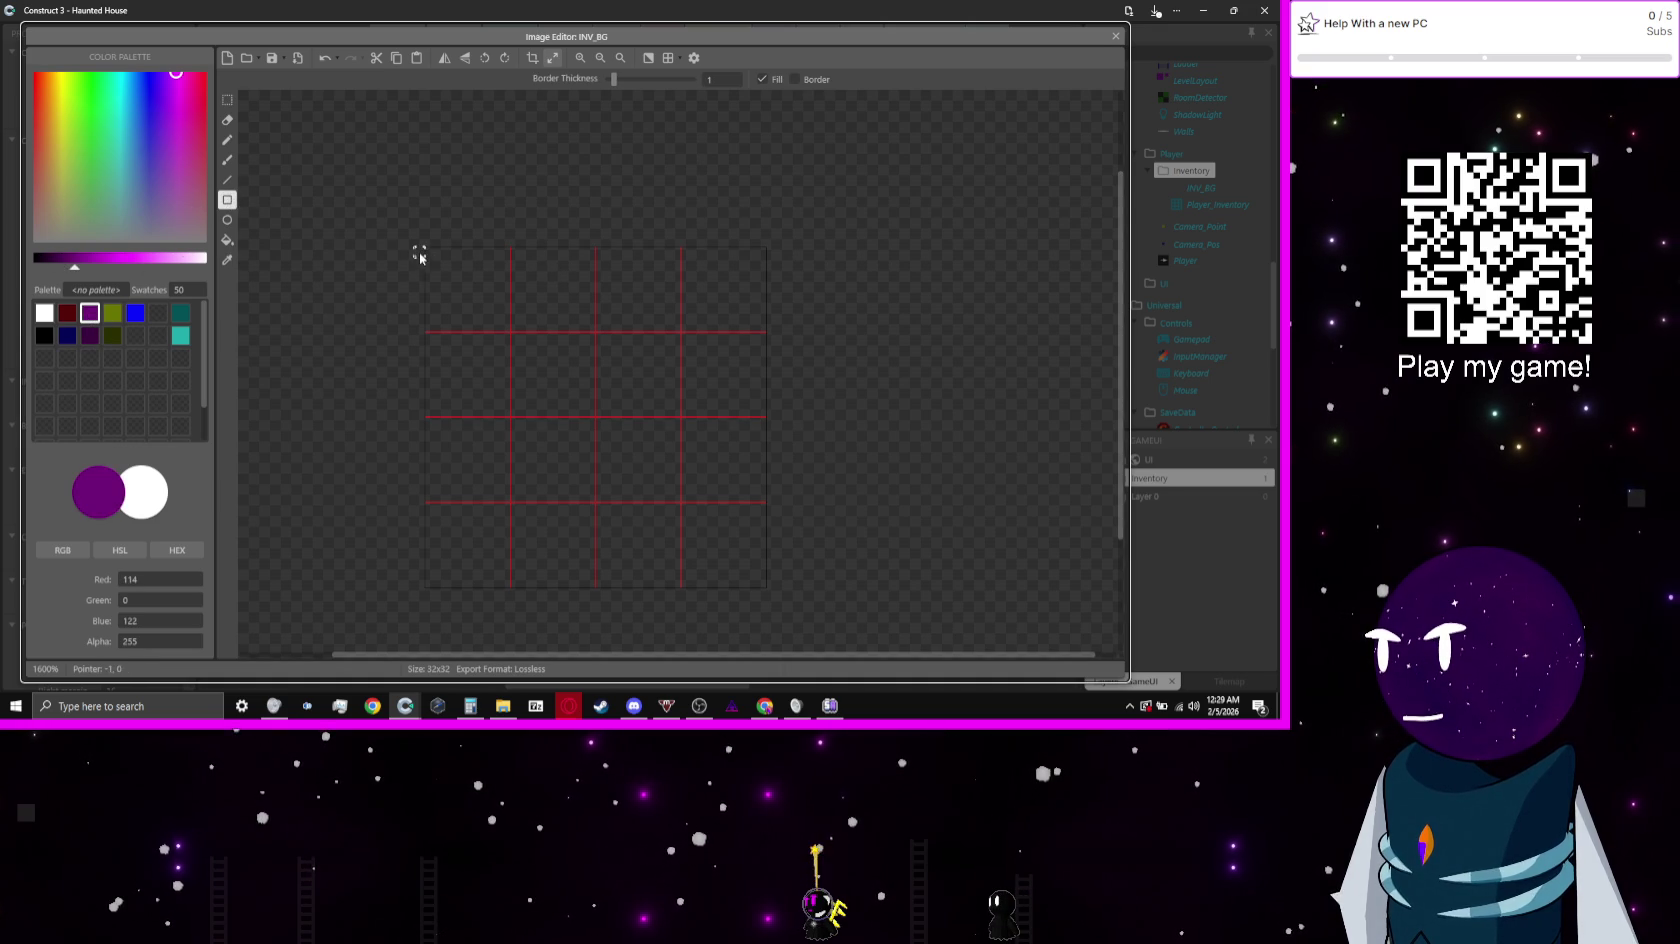
mouse_move(428, 252)
left_mouse_down()
mouse_move(634, 424)
mouse_move(766, 587)
left_mouse_up()
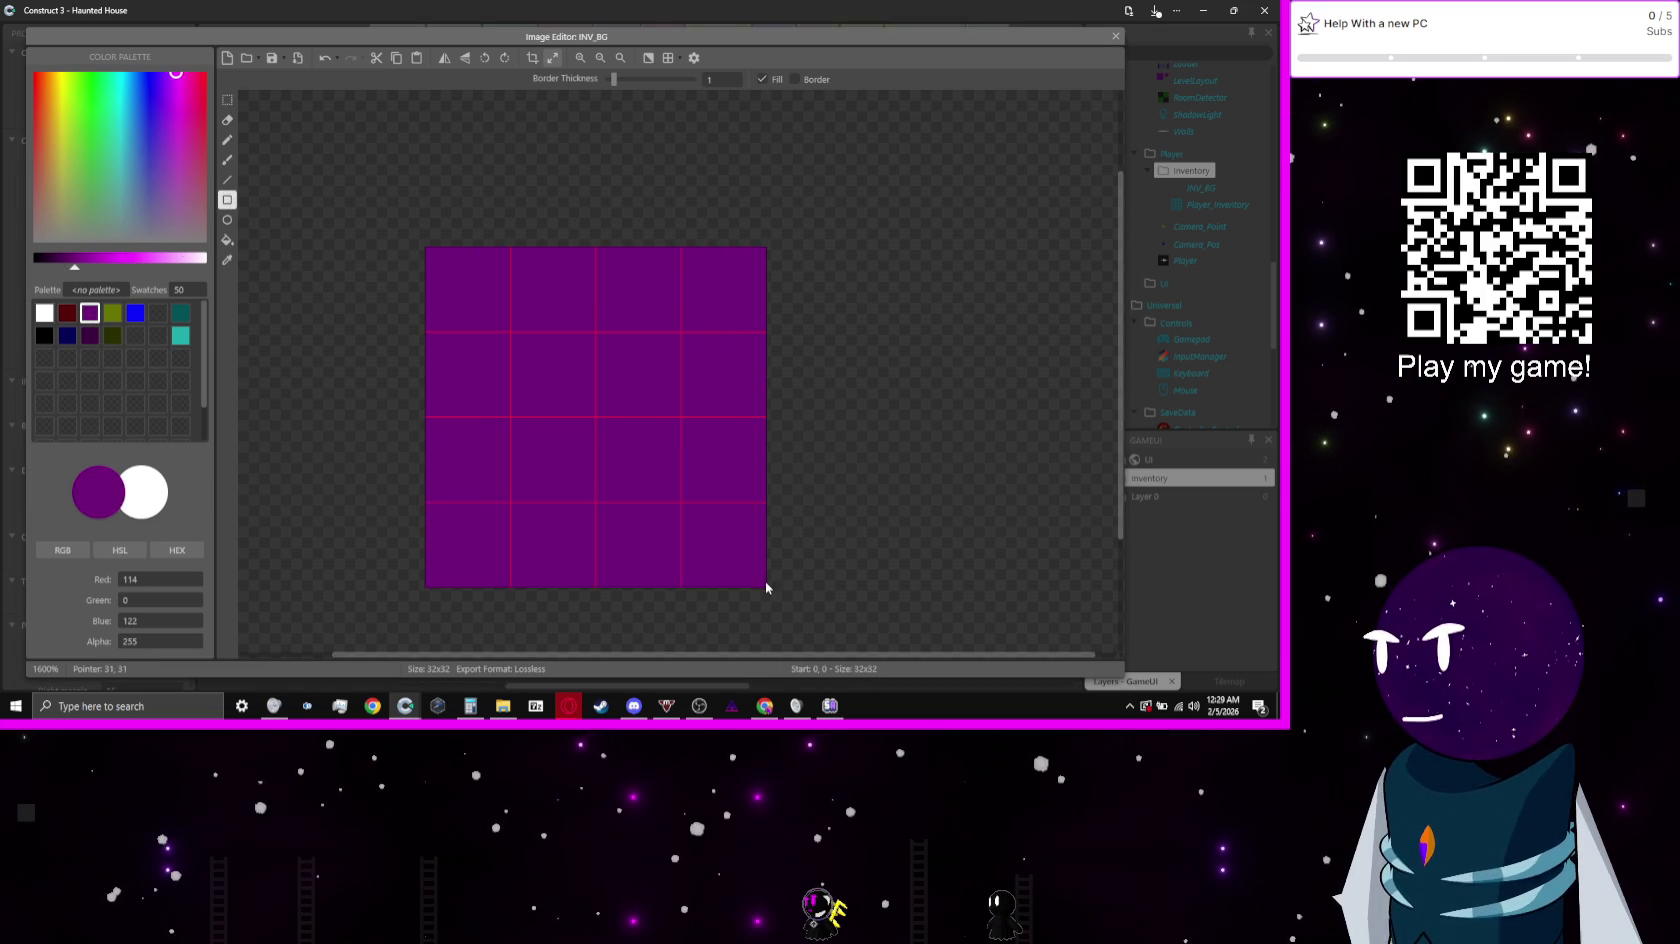
left_click(44, 335)
left_click(227, 240)
left_click(645, 293)
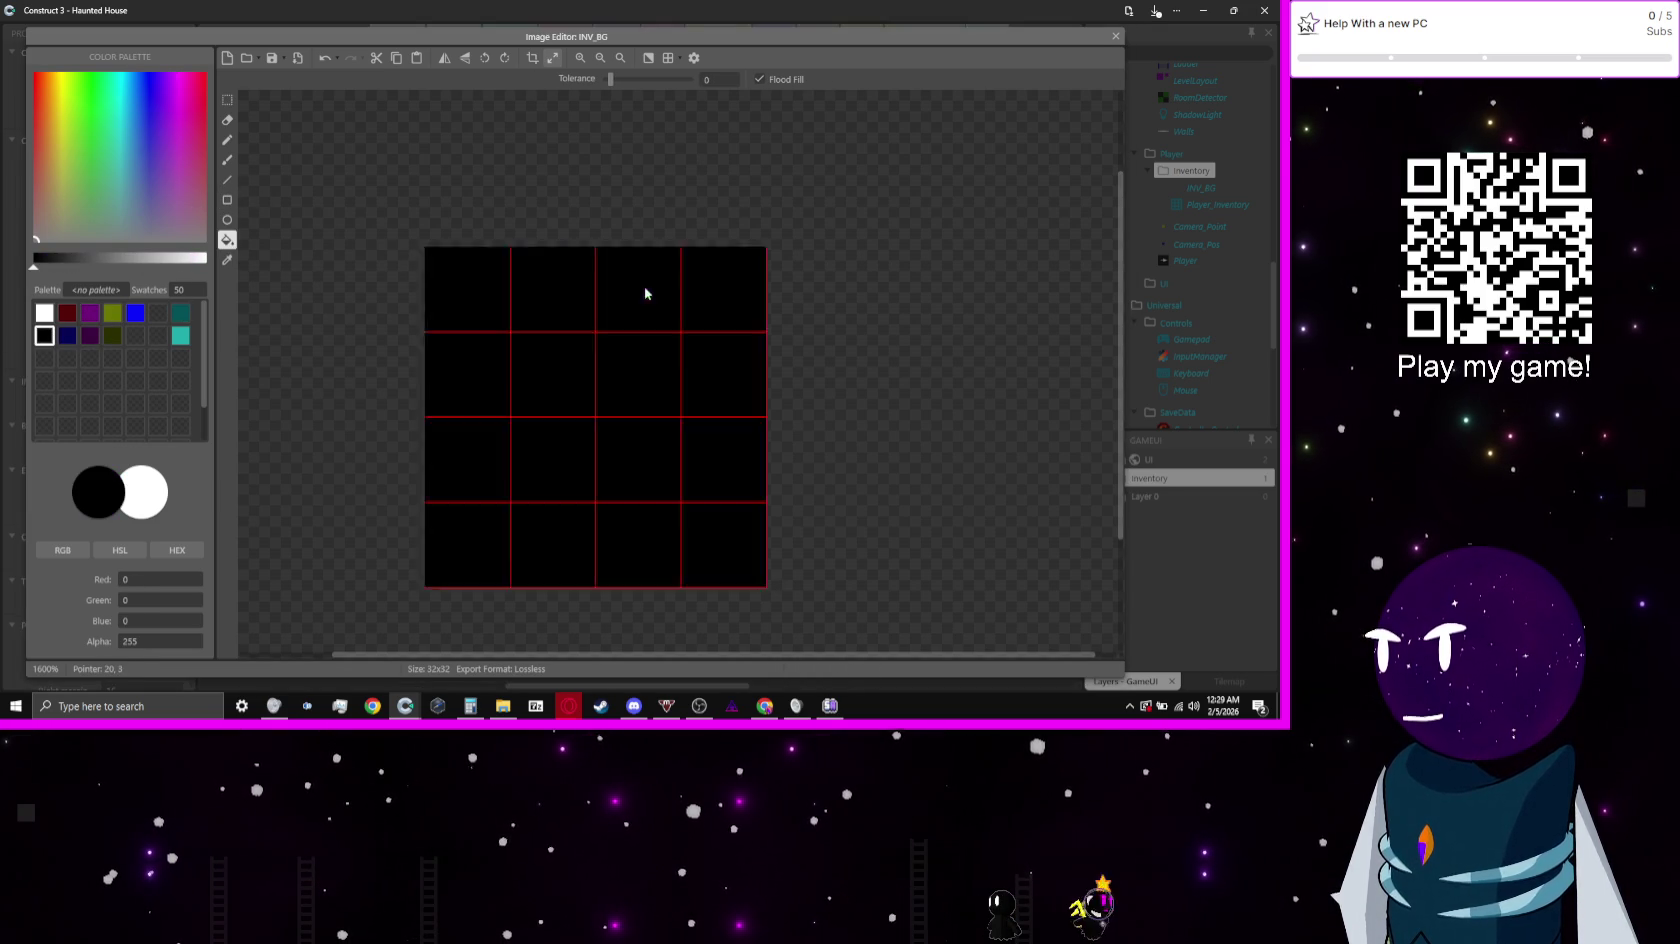
left_click(67, 335)
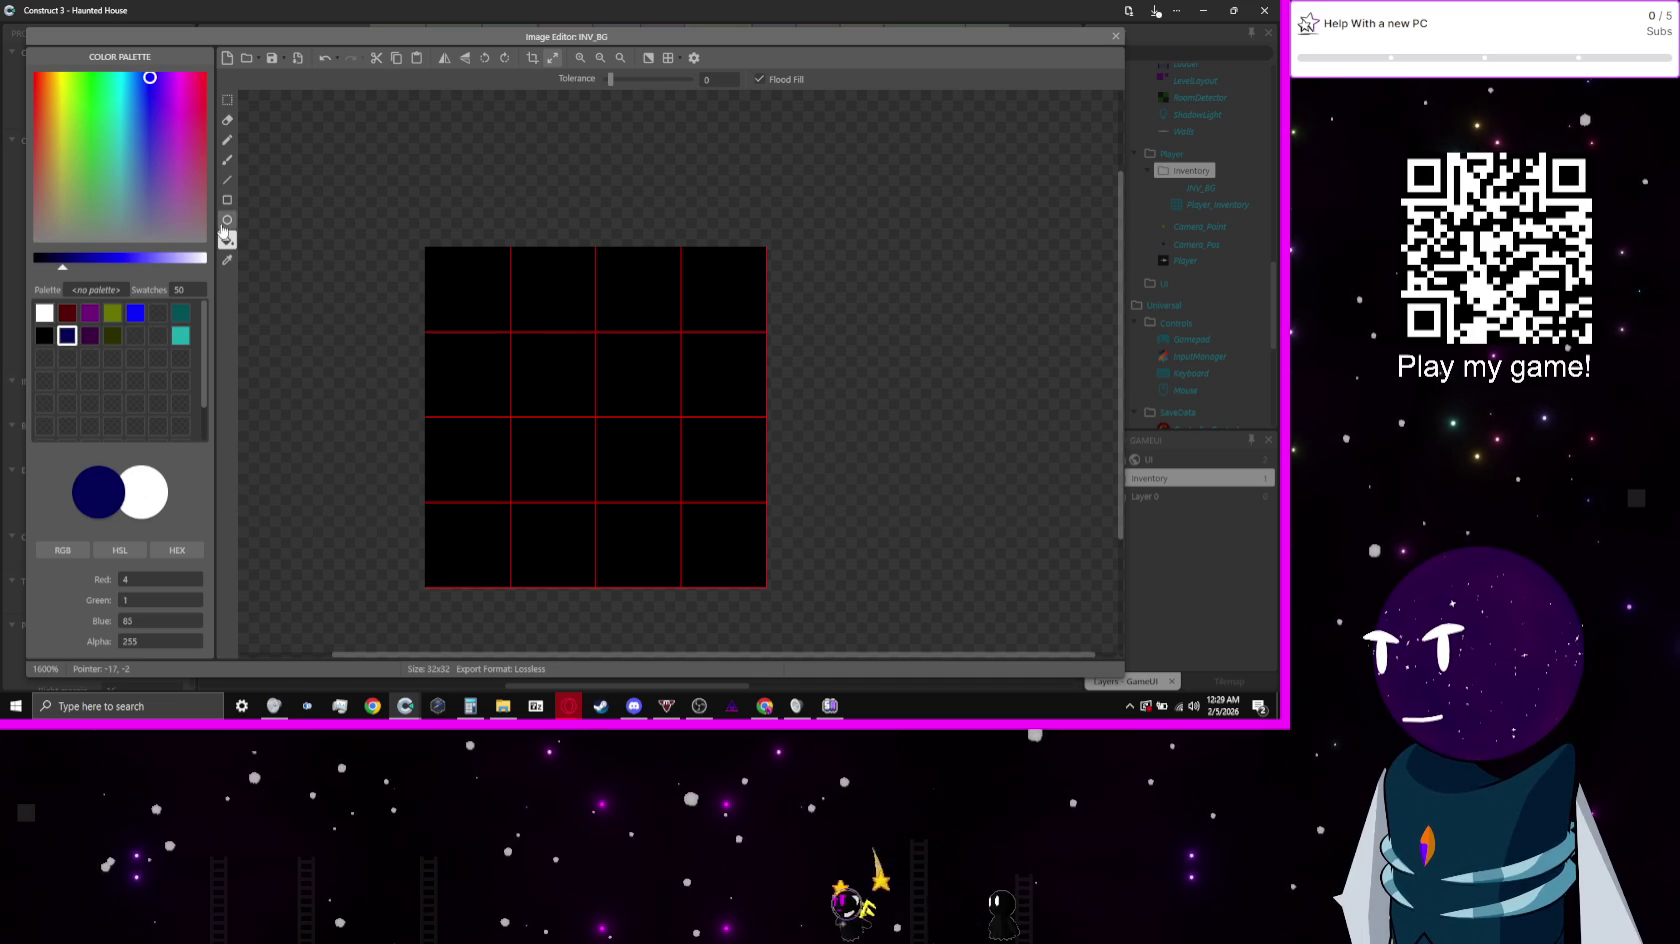
left_click(227, 200)
mouse_move(437, 266)
left_mouse_down()
mouse_move(697, 469)
mouse_move(755, 578)
left_mouse_up()
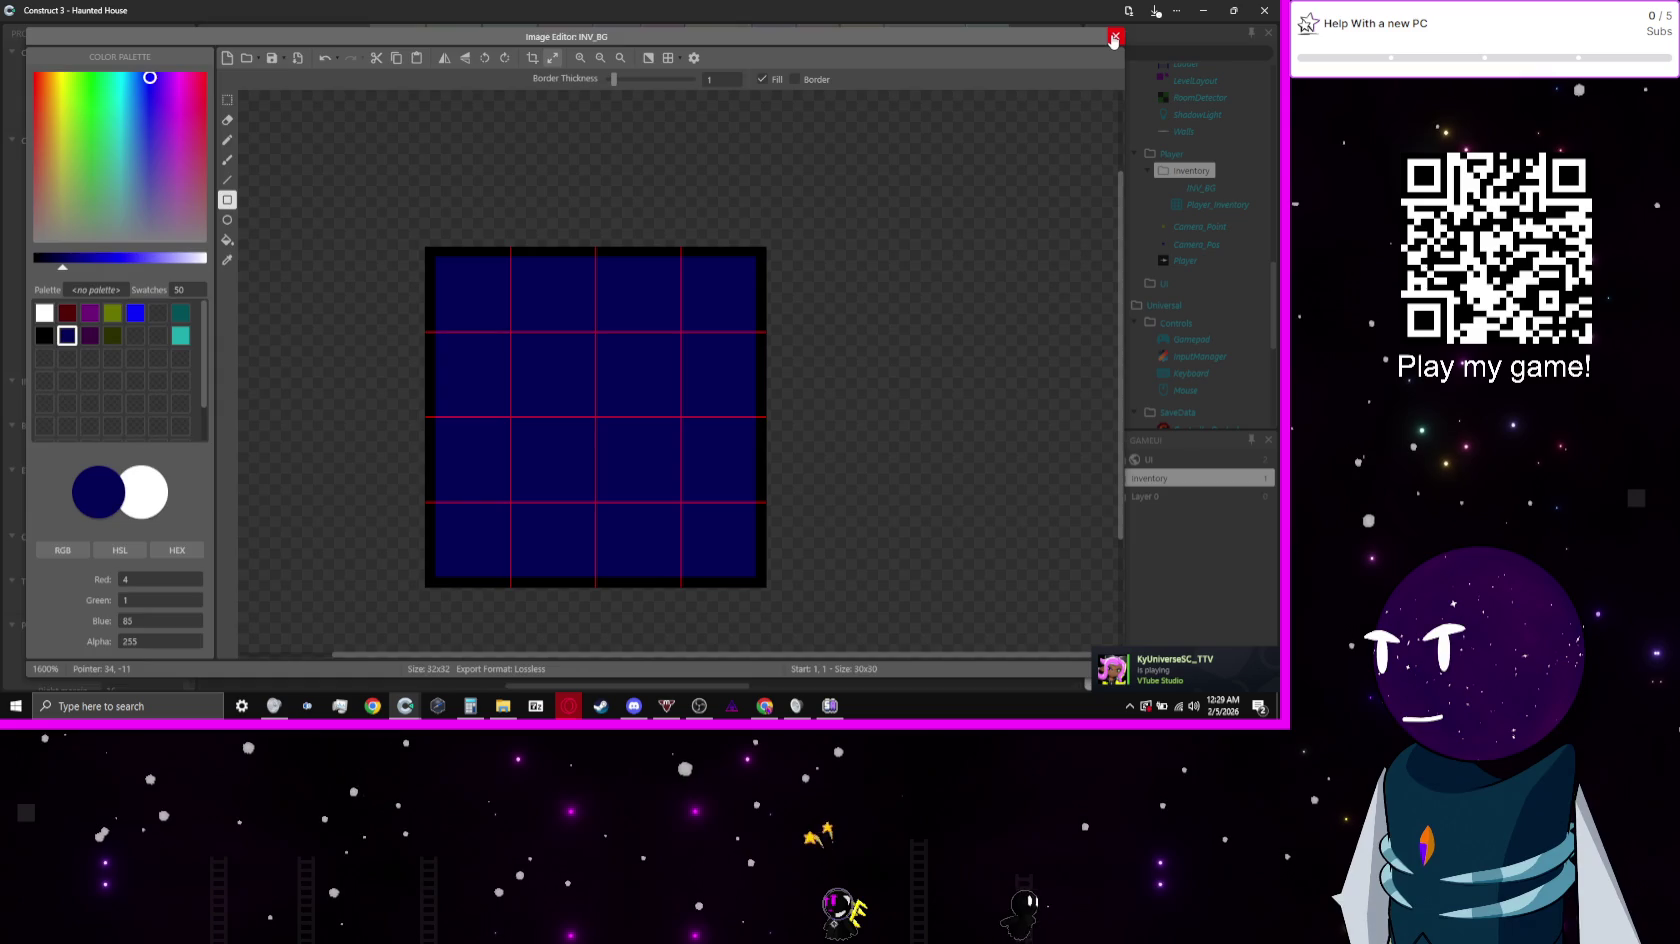
left_click(1113, 38)
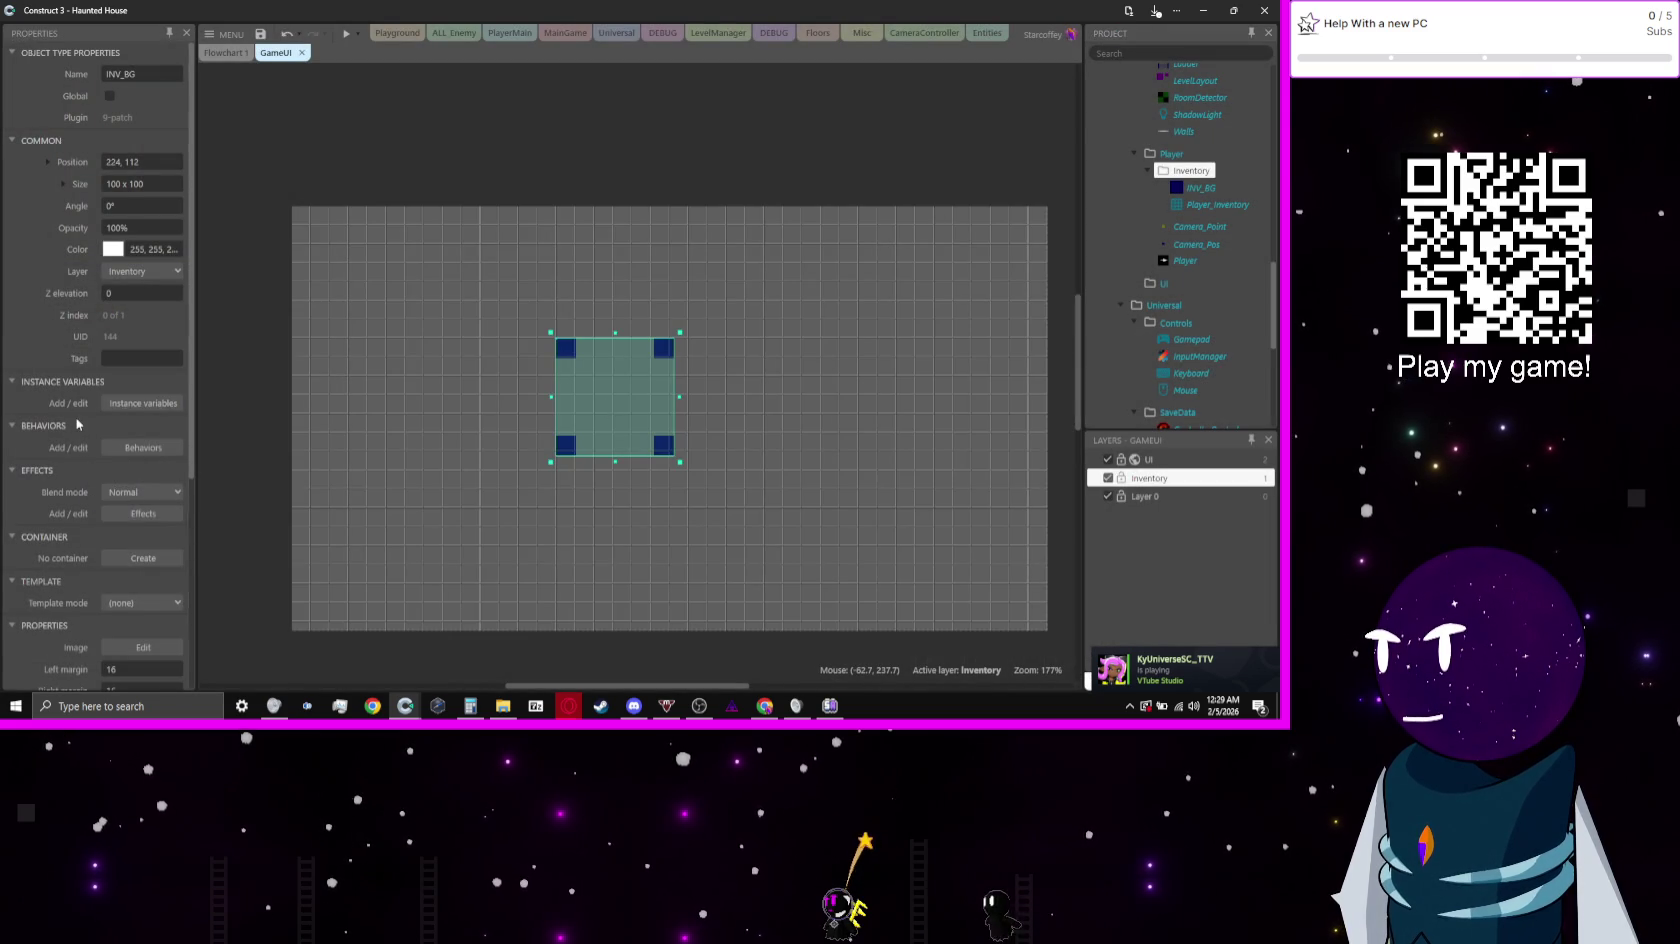
Step: Set INV_BG's left, right, top and bottom margins to 1 with tiled edges
scroll(110, 450, "down", 3)
left_click(125, 469)
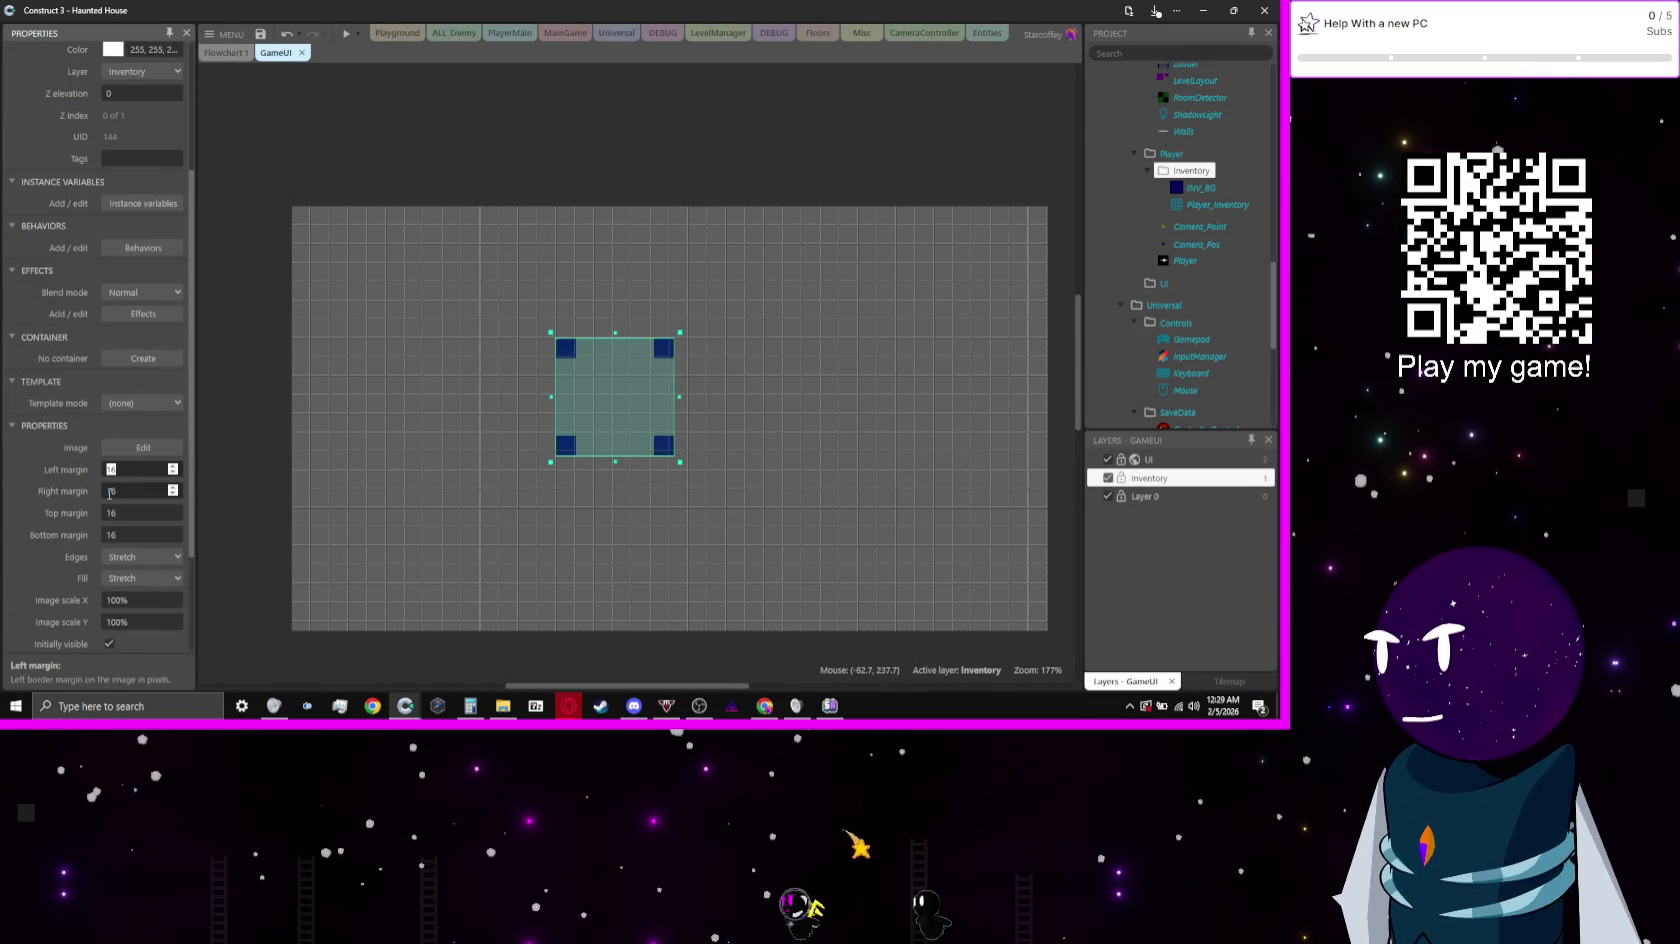
type("1")
left_click(110, 491)
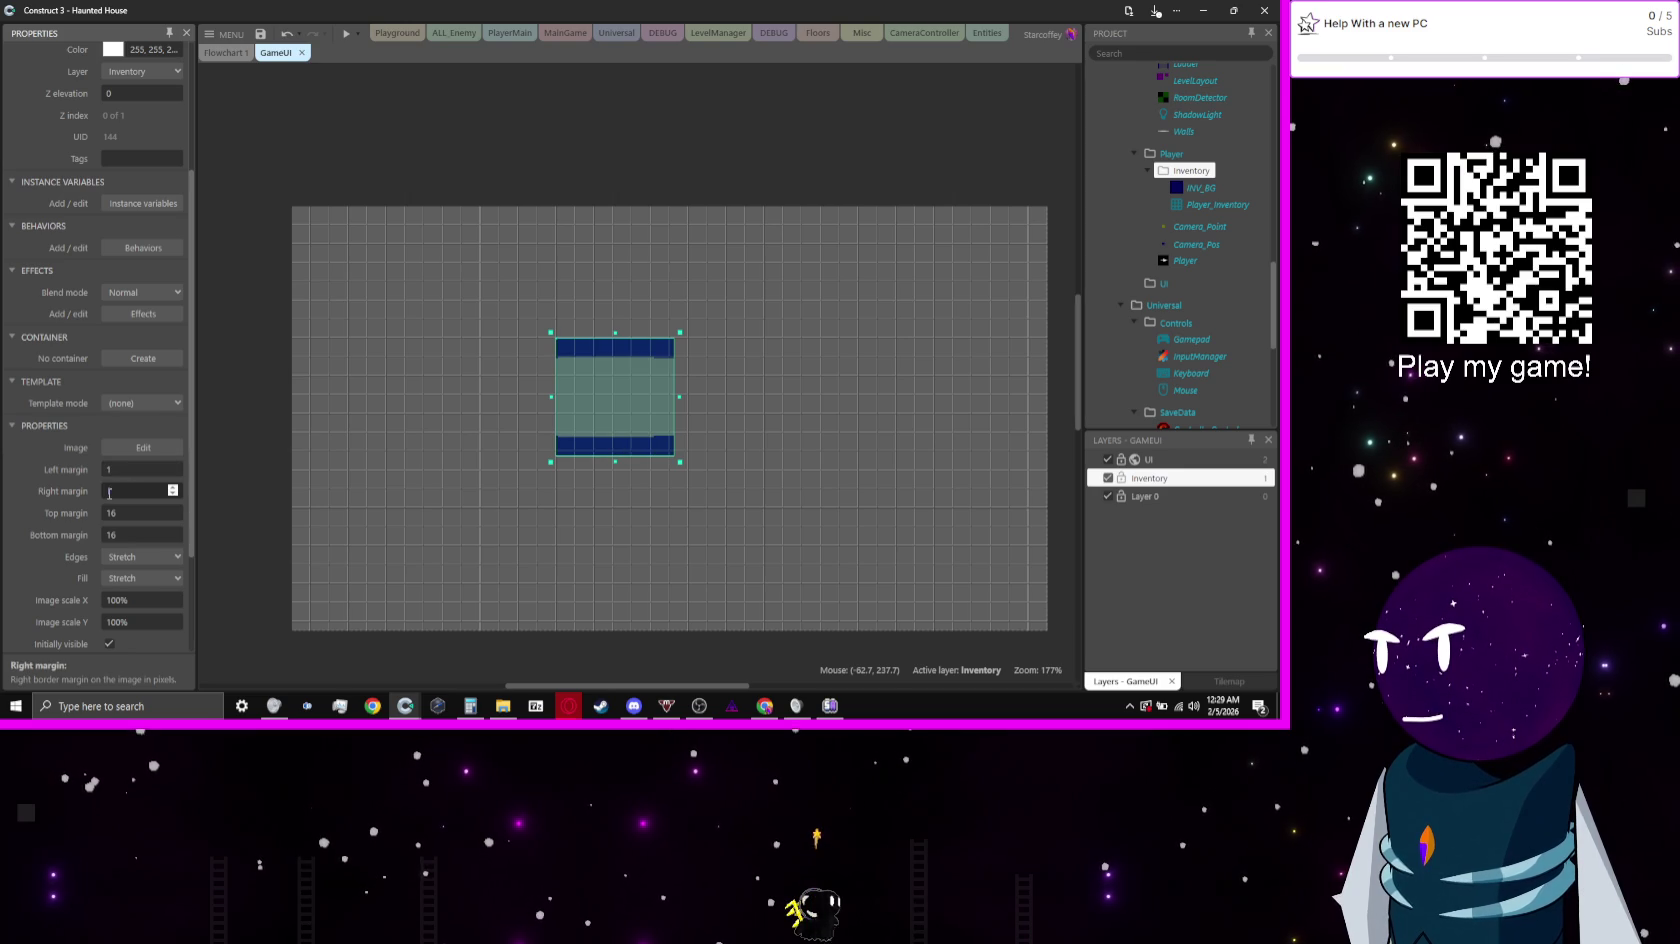
type("1")
key("Tab")
type("1")
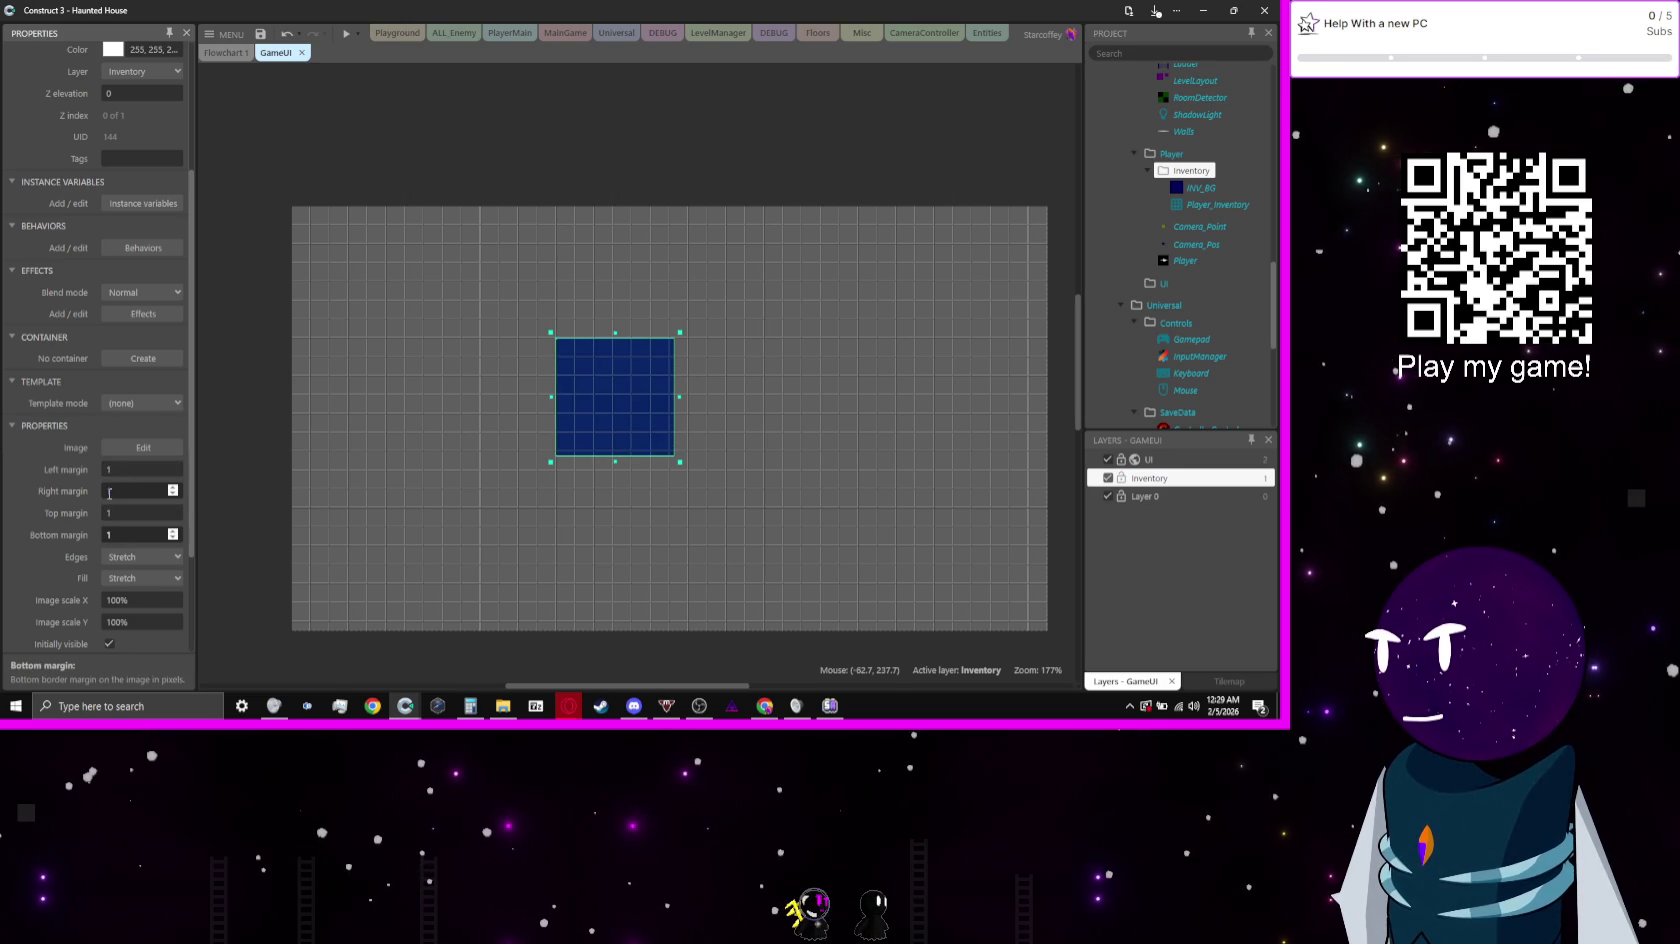
key("Tab")
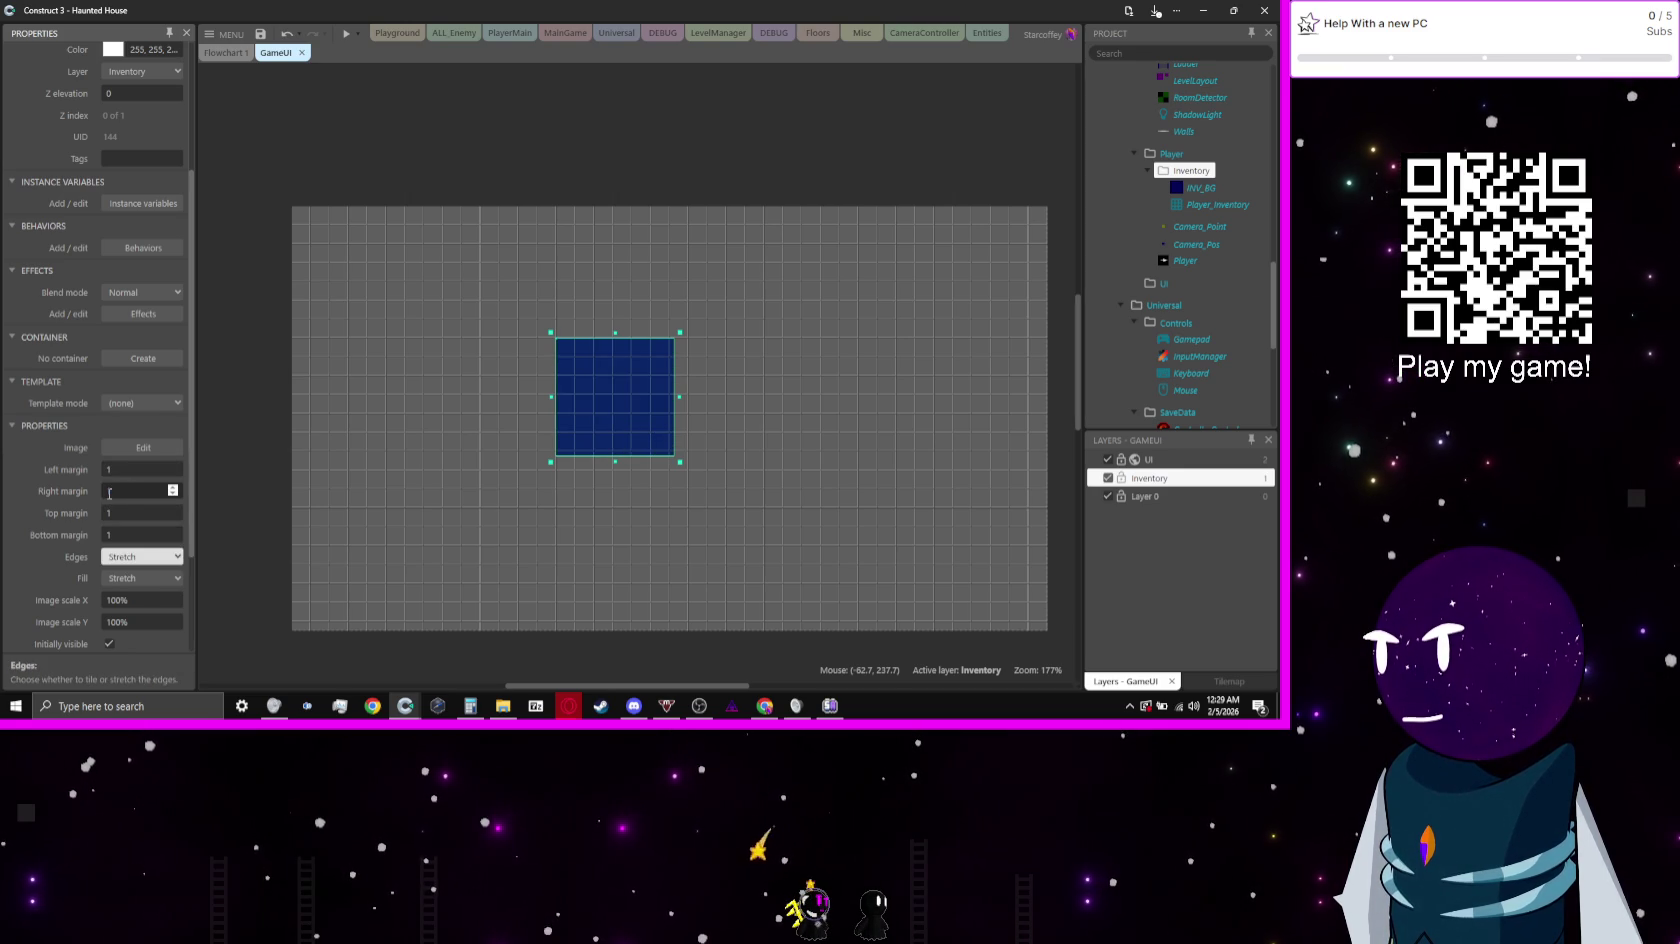
key("Tab")
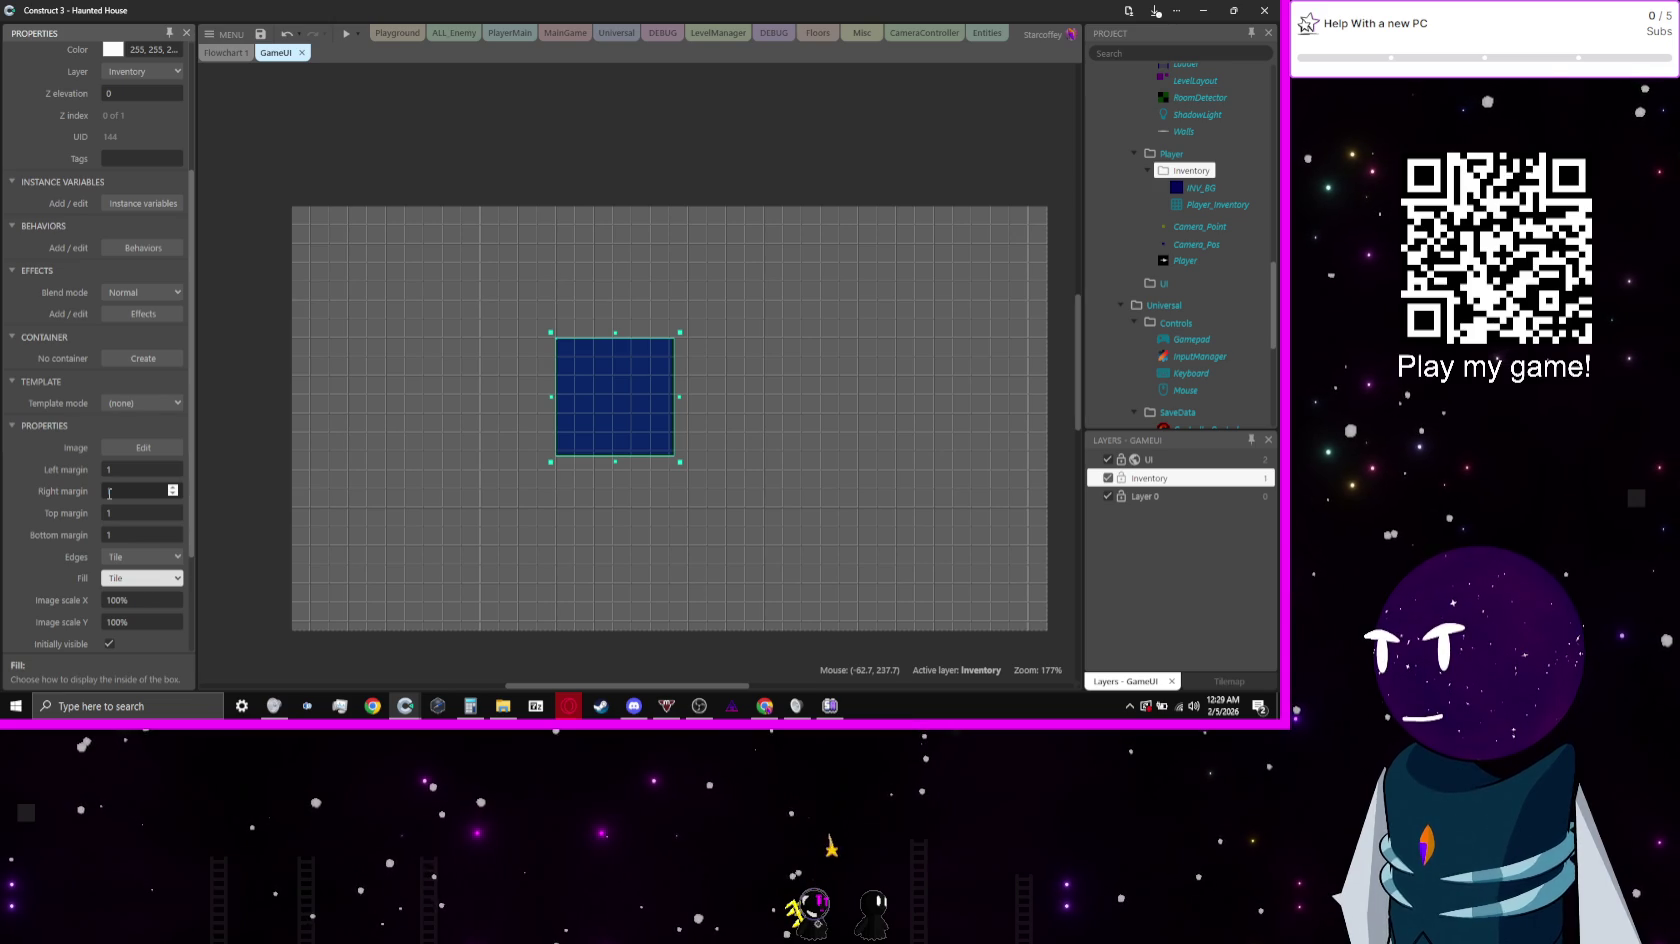
scroll(69, 568, "down", 1)
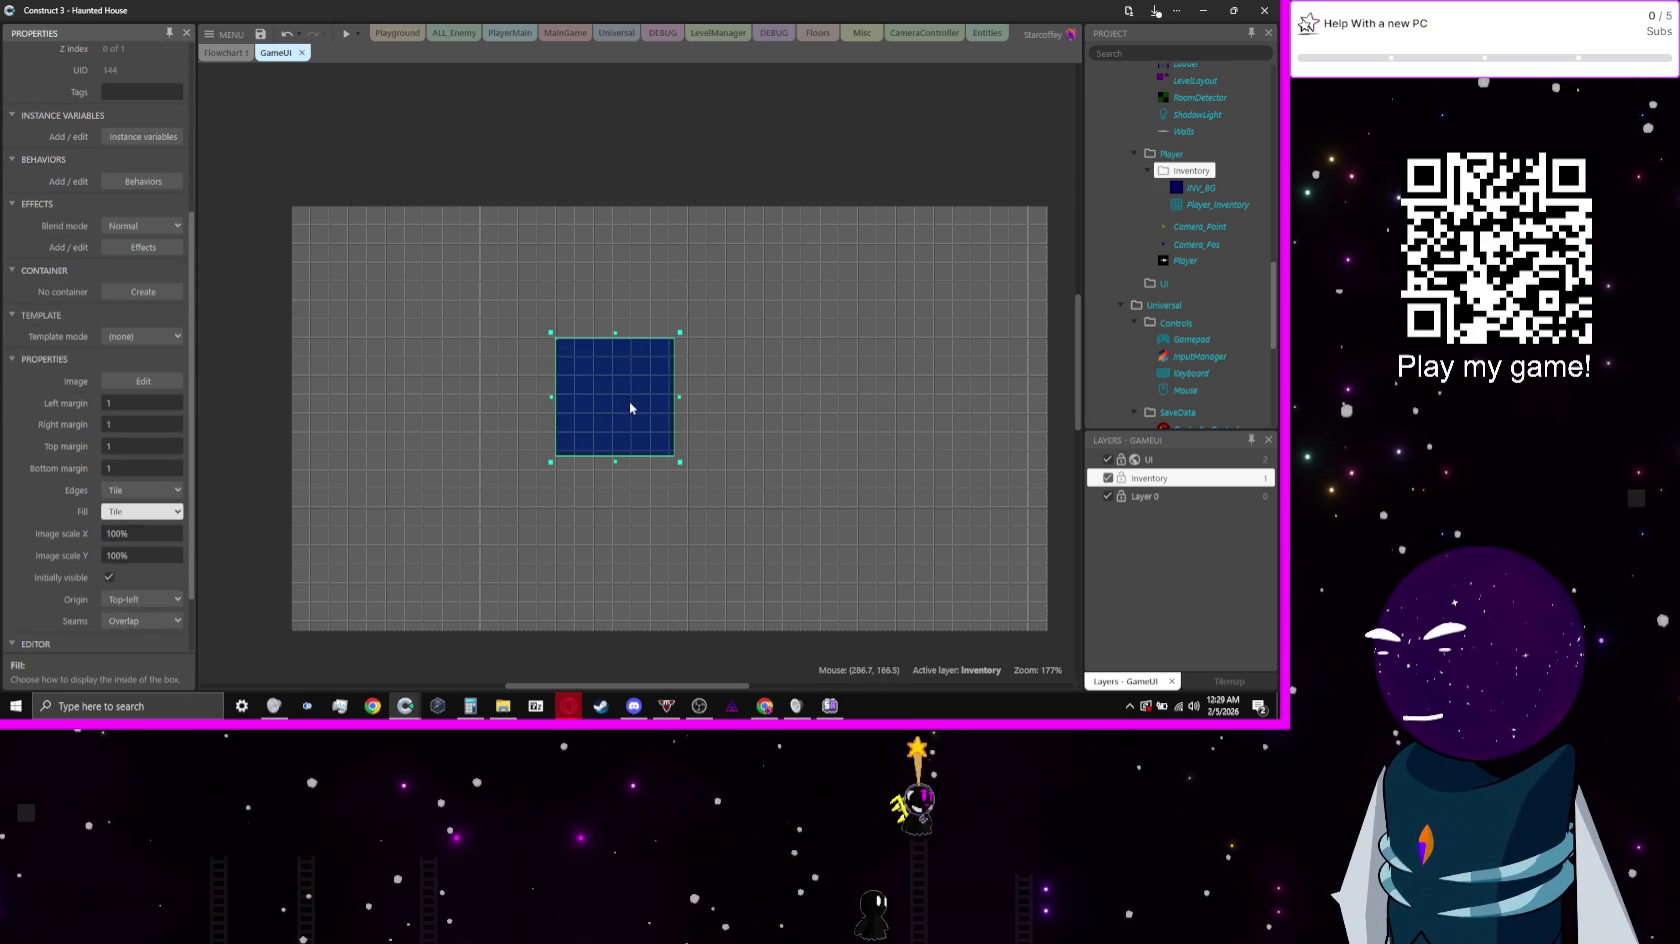
Step: Set the panel's origin to Top and reposition it in the layout
left_click_drag(629, 405, 562, 329)
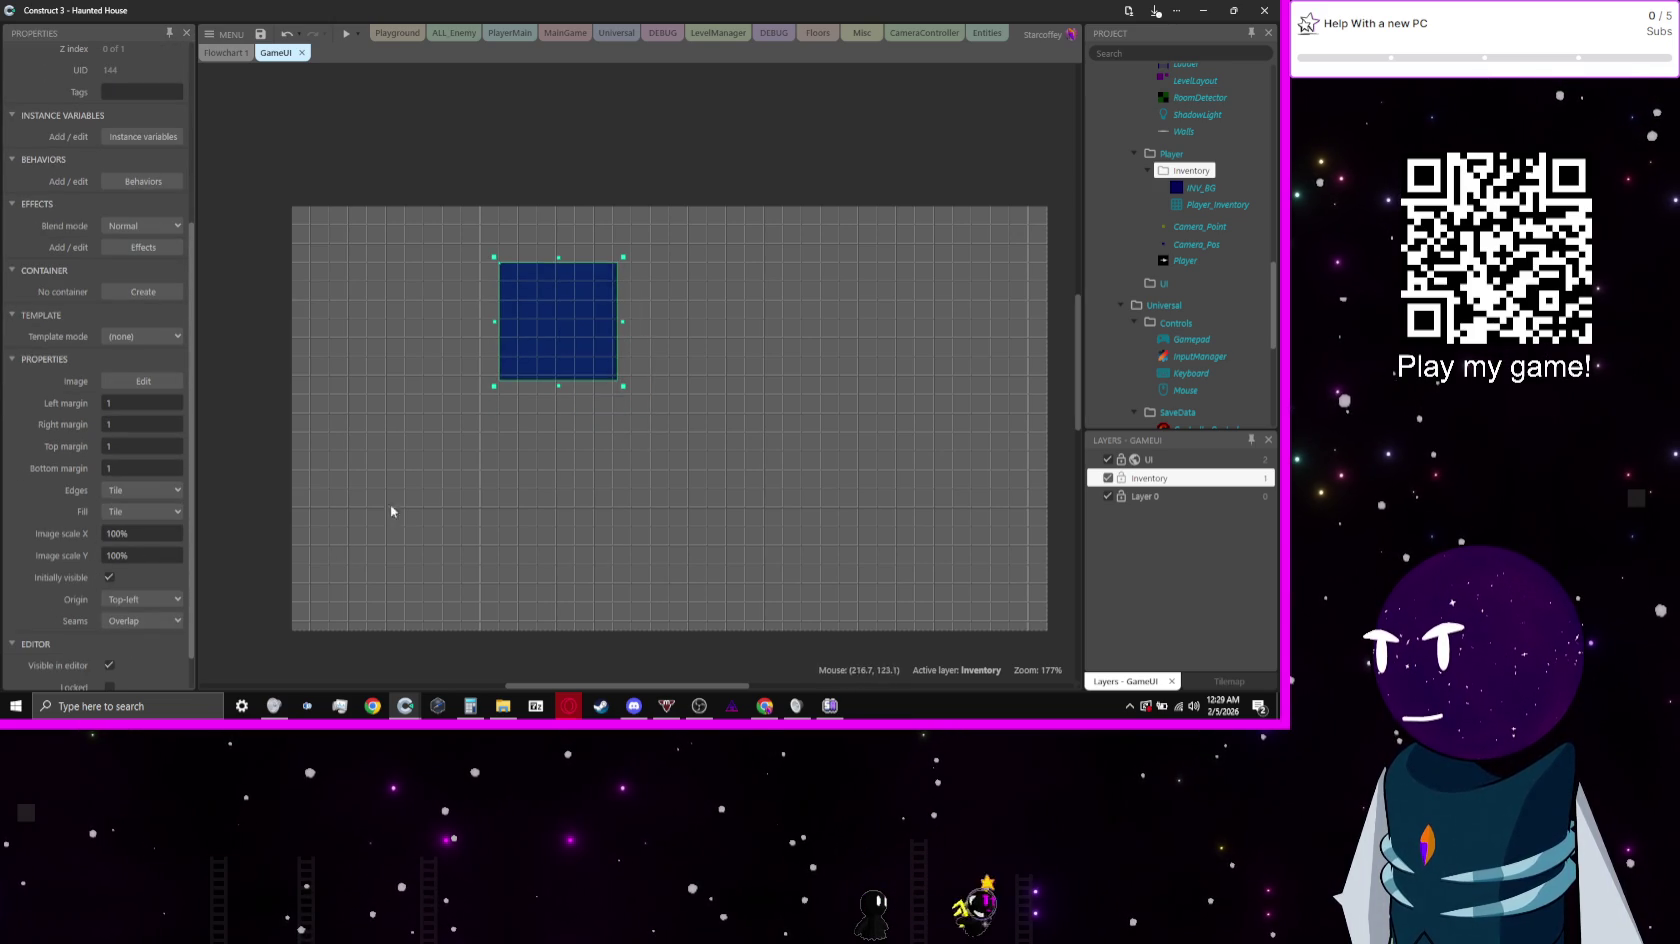
left_click(150, 599)
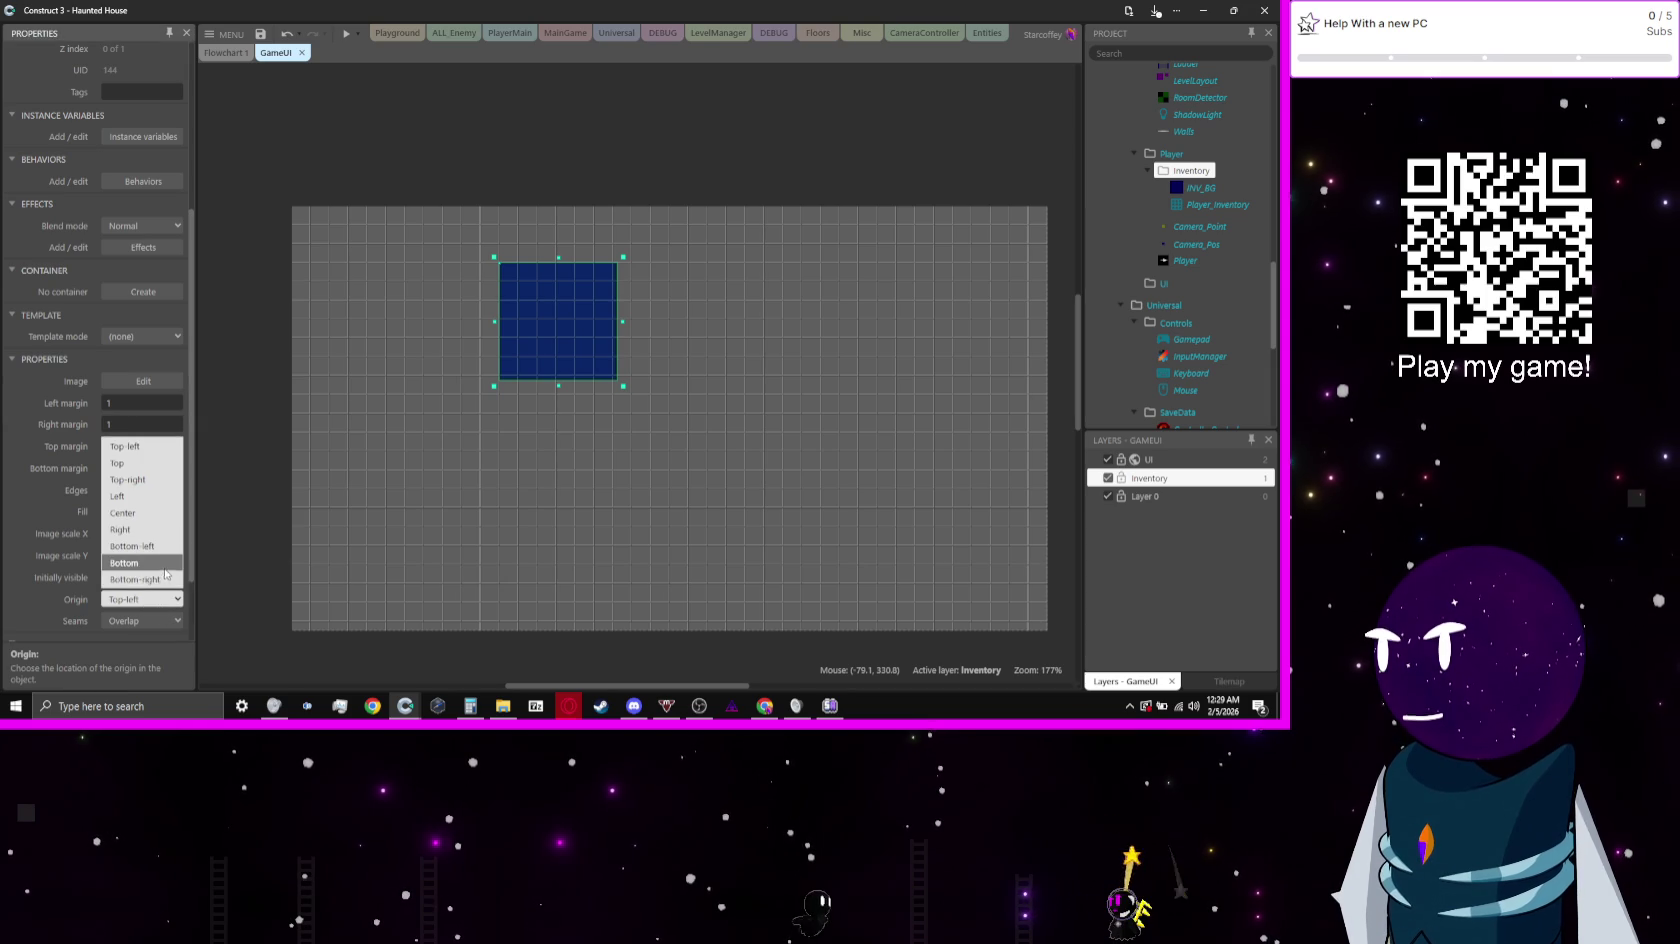
left_click(140, 463)
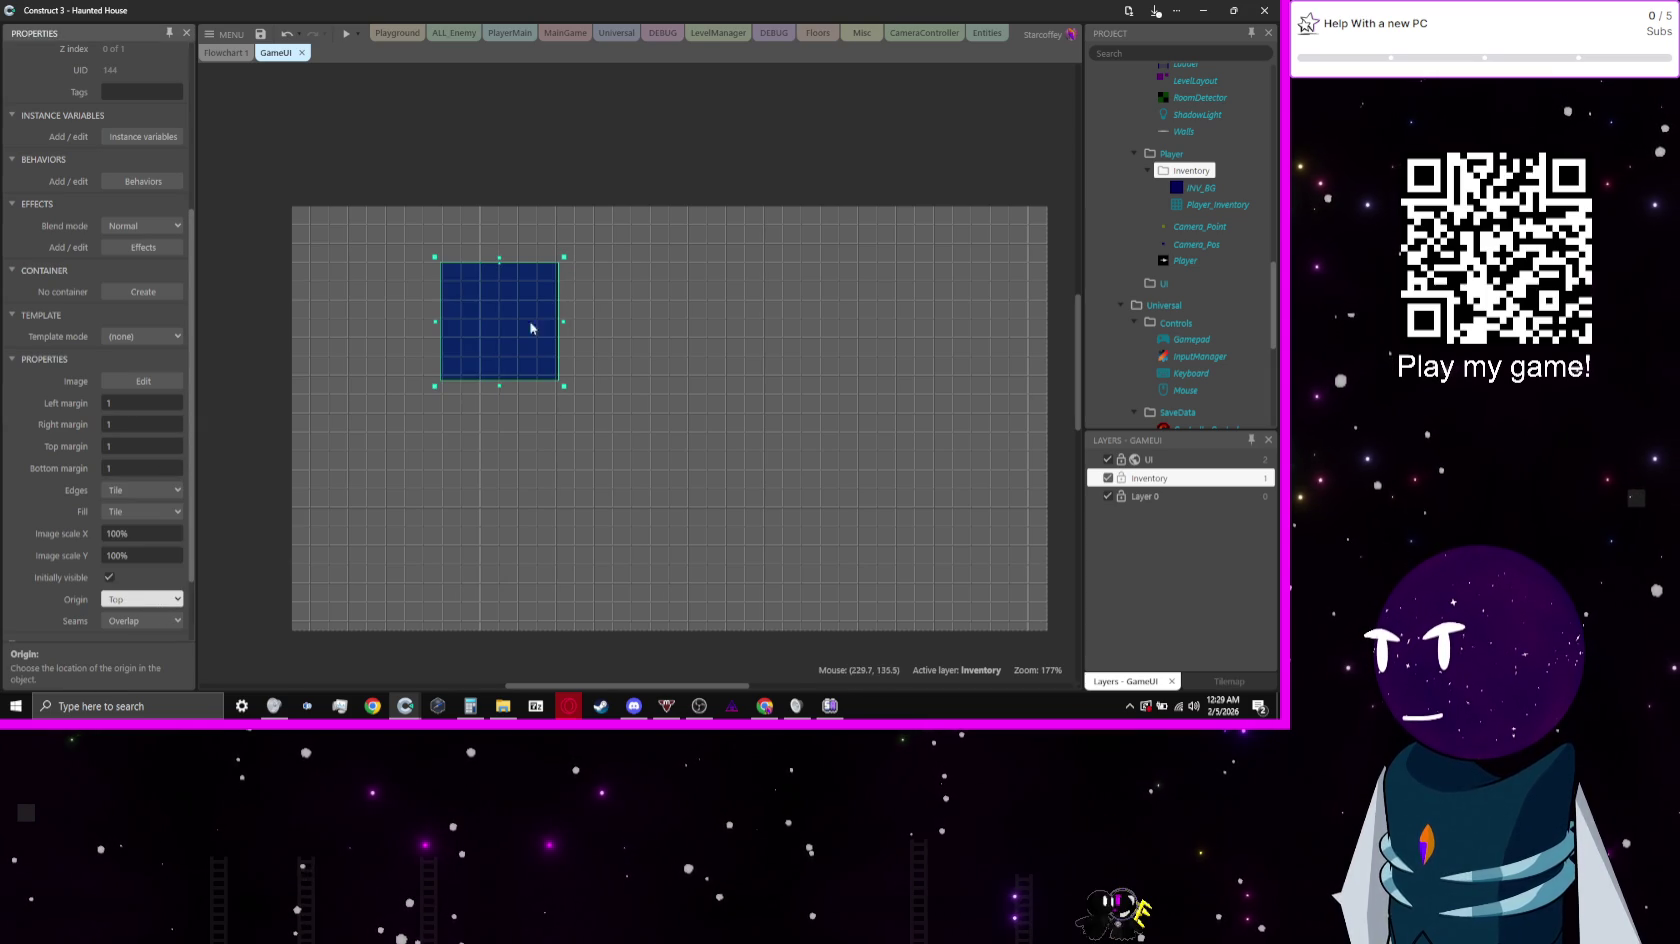
mouse_move(531, 328)
left_mouse_down()
mouse_move(685, 282)
mouse_move(642, 312)
mouse_move(636, 348)
mouse_move(679, 360)
left_mouse_up()
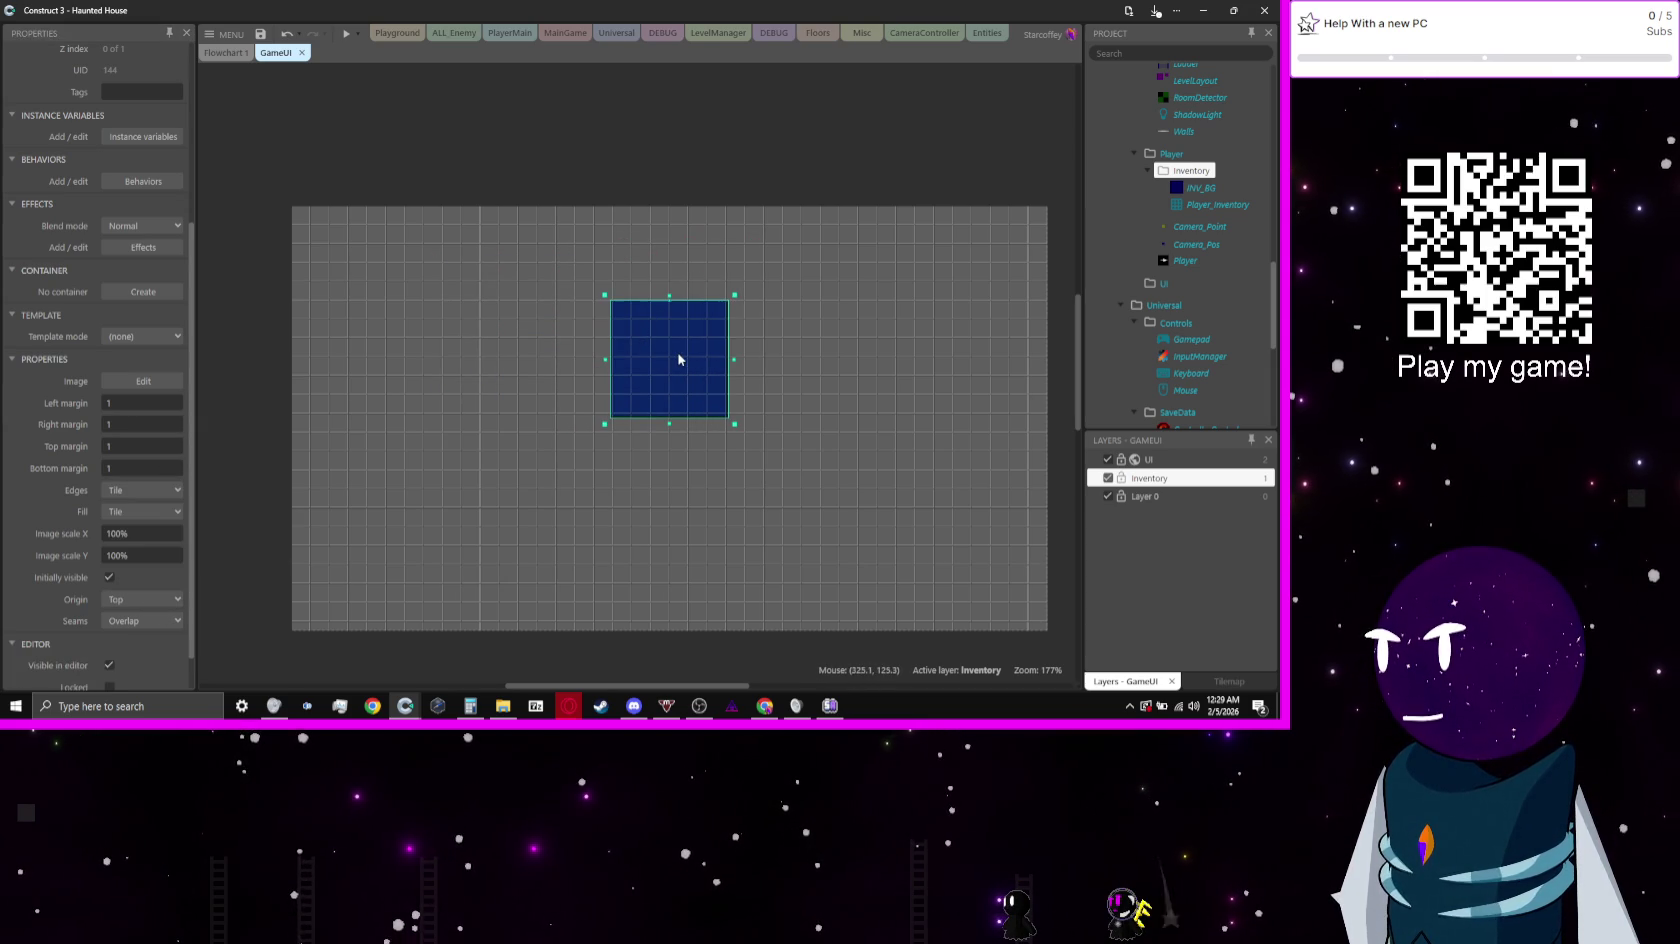
left_click(635, 250)
scroll(751, 320, "down", 3)
Step: Move and enlarge the INV_BG panel on GameUI, then minimize Construct 3
left_click(1186, 501)
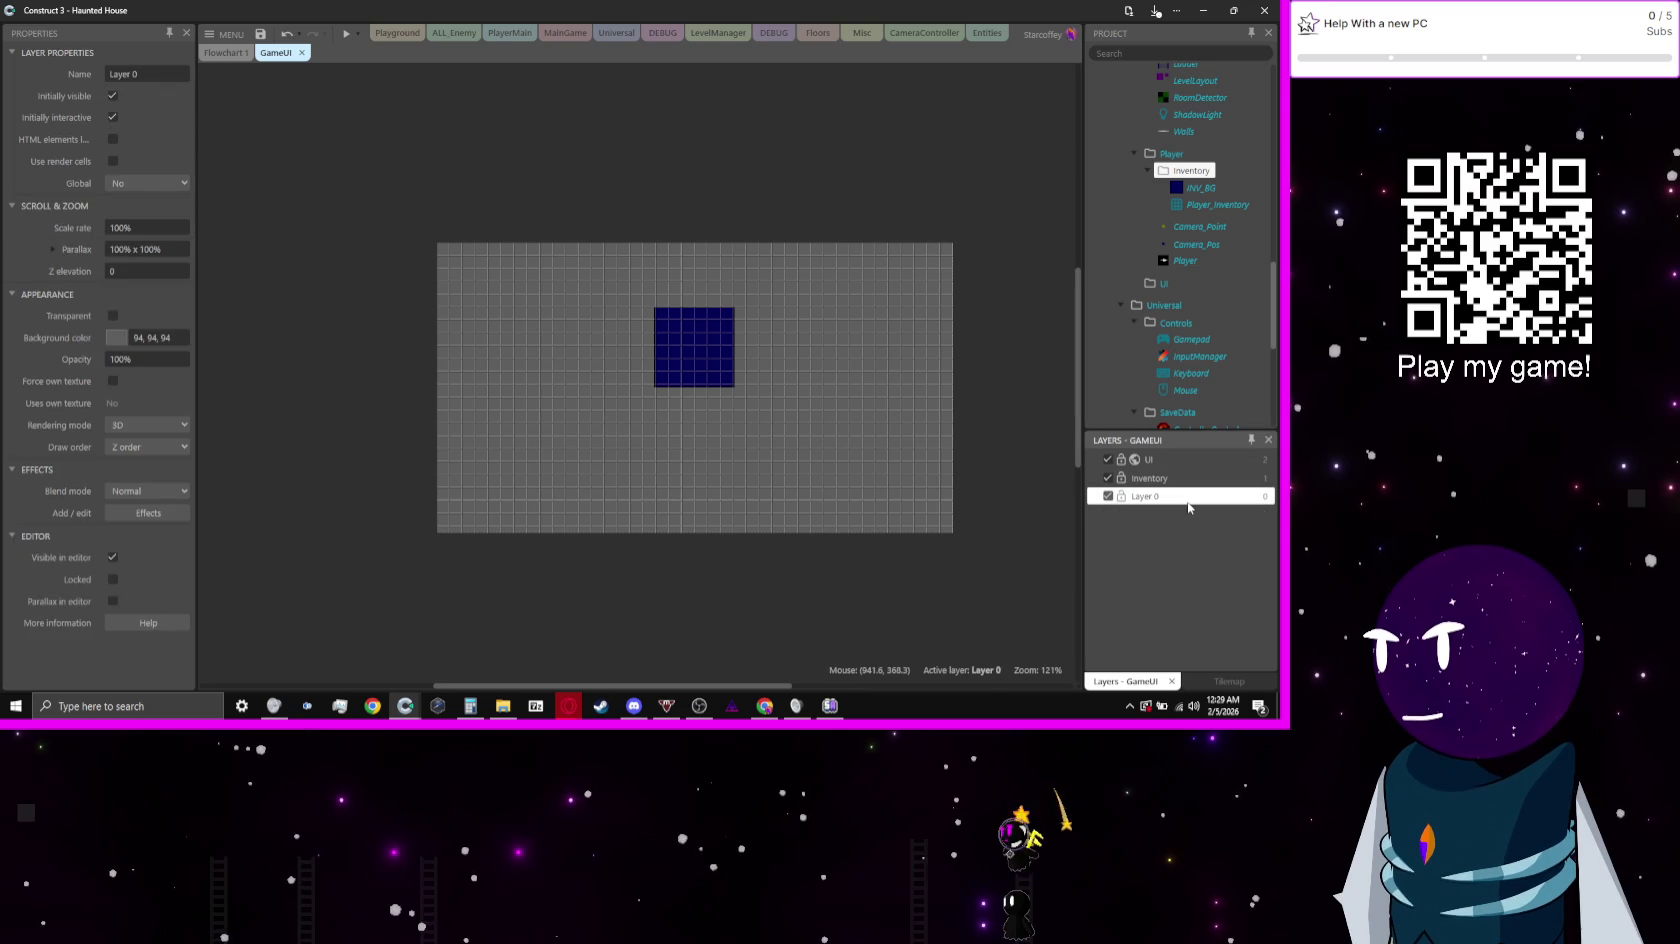
left_click(531, 575)
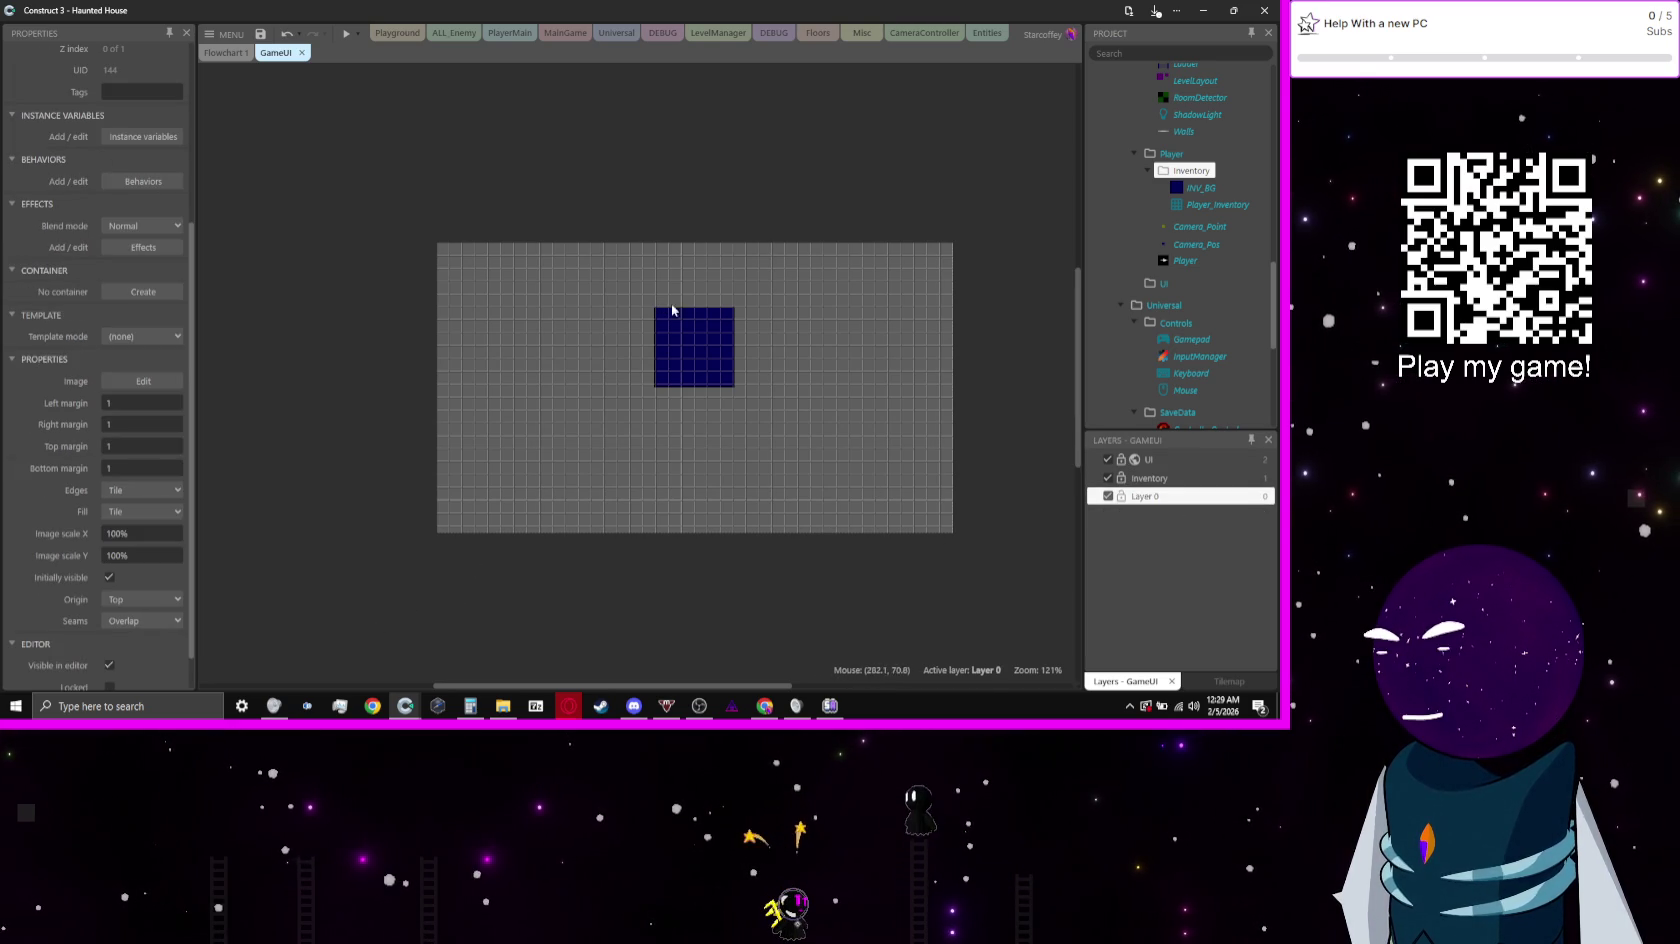
left_click(632, 289)
left_click_drag(680, 330, 630, 291)
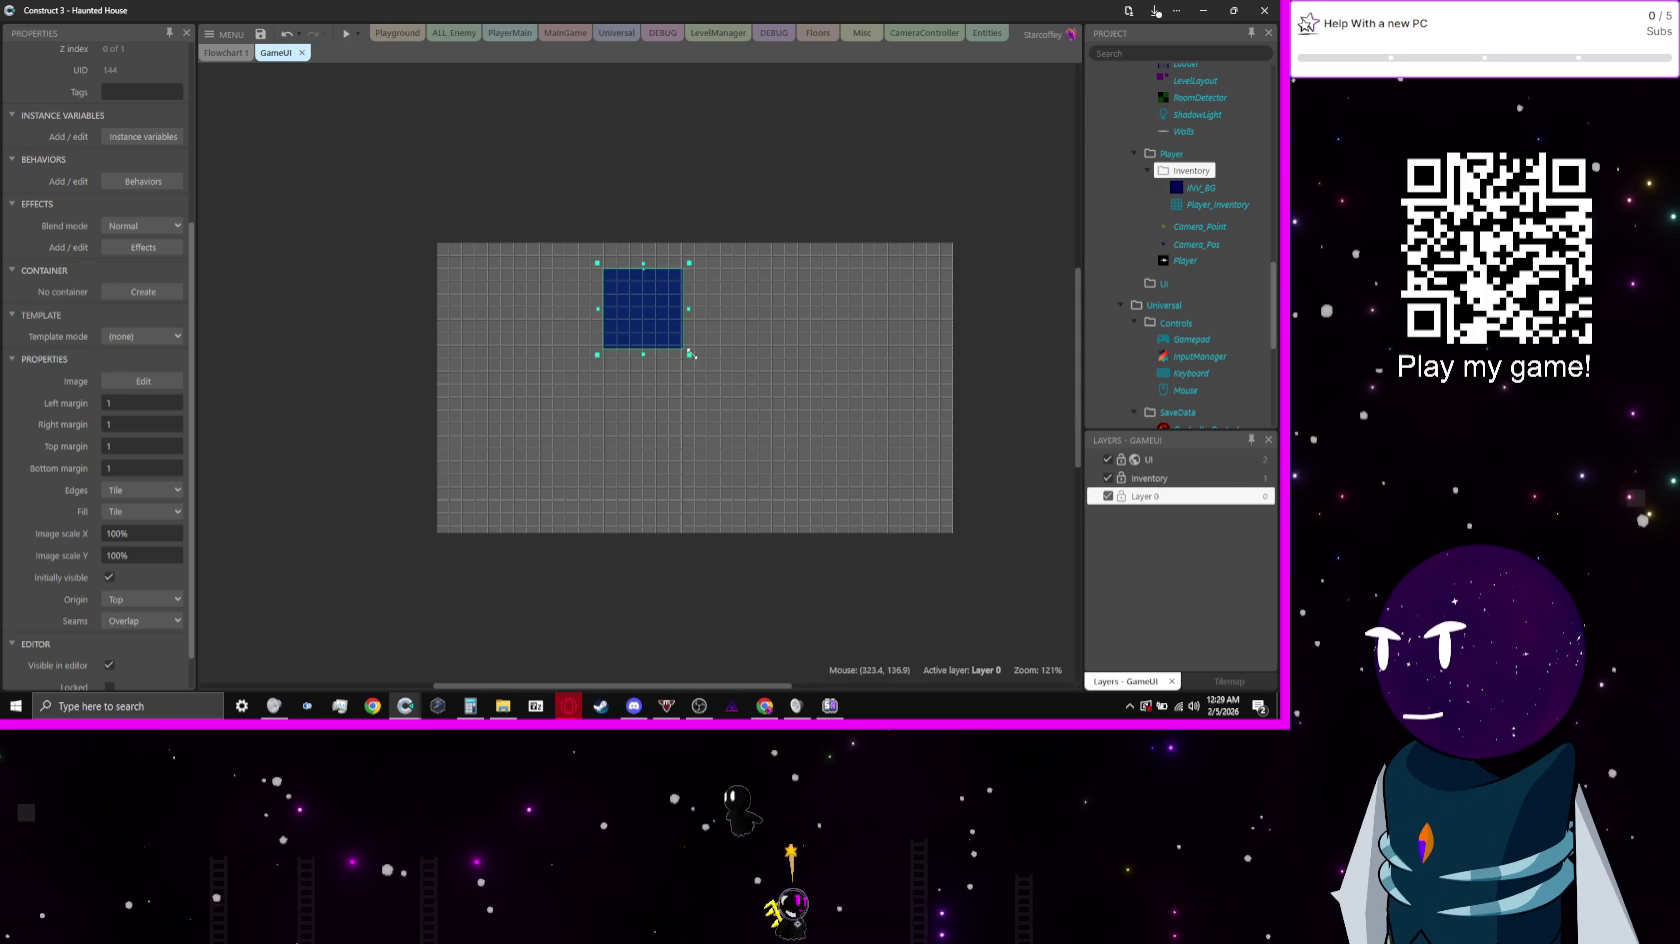
left_click_drag(686, 347, 878, 560)
left_click_drag(721, 450, 676, 417)
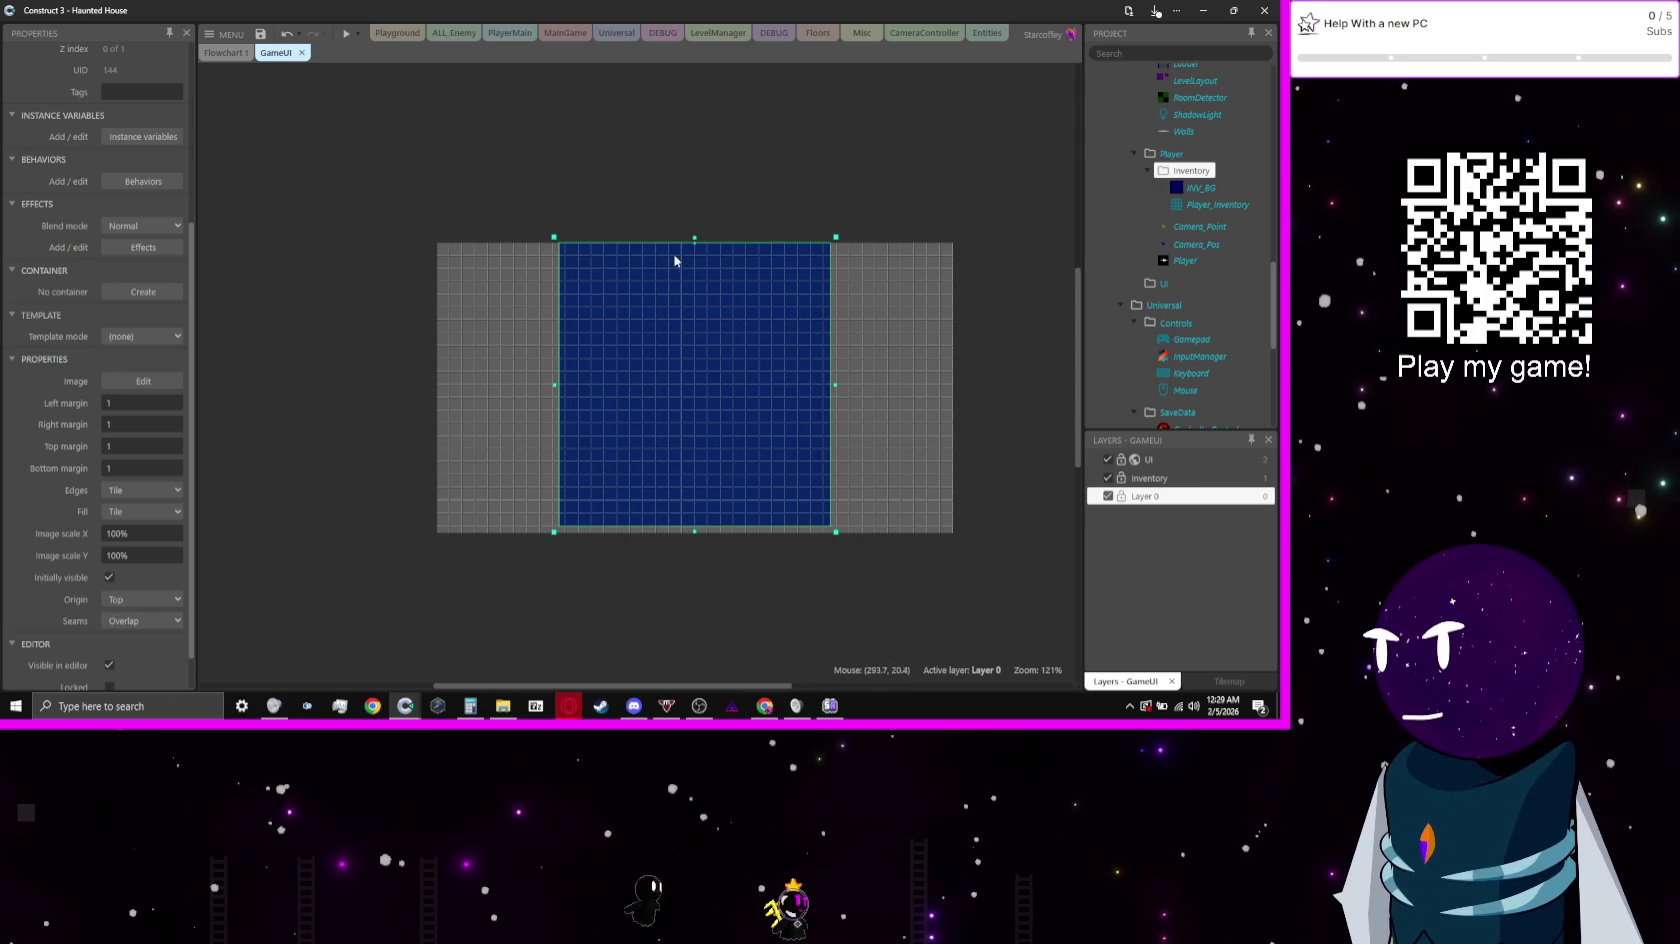
mouse_move(695, 236)
left_mouse_down()
mouse_move(695, 272)
mouse_move(694, 250)
left_mouse_up()
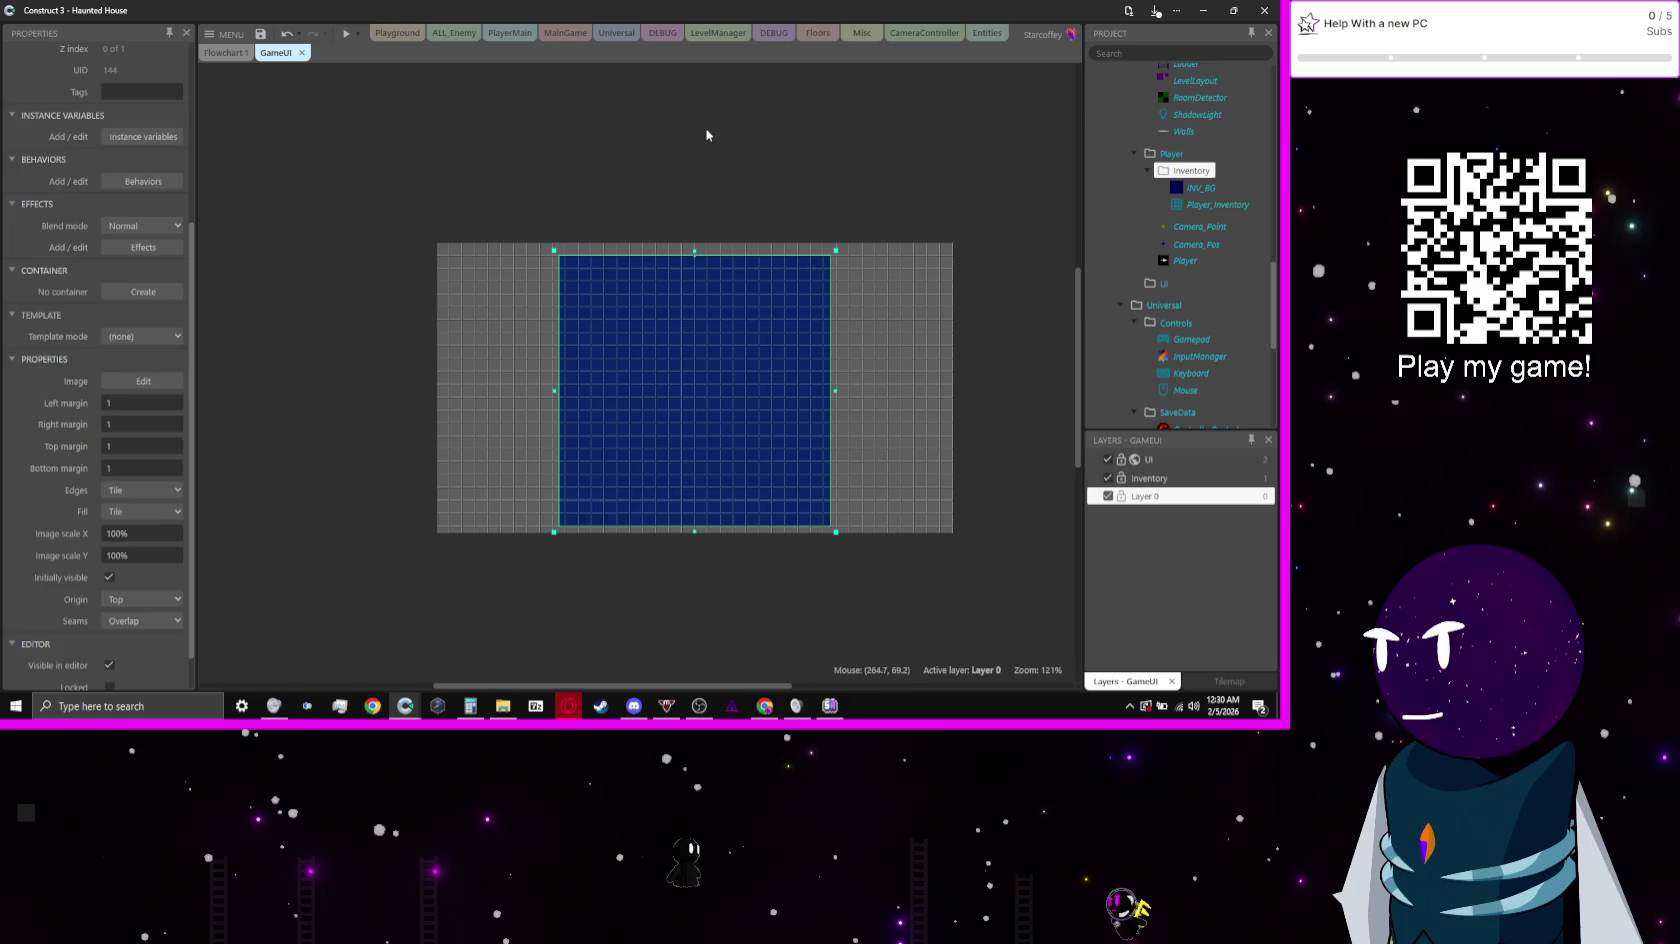
left_click(1007, 182)
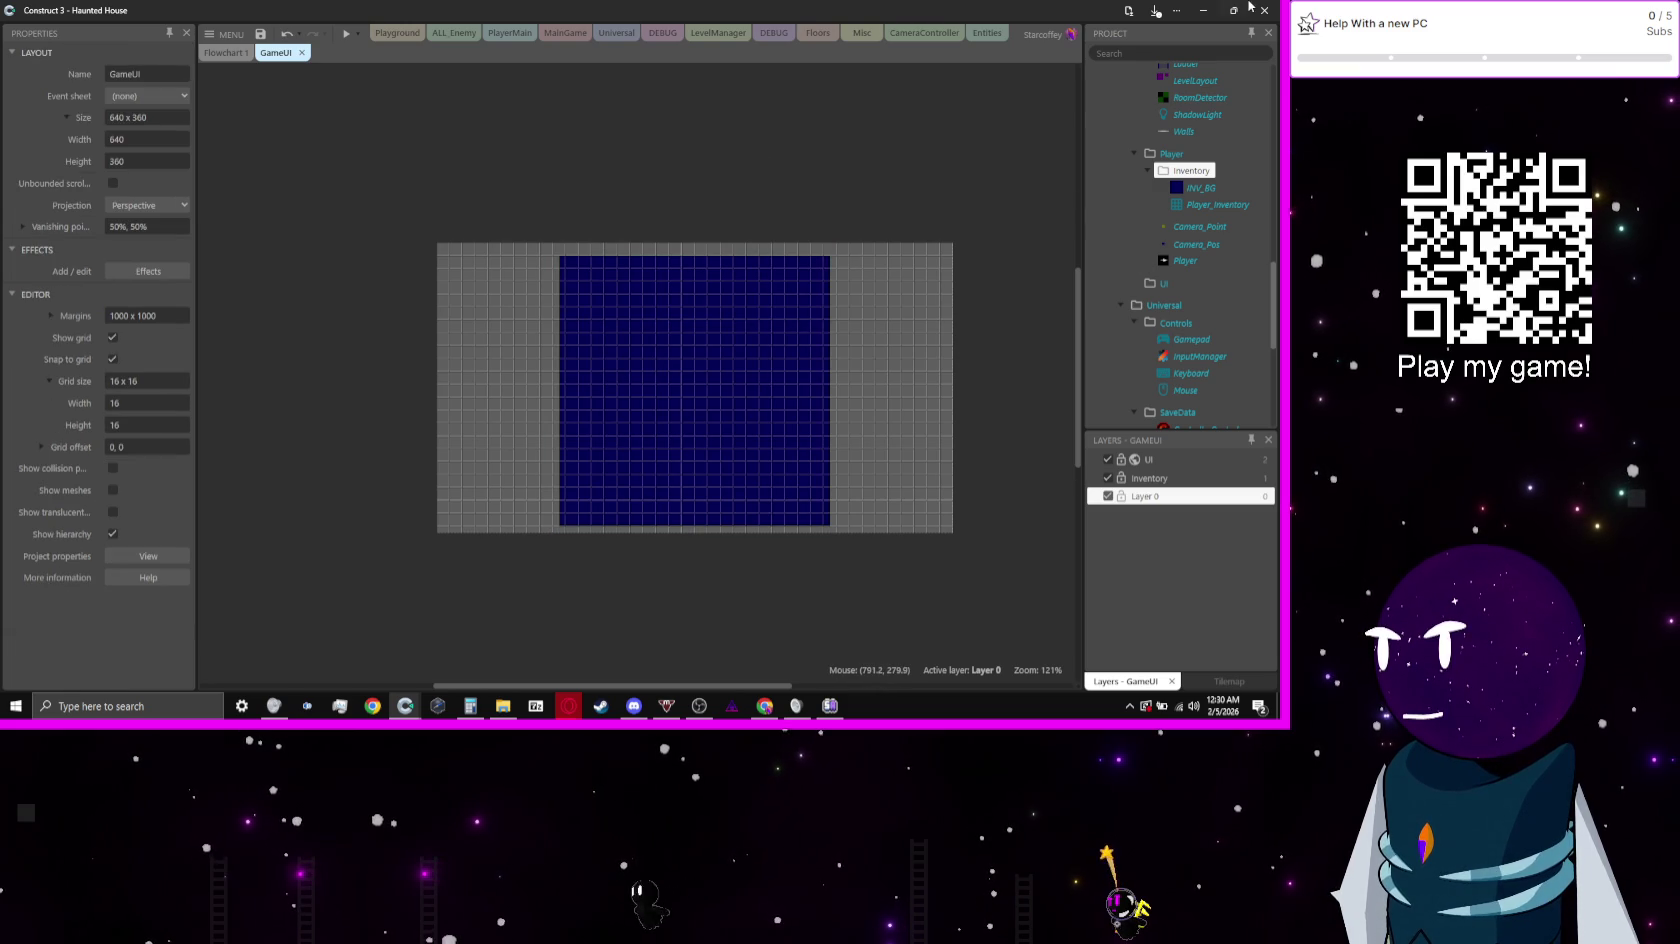
left_click(1206, 9)
Step: Clear the remaining windows and launch Affinity Photo 2 from its desktop shortcut
left_click(1206, 9)
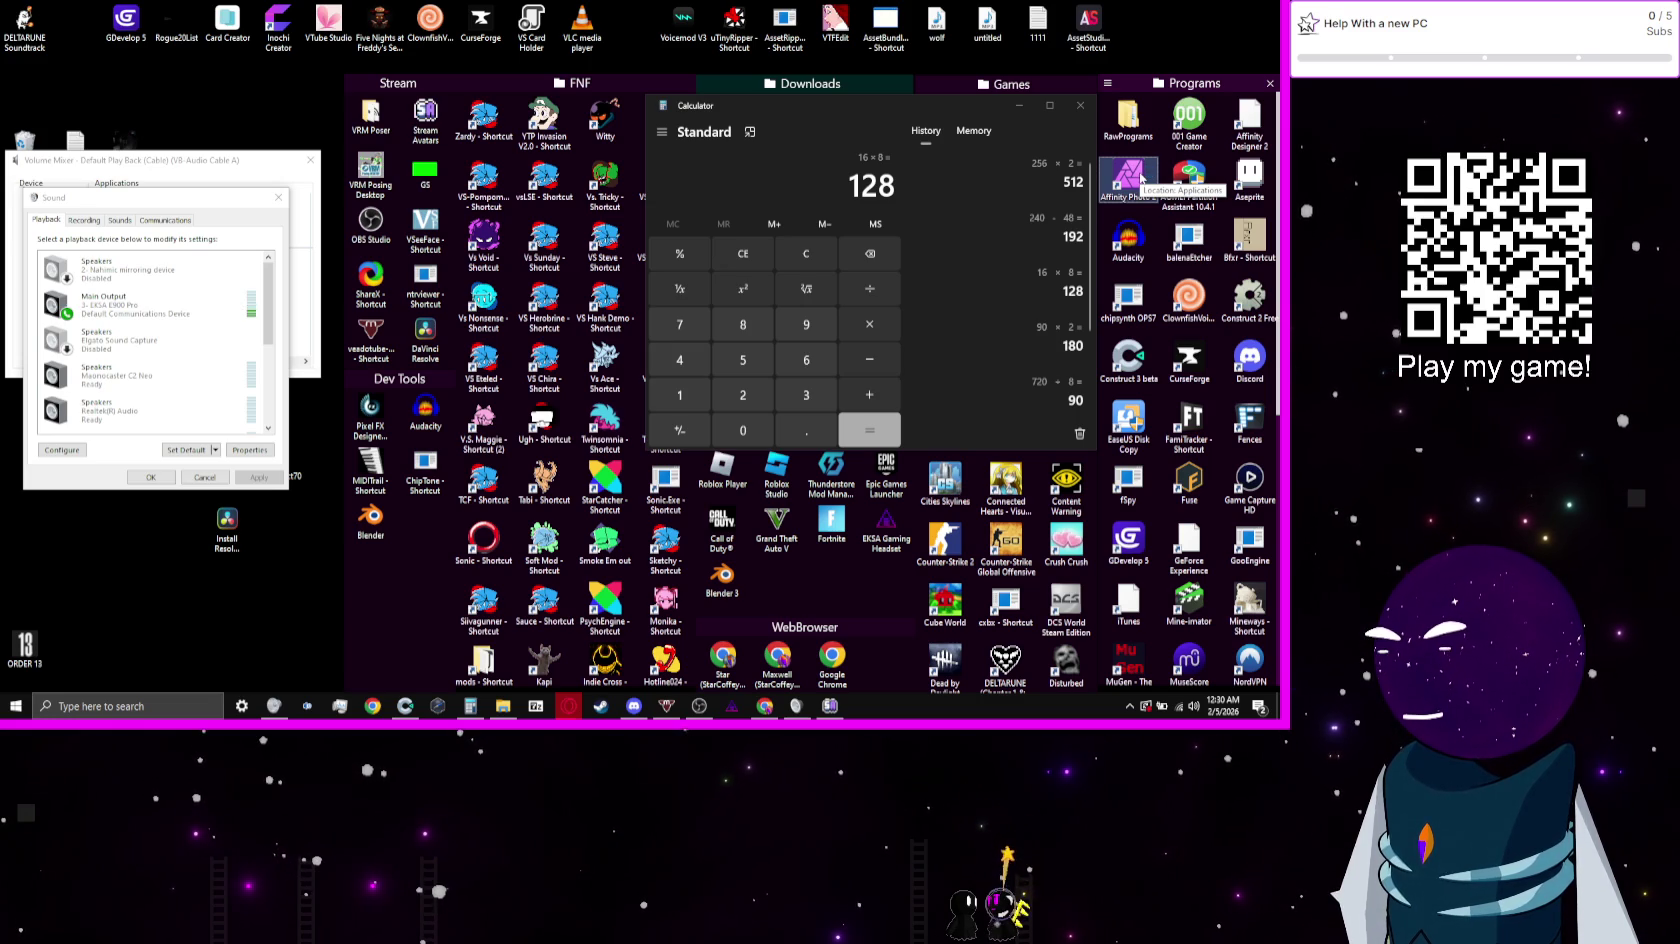
double_click(1141, 178)
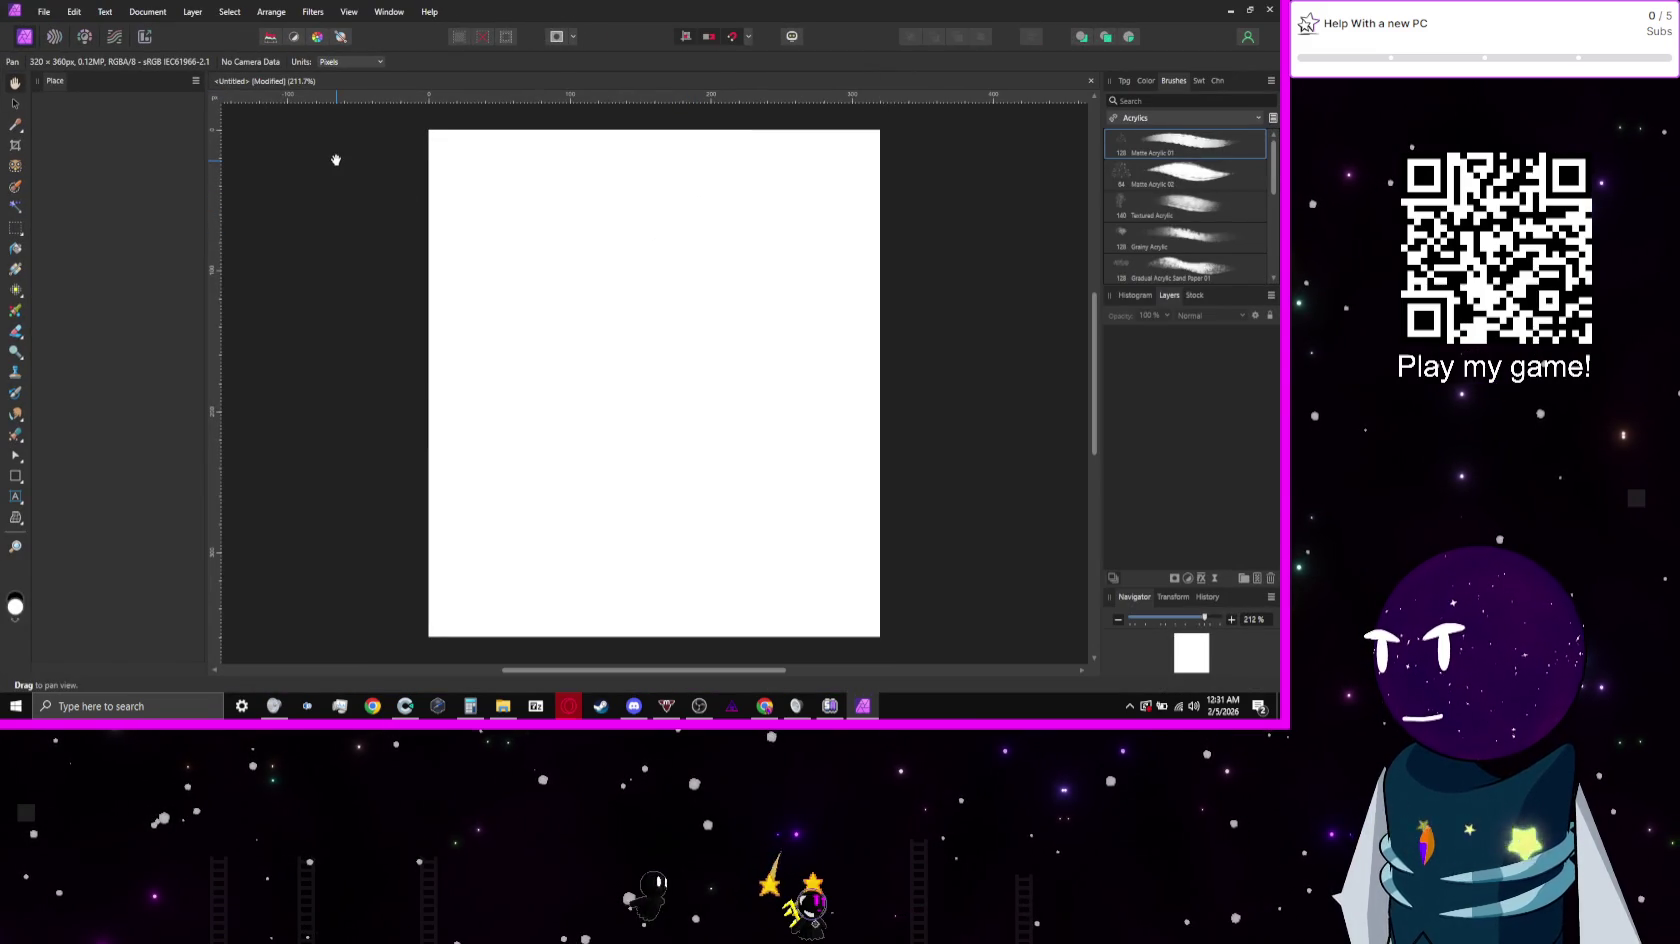
Step: Resize the document to 640 x 360 px with width and height unlinked
left_click(147, 11)
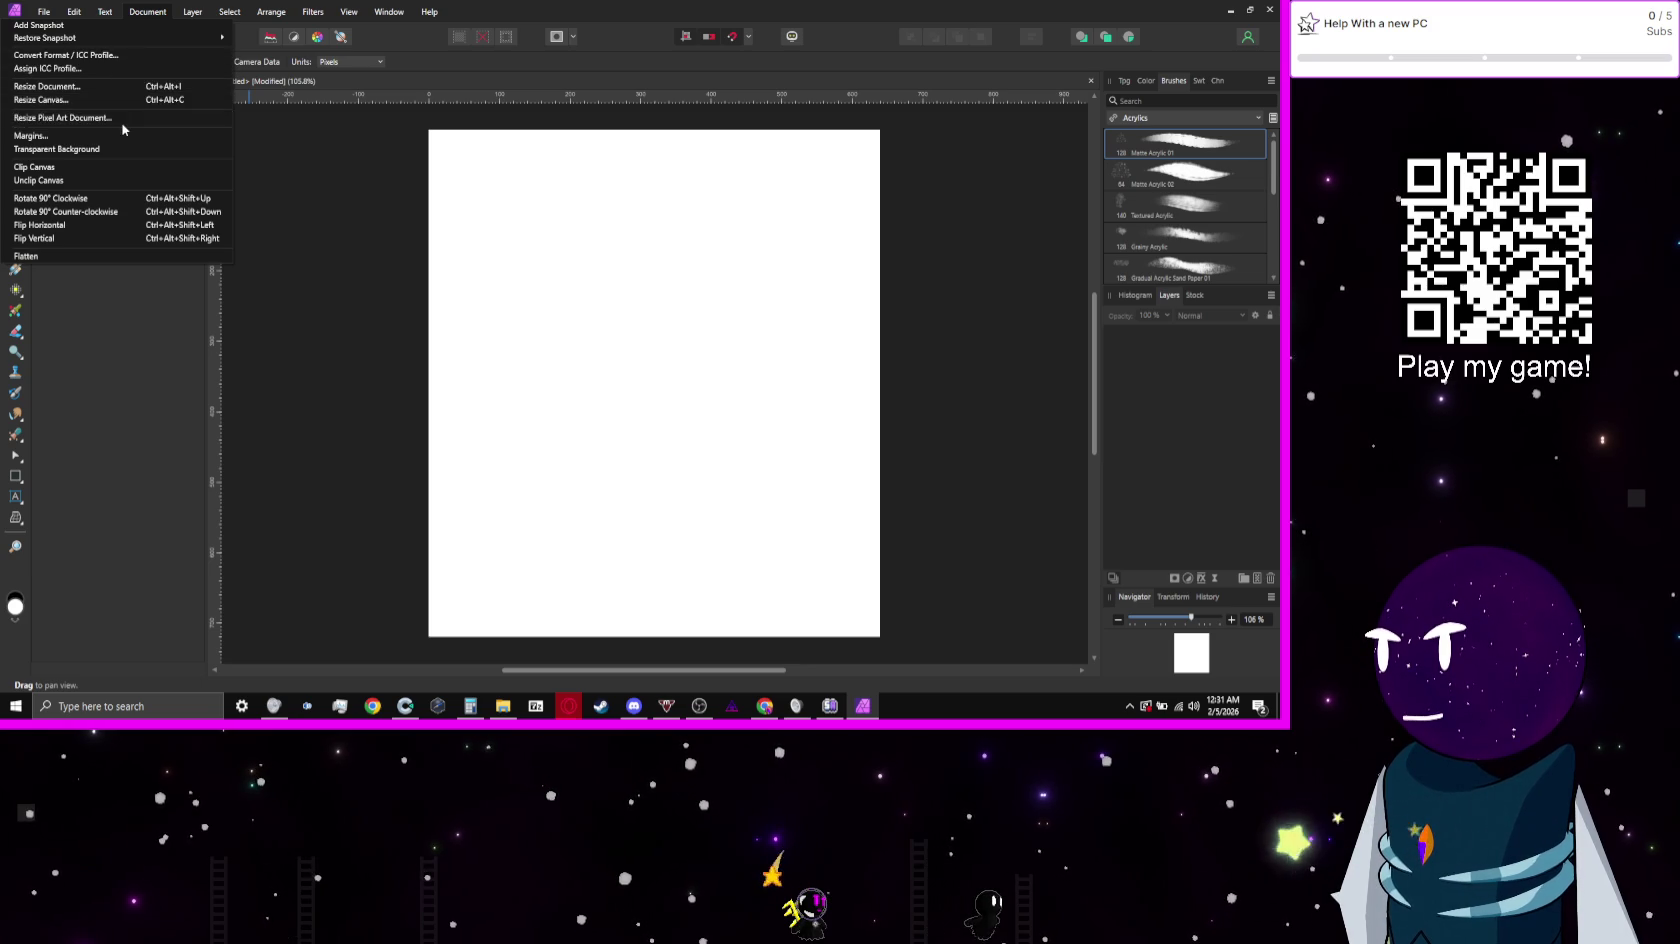
left_click(111, 88)
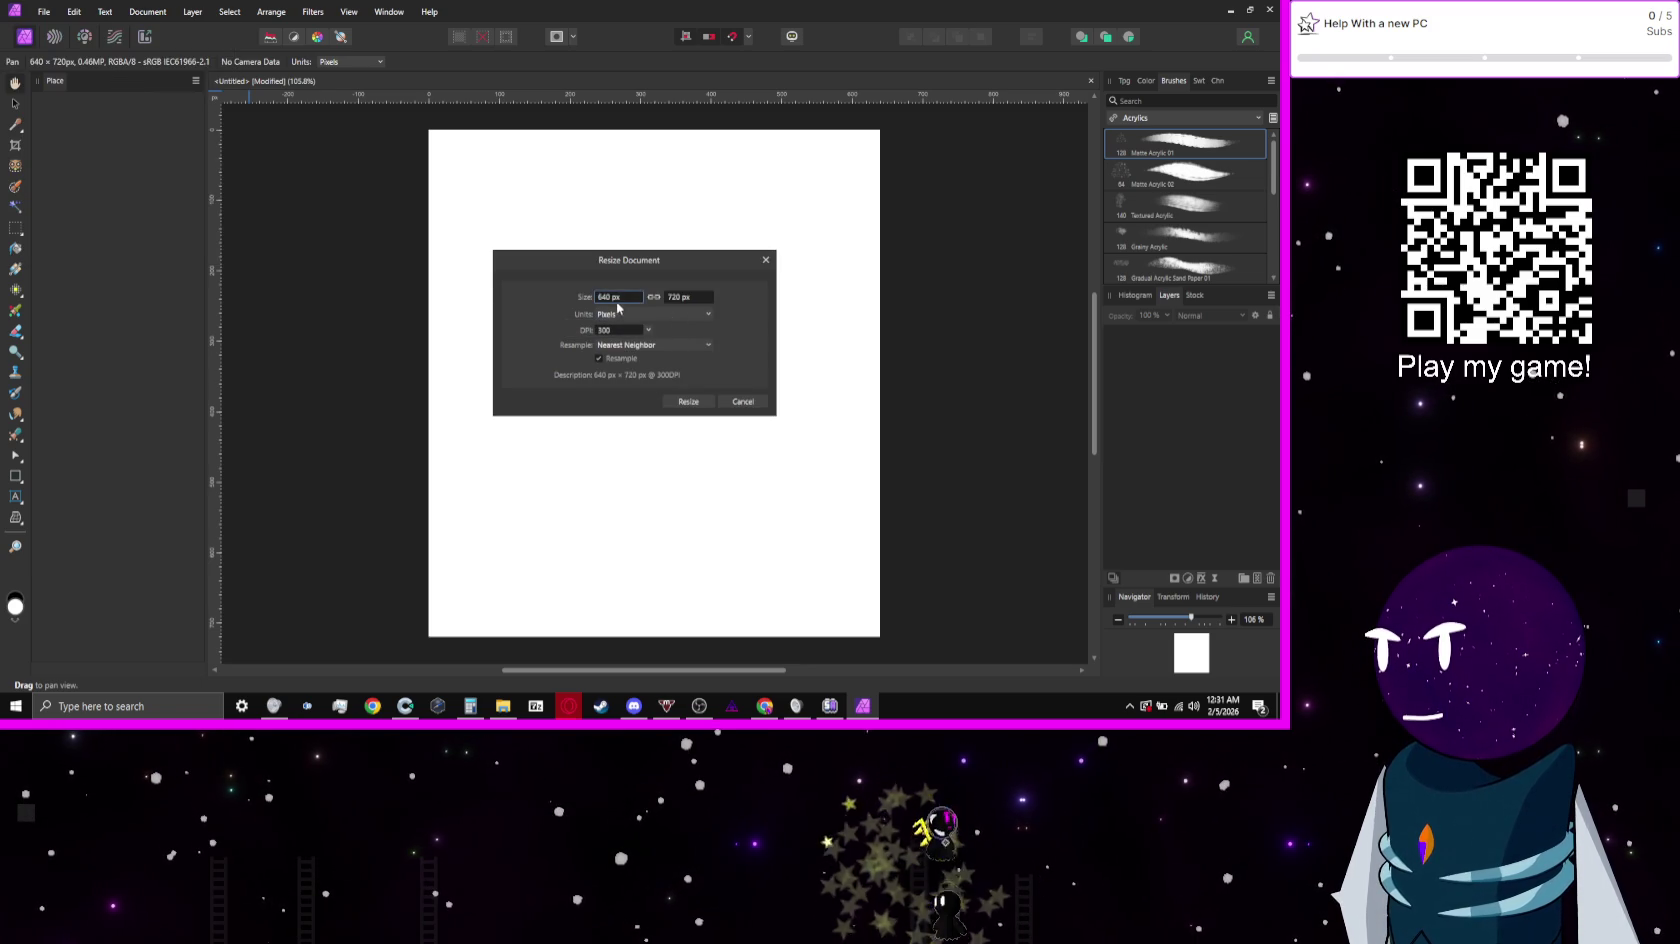
left_click(652, 298)
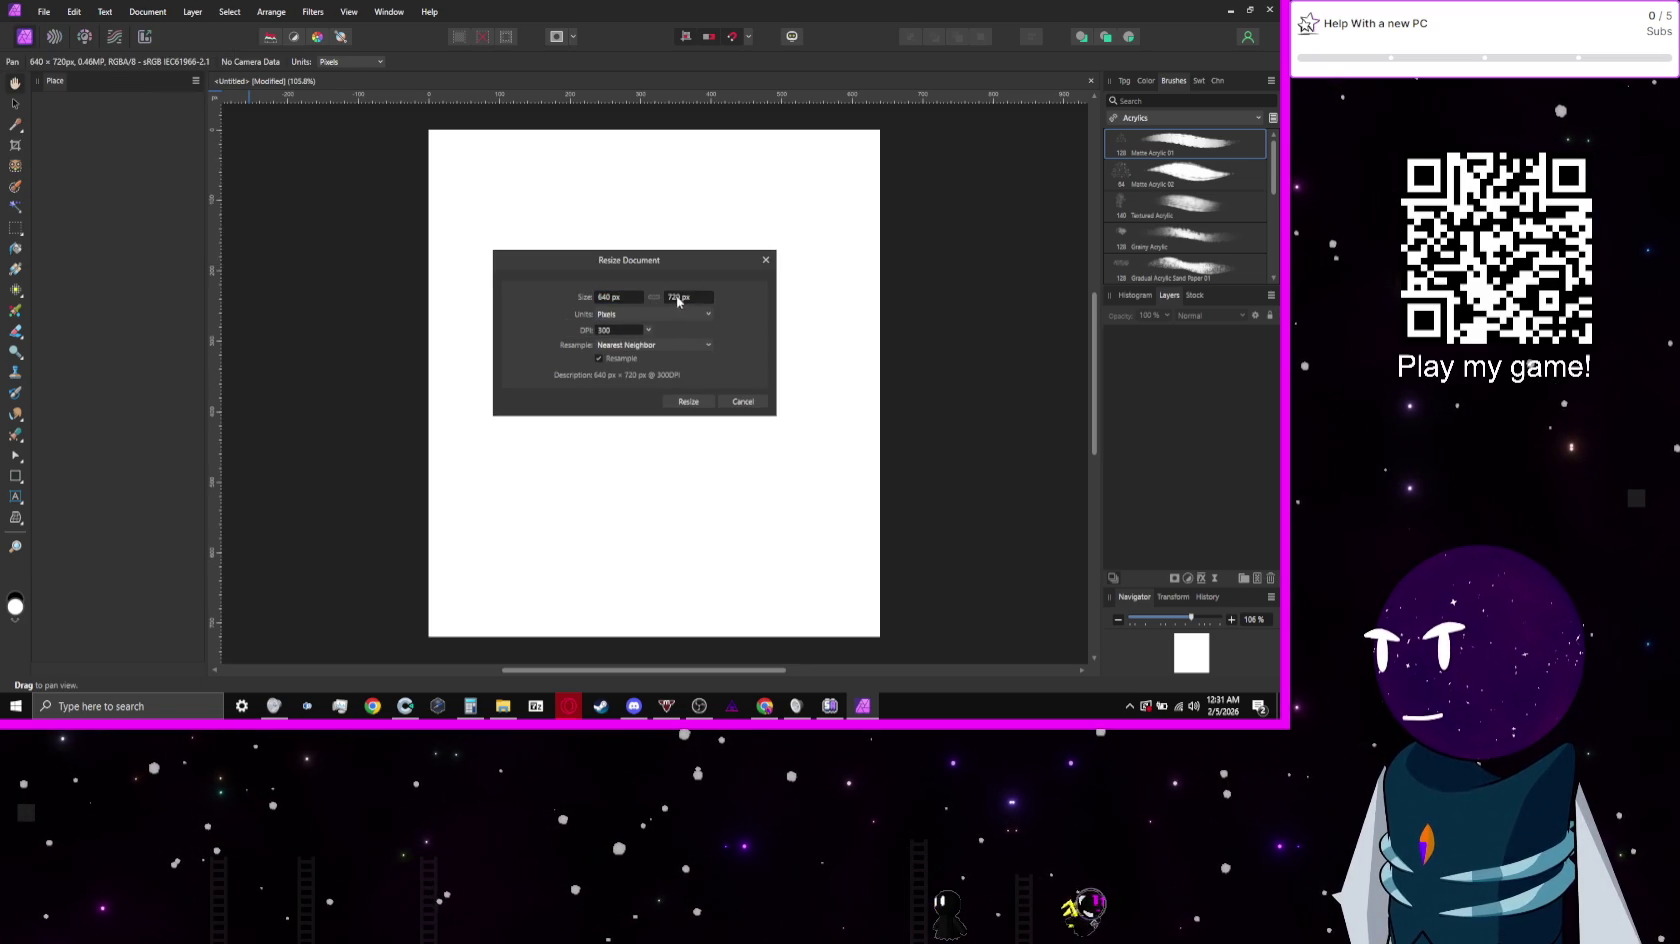
left_click(678, 298)
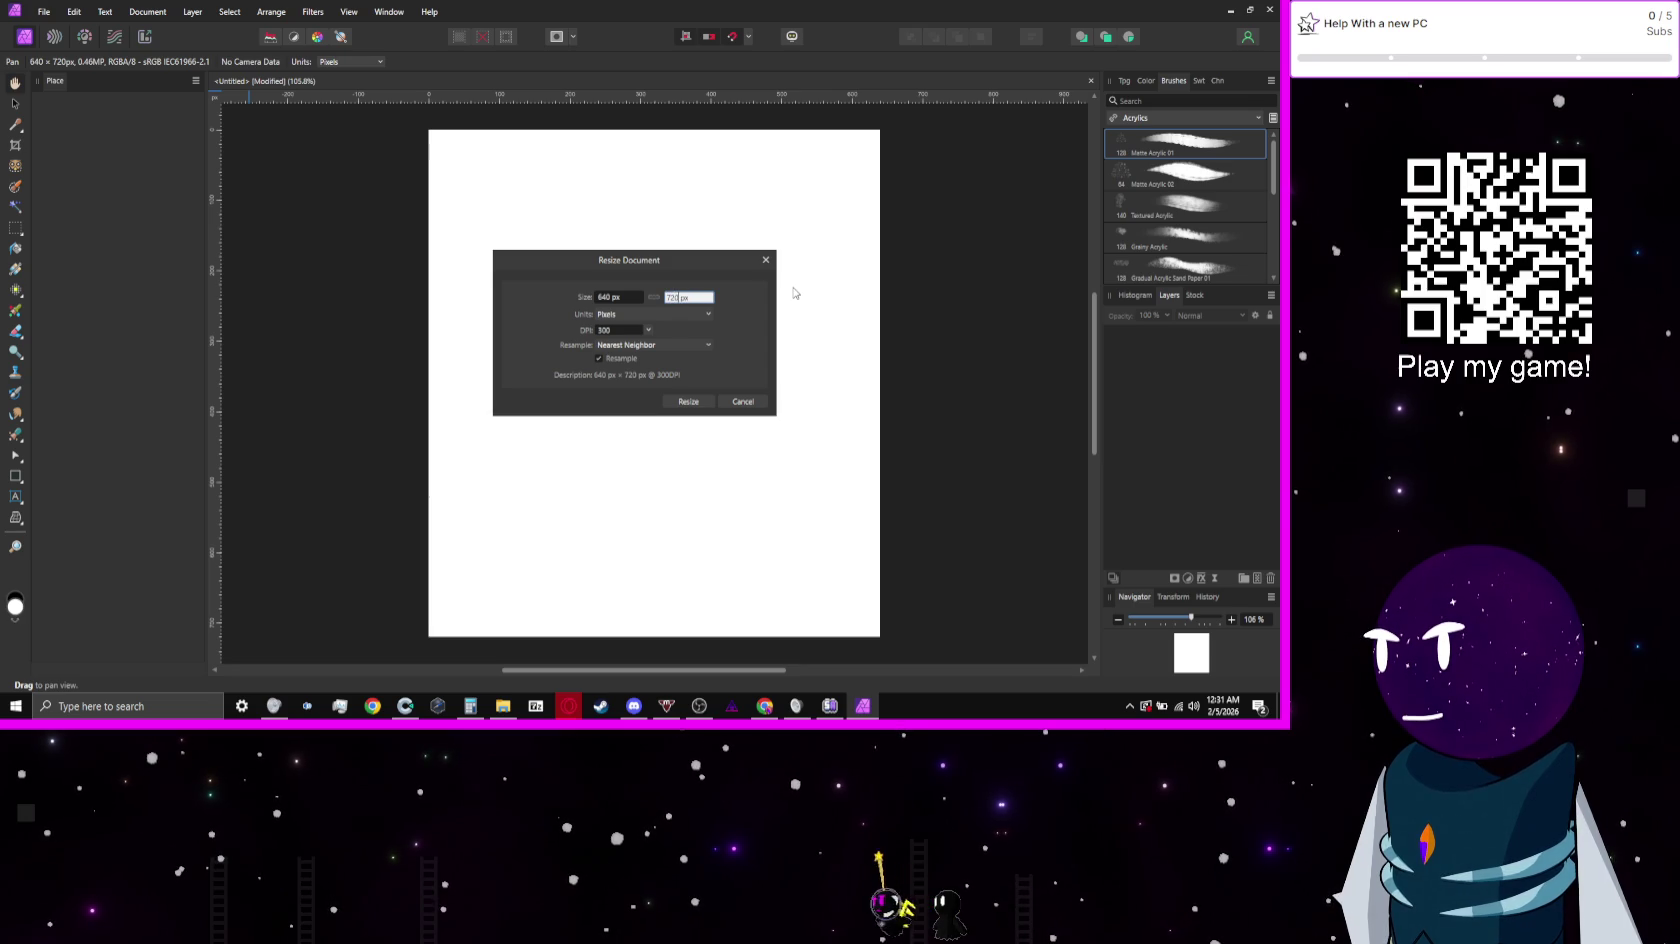
type("360")
key("Tab")
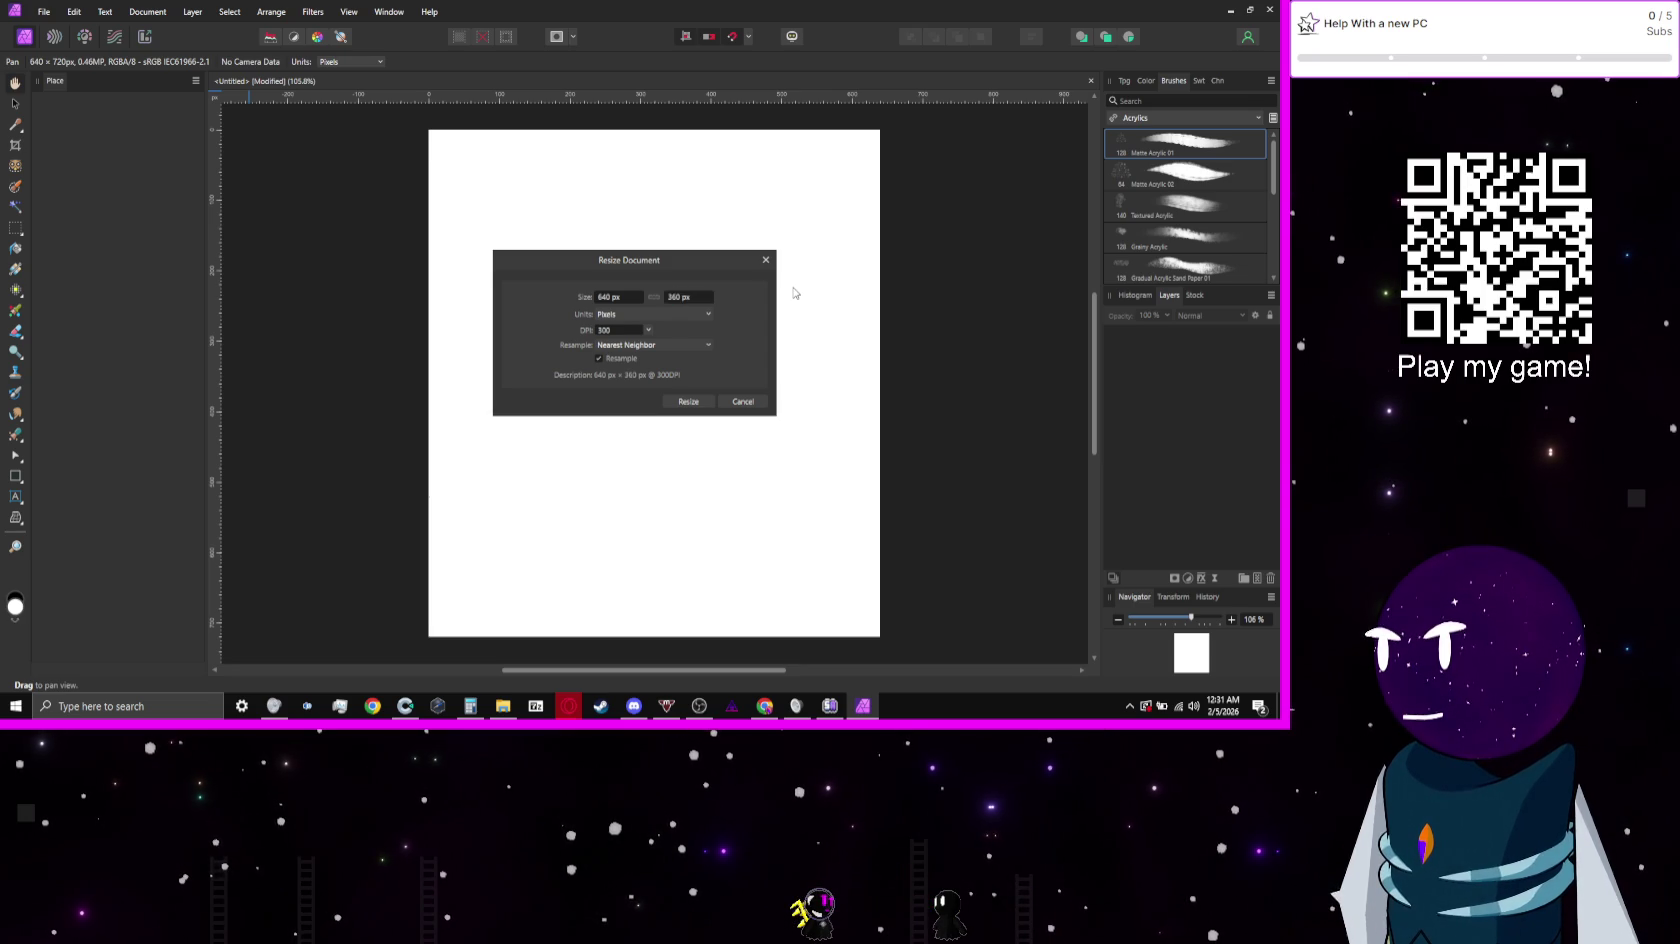
key("Return")
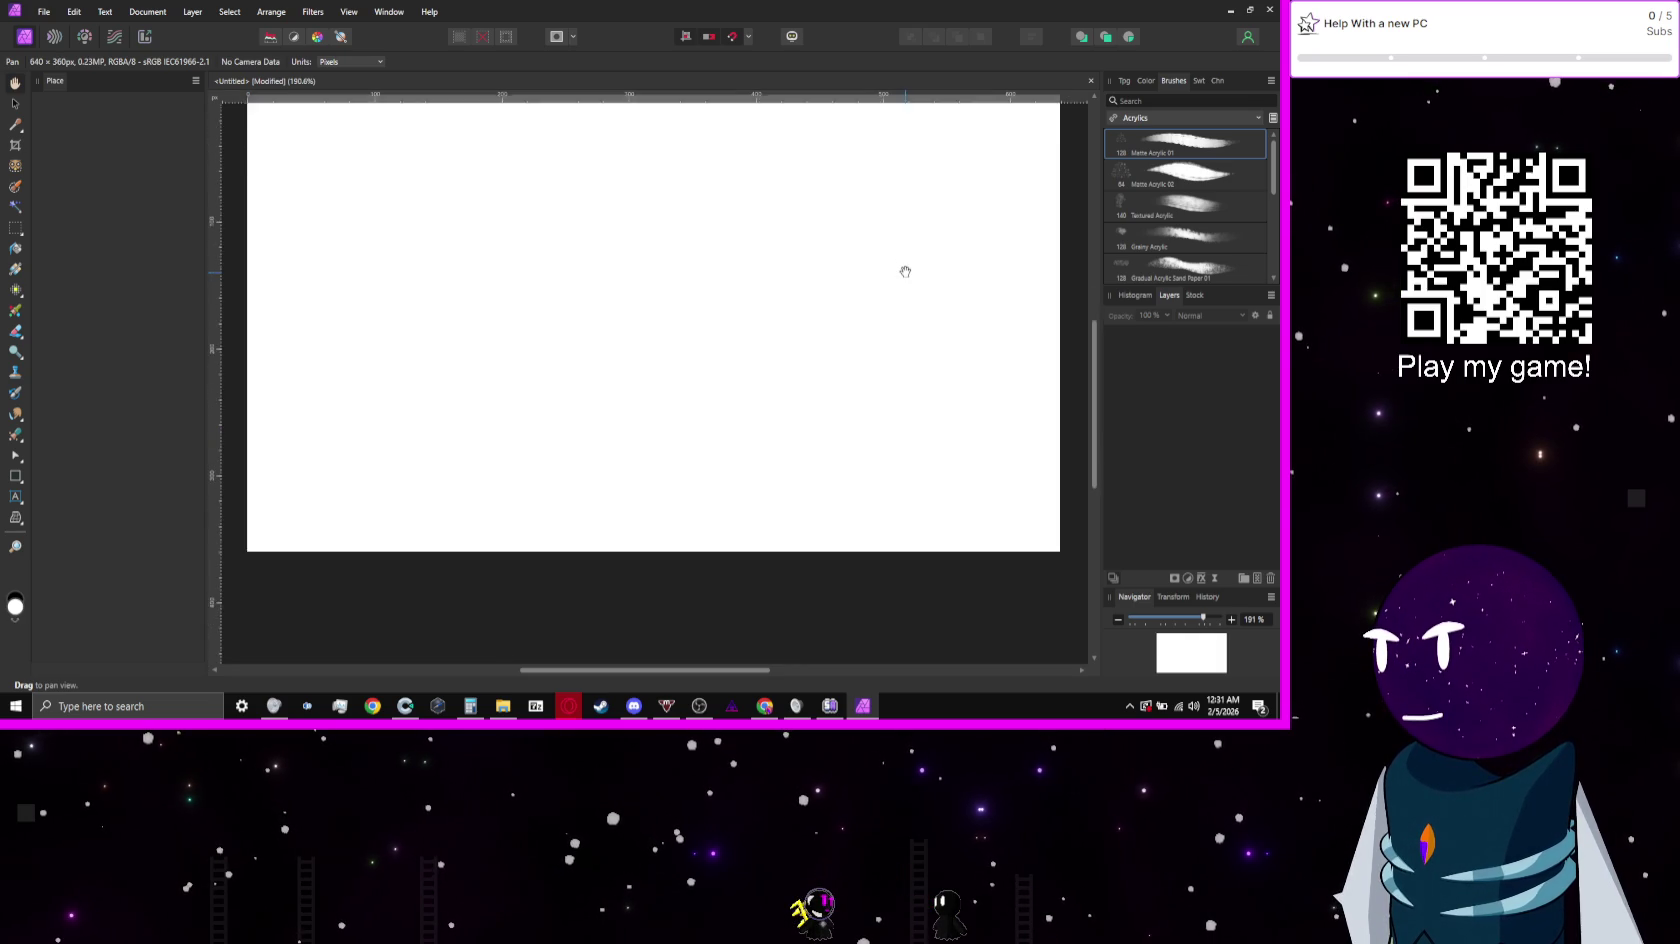
scroll(905, 271, "down", 1)
scroll(905, 271, "up", 1)
scroll(905, 271, "down", 2)
scroll(905, 271, "up", 1)
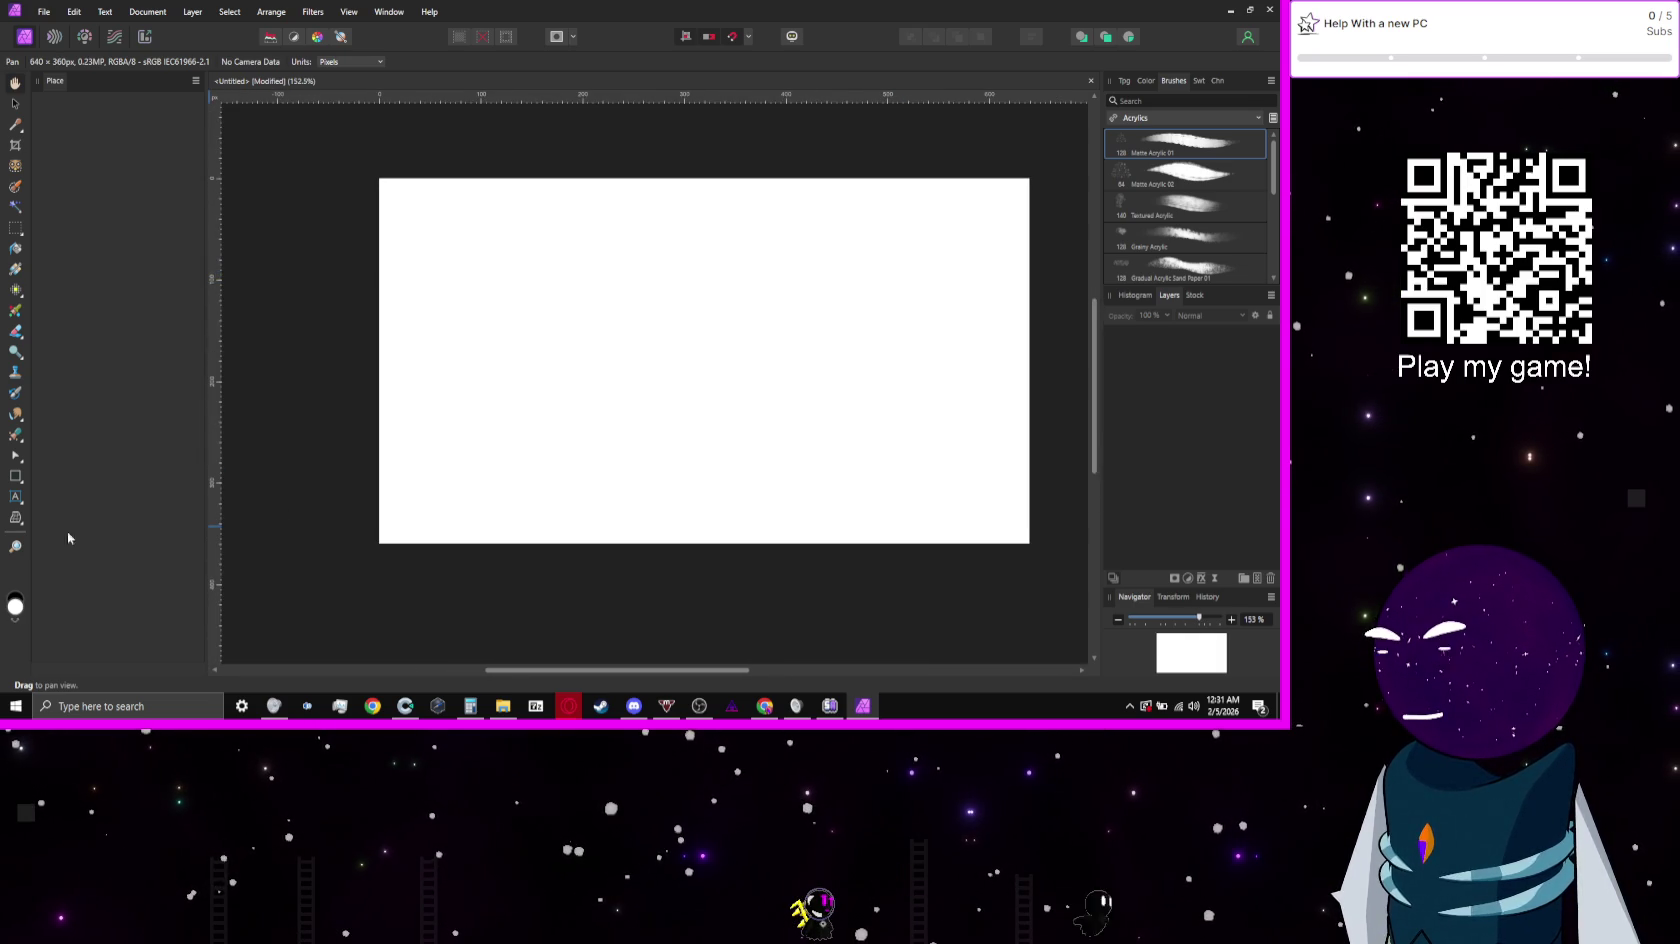
Step: Flood-fill the whole canvas with mid-grey 5C5C5C
left_click(16, 607)
left_click_drag(372, 400, 366, 380)
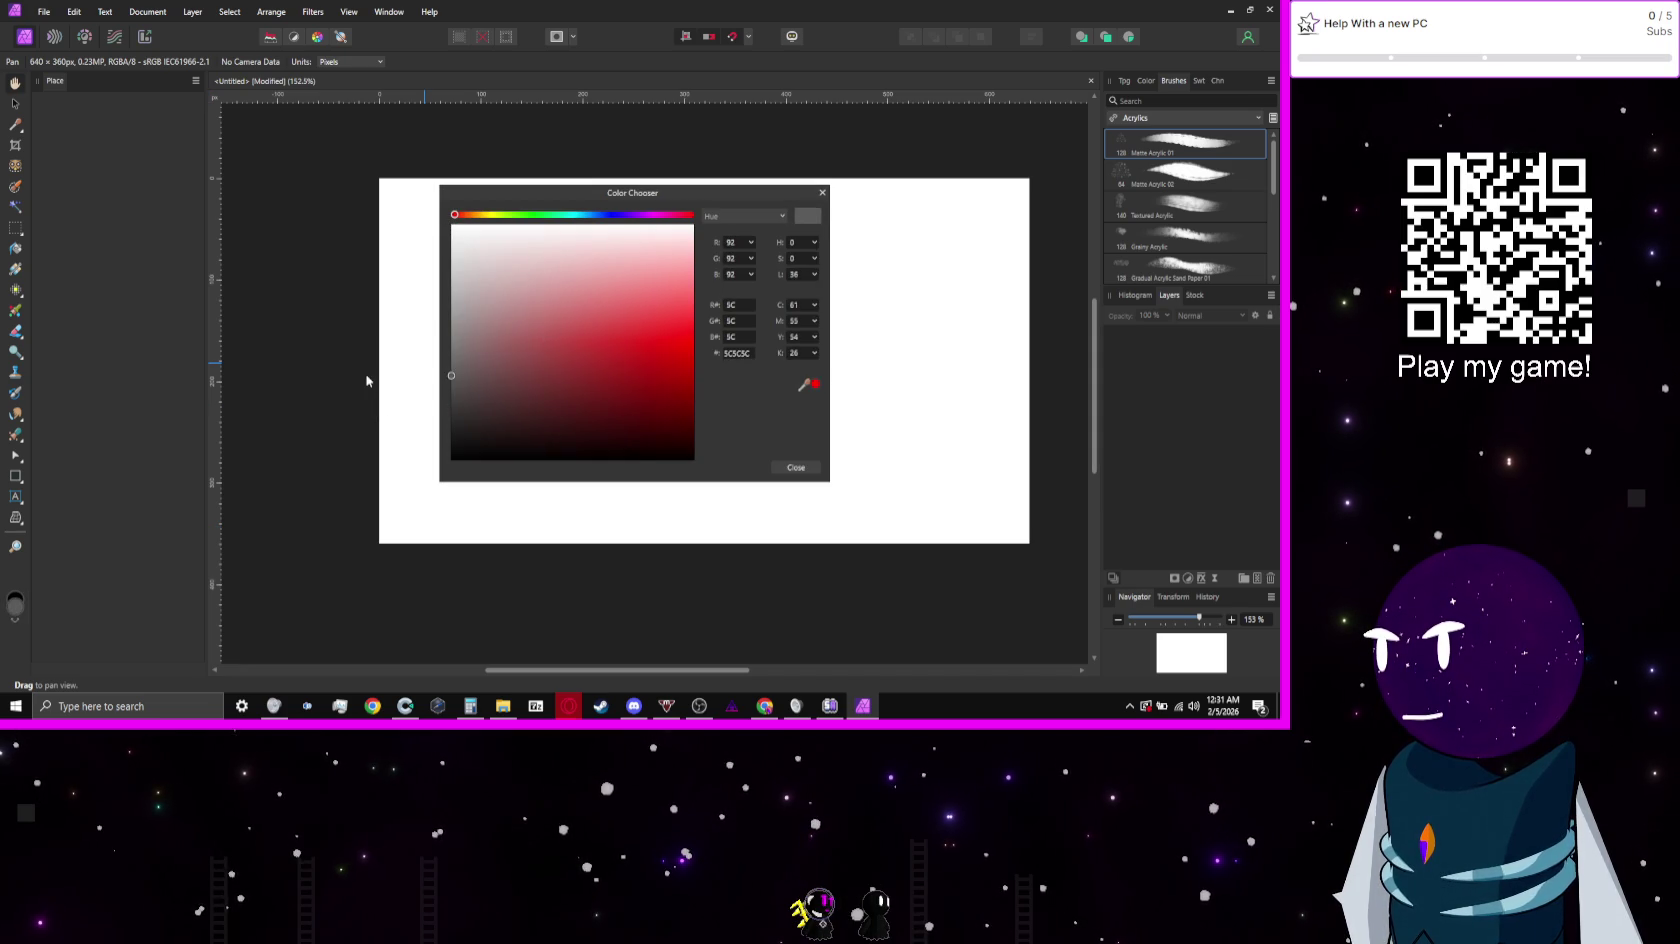
left_click(823, 193)
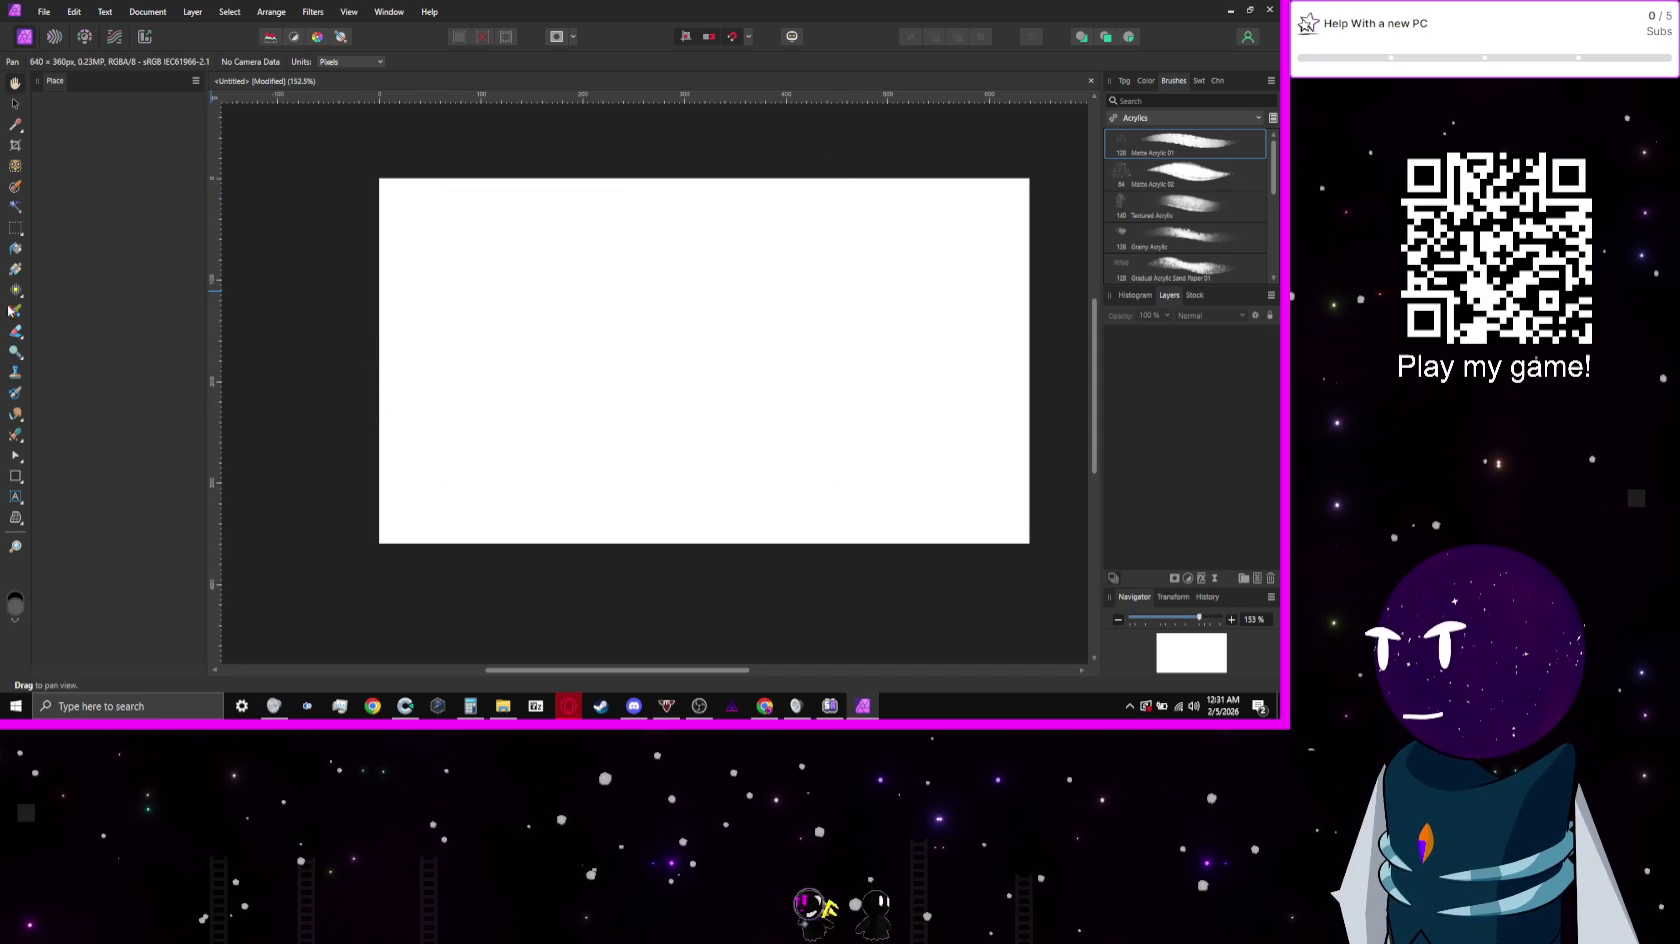
left_click(15, 249)
left_click(589, 311)
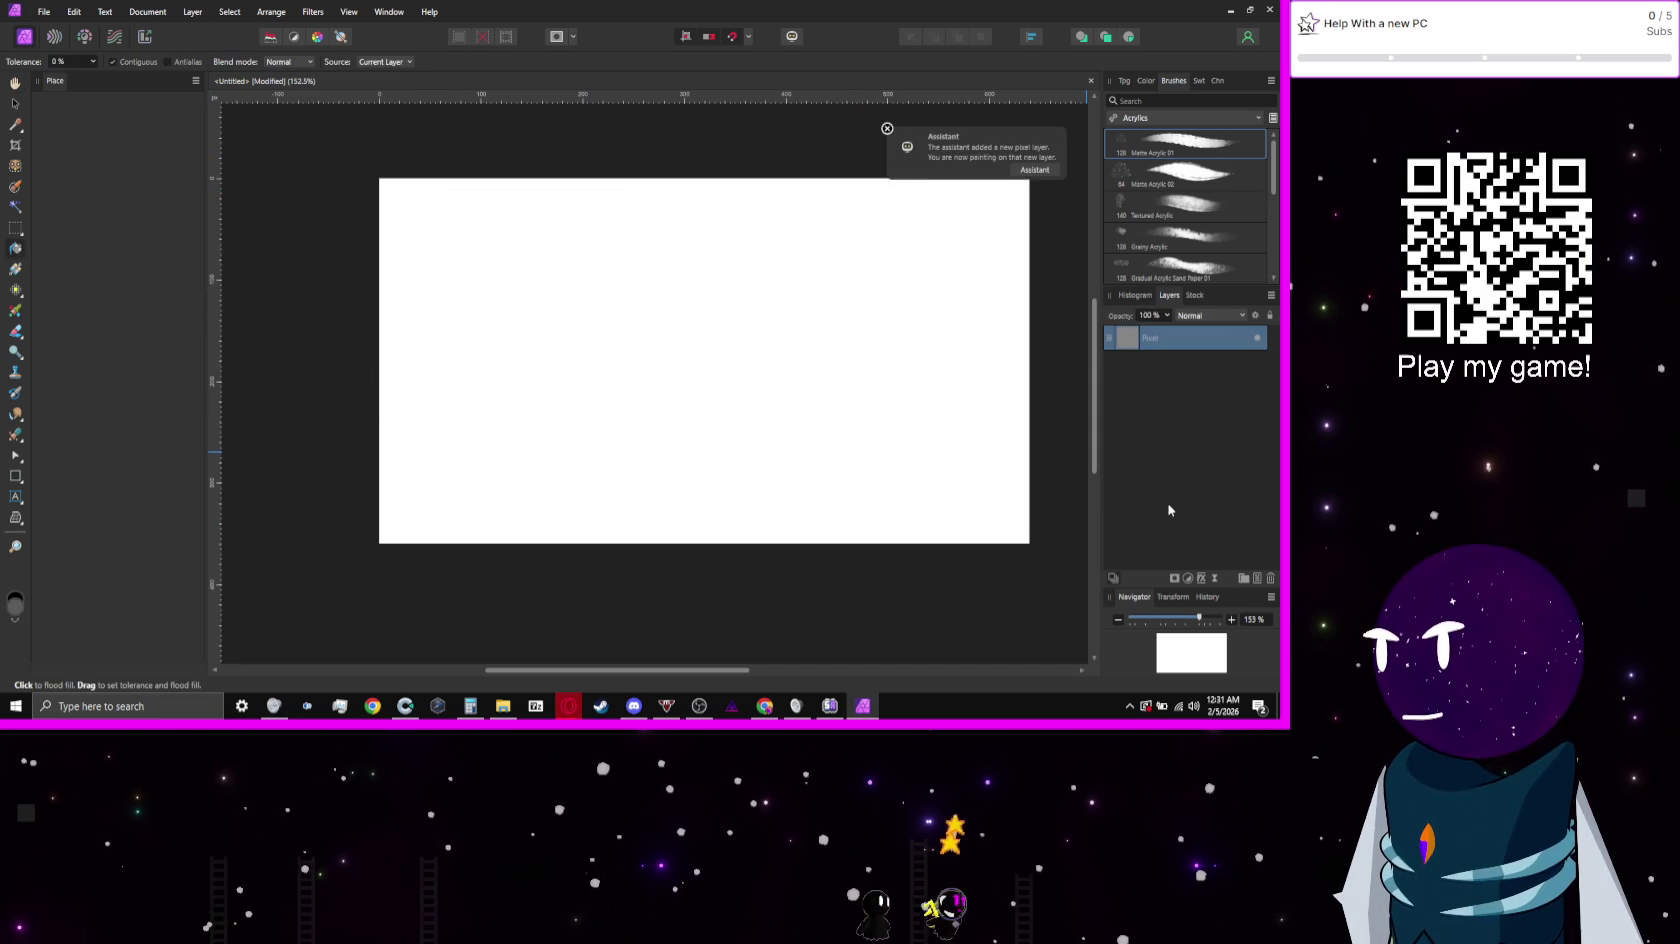
Step: Dismiss the Assistant note and add an empty pixel layer above the grey fill
left_click(886, 130)
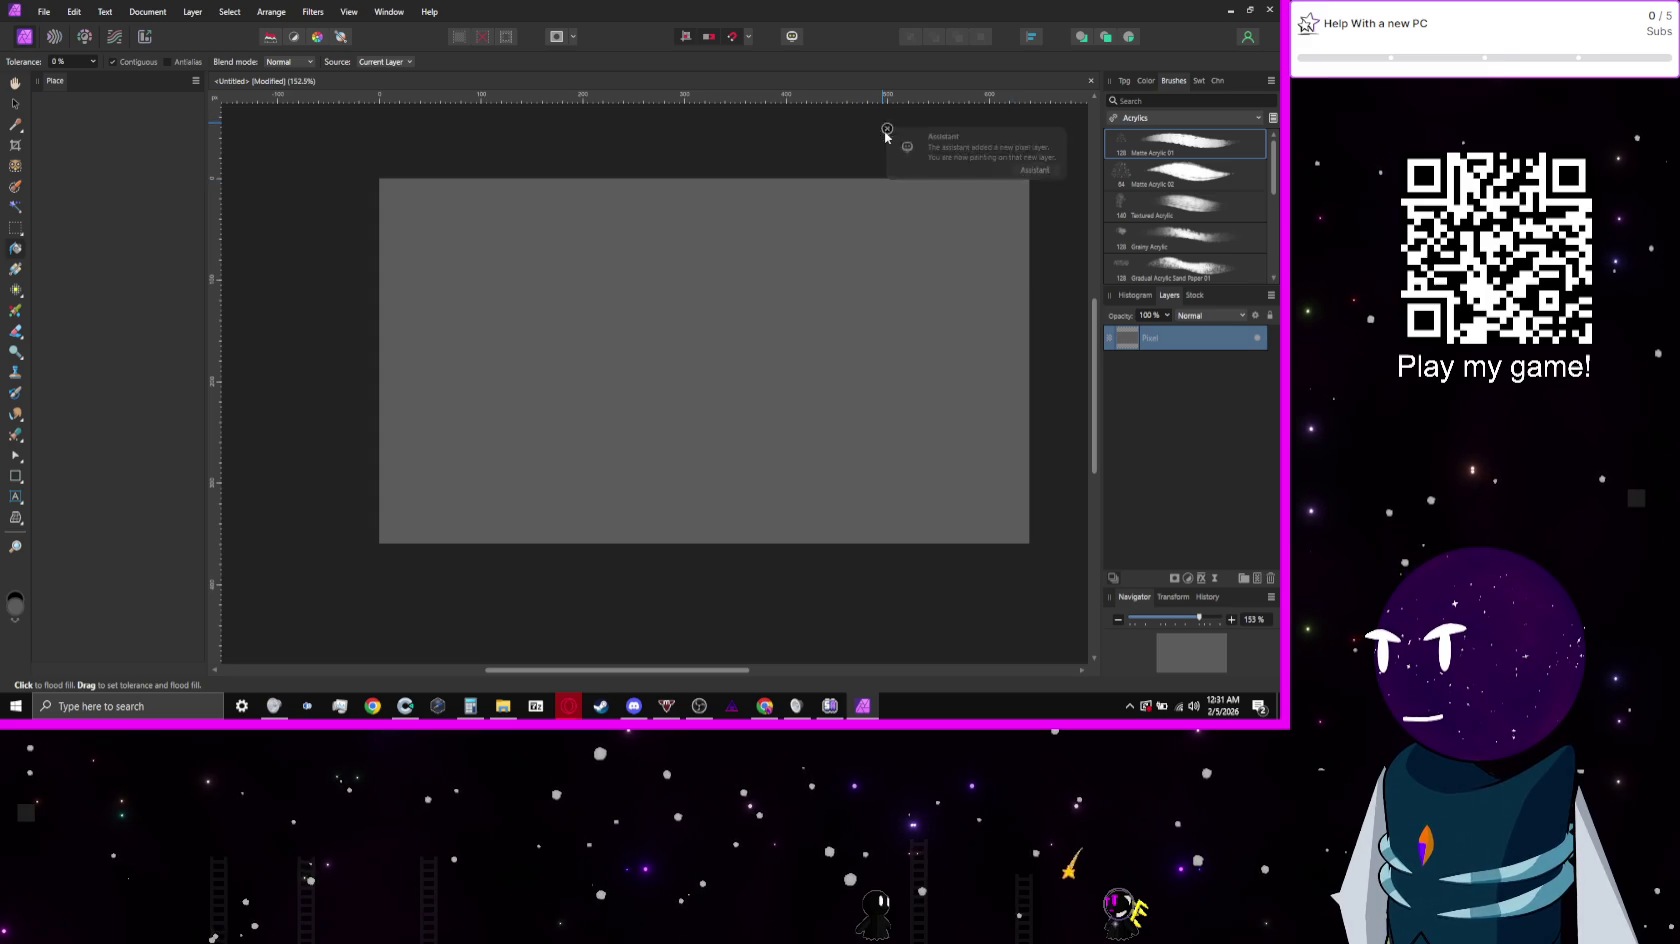
left_click(1258, 580)
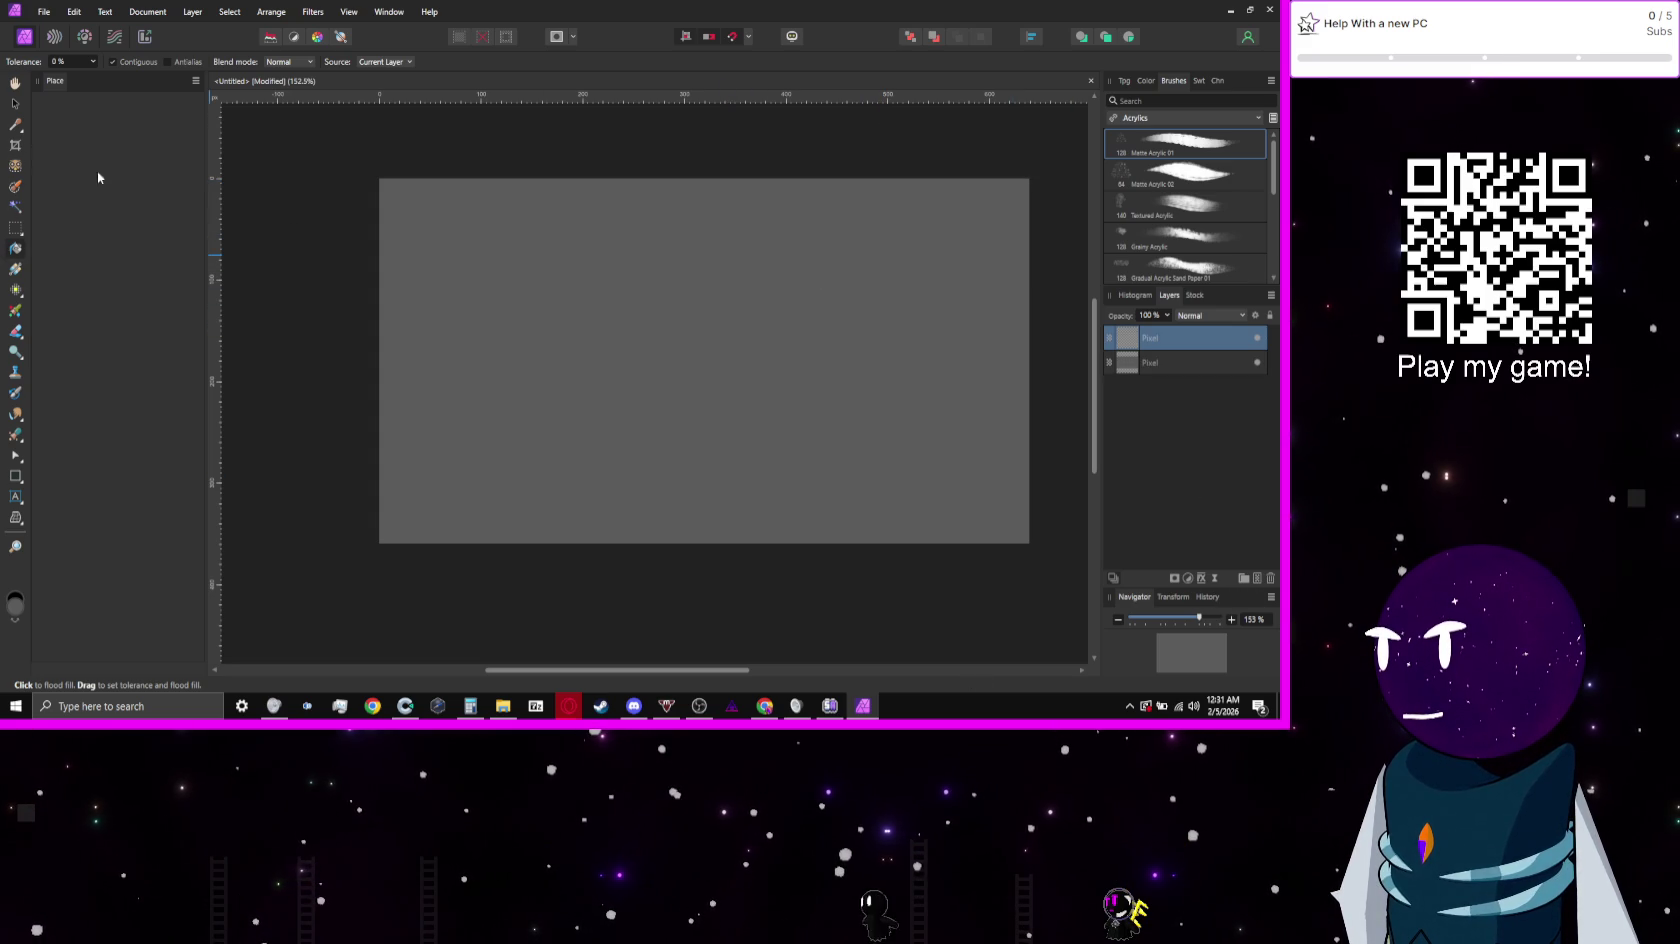
key("b")
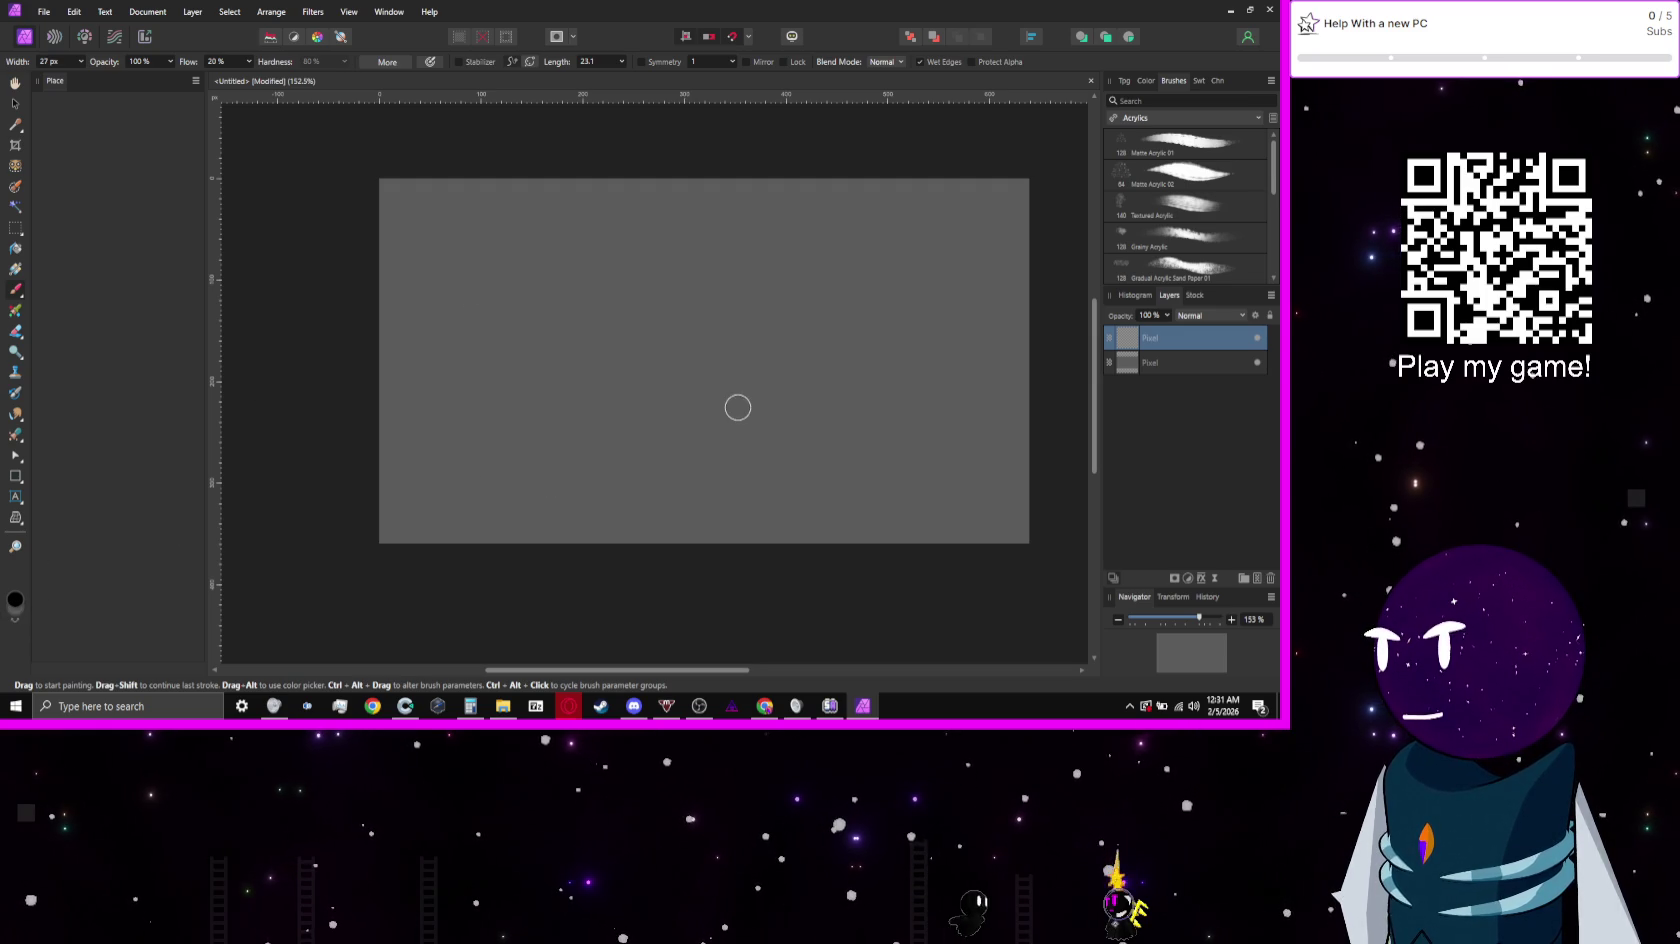
Step: Paint the torn list page outline on the right with a 16 px brush
key("bracketleft")
key("bracketleft")
key("bracketleft")
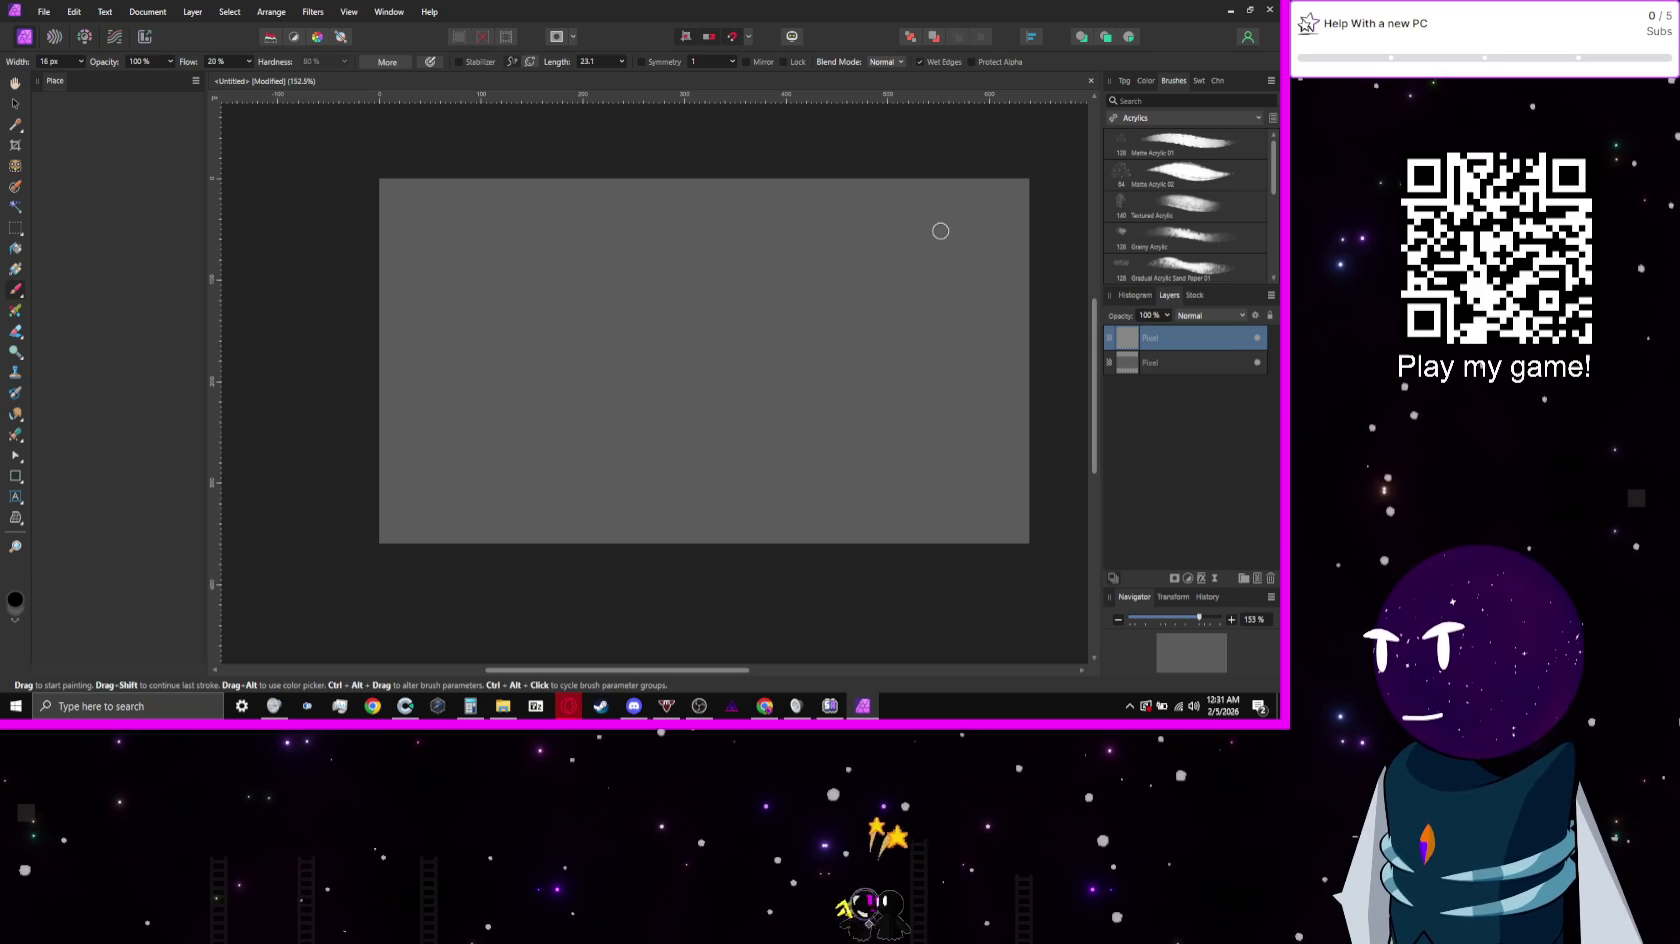
left_click_drag(940, 231, 716, 234)
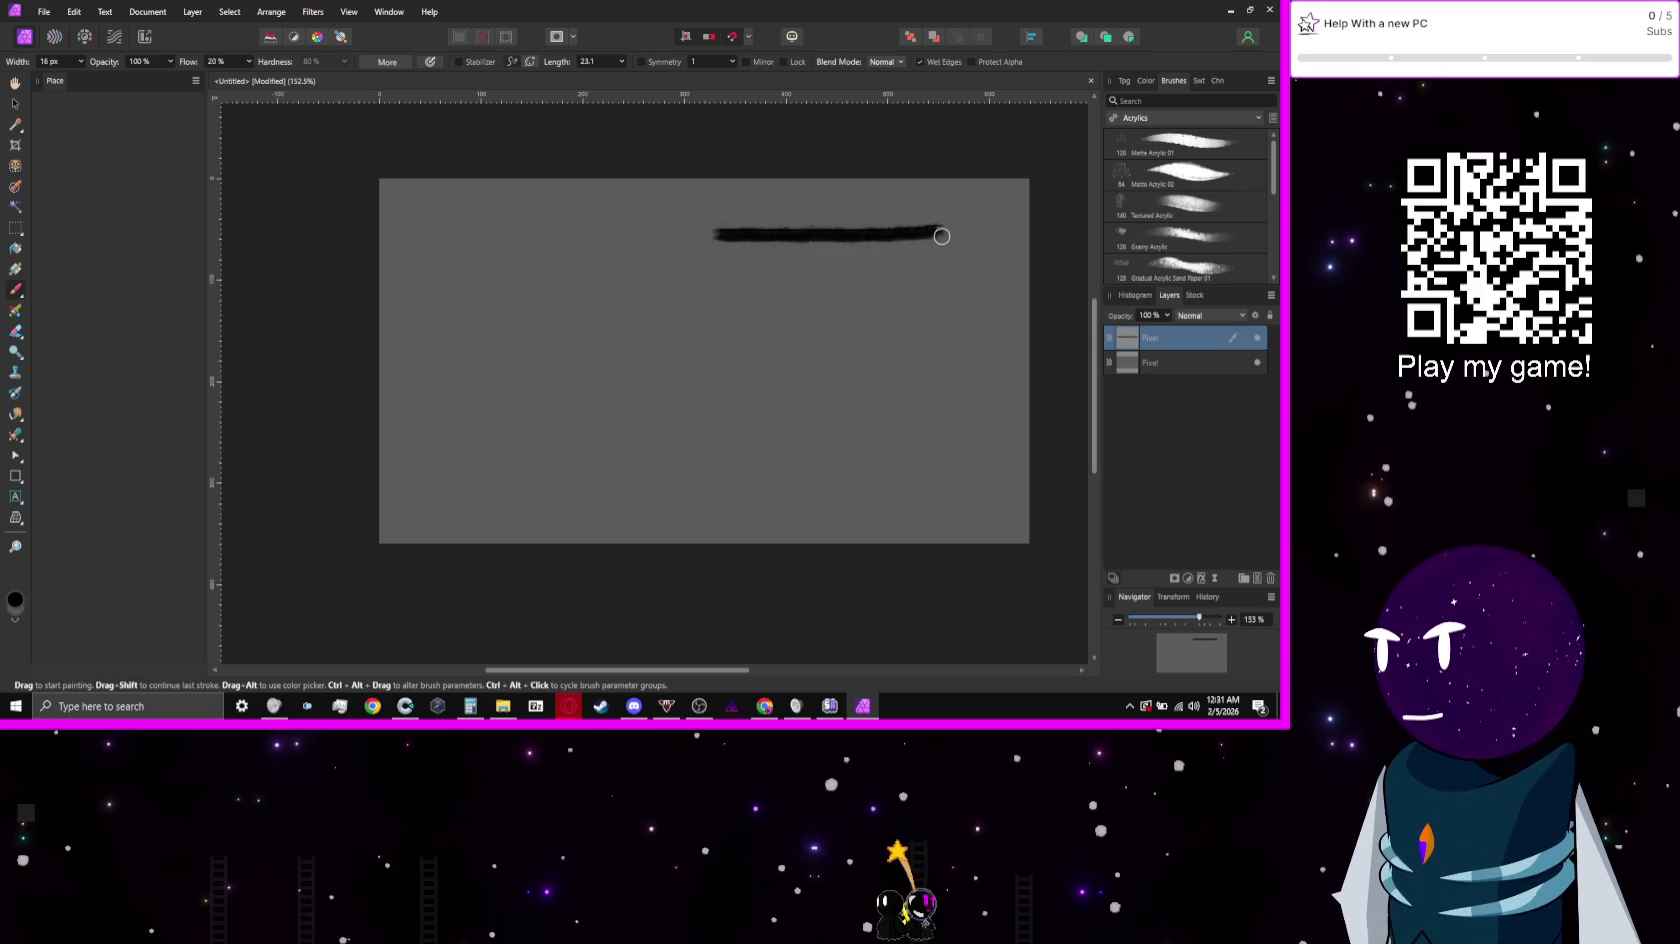
left_click_drag(941, 236, 912, 408)
key("ctrl+z")
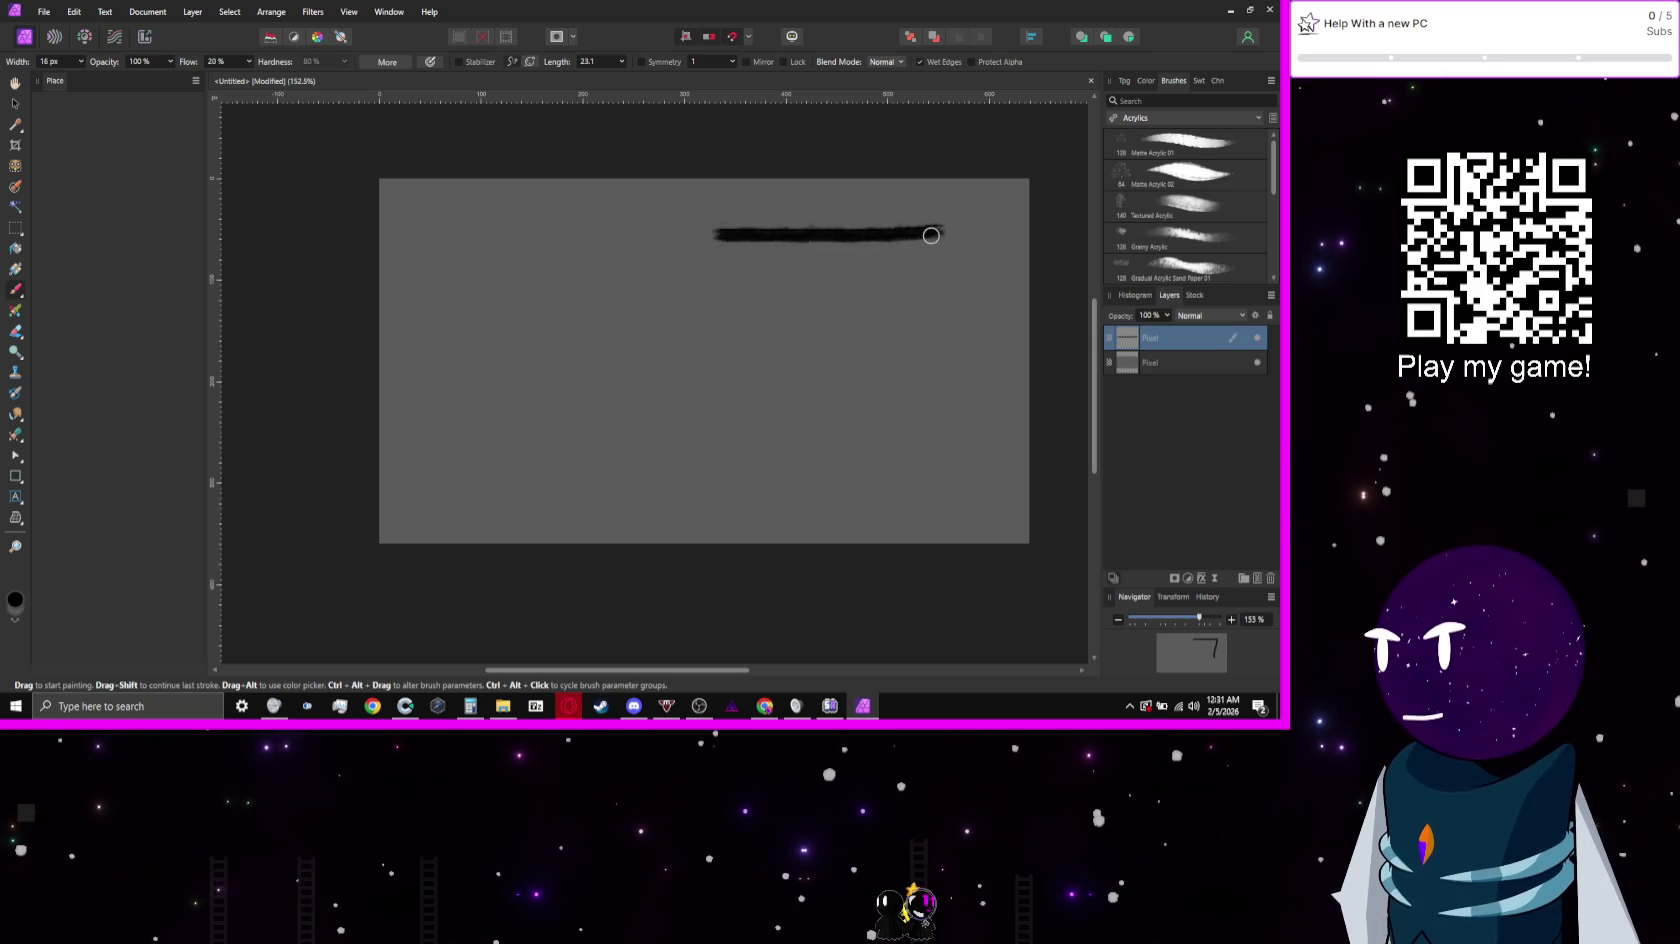
mouse_move(940, 233)
left_mouse_down()
mouse_move(920, 464)
mouse_move(755, 502)
left_mouse_up()
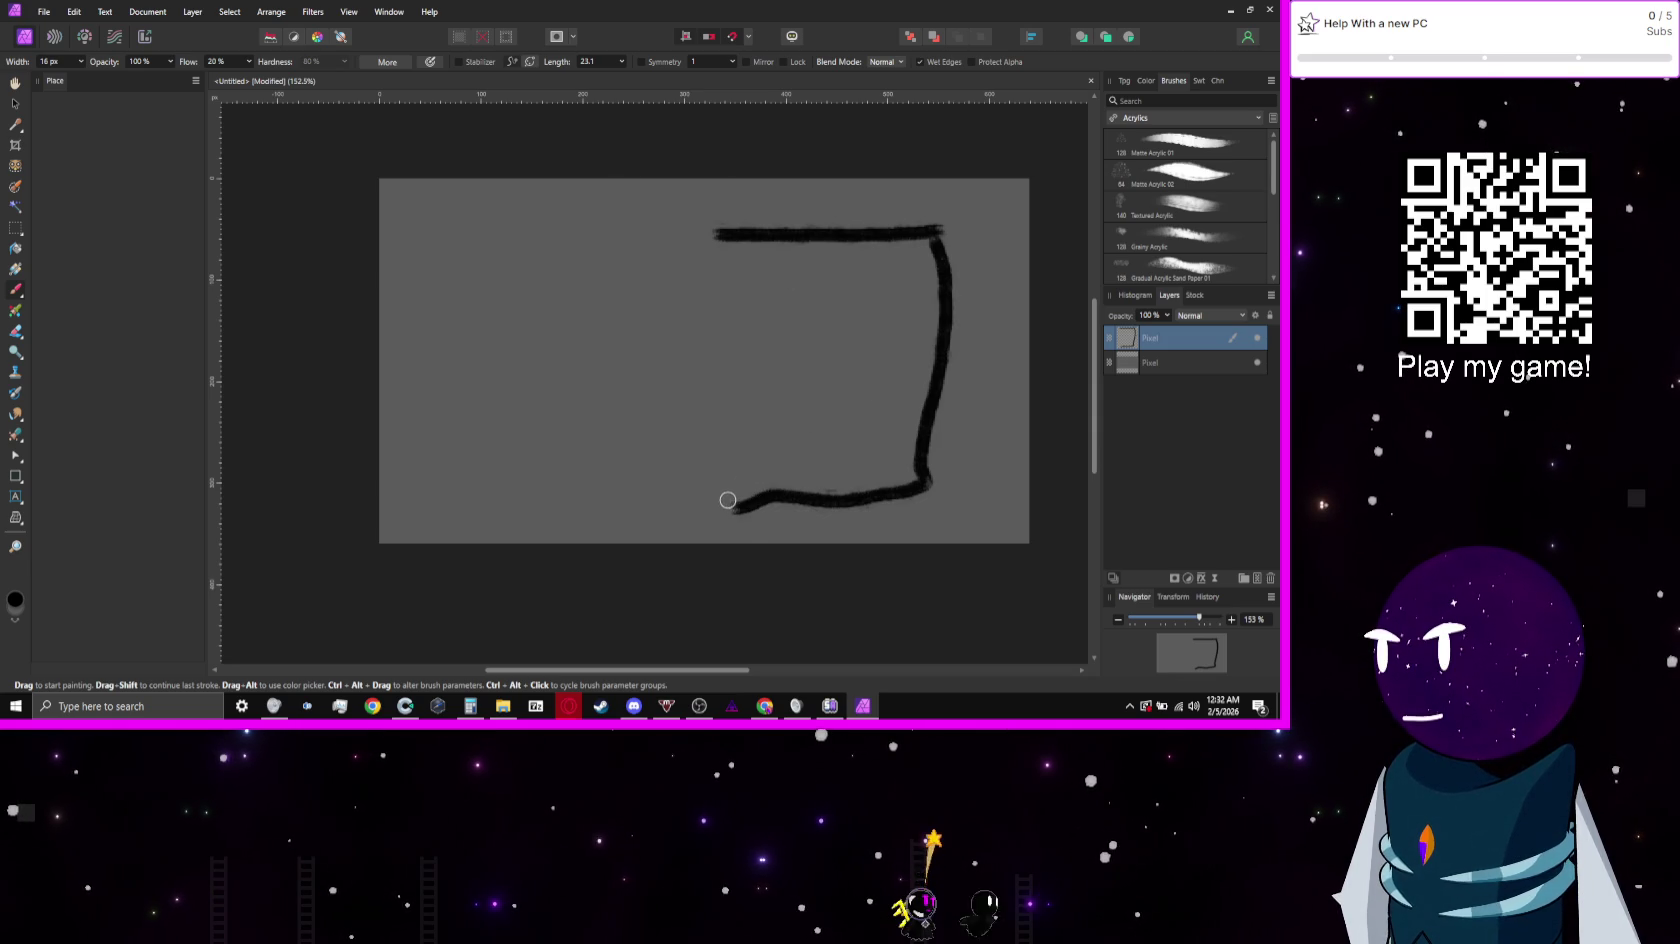
mouse_move(728, 500)
left_mouse_down()
mouse_move(714, 442)
mouse_move(732, 349)
mouse_move(703, 260)
mouse_move(723, 228)
left_mouse_up()
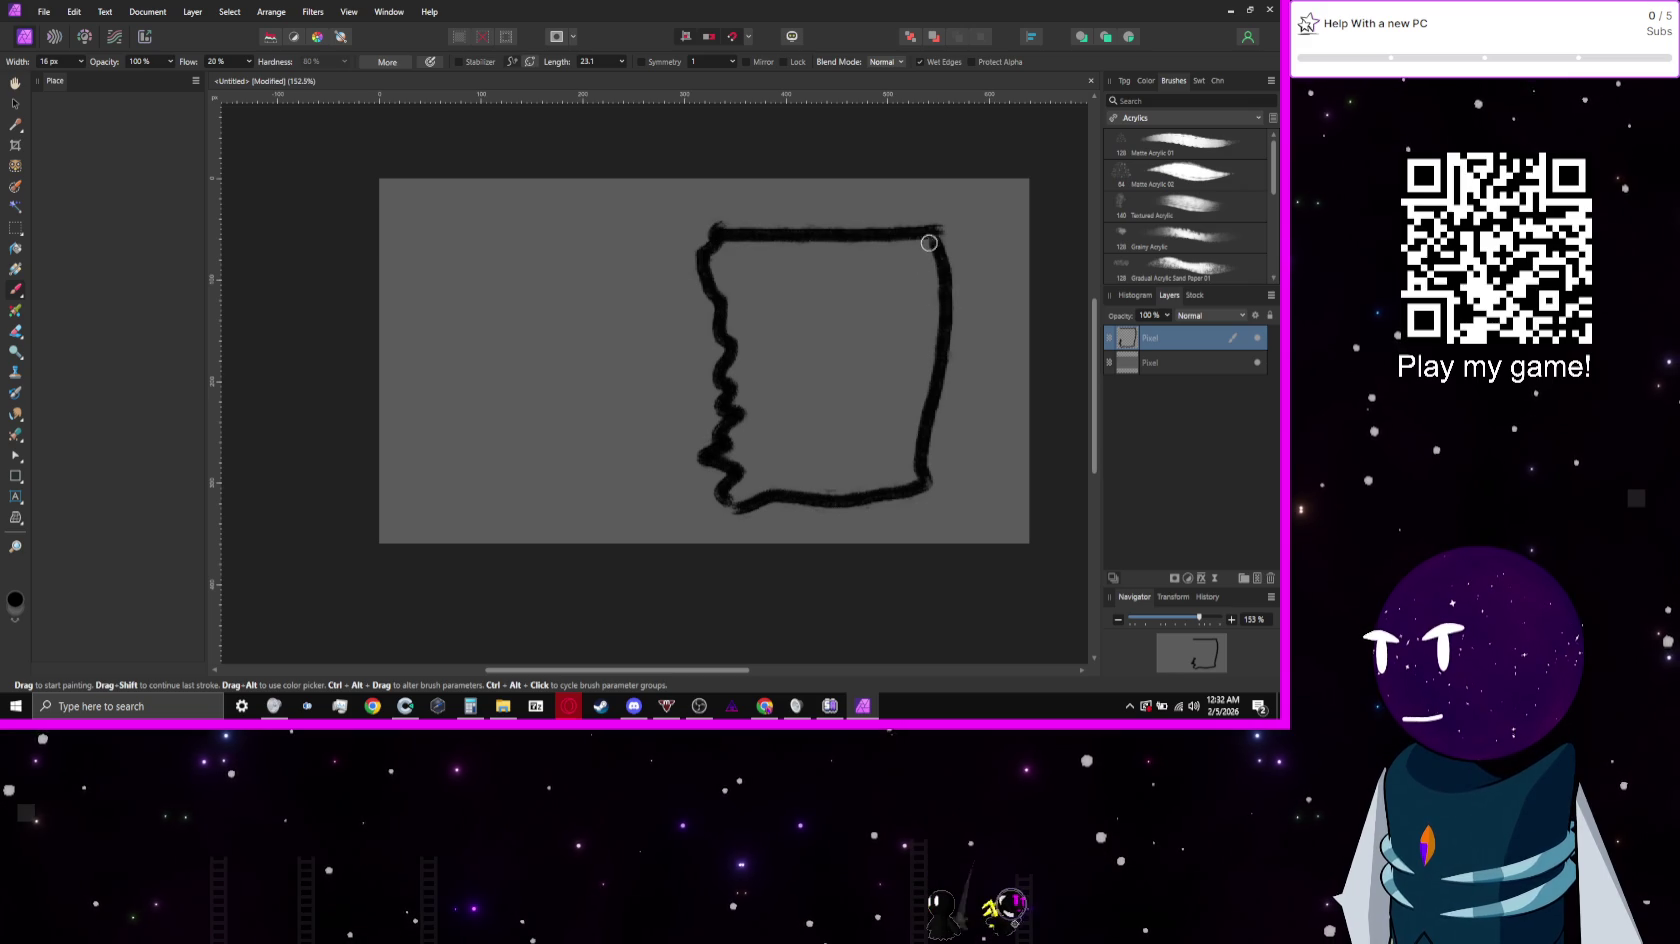
mouse_move(929, 243)
left_mouse_down()
mouse_move(949, 371)
mouse_move(930, 480)
mouse_move(866, 495)
left_mouse_up()
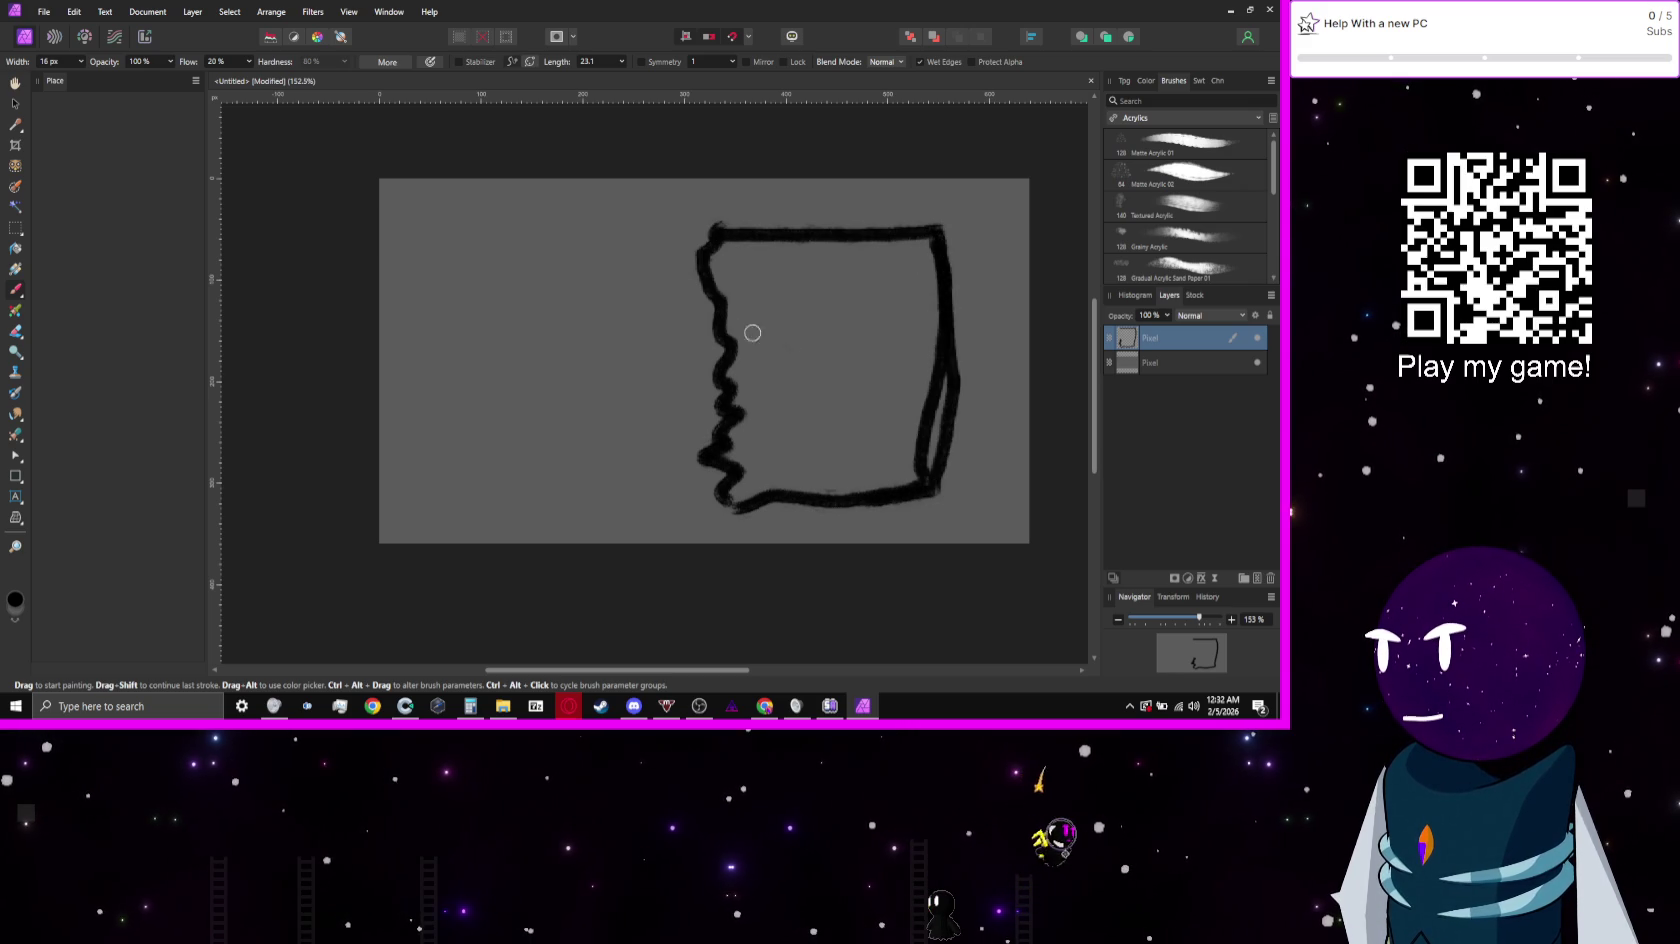
Step: Draw text lines on the list page with a 9 px brush
key("bracketleft")
key("bracketleft")
key("bracketleft")
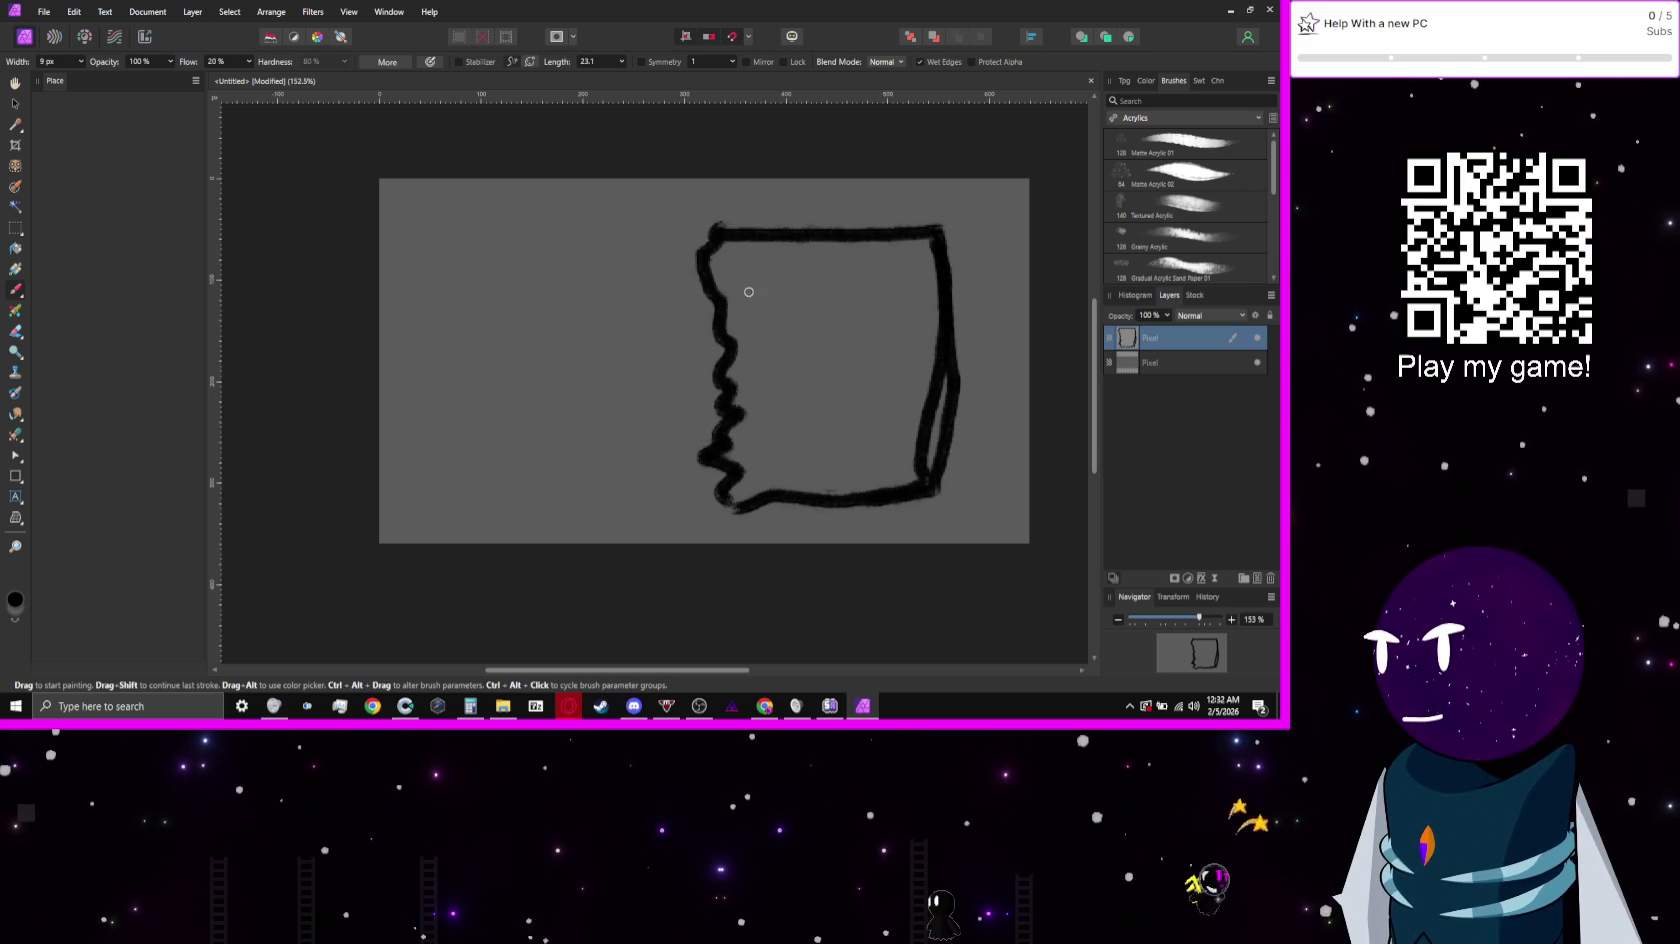
left_click_drag(748, 292, 816, 294)
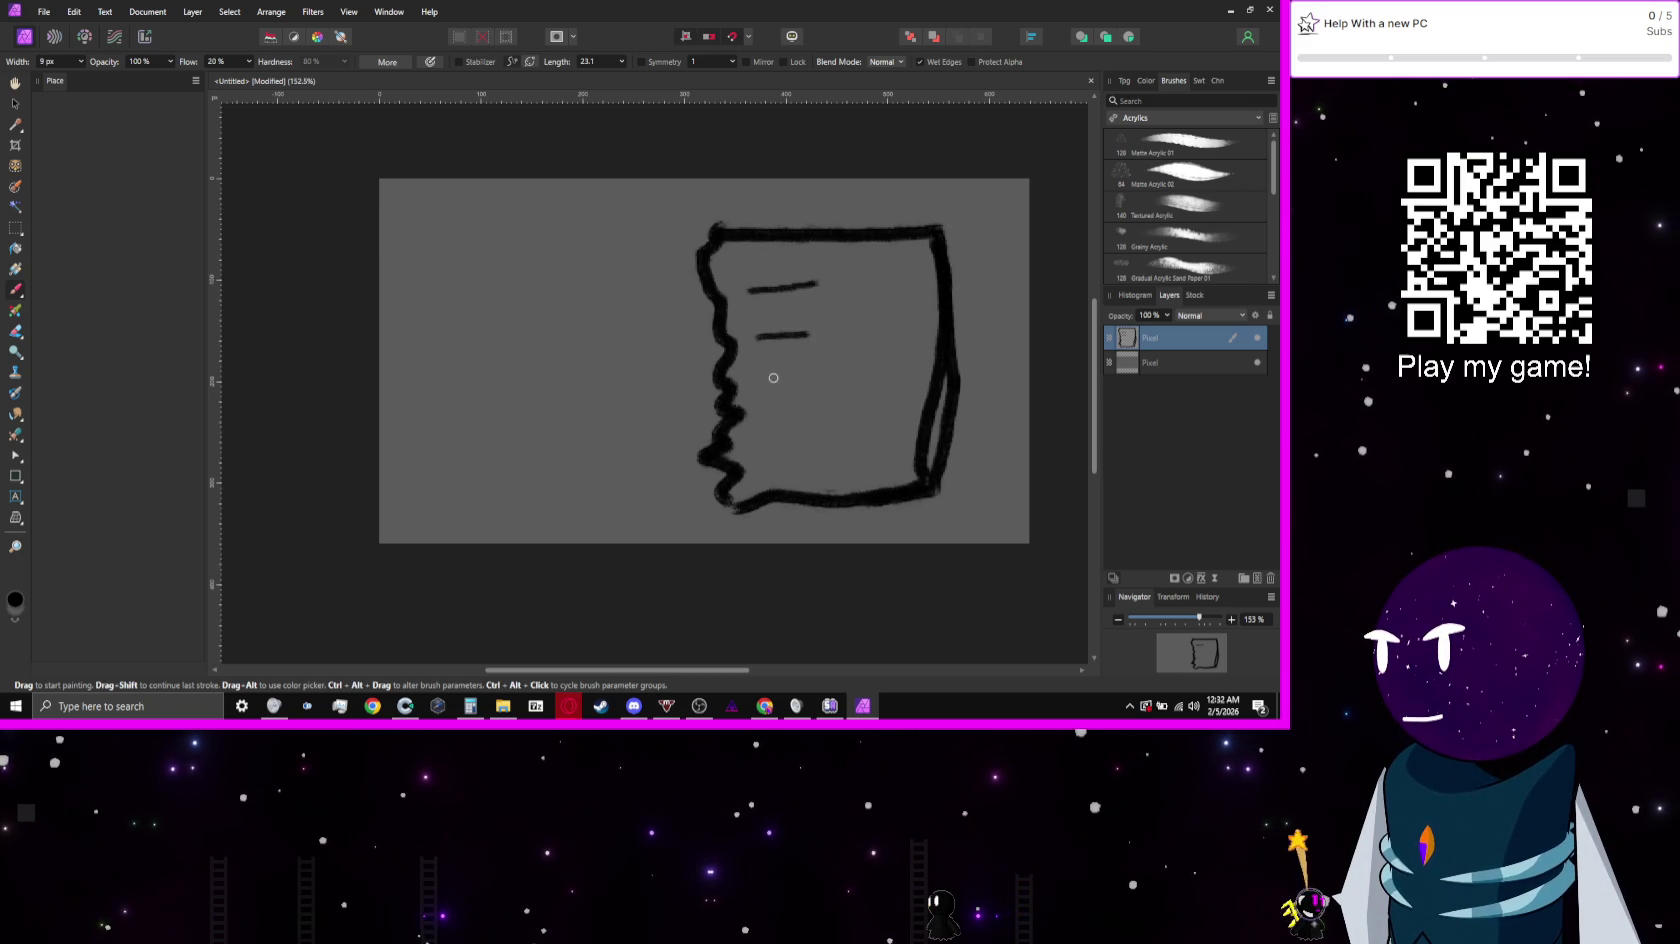
left_click_drag(762, 434, 818, 430)
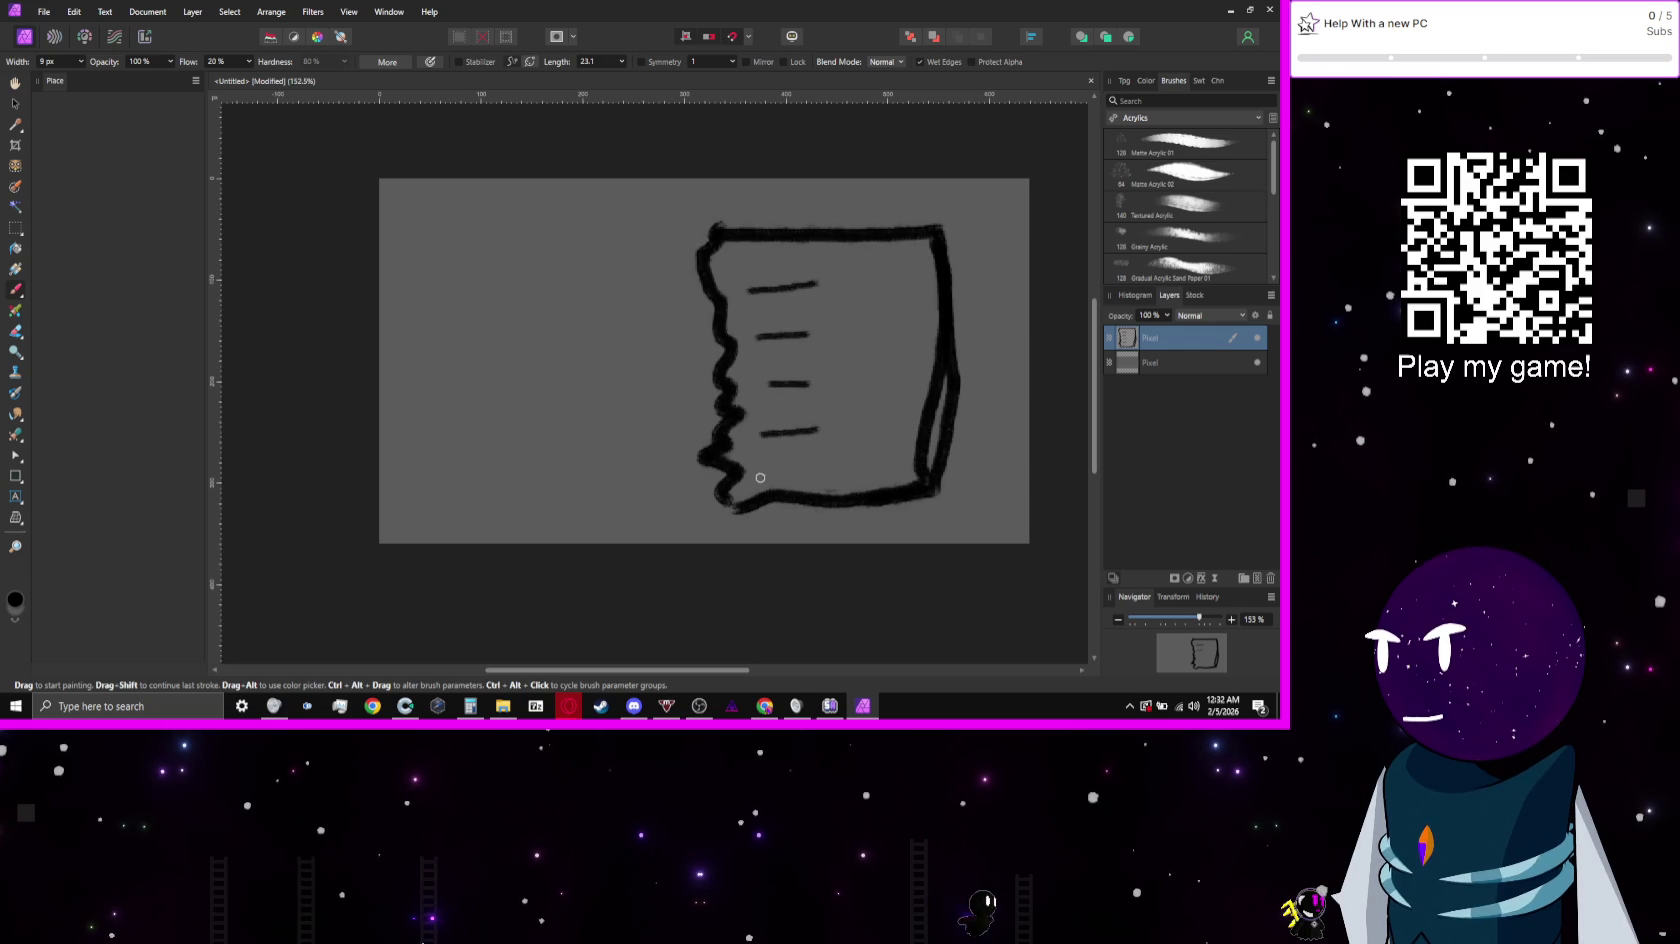
left_click_drag(760, 478, 810, 471)
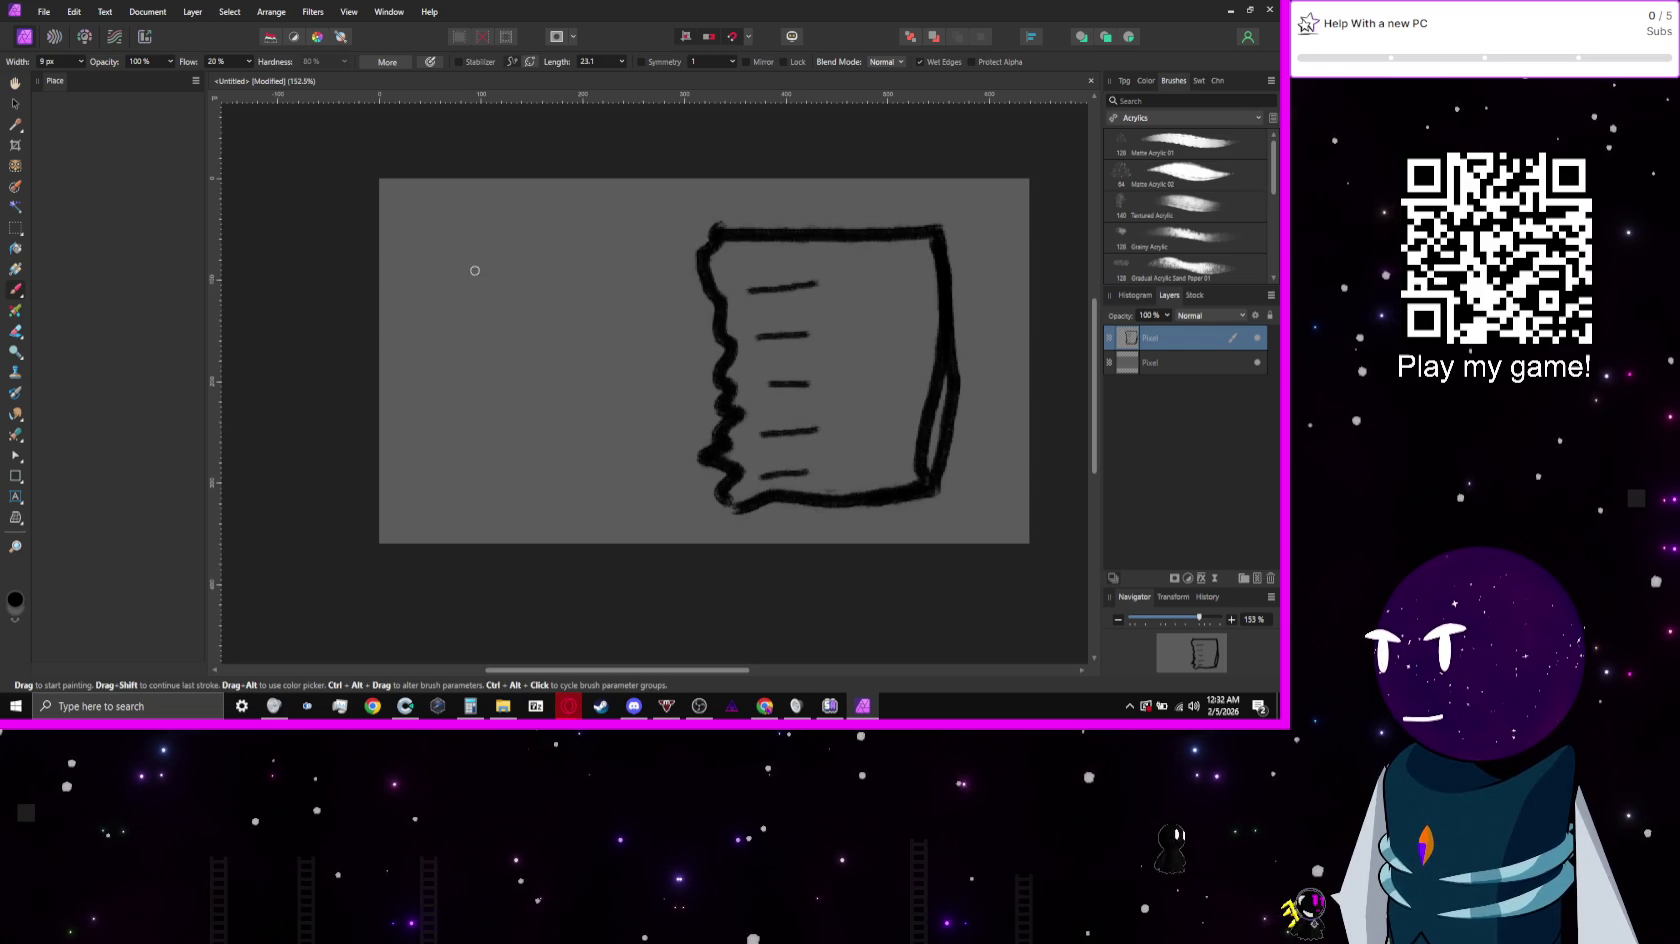
Step: Sketch the left panel with a key inside and add tabs along the page's top edge
mouse_move(440, 258)
left_mouse_down()
mouse_move(440, 528)
mouse_move(626, 505)
mouse_move(597, 268)
mouse_move(430, 288)
left_mouse_up()
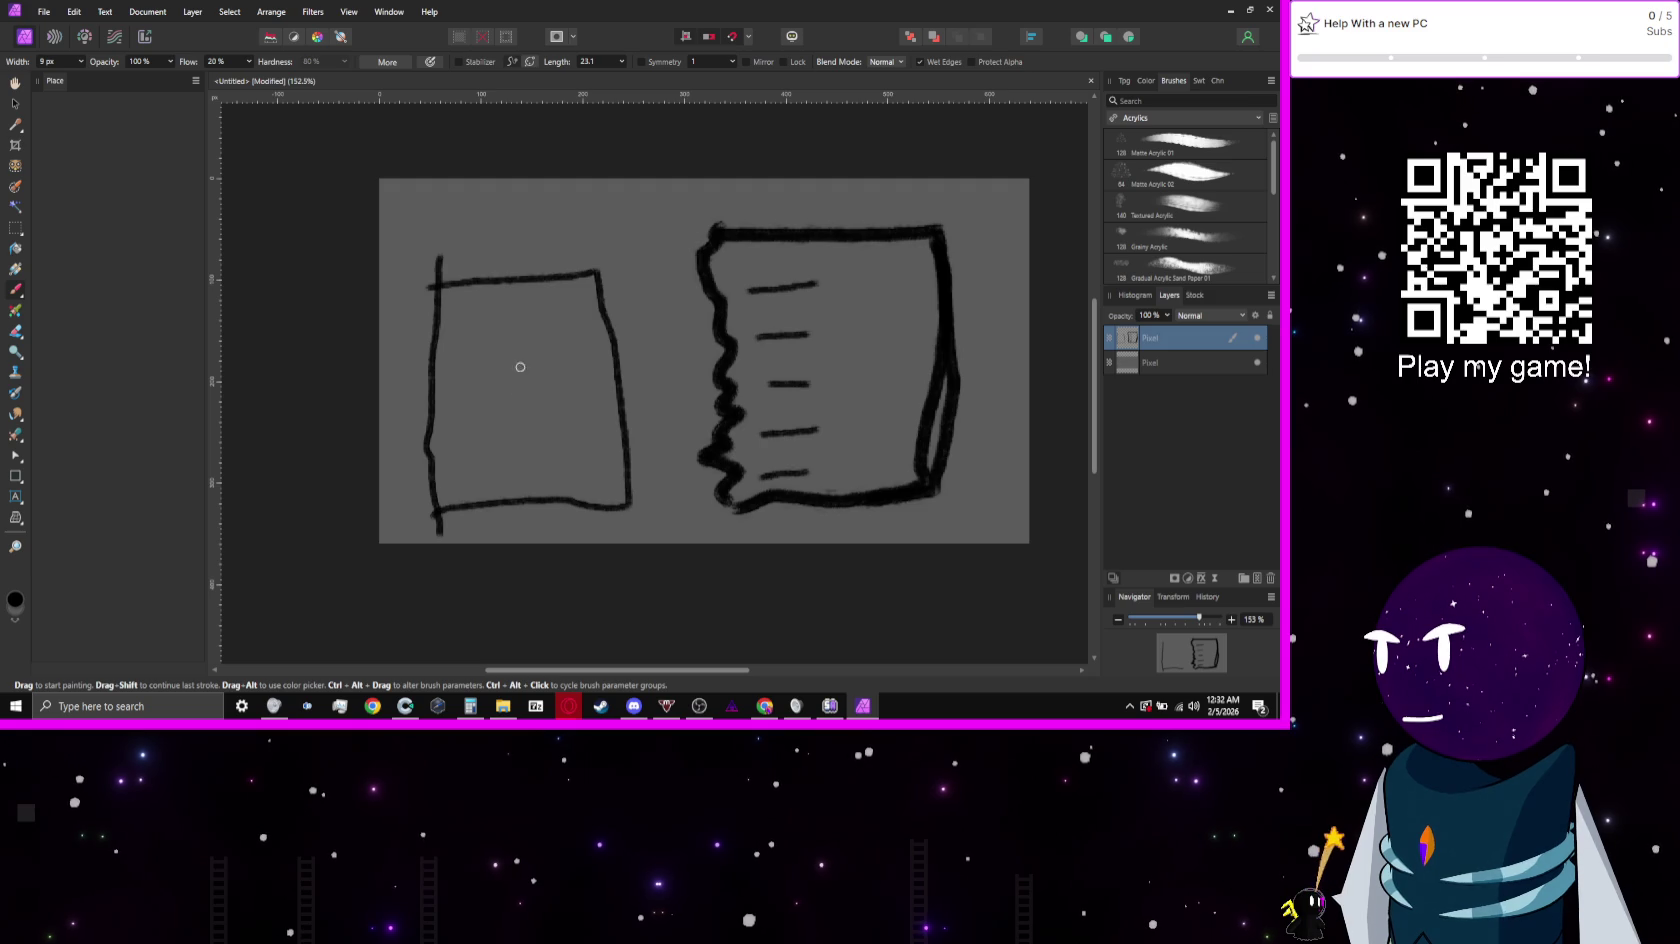
mouse_move(545, 339)
left_mouse_down()
mouse_move(462, 432)
mouse_move(479, 437)
left_mouse_up()
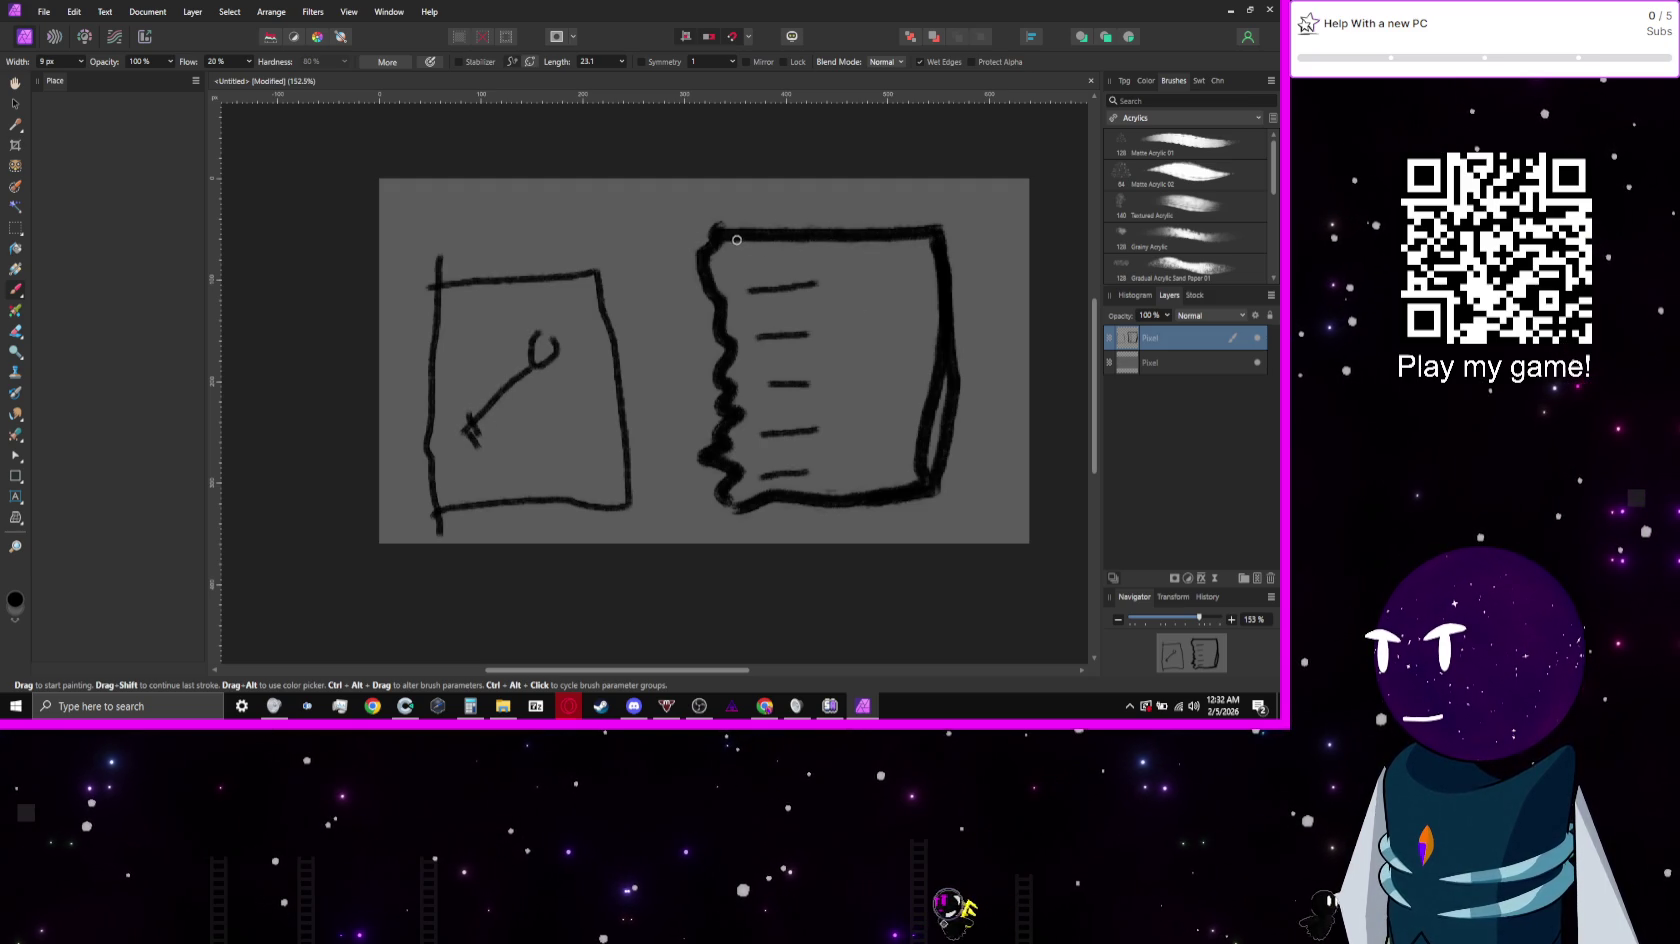
left_click_drag(749, 265, 930, 259)
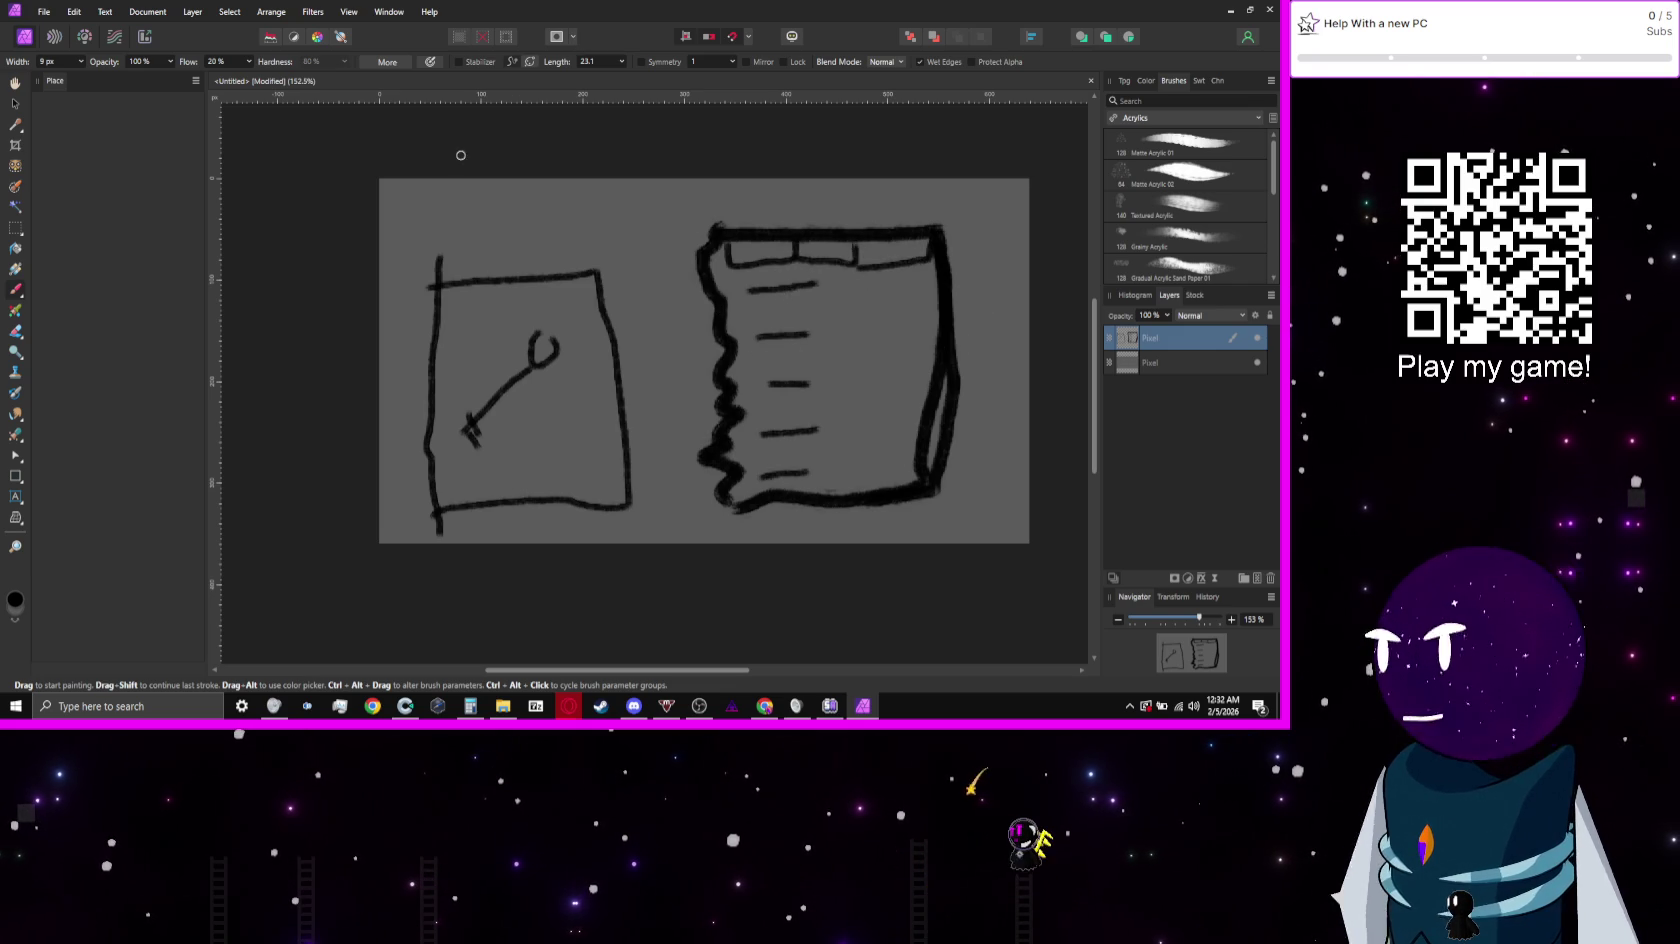
key("bracketright")
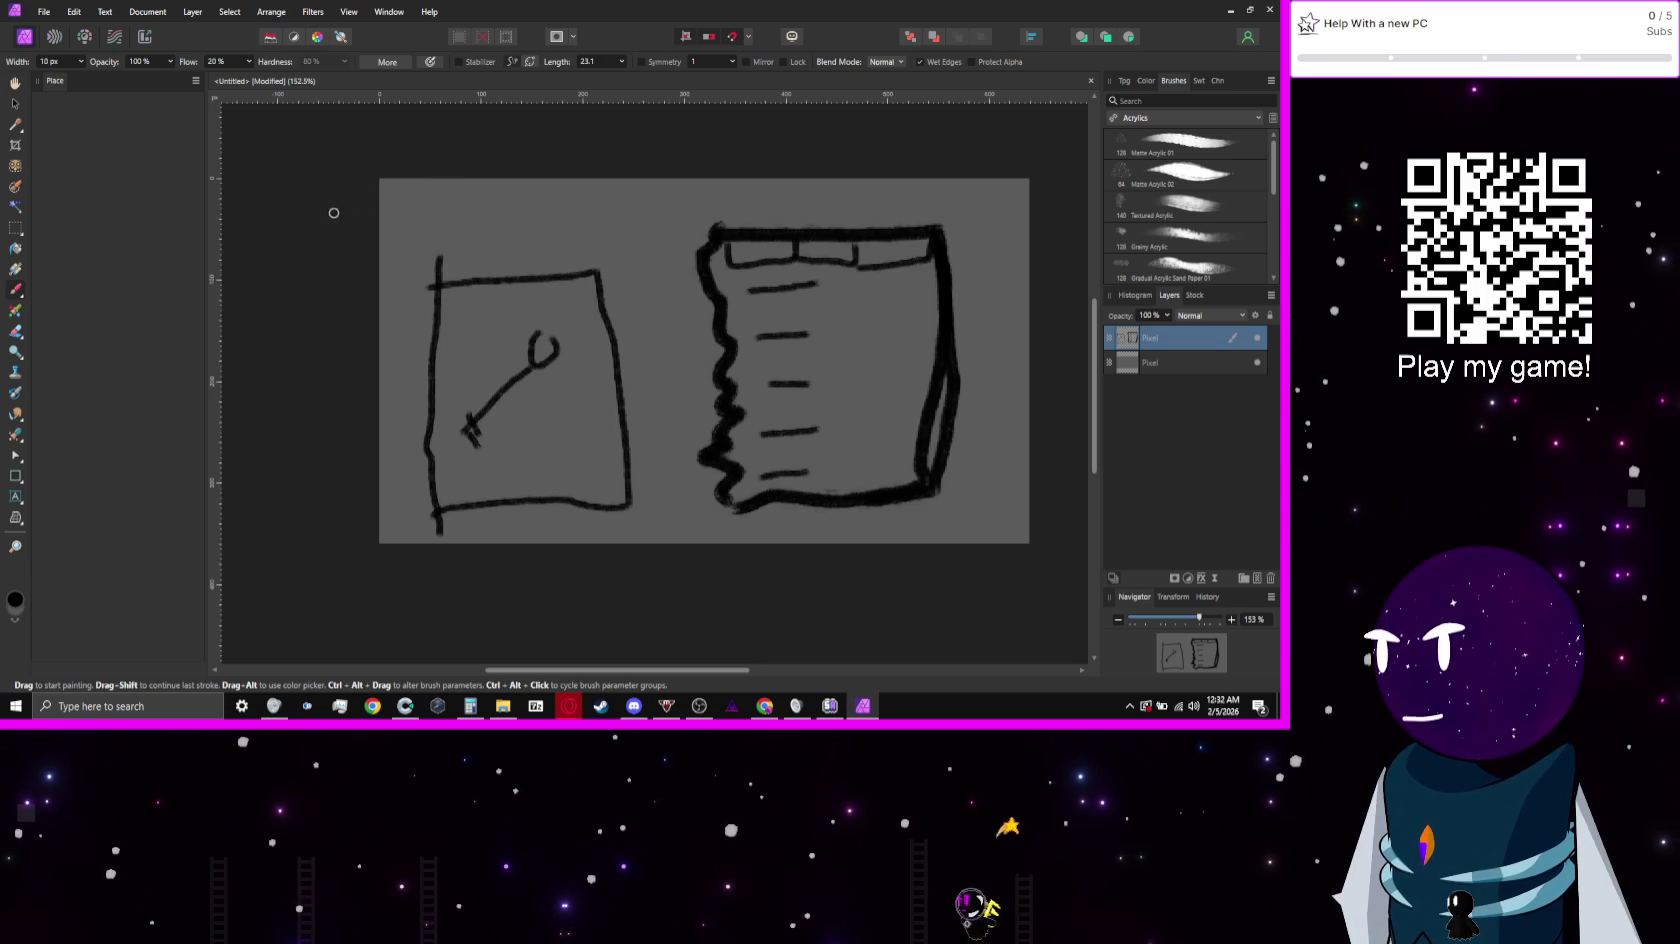
key("bracketright")
key("bracketright")
key("bracketright")
Step: Darken the left and bottom canvas edges, then add broad faint diagonal streaks across both pages
mouse_move(340, 185)
left_mouse_down()
mouse_move(371, 263)
mouse_move(354, 528)
mouse_move(446, 562)
mouse_move(619, 574)
mouse_move(1022, 544)
mouse_move(1042, 401)
mouse_move(1024, 143)
mouse_move(746, 172)
mouse_move(484, 172)
mouse_move(292, 236)
left_mouse_up()
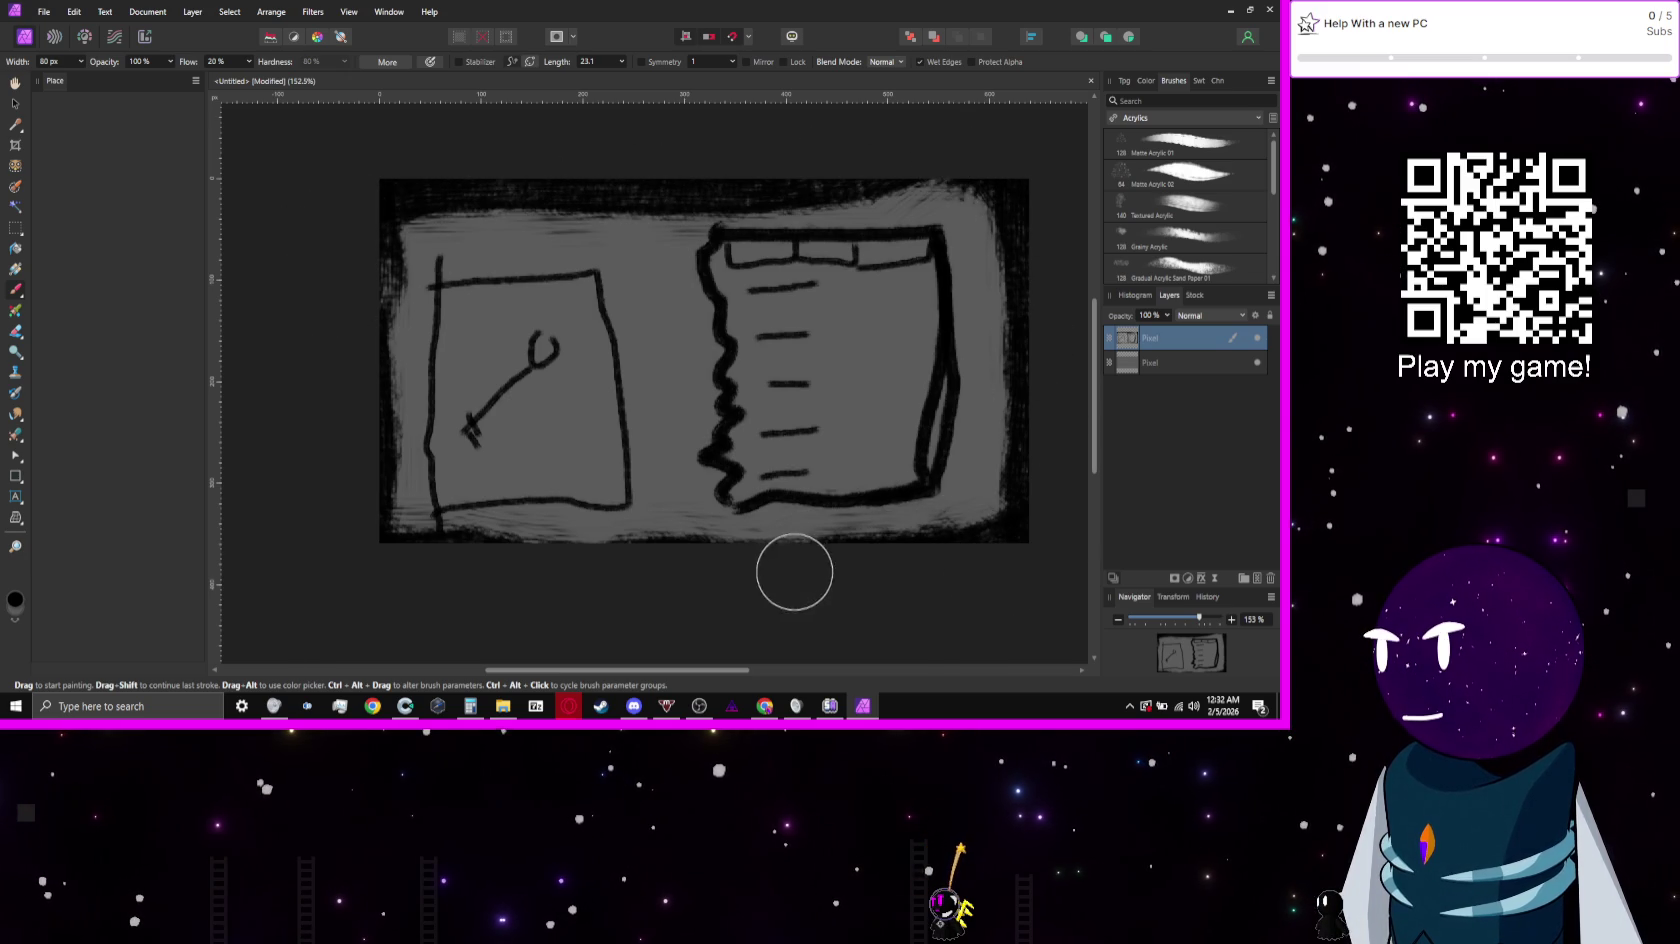
left_click_drag(480, 562, 1095, 553)
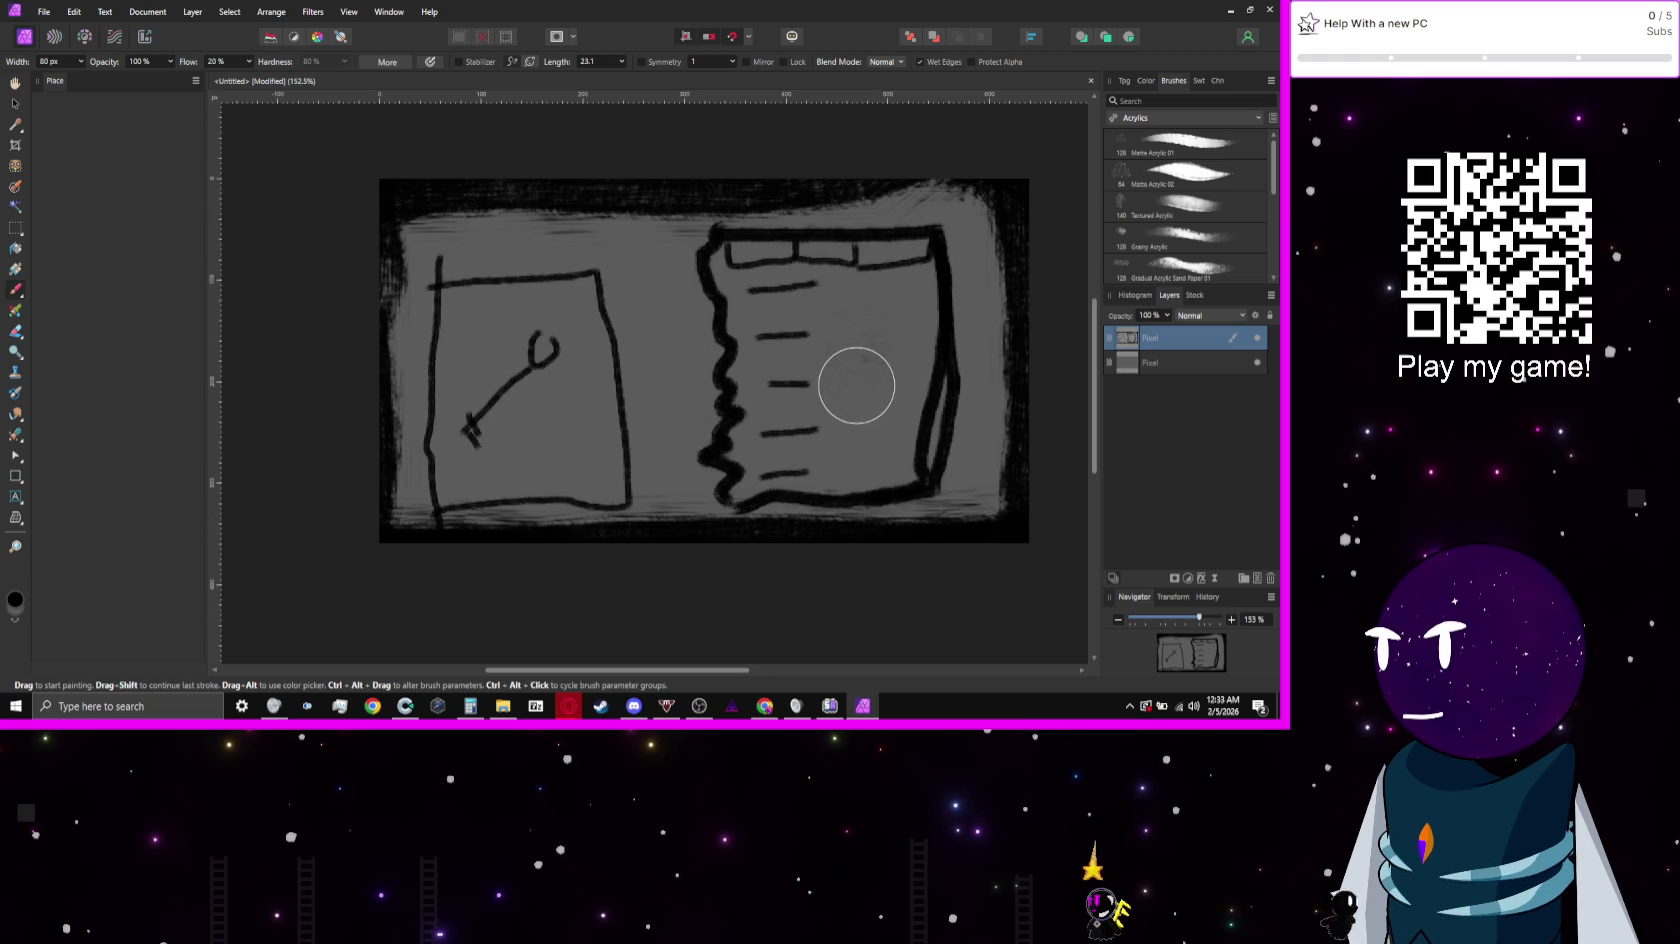
key("bracketright")
key("bracketright")
key("bracketright")
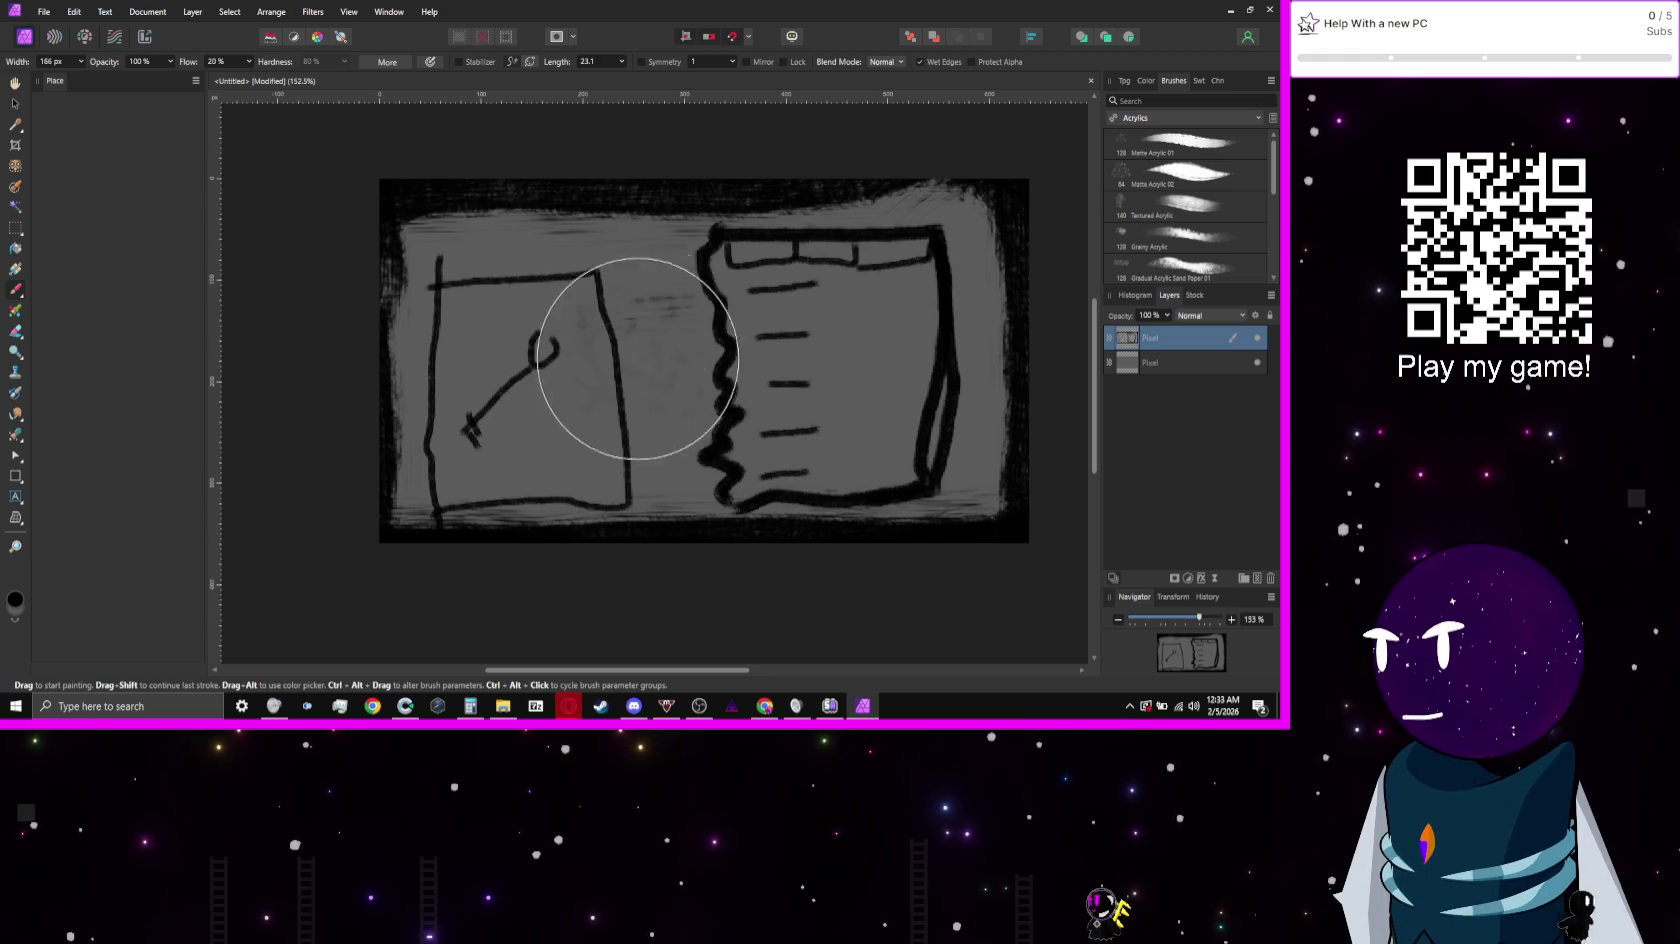
key("bracketright")
key("bracketright")
key("bracketright")
left_click_drag(581, 330, 911, 487)
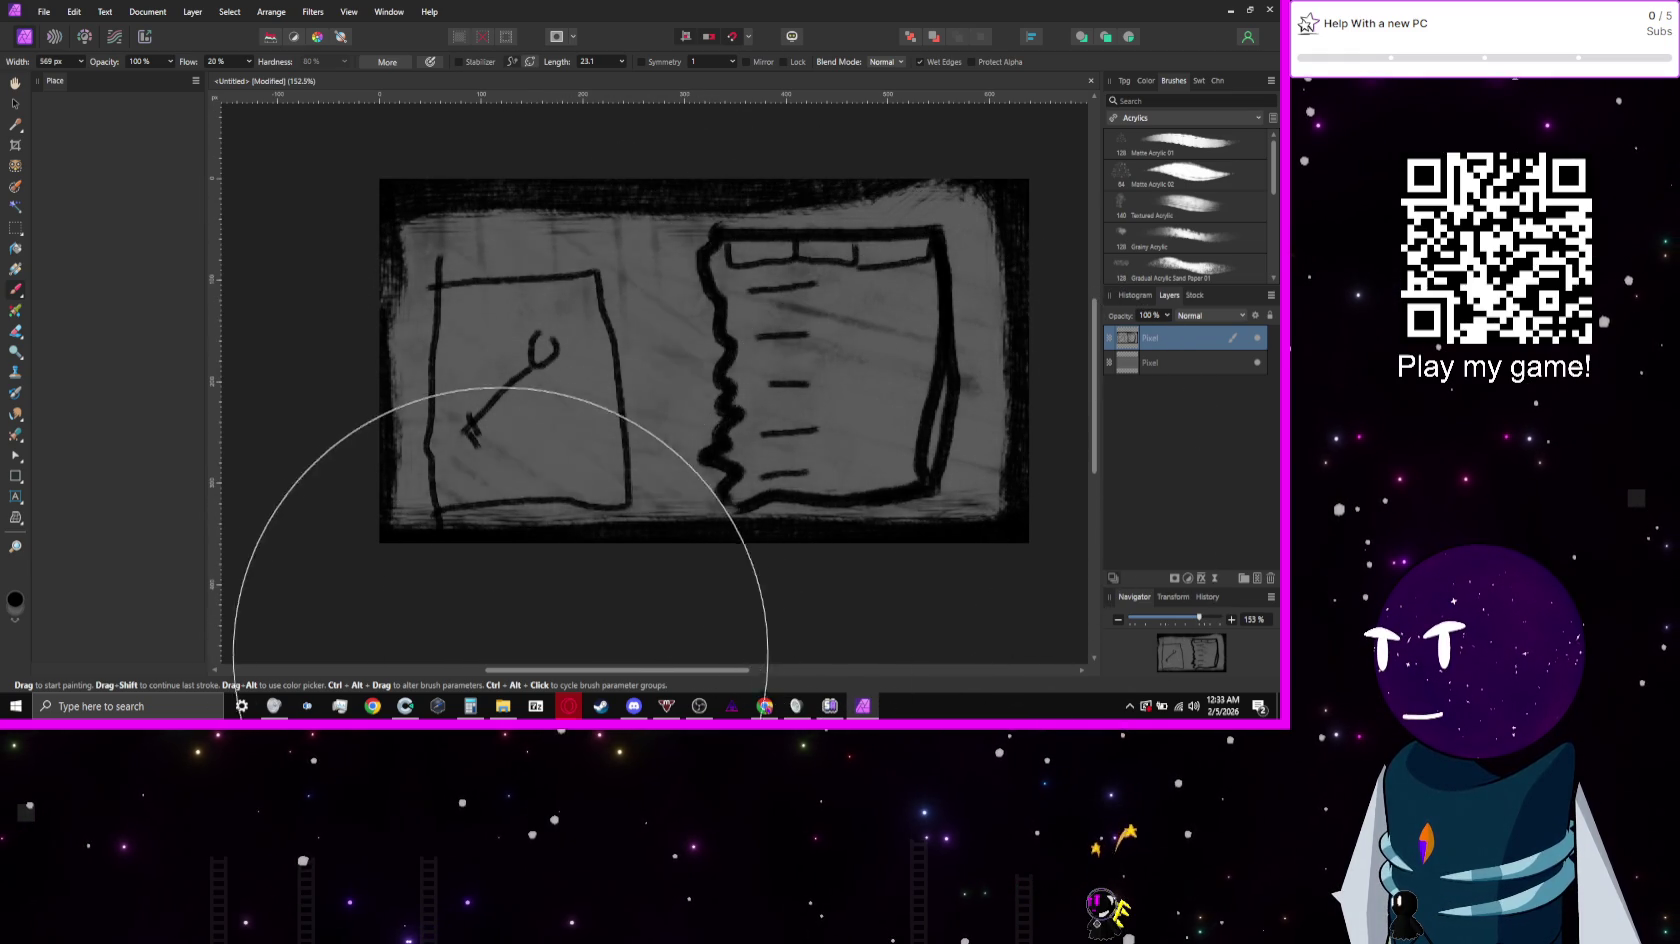
Step: Try filling the key's handle loop with a small brush, then undo it
key("bracketleft")
key("bracketleft")
key("bracketleft")
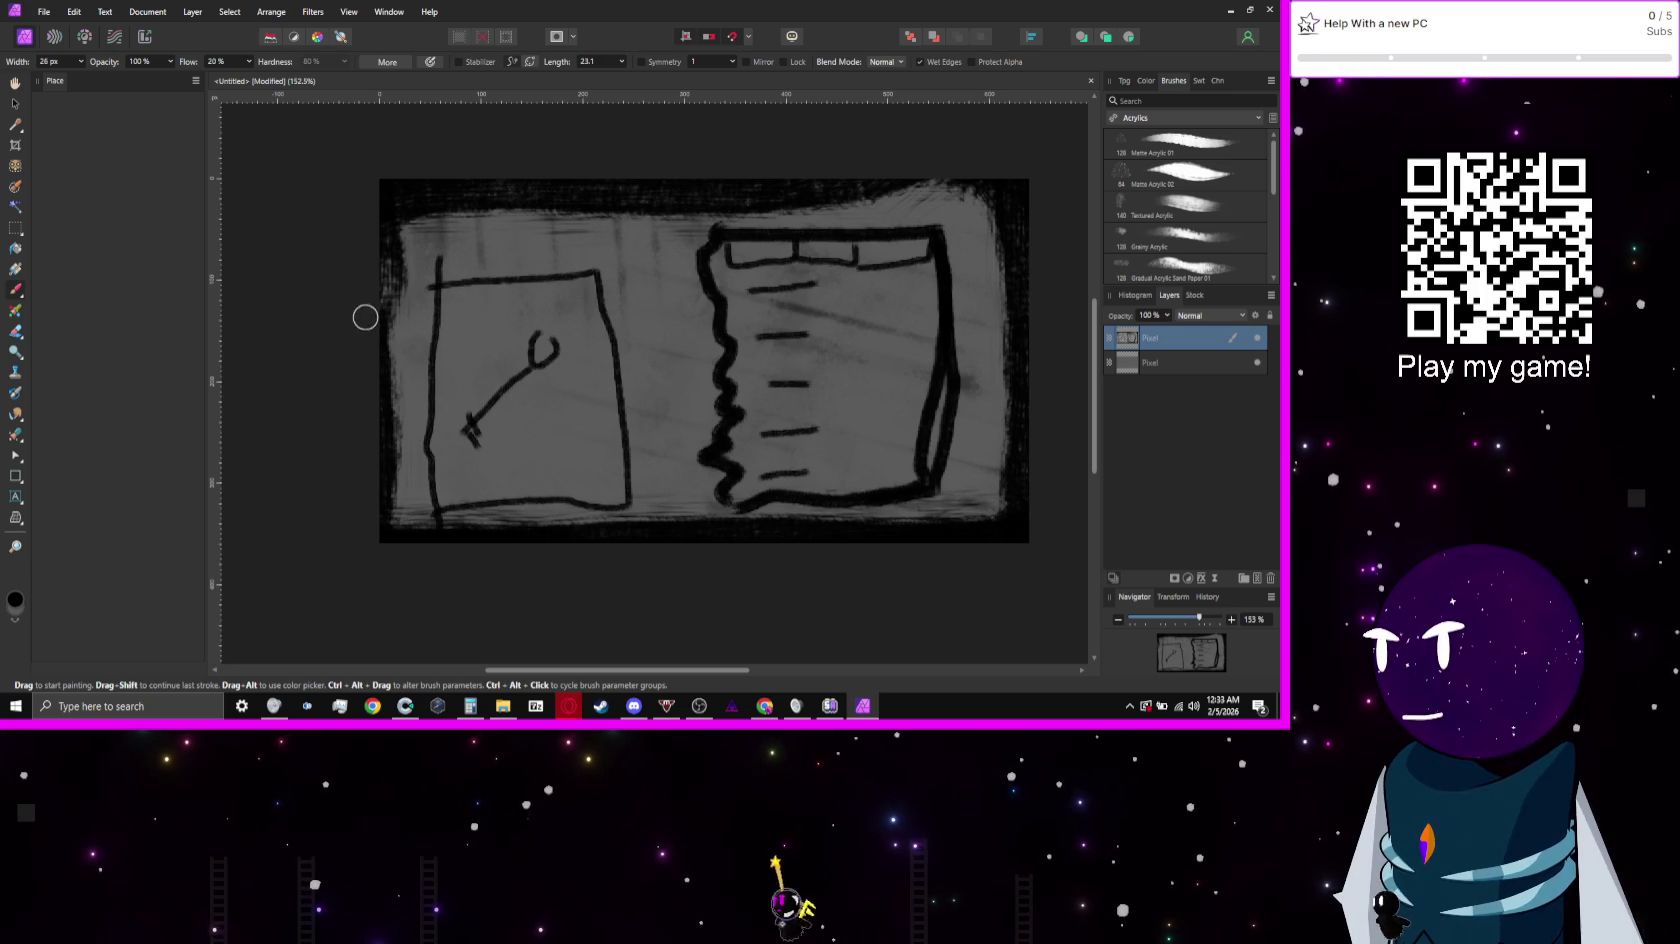
mouse_move(536, 326)
left_mouse_down()
mouse_move(543, 384)
mouse_move(559, 373)
left_mouse_up()
key("ctrl+z")
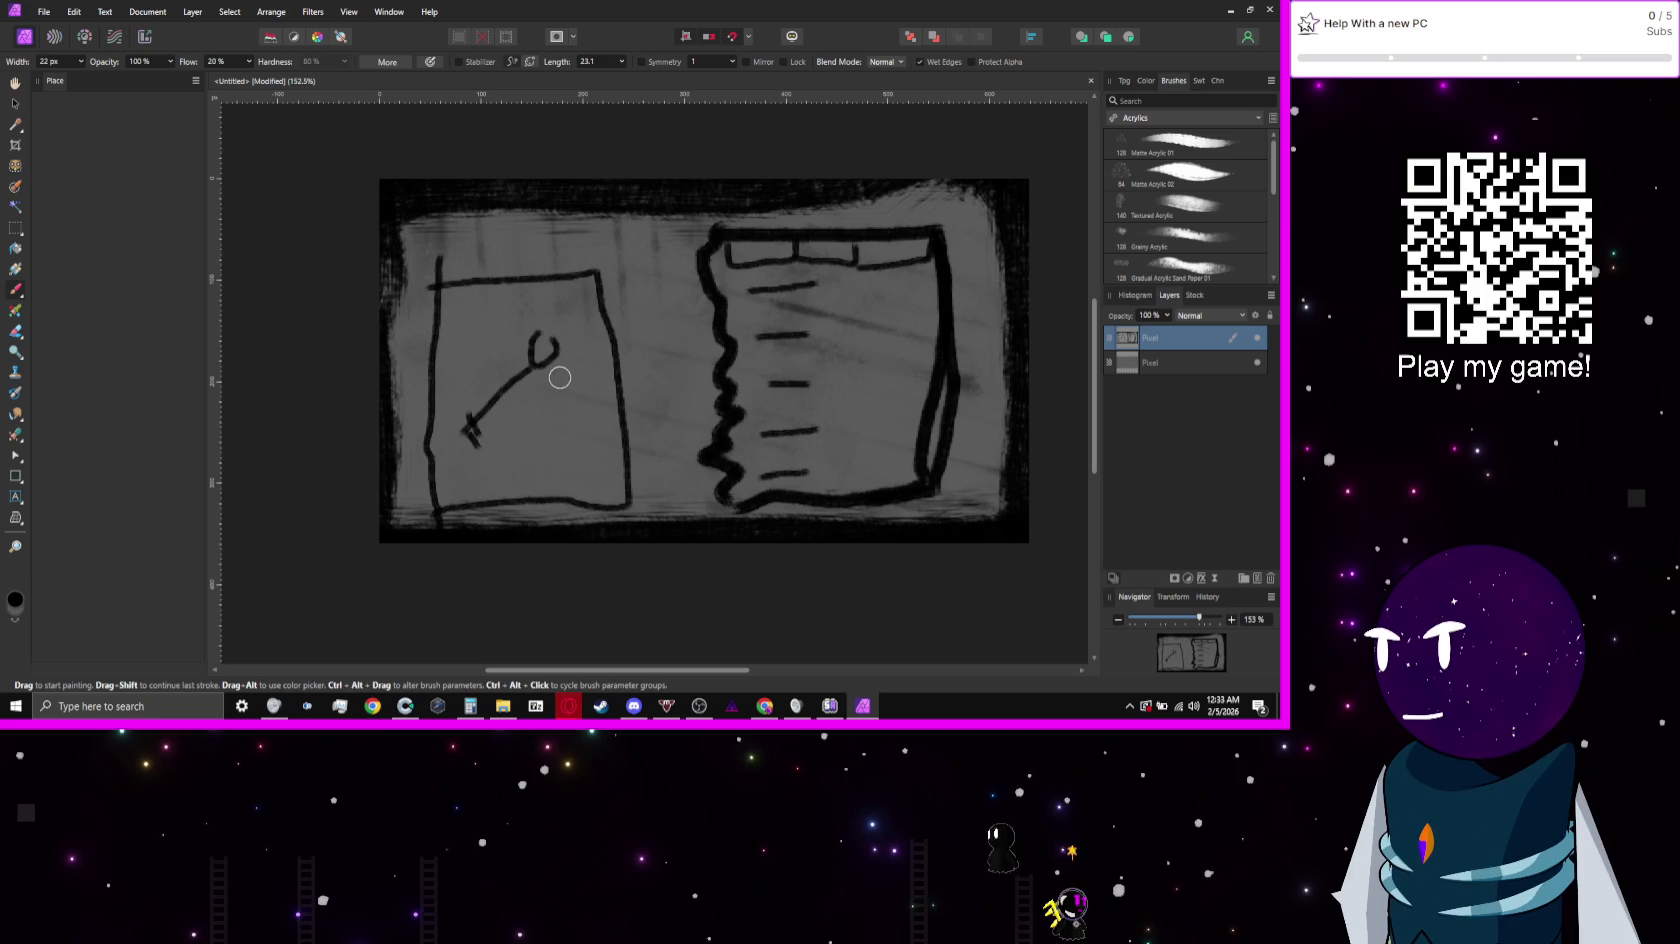
Step: Thicken the key's handle and shaft with darker strokes, undoing an attempted hand-lettered title
mouse_move(532, 334)
left_mouse_down()
mouse_move(560, 340)
mouse_move(565, 375)
mouse_move(515, 350)
mouse_move(529, 354)
mouse_move(461, 430)
left_mouse_up()
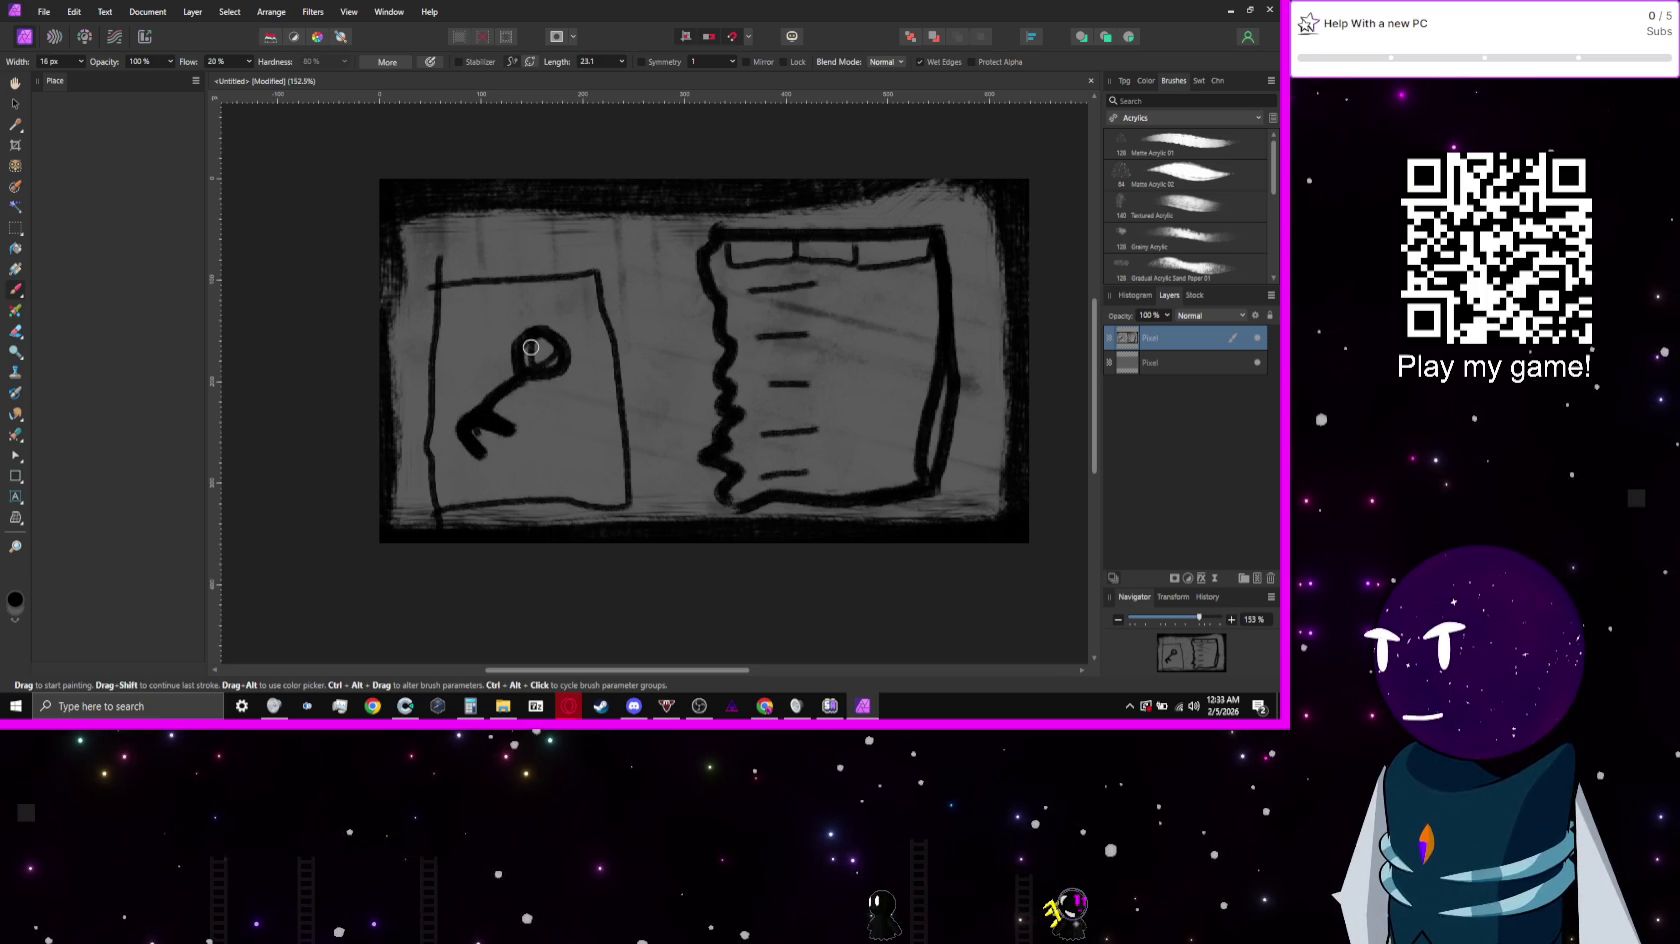
mouse_move(544, 381)
left_mouse_down()
mouse_move(568, 348)
mouse_move(523, 357)
mouse_move(566, 365)
mouse_move(528, 330)
left_mouse_up()
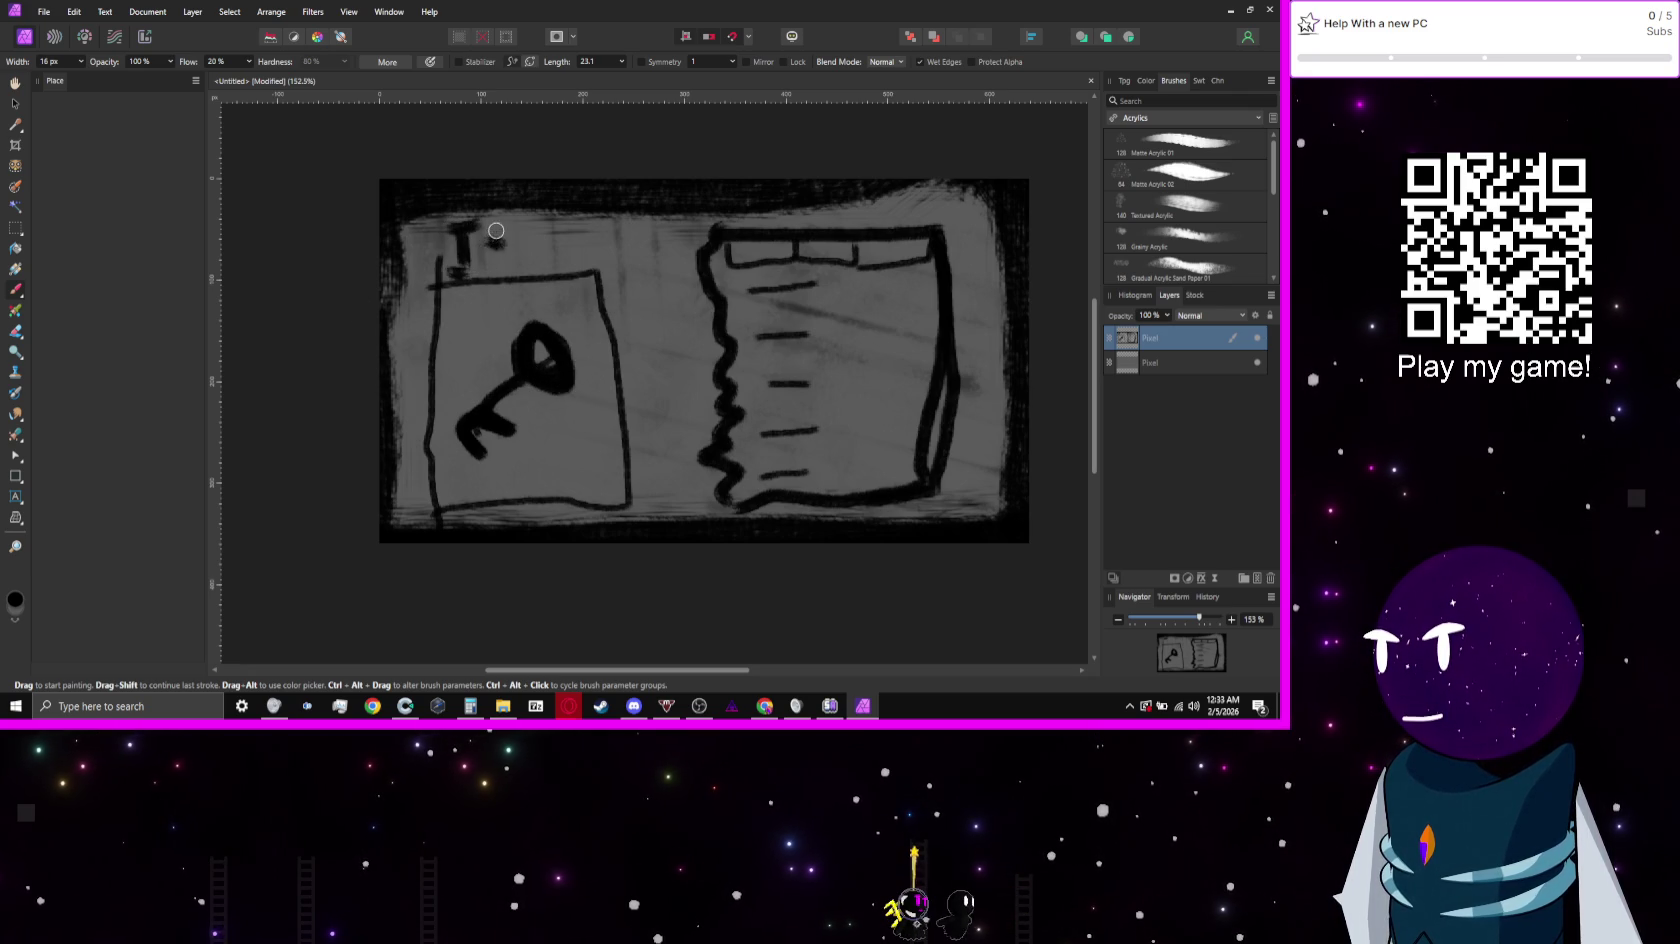
mouse_move(517, 256)
left_mouse_down()
mouse_move(522, 242)
mouse_move(529, 262)
mouse_move(576, 268)
left_mouse_up()
key("ctrl+z")
key("ctrl+z")
key("ctrl+z")
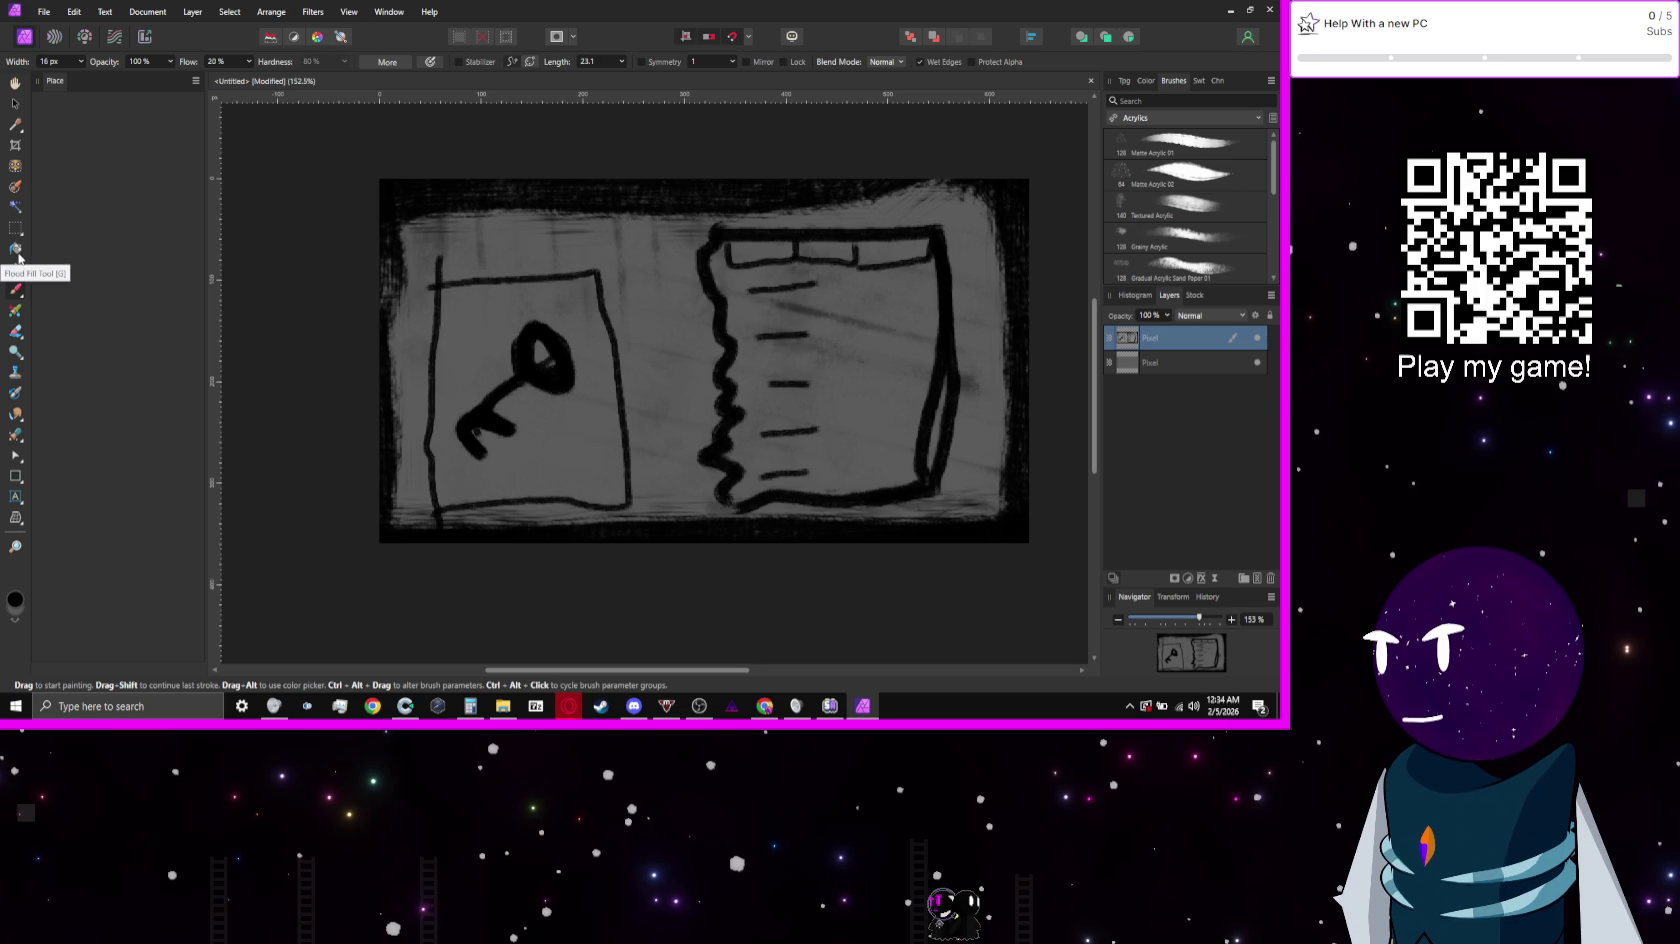
Step: Place an 'Items' Artistic Text label, sized 6.5 pt, on the list page's top tab
left_click(15, 499)
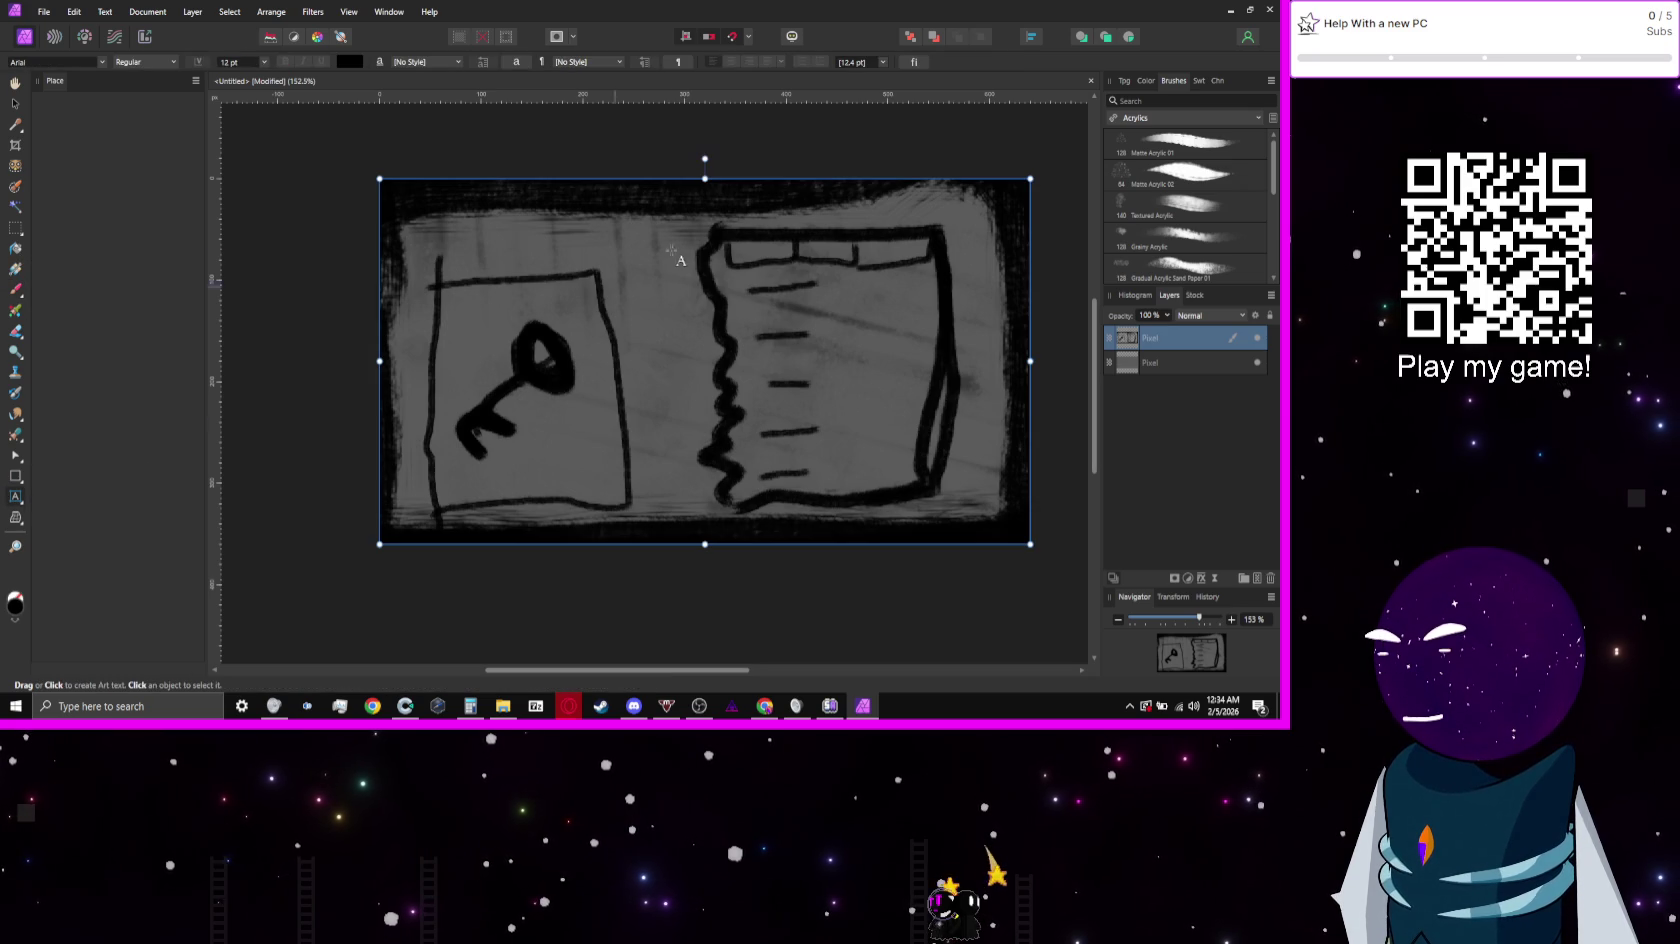
left_click(744, 250)
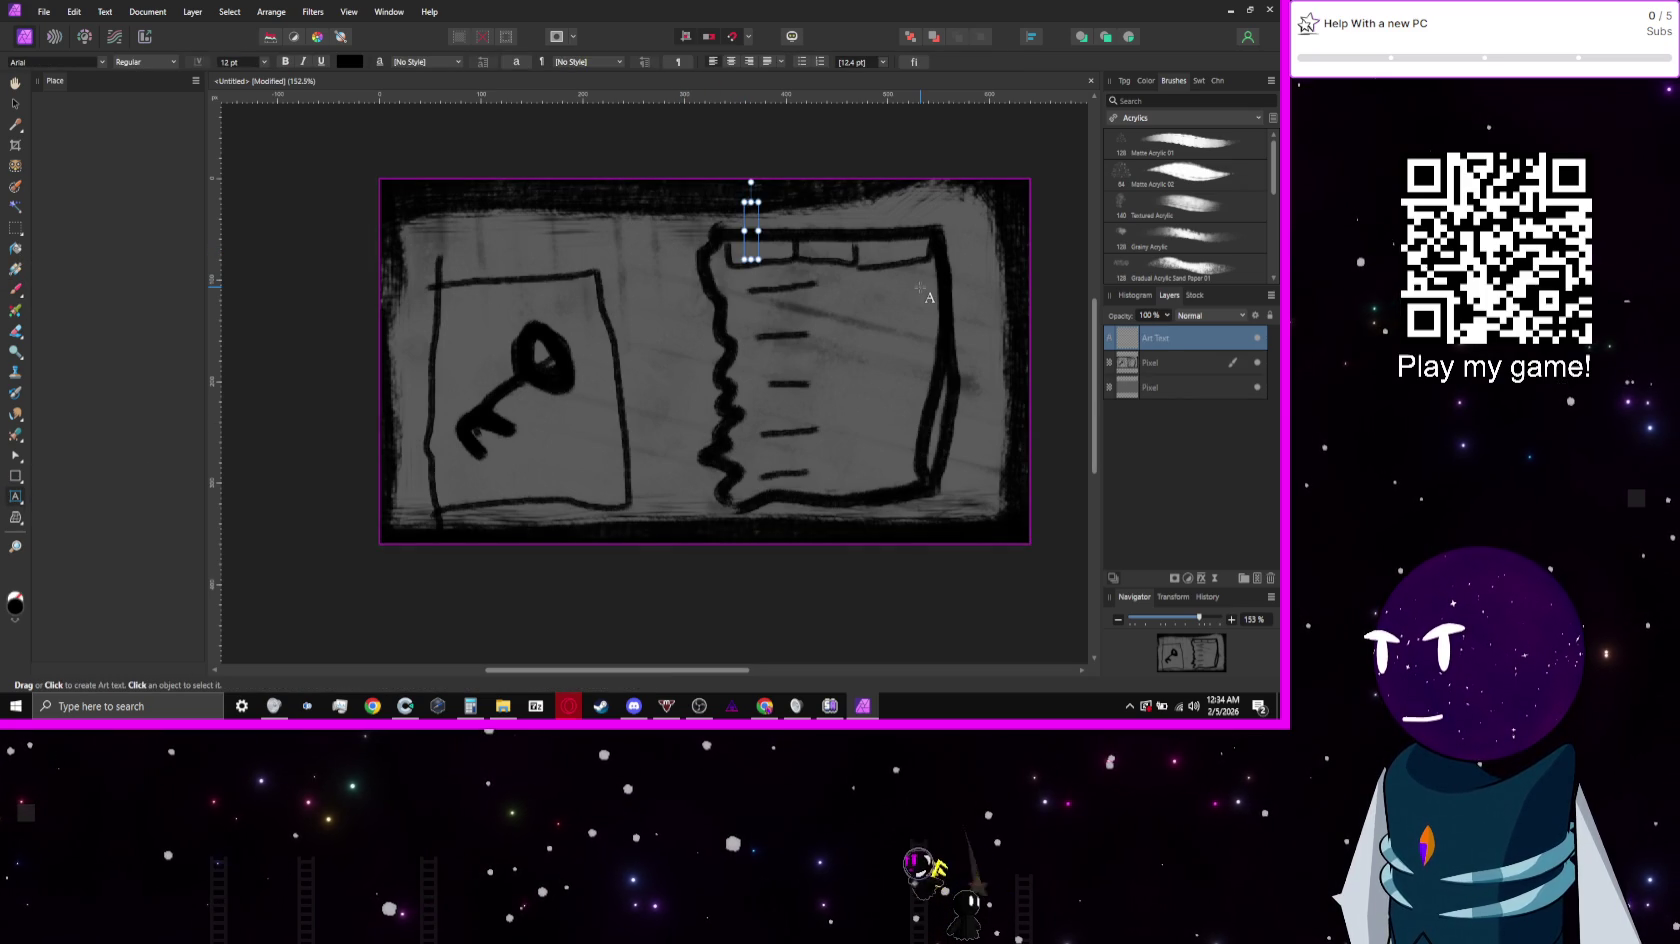
type("Items")
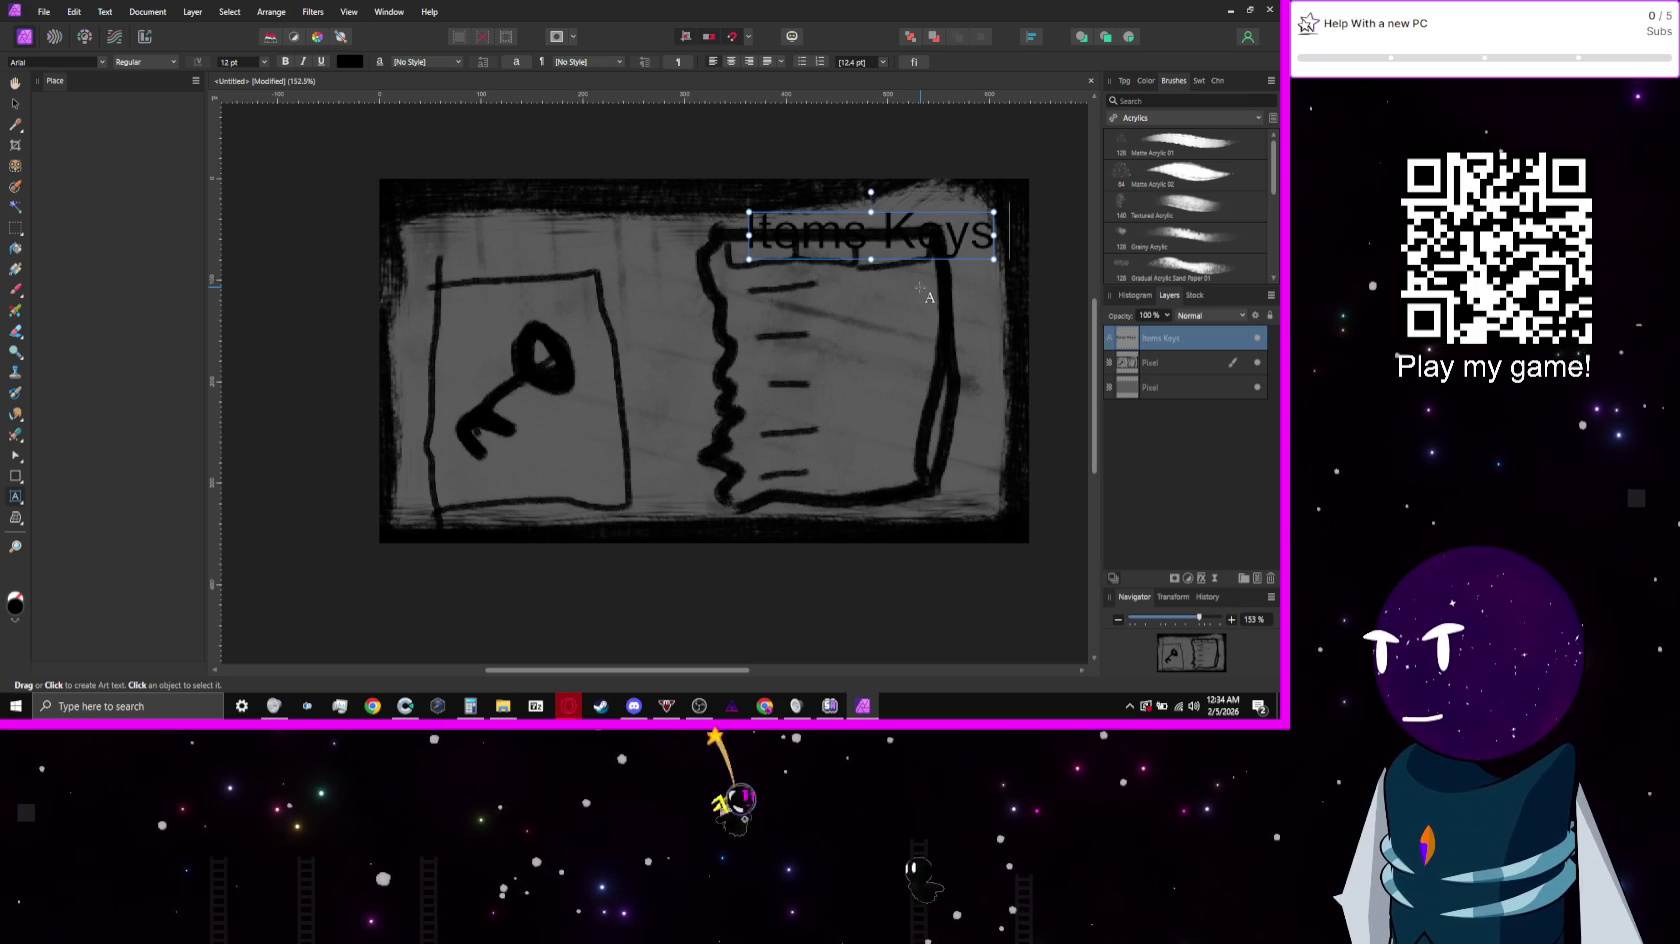
type(" Key")
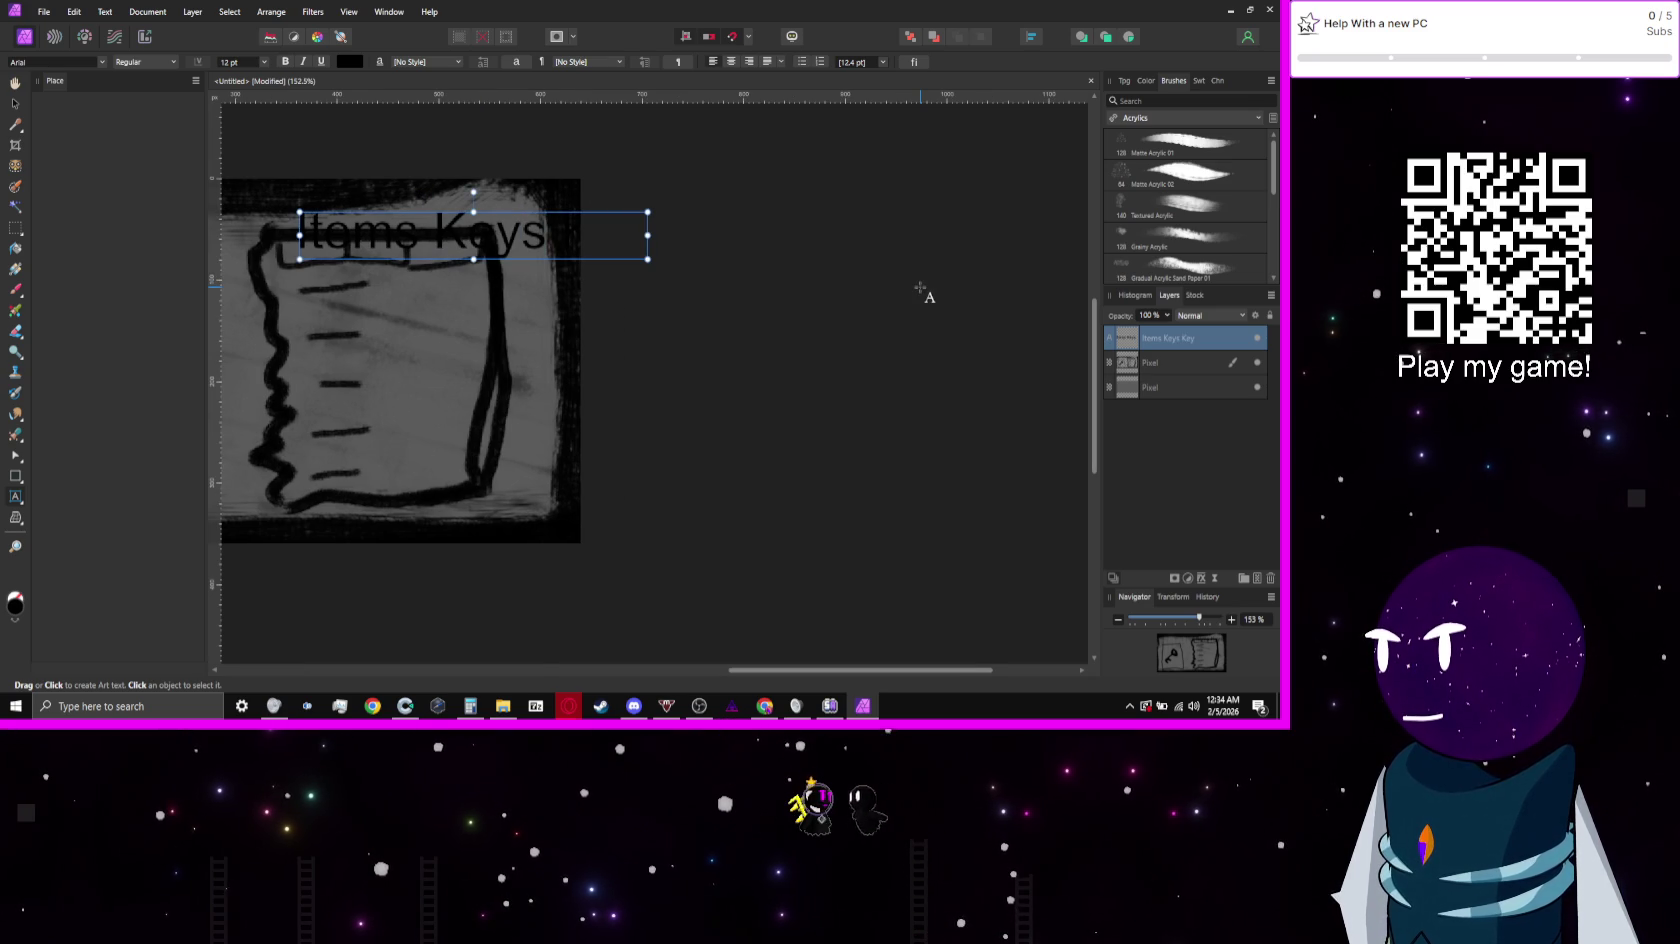
key("BackSpace")
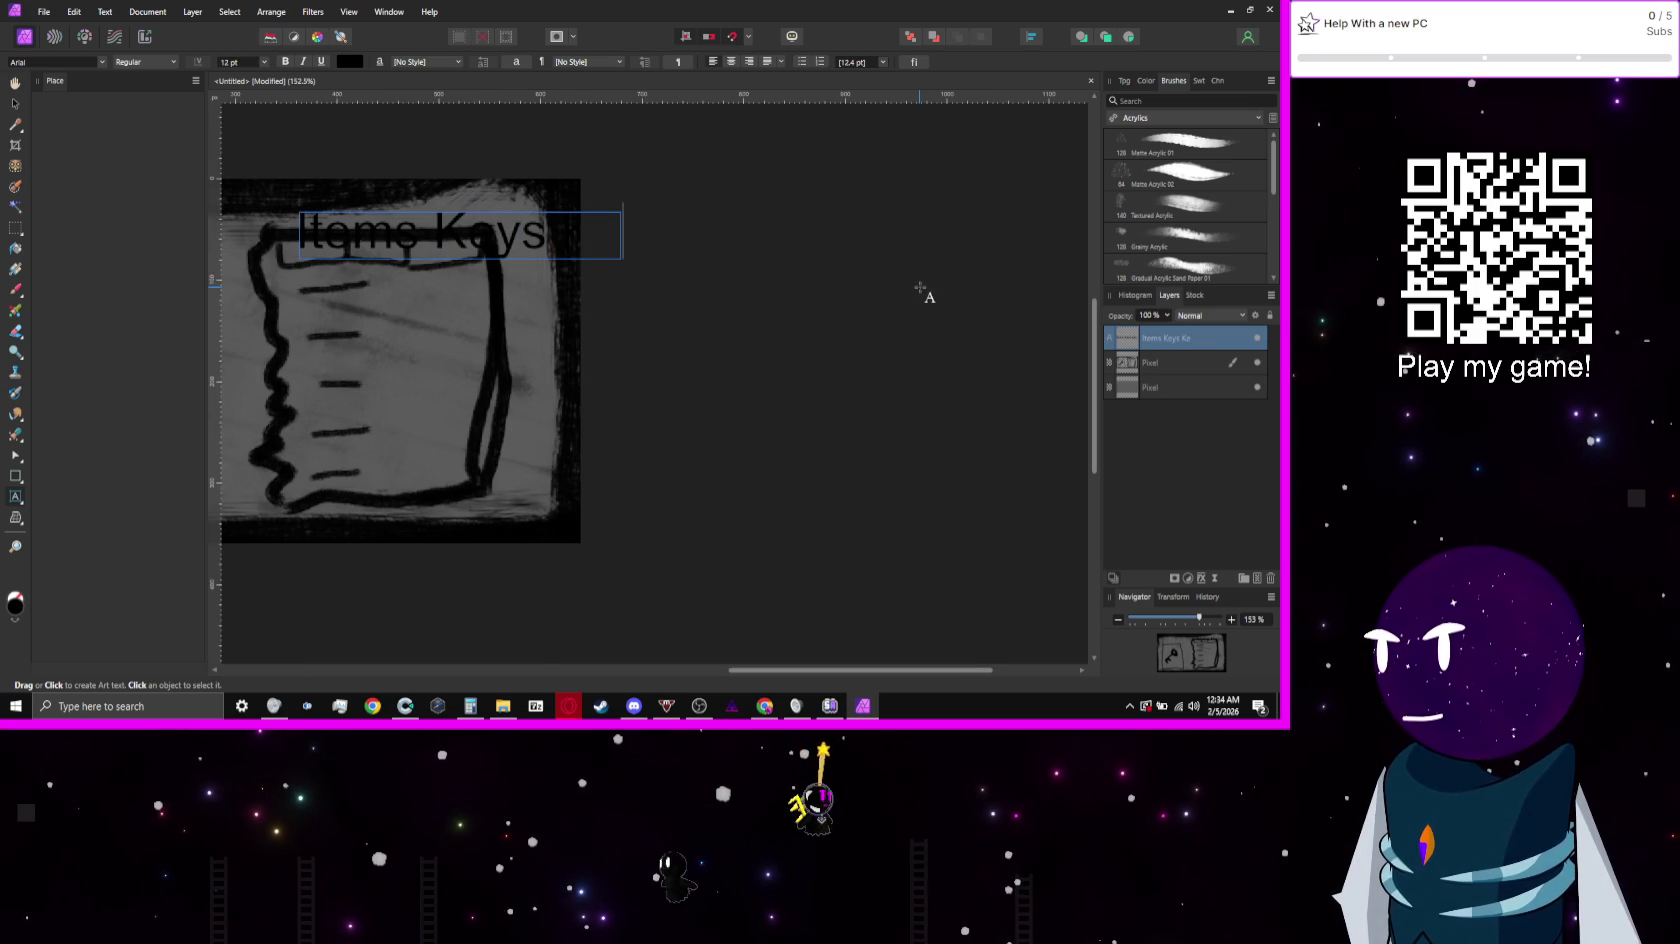
key("BackSpace")
key("BackSpace")
key("BackSpace")
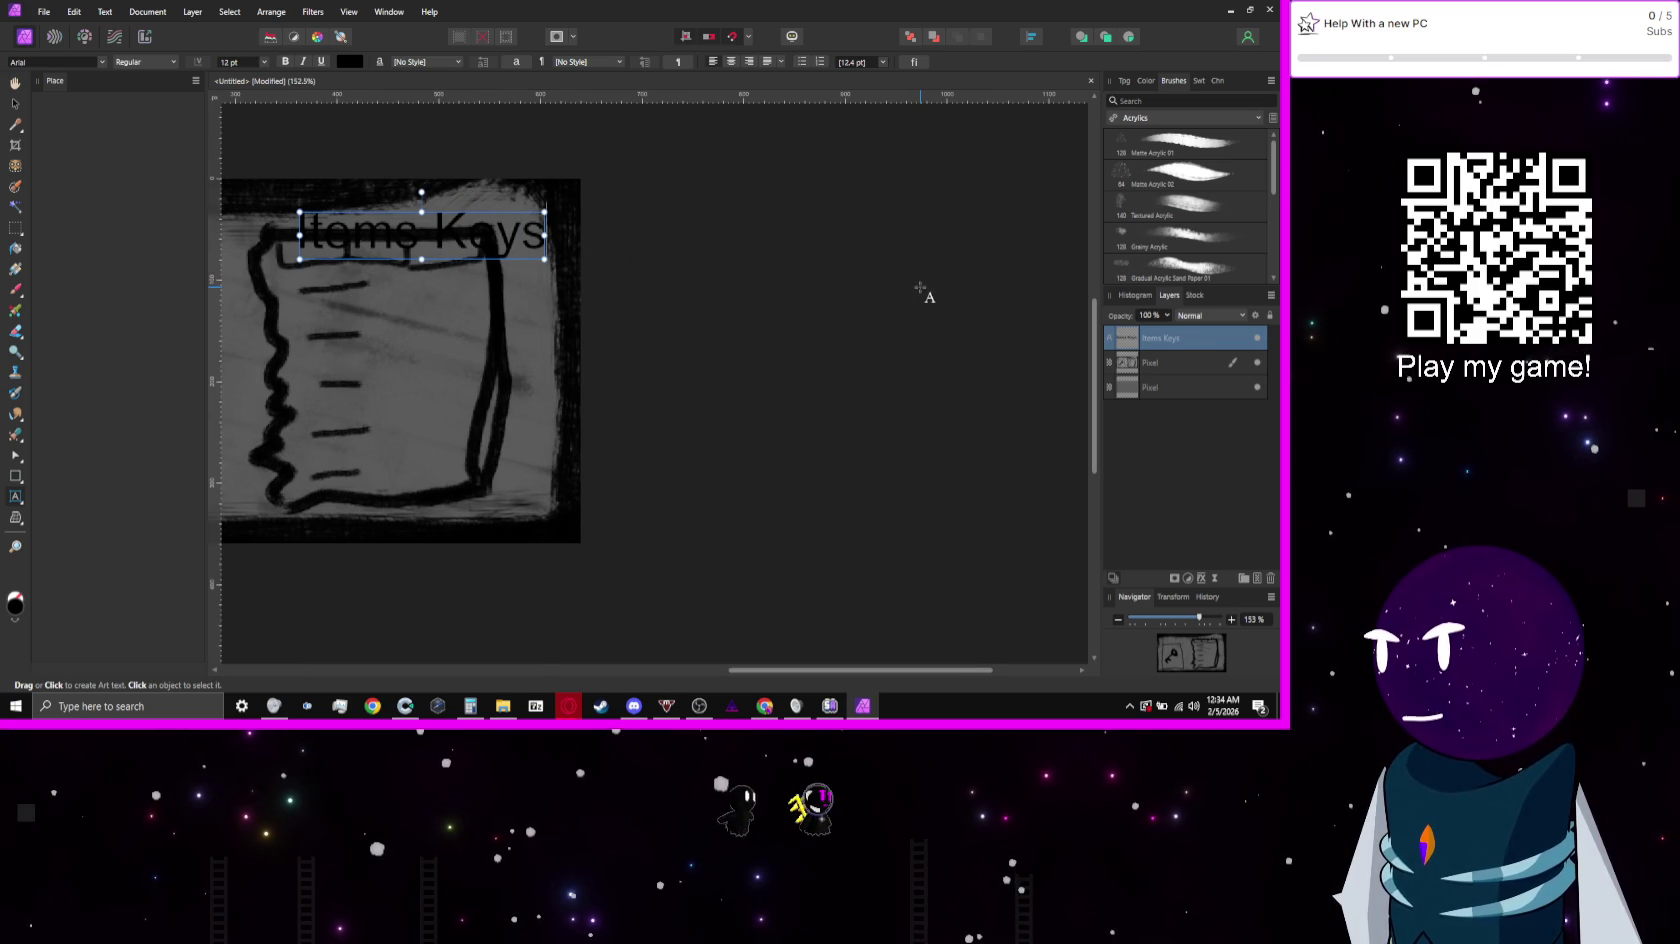
key("BackSpace")
key("BackSpace")
key("BackSpace")
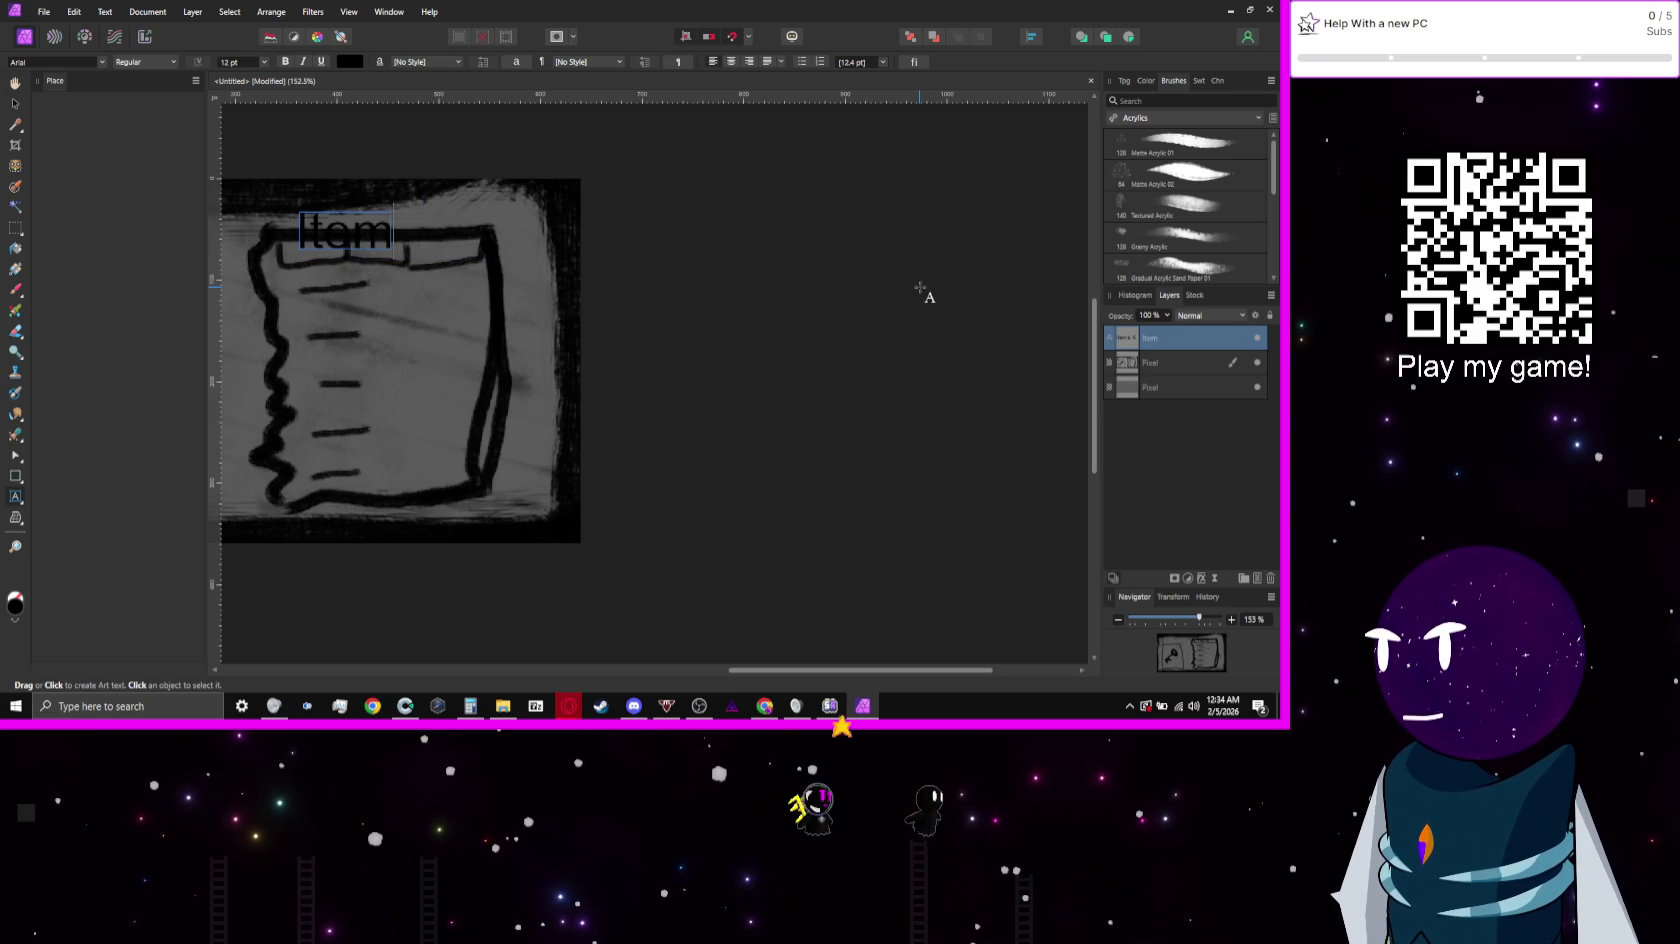
key("BackSpace")
key("BackSpace")
key("BackSpace")
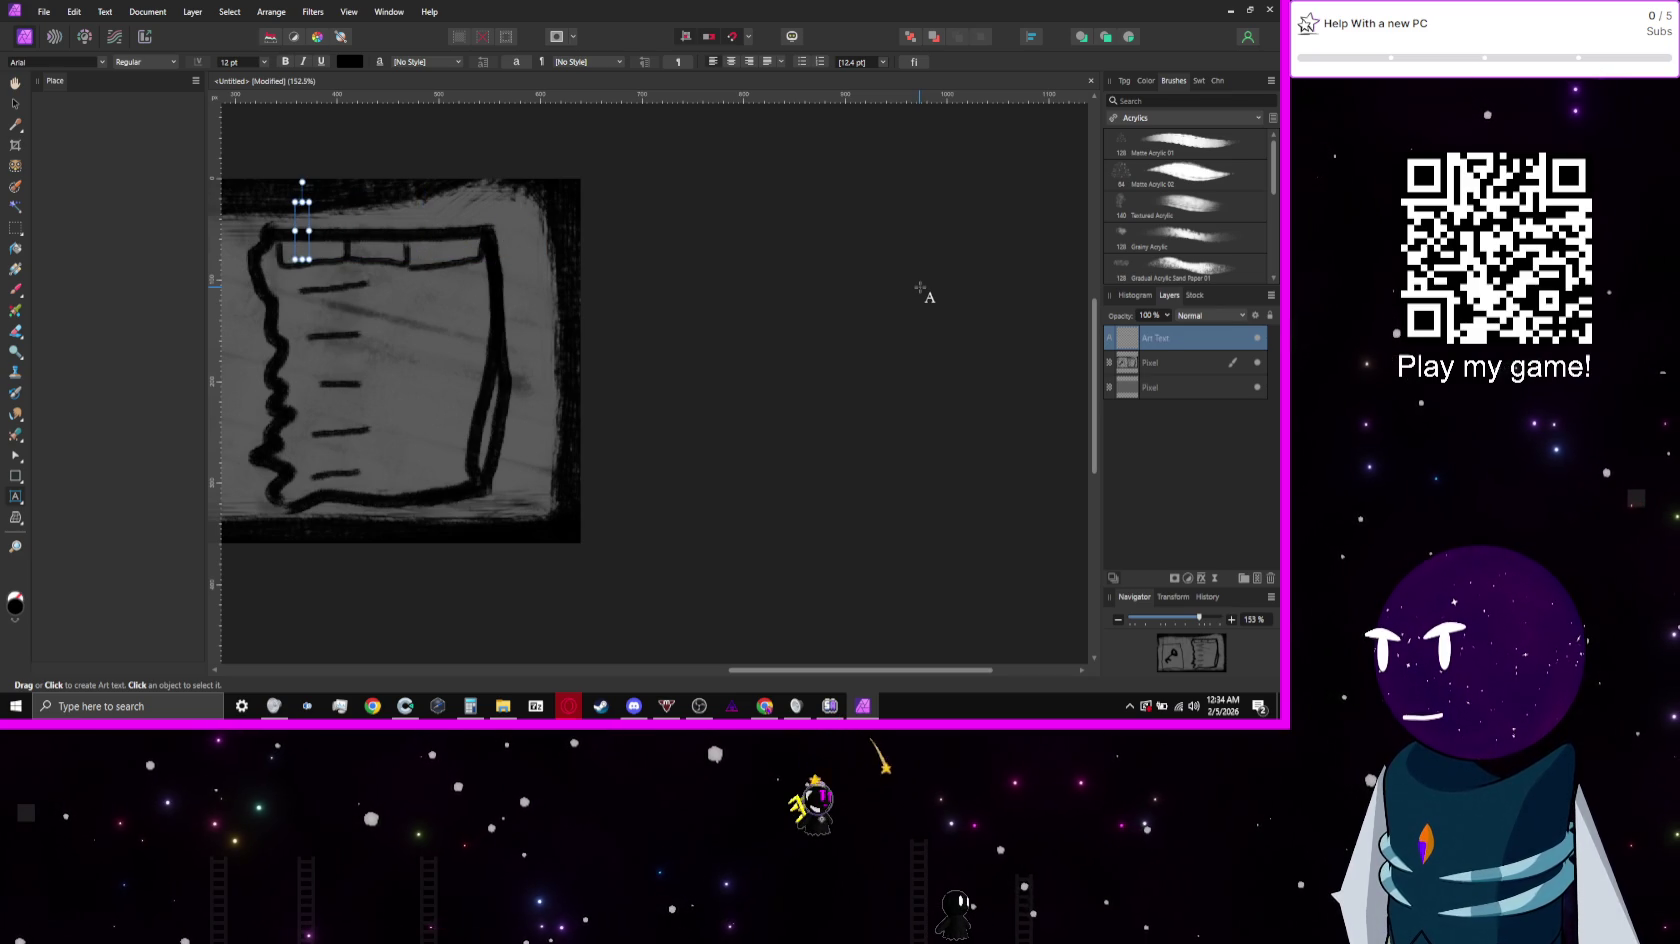
type("Items")
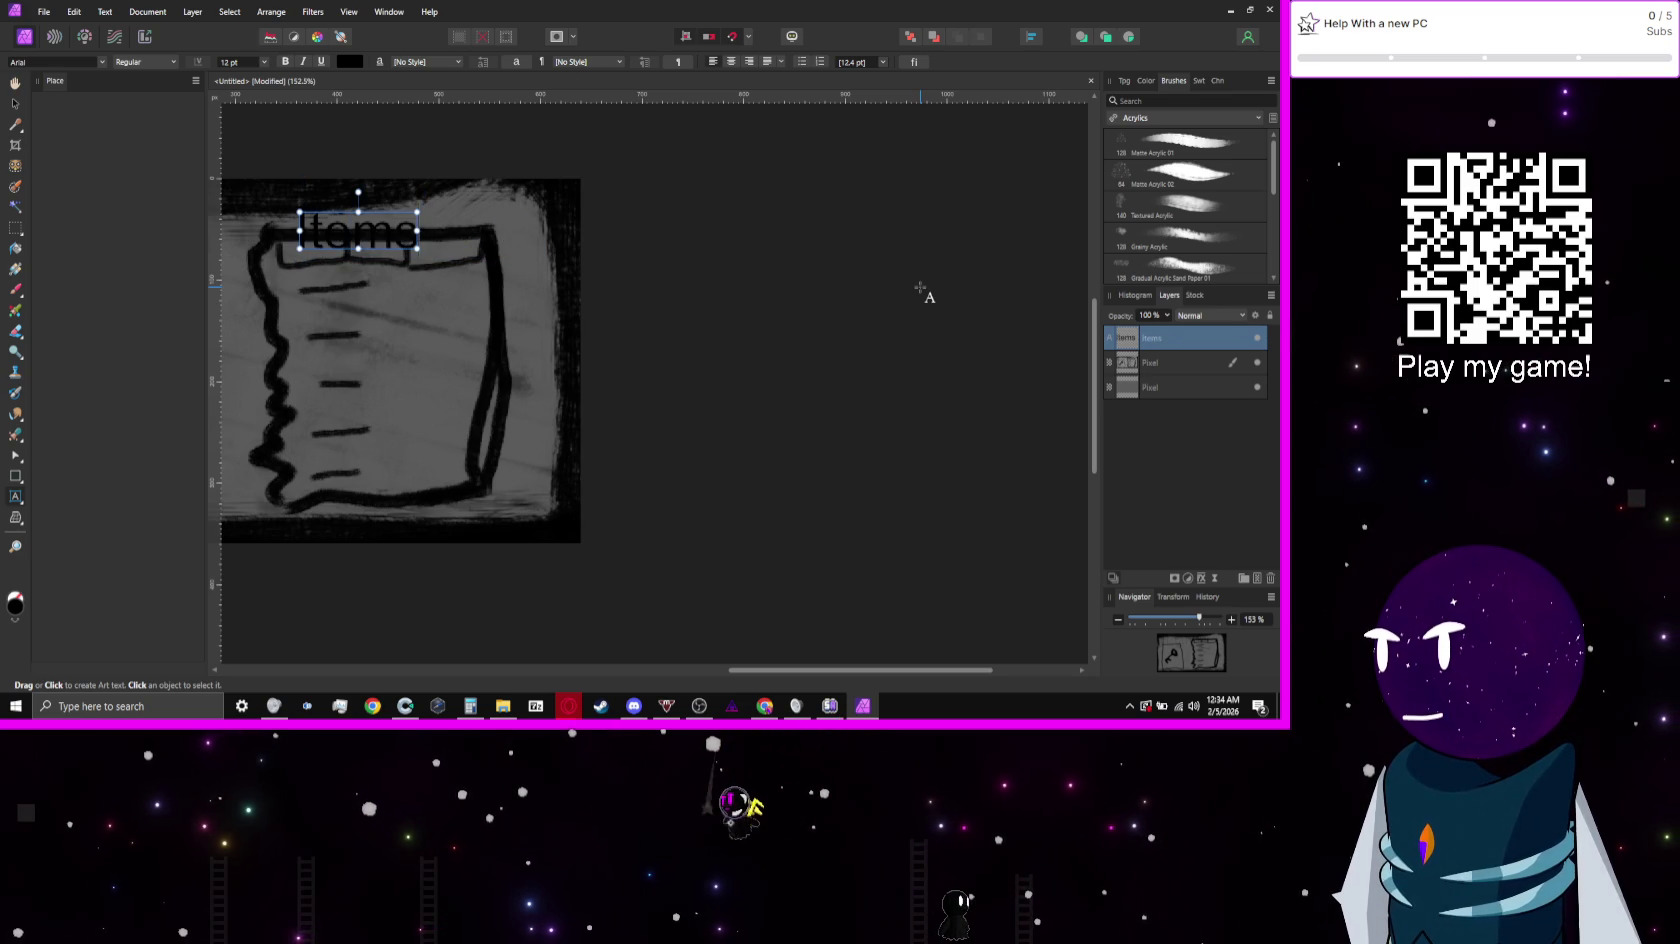
key("Escape")
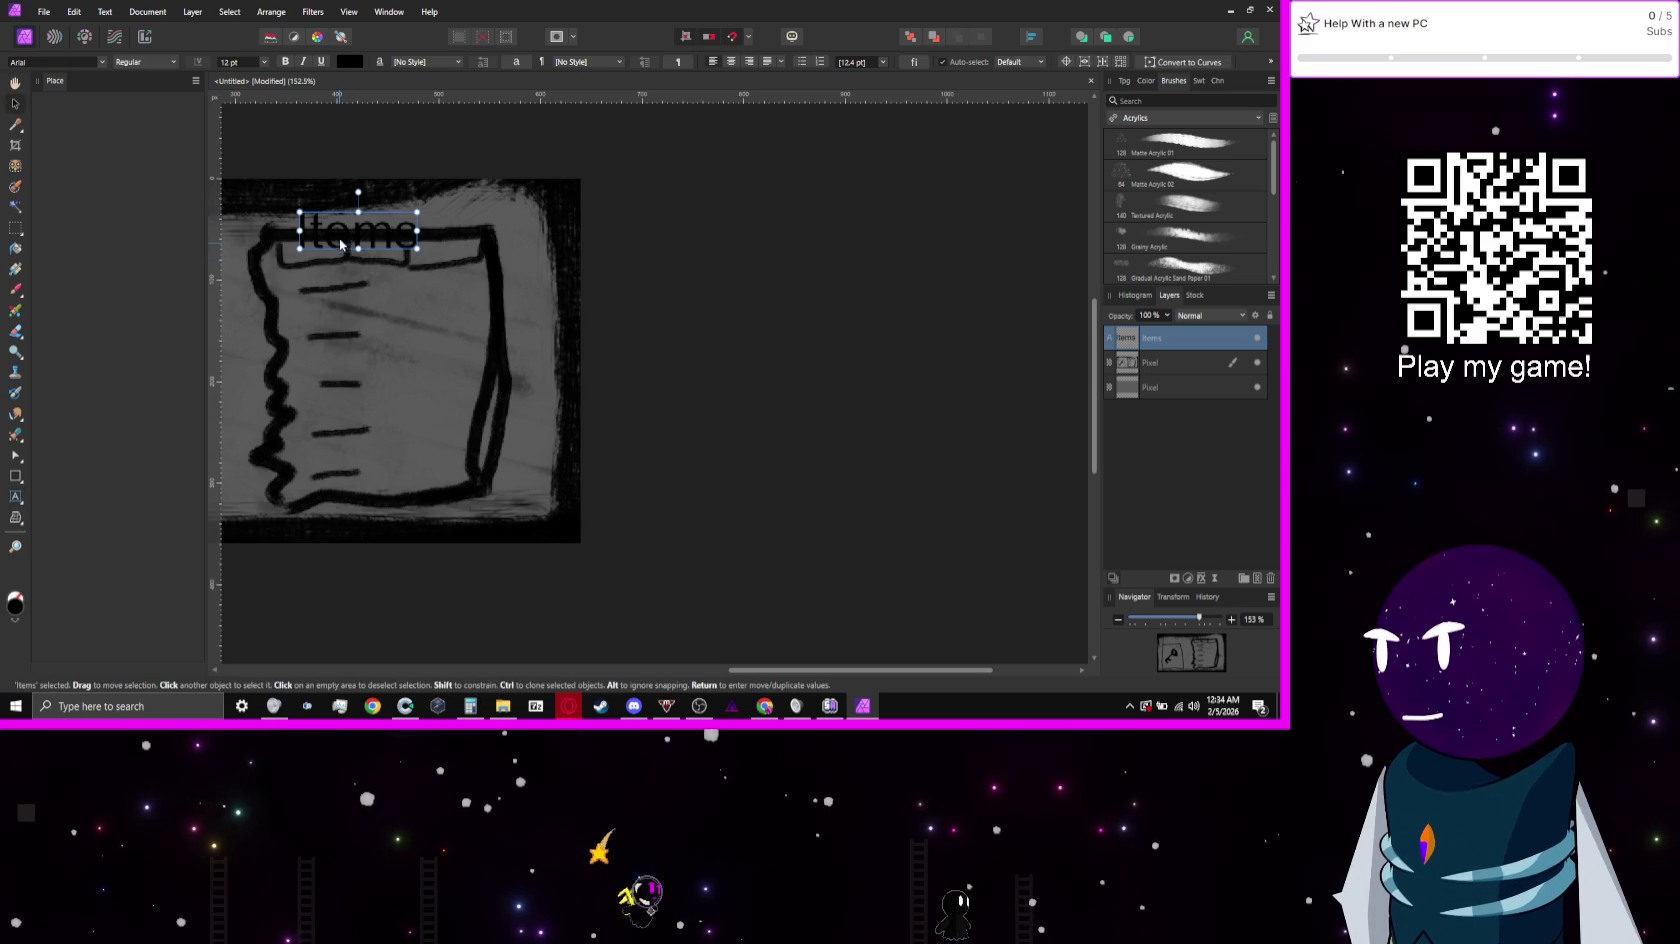
scroll(340, 244, "up", 5)
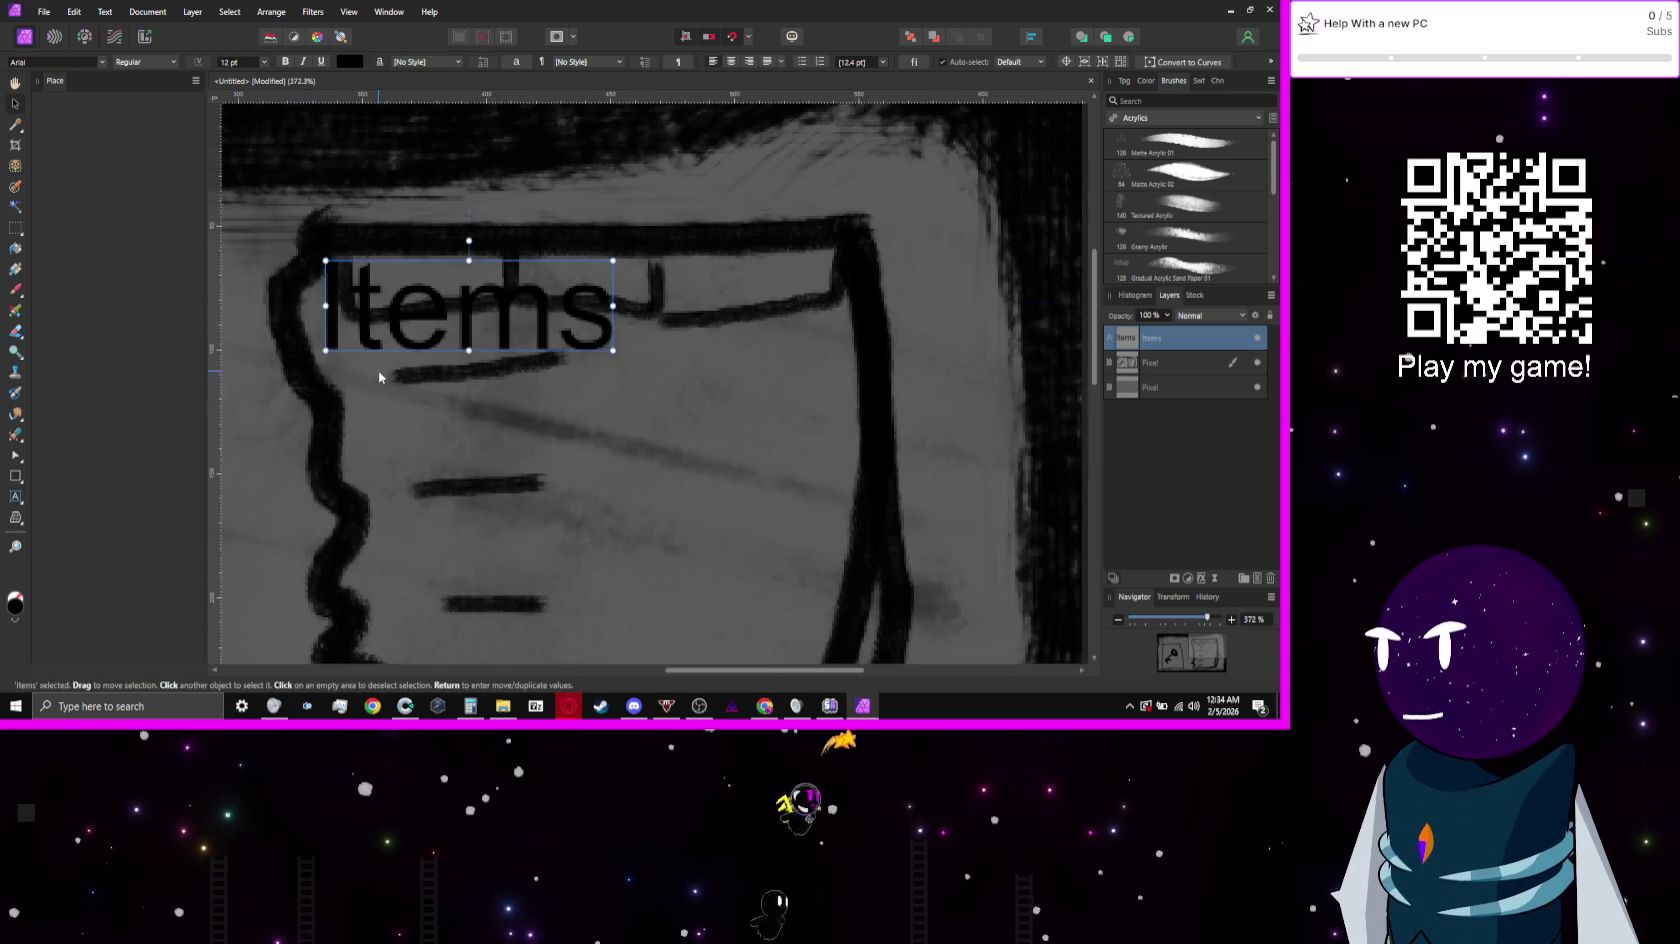
mouse_move(379, 377)
left_mouse_down()
mouse_move(522, 361)
mouse_move(630, 280)
mouse_move(563, 257)
mouse_move(555, 270)
left_mouse_up()
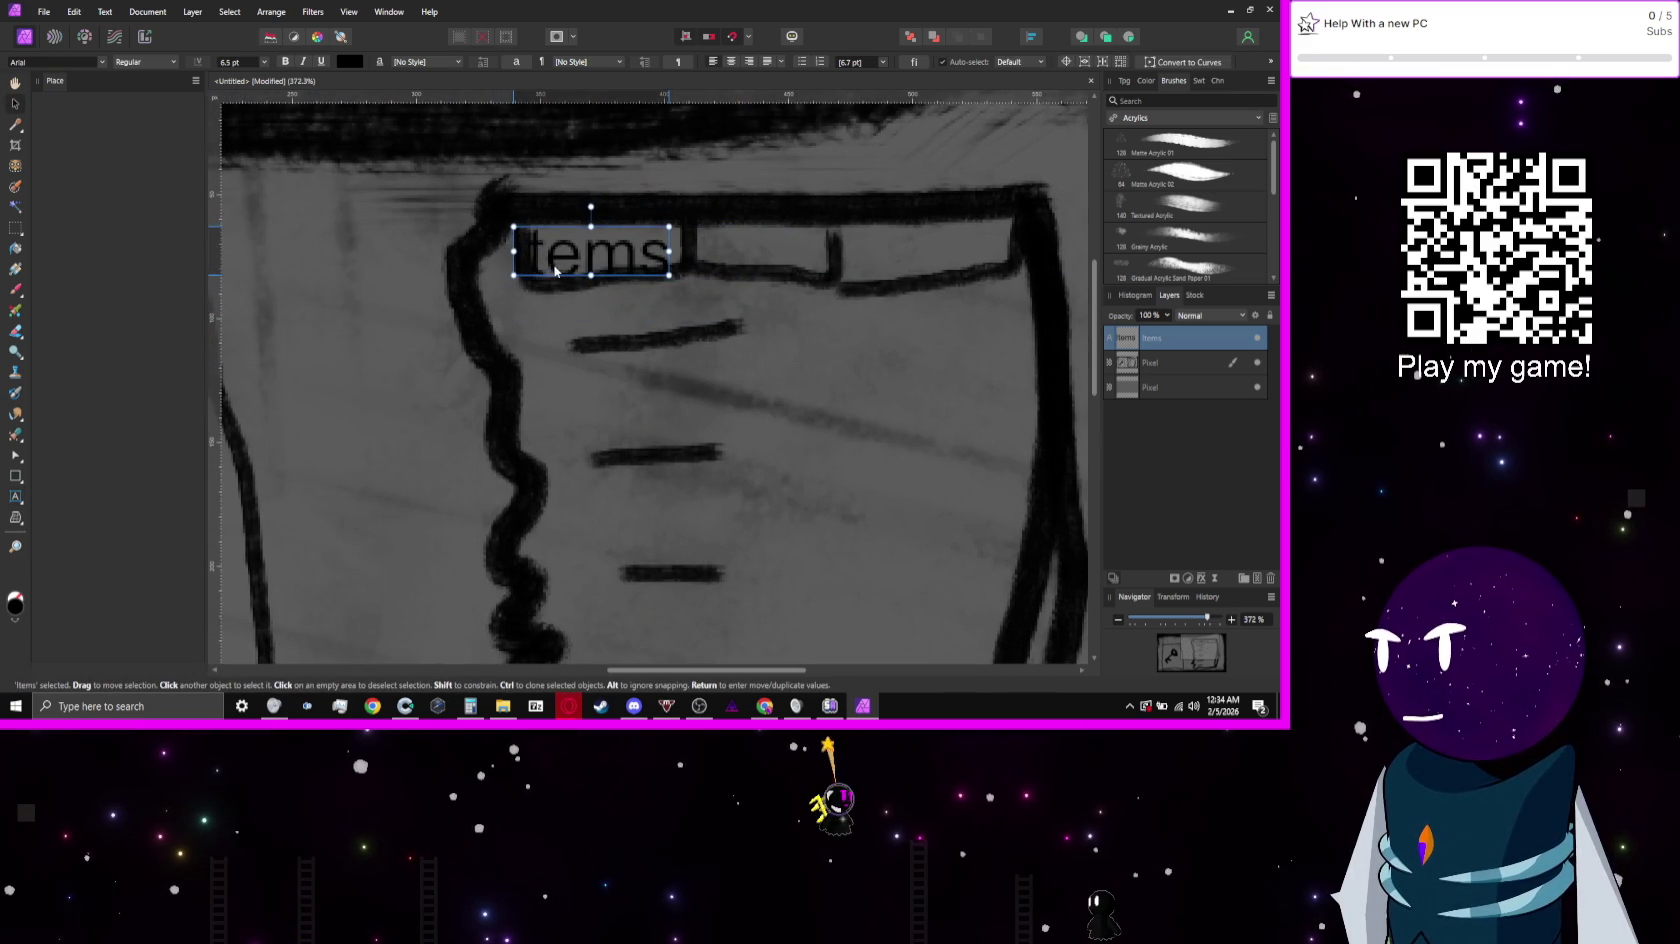
left_click(1207, 368)
Step: Erase the sketched tab lines around the Items label with a small eraser
key("b")
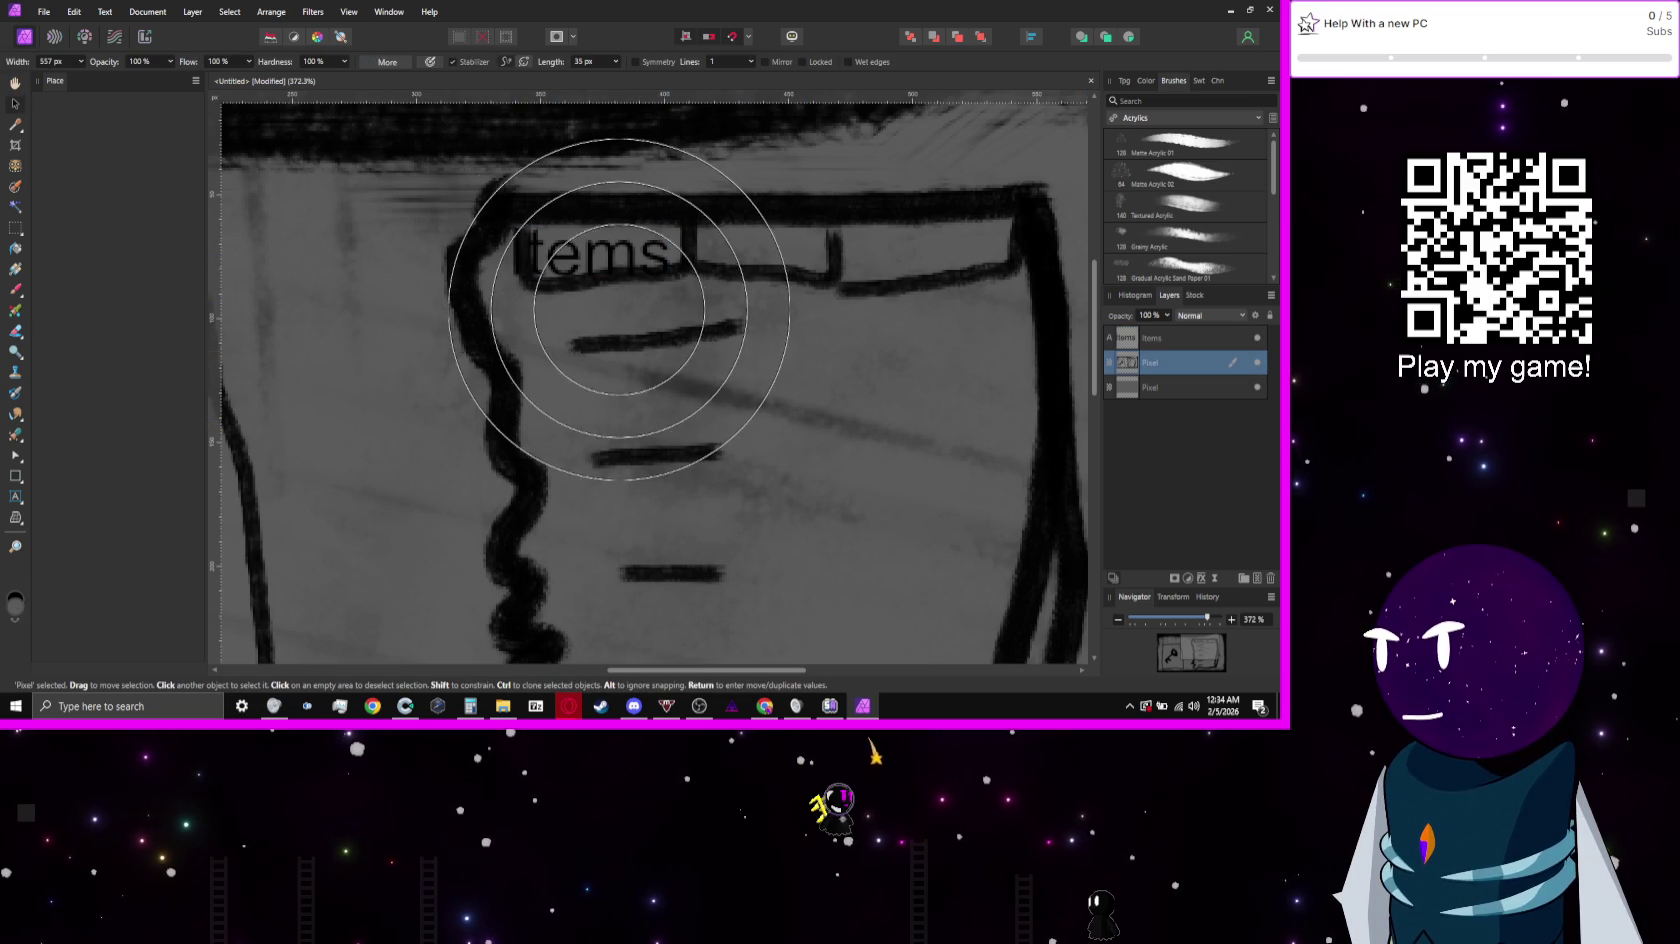
key("Delete")
key("e")
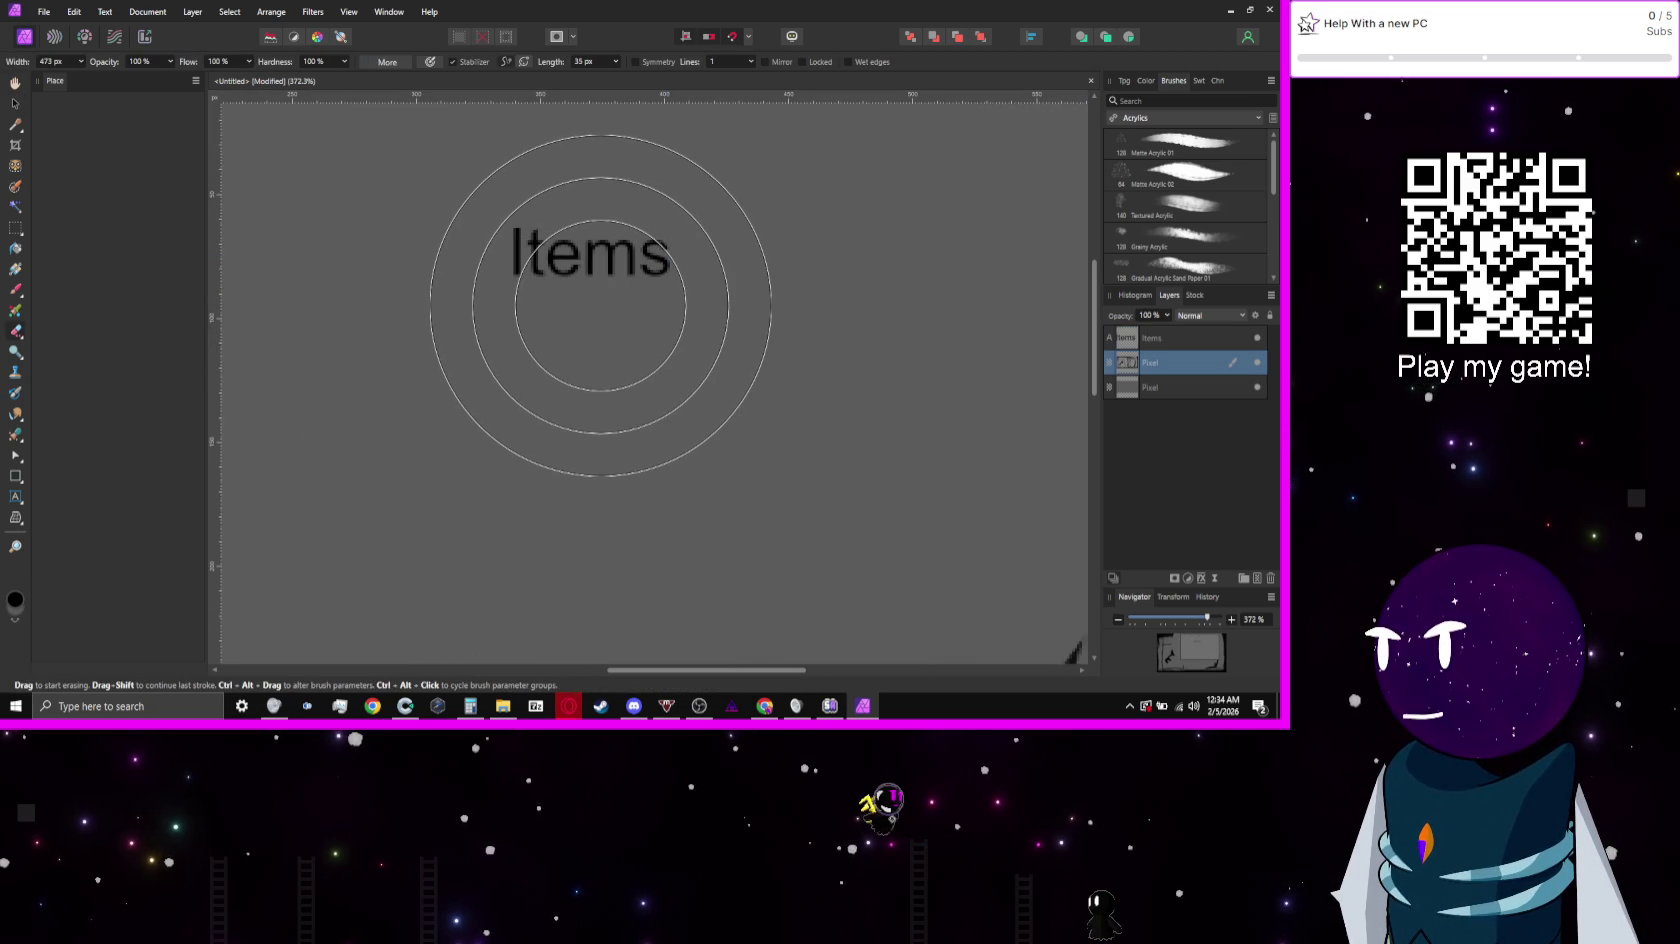
key("ctrl+z")
key("bracketleft")
key("bracketleft")
key("bracketleft")
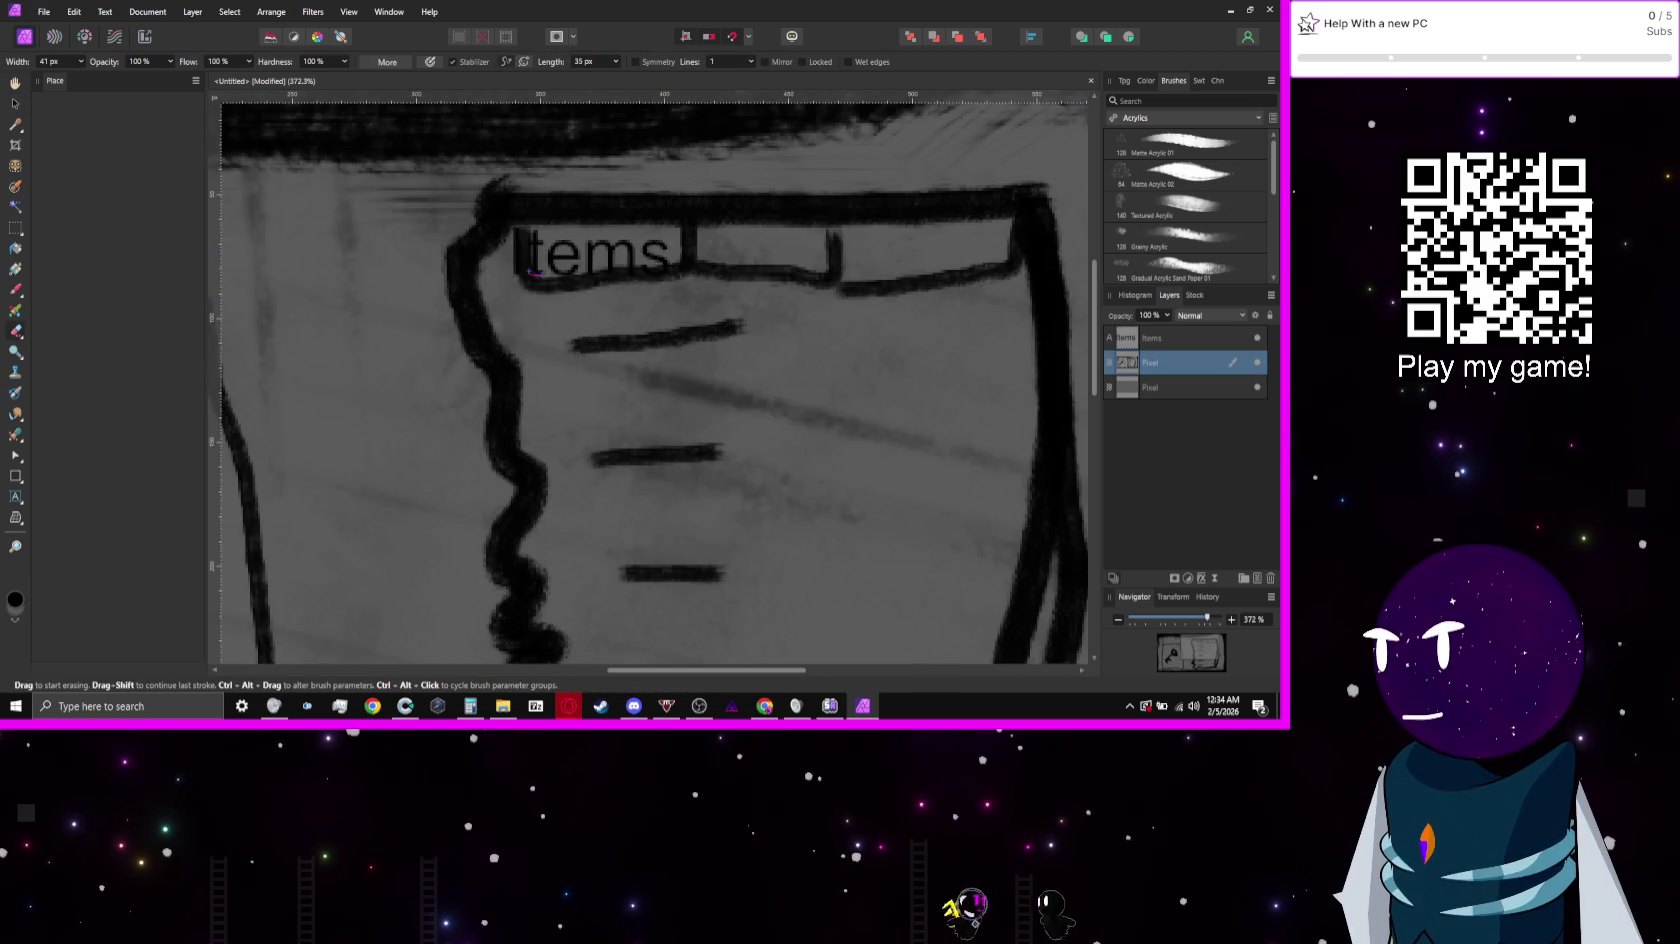
mouse_move(533, 271)
left_mouse_down()
mouse_move(1012, 258)
mouse_move(620, 265)
left_mouse_up()
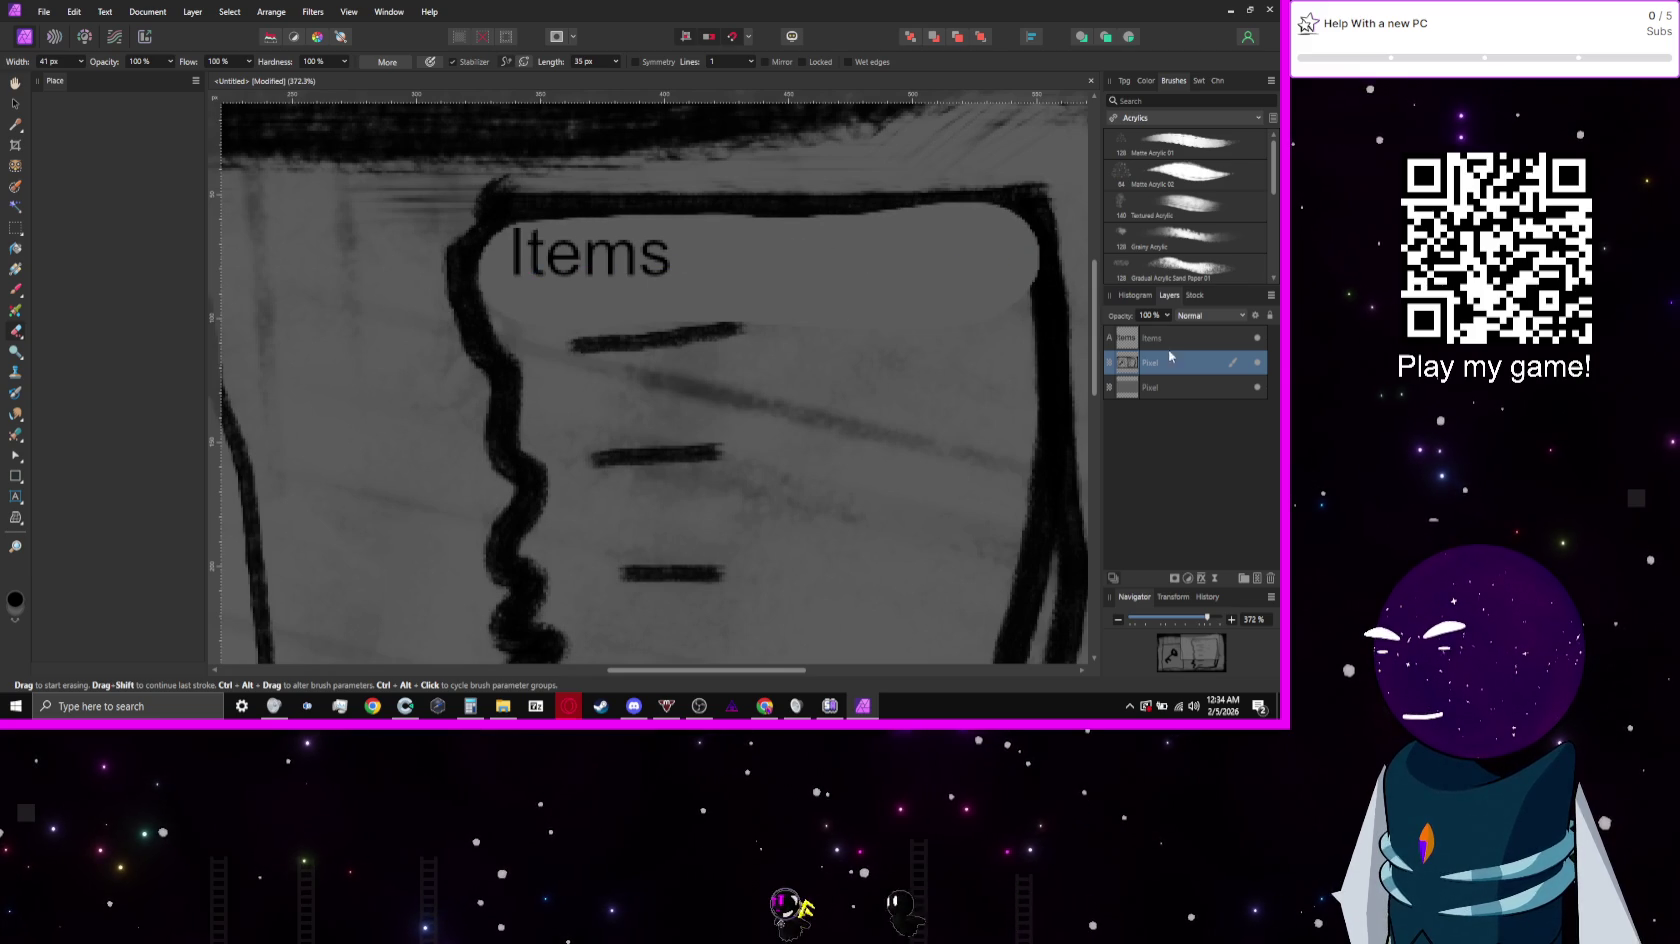
Step: Duplicate the Items label to its right and rename the copy 'Key Items'
left_click(1165, 340)
left_click(16, 104)
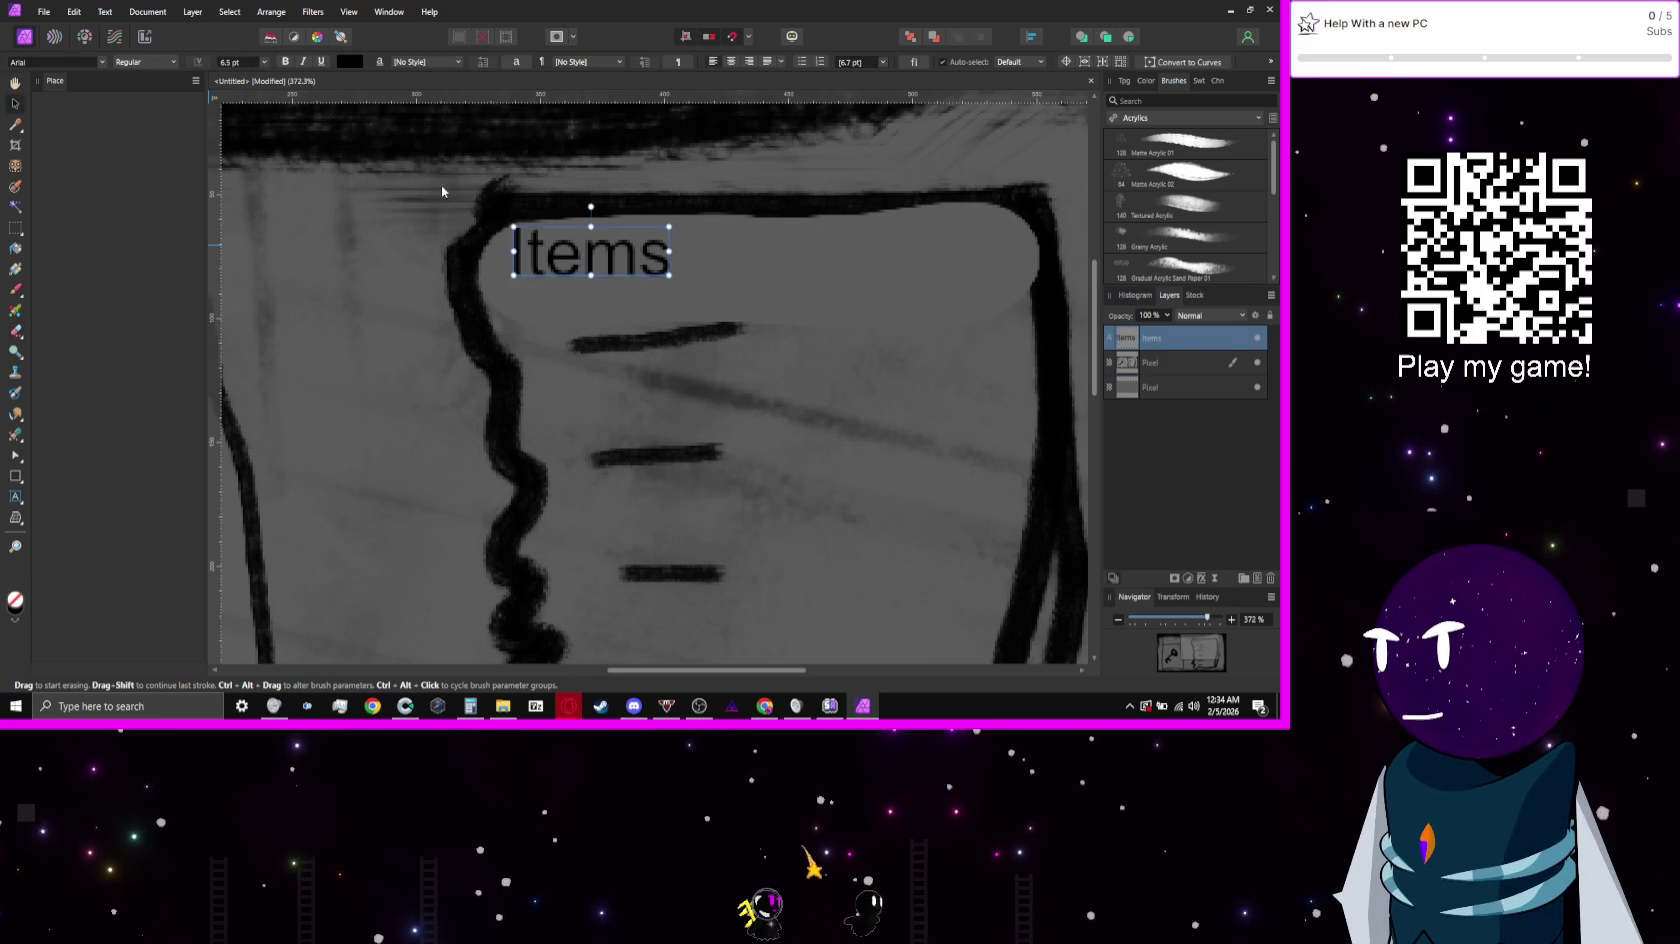
left_click_drag(600, 256, 790, 258, "ctrl")
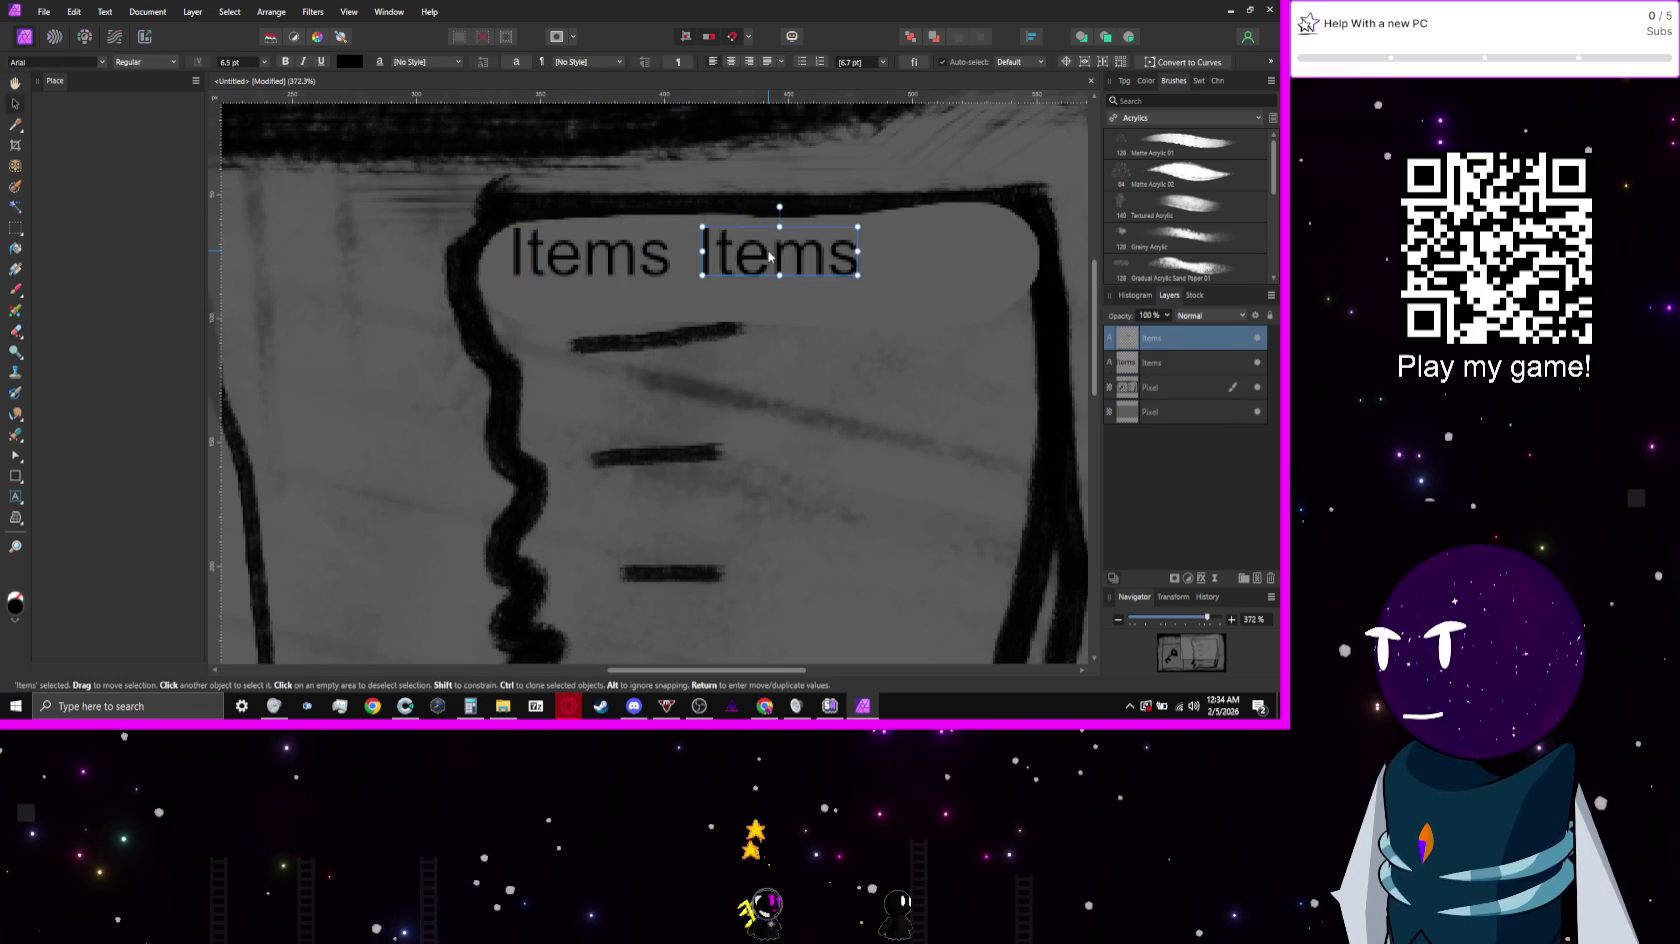
double_click(799, 256)
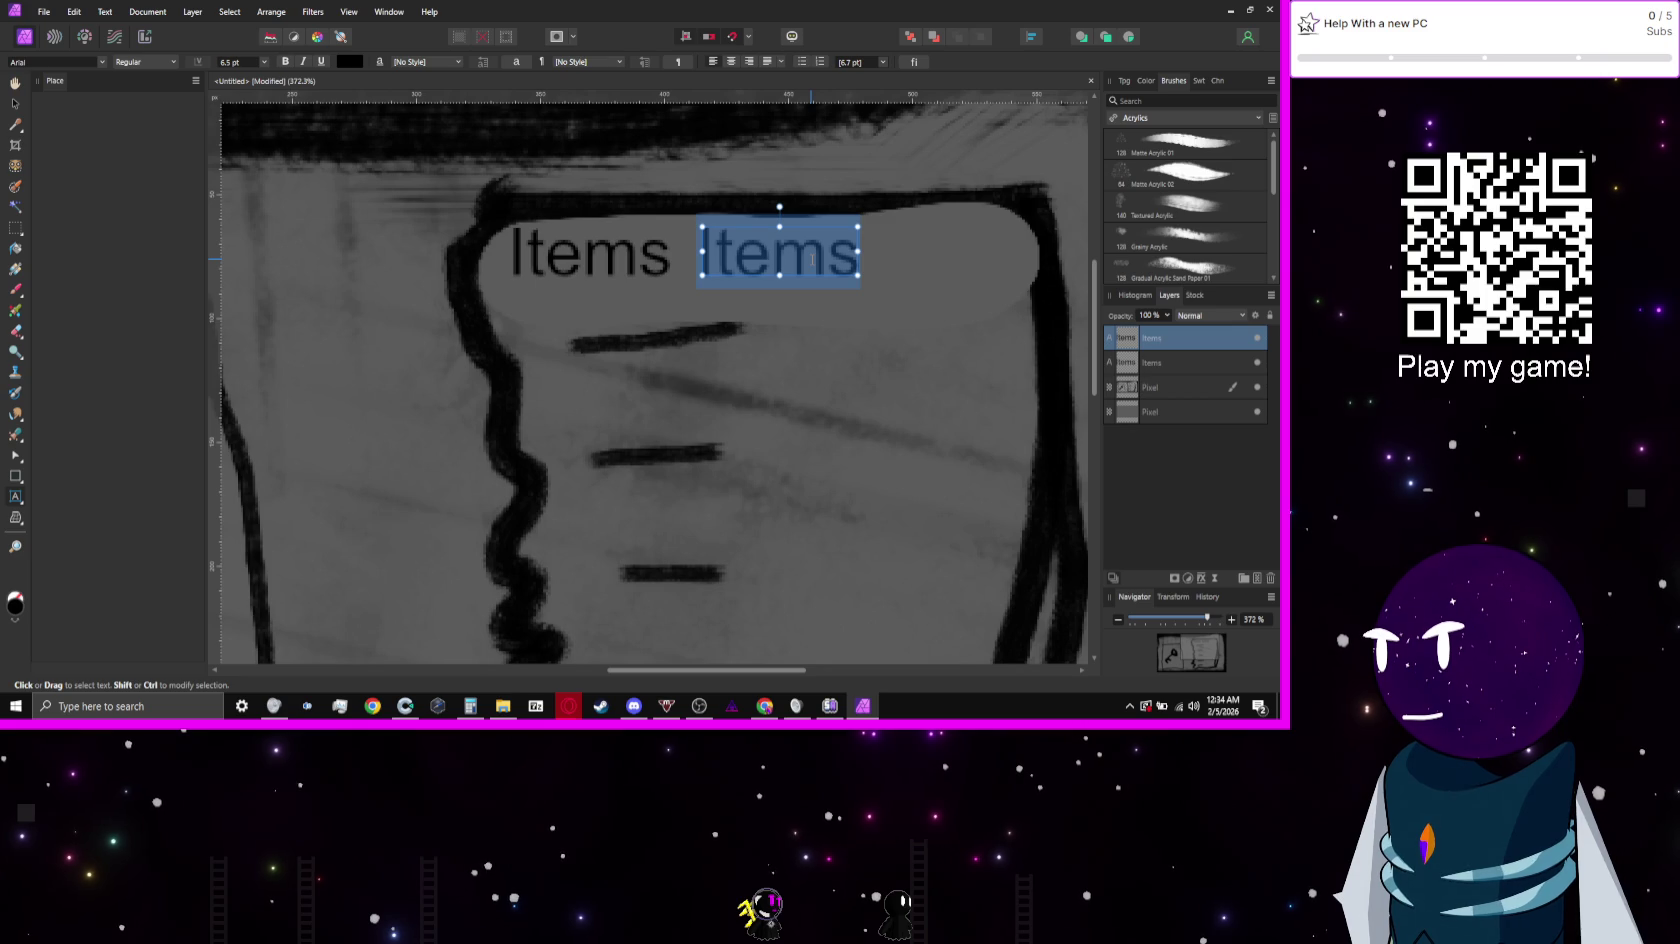
type("Key Items")
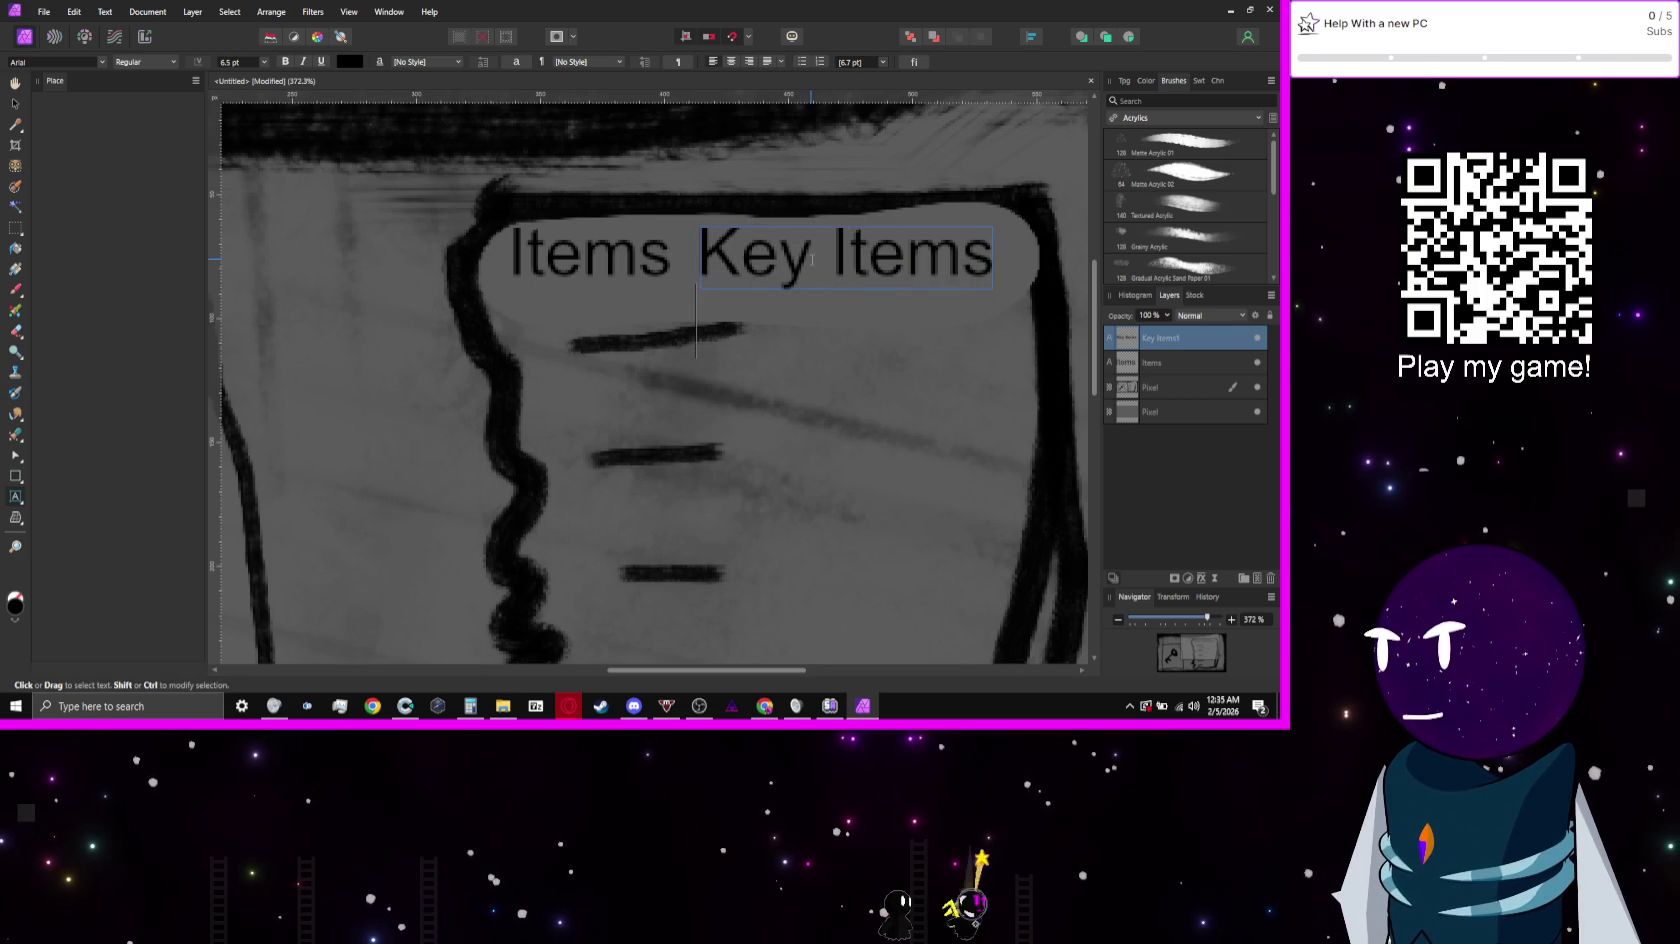
key("Escape")
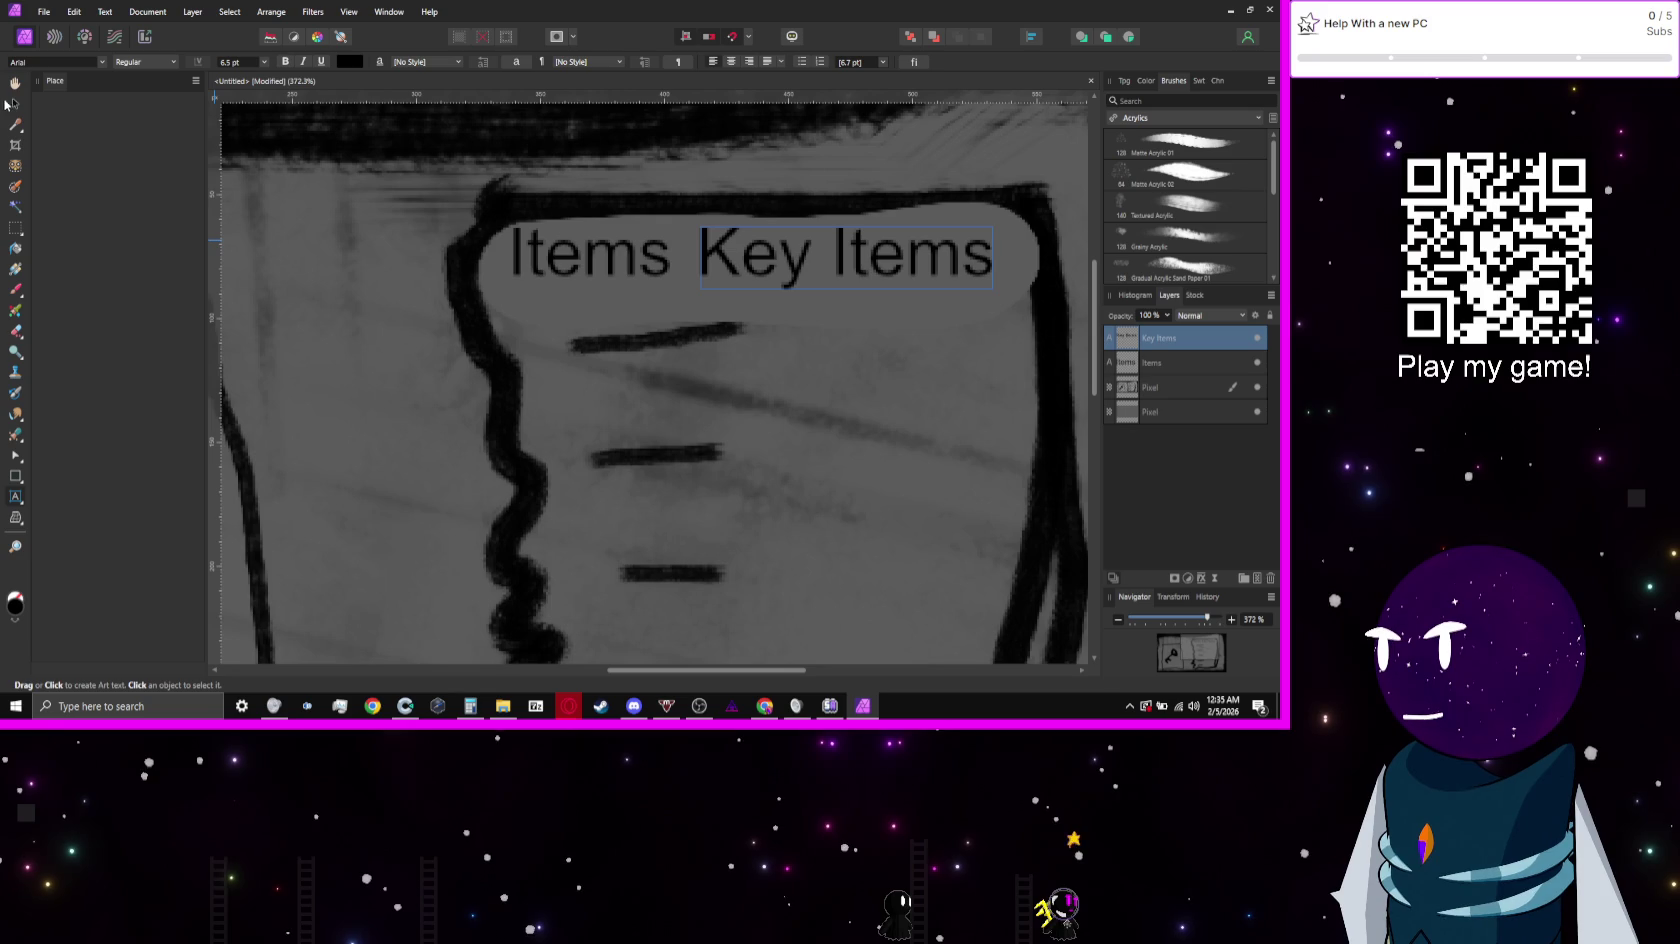
Step: Move the Key Items label left so it sits against Items
left_click(14, 103)
left_click_drag(752, 278, 729, 278)
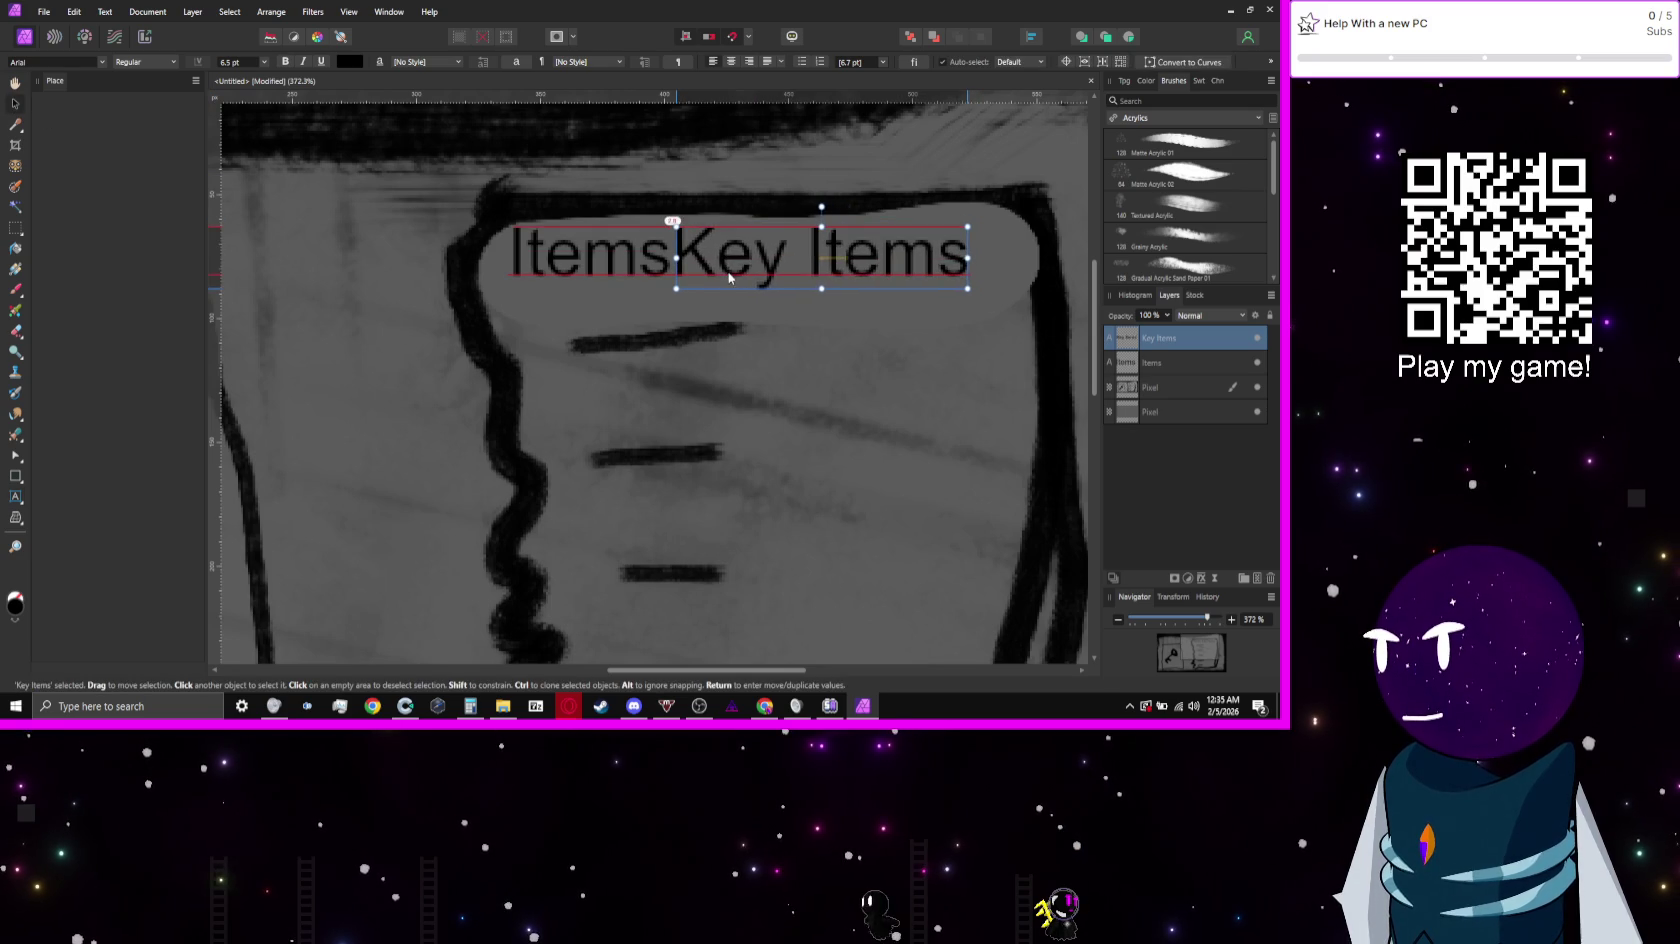
left_click(514, 258, "shift")
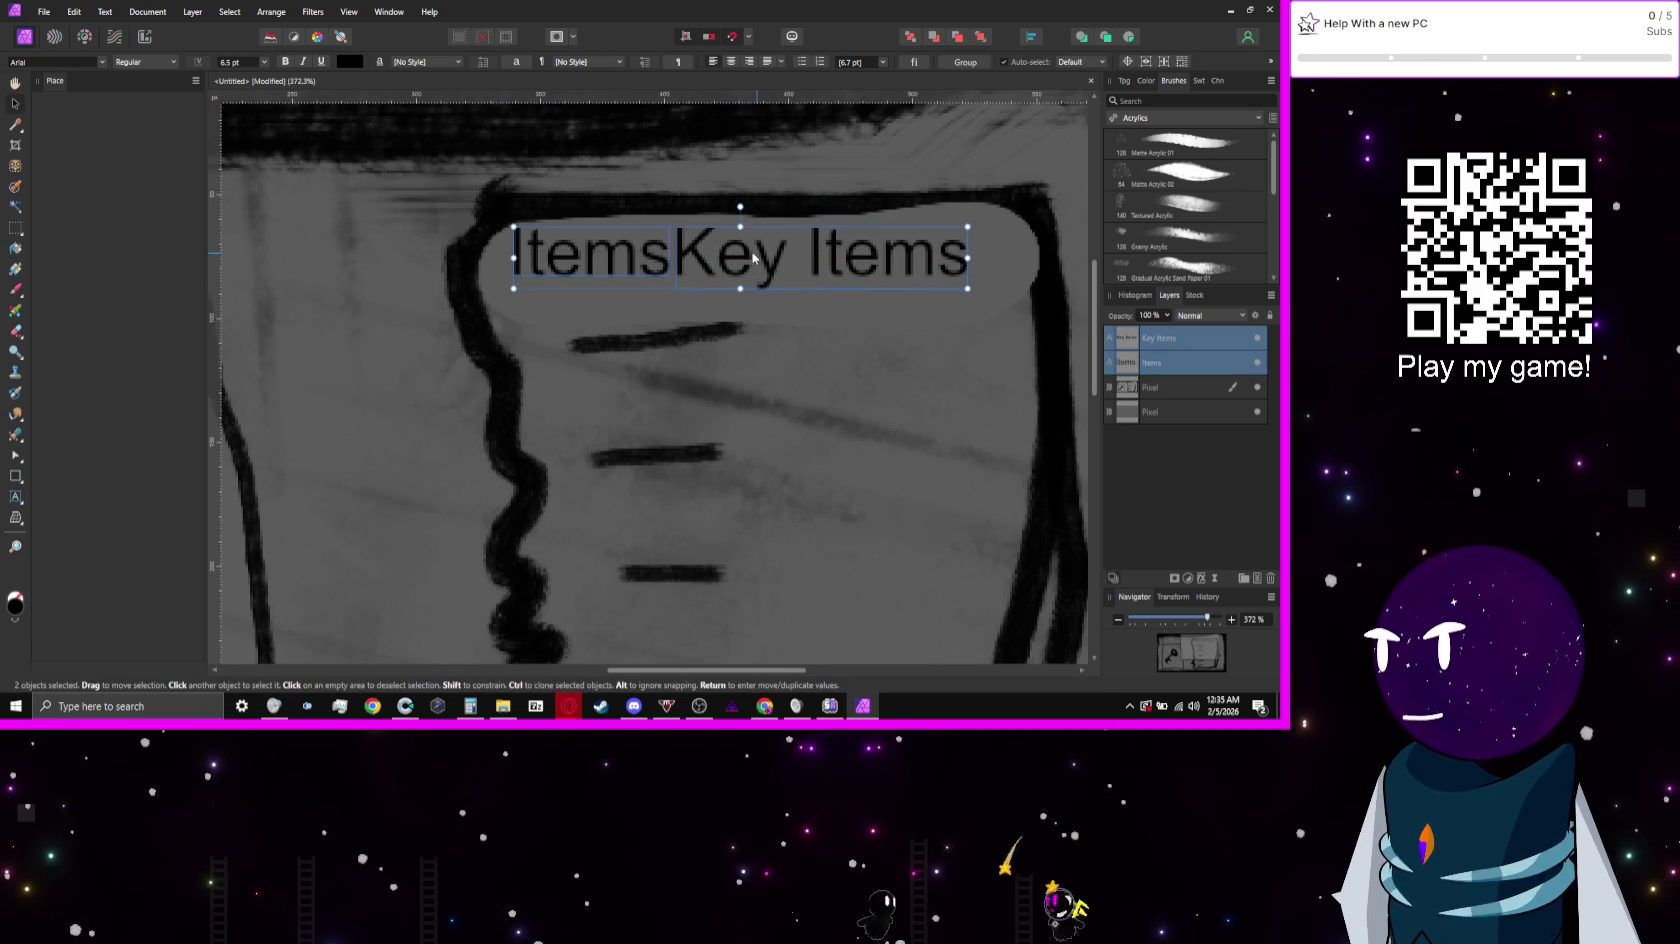
left_click(927, 333)
left_click_drag(669, 357, 422, 382)
Step: Copy Key Items to its right and rename the copy 'Collectable'
left_click_drag(566, 296, 901, 296)
triple_click(868, 280)
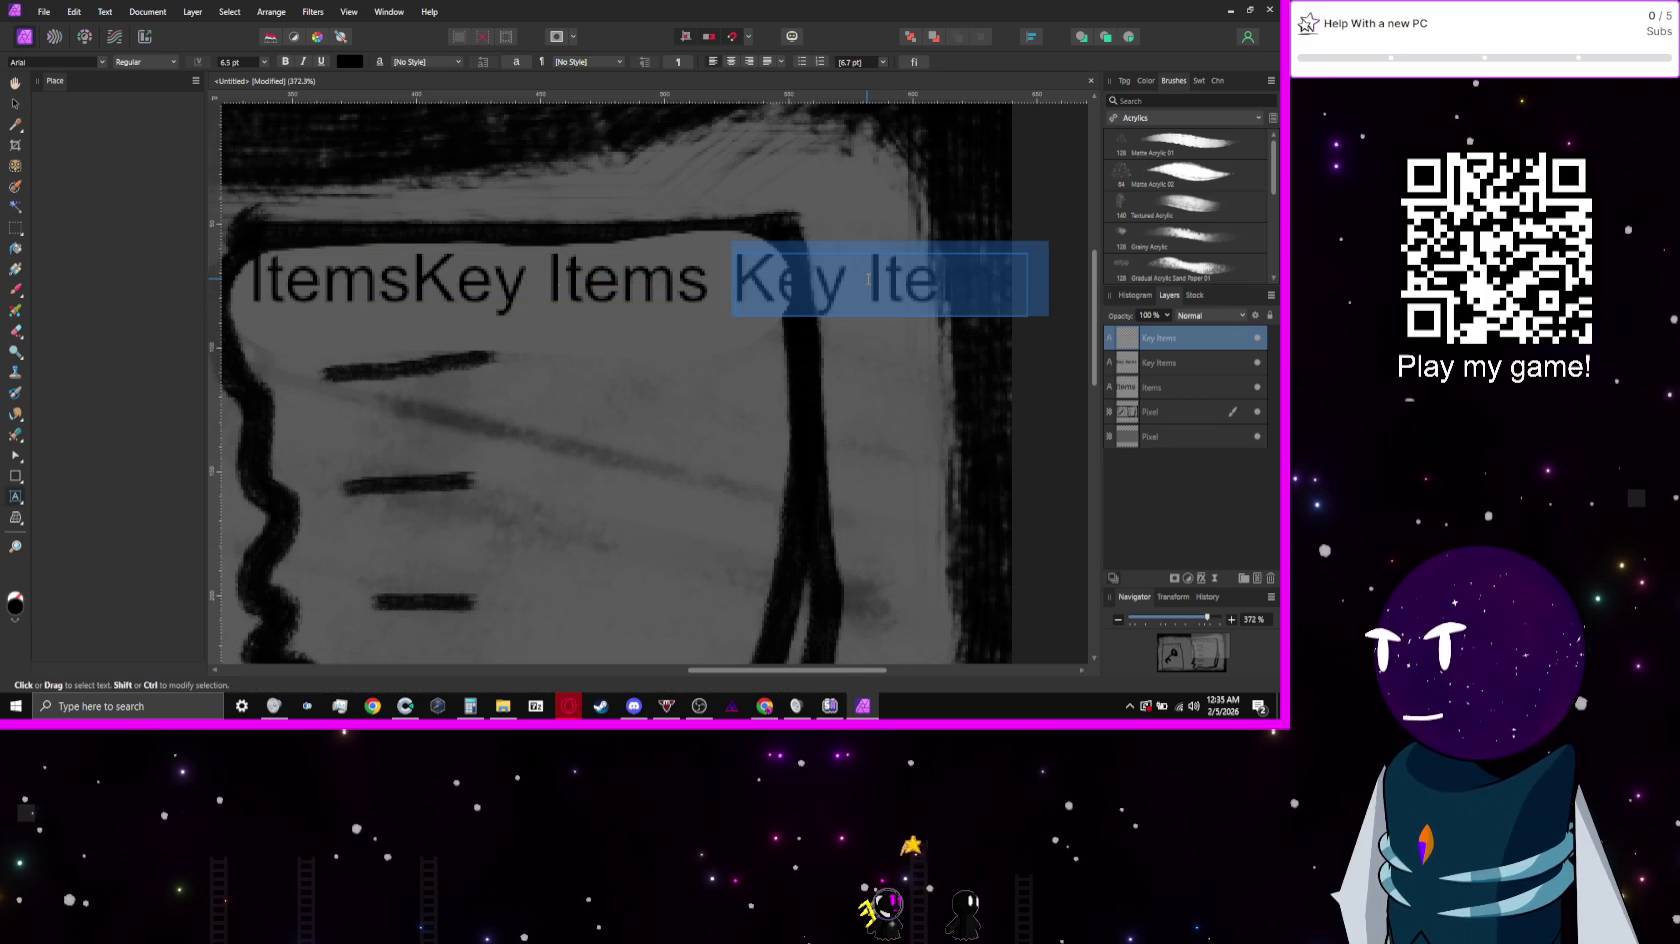
type("Collectable")
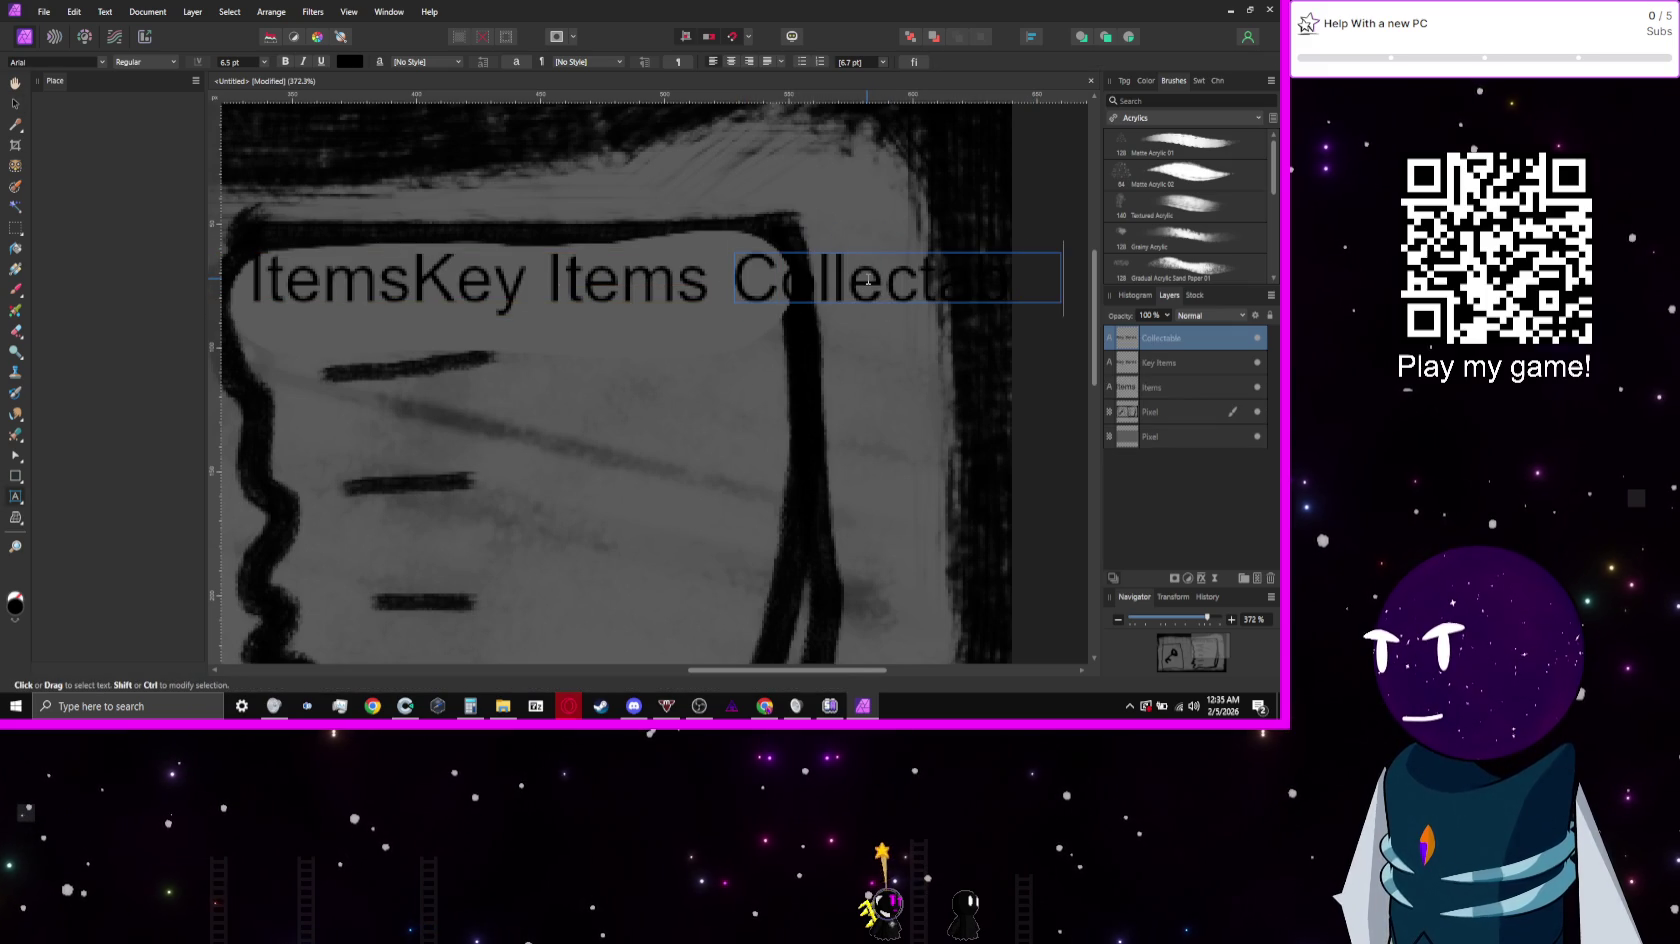
scroll(868, 280, "right", 5)
key("Escape")
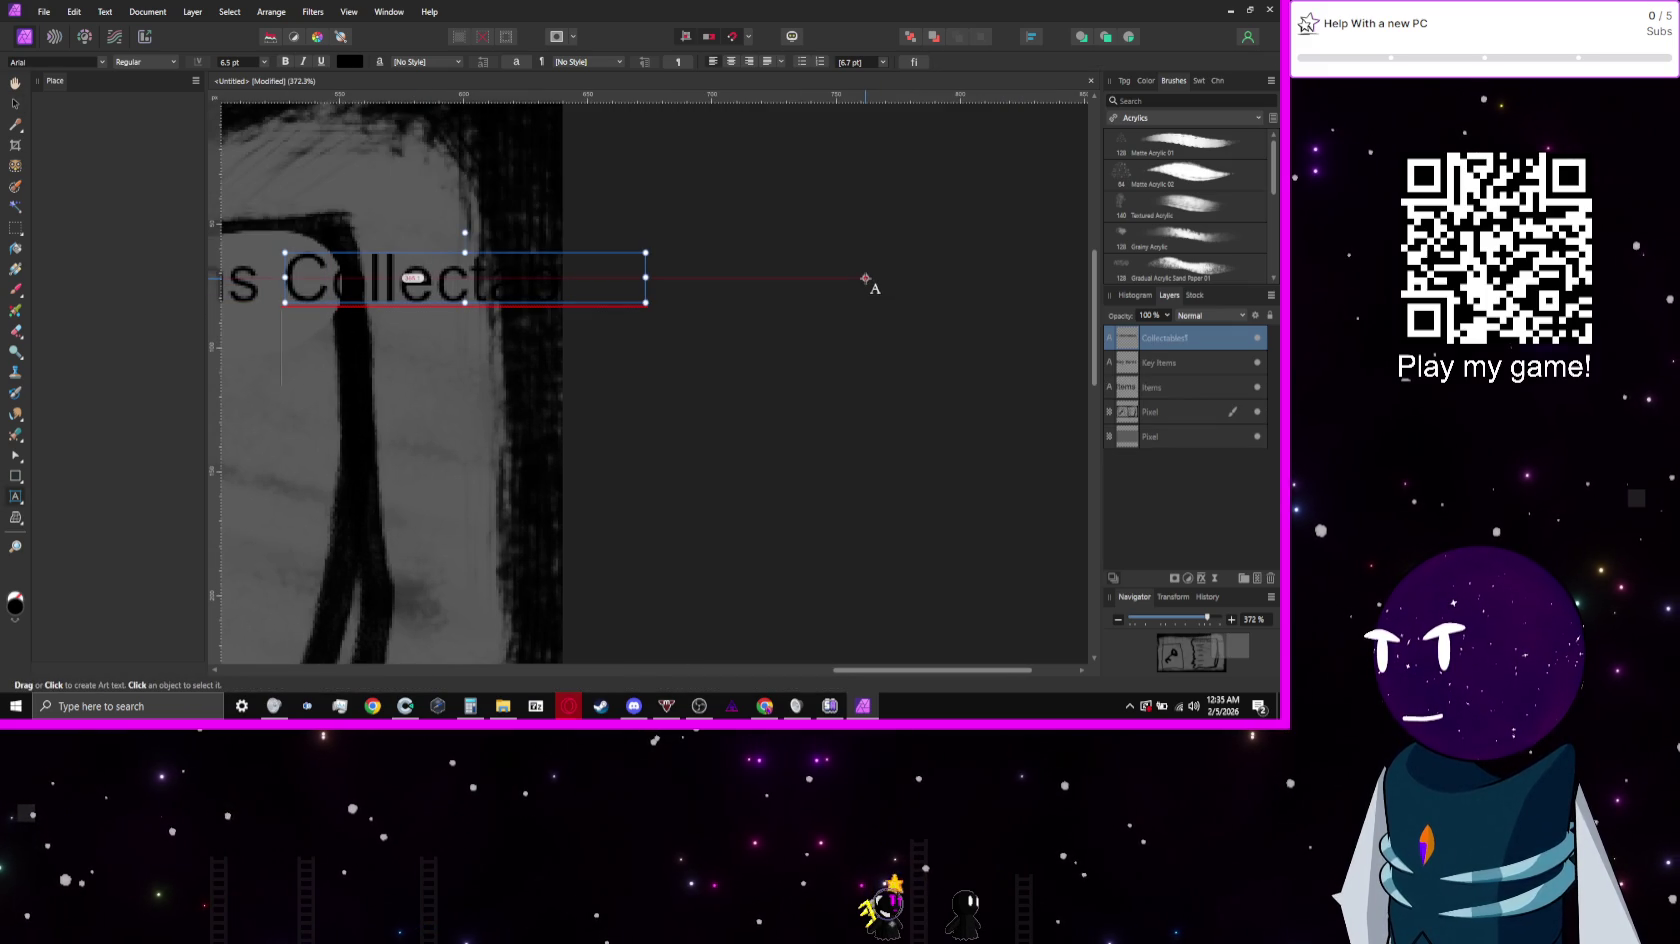
left_click(15, 84)
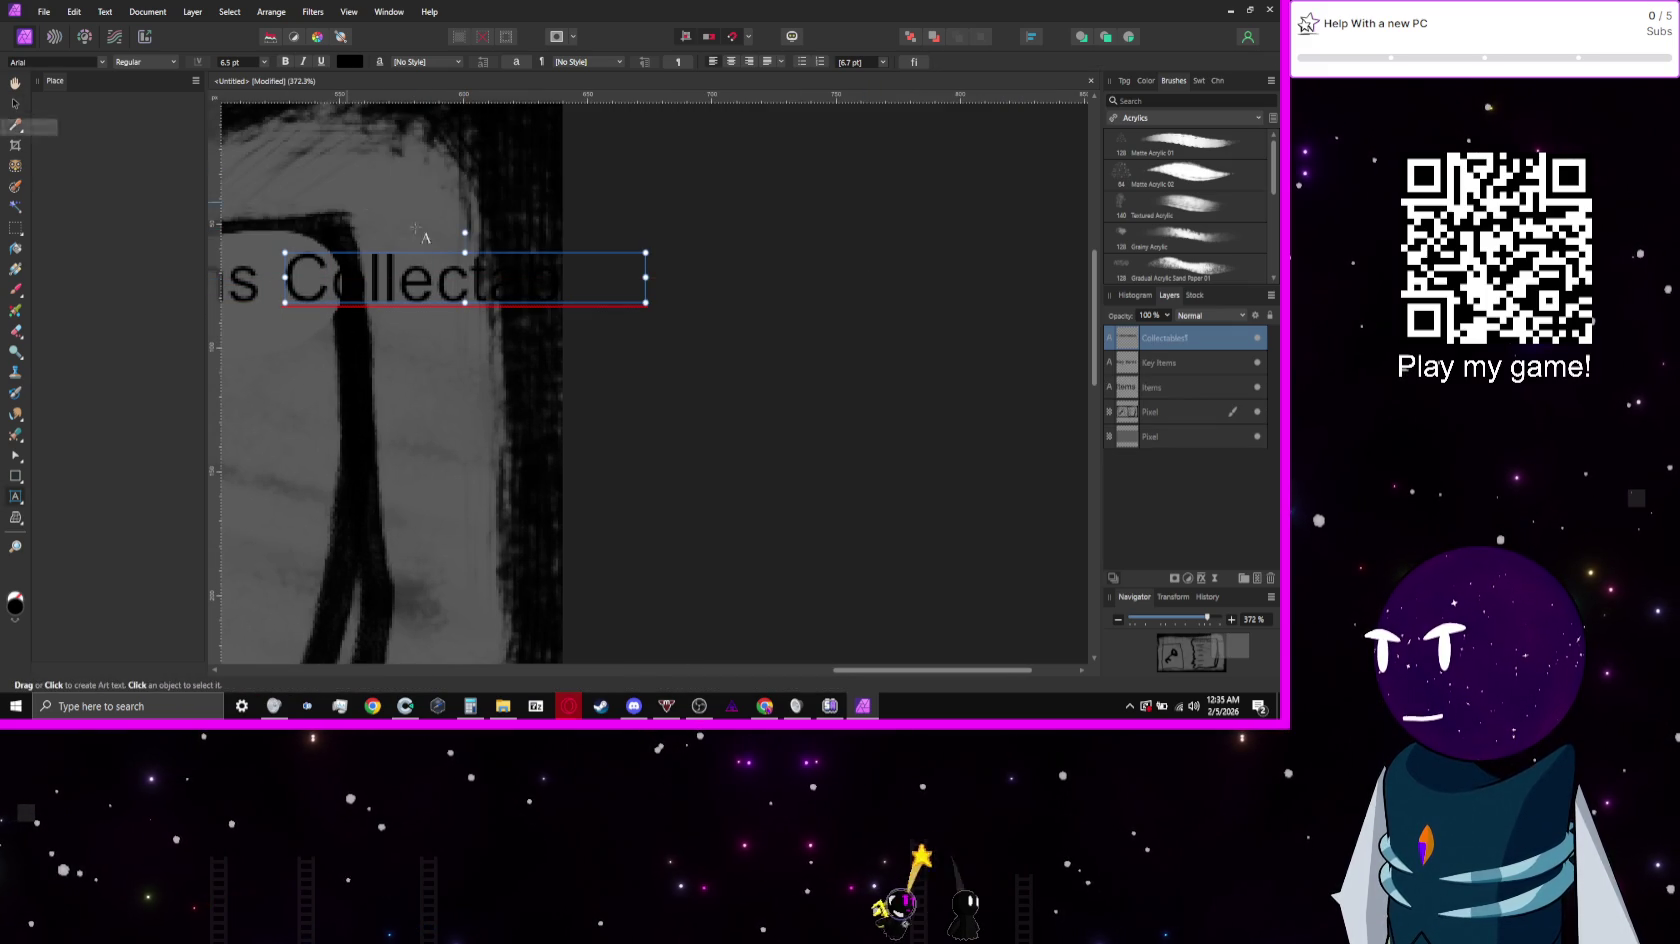
left_click_drag(524, 382, 996, 352)
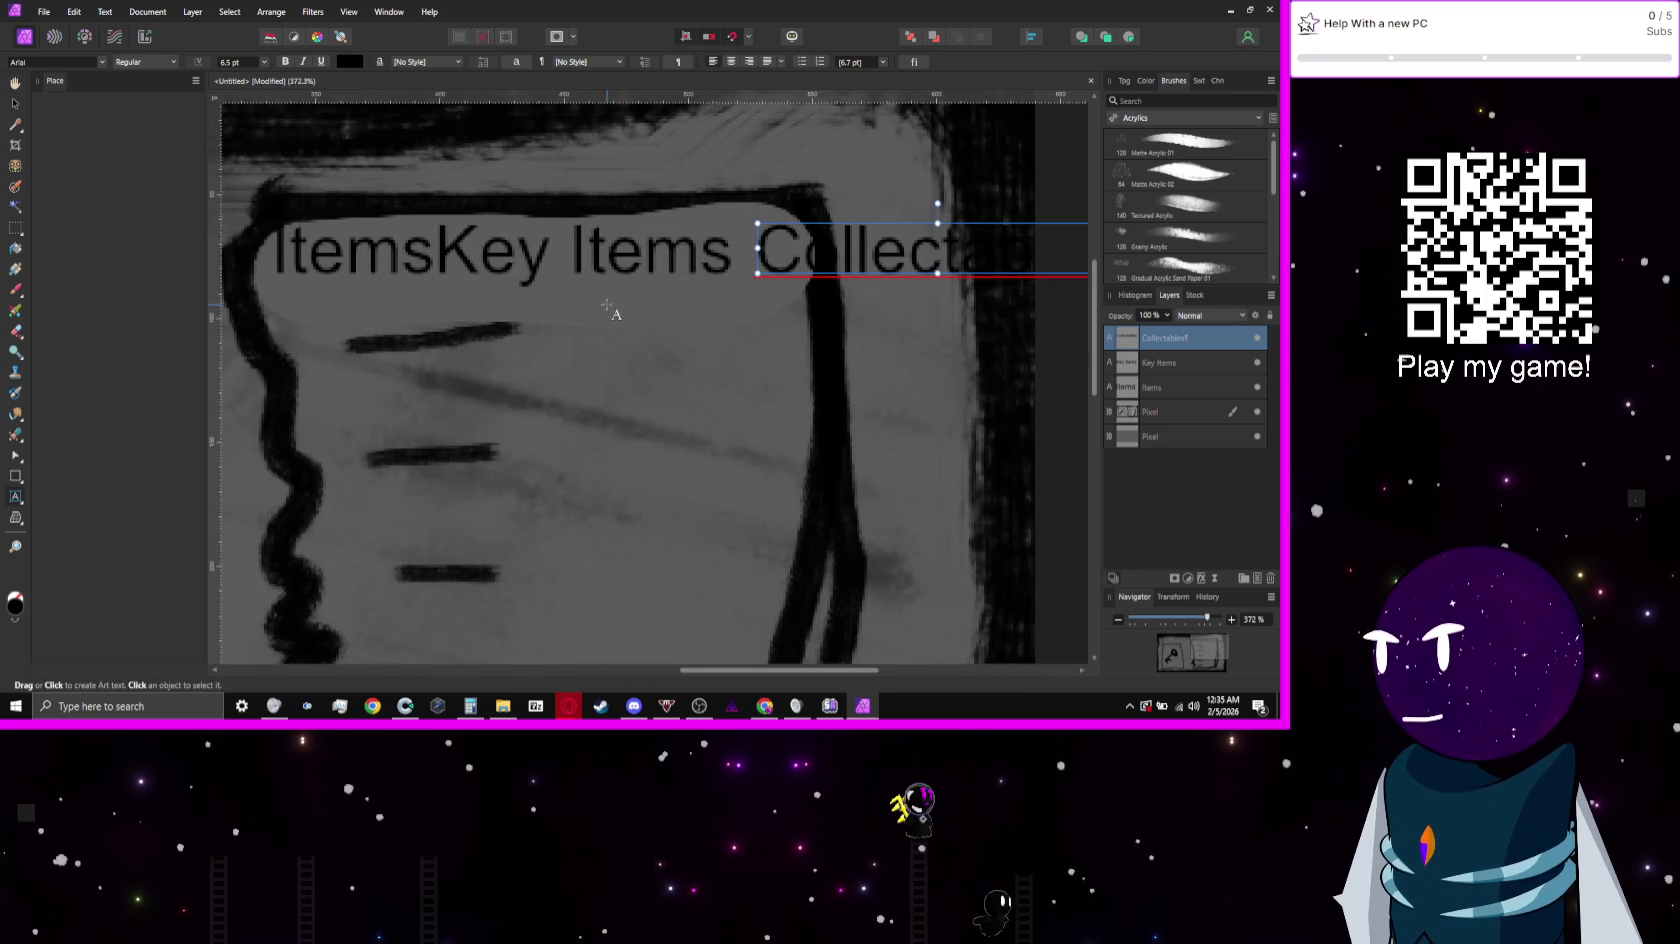
Step: Select the three labels and correct a letter in the Collectable label
left_click(15, 103)
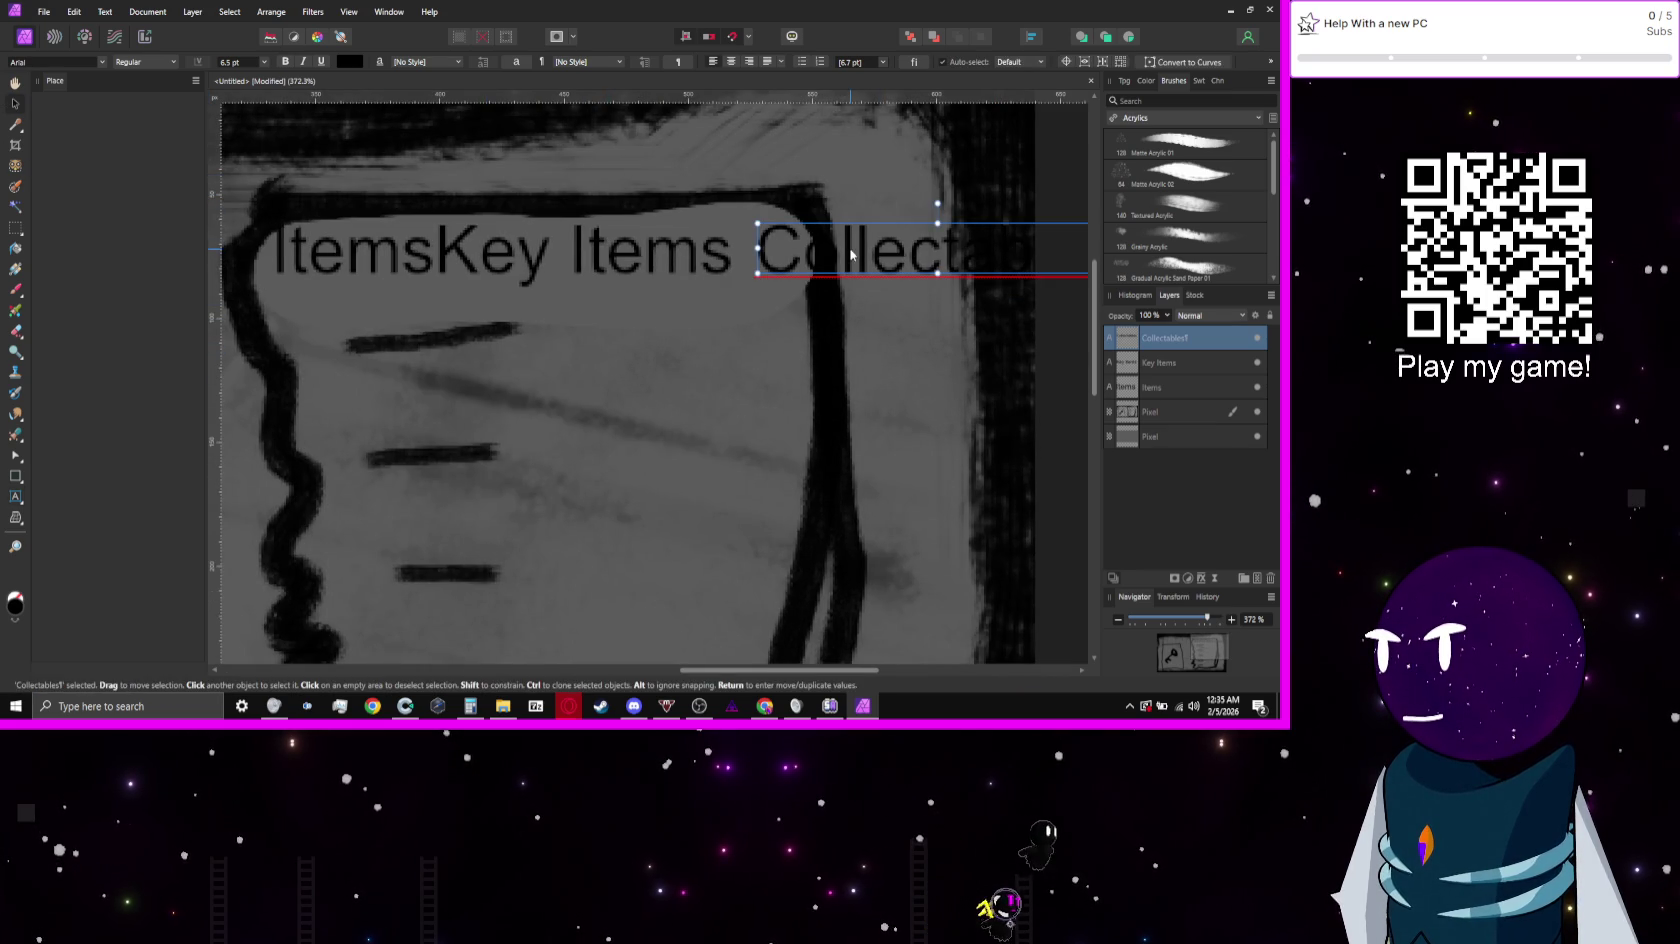
left_click(440, 250)
left_click(420, 250, "shift")
left_click(878, 262, "shift")
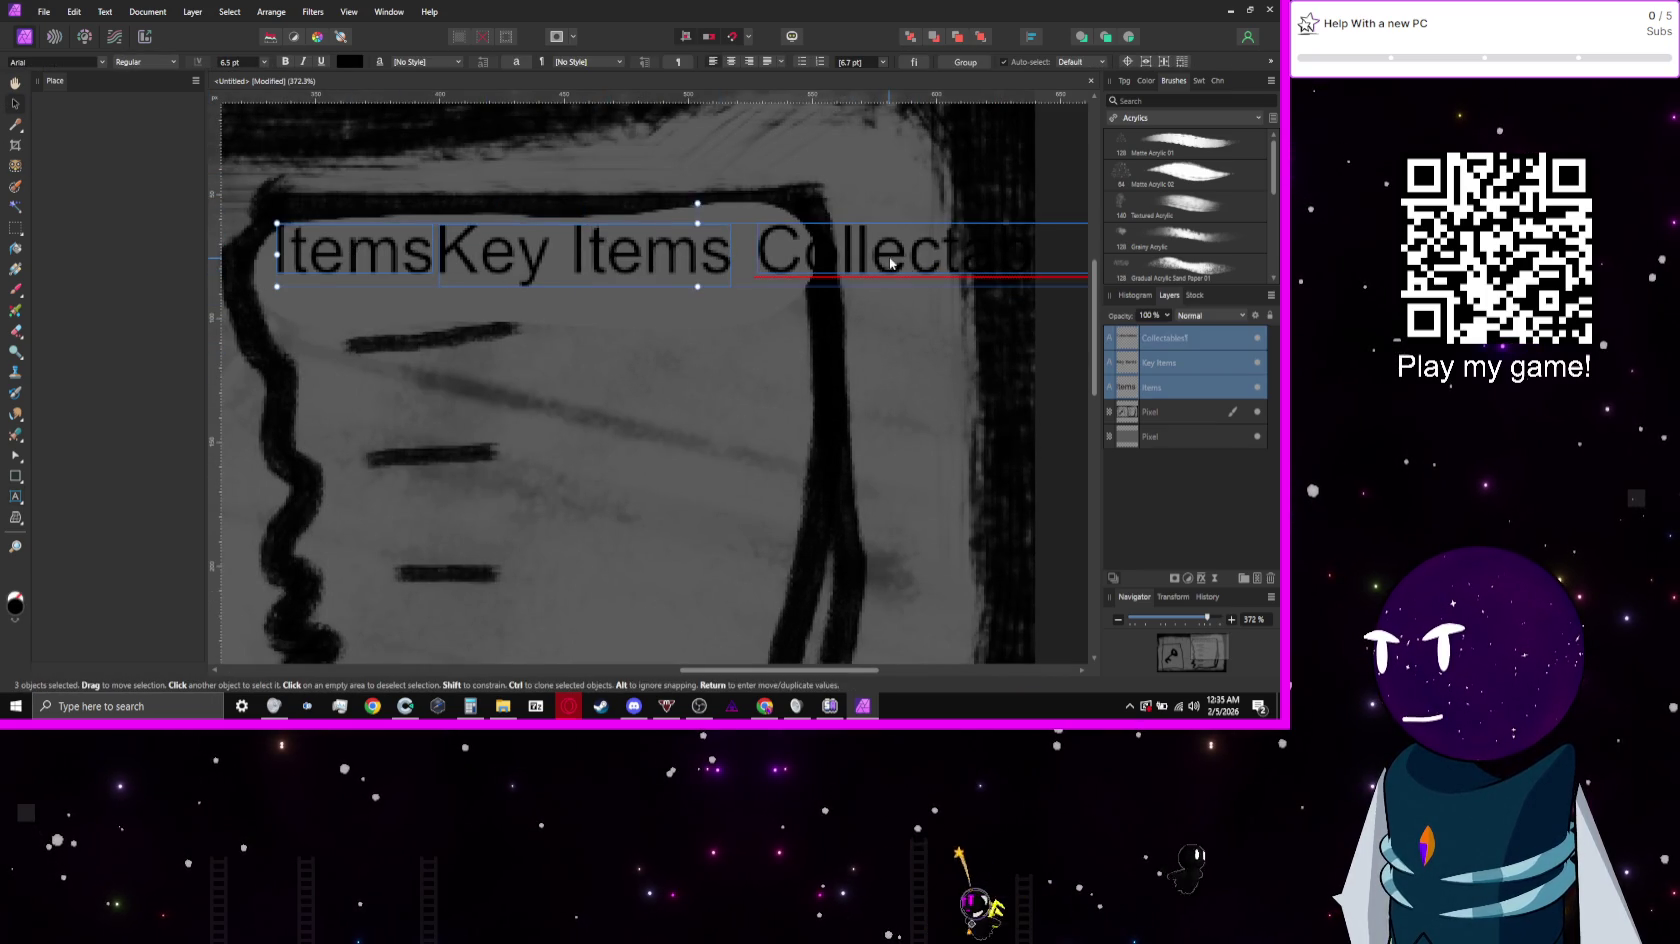
scroll(891, 257, "down", 3)
double_click(896, 259)
scroll(896, 259, "up", 3)
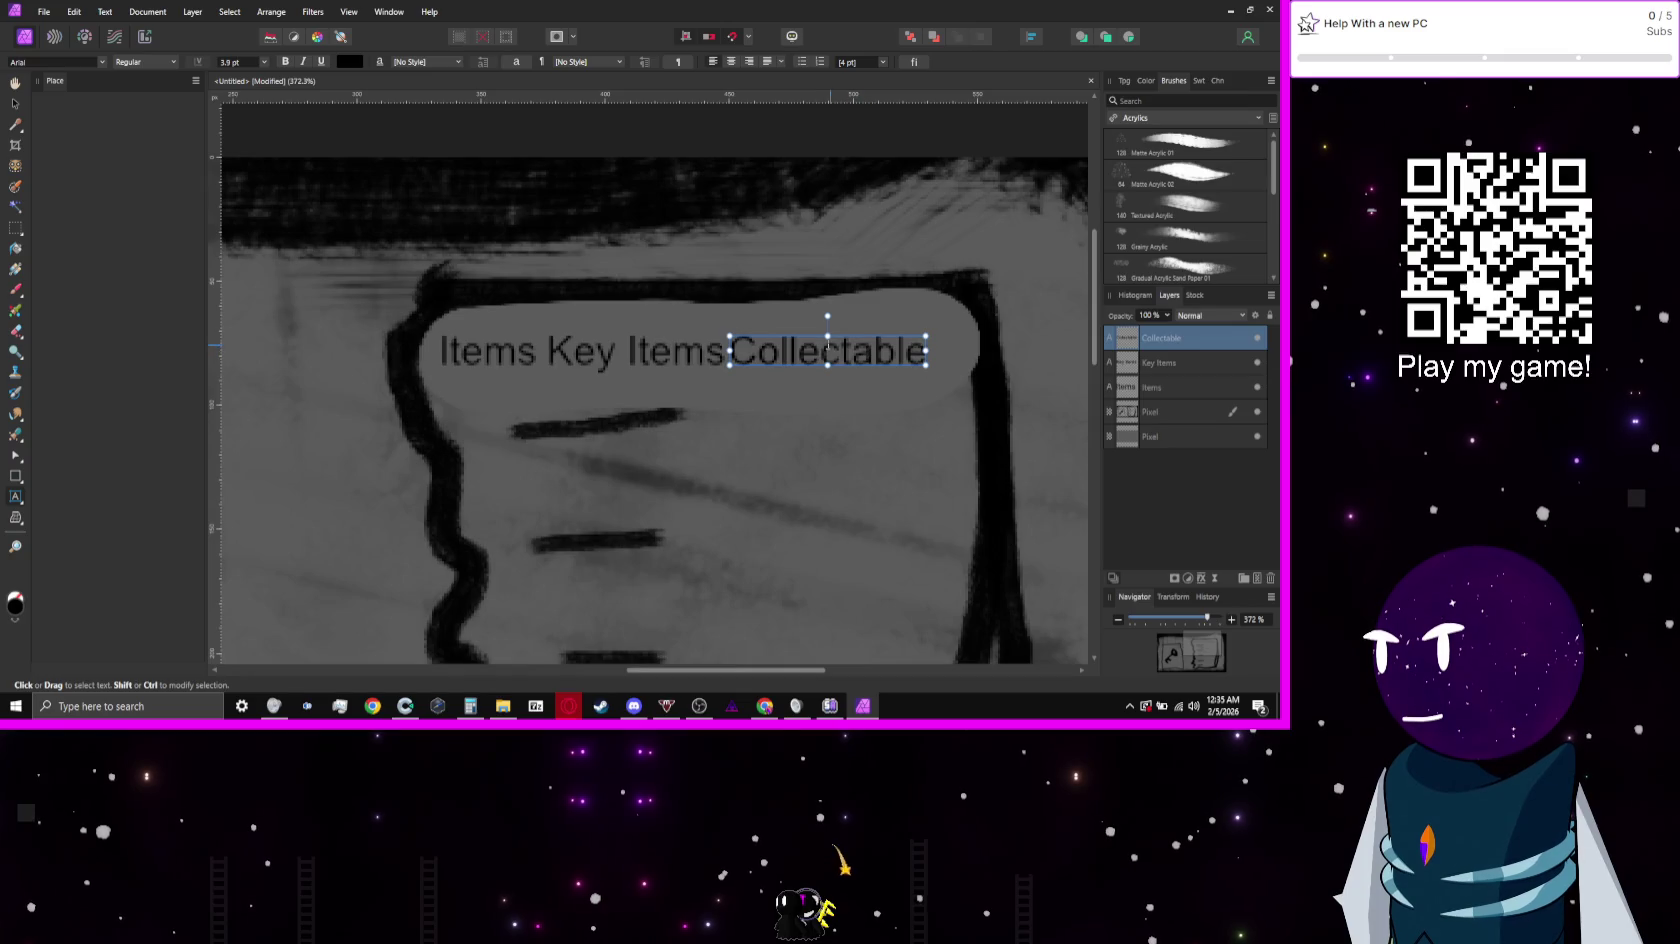
key("BackSpace")
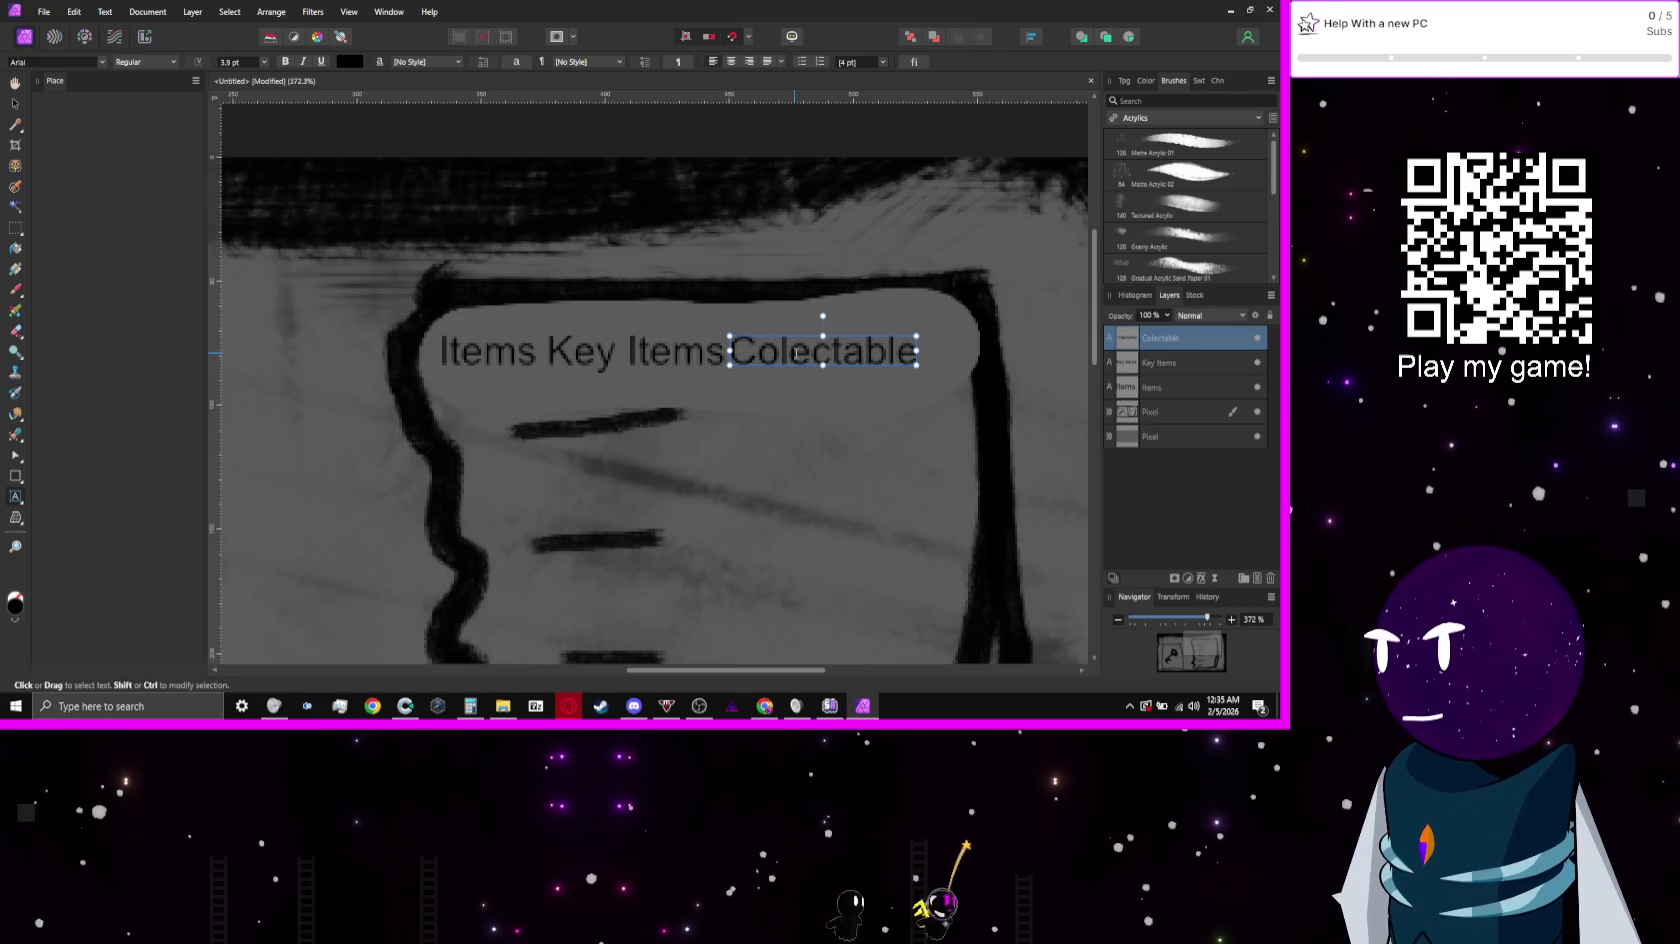
type("l")
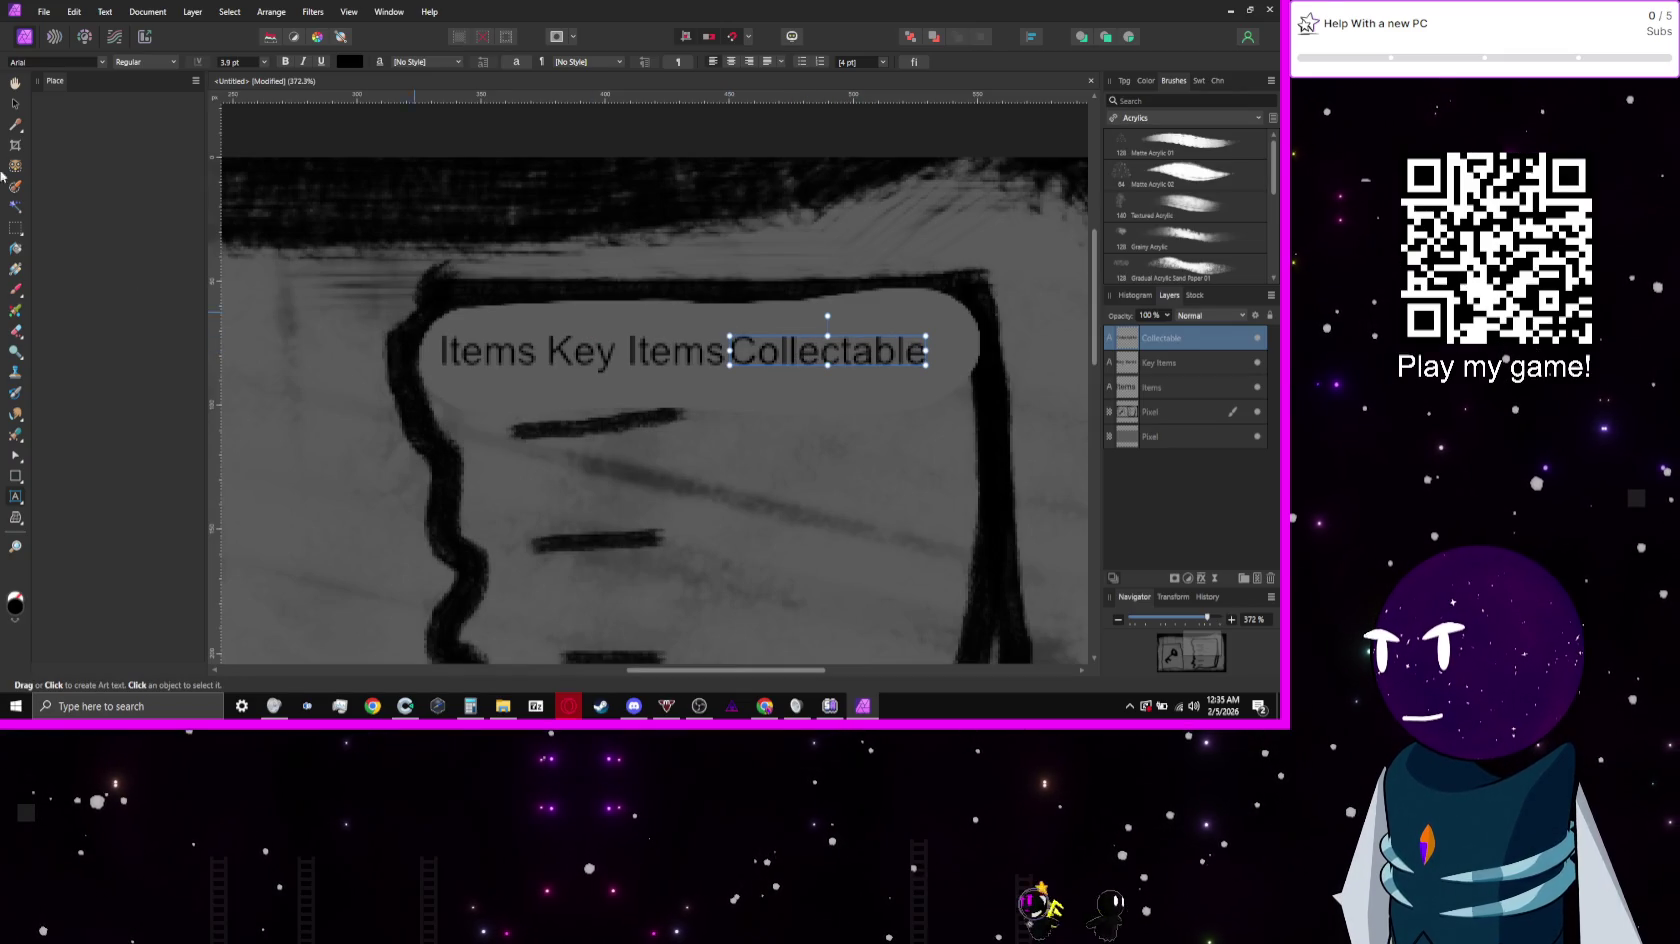
Step: Nudge Collectable right and center Key Items between Items and Collectable
left_click(18, 104)
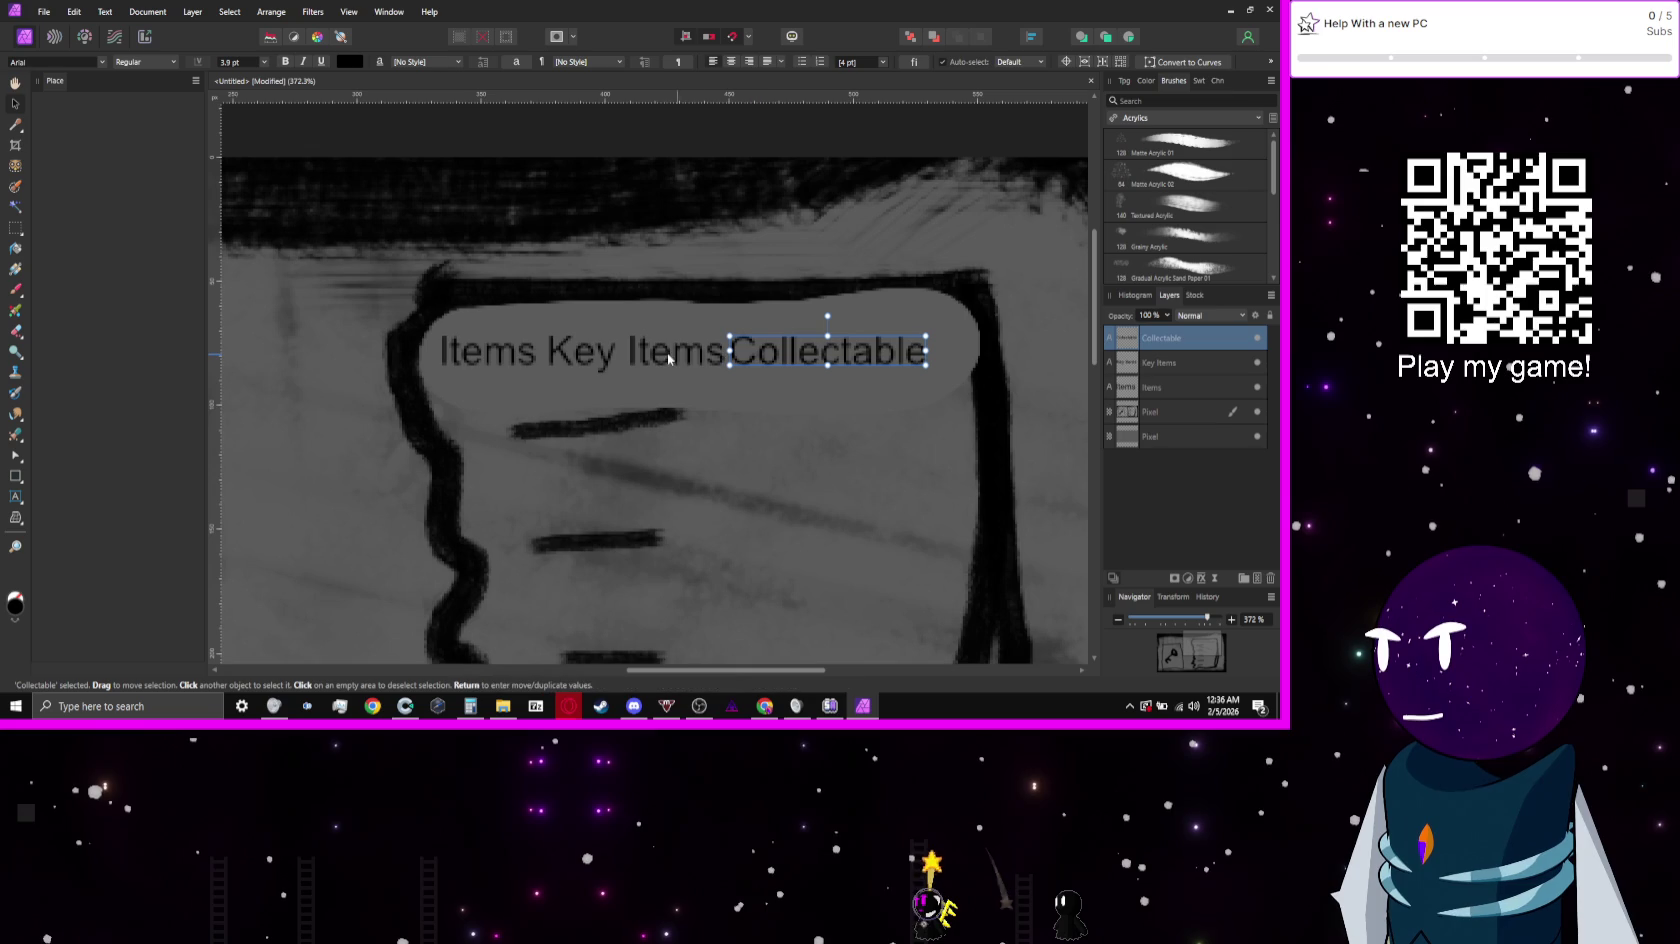
left_click_drag(740, 352, 757, 352)
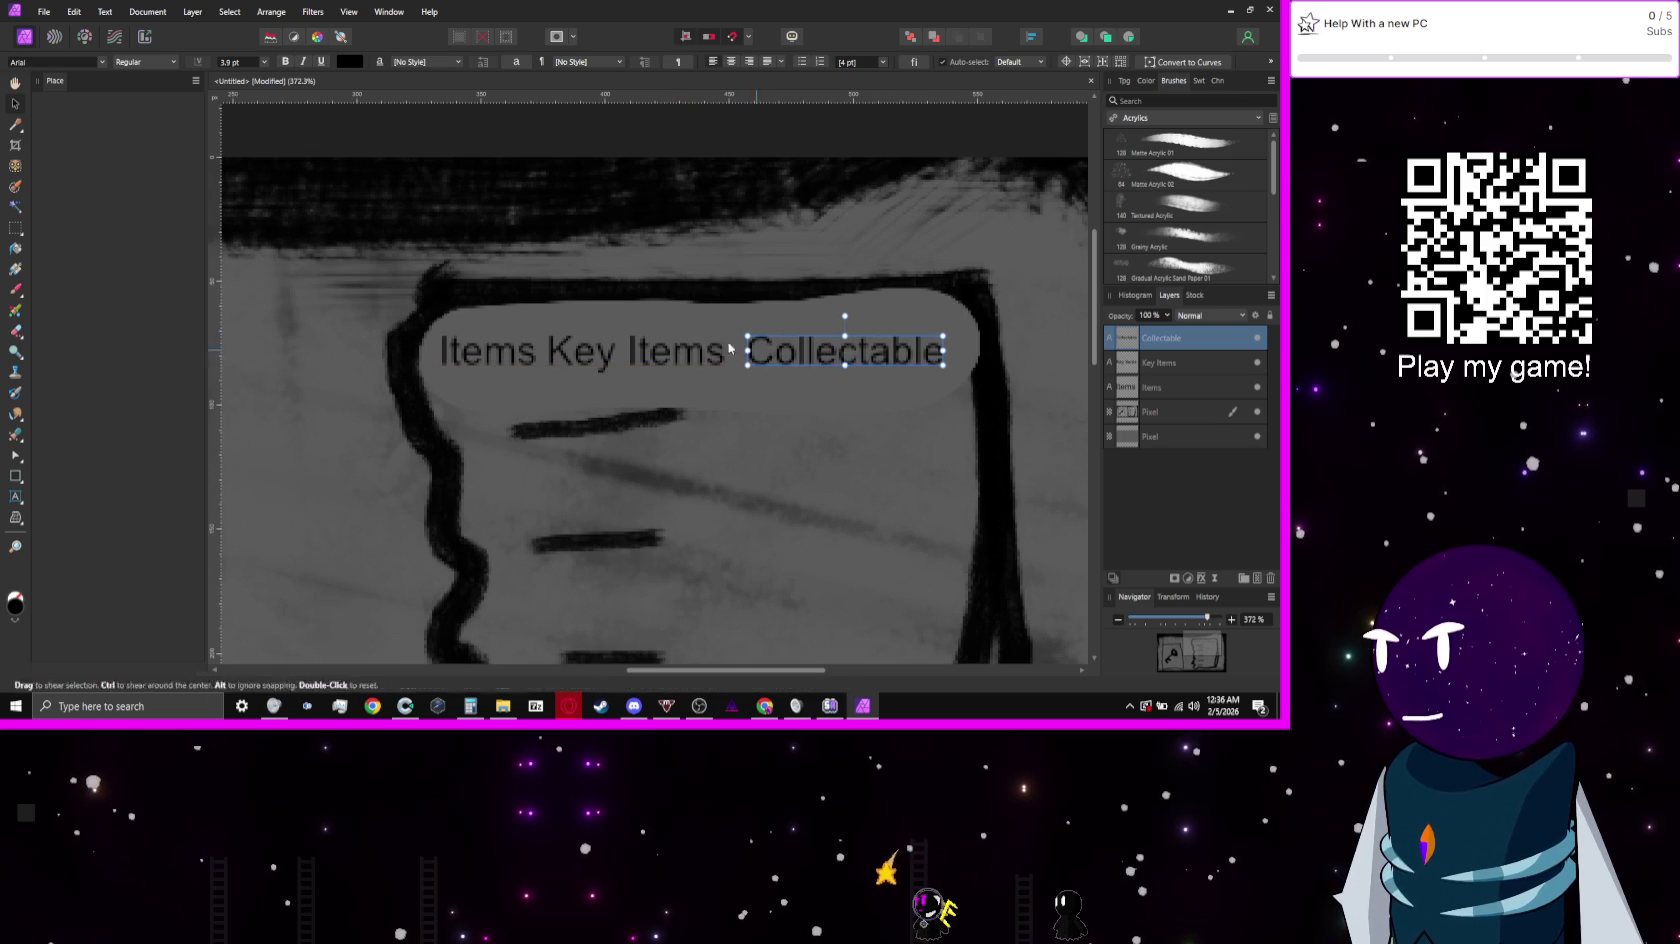
left_click(622, 362)
mouse_move(622, 362)
left_mouse_down()
mouse_move(640, 362)
mouse_move(622, 360)
left_mouse_up()
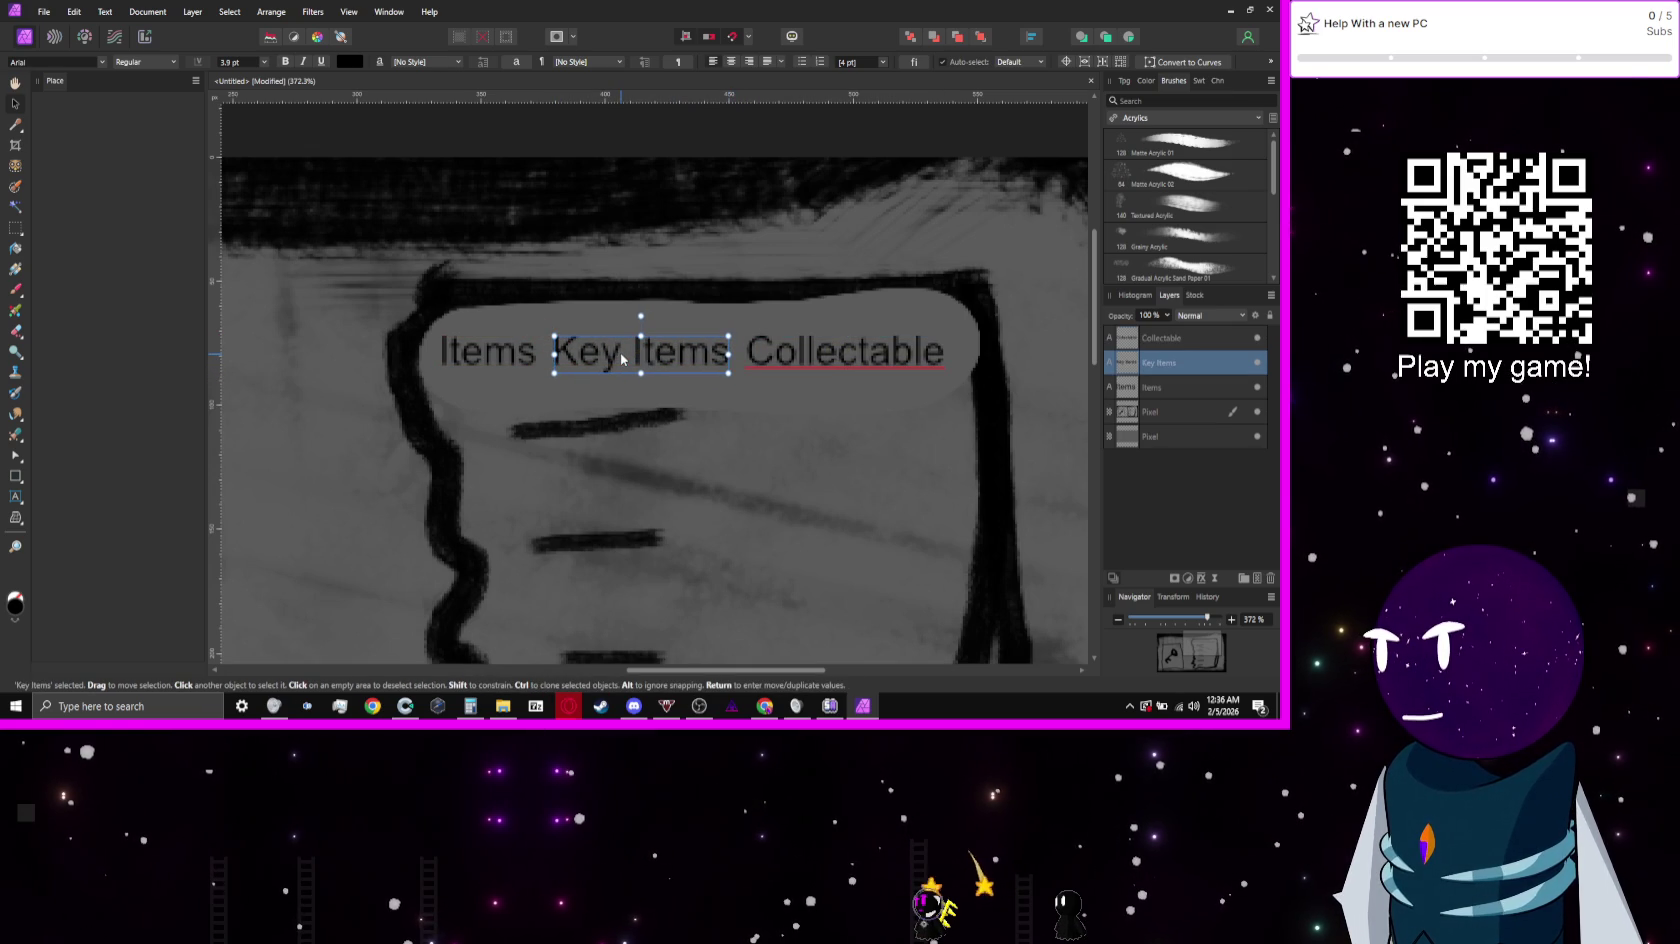
scroll(622, 360, "down", 5)
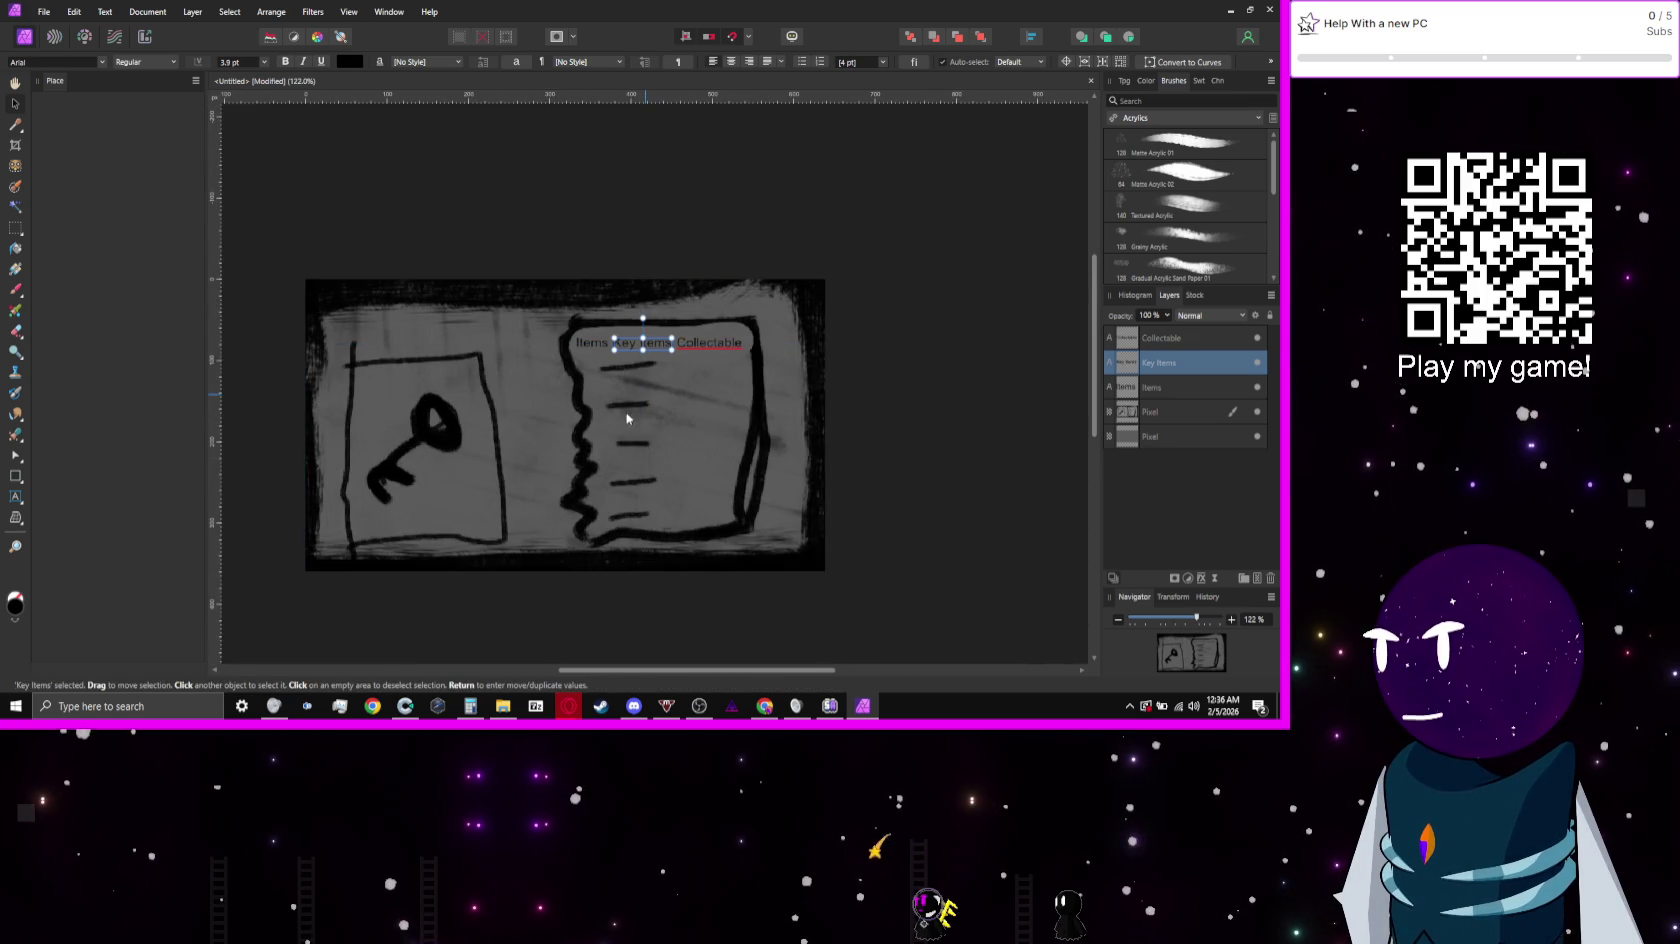
Step: Copy the Items label to the top-left and retype it as 'ITEM NAME'
scroll(444, 392, "down", 2)
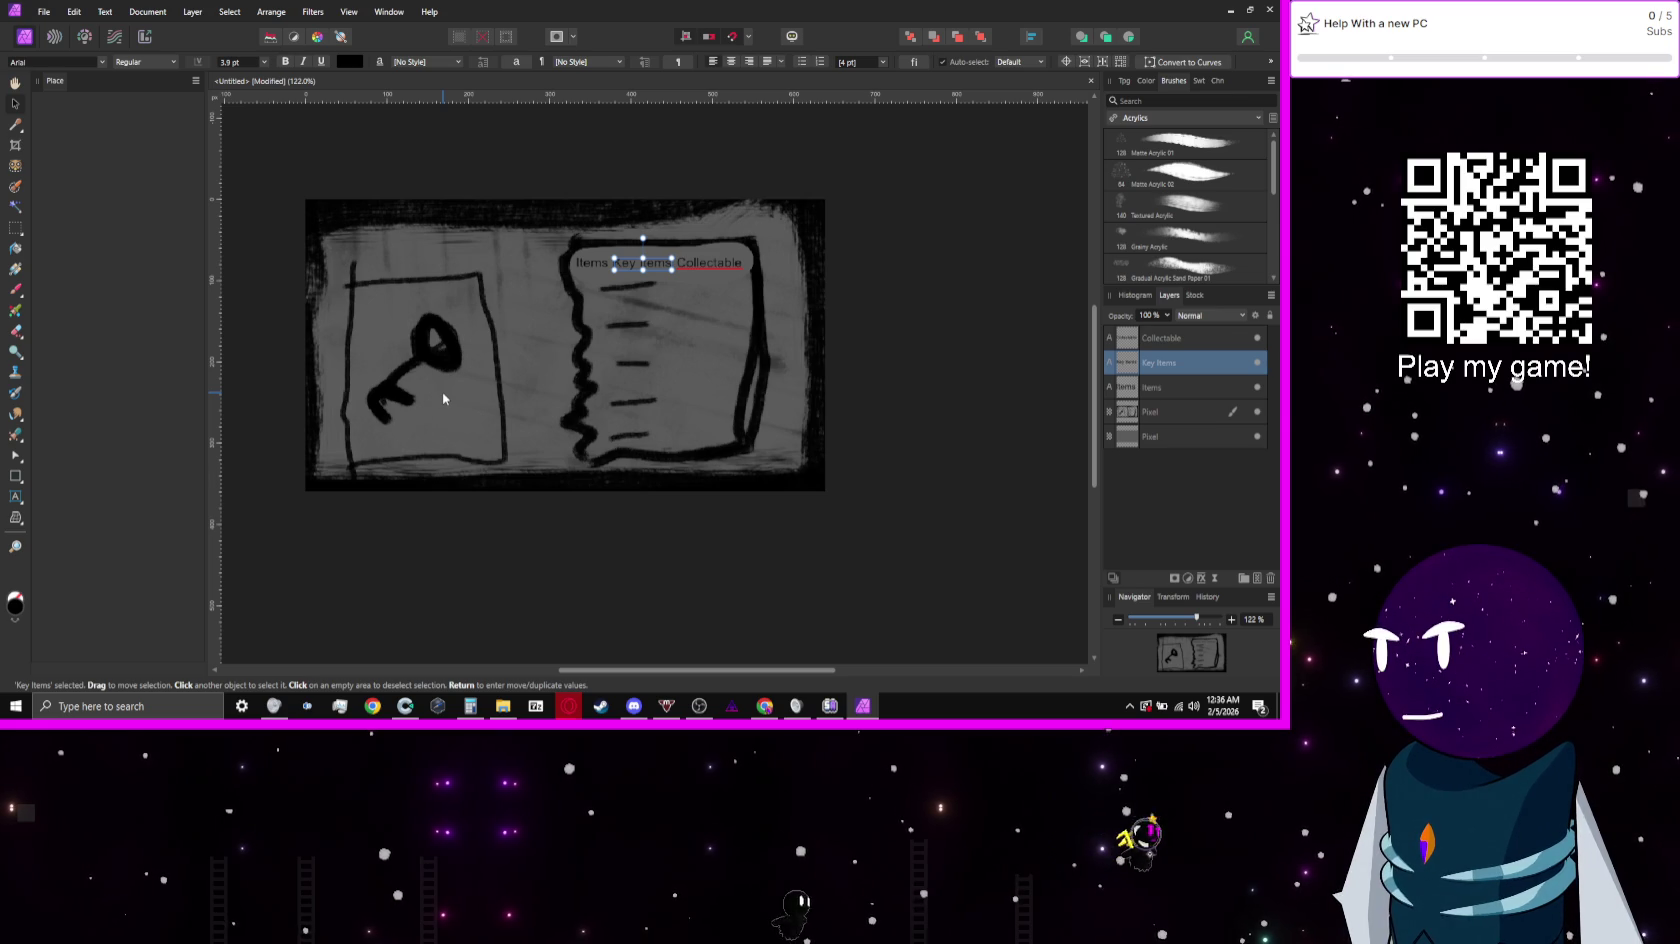
scroll(350, 270, "up", 3)
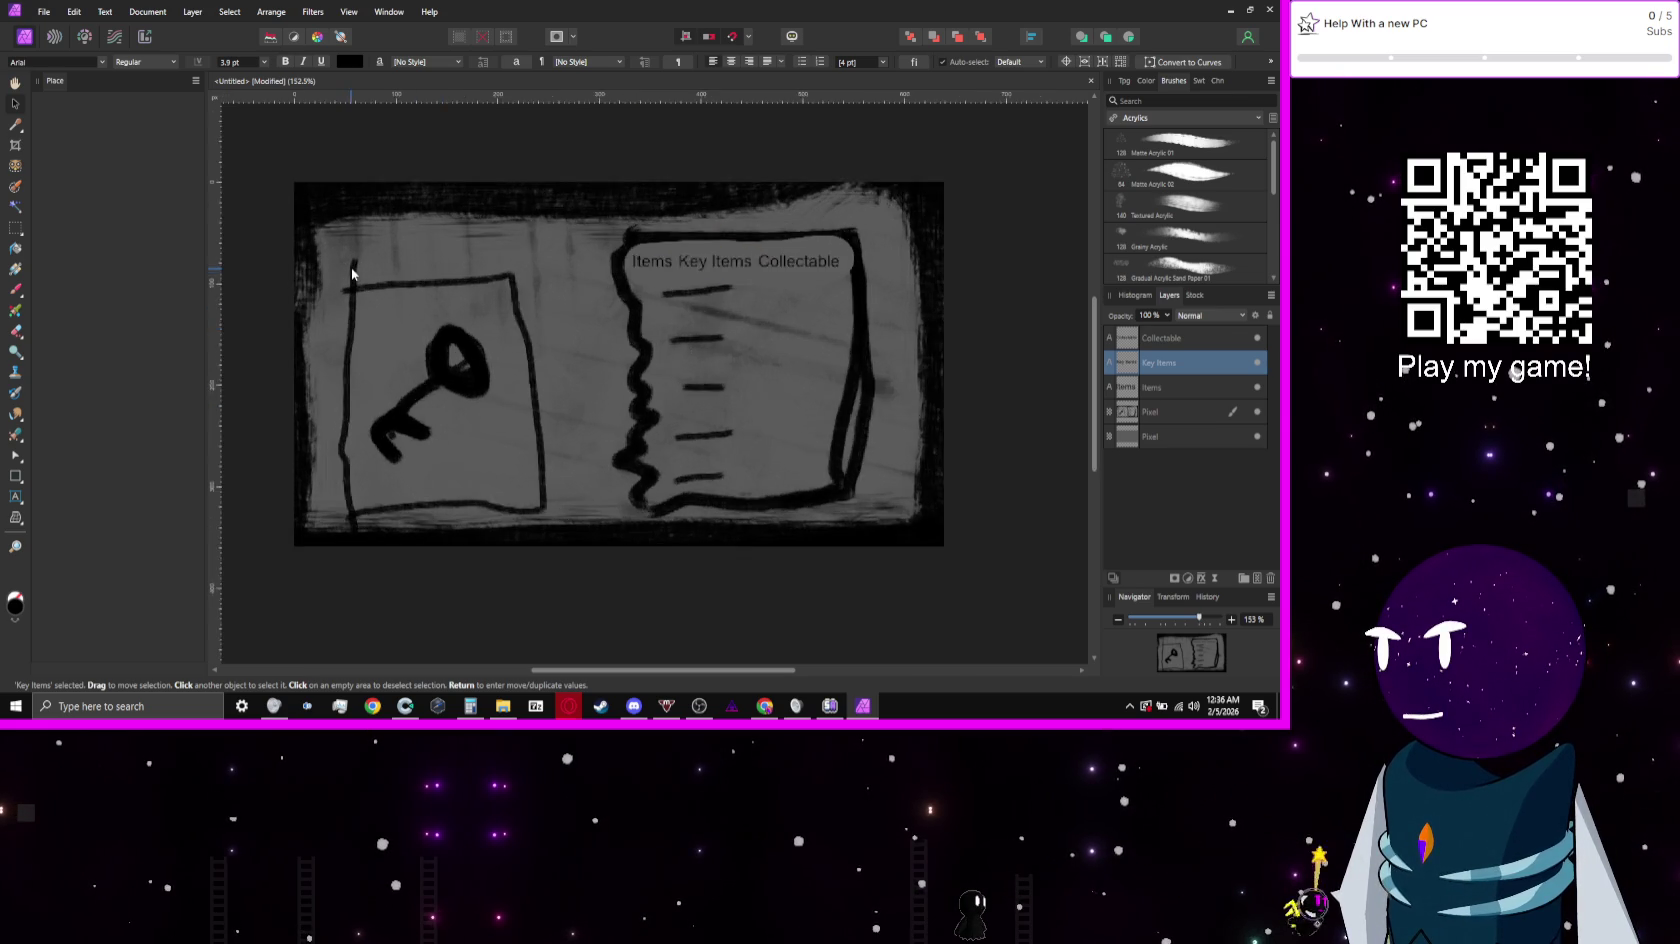
left_click(815, 258)
mouse_move(815, 258)
left_mouse_down()
mouse_move(667, 281)
mouse_move(375, 241)
left_mouse_up()
double_click(375, 238)
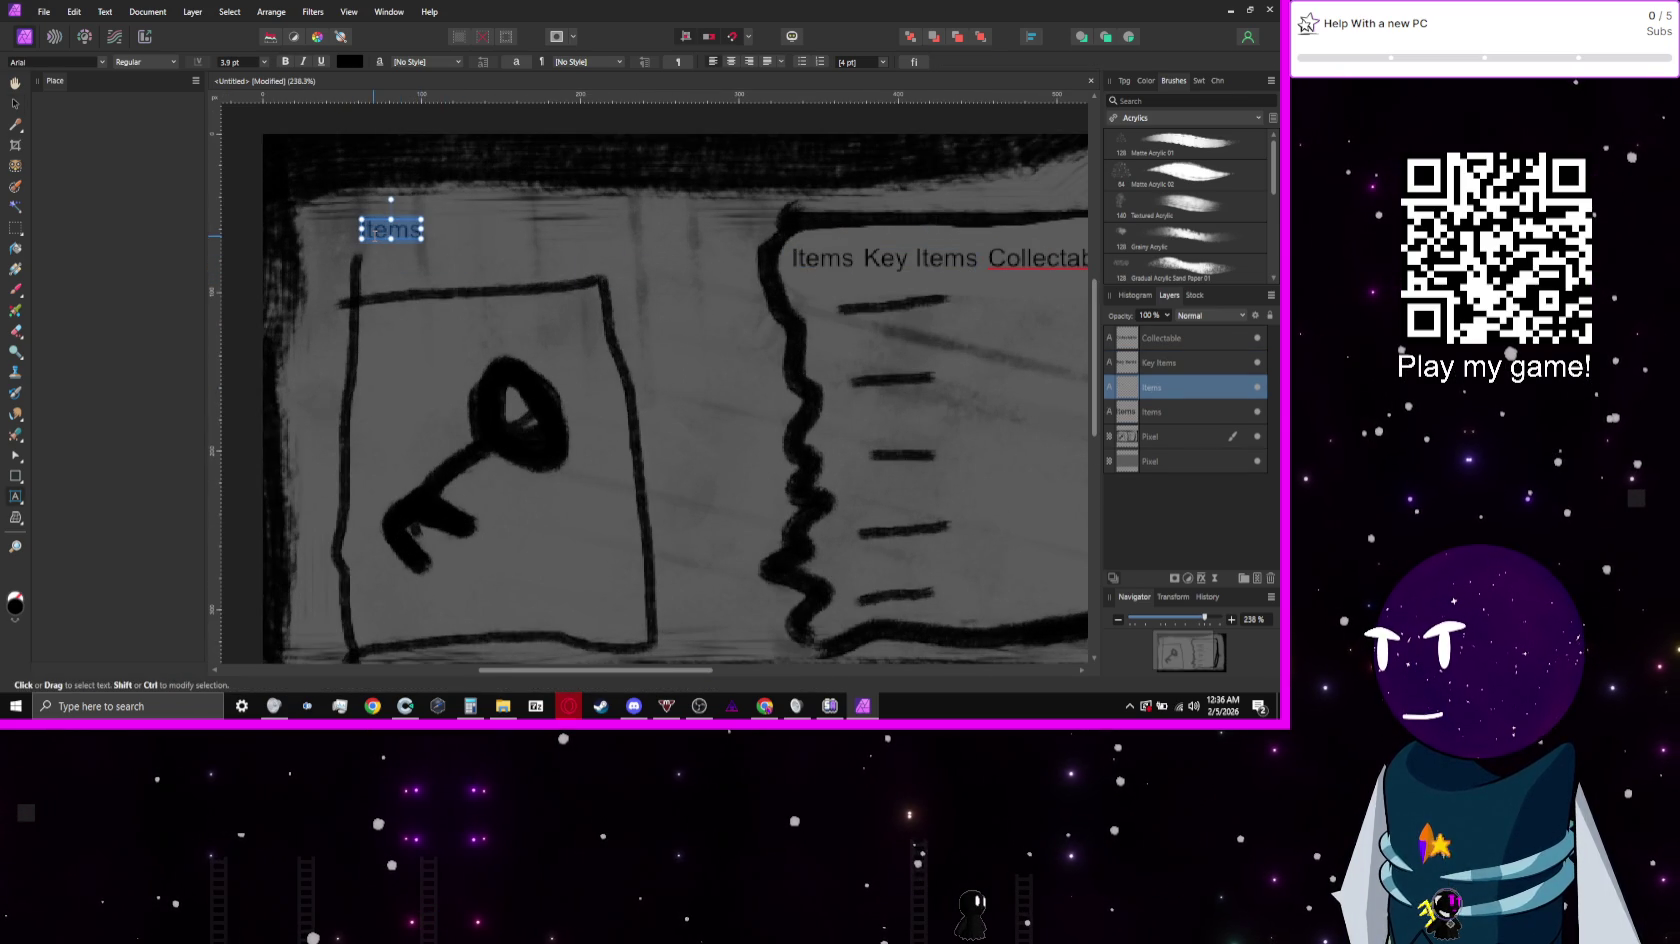
type("I")
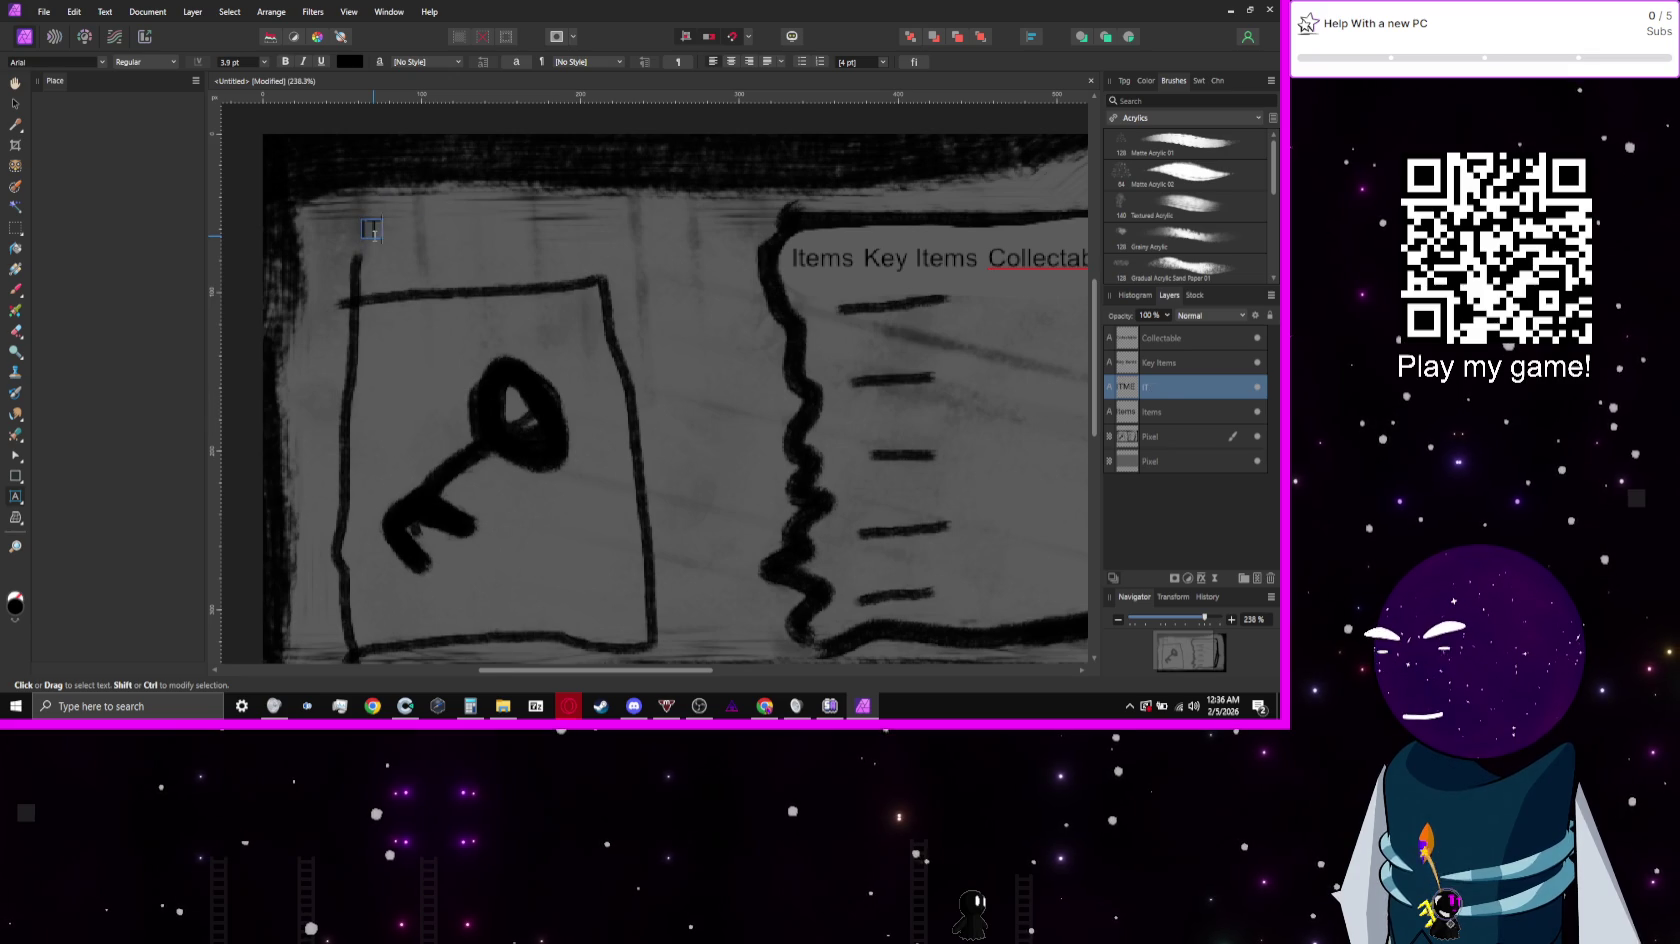
type("TEM NAME")
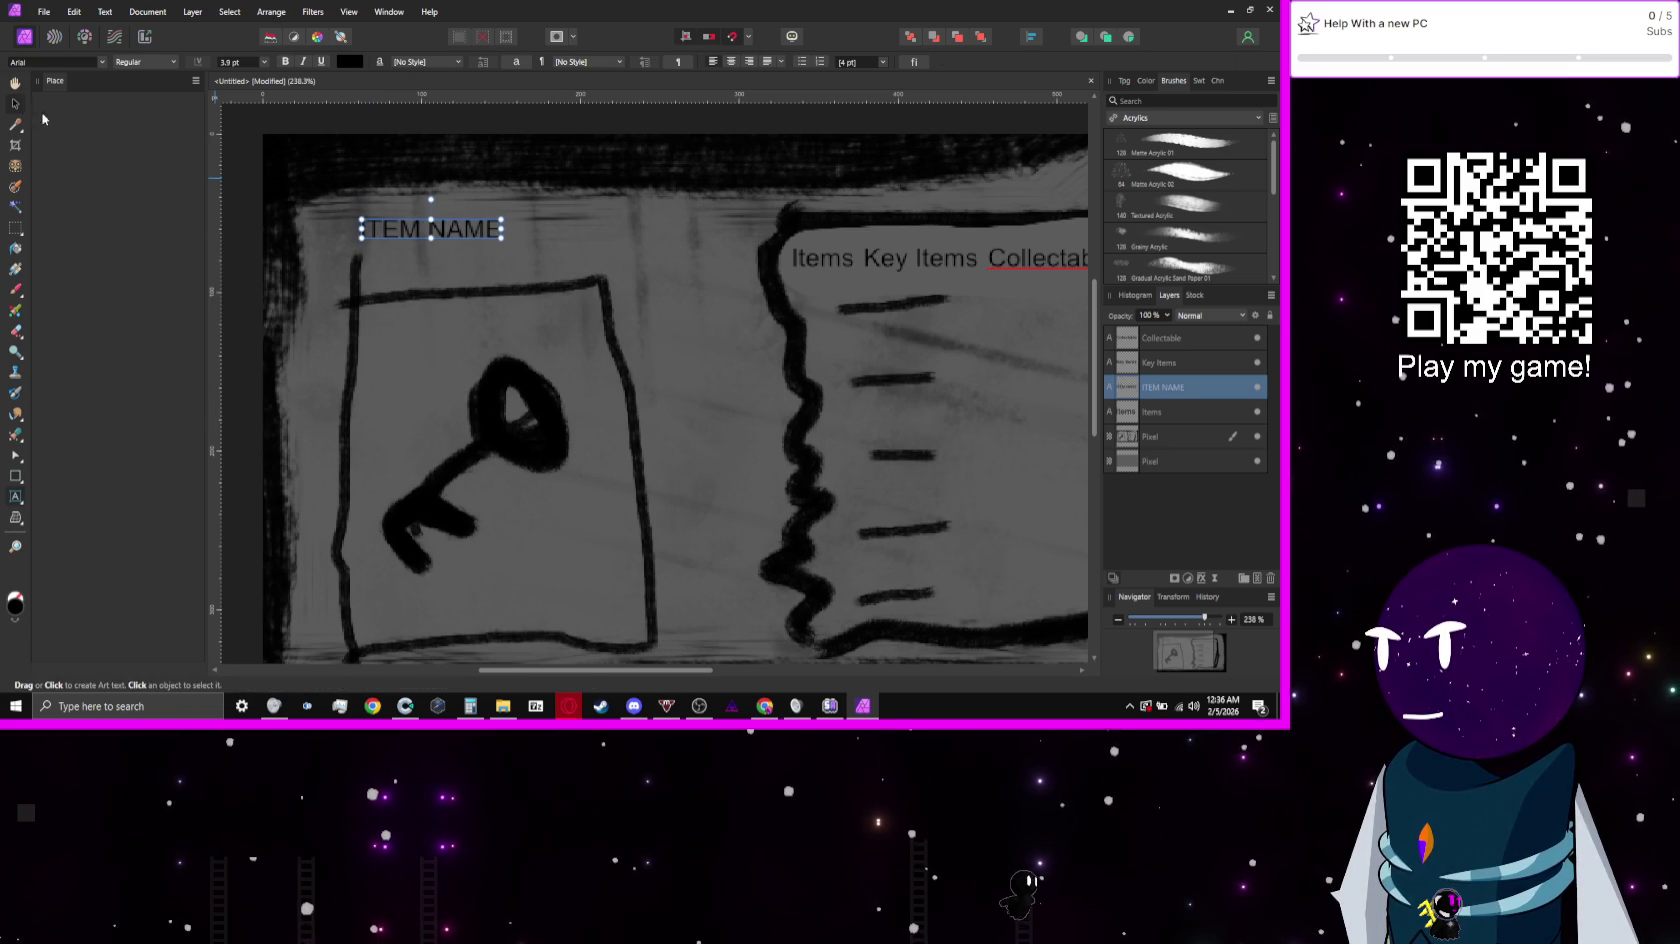
Step: Enlarge the ITEM NAME heading to about 8.6 pt and lower it above the key panel
mouse_move(502, 238)
left_mouse_down()
mouse_move(544, 295)
mouse_move(595, 305)
left_mouse_up()
mouse_move(435, 237)
left_mouse_down()
mouse_move(438, 275)
mouse_move(429, 264)
left_mouse_up()
left_click(769, 262)
scroll(563, 178, "down", 5)
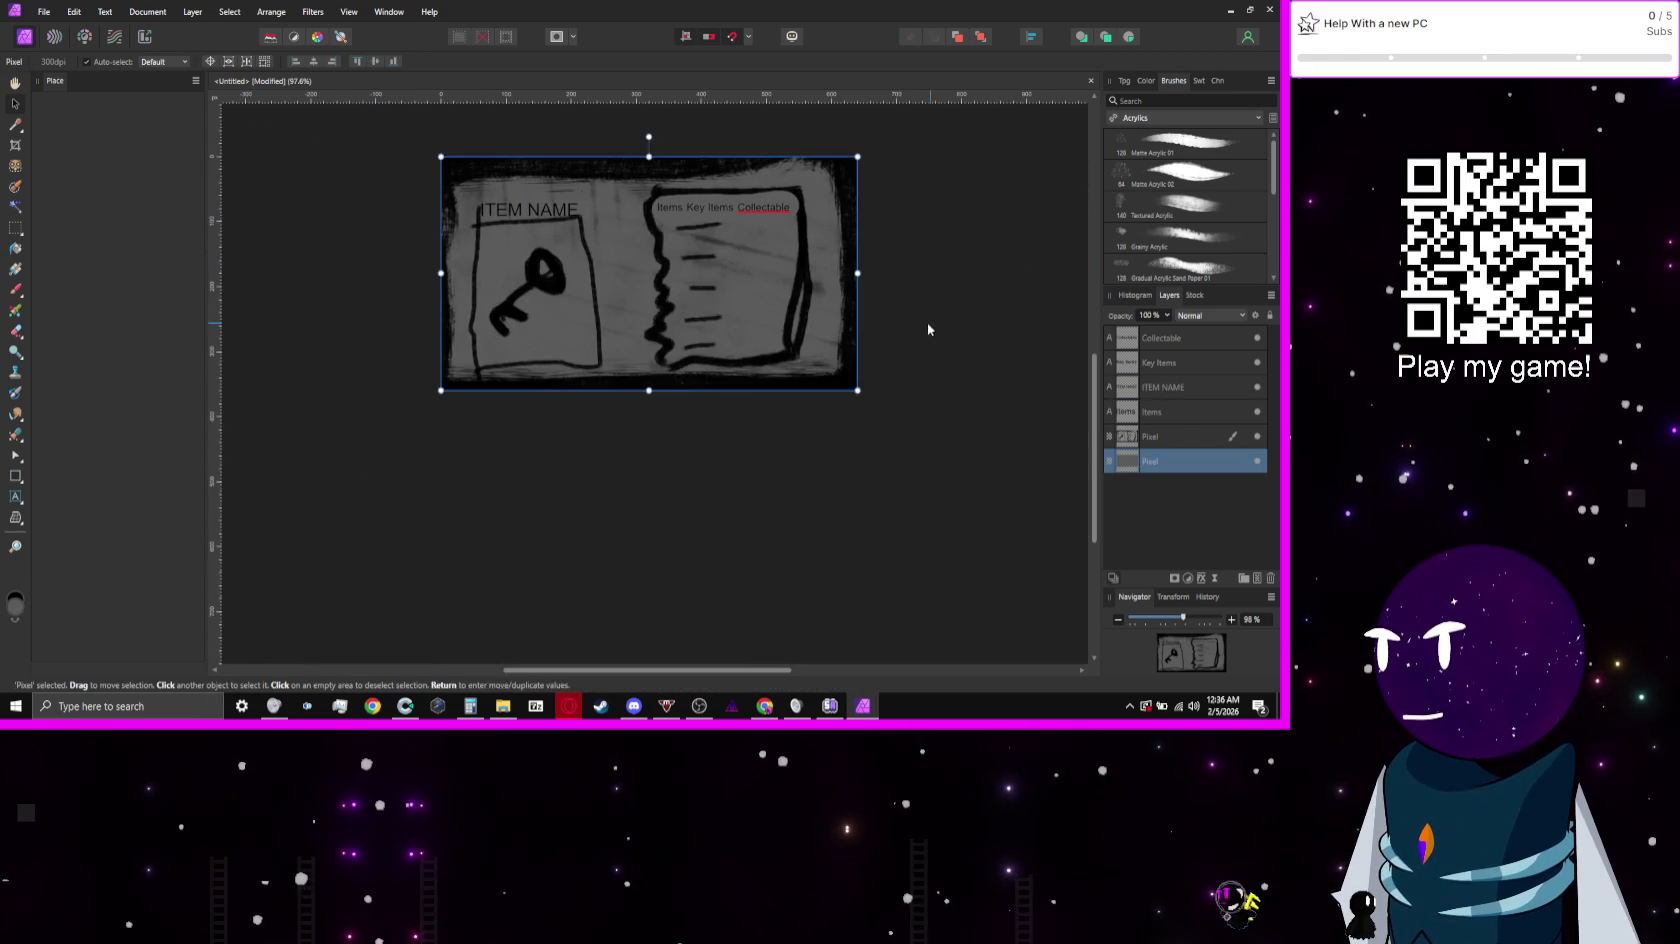
left_click(927, 322)
scroll(742, 270, "up", 2)
scroll(742, 270, "up", 2)
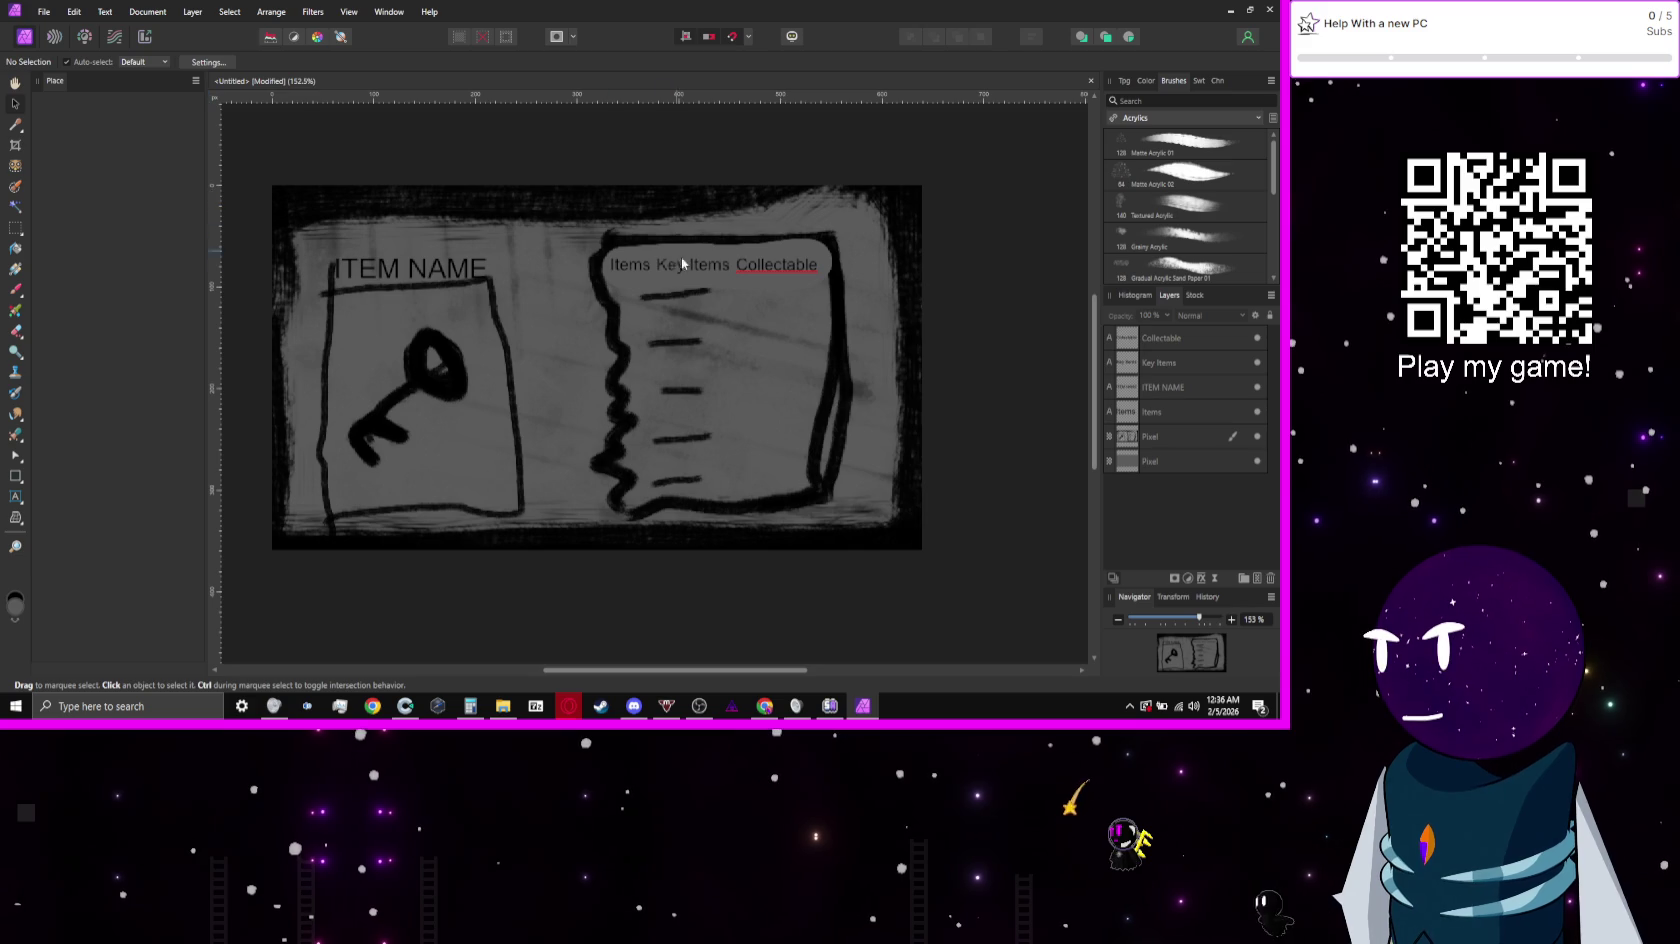
Step: Try a brush mark and a vertical stroke on the list panel, undoing both
key("b")
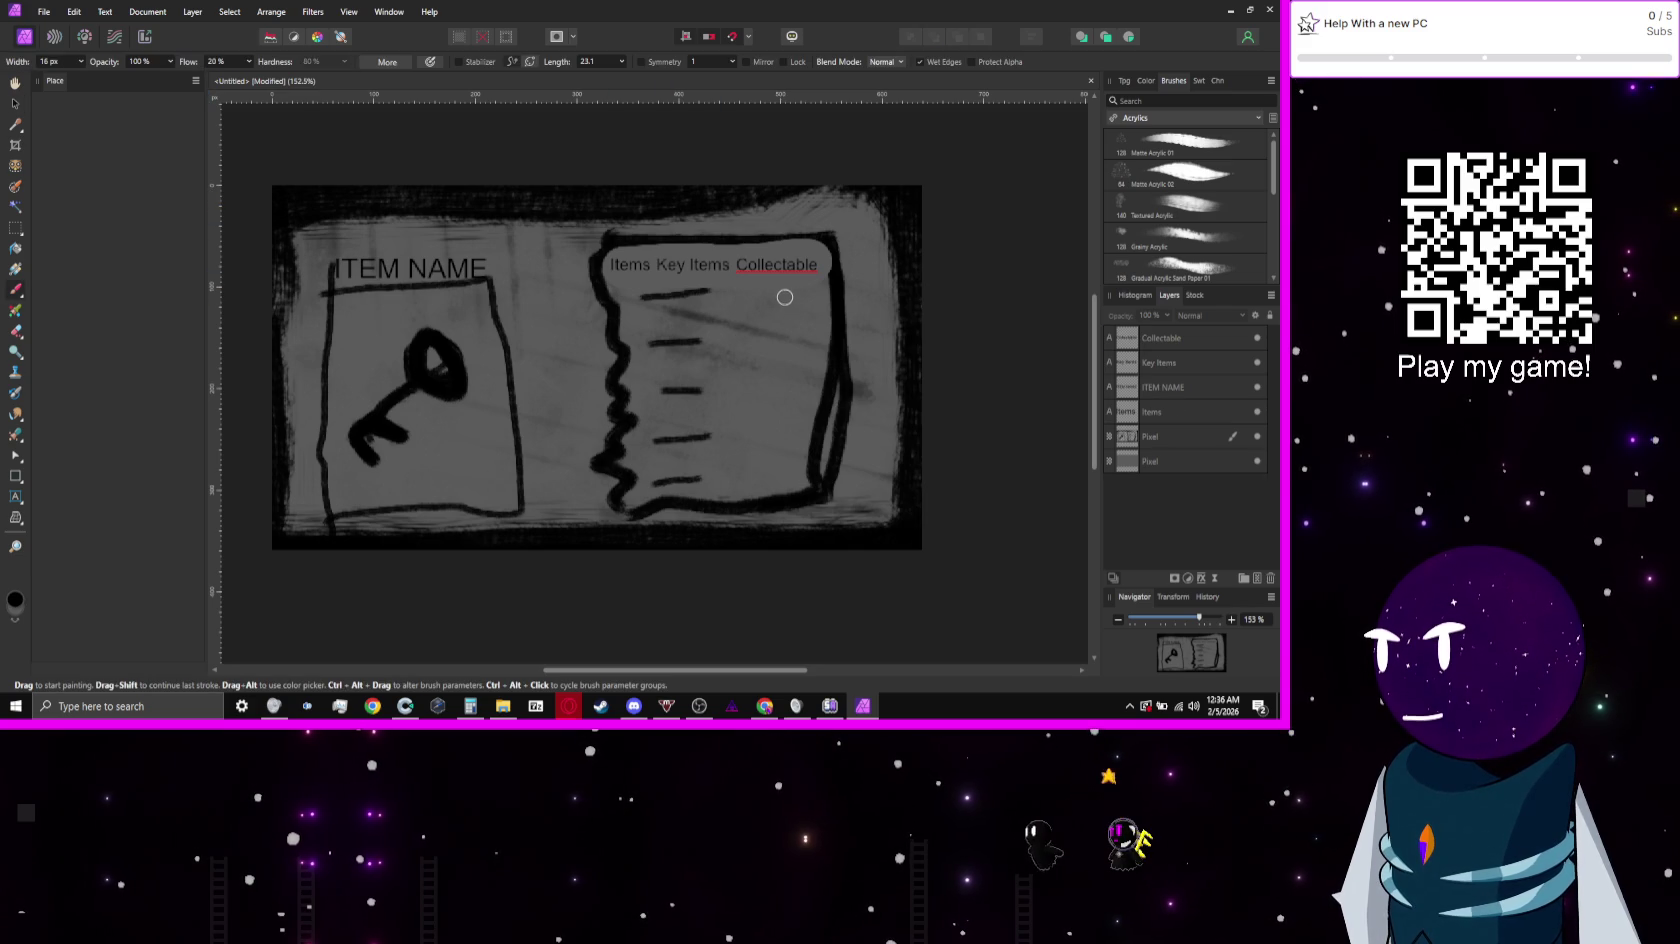
left_click(810, 305)
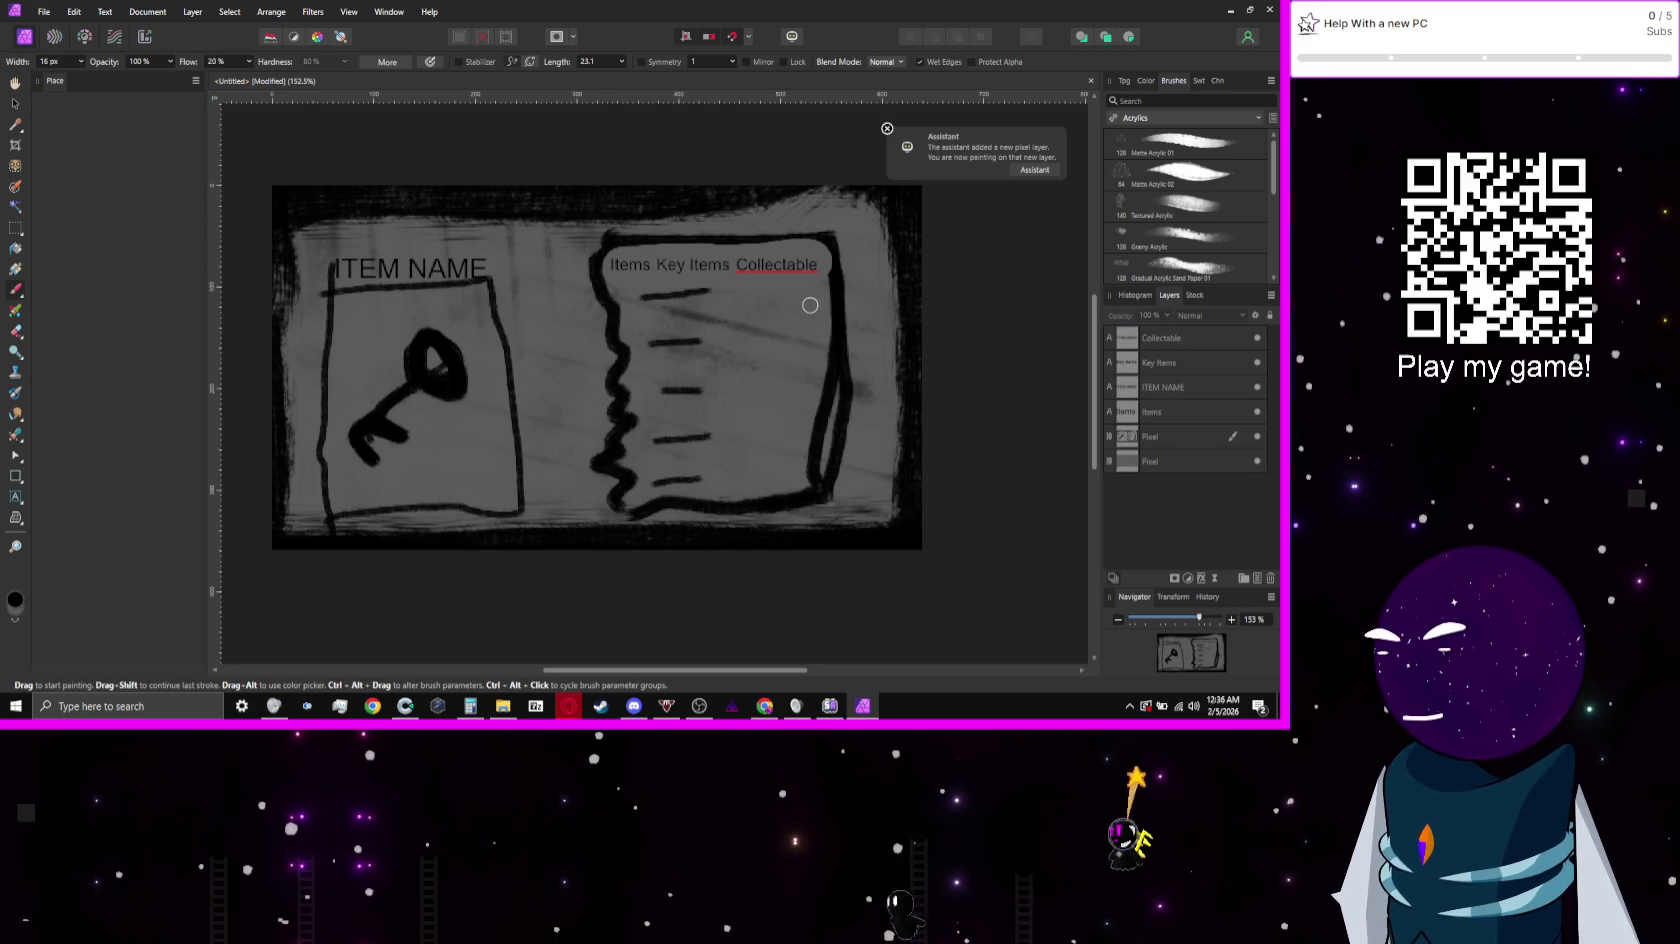
left_click_drag(810, 305, 798, 301)
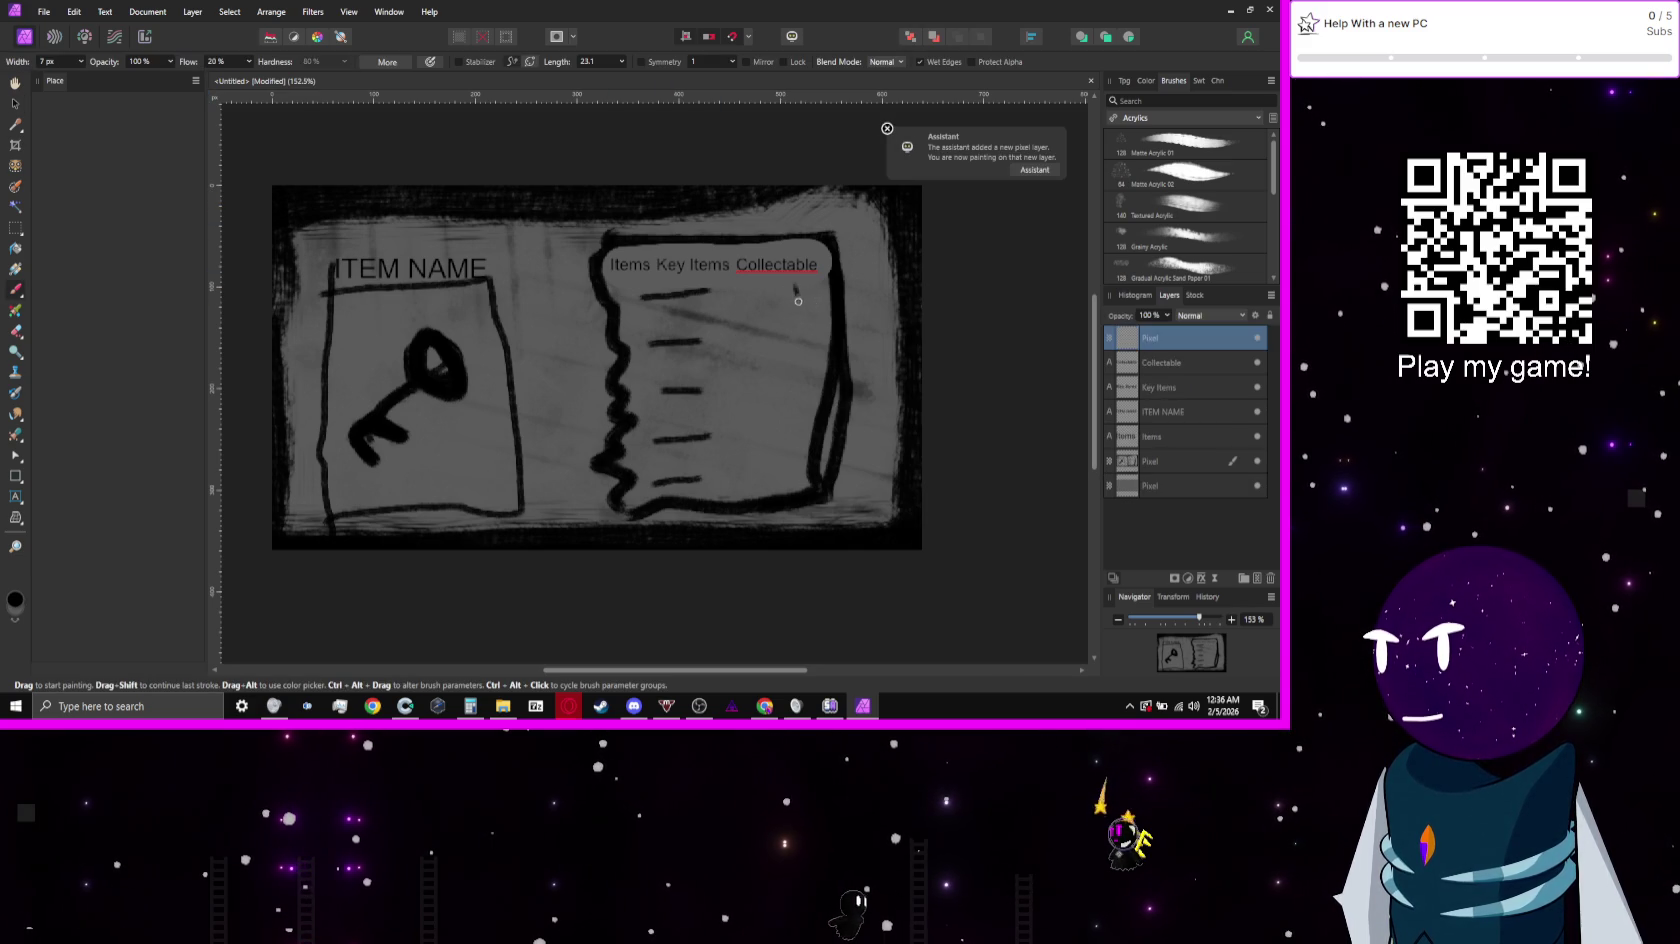
key("ctrl+z")
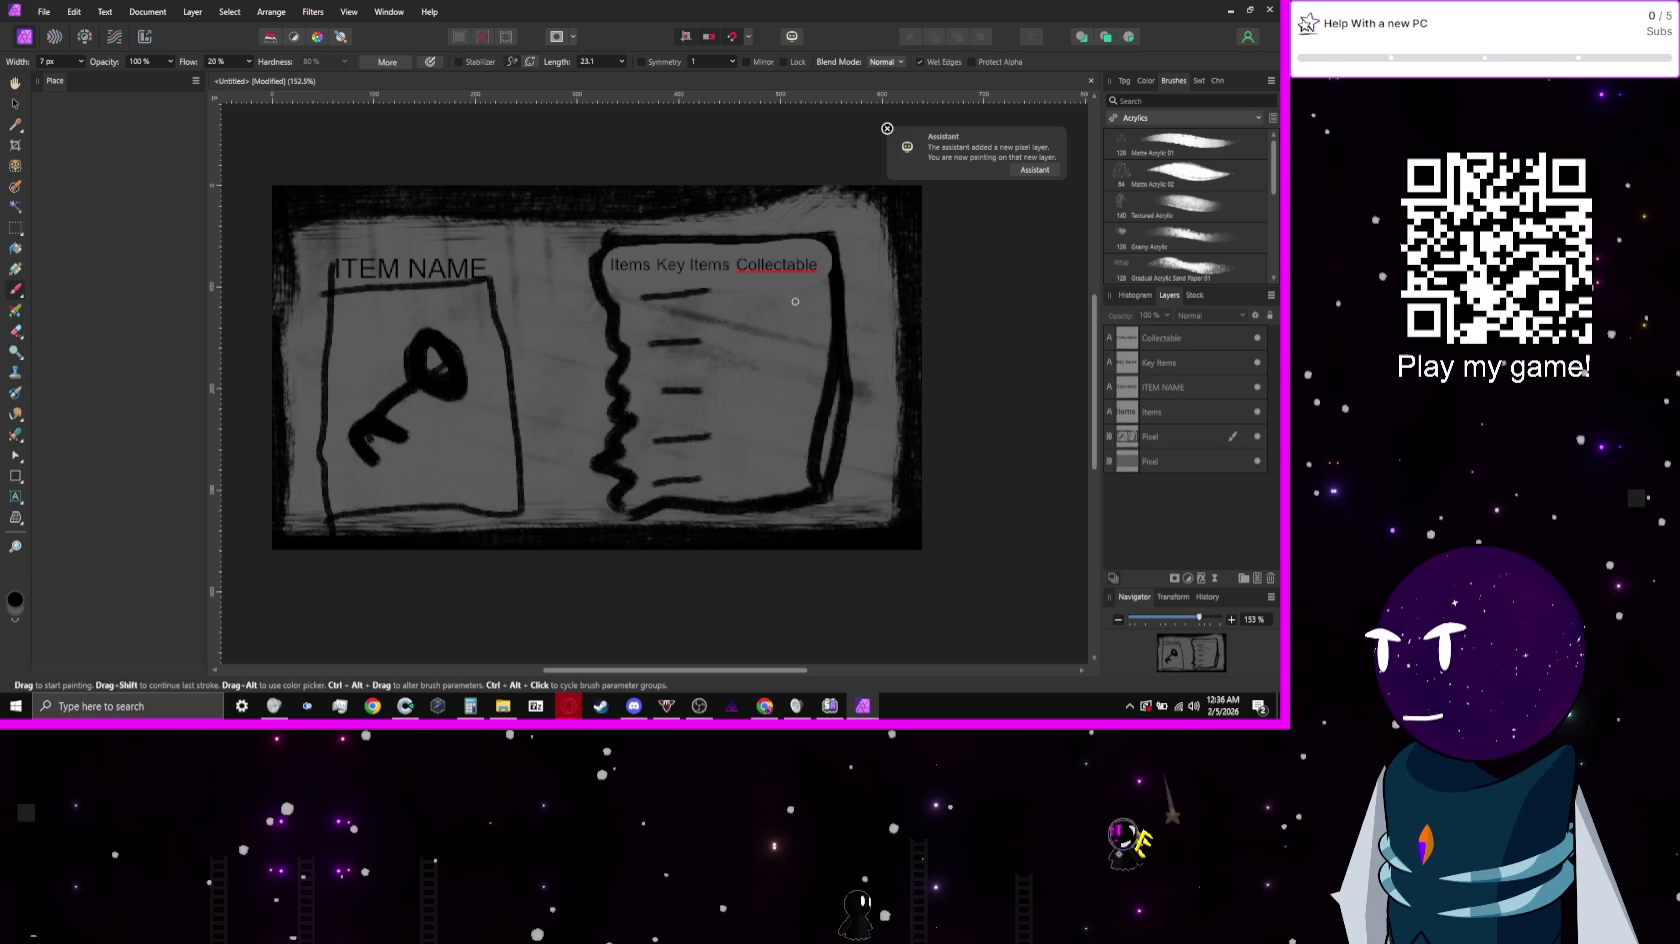
left_click_drag(795, 301, 798, 448)
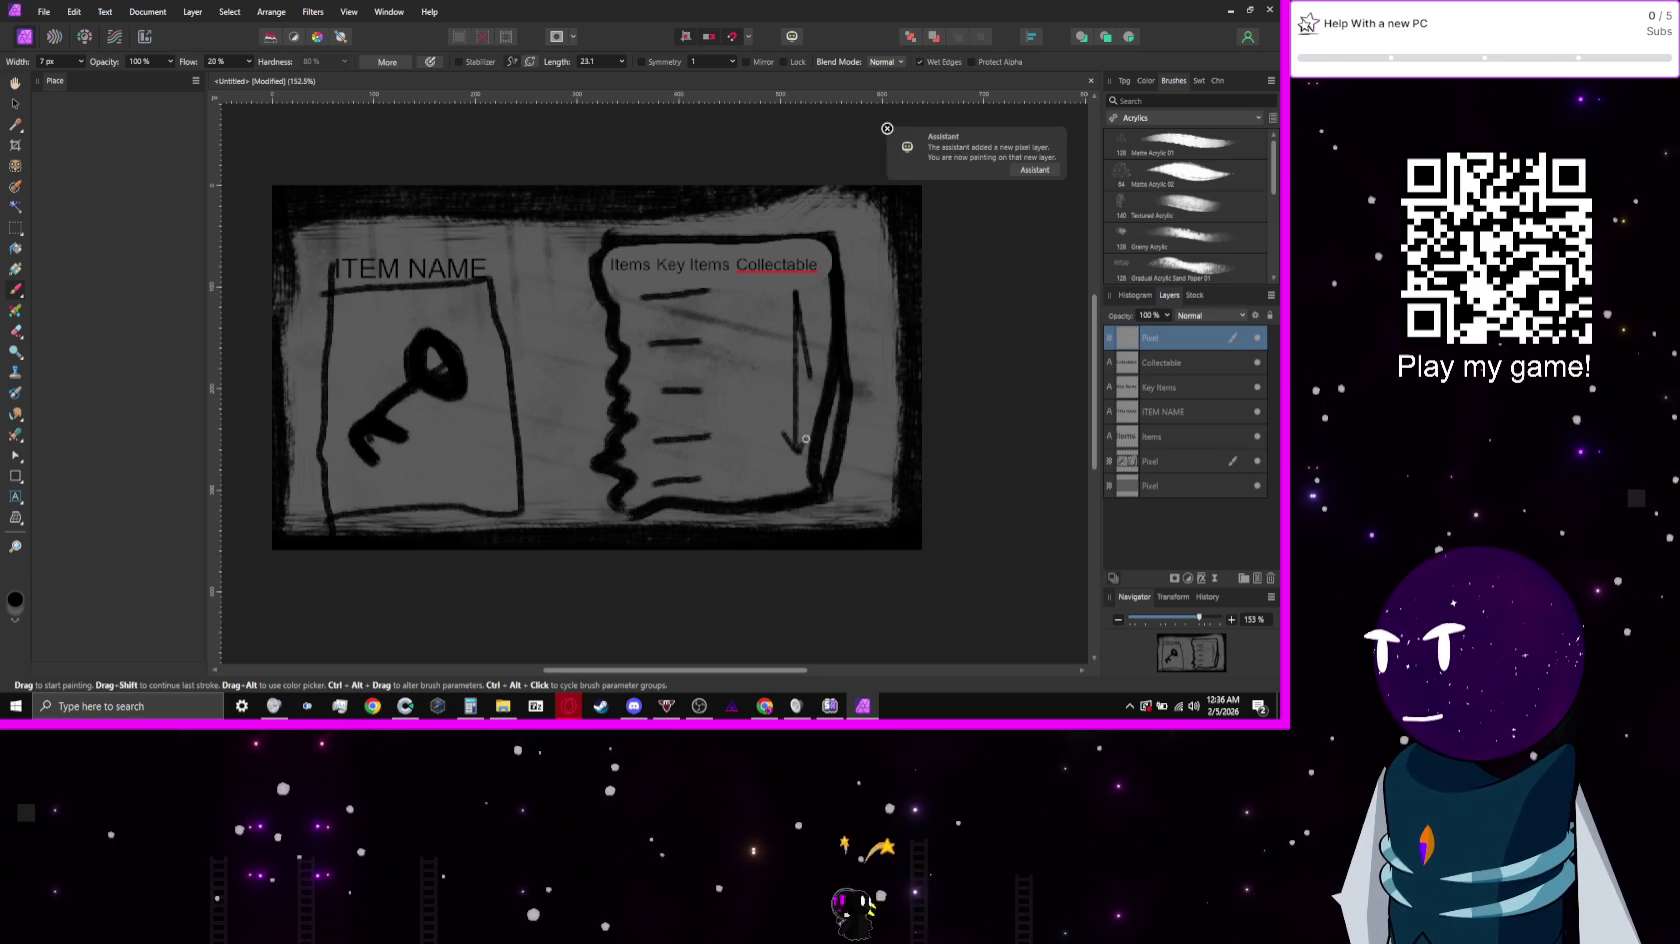
key("ctrl+z")
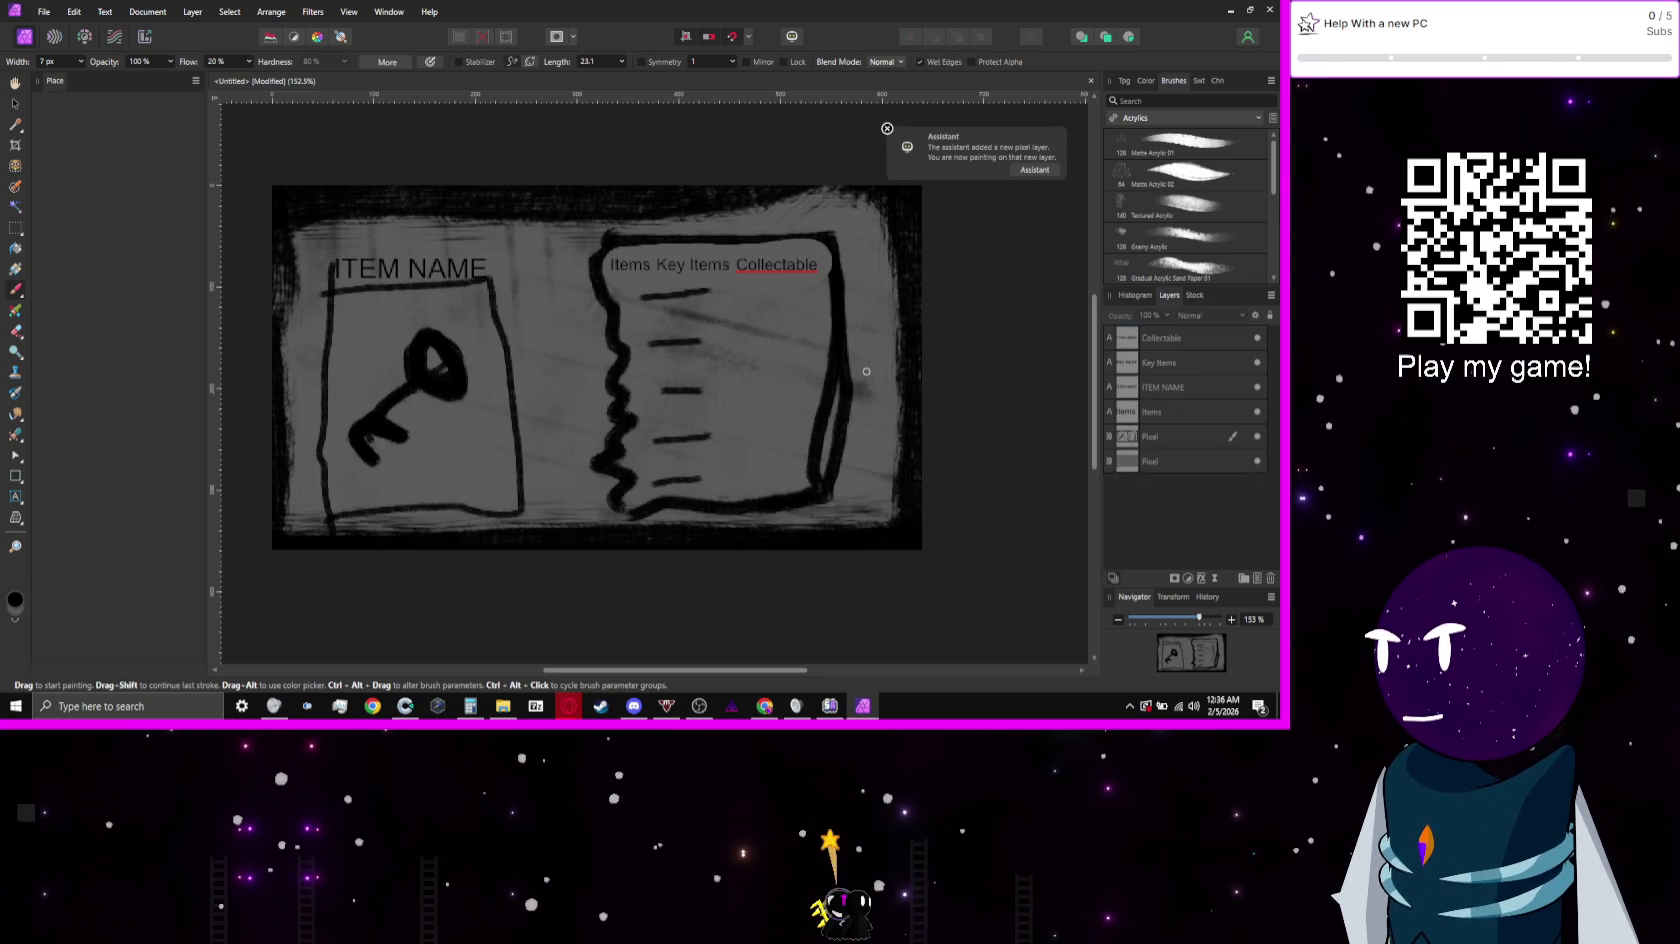
Step: On the upper Pixel layer, draw a vertical scrollbar line with a small box and hooked top
left_click(1160, 442)
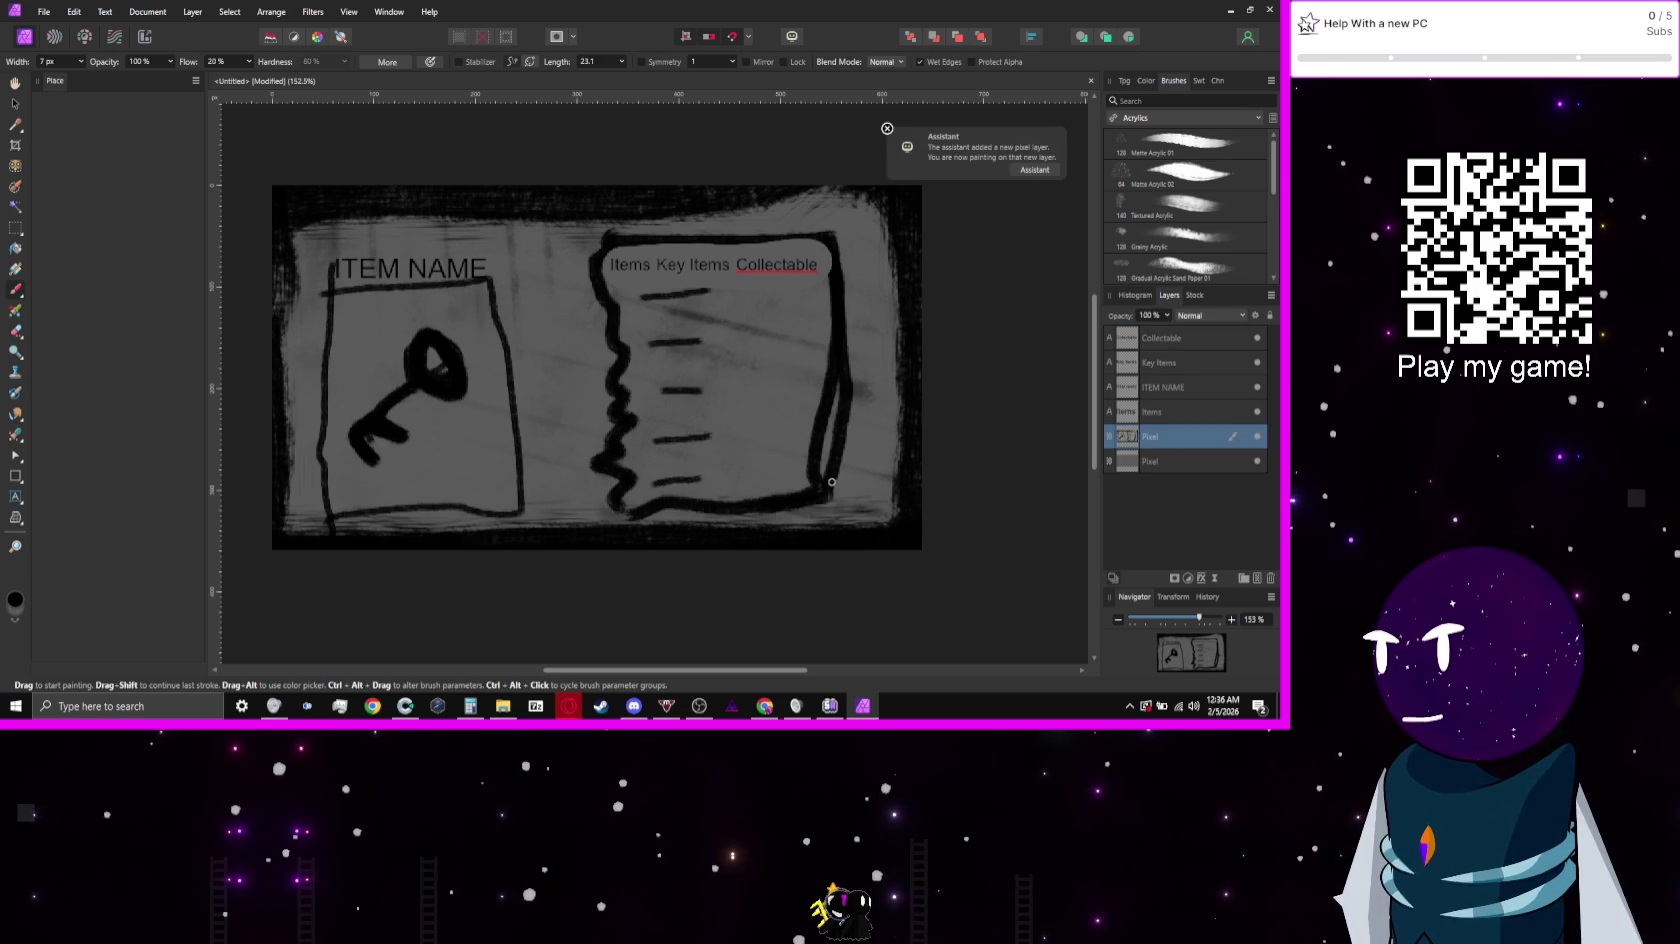
left_click_drag(769, 456, 788, 451)
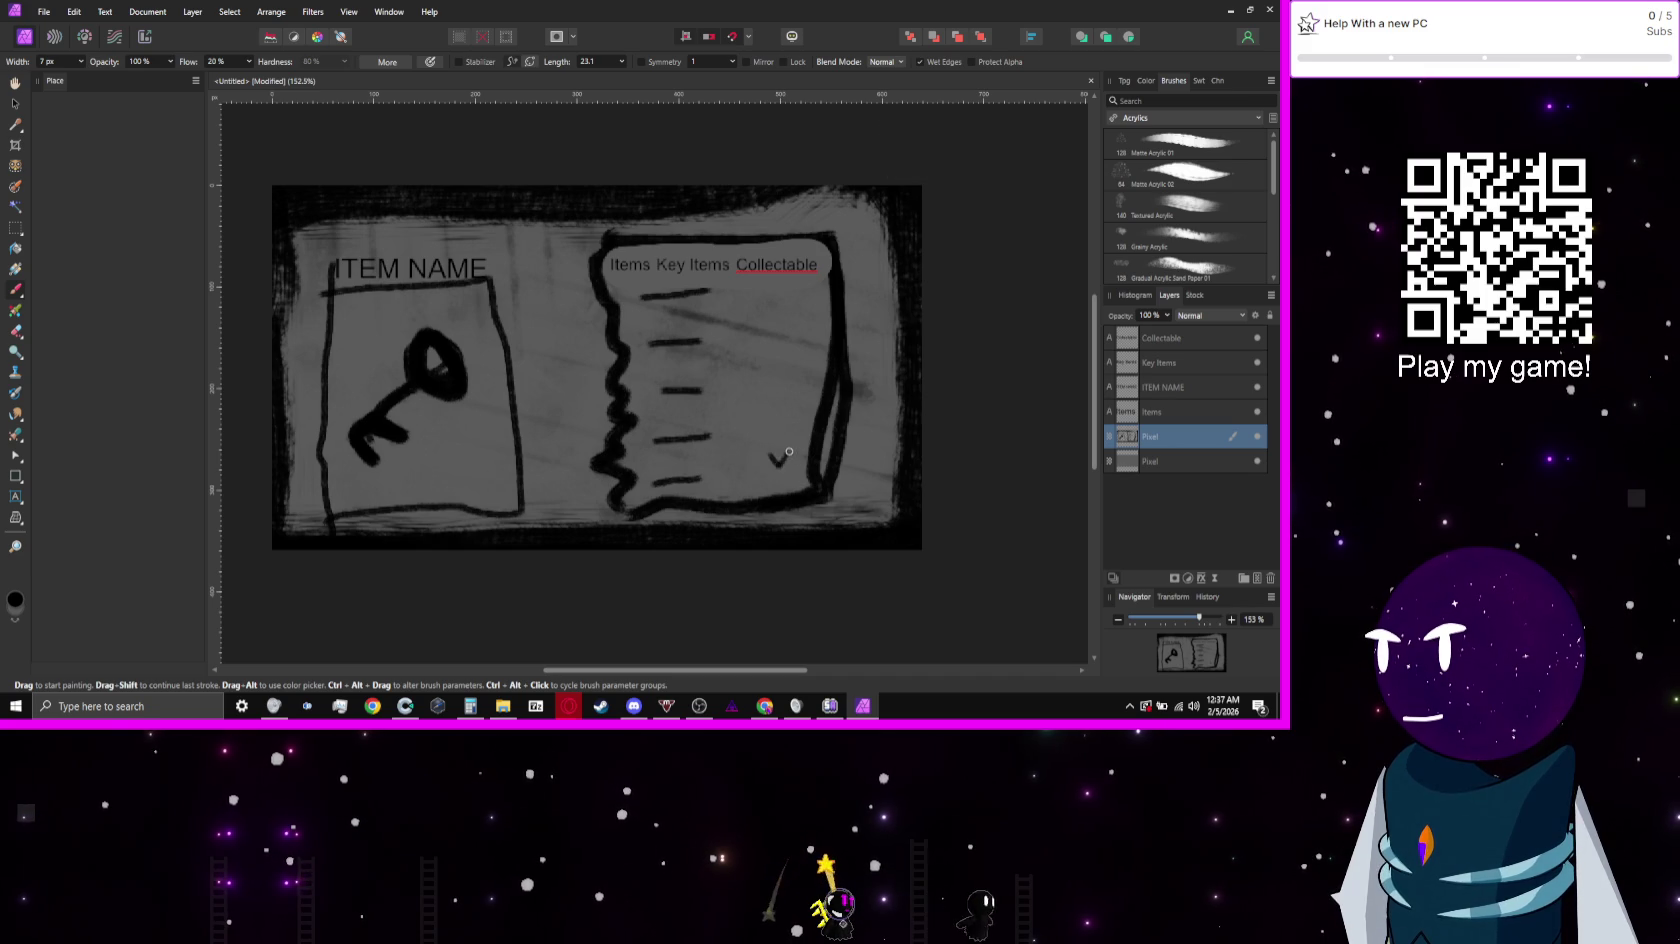
key("ctrl+z")
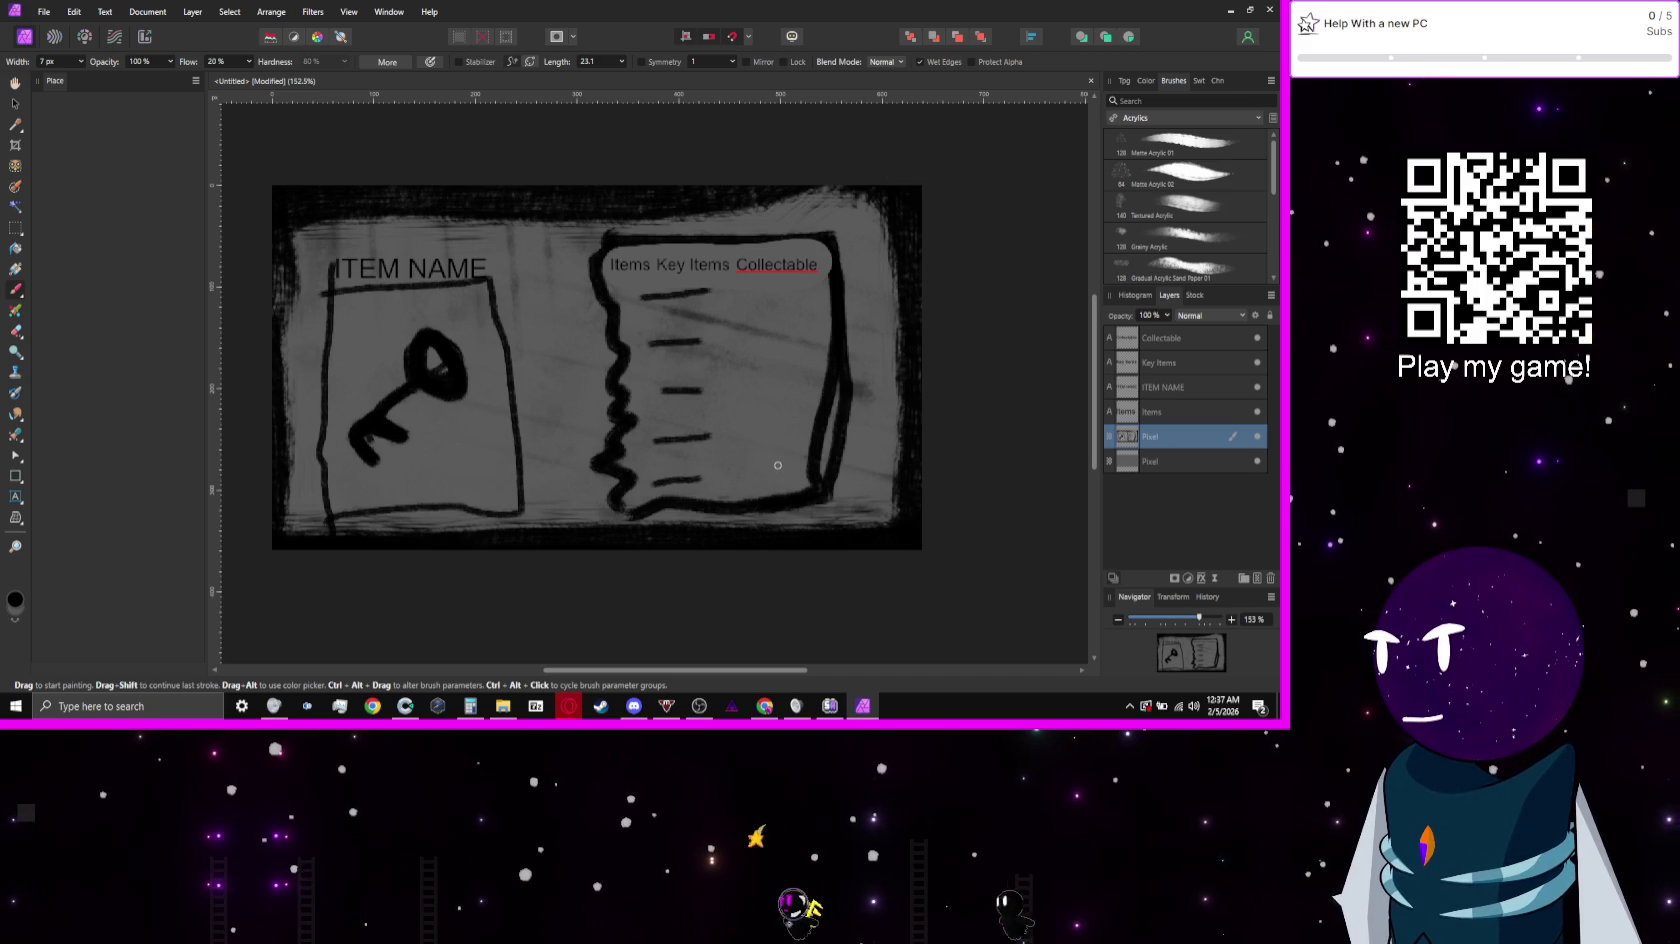
mouse_move(789, 469)
left_mouse_down()
mouse_move(780, 300)
mouse_move(795, 467)
left_mouse_up()
key("ctrl+z")
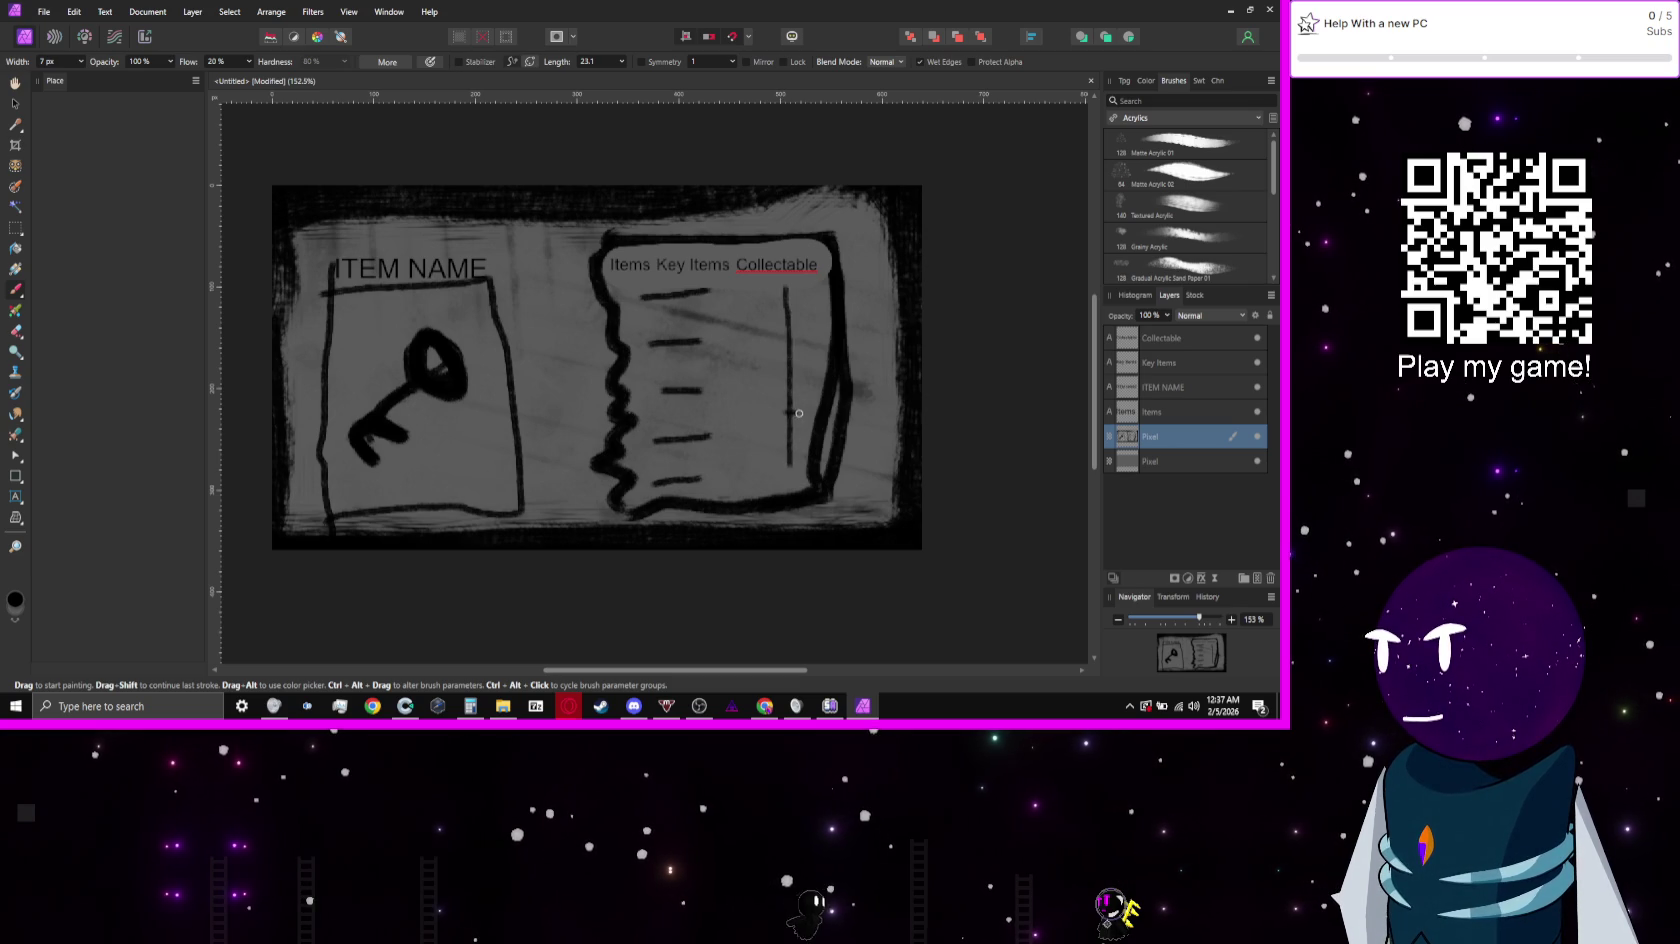
mouse_move(799, 420)
left_mouse_down()
mouse_move(797, 452)
mouse_move(772, 450)
mouse_move(786, 420)
left_mouse_up()
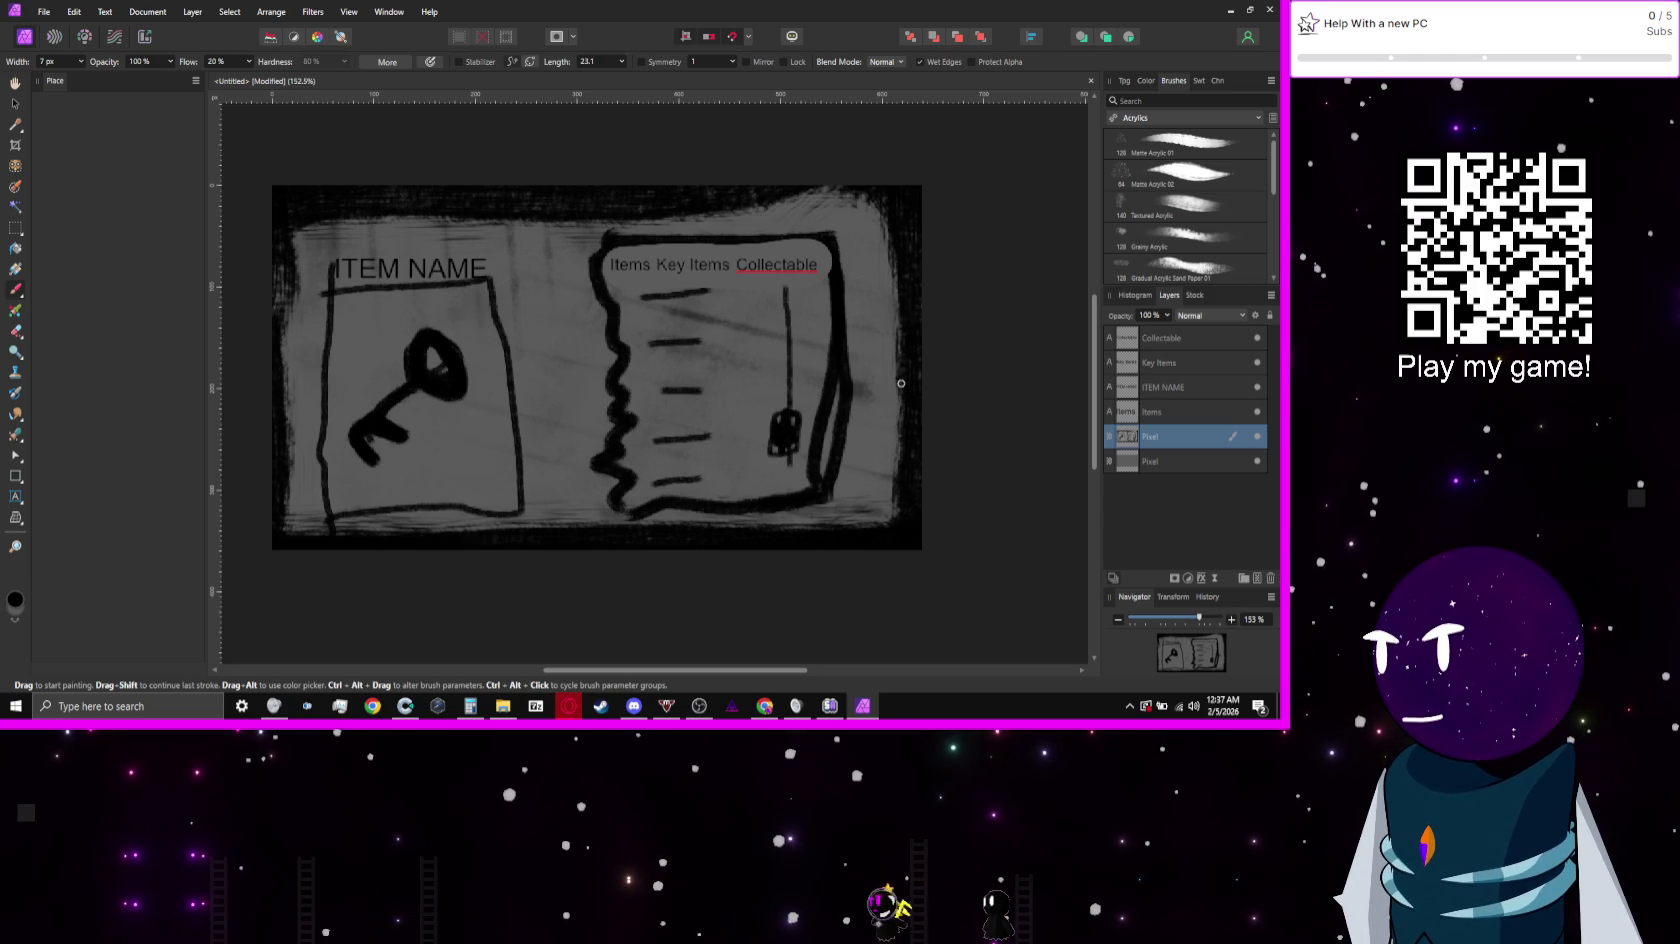
mouse_move(778, 295)
left_mouse_down()
mouse_move(800, 298)
mouse_move(797, 465)
left_mouse_up()
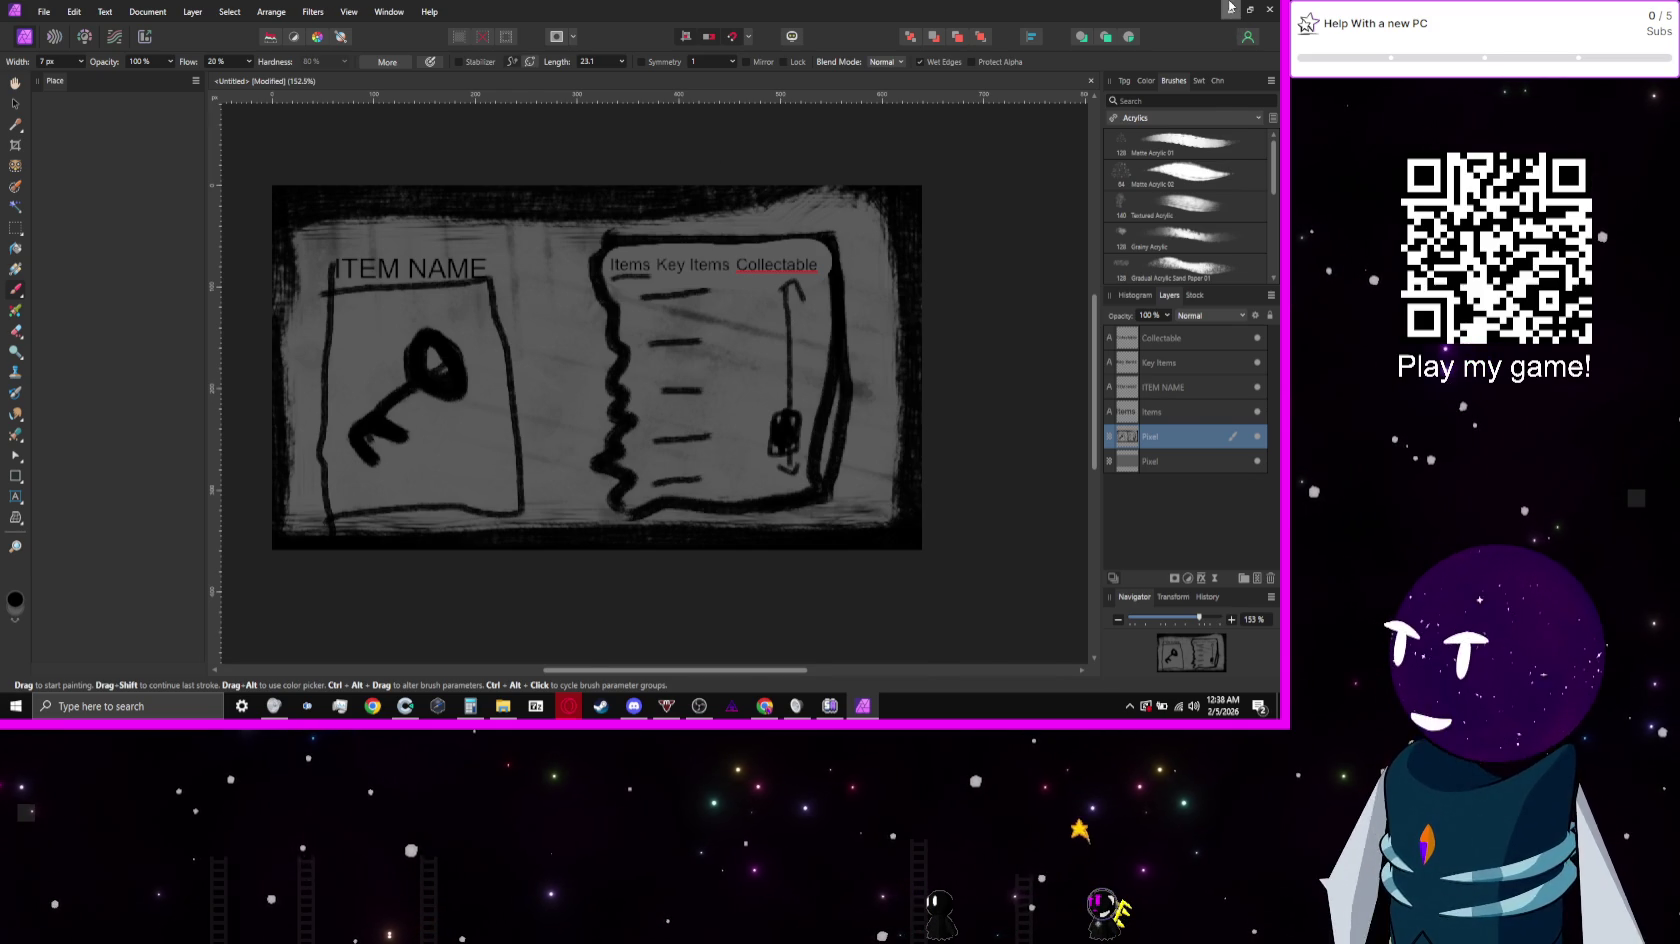
Step: Bring Construct 3 to the front and switch to the Playground layout
left_click(1231, 8)
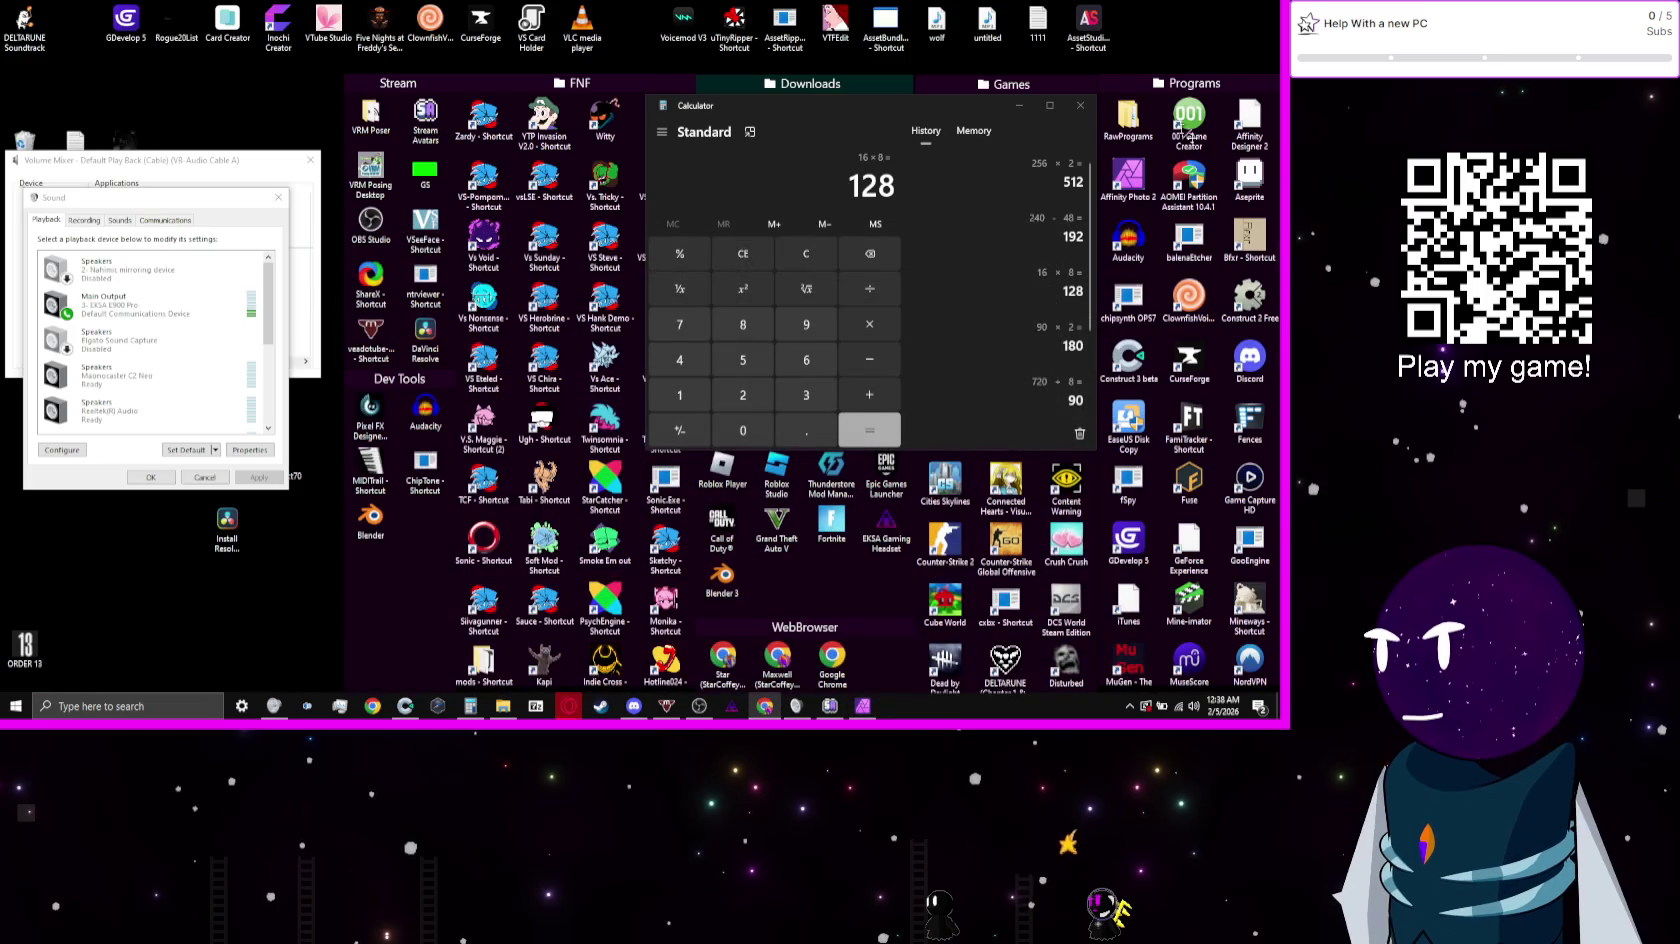
left_click(406, 706)
left_click(337, 532)
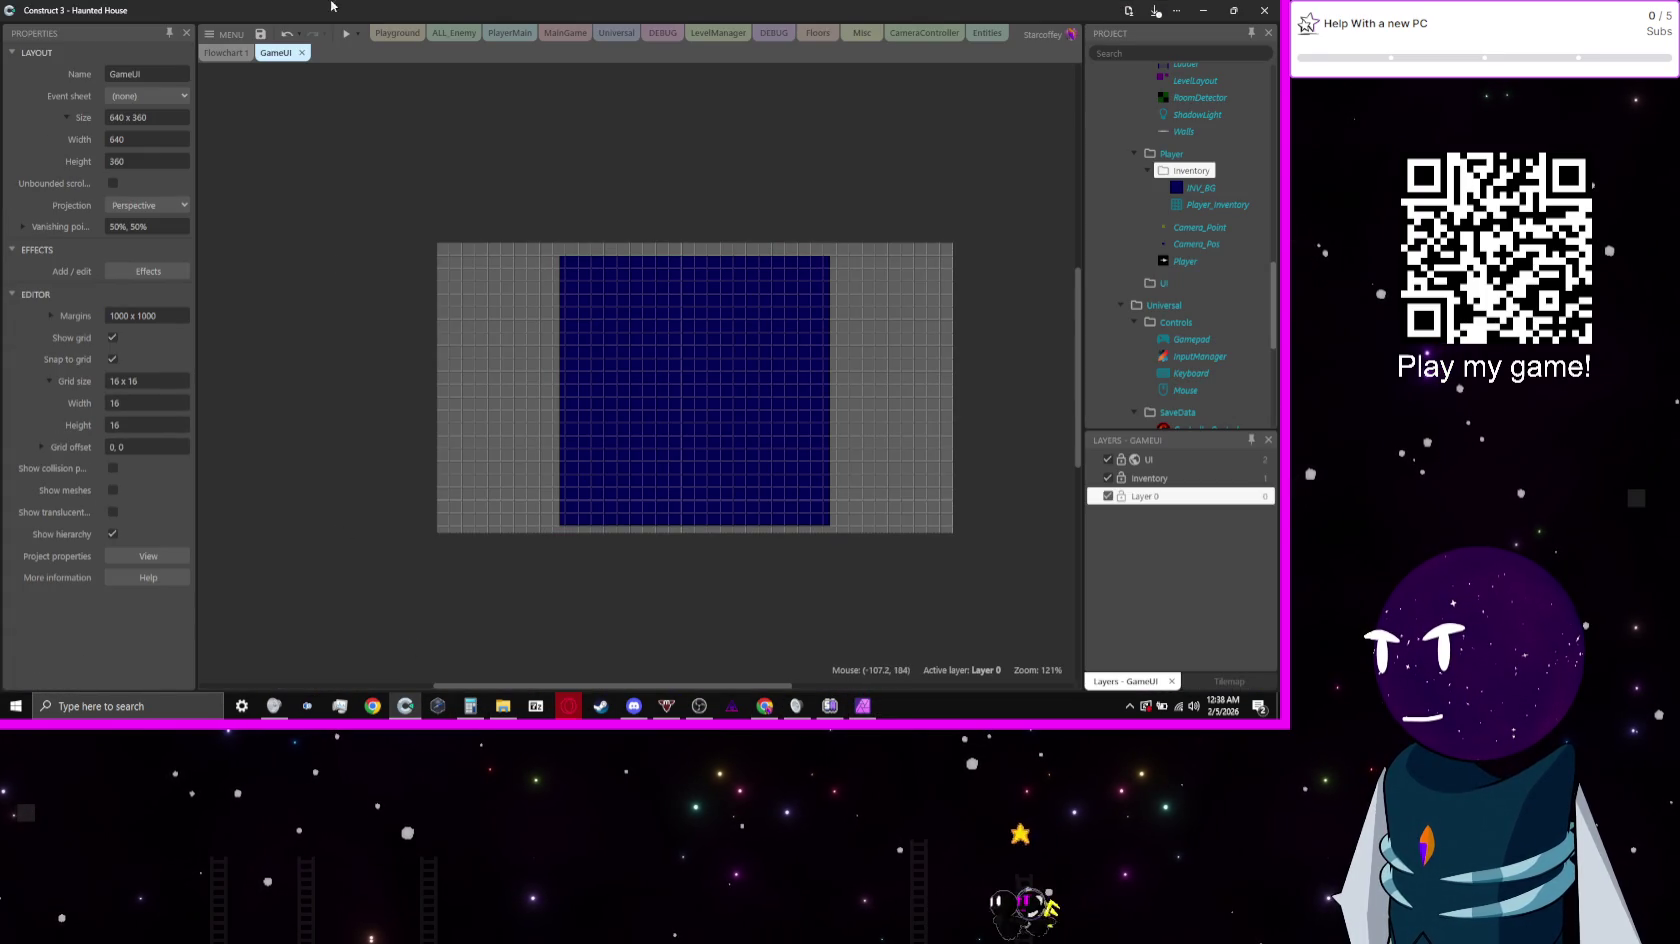
left_click(397, 33)
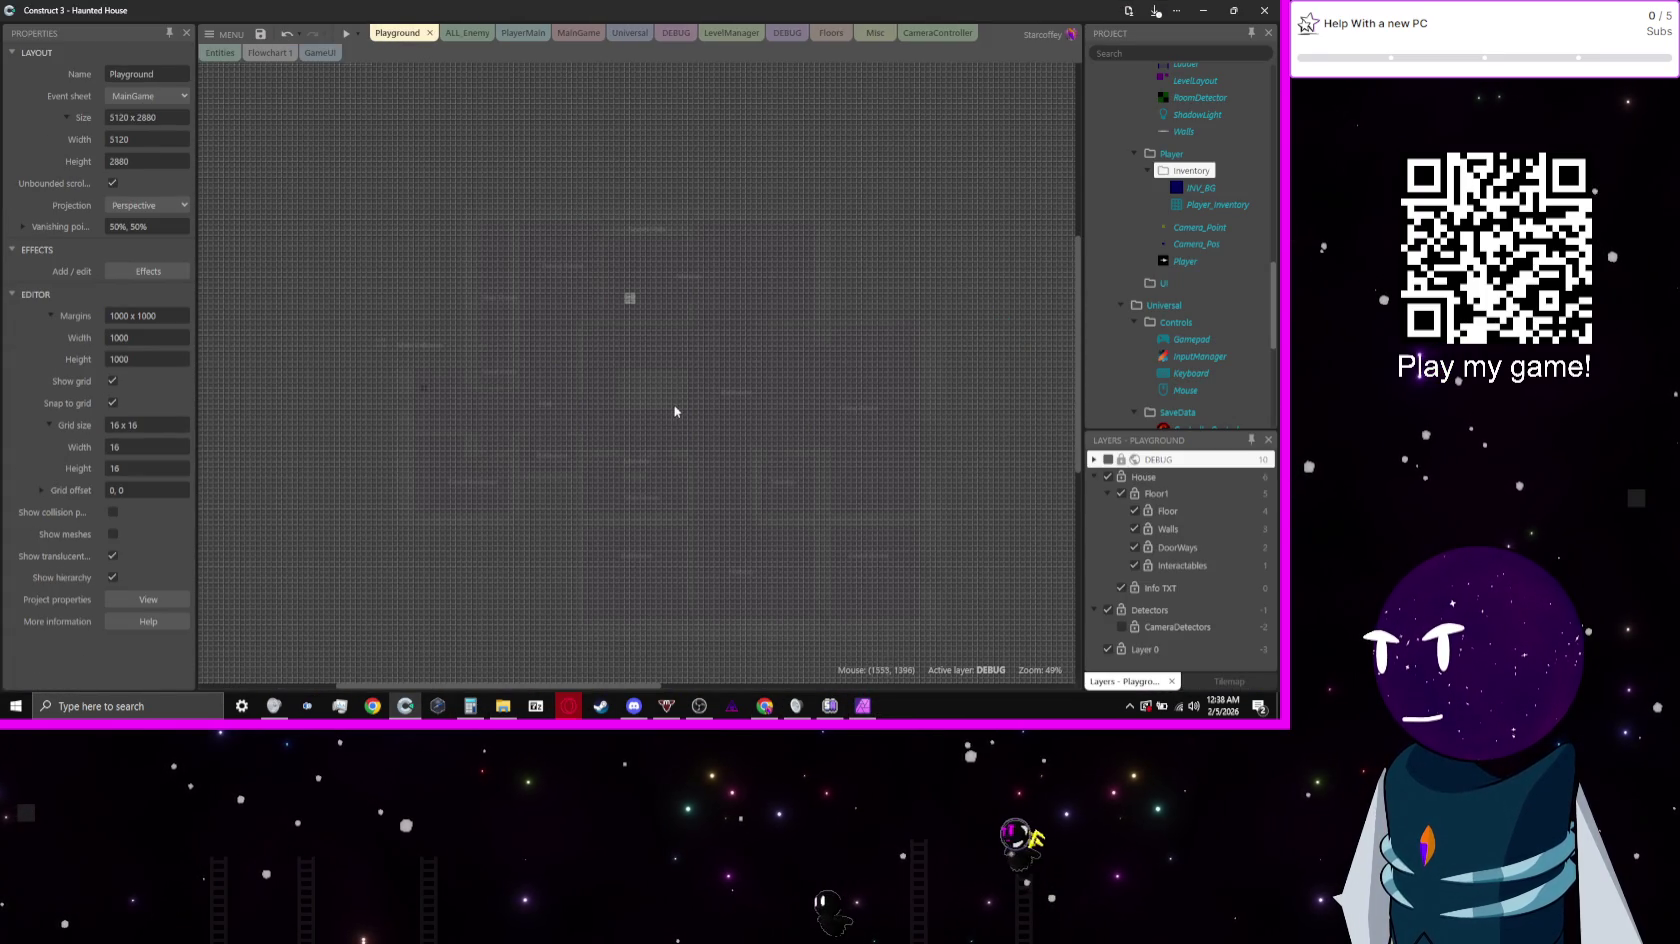
Step: Step through the House, Interactables and Walls layers, ending back on House
left_click(1163, 479)
scroll(718, 385, "up", 3)
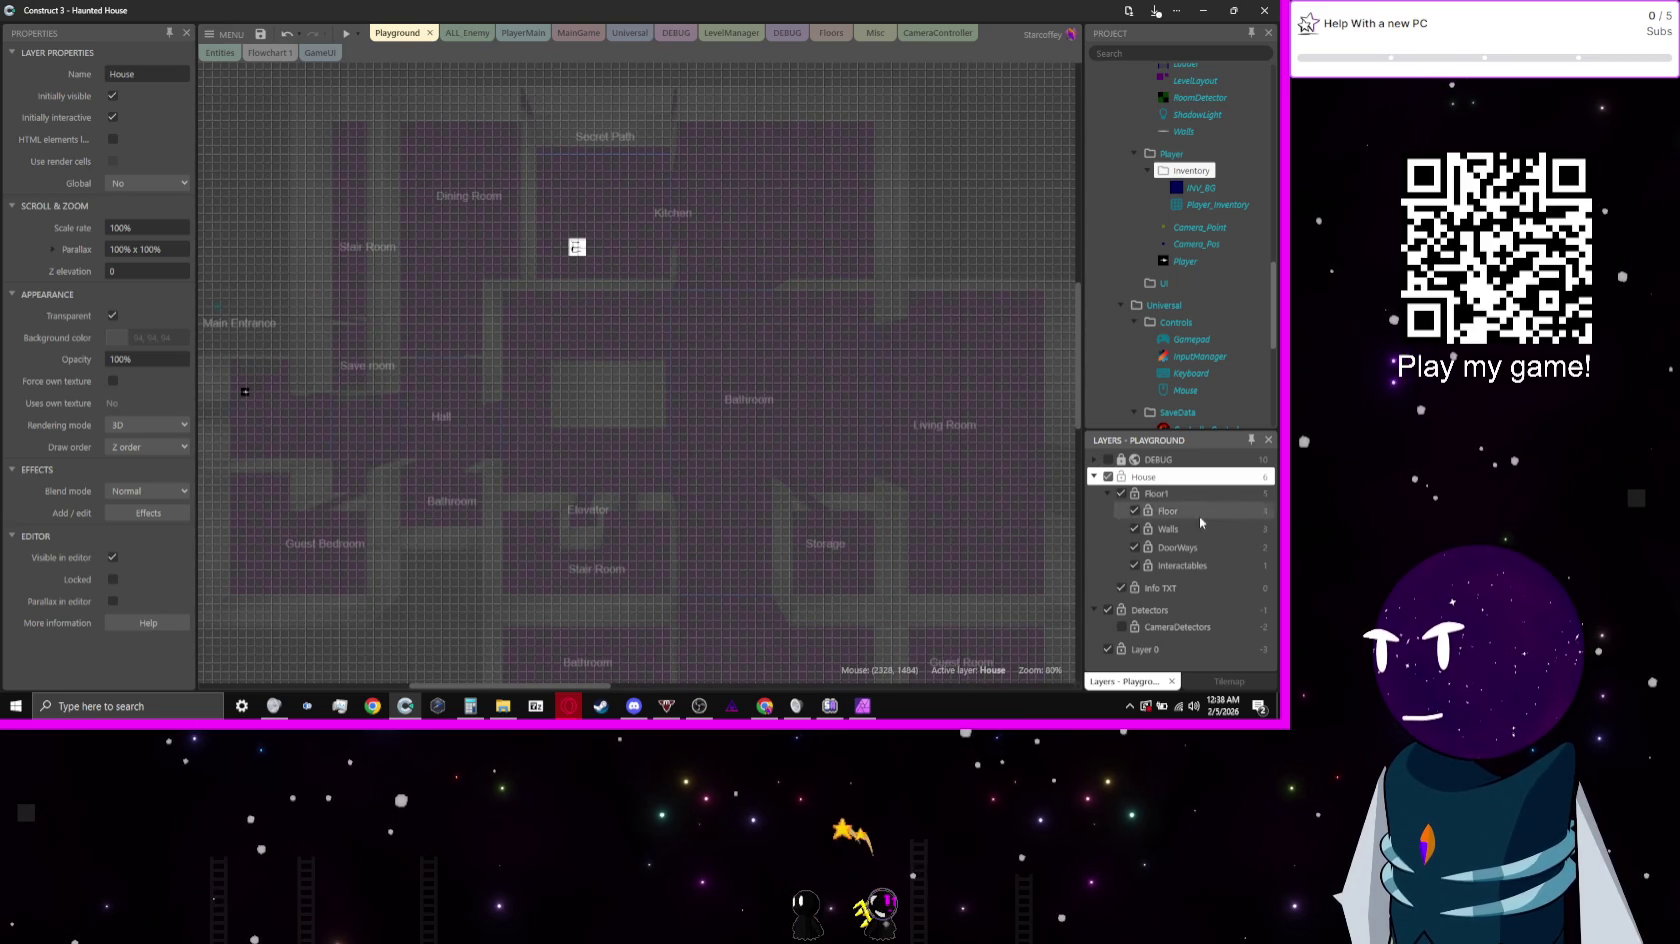
left_click(1190, 564)
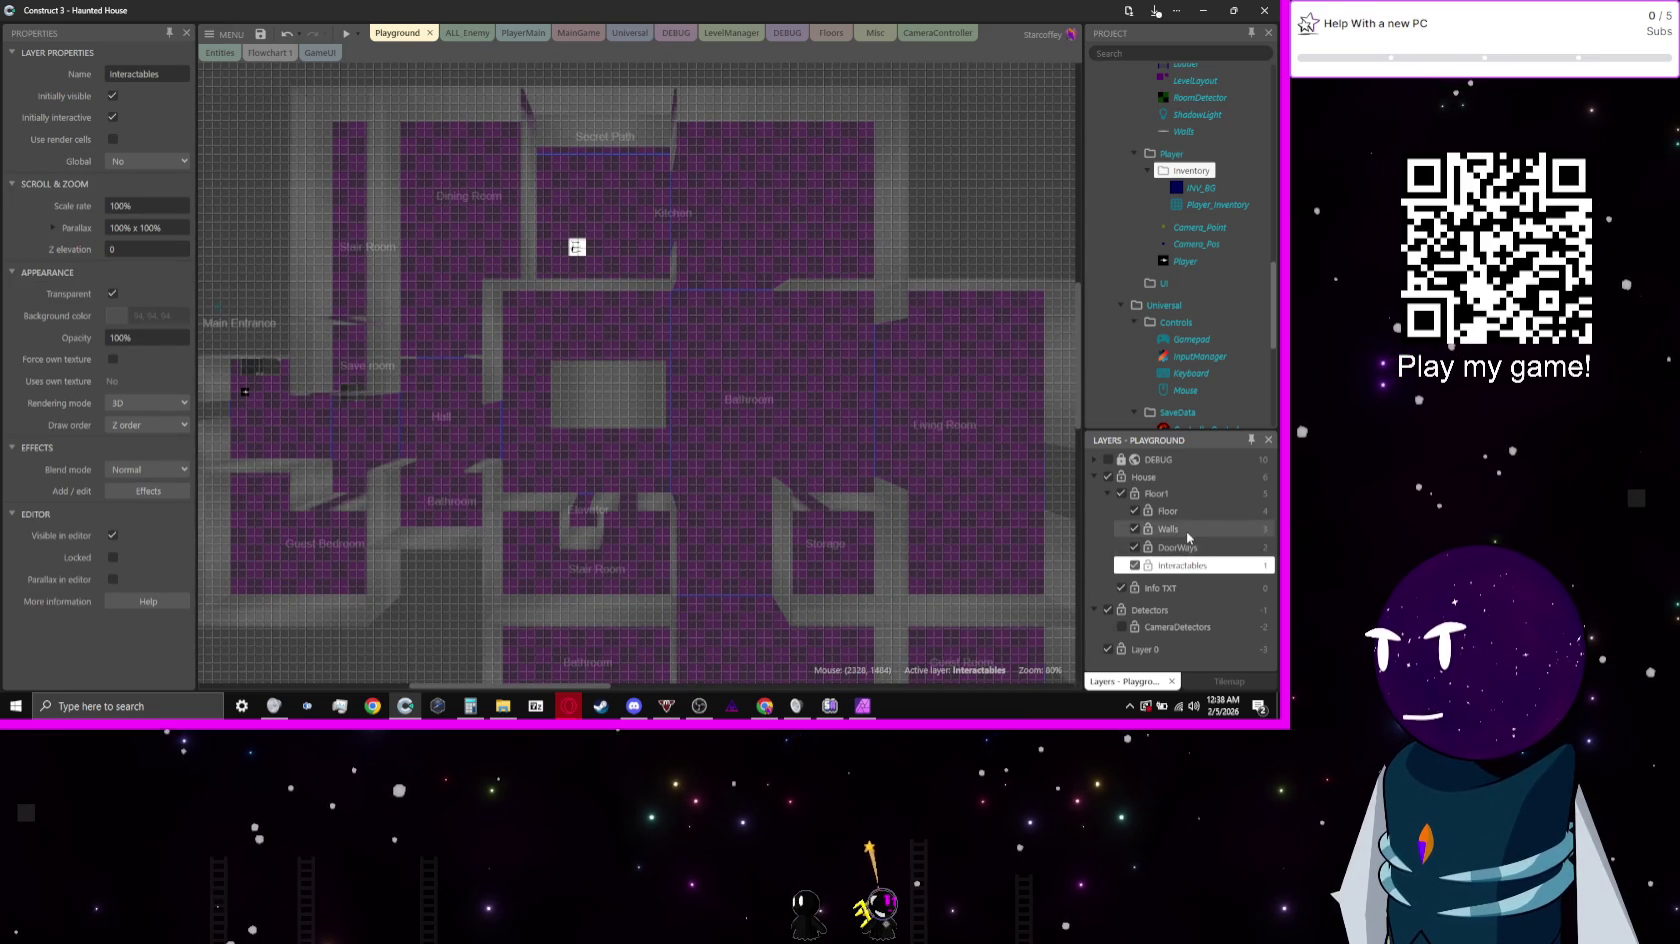
left_click(1183, 529)
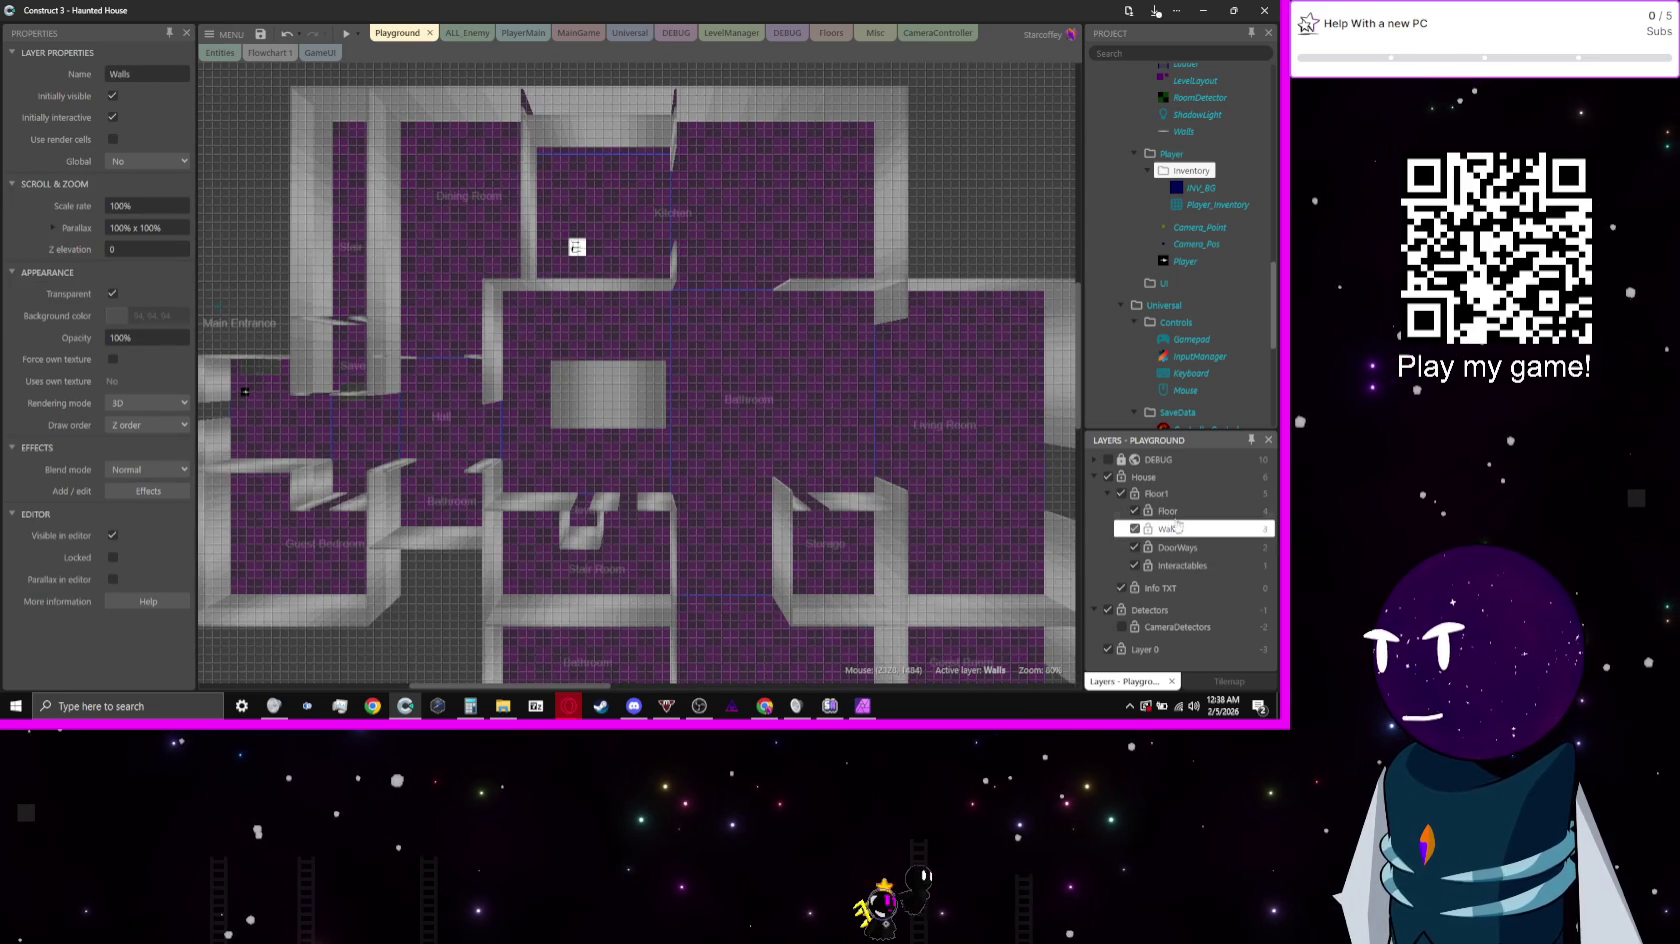
left_click(1167, 511)
left_click(1156, 494)
left_click(1143, 477)
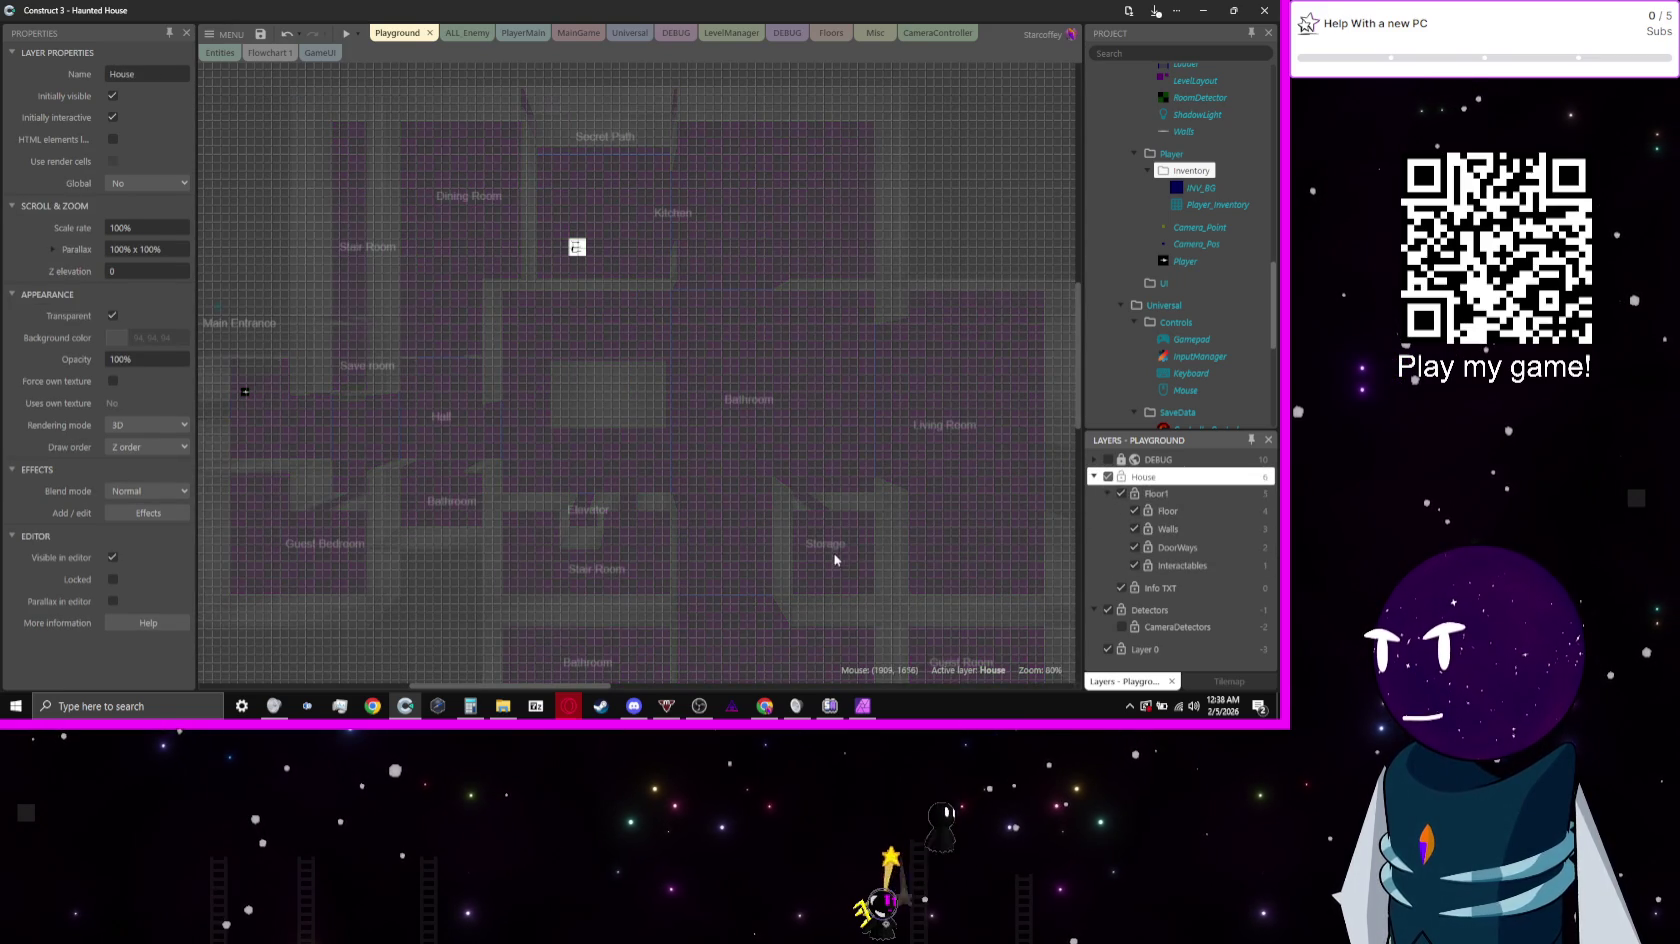
Step: Launch a preview of the Haunted House game and walk the player through the house
left_click(338, 42)
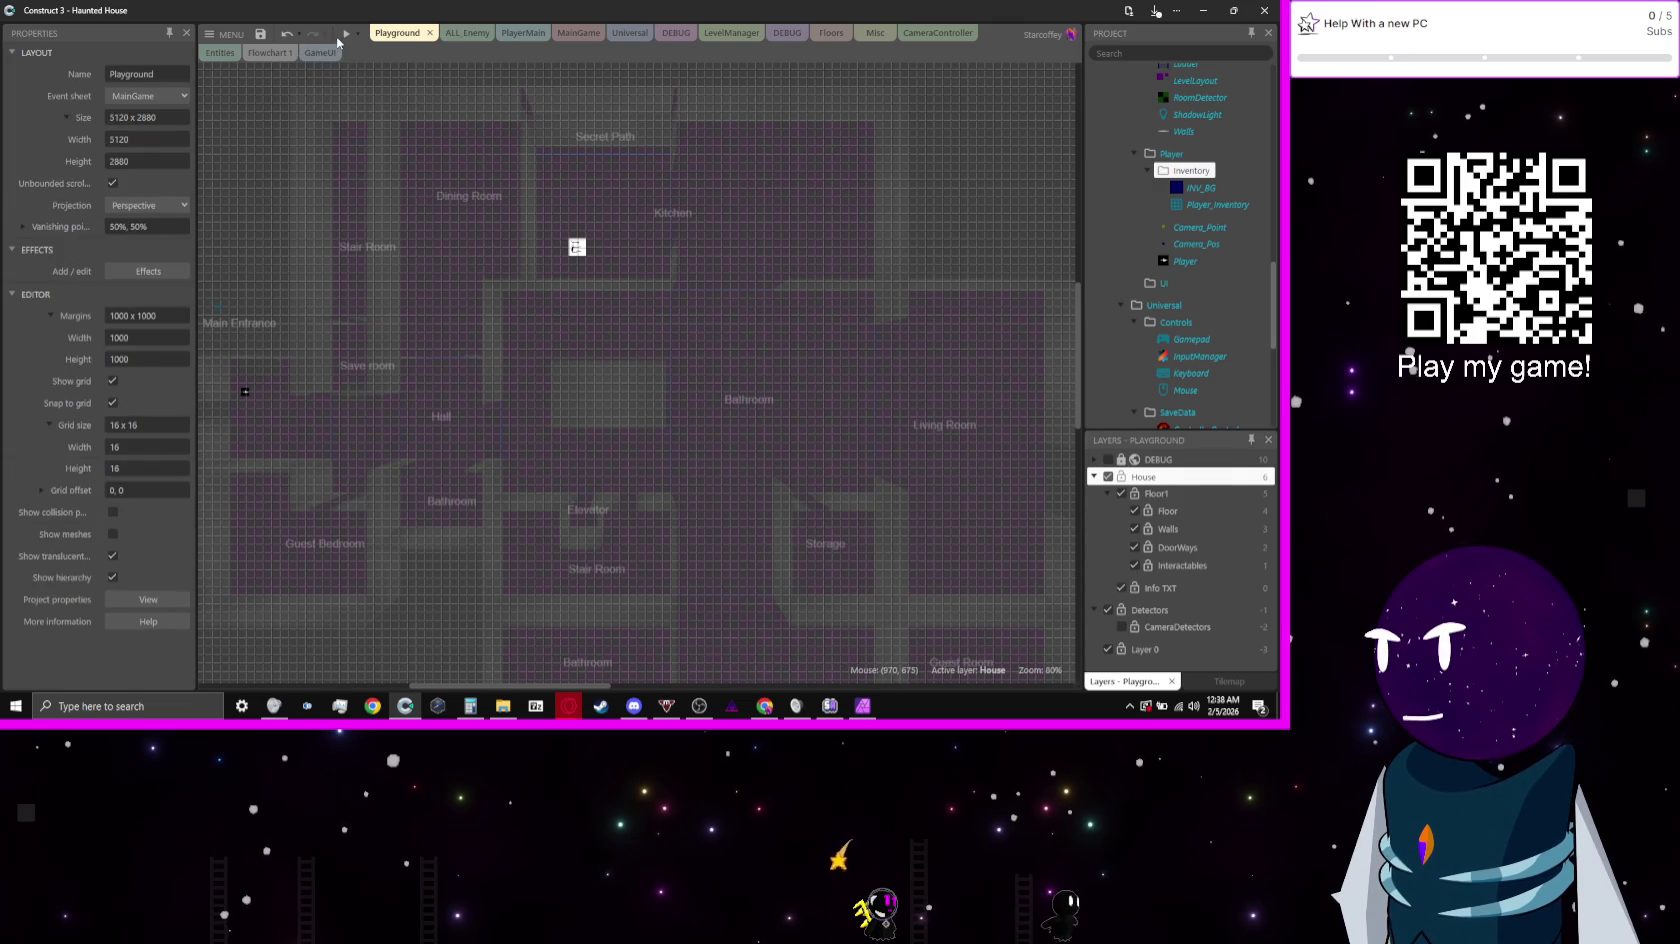
left_click(346, 34)
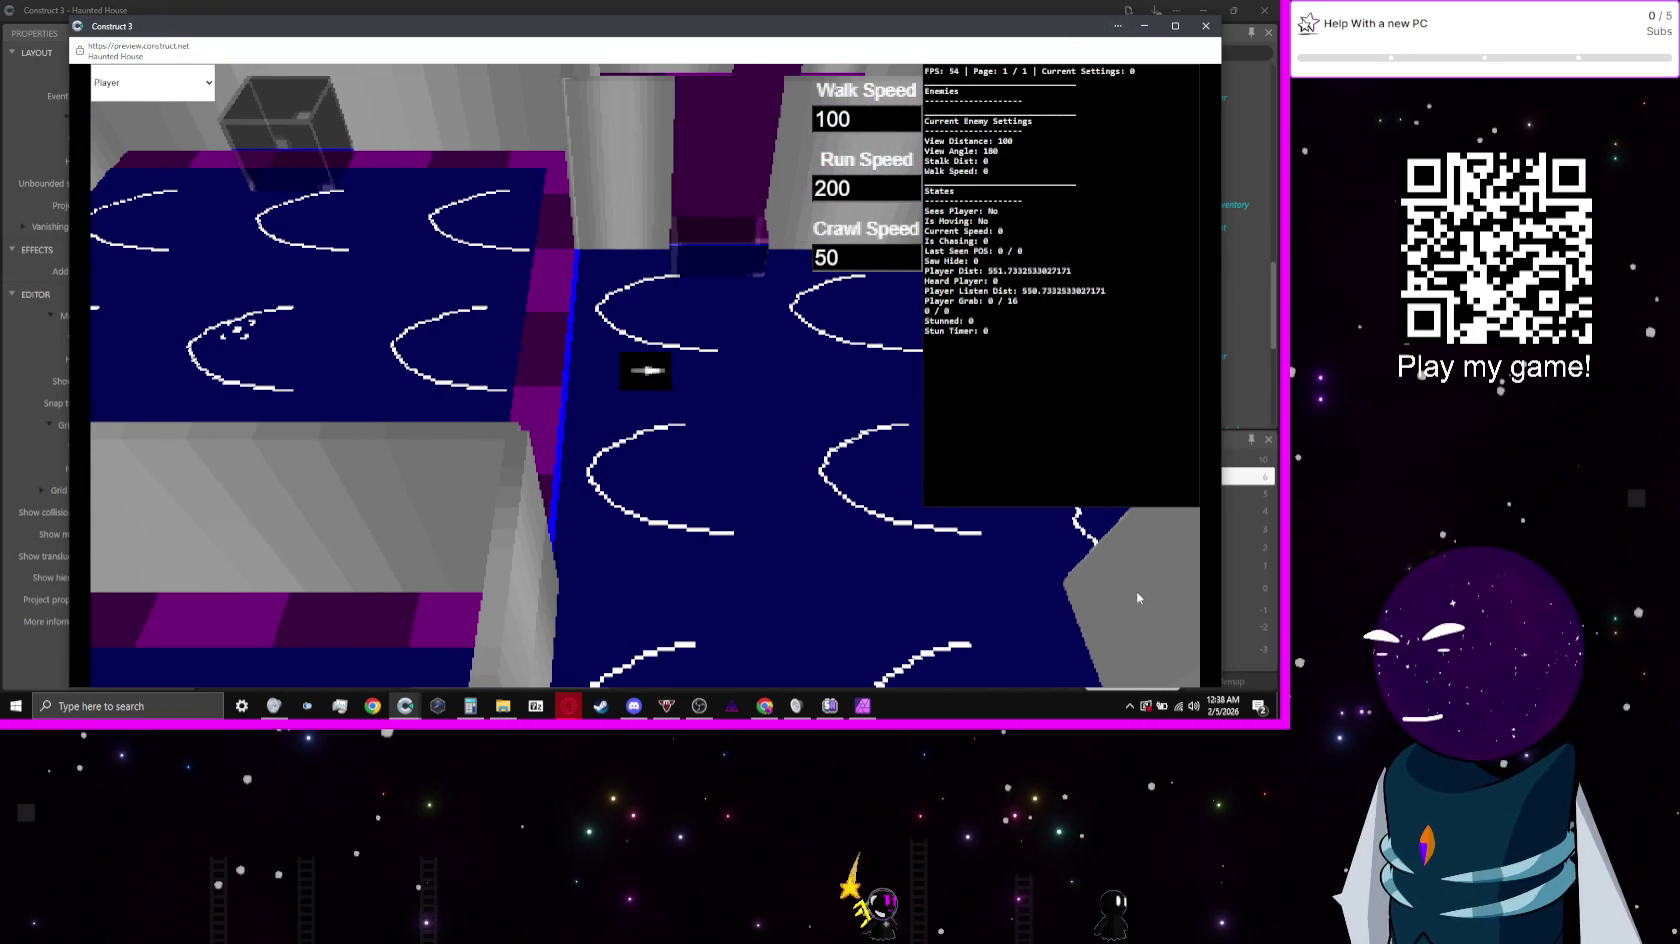
key("alt+Tab")
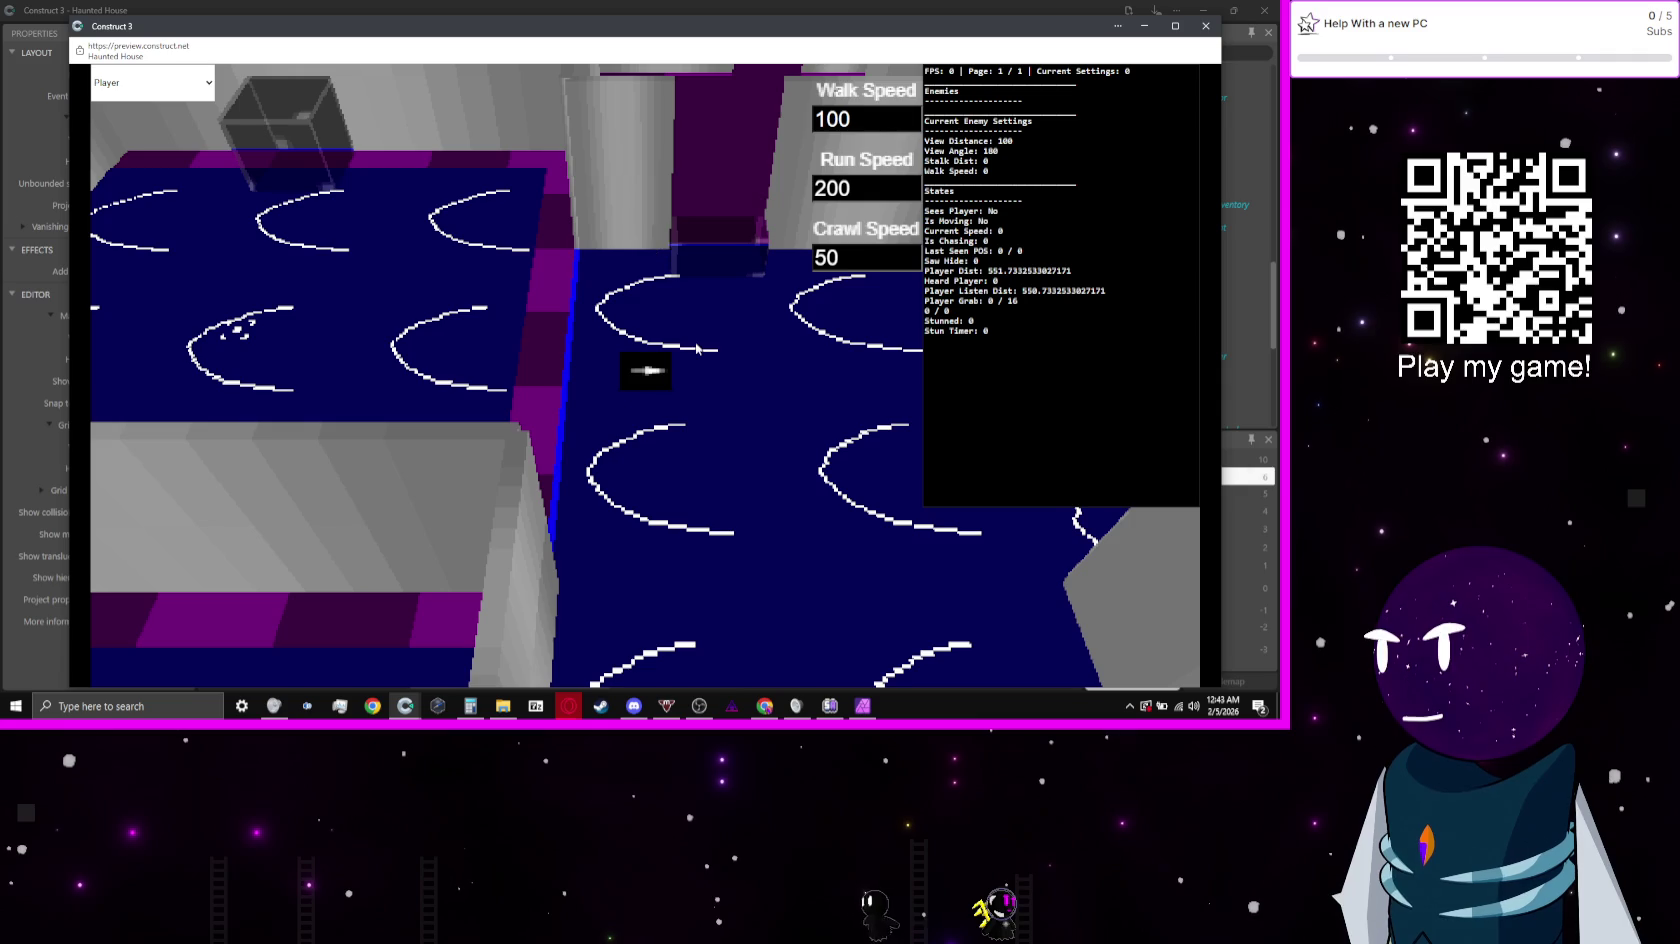
key("d")
key("d")
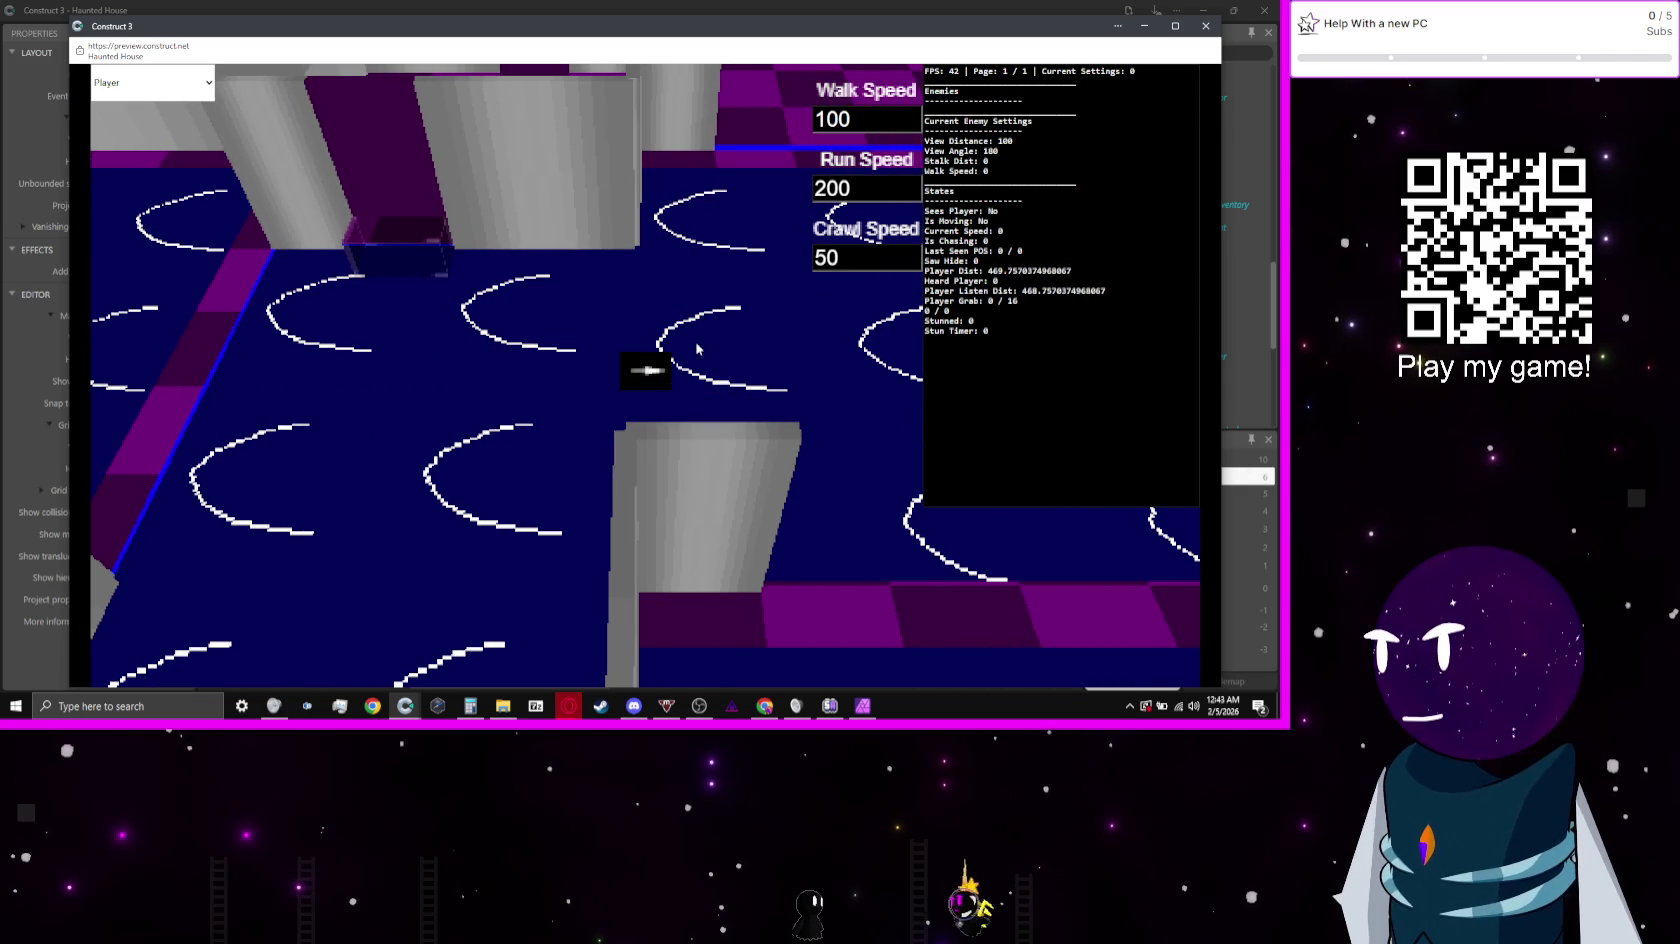
Step: Return to the editor and close the running game preview window
key("alt+Tab")
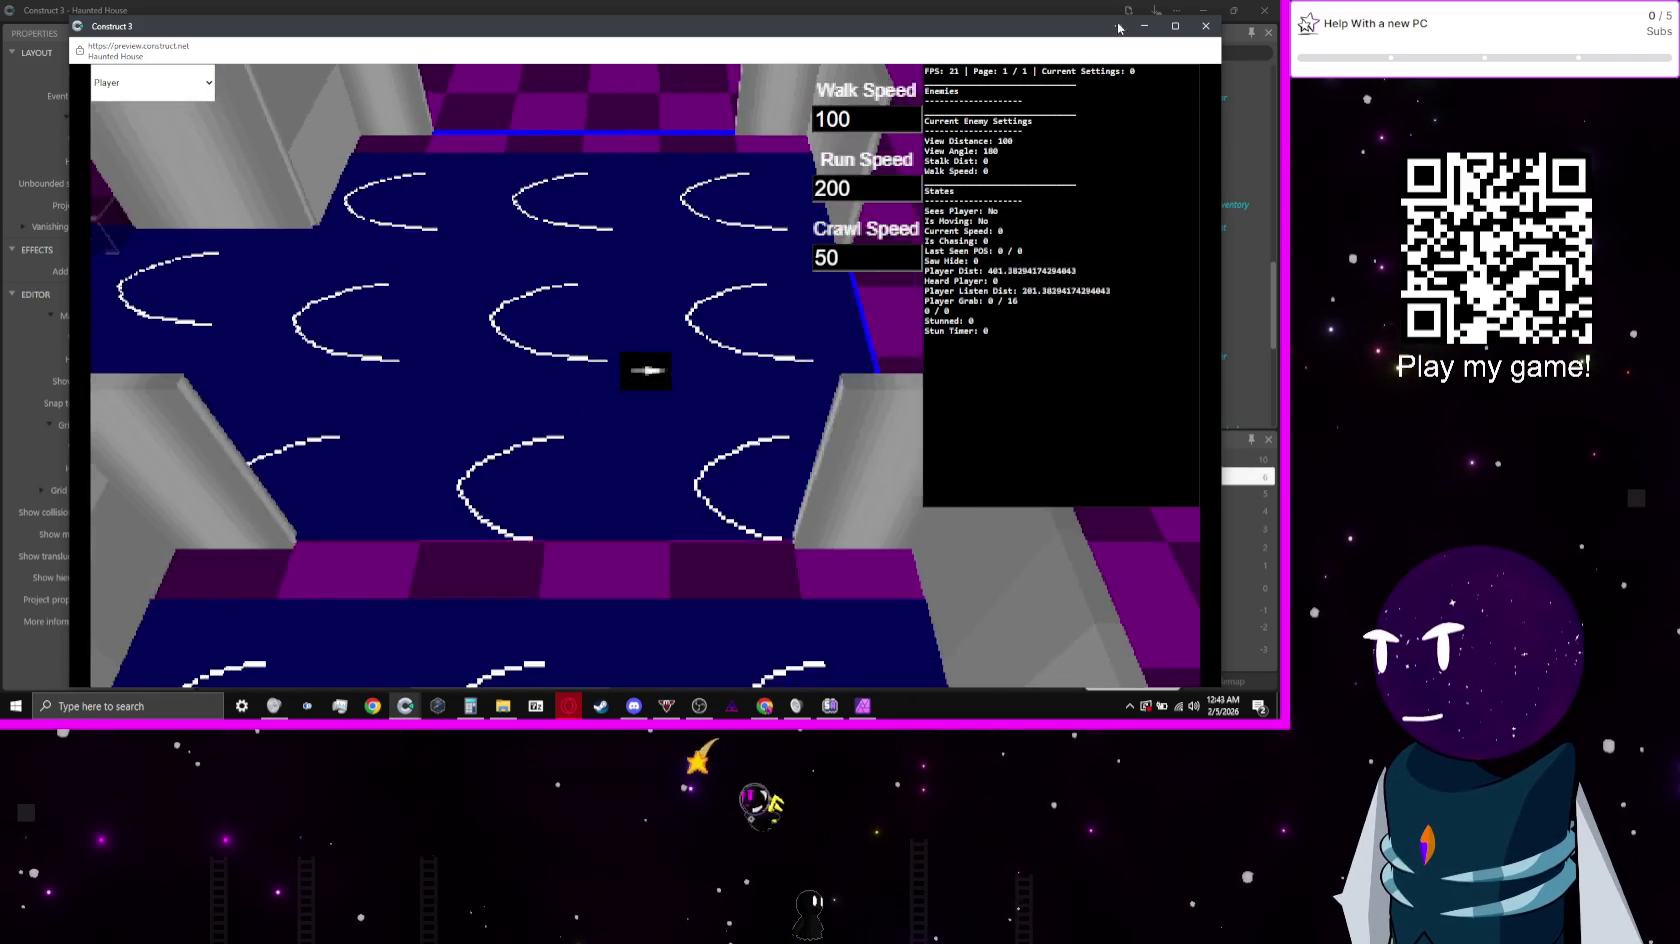
key("alt+Tab")
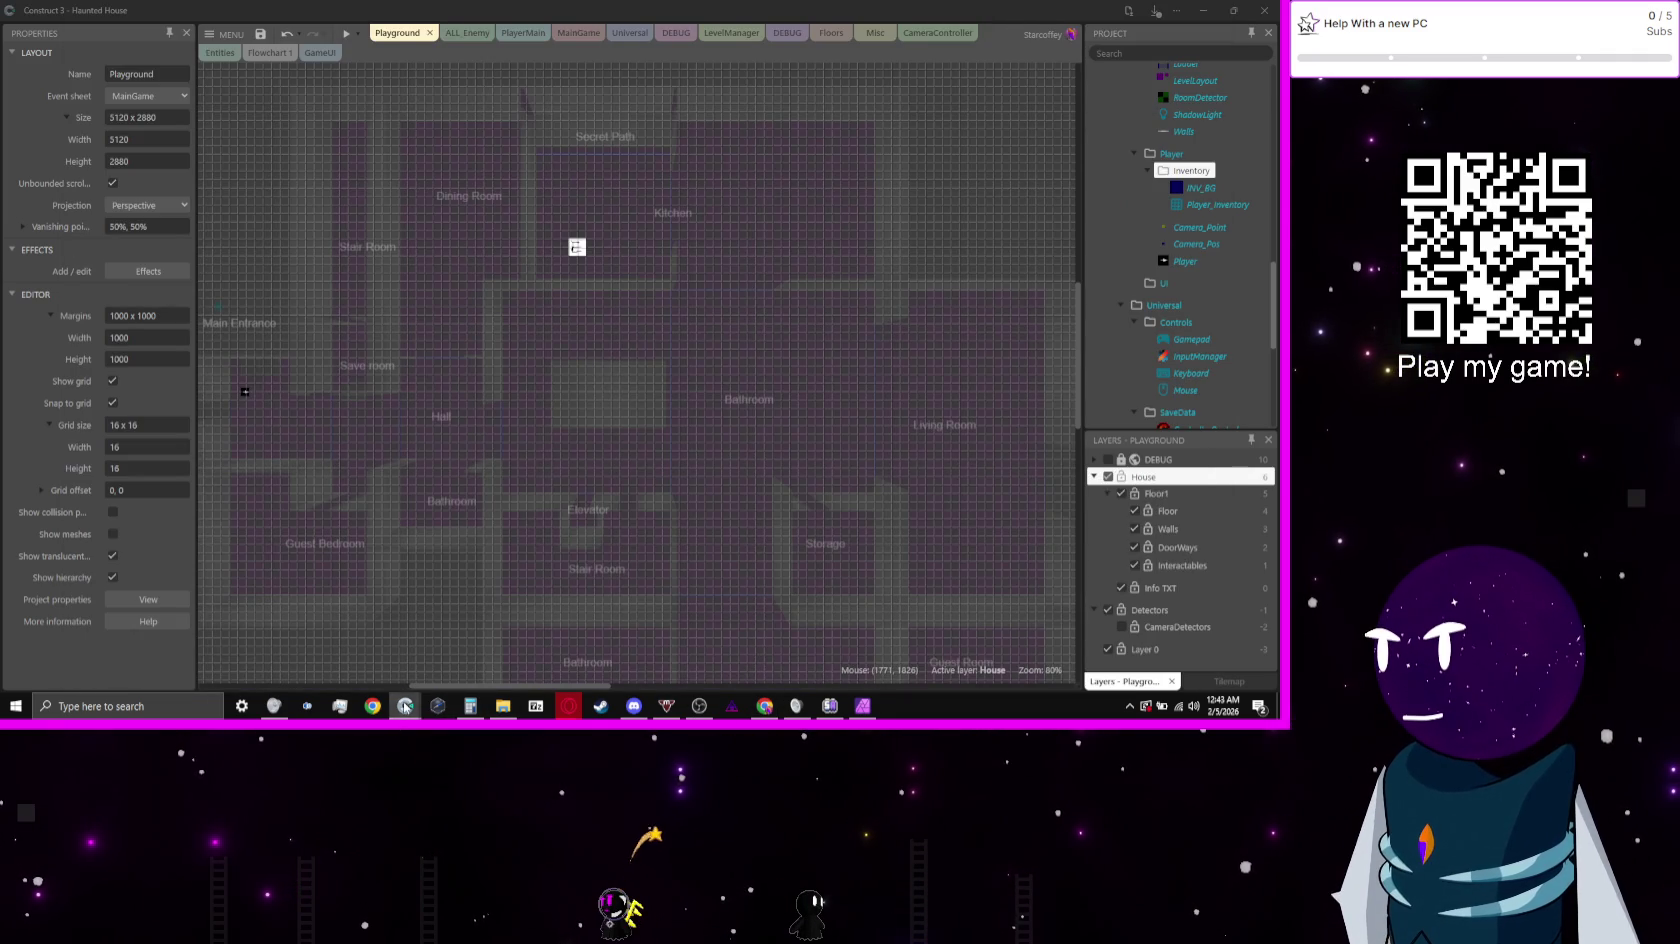
mouse_move(405, 706)
left_click(533, 604)
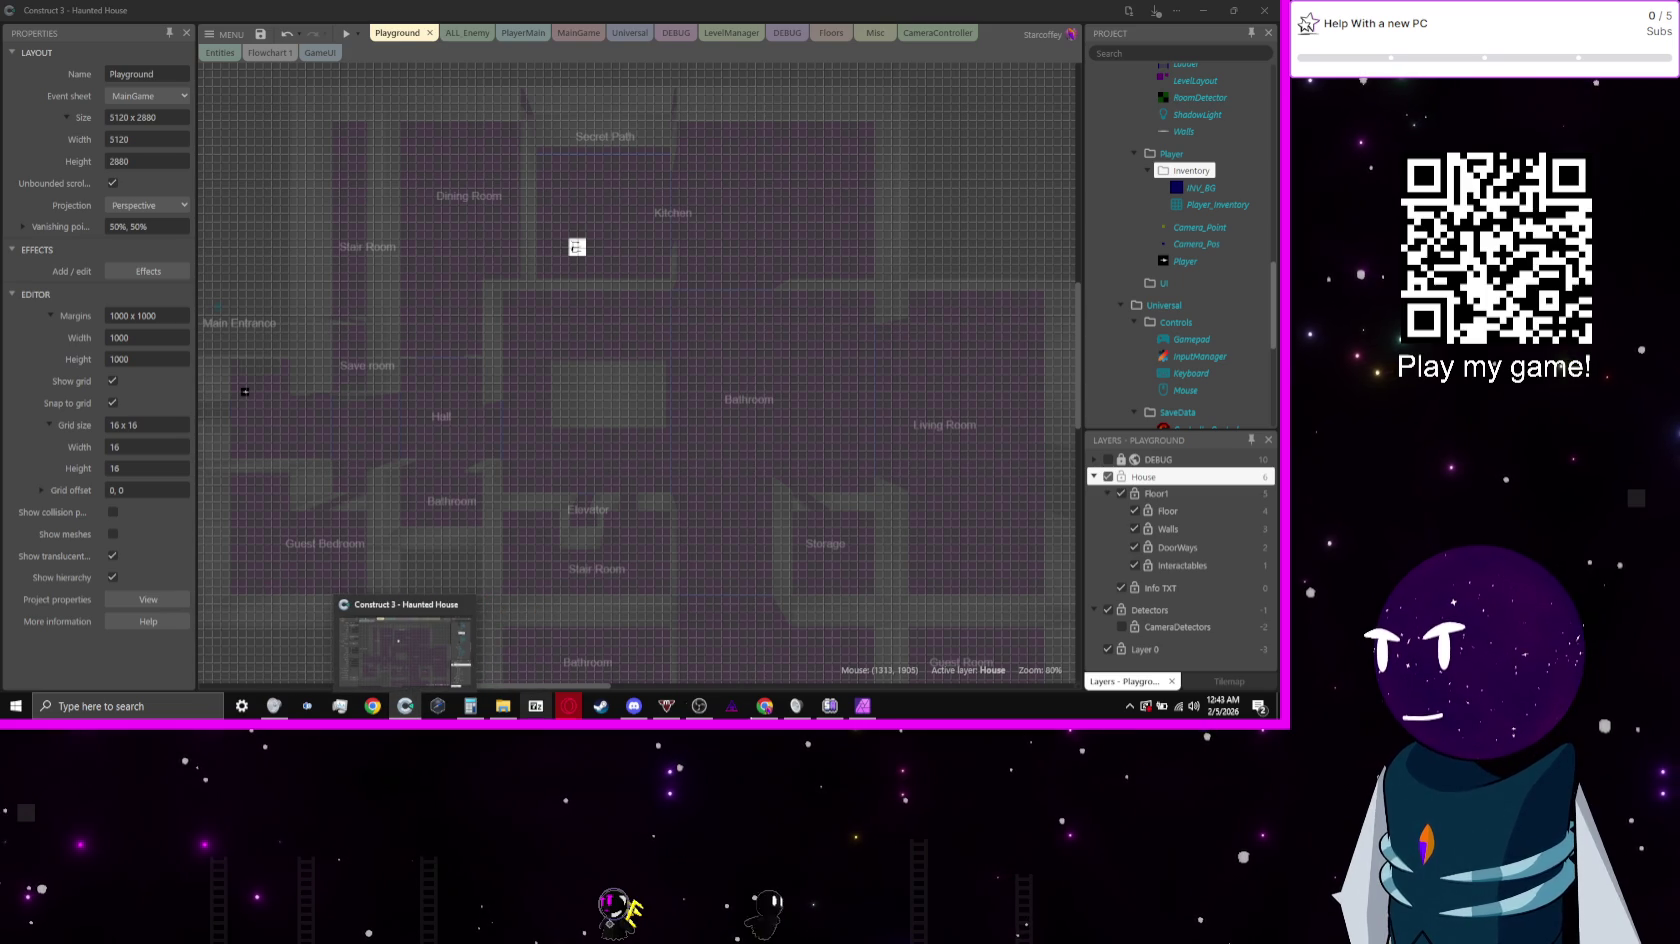
Step: Start a PNG export of the inventory sketch from Affinity Photo
left_click(862, 706)
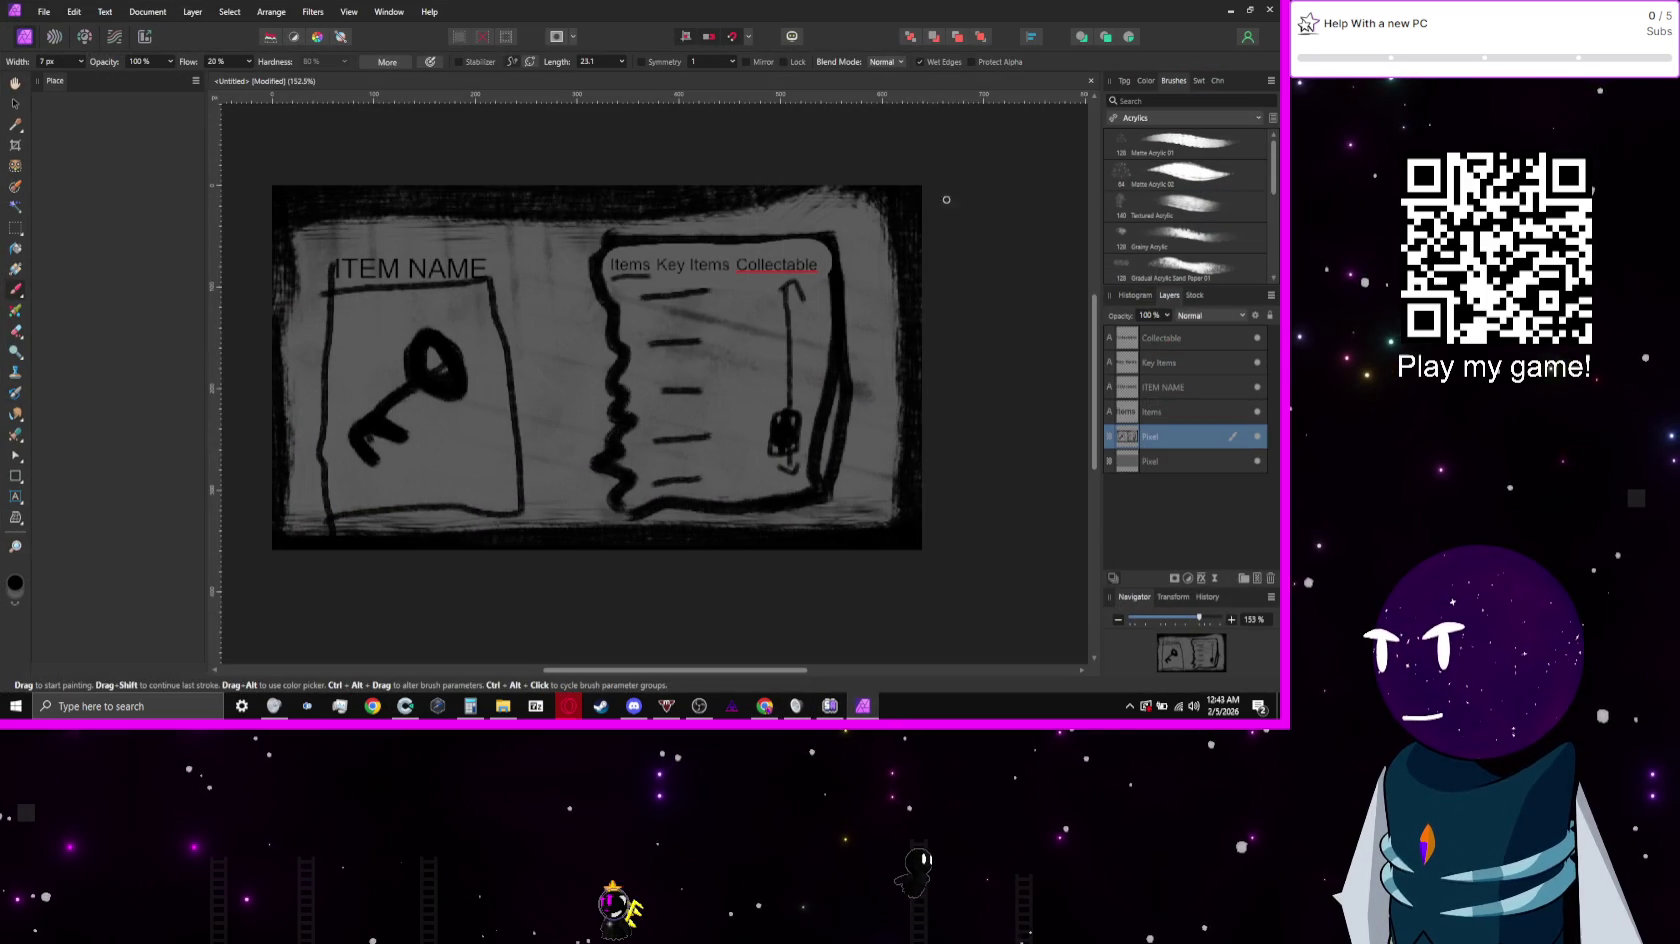
left_click_drag(1031, 228, 1027, 226)
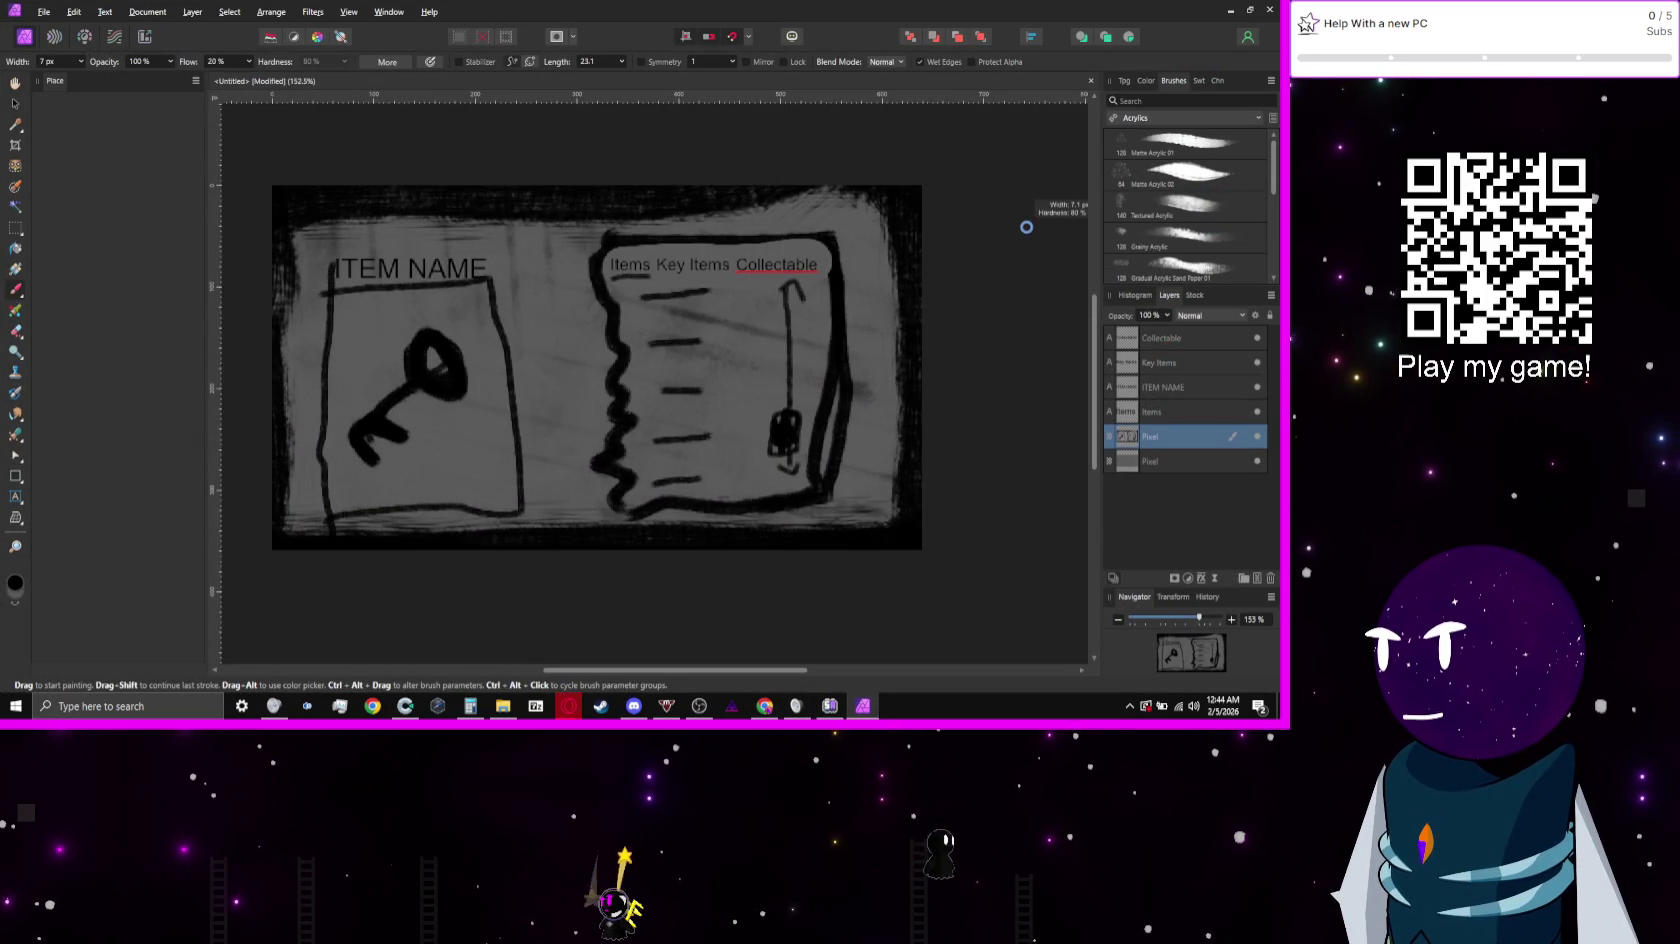
key("ctrl+shift+alt+s")
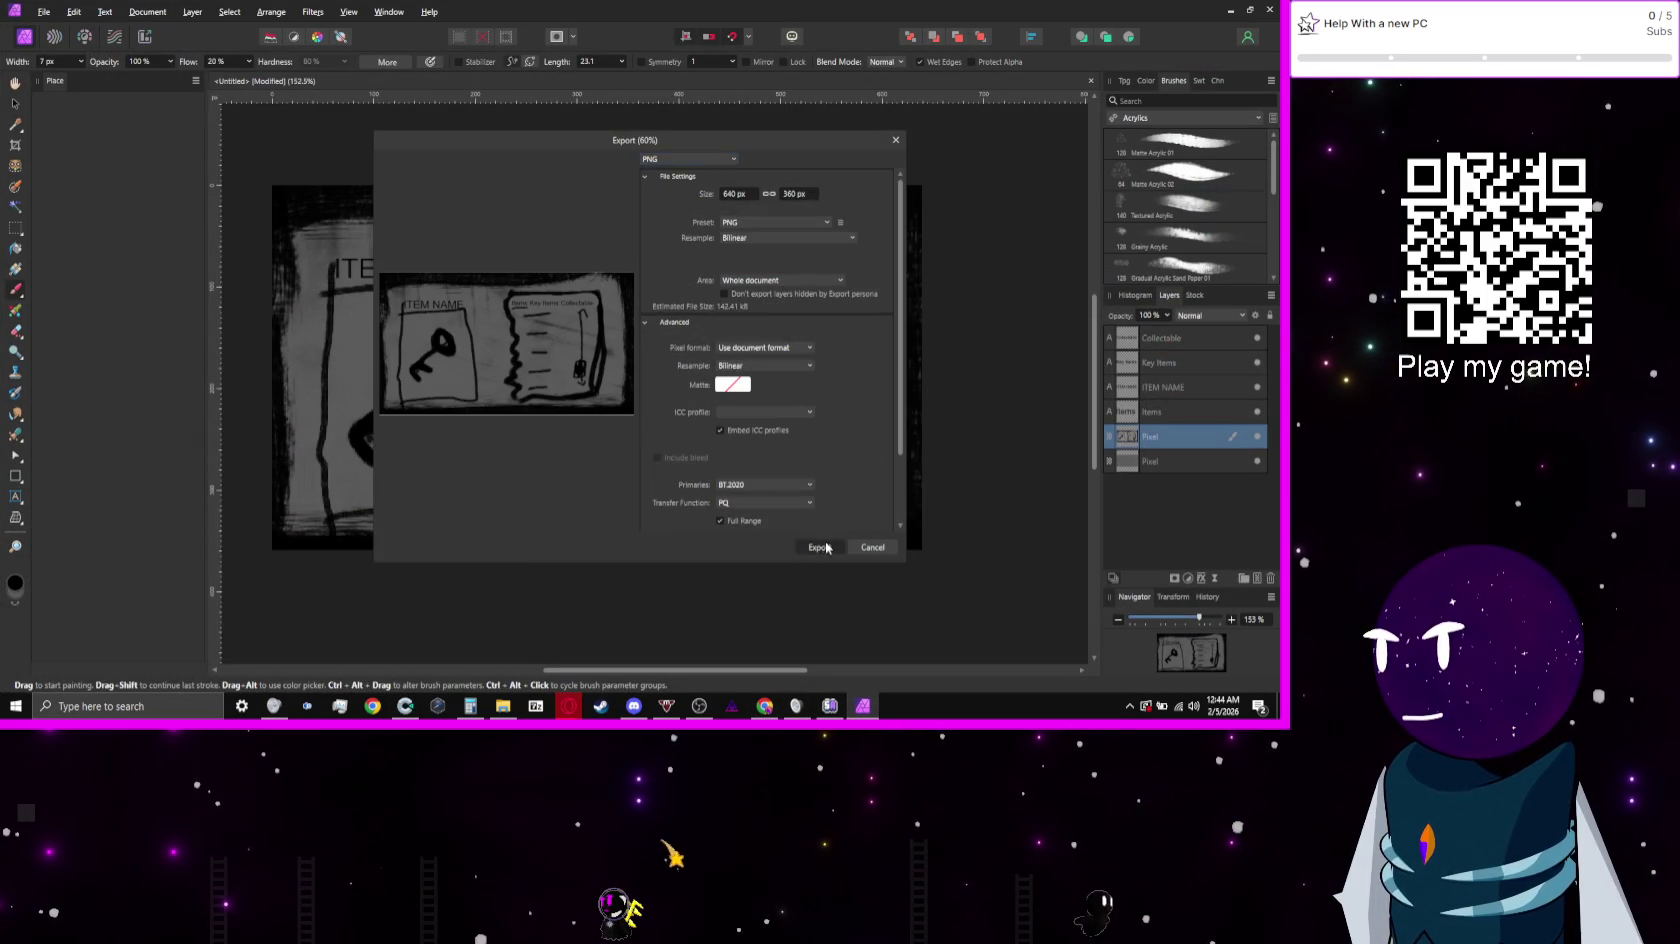
left_click(820, 547)
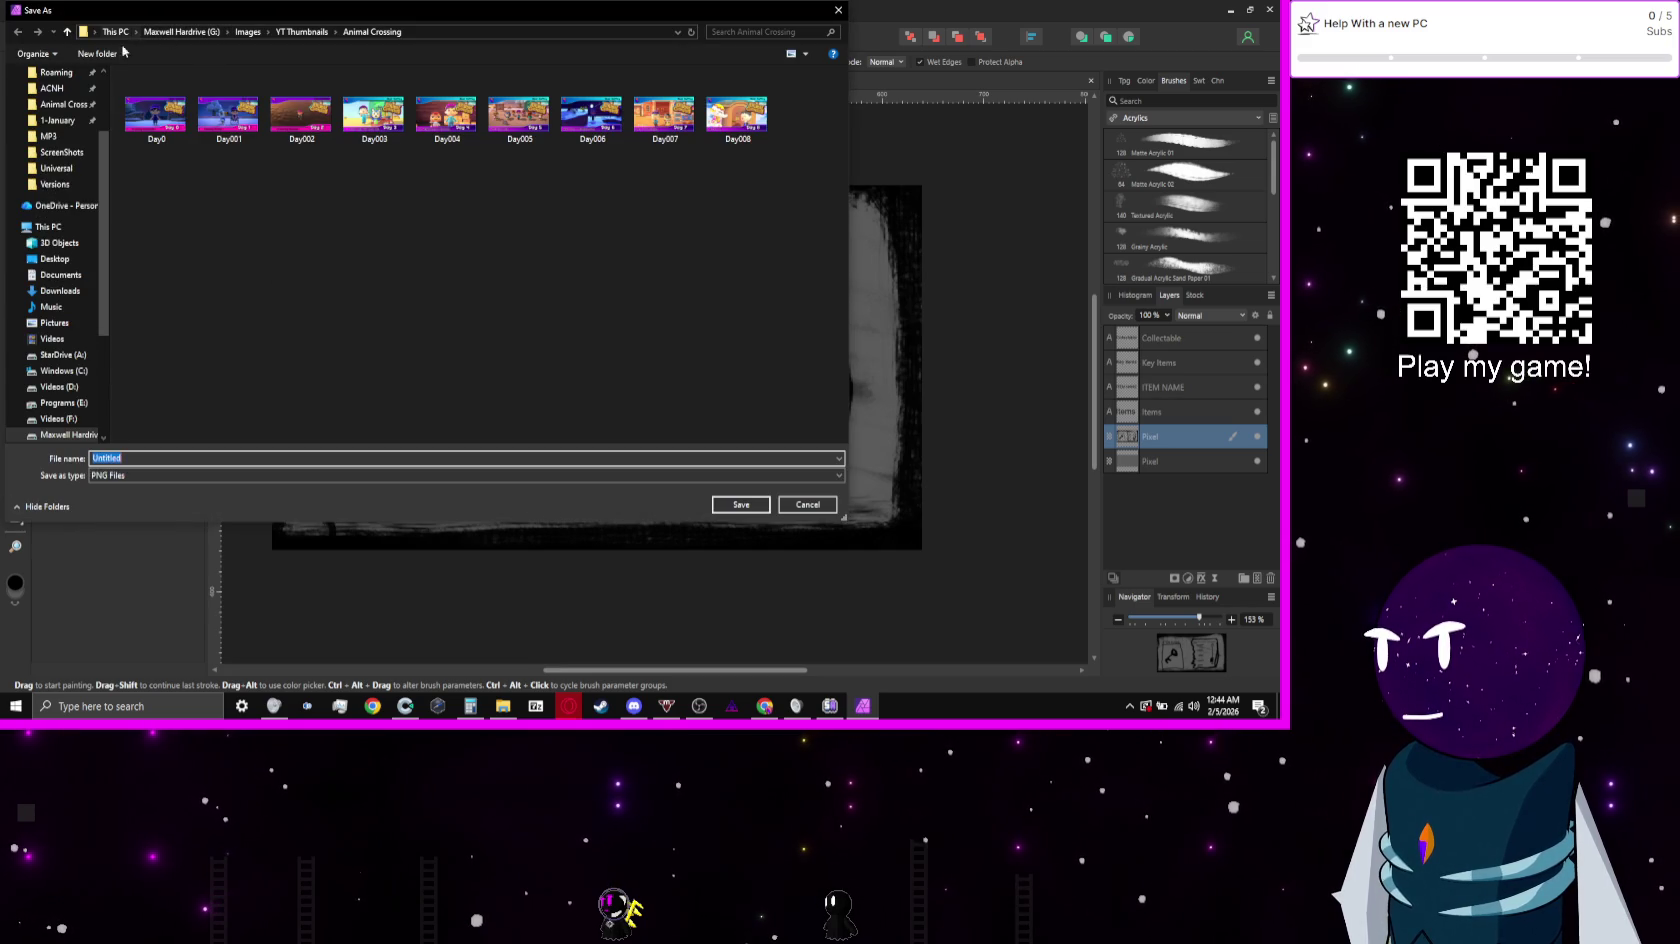
Step: Browse to G:\GameFiles\Game Jams\5-HauntedHouse and create and open a Sprites folder there
left_click(192, 36)
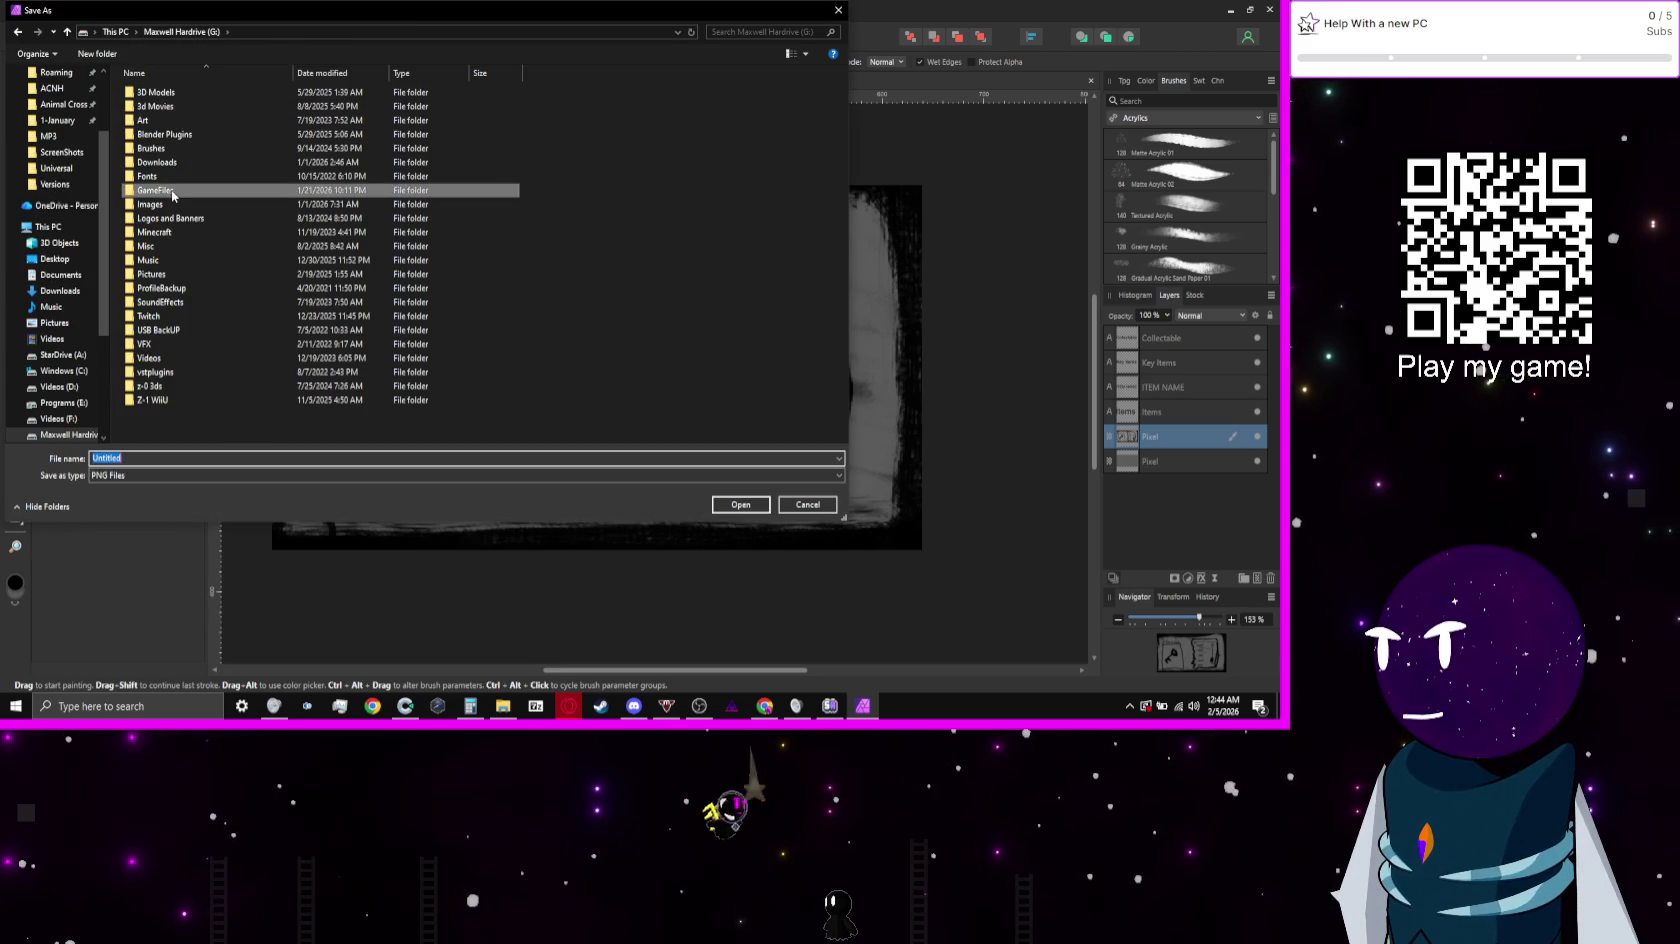
double_click(155, 190)
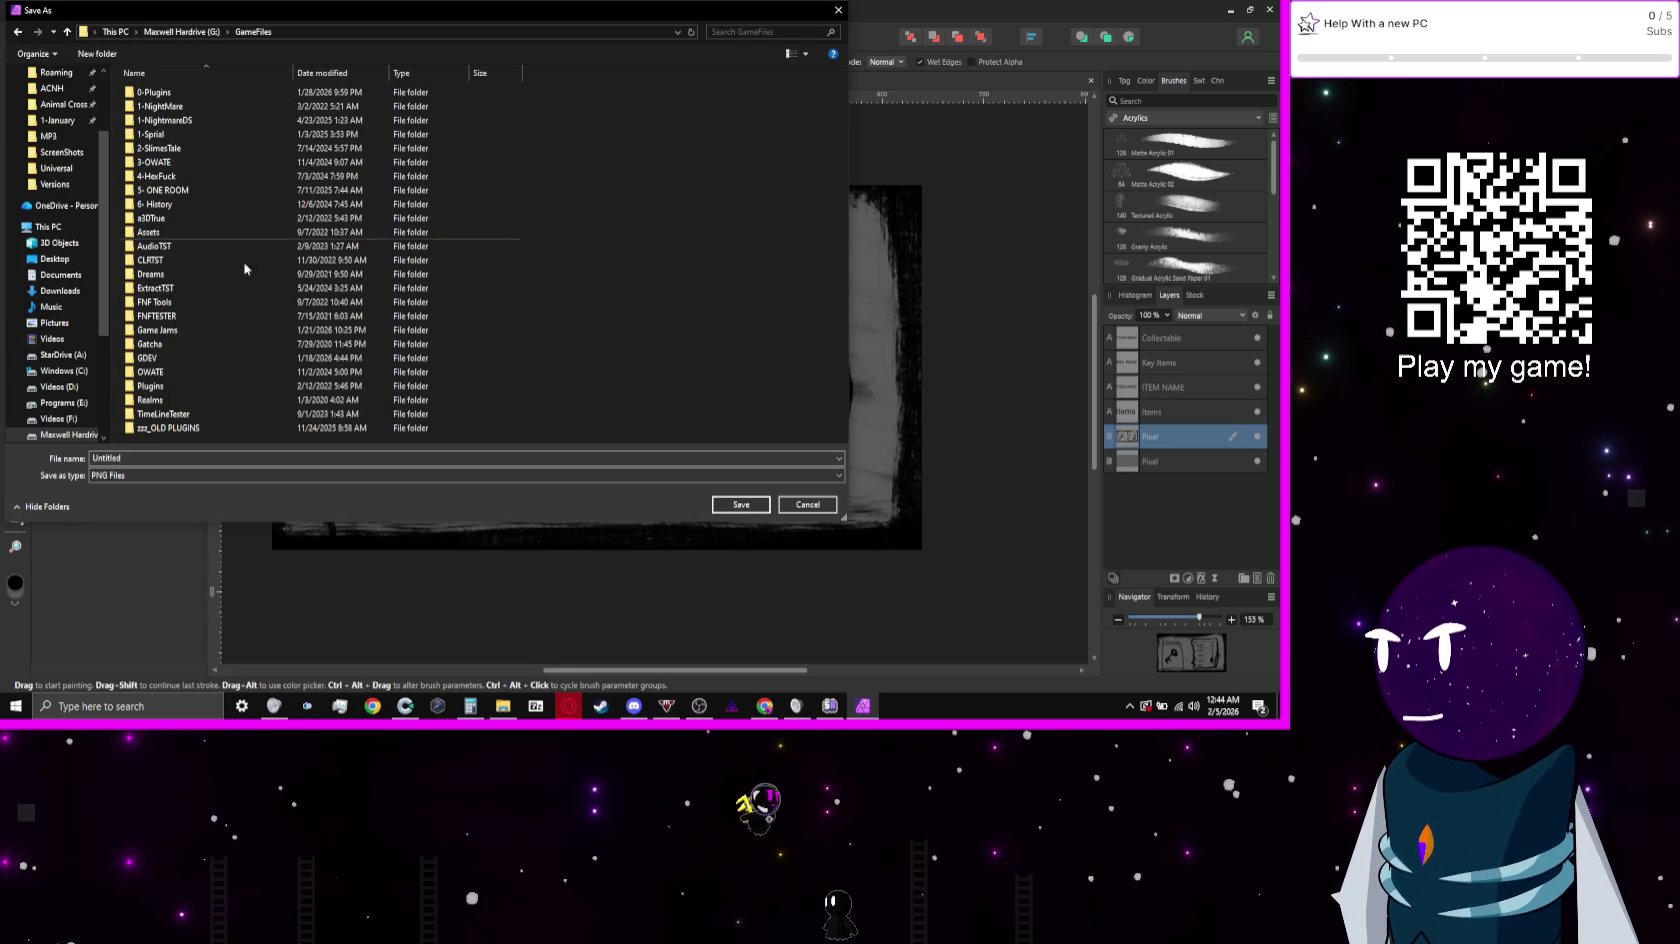
left_click(184, 338)
double_click(184, 338)
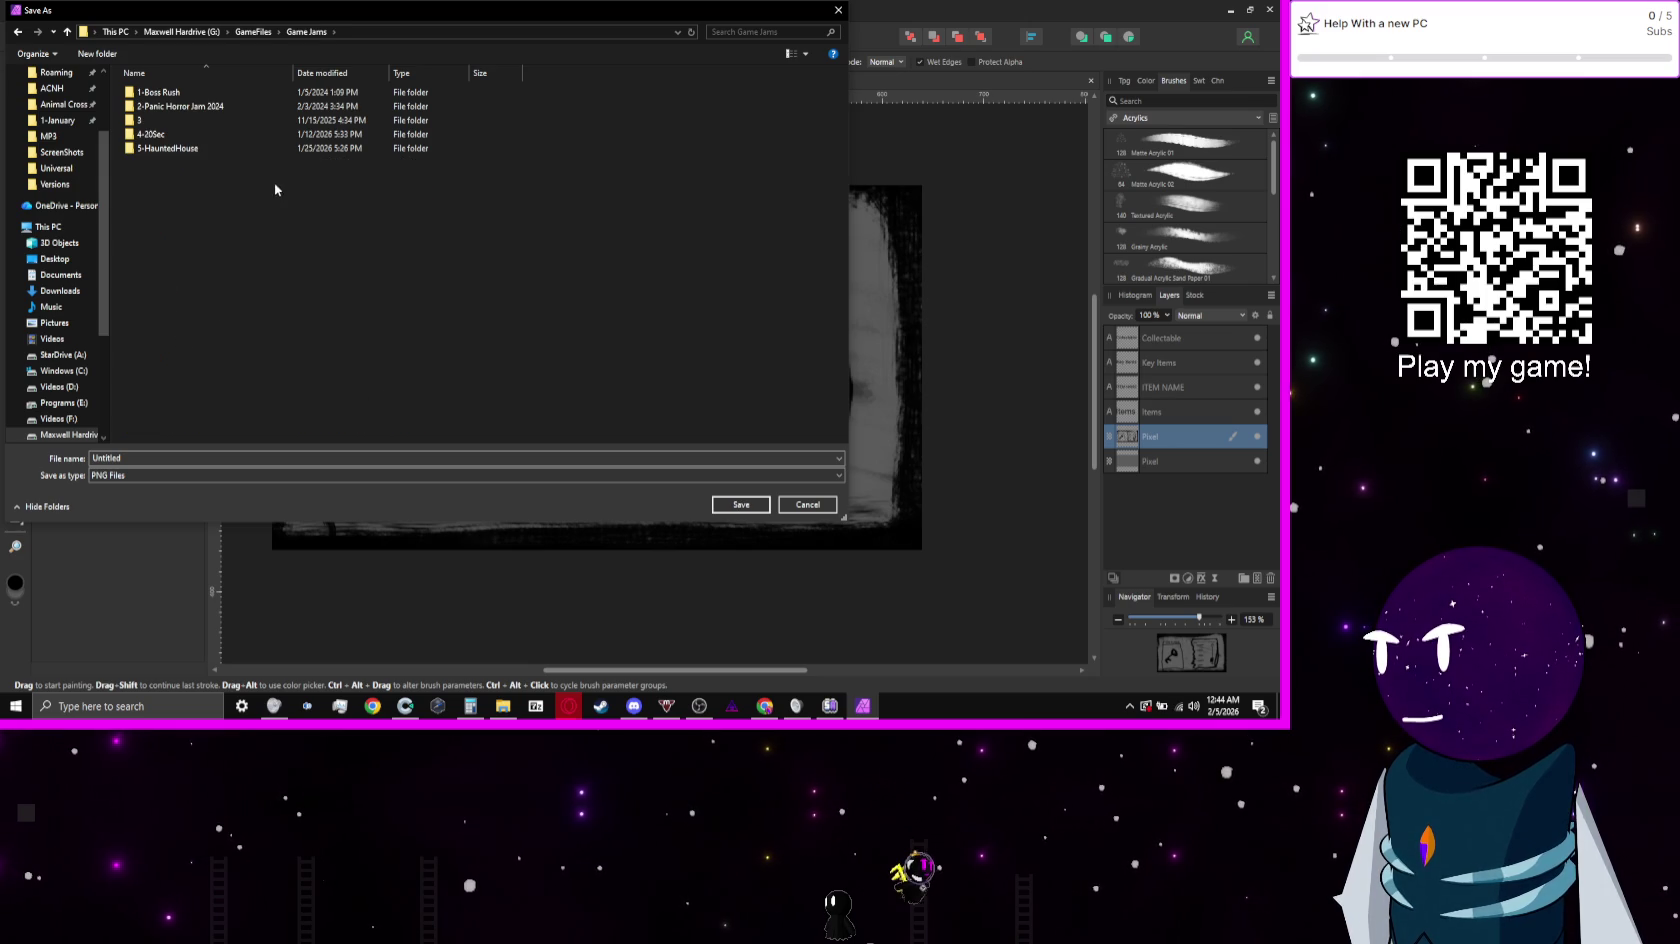
double_click(157, 149)
right_click(146, 344)
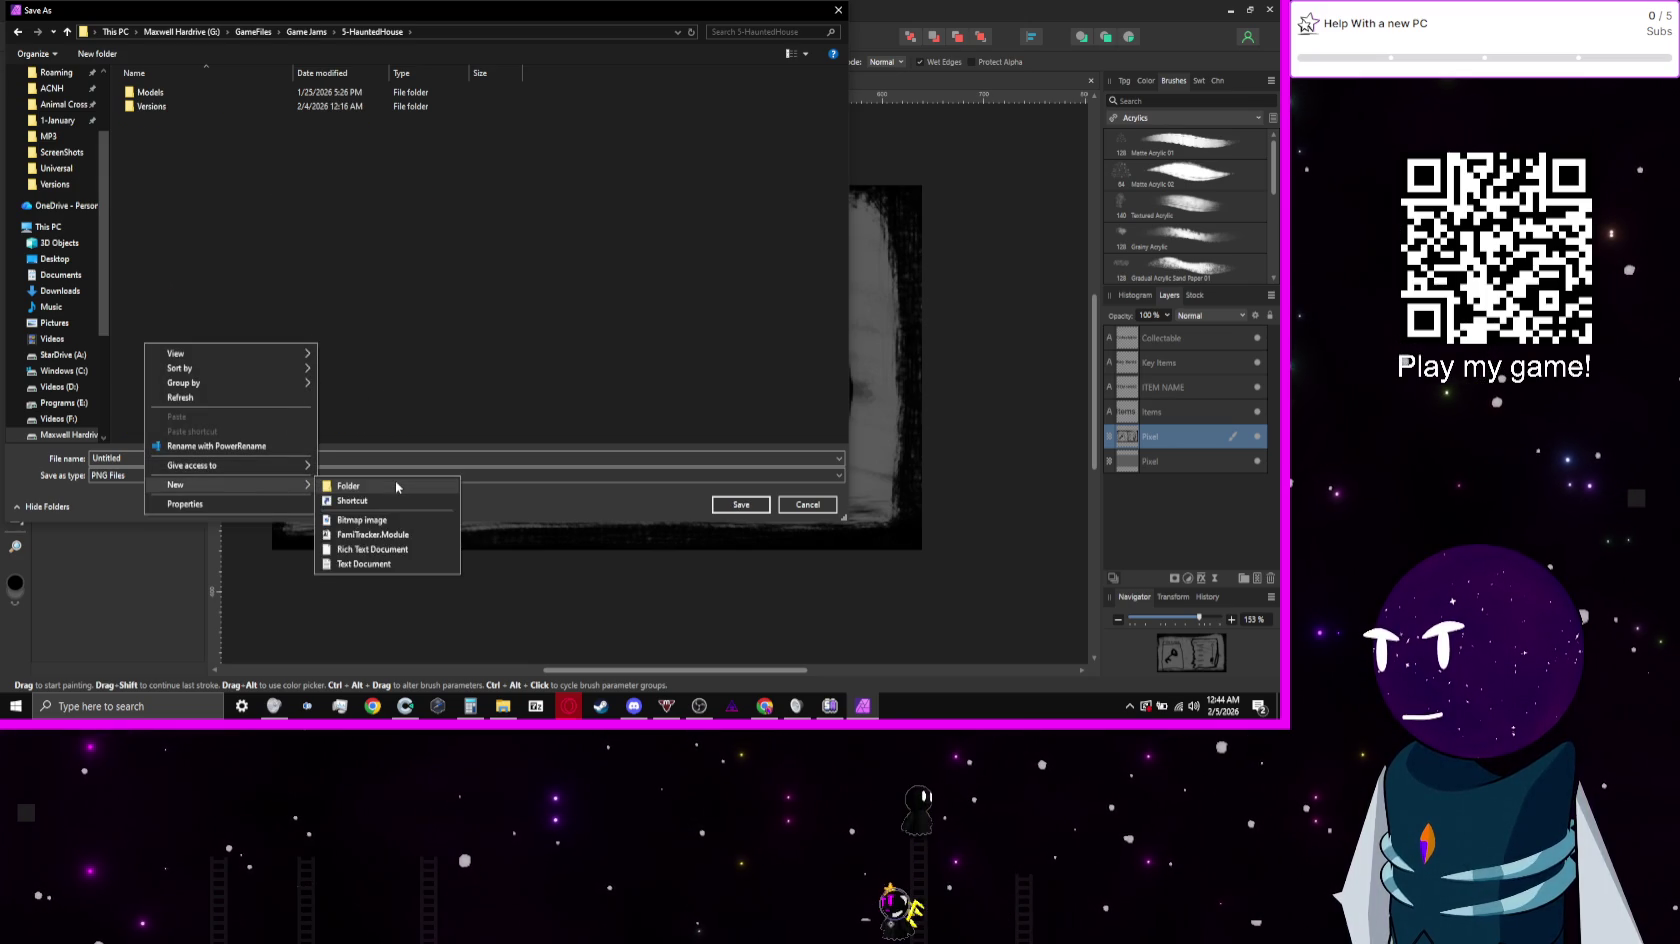
left_click(395, 482)
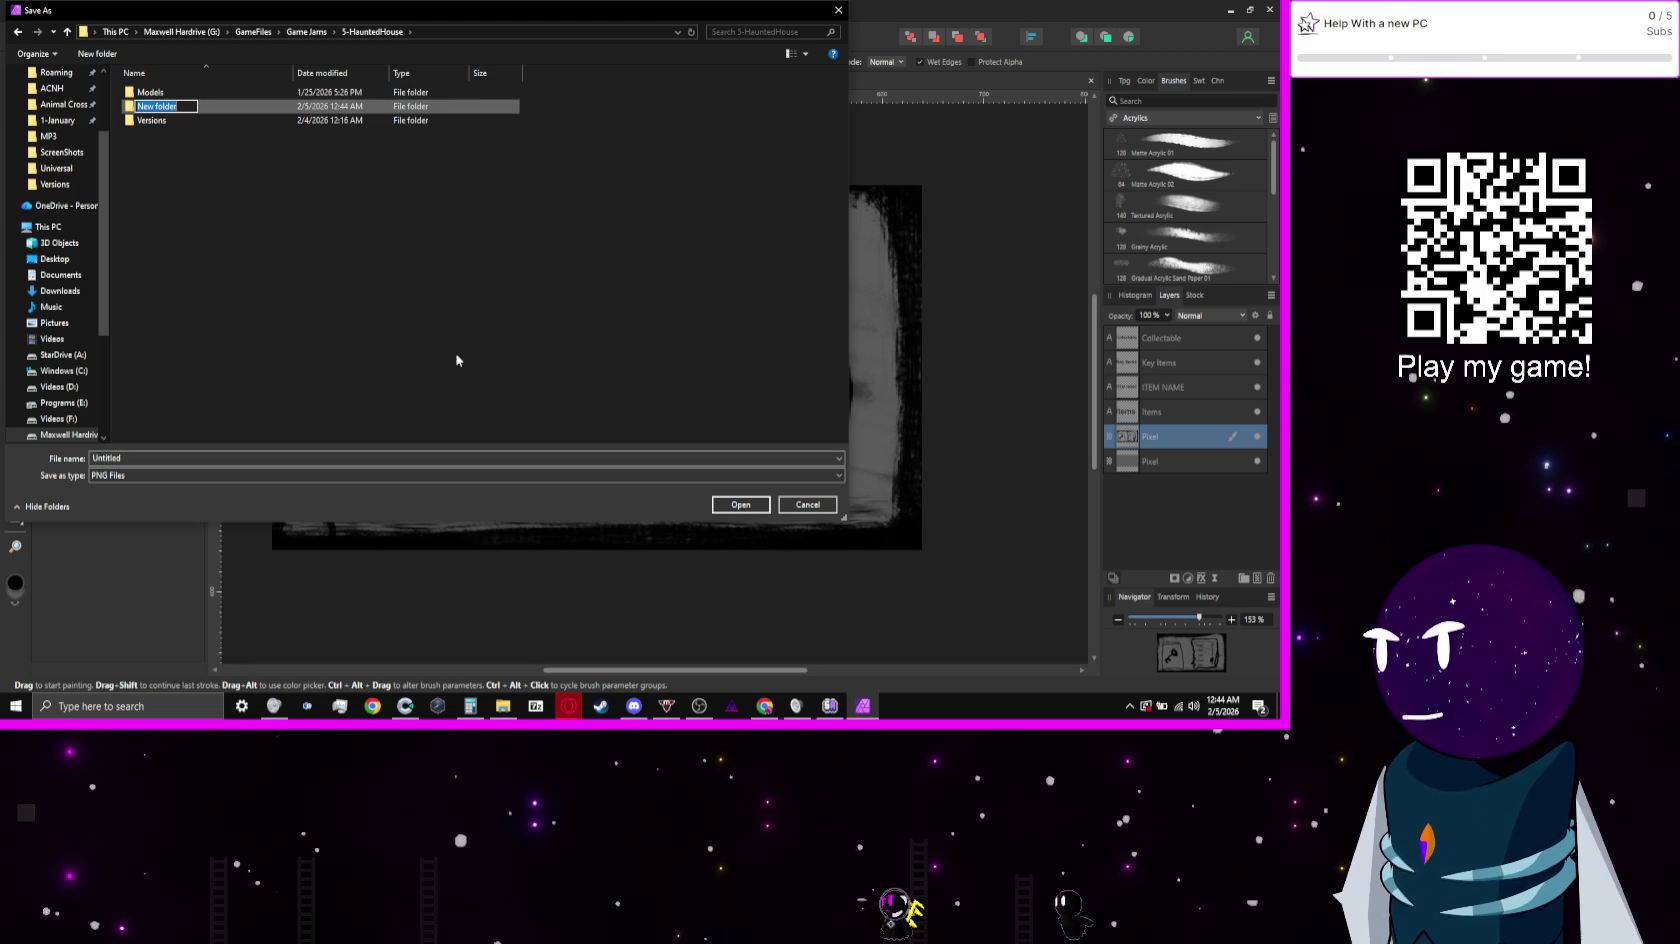
type("Spr")
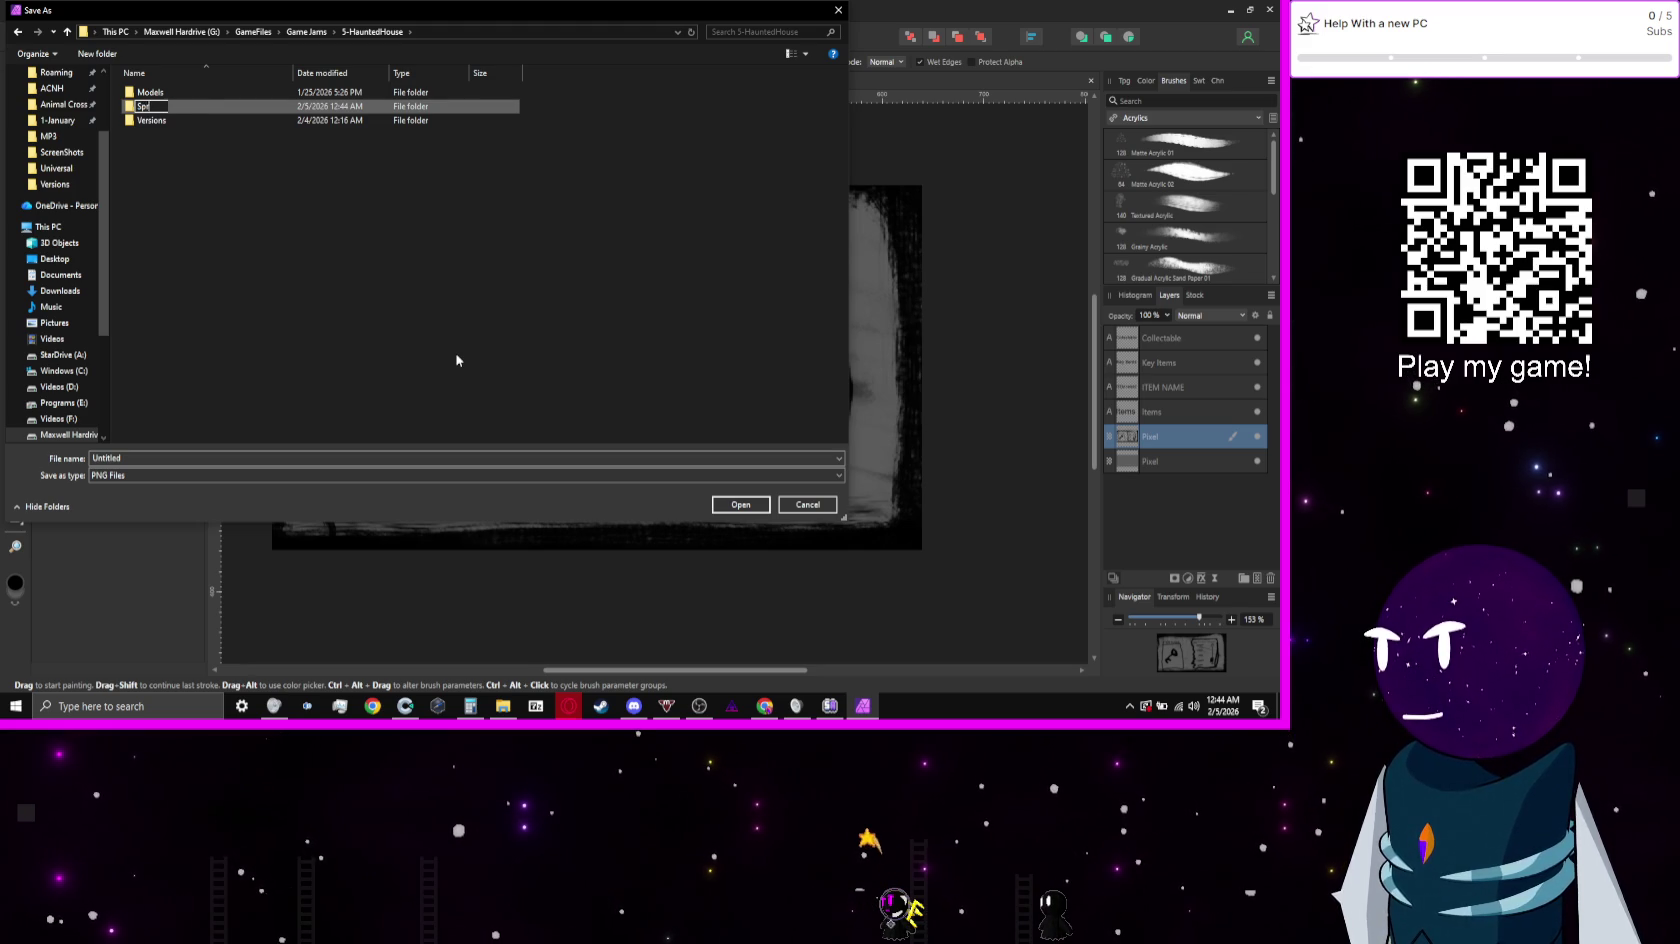
type("ites")
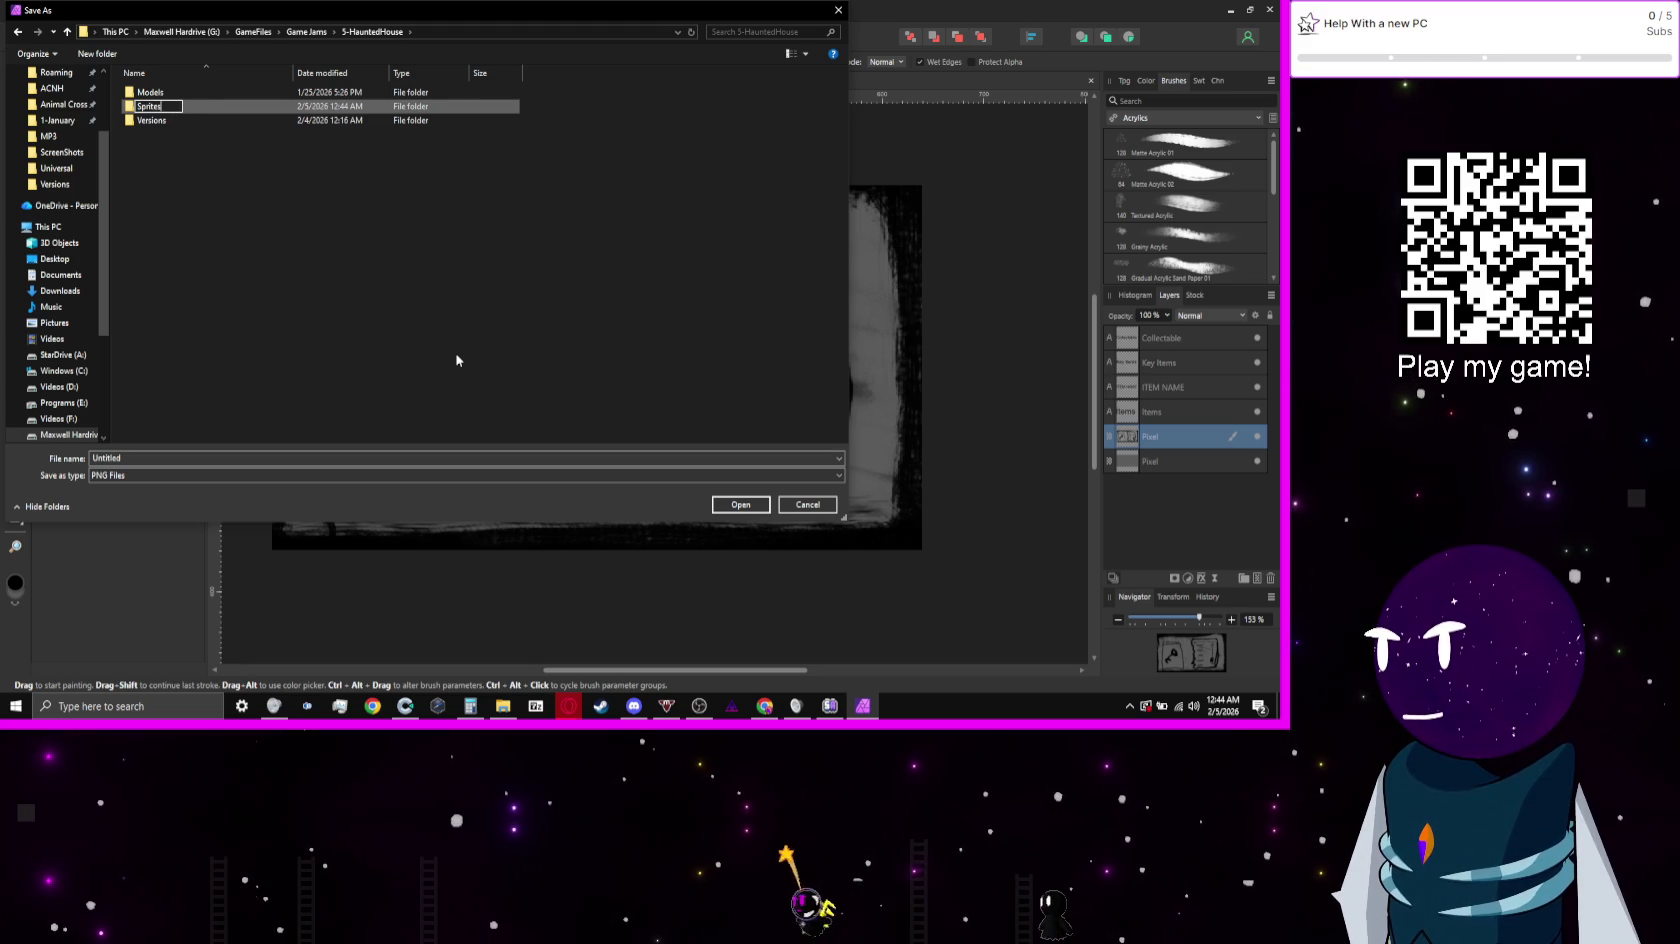
key("Return")
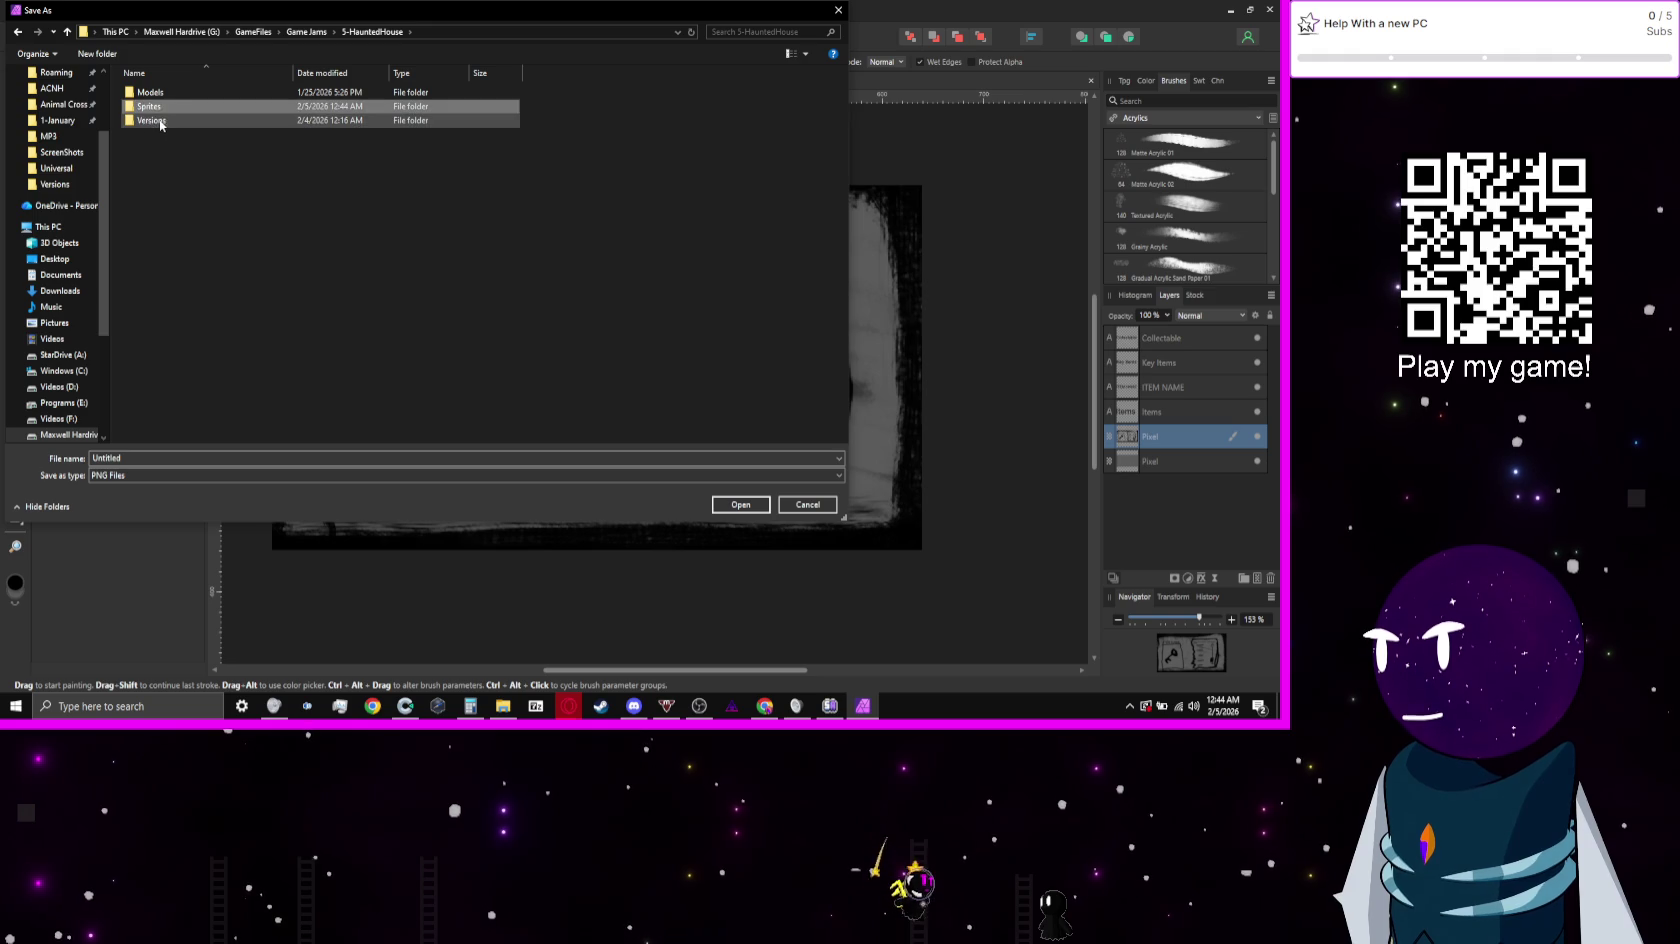
key("Return")
Step: Create a Test Images folder inside Sprites and open it
right_click(390, 272)
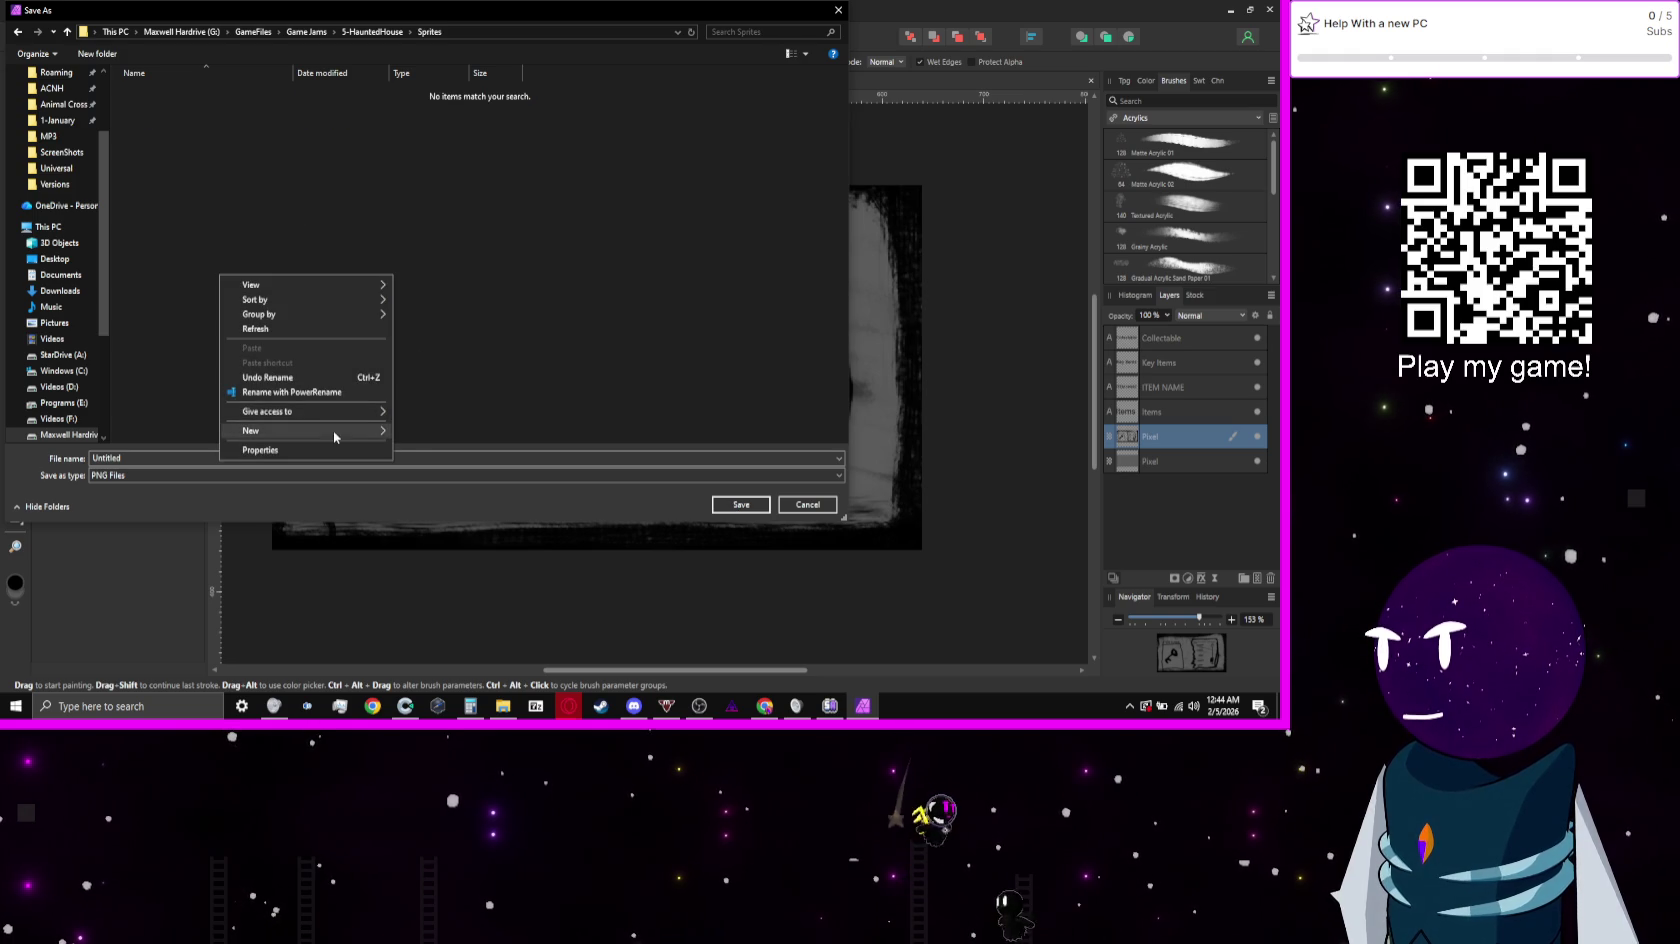
mouse_move(333, 430)
left_click(445, 427)
type("Test Images")
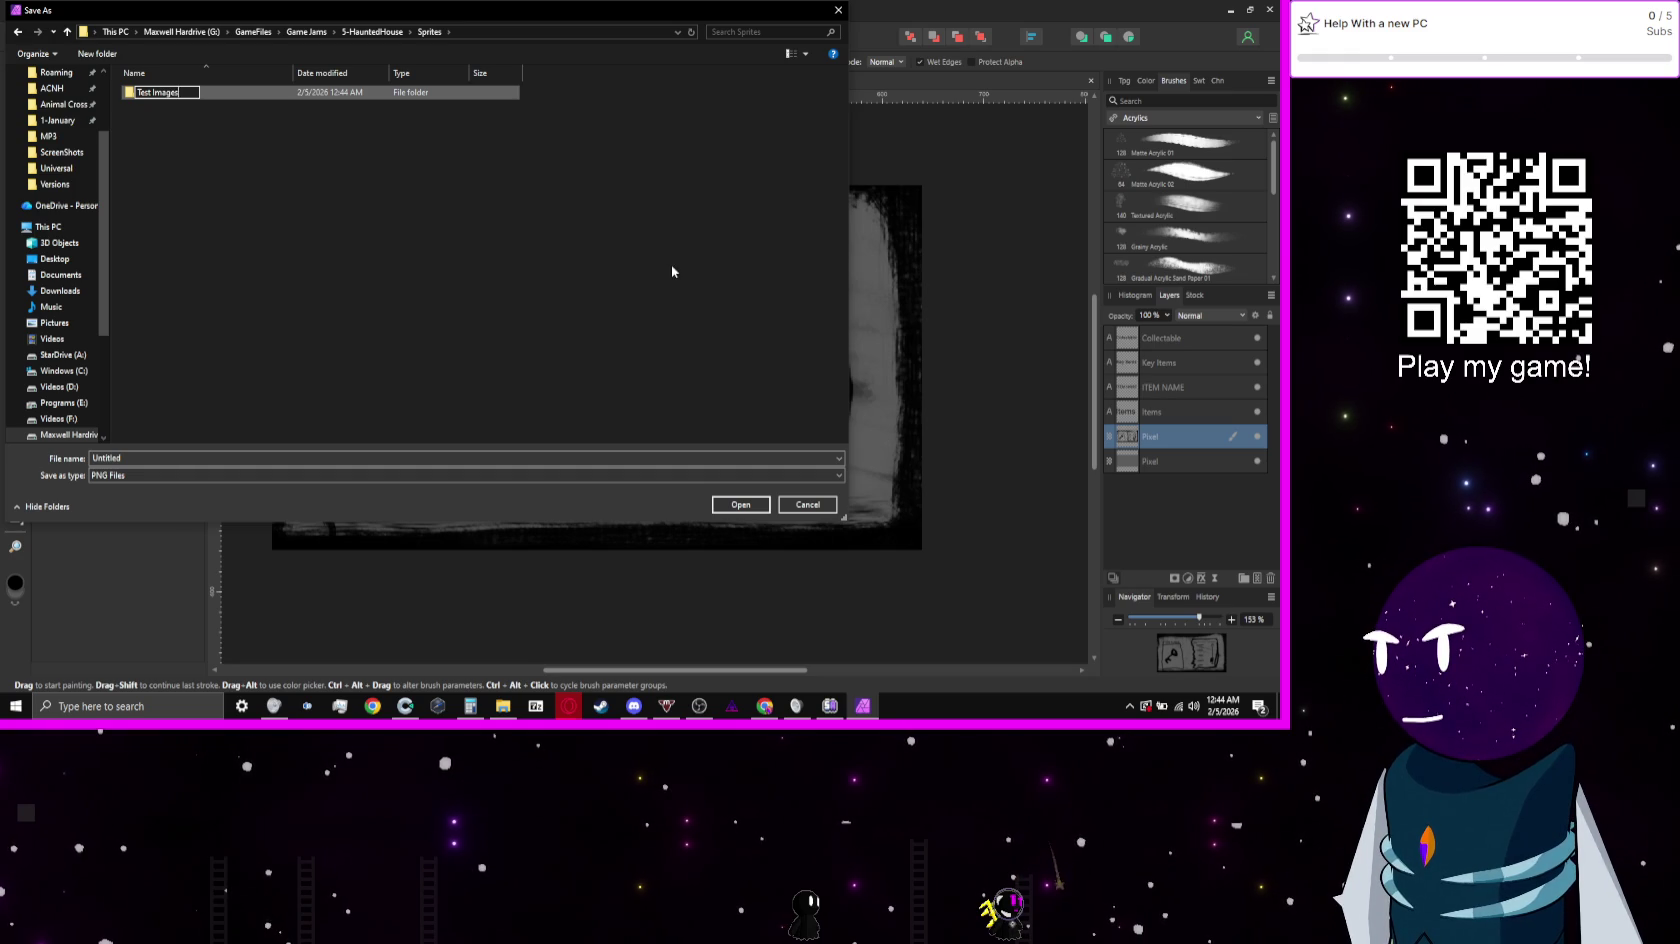
key("Return")
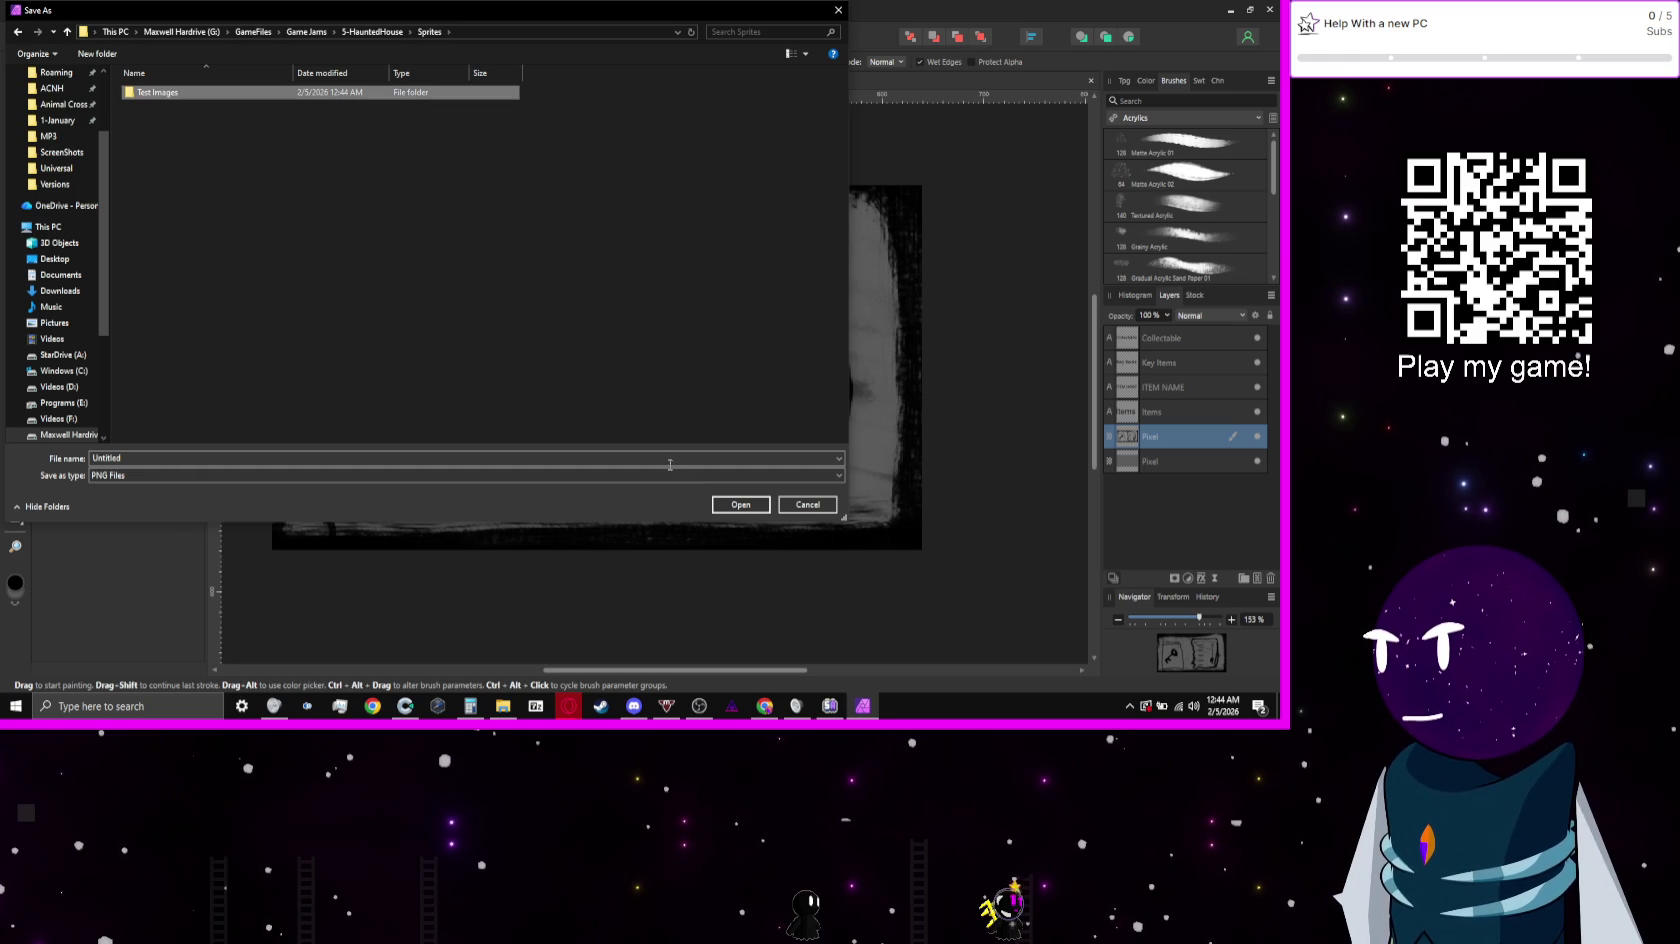
left_click(718, 512)
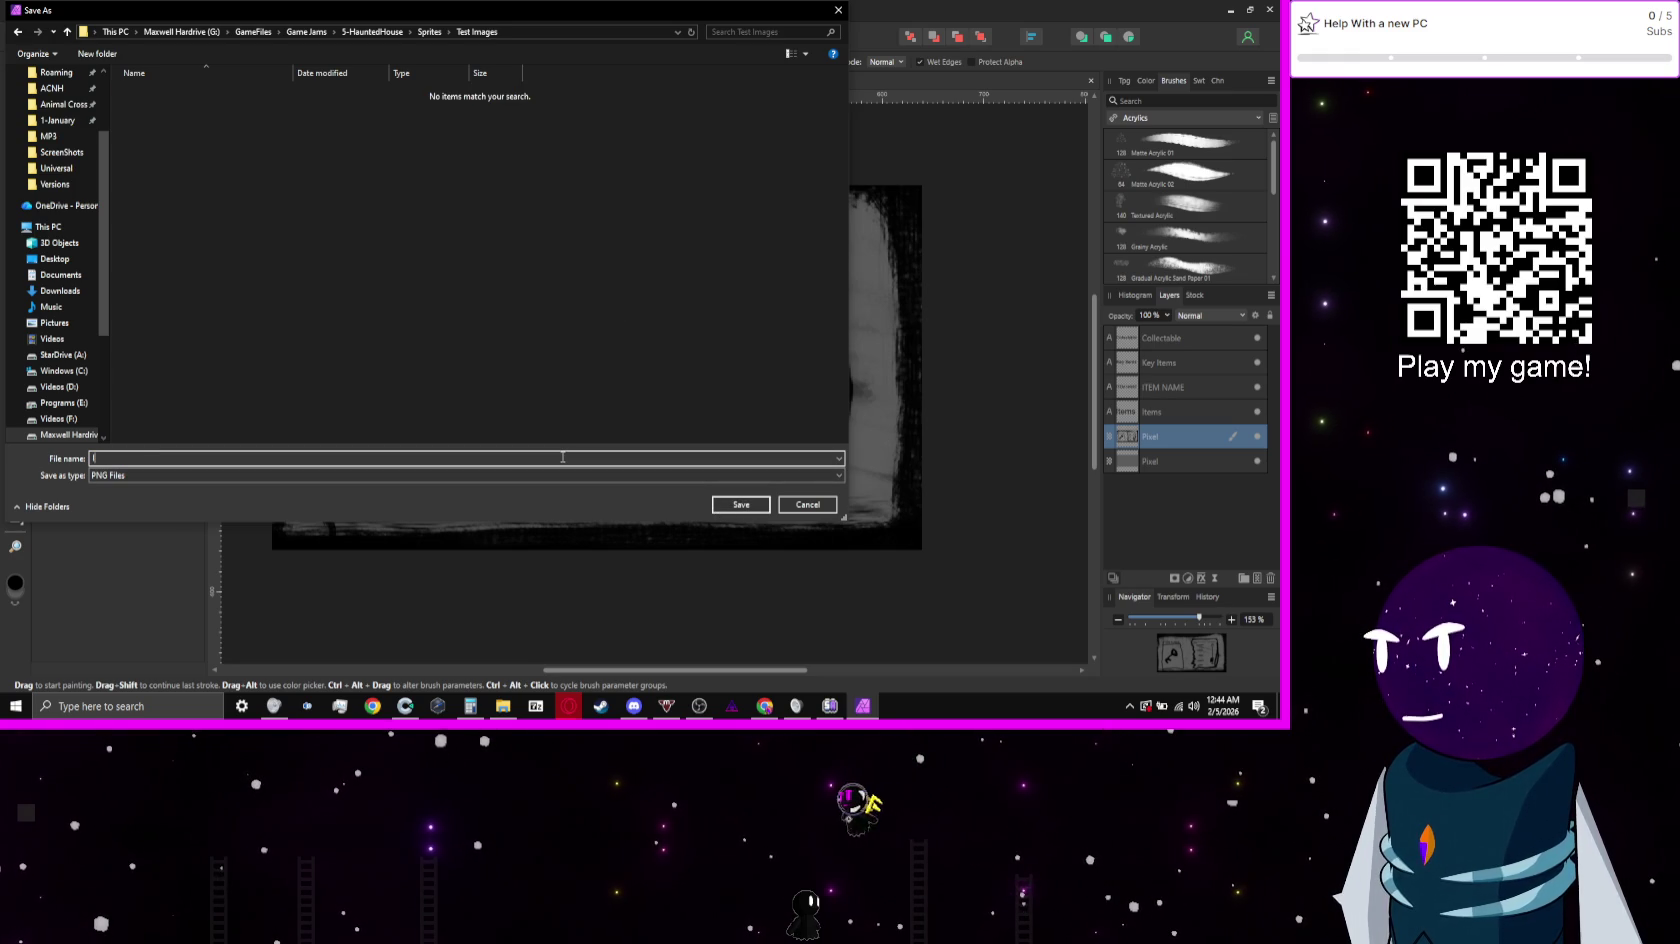
Step: Save the image as Inv_Test and close Affinity Photo
type("nv")
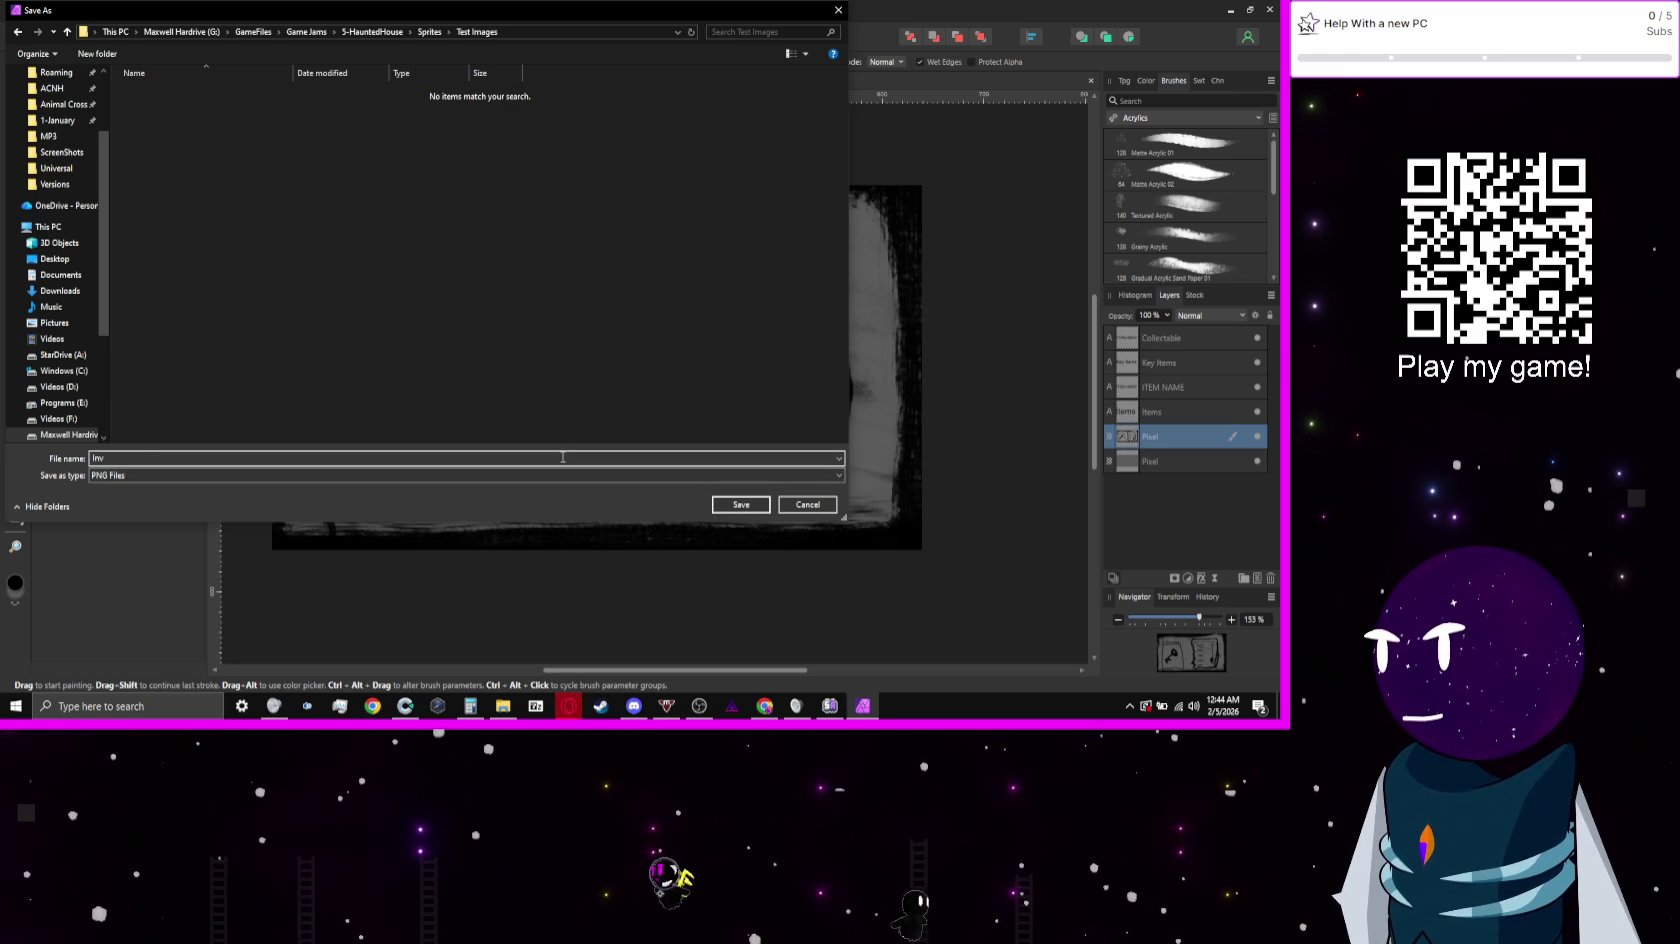
type("_Test")
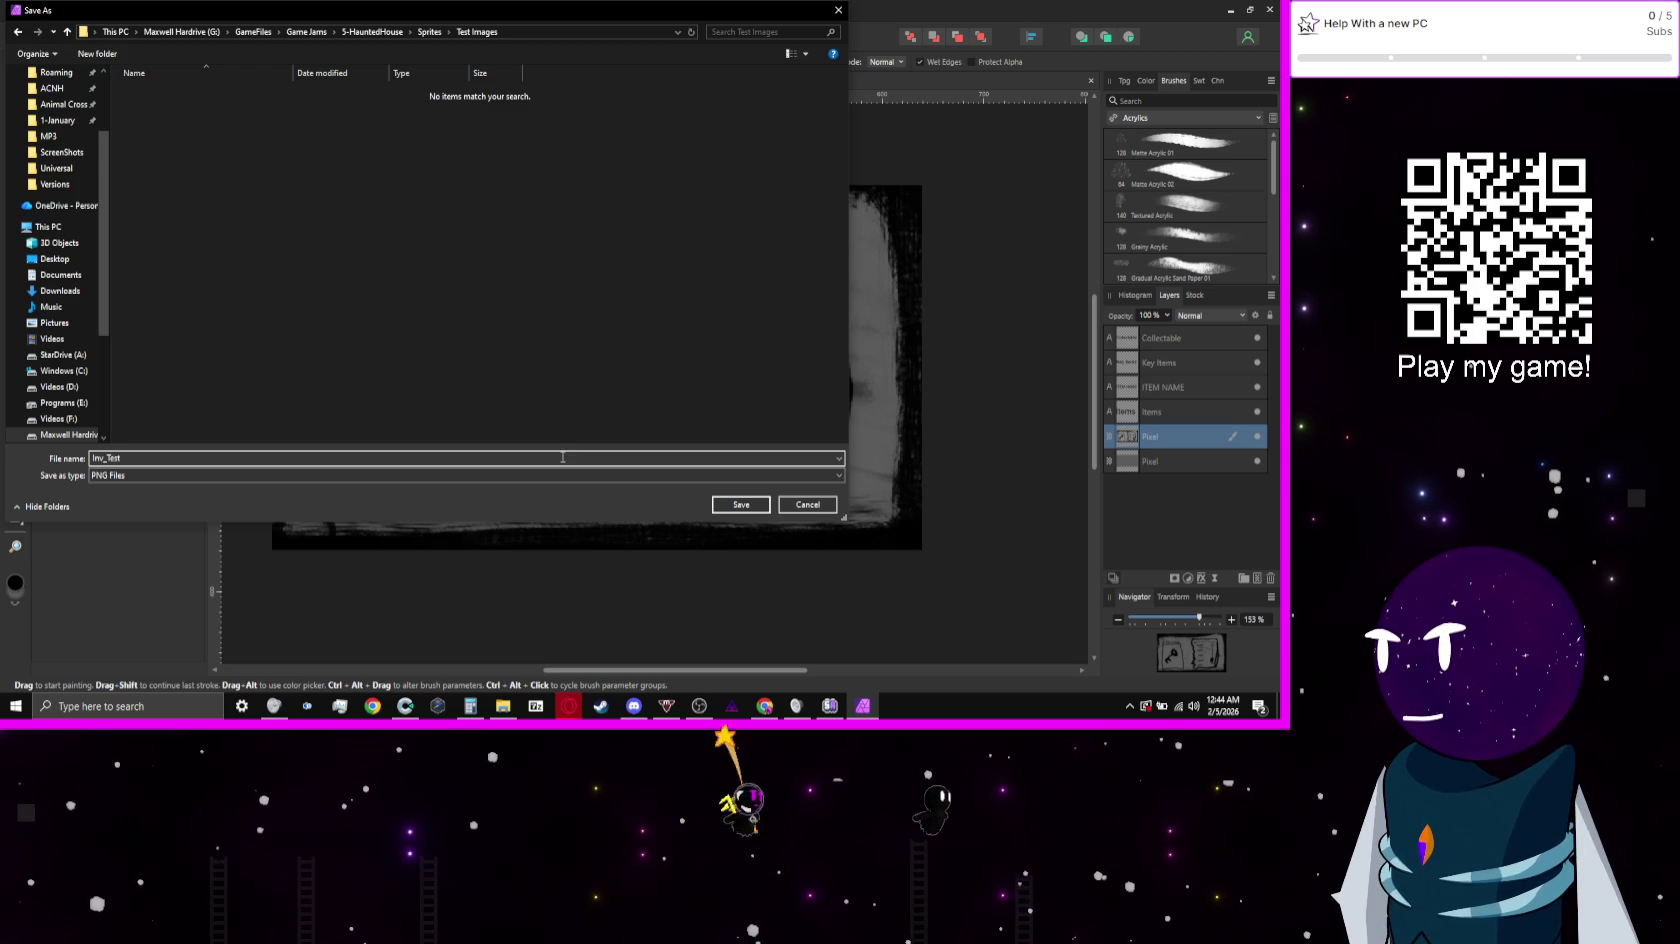
key("Return")
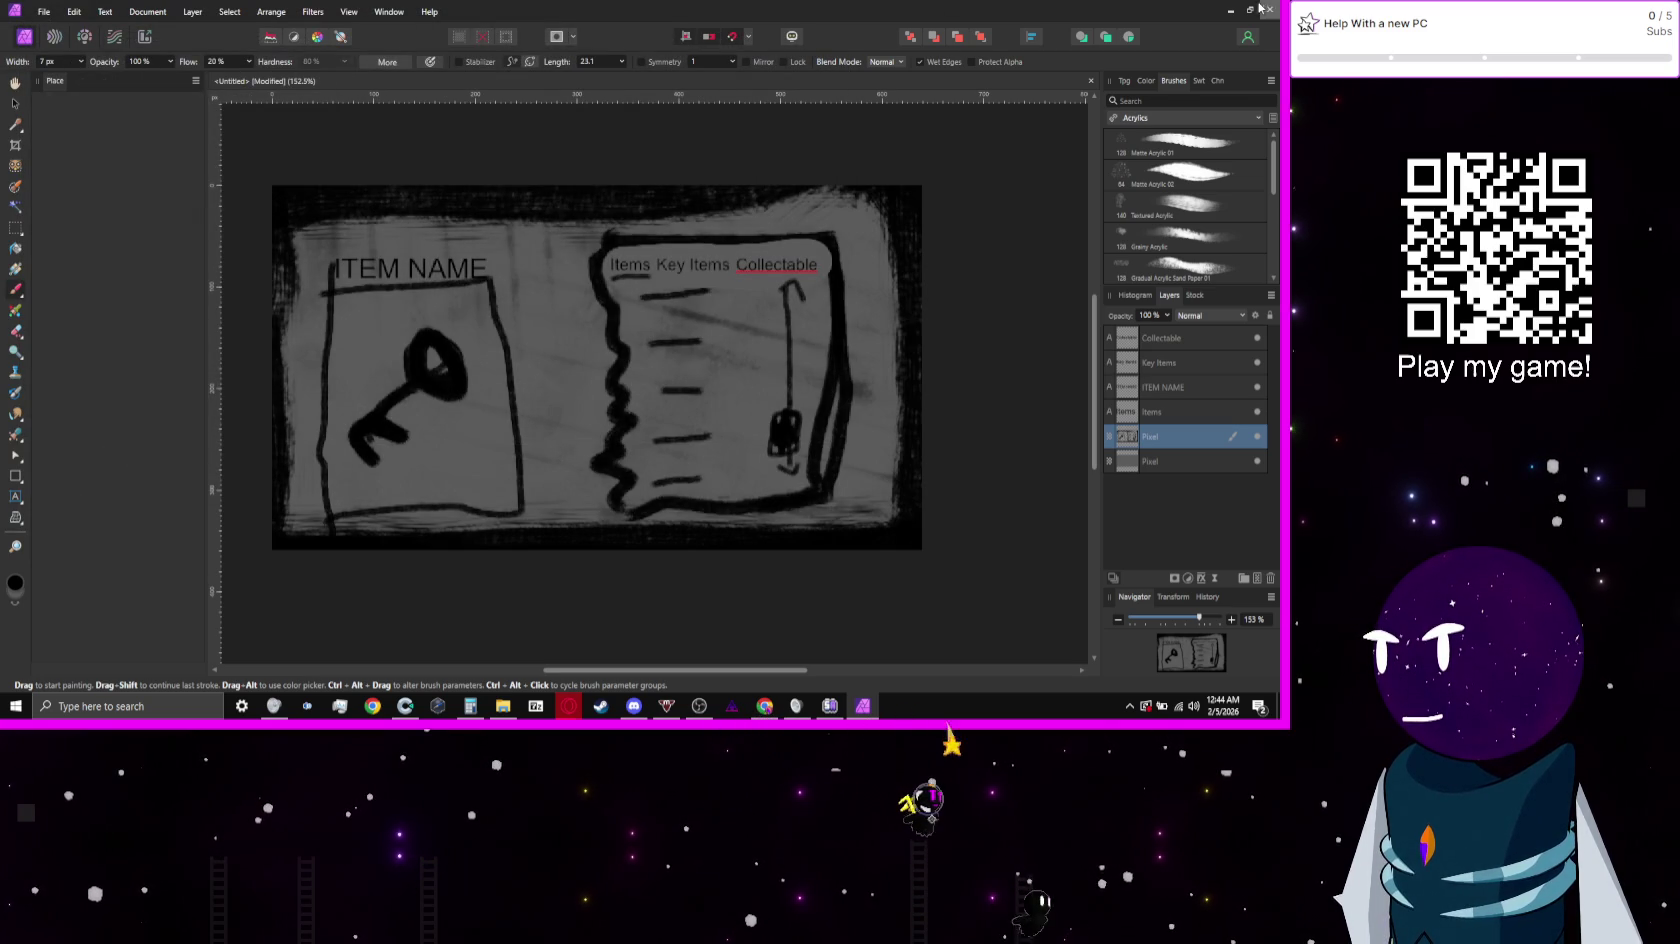
left_click(1265, 9)
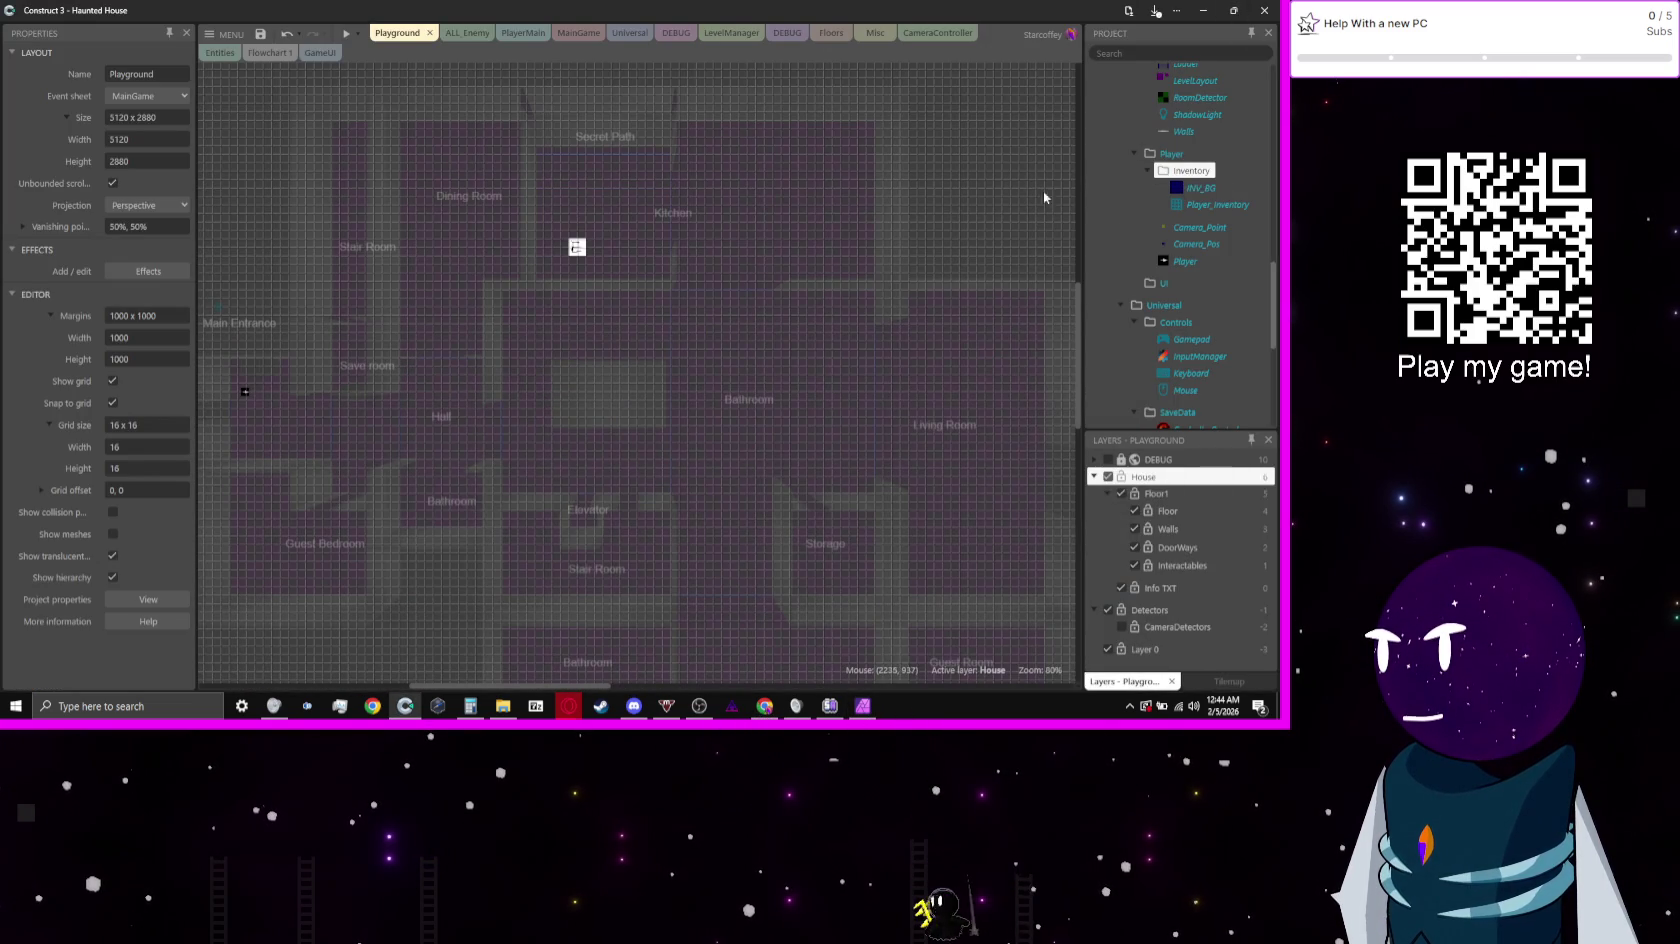
Step: On the GameUI layout, add a Sprite named INVENTORY_BG to the Inventory folder and open its image
left_click(1198, 189)
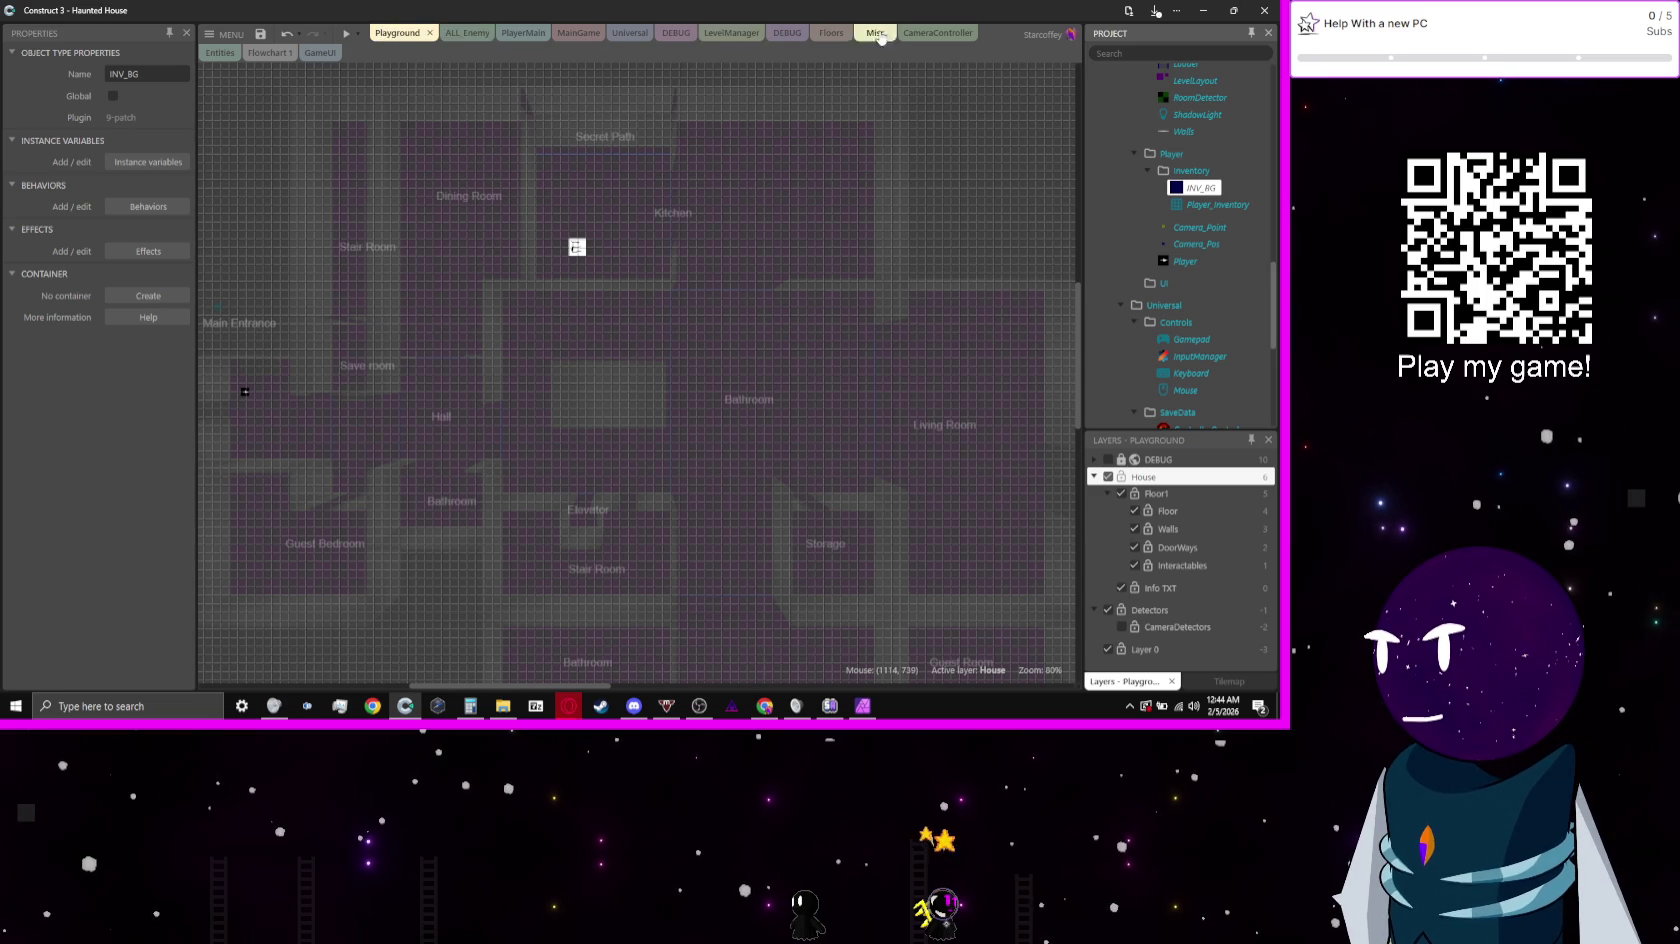
left_click(321, 53)
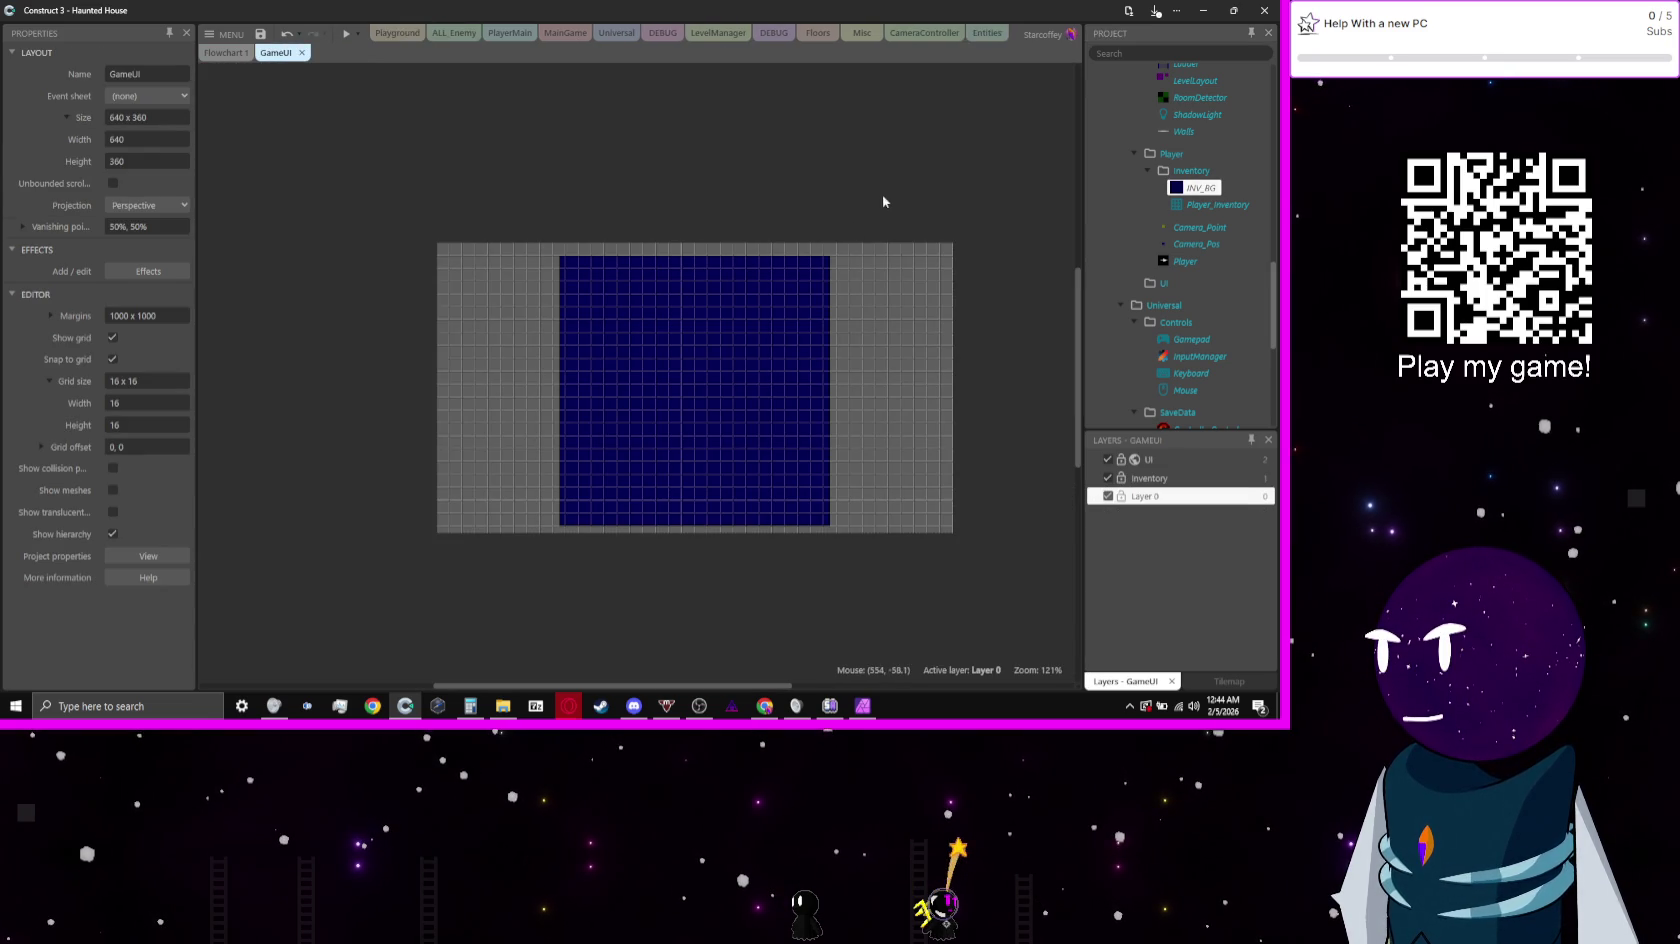
right_click(1185, 171)
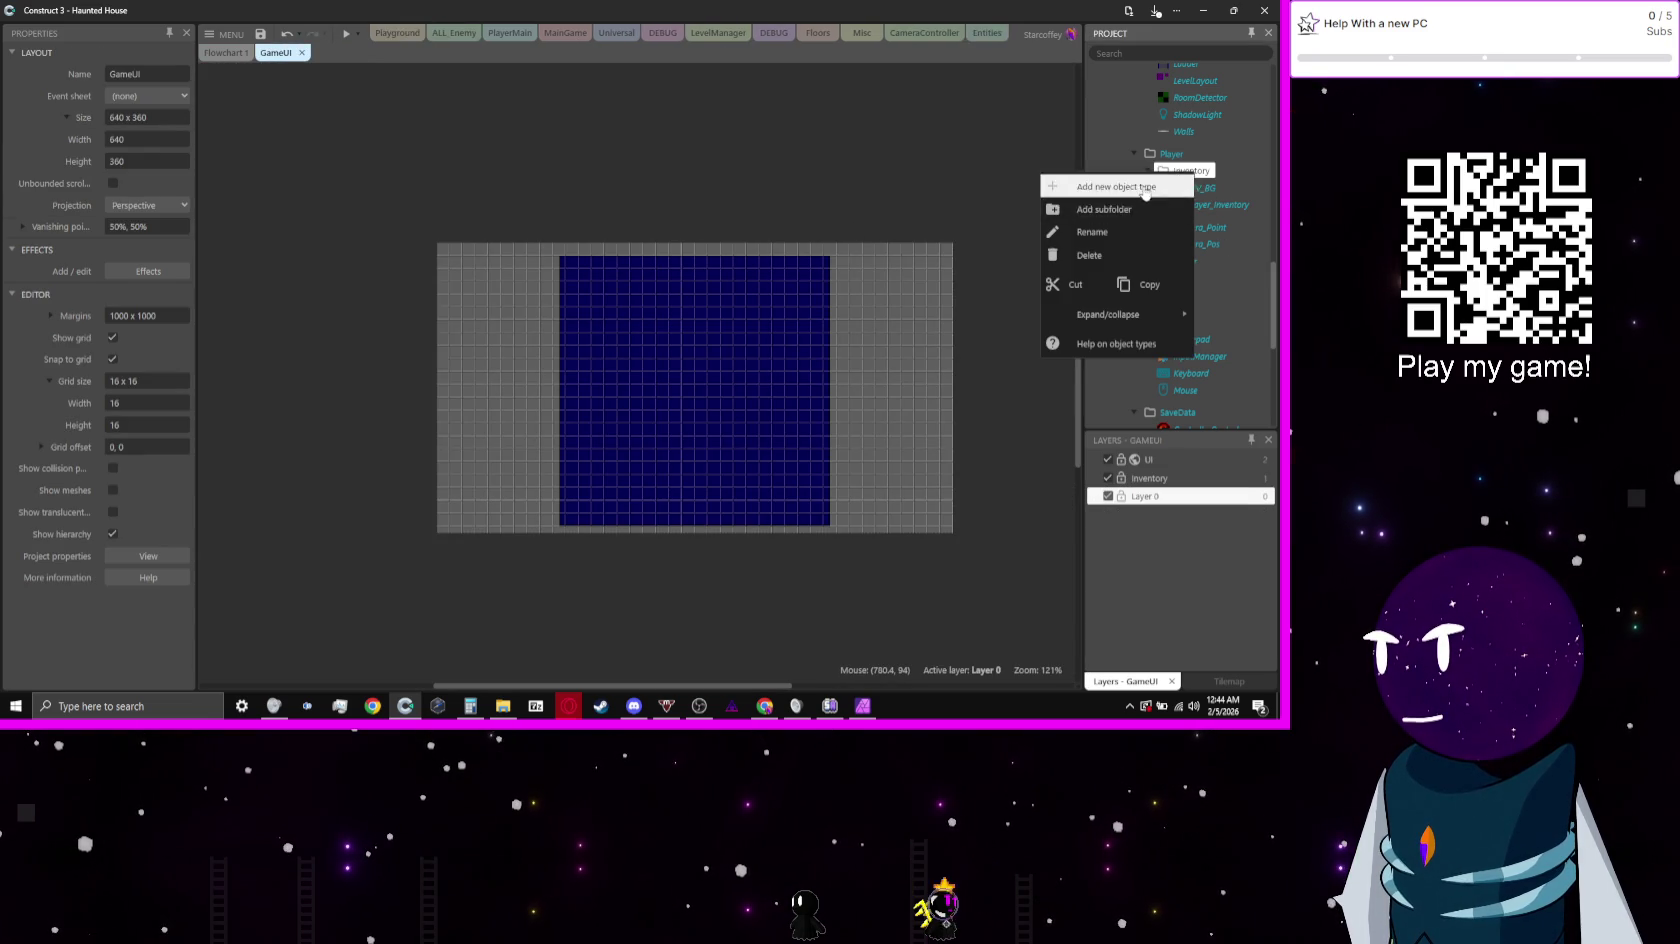
left_click(1146, 187)
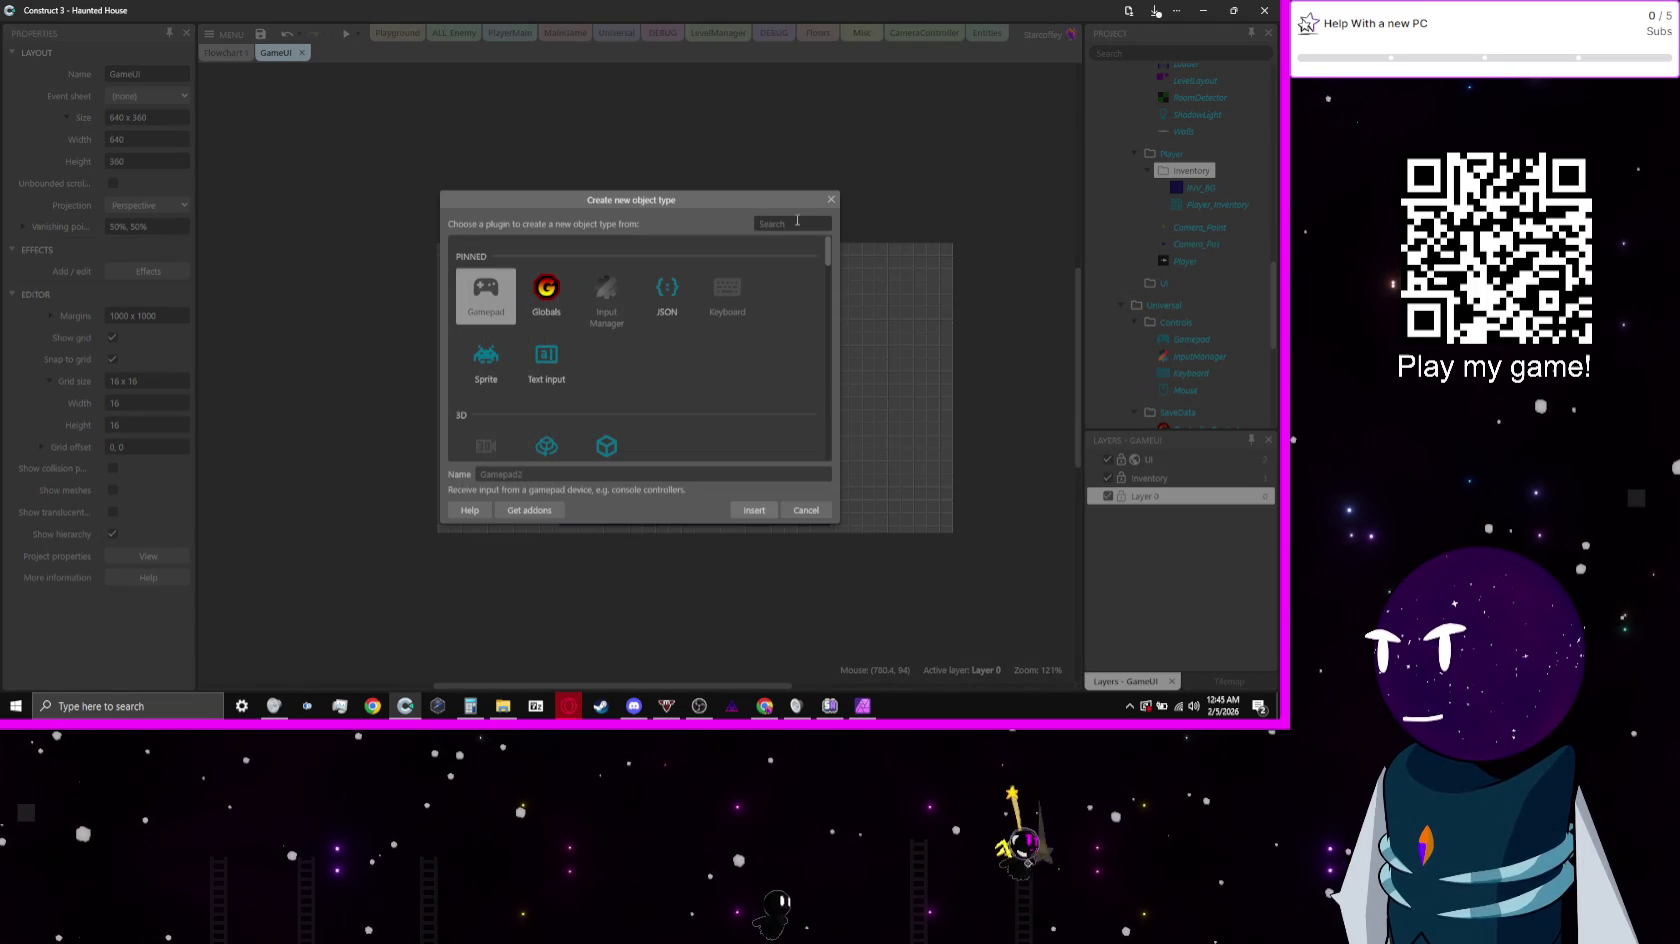
type("spri")
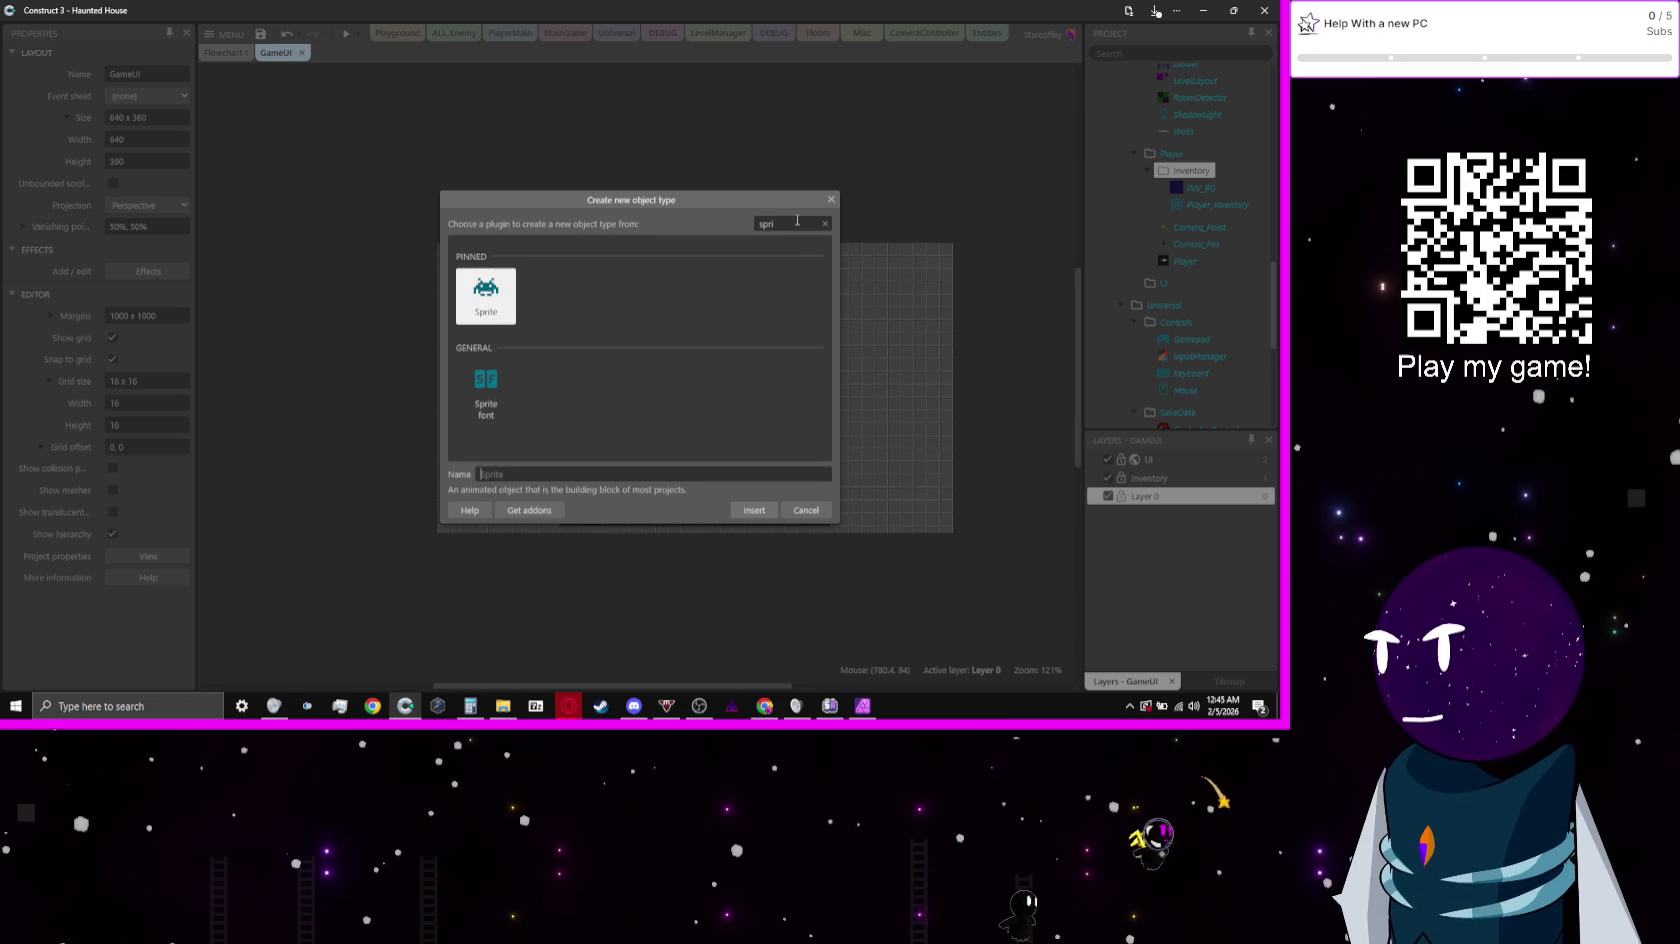
type("INVENTORY_BG")
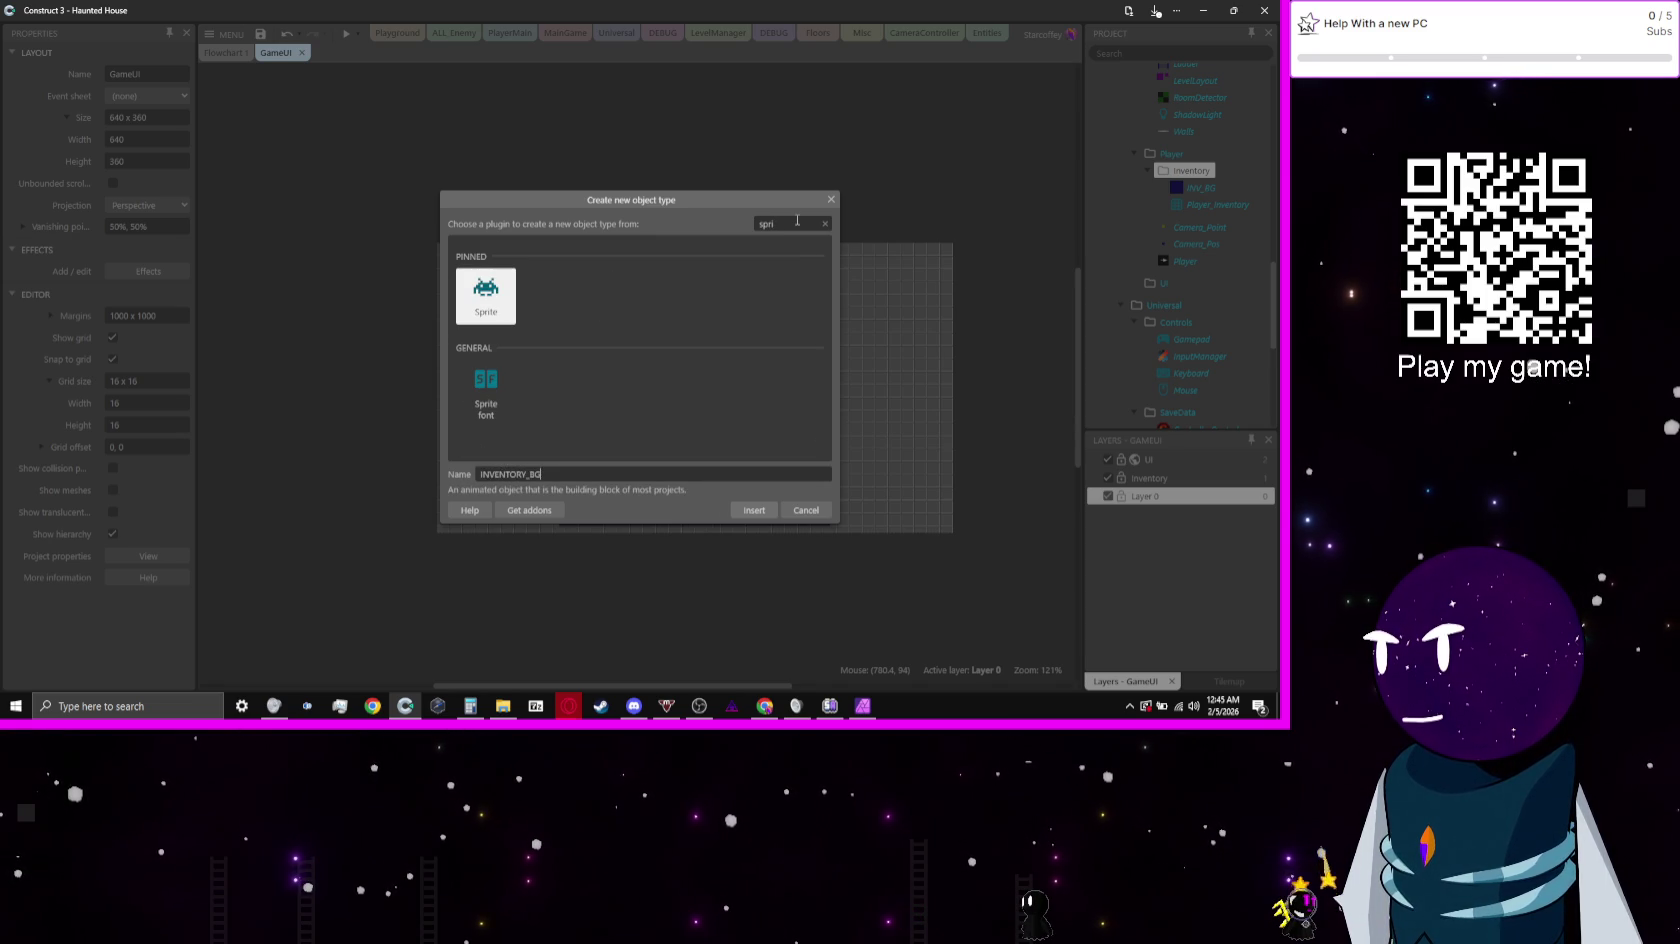
key("Return")
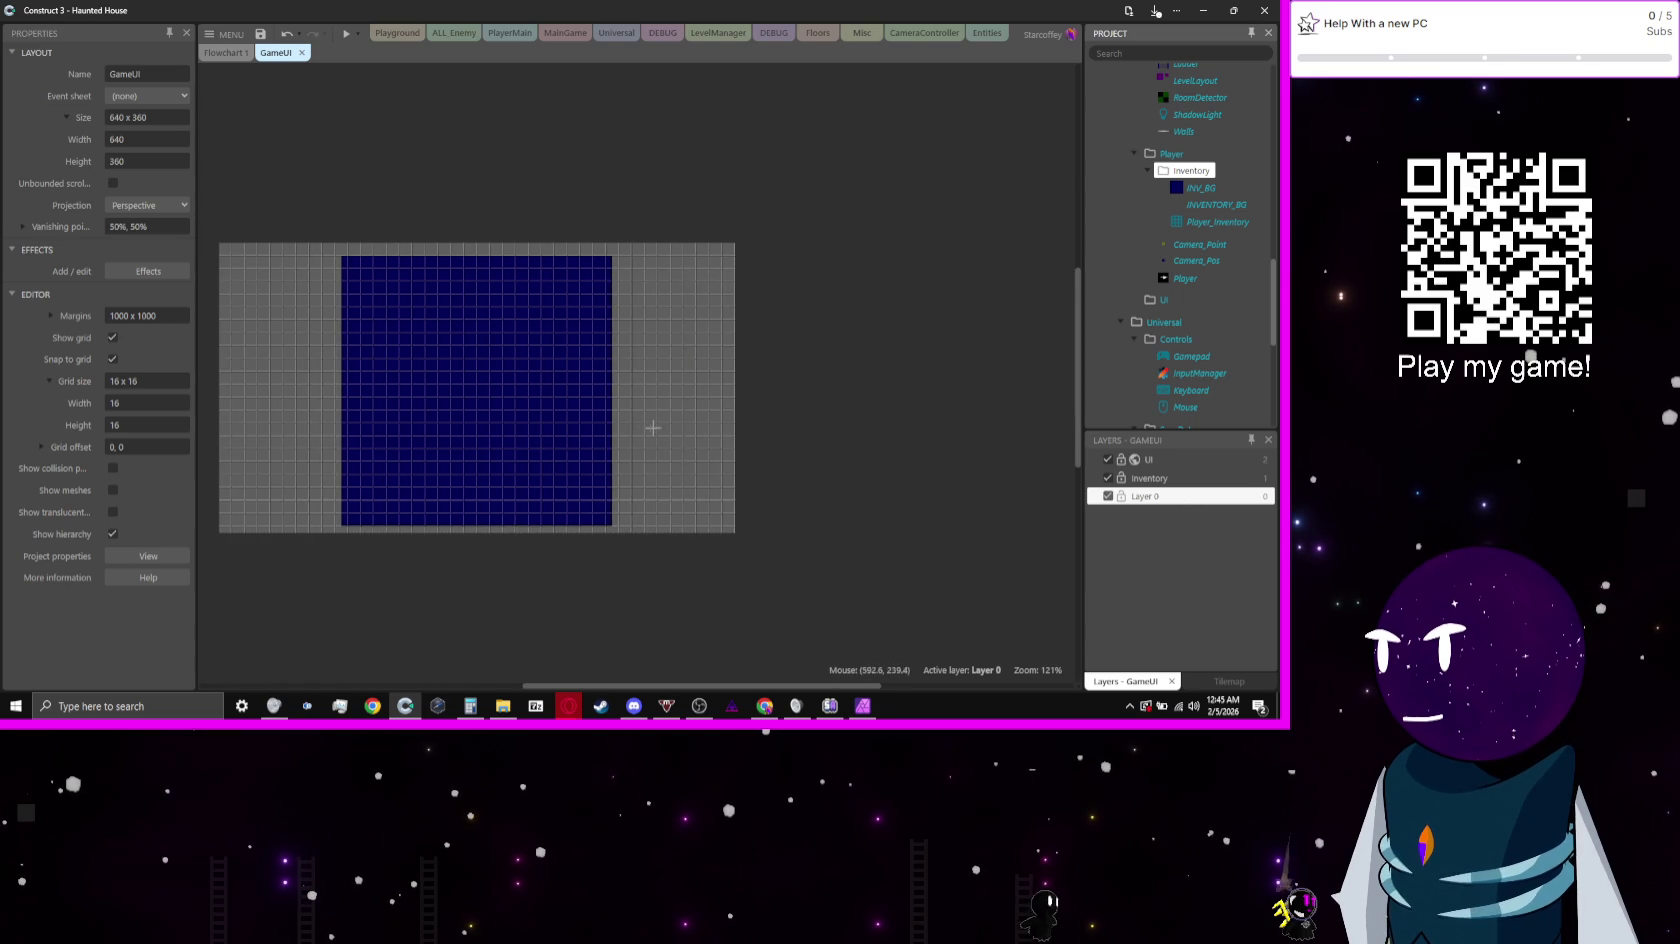
left_click(653, 428)
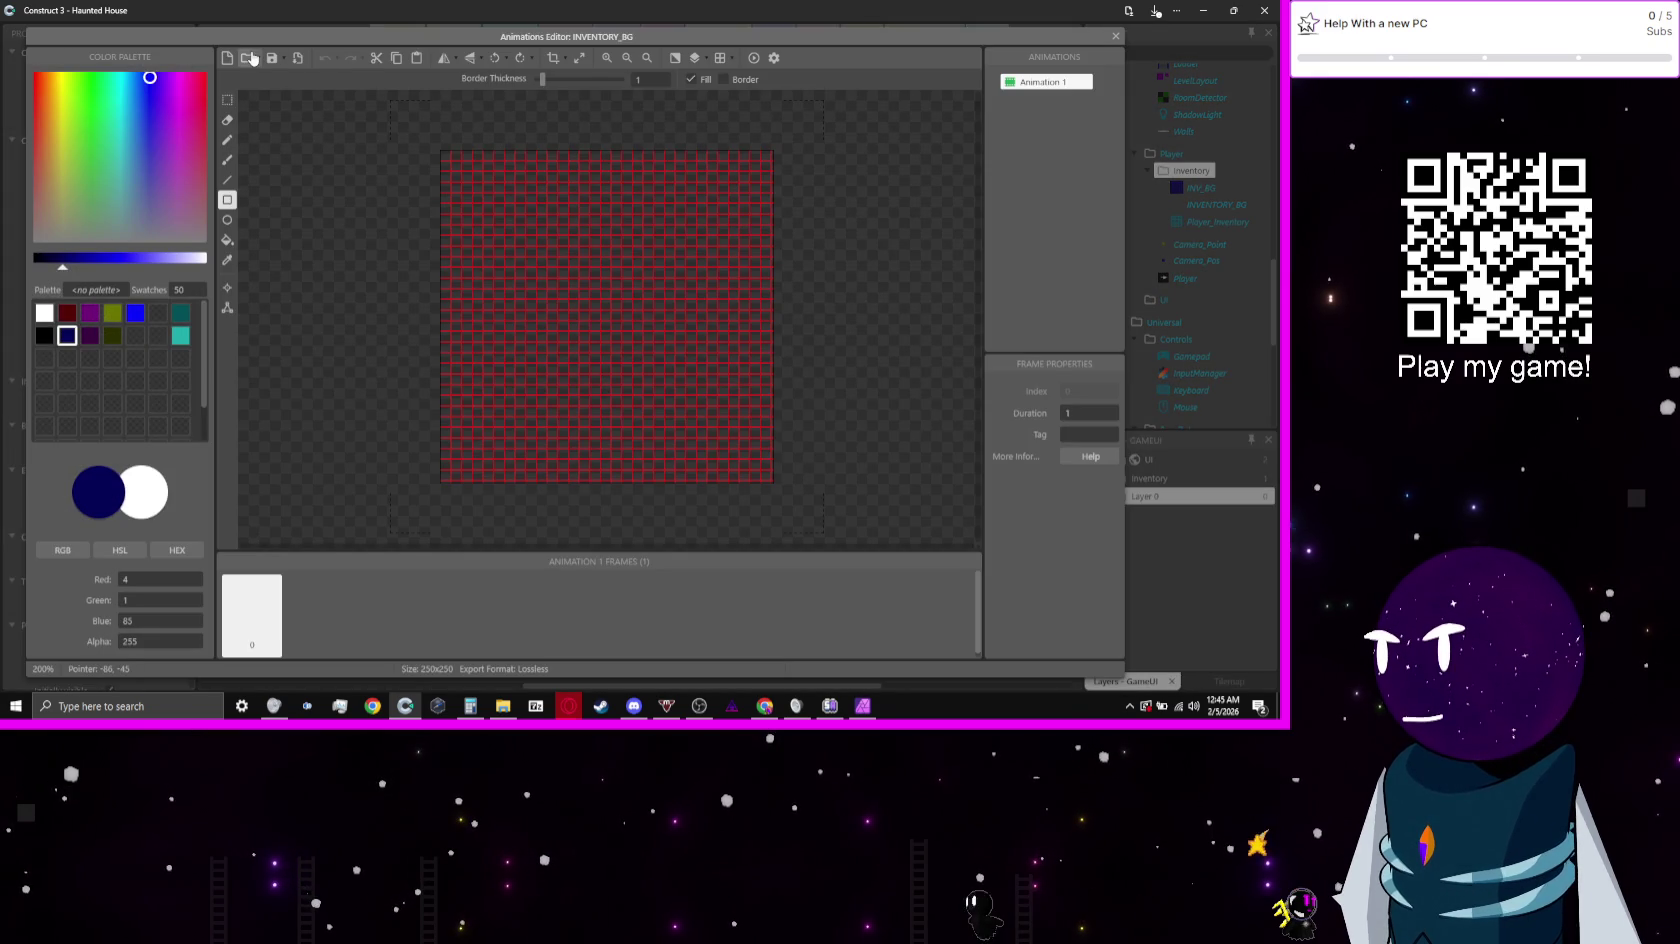
Step: Load Inv_Test from 5-HauntedHouse\Sprites\Test Images into the INVENTORY_BG sprite frame
left_click(252, 59)
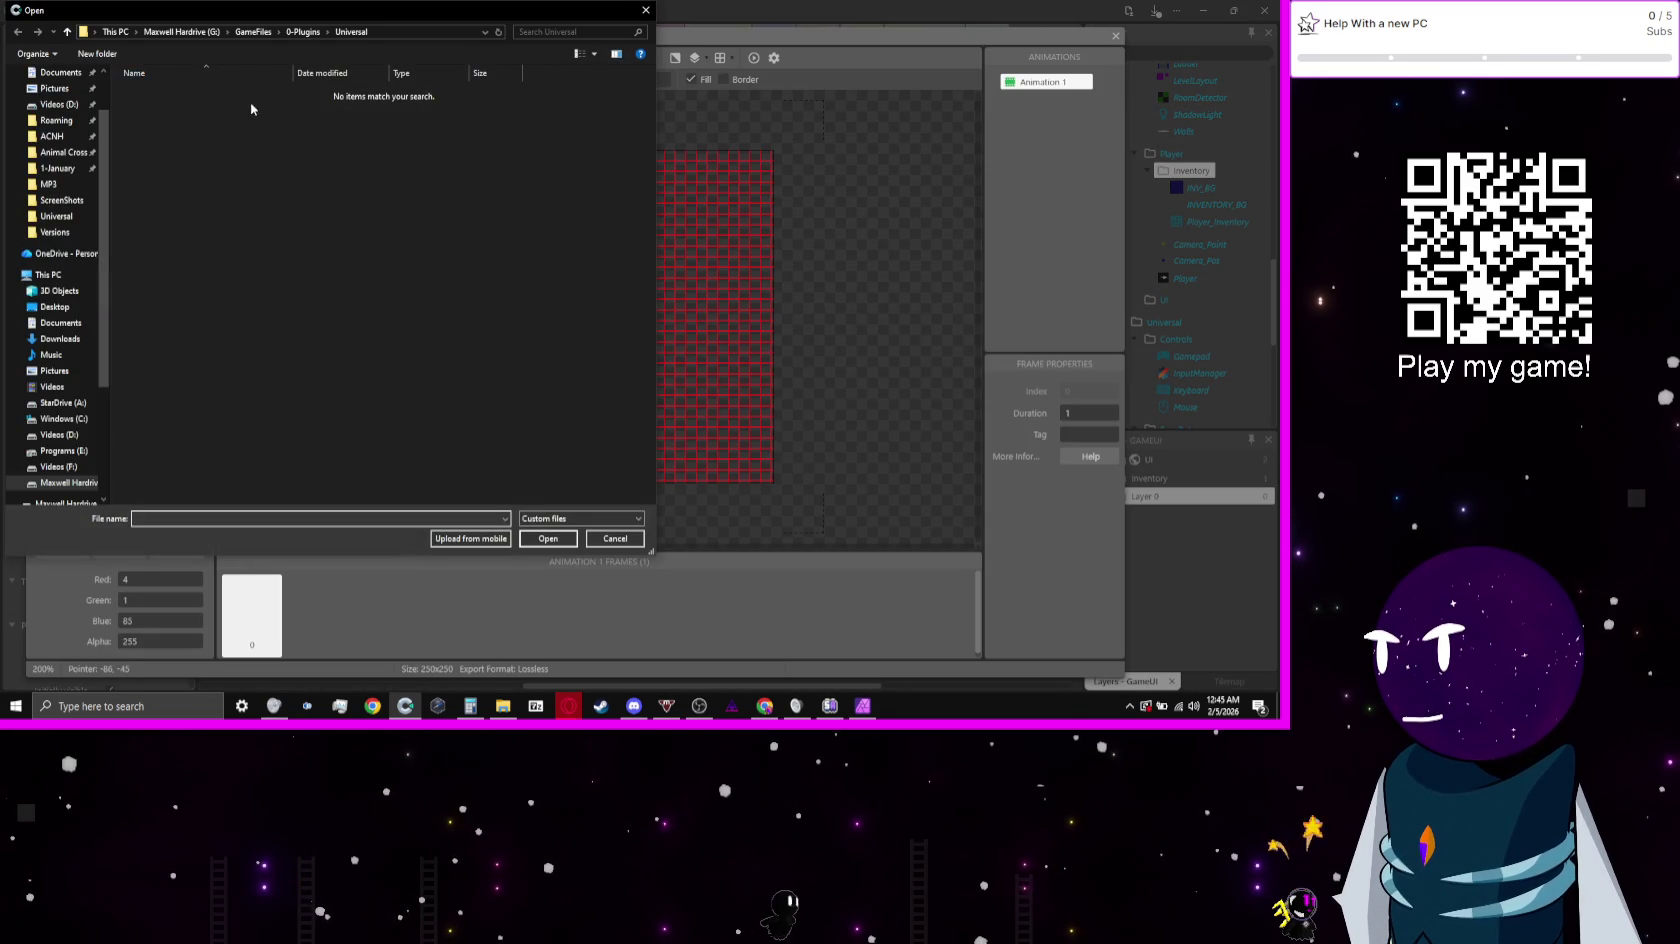
left_click(180, 31)
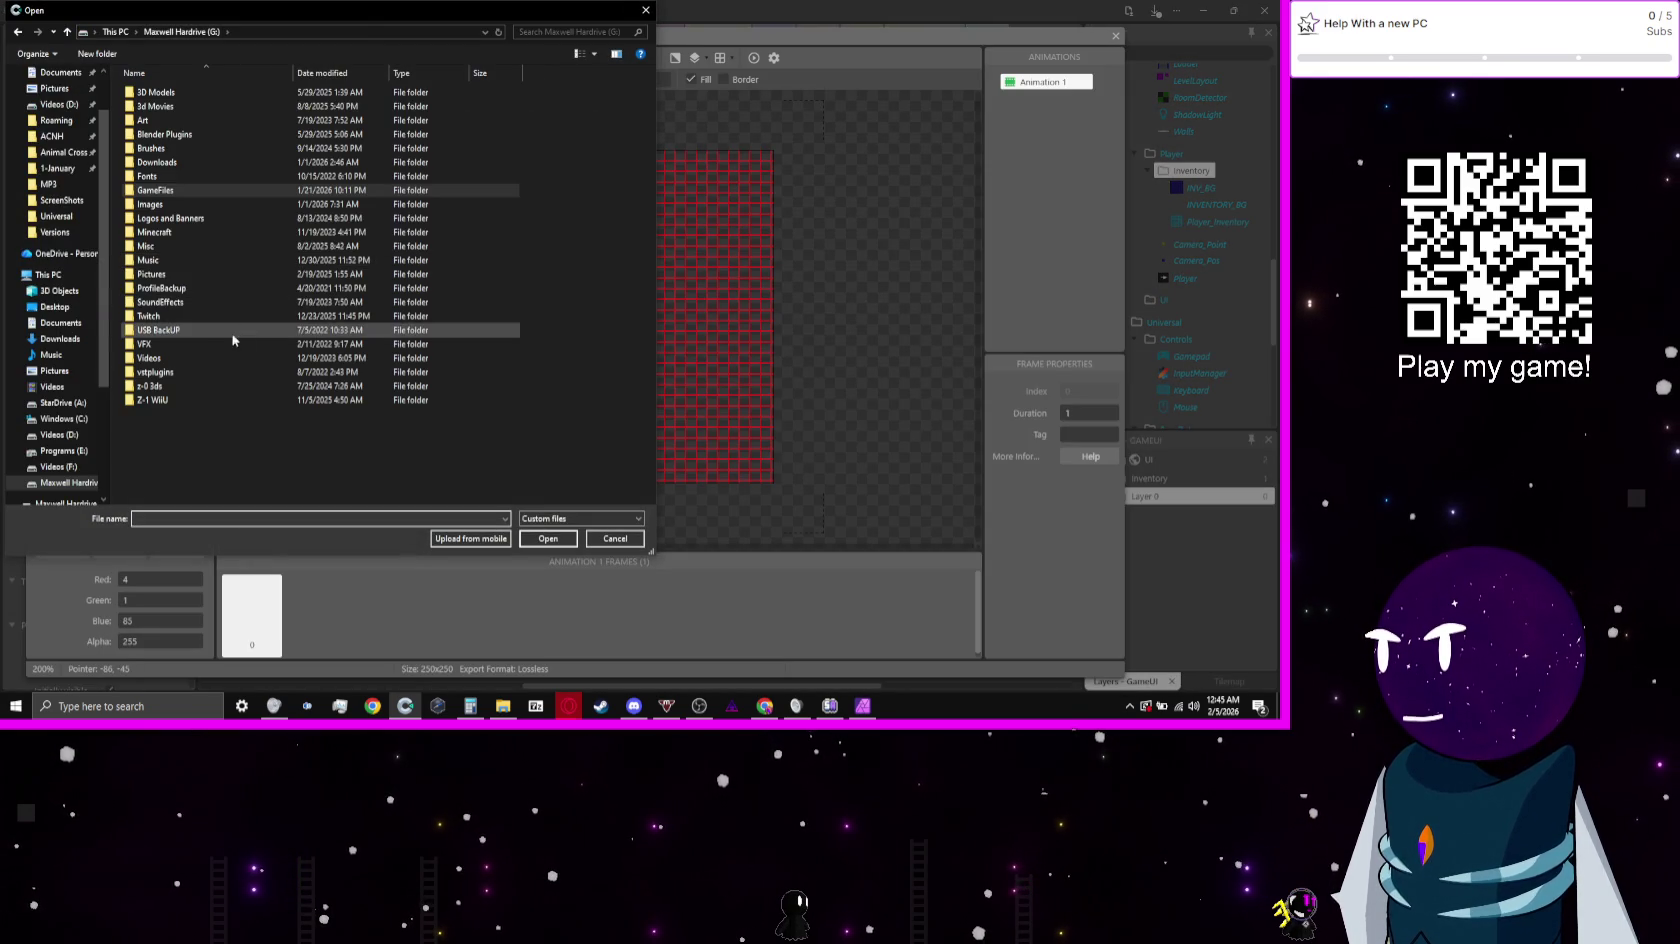
double_click(182, 188)
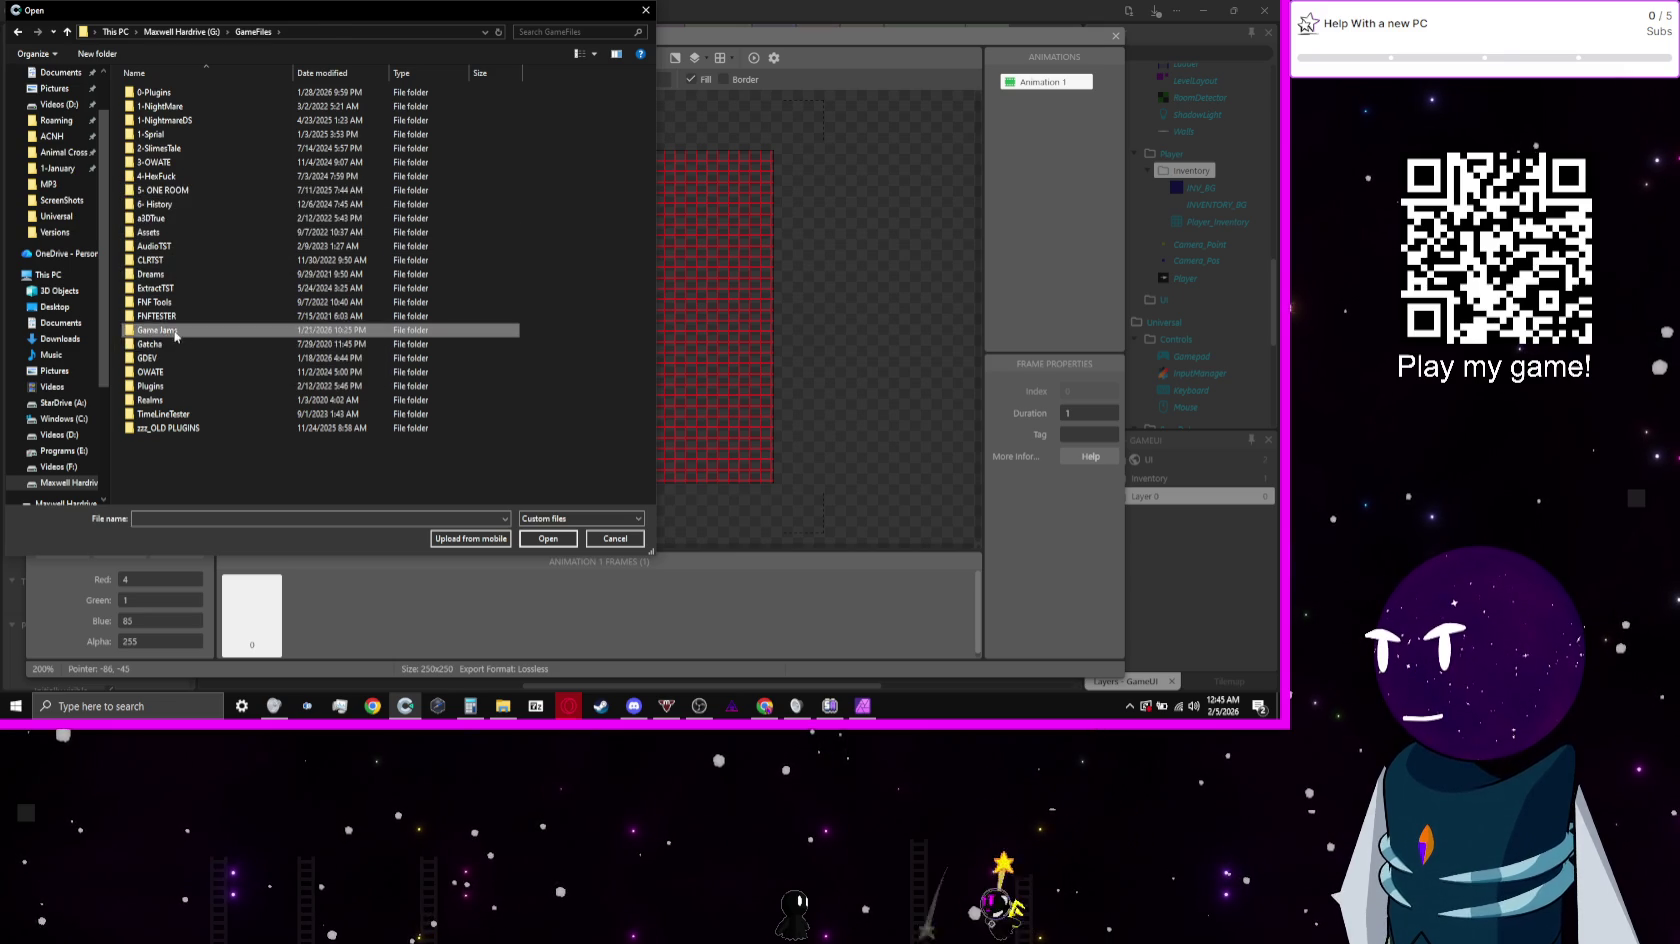
double_click(176, 330)
double_click(160, 148)
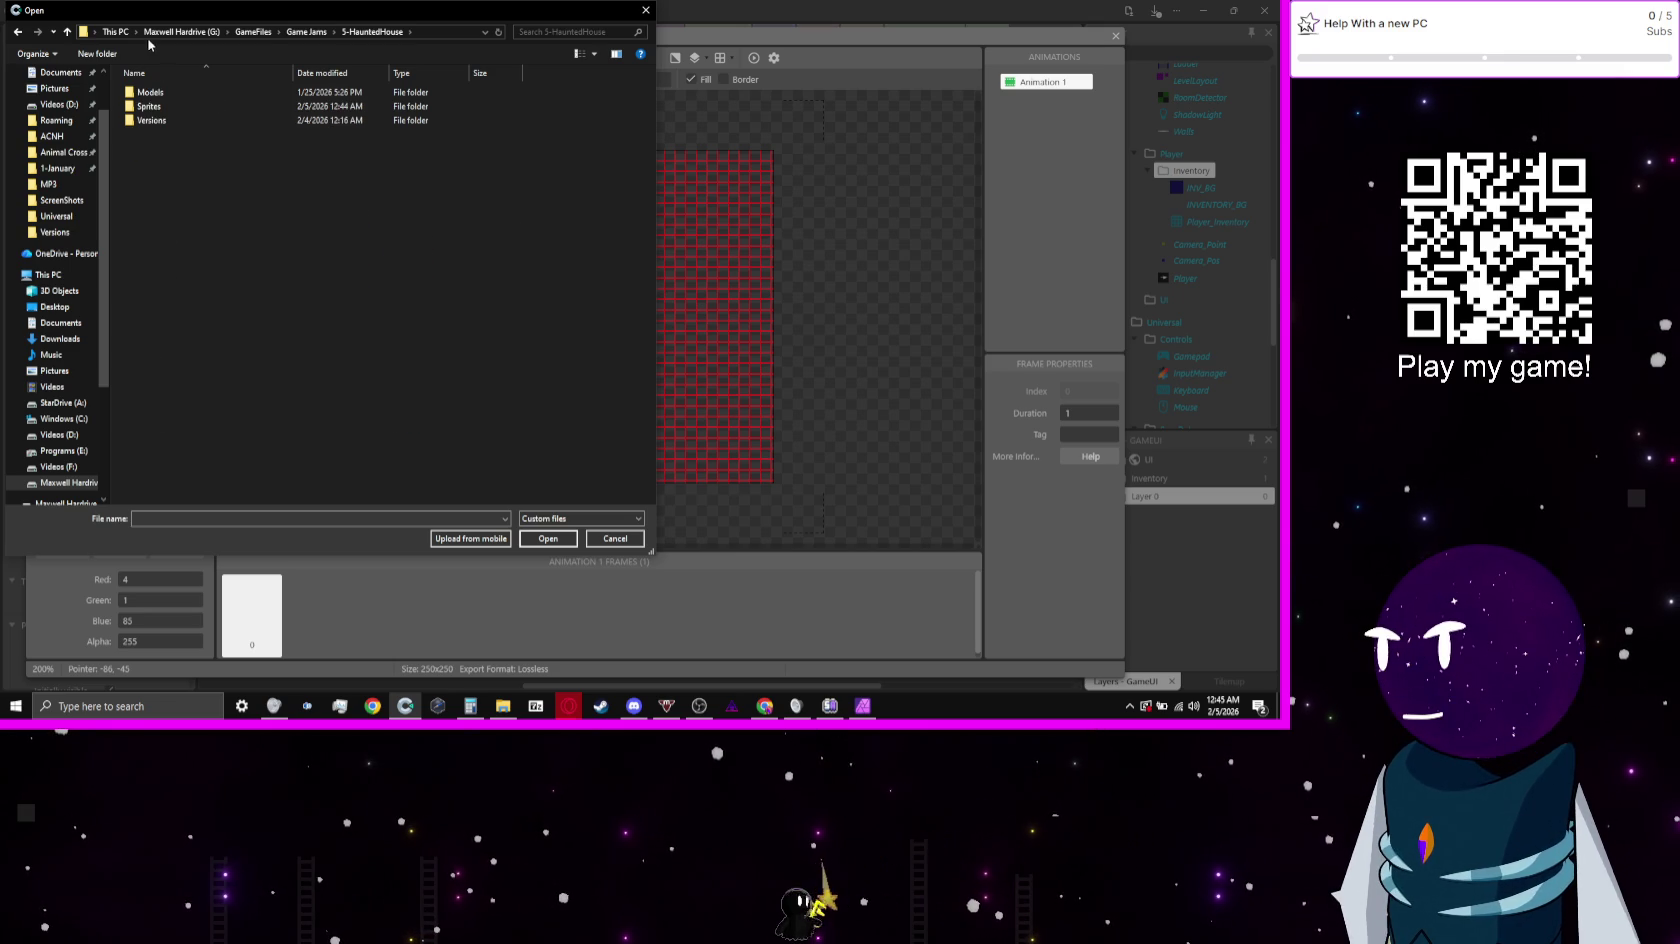
double_click(170, 106)
double_click(172, 96)
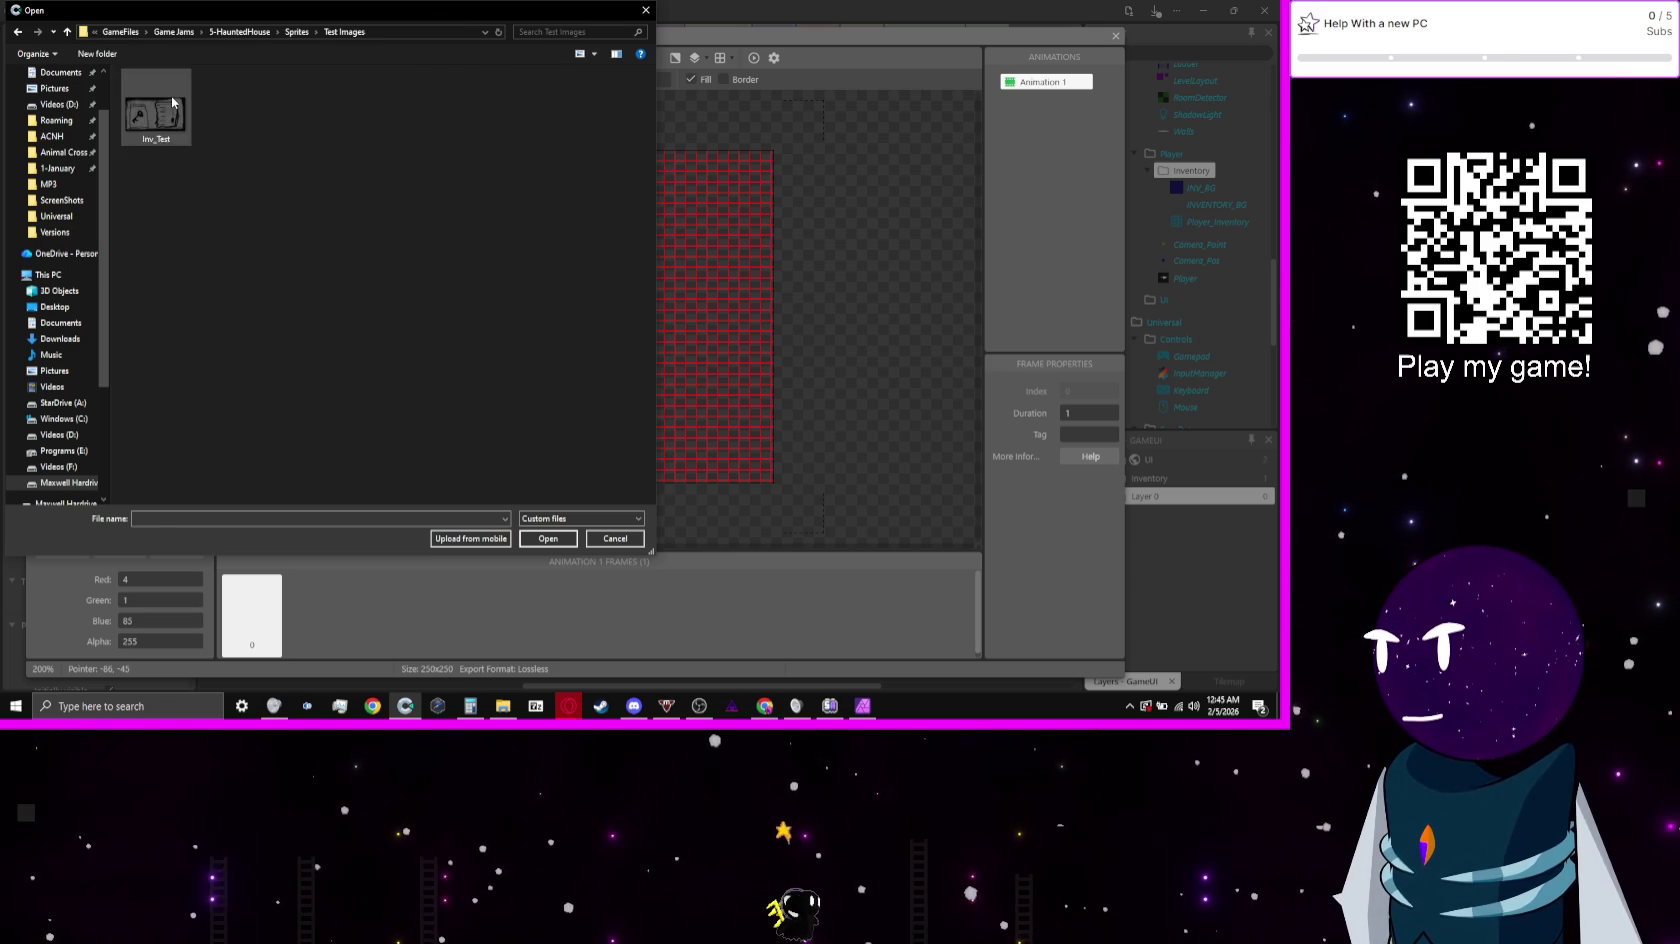
double_click(156, 105)
scroll(530, 370, "down", 3)
scroll(530, 370, "up", 3)
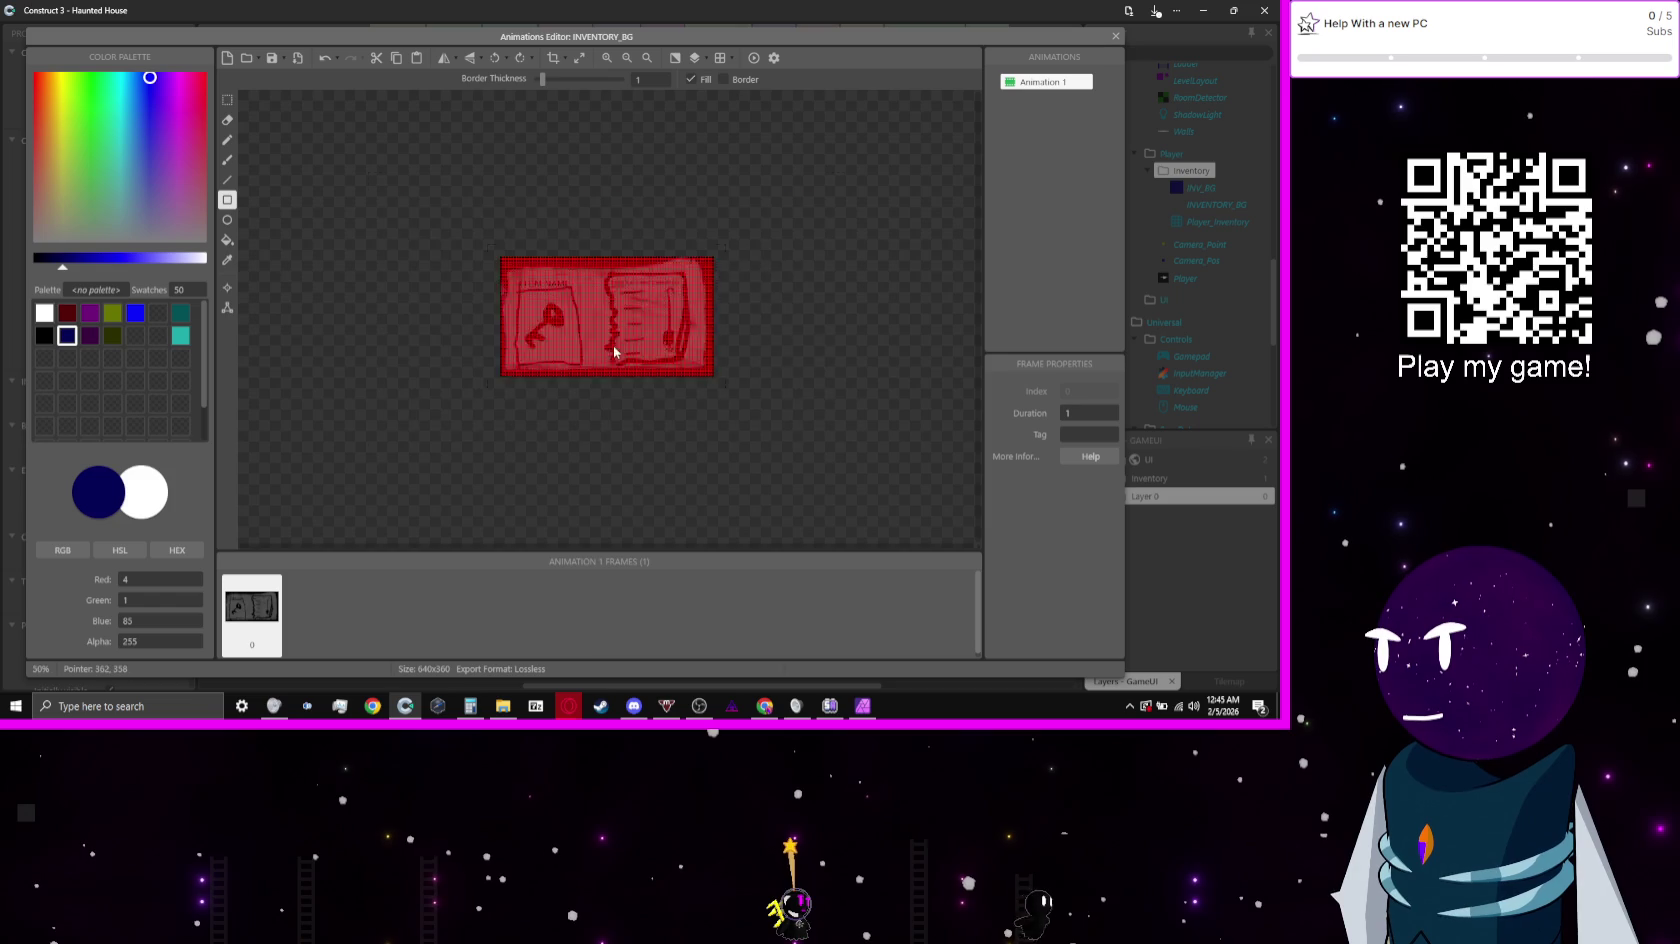
scroll(630, 355, "down", 1)
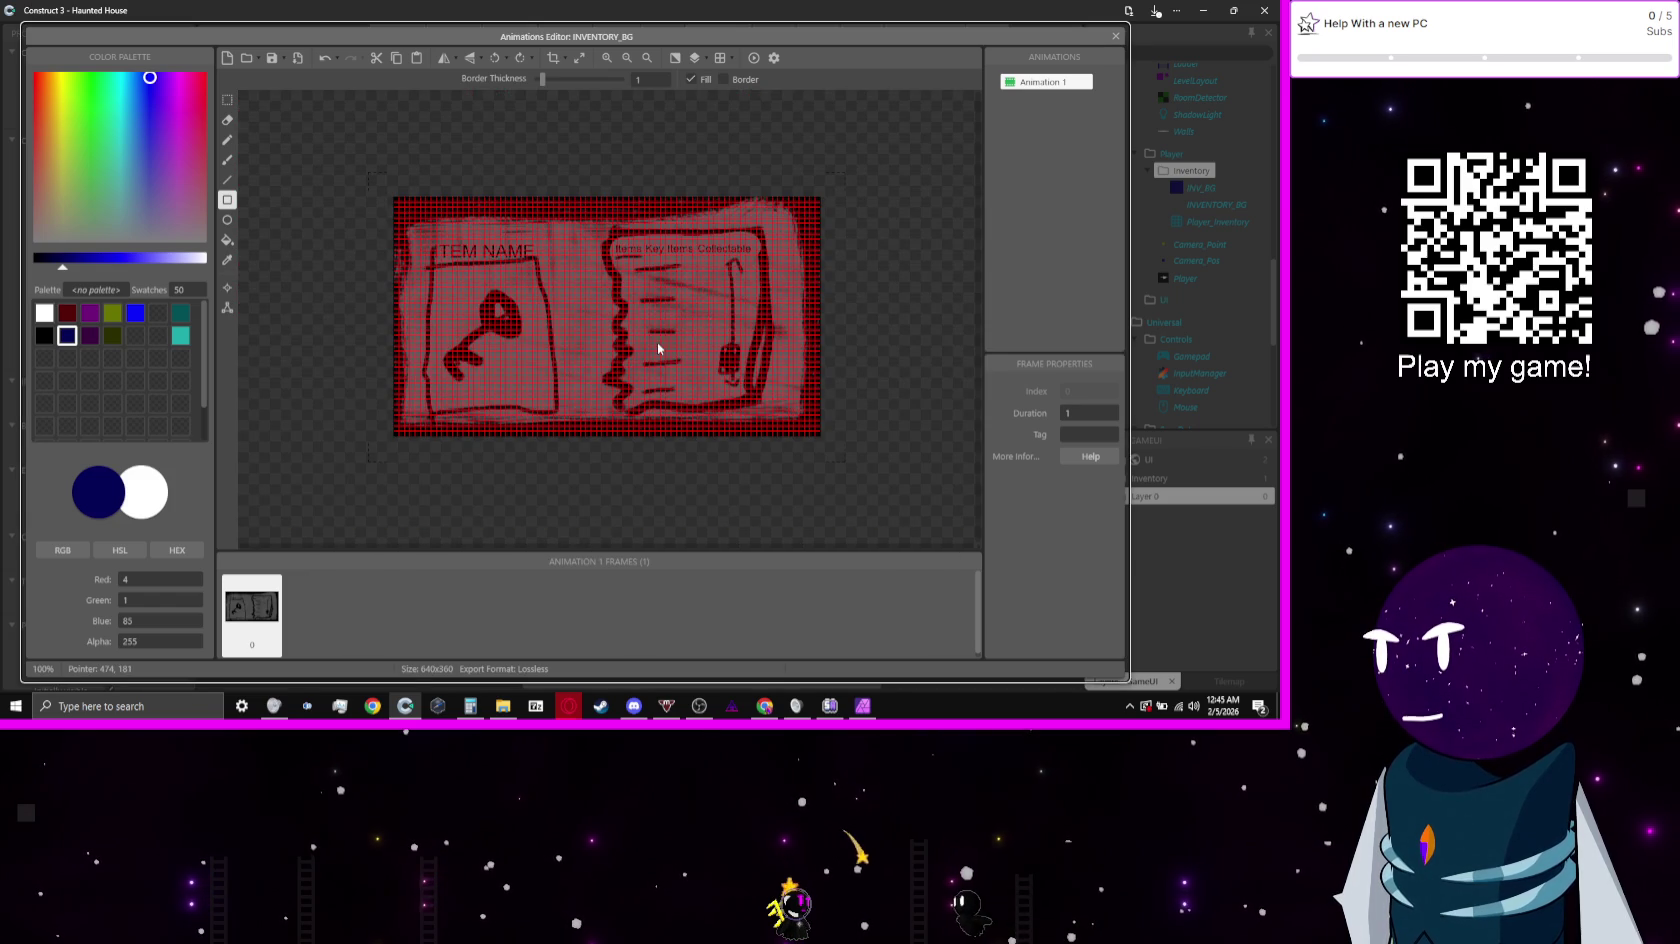
scroll(765, 311, "up", 1)
scroll(761, 307, "down", 2)
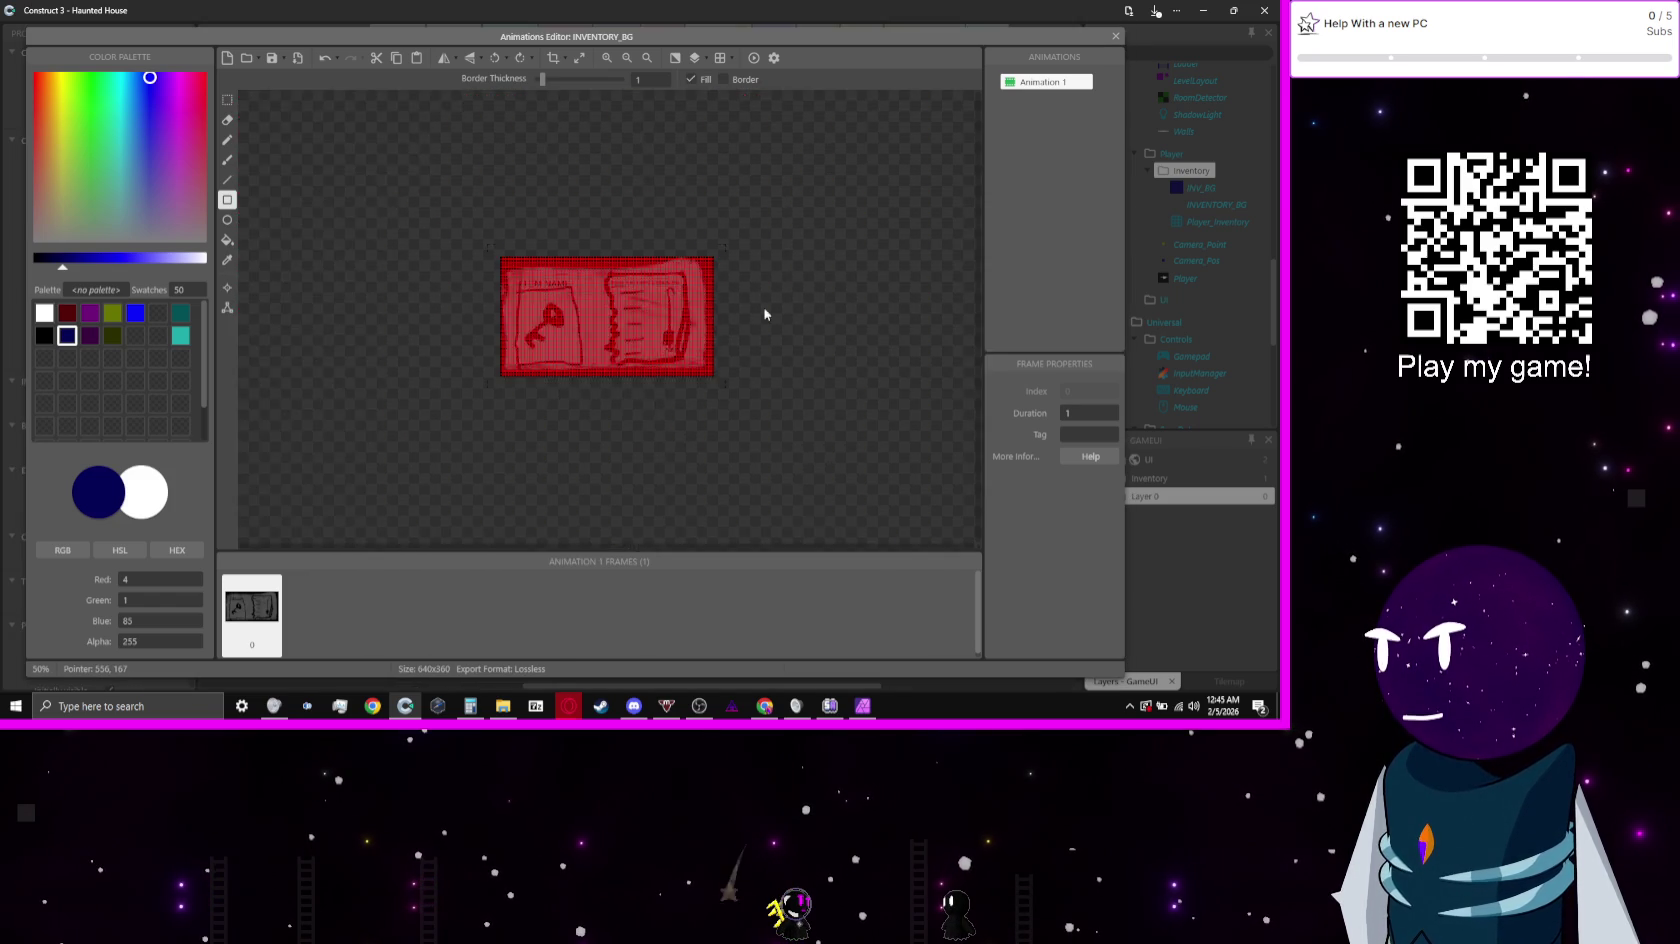
scroll(620, 308, "up", 3)
scroll(800, 320, "down", 5)
scroll(790, 333, "up", 4)
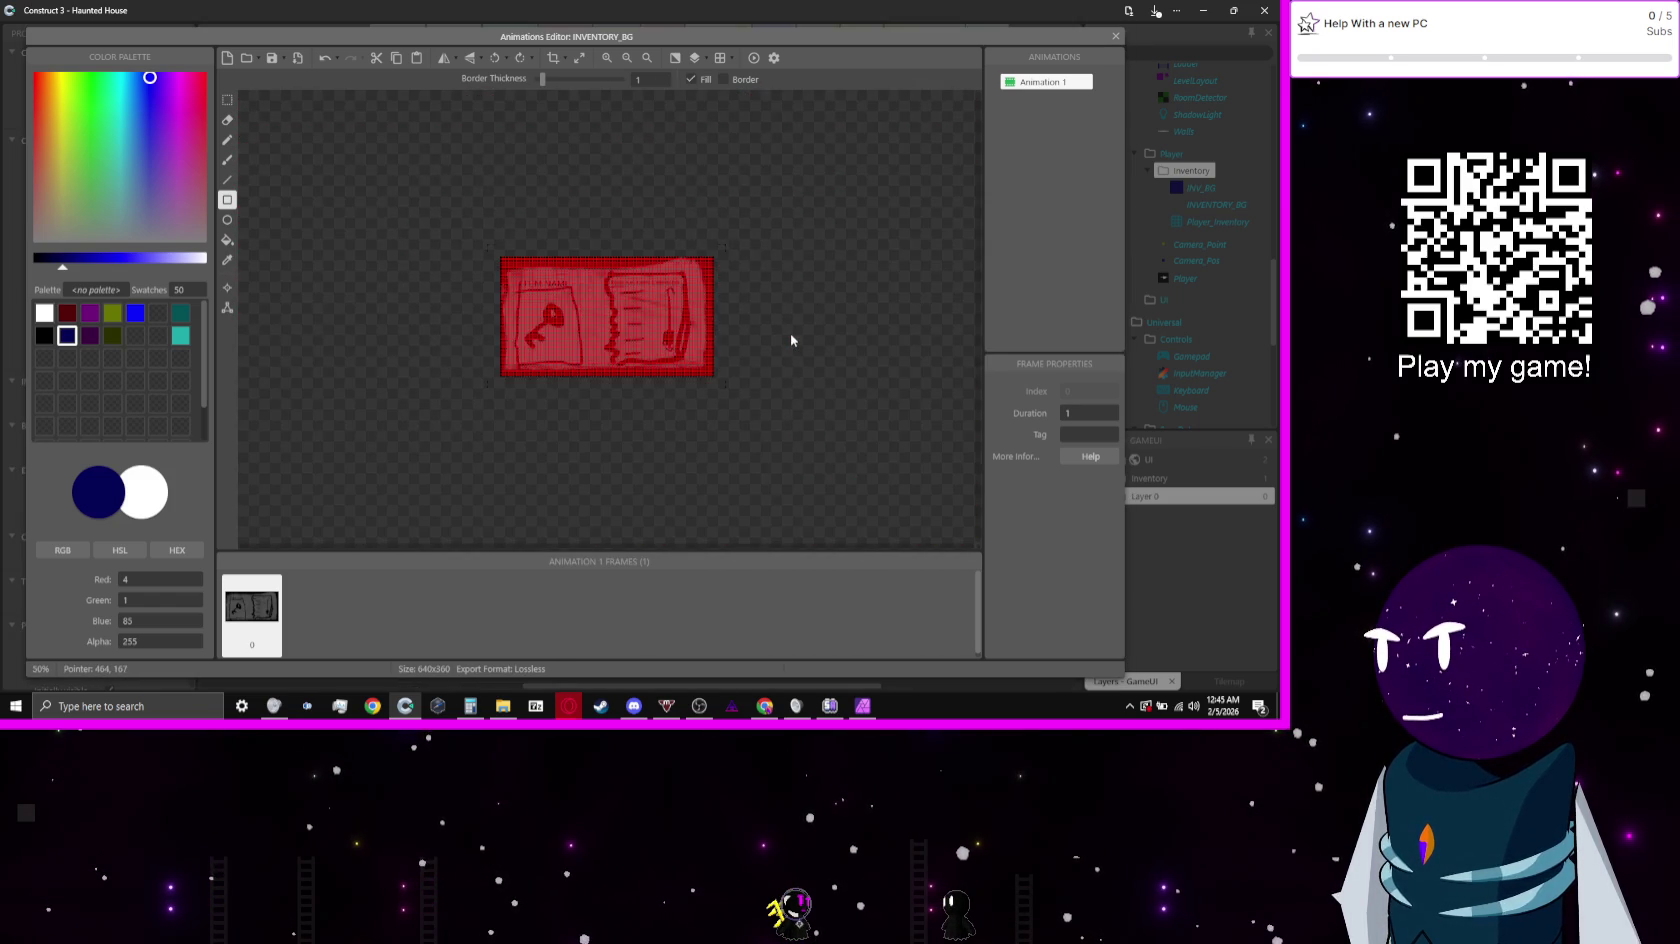
scroll(790, 333, "down", 2)
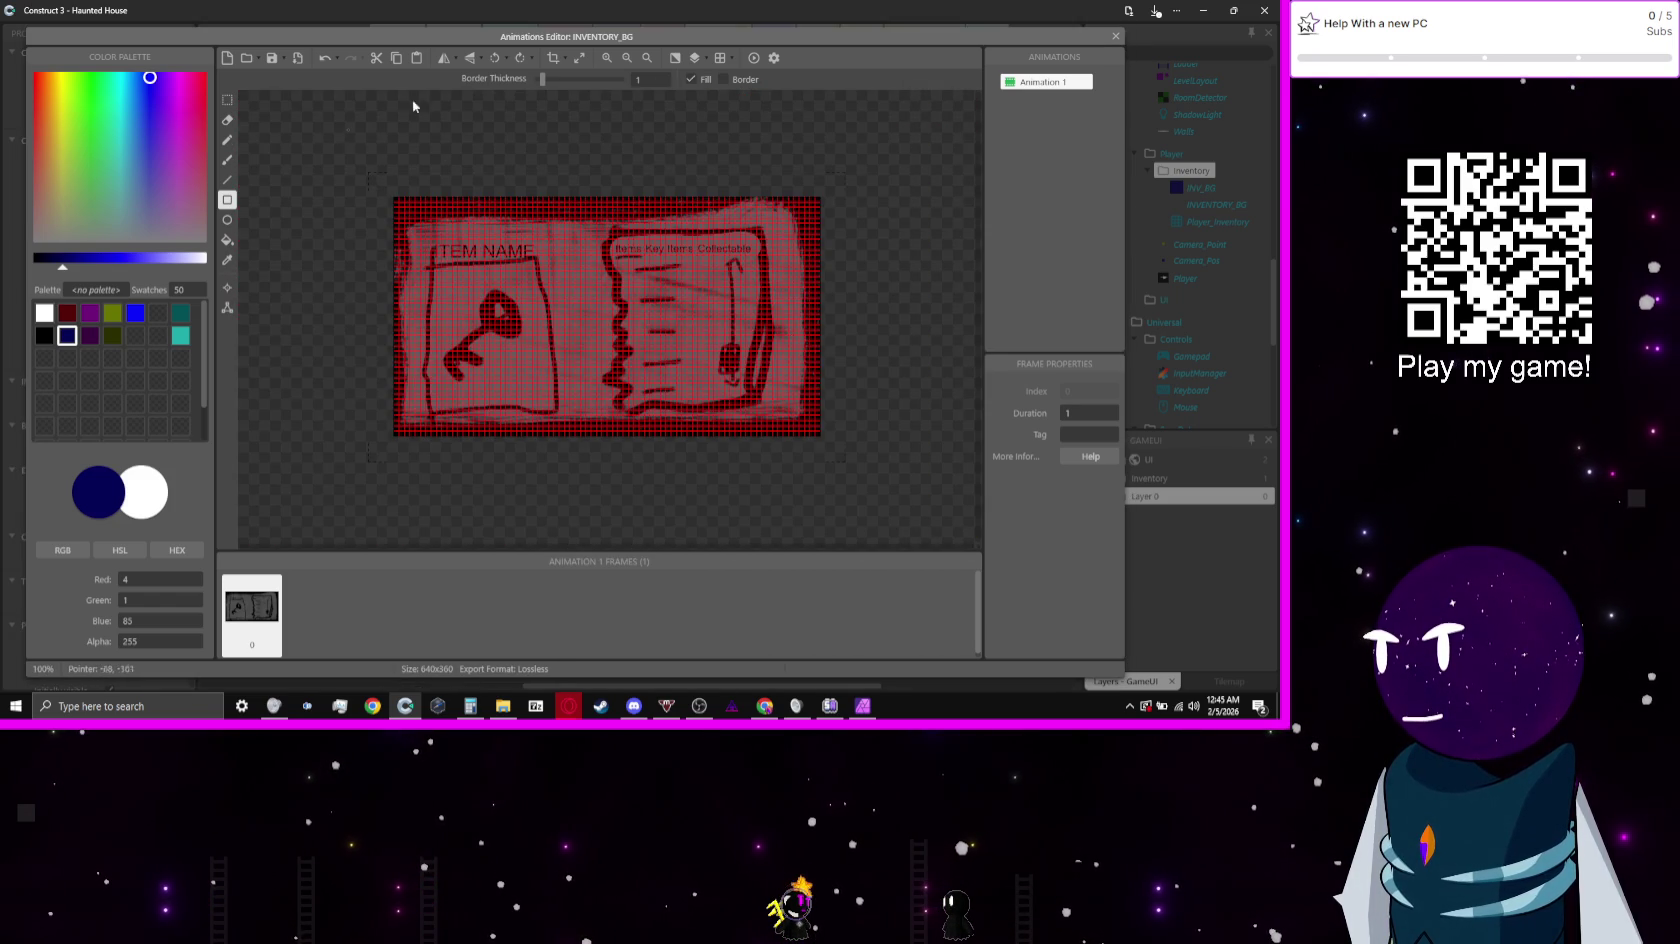
Step: Quick-assign the sprite's origin to Top-left and close the Animations Editor
left_click(227, 288)
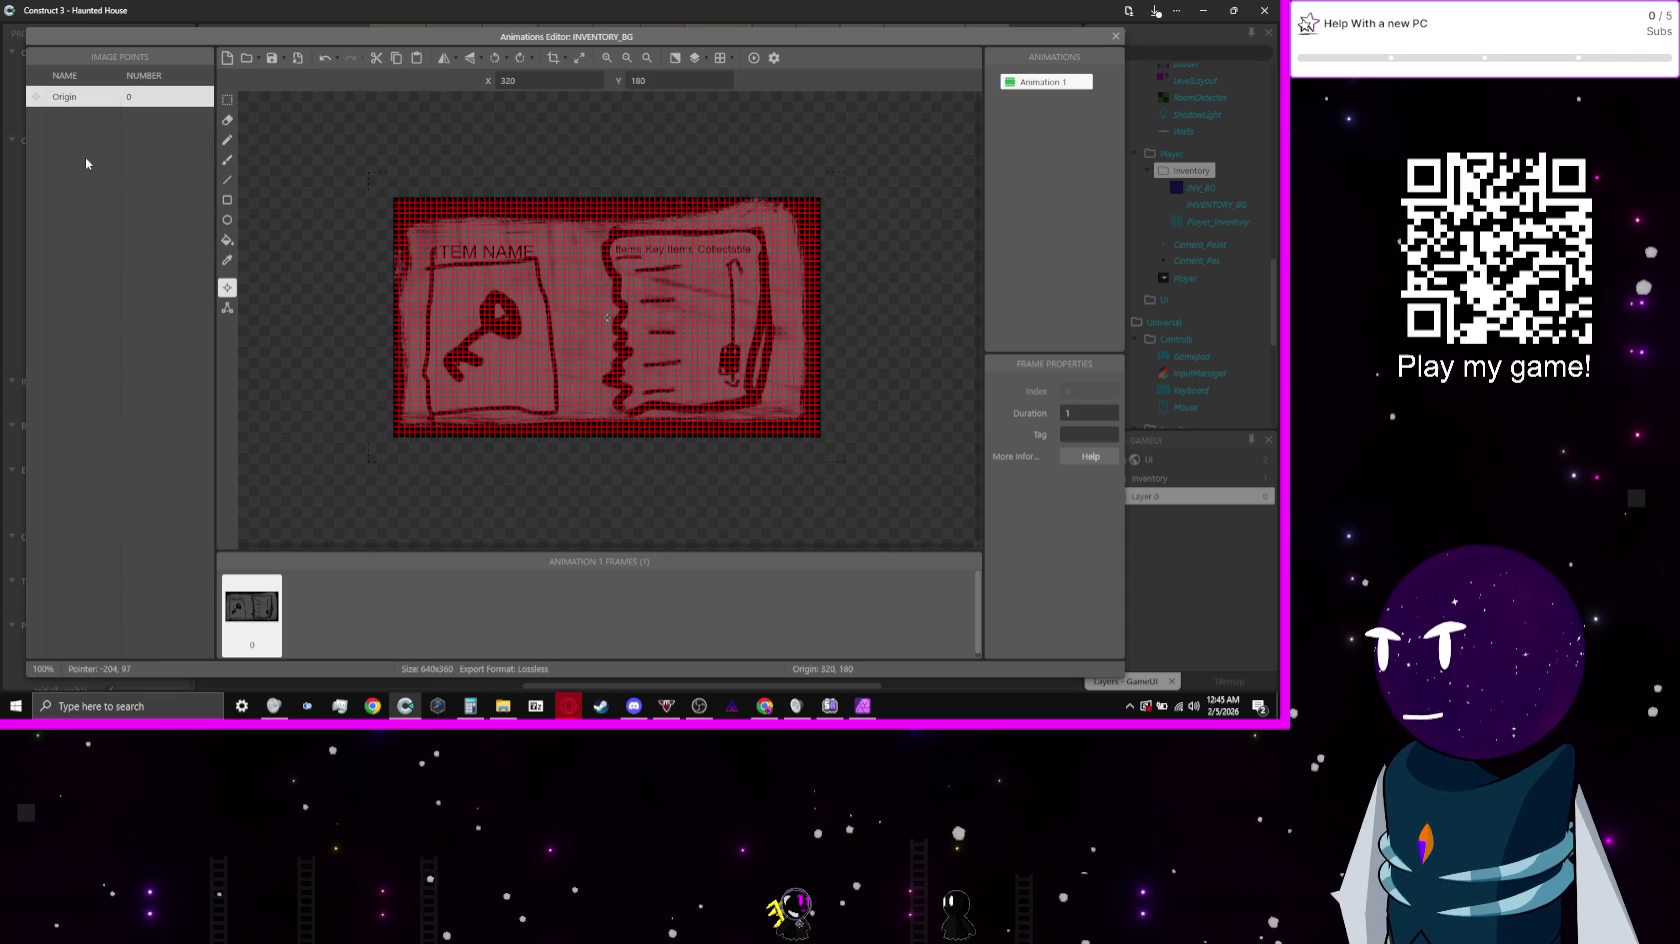
right_click(86, 163)
right_click(73, 95)
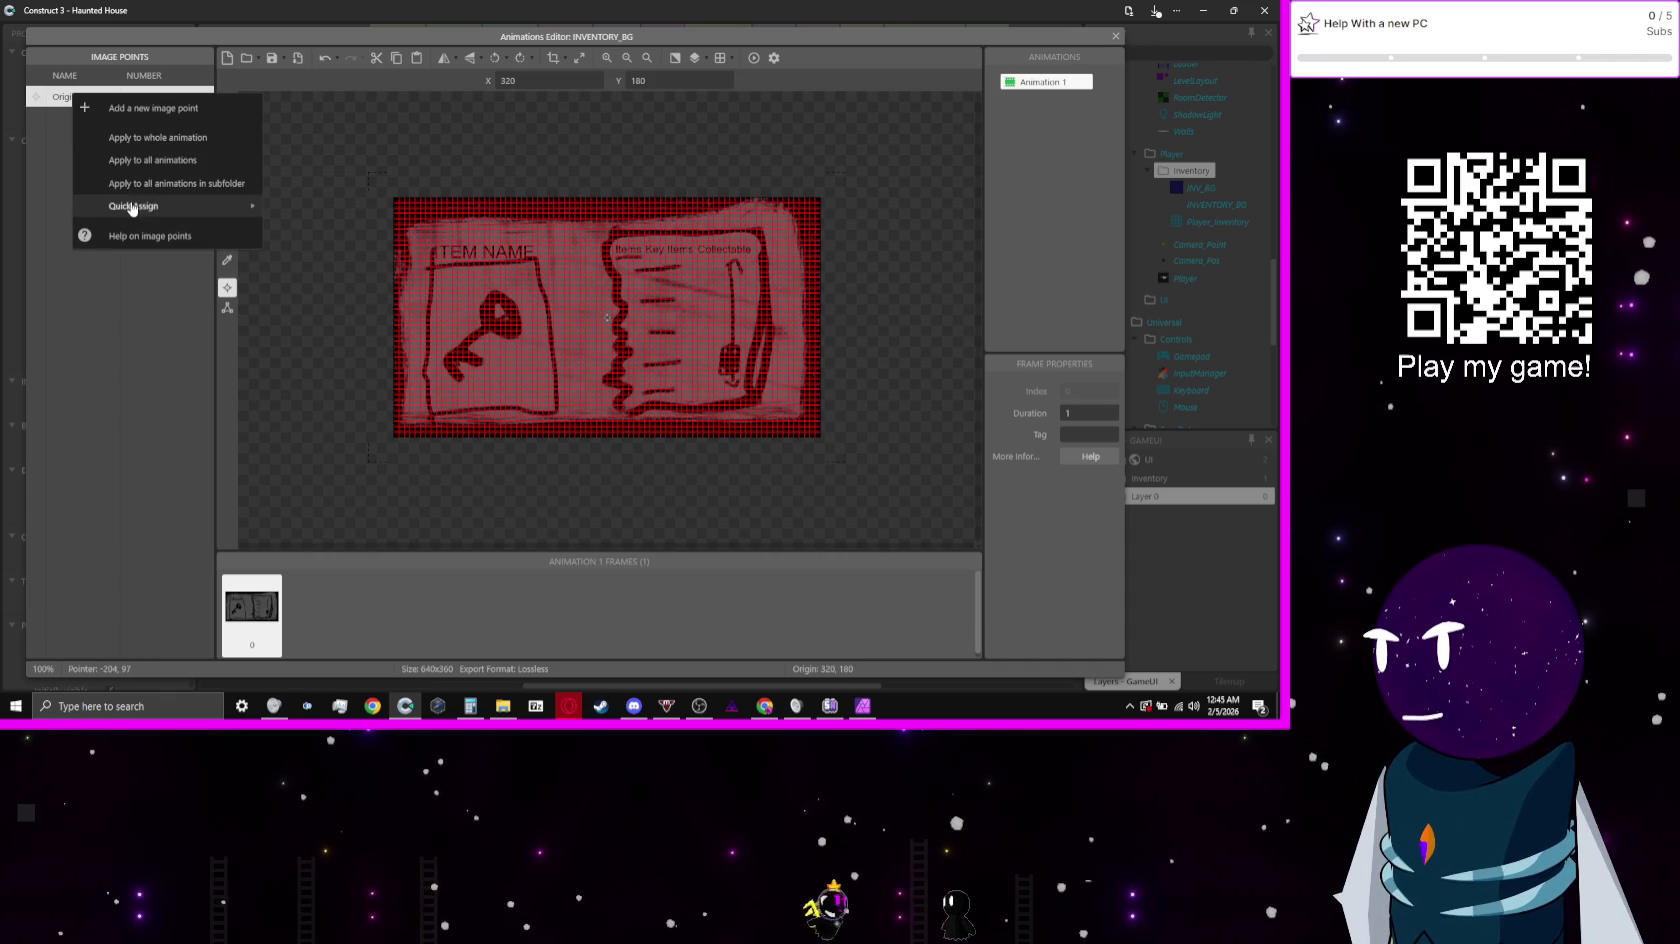
mouse_move(130, 207)
left_click(321, 203)
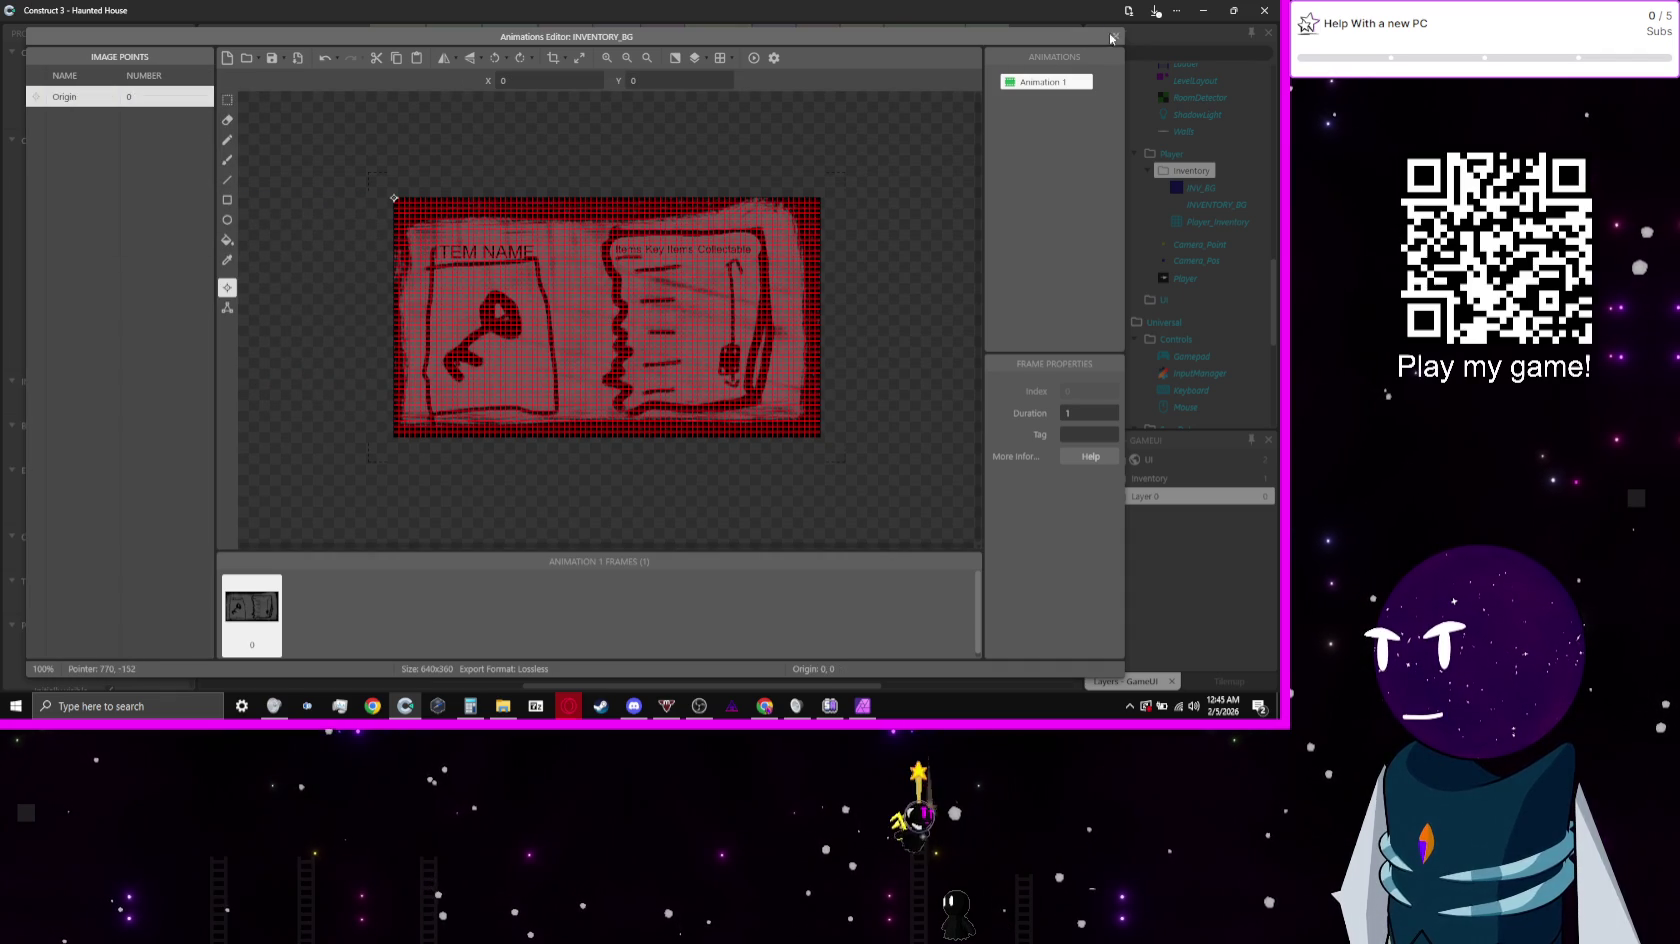
left_click(1116, 35)
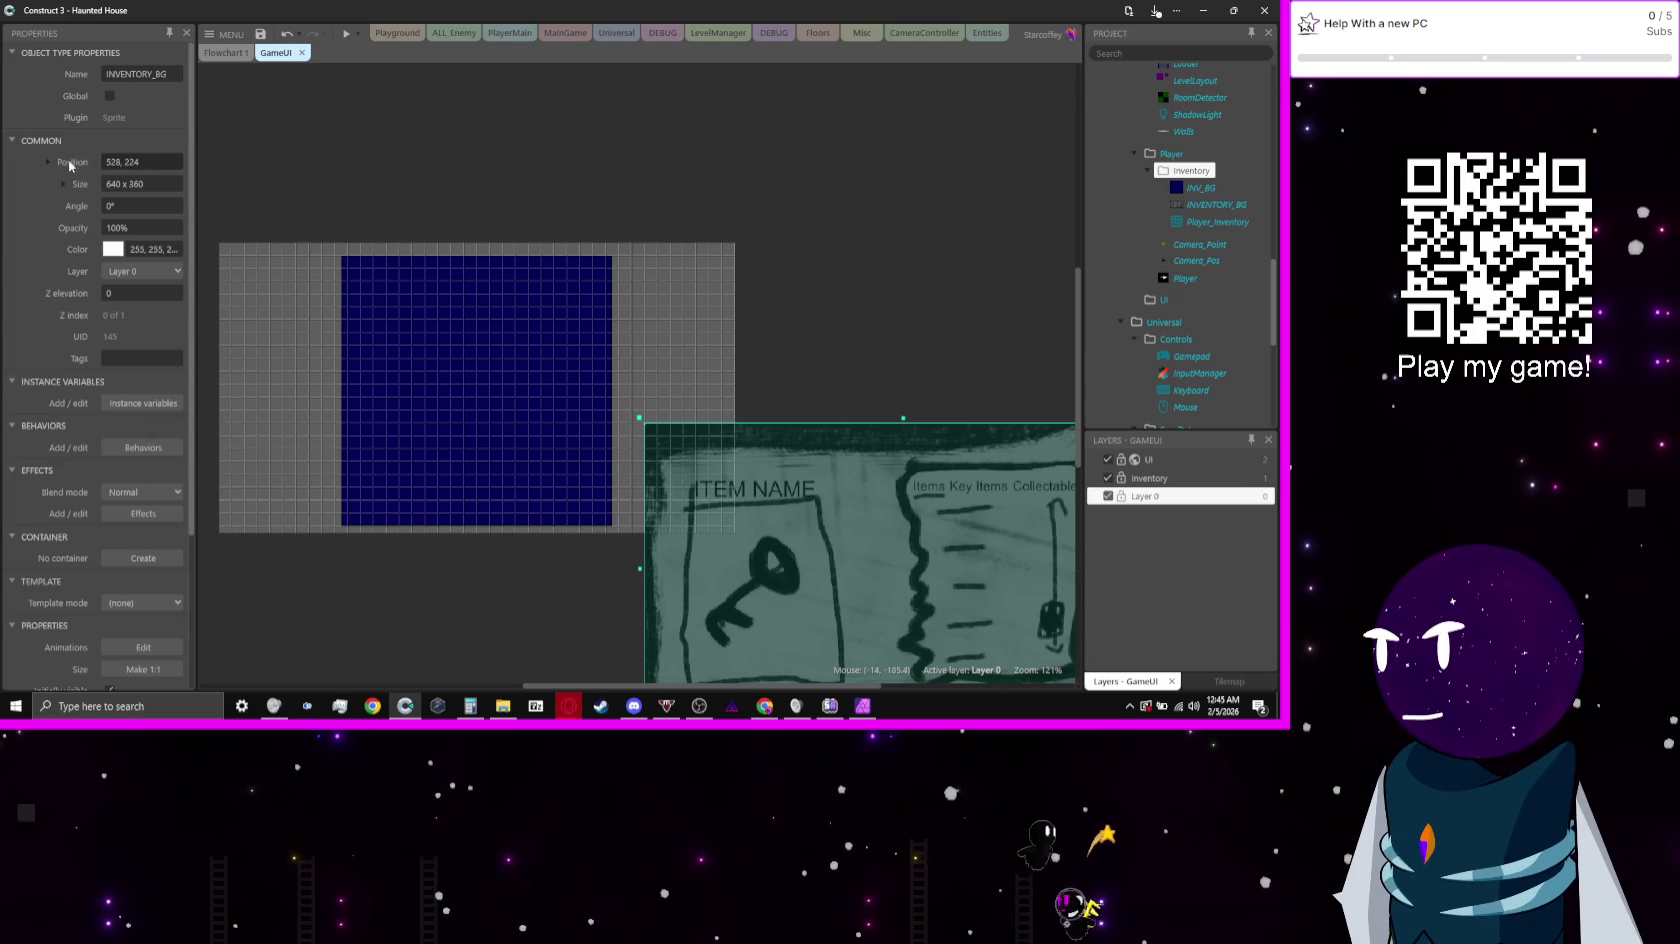
Step: Set INVENTORY_BG's position to 0,0
left_click(156, 160)
type("0,0")
key("Tab")
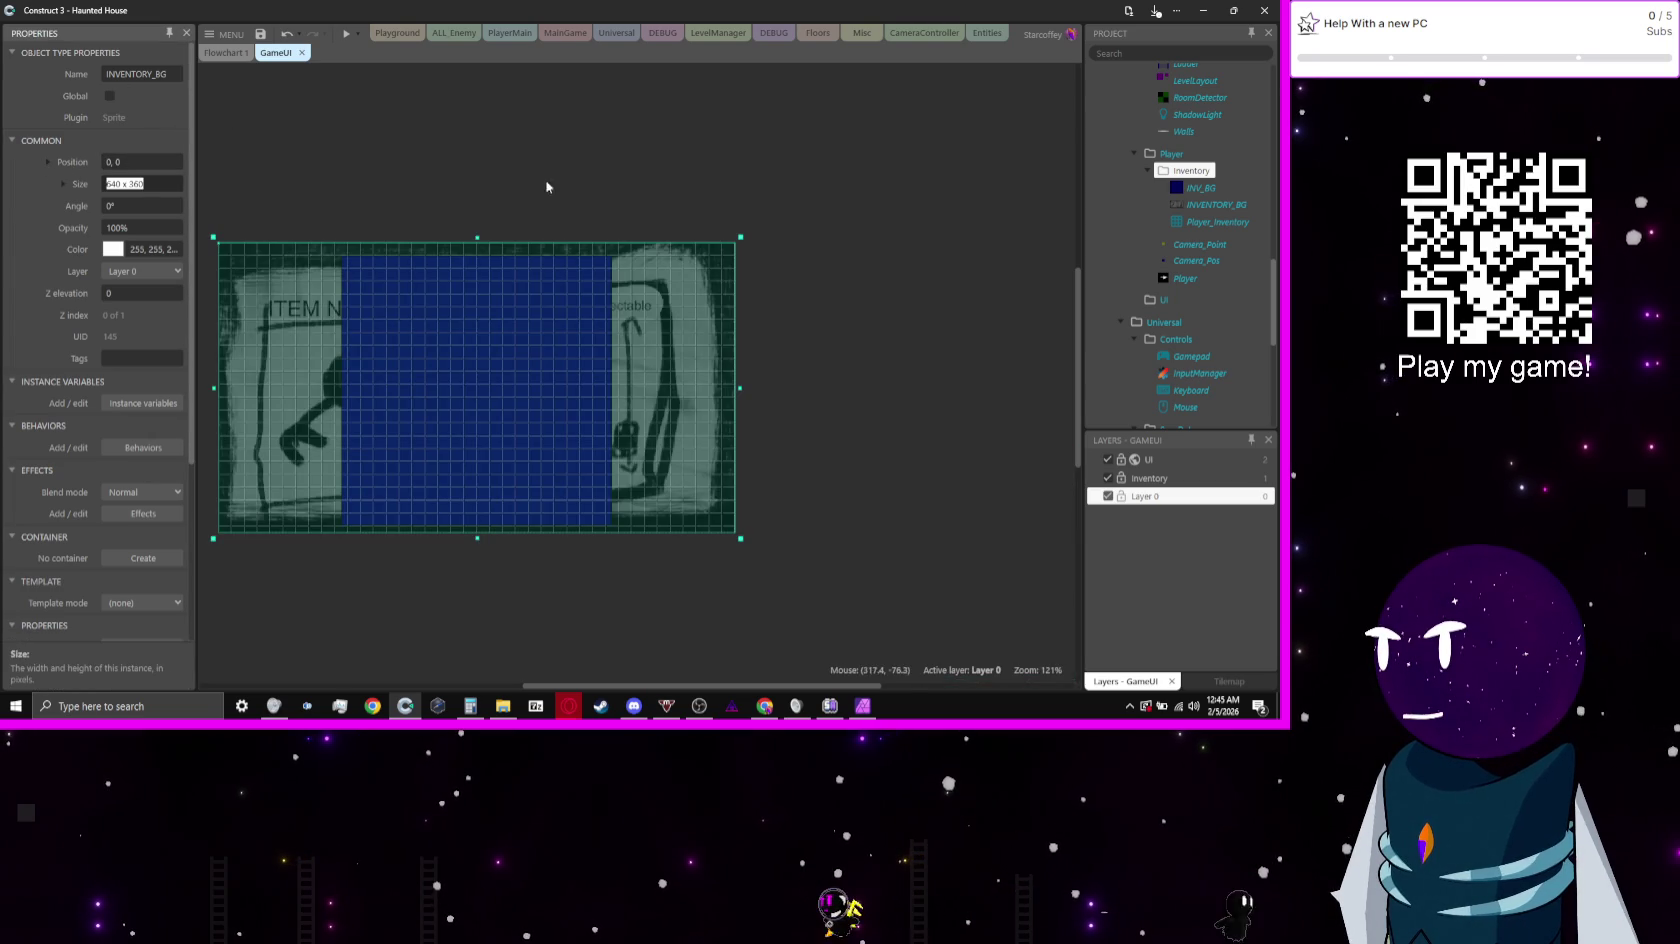
left_click_drag(521, 232, 675, 202)
scroll(656, 352, "up", 3)
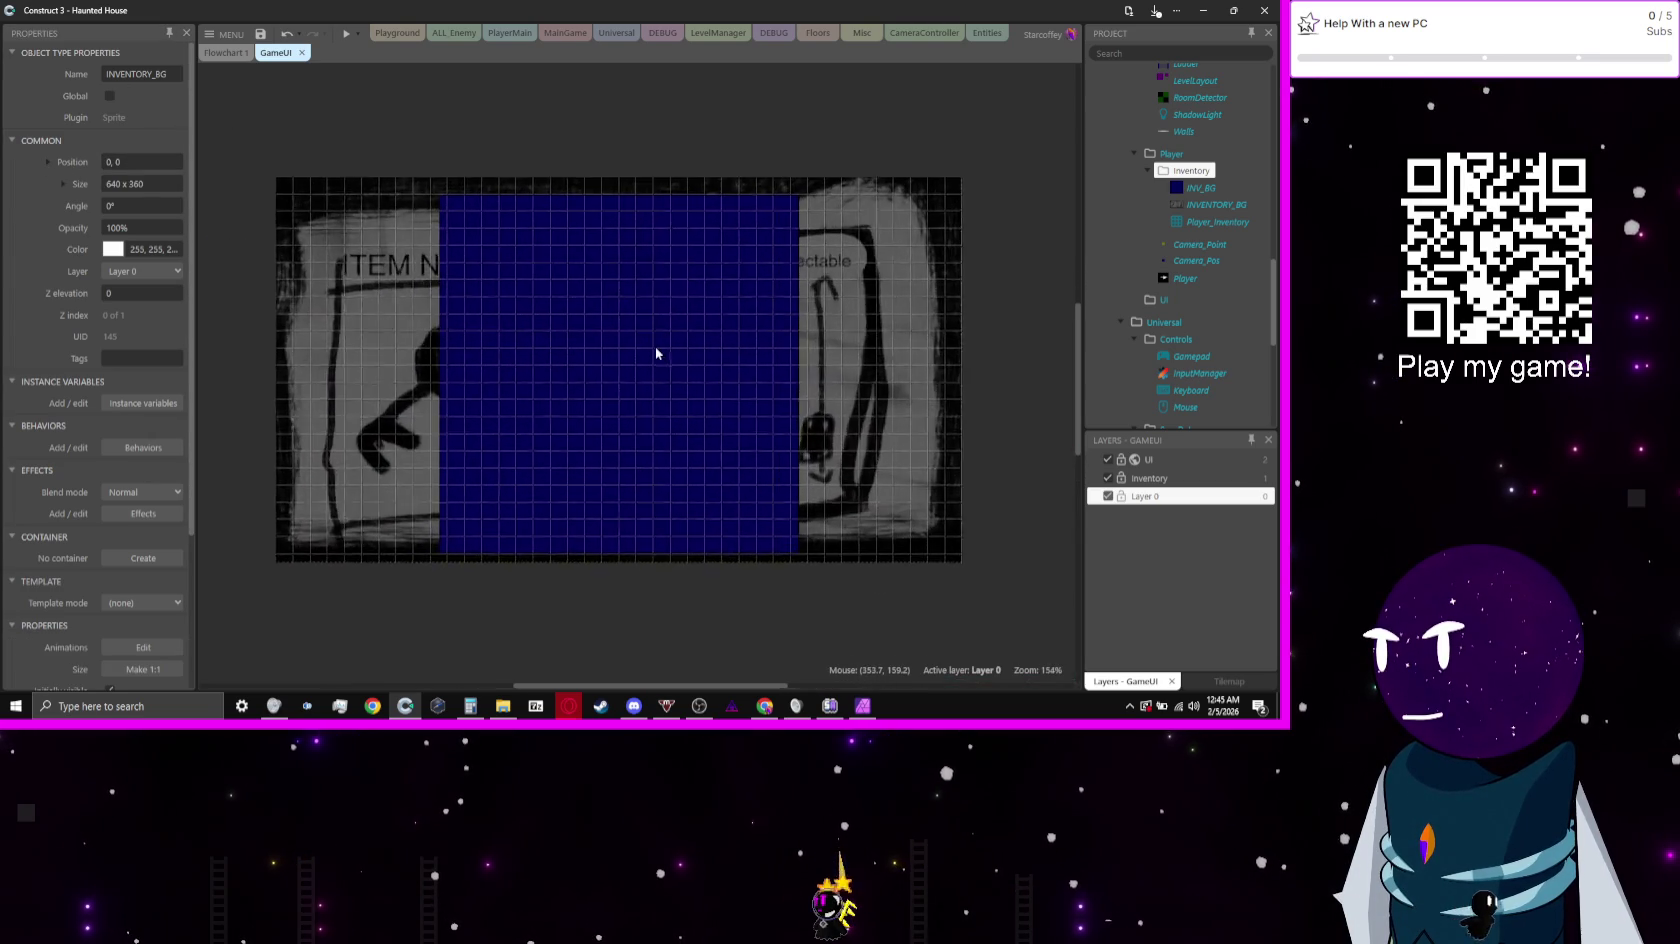
scroll(656, 352, "up", 2)
Step: Nest the Inventory layer inside the UI layer
left_click(585, 401)
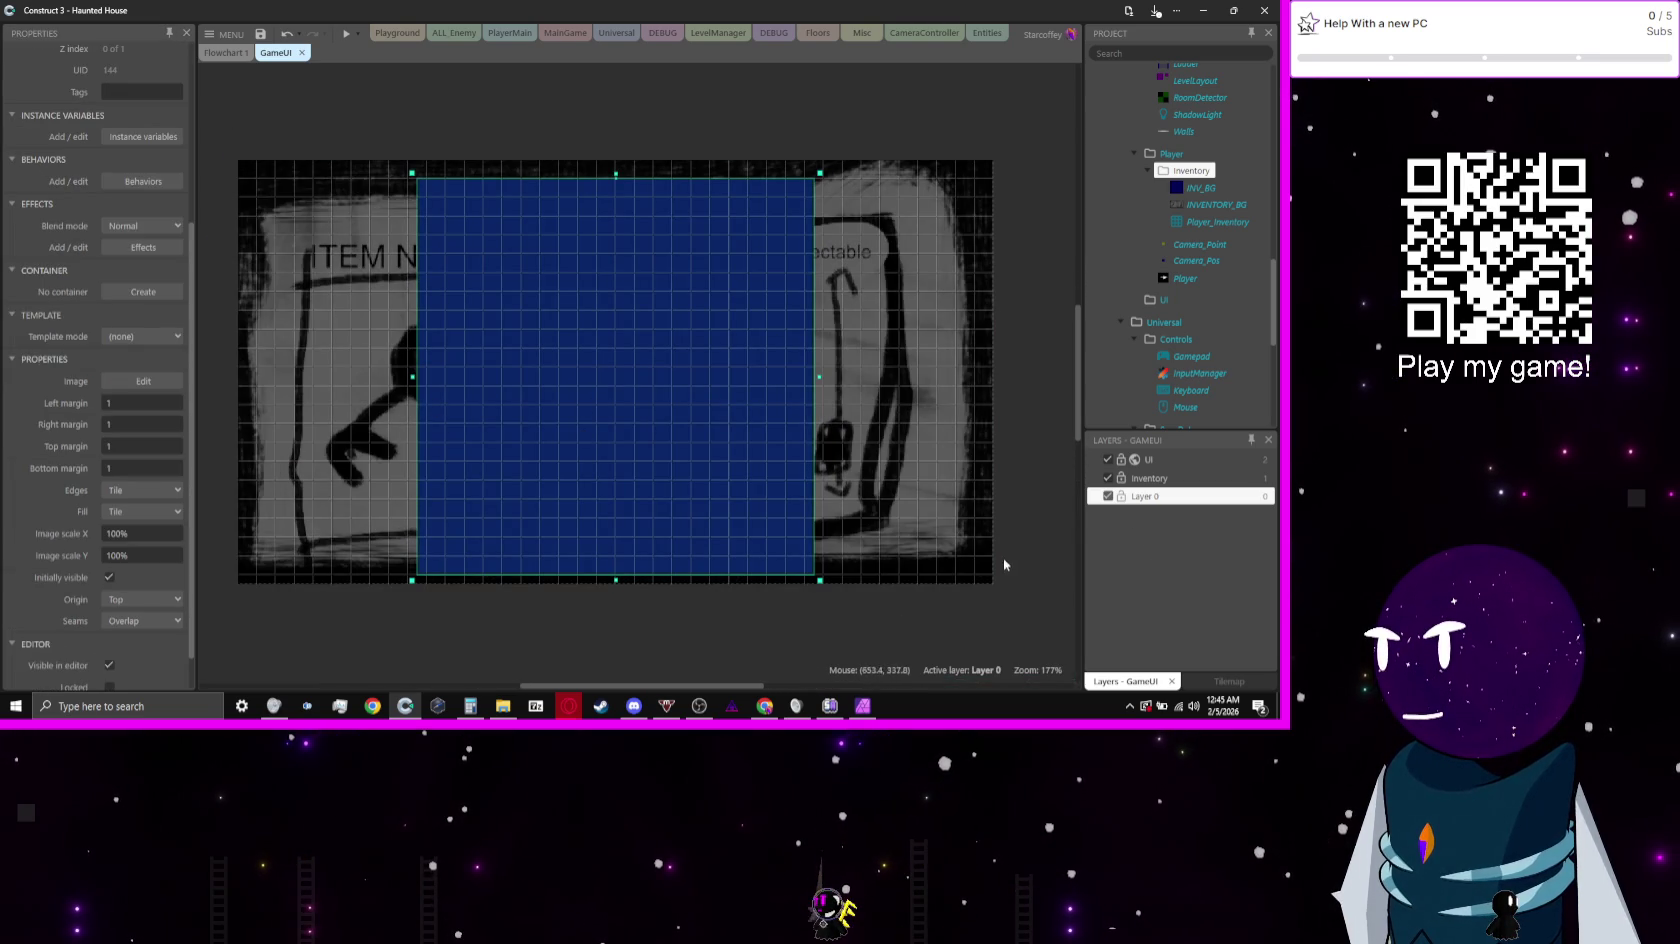
left_click(1136, 480)
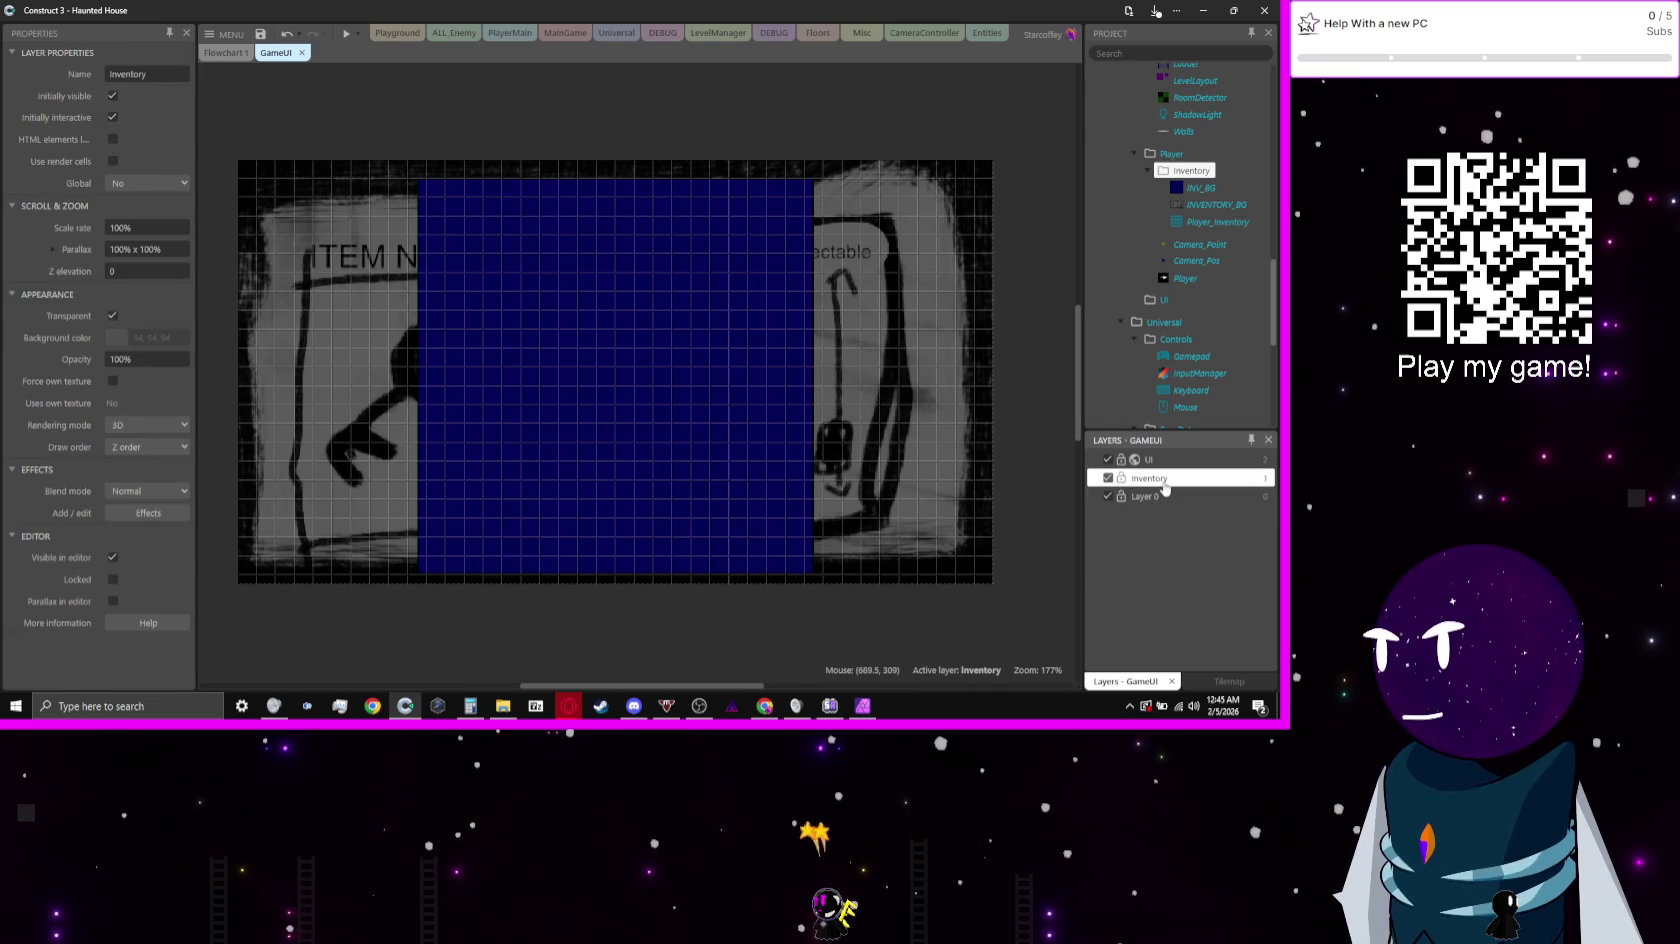
left_click_drag(1160, 478, 1162, 462)
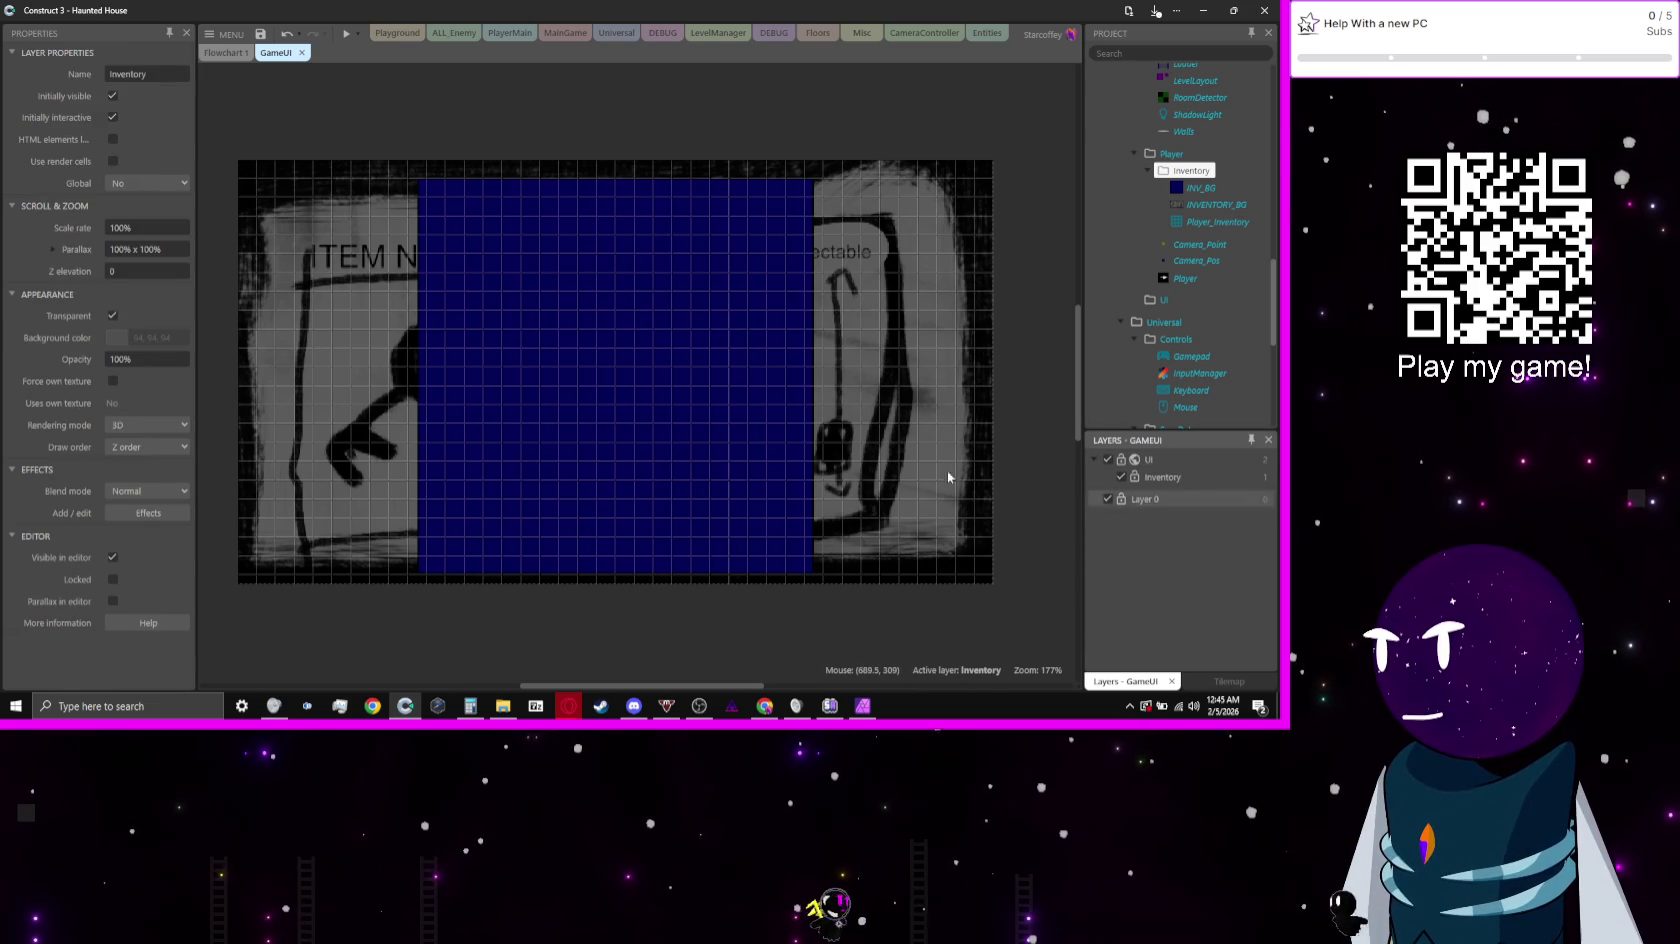
left_click(605, 442)
Step: Move and shrink the blue INV_BG panel over the right page, then open its image
left_click_drag(660, 446, 746, 464)
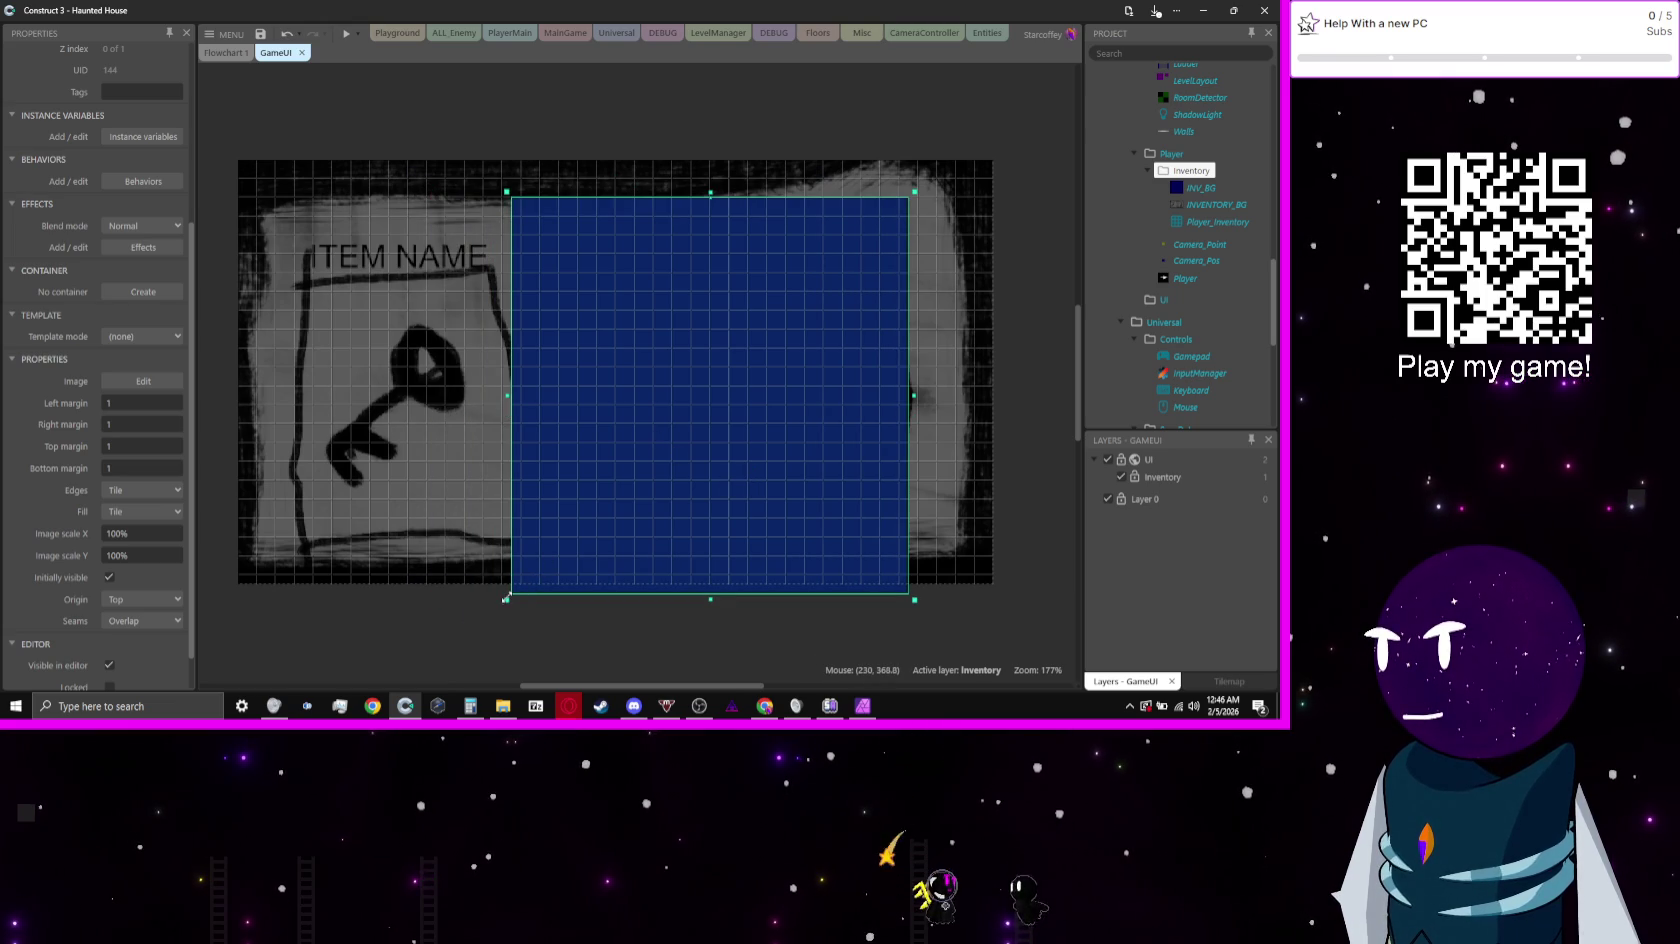
mouse_move(507, 599)
left_mouse_down()
mouse_move(770, 503)
mouse_move(609, 557)
left_mouse_up()
double_click(840, 375)
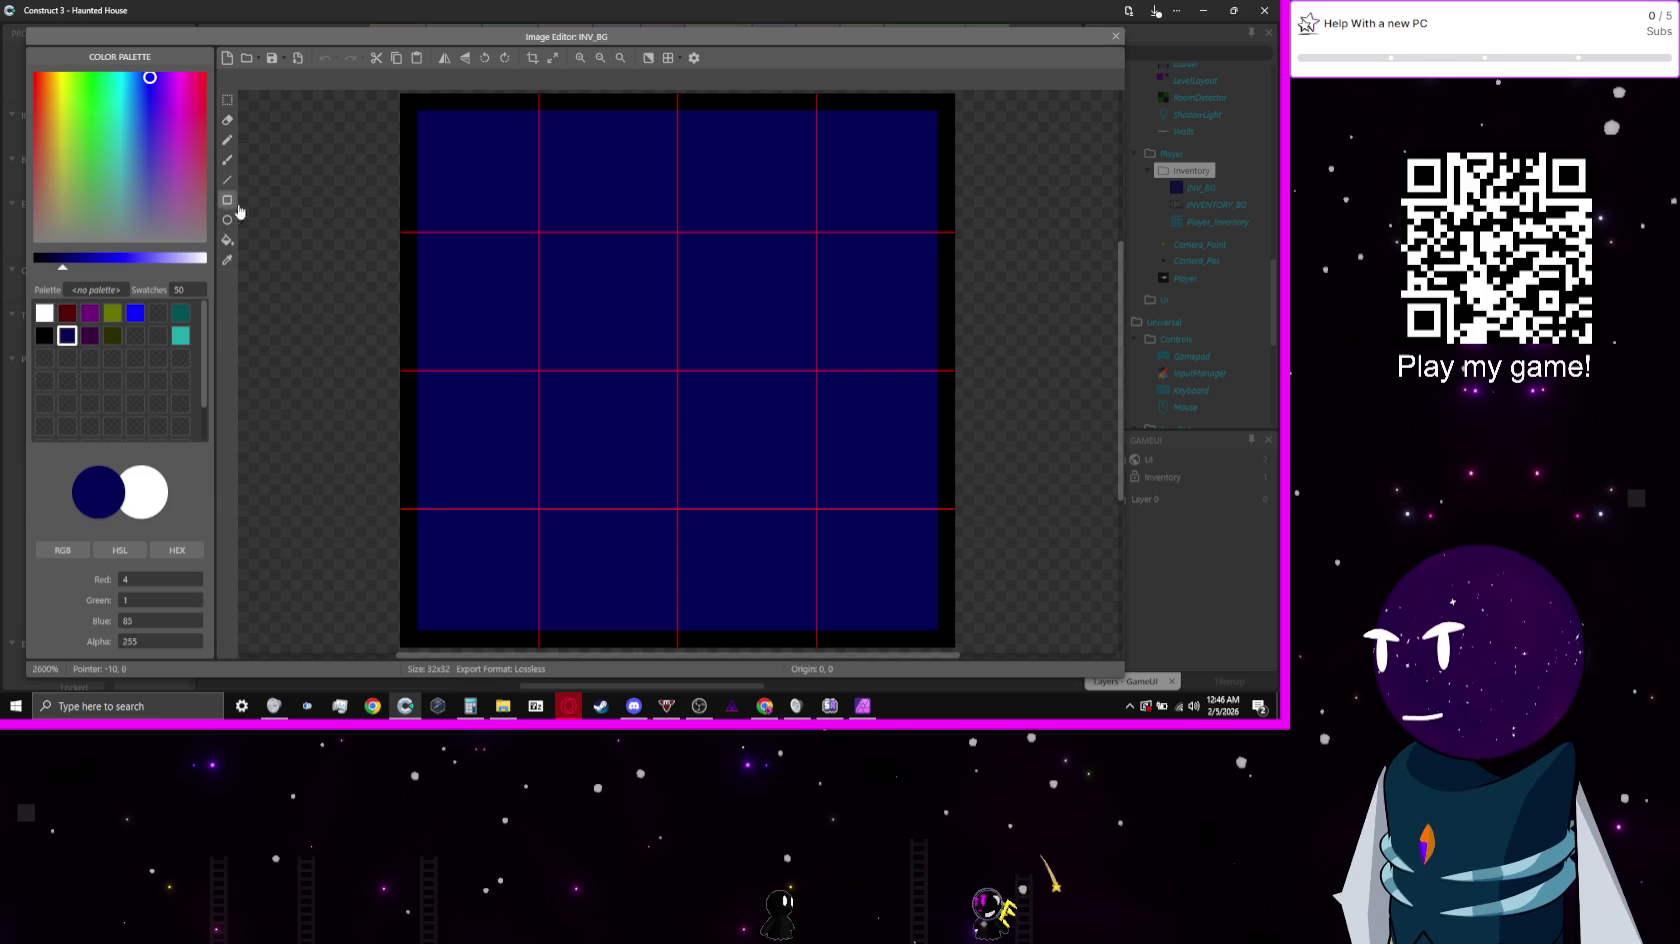
Step: Draw a rough purple Pencil border along the INV_BG canvas edges and close the editor
left_click(230, 141)
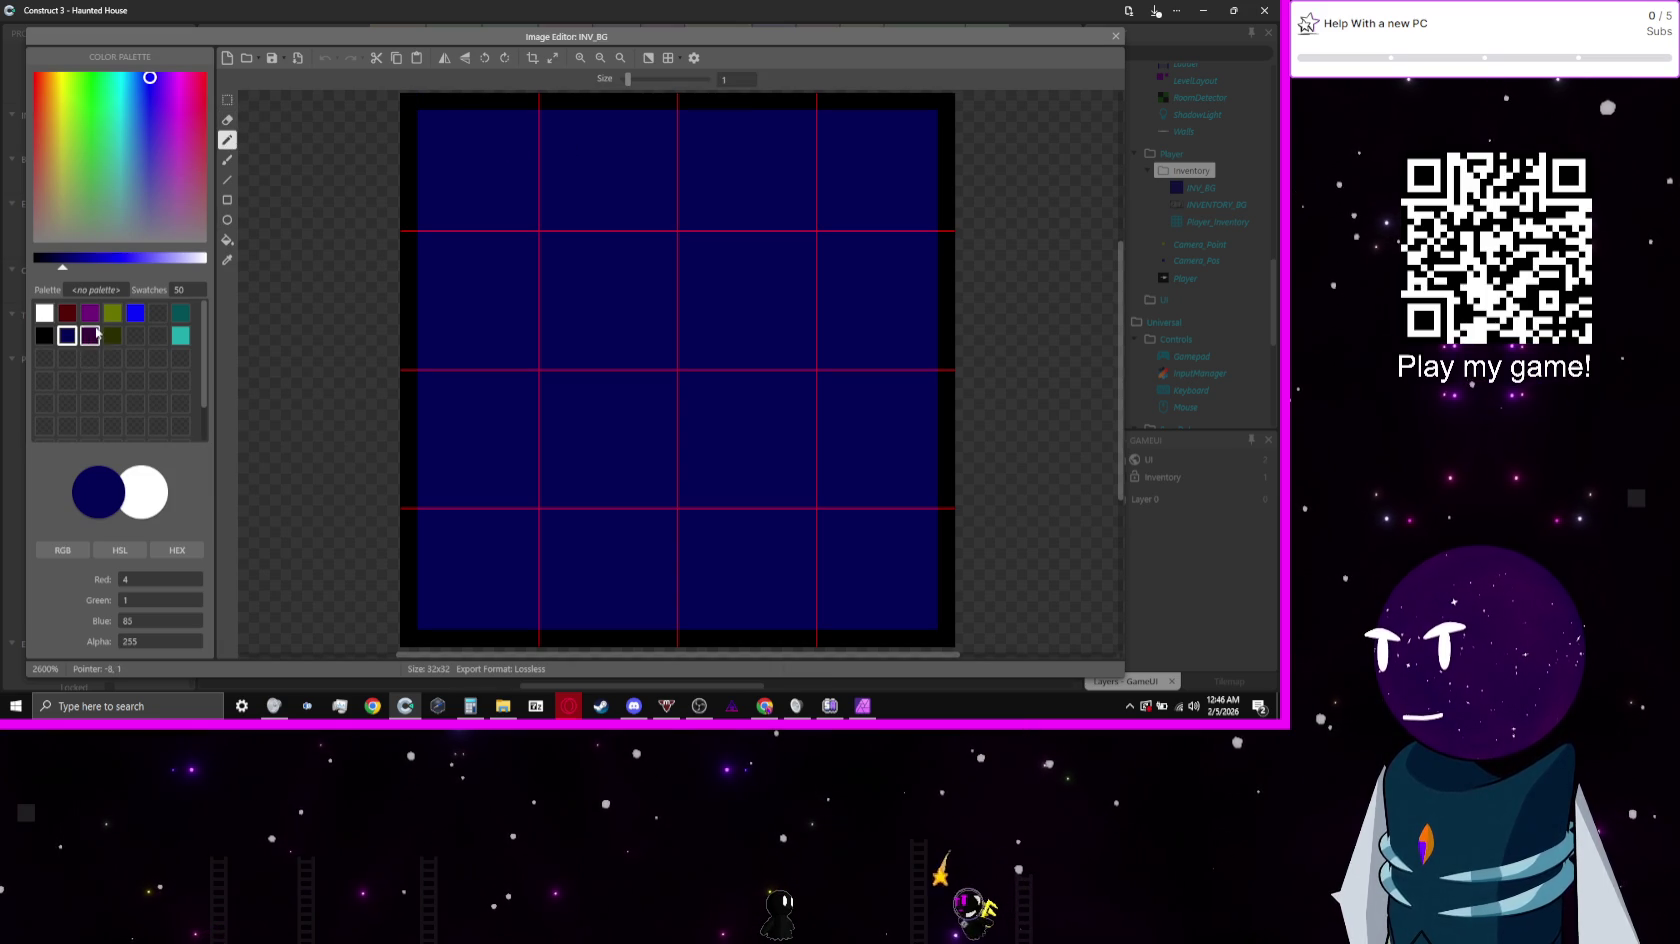
left_click(90, 312)
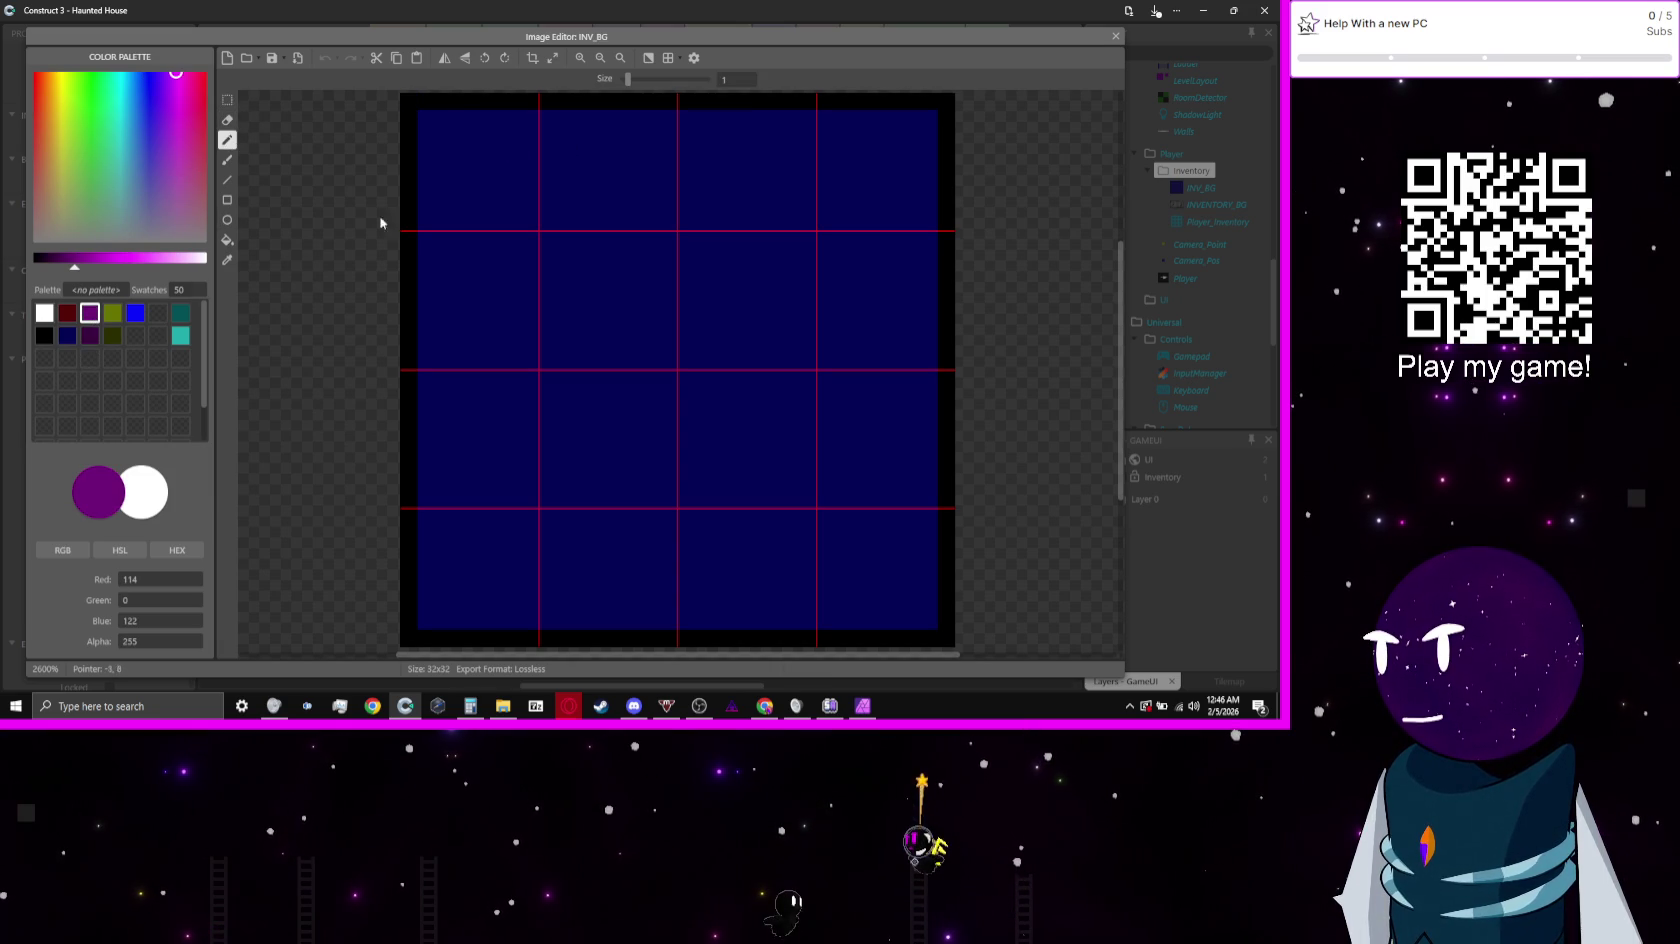
left_click(408, 117)
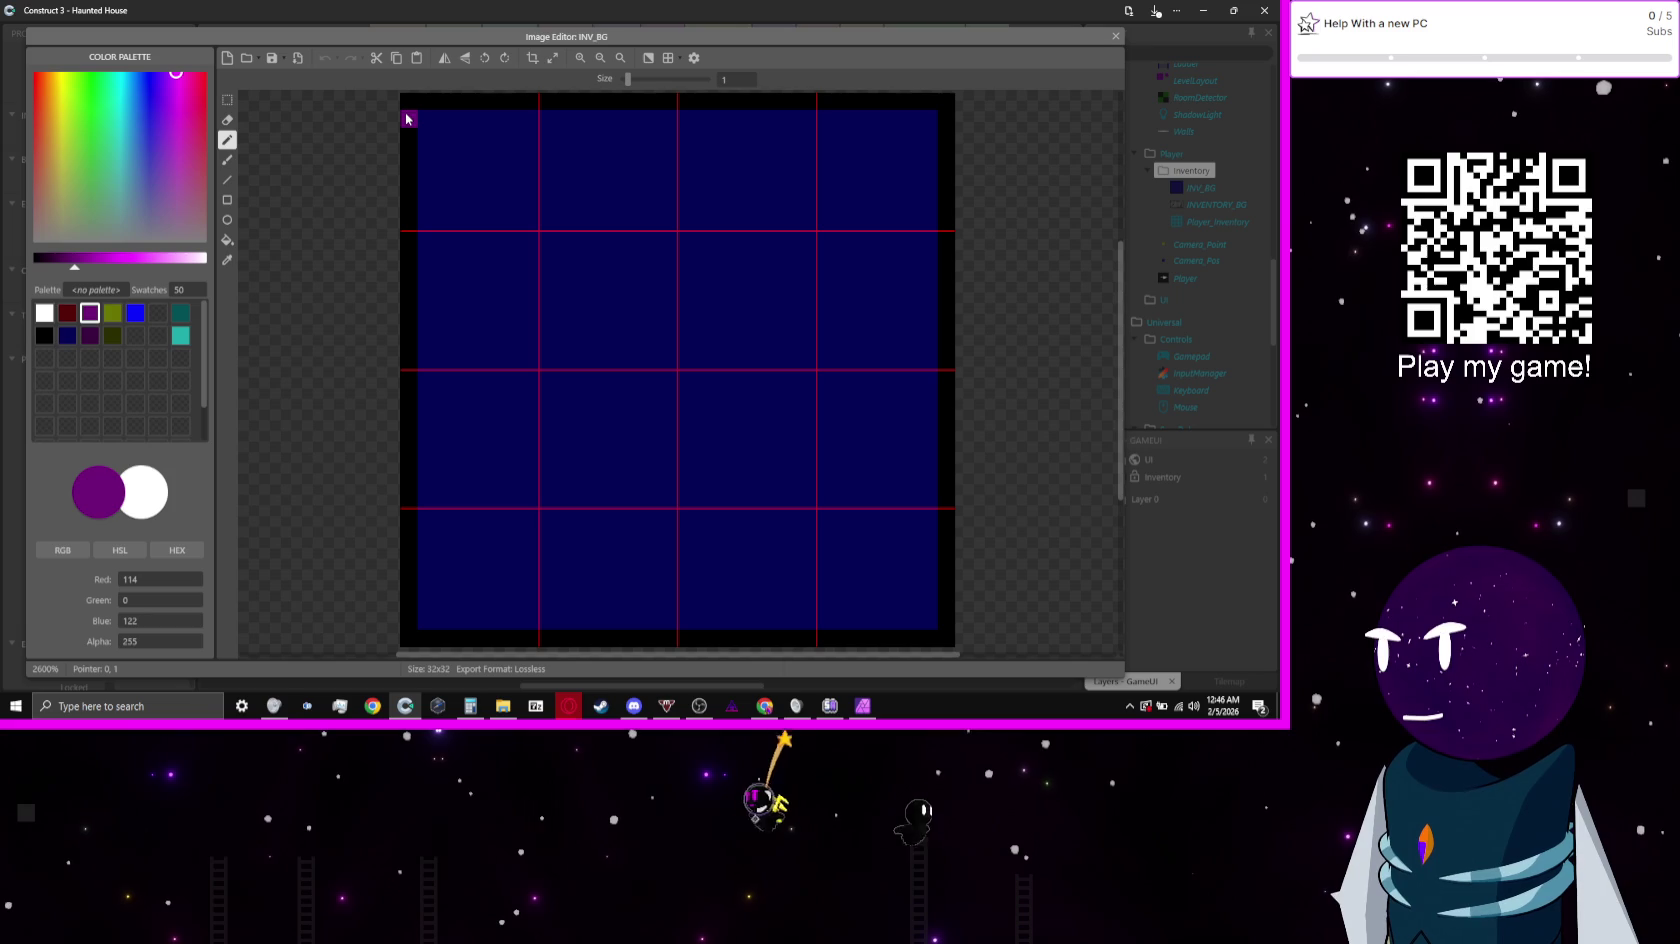
mouse_move(408, 117)
left_mouse_down()
mouse_move(902, 128)
mouse_move(929, 176)
mouse_move(923, 512)
left_mouse_up()
mouse_move(945, 600)
left_mouse_down()
mouse_move(933, 629)
mouse_move(551, 640)
mouse_move(417, 611)
mouse_move(472, 572)
mouse_move(458, 553)
mouse_move(476, 488)
mouse_move(446, 315)
mouse_move(465, 185)
mouse_move(425, 132)
left_mouse_up()
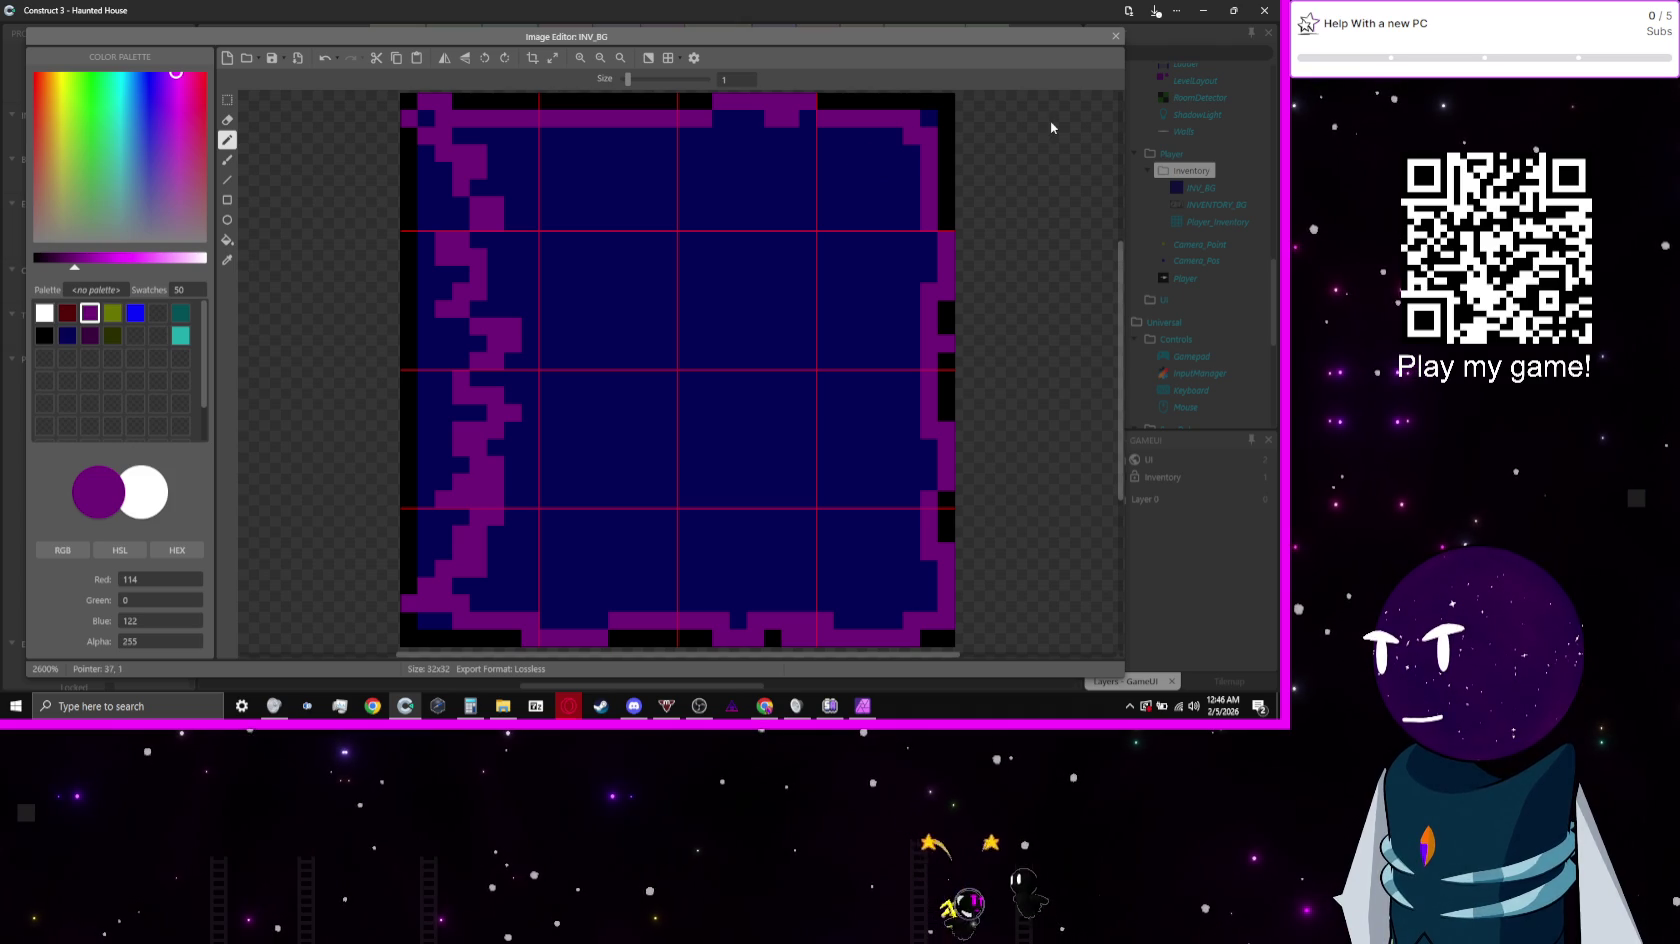
left_click(1116, 36)
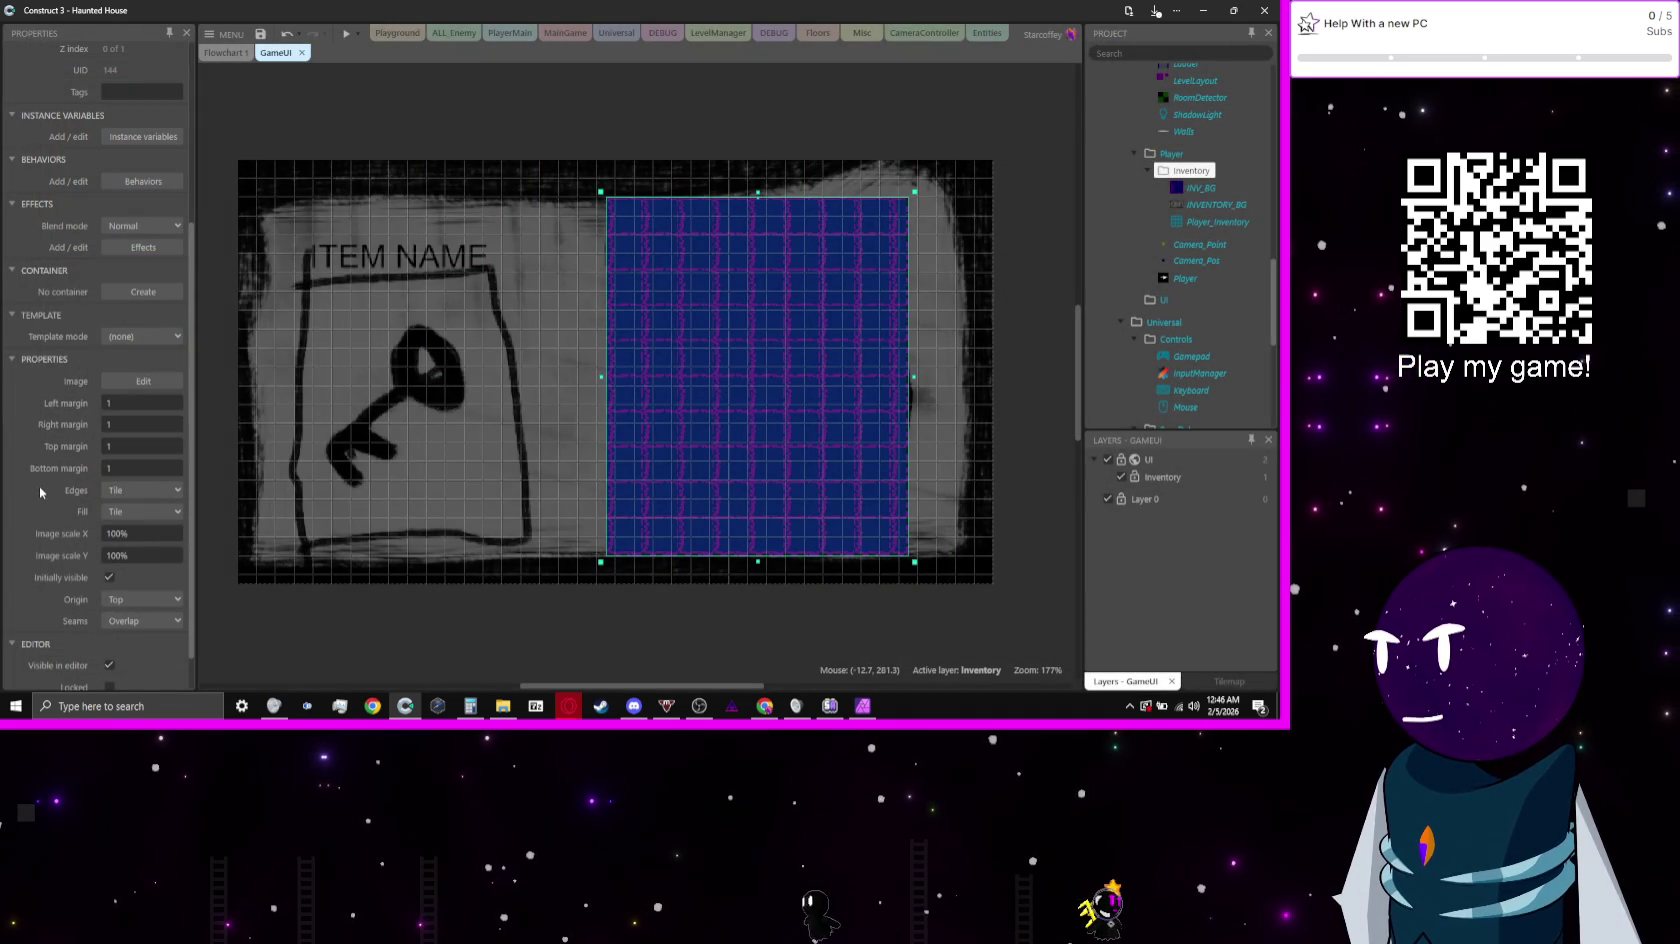
Step: Set INV_BG's Left, Right, Top and Bottom margins to 16 and reopen its image
scroll(125, 495, "down", 2)
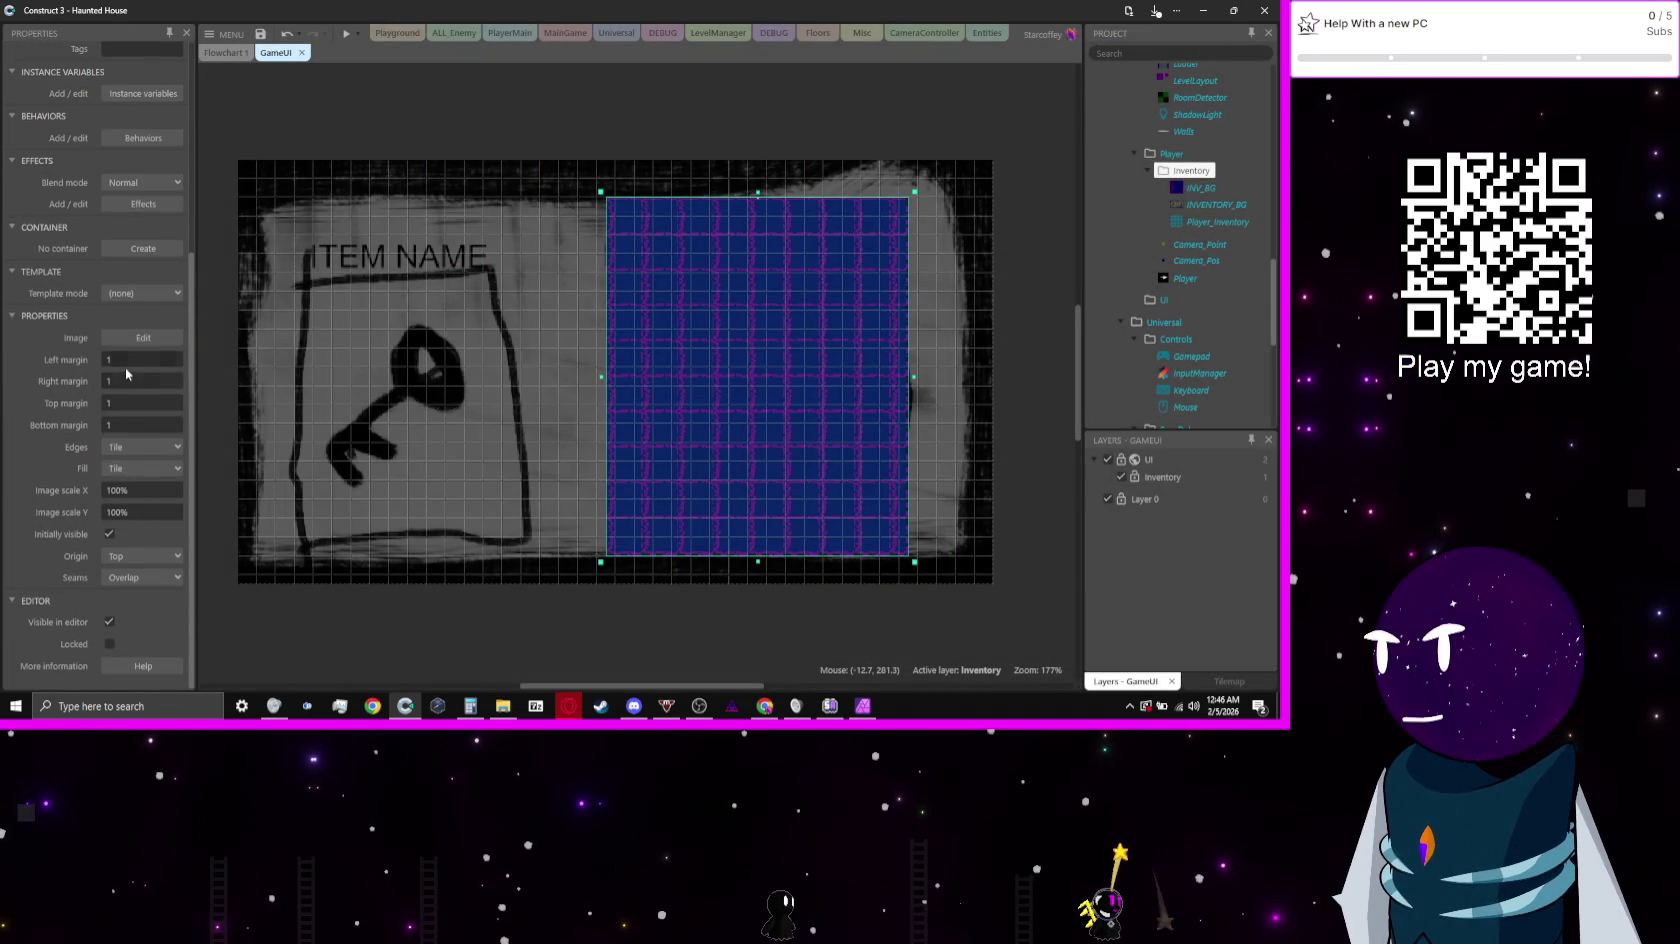
left_click(141, 360)
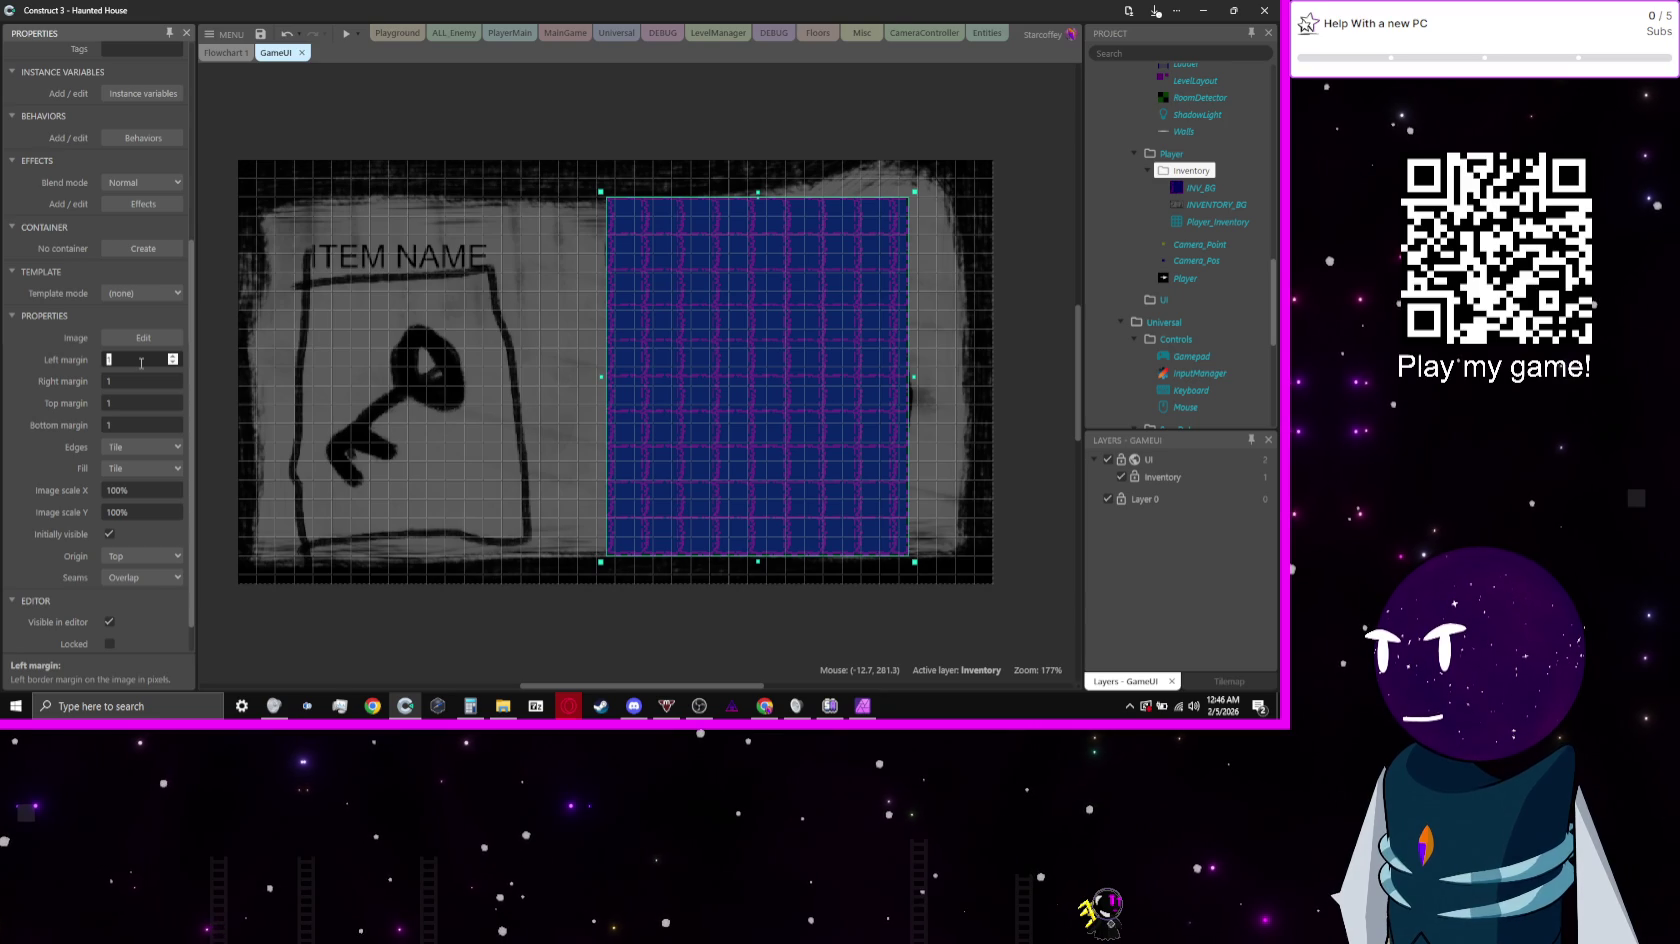
type("6")
key("Tab")
type("16")
key("Tab")
type("16")
key("Tab")
type("1")
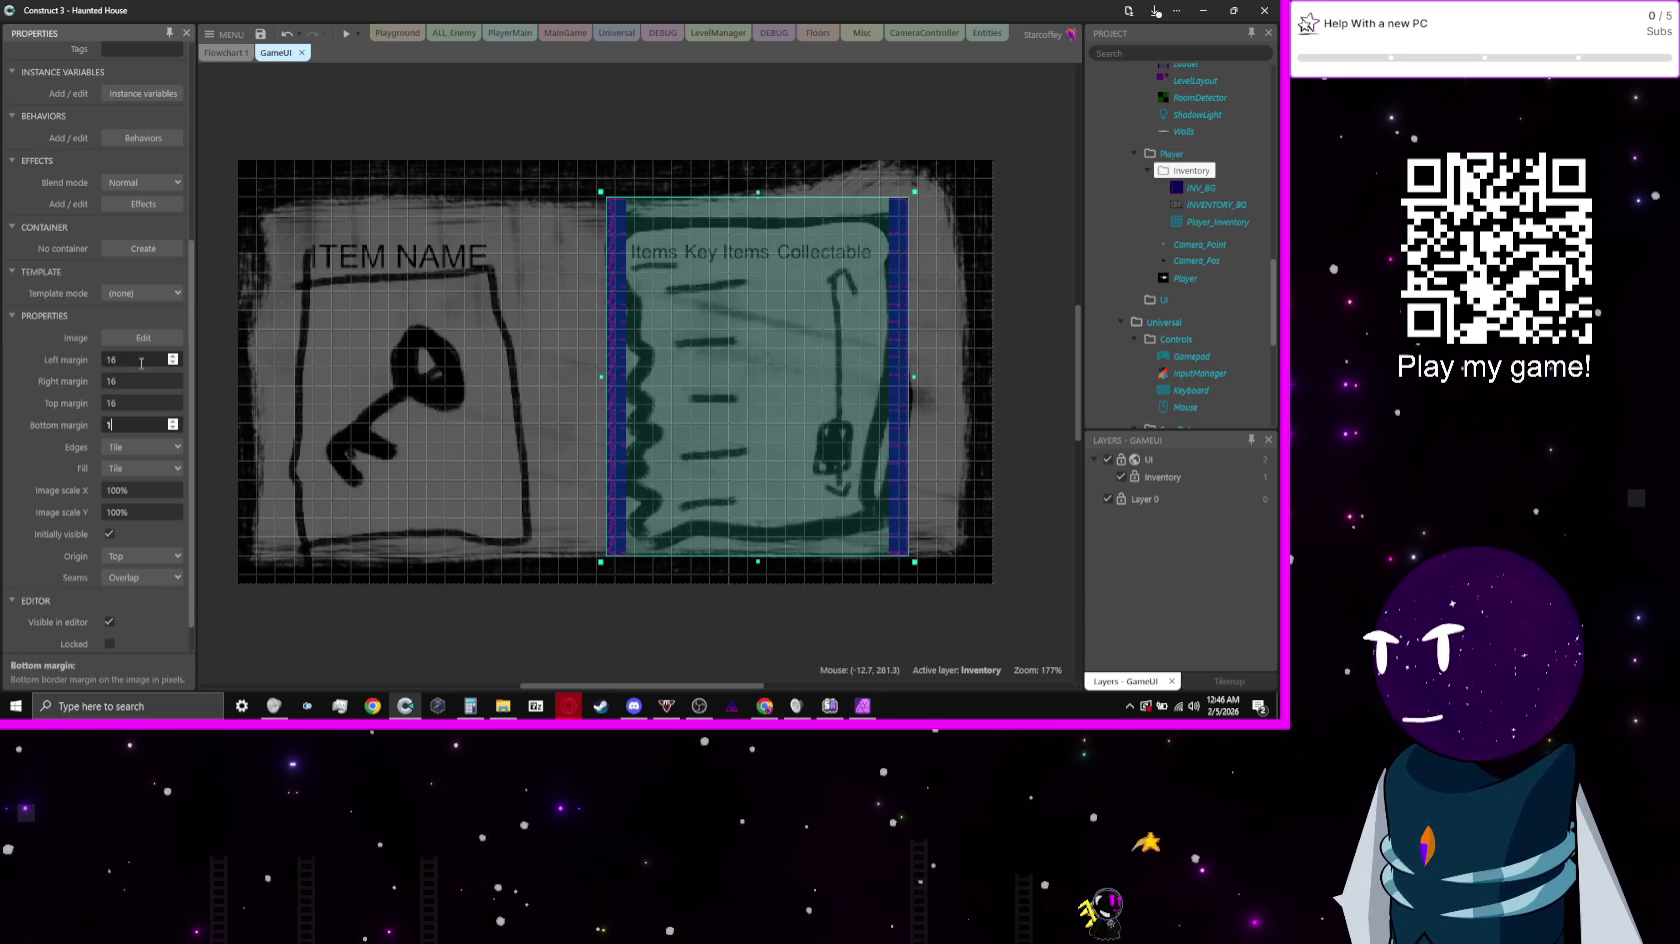
key("Tab")
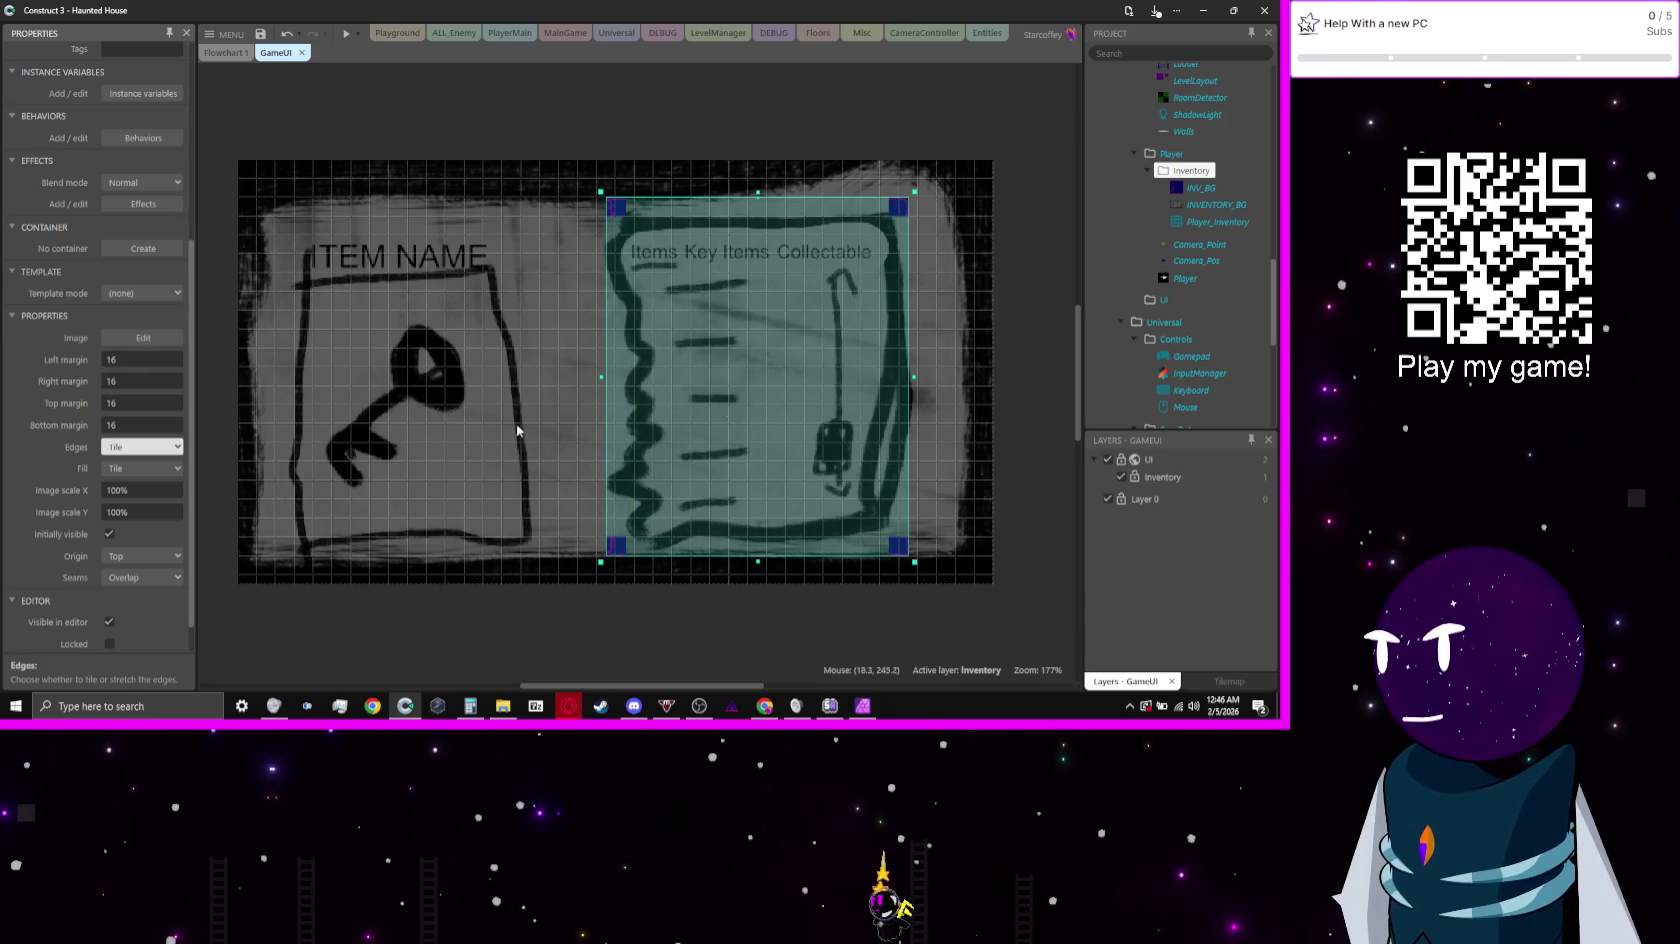
double_click(856, 382)
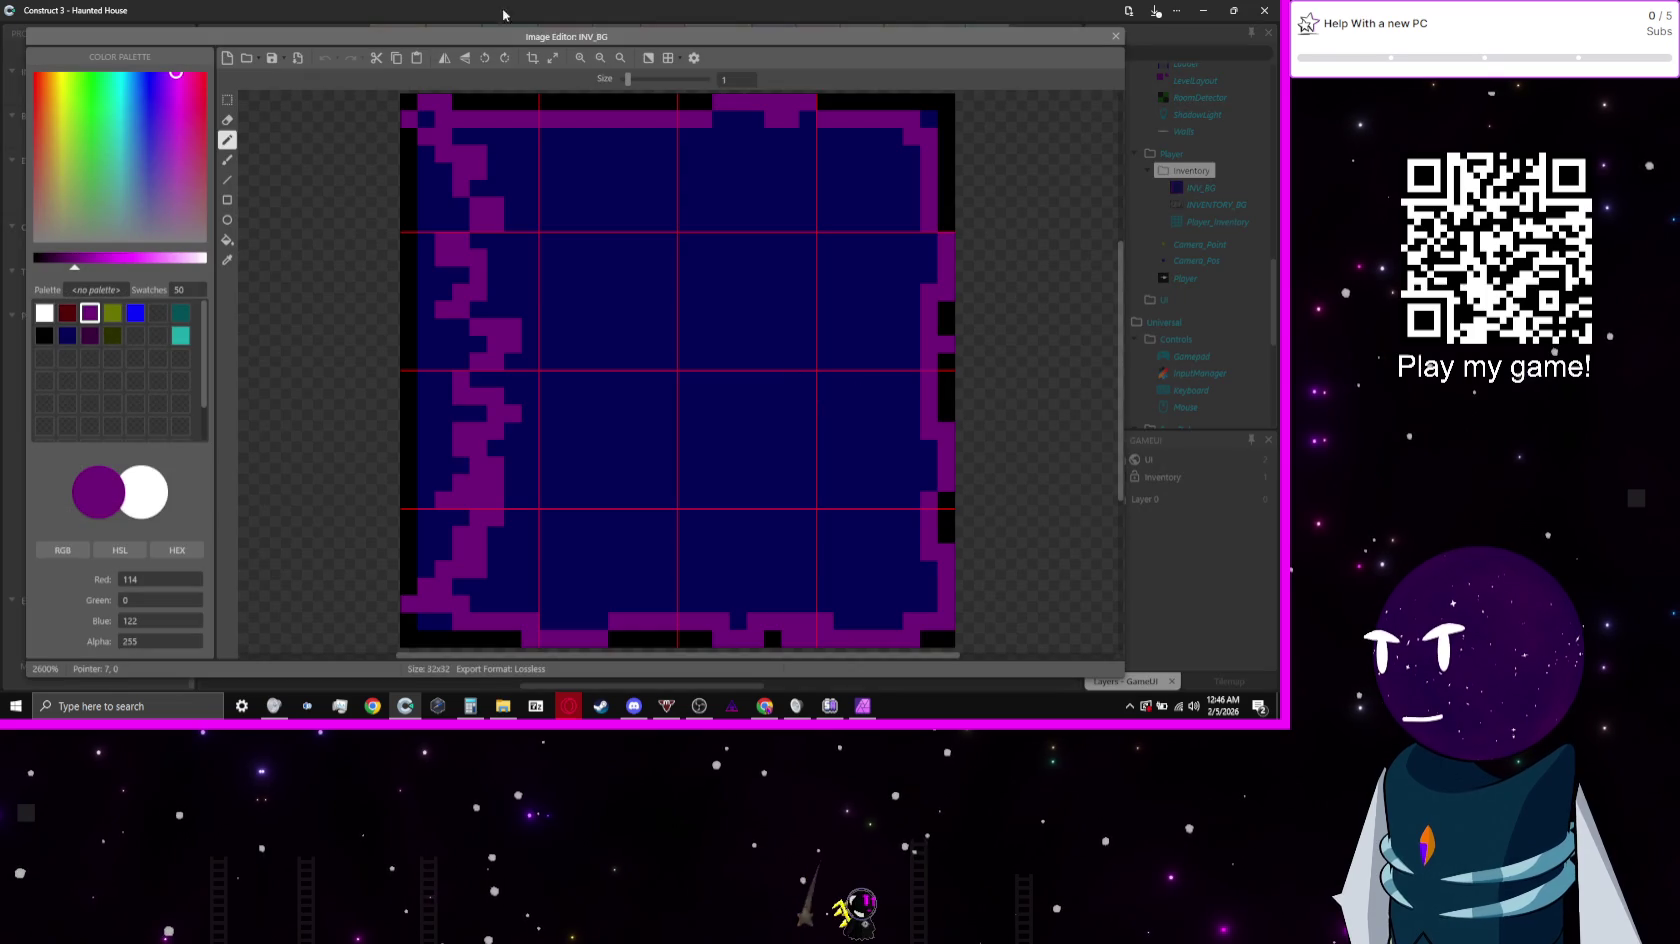
Step: Resize the INV_BG canvas to 64 x 64
left_click(554, 59)
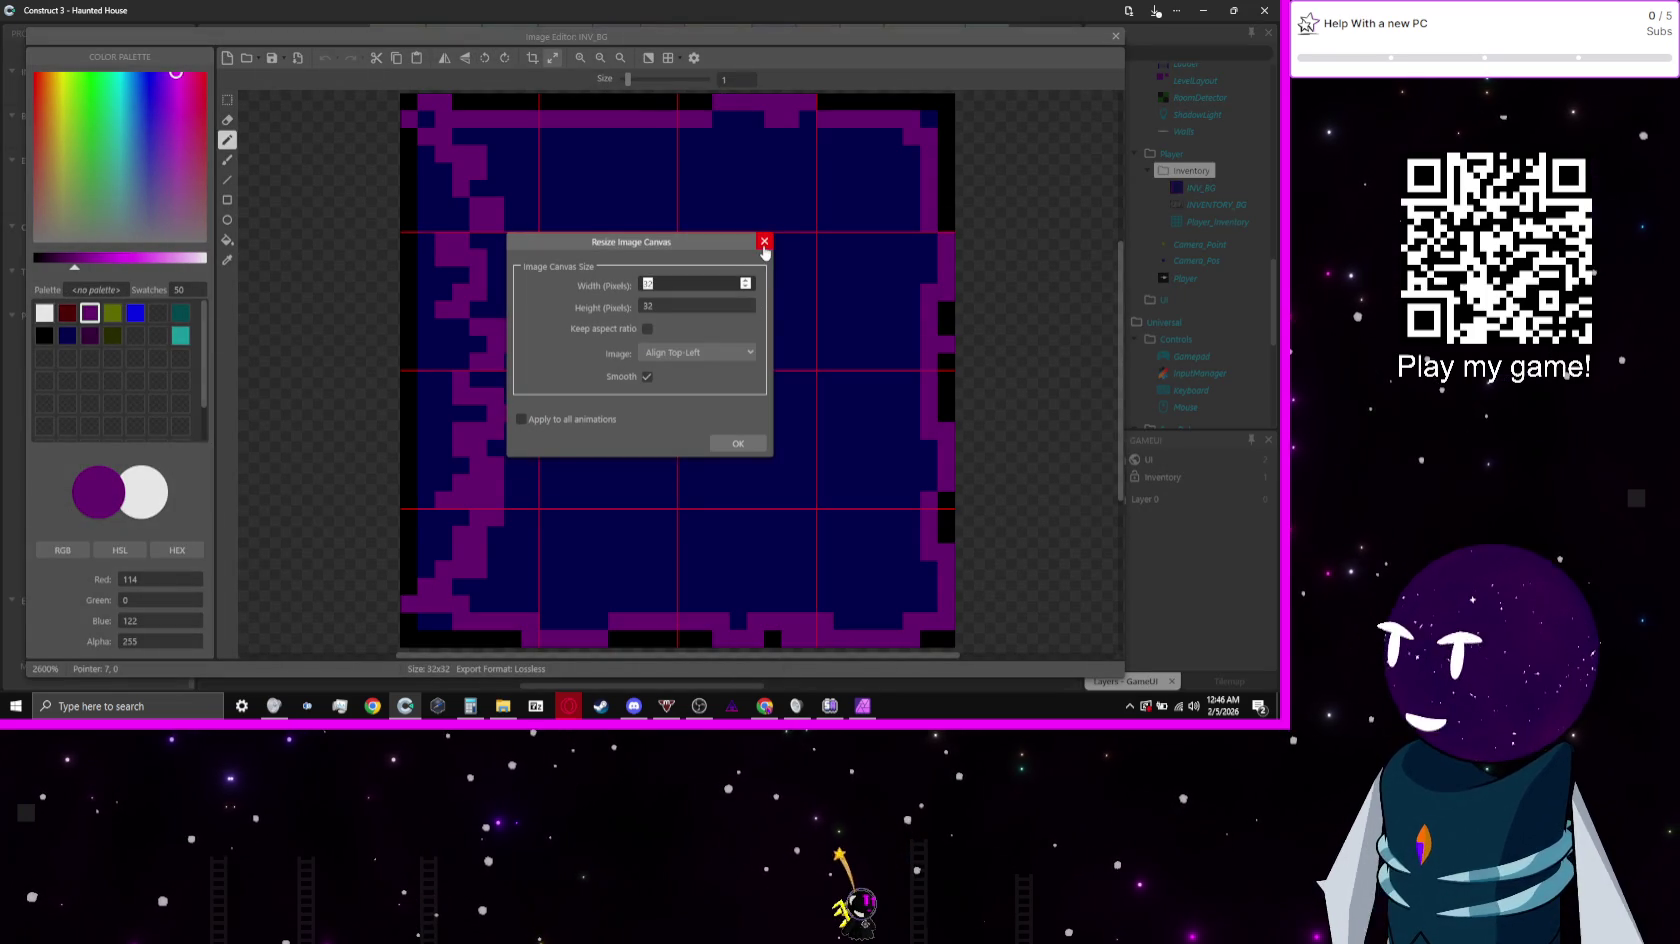
type("64")
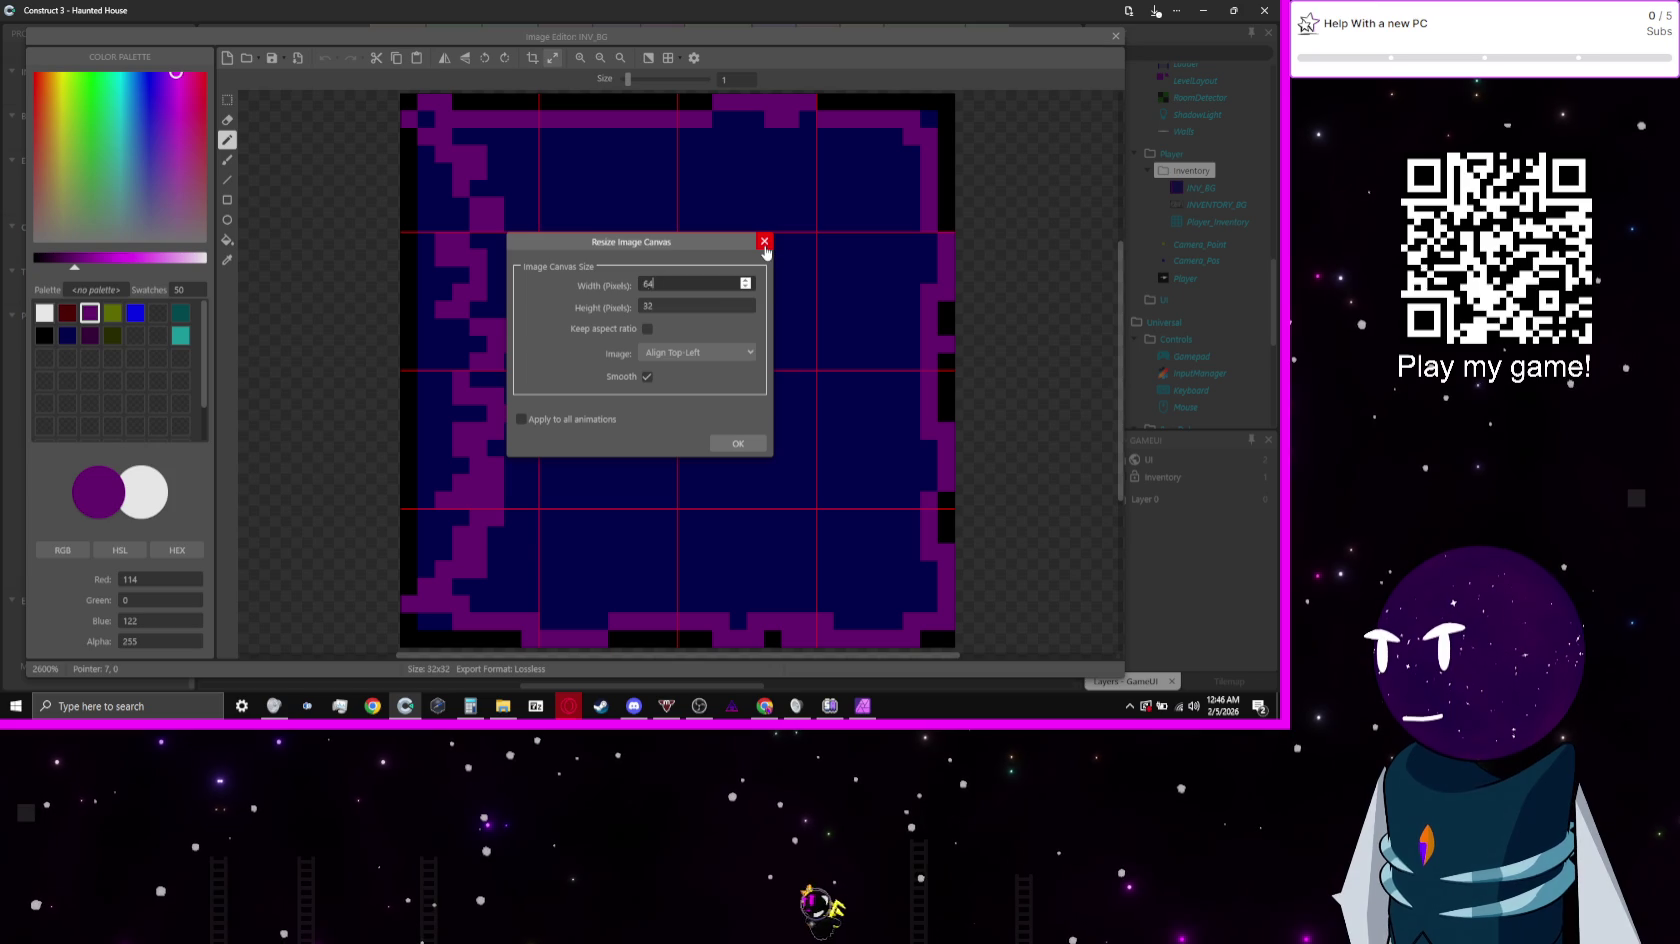
key("Tab")
type("64")
key("Return")
Step: Select all and delete the image contents, leaving a blank canvas
scroll(765, 250, "down", 2)
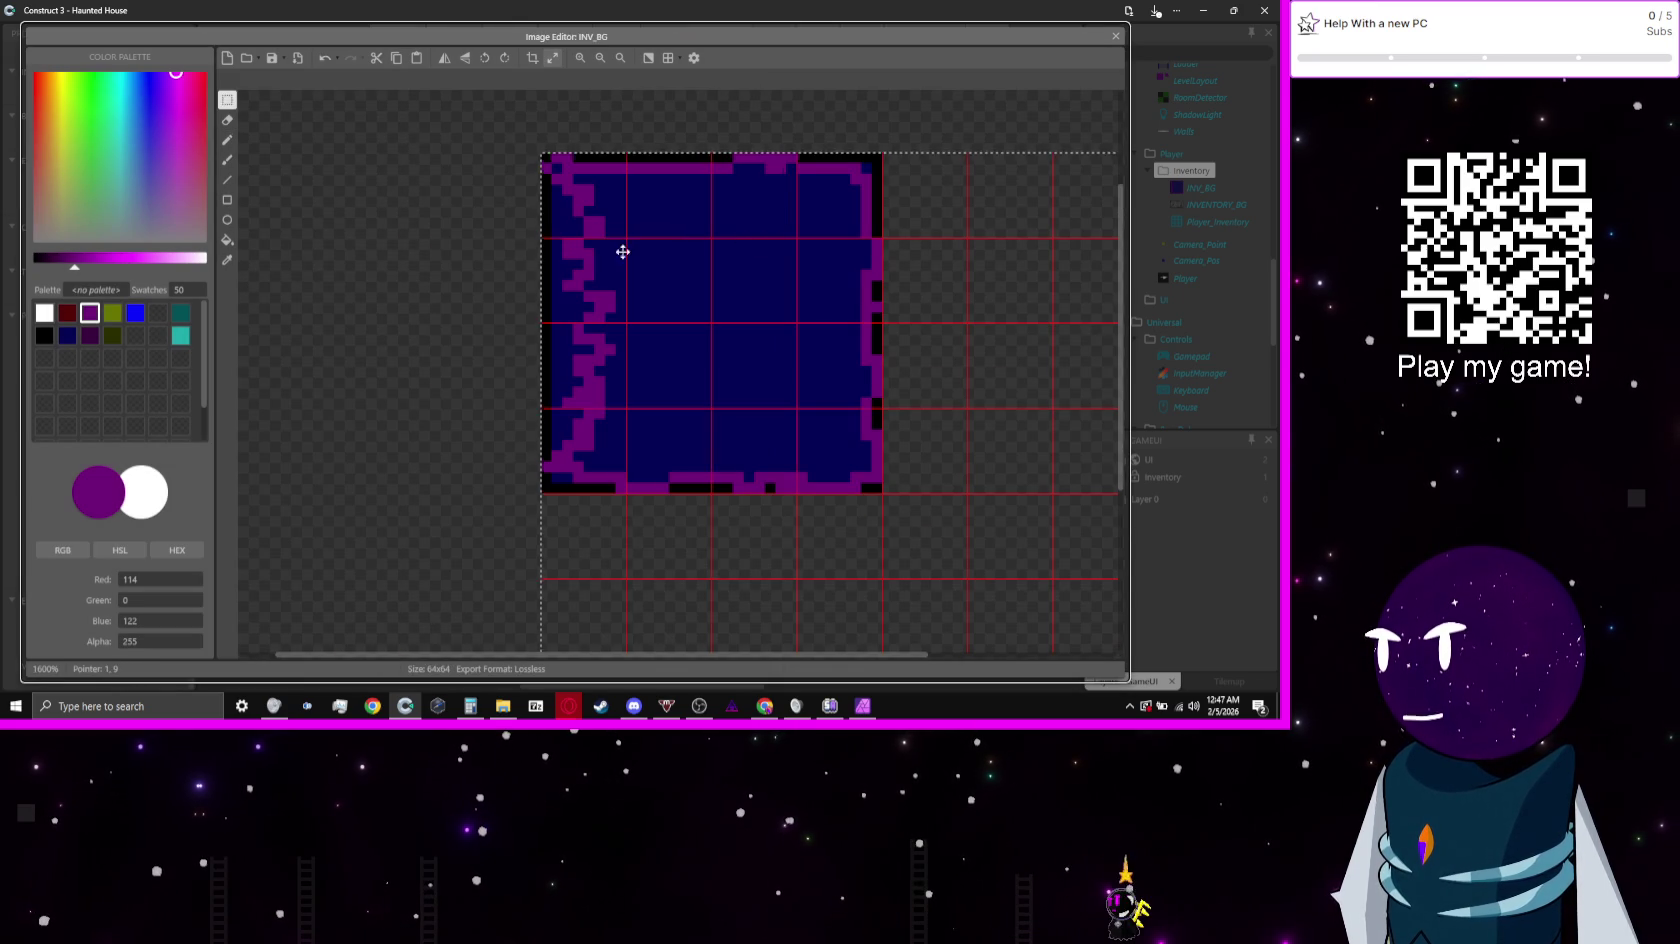
key("ctrl+a")
key("Delete")
scroll(686, 255, "down", 3)
scroll(716, 291, "up", 1)
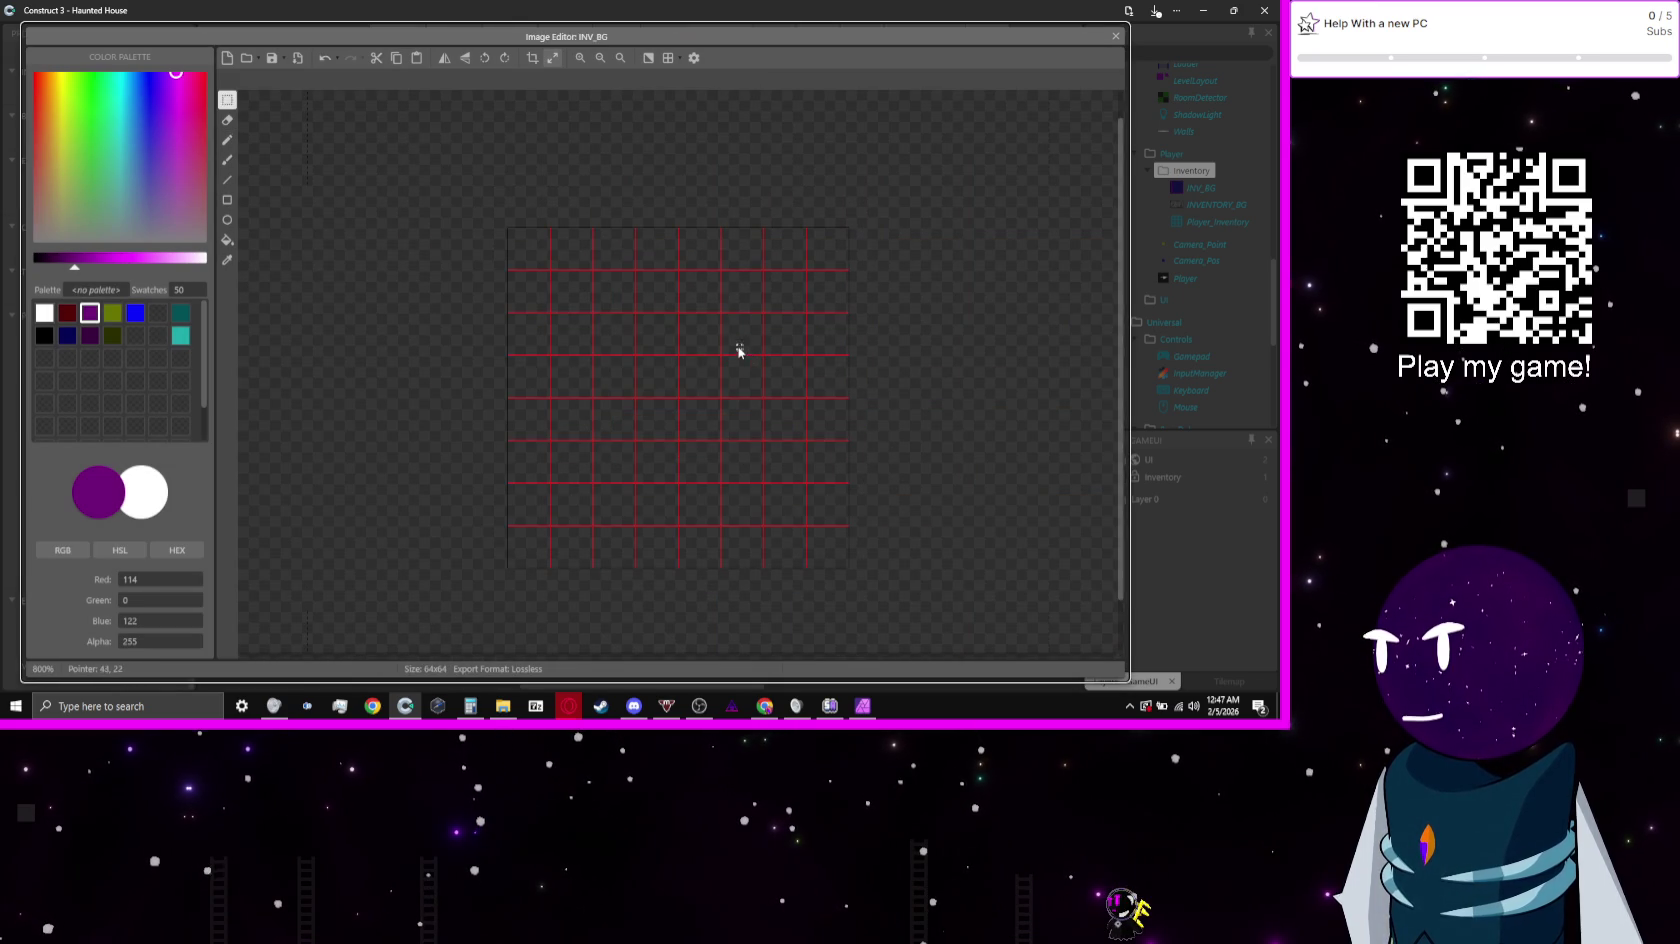
scroll(790, 293, "down", 2)
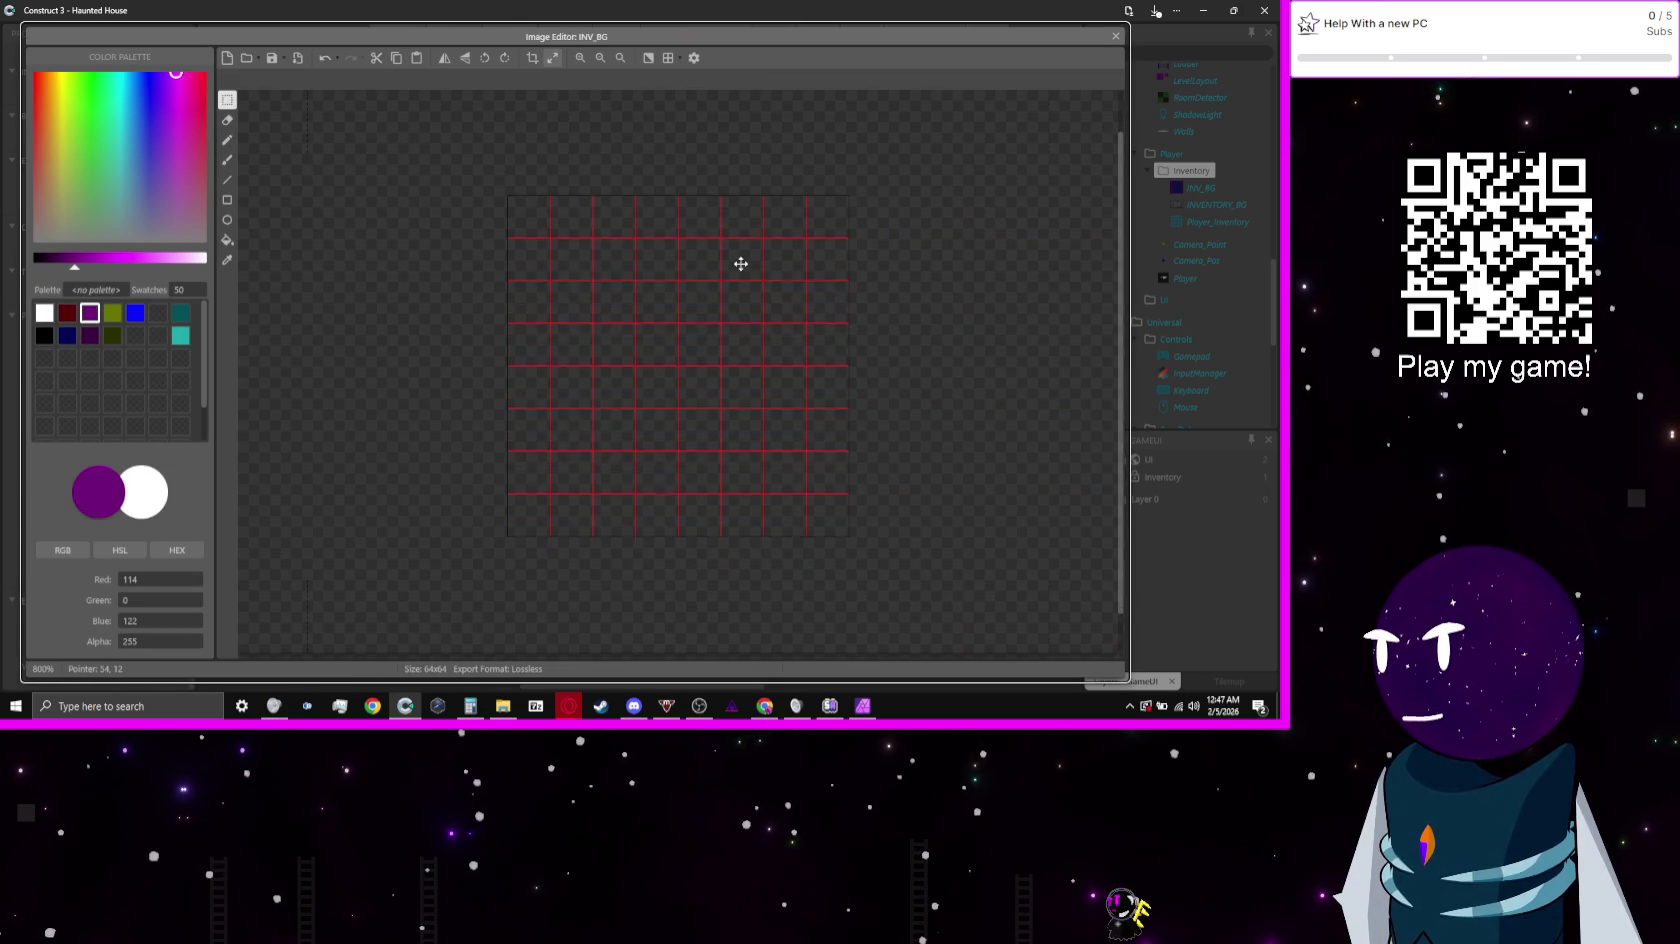
Step: Configure the editor grid to 16 x 16 cells
left_click(668, 58)
left_click(668, 58)
left_click(681, 58)
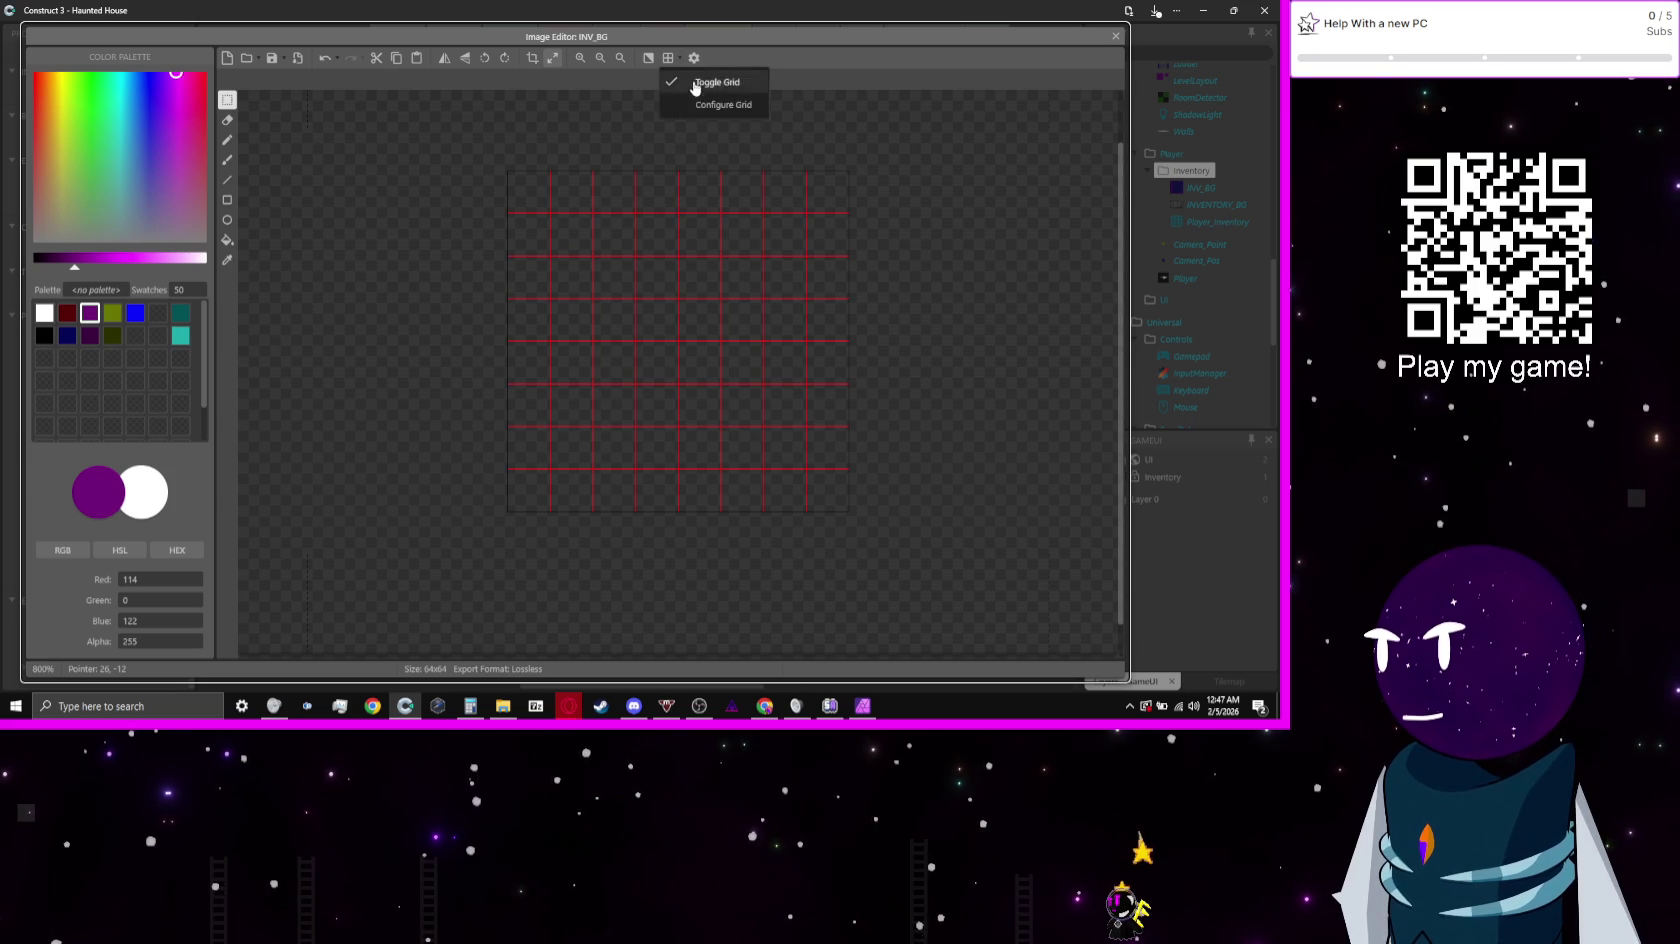
left_click(697, 111)
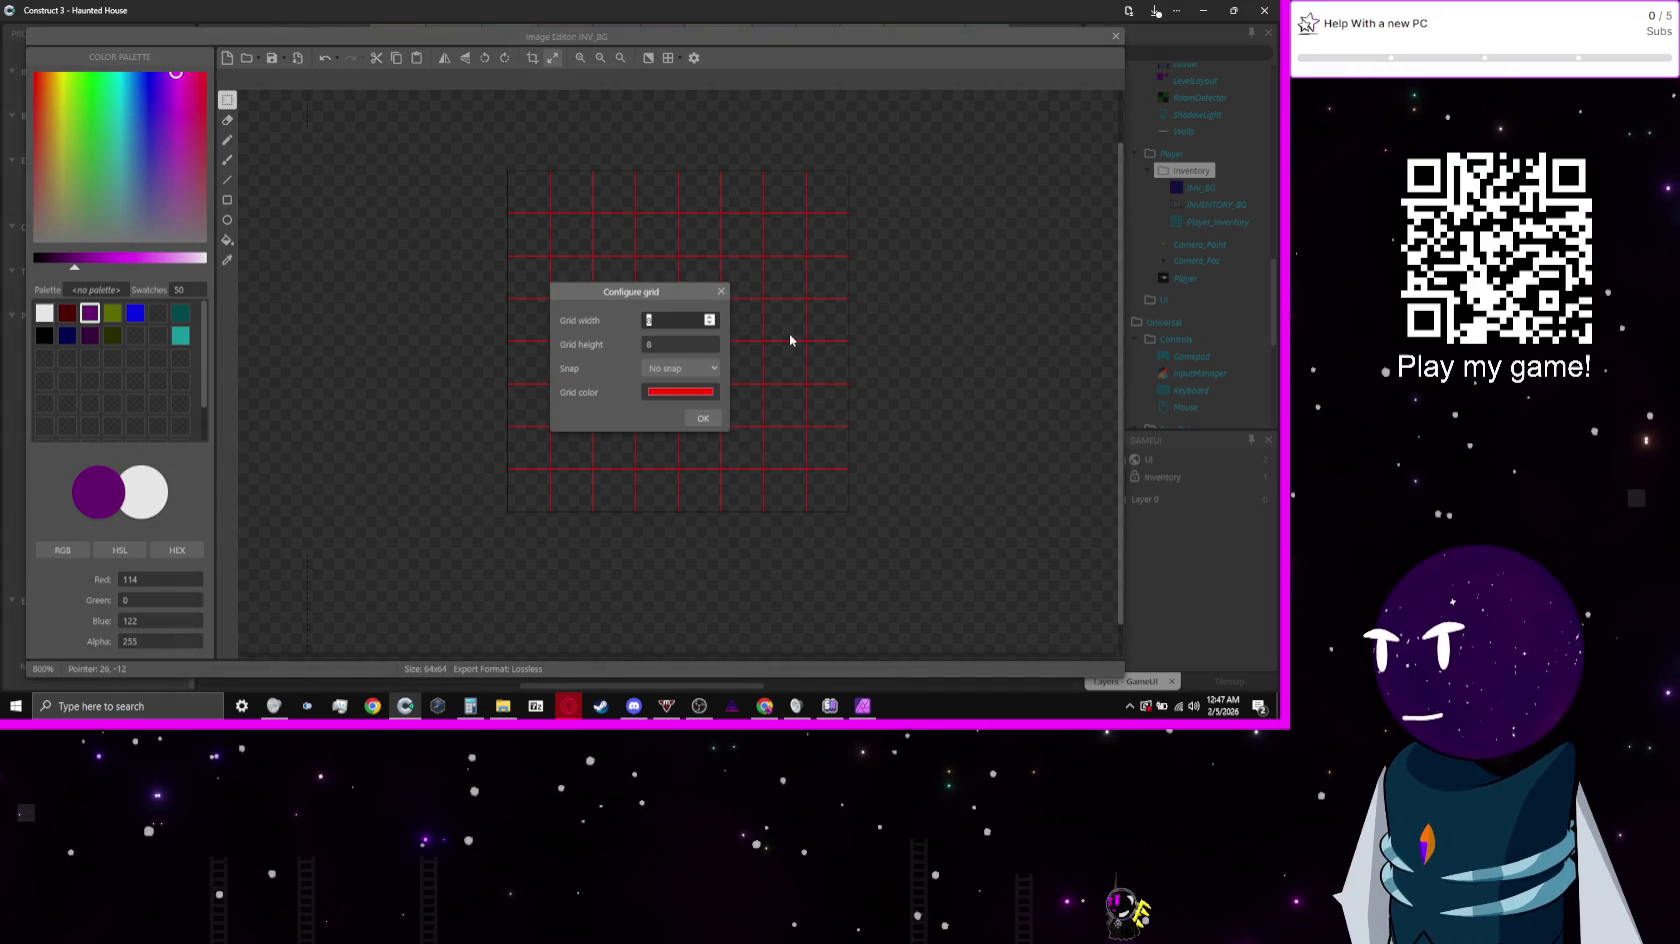
type("16")
key("Tab")
type("16")
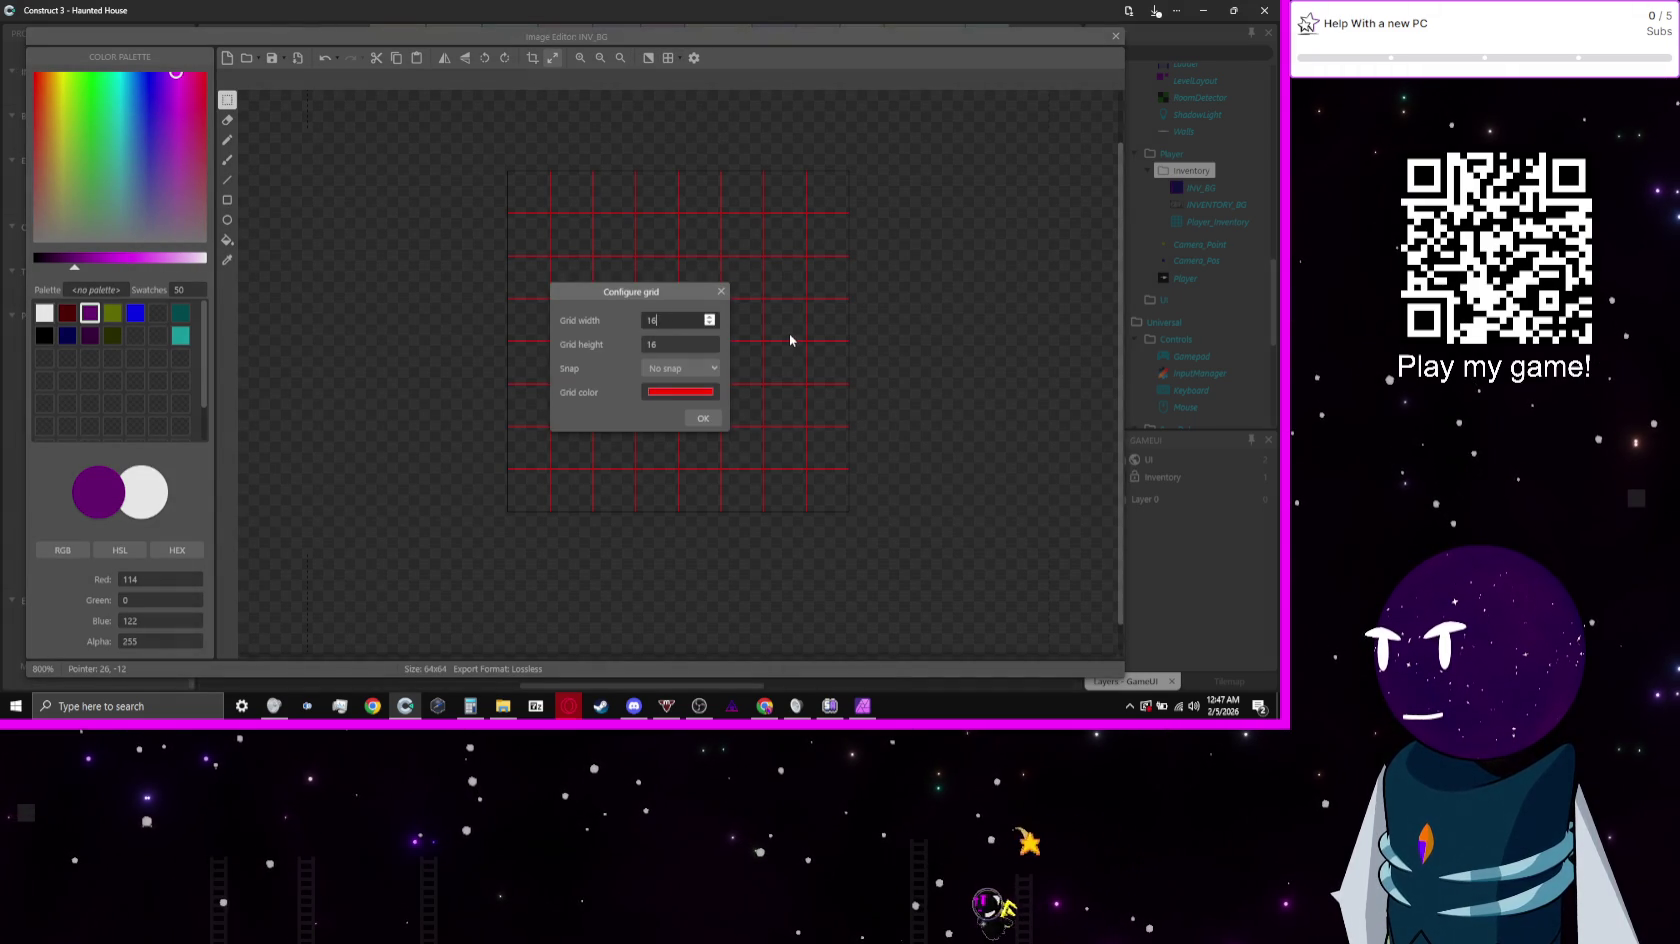
key("Return")
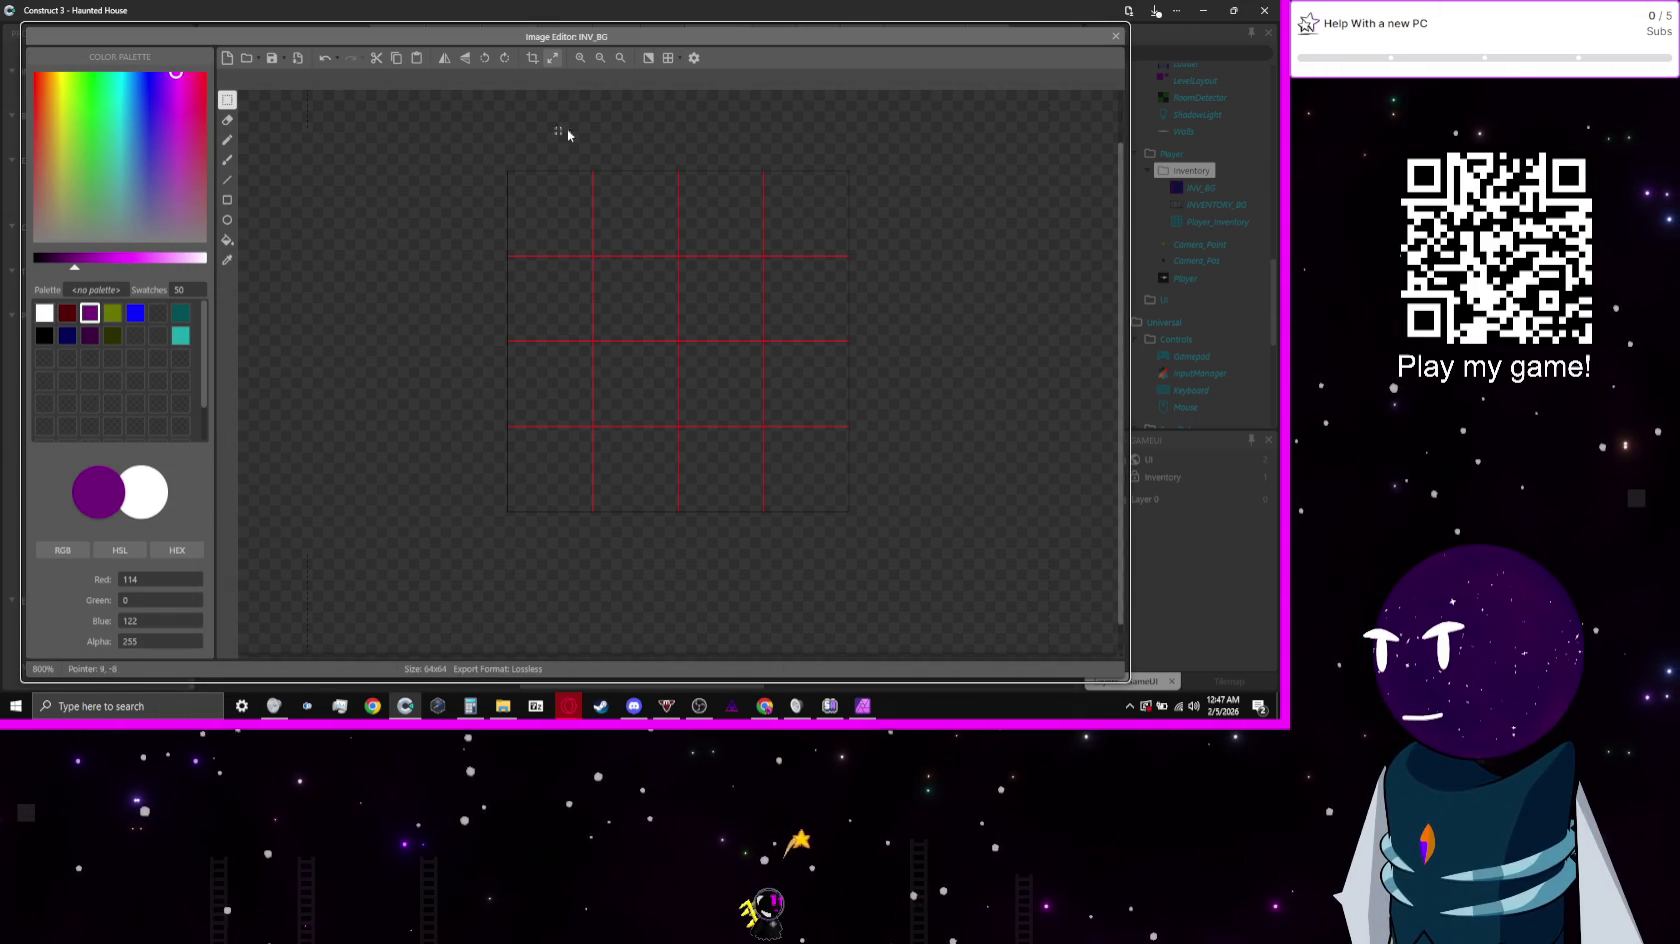
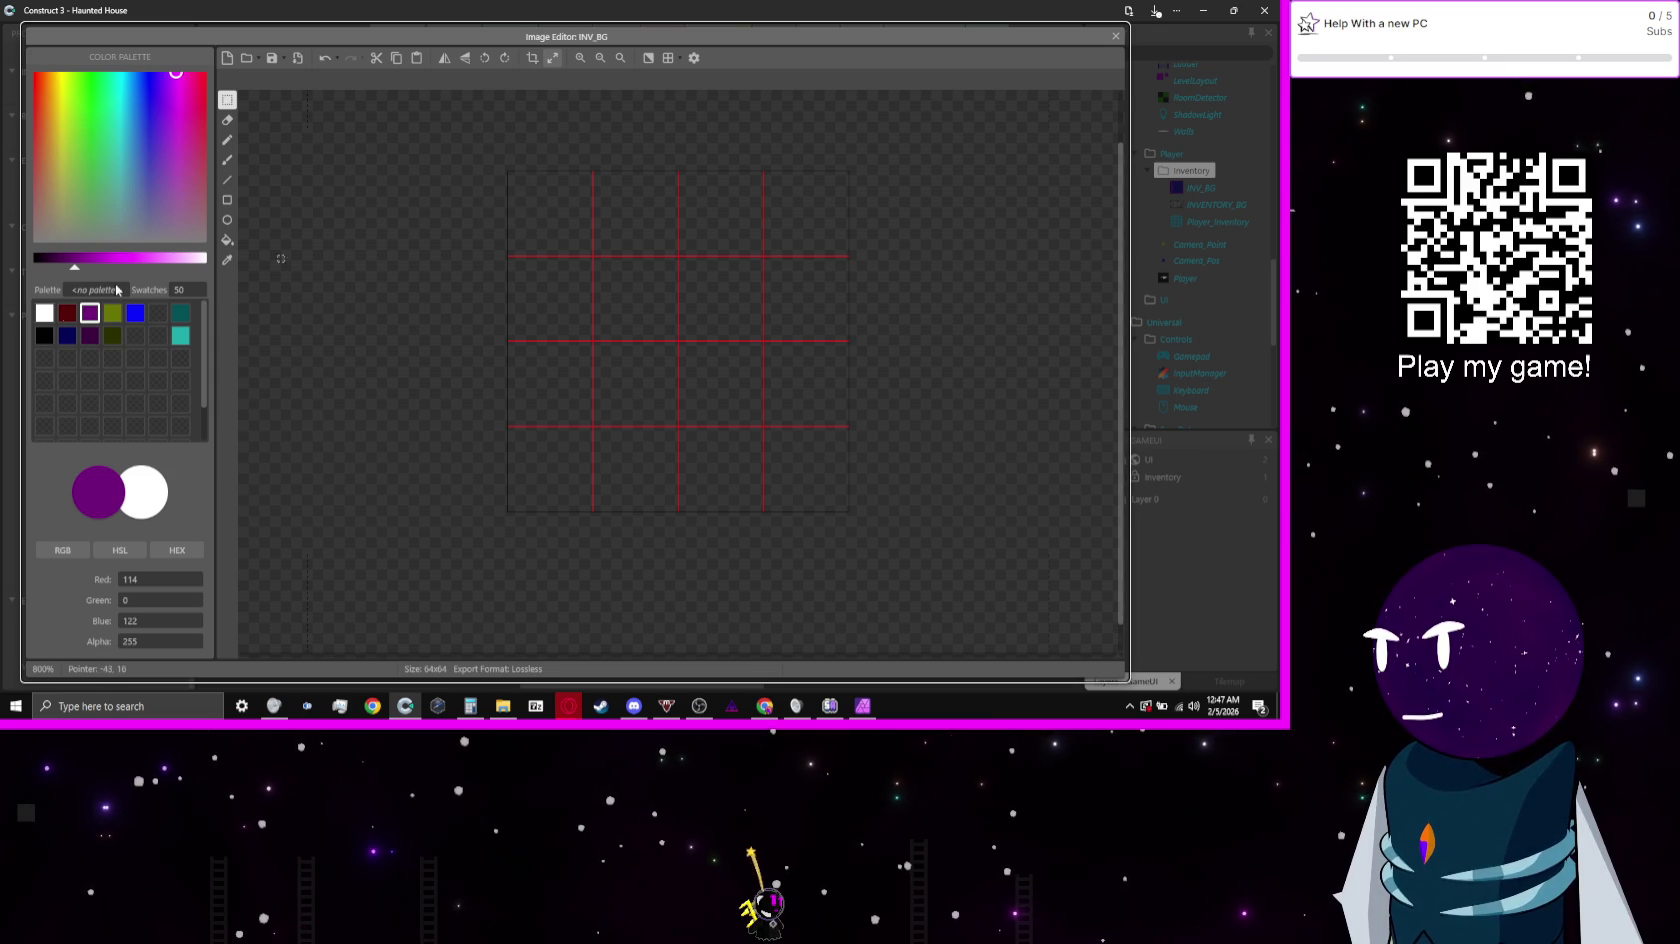
Step: Draw a black single-pixel torn-paper outline on INV_BG with a zigzag left edge, then close the editor
left_click(44, 335)
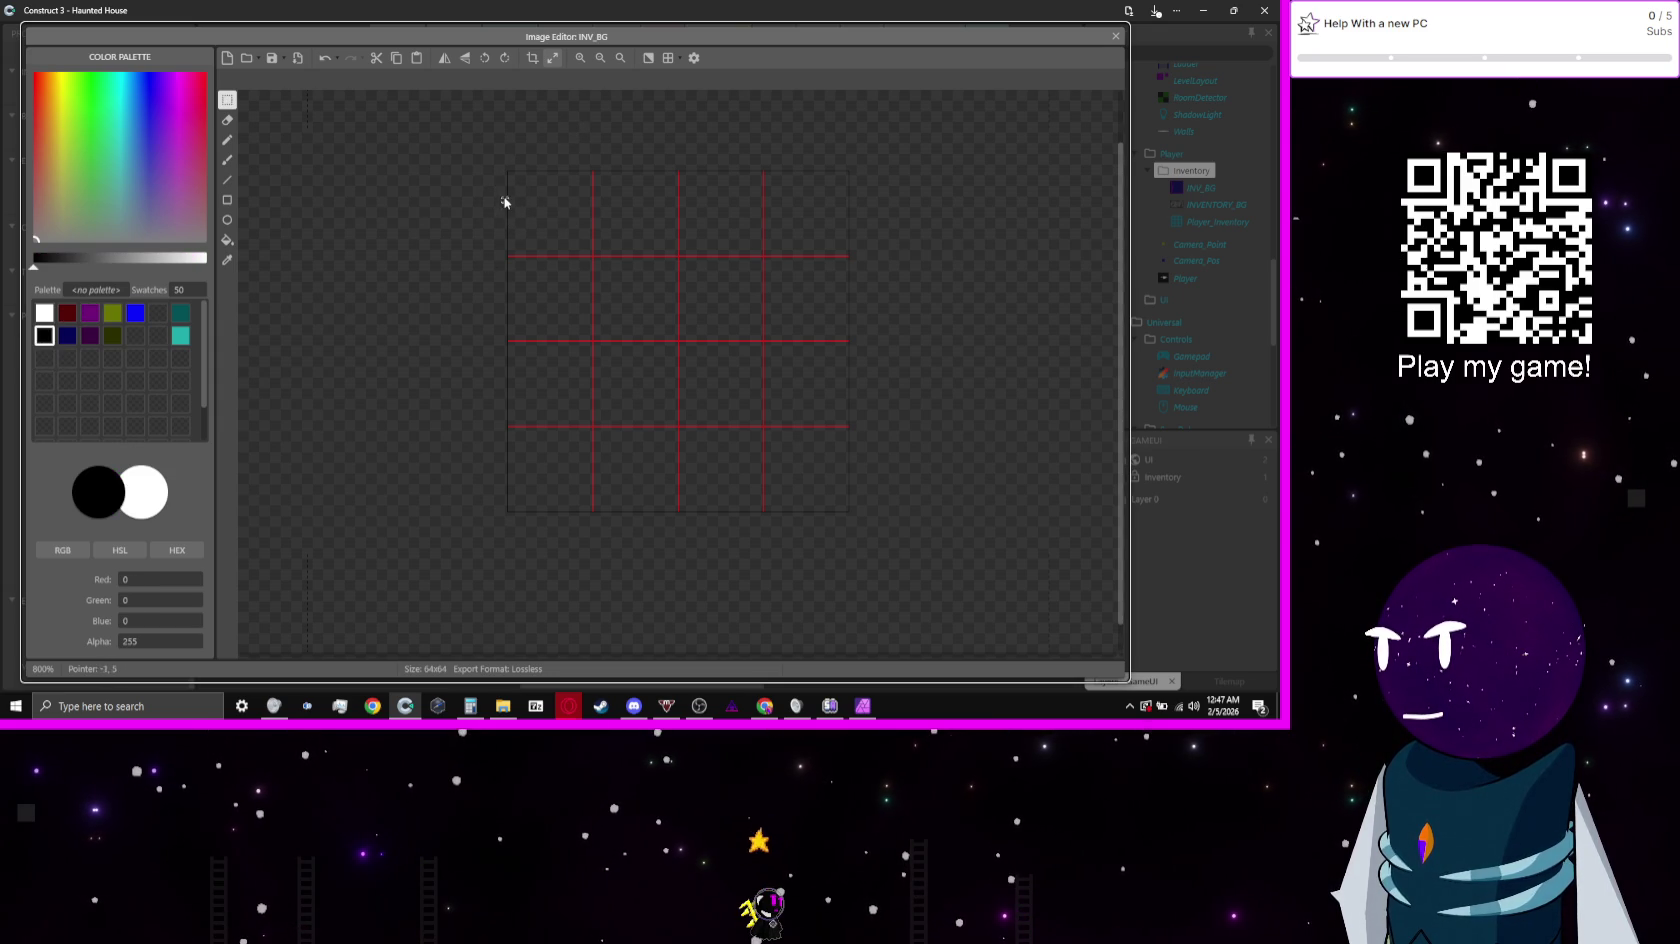
left_click_drag(504, 201, 529, 186)
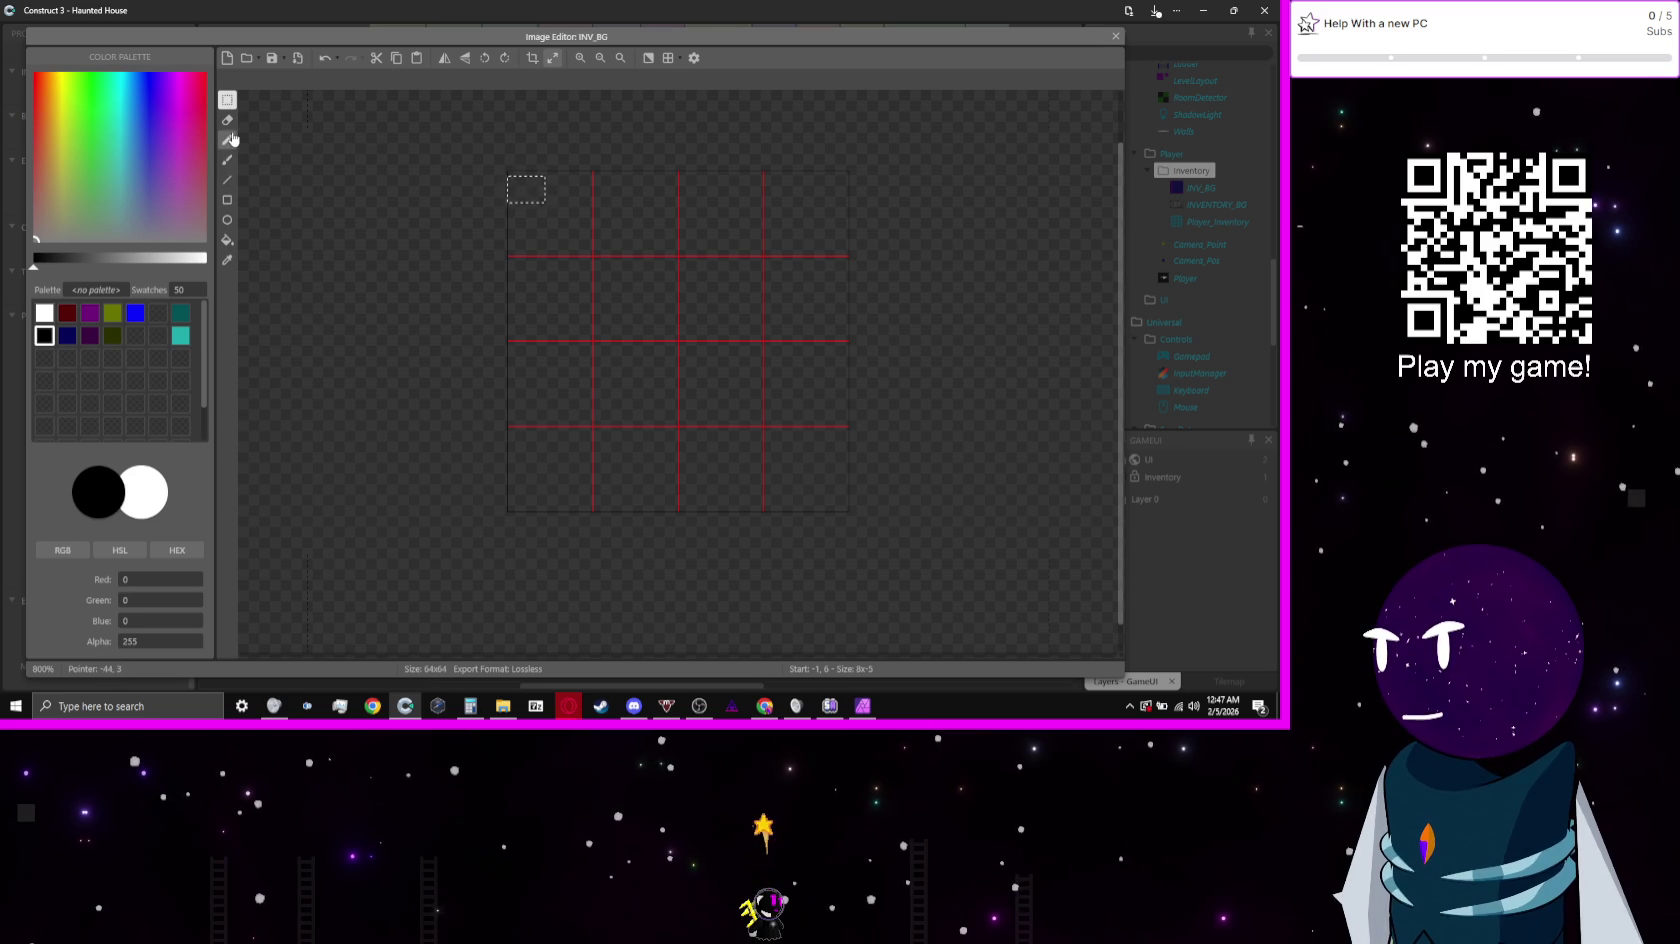
left_click(345, 175)
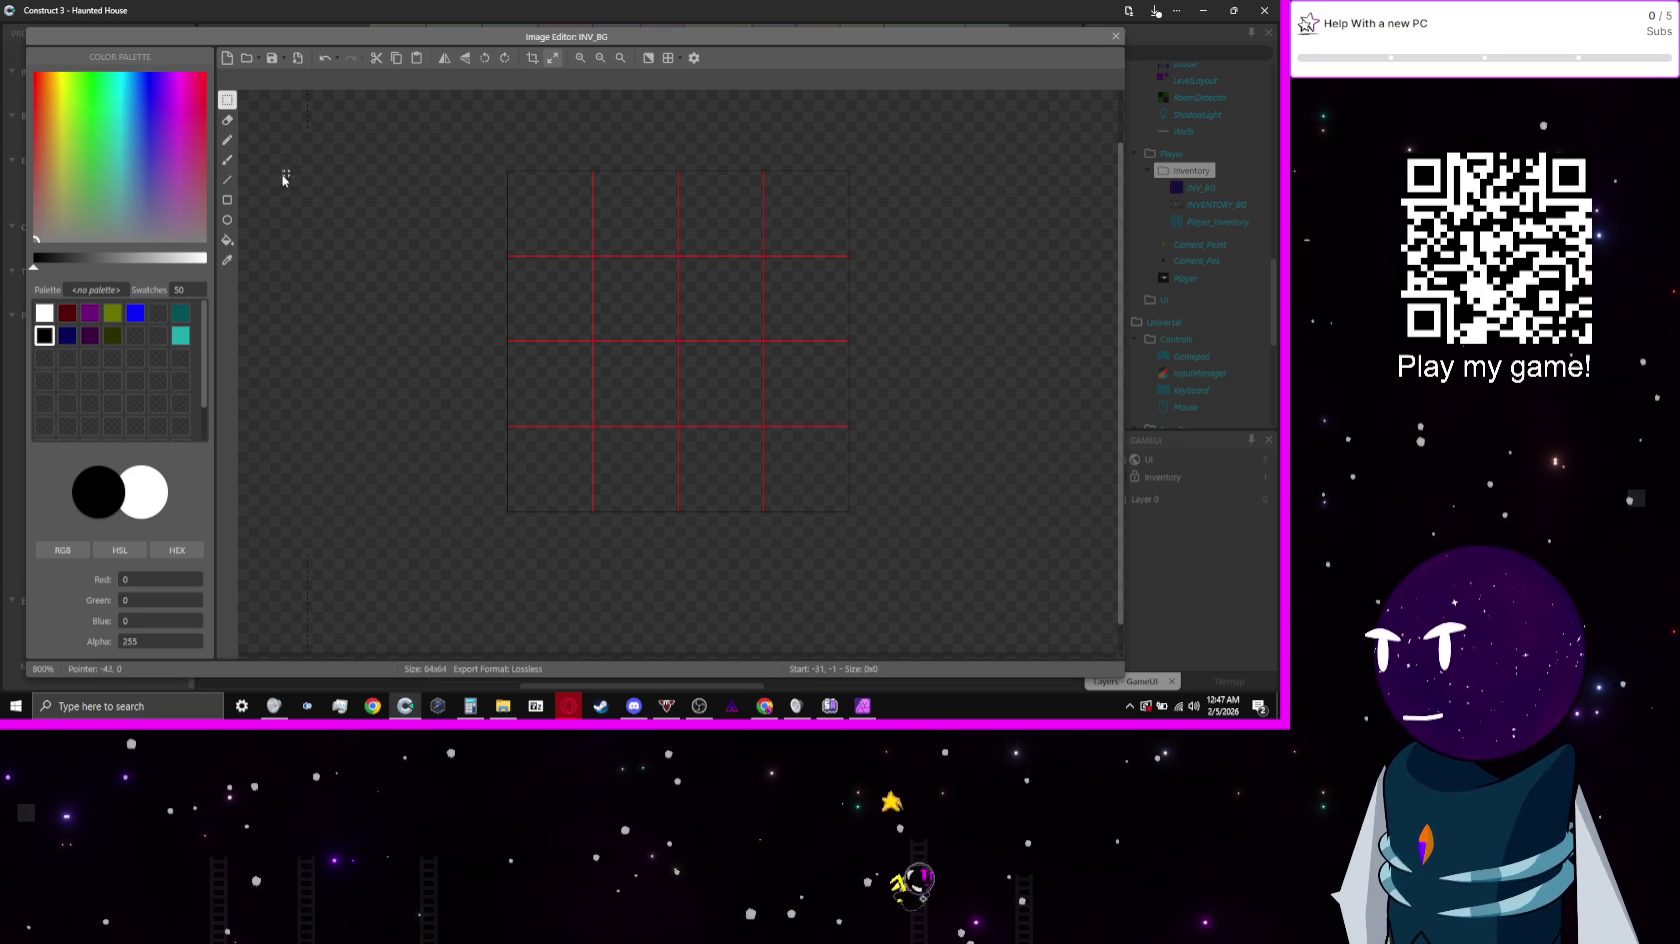
left_click(228, 140)
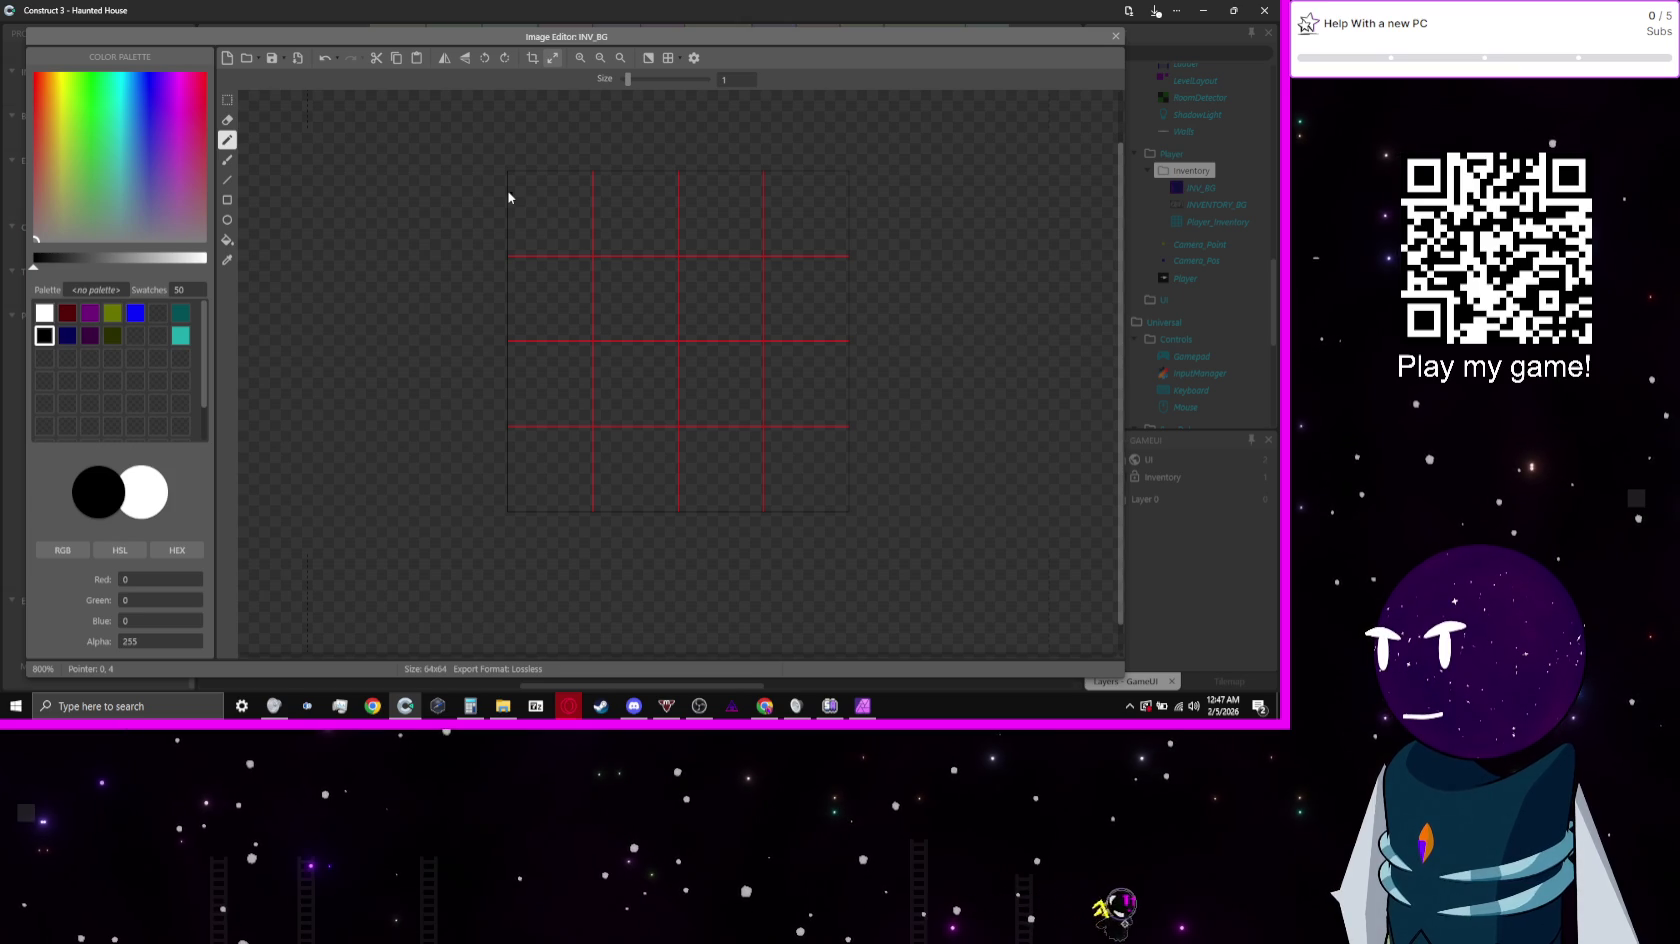
left_click_drag(508, 193, 566, 177)
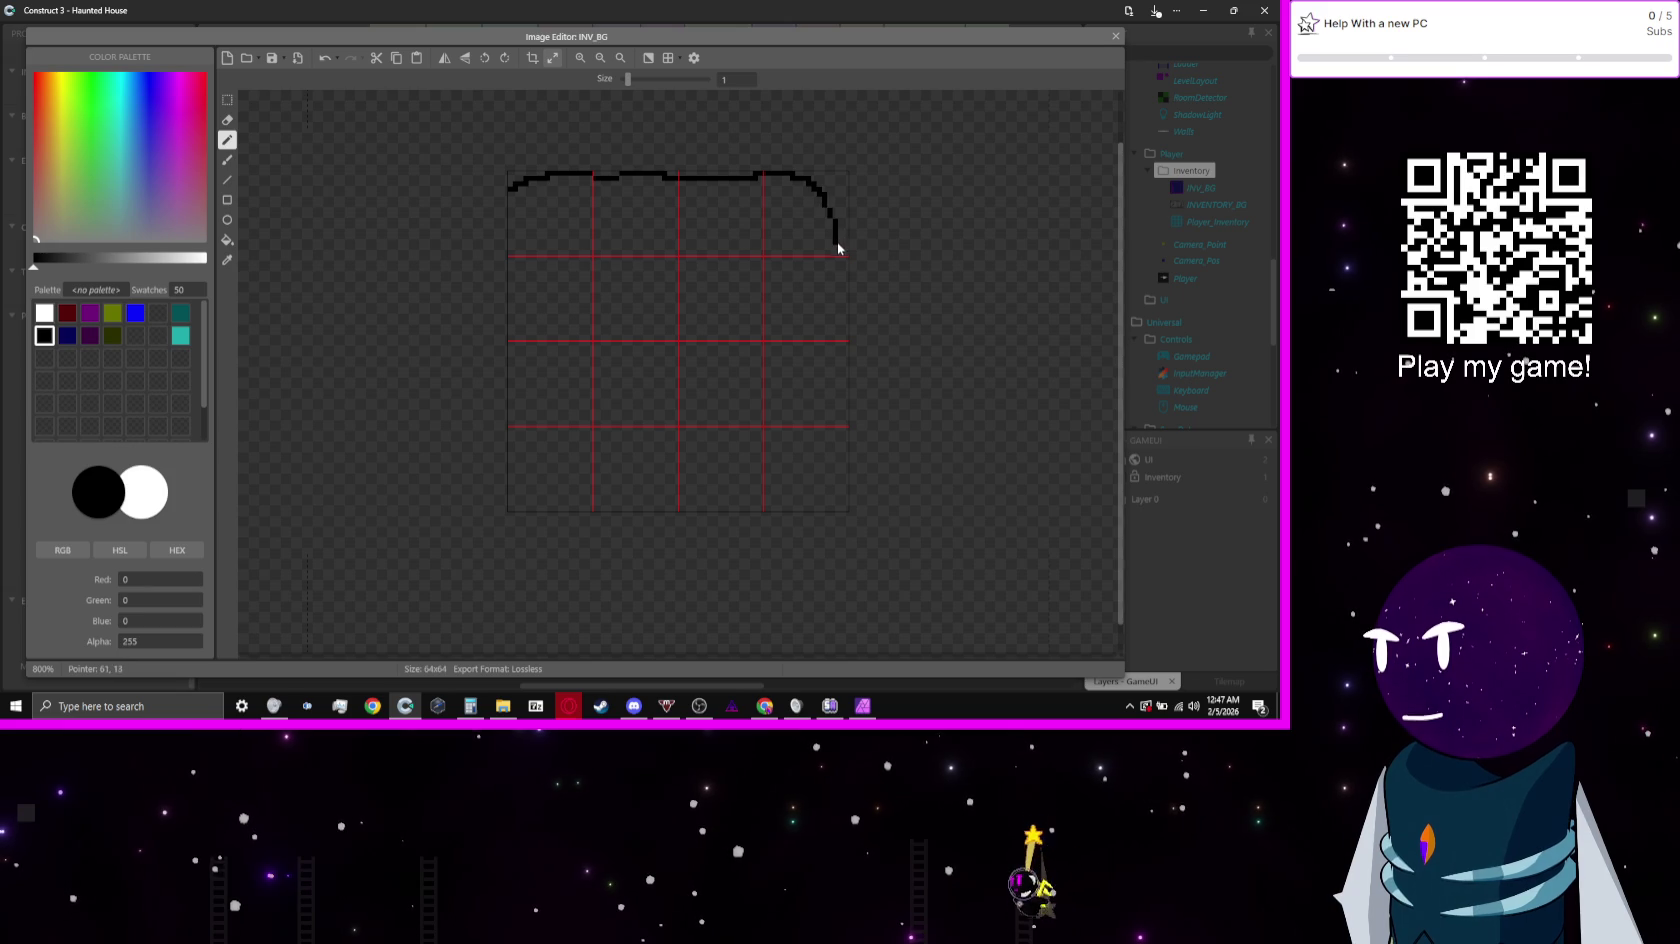
mouse_move(843, 298)
left_mouse_down()
mouse_move(828, 496)
mouse_move(595, 500)
left_mouse_up()
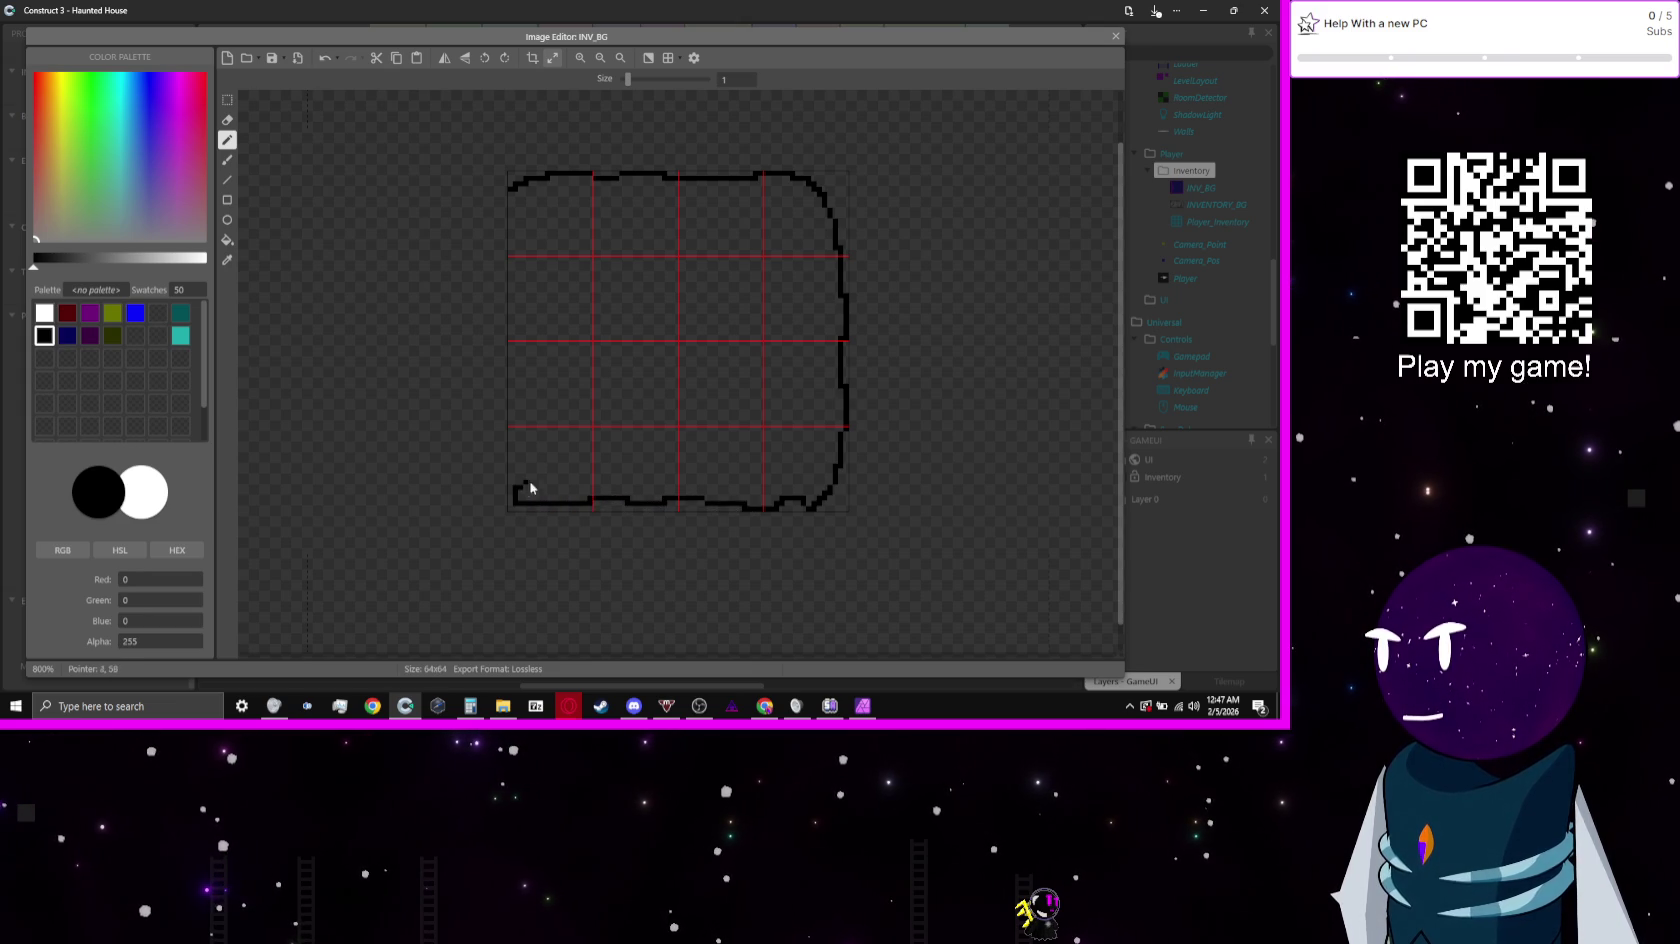
mouse_move(560, 429)
left_mouse_down()
mouse_move(536, 416)
mouse_move(561, 397)
left_mouse_up()
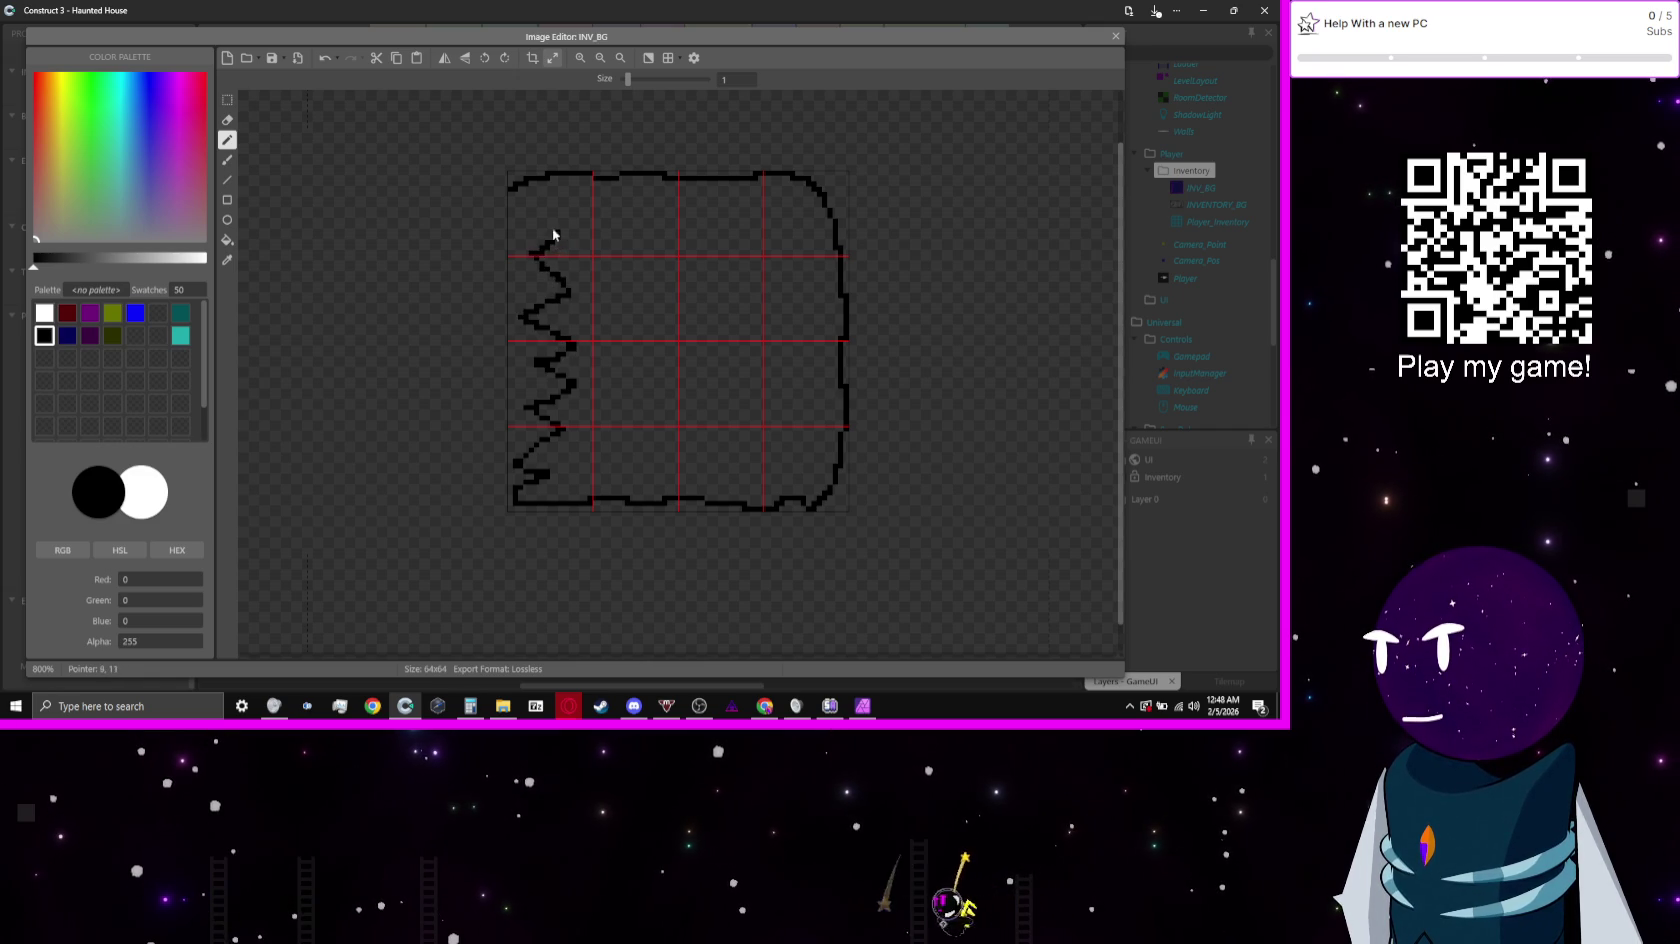
left_click_drag(553, 234, 521, 185)
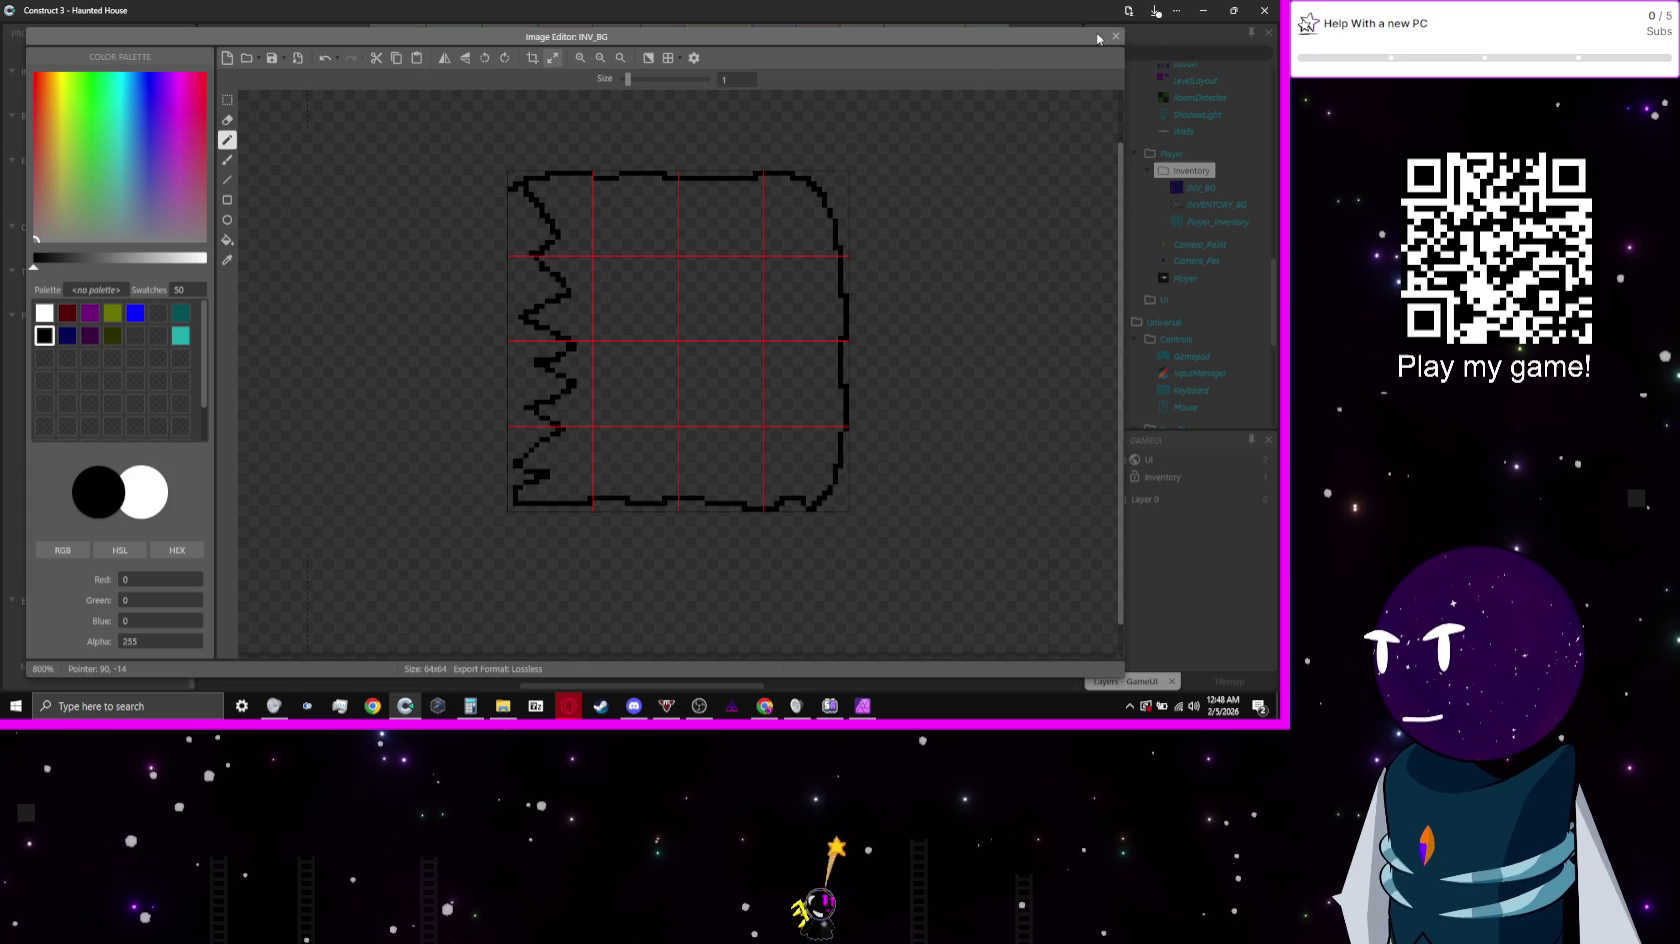
left_click(1116, 36)
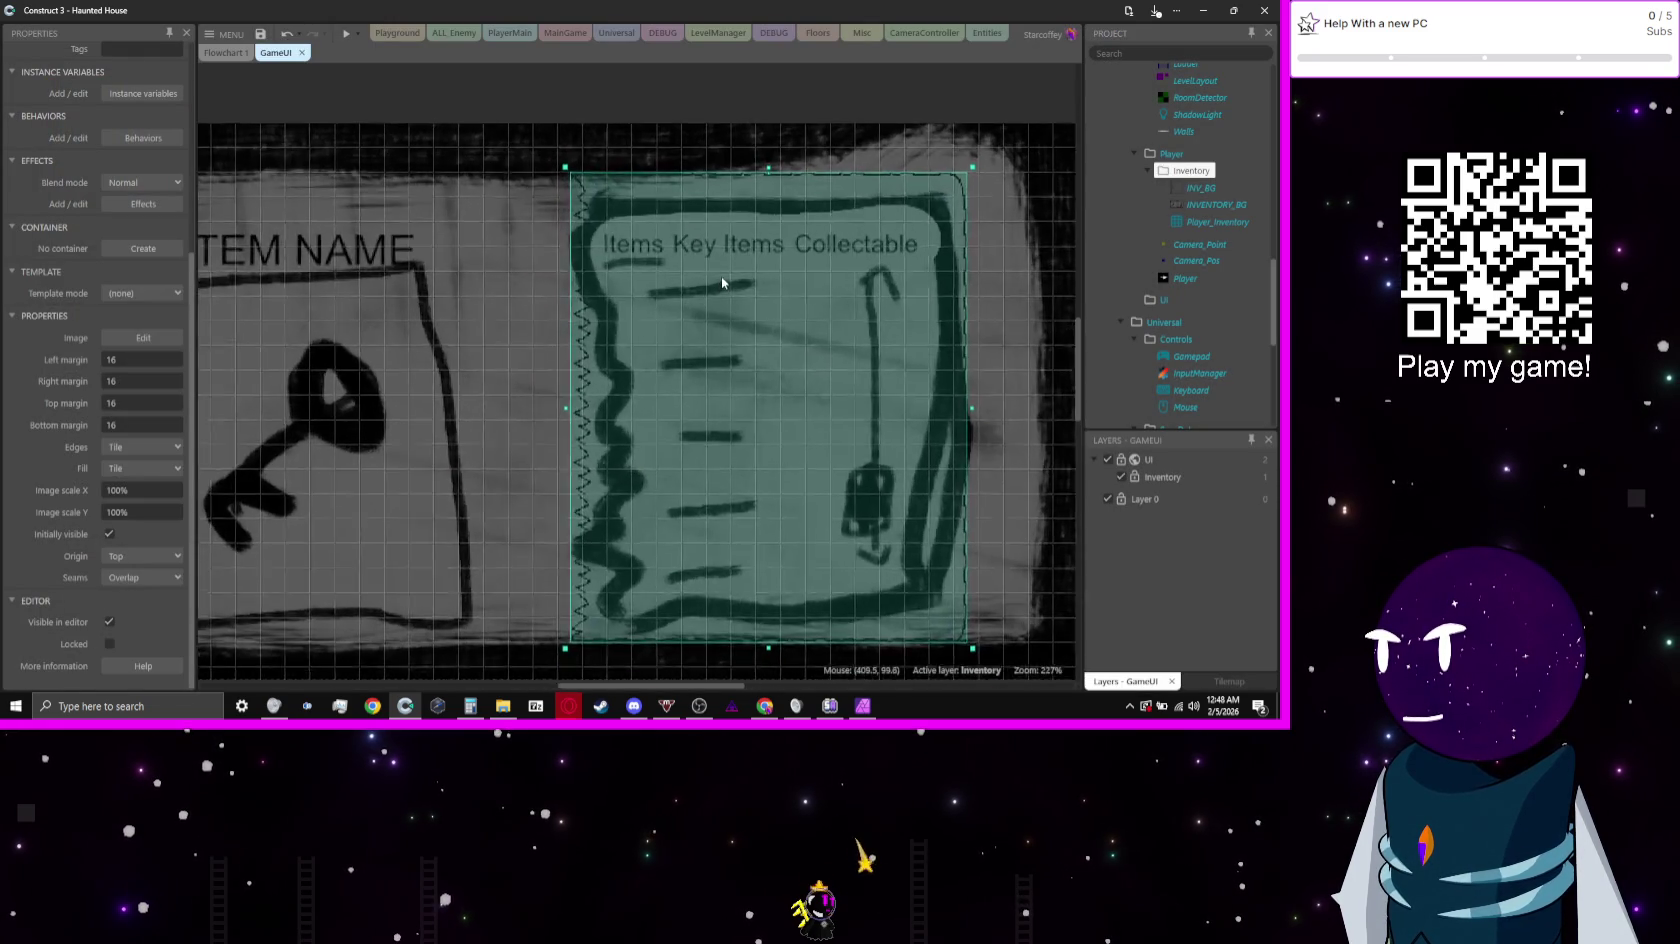
Step: Hide Layer 0's background art to expose the inventory box's new outline
scroll(721, 276, "down", 1)
left_click(1107, 499)
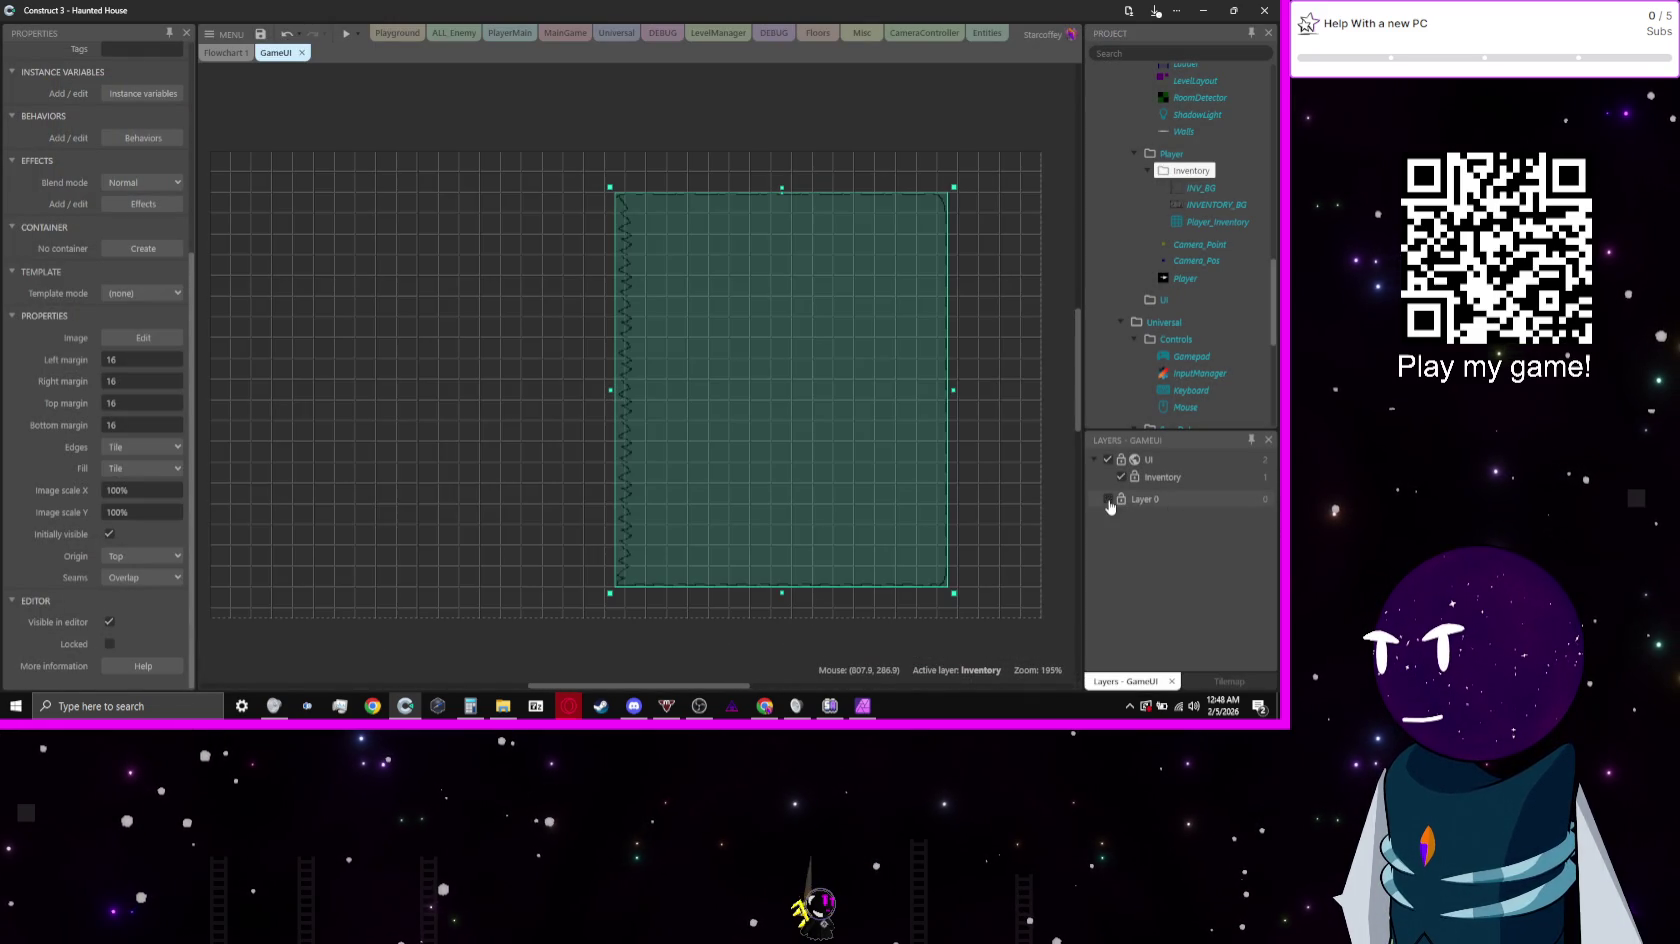
scroll(814, 180, "up", 8)
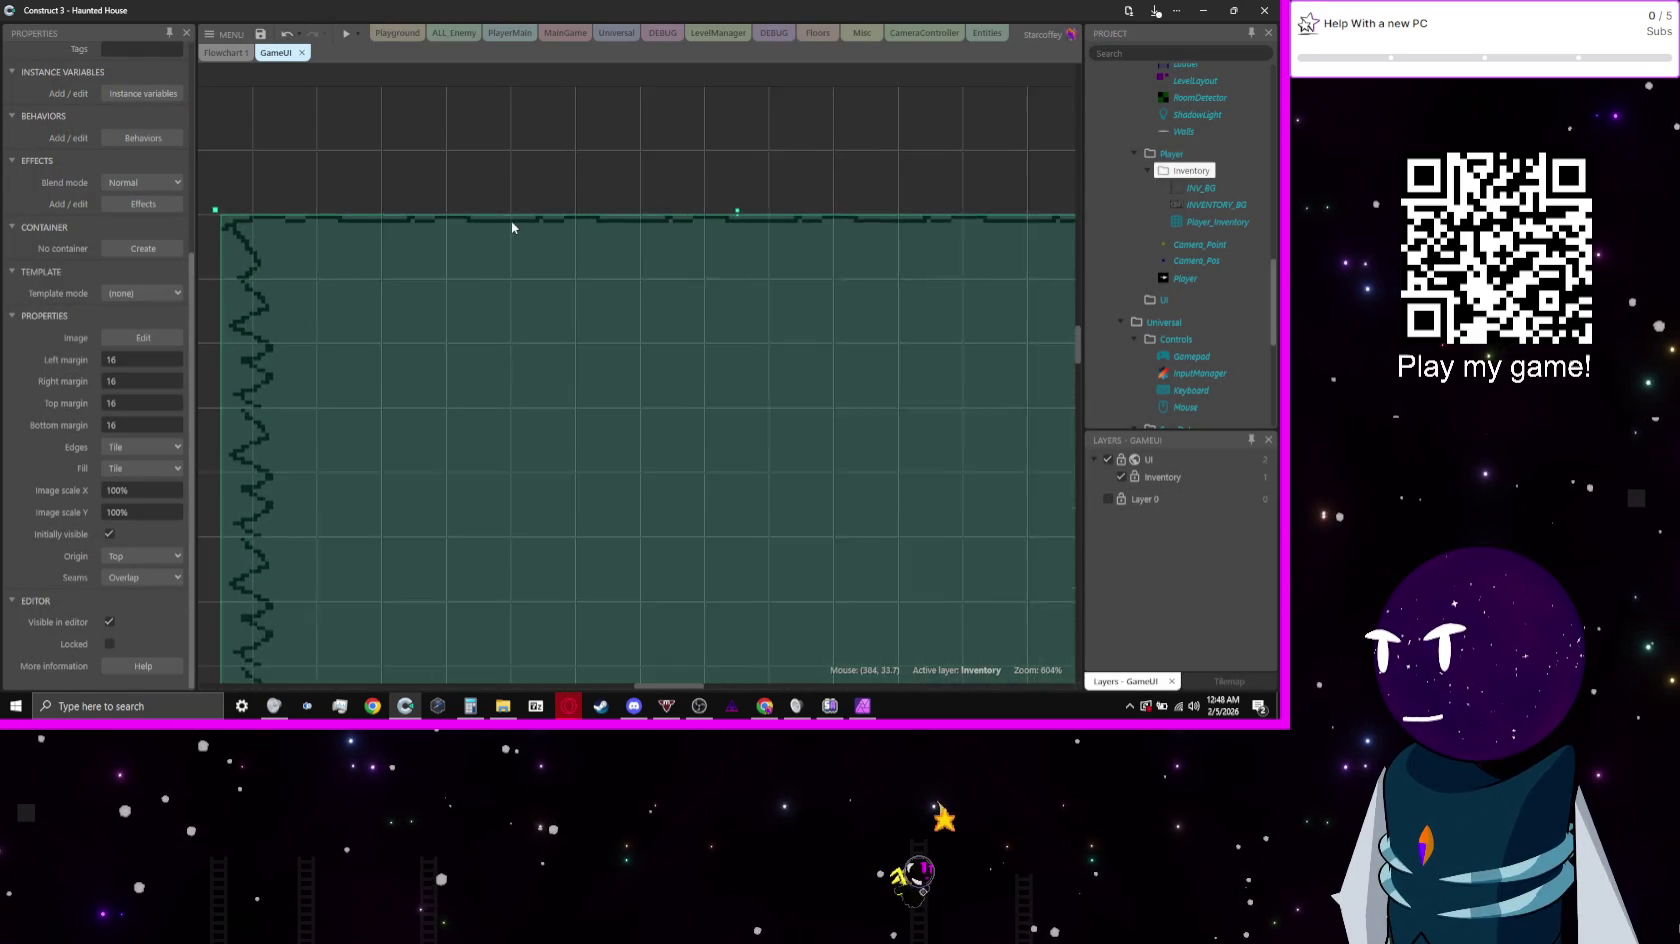
scroll(511, 227, "down", 3)
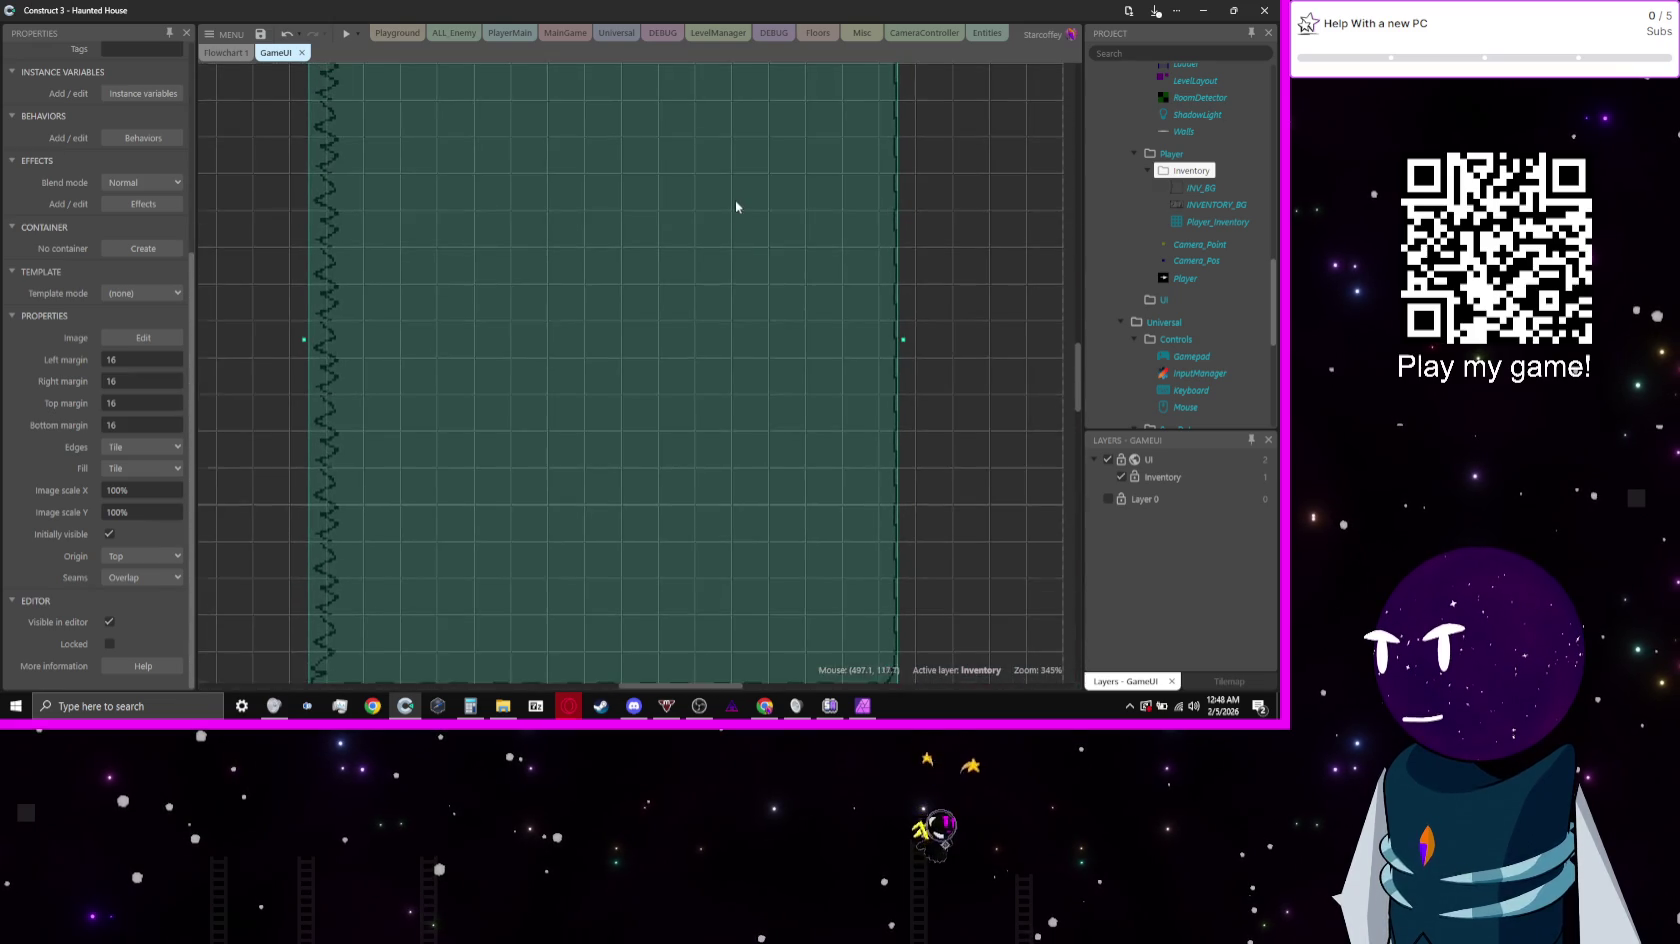
scroll(626, 375, "down", 2)
scroll(772, 311, "left", 2)
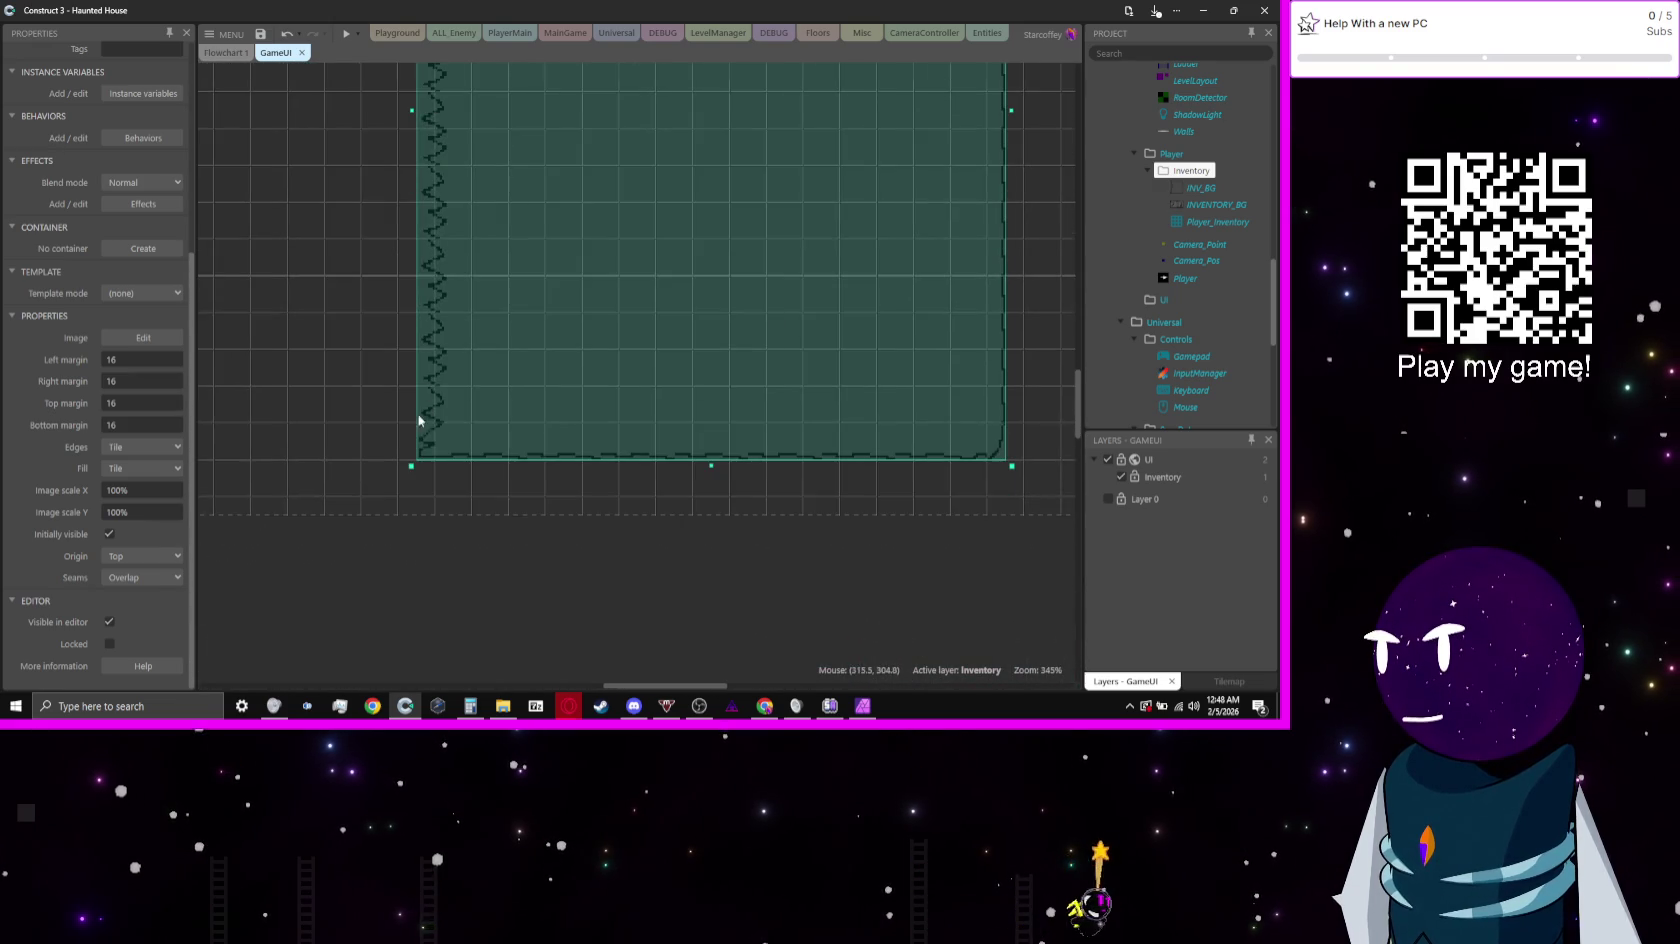
Step: Inspect the box's jagged left edge, then reopen INV_BG in the Image Editor
scroll(419, 420, "up", 6)
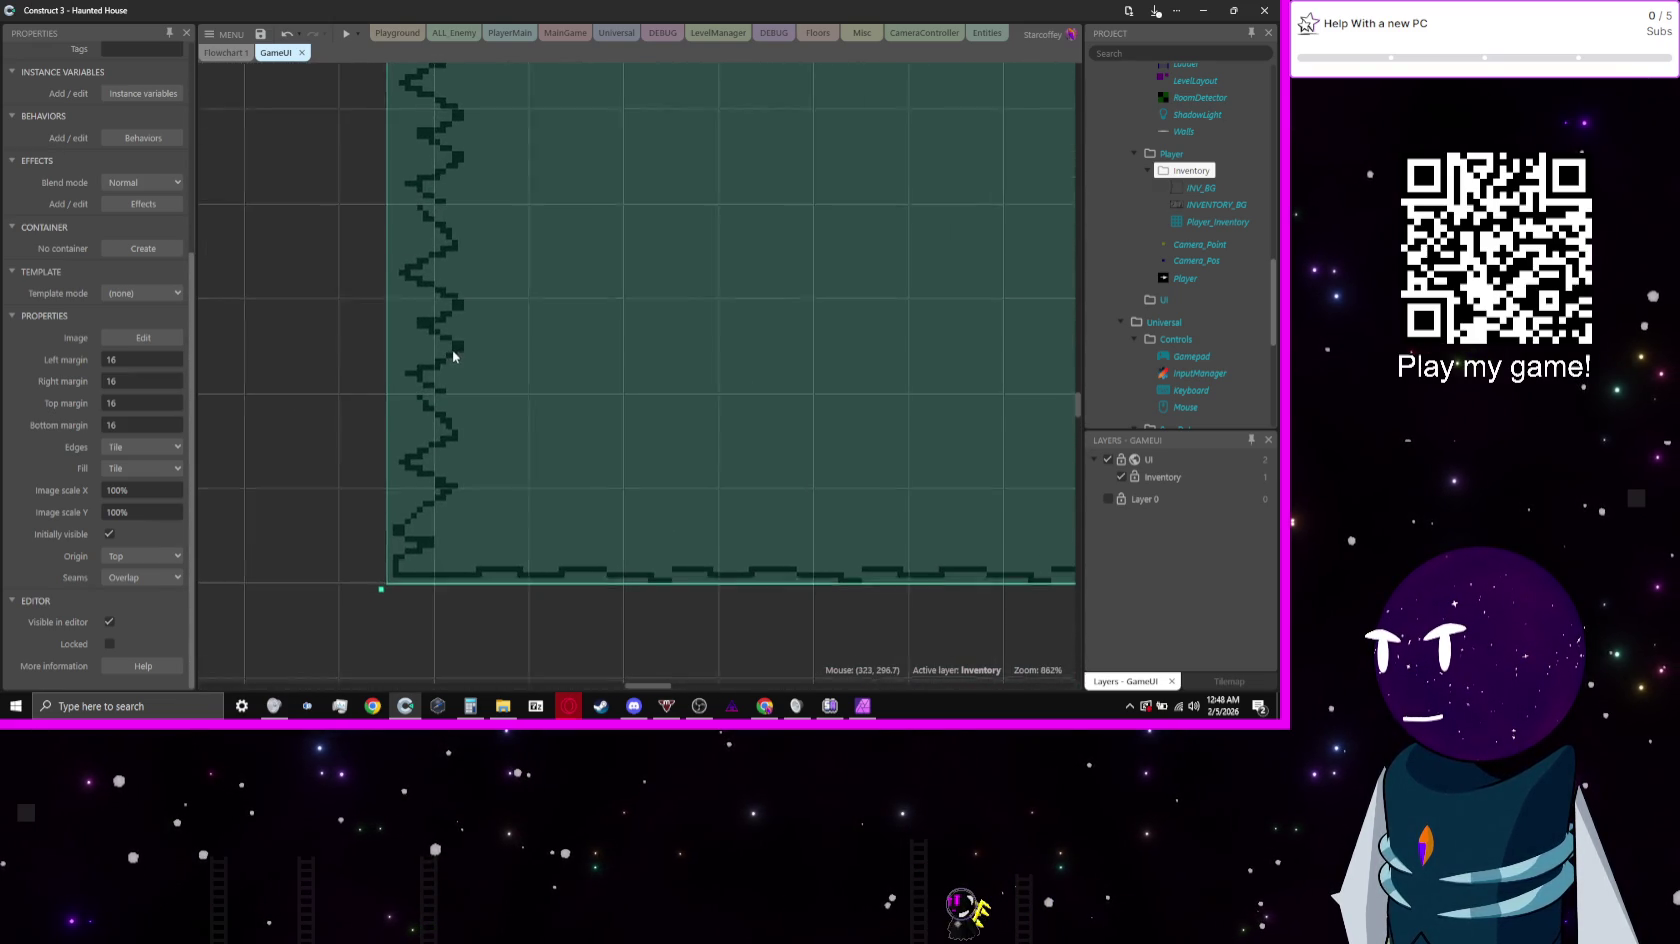
scroll(506, 398, "down", 2)
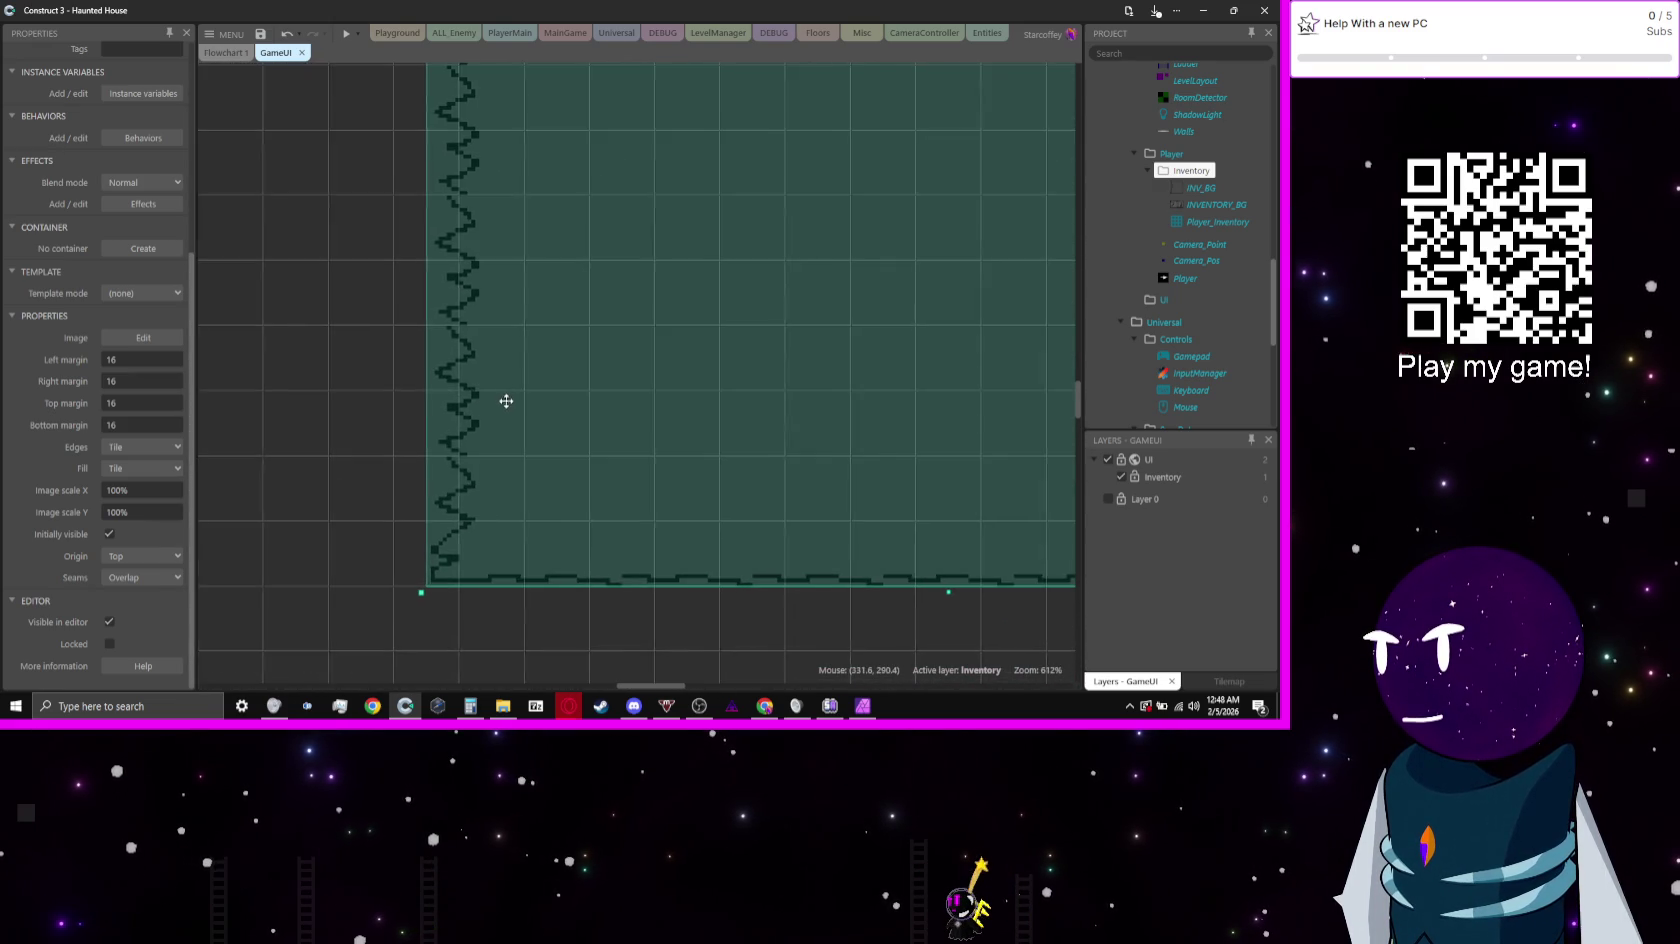
scroll(540, 370, "down", 1)
scroll(555, 500, "up", 6)
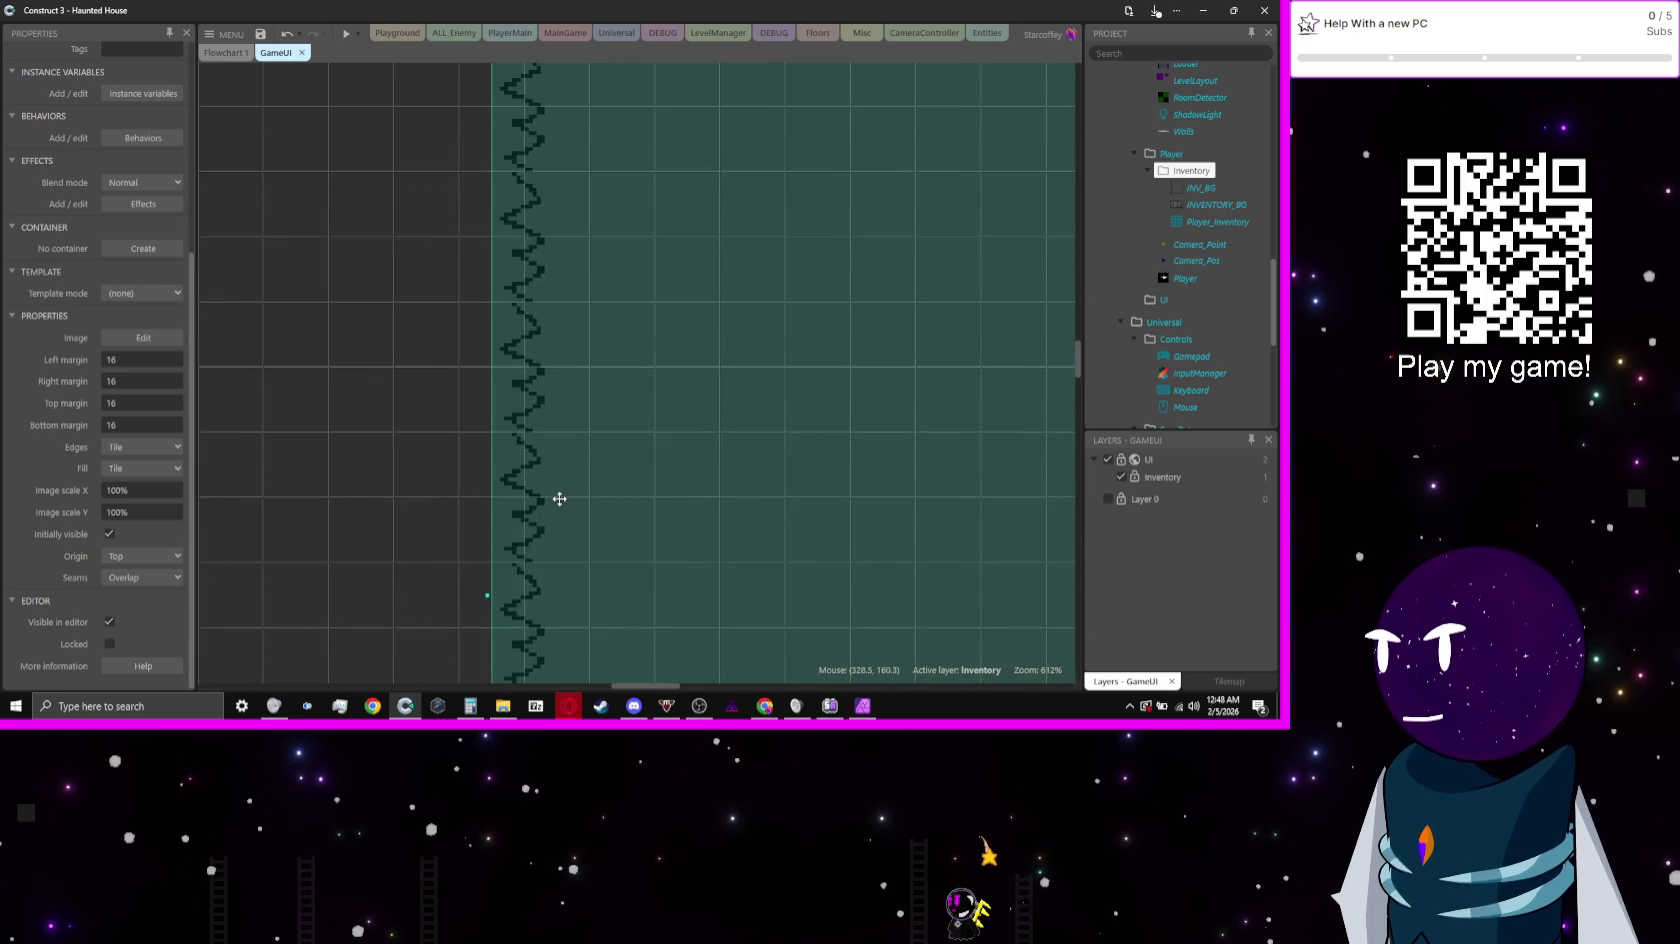
scroll(564, 470, "up", 5)
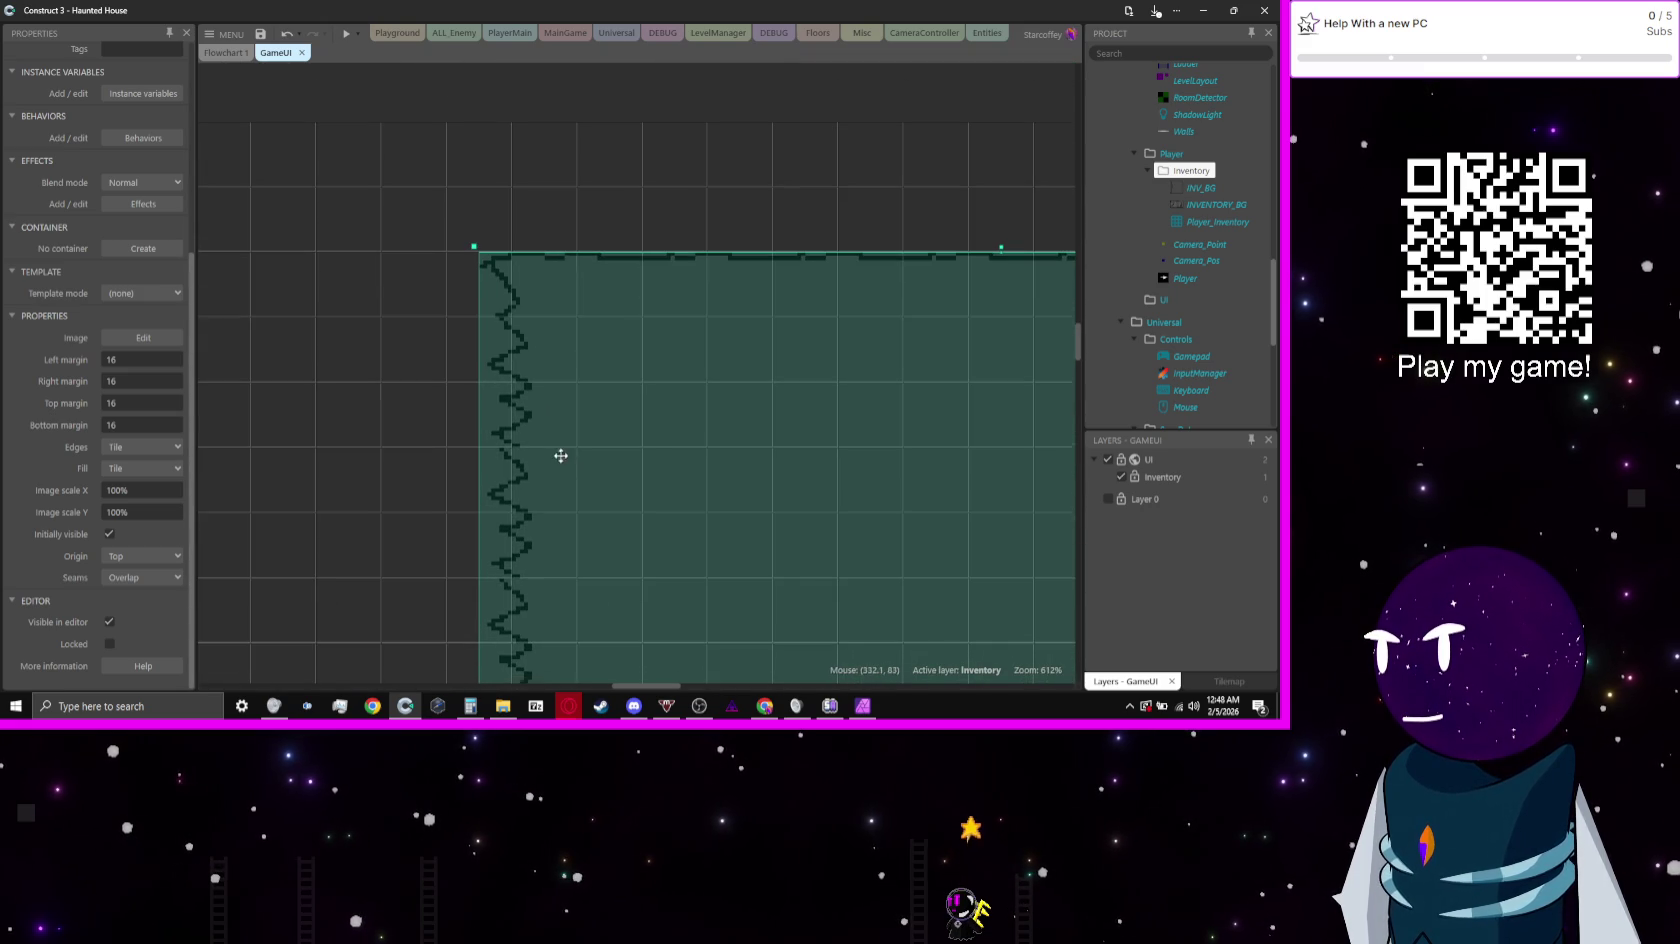
mouse_move(561, 456)
left_mouse_down()
mouse_move(540, 334)
mouse_move(466, 224)
left_mouse_up()
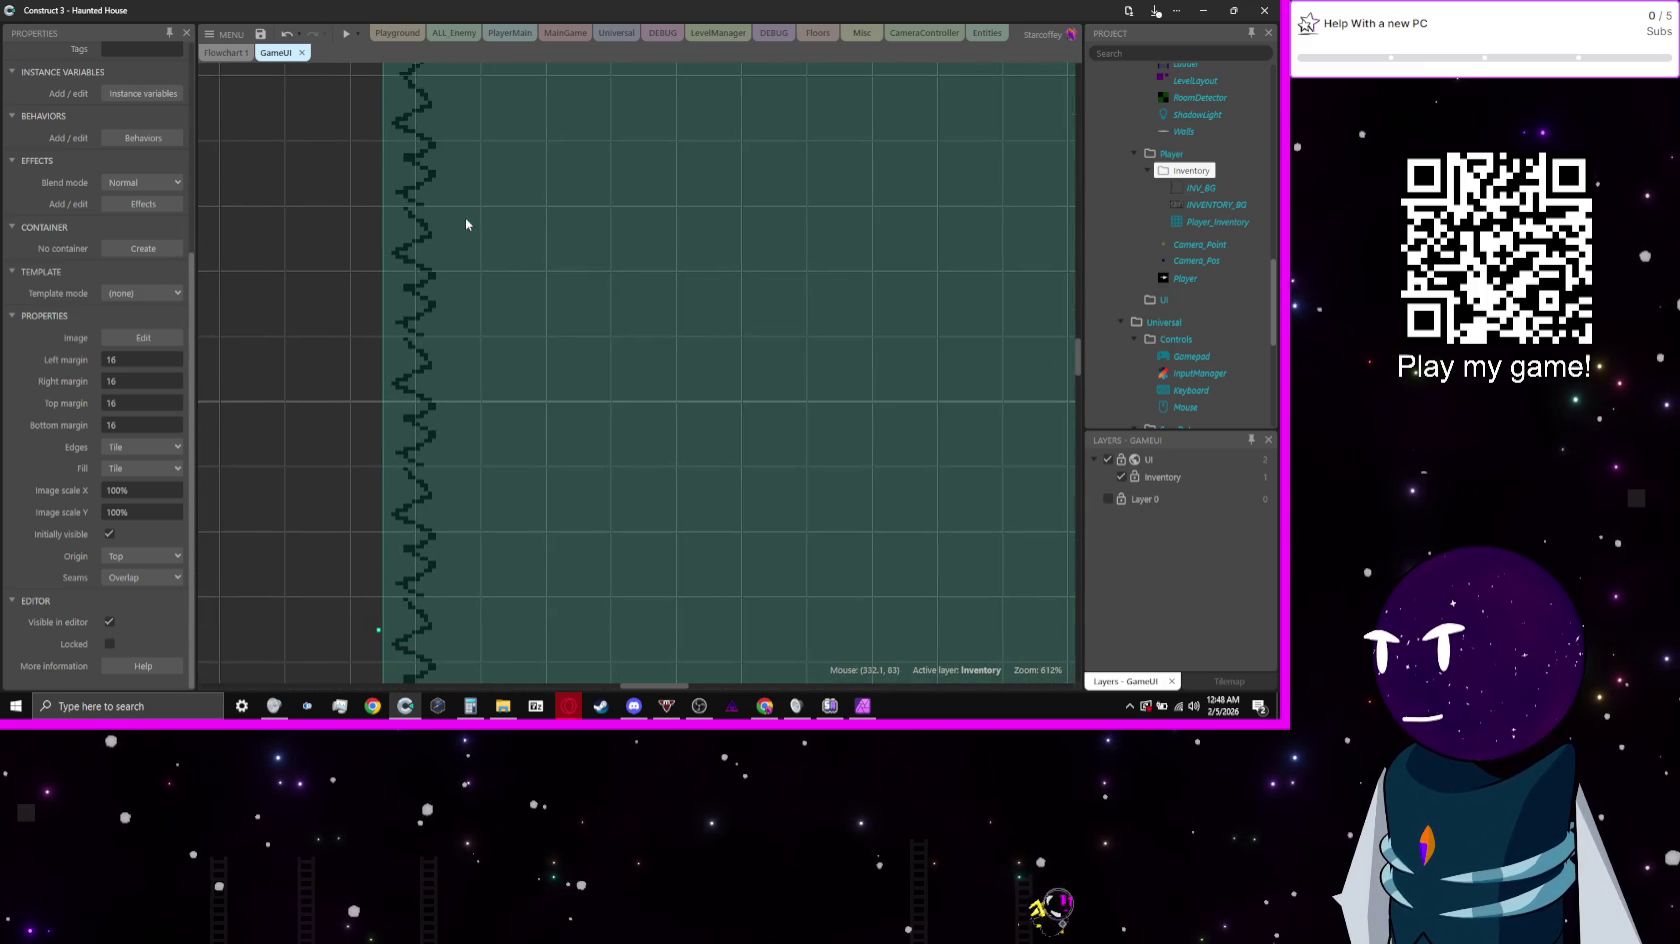
double_click(802, 274)
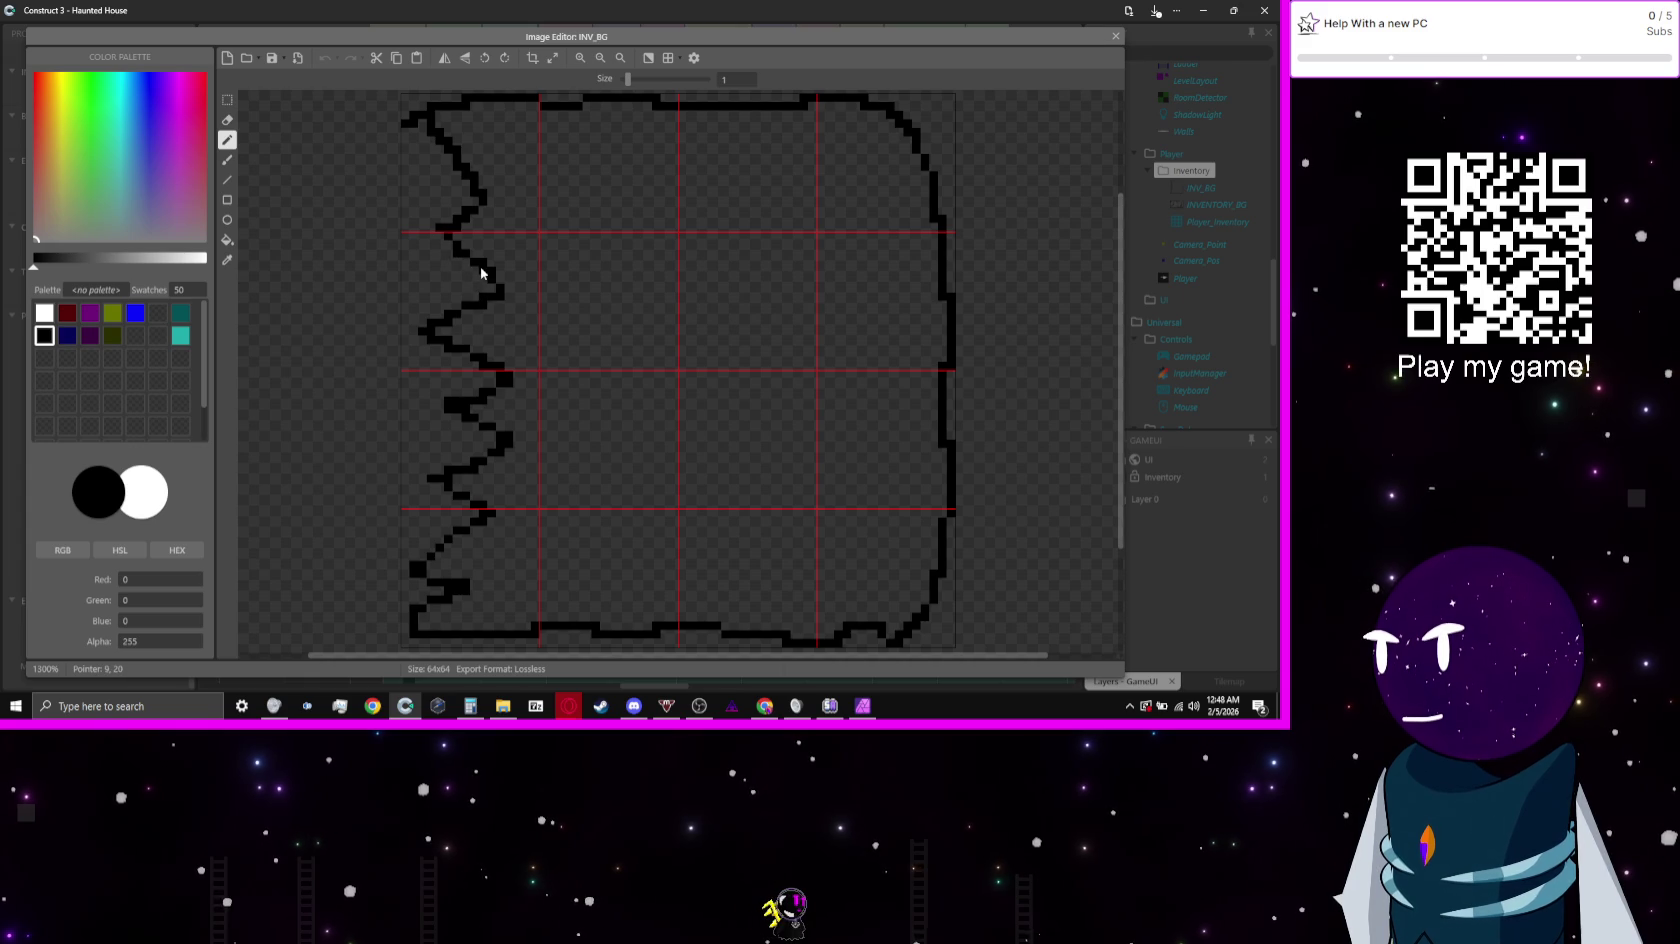
Step: Mix a dark brownish-grey drawing colour, RGB 40, 39, 29
scroll(570, 345, "down", 2)
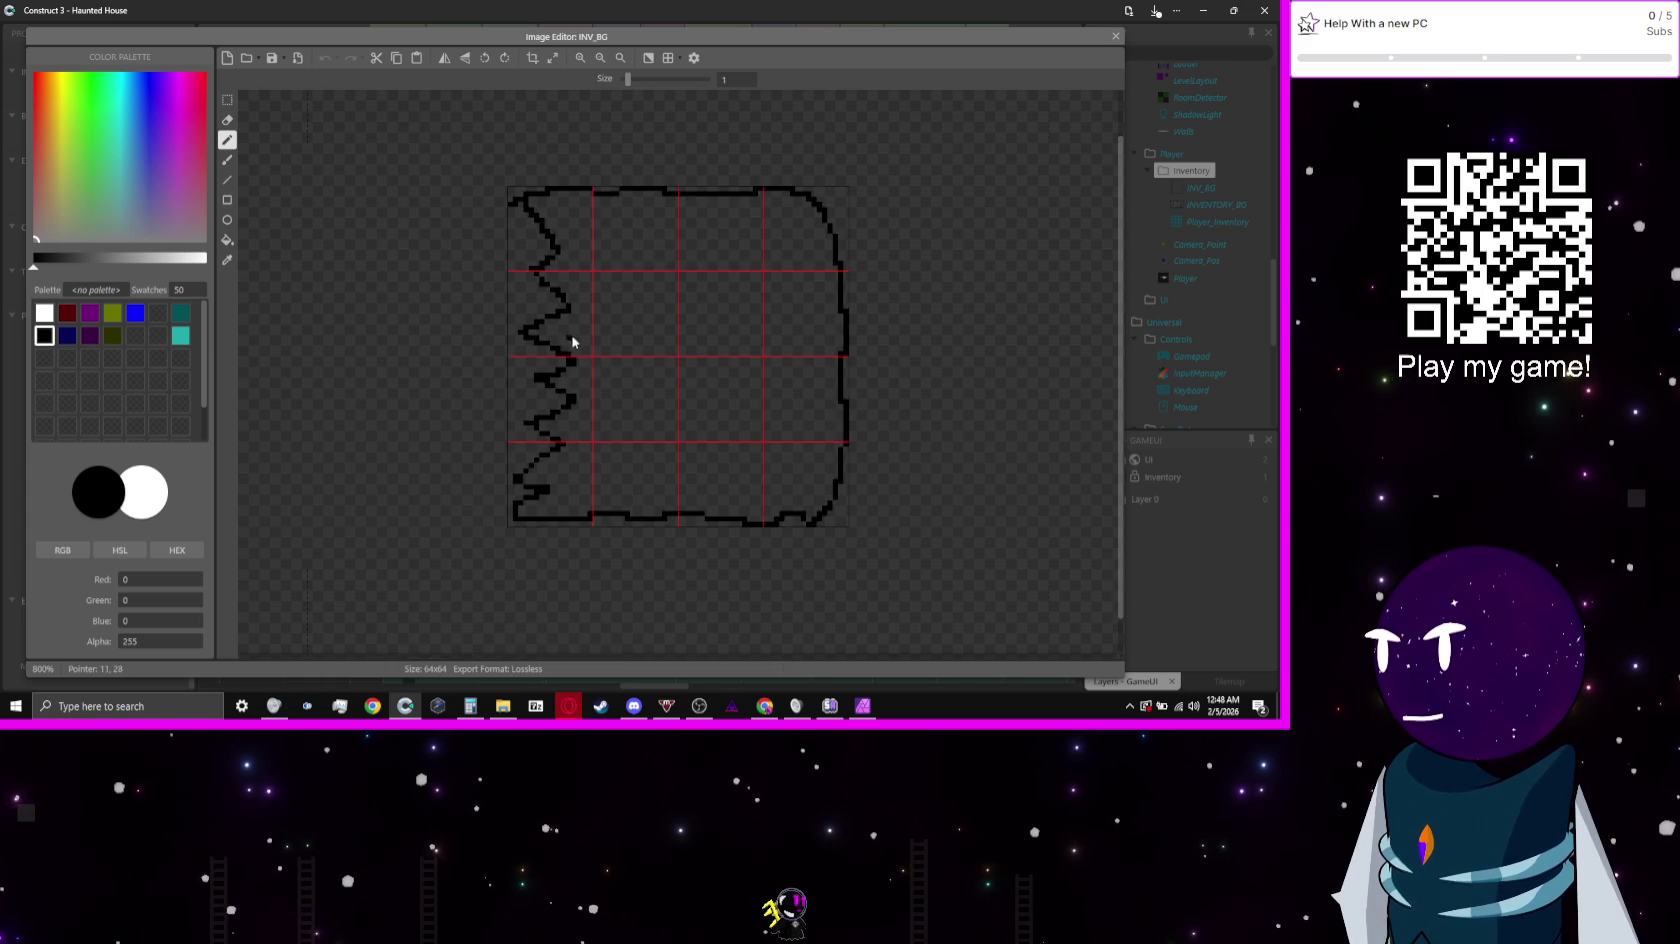
scroll(581, 360, "up", 3)
left_click(111, 337)
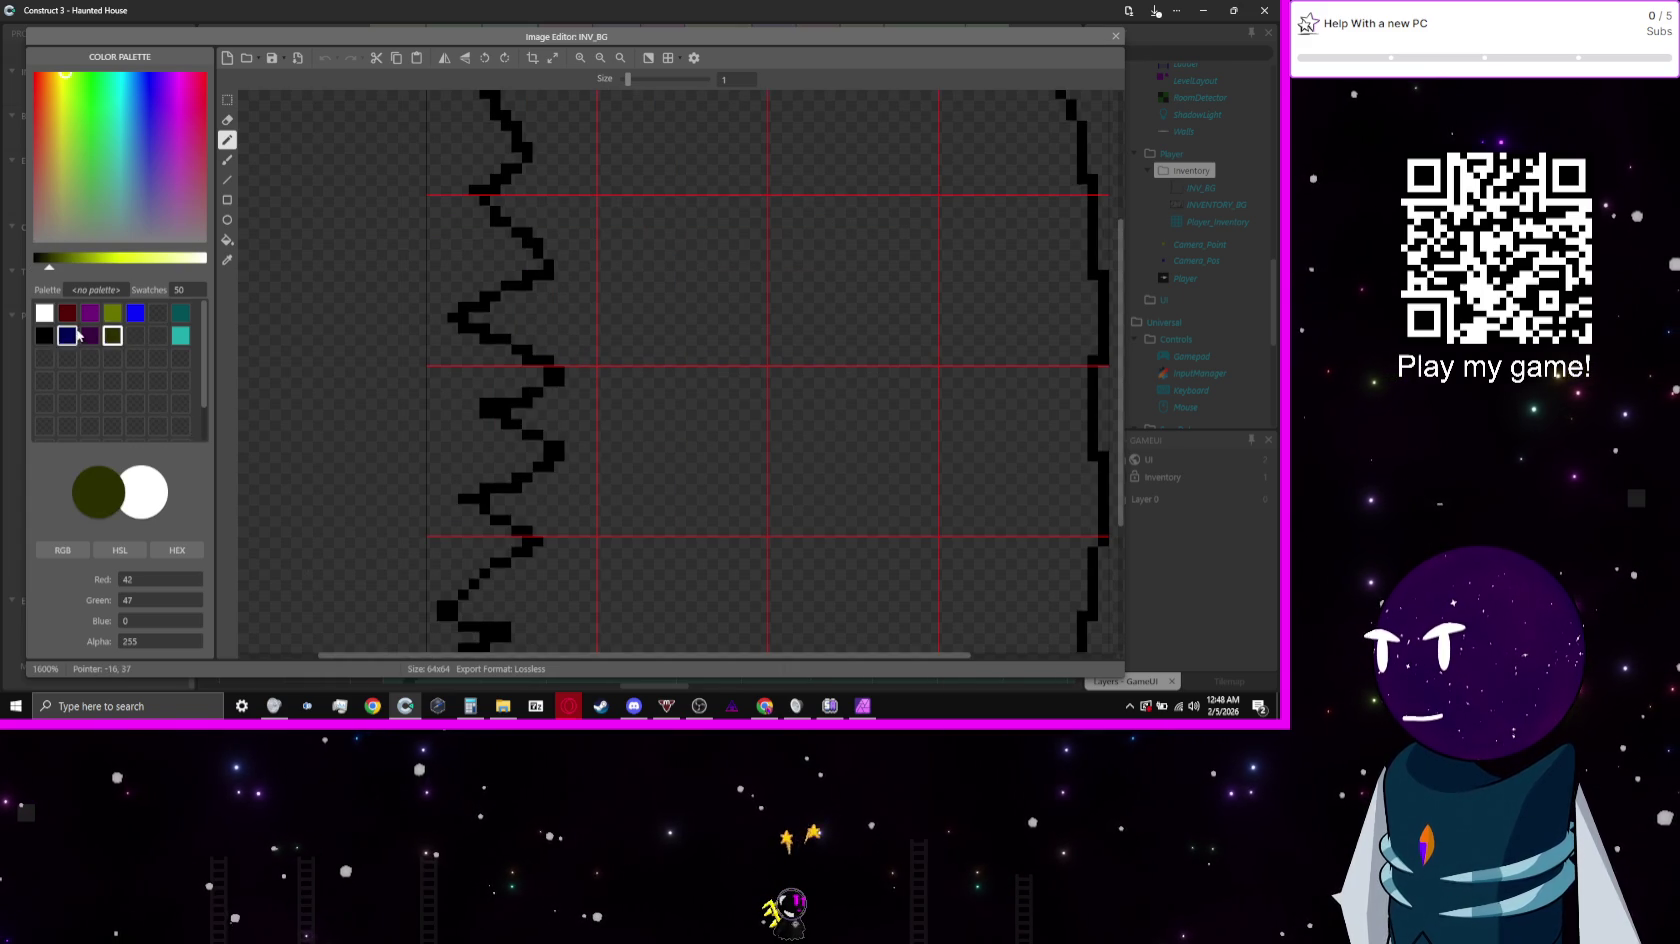
left_click(90, 336)
left_click(44, 338)
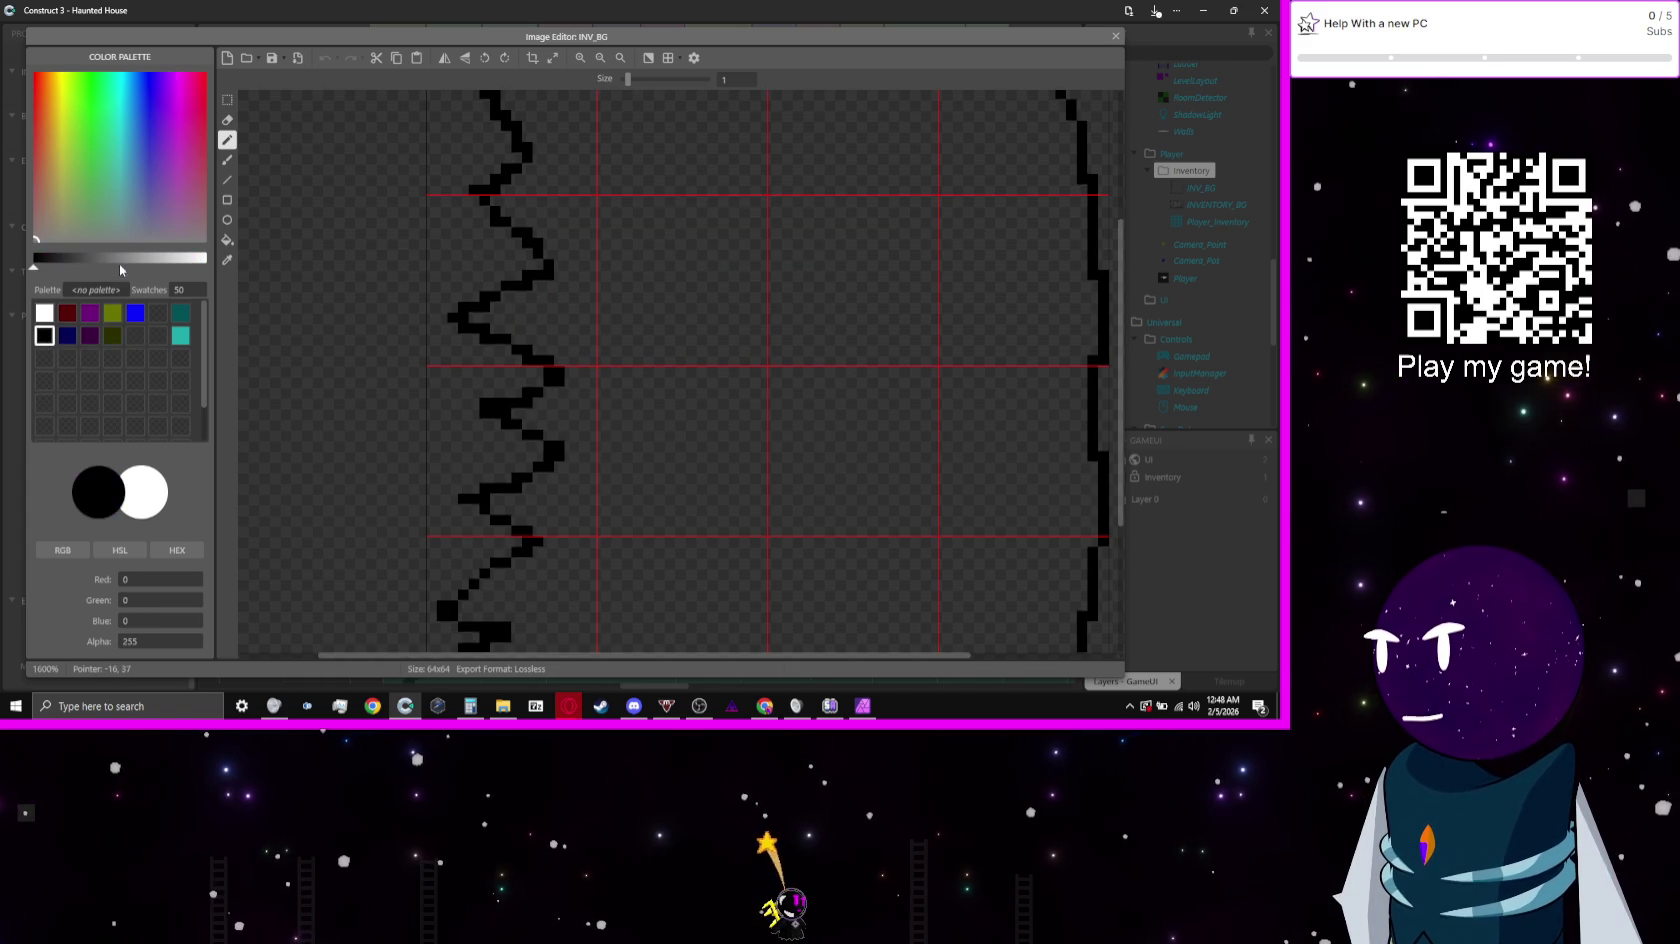
left_click(119, 258)
left_click(57, 258)
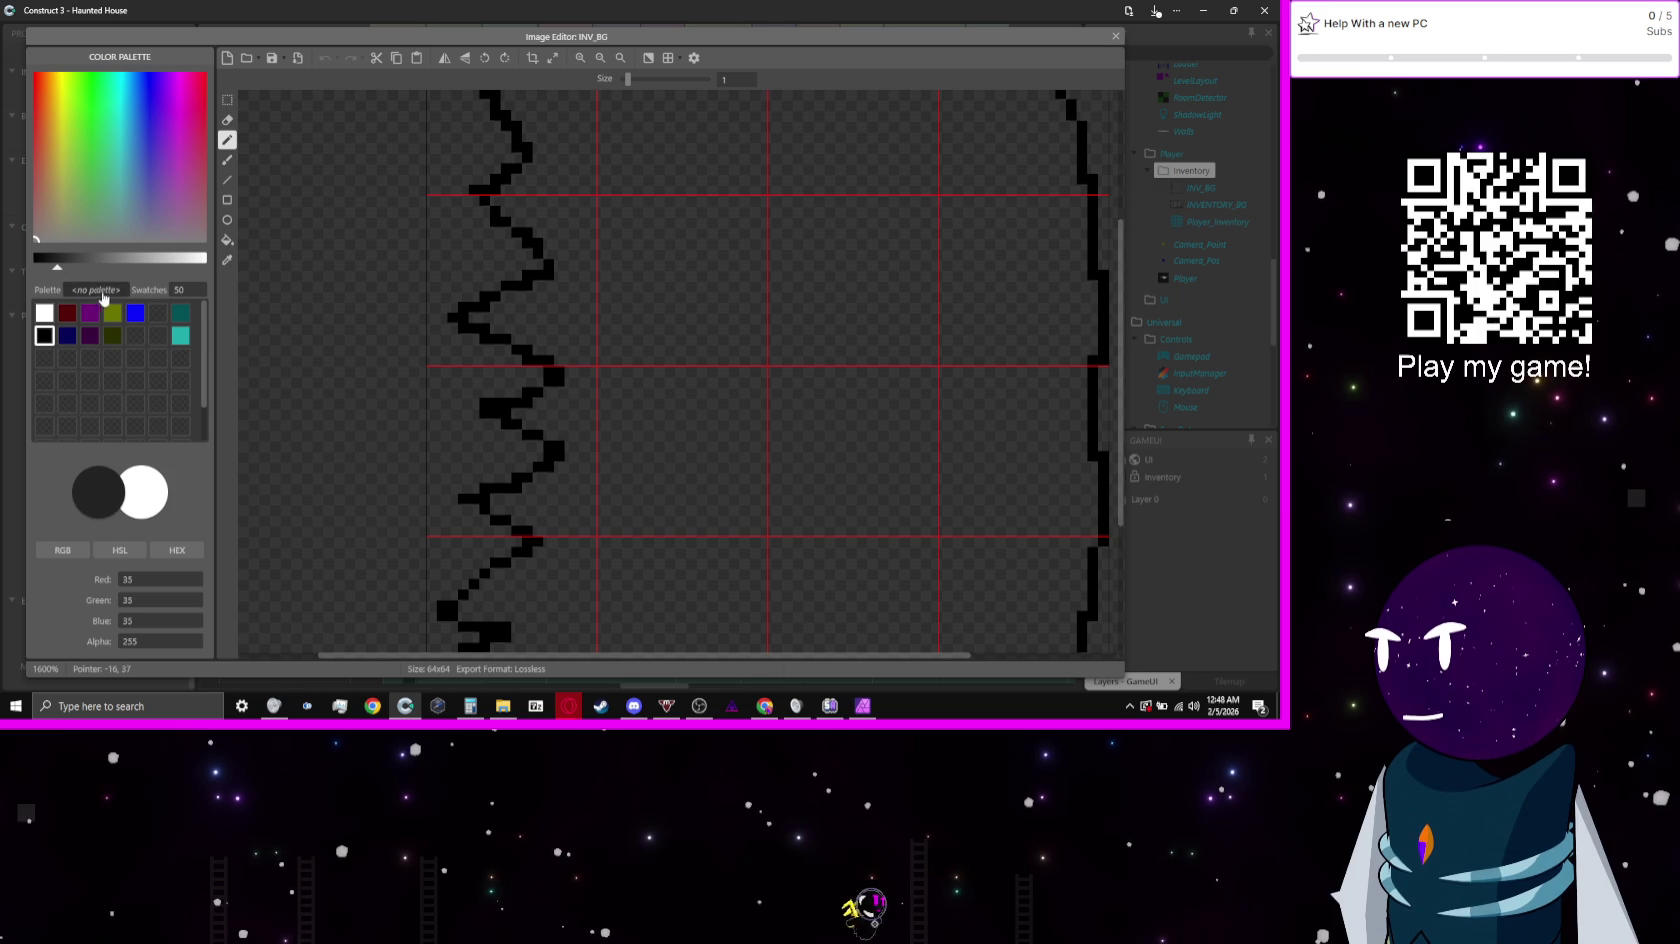
left_click_drag(40, 234, 59, 218)
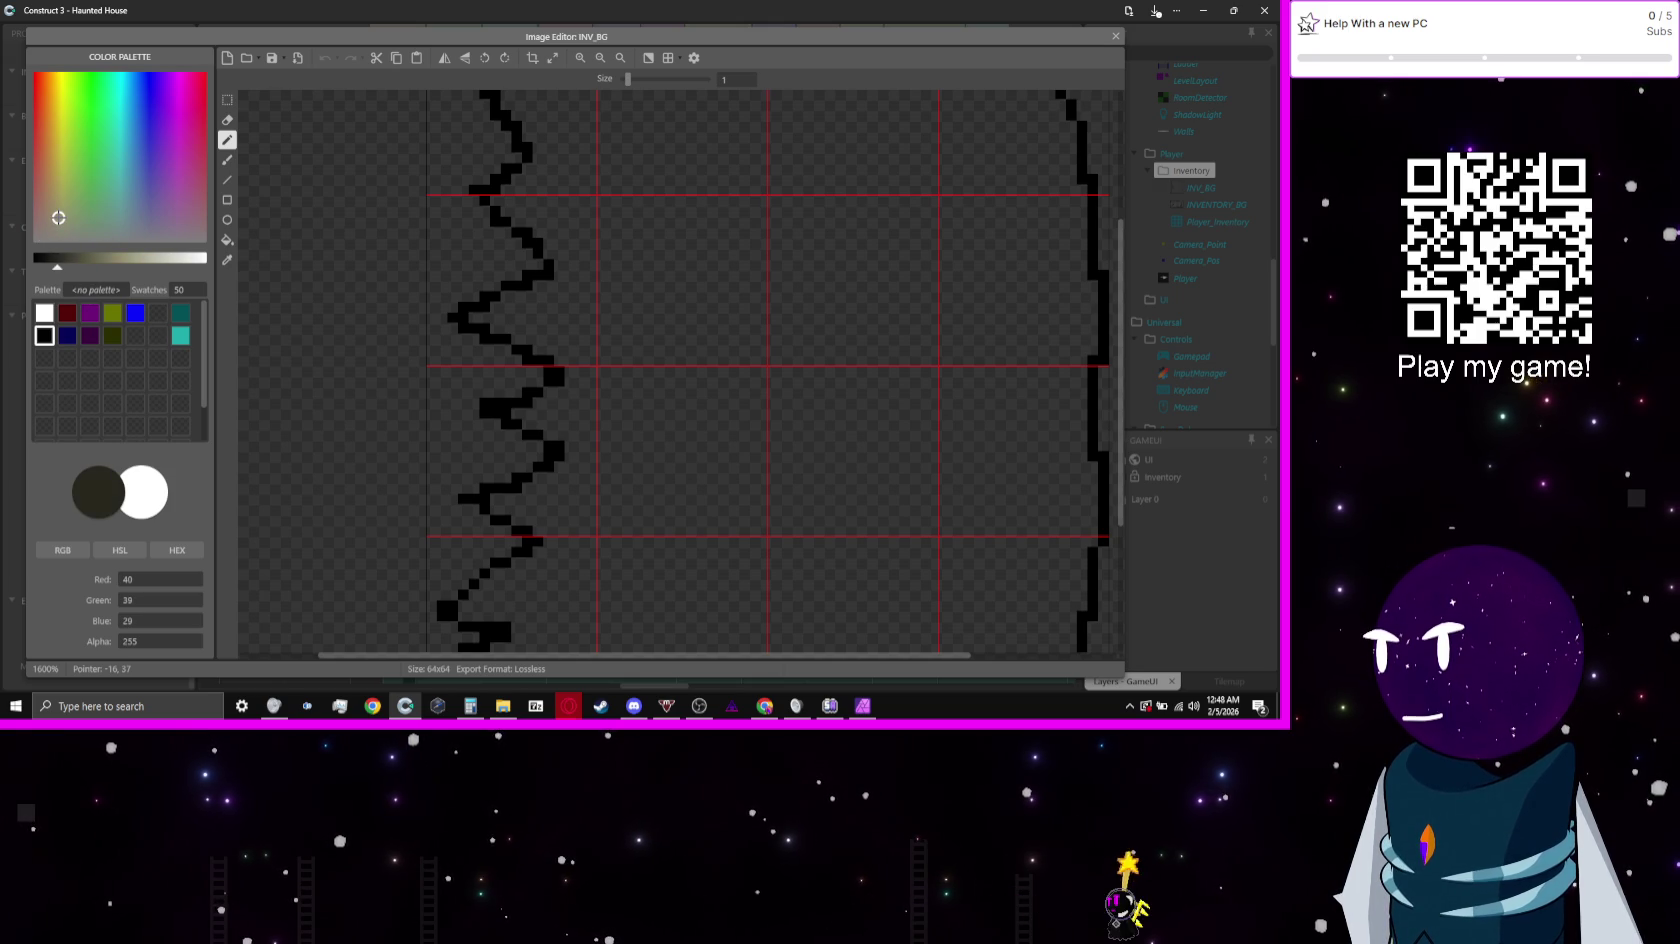
Step: Bucket-fill the inside of INV_BG's outline with the dark olive colour and close the editor
left_click(227, 240)
left_click(864, 302)
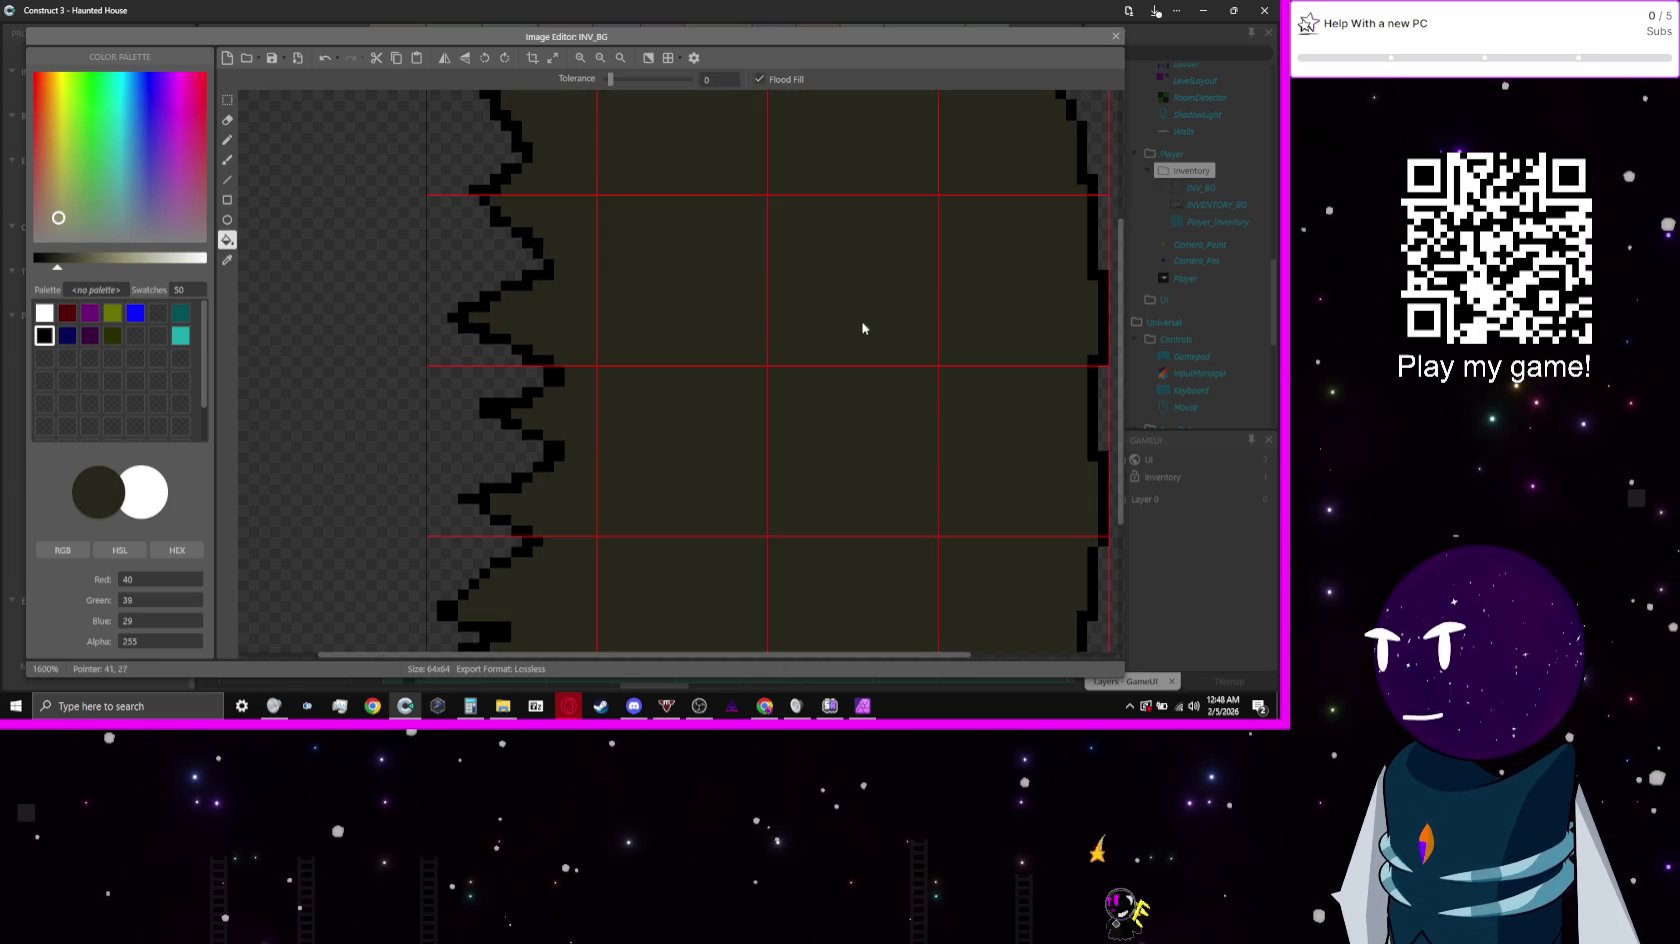
scroll(857, 347, "down", 4)
scroll(759, 345, "up", 3)
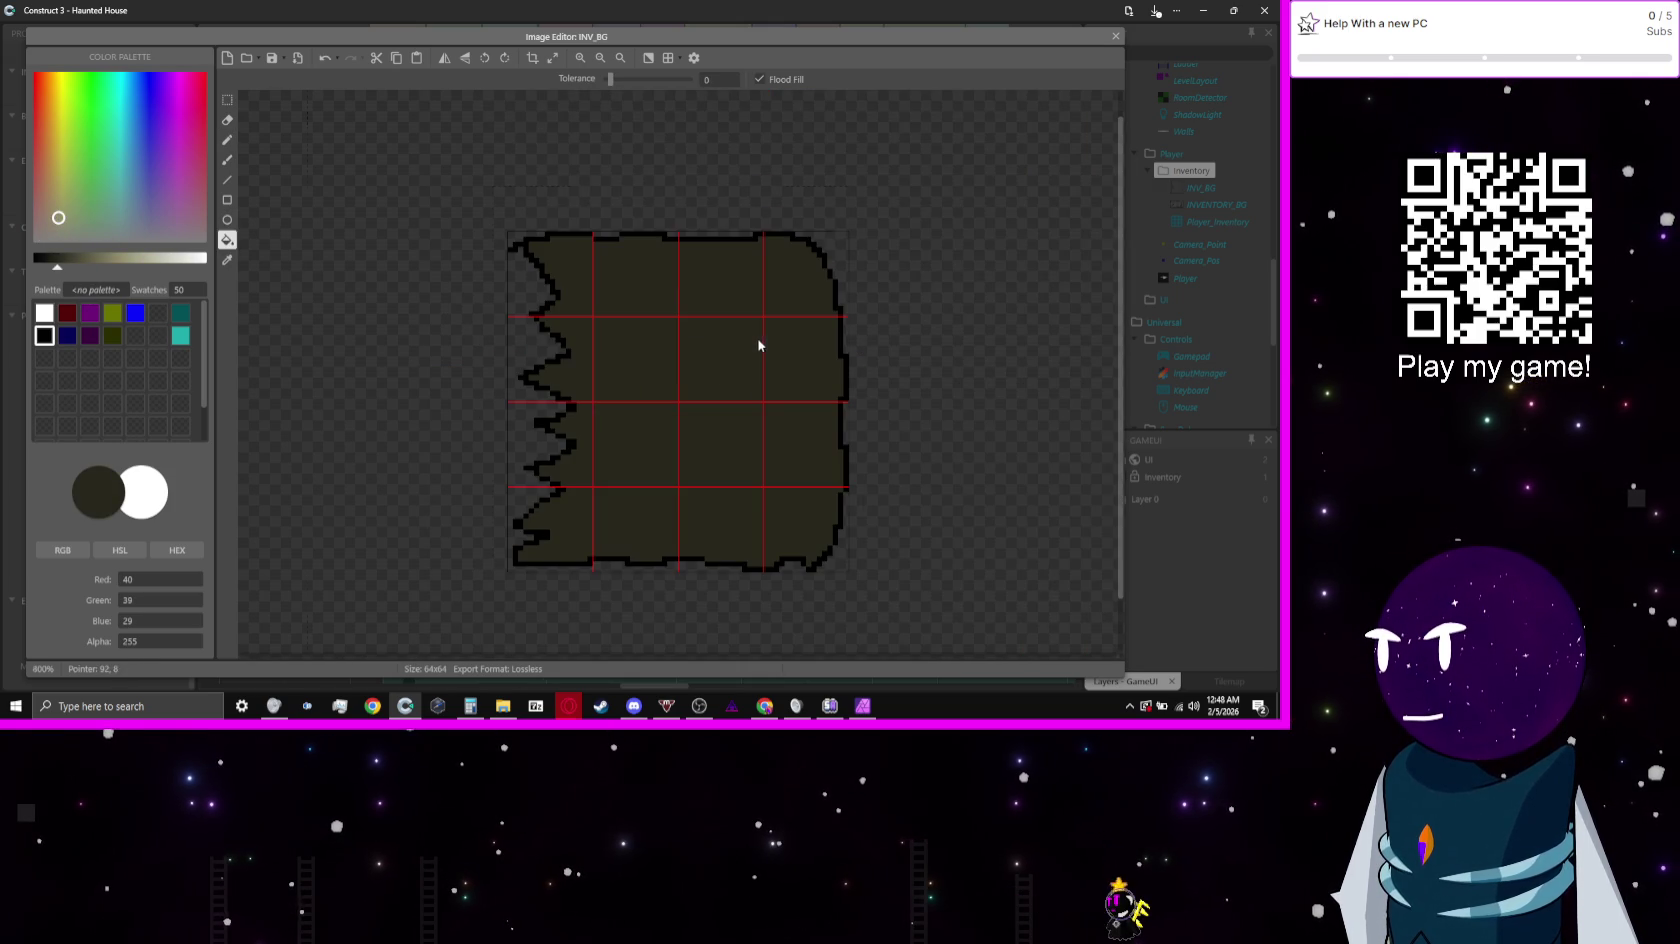
left_click(1115, 36)
Step: View the filled panel on the GameUI layout and reopen INV_BG
scroll(705, 328, "down", 4)
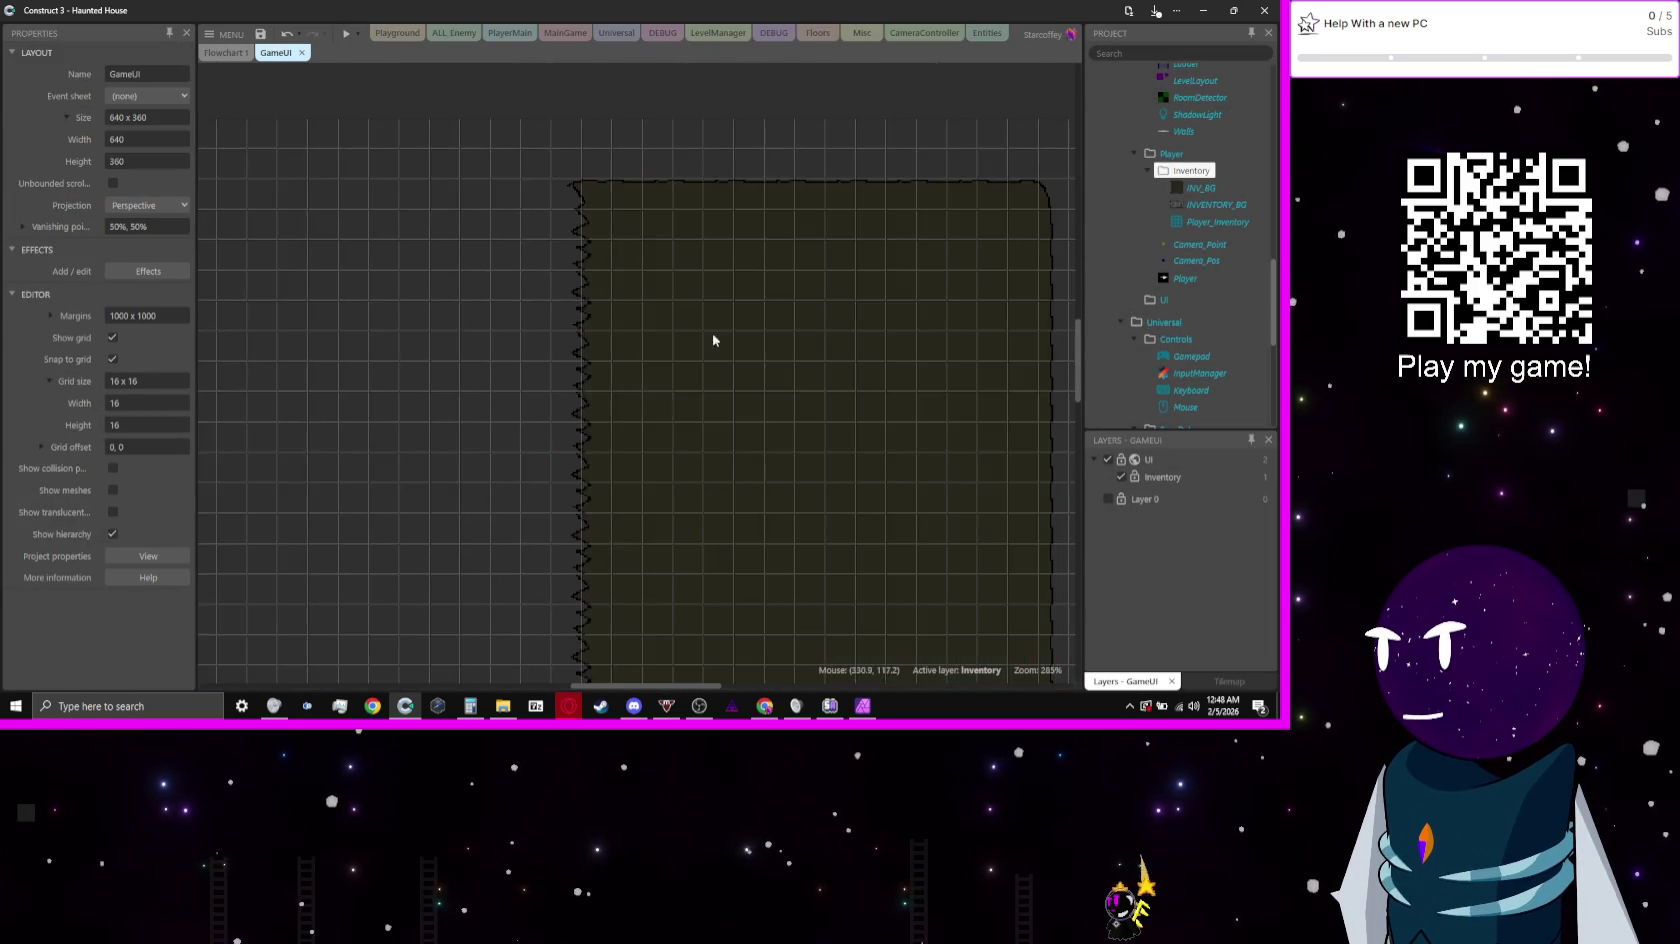
scroll(713, 340, "down", 1)
left_click_drag(780, 412, 626, 243)
scroll(681, 423, "up", 8)
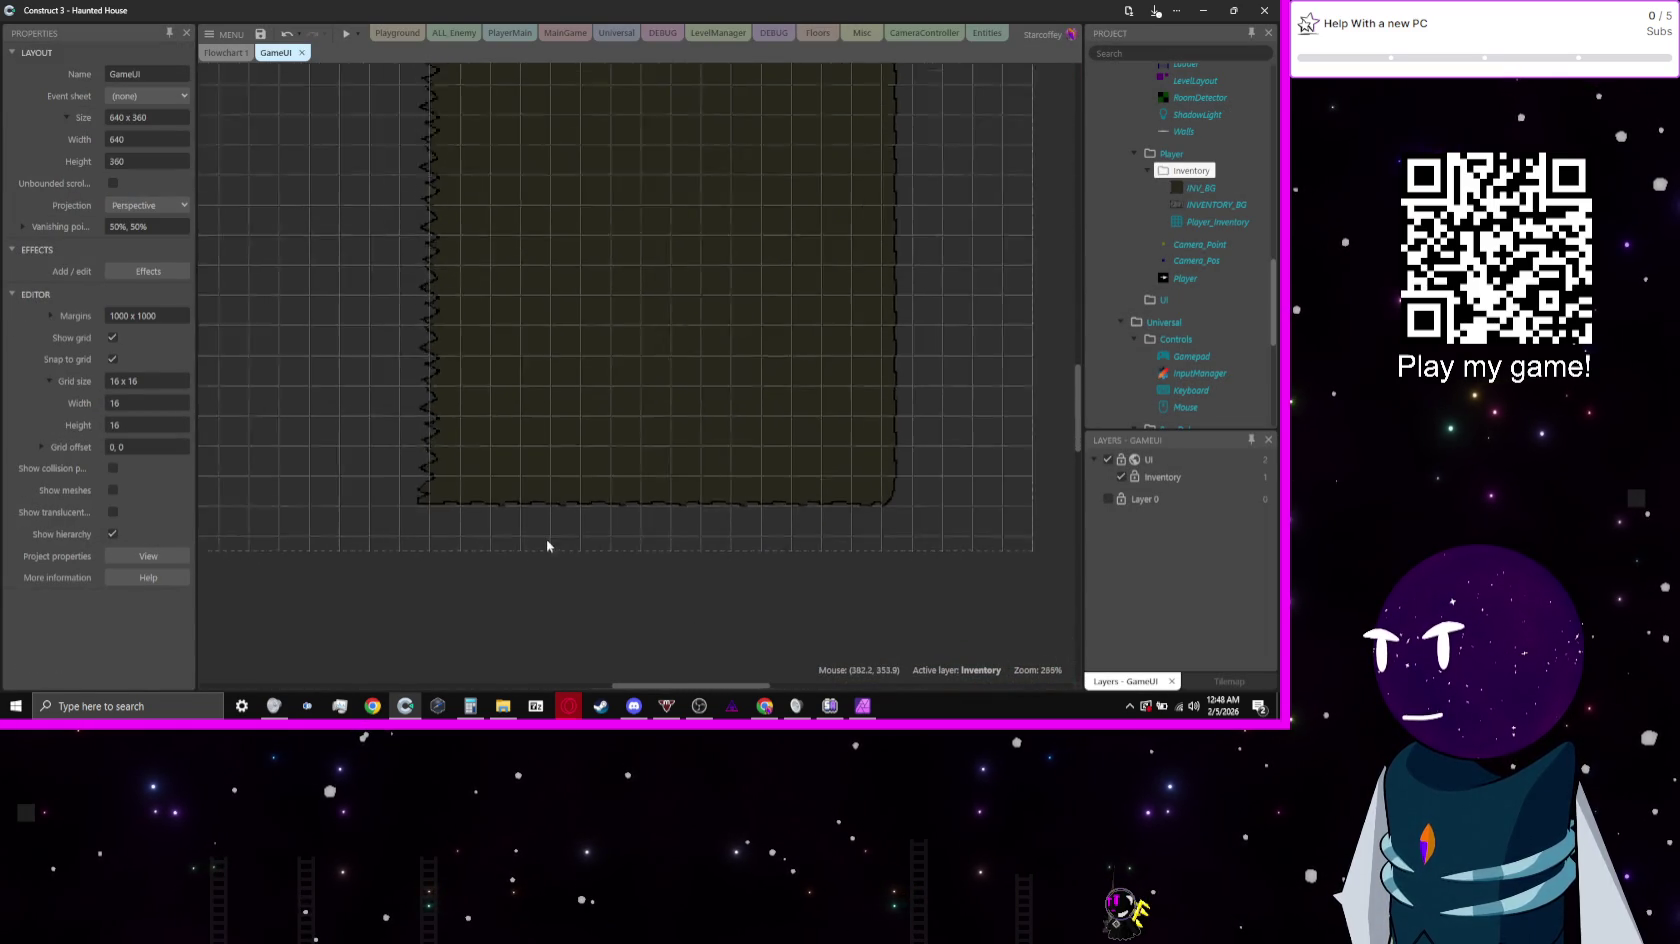
double_click(574, 511)
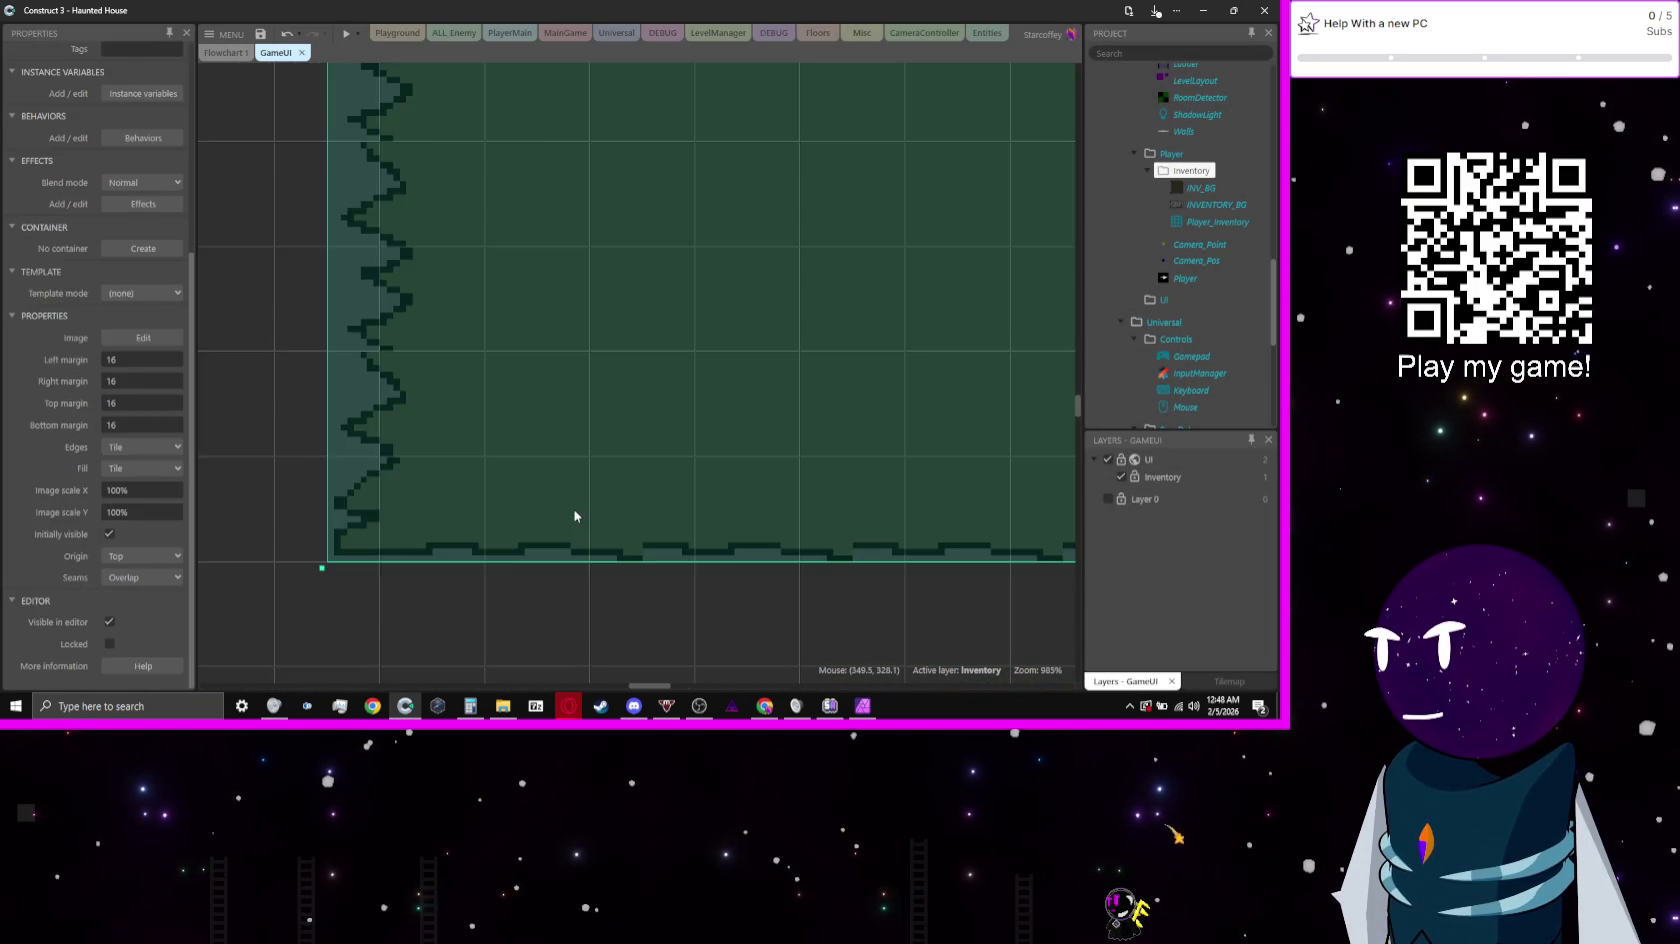
Step: With white and a size-1 Pencil, mark two pixels on INV_BG's bottom border, then close the editor
scroll(911, 465, "down", 2)
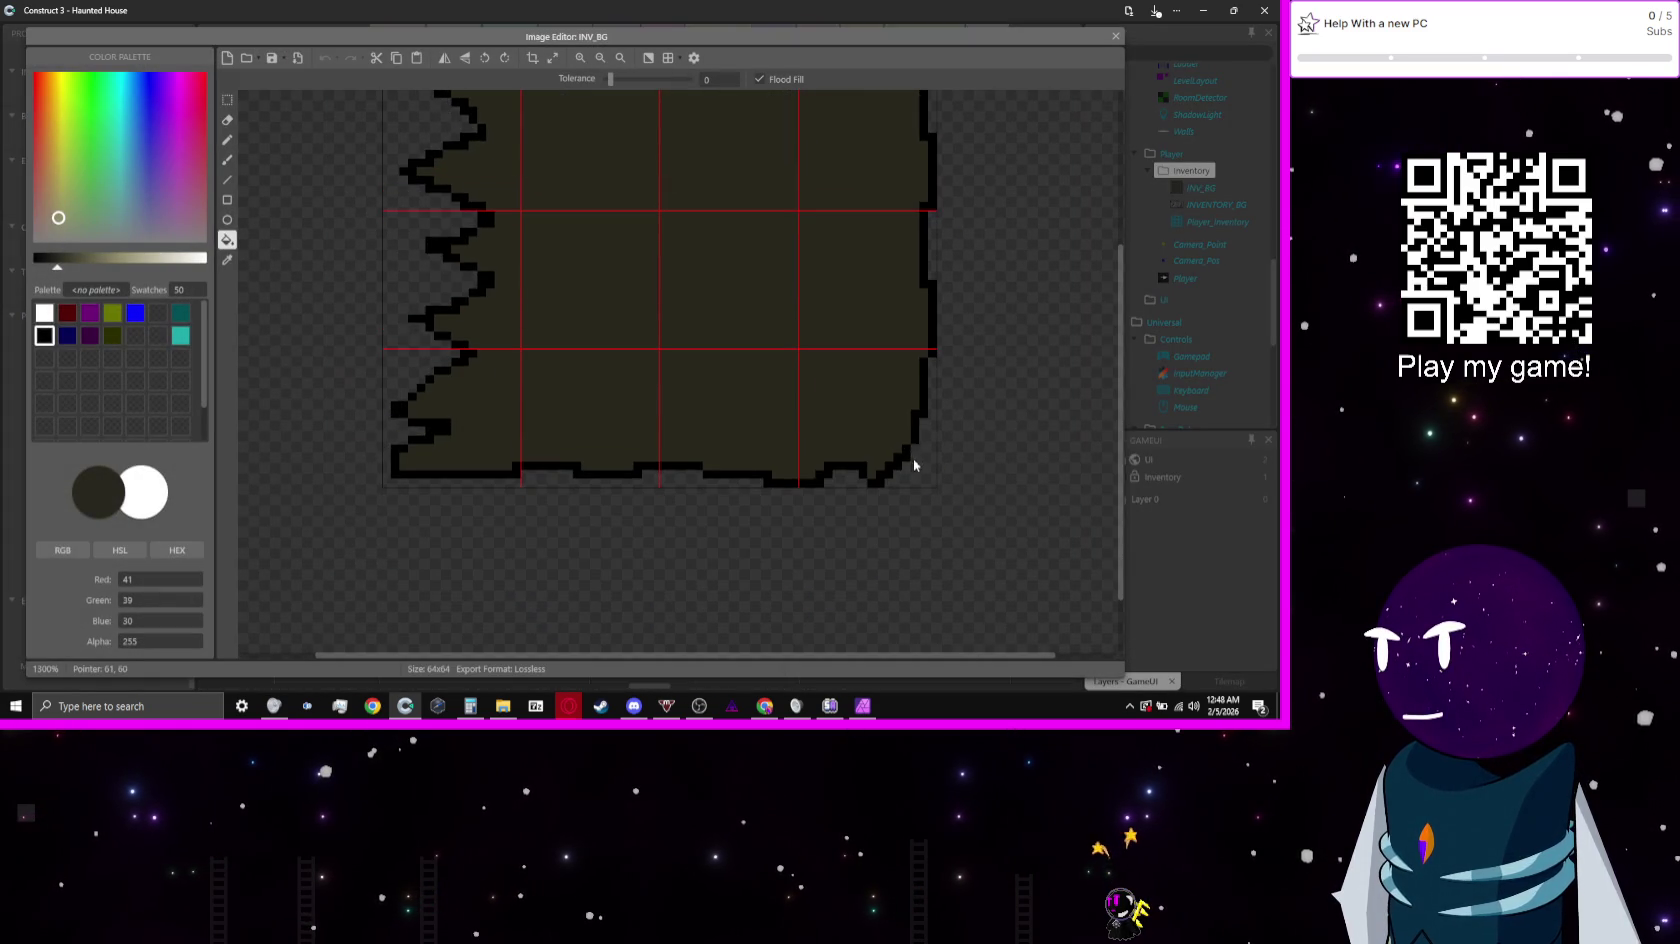
scroll(673, 477, "up", 4)
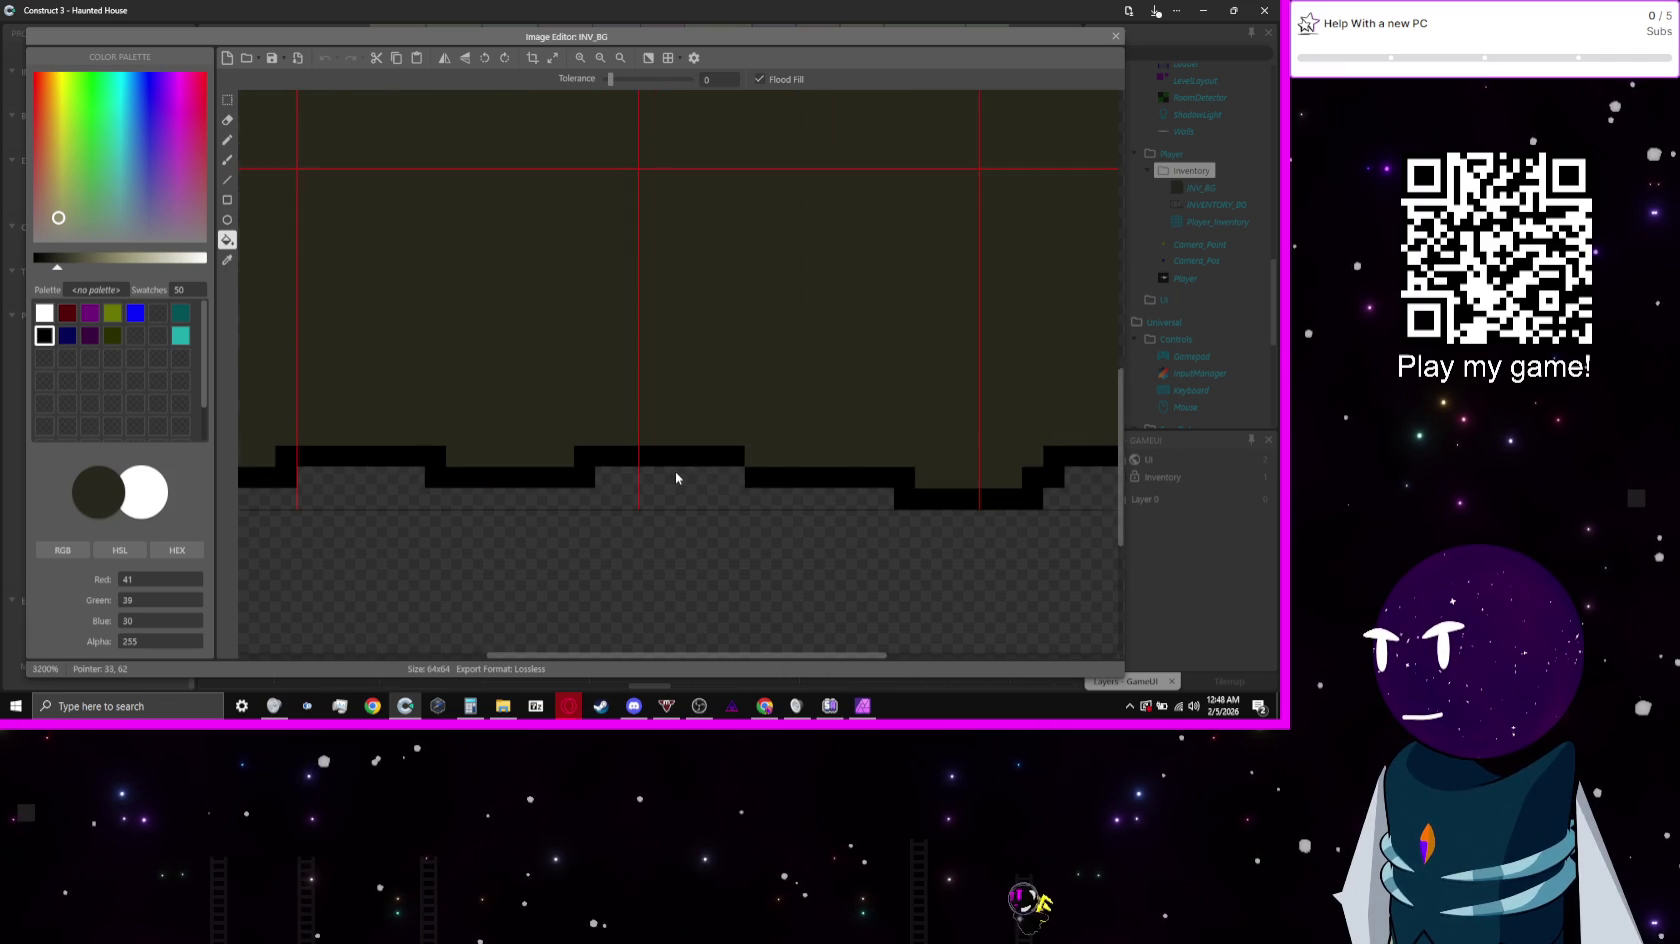
scroll(675, 476, "down", 1)
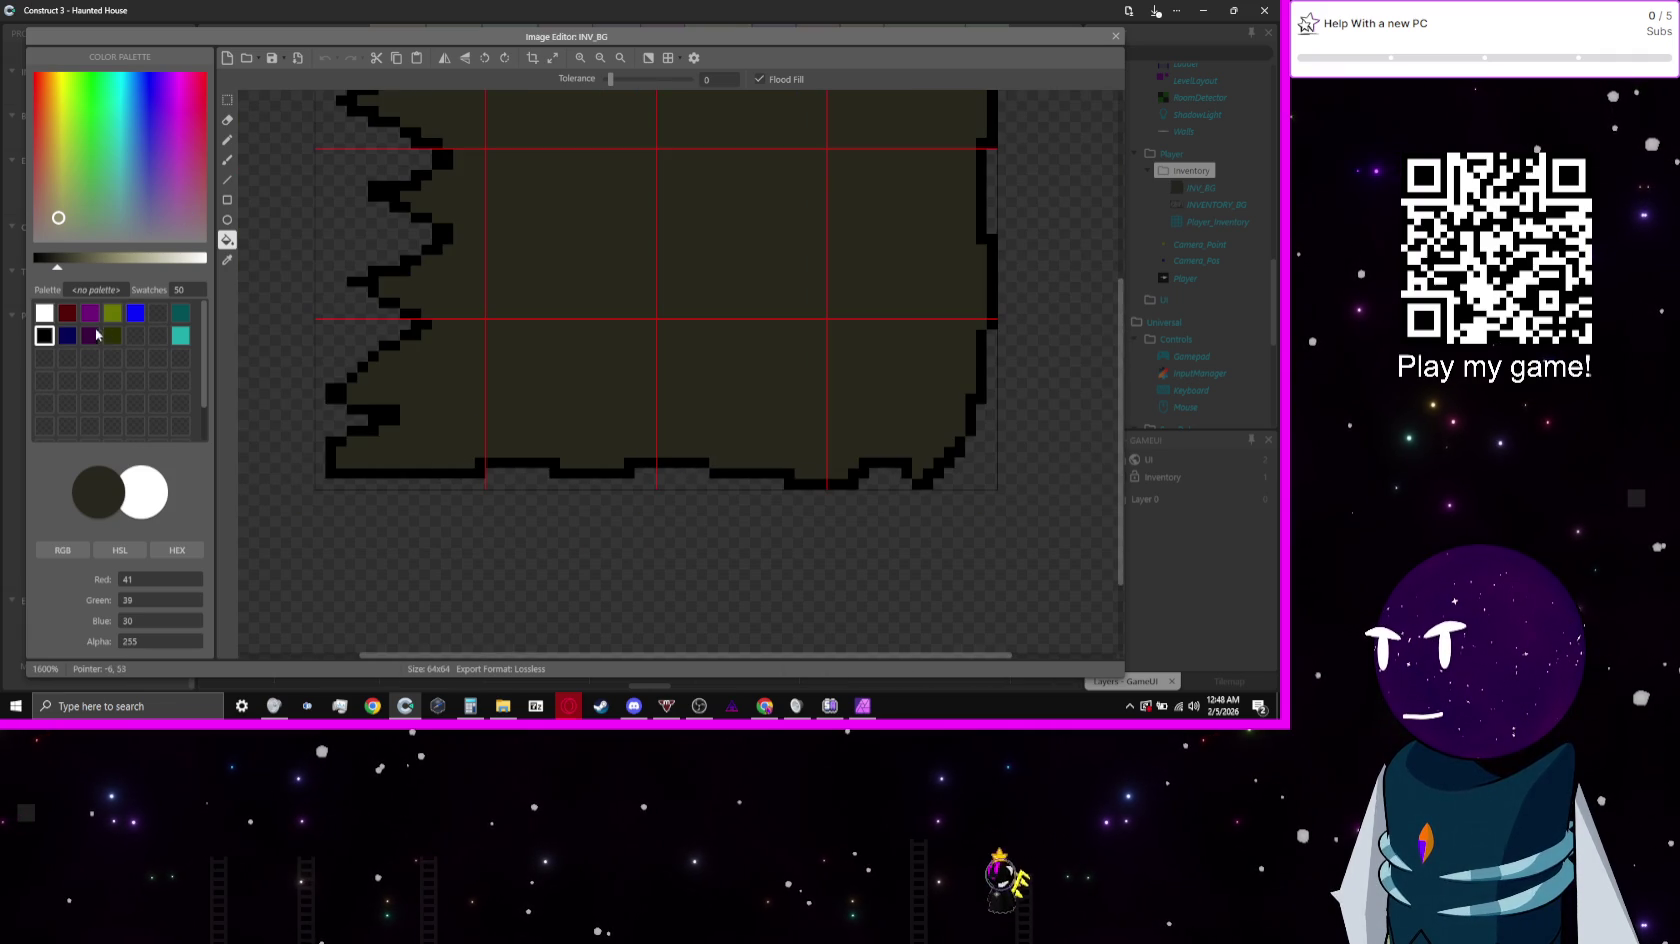
left_click(44, 357)
left_click(44, 335)
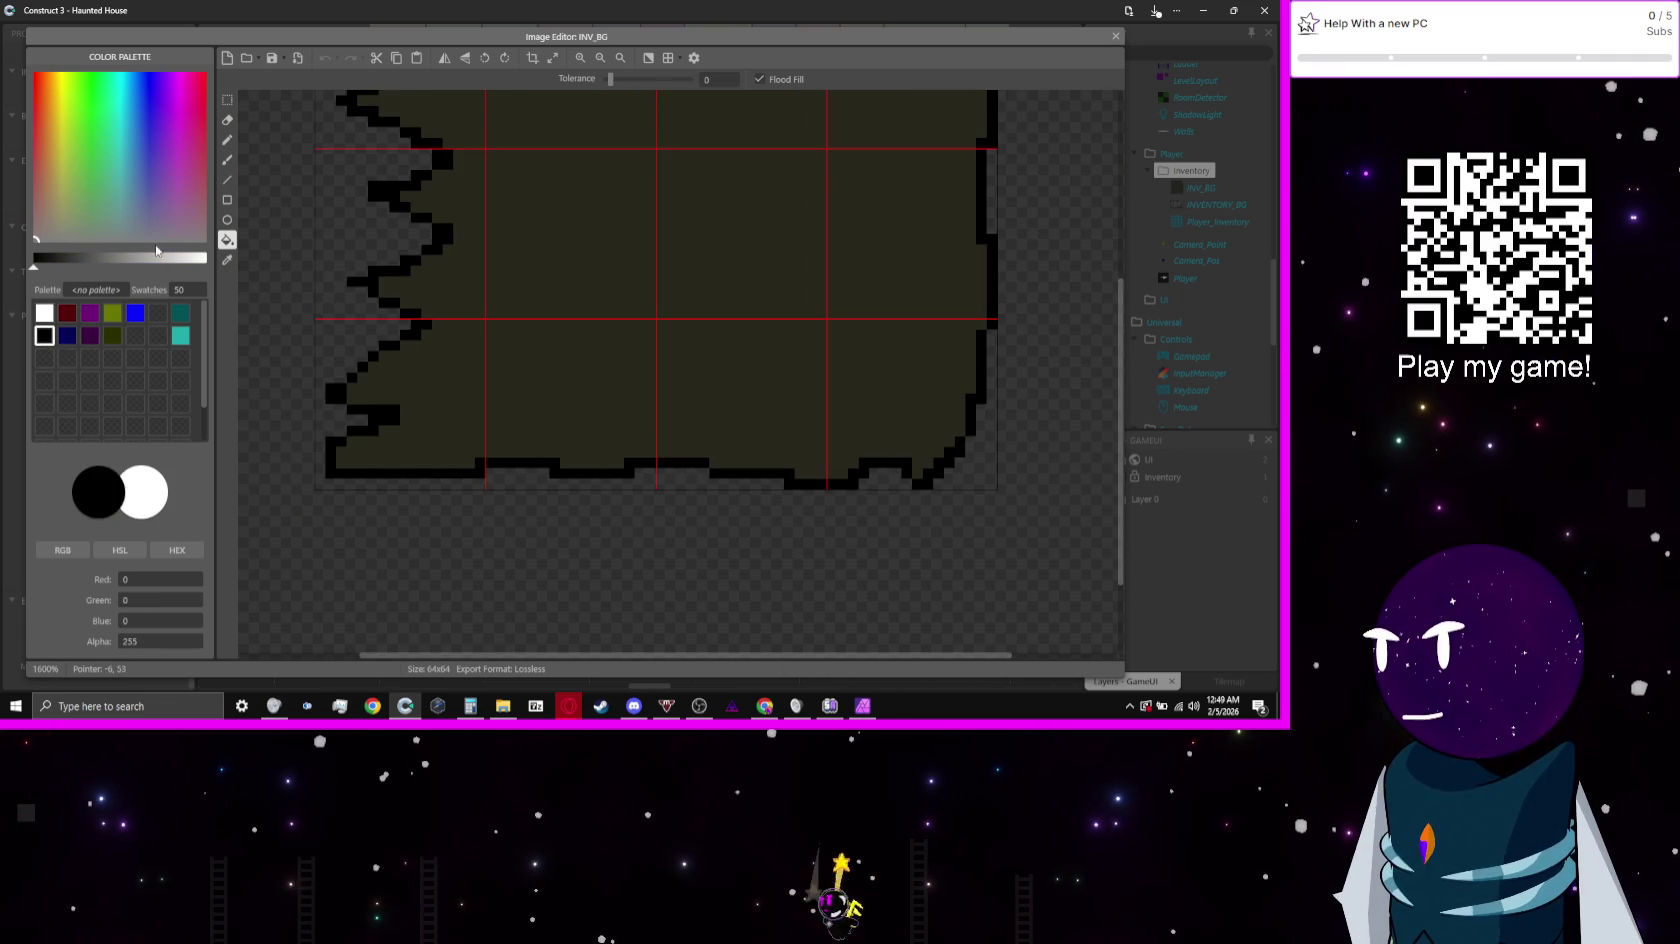
left_click(45, 312)
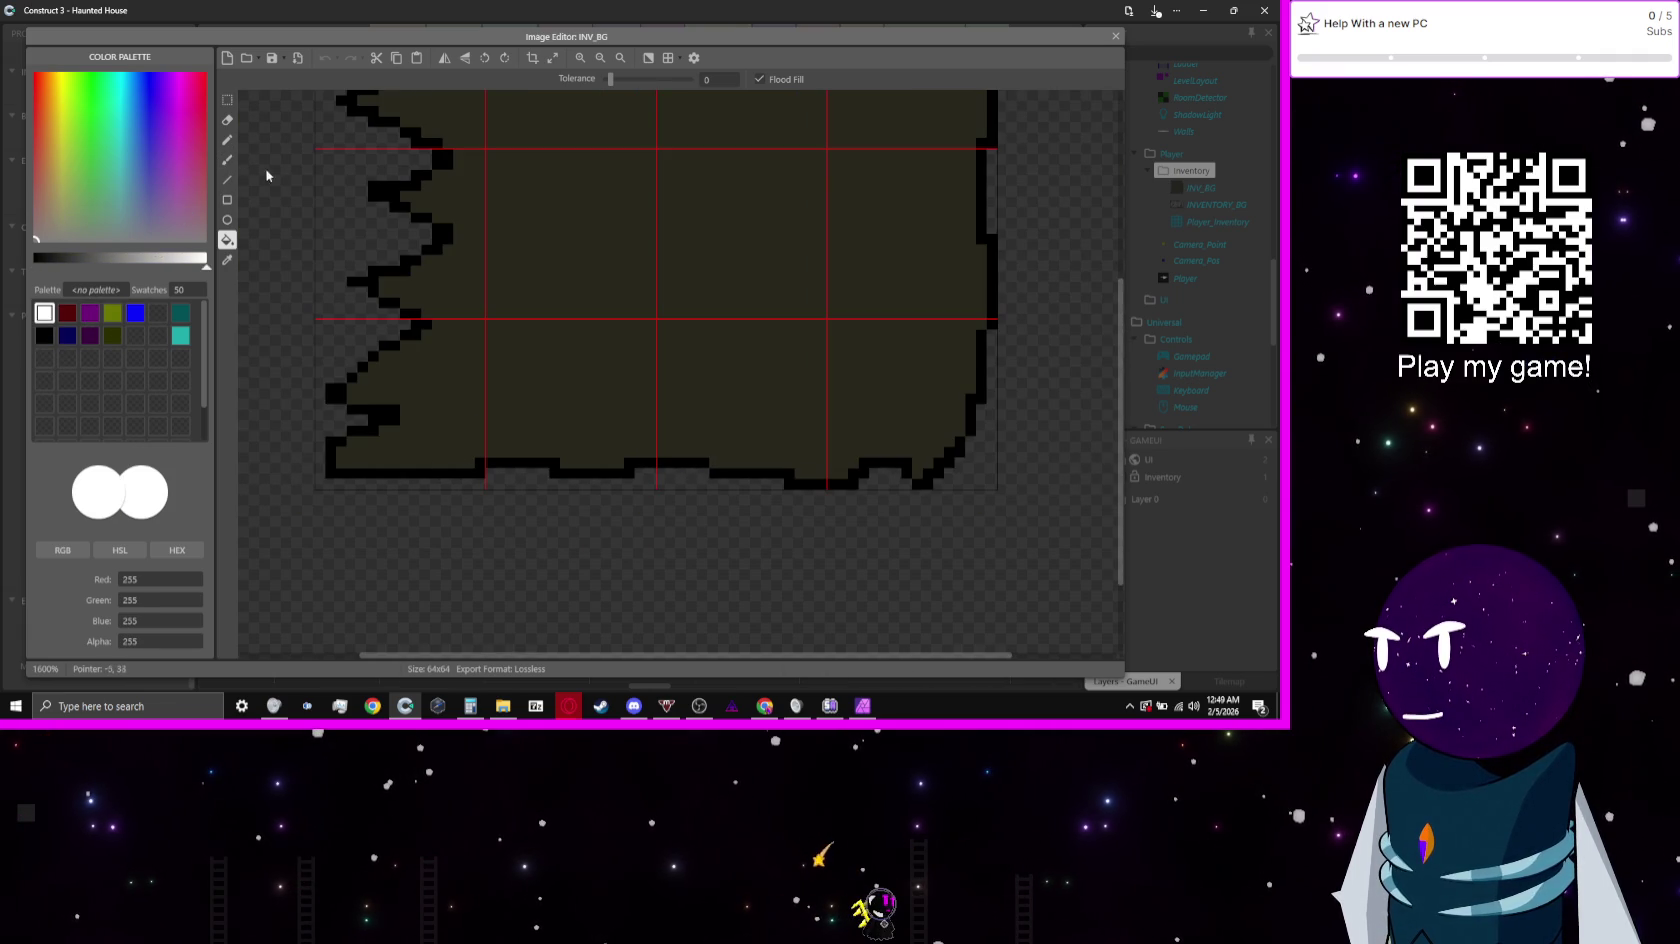
left_click(230, 143)
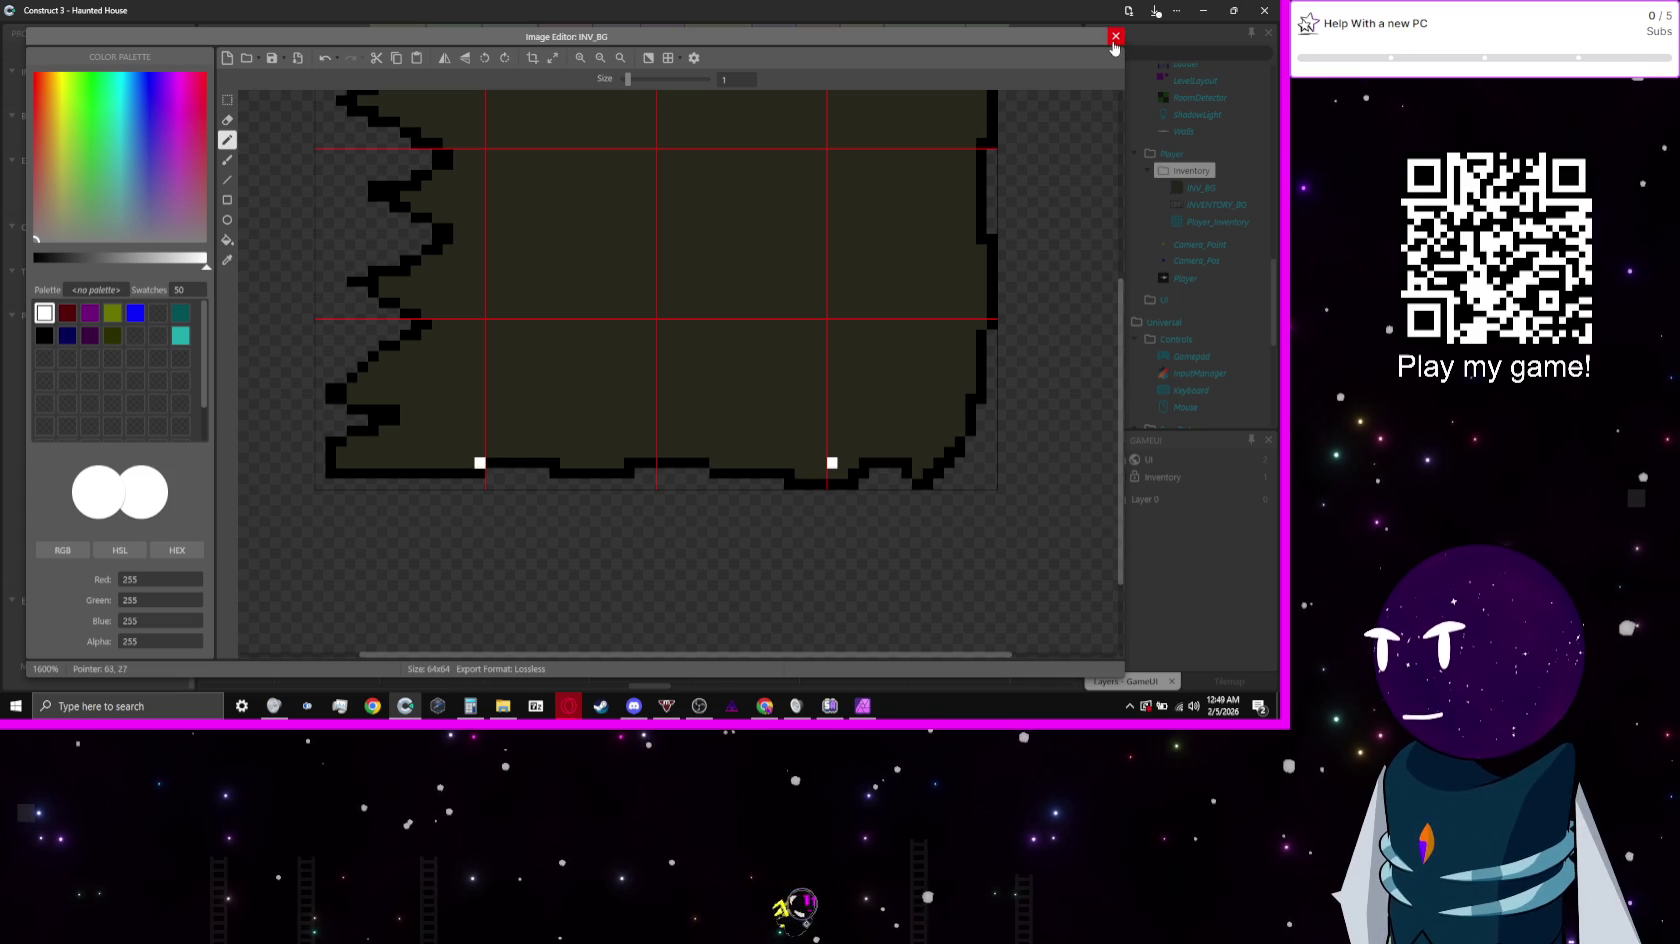
left_click(1114, 38)
Step: Pull the inventory 9-patch panel's right edge in by about one grid cell
scroll(776, 442, "up", 5)
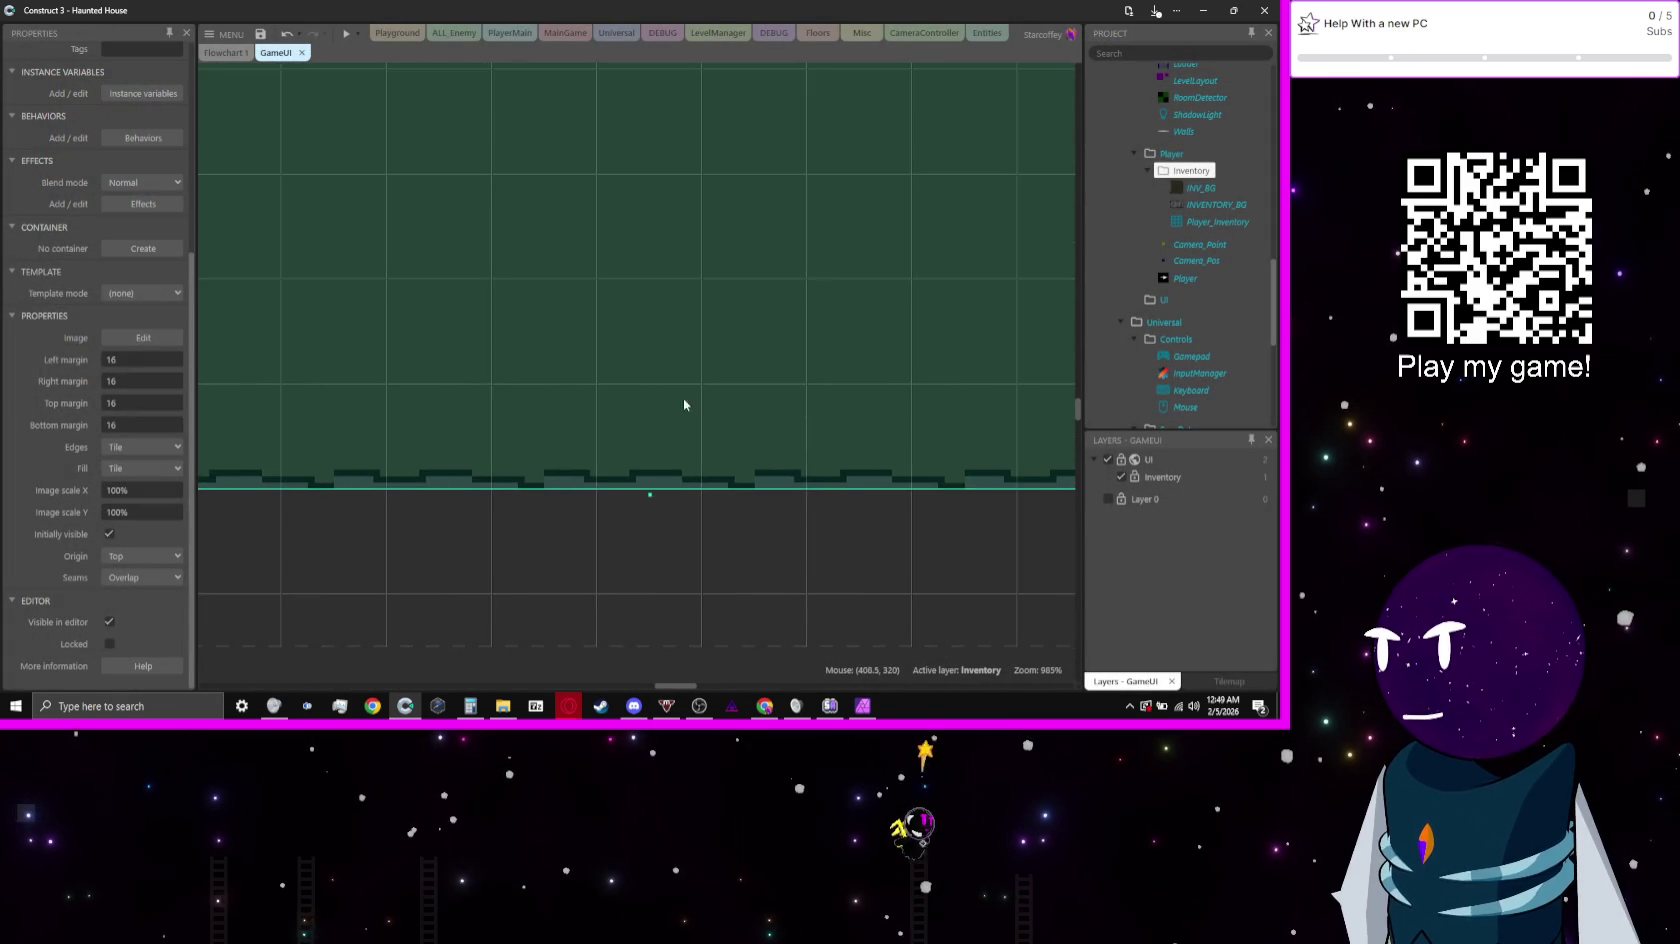
scroll(405, 420, "right", 5)
left_click_drag(365, 421, 350, 417)
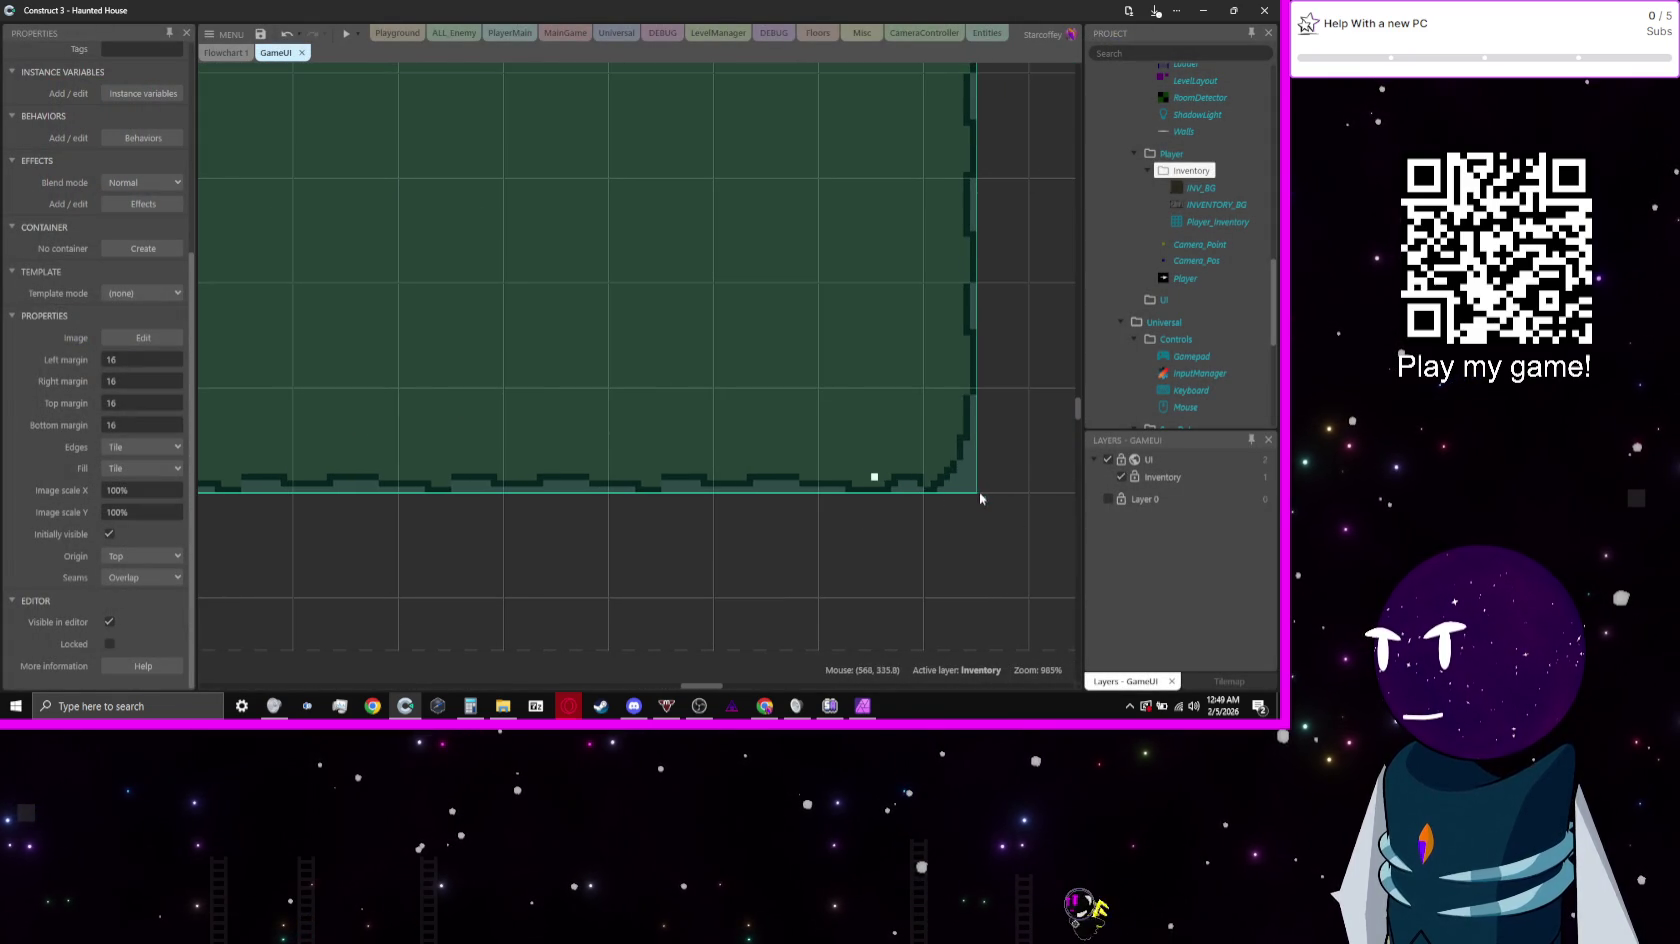
mouse_move(940, 497)
left_mouse_down()
mouse_move(906, 496)
mouse_move(956, 488)
left_mouse_up()
scroll(949, 488, "down", 7)
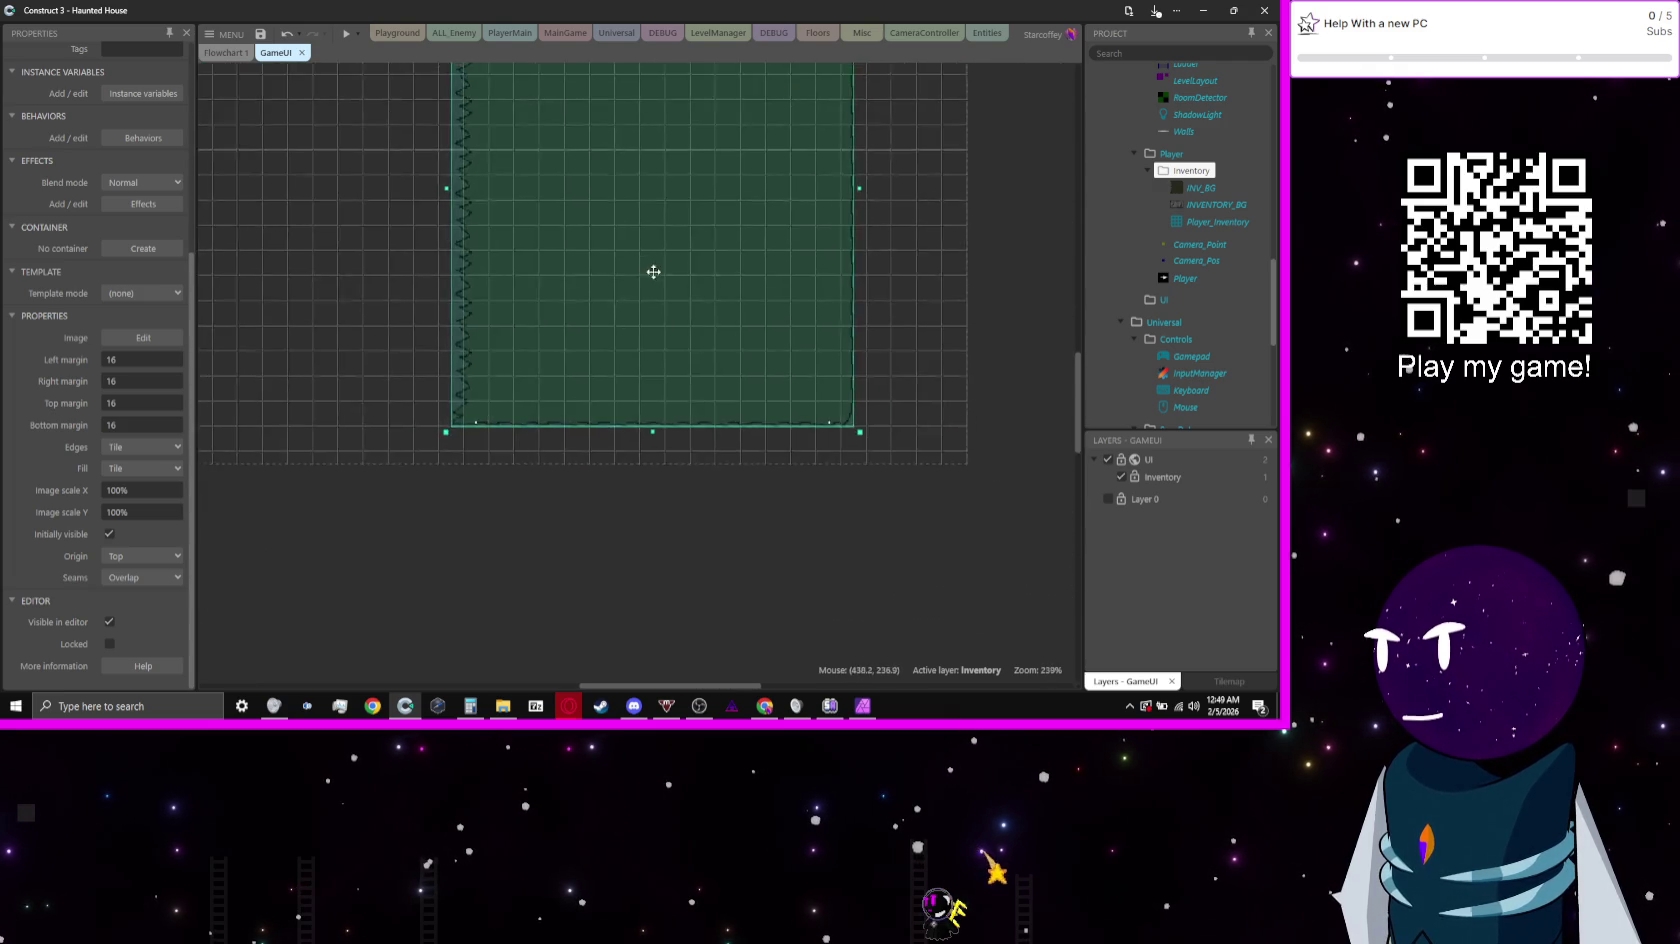
left_click_drag(653, 272, 745, 500)
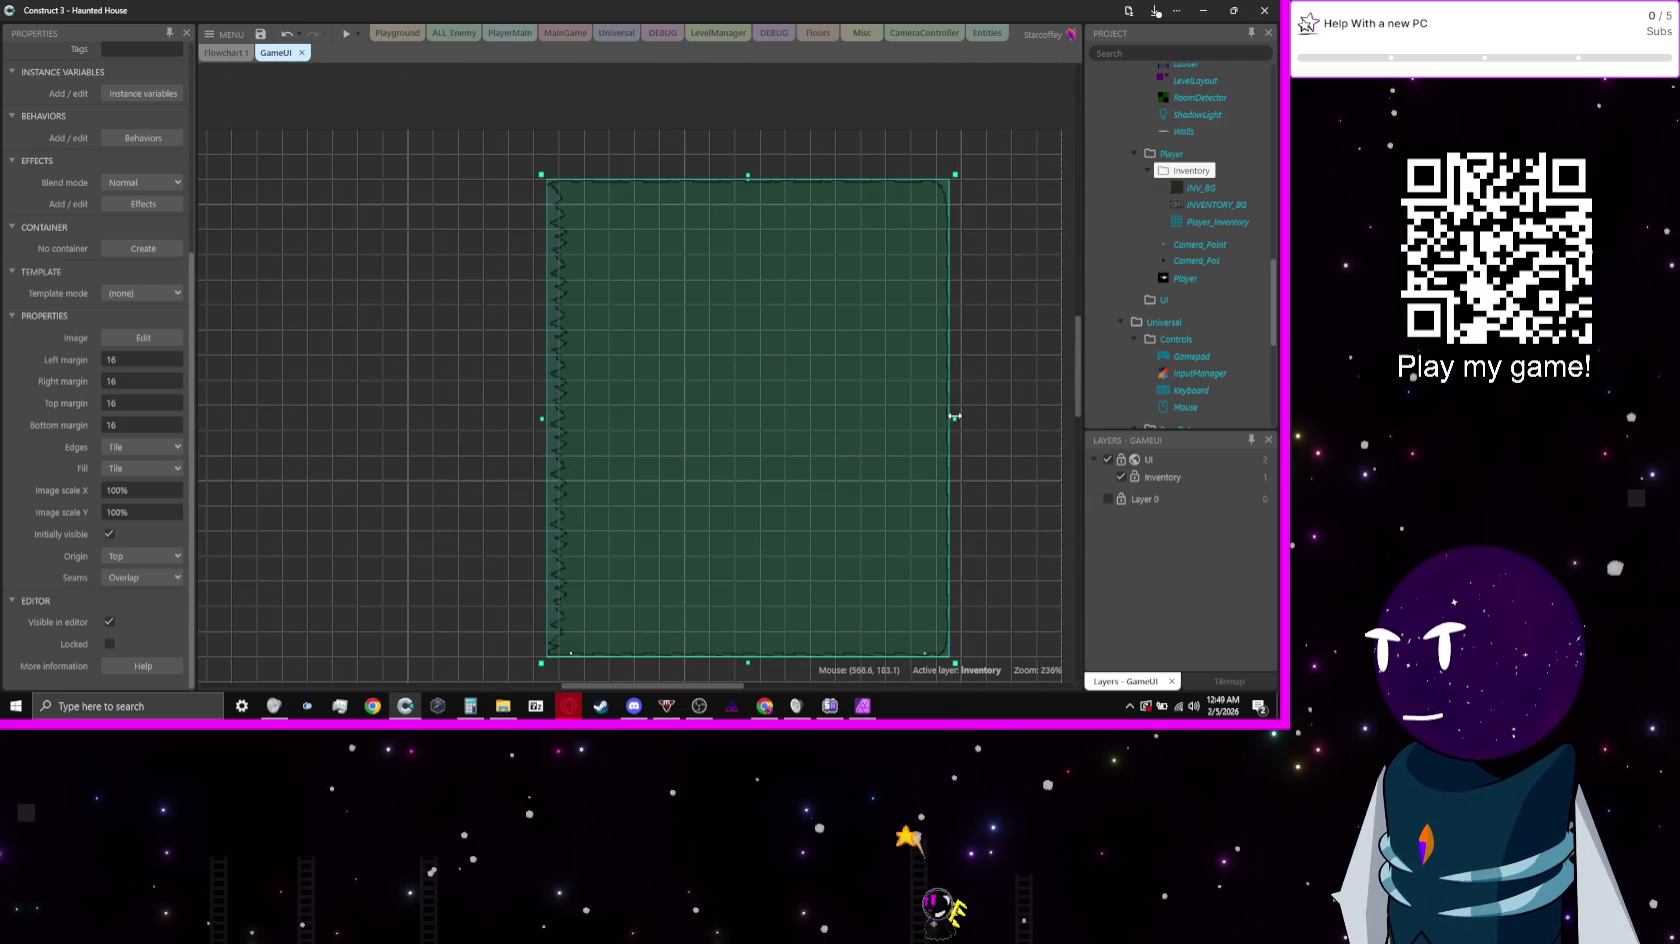
mouse_move(943, 413)
left_mouse_down()
mouse_move(911, 416)
mouse_move(952, 417)
left_mouse_up()
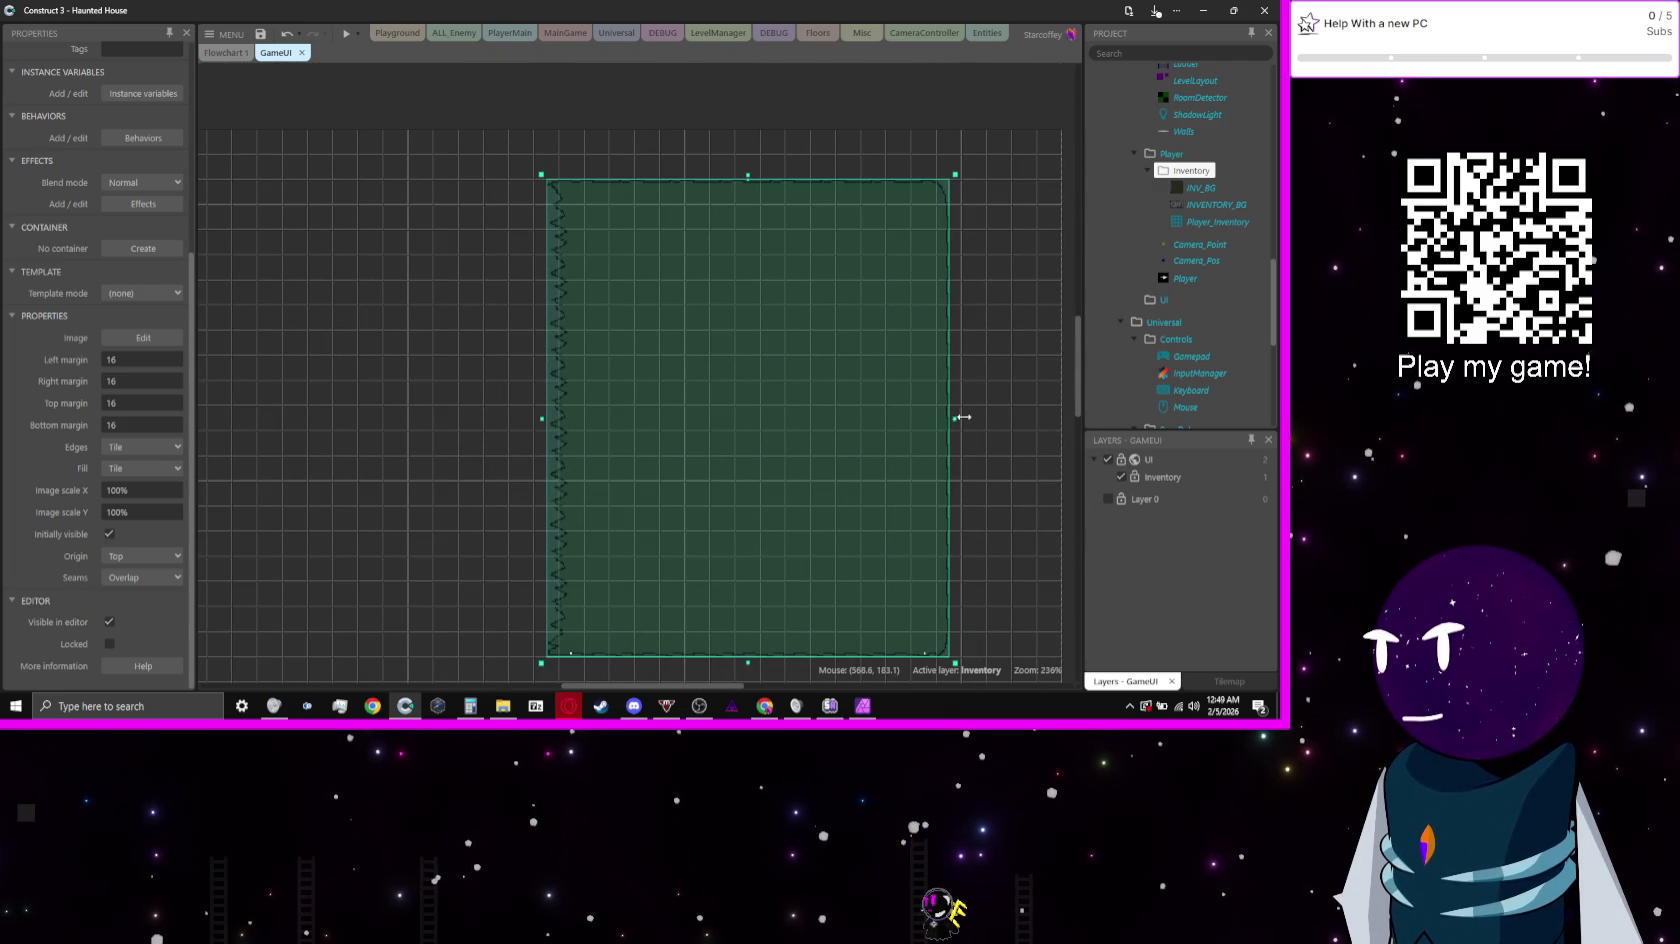
left_click(363, 458)
Step: Set the inventory background panel's Origin property to Top-left
left_click(770, 391)
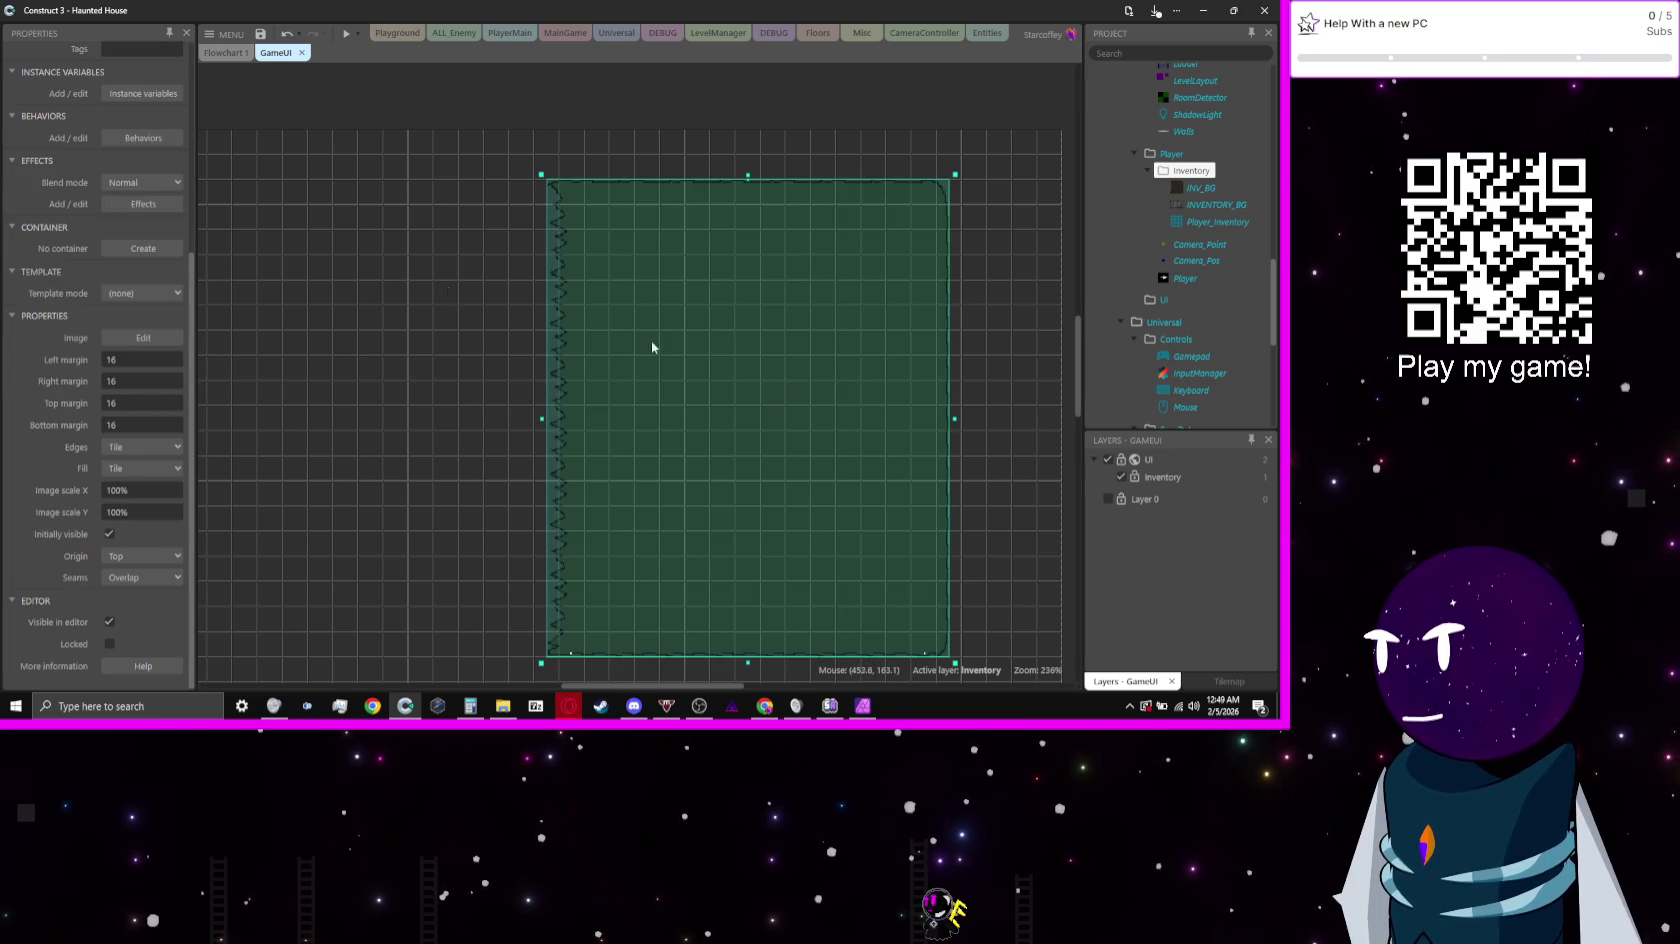
scroll(75, 183, "down", 2)
scroll(75, 183, "down", 5)
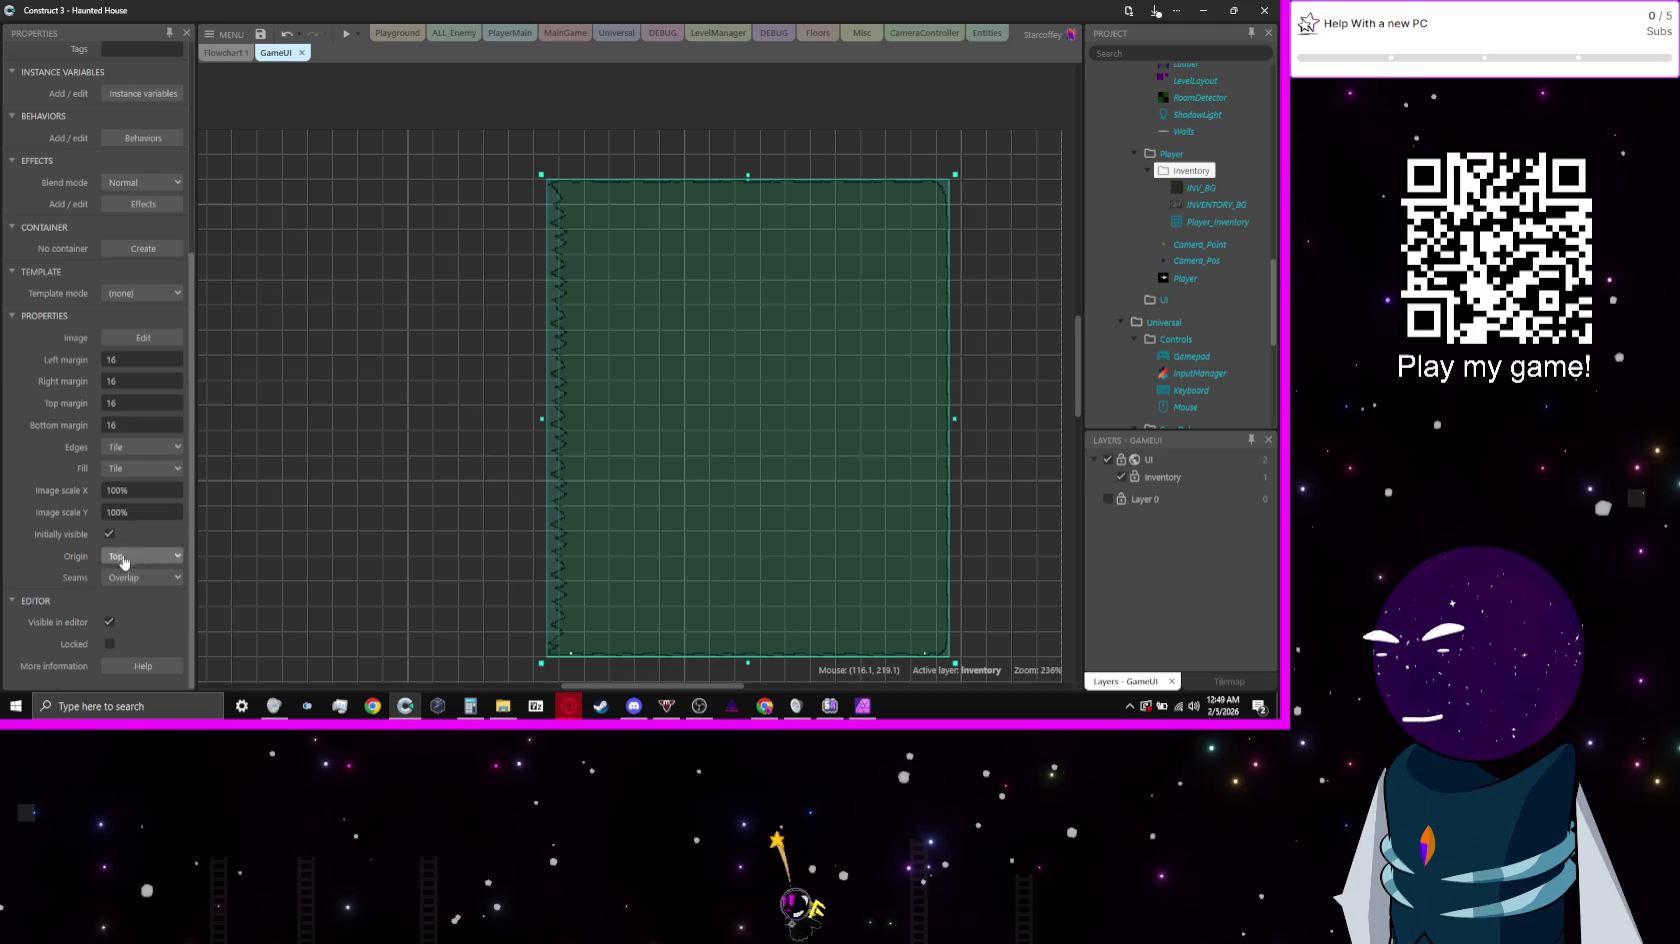
left_click(135, 556)
left_click(130, 403)
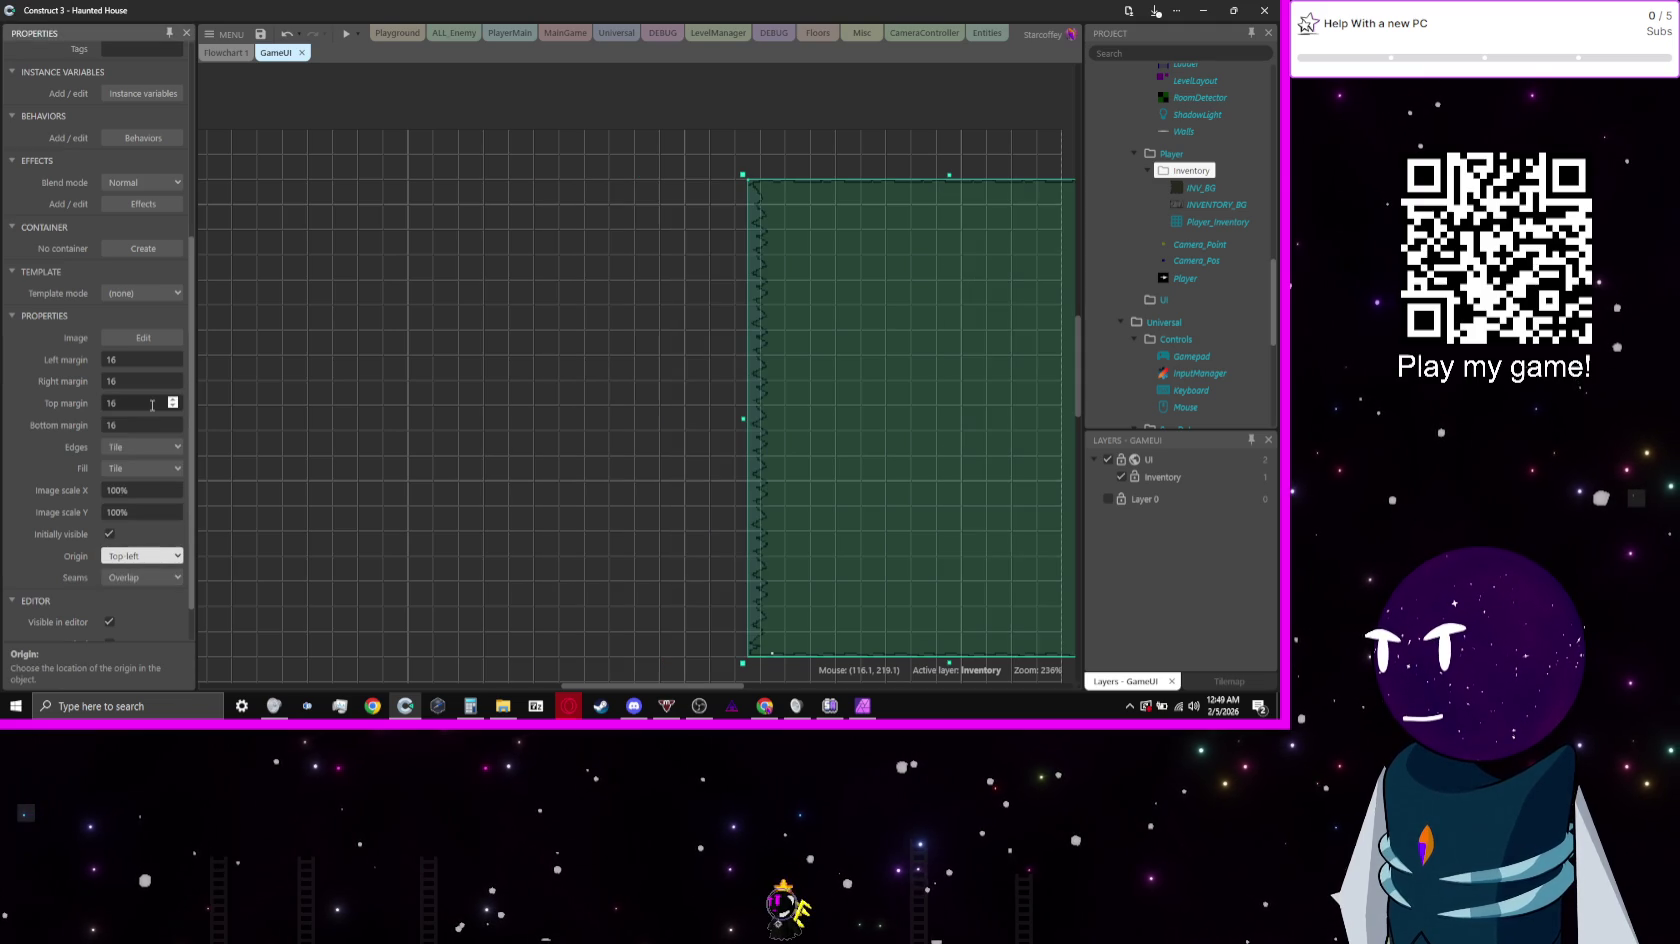
Step: Move the inventory panel further left in the GameUI layout and check its edge
left_click_drag(905, 381, 651, 379)
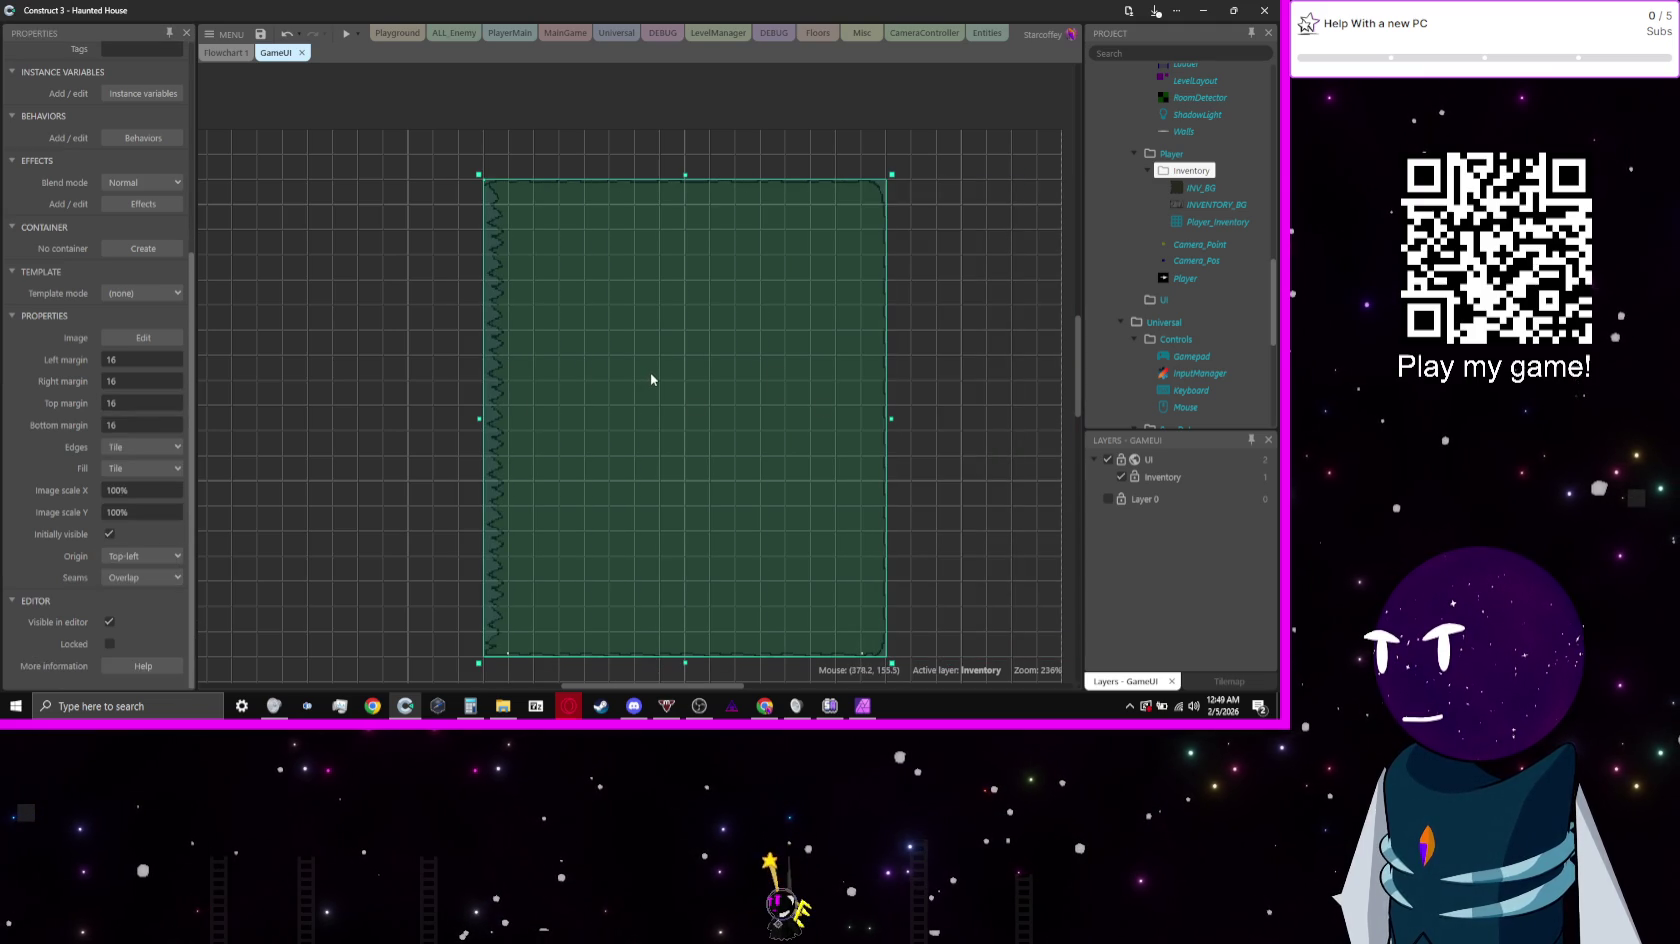
left_click(1040, 392)
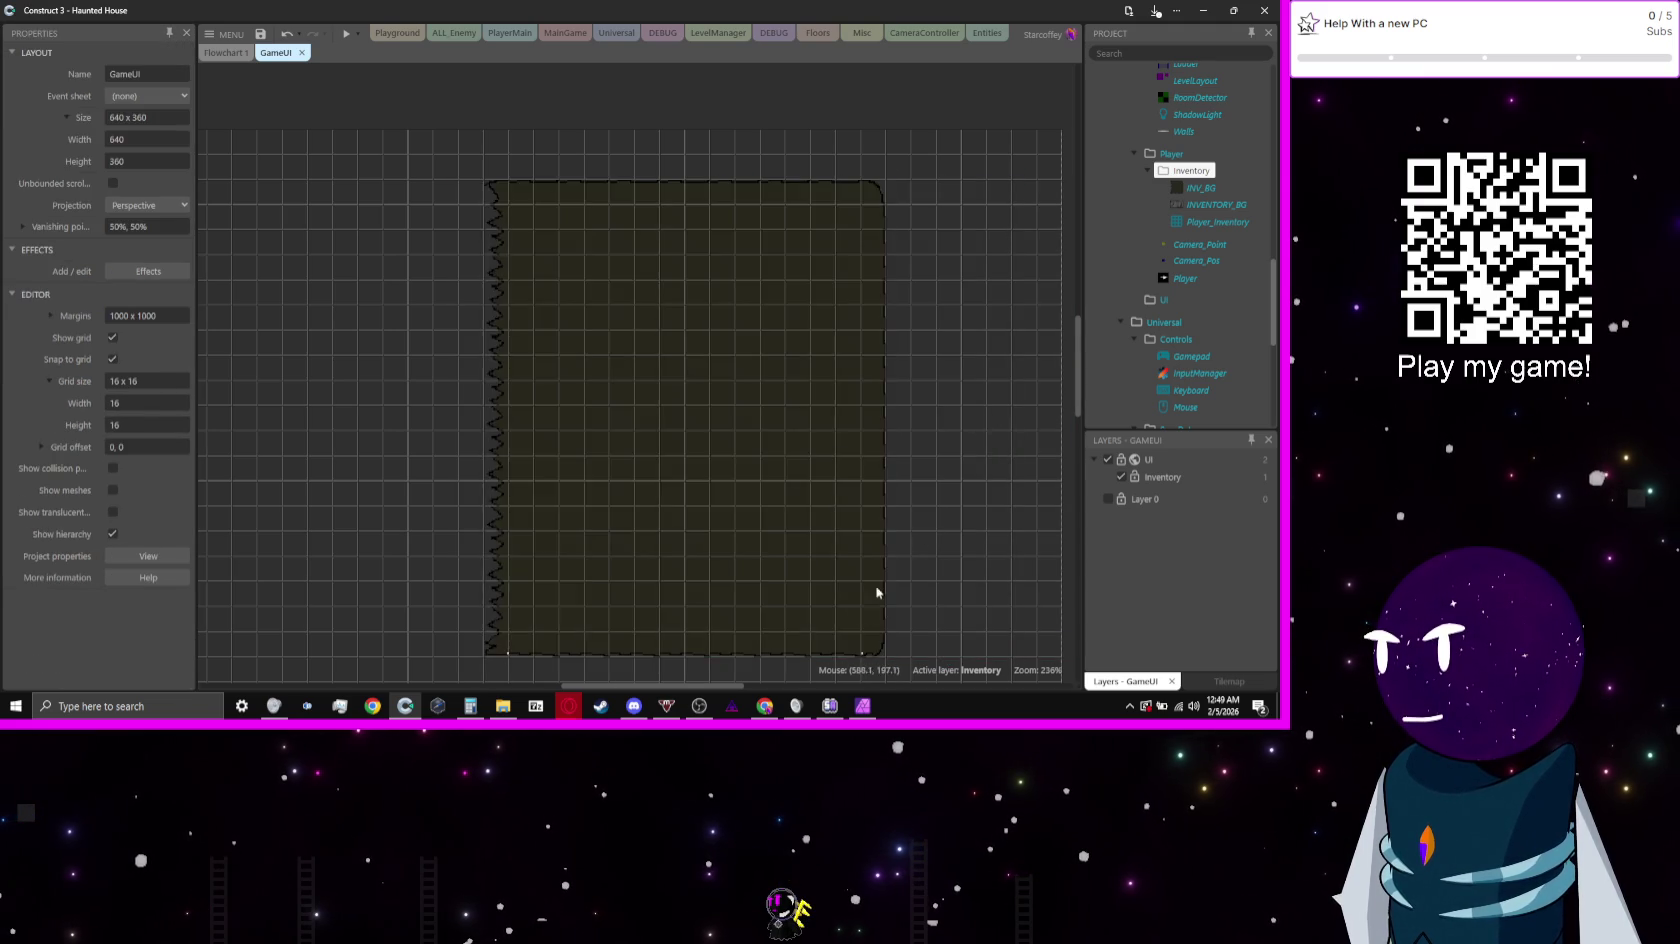
scroll(844, 405, "up", 5)
scroll(986, 465, "down", 2)
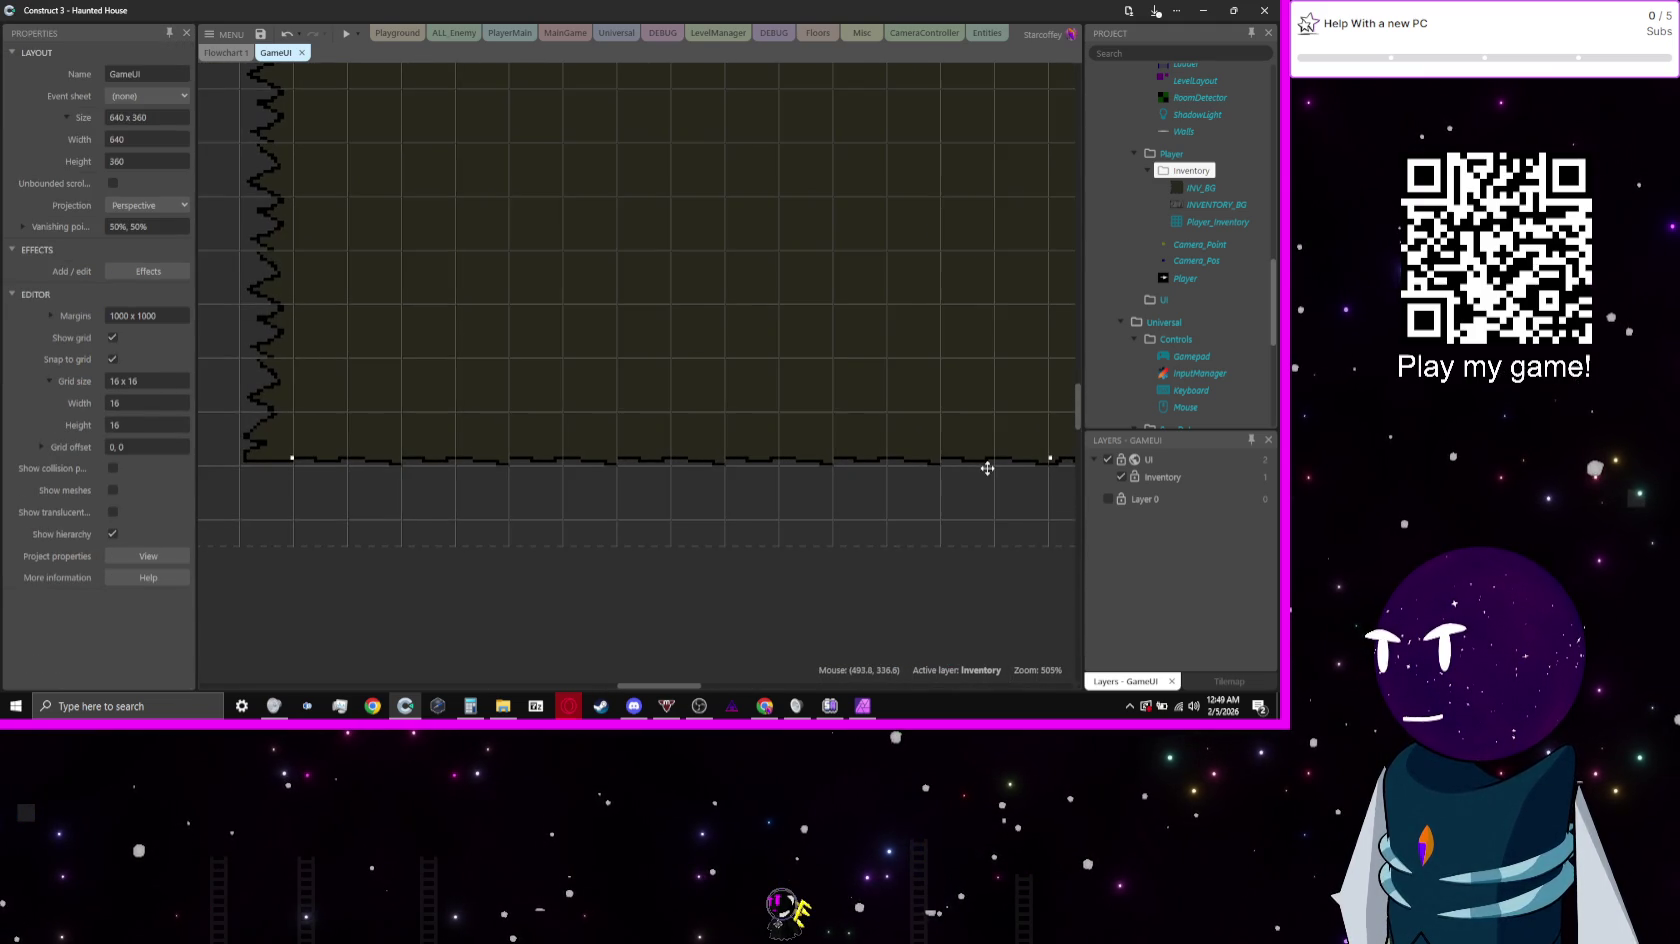
scroll(906, 476, "up", 3)
Step: Add a dark-red pixel beside INV_BG's left white bottom marker, then close the editor
double_click(730, 456)
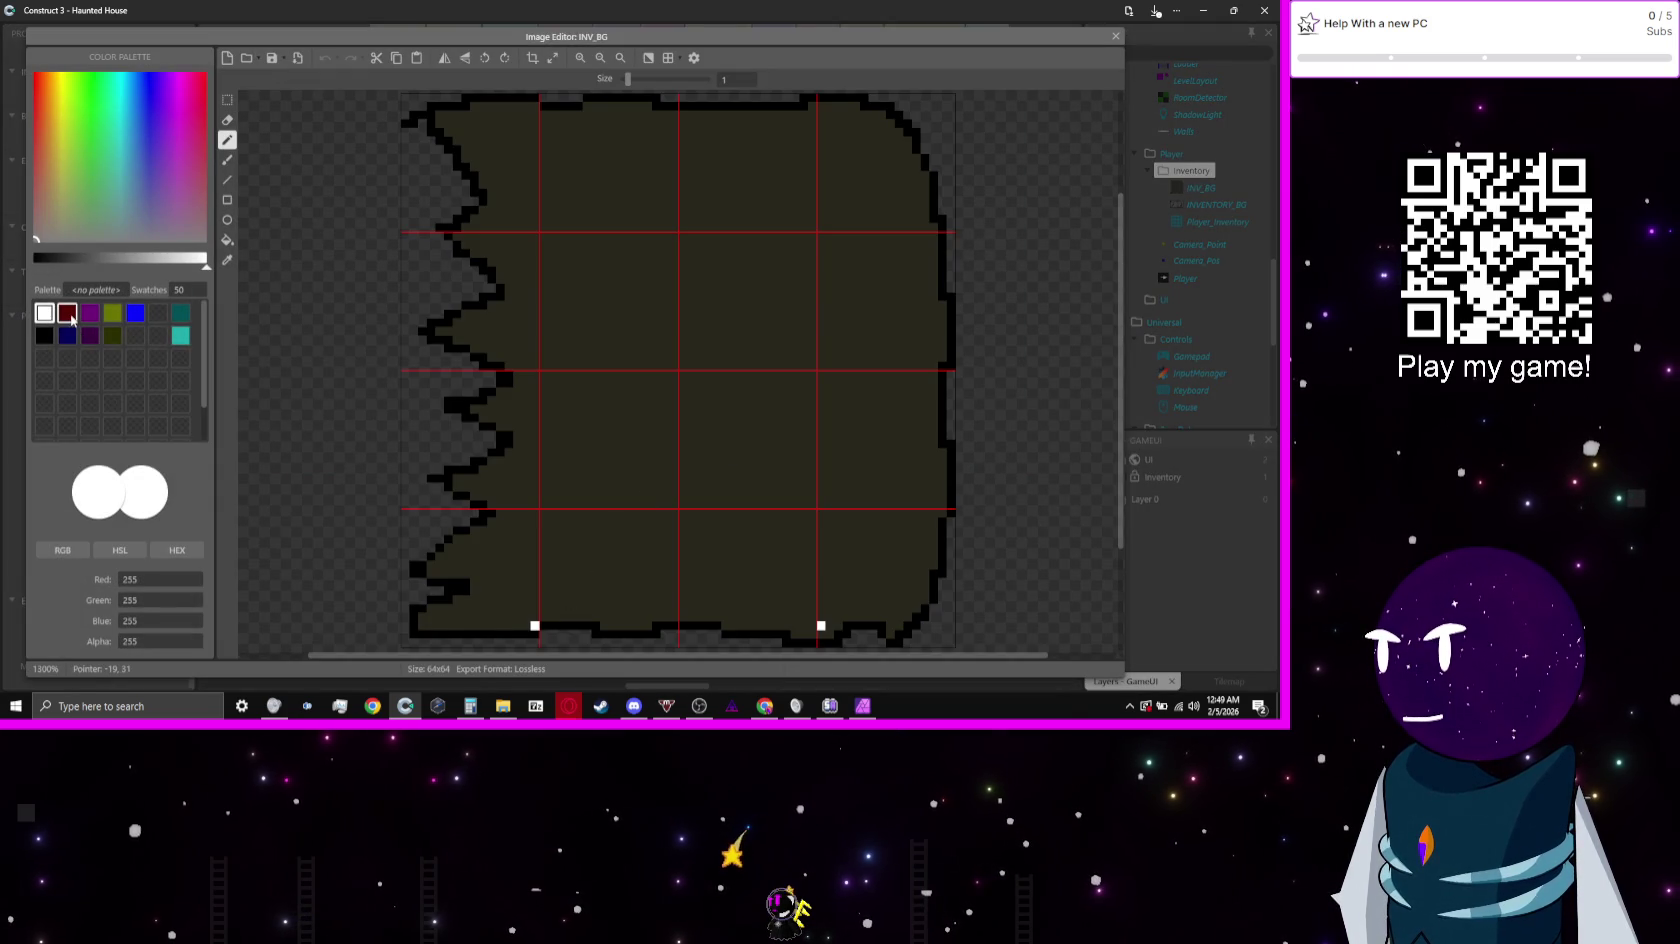
left_click(72, 318)
scroll(563, 629, "up", 5)
left_click(472, 608)
scroll(915, 549, "down", 4)
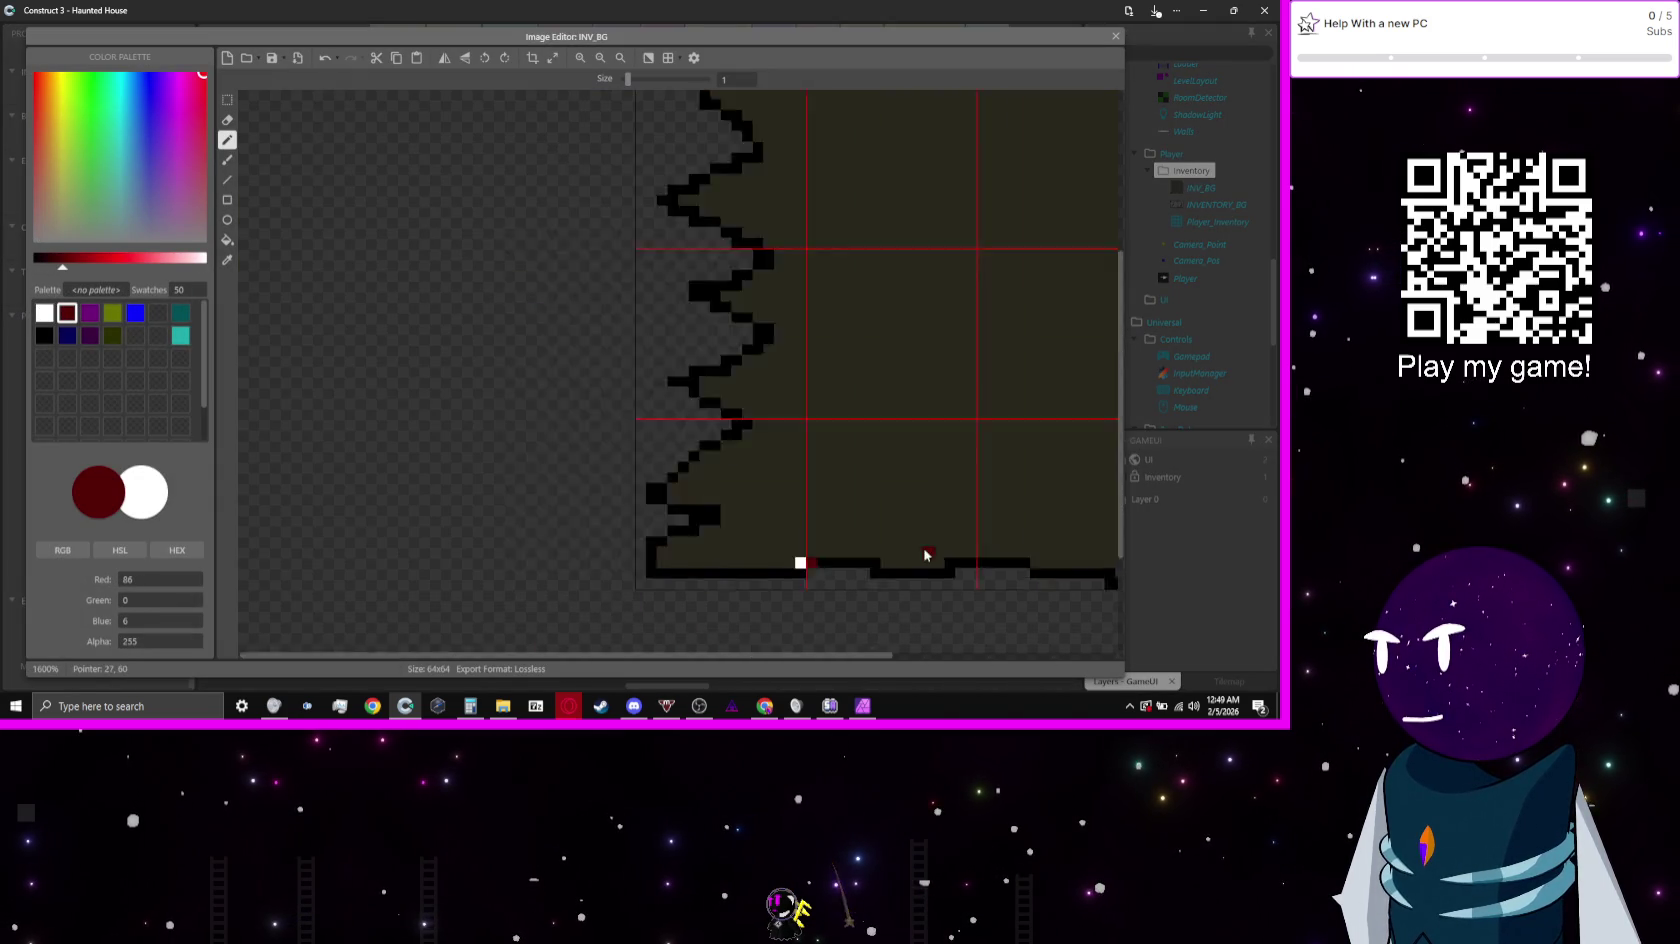
scroll(925, 555, "down", 3)
scroll(686, 476, "up", 6)
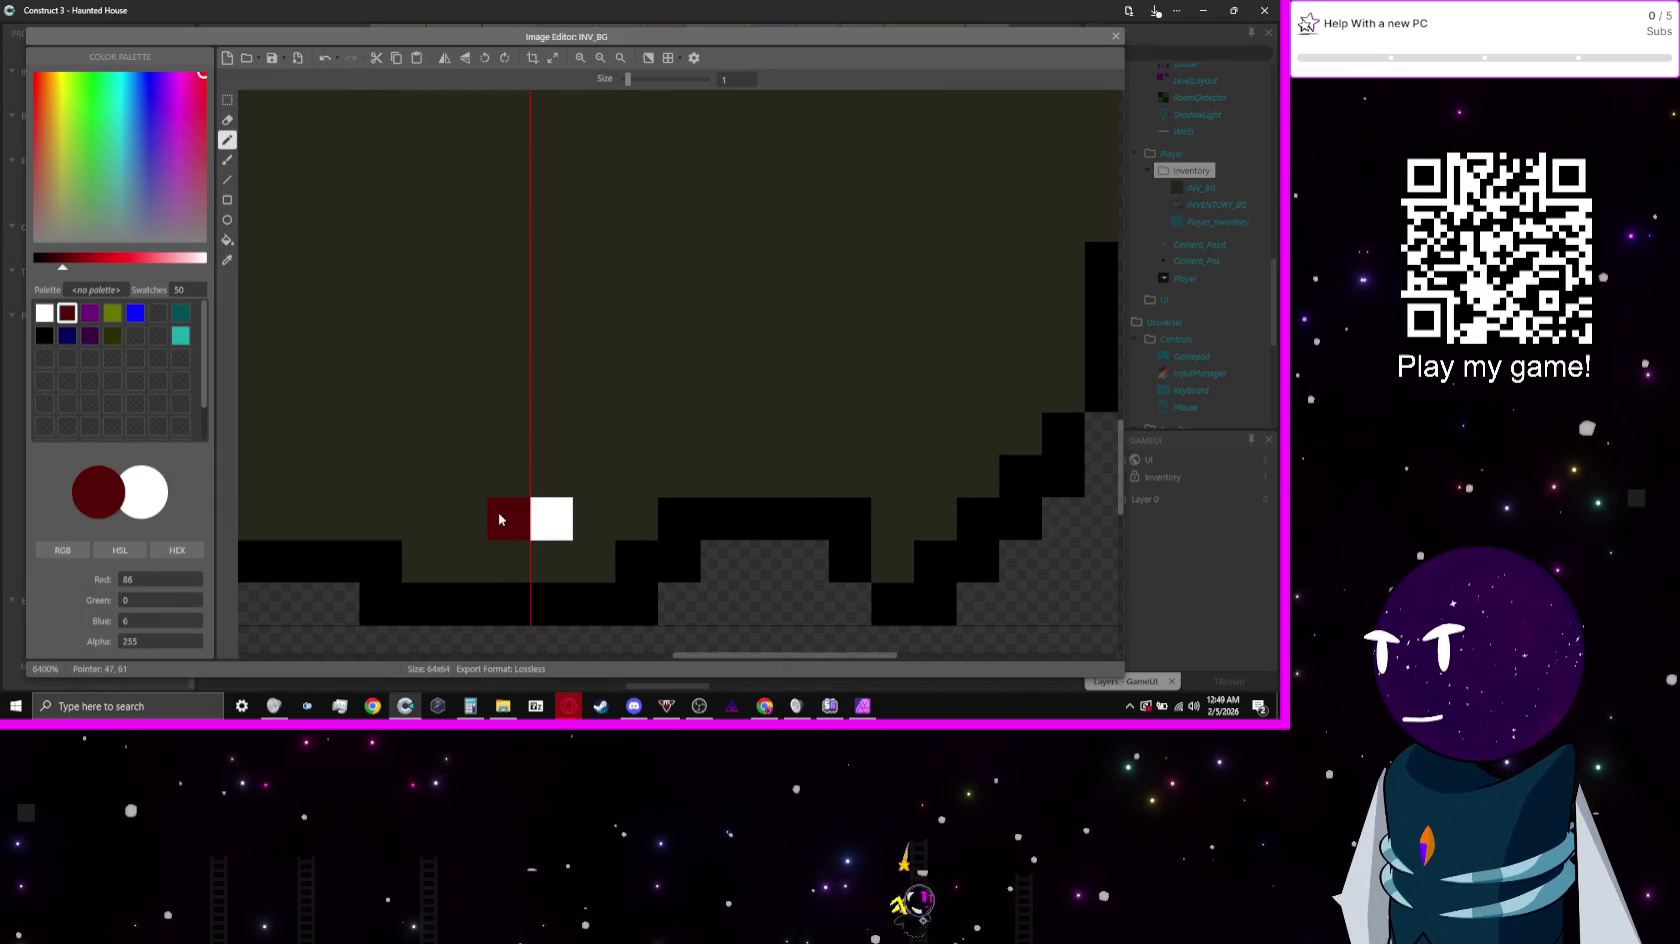
left_click(1116, 36)
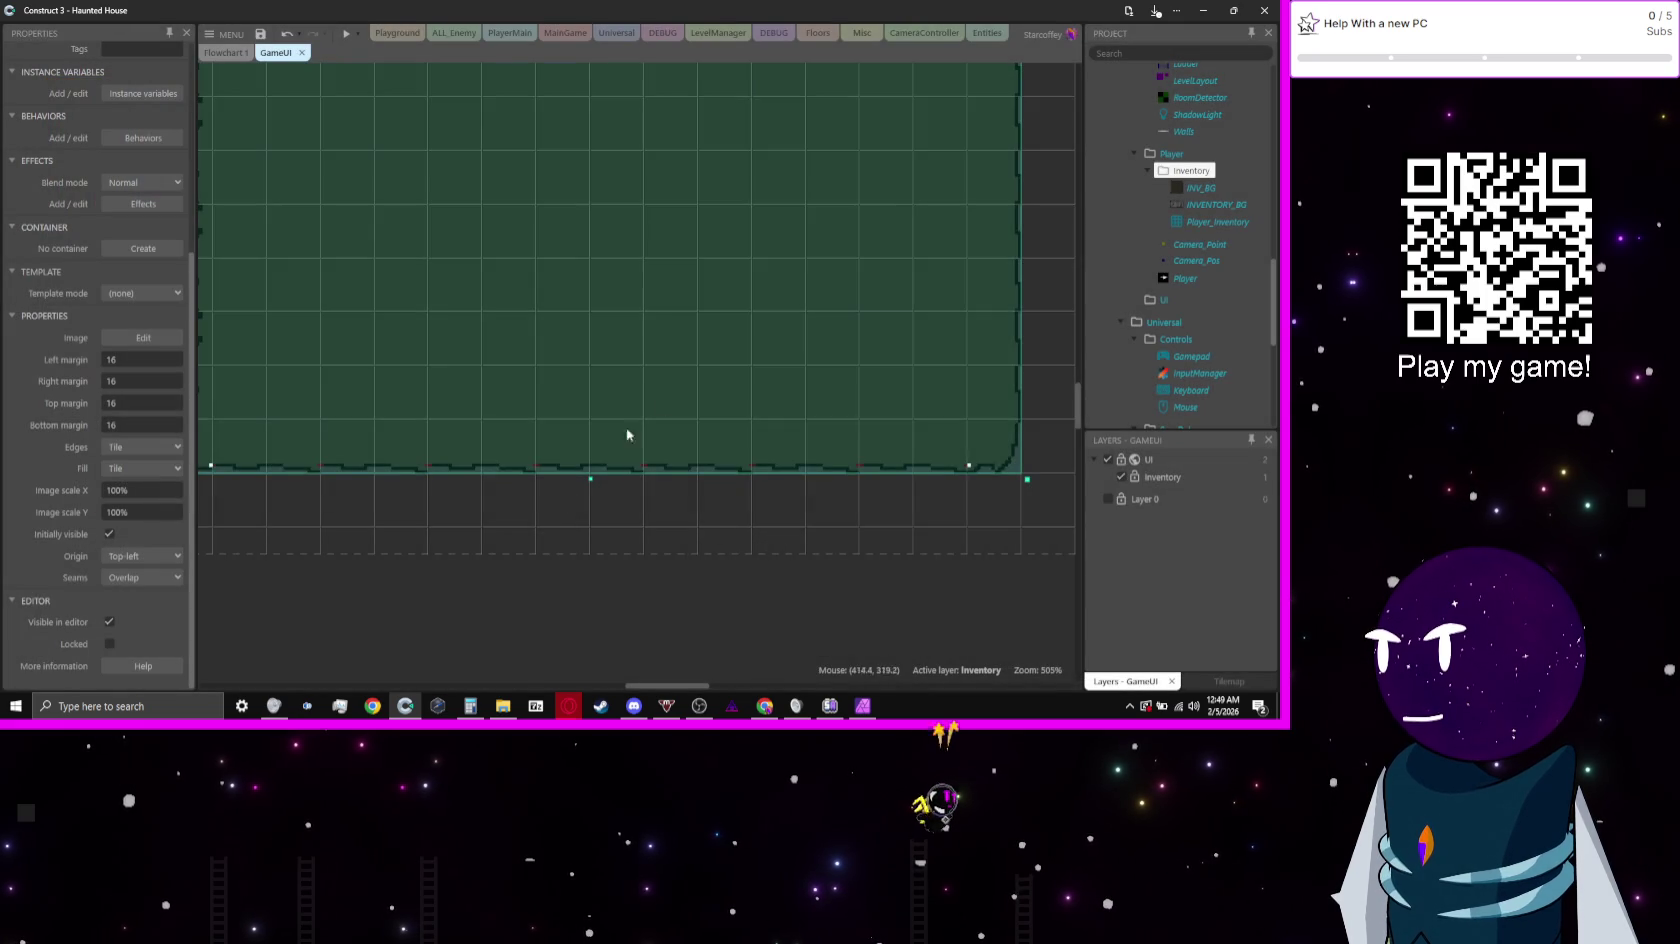
Step: Zoom and pan the layout to inspect the red marks along the panel's bottom and zigzag left edge
scroll(862, 470, "up", 5)
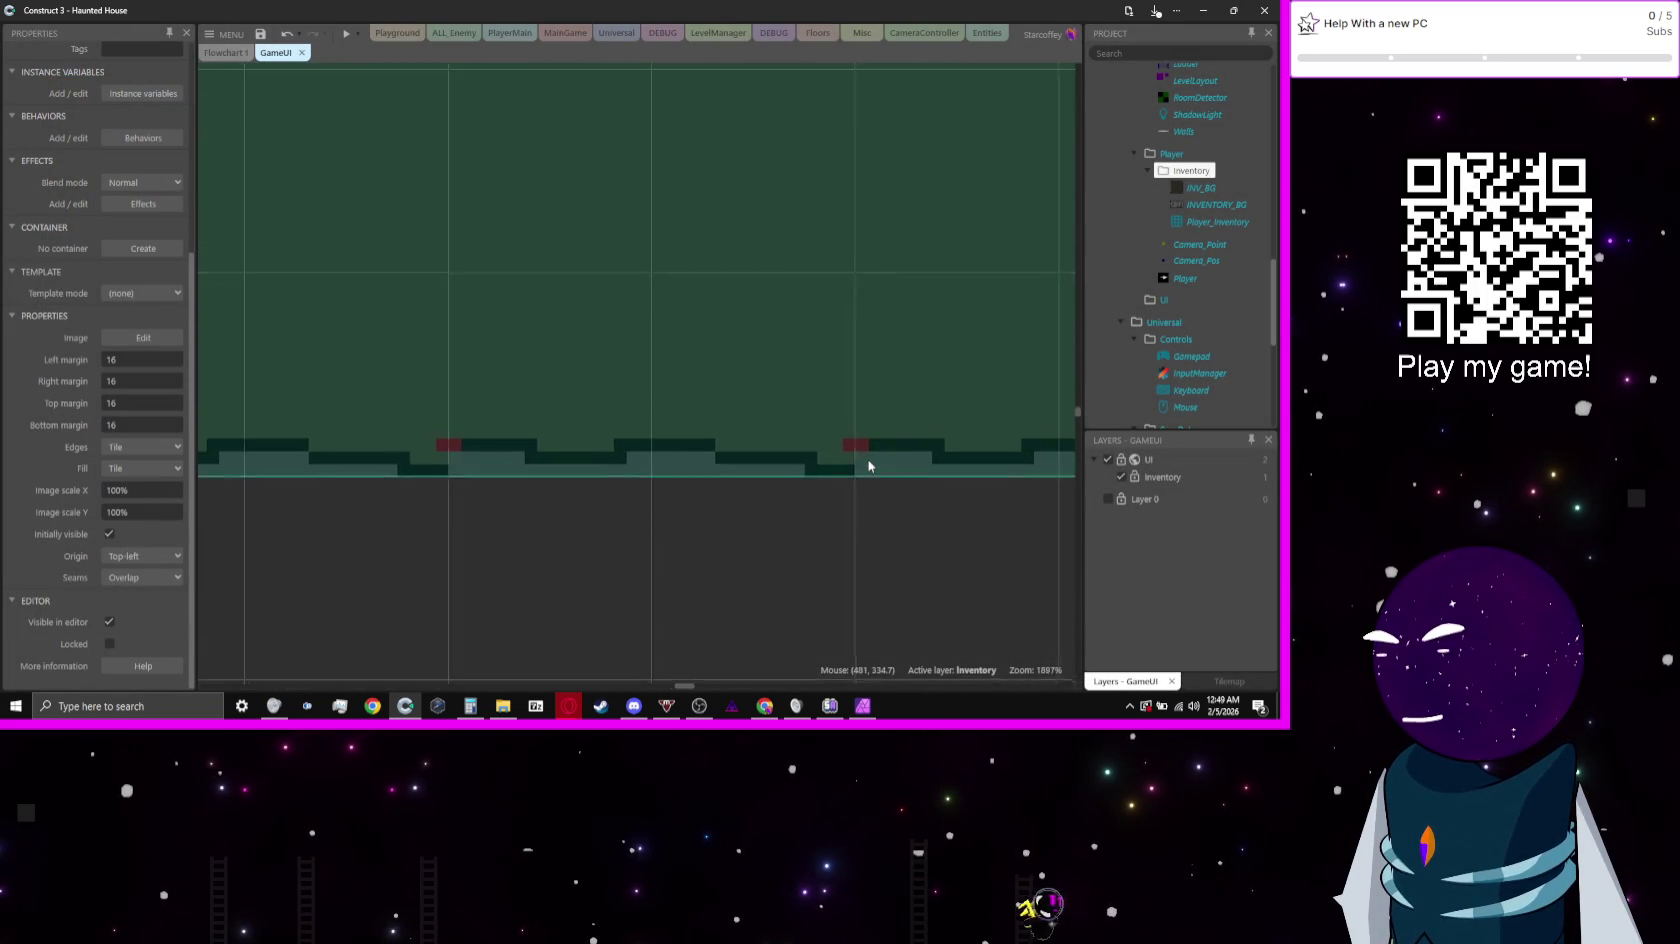
scroll(469, 450, "down", 2)
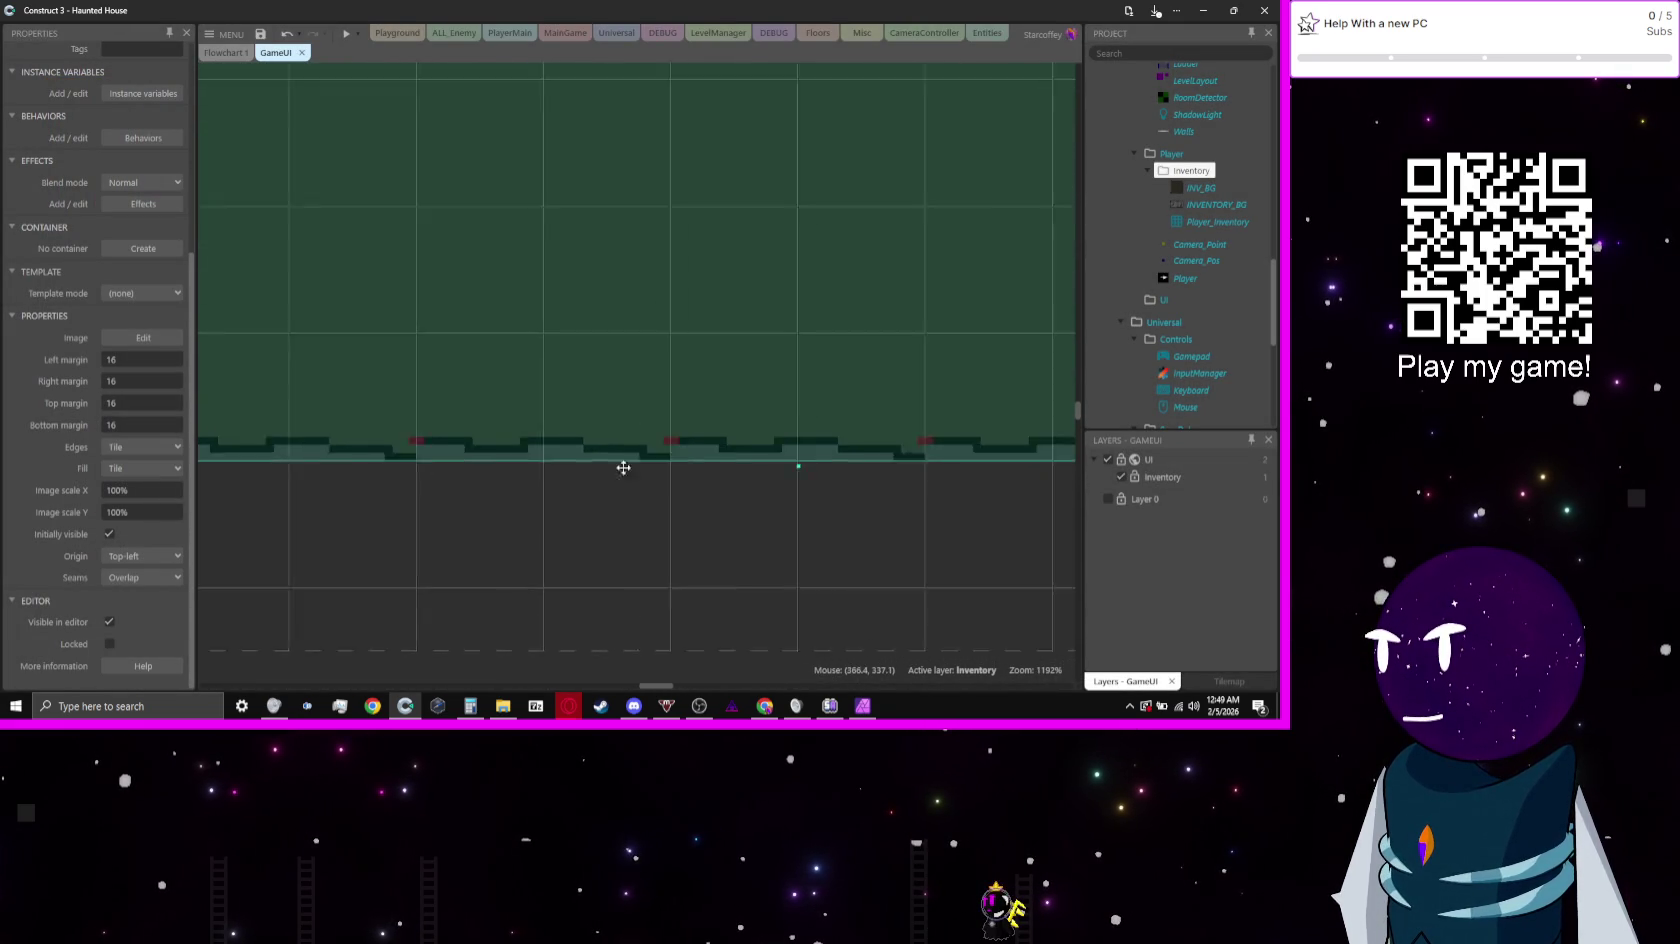
scroll(832, 487, "left", 4)
left_click_drag(836, 476, 637, 496)
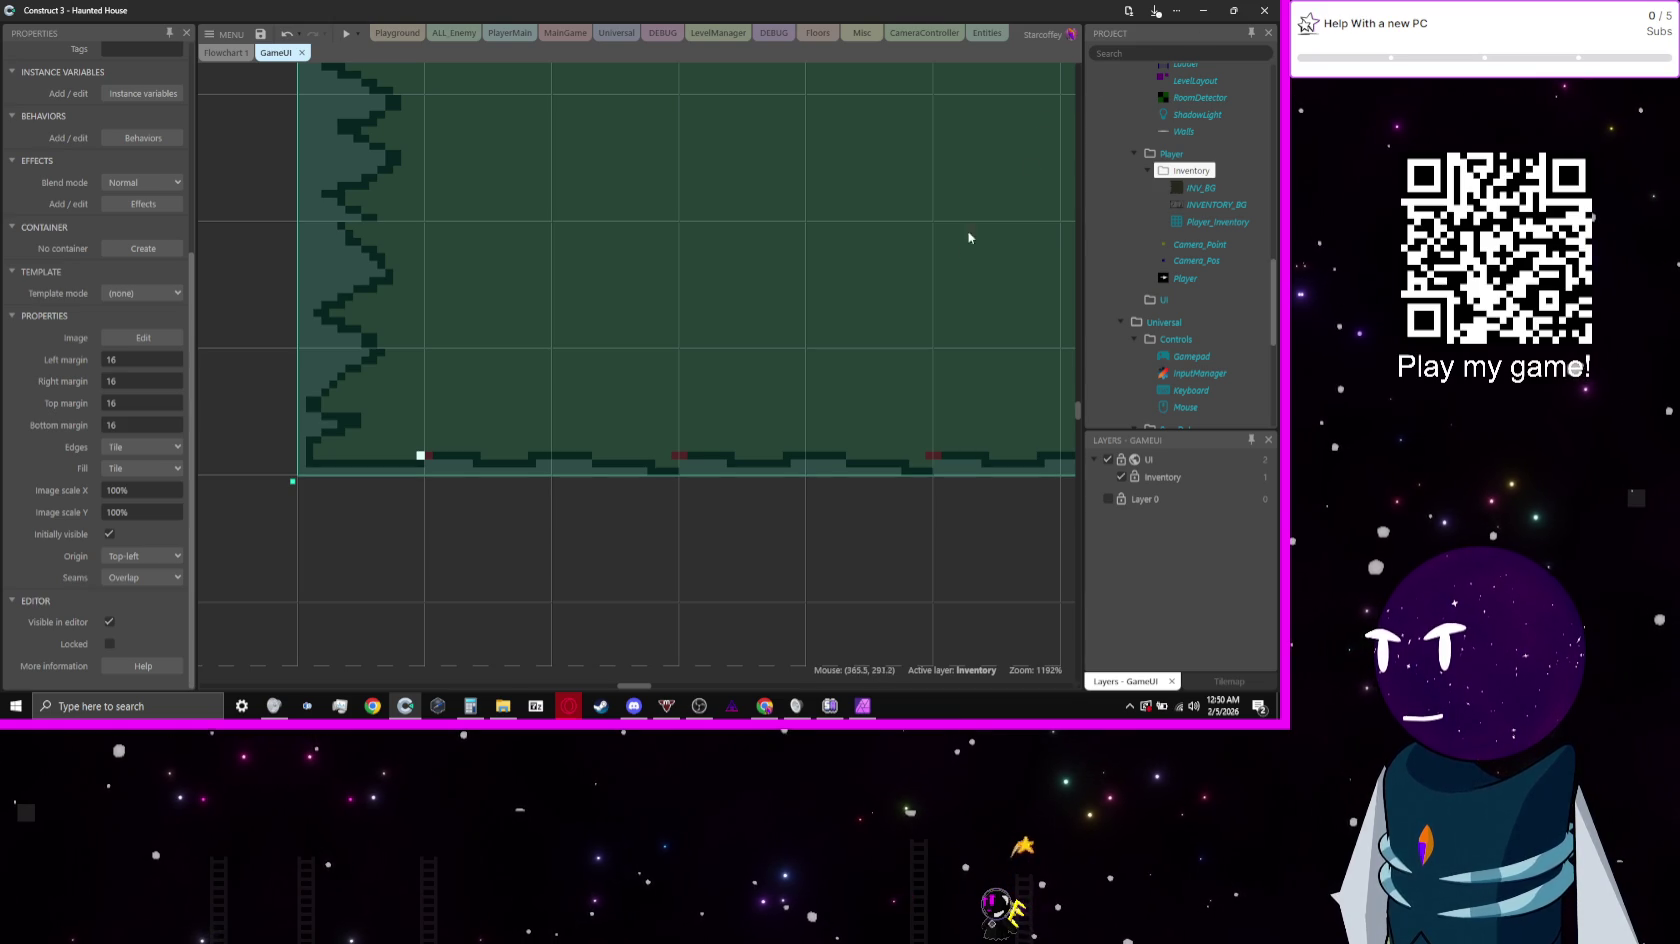
scroll(544, 559, "up", 4)
scroll(536, 274, "down", 3)
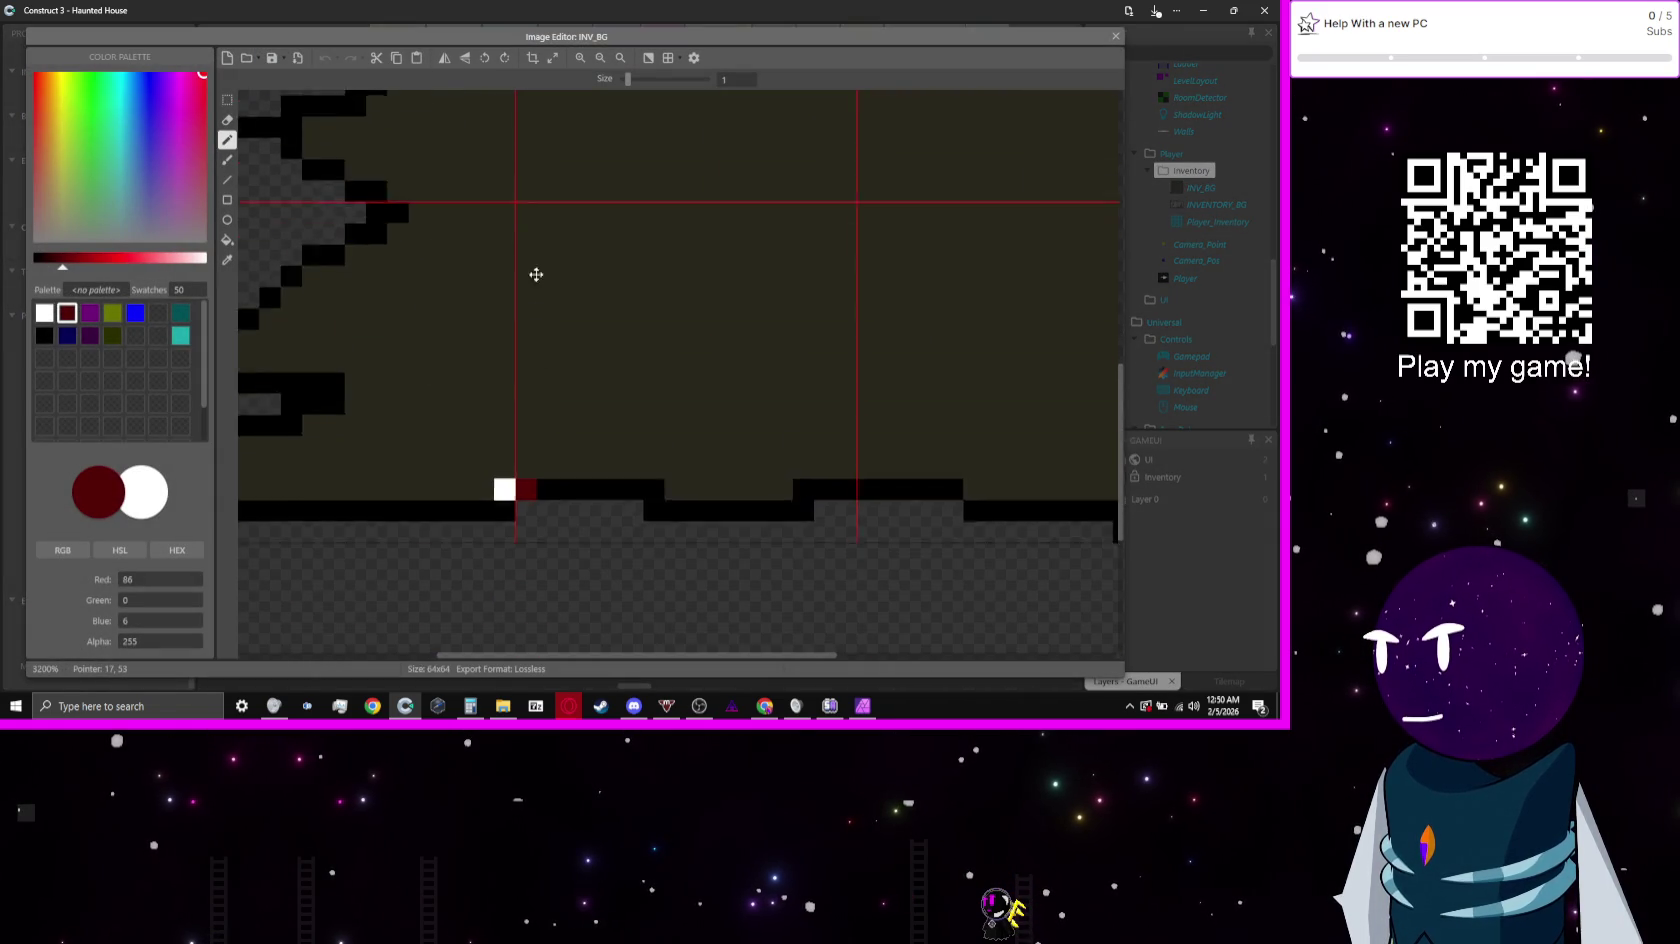
Step: Paint black pixels to fill gaps in INV_BG's bottom border
left_click(44, 335)
scroll(551, 367, "right", 5)
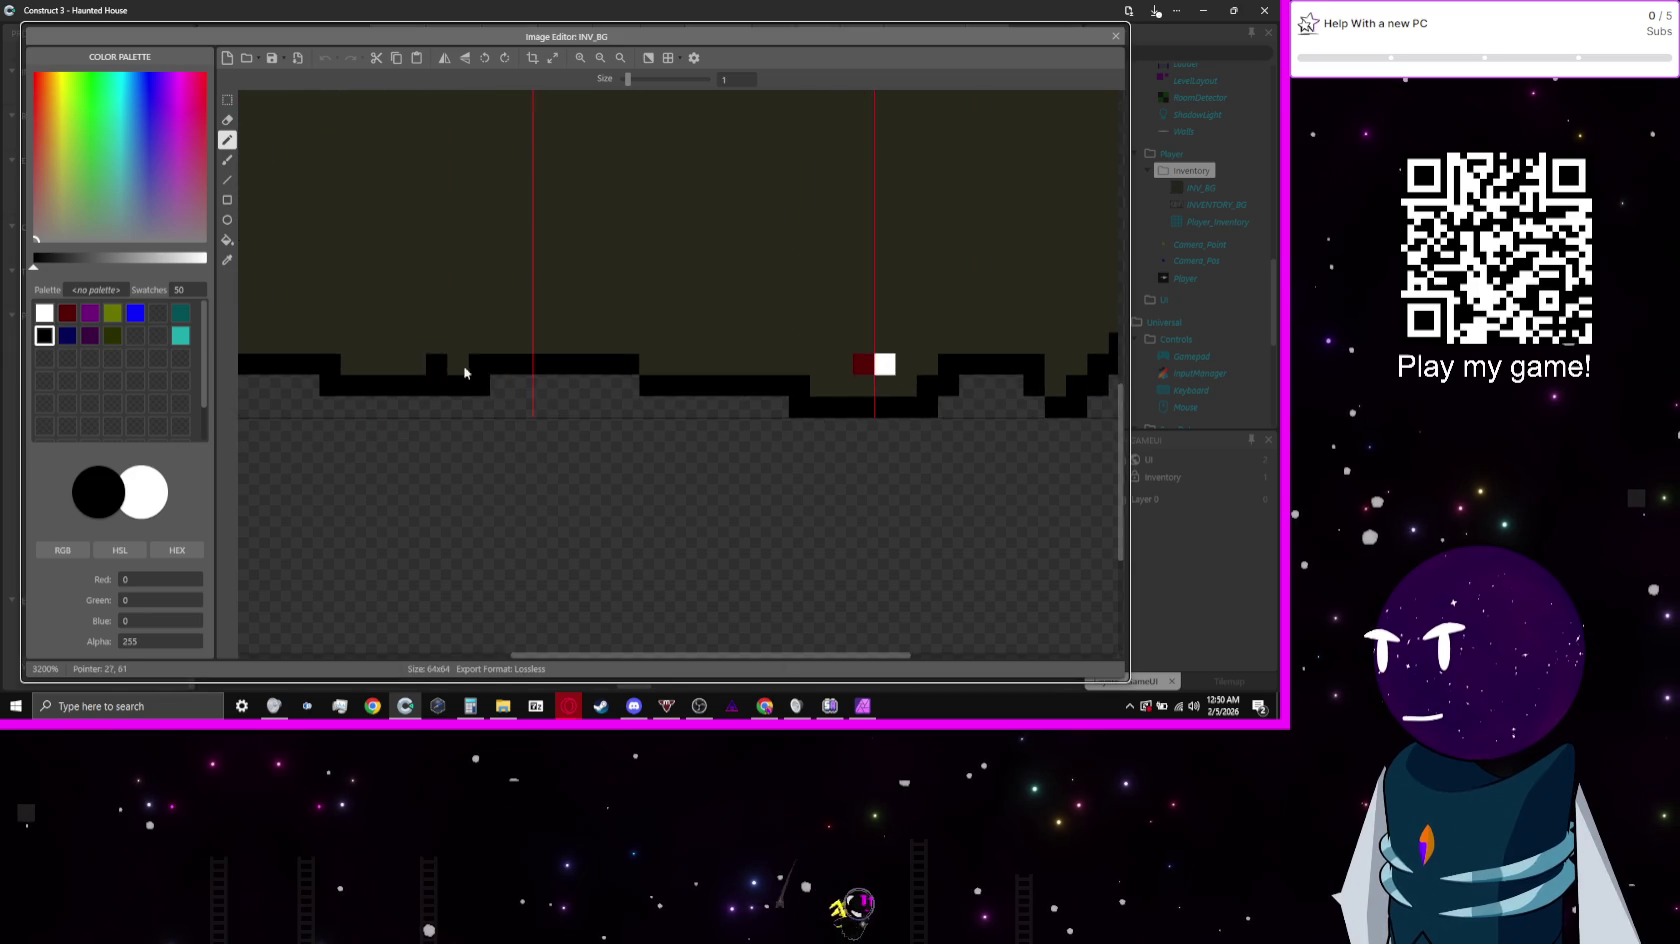
left_click(873, 392)
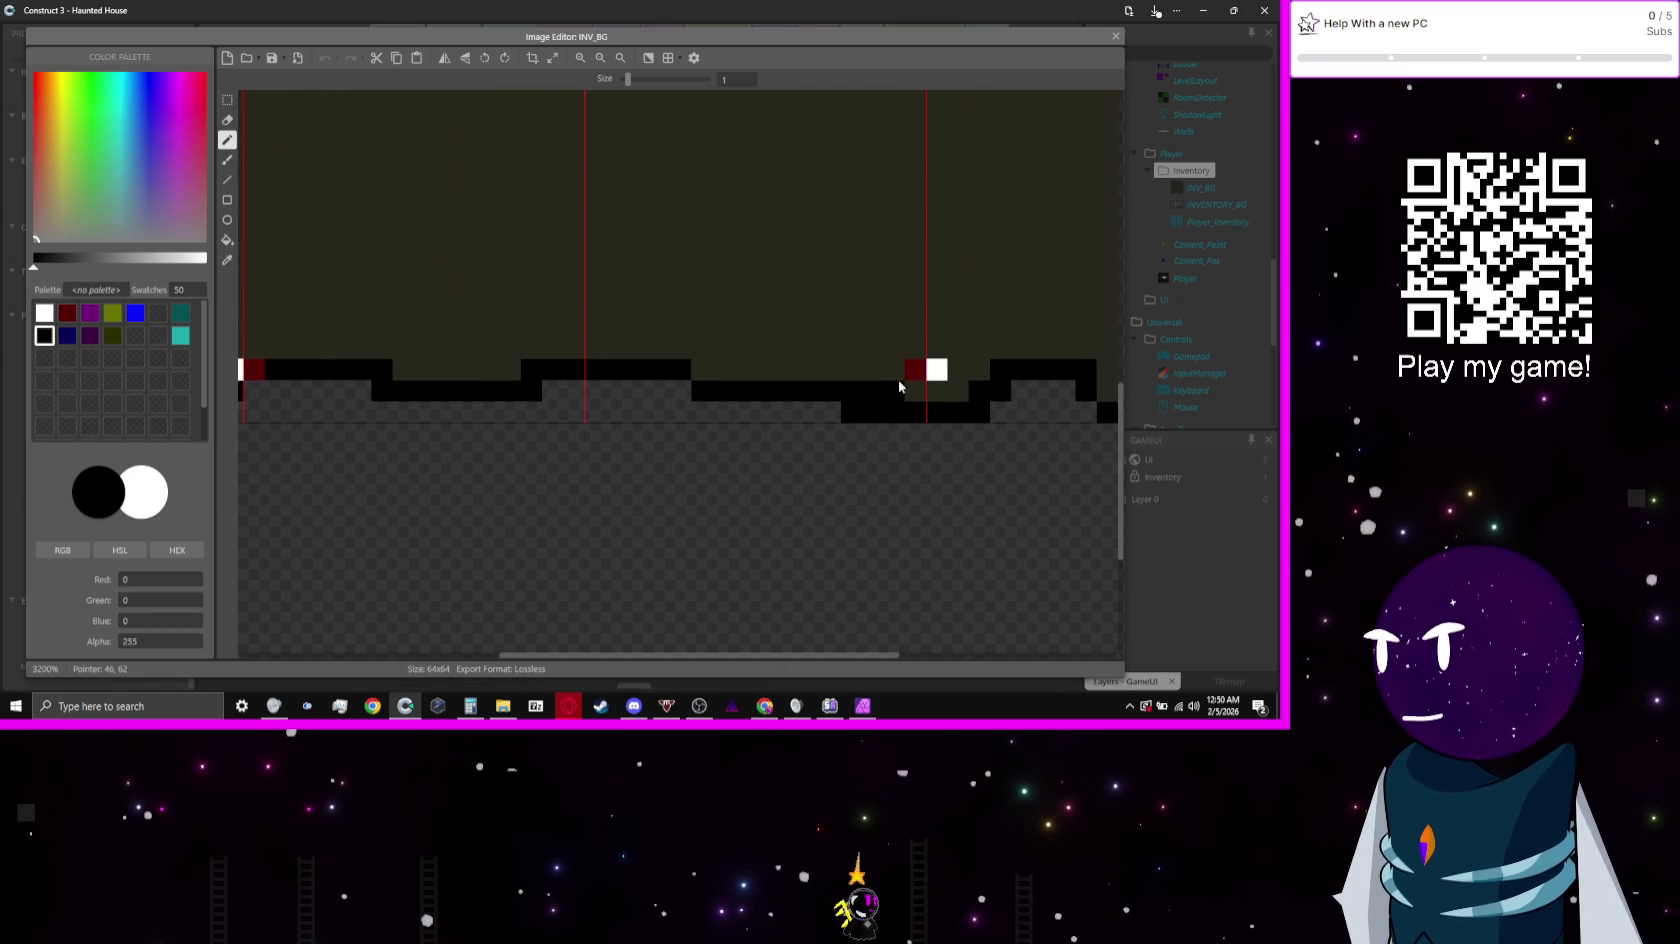
scroll(910, 383, "right", 3)
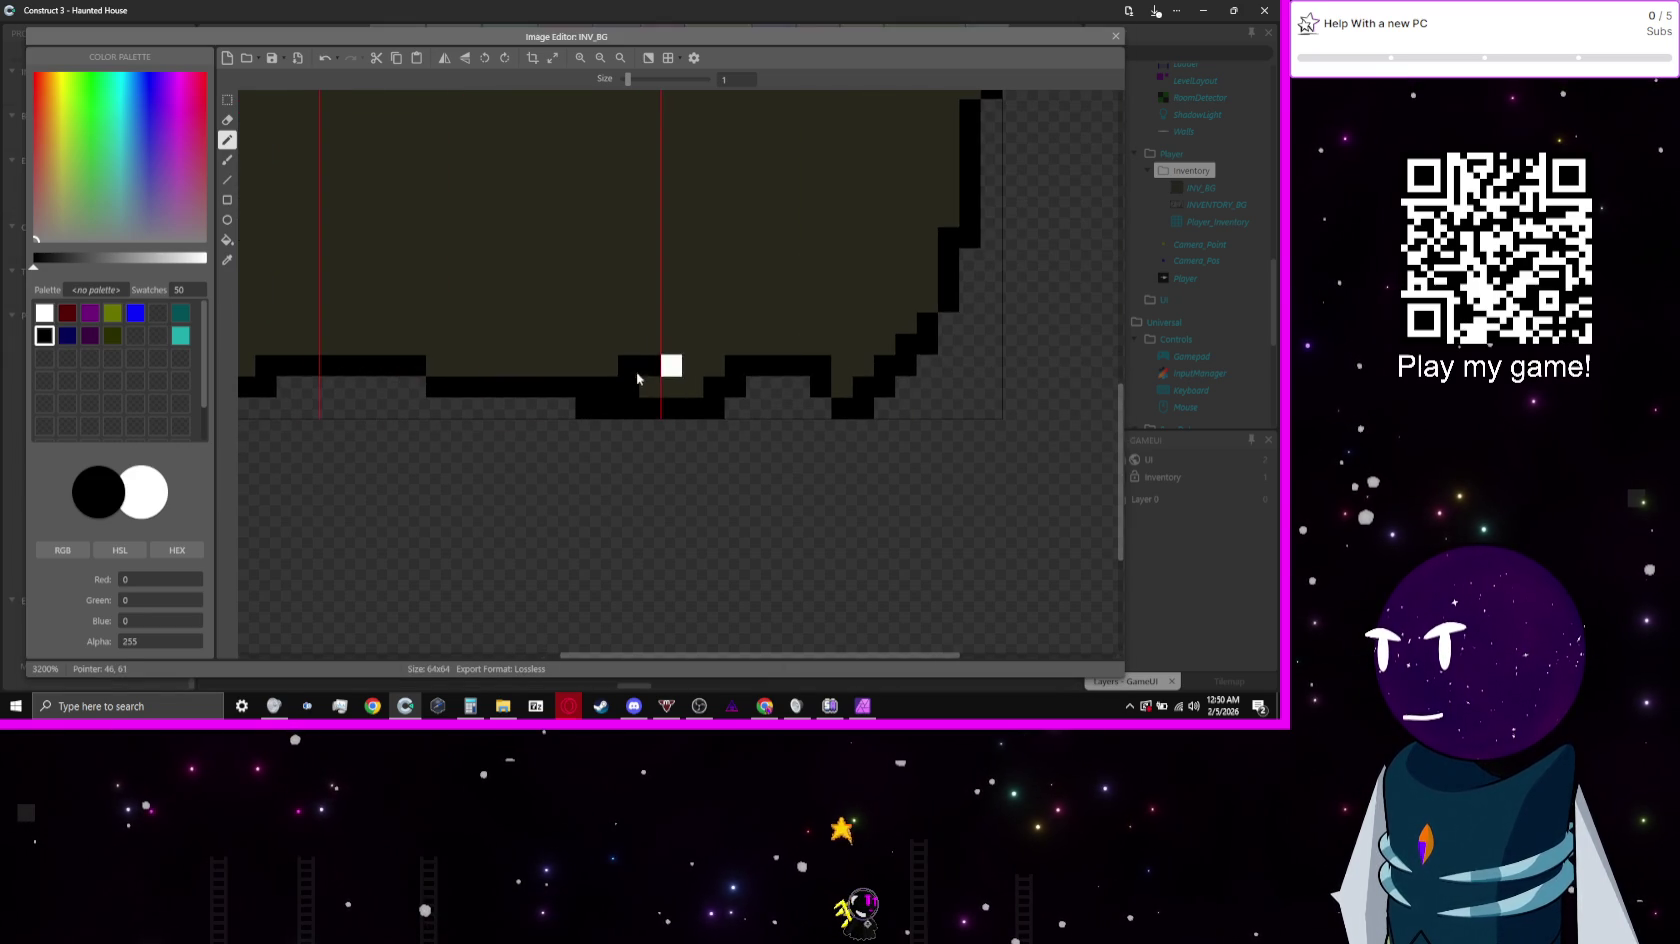
scroll(652, 372, "left", 2)
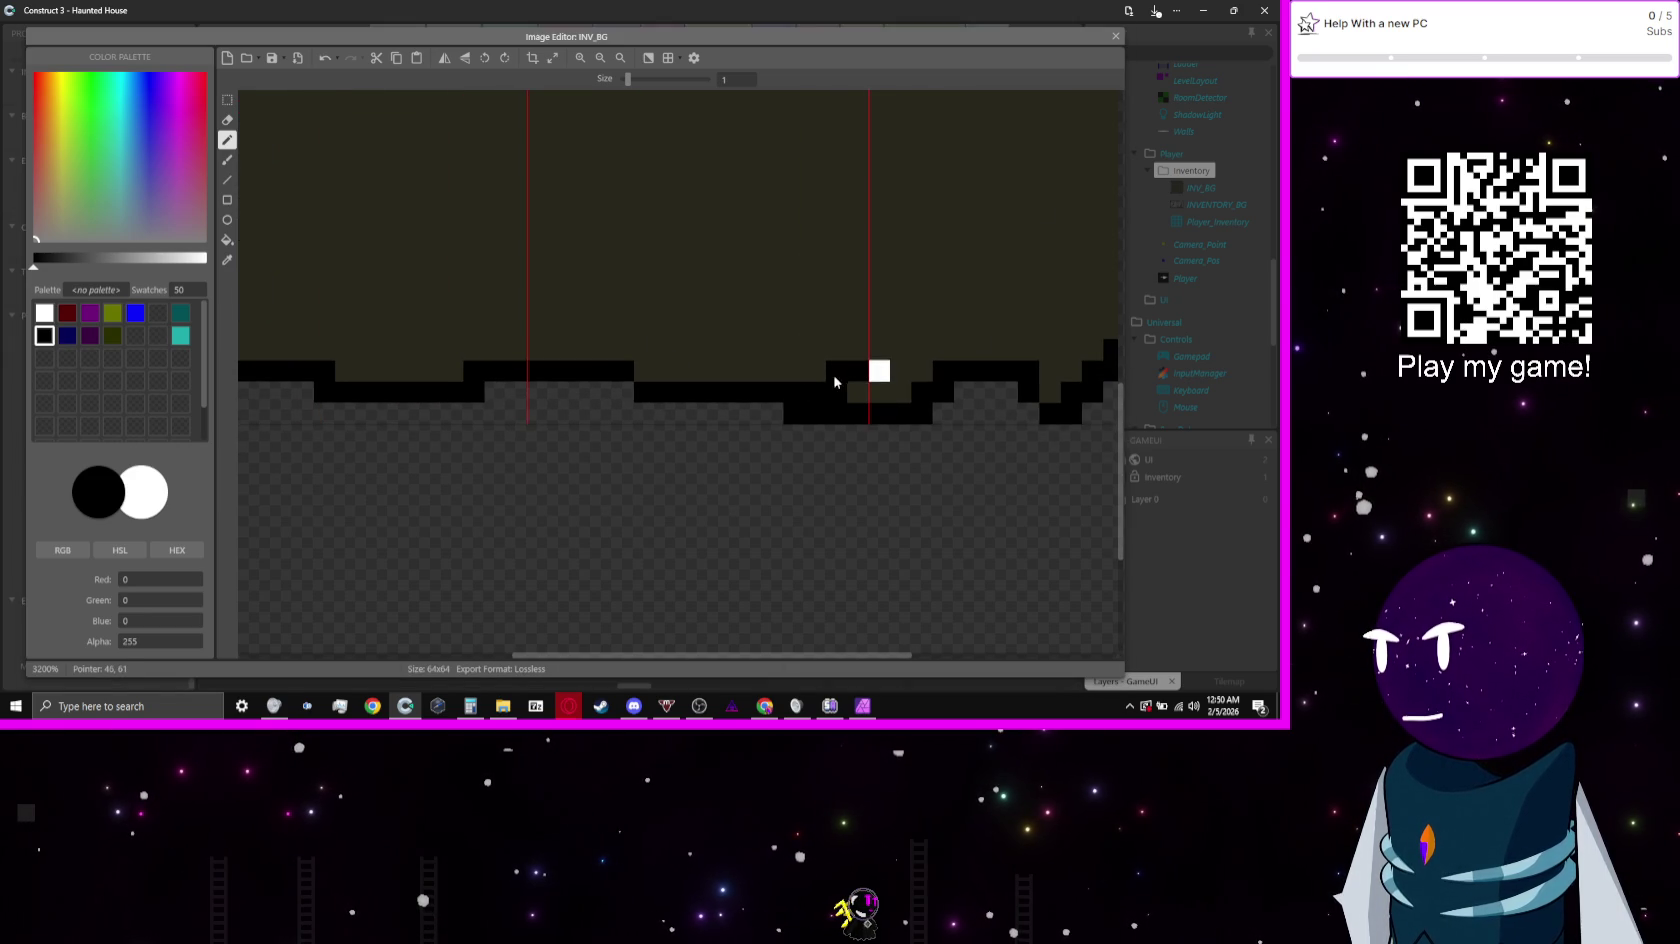
scroll(793, 382, "left", 3)
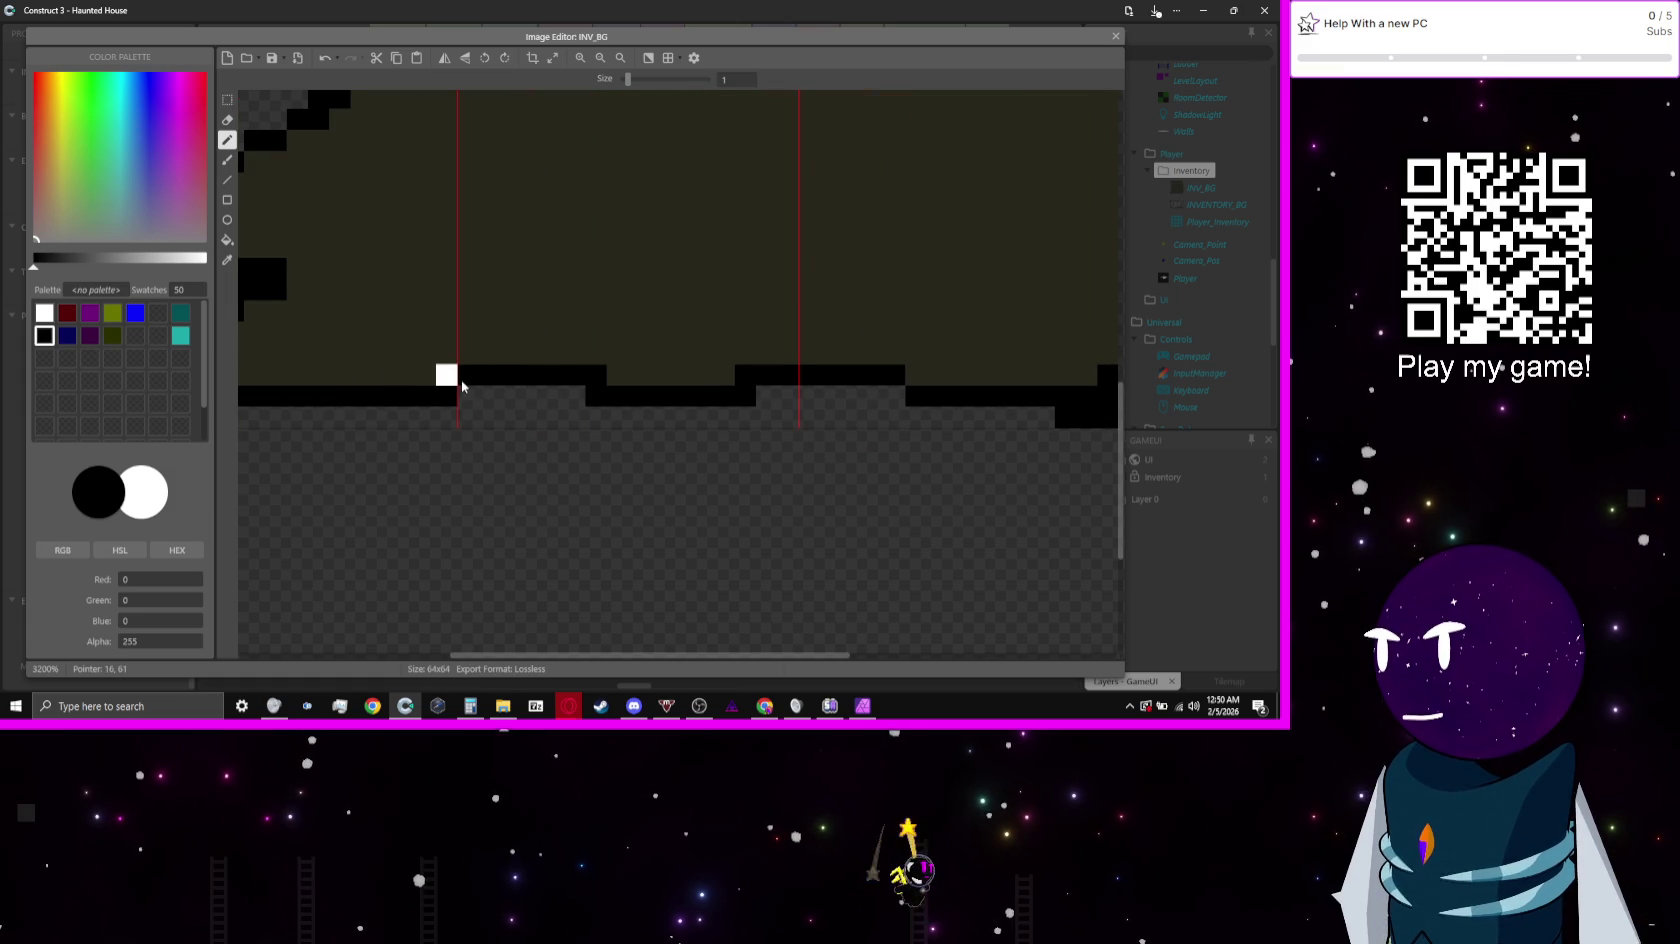
left_click_drag(458, 393, 591, 403)
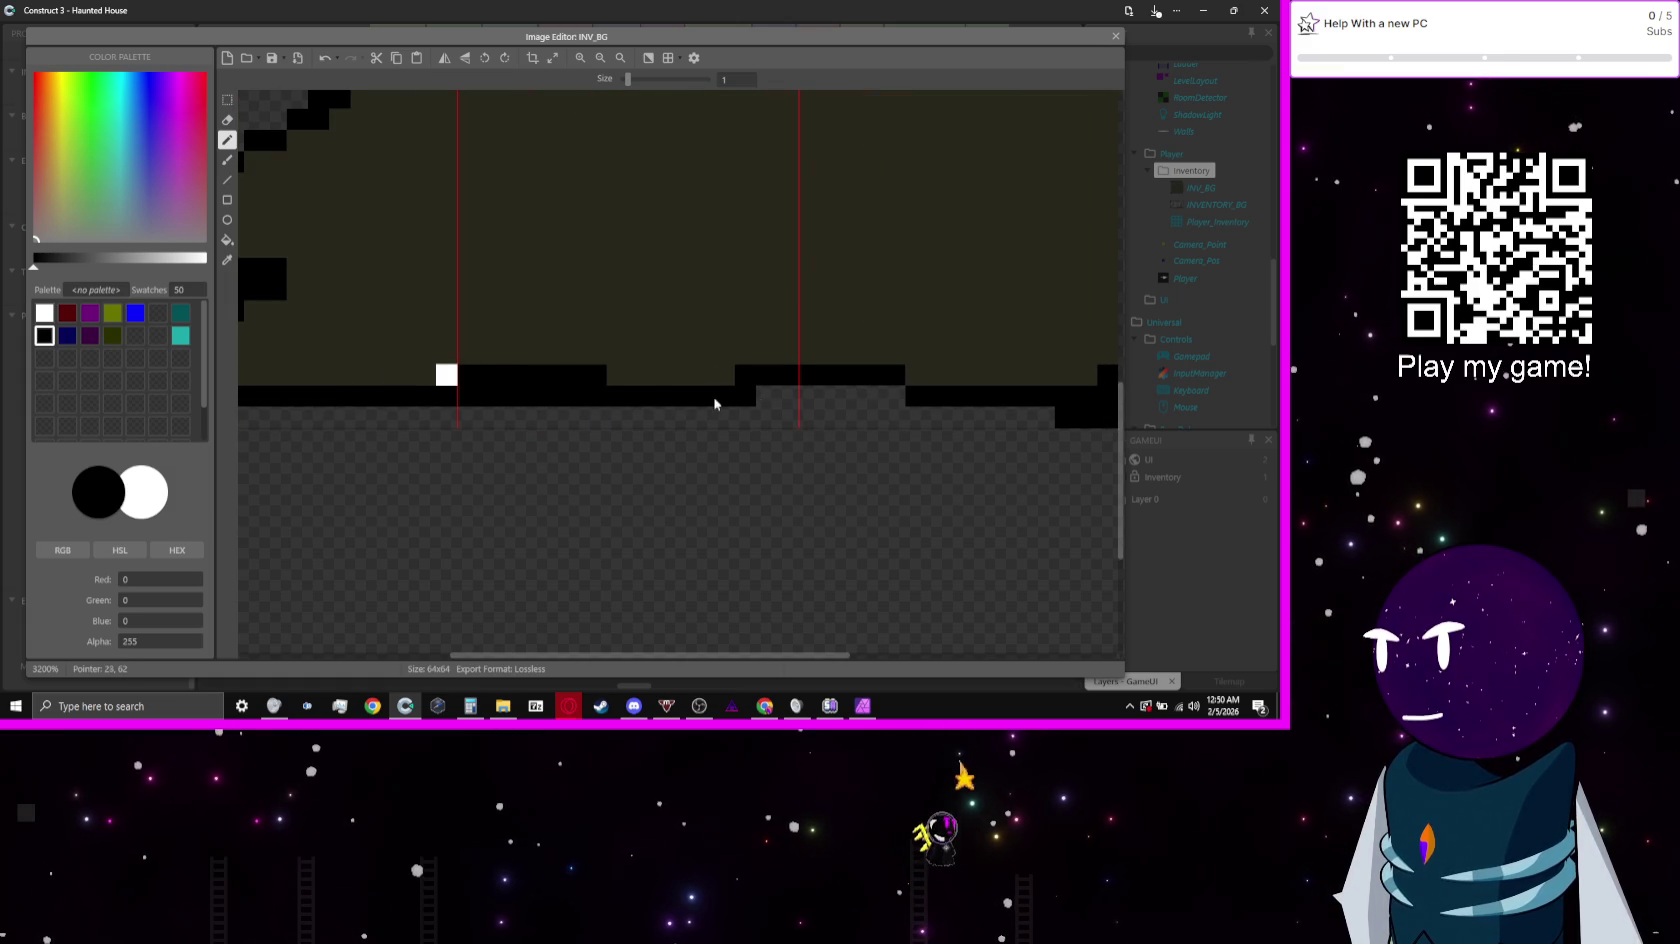
left_click_drag(714, 403, 885, 401)
scroll(589, 401, "right", 5)
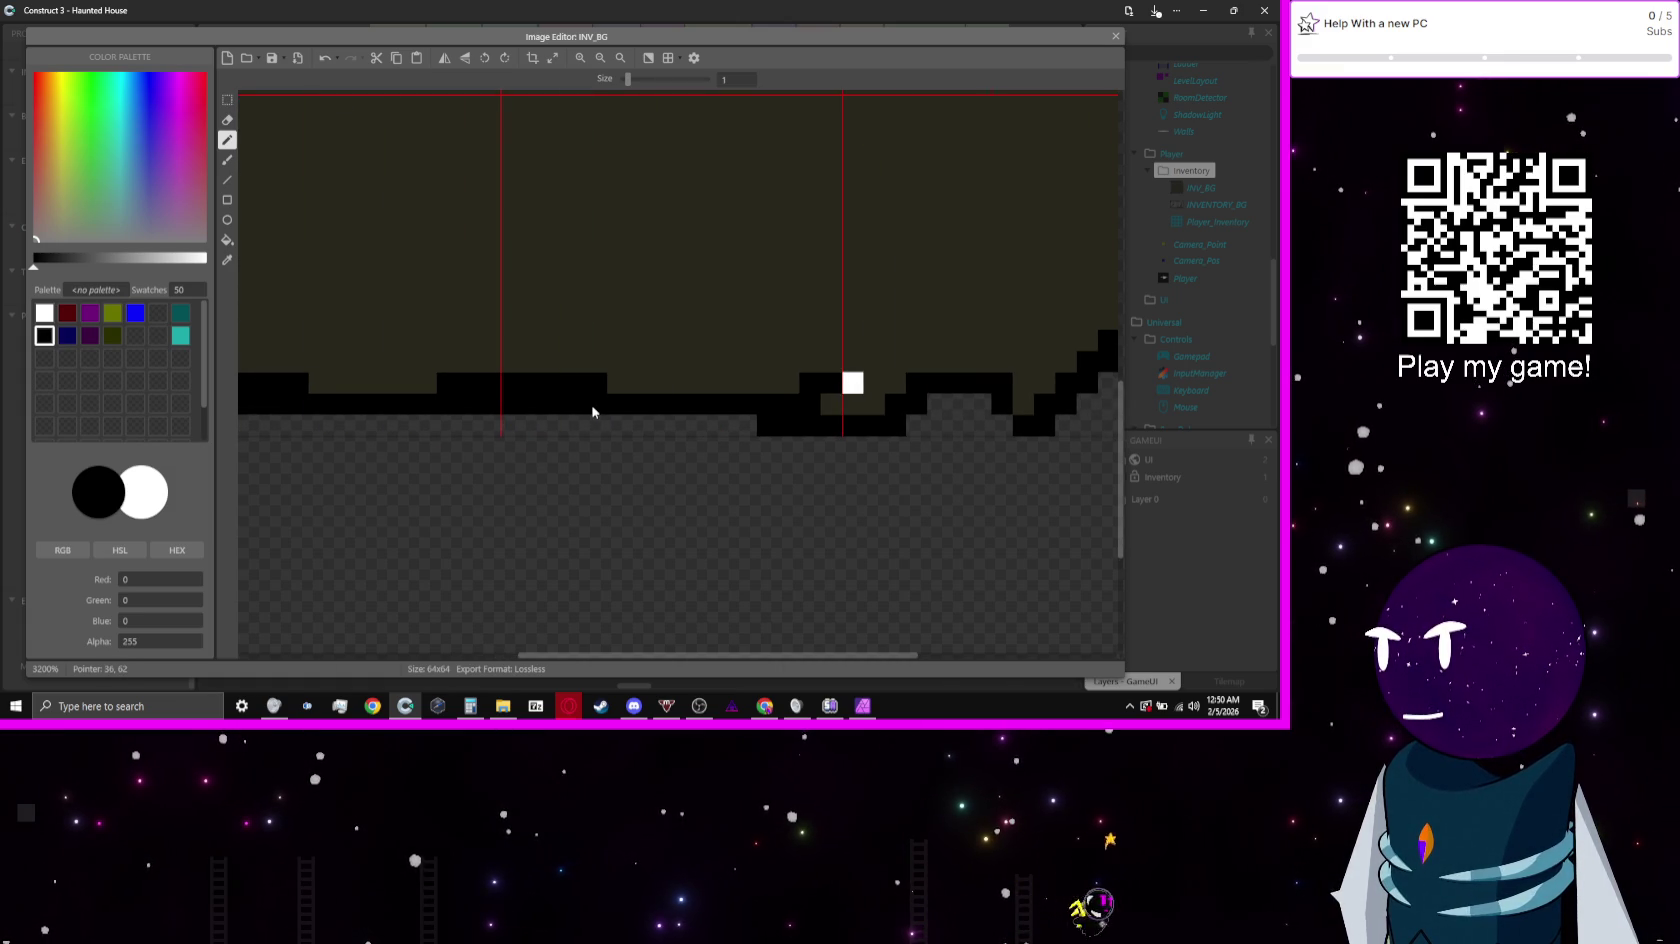
left_click(839, 413)
scroll(710, 428, "left", 3)
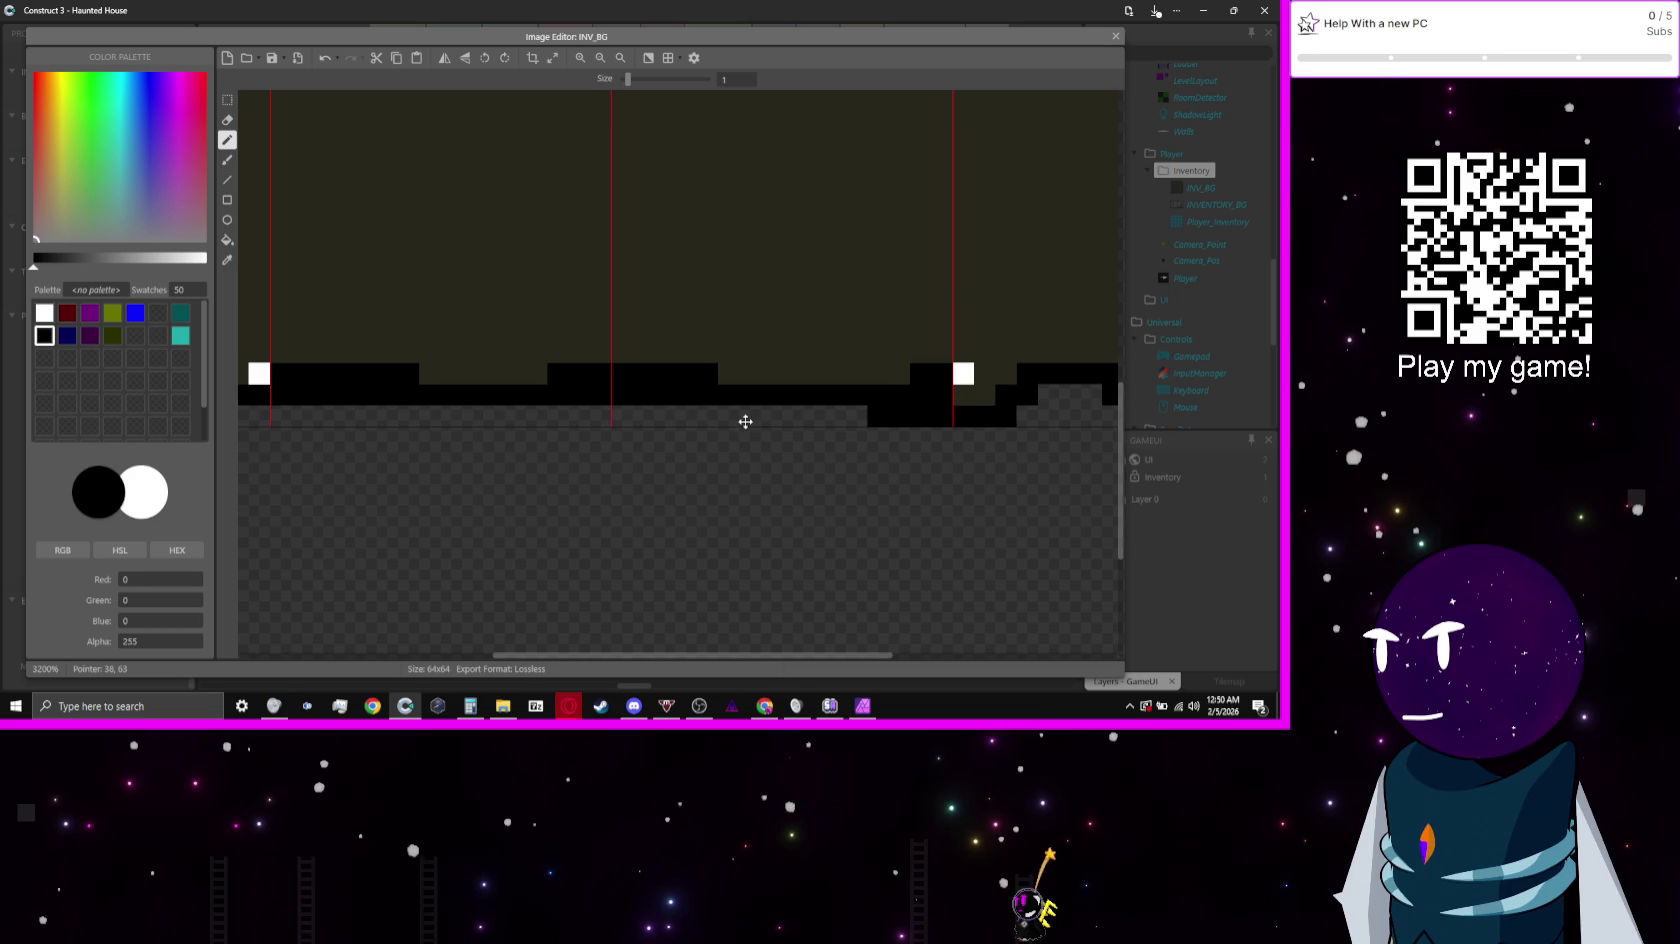
Step: Erase runs of the black bottom border row and repaint black segments to form a stepped edge
left_click(112, 358)
left_click(934, 376)
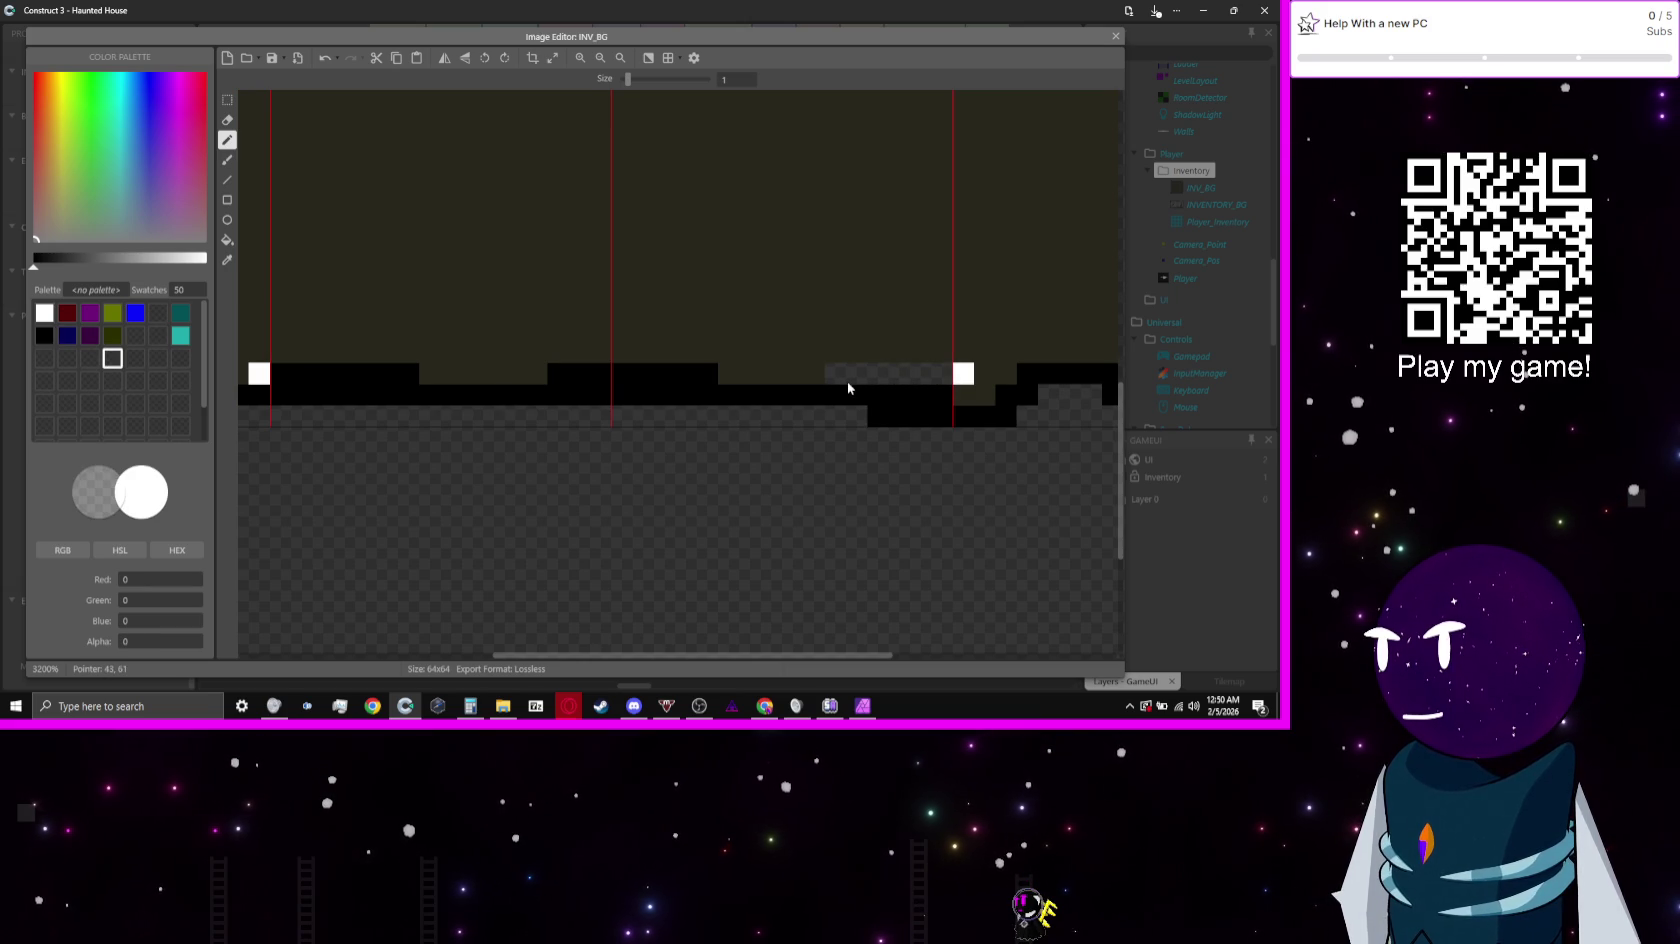
left_click_drag(847, 381, 425, 379)
mouse_move(476, 377)
left_mouse_down()
mouse_move(971, 391)
mouse_move(835, 408)
mouse_move(919, 390)
left_mouse_up()
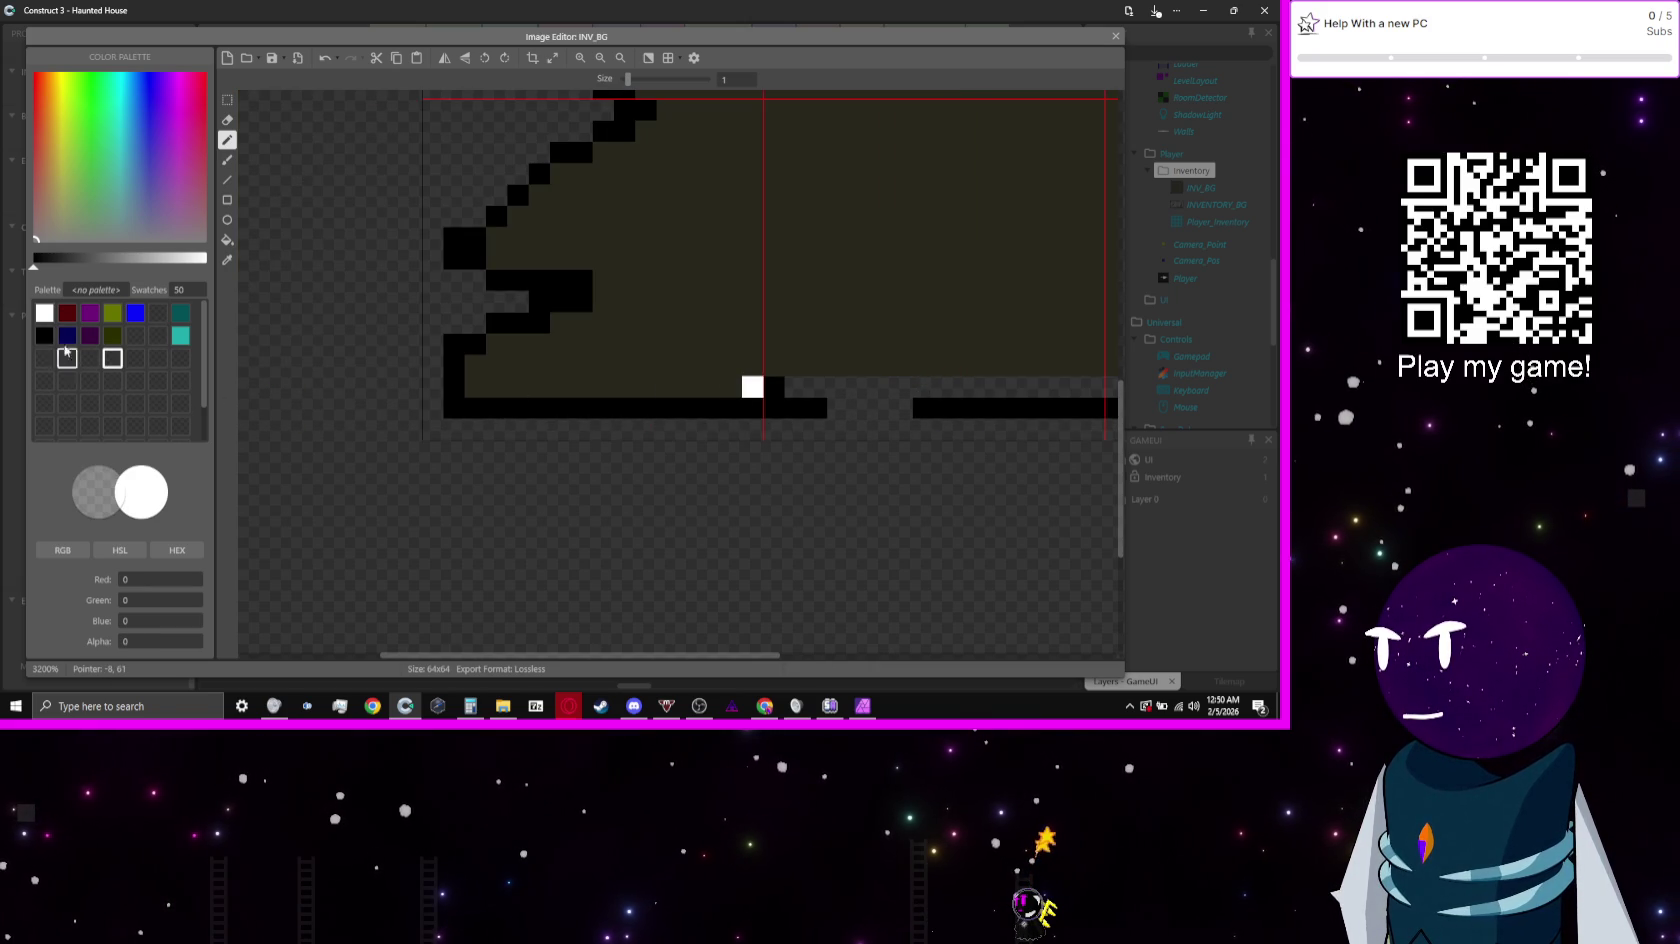
left_click(44, 335)
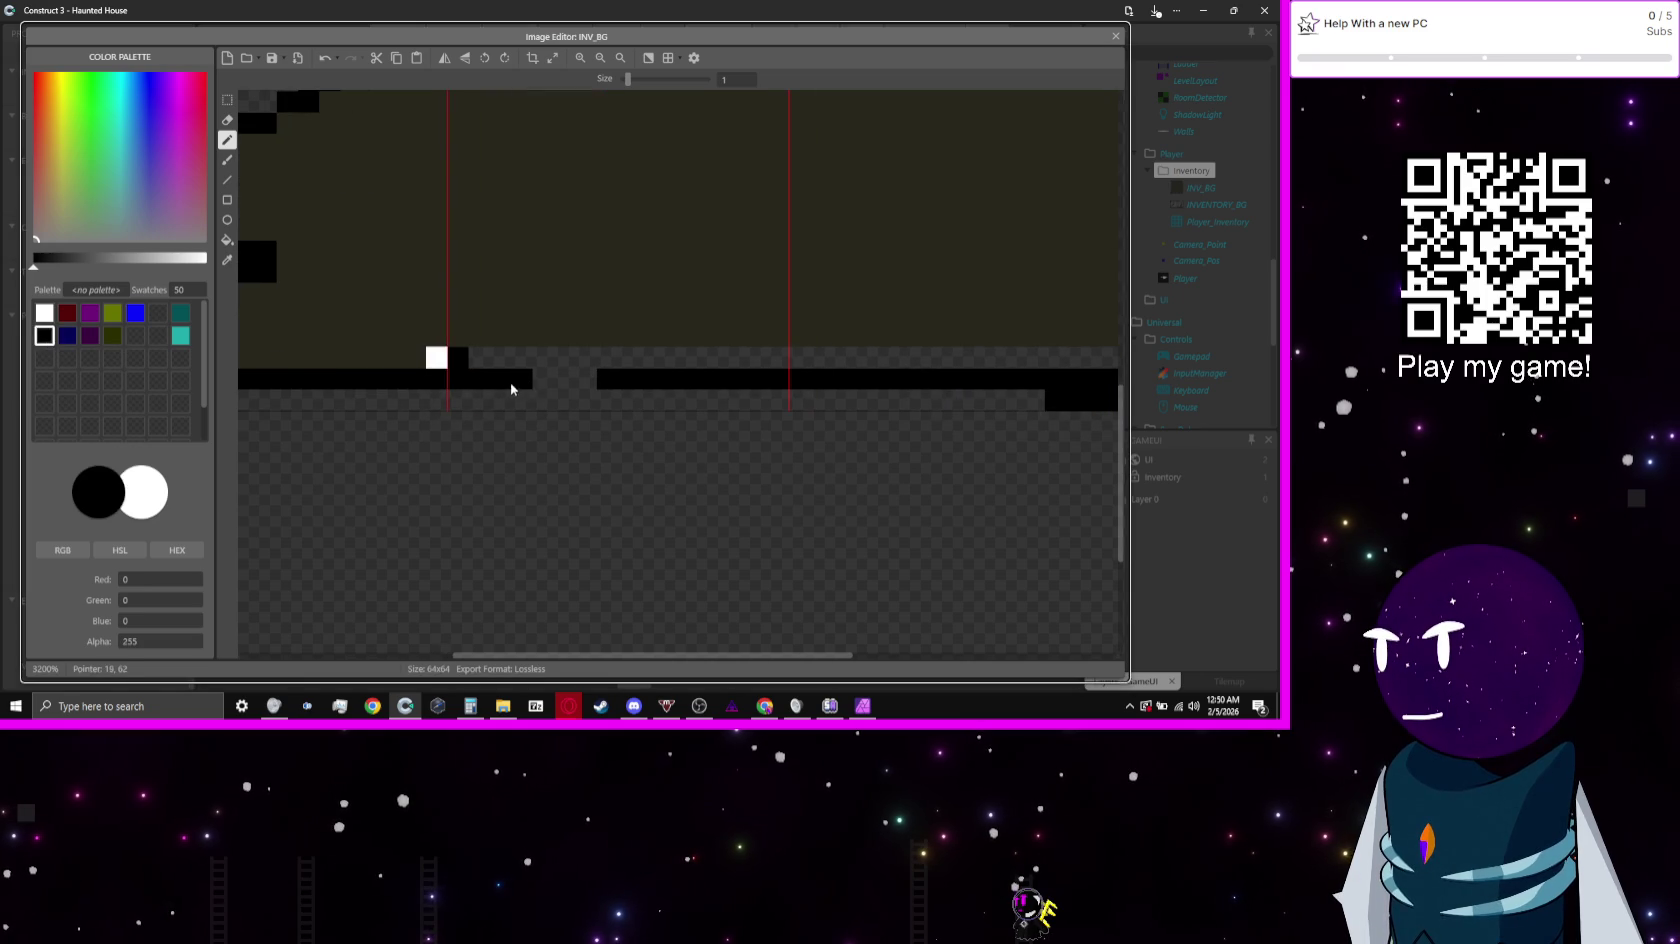
left_click_drag(520, 393, 550, 400)
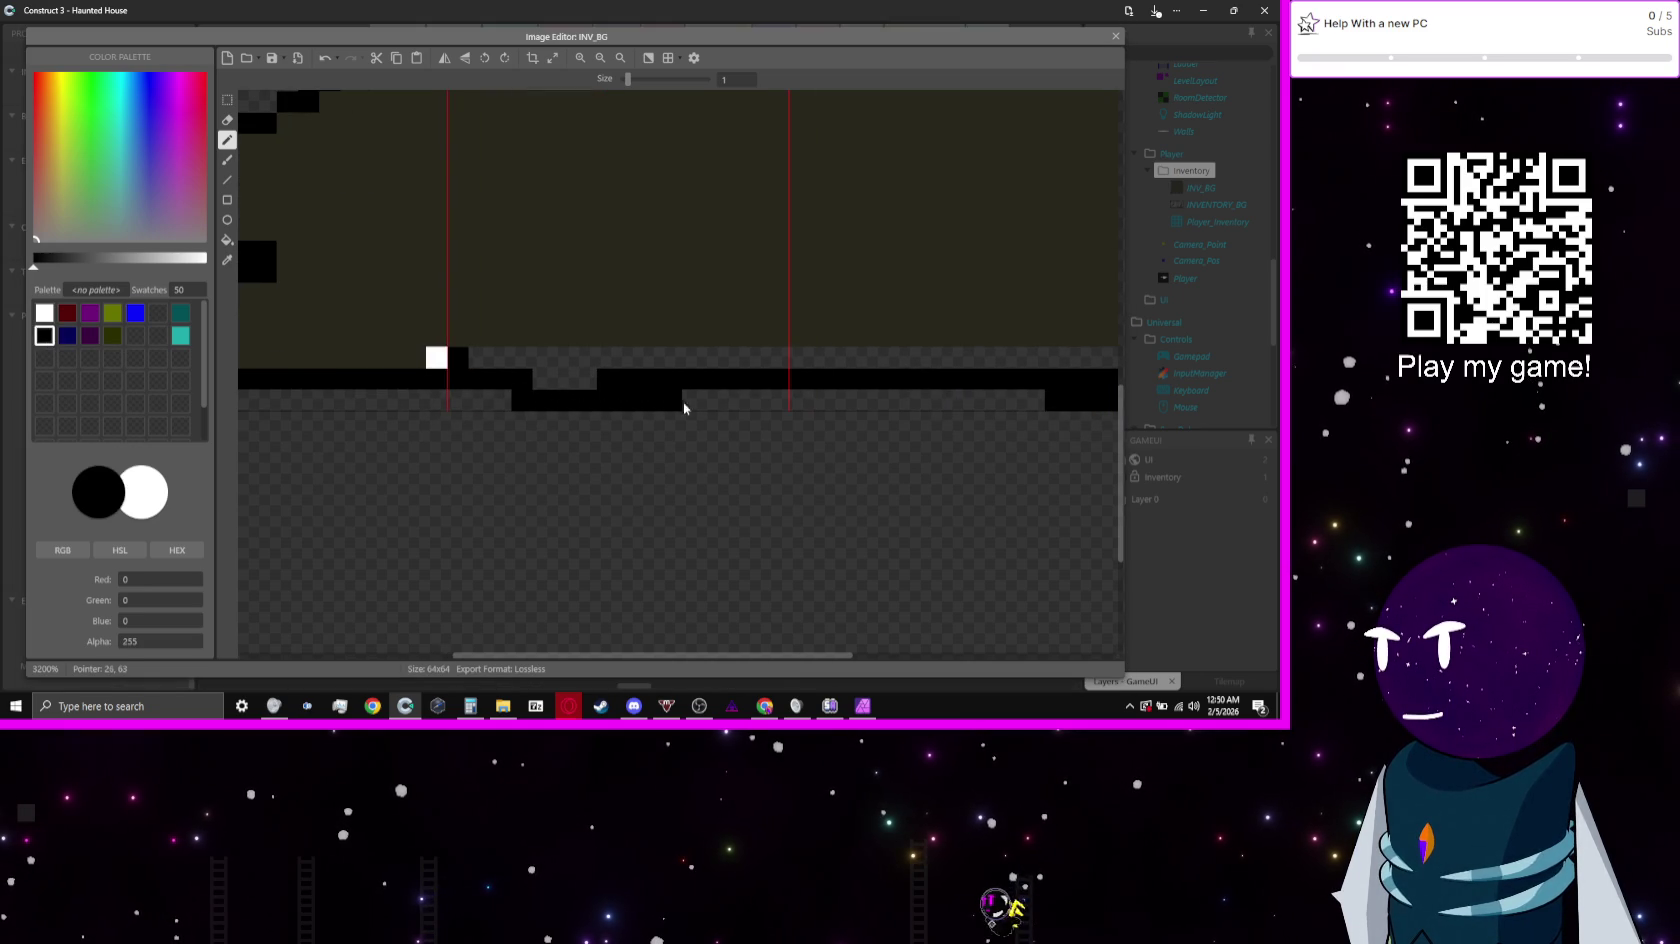
left_click_drag(684, 408, 753, 405)
mouse_move(893, 375)
left_mouse_down()
mouse_move(967, 360)
mouse_move(638, 367)
mouse_move(735, 366)
left_mouse_up()
scroll(799, 379, "left", 5)
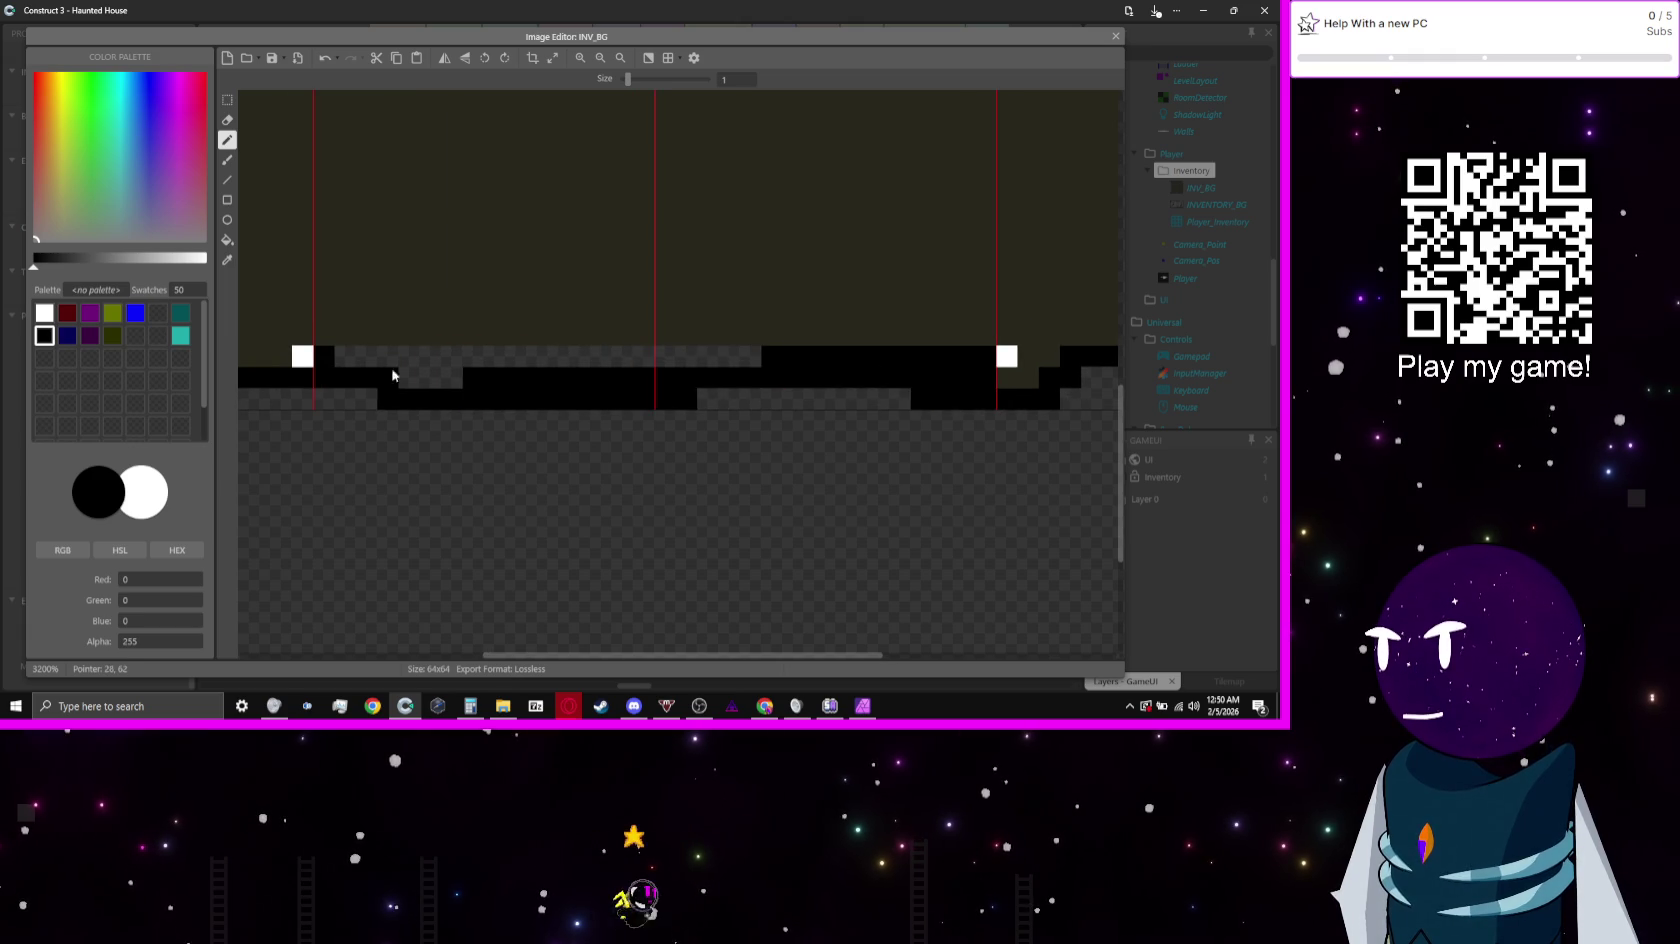
Step: Erase further stray border pixels, undoing mistakes with Ctrl+Z, and return to black
left_click(135, 358)
left_click(366, 377)
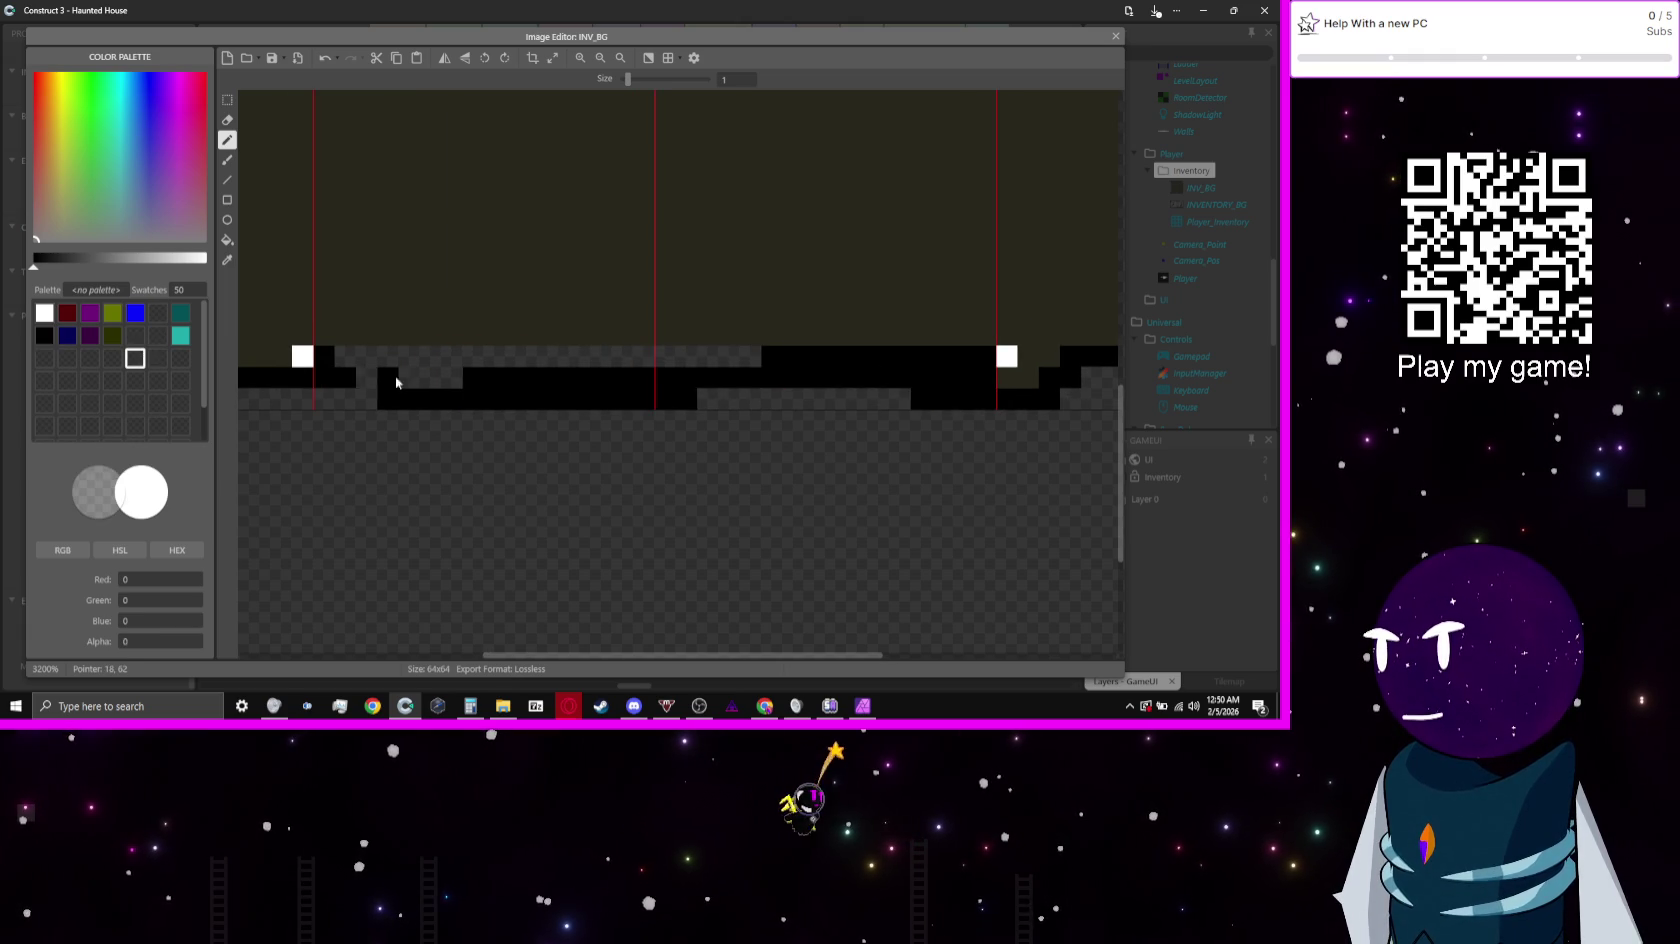
key("ctrl+z")
left_click(388, 380)
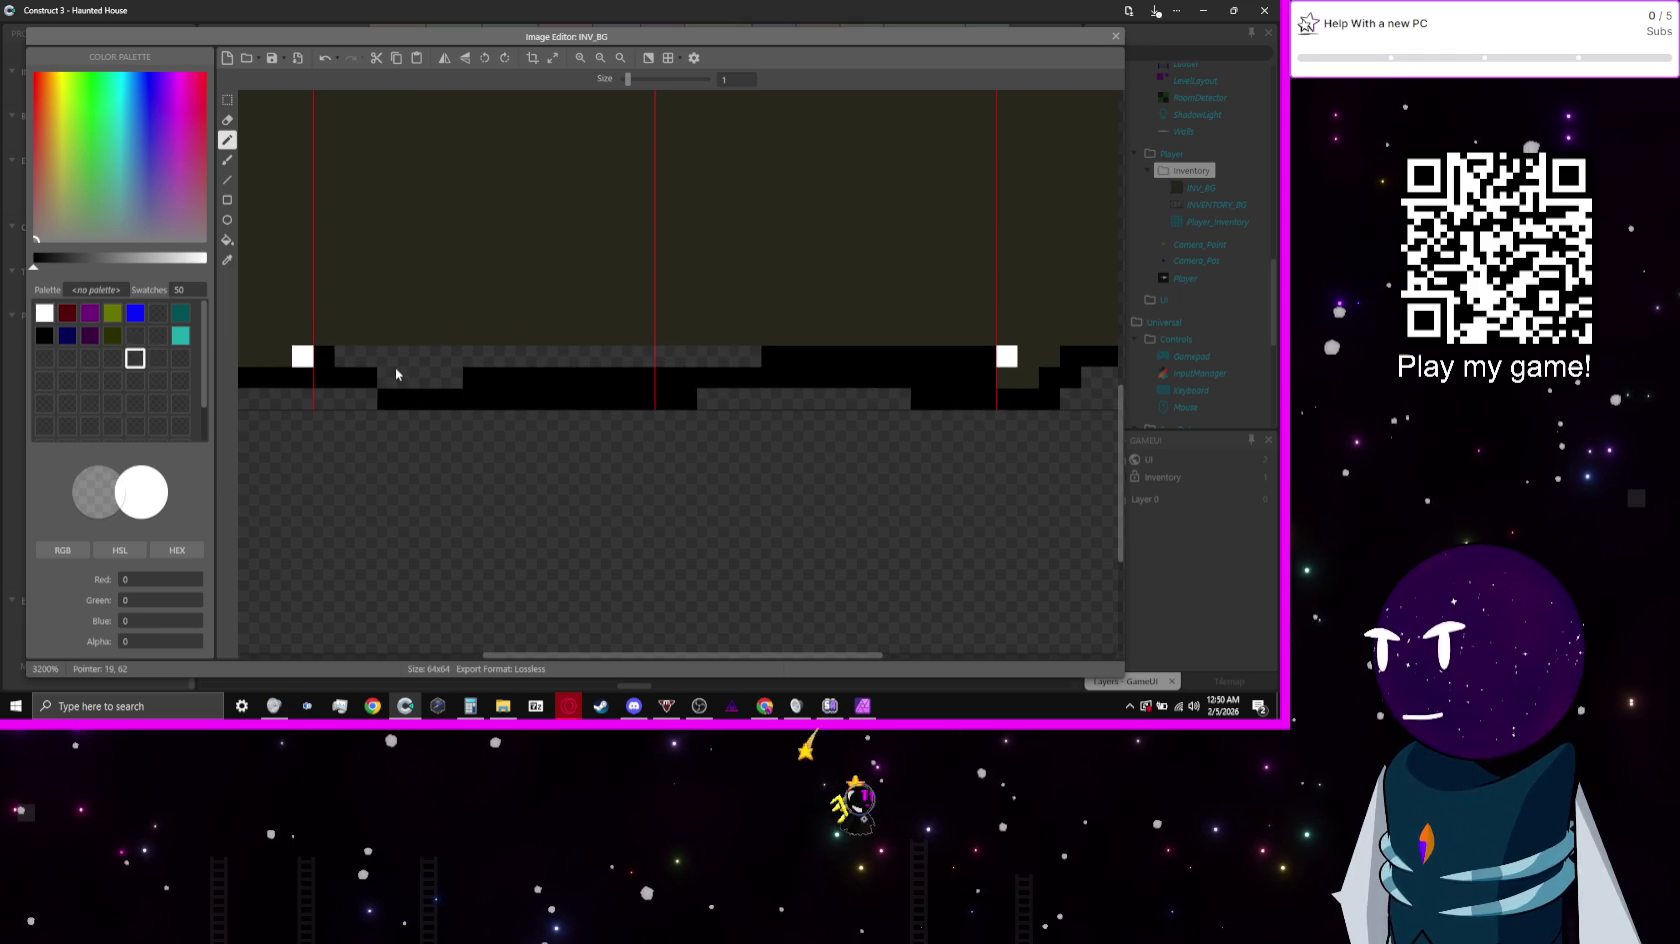
left_click_drag(478, 376, 585, 377)
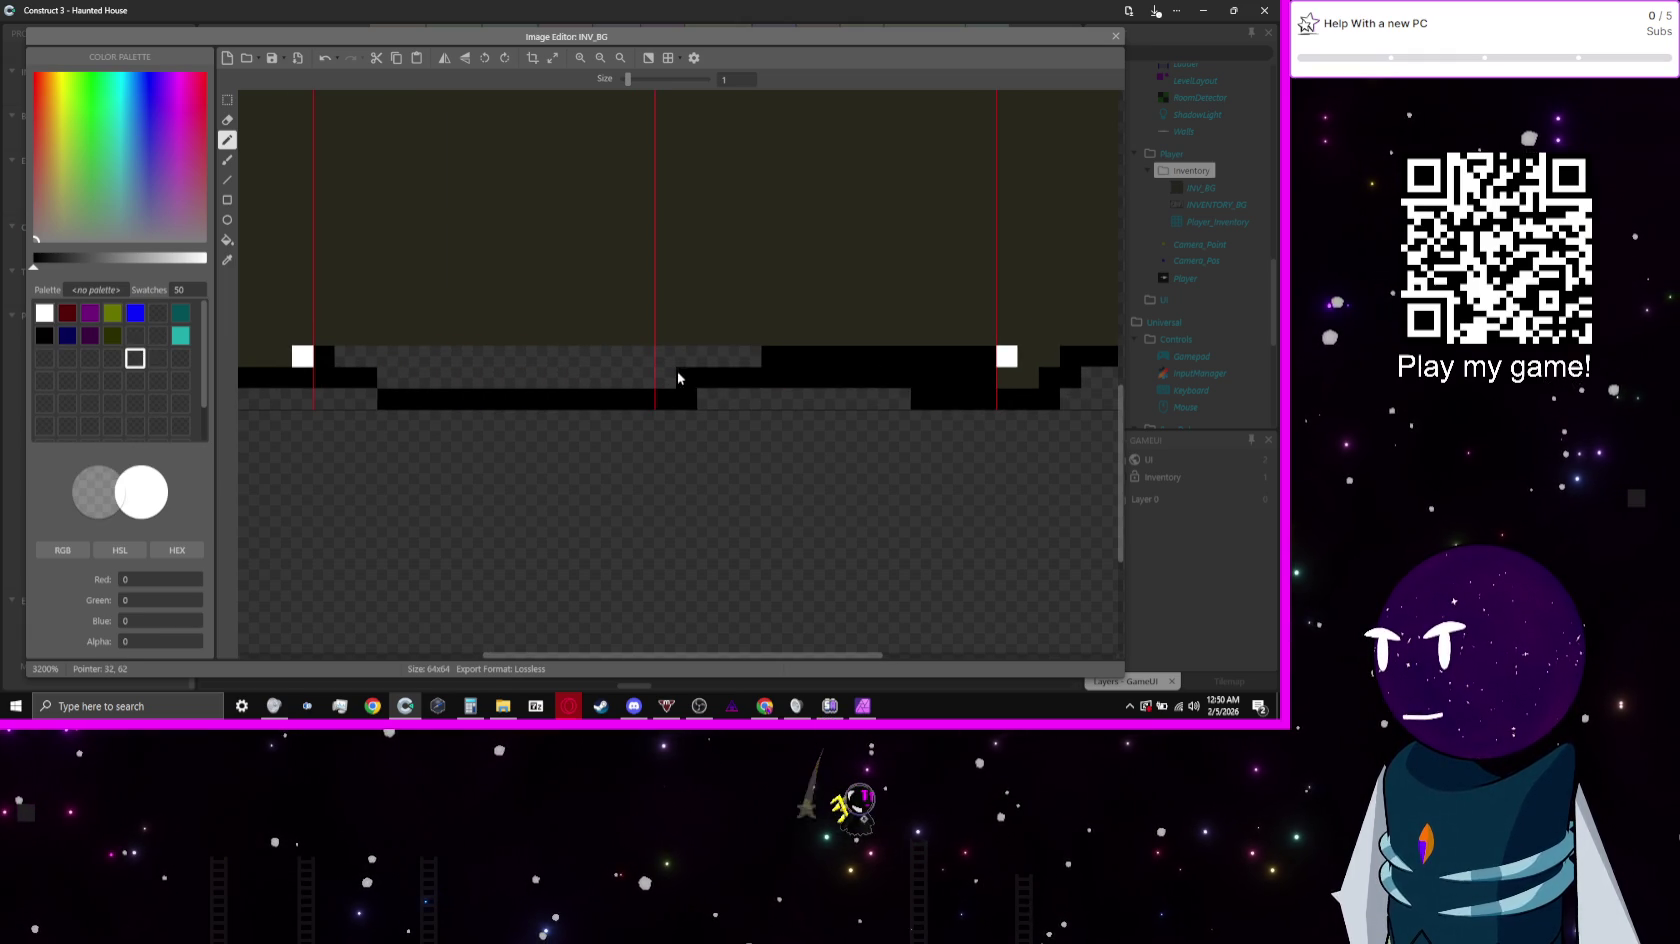
left_click_drag(787, 377, 1005, 407)
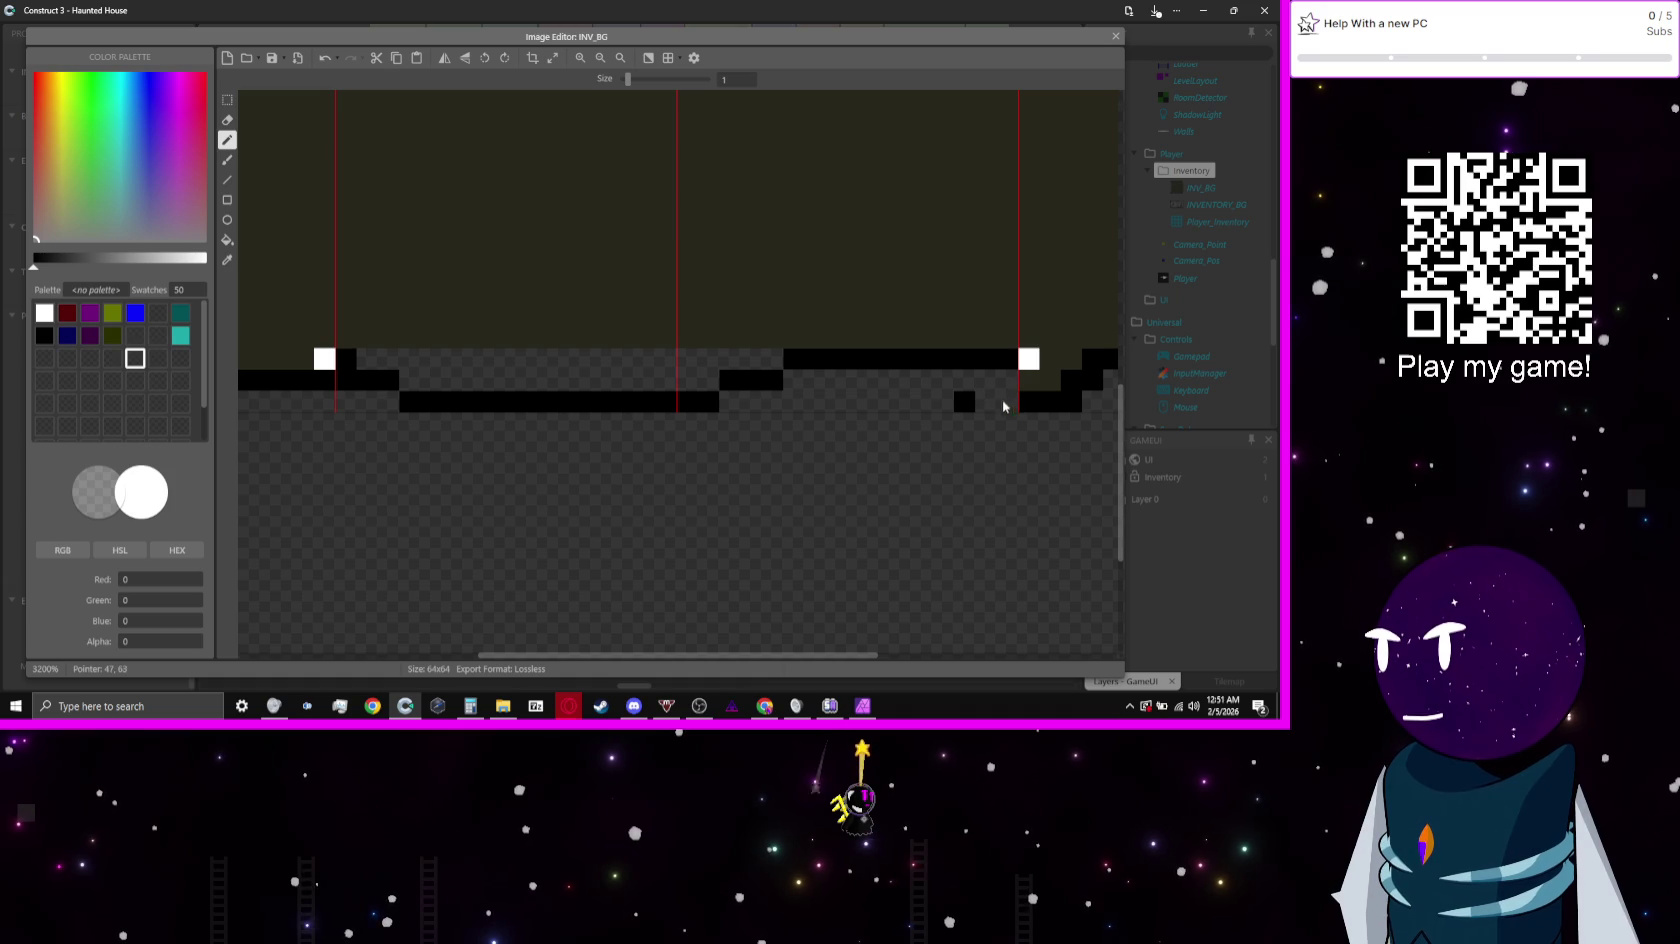
scroll(806, 394, "left", 5)
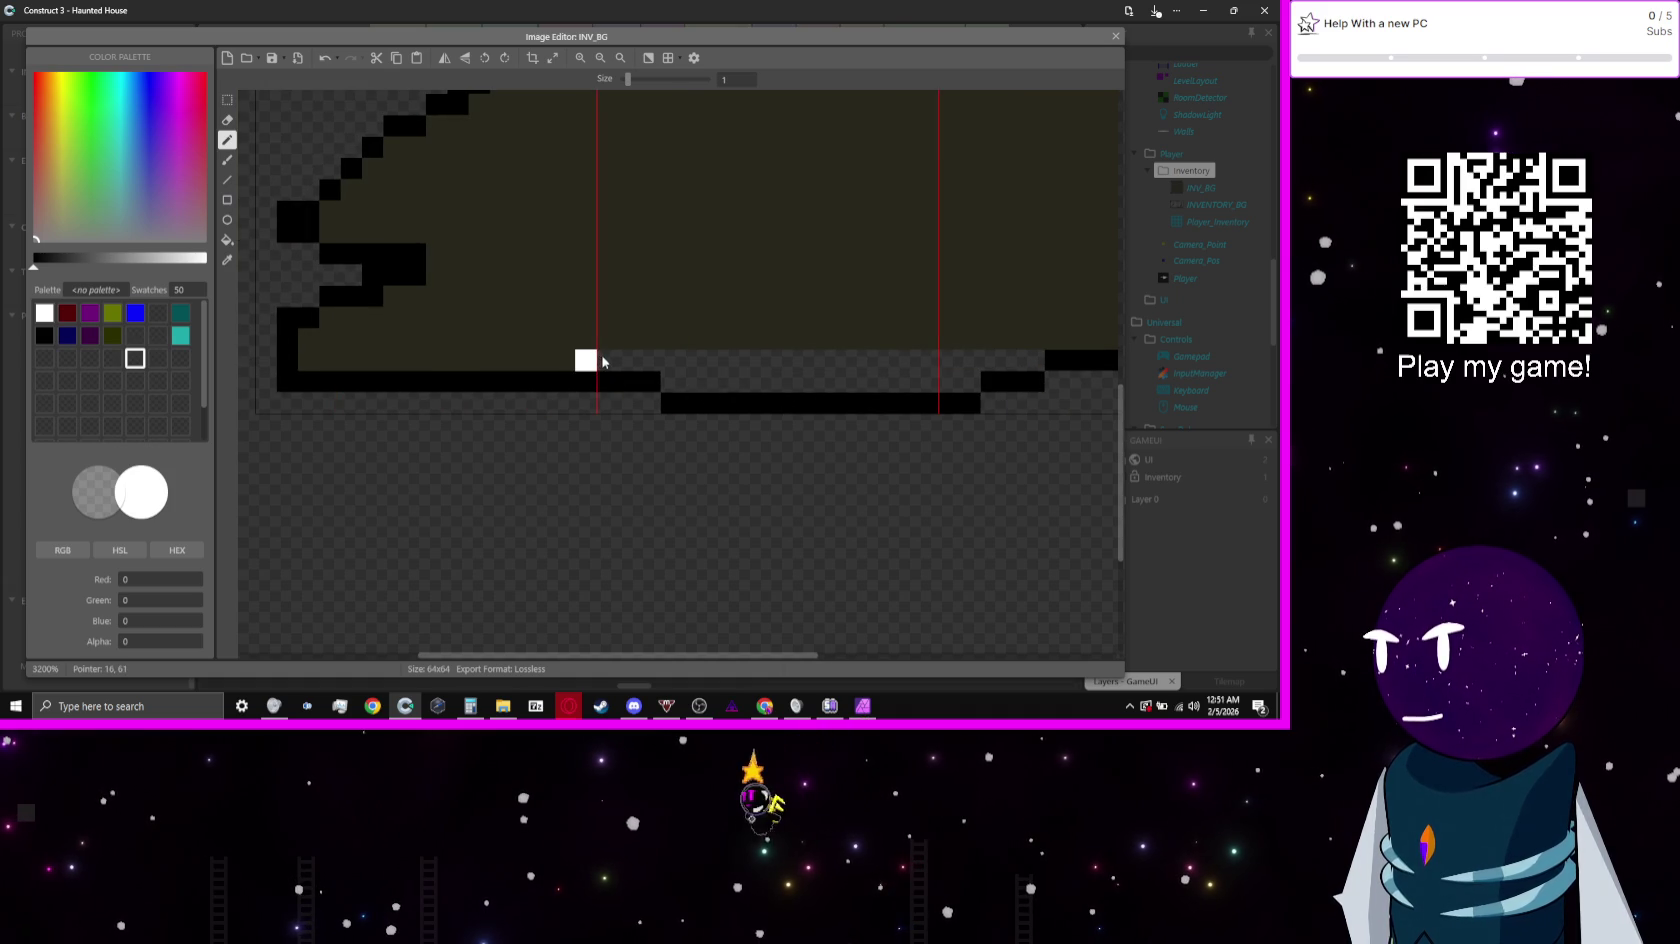
left_click_drag(836, 384, 450, 371)
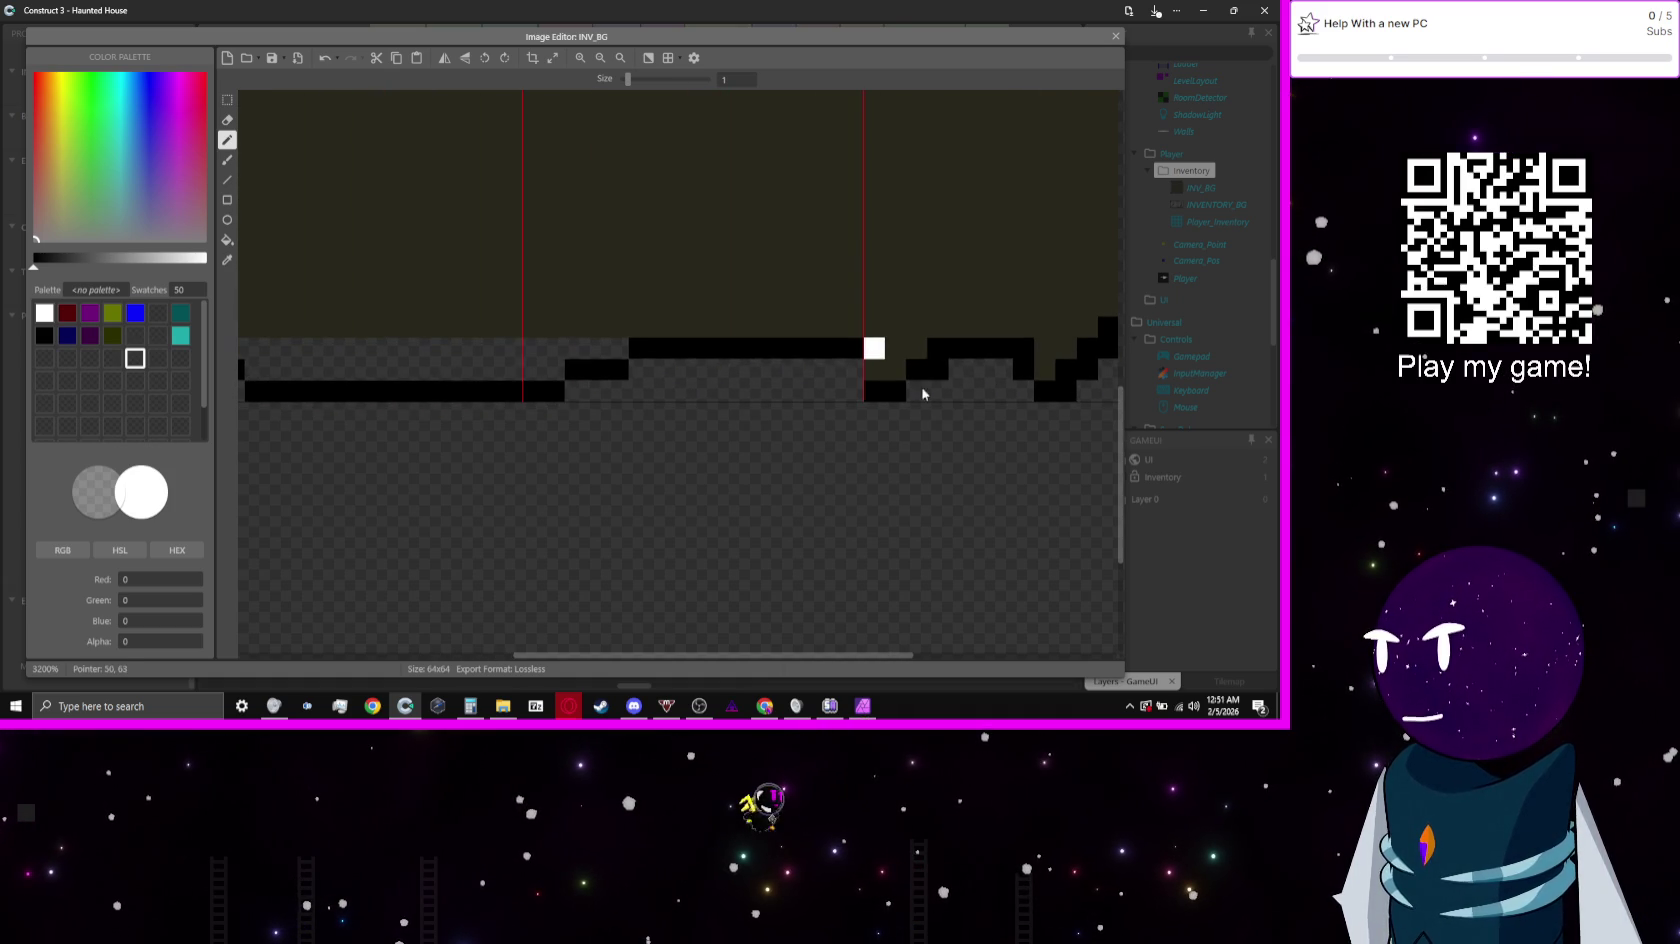
left_click_drag(919, 386, 776, 384)
key("ctrl+z")
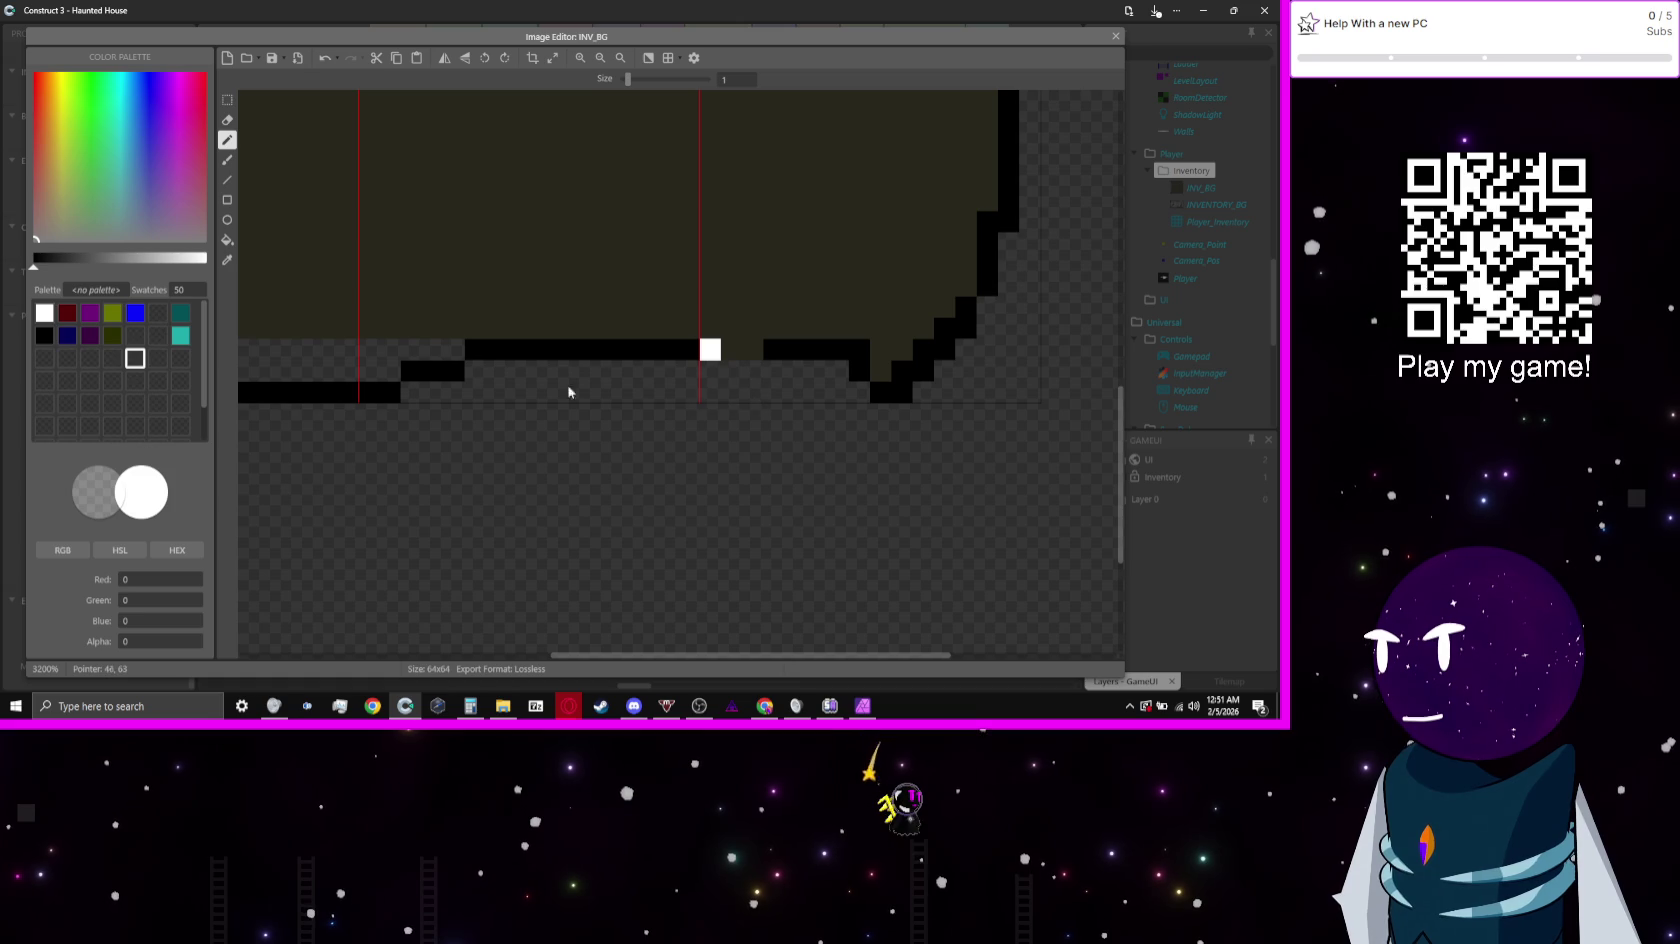
left_click(43, 337)
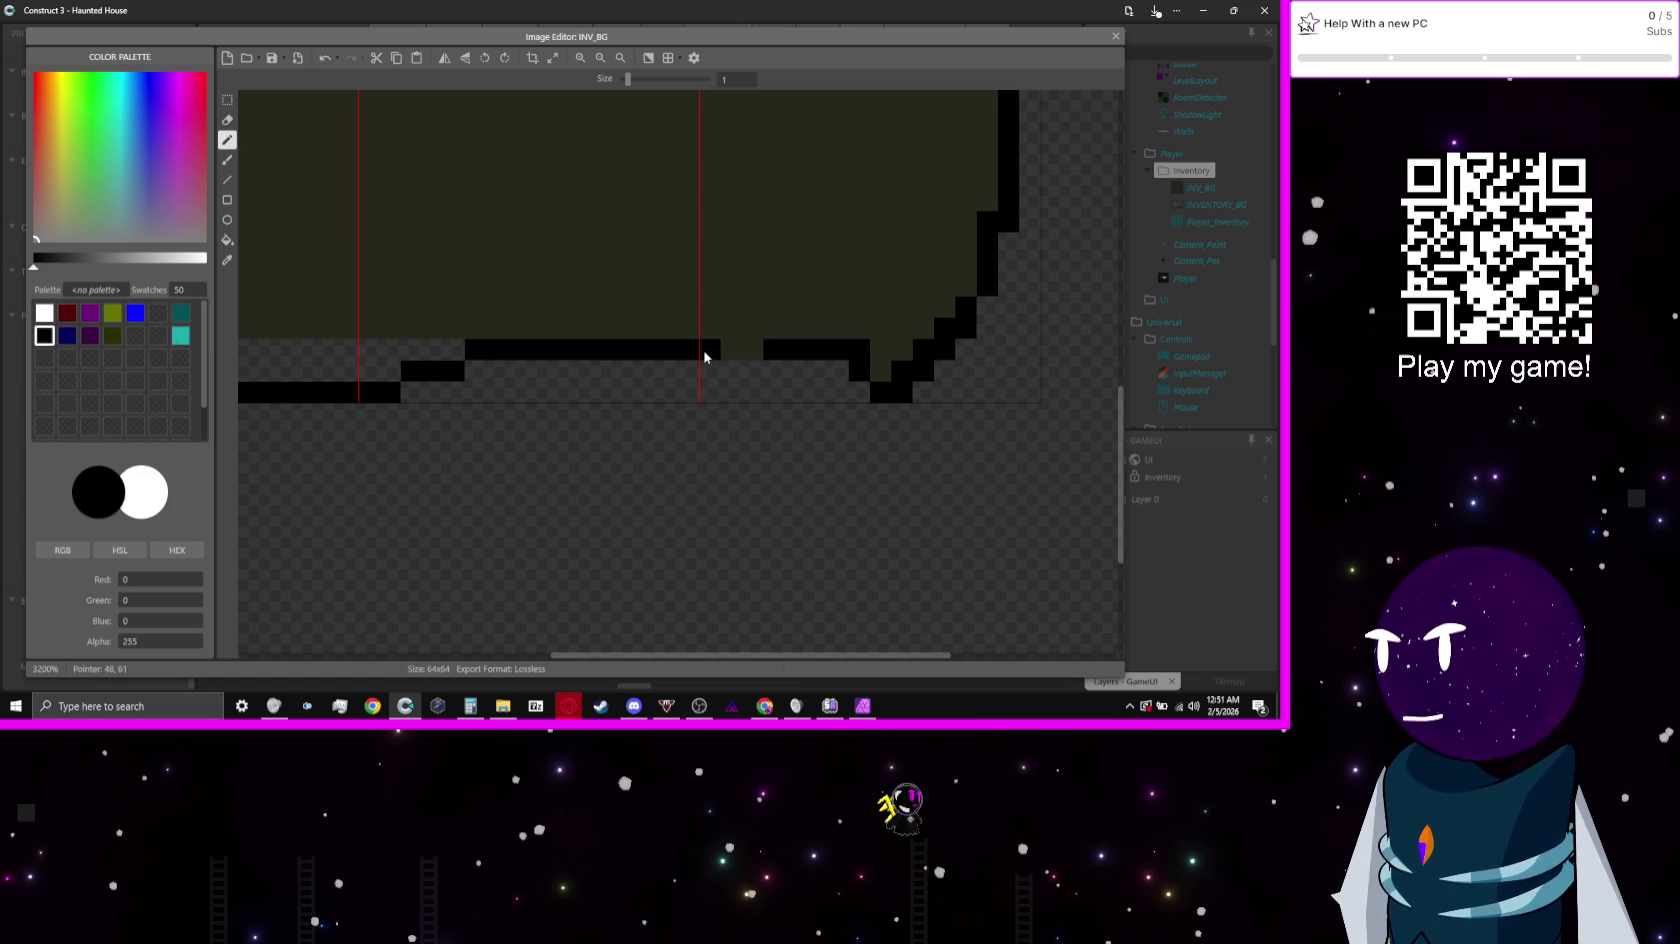
scroll(800, 365, "left", 2)
Step: Eyedrop the interior olive colour and bucket-fill INV_BG's bottom strip with it, then close the editor
scroll(895, 380, "down", 3)
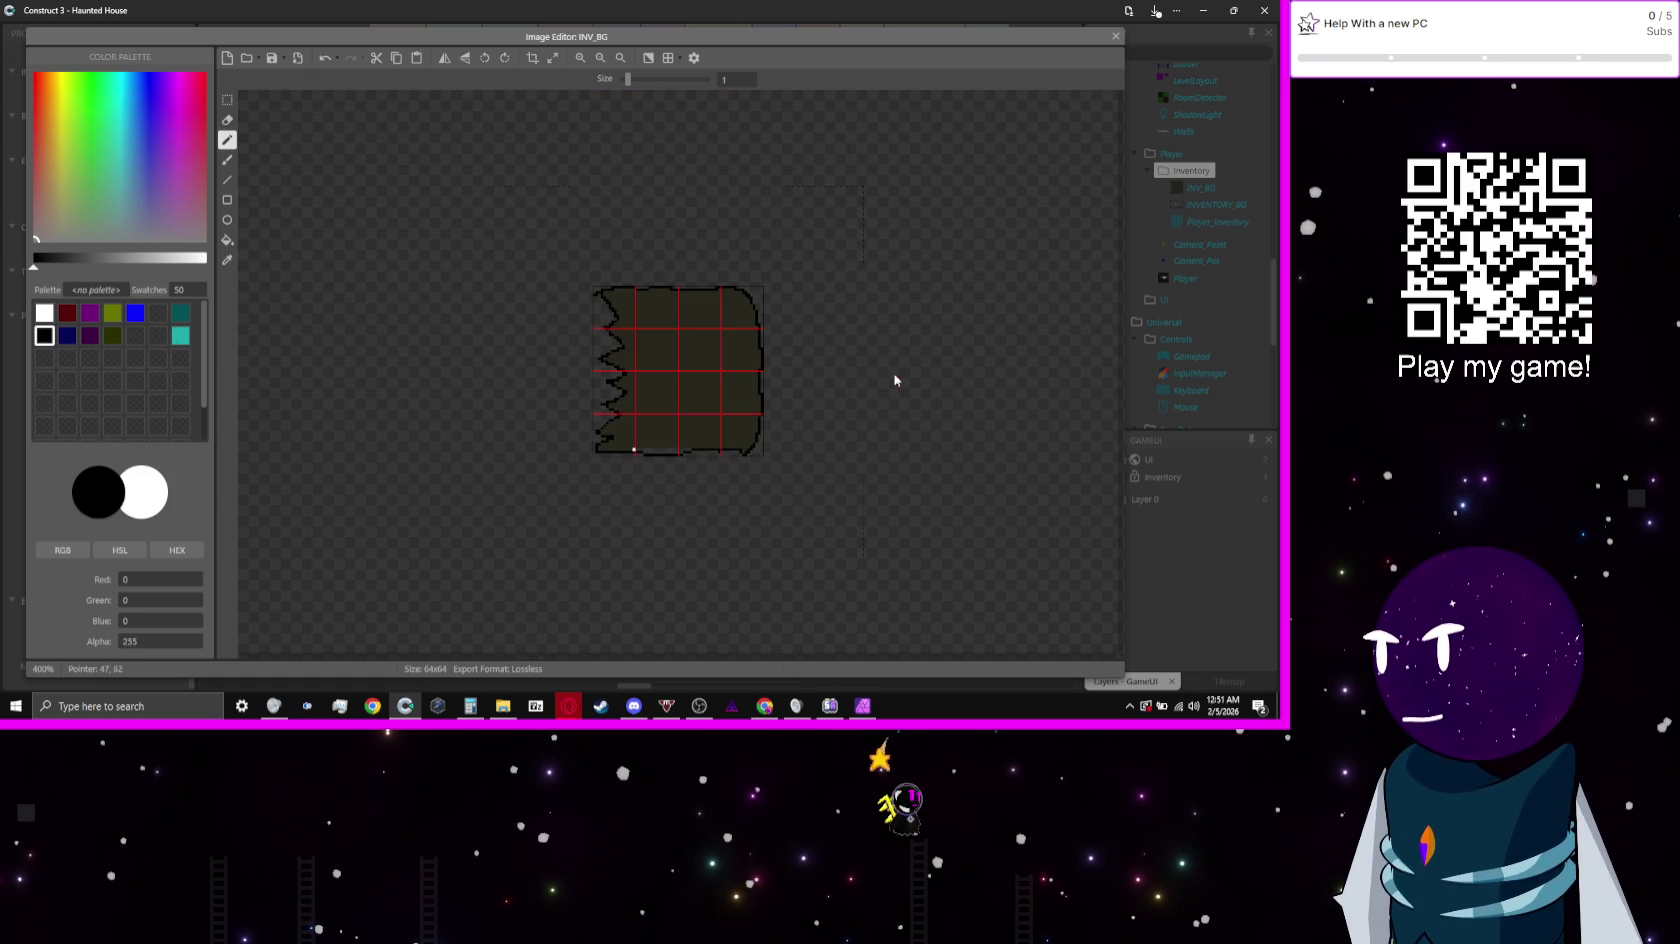
scroll(719, 378, "up", 3)
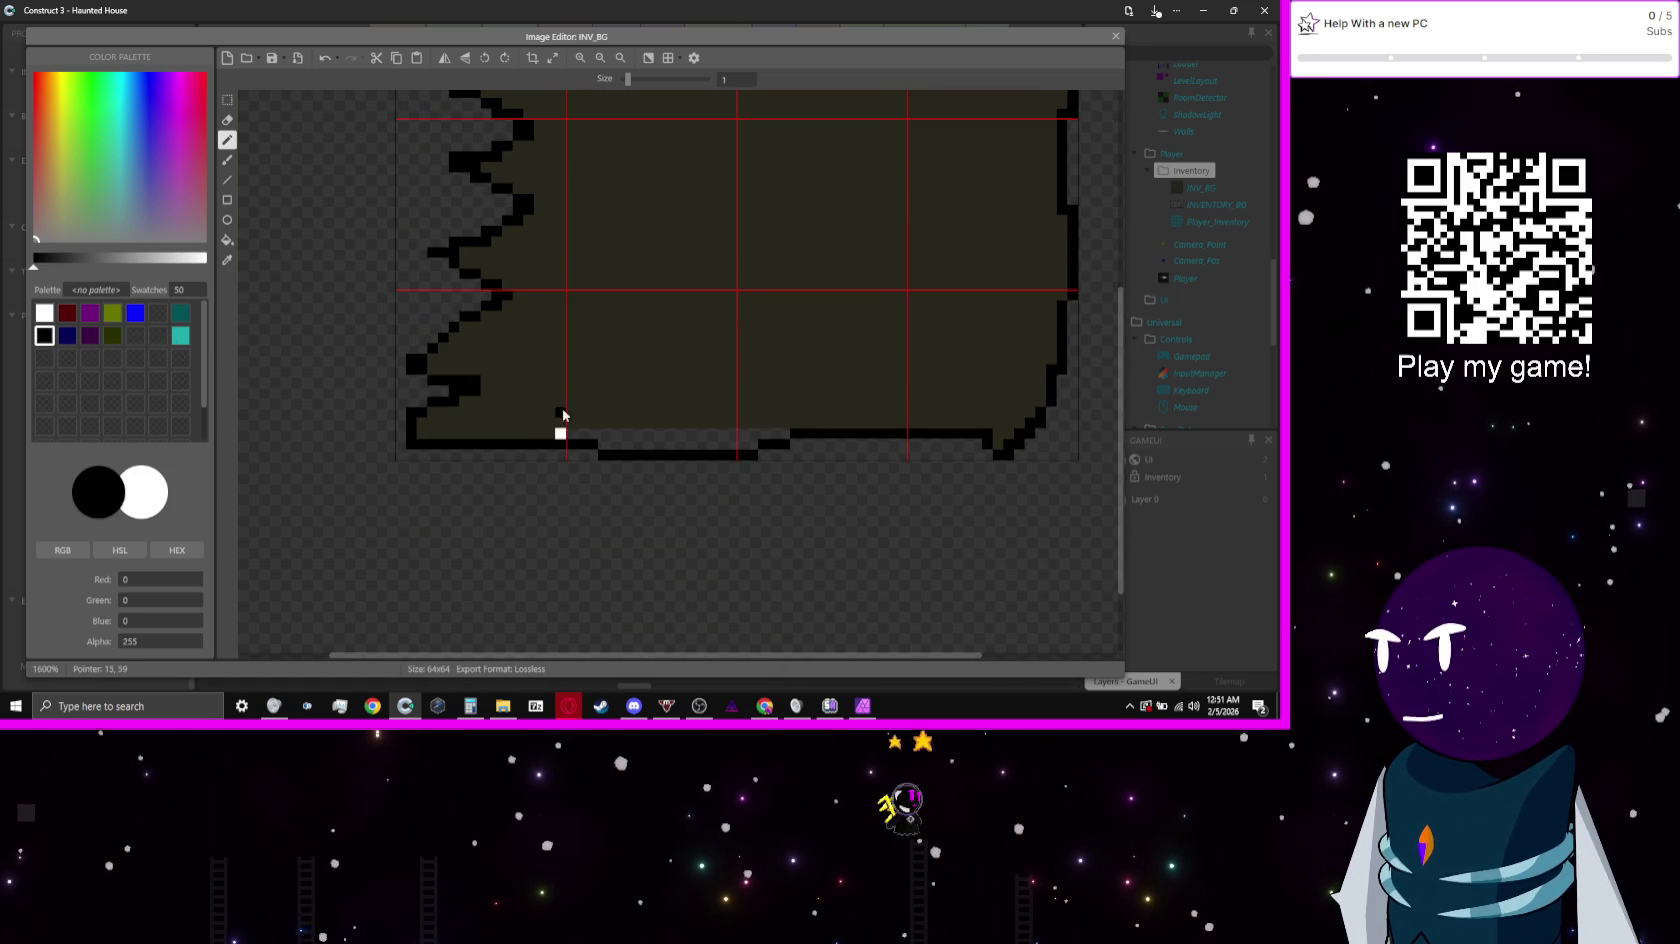
left_click(111, 340)
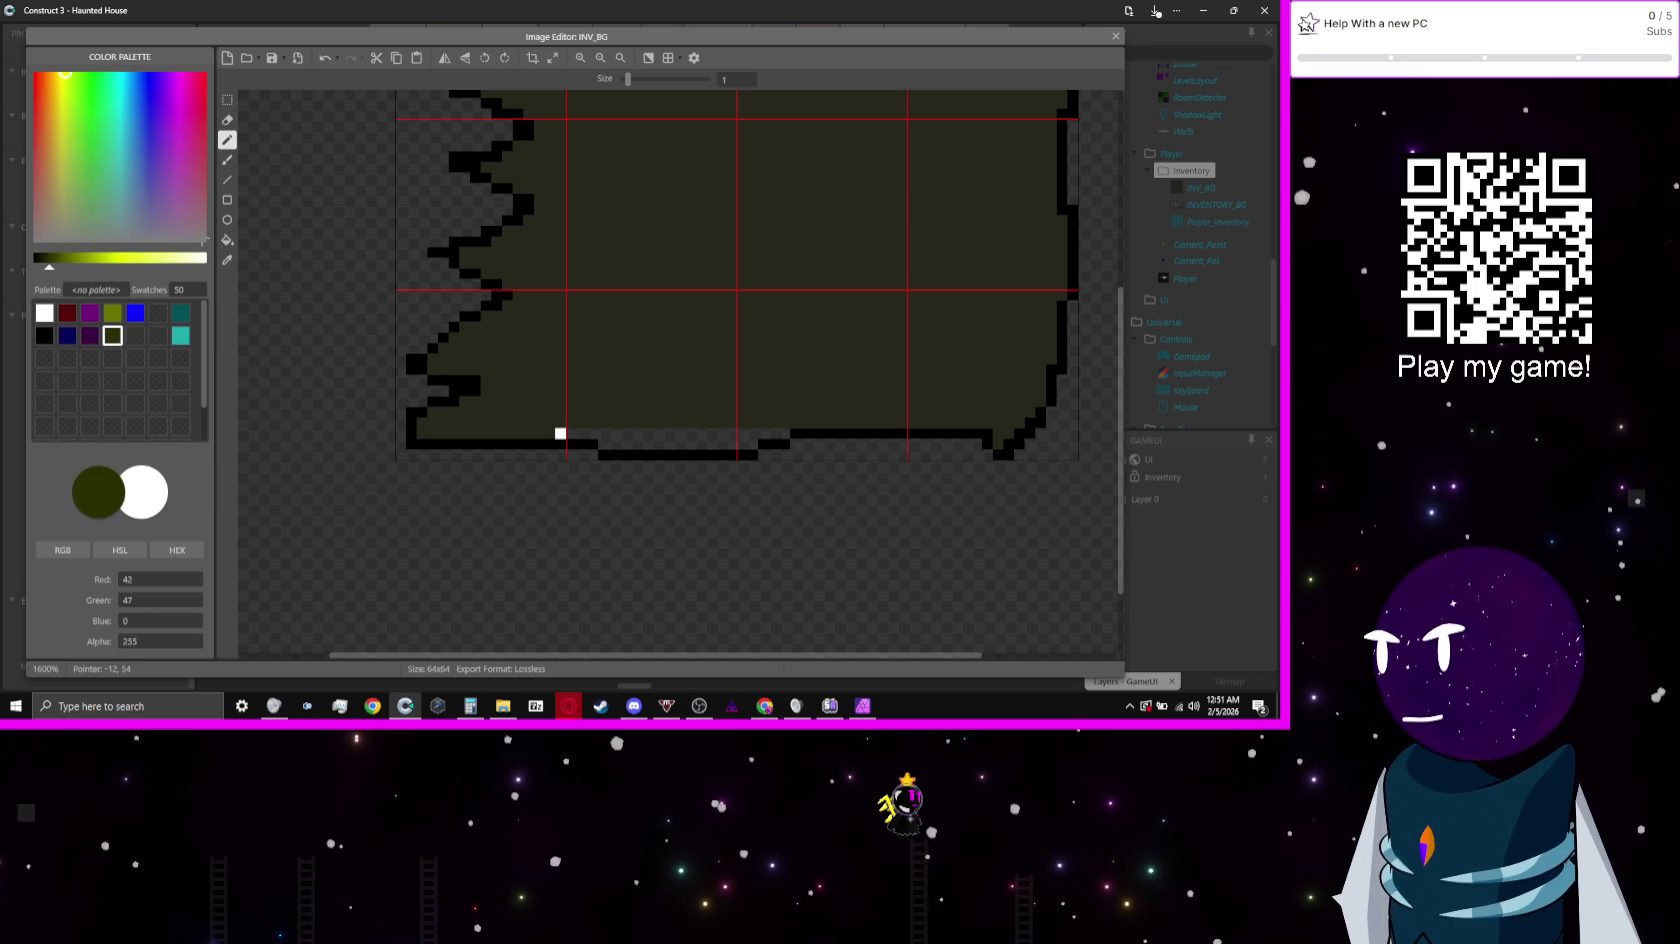
left_click(227, 260)
left_click(810, 264)
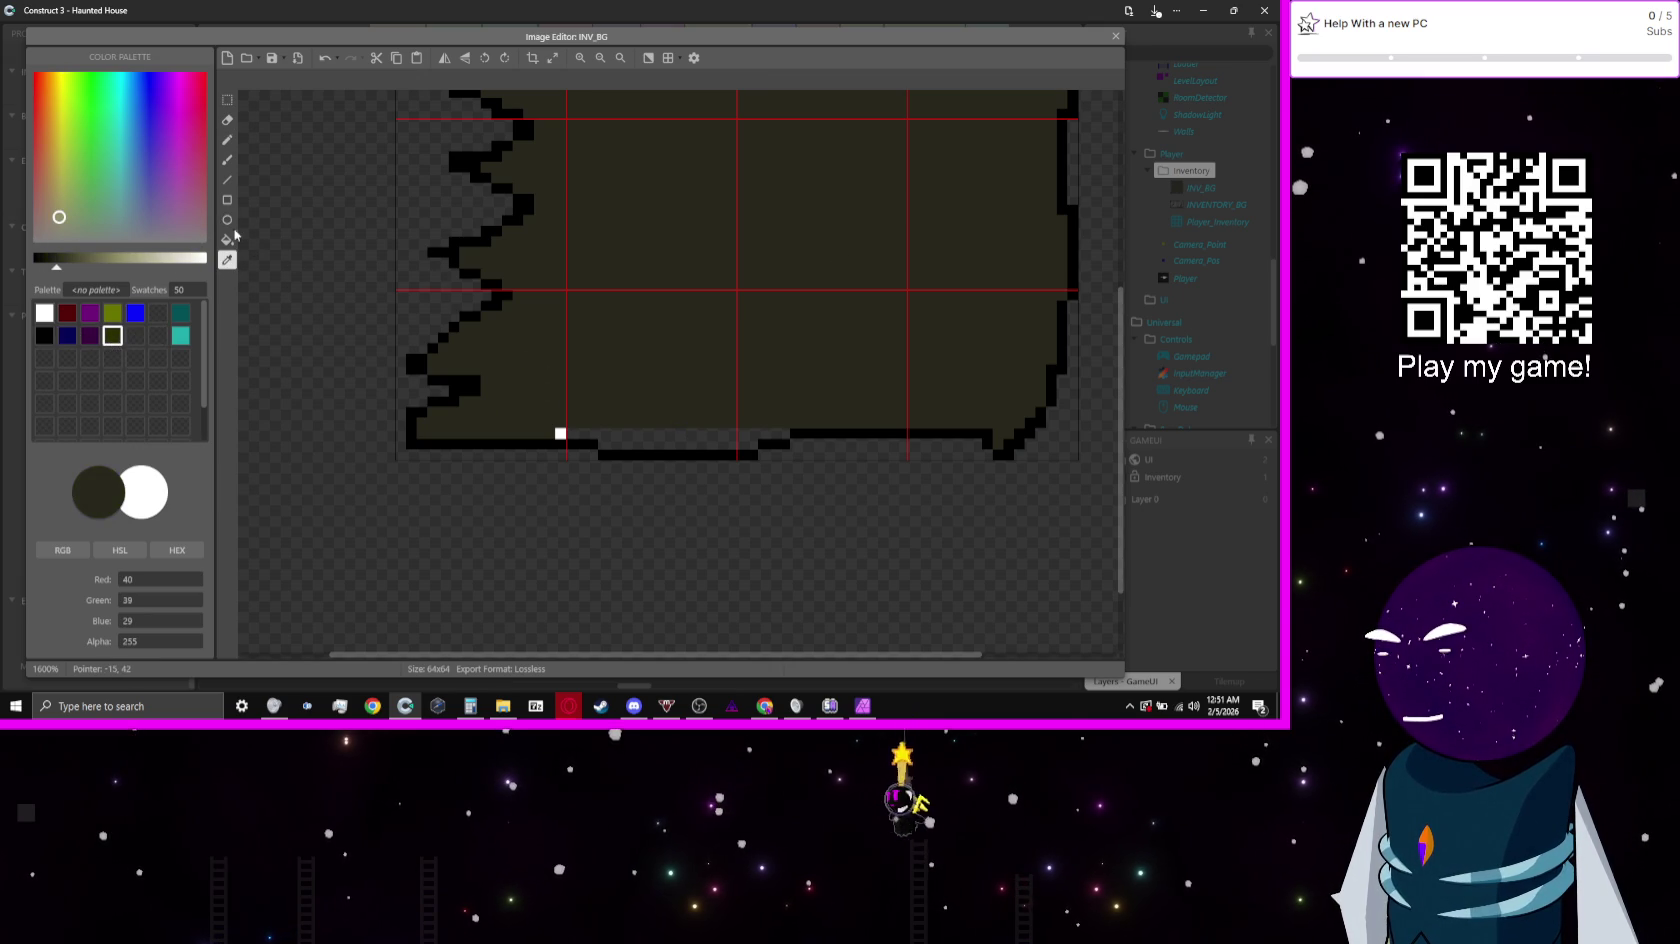
left_click(228, 239)
left_click(703, 440)
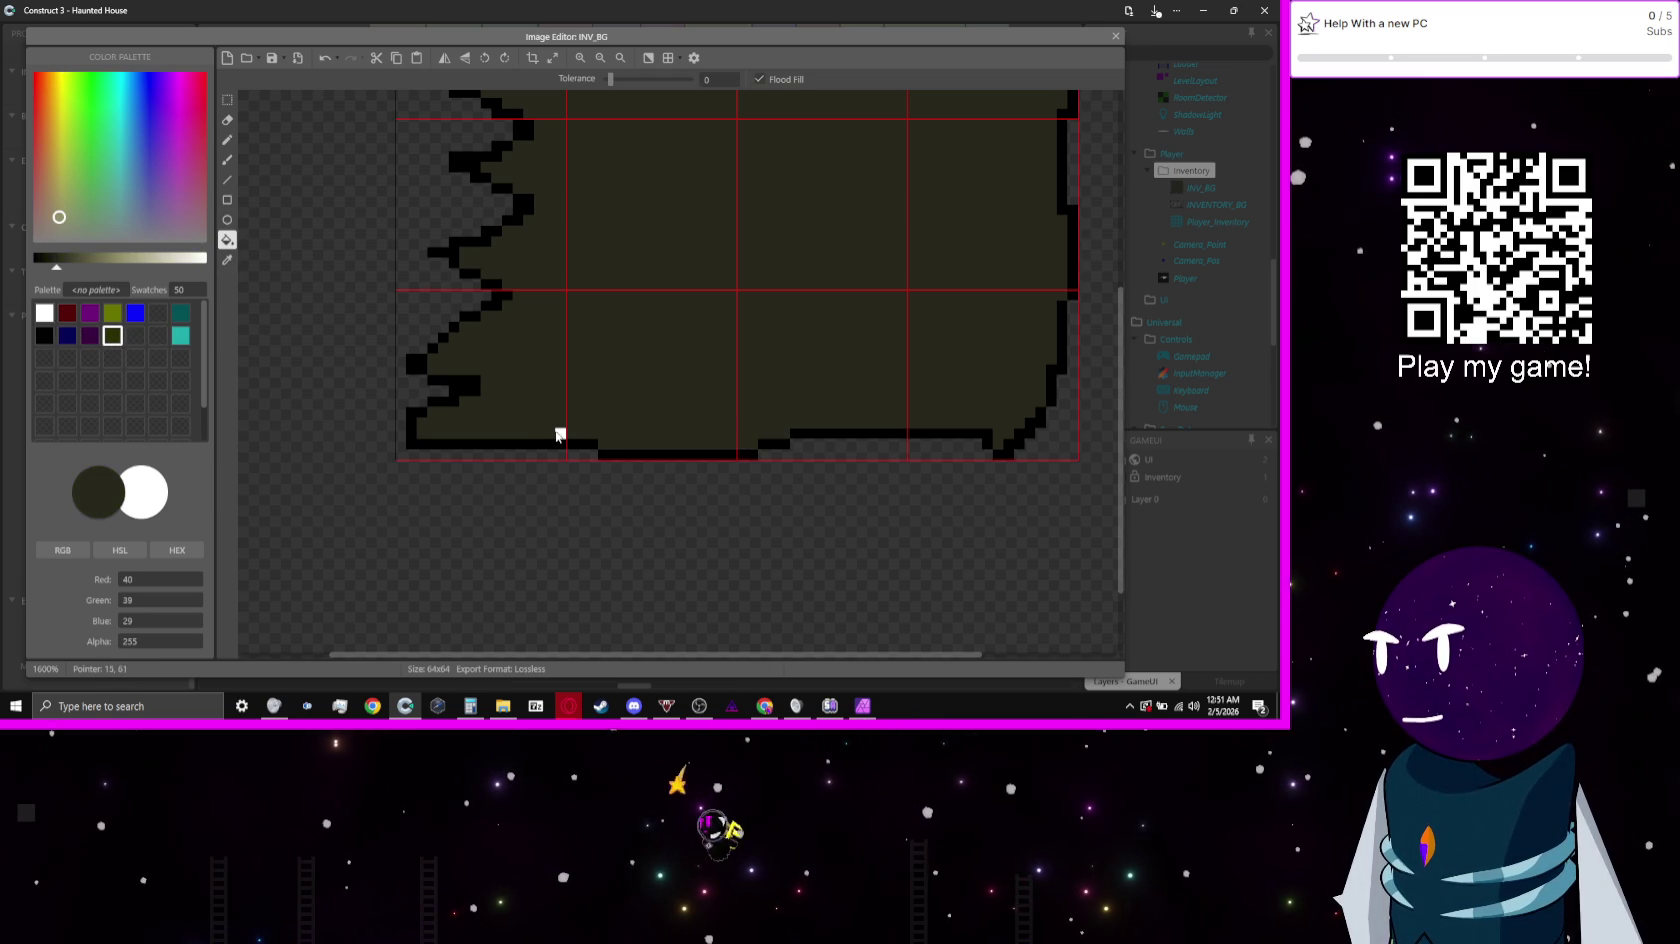
left_click(1114, 37)
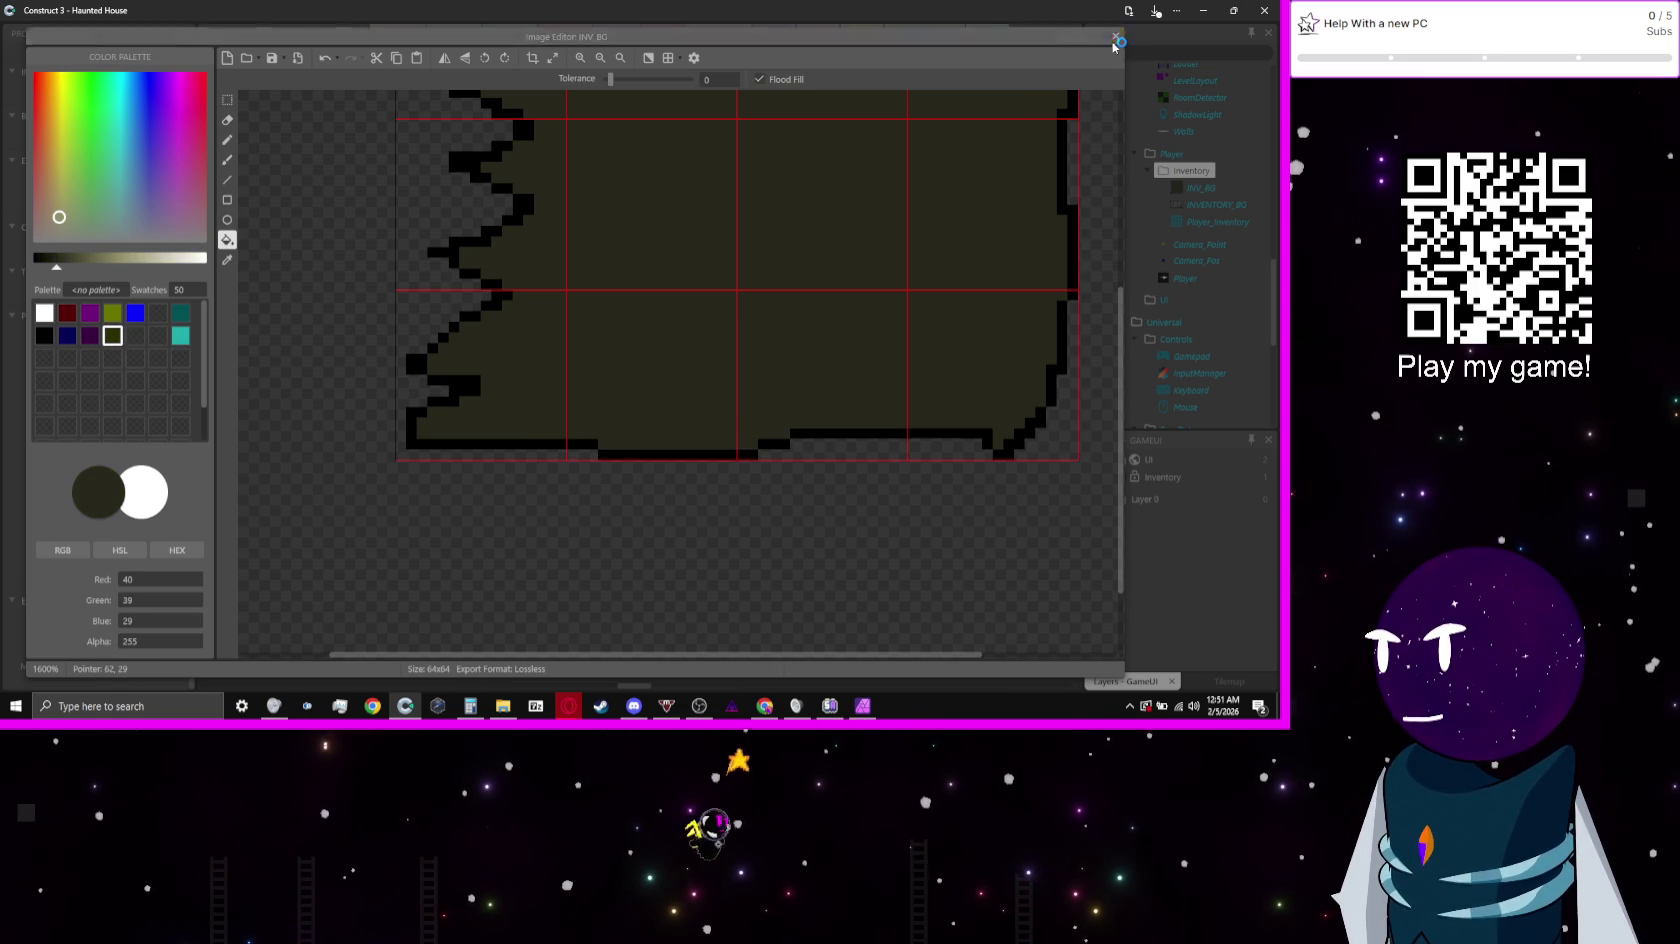
Step: Nudge the inventory background sprite slightly right in the GameUI layout and deselect it
scroll(833, 486, "down", 10)
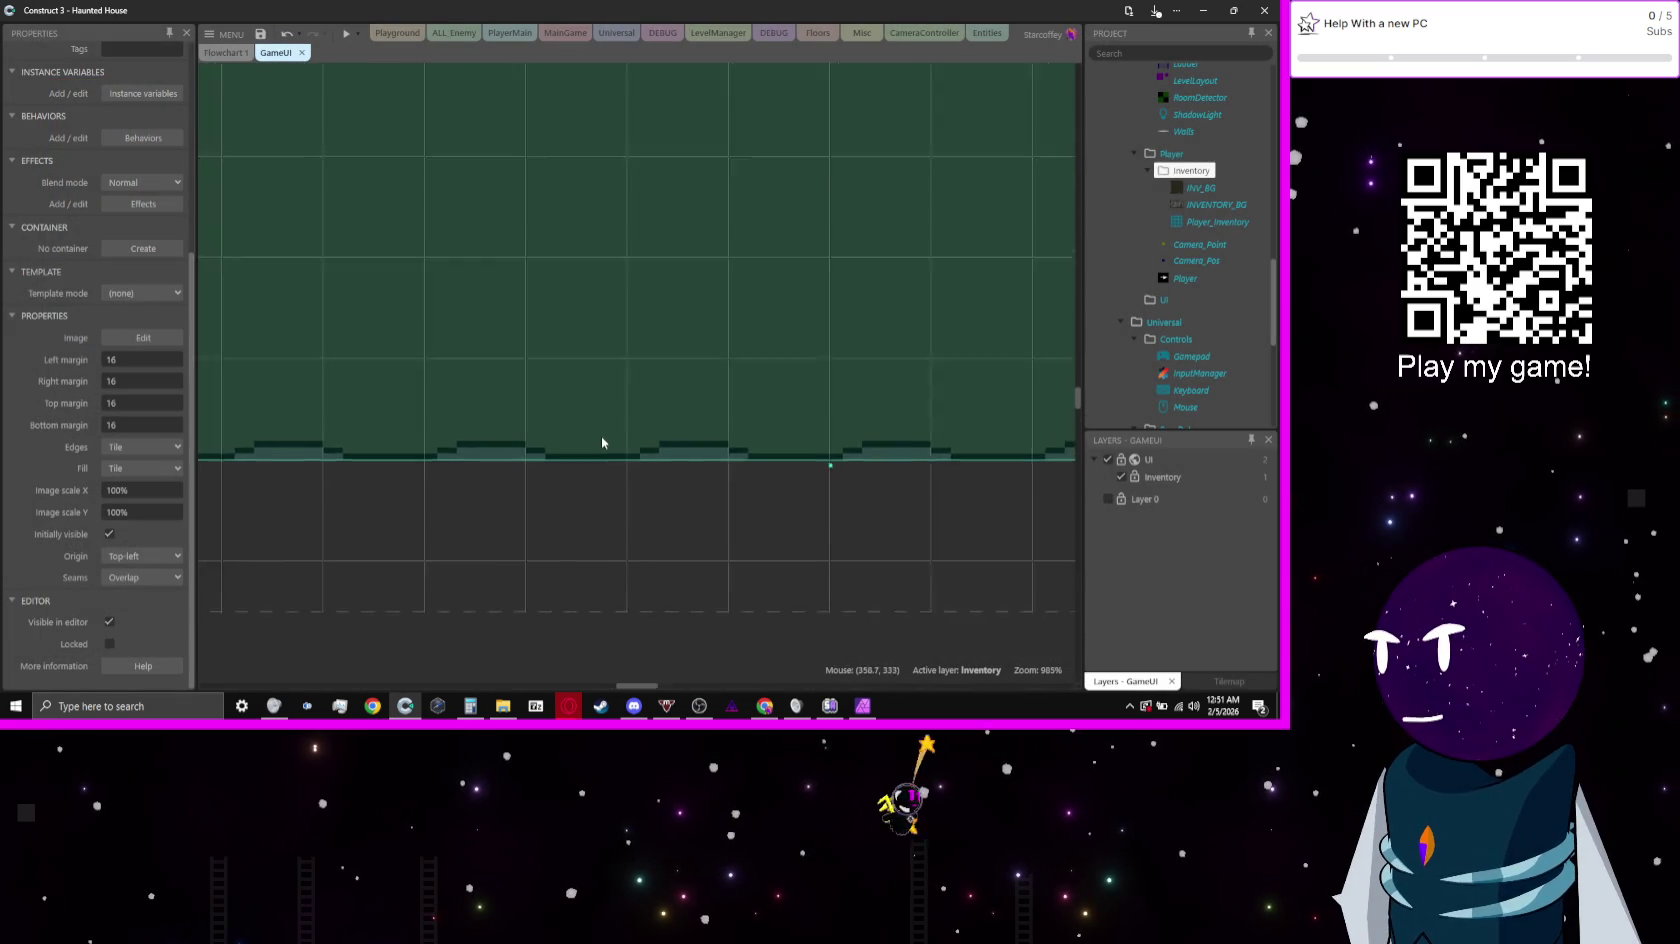
mouse_move(798, 338)
left_mouse_down()
mouse_move(686, 518)
mouse_move(825, 536)
mouse_move(694, 266)
left_mouse_up()
scroll(815, 536, "down", 2)
scroll(843, 518, "up", 1)
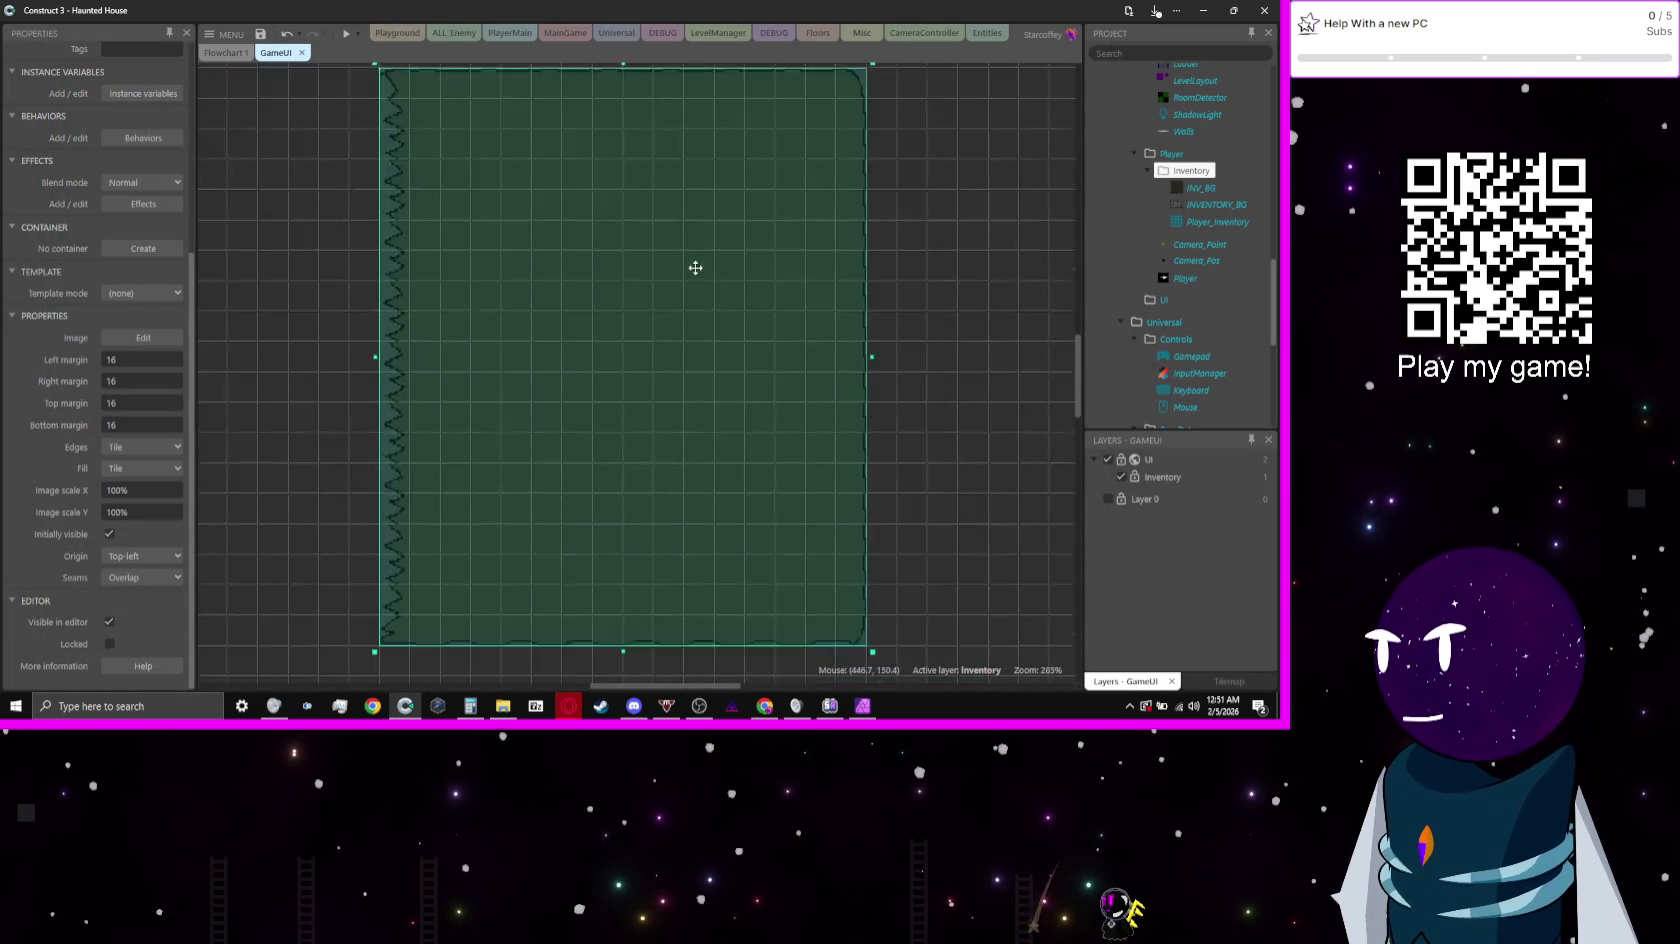
scroll(907, 307, "down", 2)
left_click(940, 347)
scroll(900, 370, "down", 3)
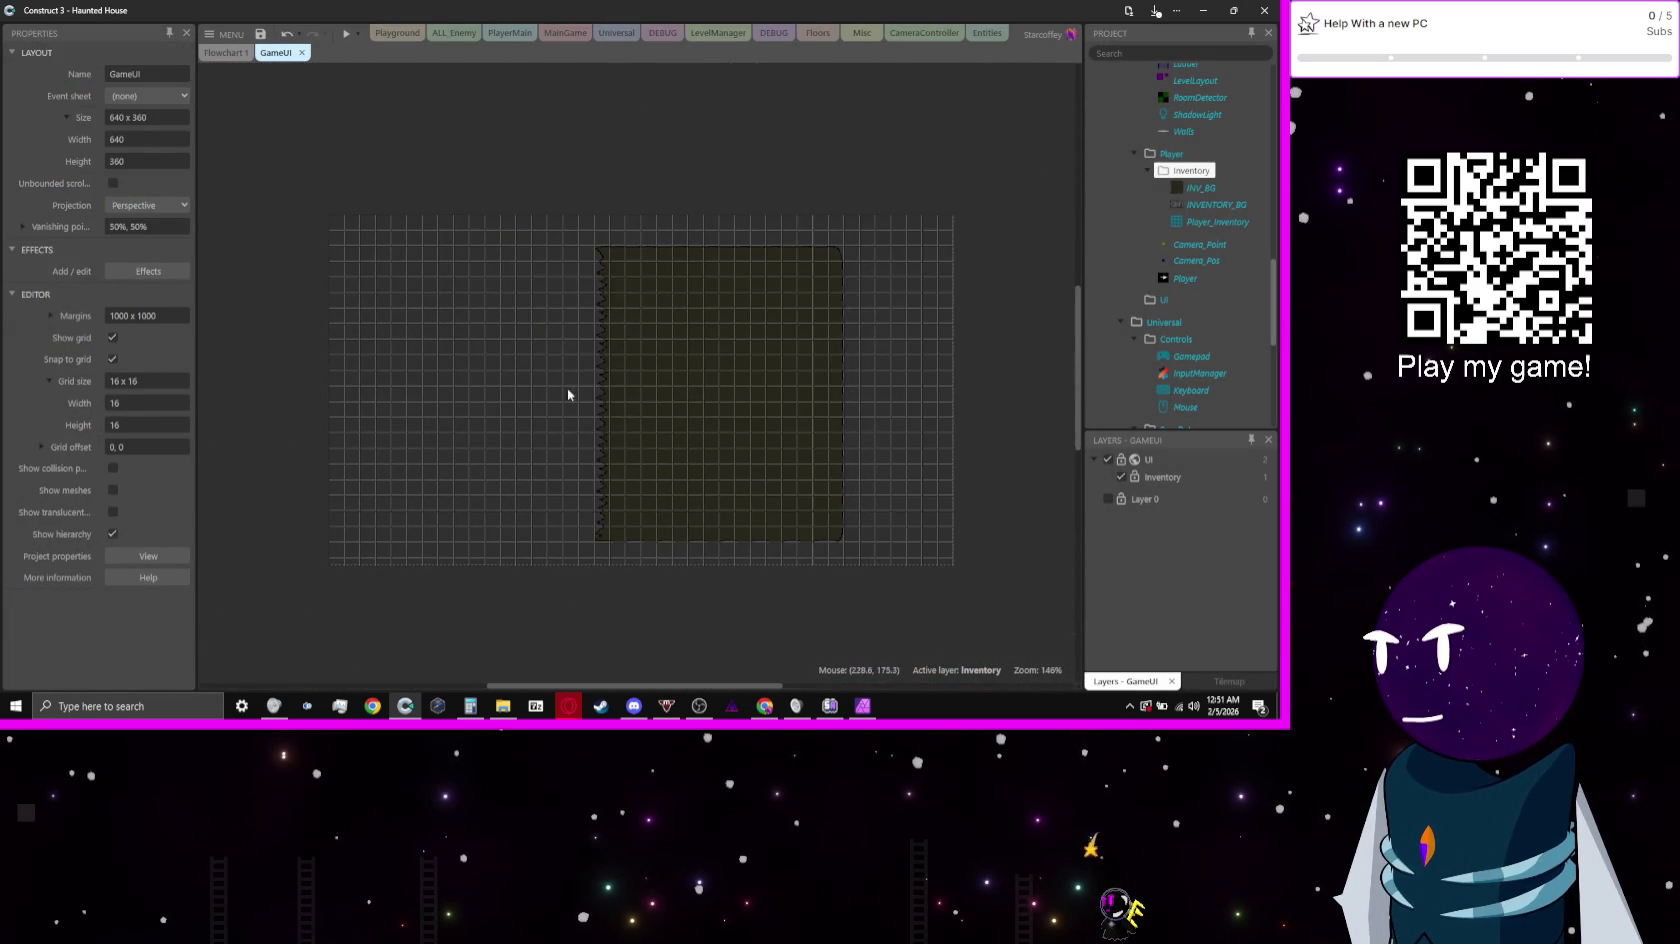
mouse_move(757, 384)
left_mouse_down()
mouse_move(799, 390)
mouse_move(784, 385)
left_mouse_up()
left_click(836, 147)
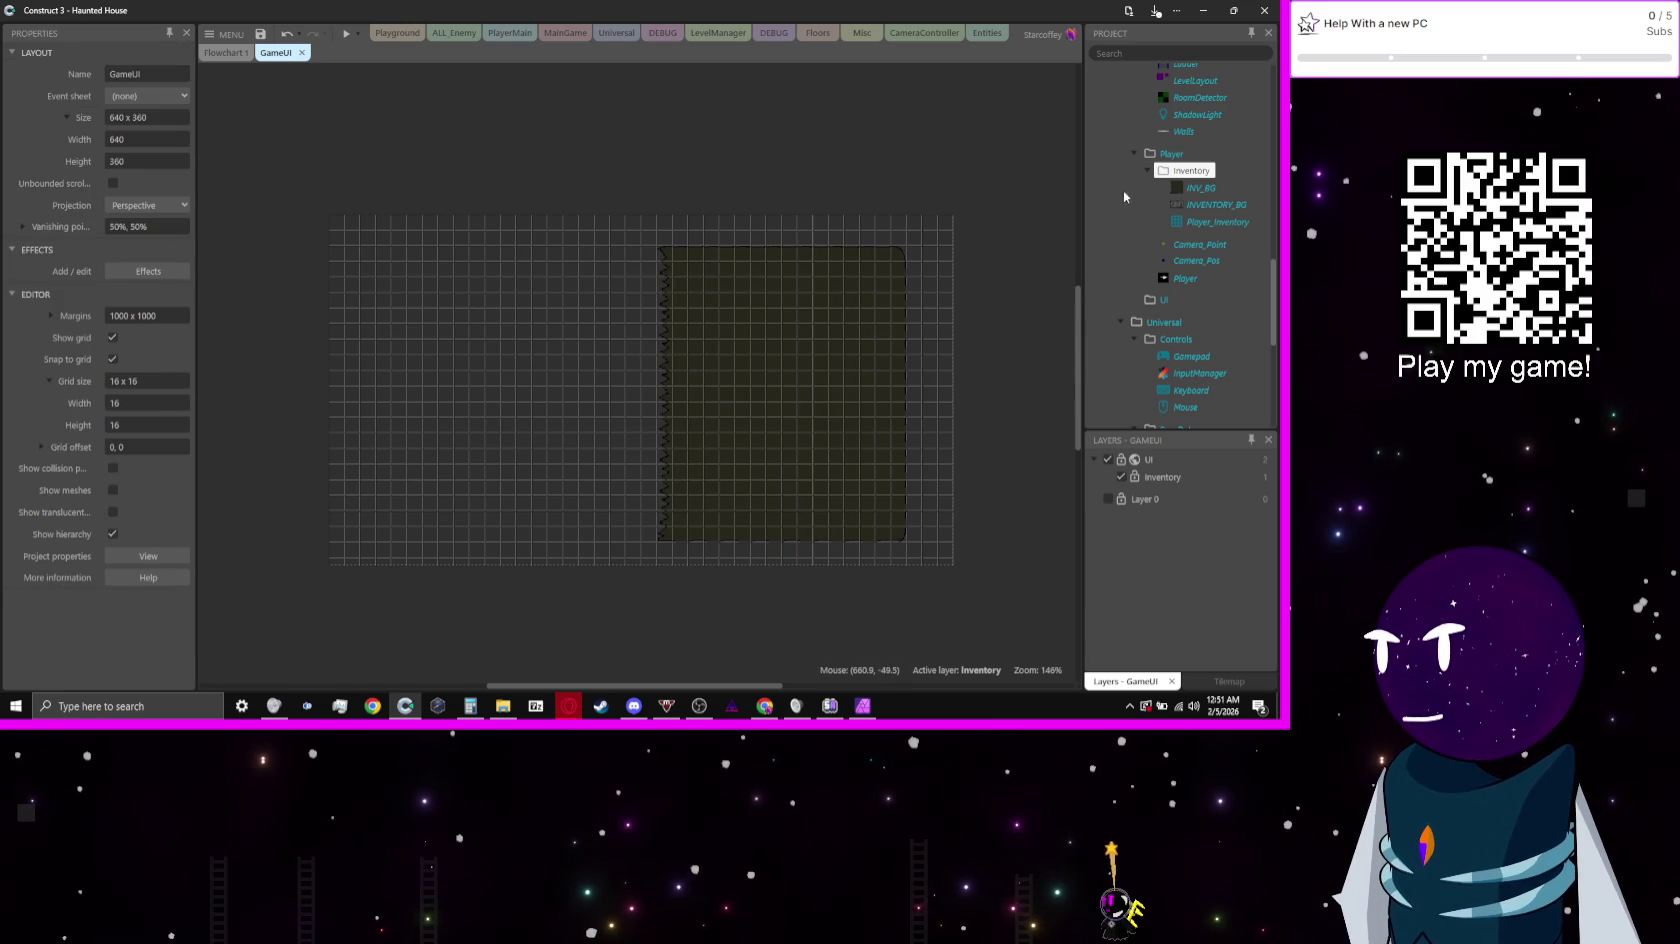
right_click(1190, 175)
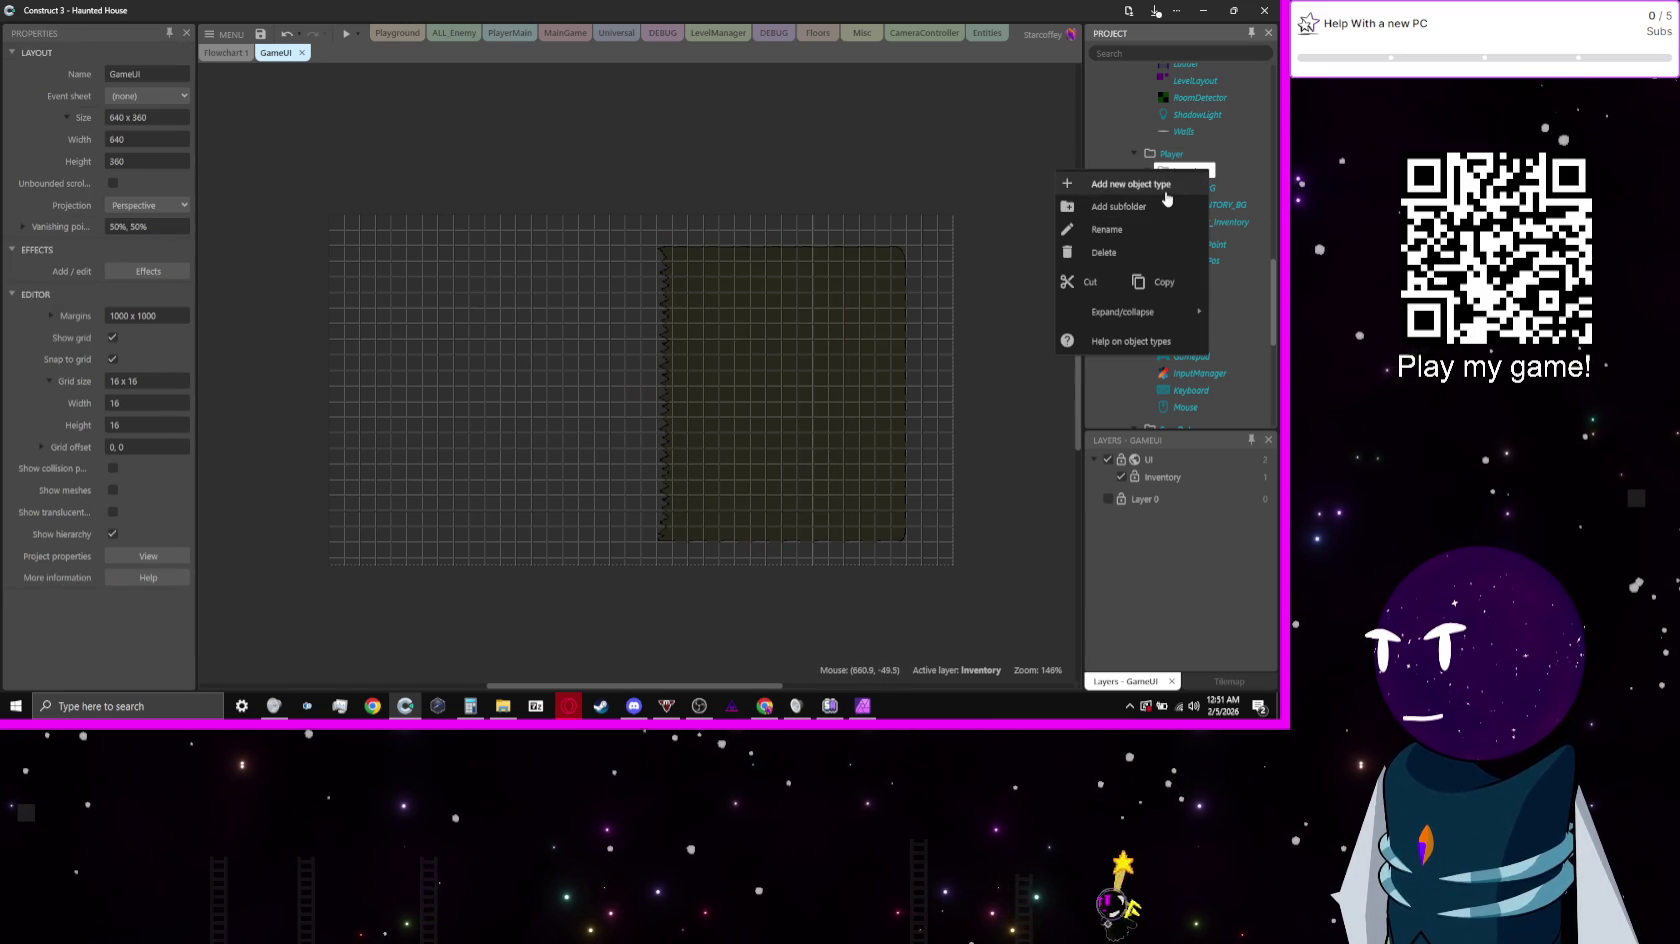
Step: Set the Inventory layer to render in 2D
left_click(1170, 479)
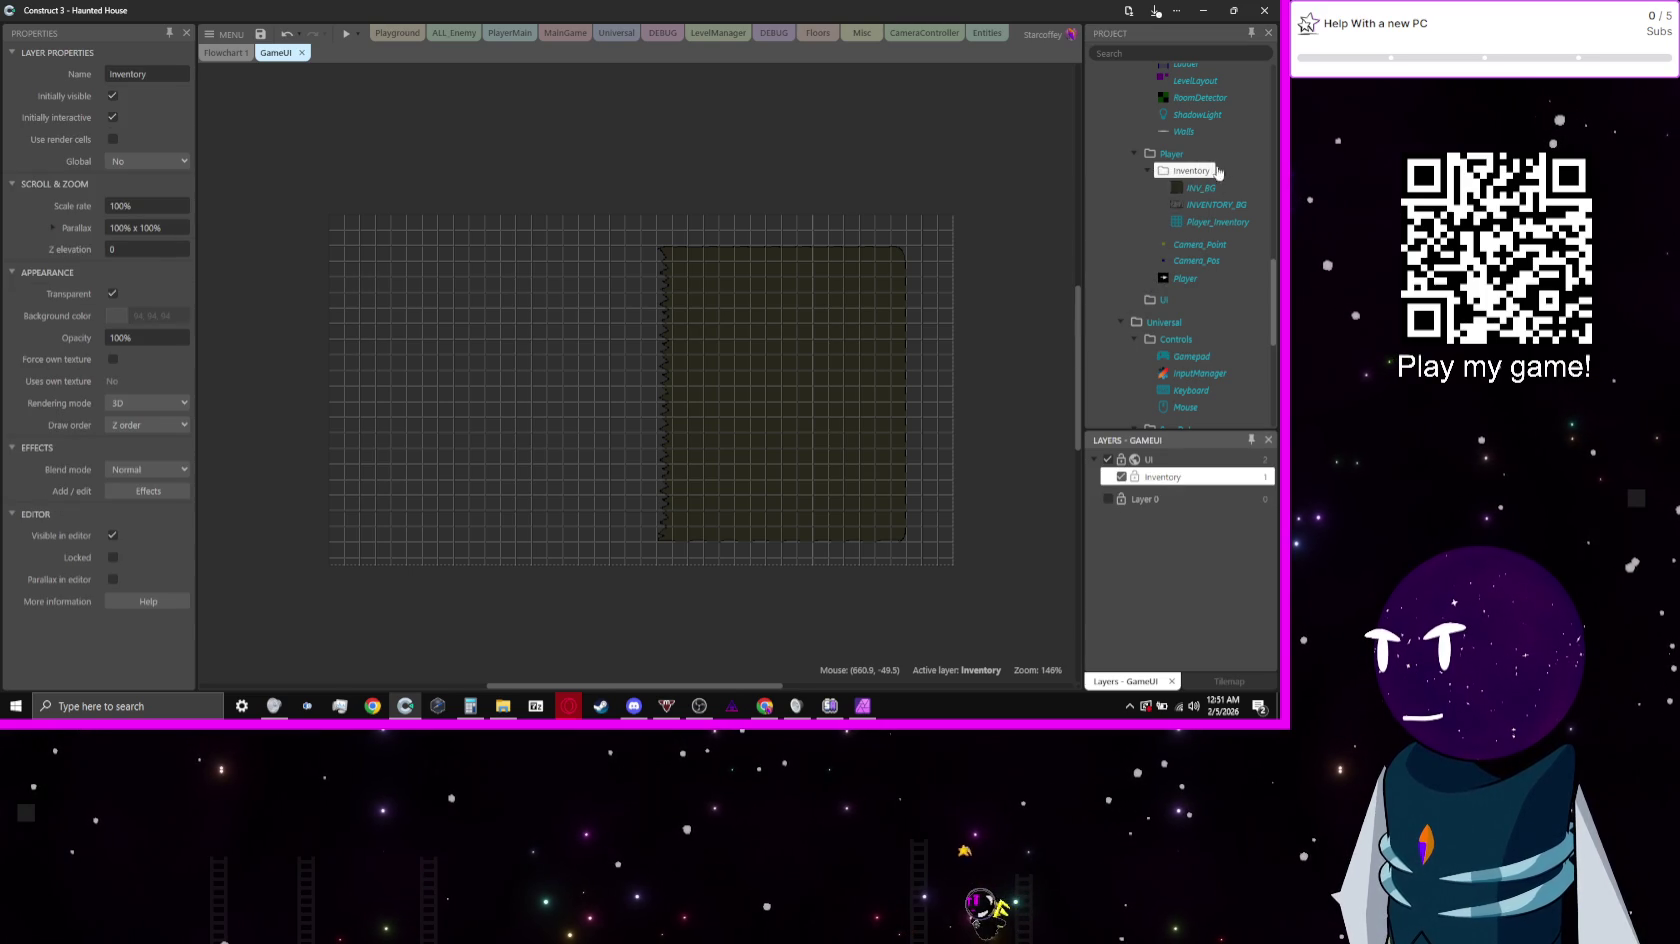
left_click(148, 403)
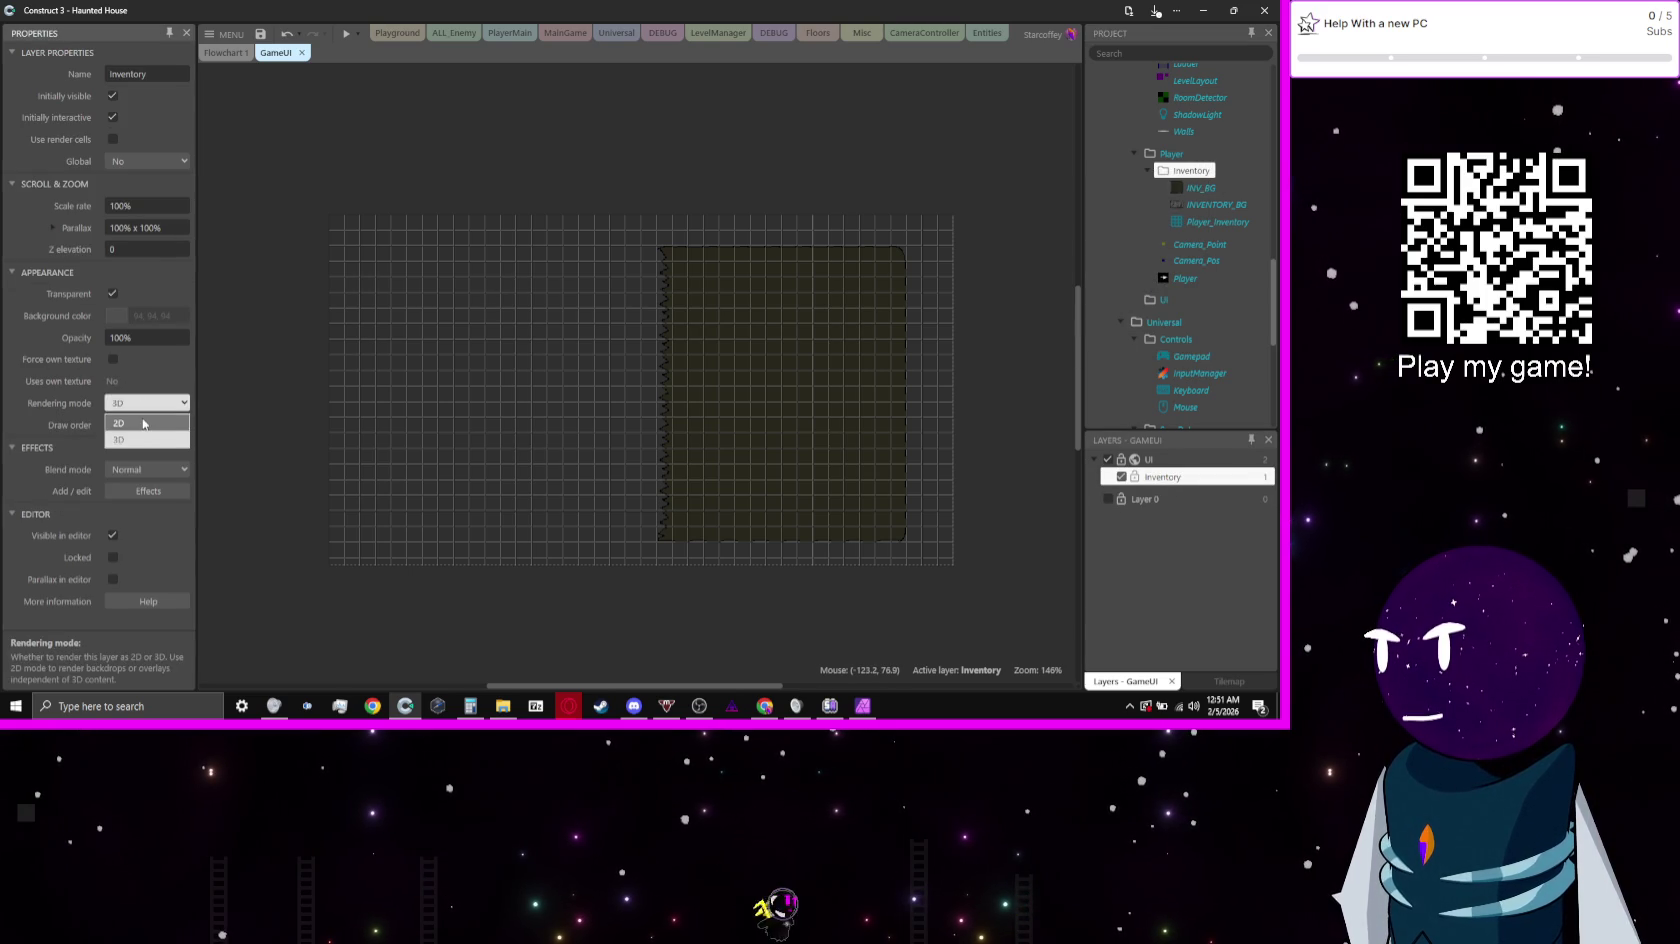
left_click(140, 420)
Step: Create a 9-patch object named INV_ItemDisp in the Inventory folder
right_click(1192, 172)
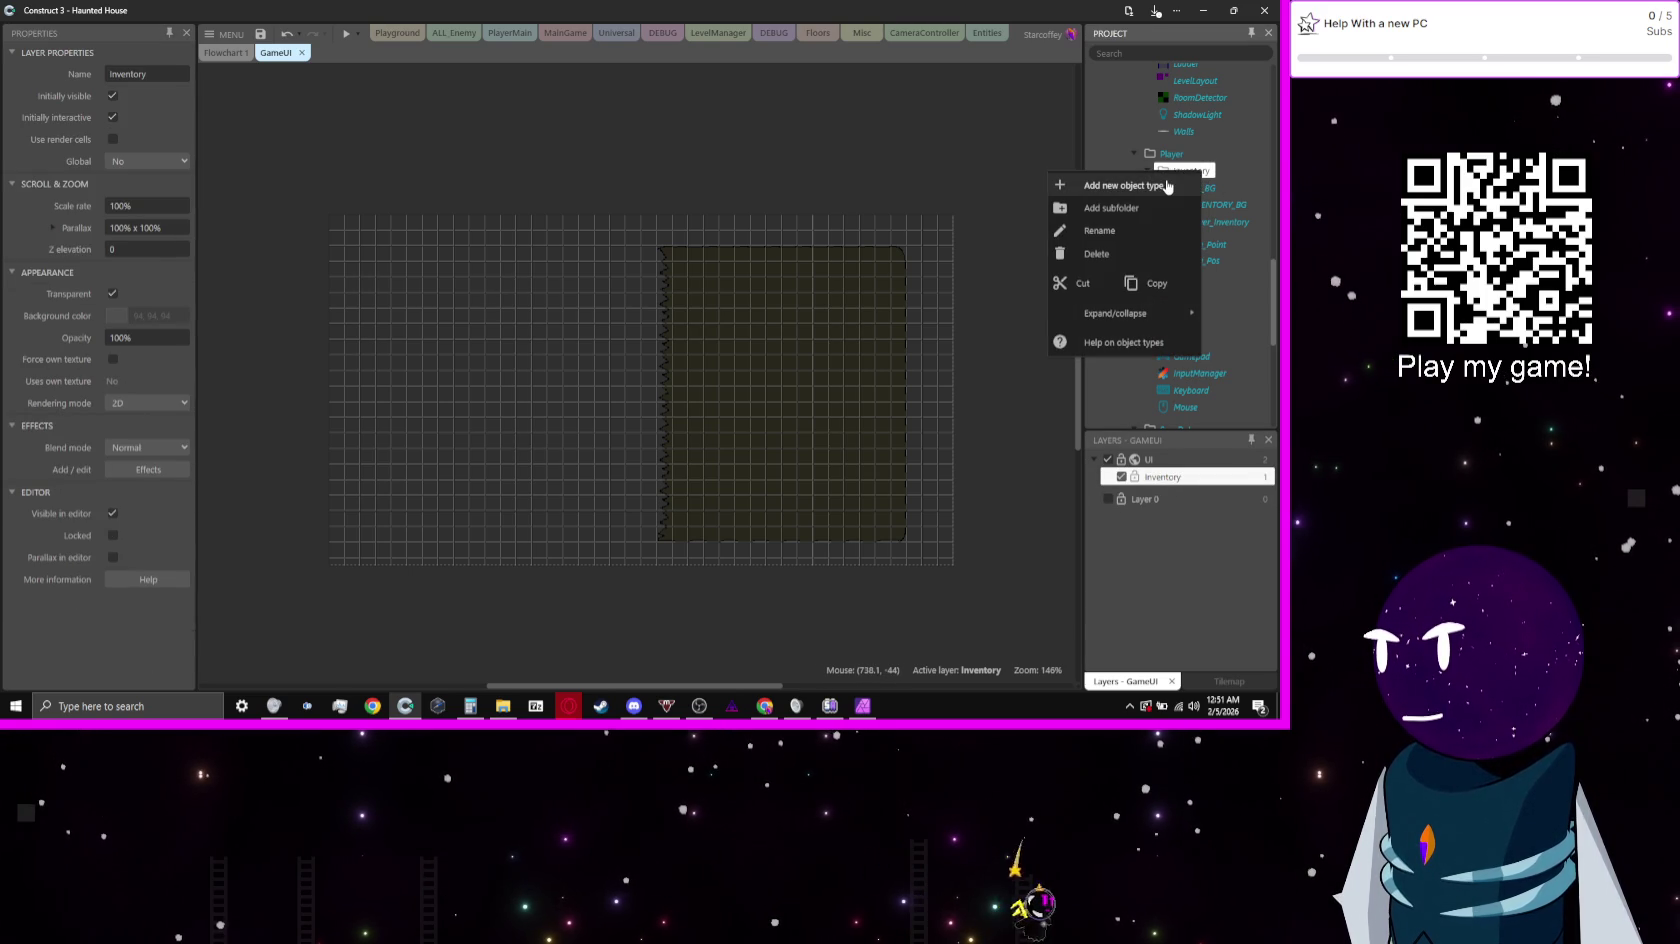
left_click(1168, 187)
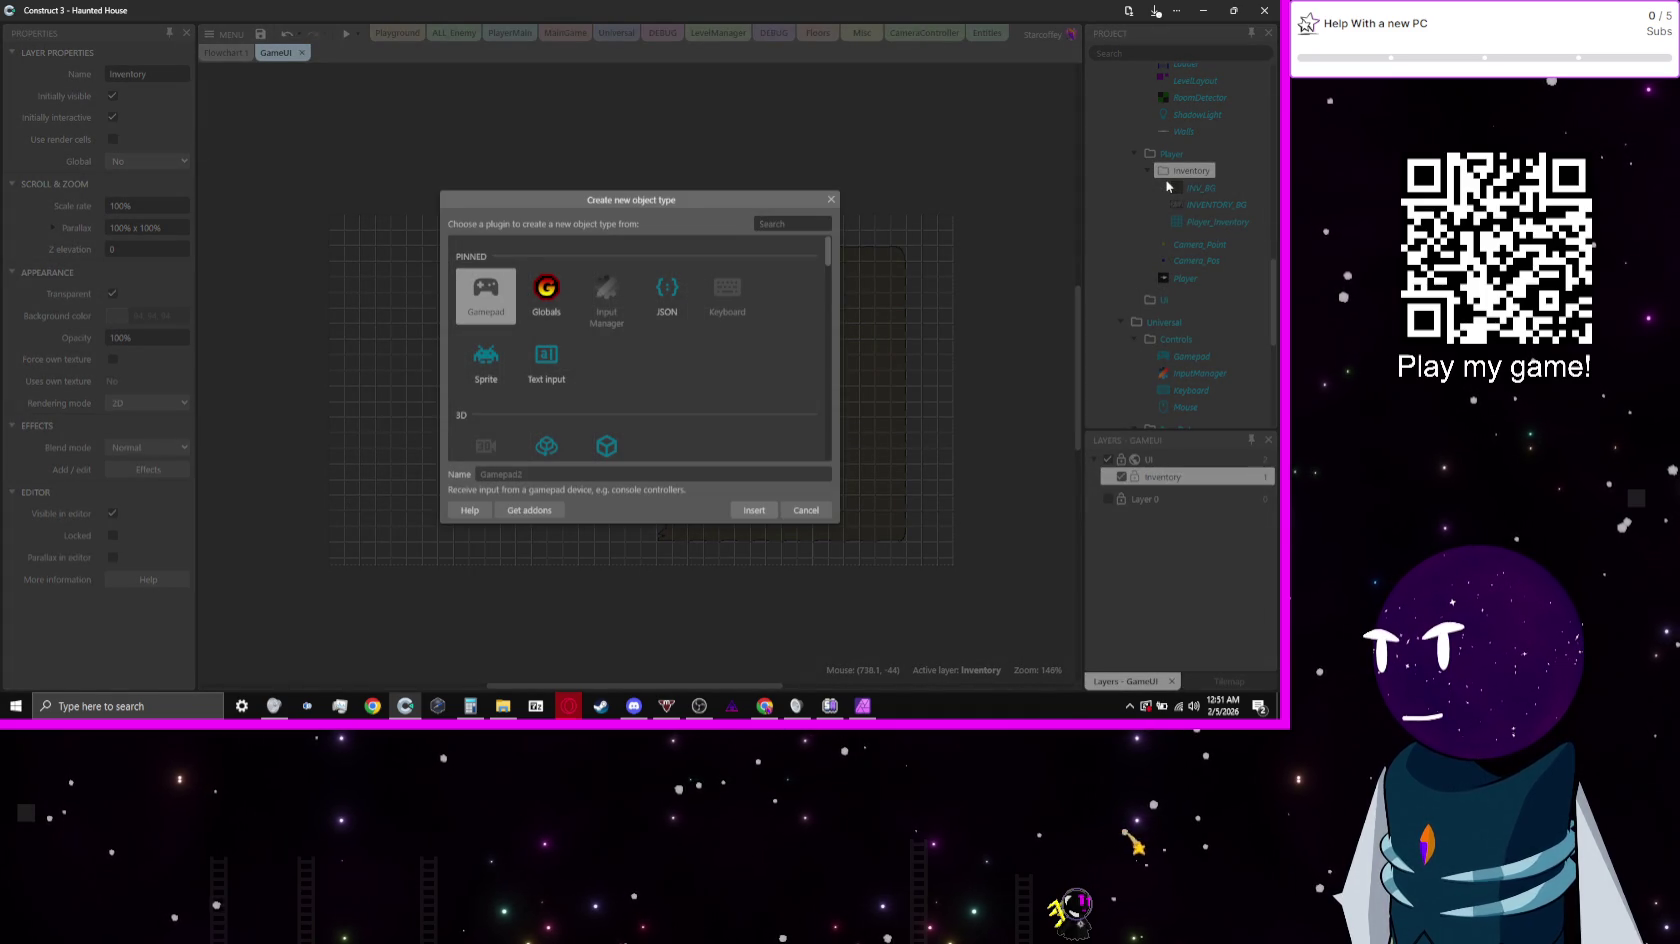
type("9")
type("INV_")
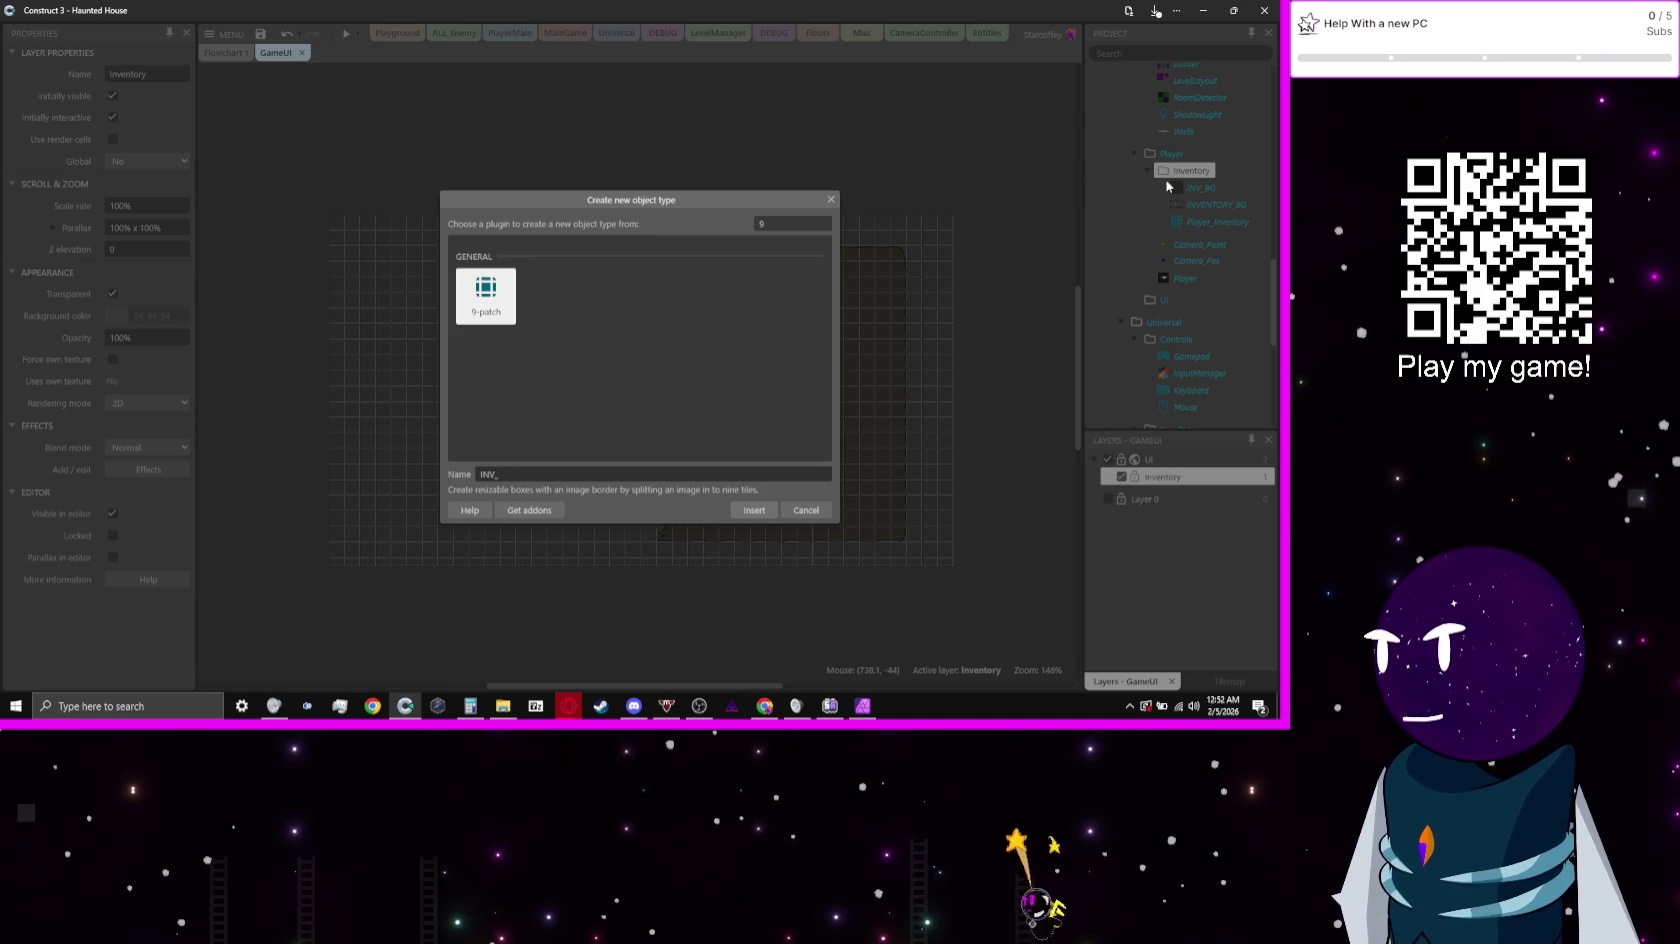
type("It")
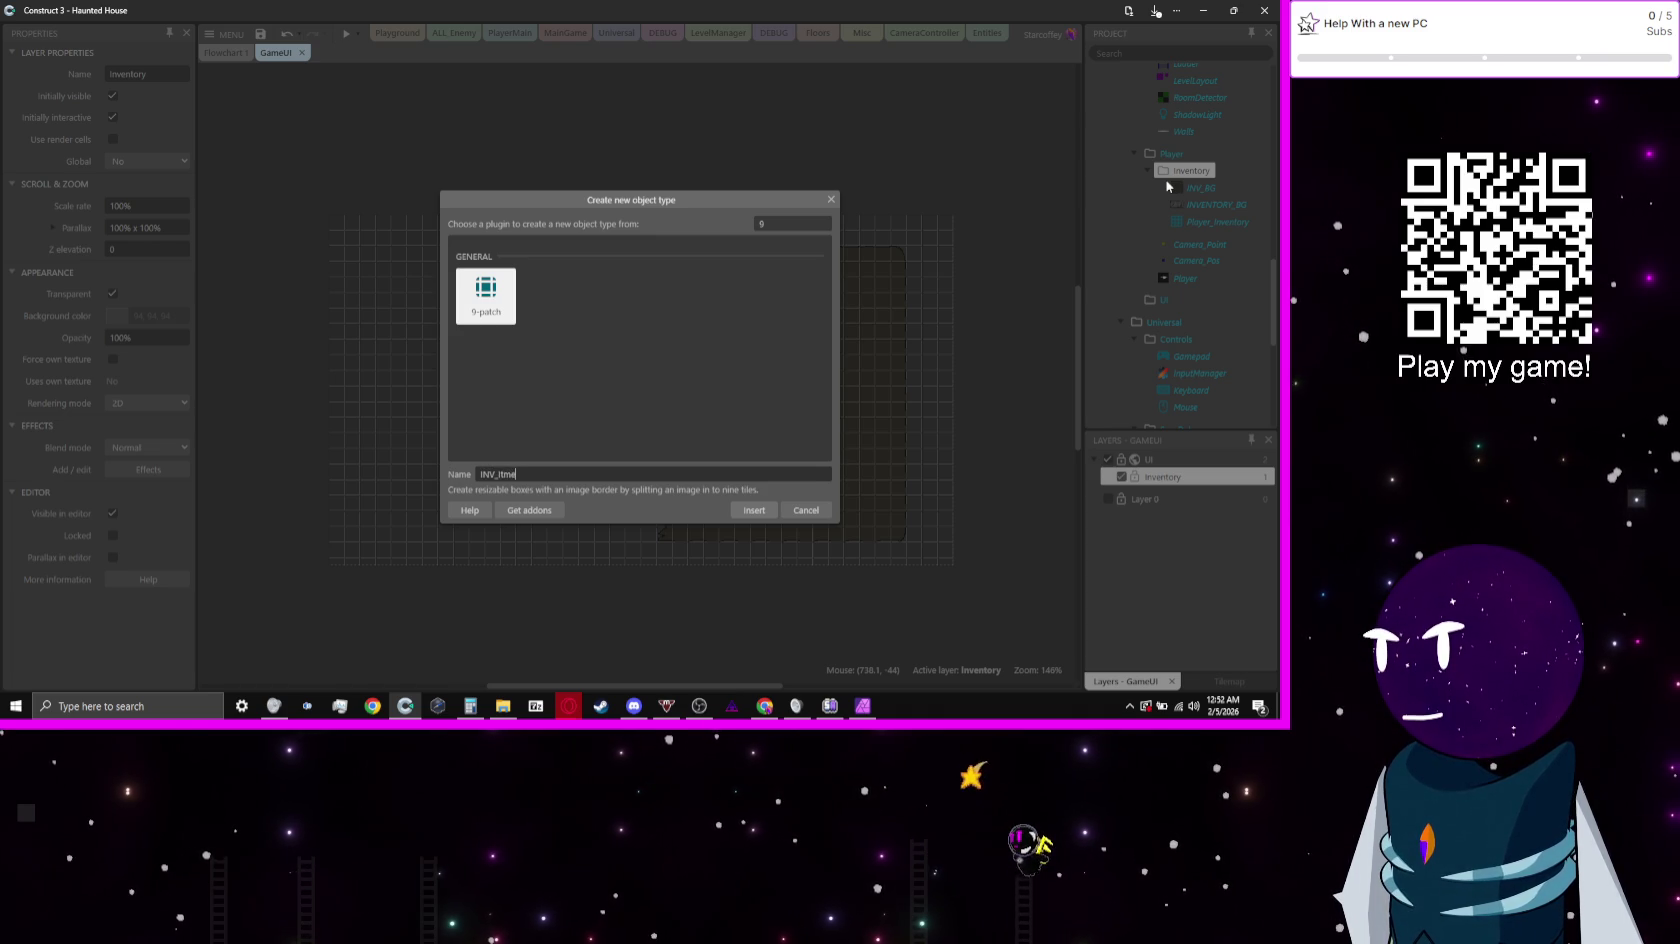
type("emDisp")
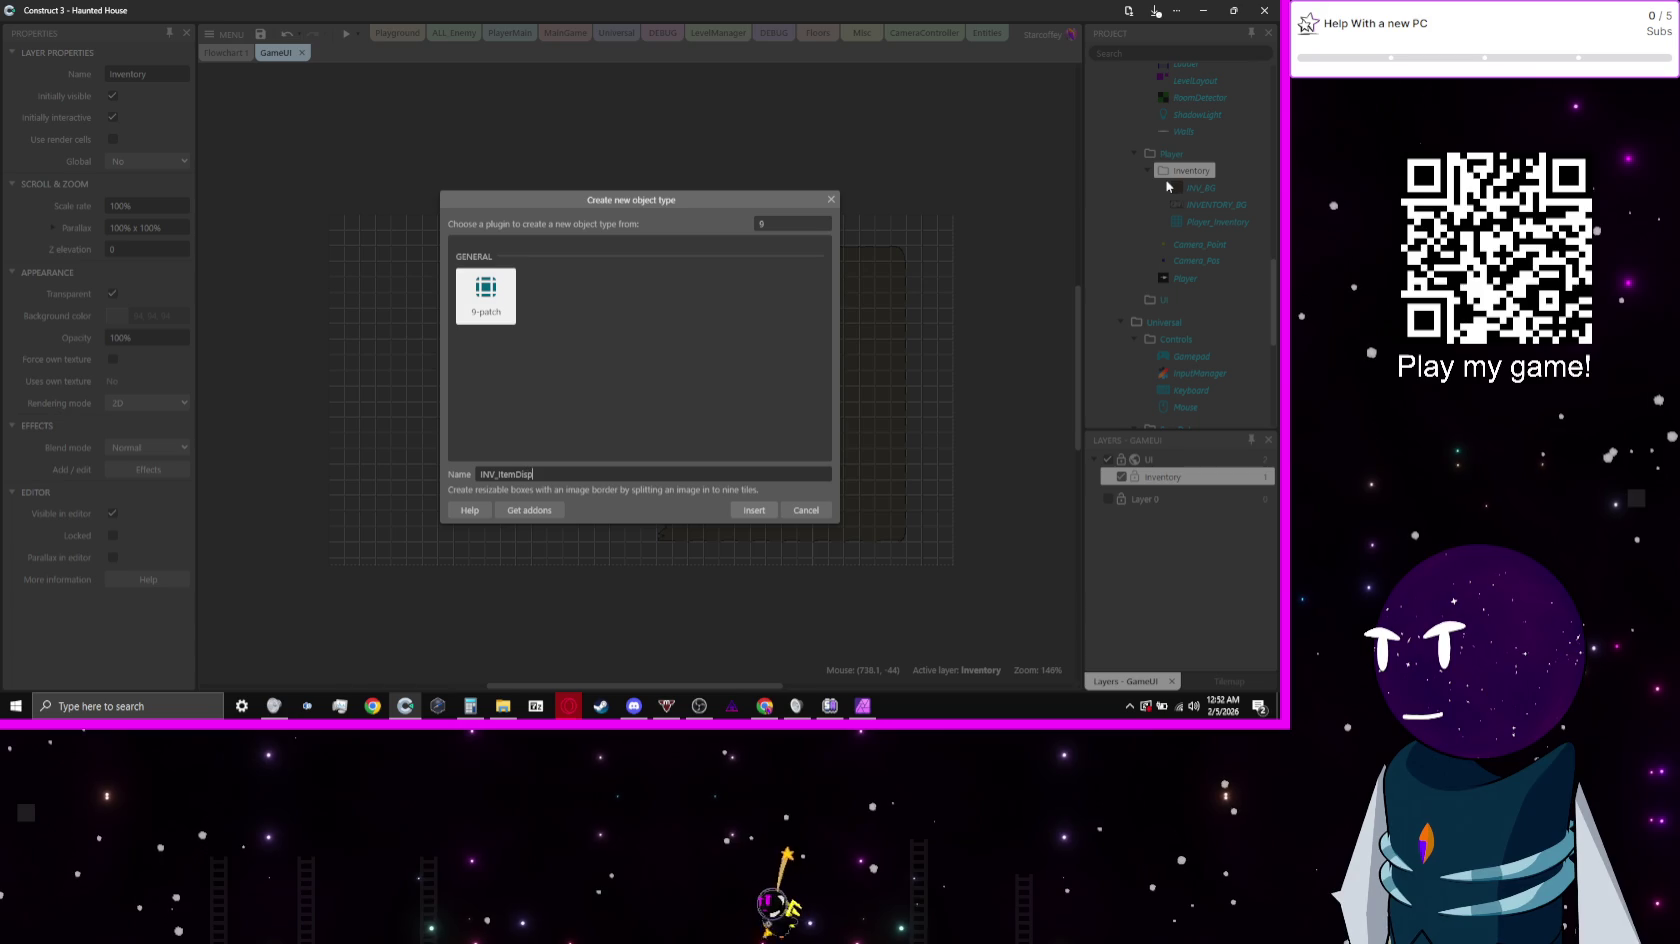
key("Return")
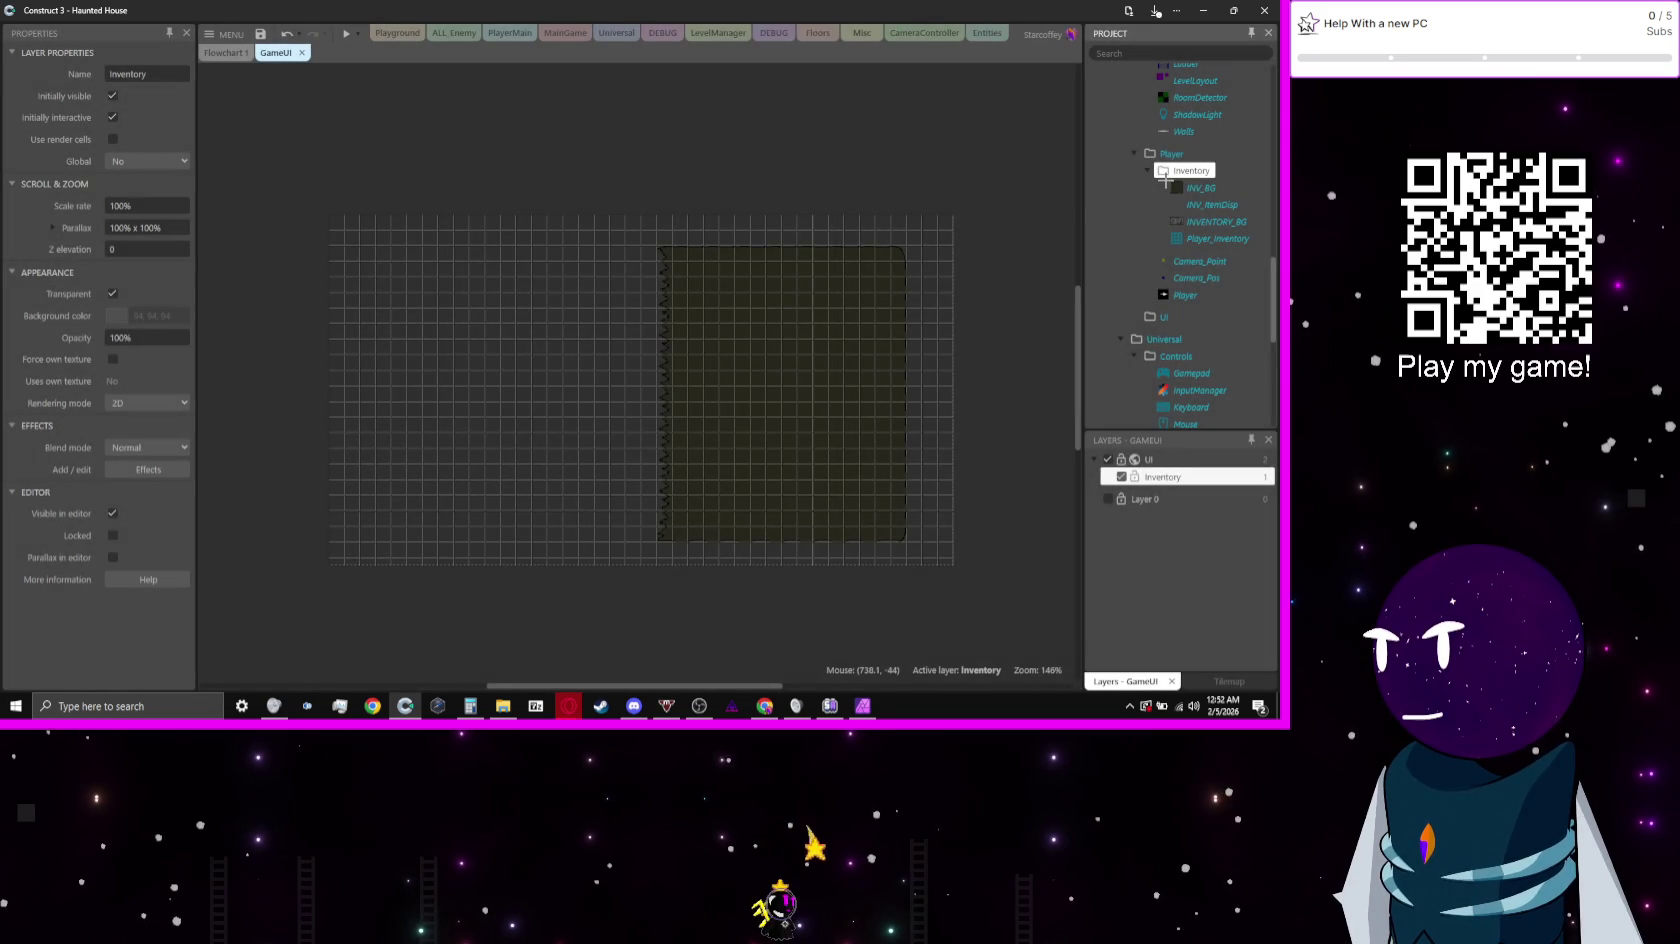
Step: Place INV_ItemDisp on the layout and shrink its image canvas to 16x16
left_click(369, 369)
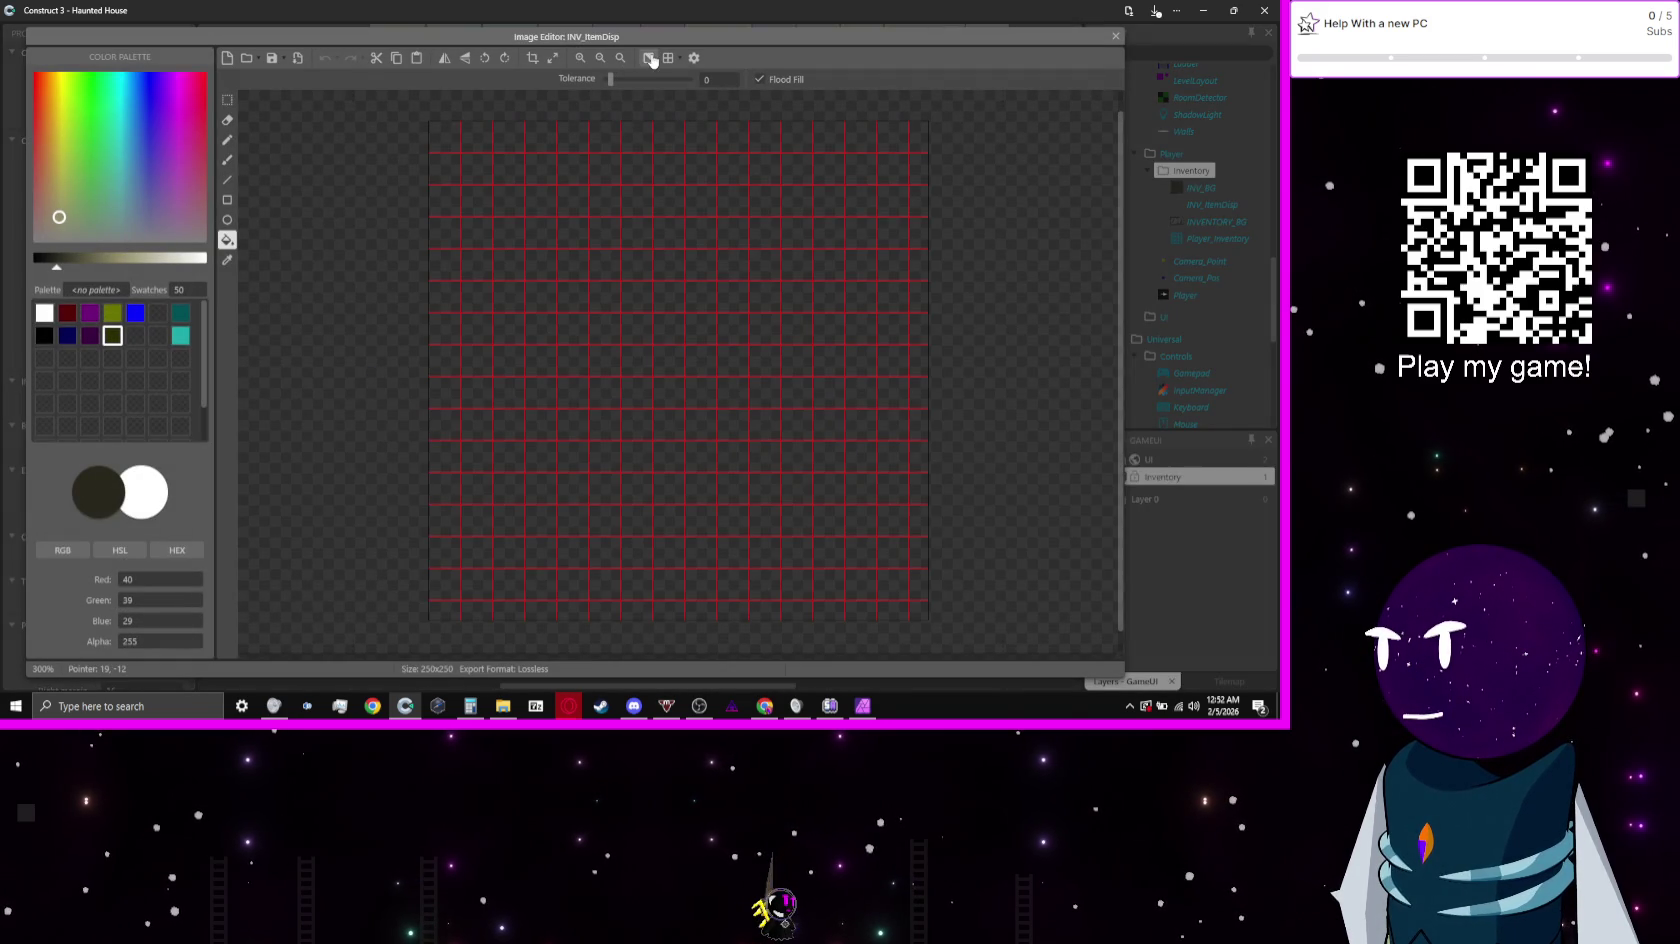
left_click(552, 59)
type("16")
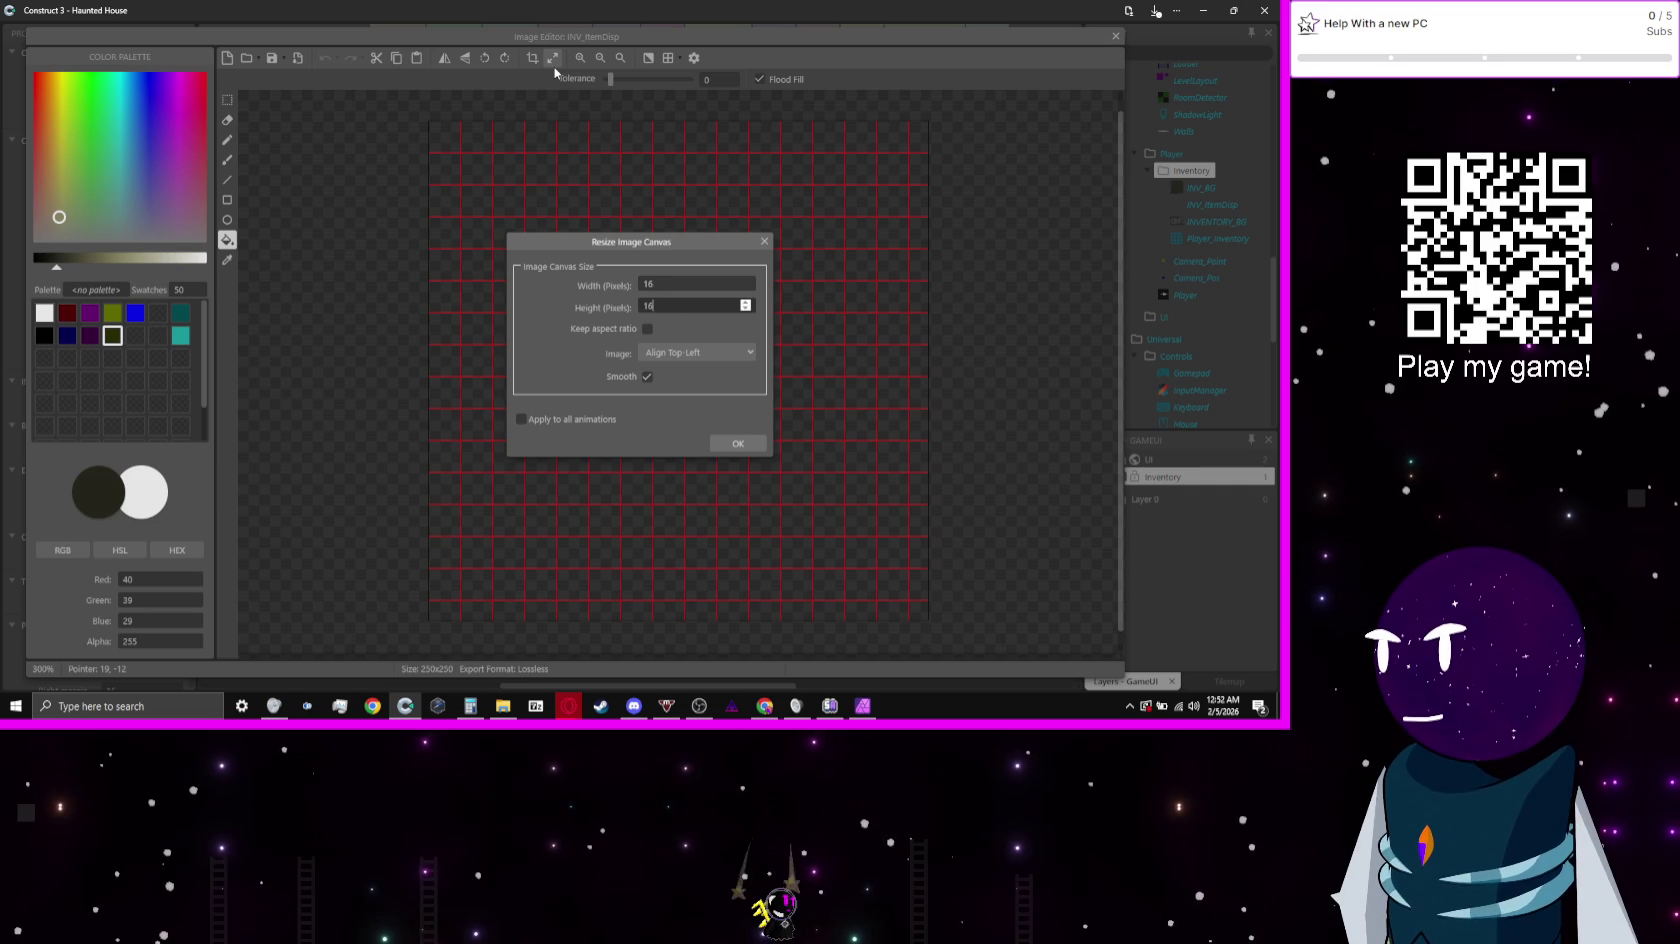
key("Return")
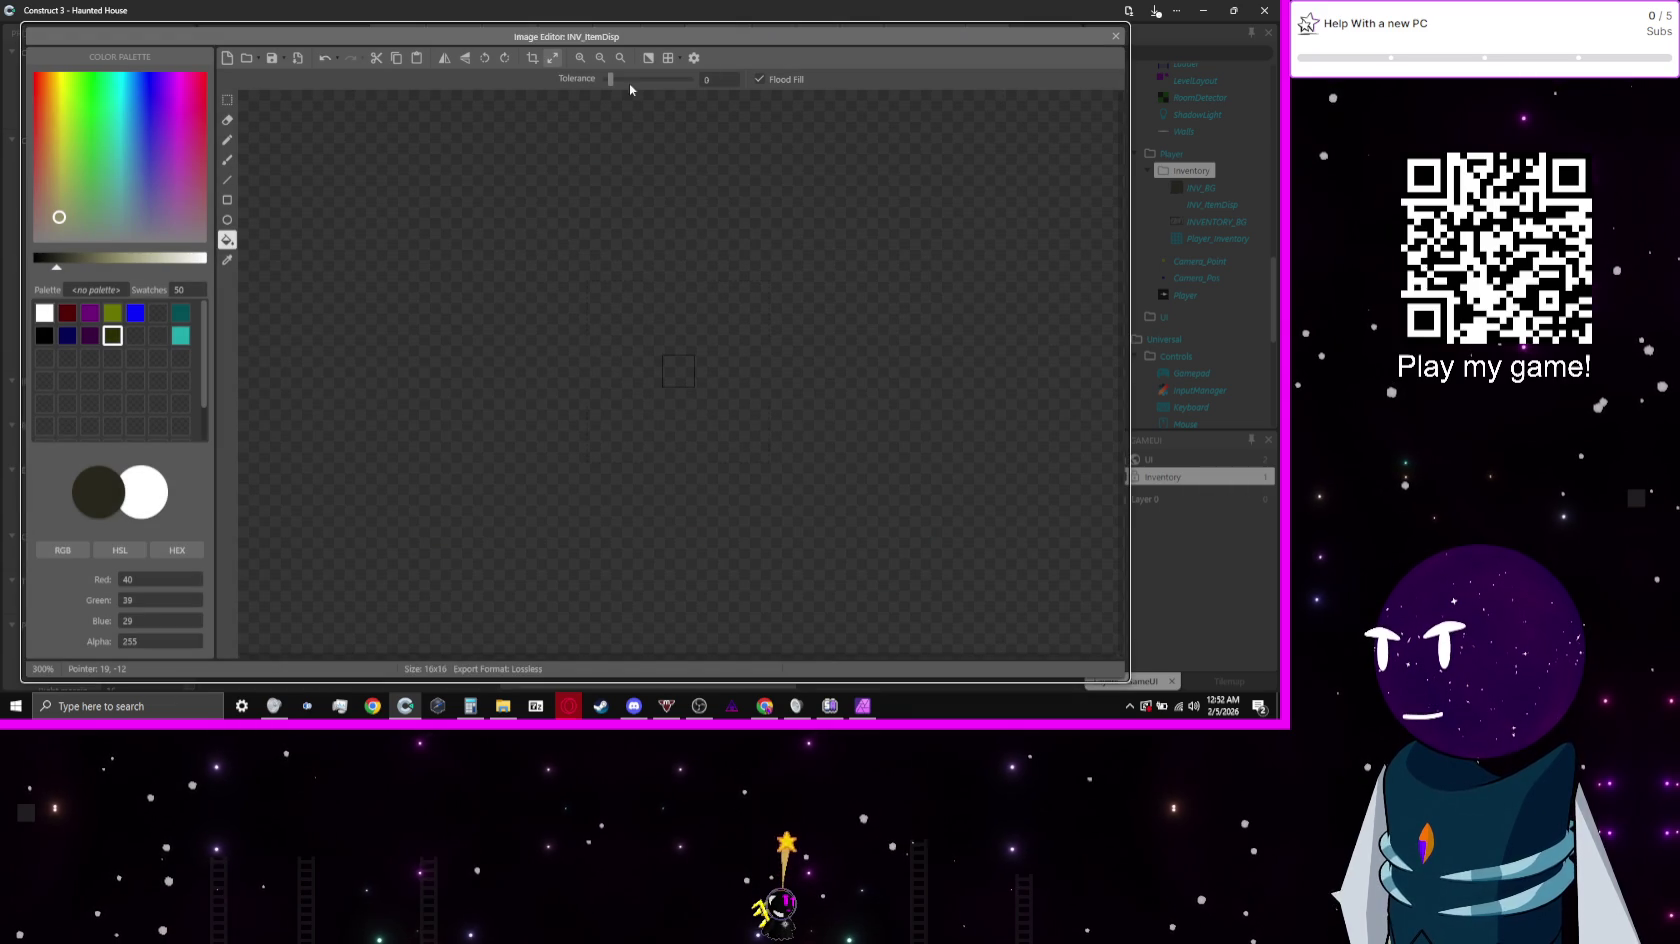
Step: Set the Image Editor grid to 4x4
left_click(676, 62)
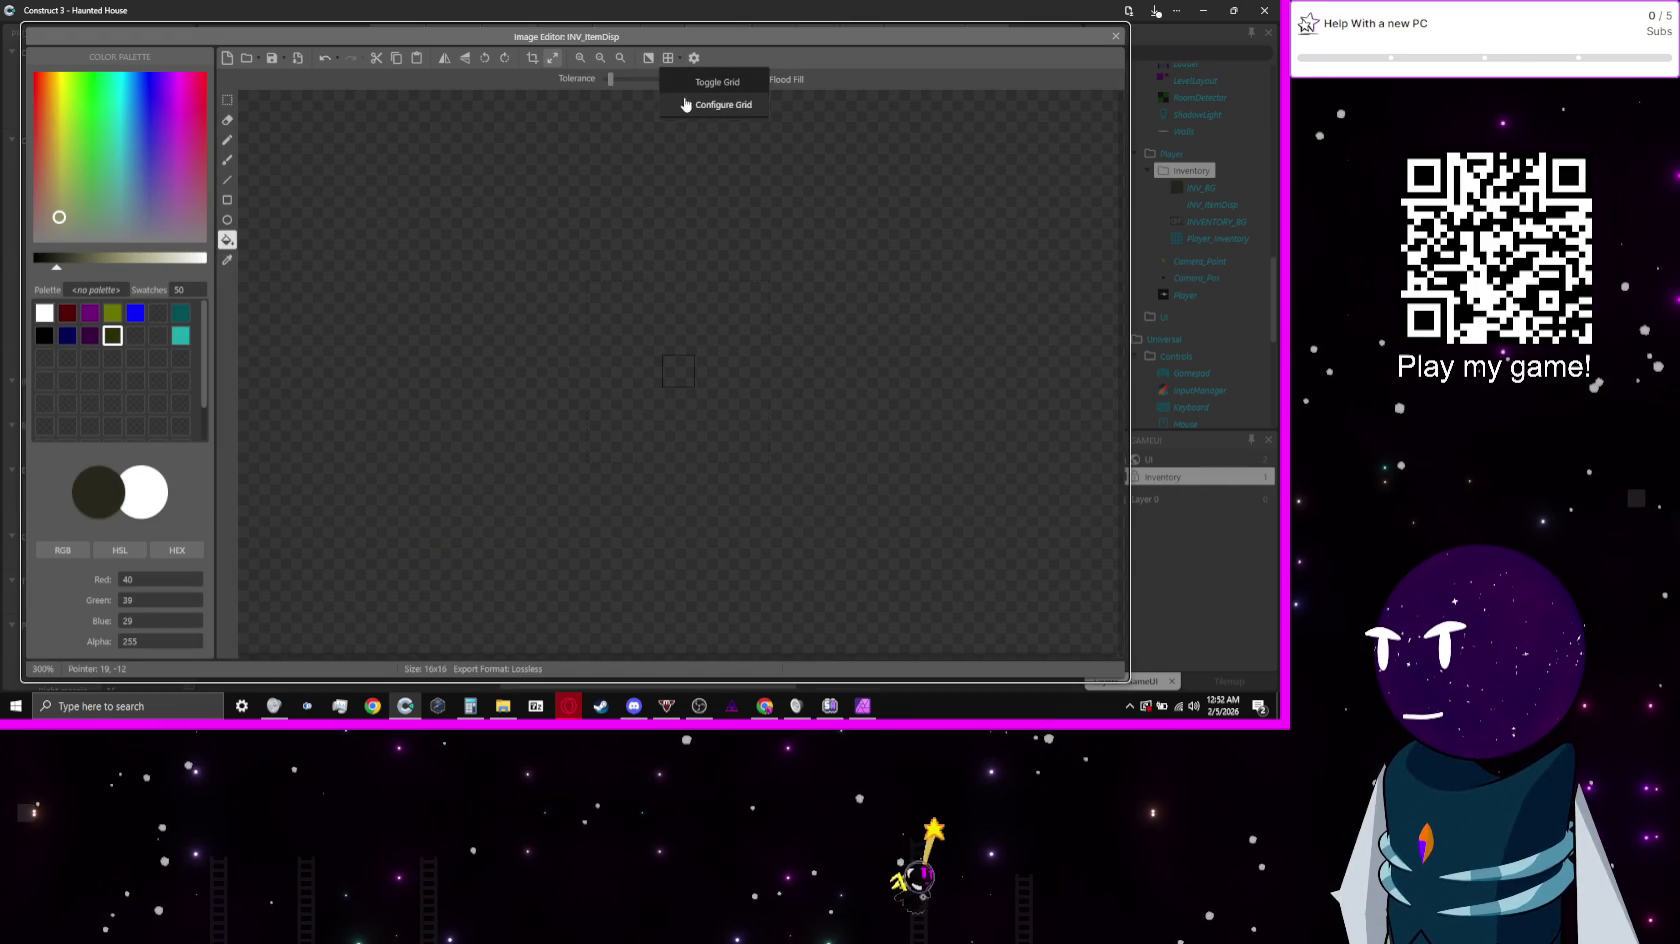
left_click(685, 101)
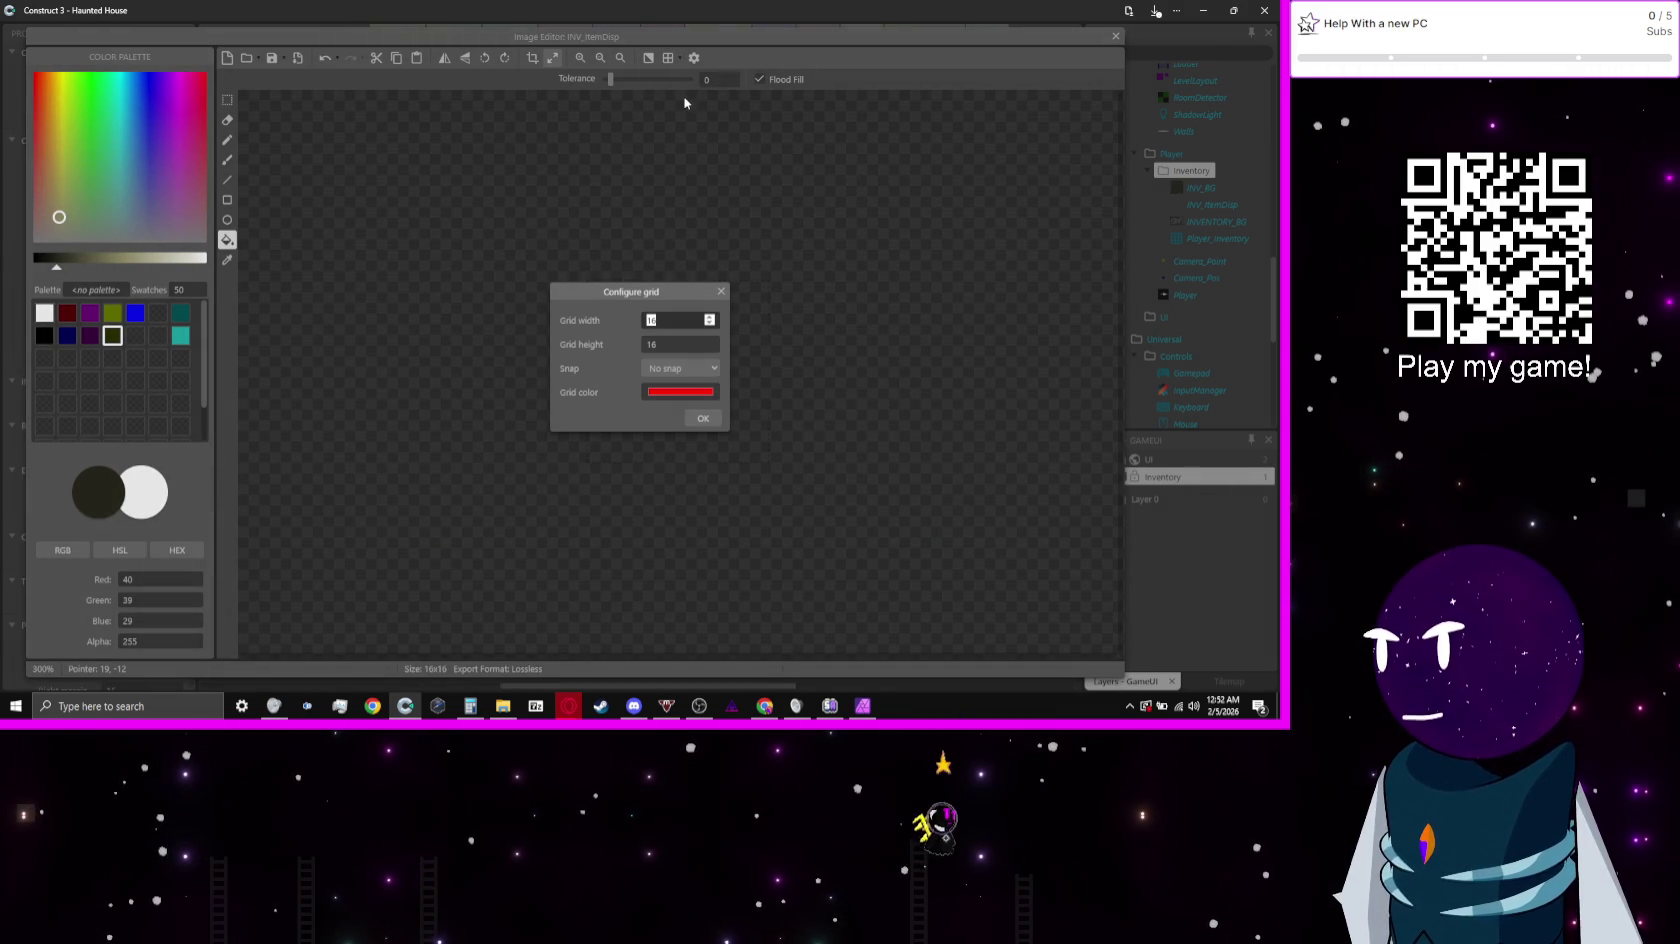
type("4")
key("Tab")
type("4")
key("Return")
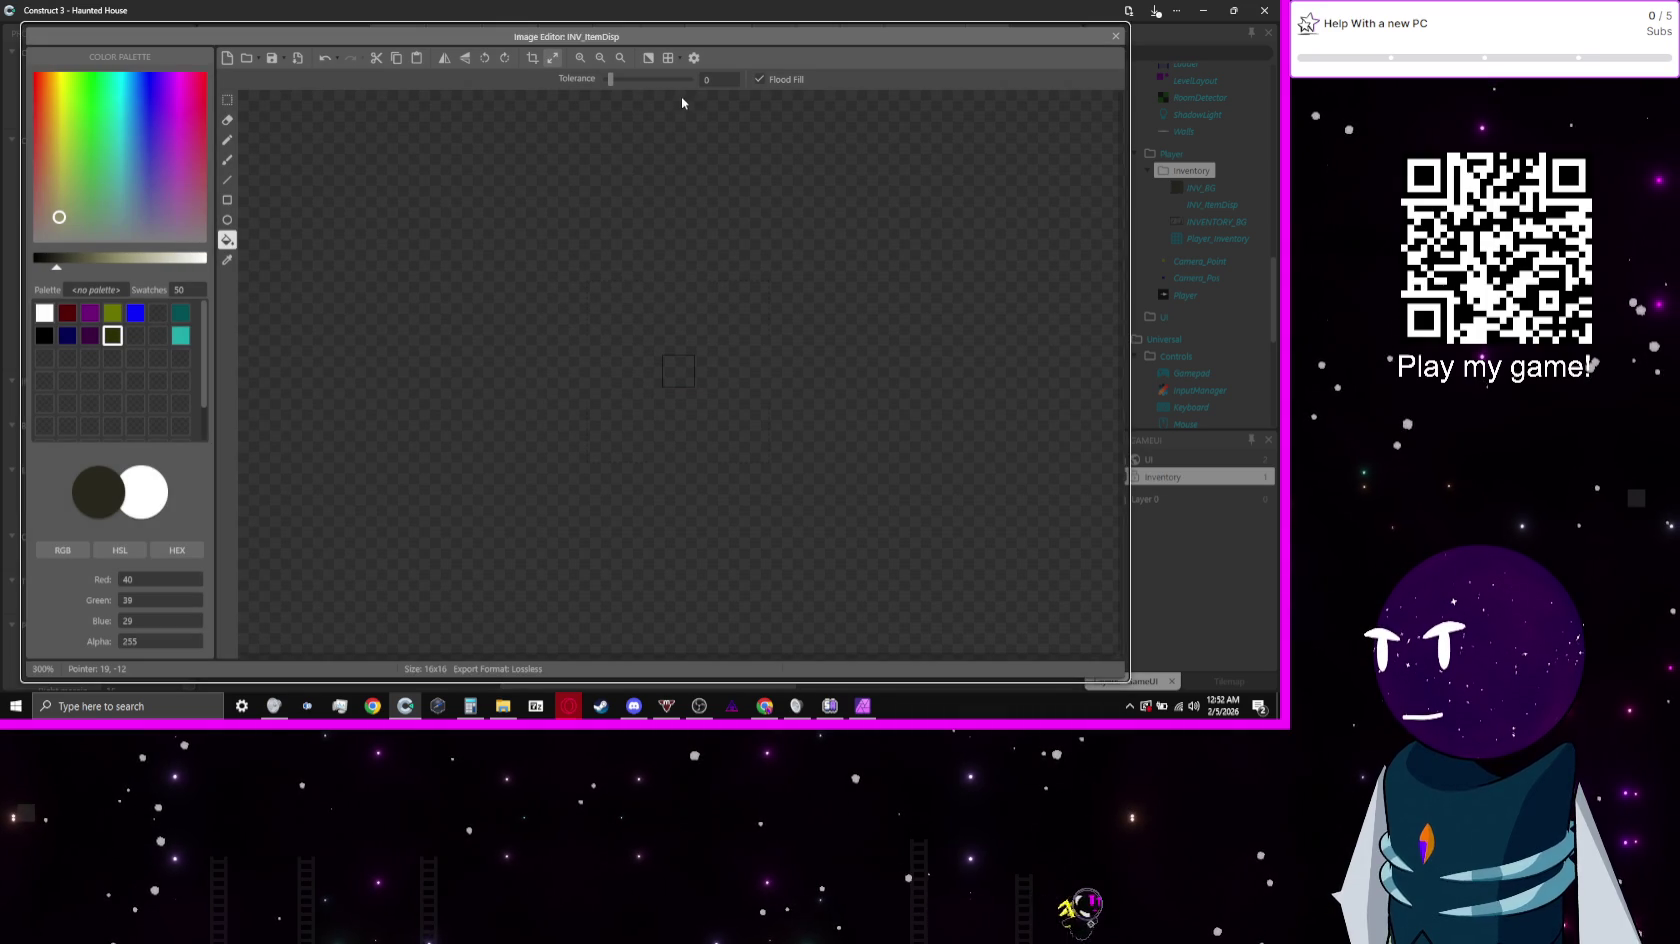
Step: Fill the whole 16x16 canvas with a solid black rectangle
scroll(746, 370, "up", 8)
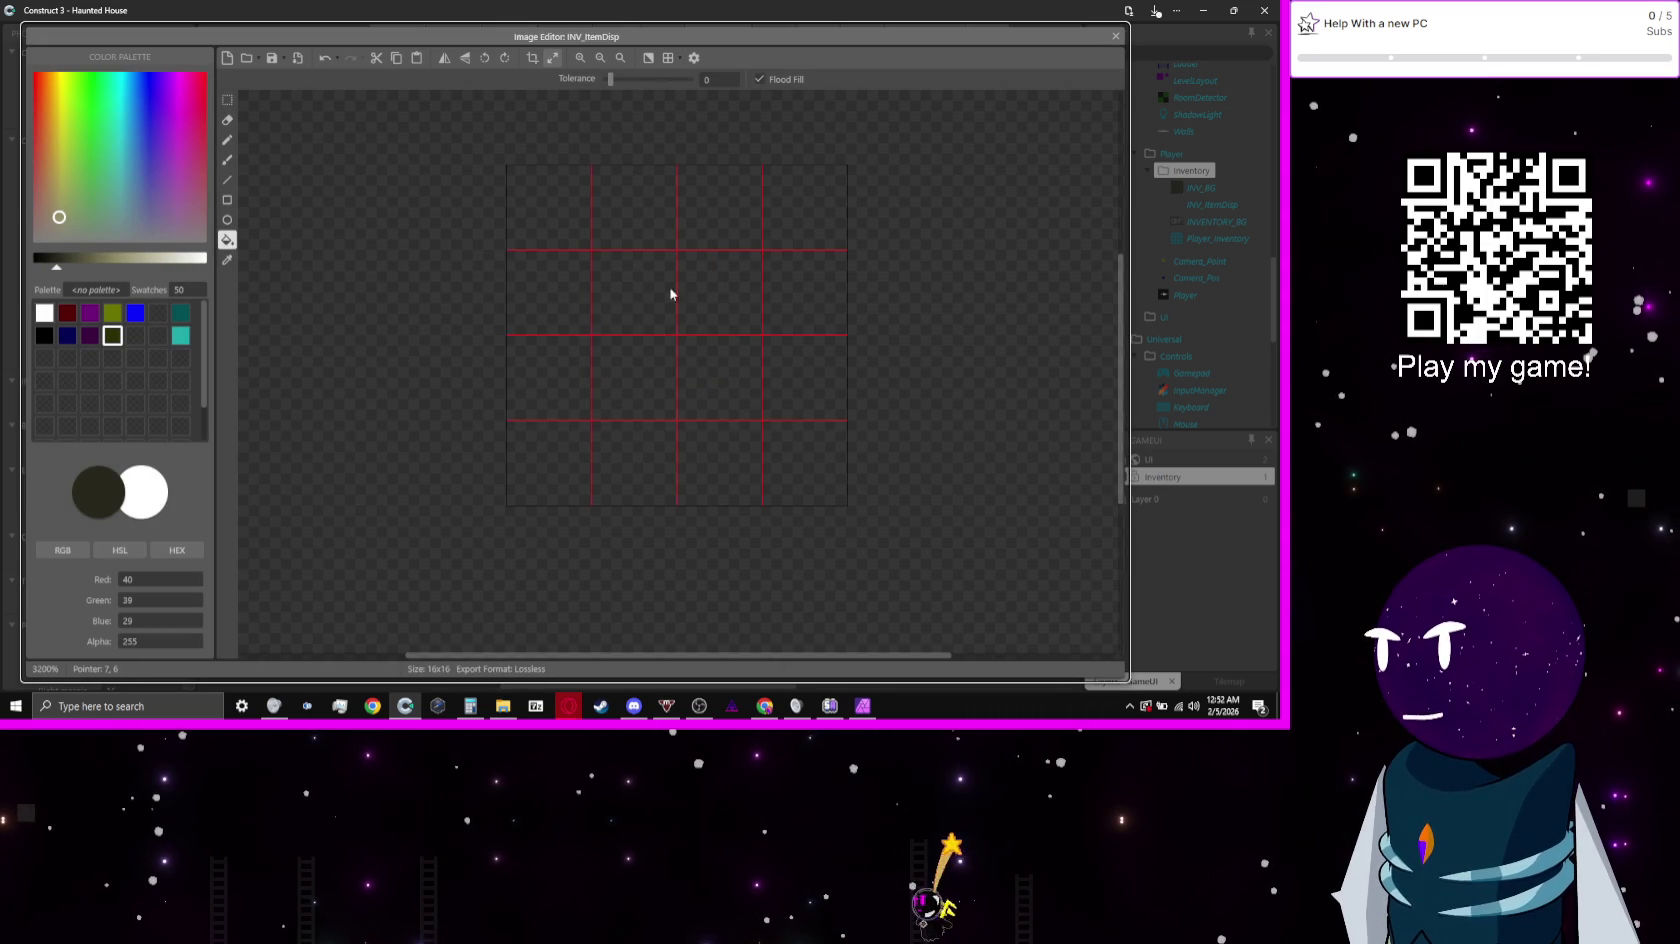
left_click(44, 335)
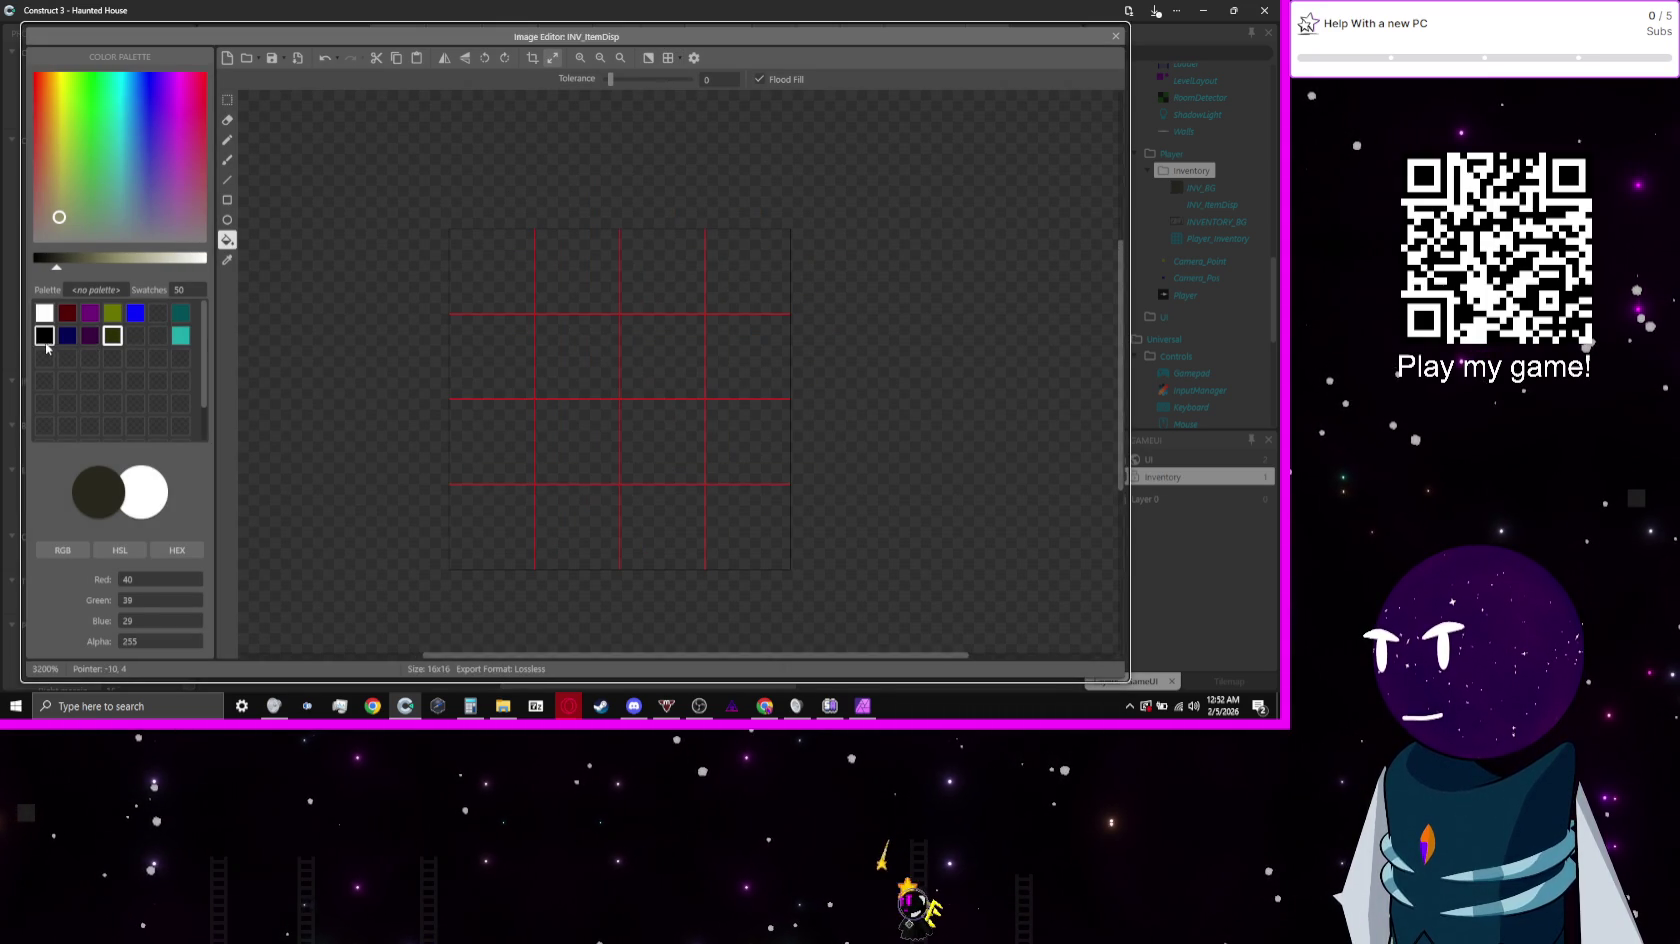
left_click(227, 199)
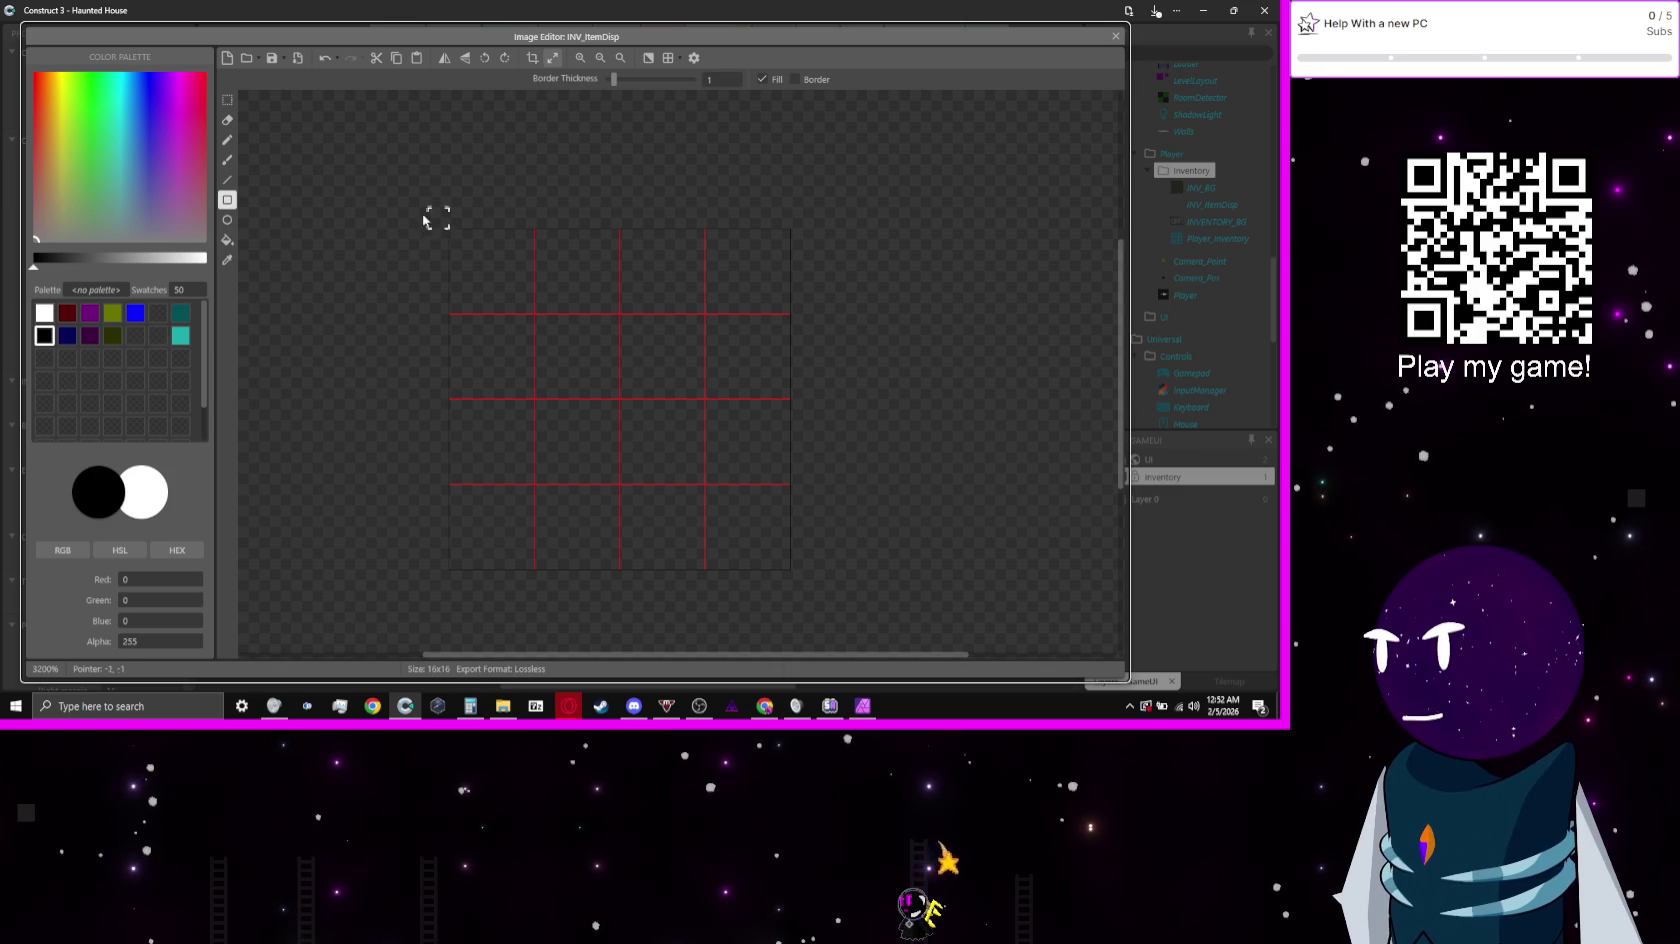
left_click_drag(431, 214, 839, 572)
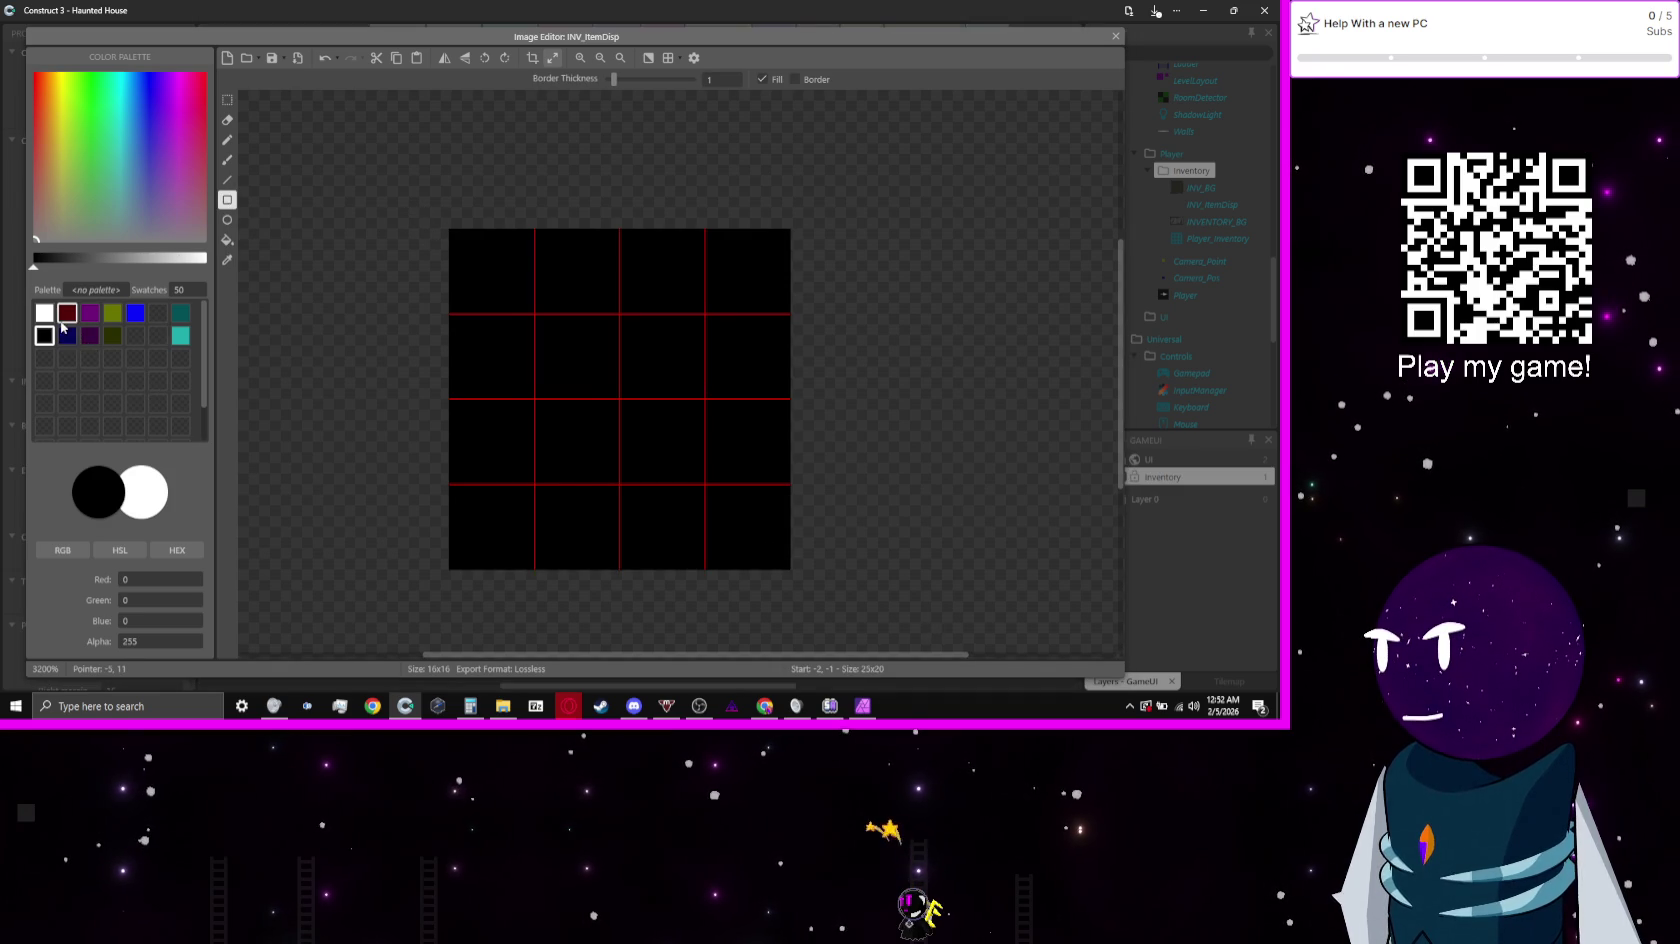
left_click_drag(60, 268, 125, 269)
key("Escape")
scroll(567, 350, "up", 4)
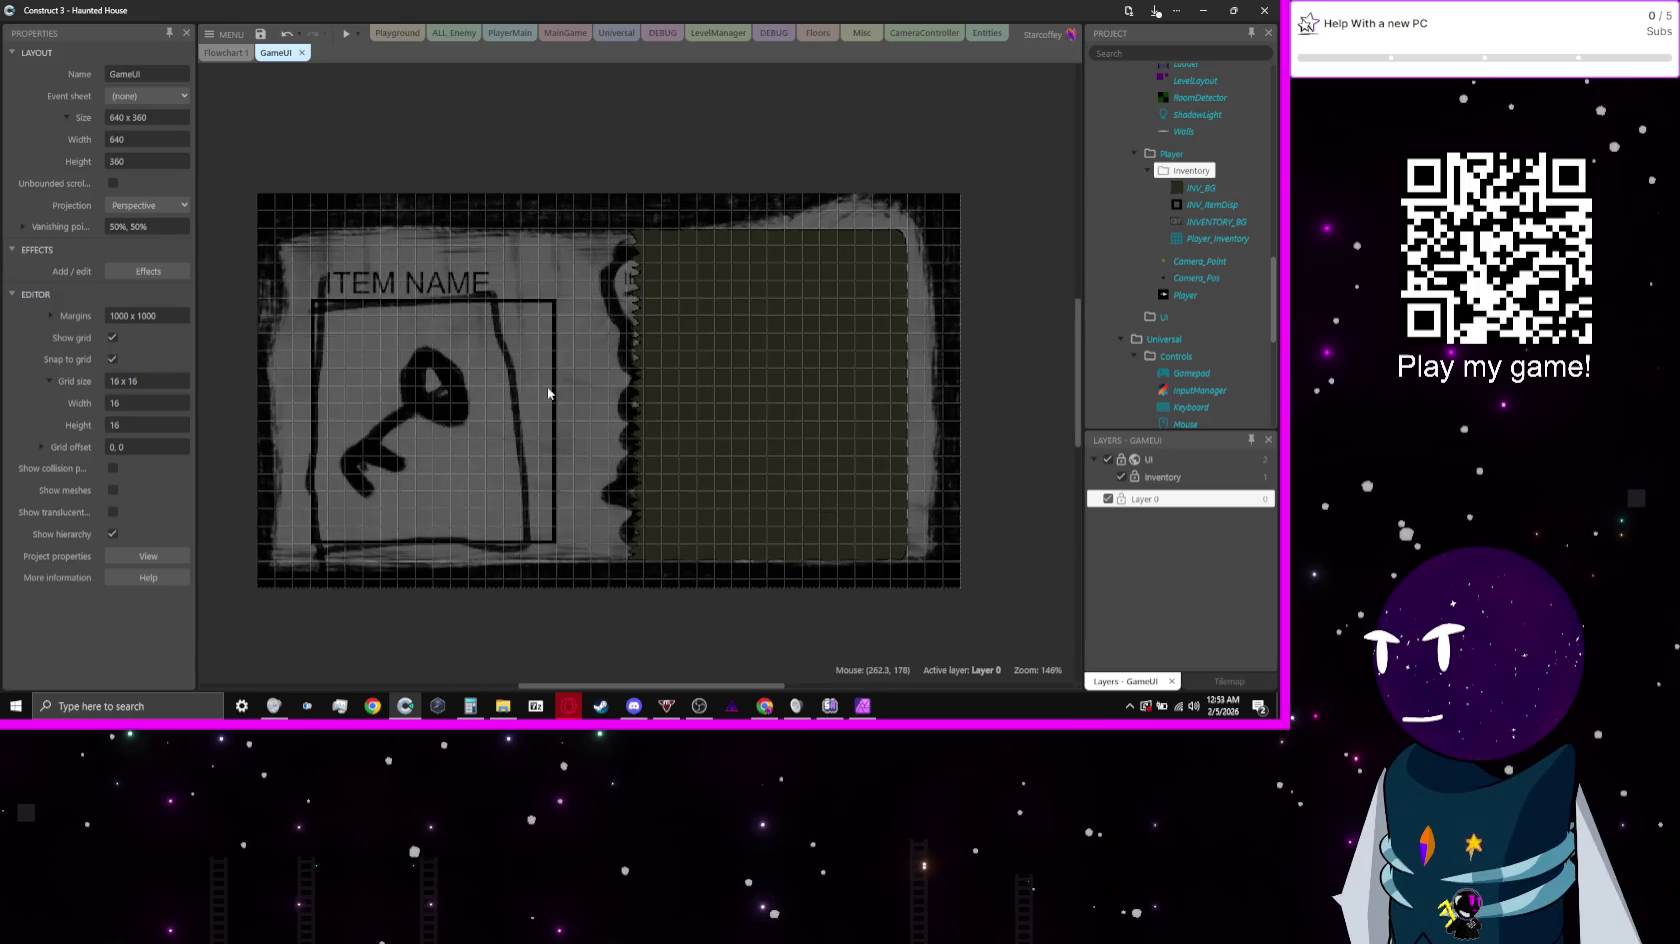
scroll(567, 356, "down", 3)
left_click(595, 328)
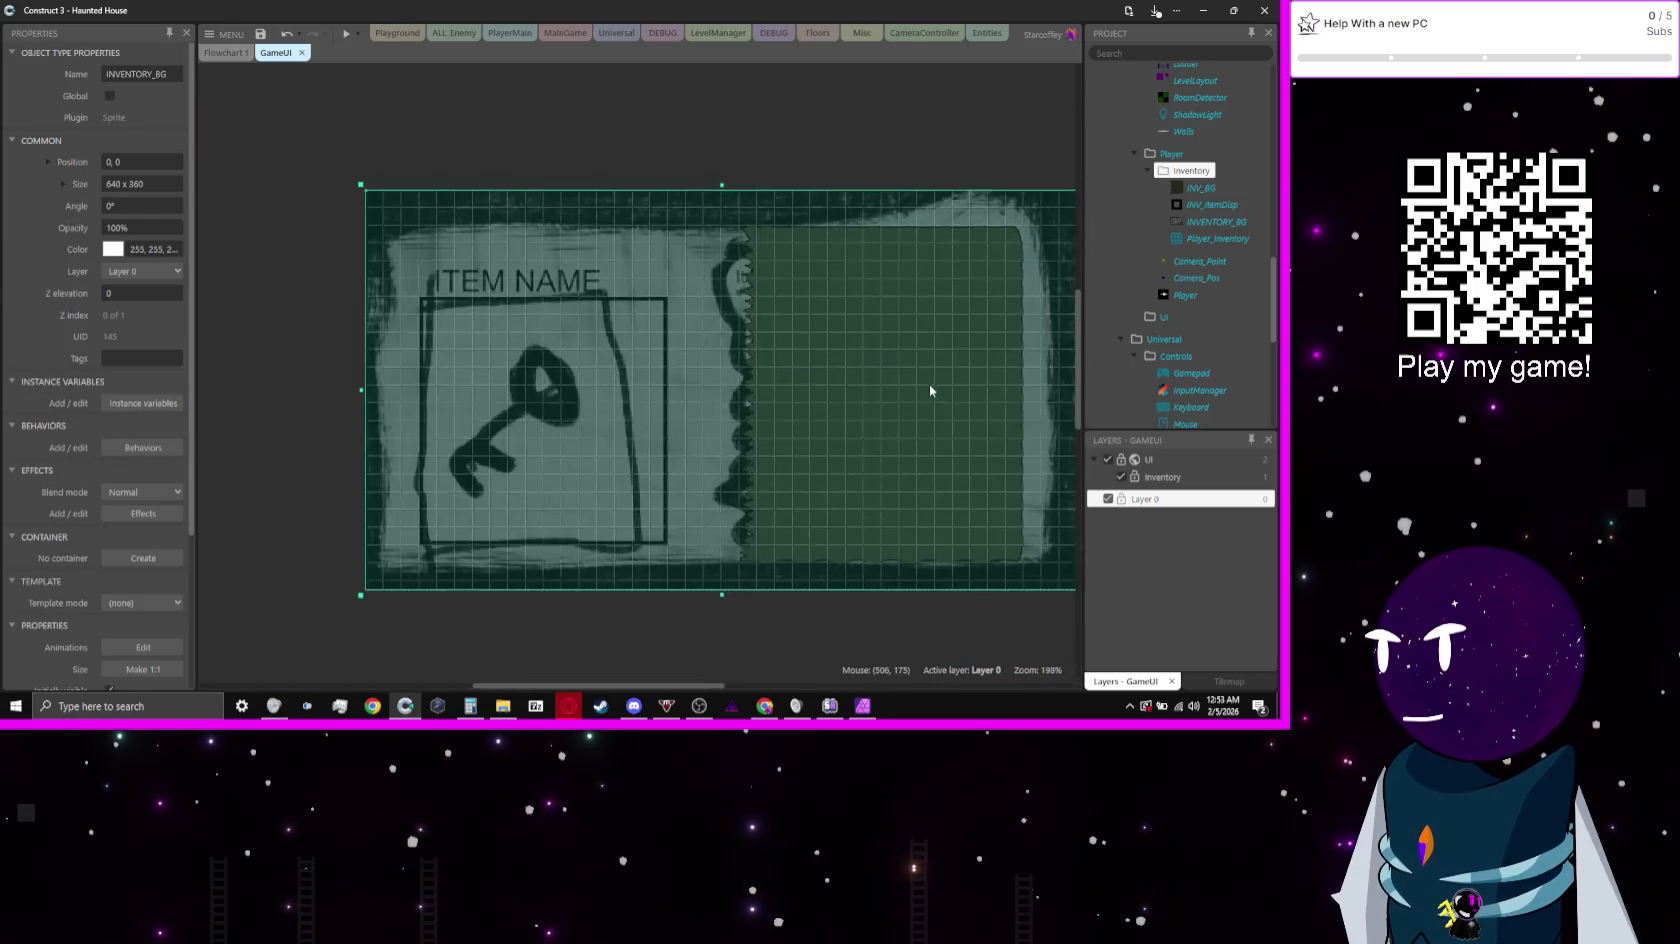
left_click(744, 160)
left_click_drag(744, 160, 696, 150)
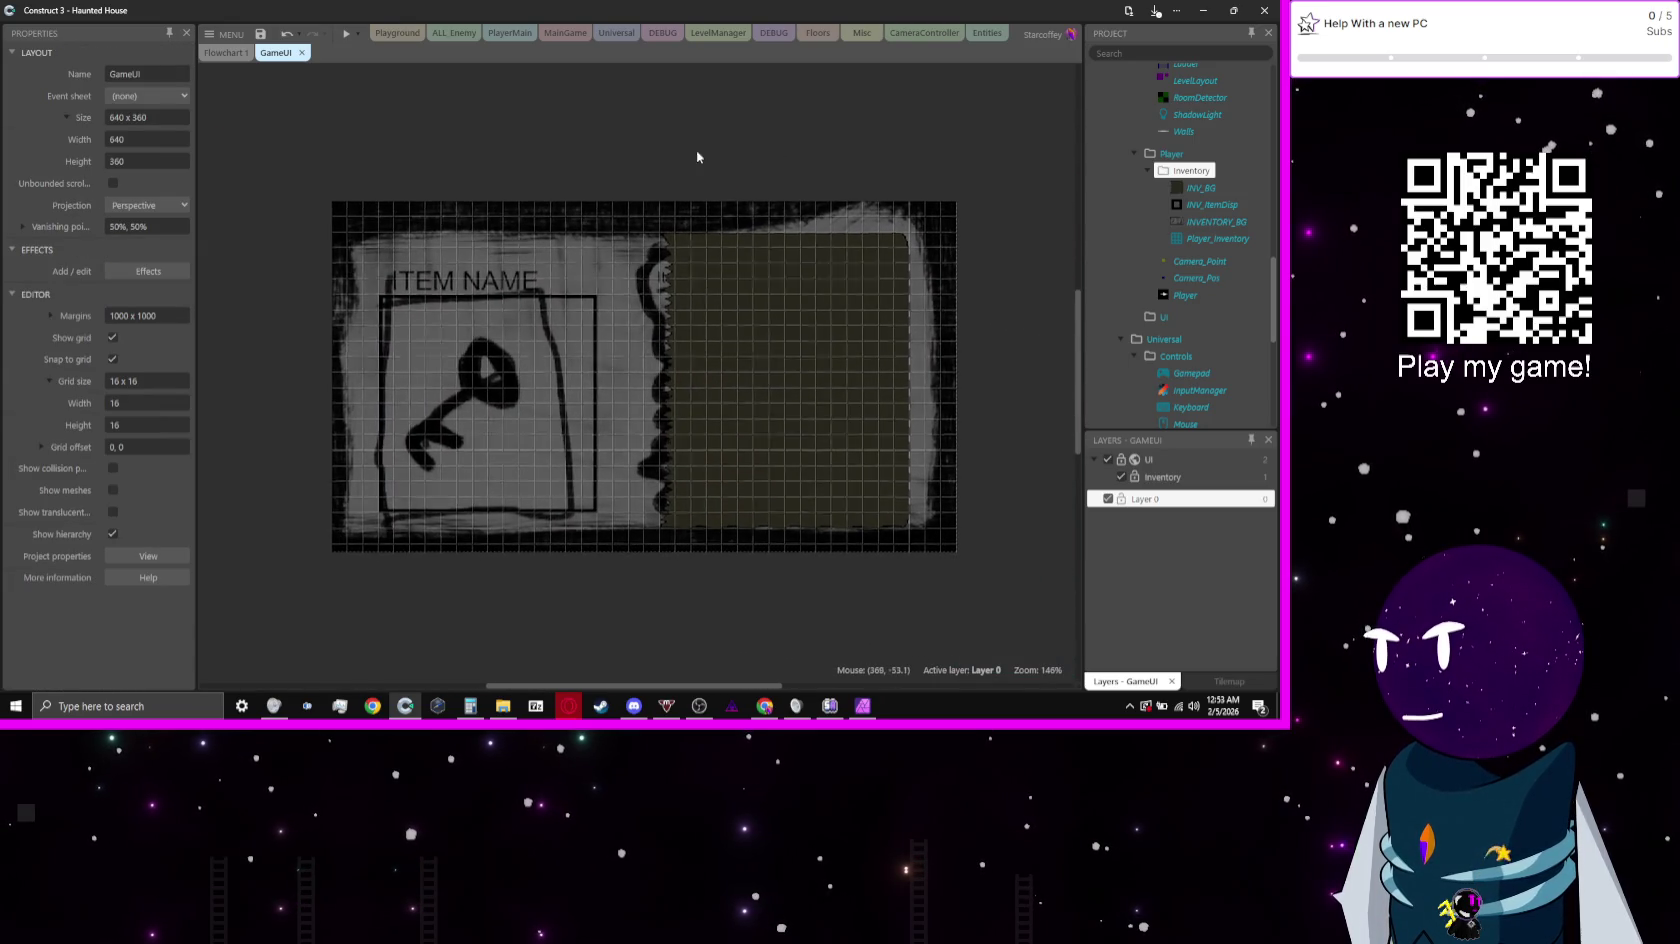
left_click(826, 469)
left_click(786, 647)
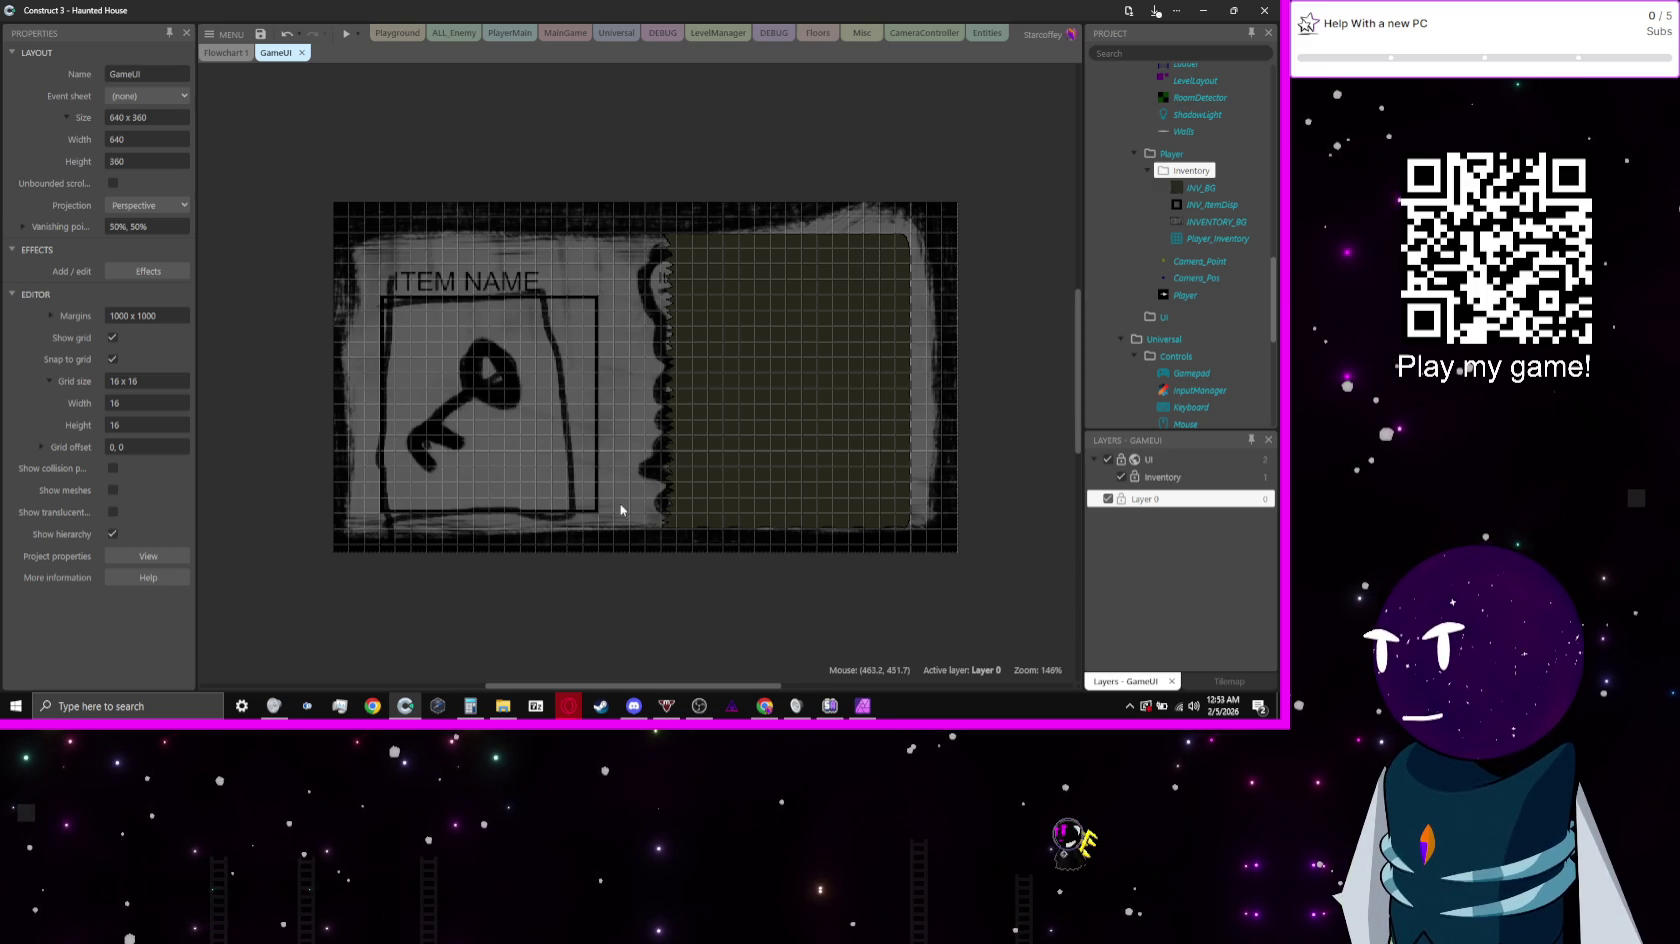
Step: Add a sub-layer under Inventory named InvBG holding the green panel and item box
left_click(1162, 477)
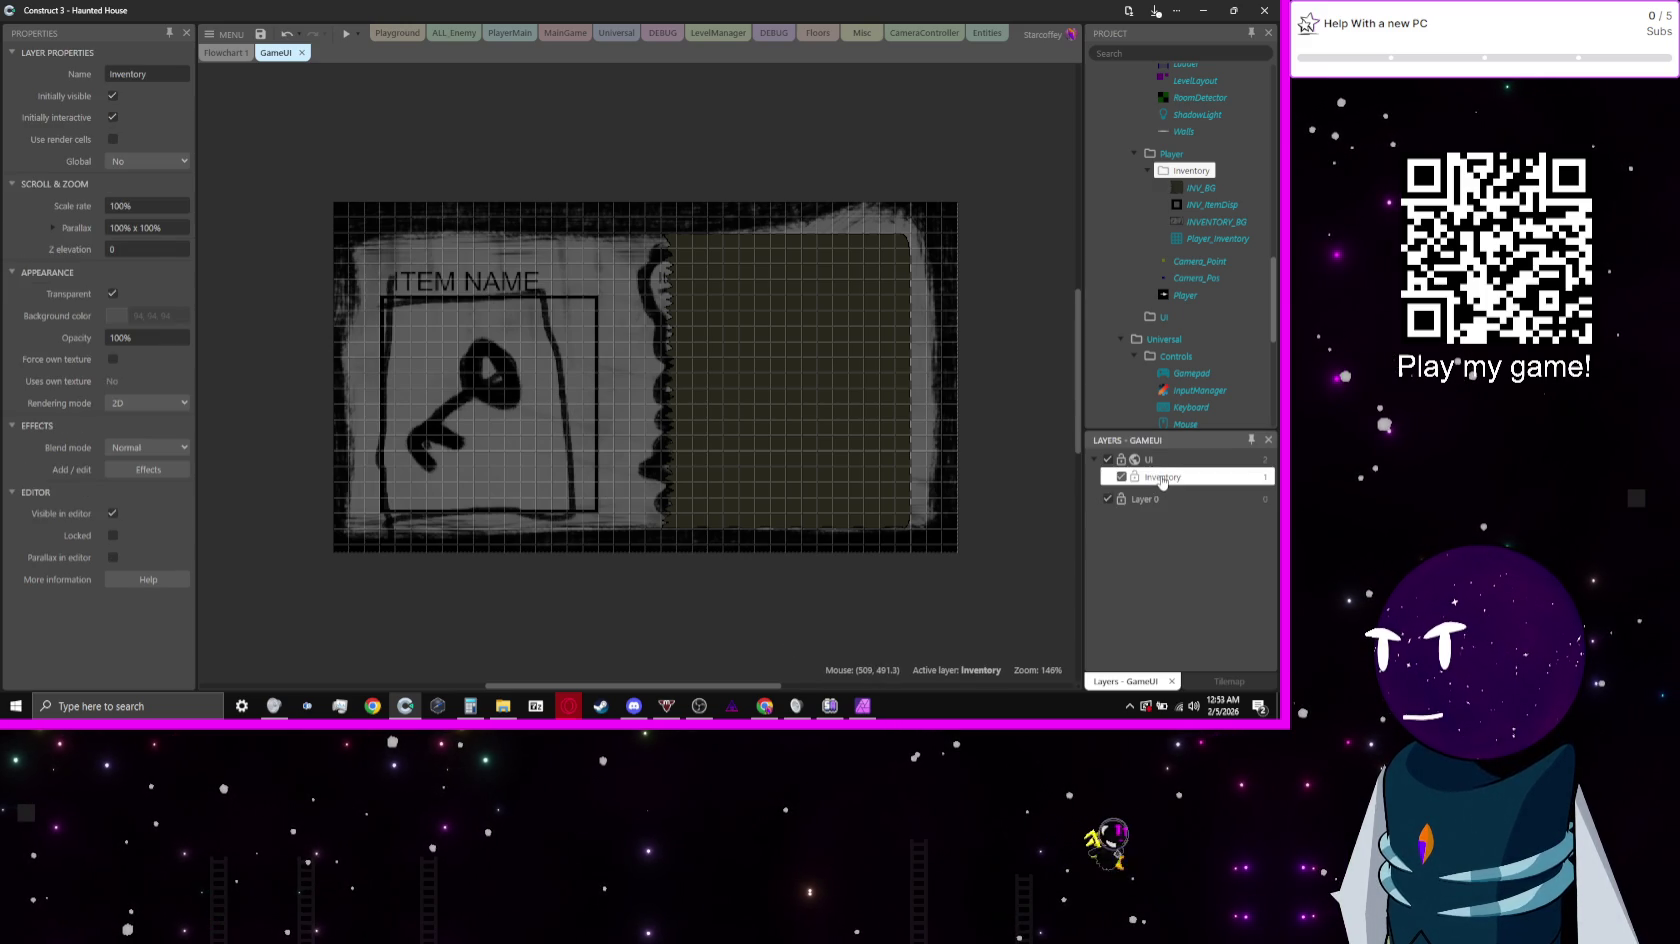
right_click(1168, 477)
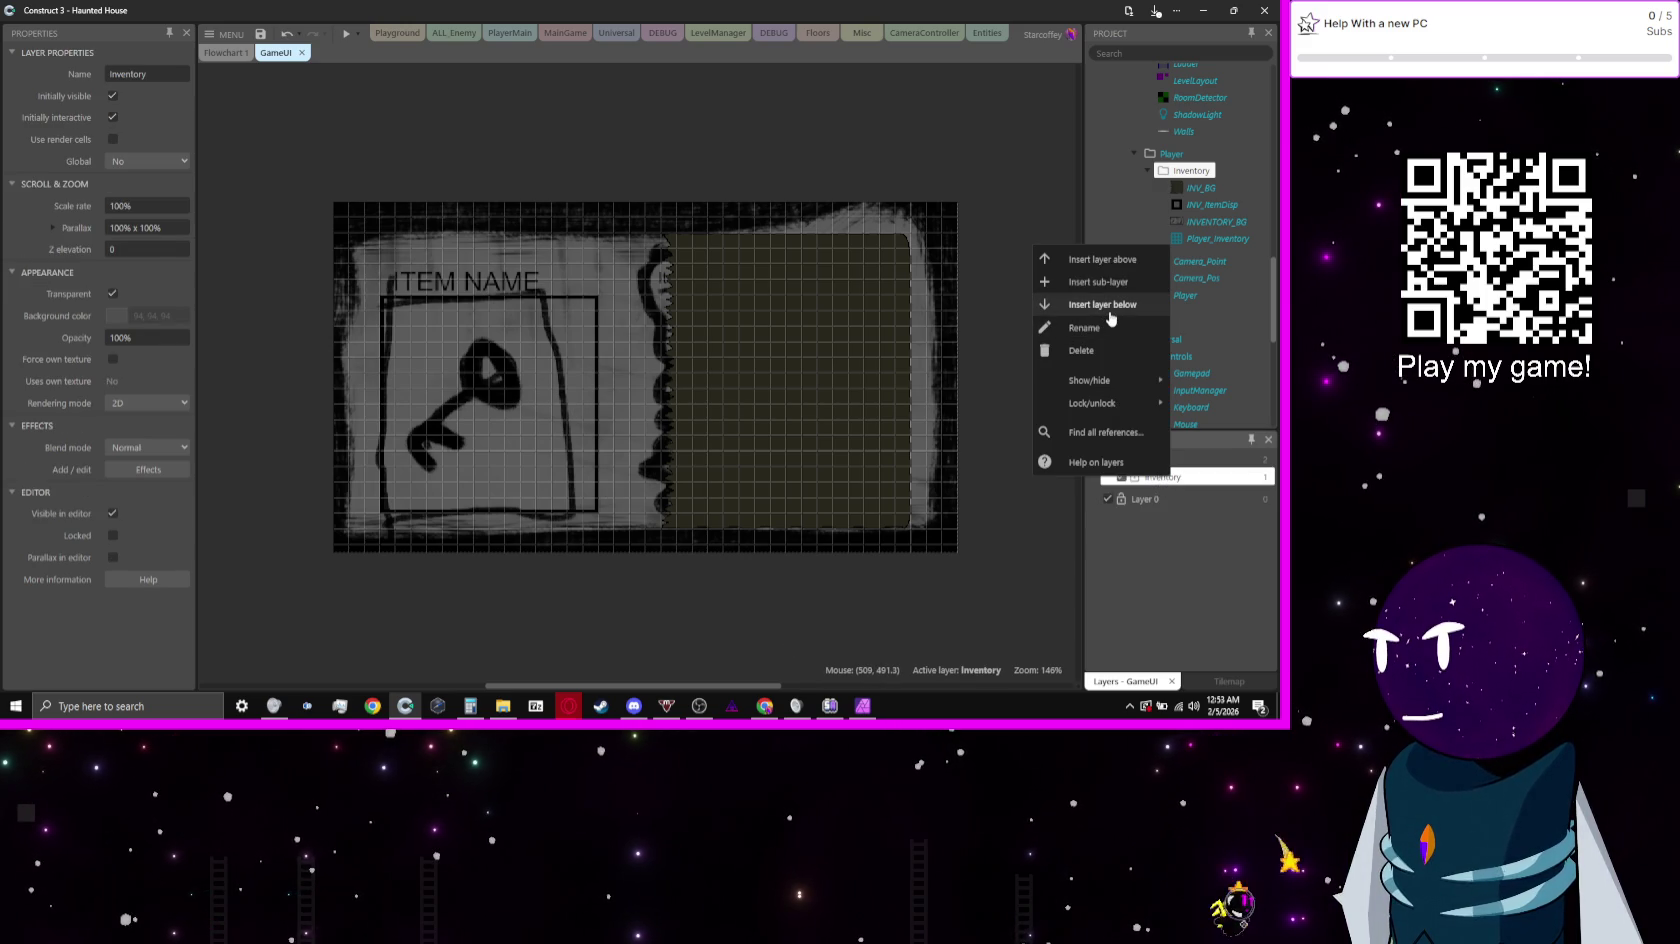
left_click(1098, 282)
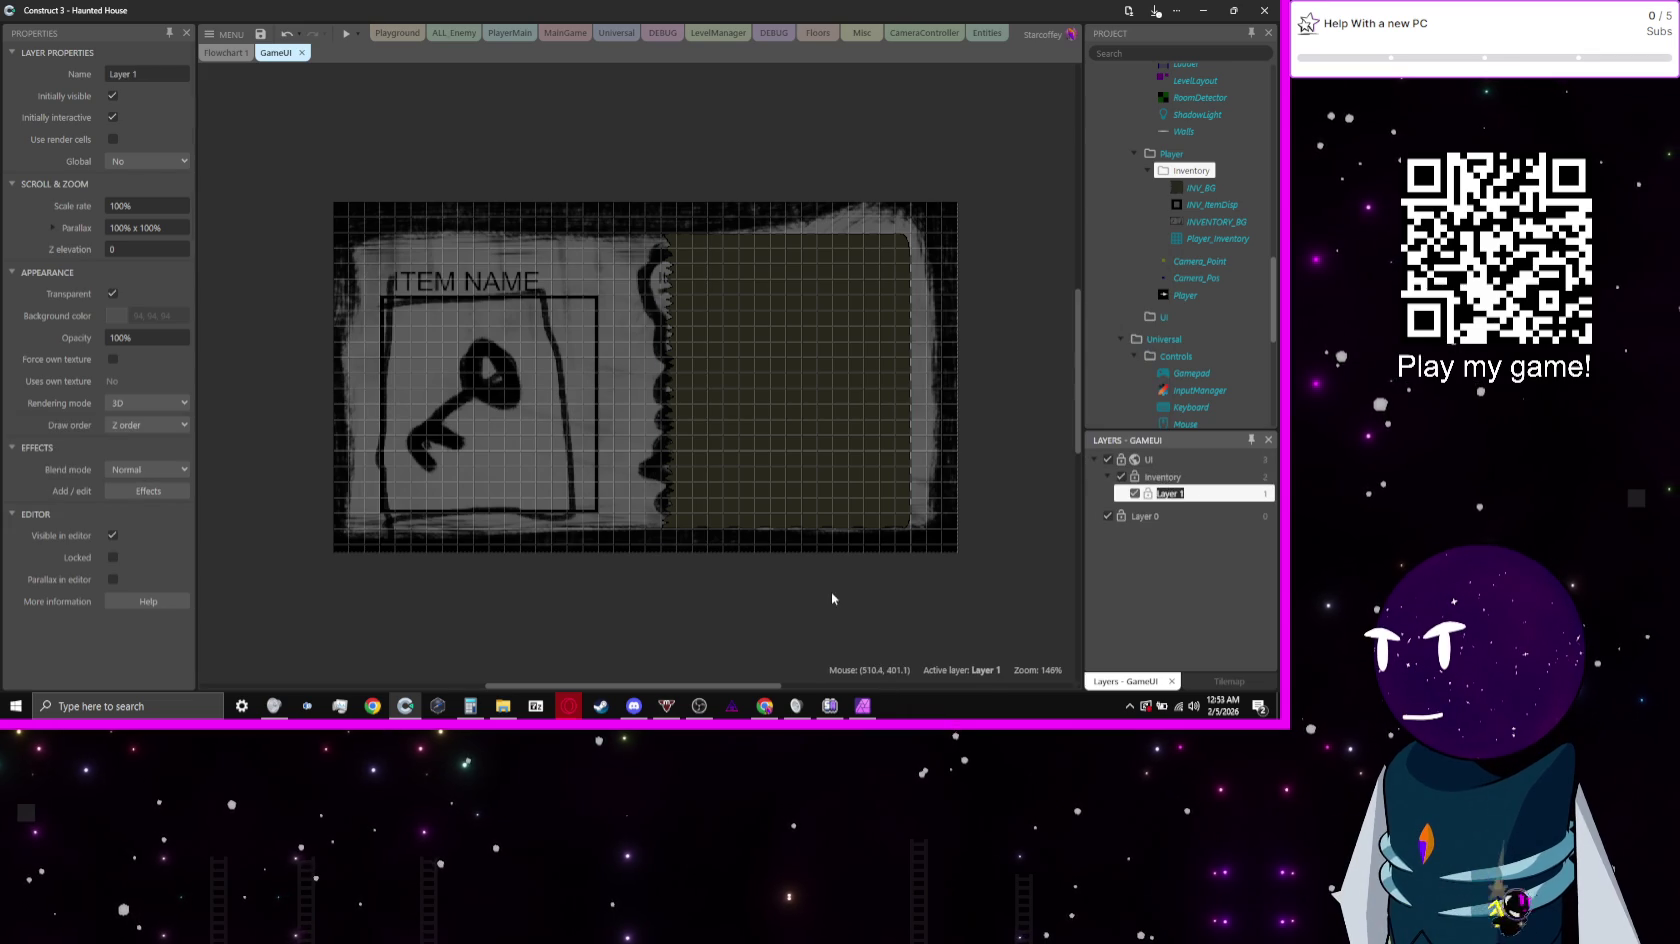
left_click(754, 457)
left_click(515, 400, "shift")
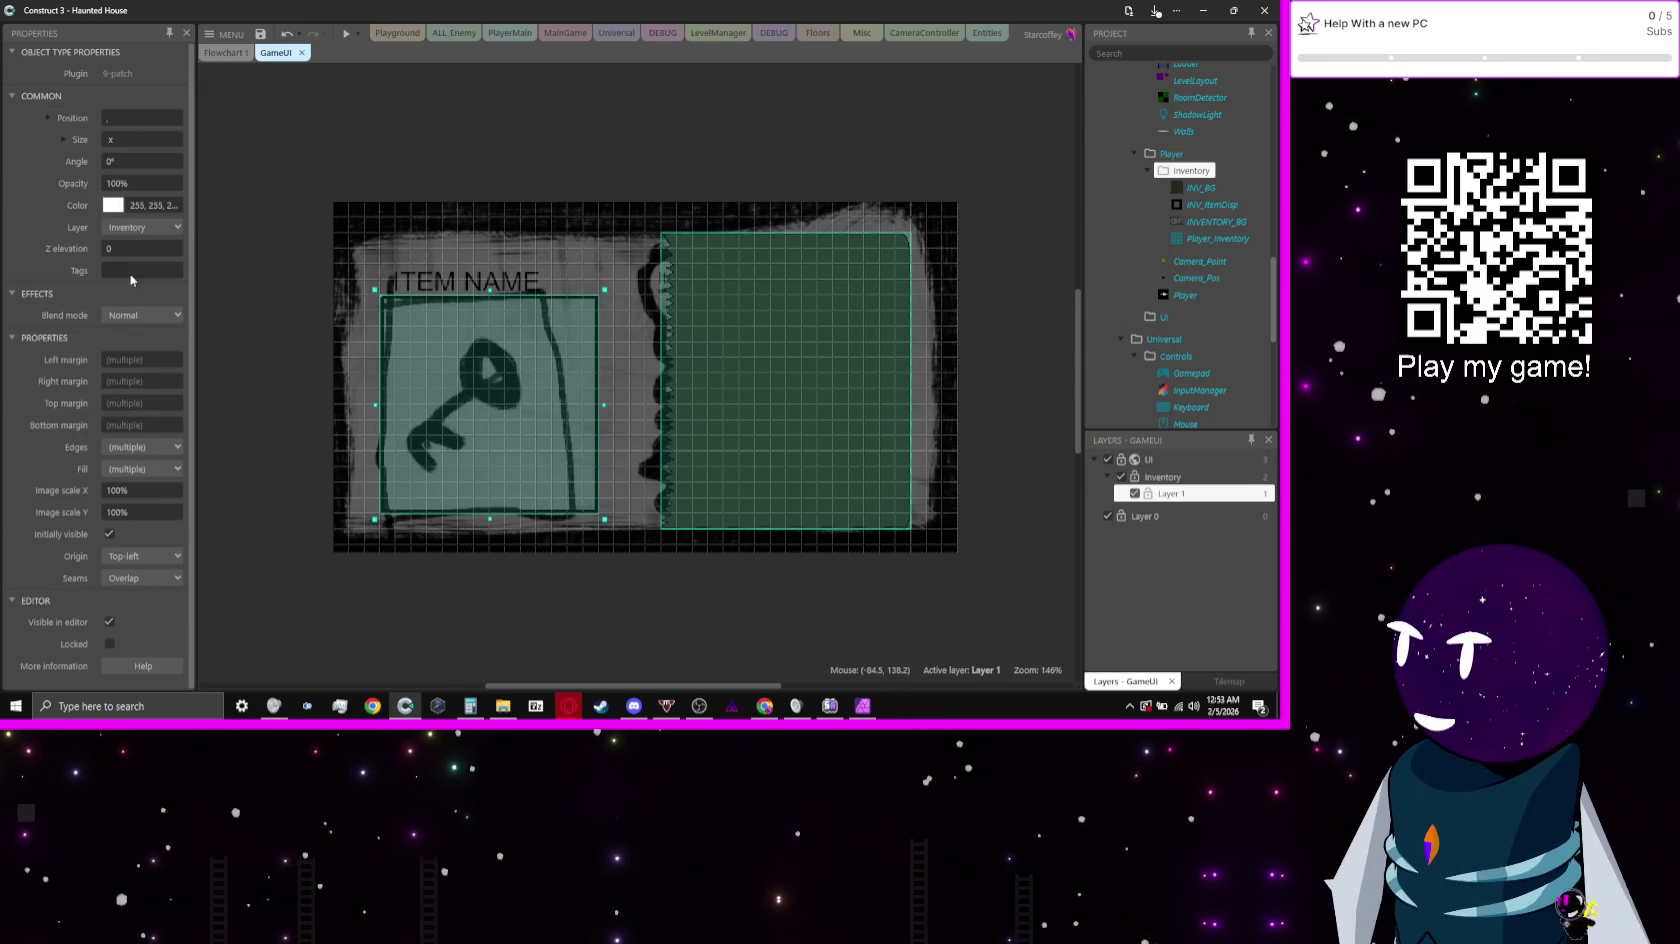
left_click(140, 227)
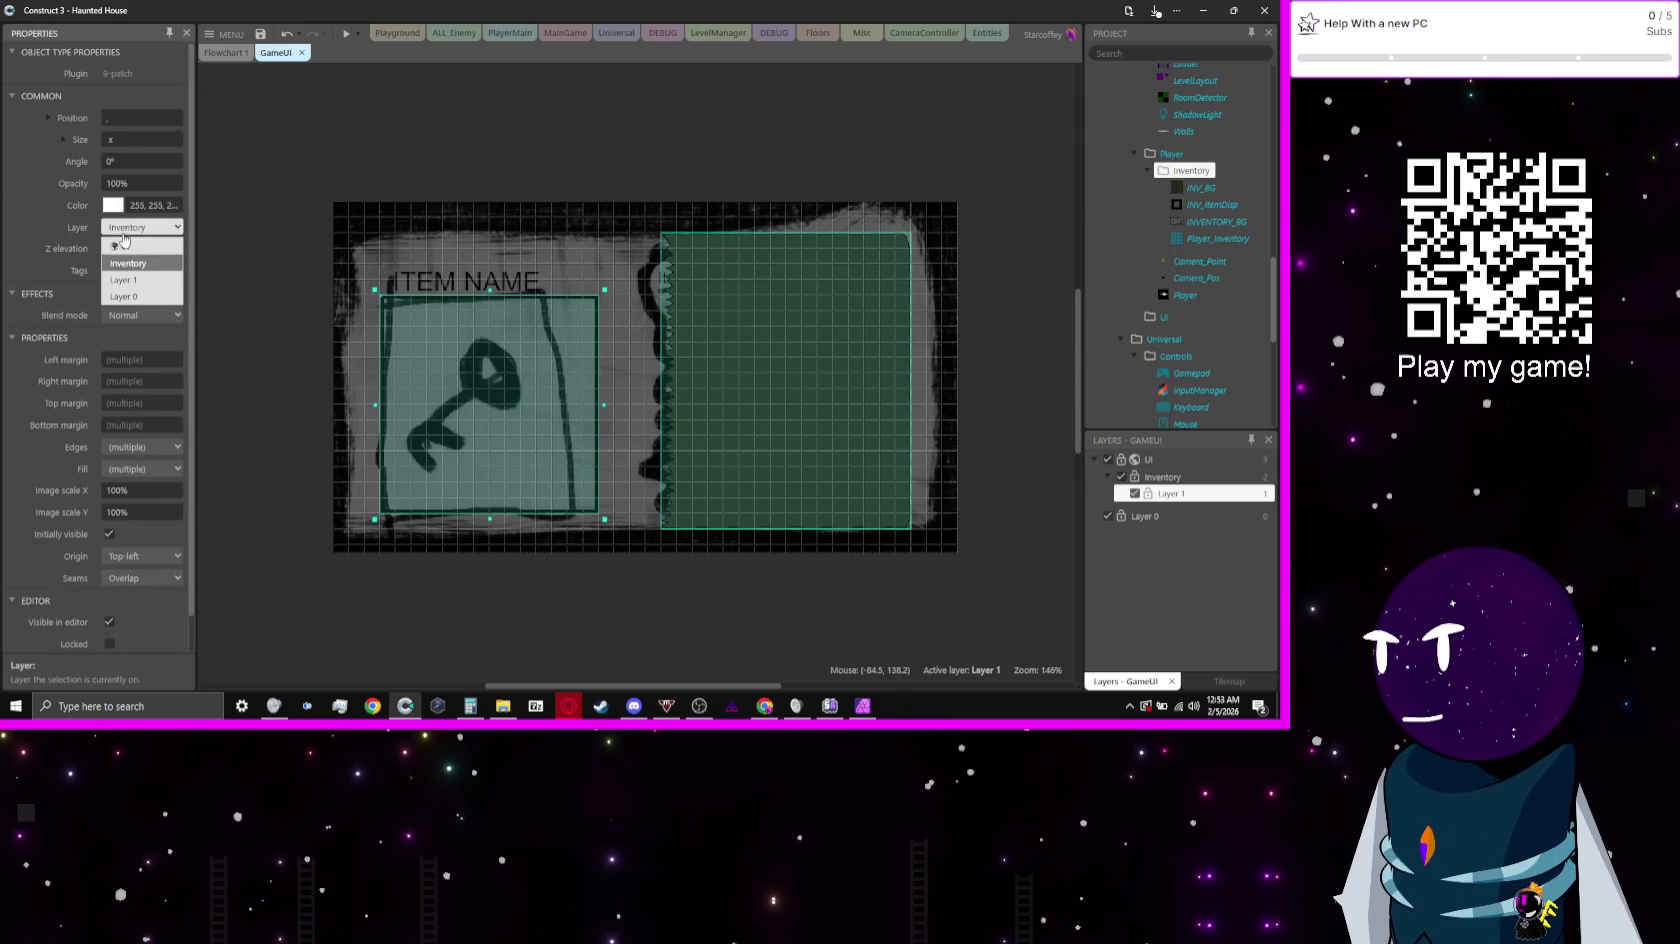
left_click(155, 281)
right_click(1181, 506)
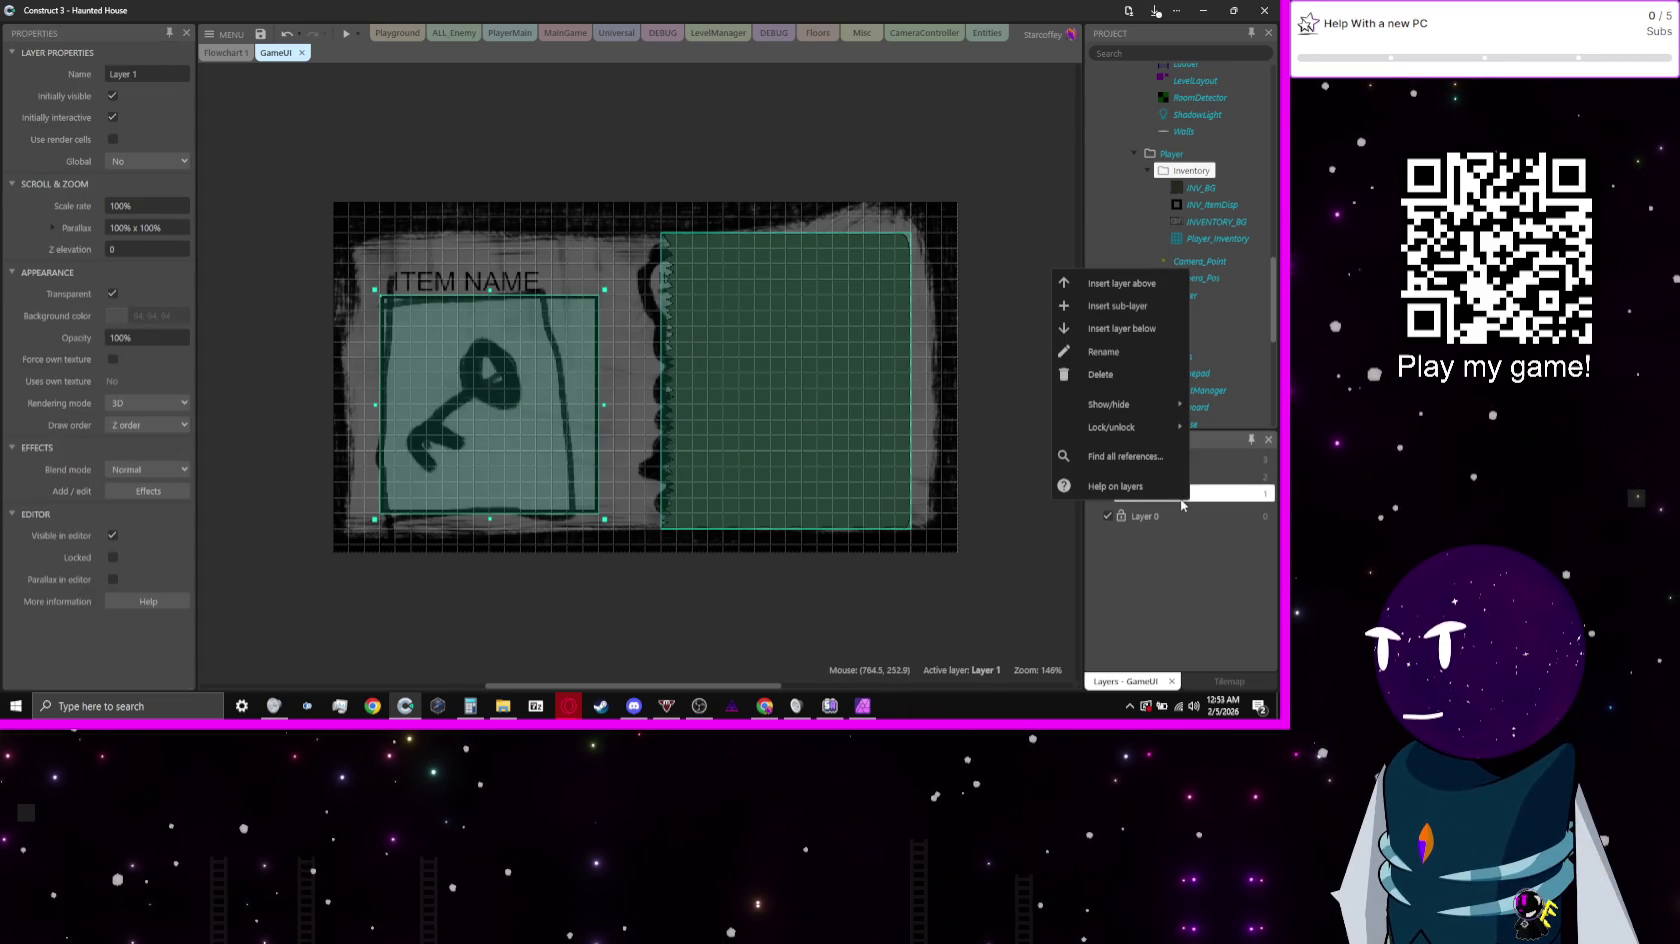
left_click(1155, 360)
type("InvBG")
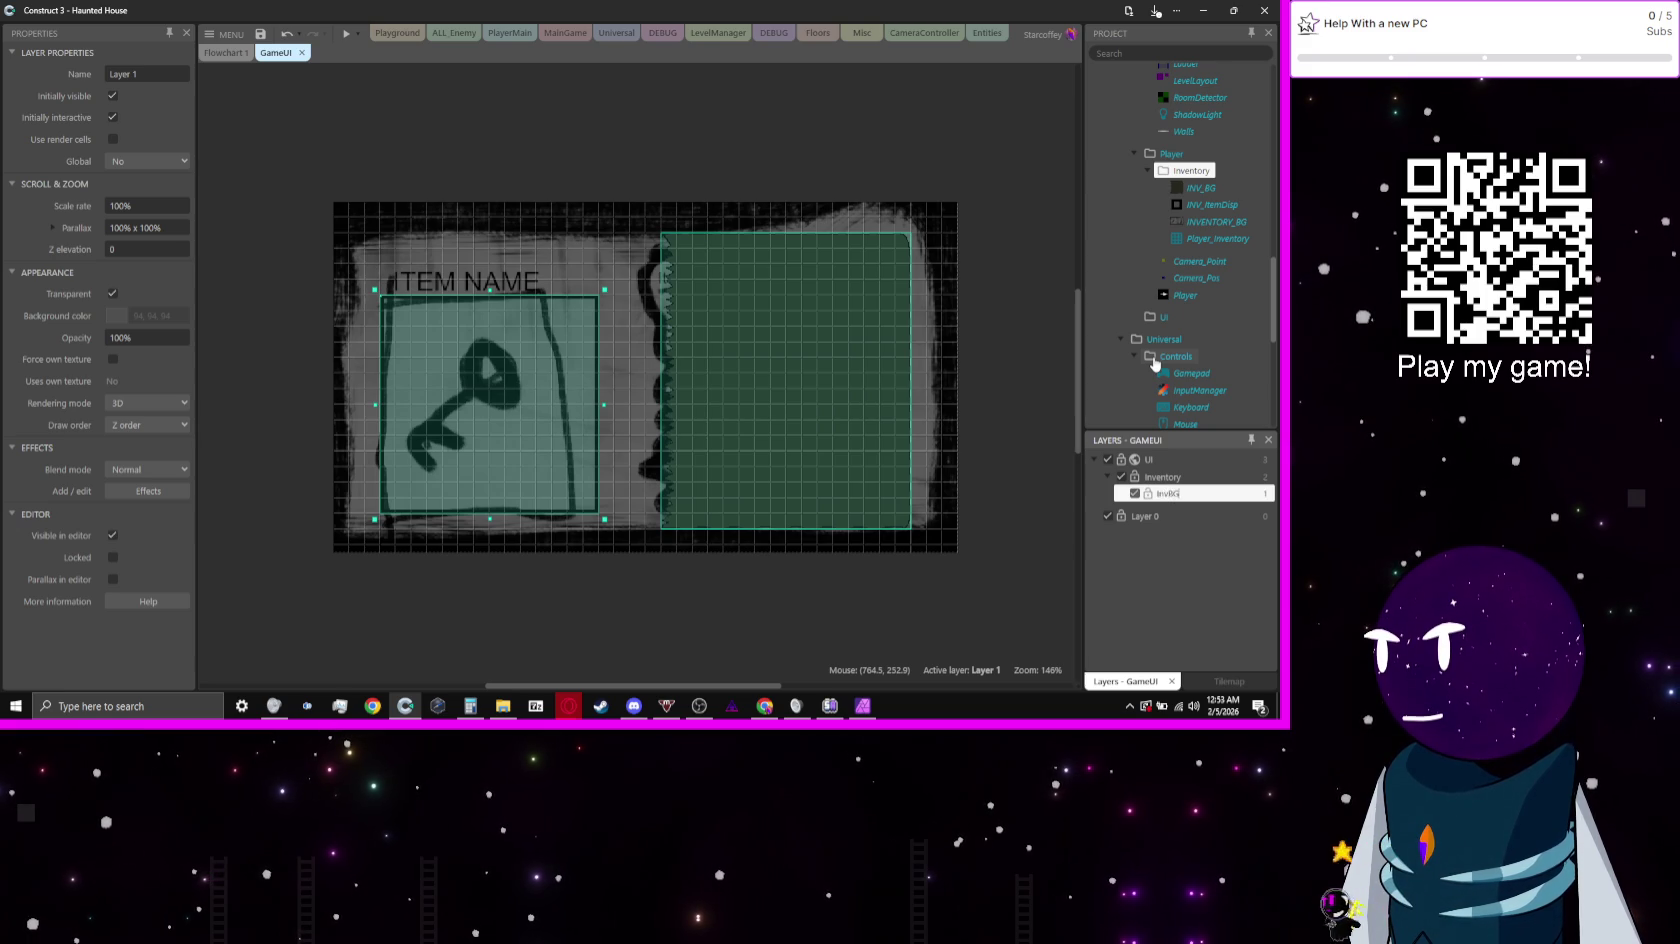
key("Return")
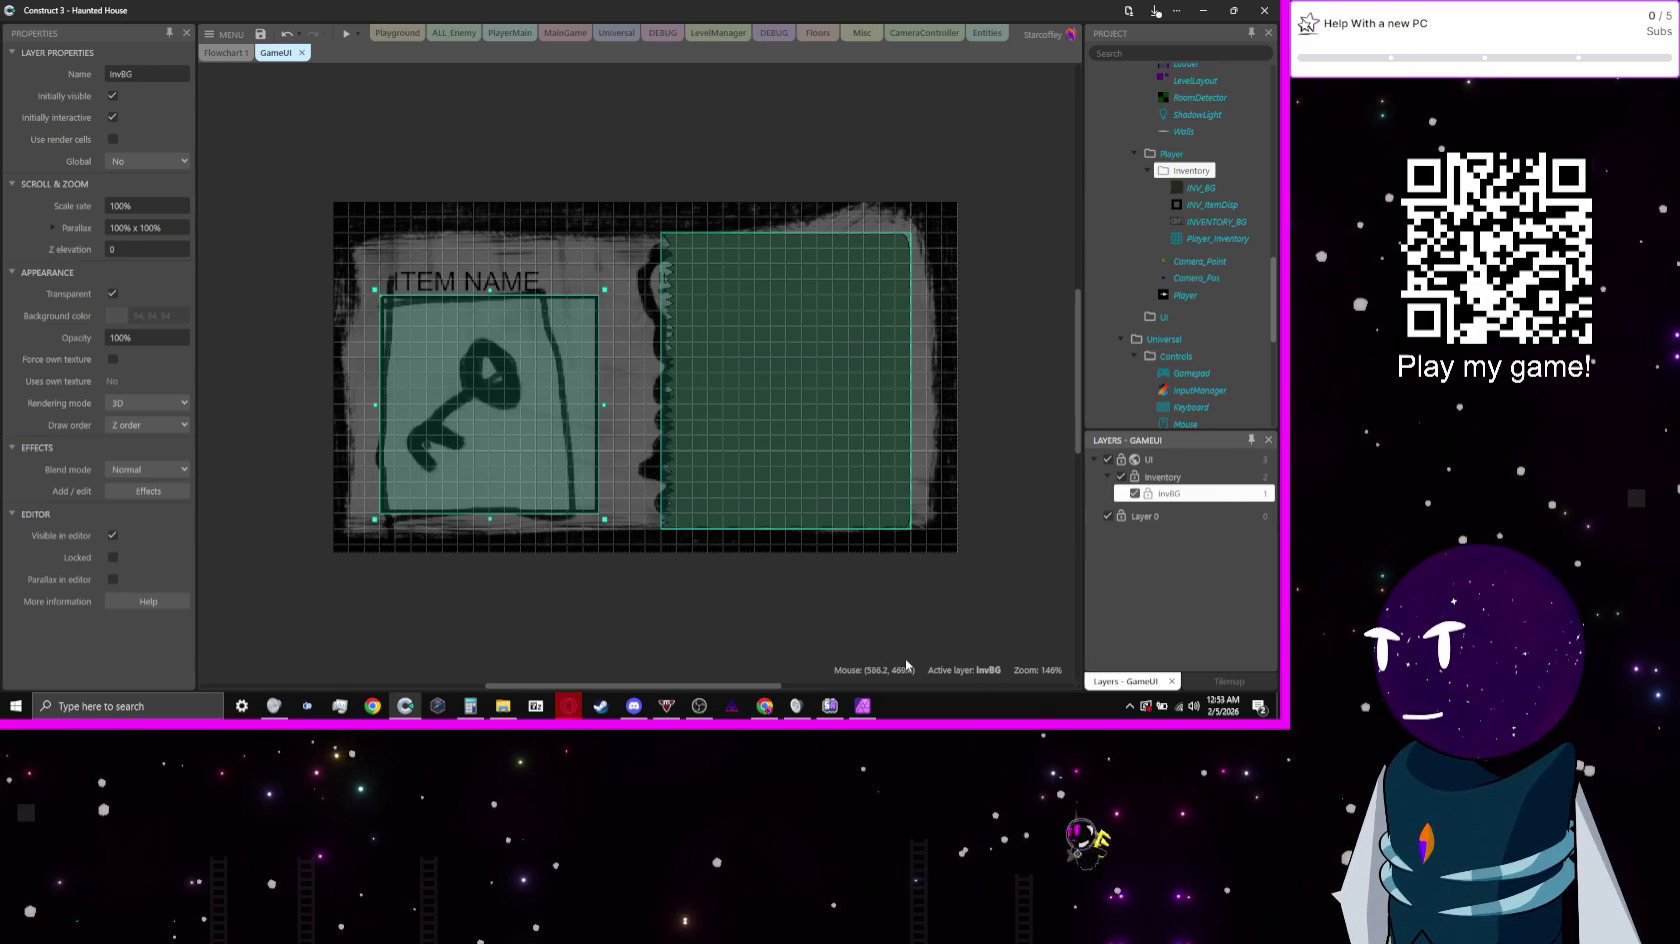
Step: Add a layer named InvTXT and place it above InvBG
right_click(1155, 489)
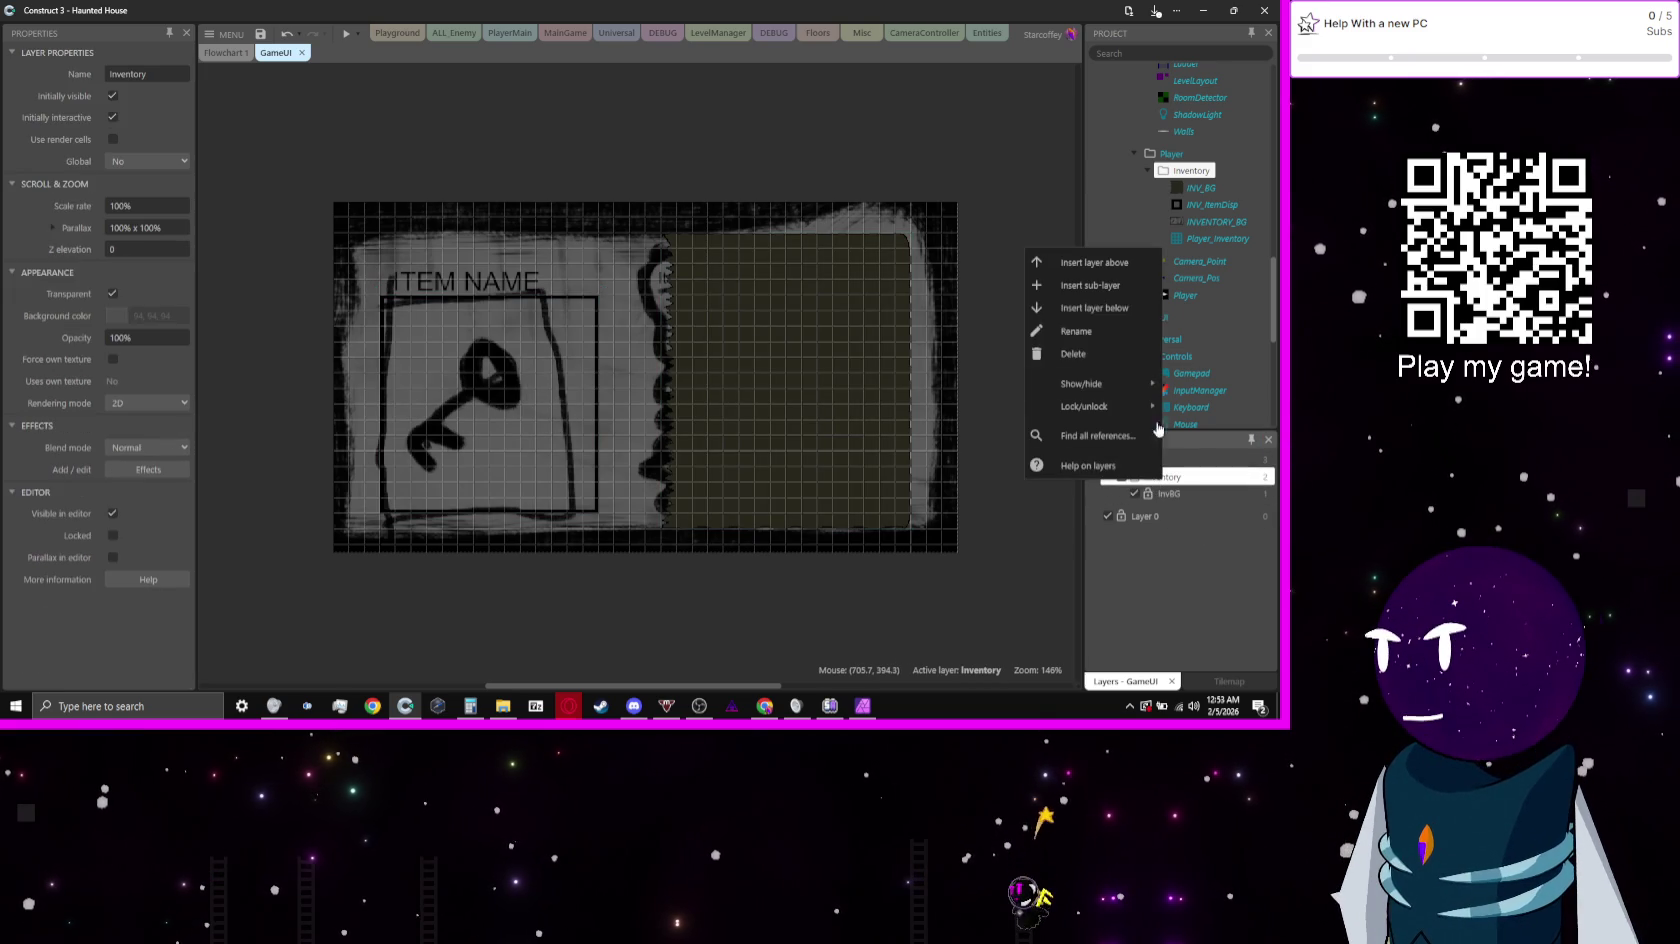
left_click(1111, 292)
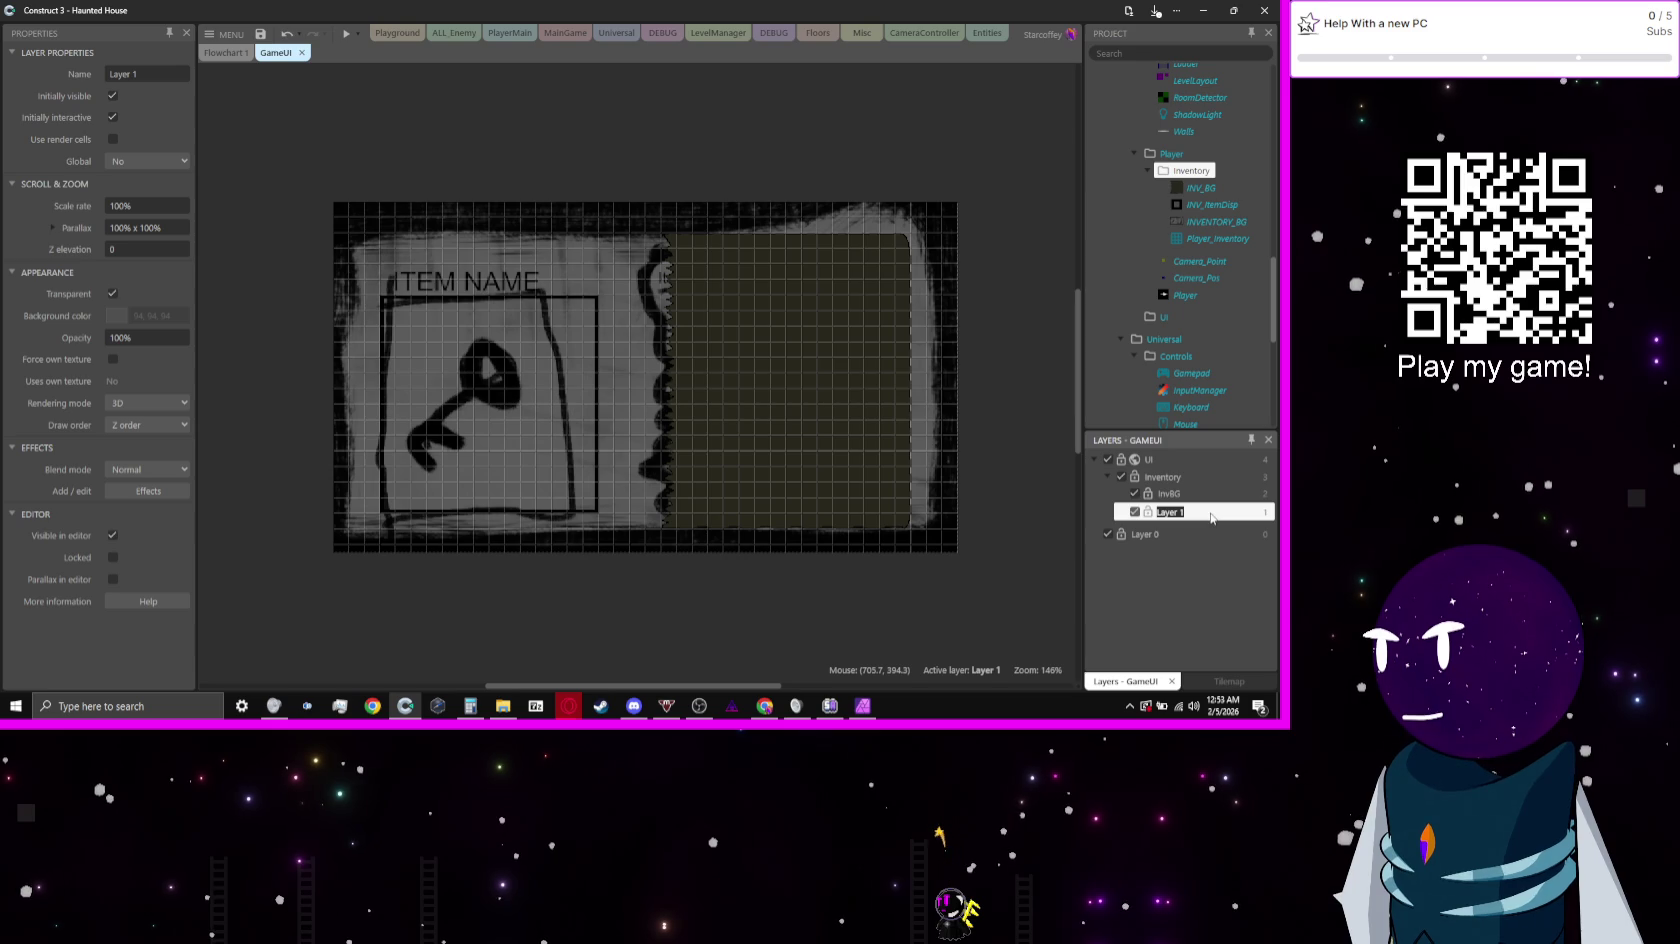
type("InvTXT")
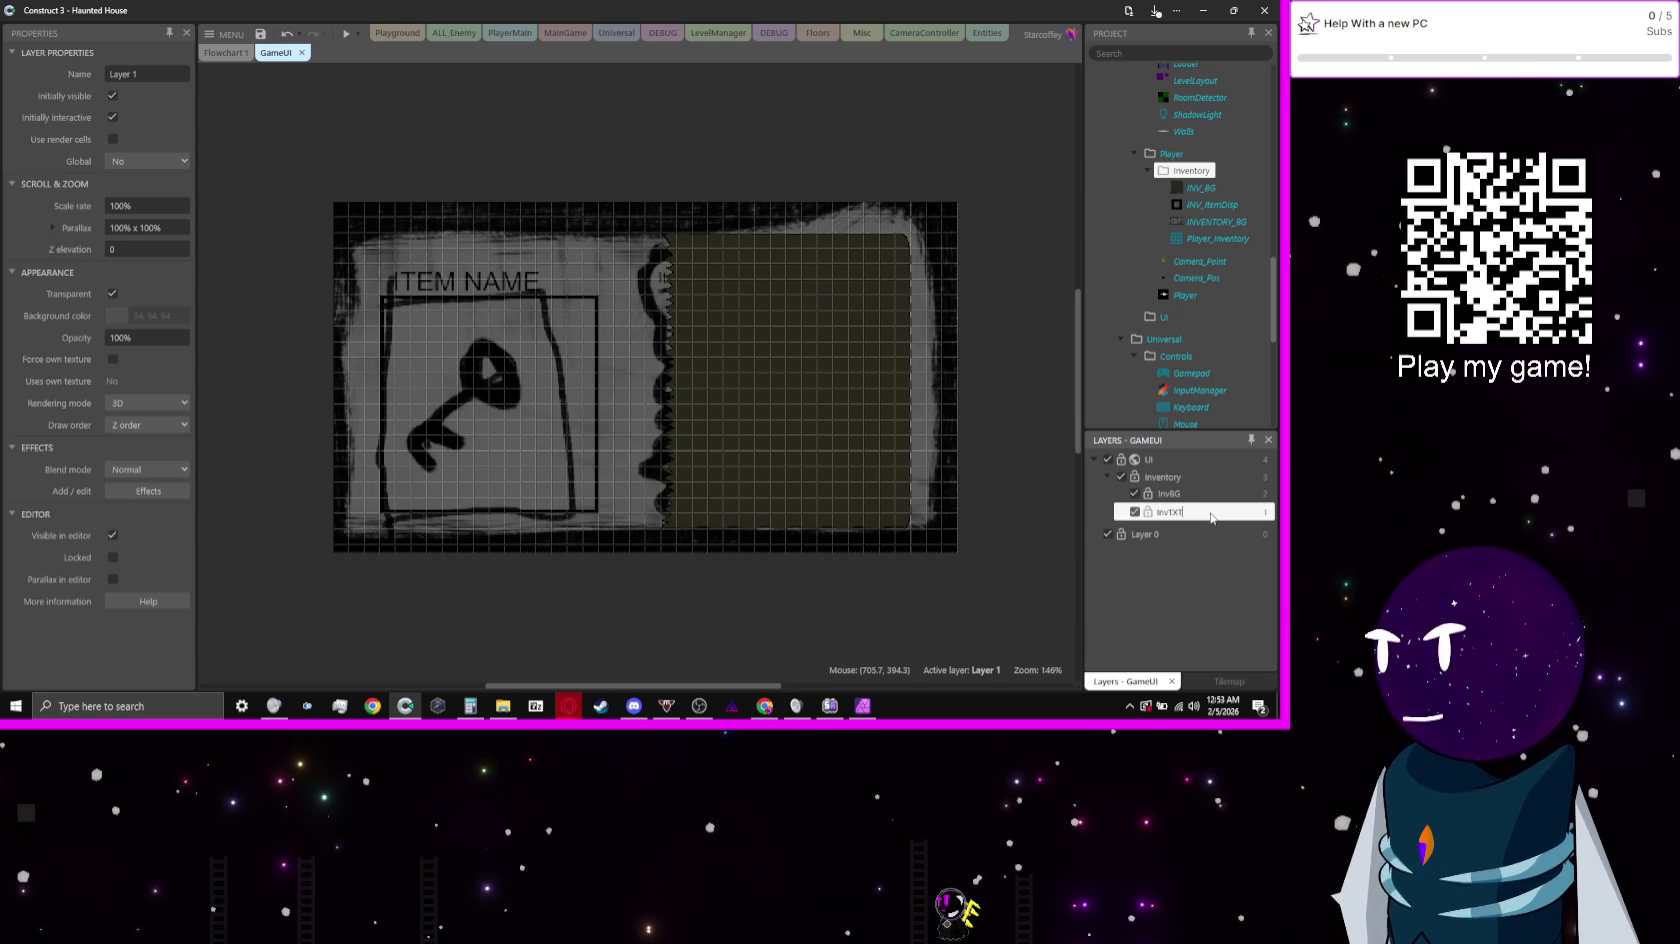
key("Return")
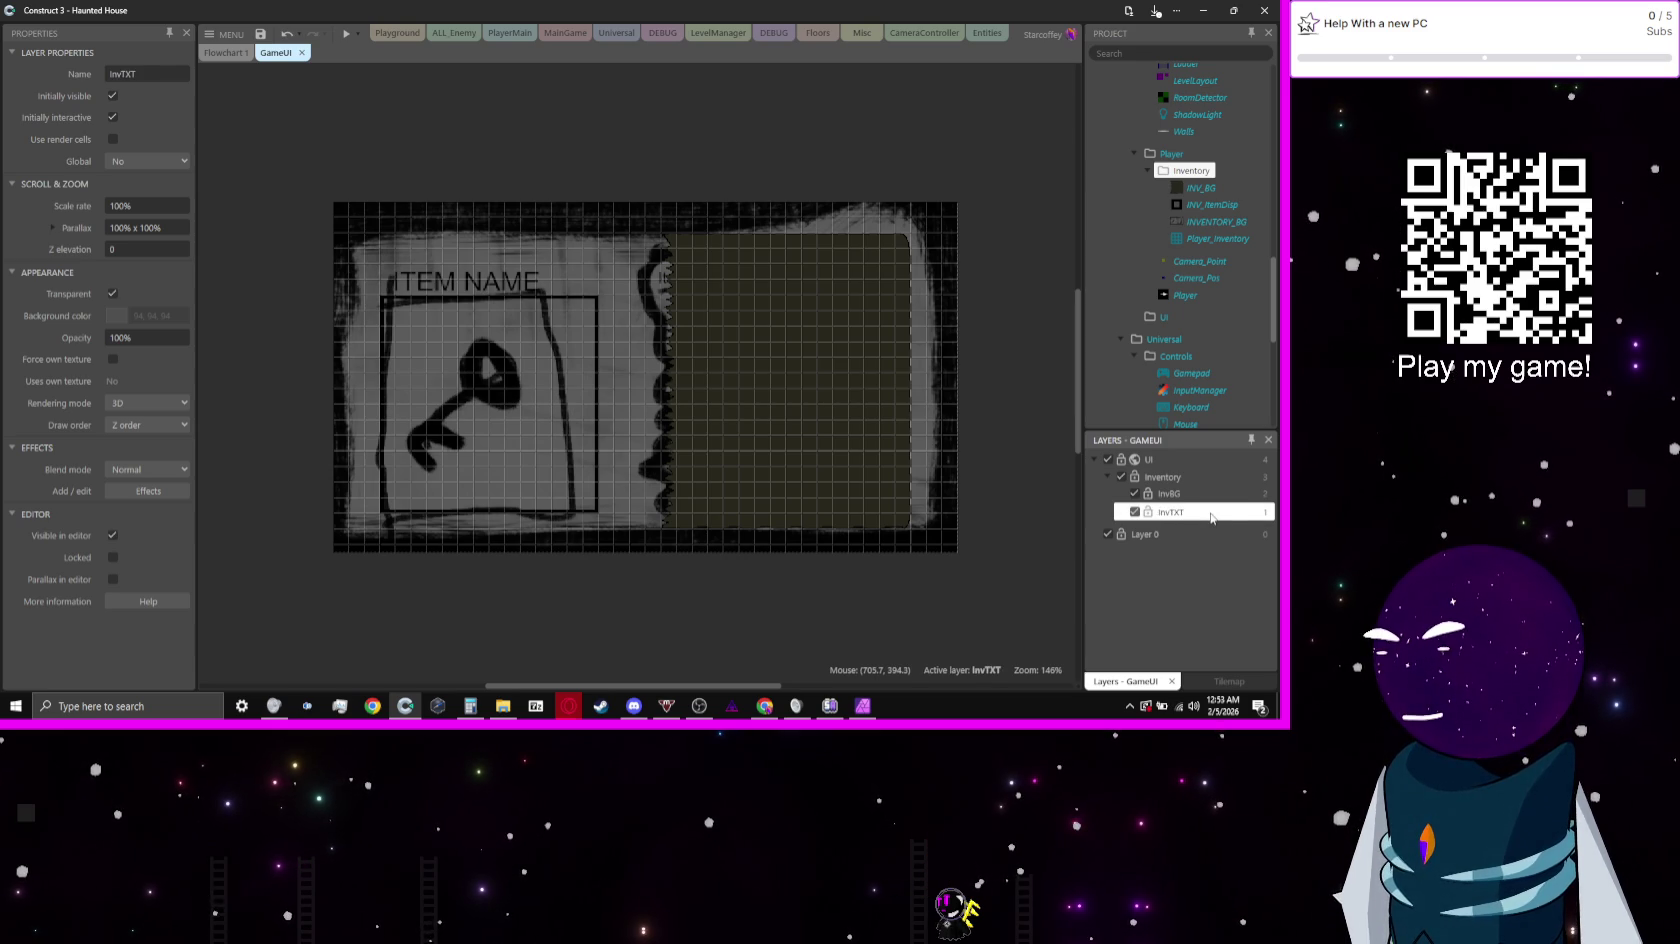
left_click_drag(1211, 517, 1184, 502)
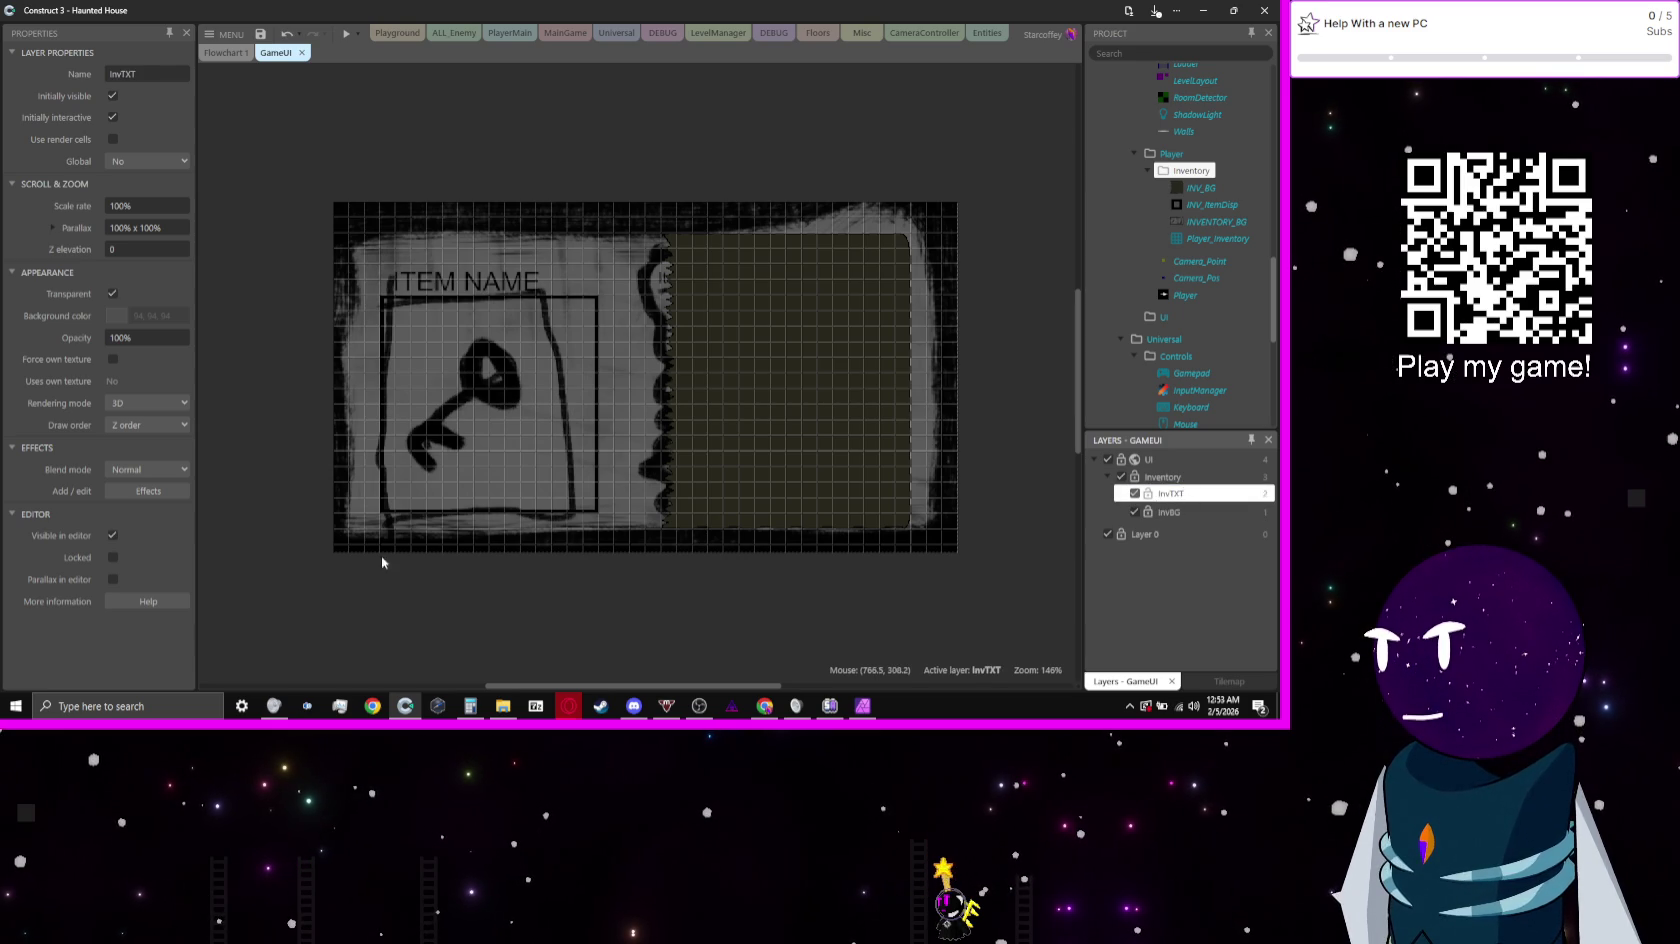
Step: Clear the selection and enable Show translucent inactive layers for the layout
key("ctrl+a")
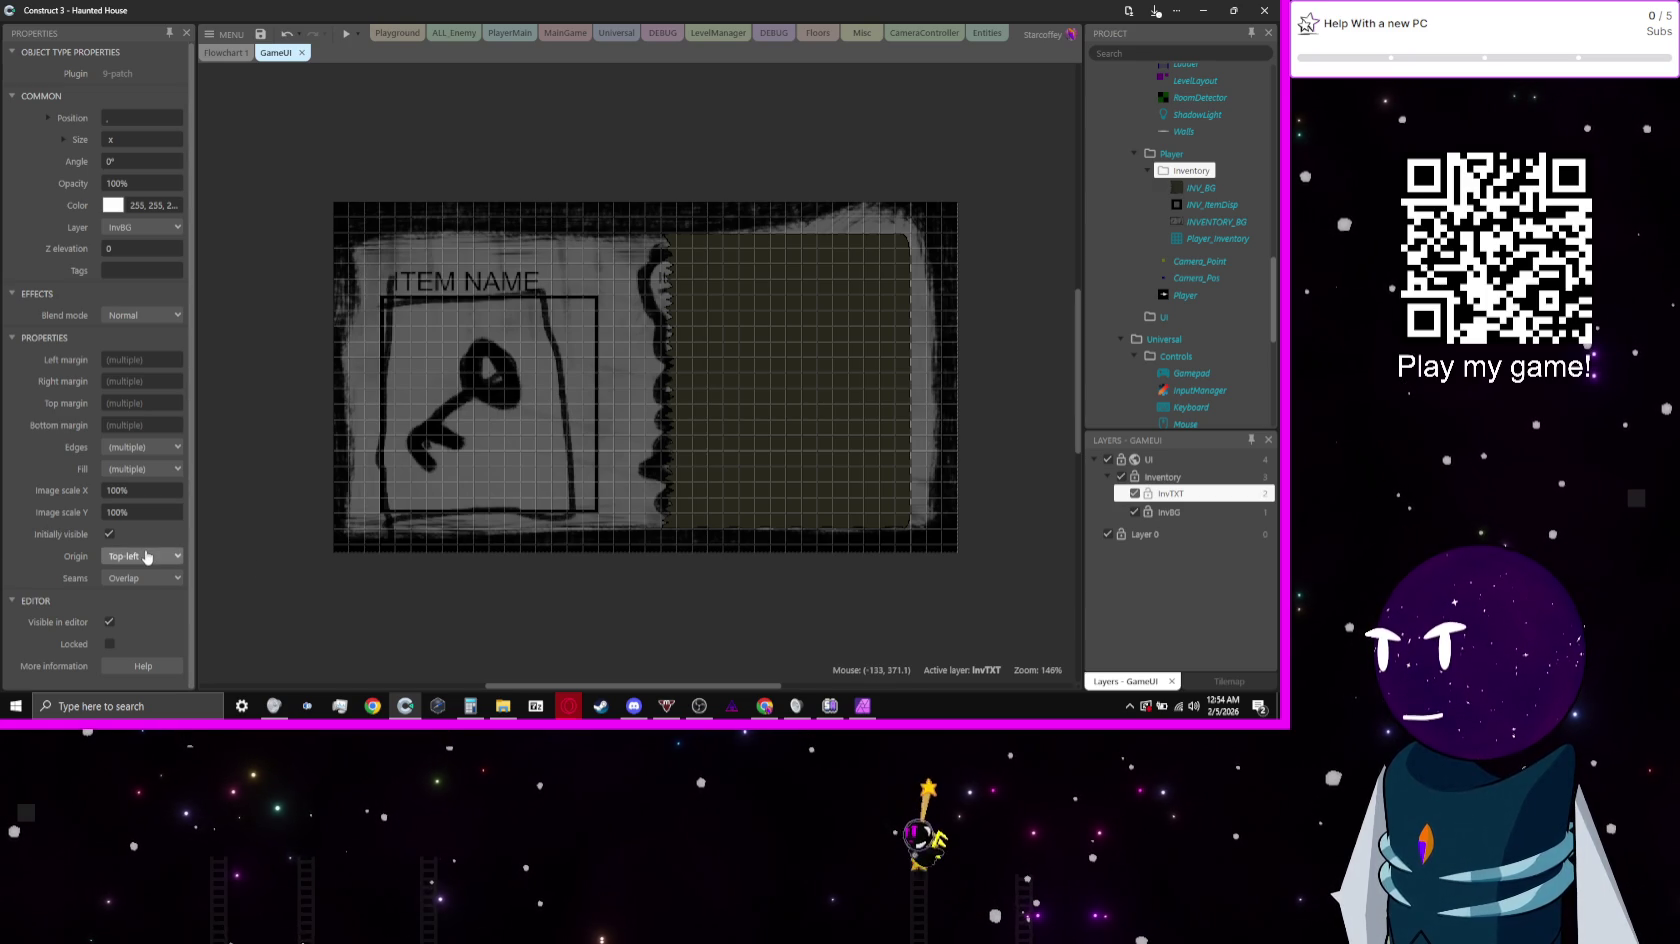
left_click(558, 553)
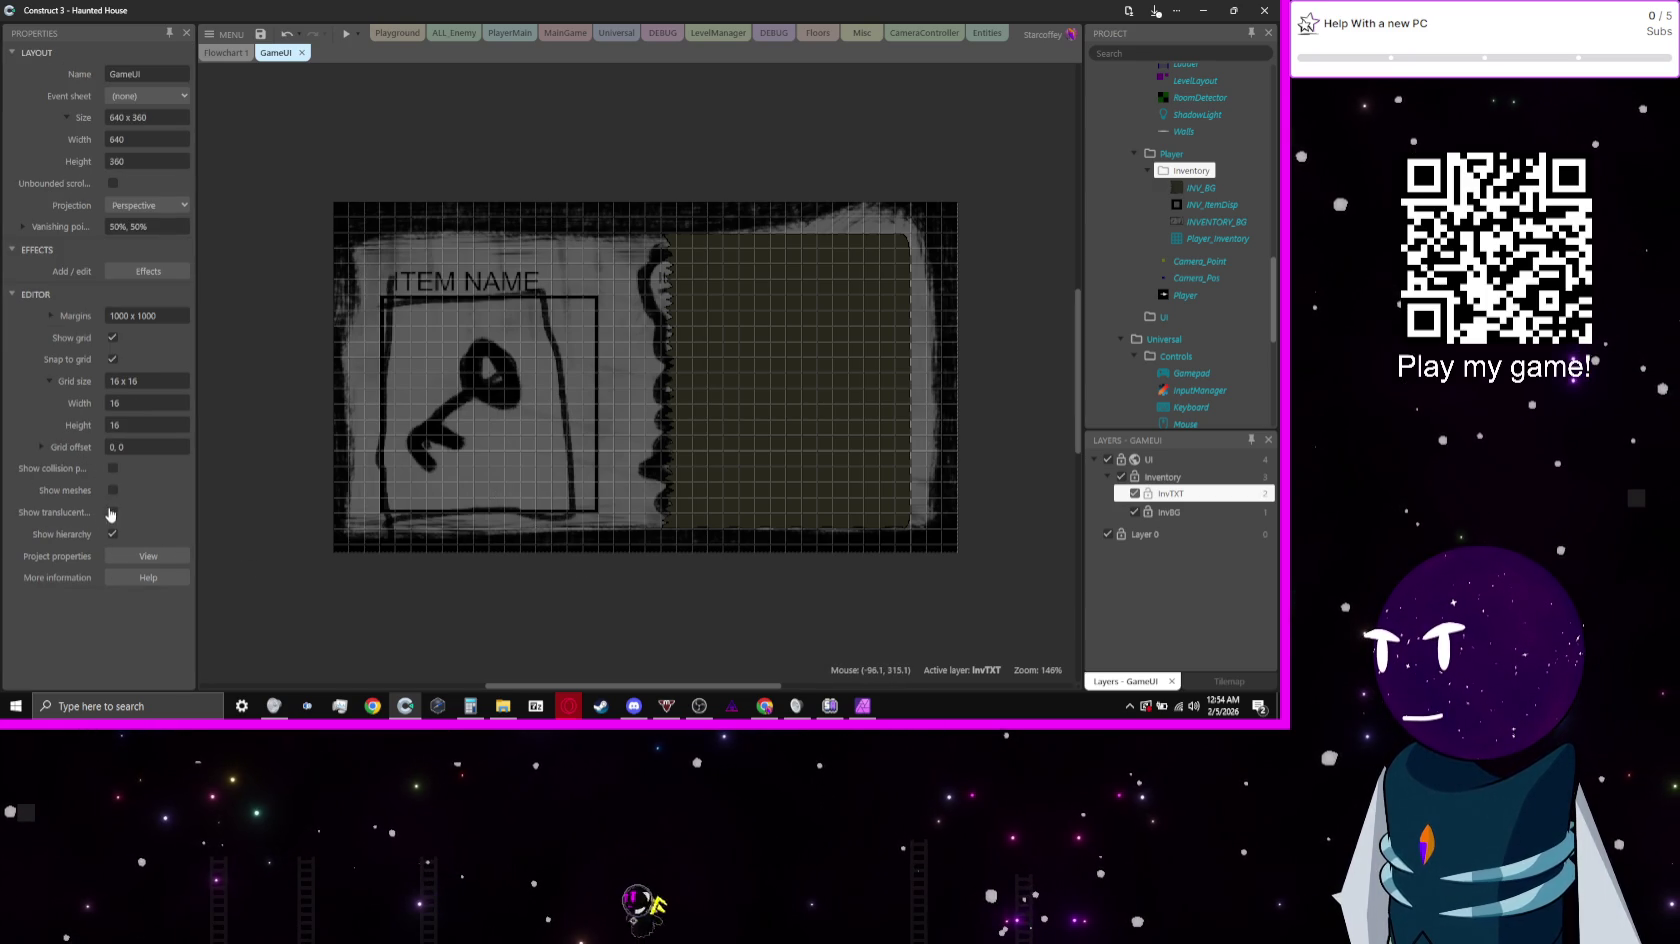
left_click(113, 512)
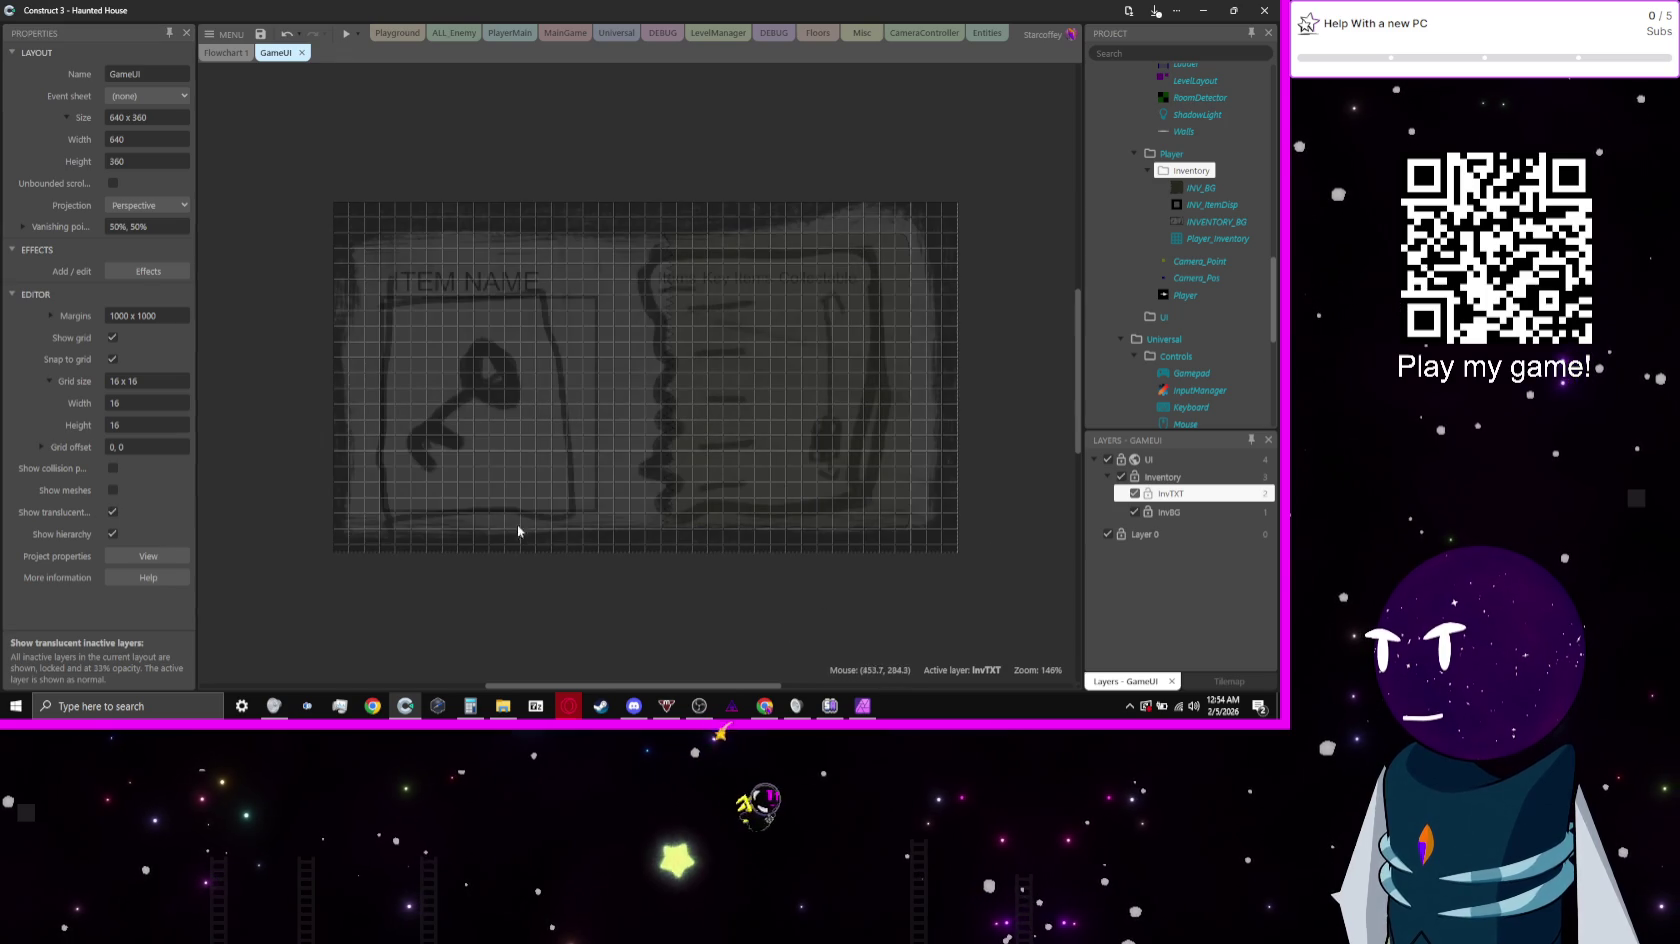
Step: Create a Text object named INV_Txt in the Inventory folder
right_click(1181, 174)
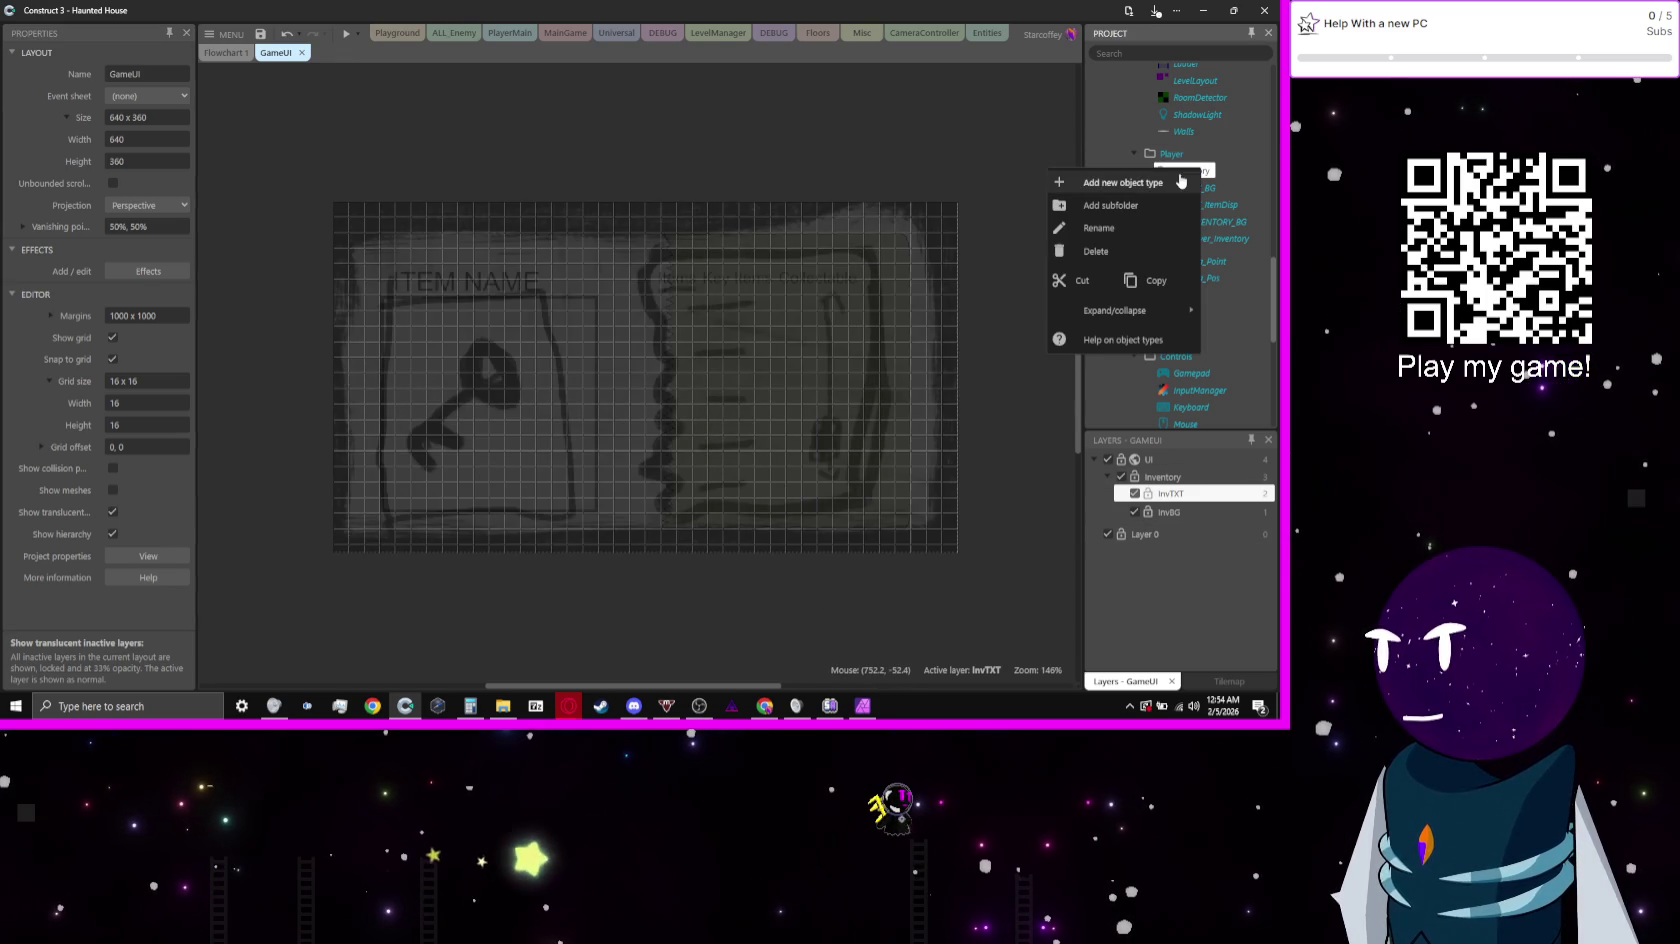
left_click(1181, 181)
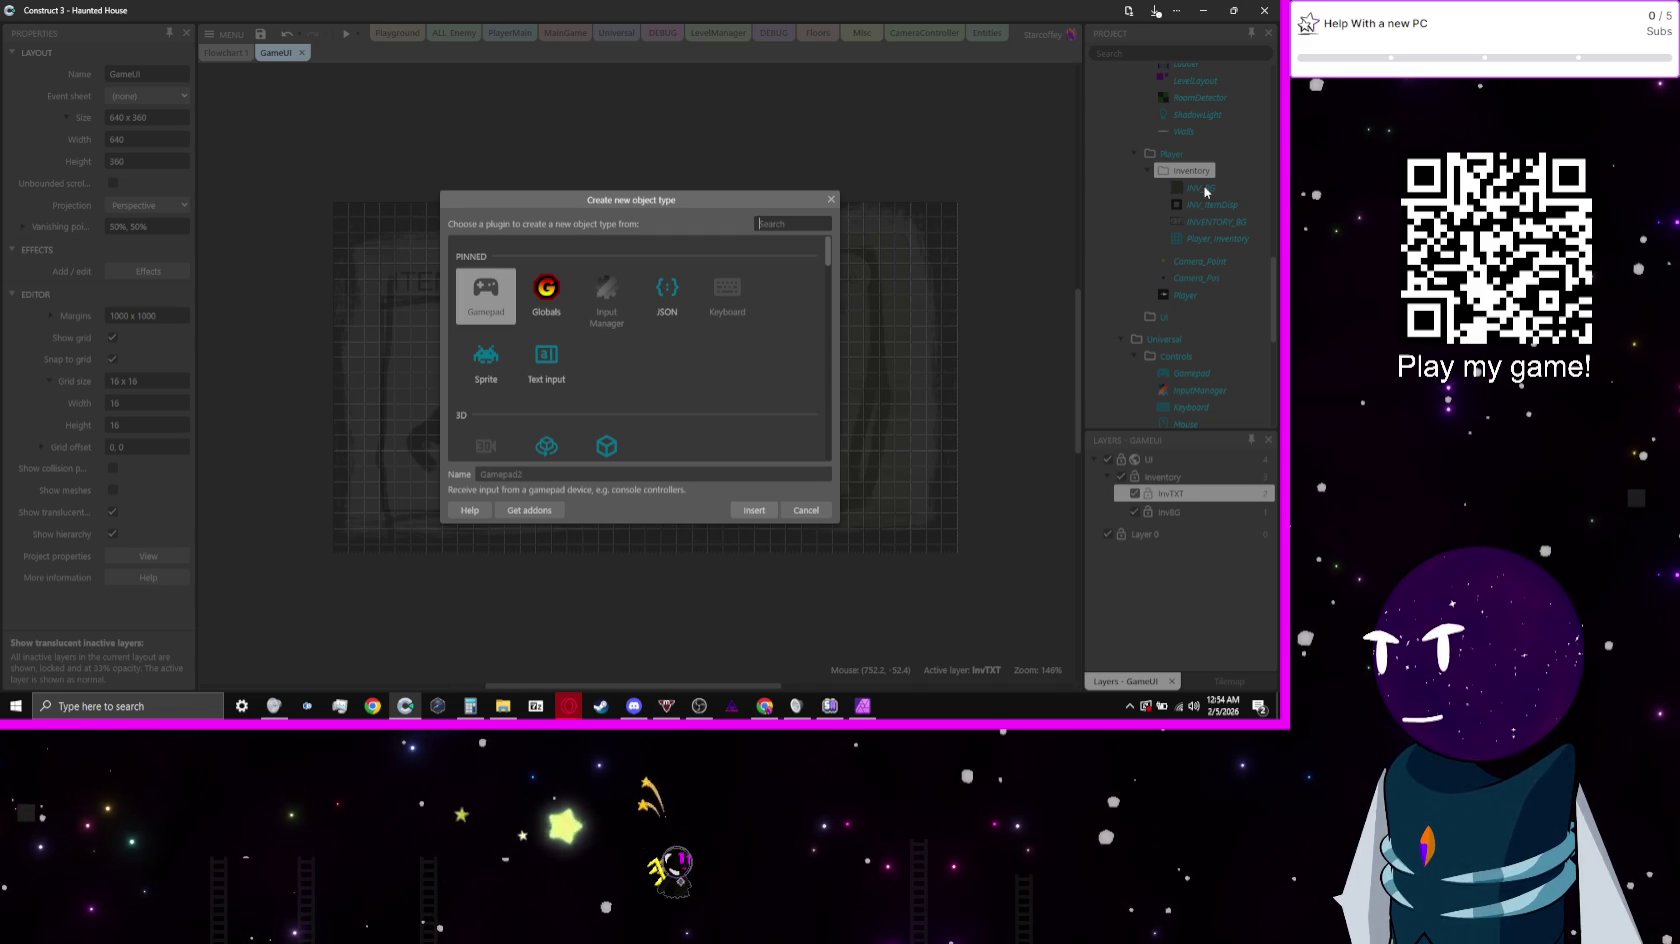
type("i")
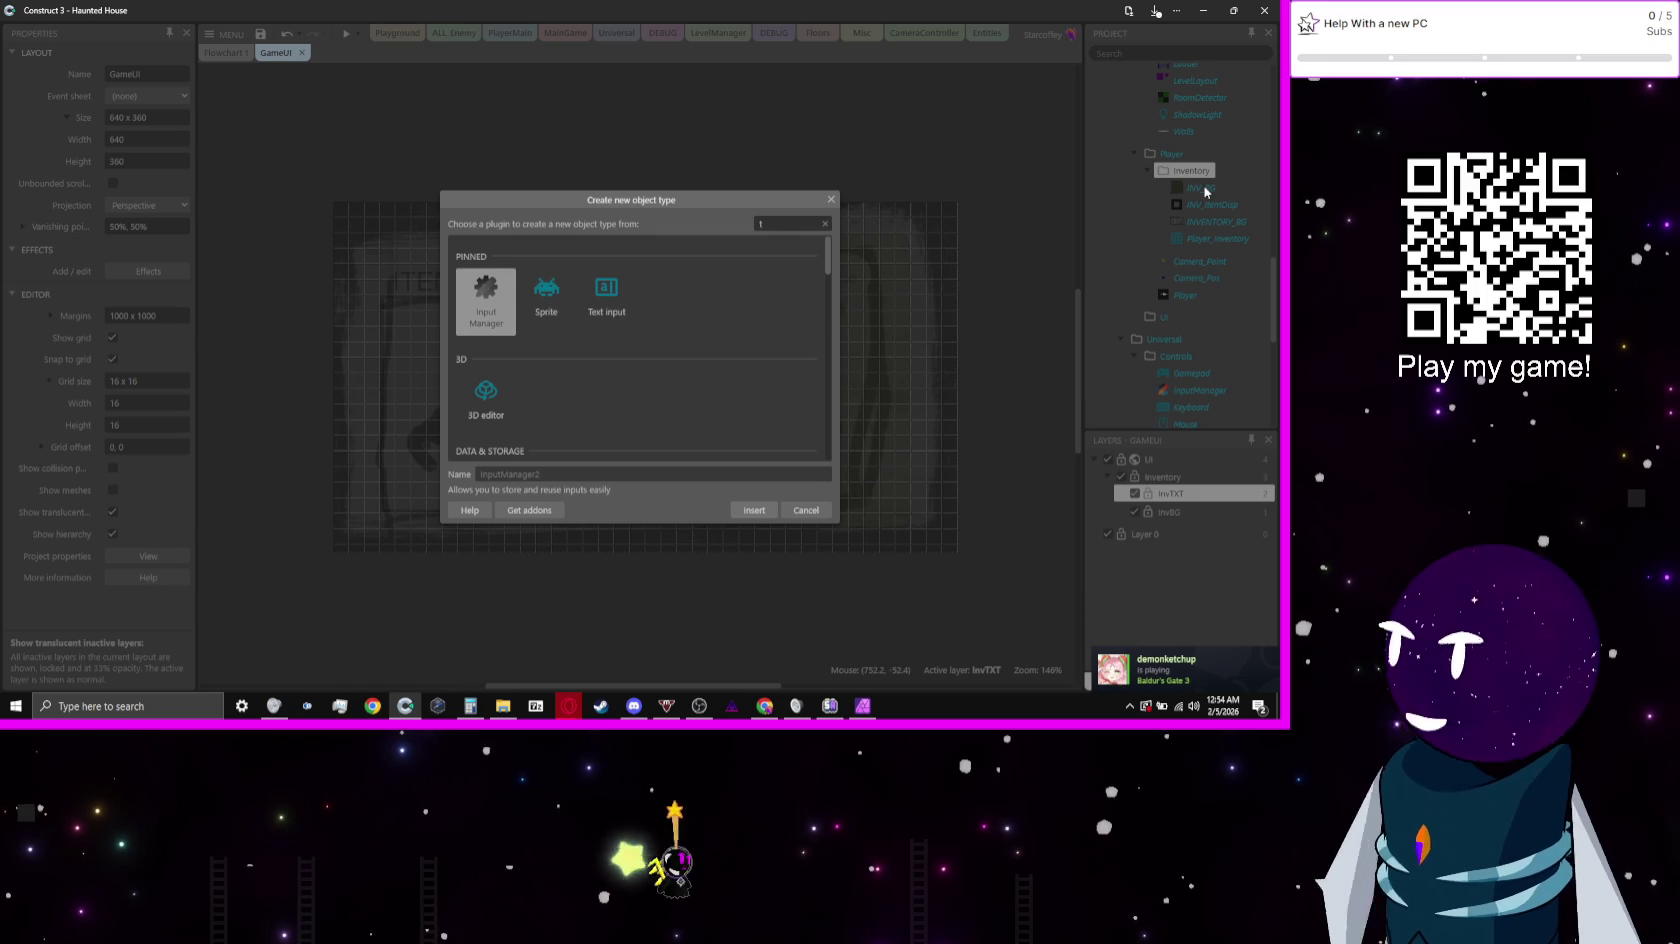
type("ex")
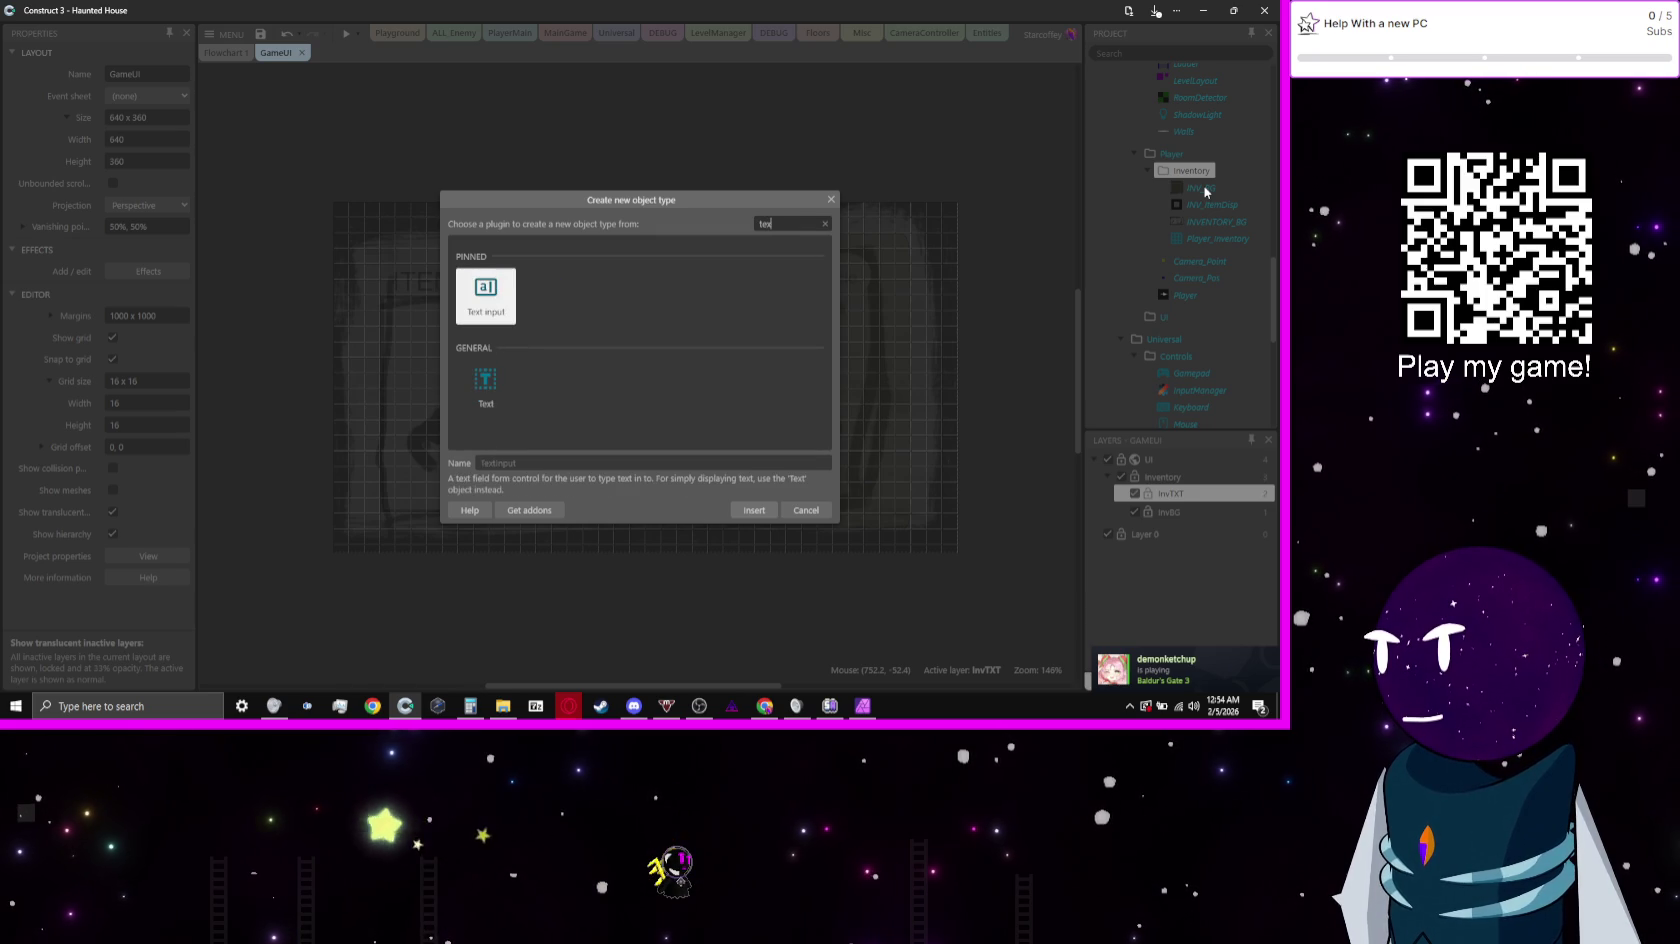
key("Down")
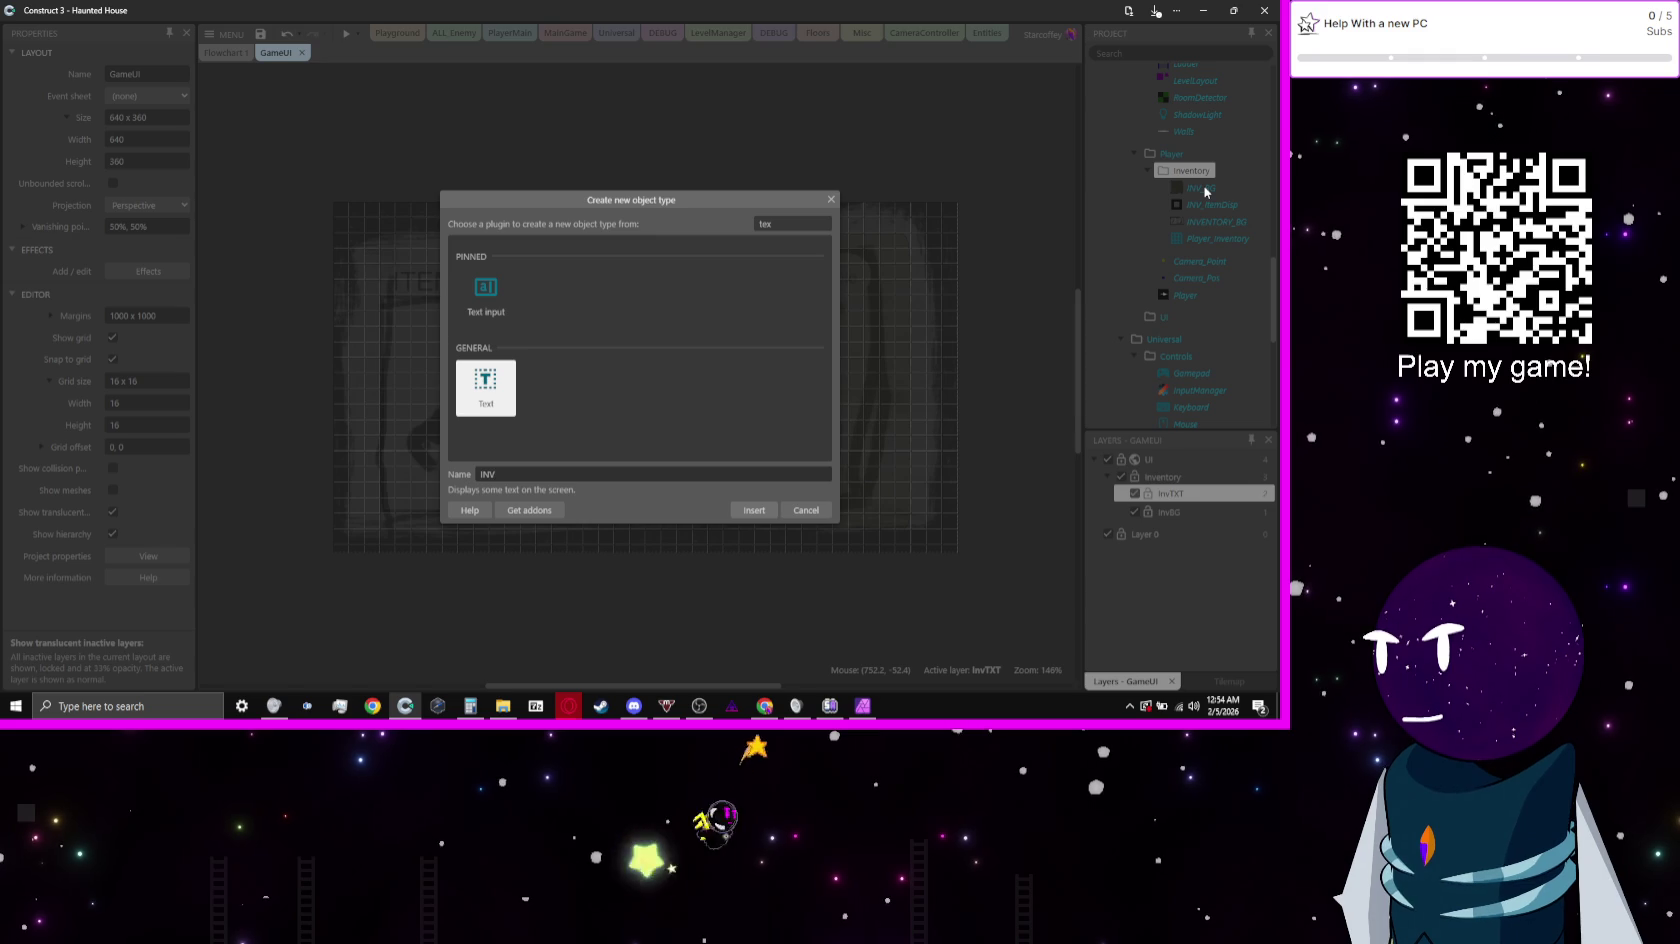
type("_Txt")
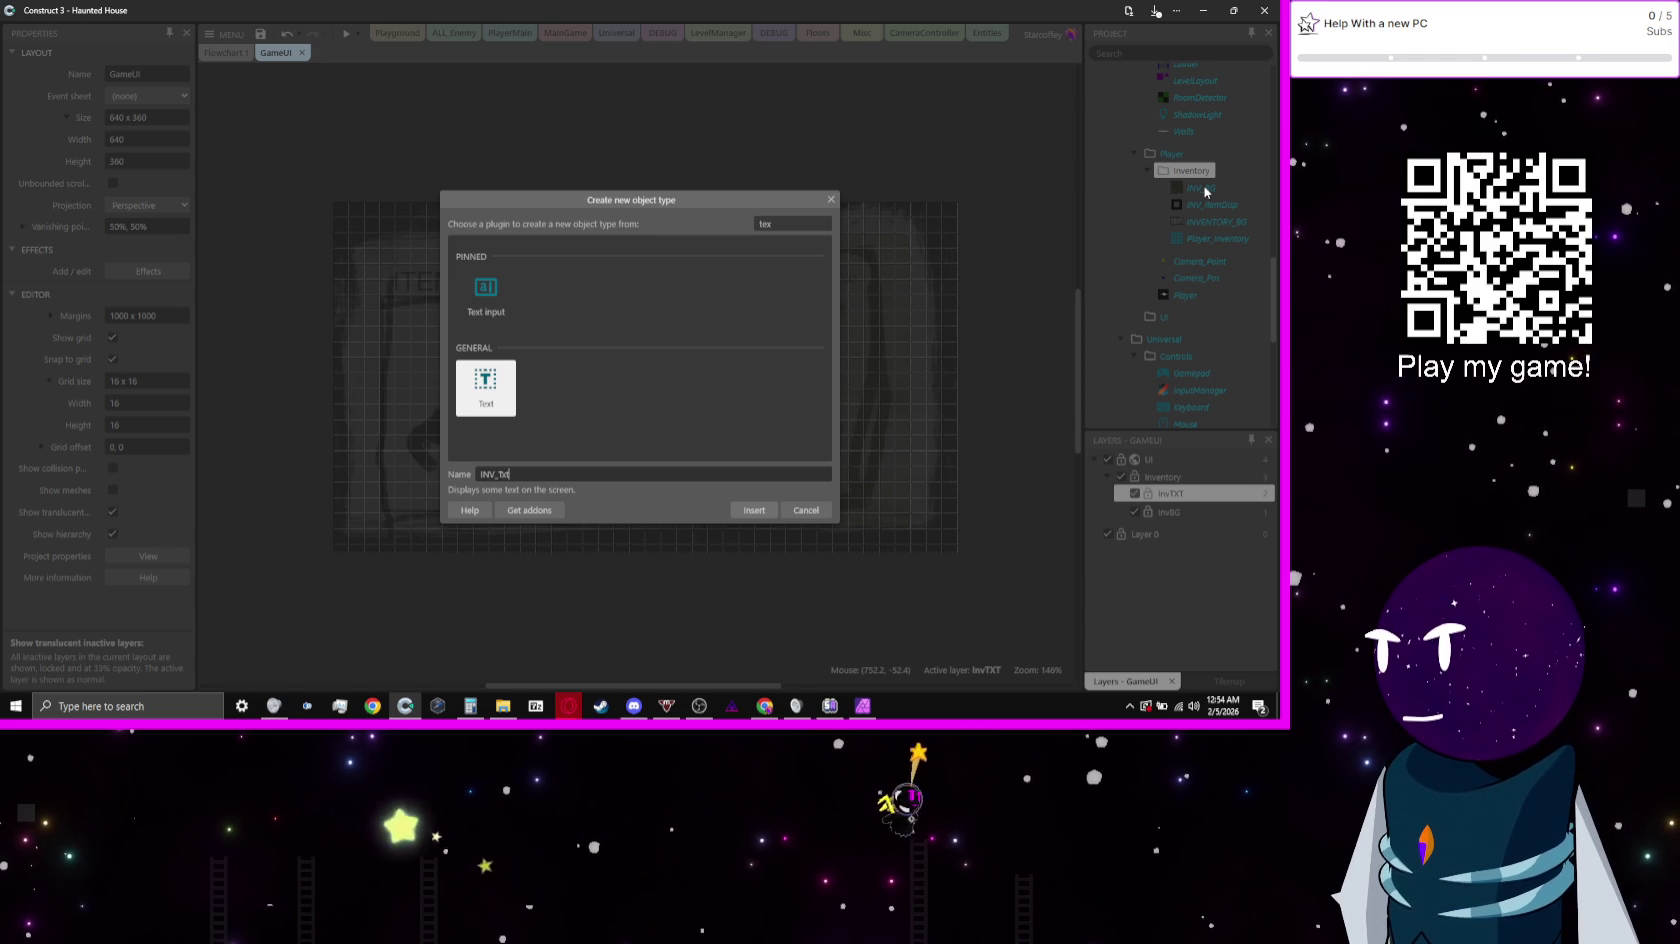
key("Return")
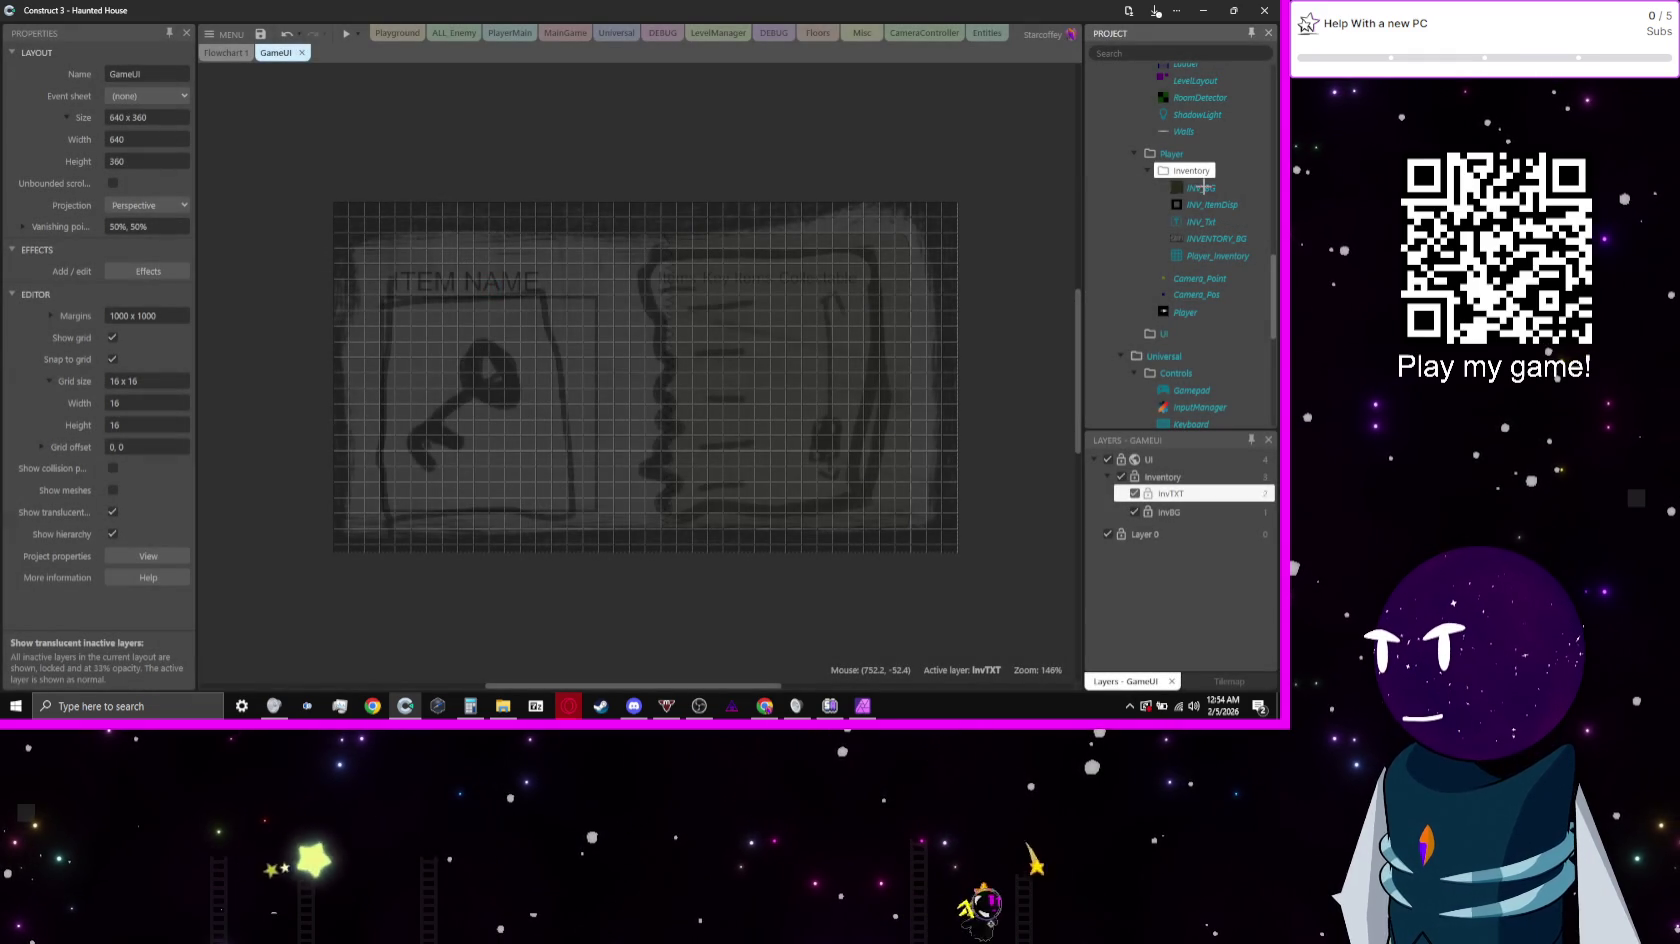
Step: Place an INV_Txt box at 352, 96, narrow it to 144 wide, and edit its text
scroll(557, 305, "right", 1)
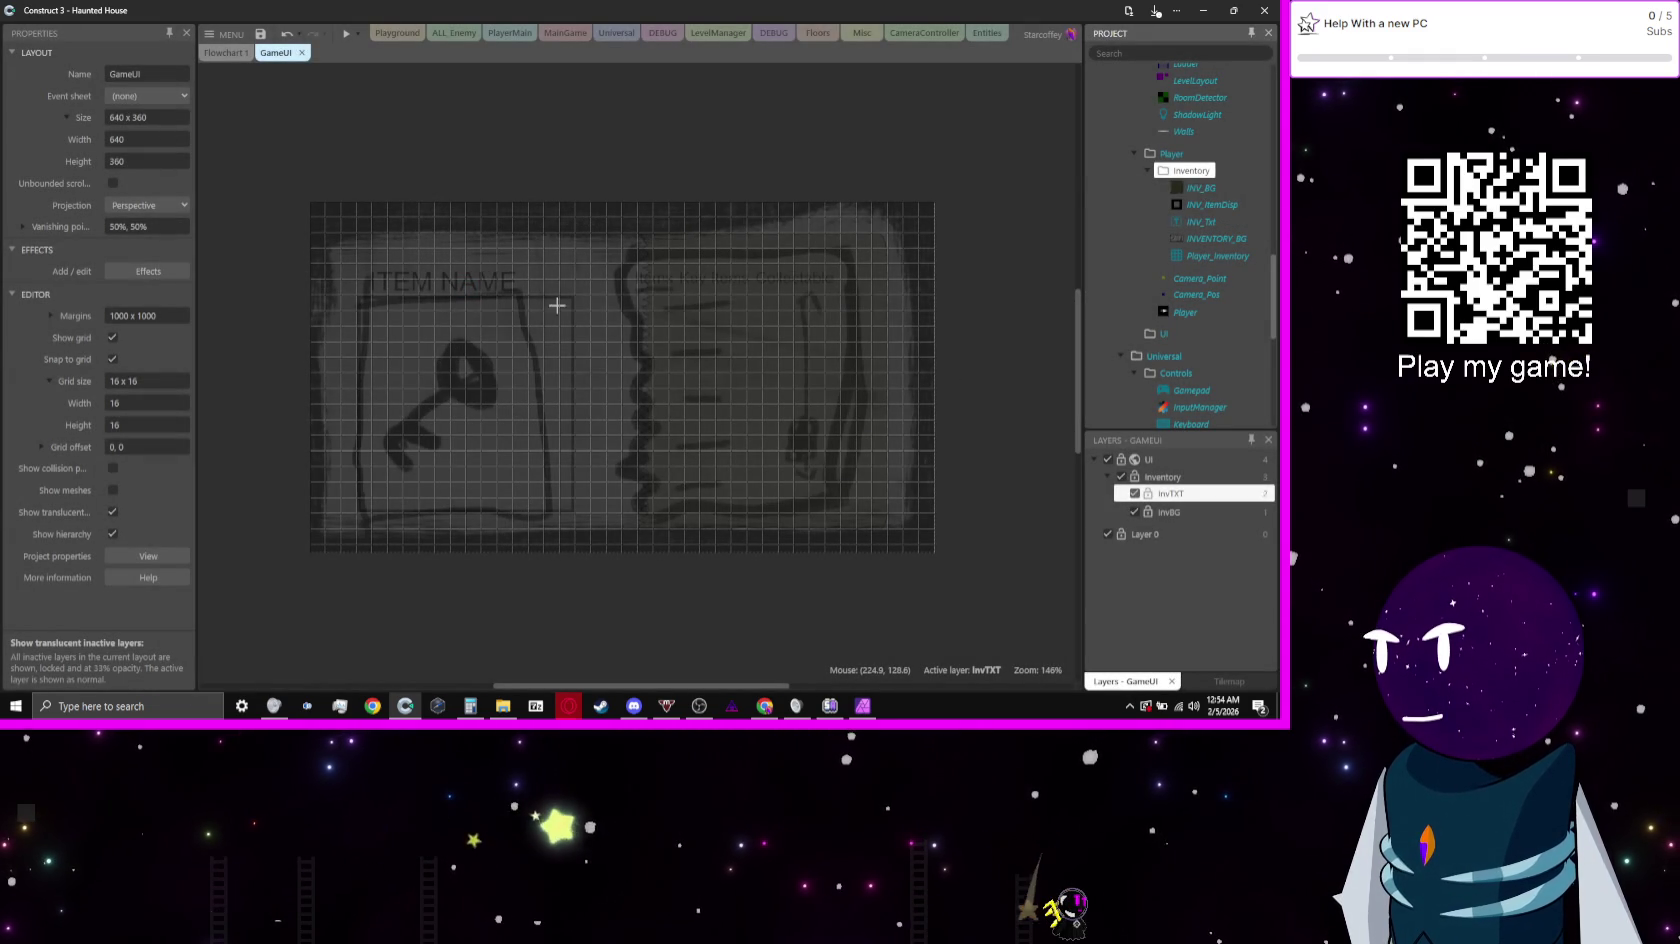
left_click(648, 263)
scroll(662, 301, "up", 4)
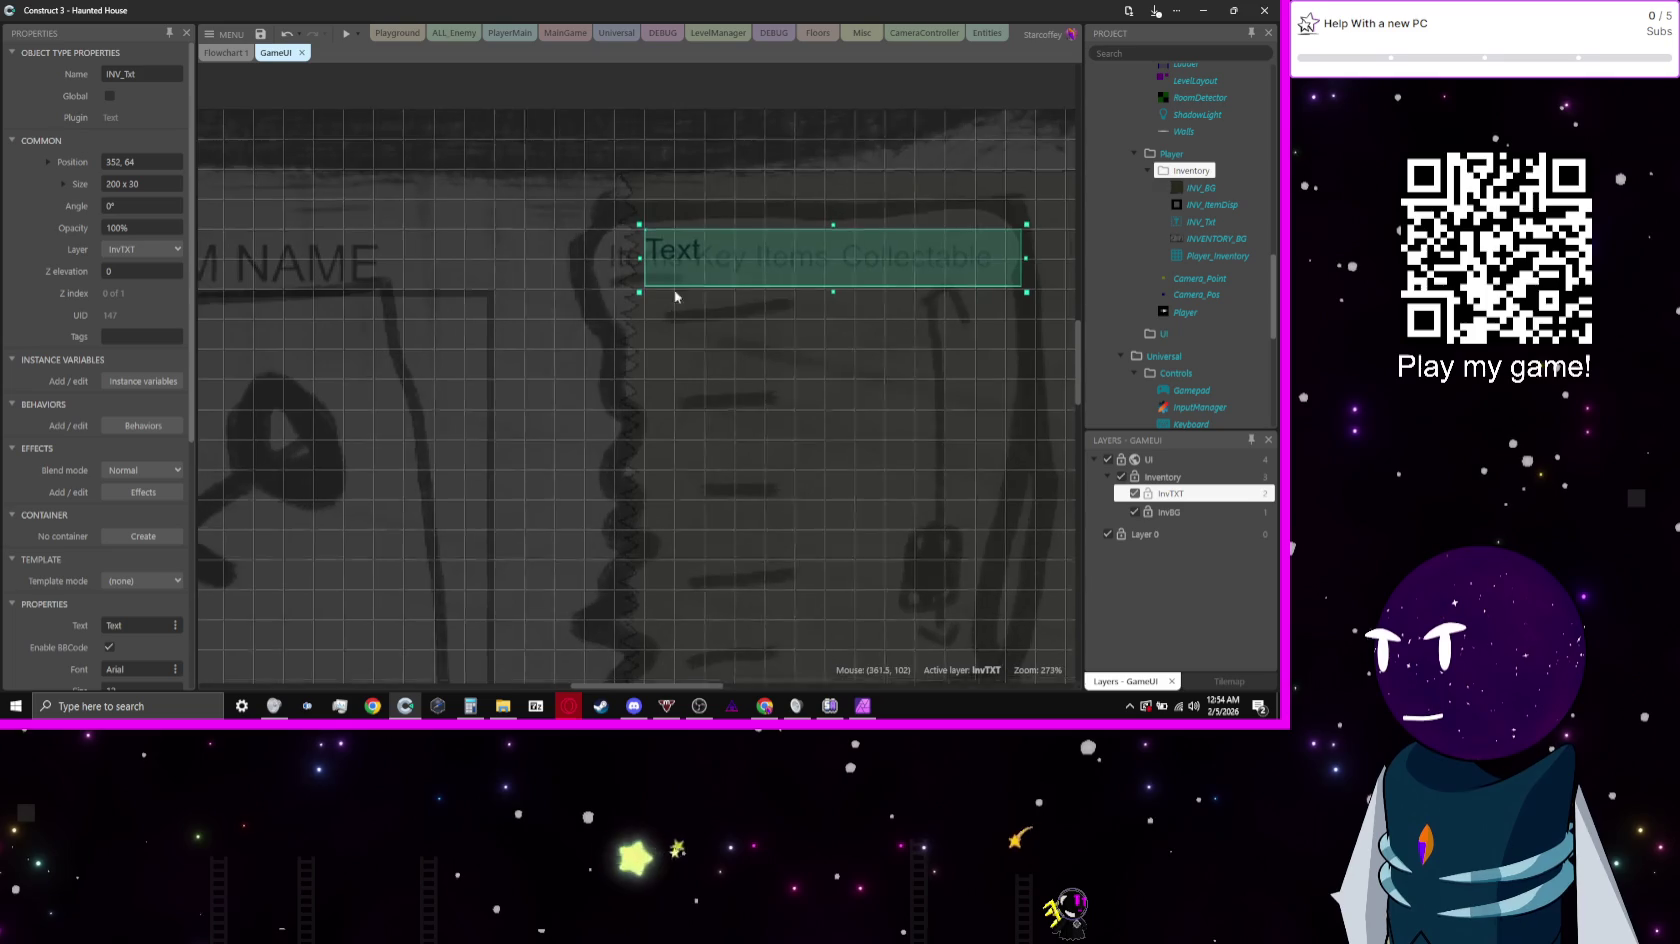
key("Down")
key("Down")
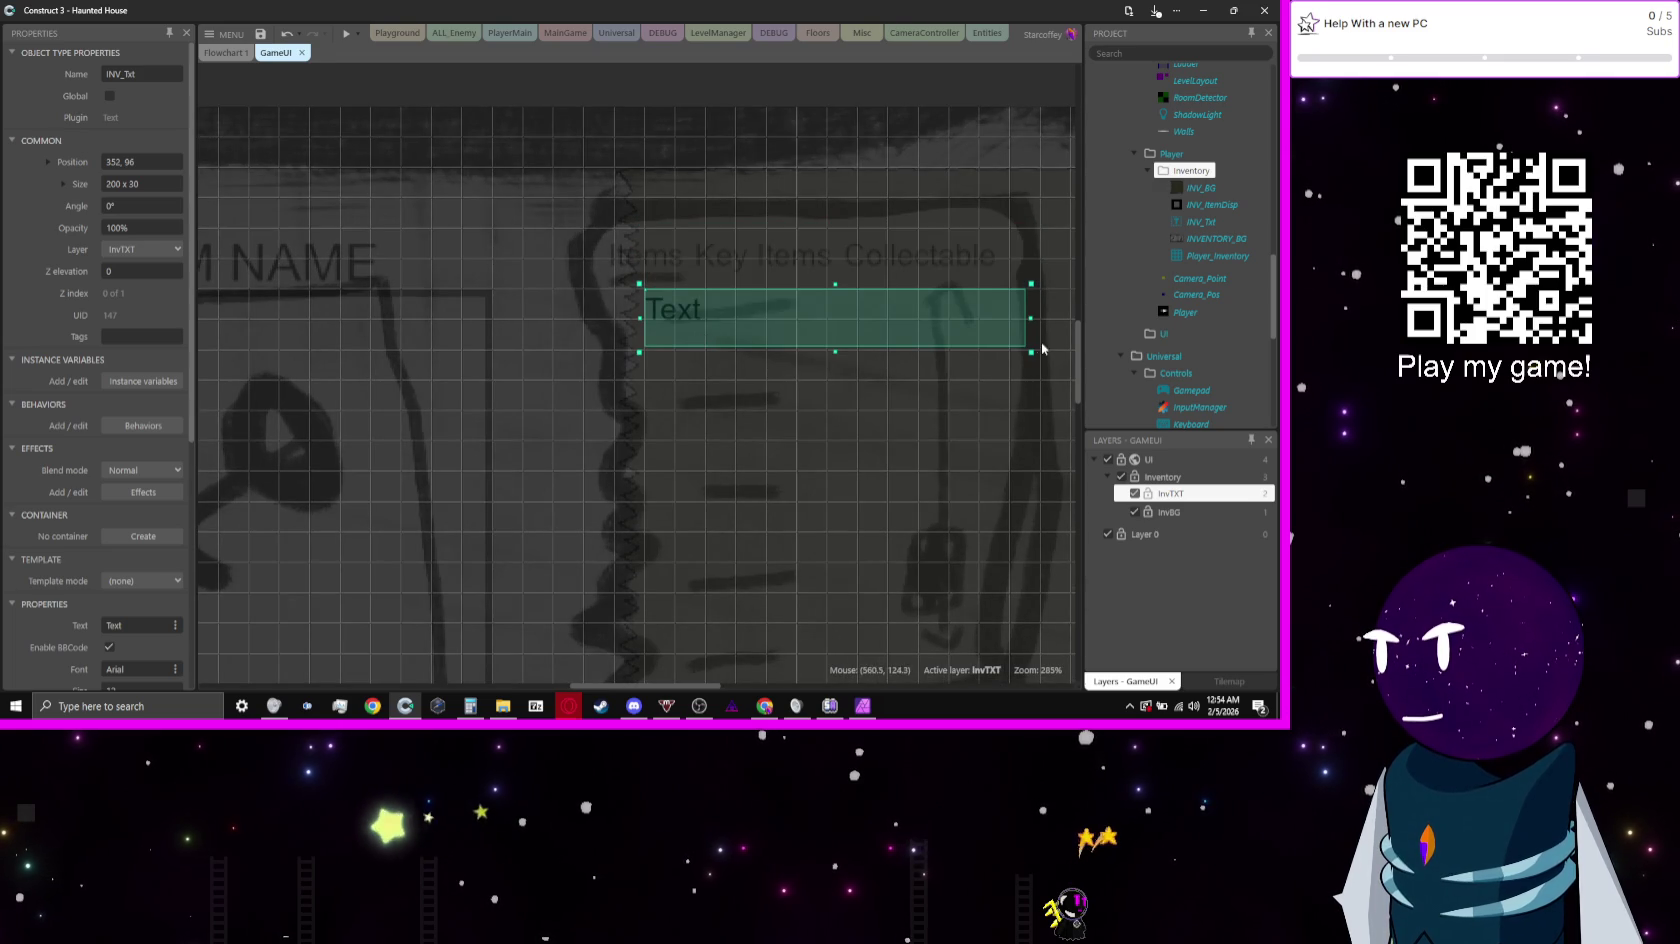
left_click_drag(1031, 318, 916, 321)
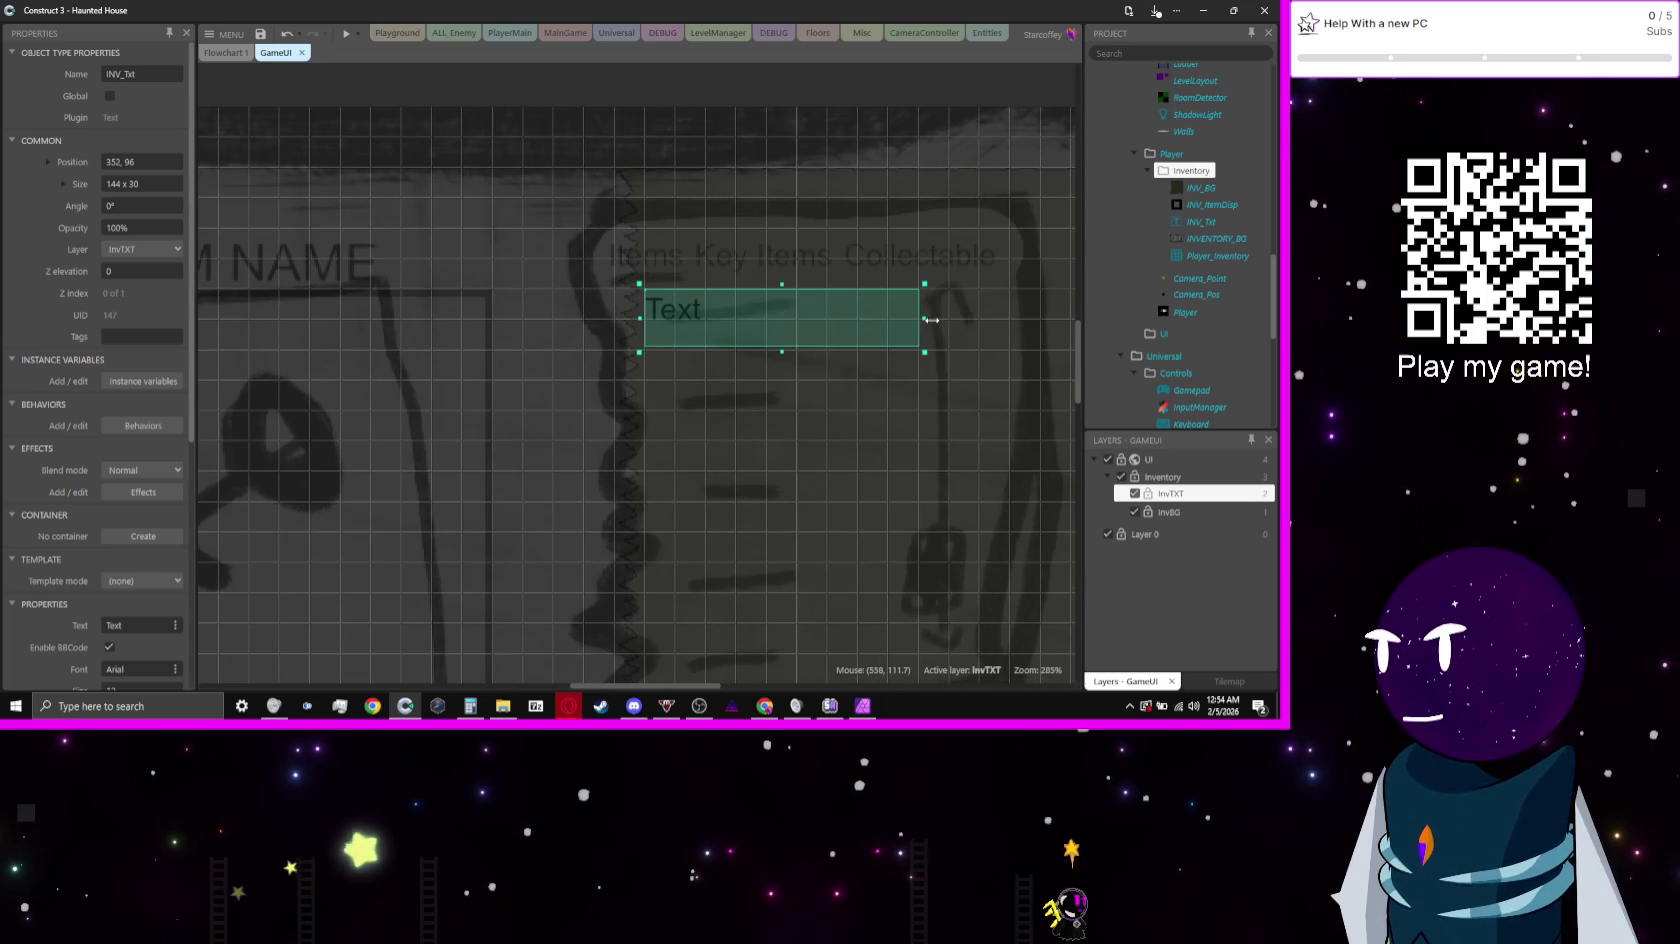
double_click(817, 322)
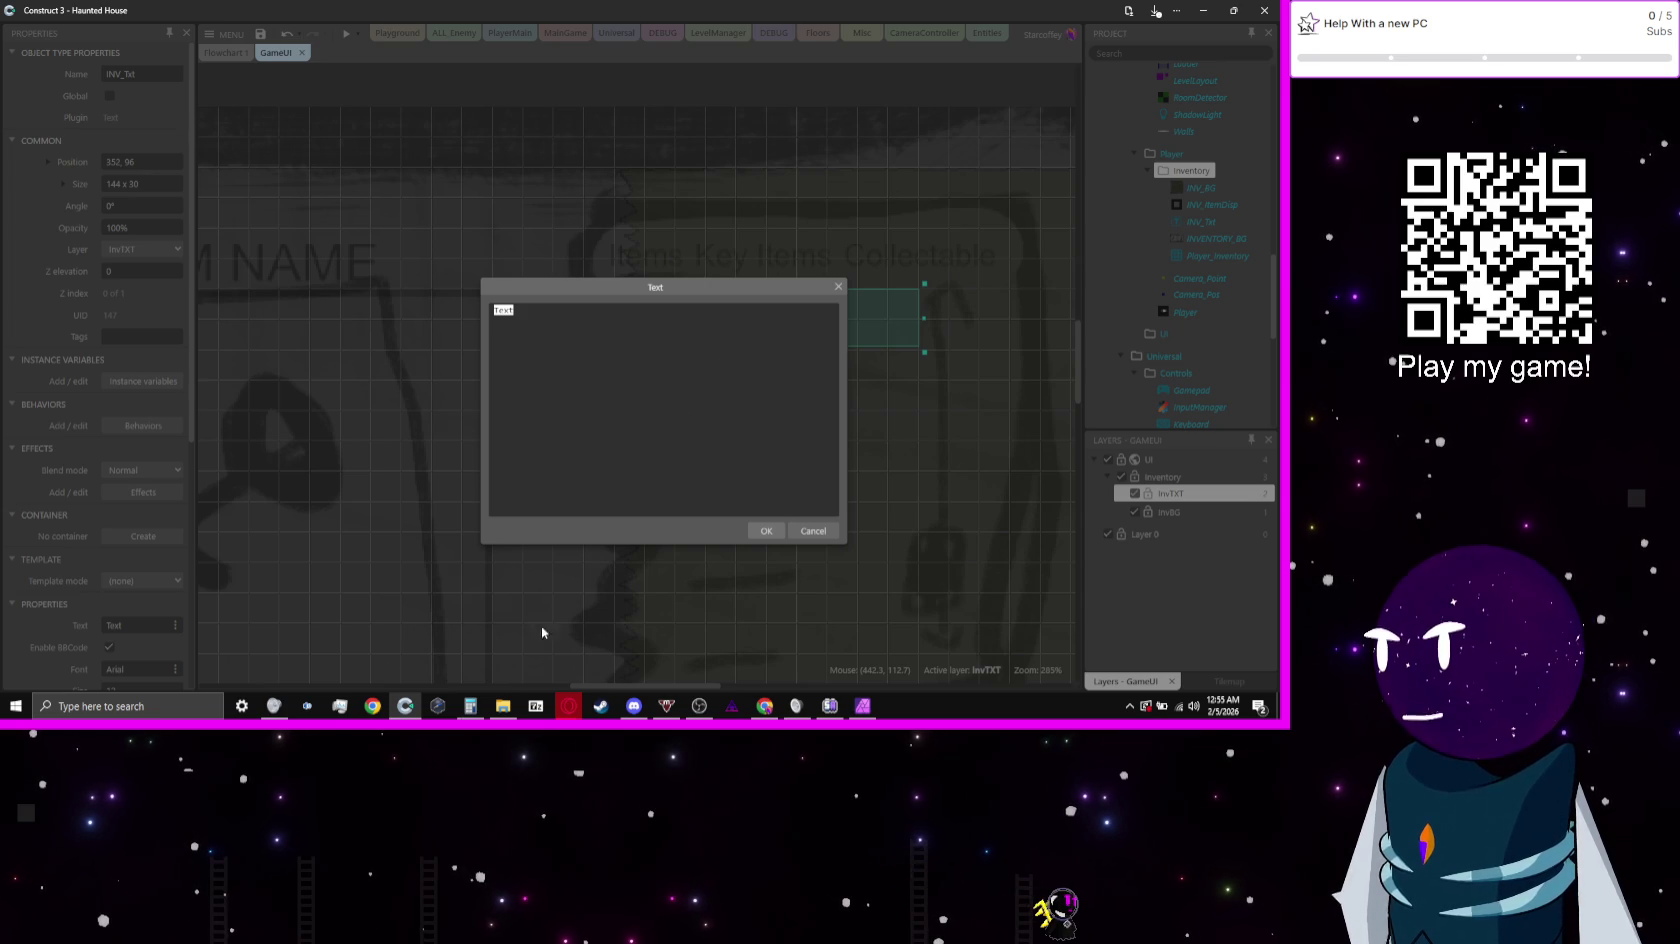
mouse_move(568, 706)
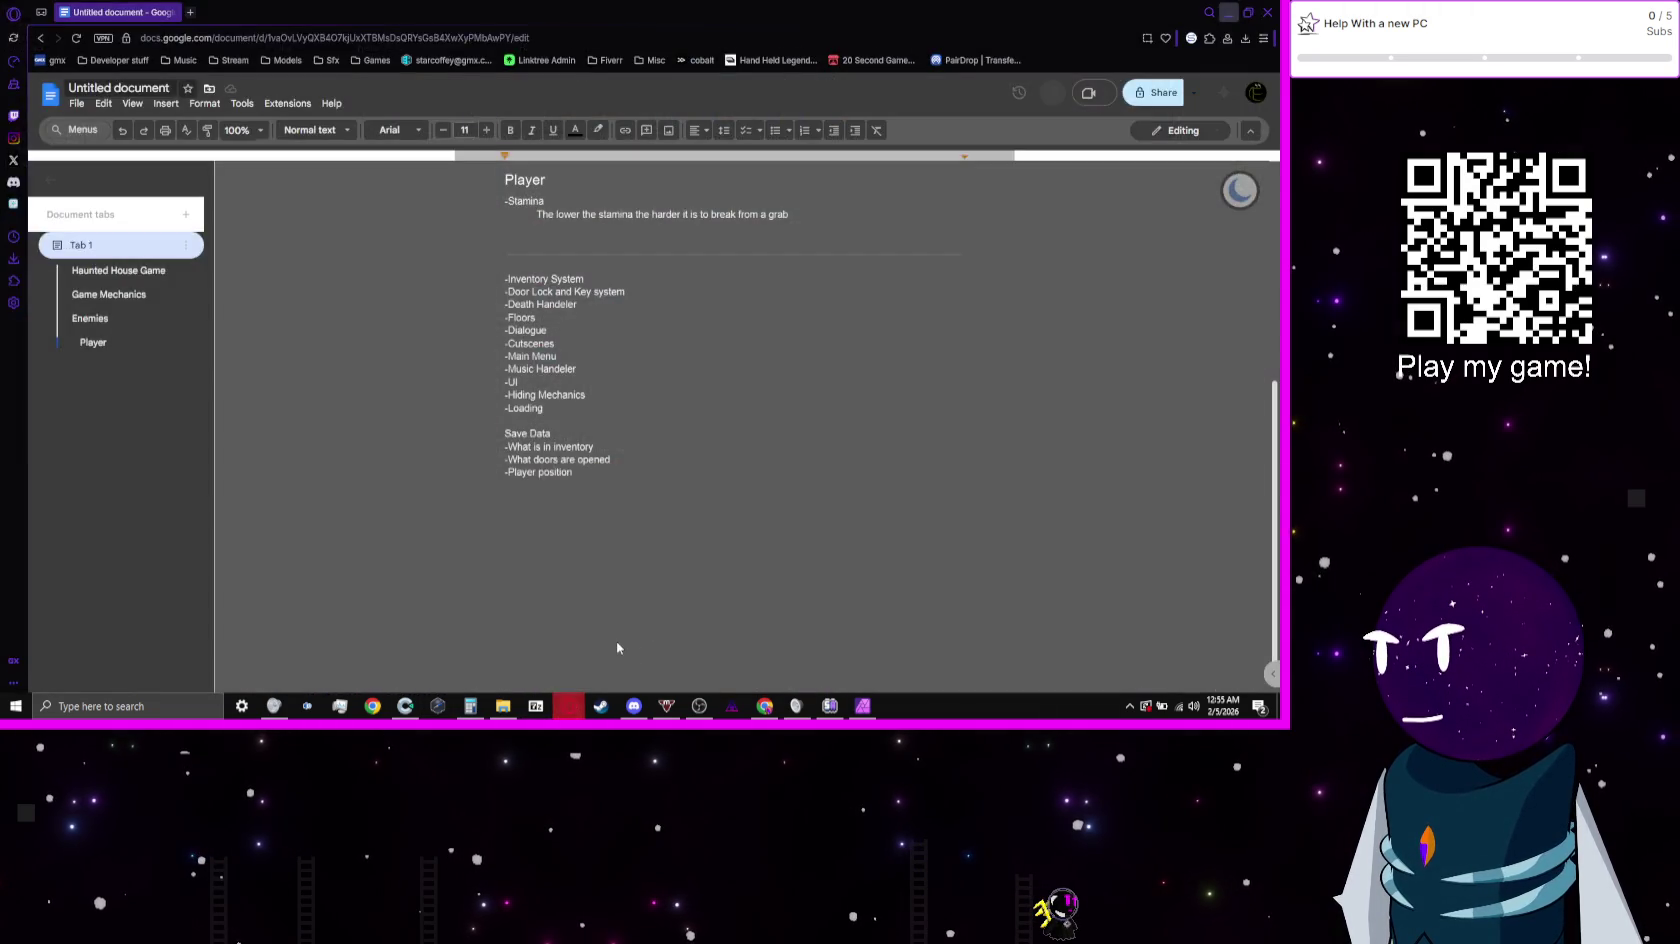
left_click(628, 650)
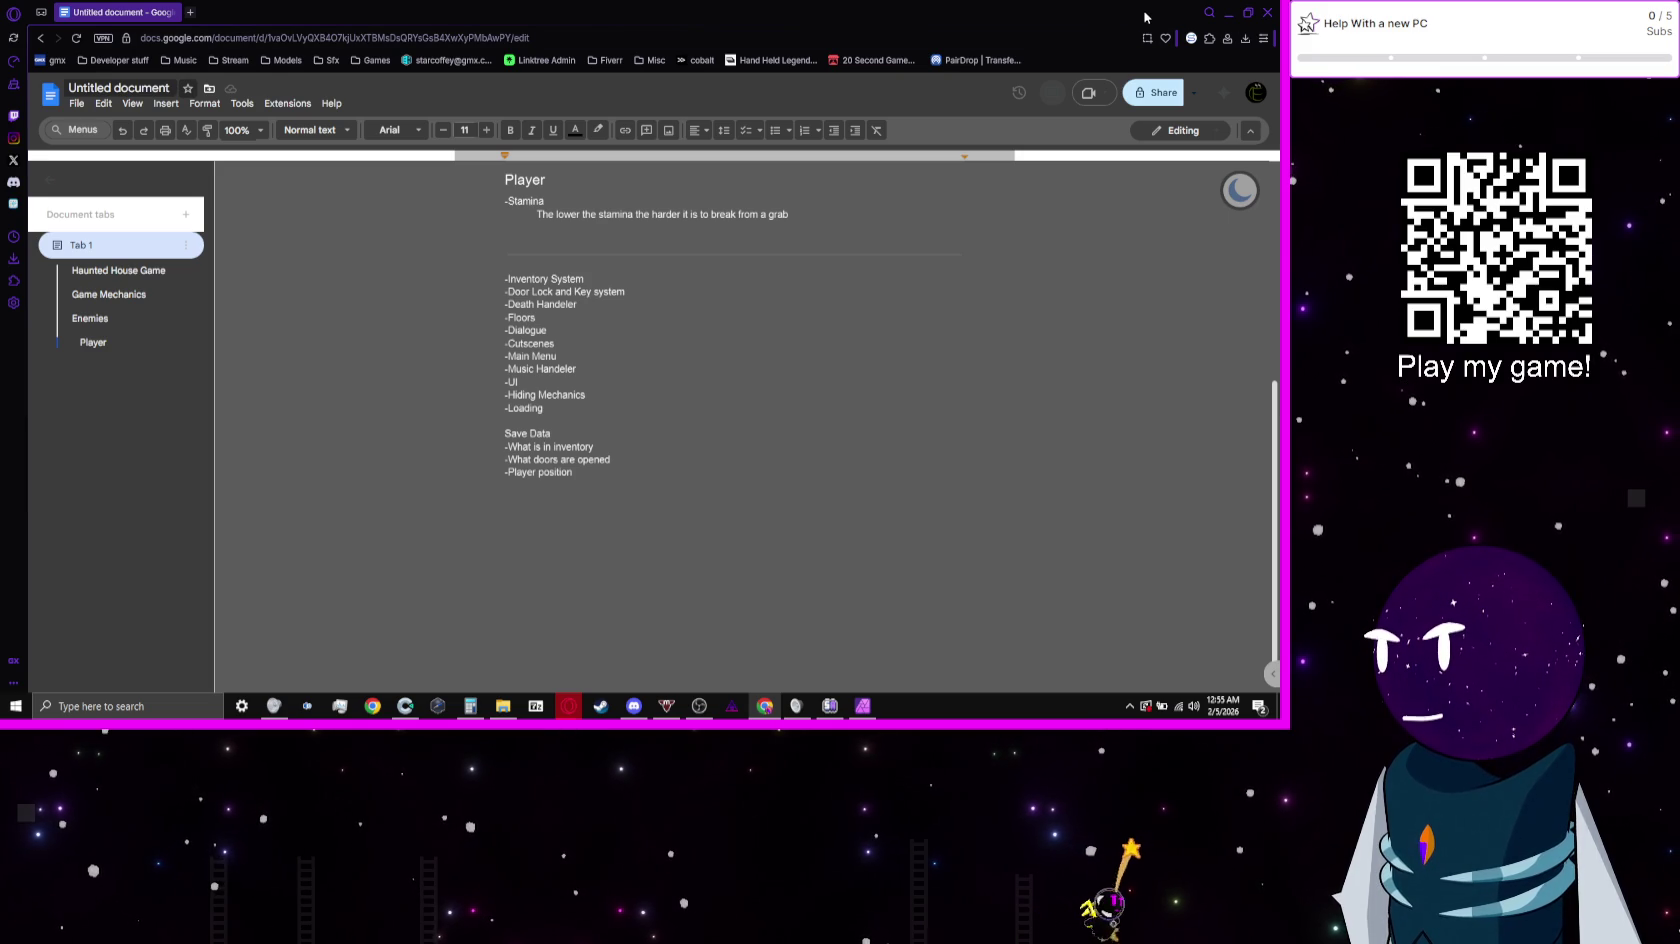
key("alt+Tab")
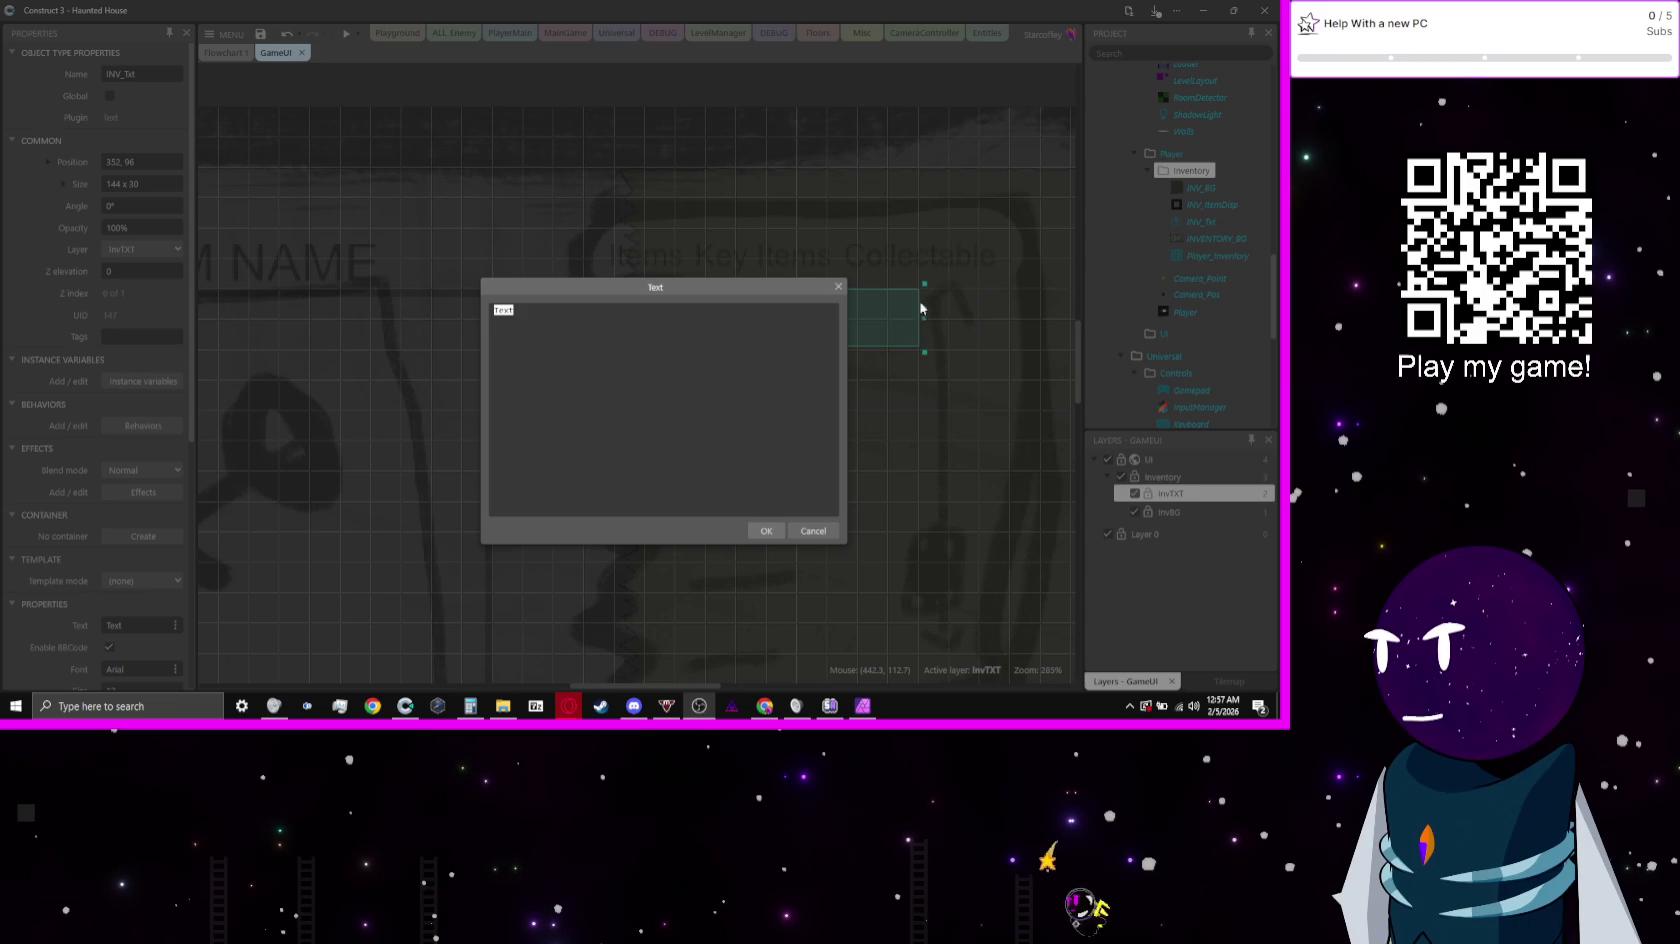
Step: Keep the text unchanged and save the project as single file V 0.0.6 in Versions
left_click(765, 531)
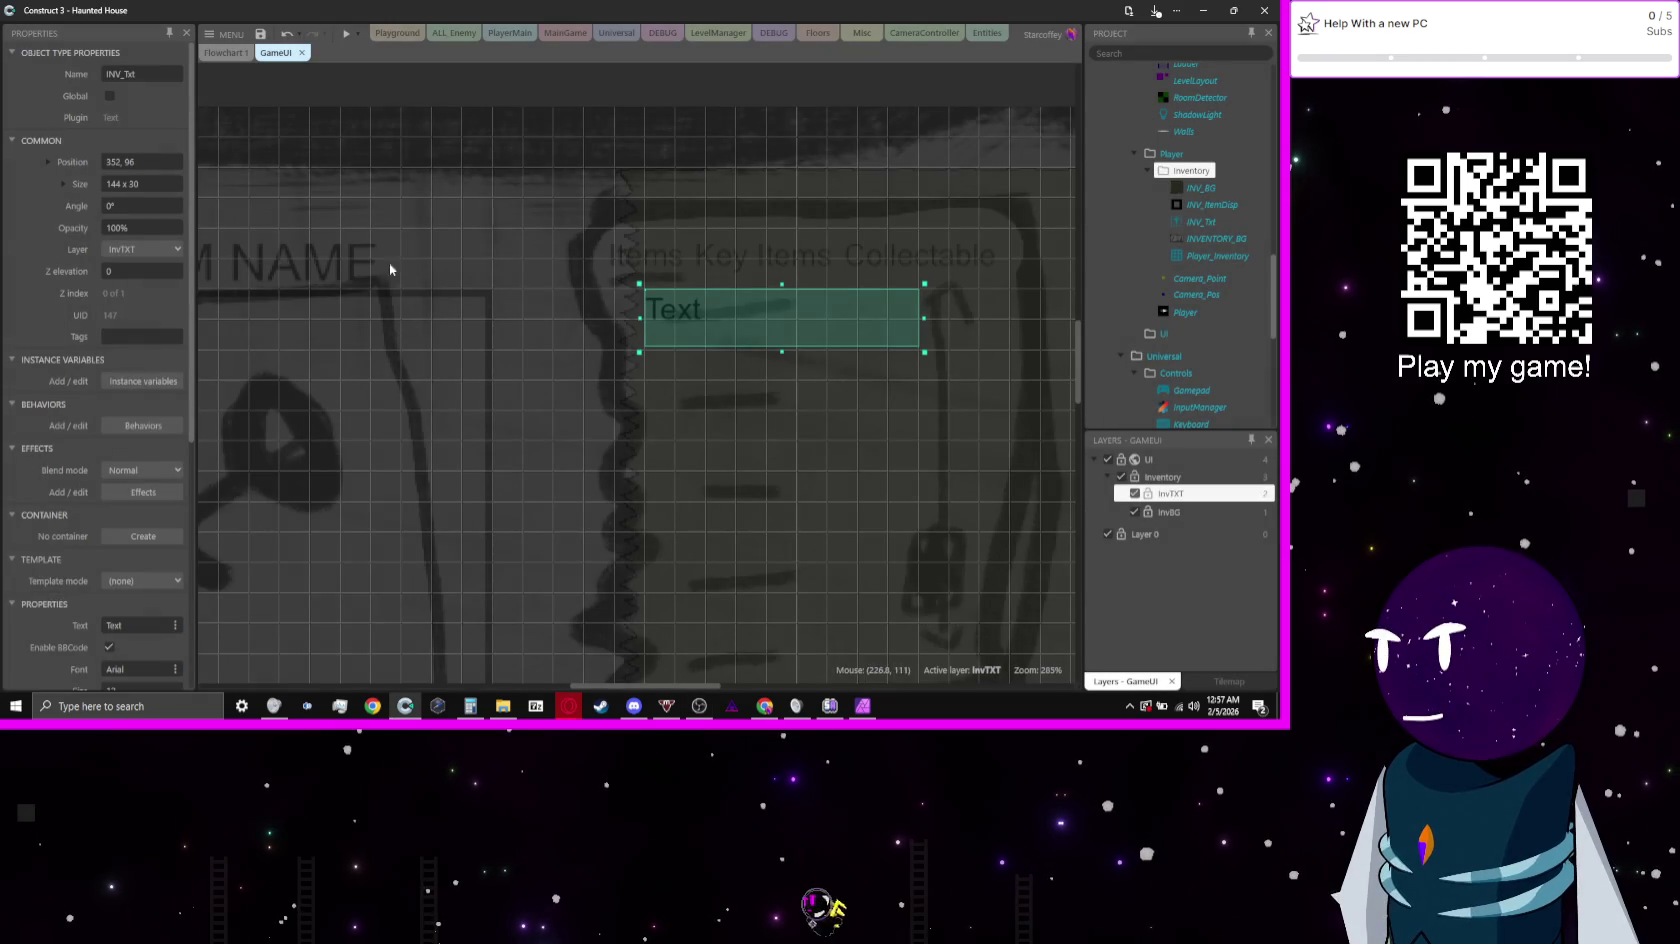
left_click(419, 178)
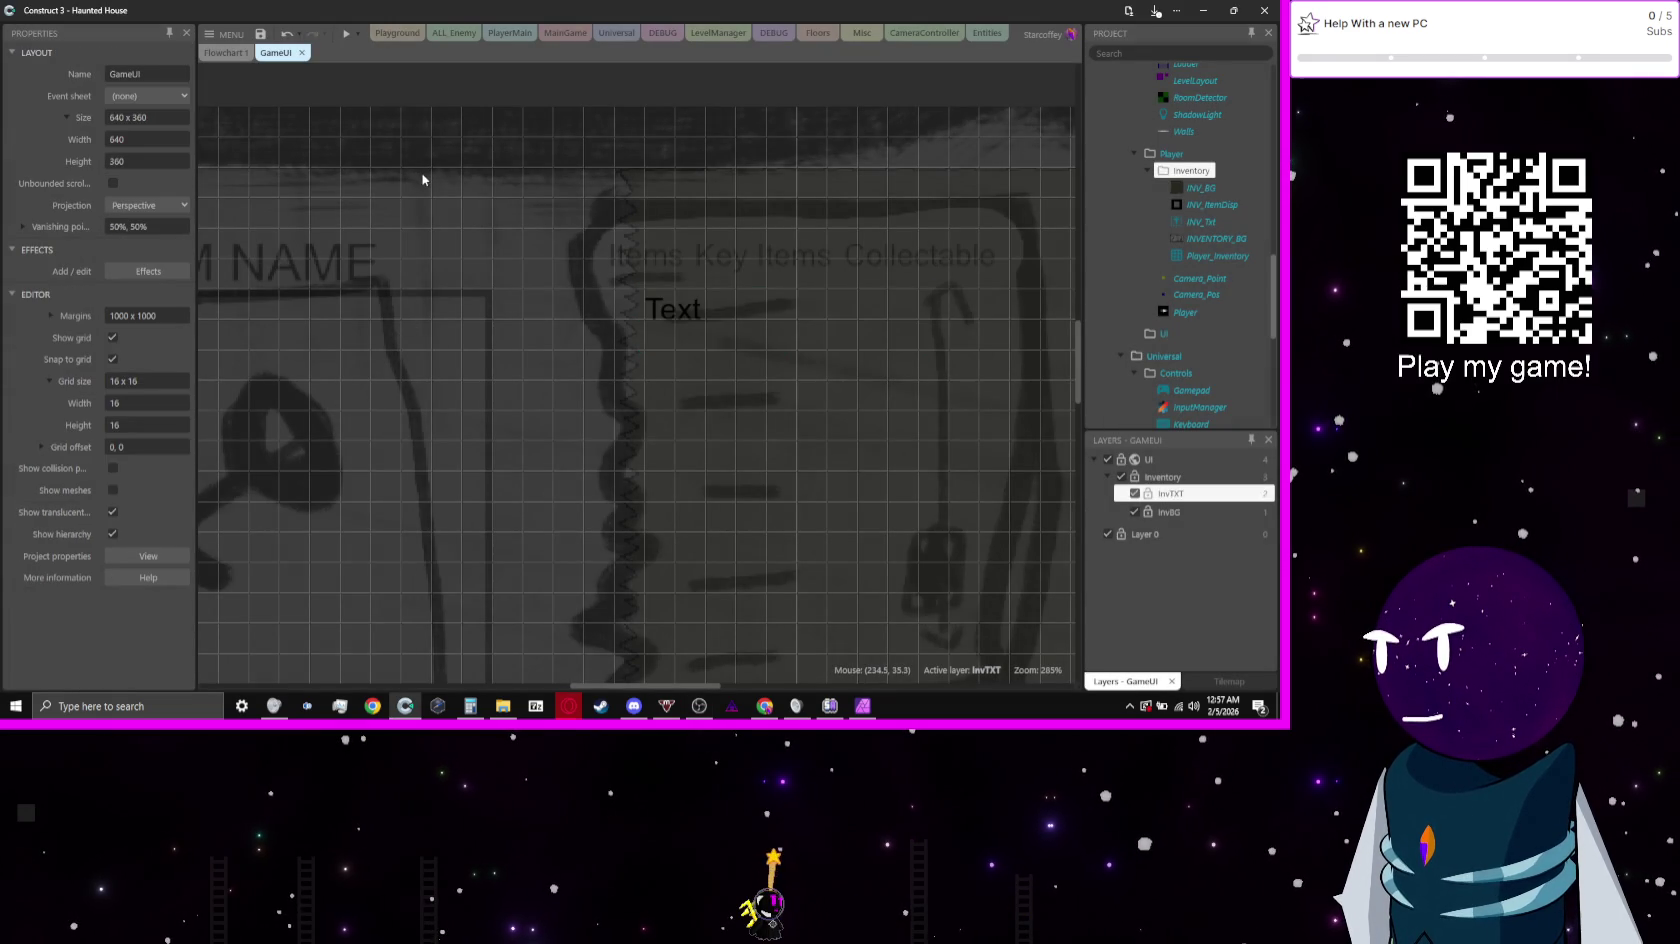
left_click(224, 38)
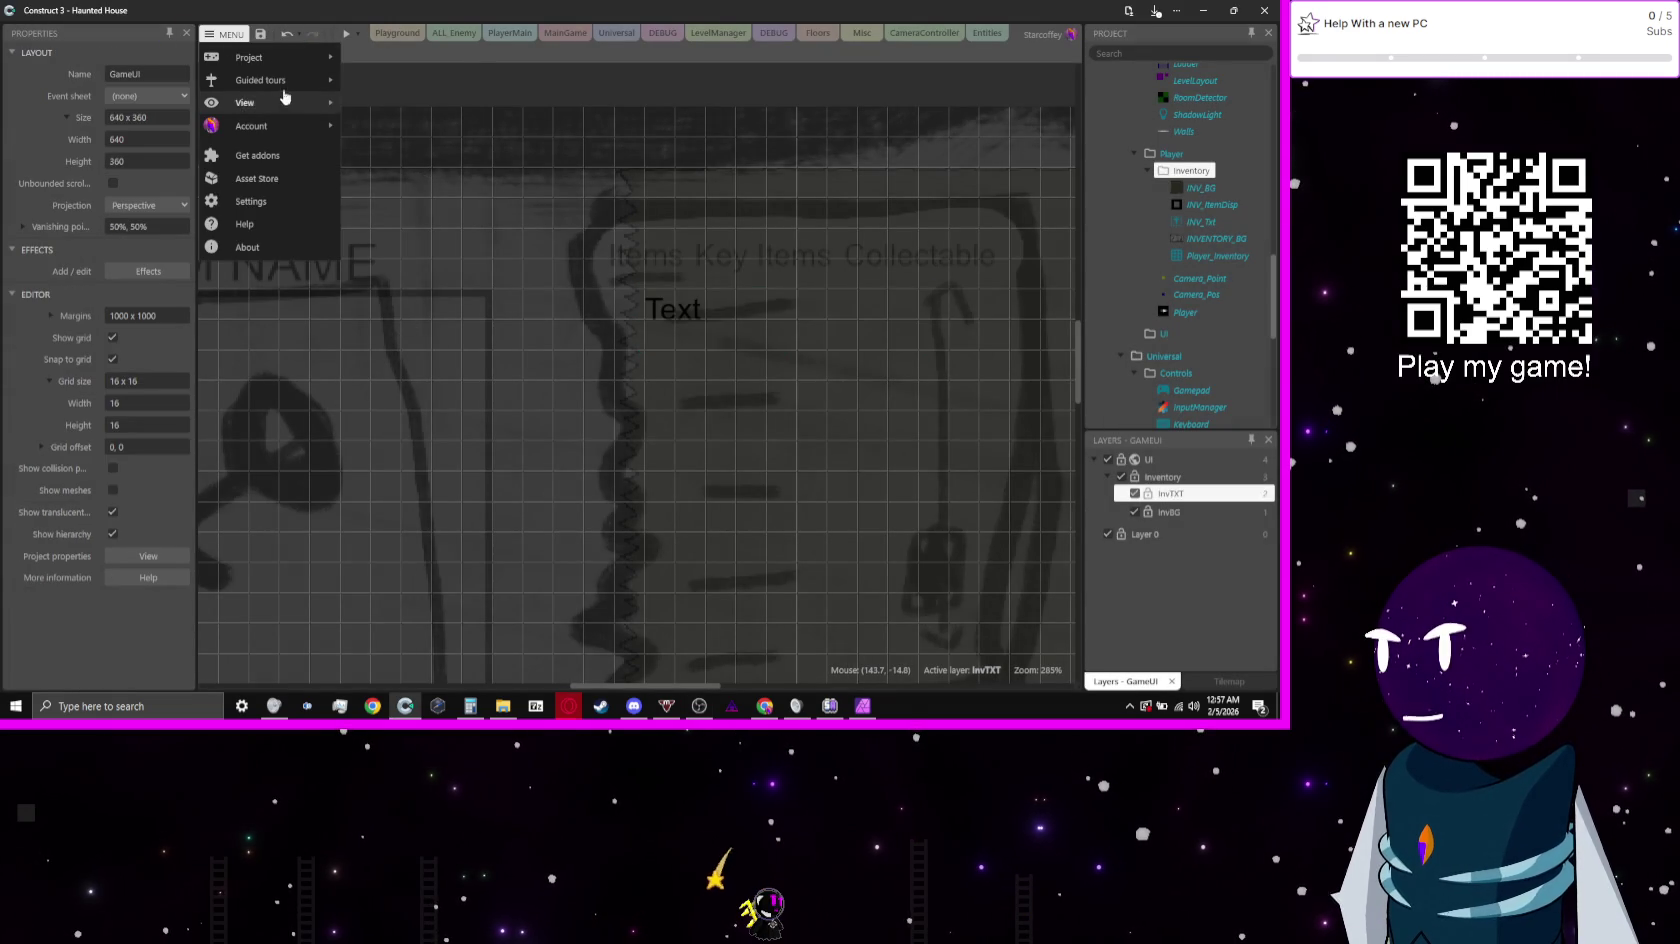
mouse_move(281, 58)
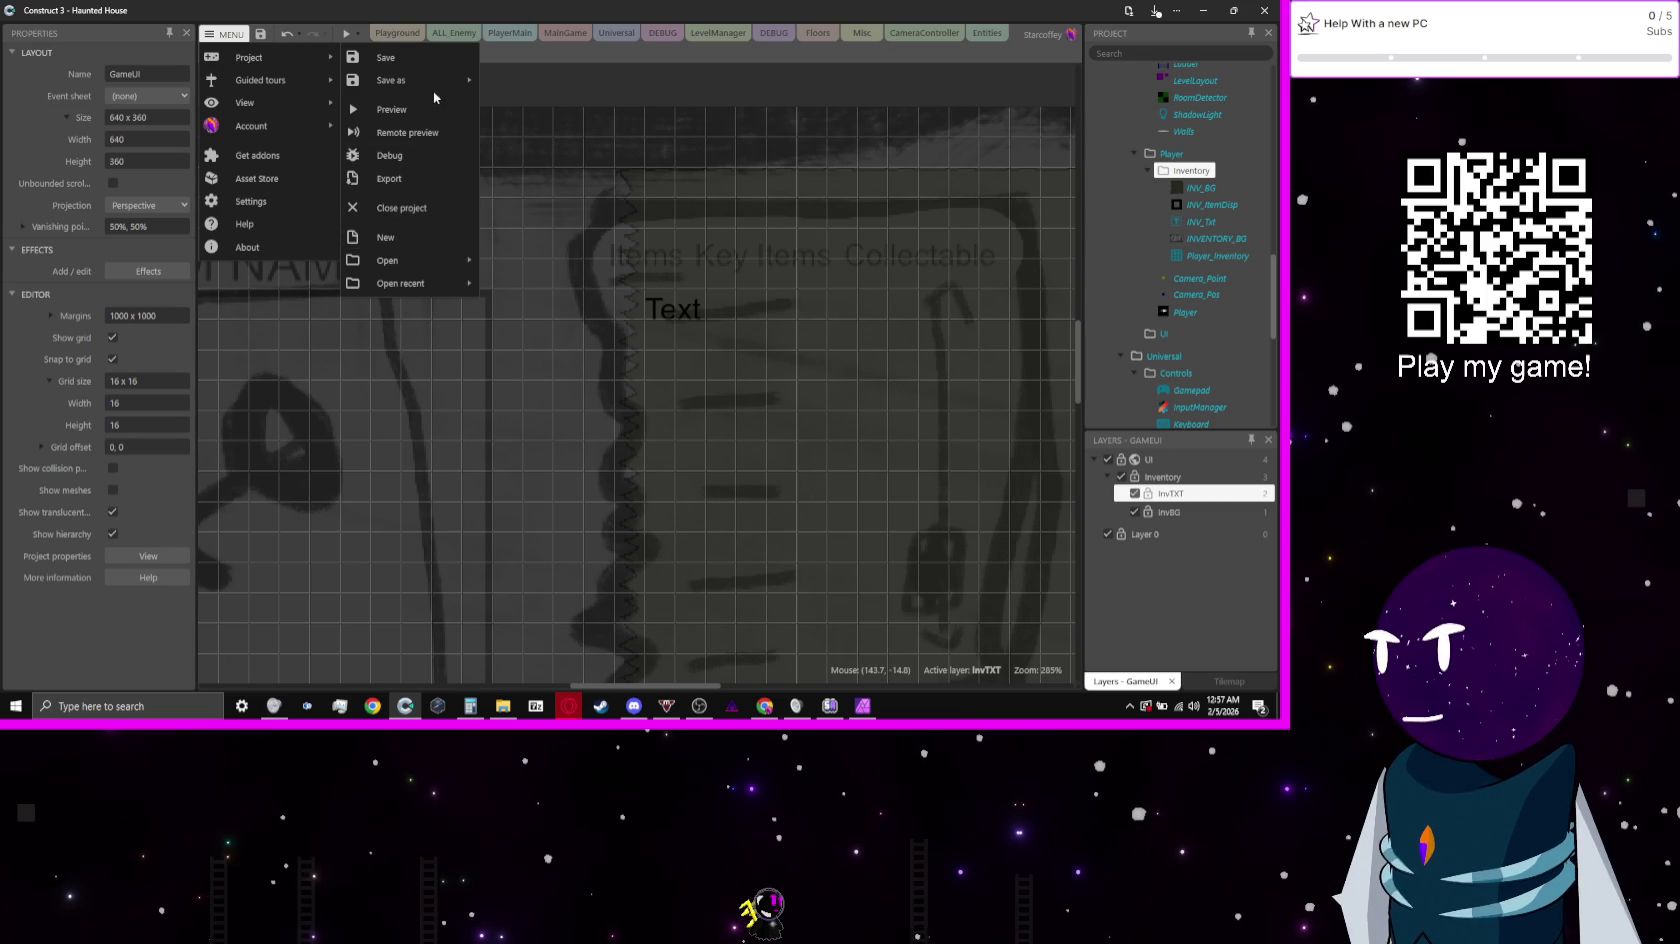
mouse_move(433, 86)
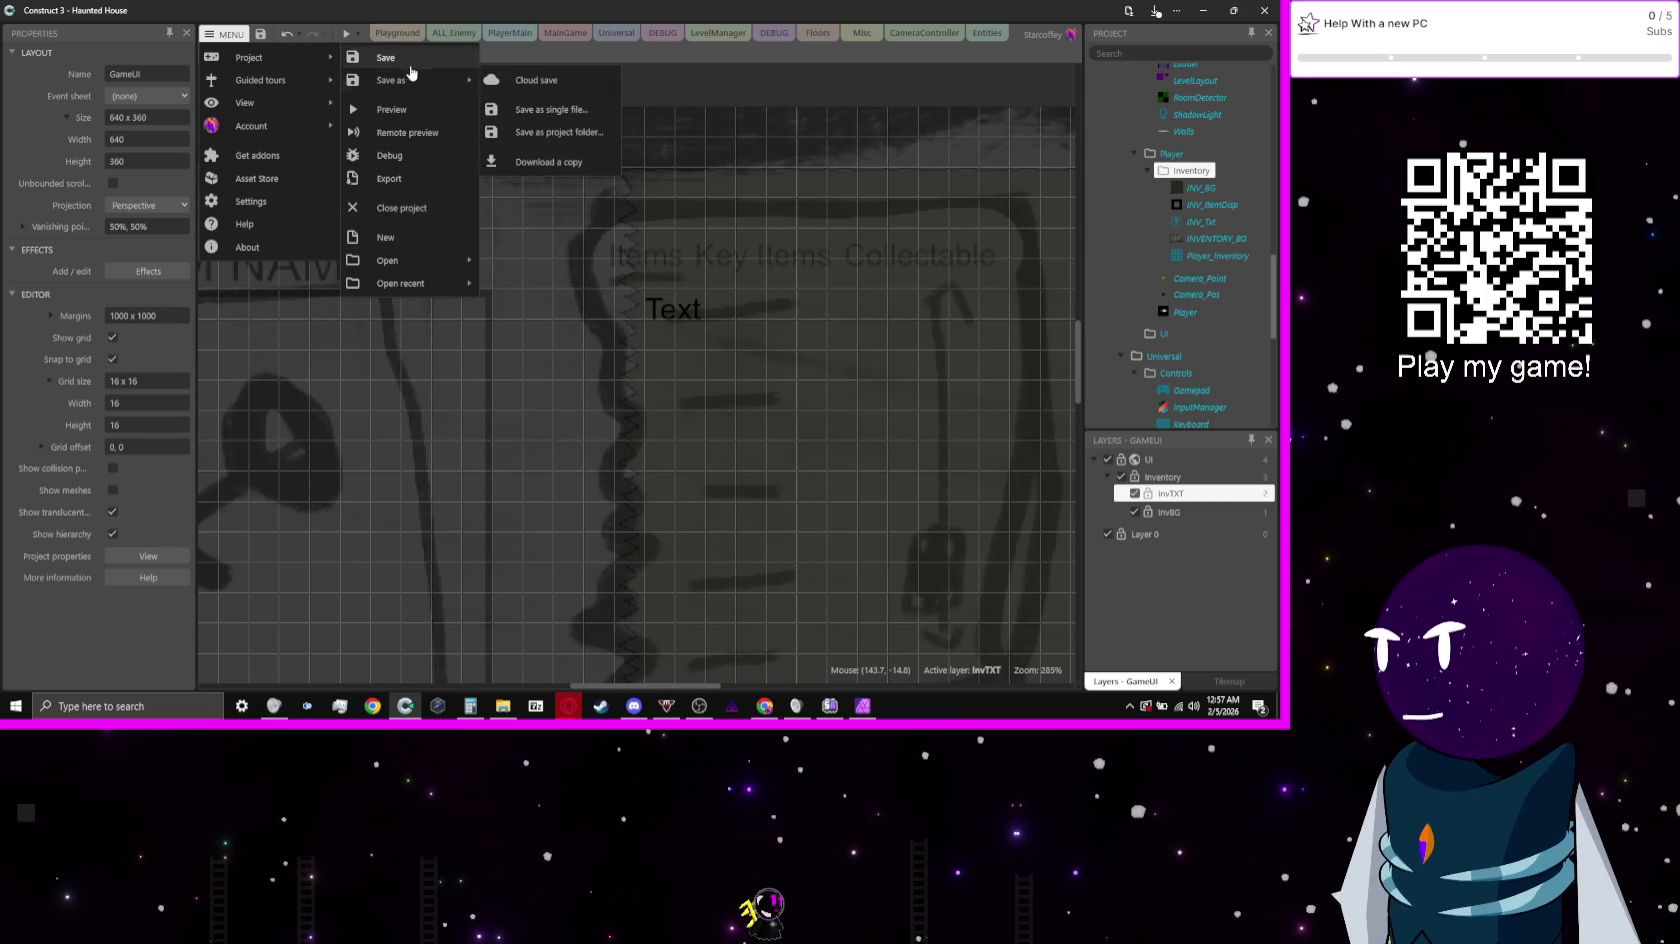
left_click(548, 109)
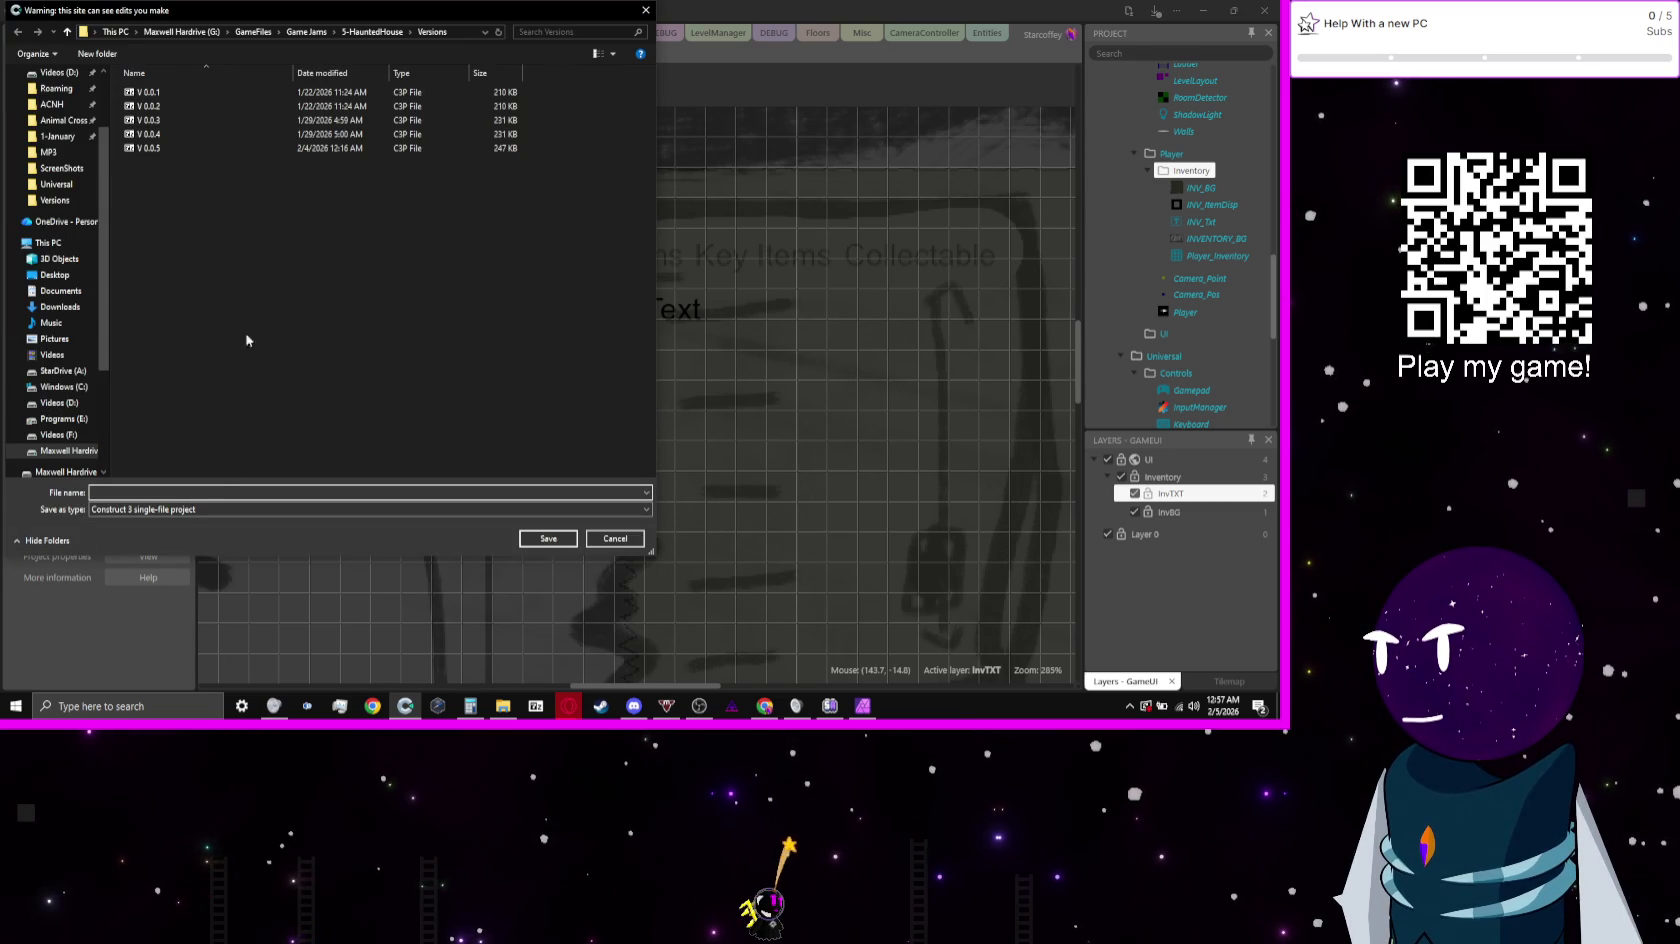
left_click(250, 148)
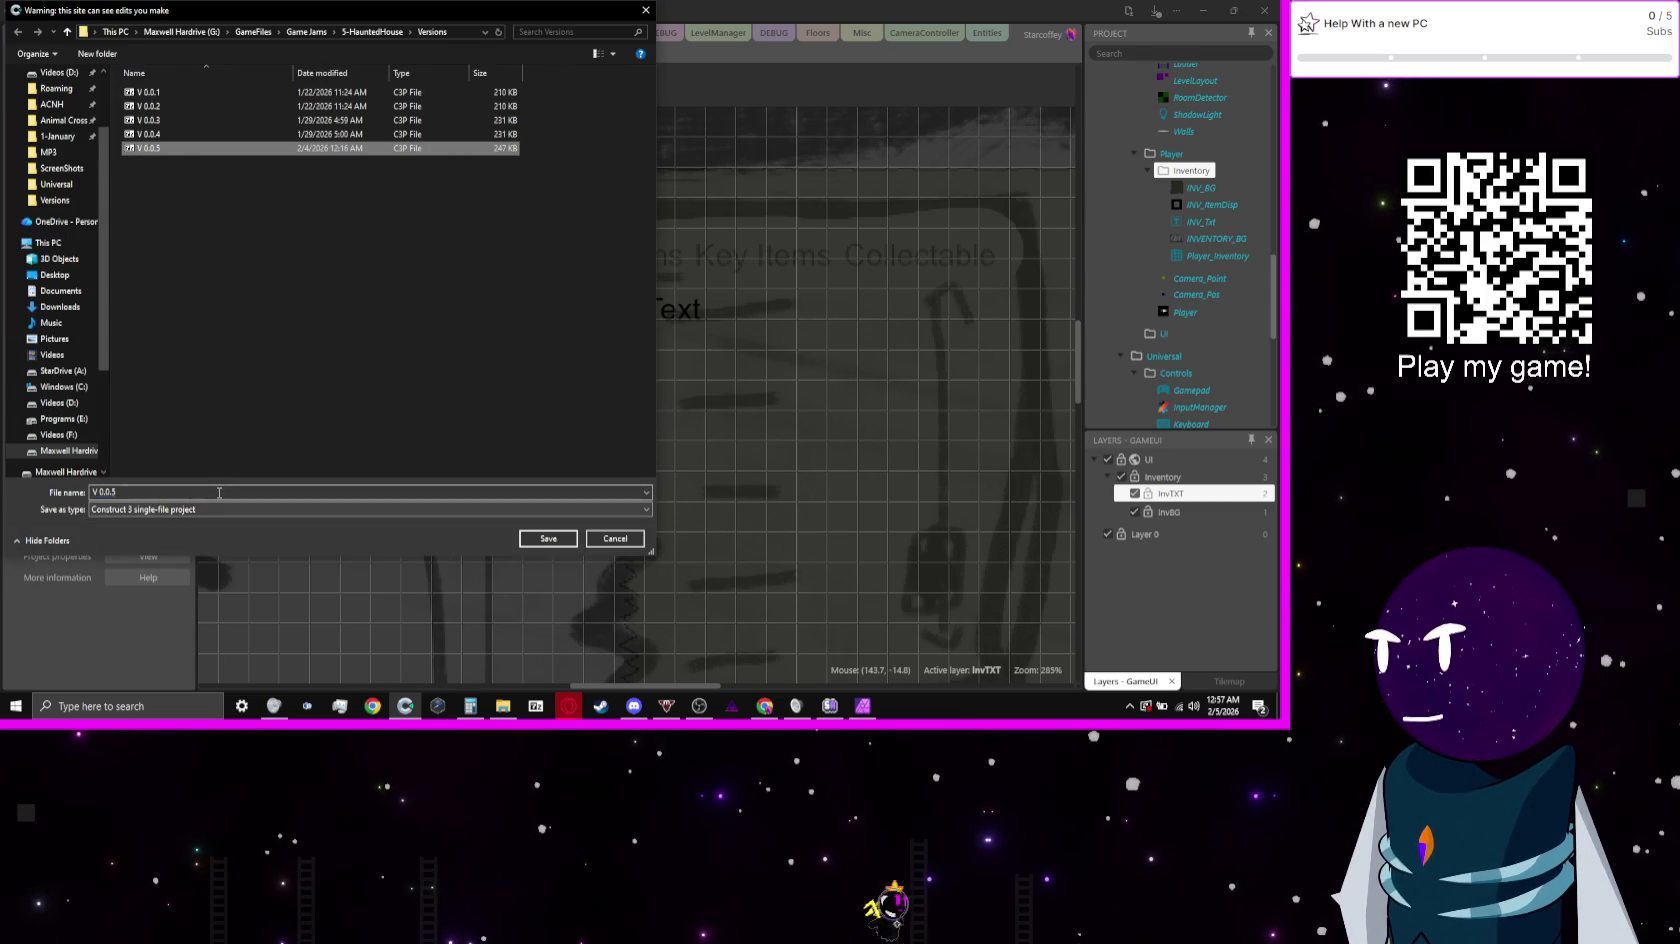
left_click(222, 492)
key("BackSpace")
type("6")
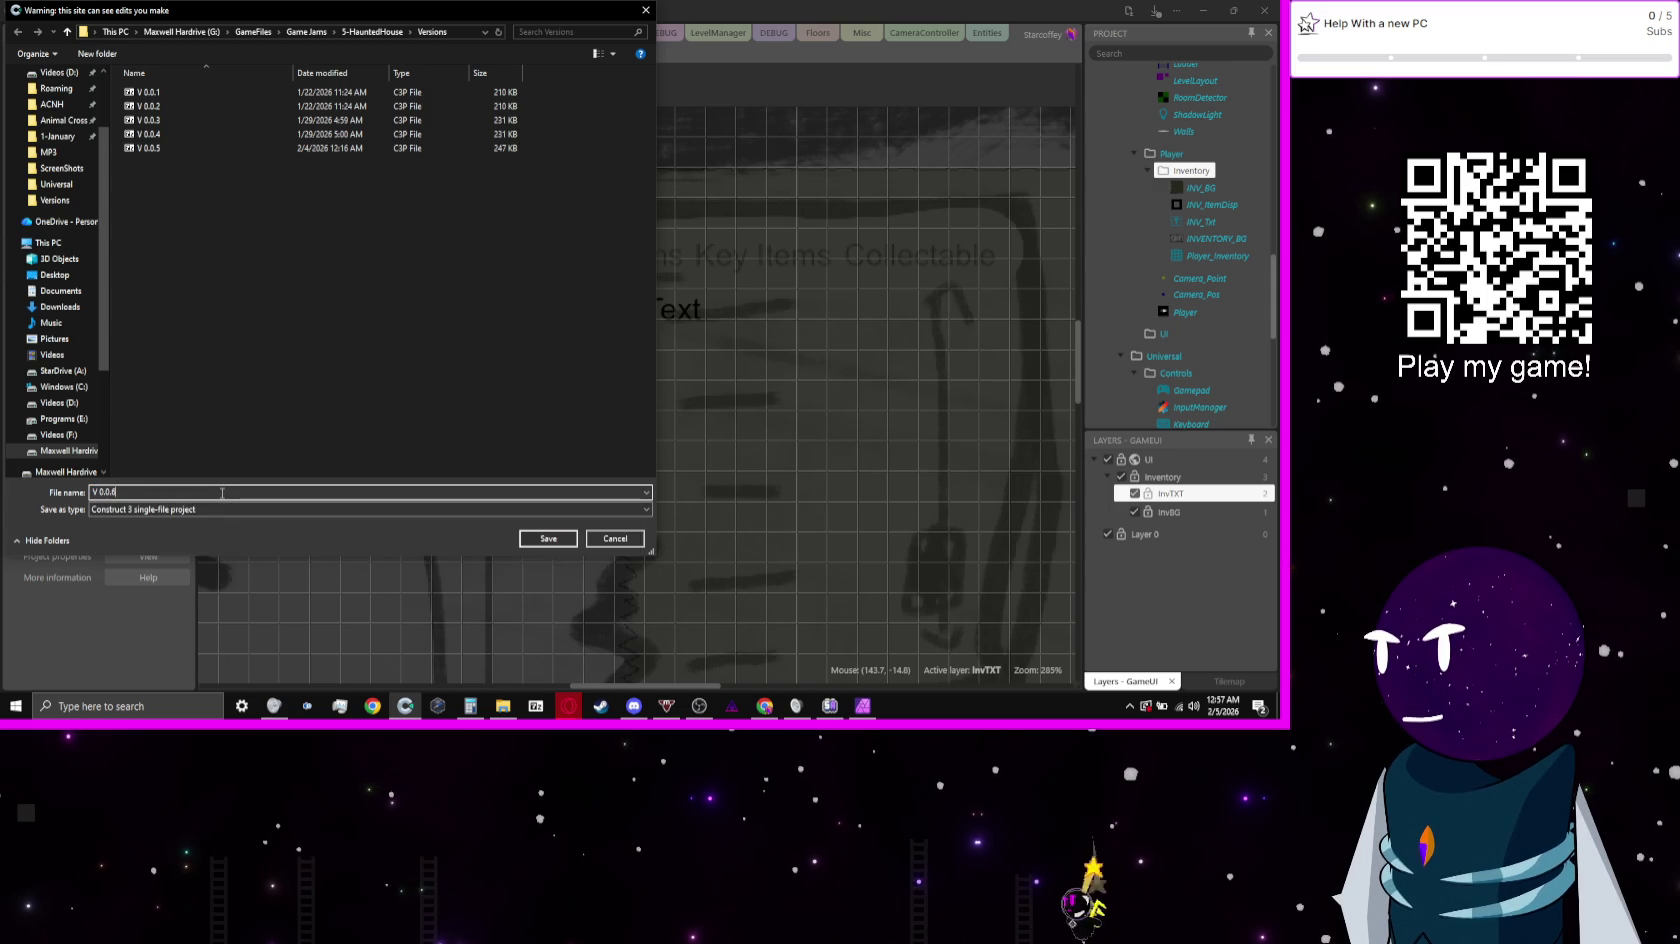
key("Return")
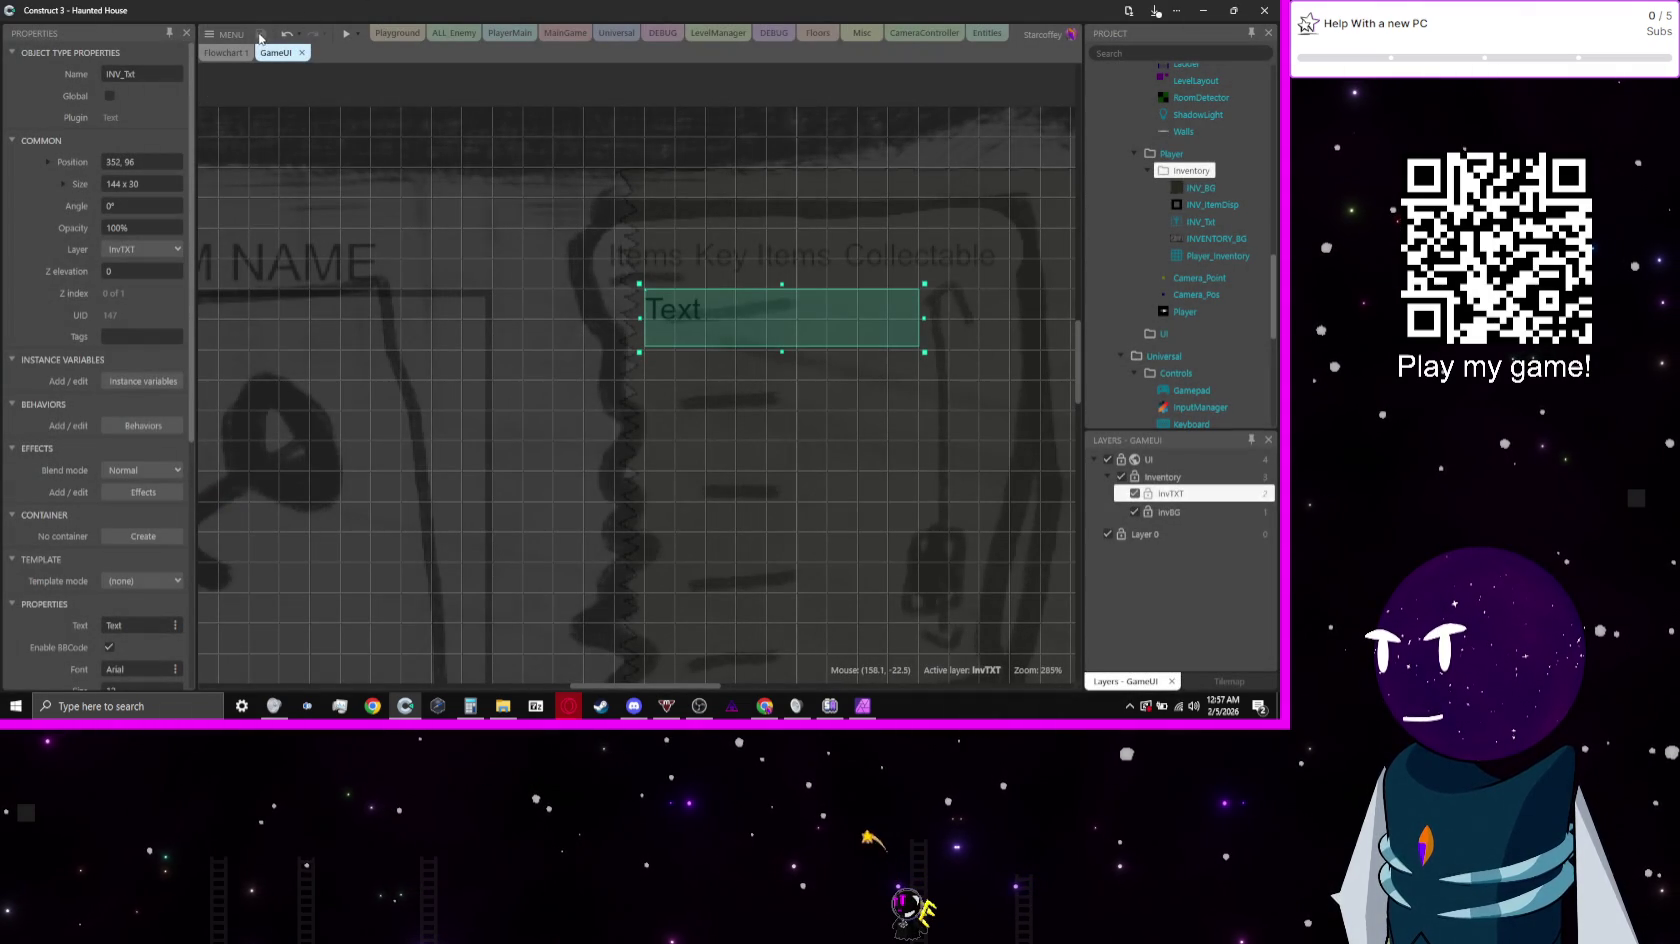
Step: Open the Addon manager from the View menu
left_click(226, 34)
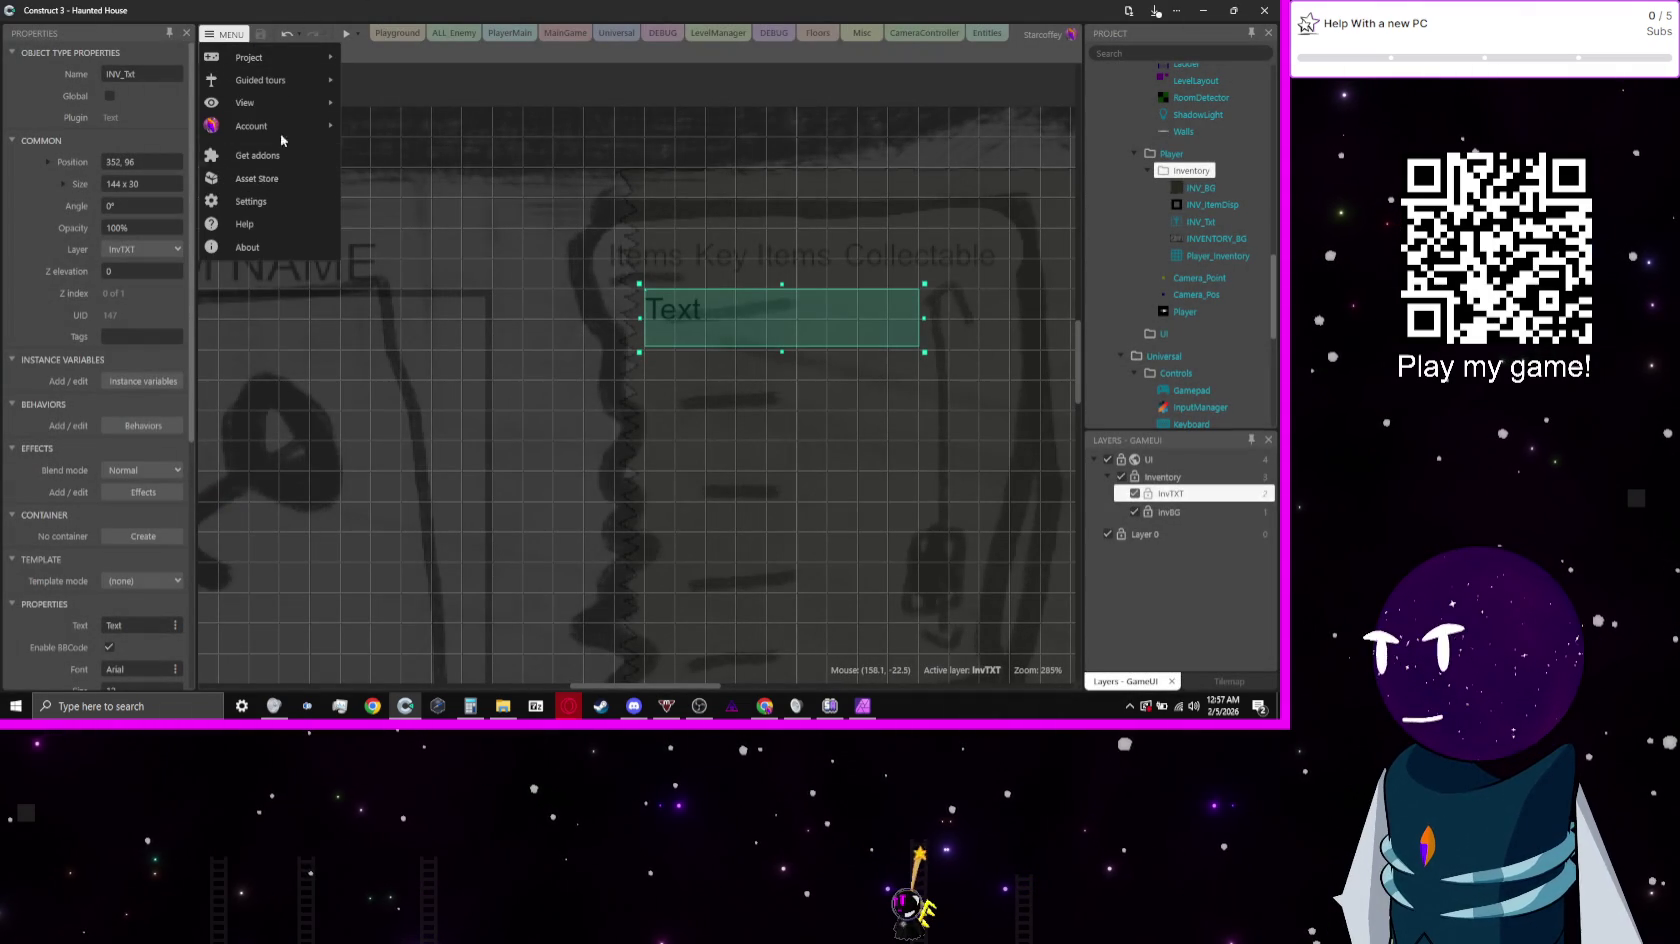
mouse_move(290, 103)
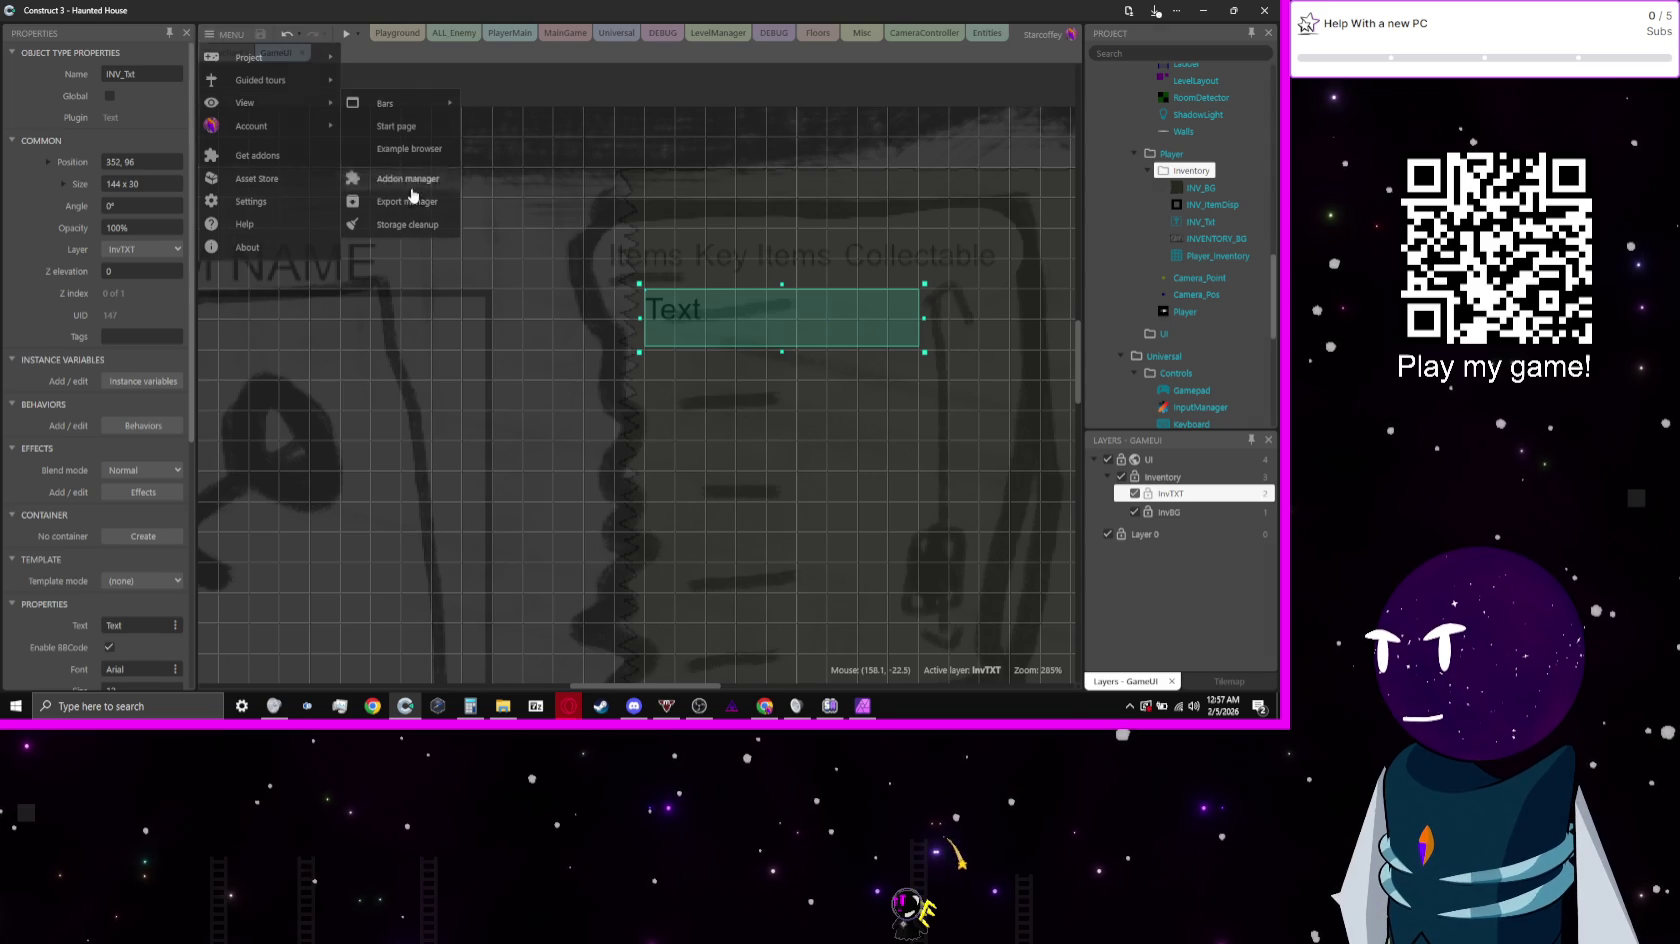
left_click(410, 180)
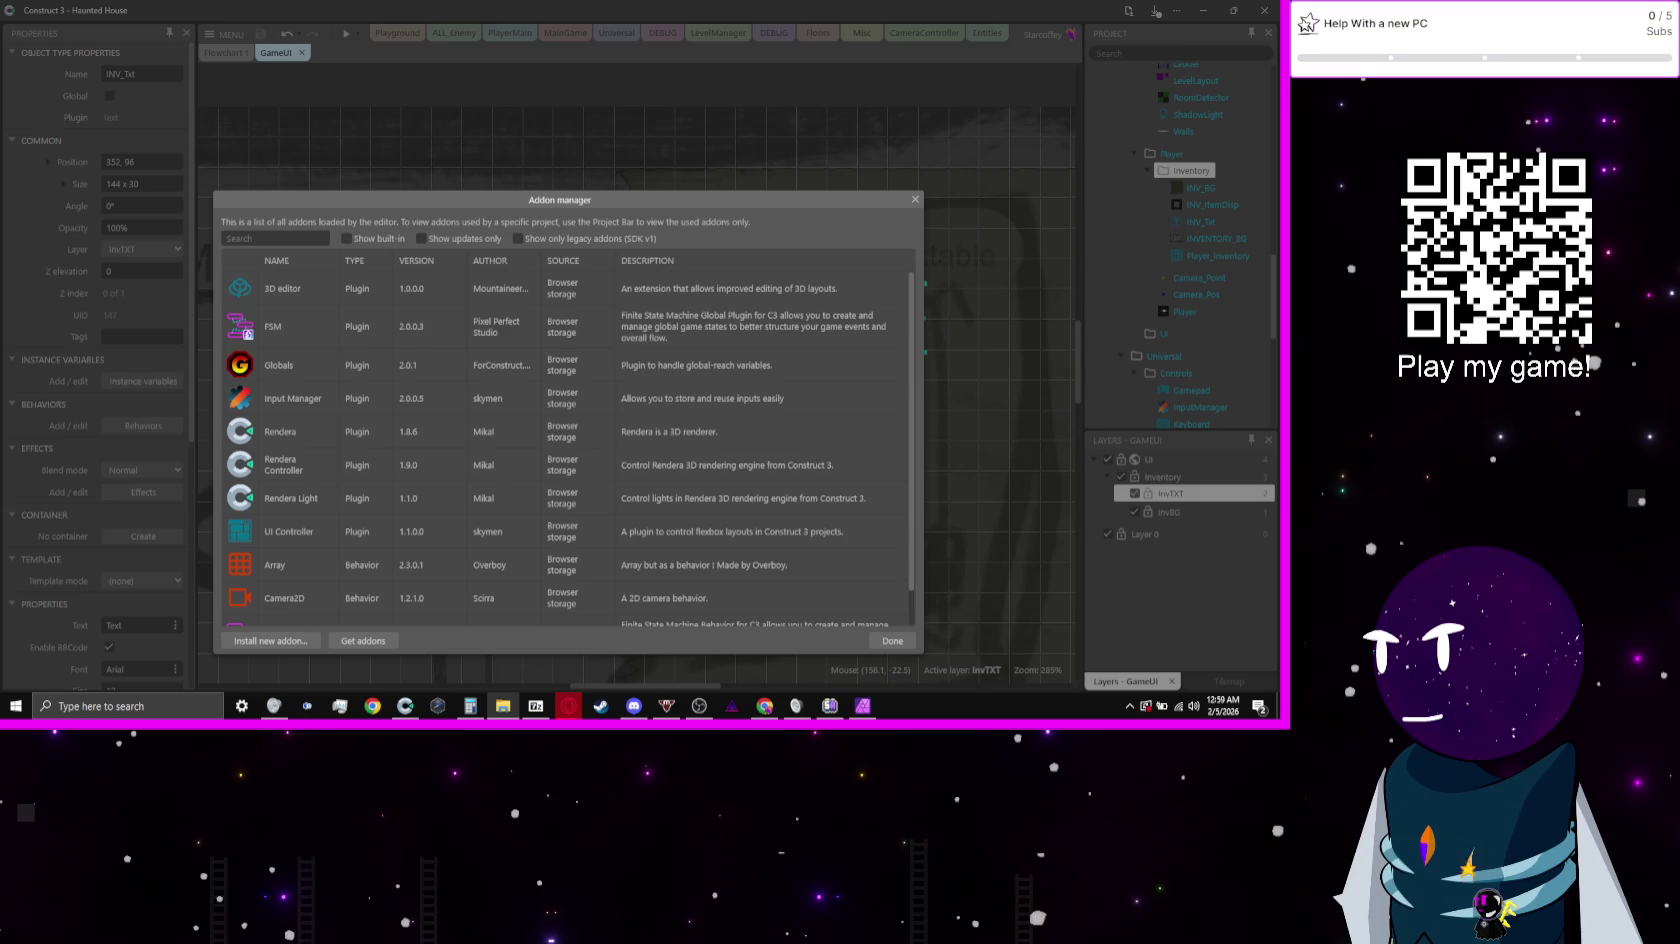
Step: Install the LoadManager .c3addon from GameFiles/0-Plugins/Universal
left_click(270, 640)
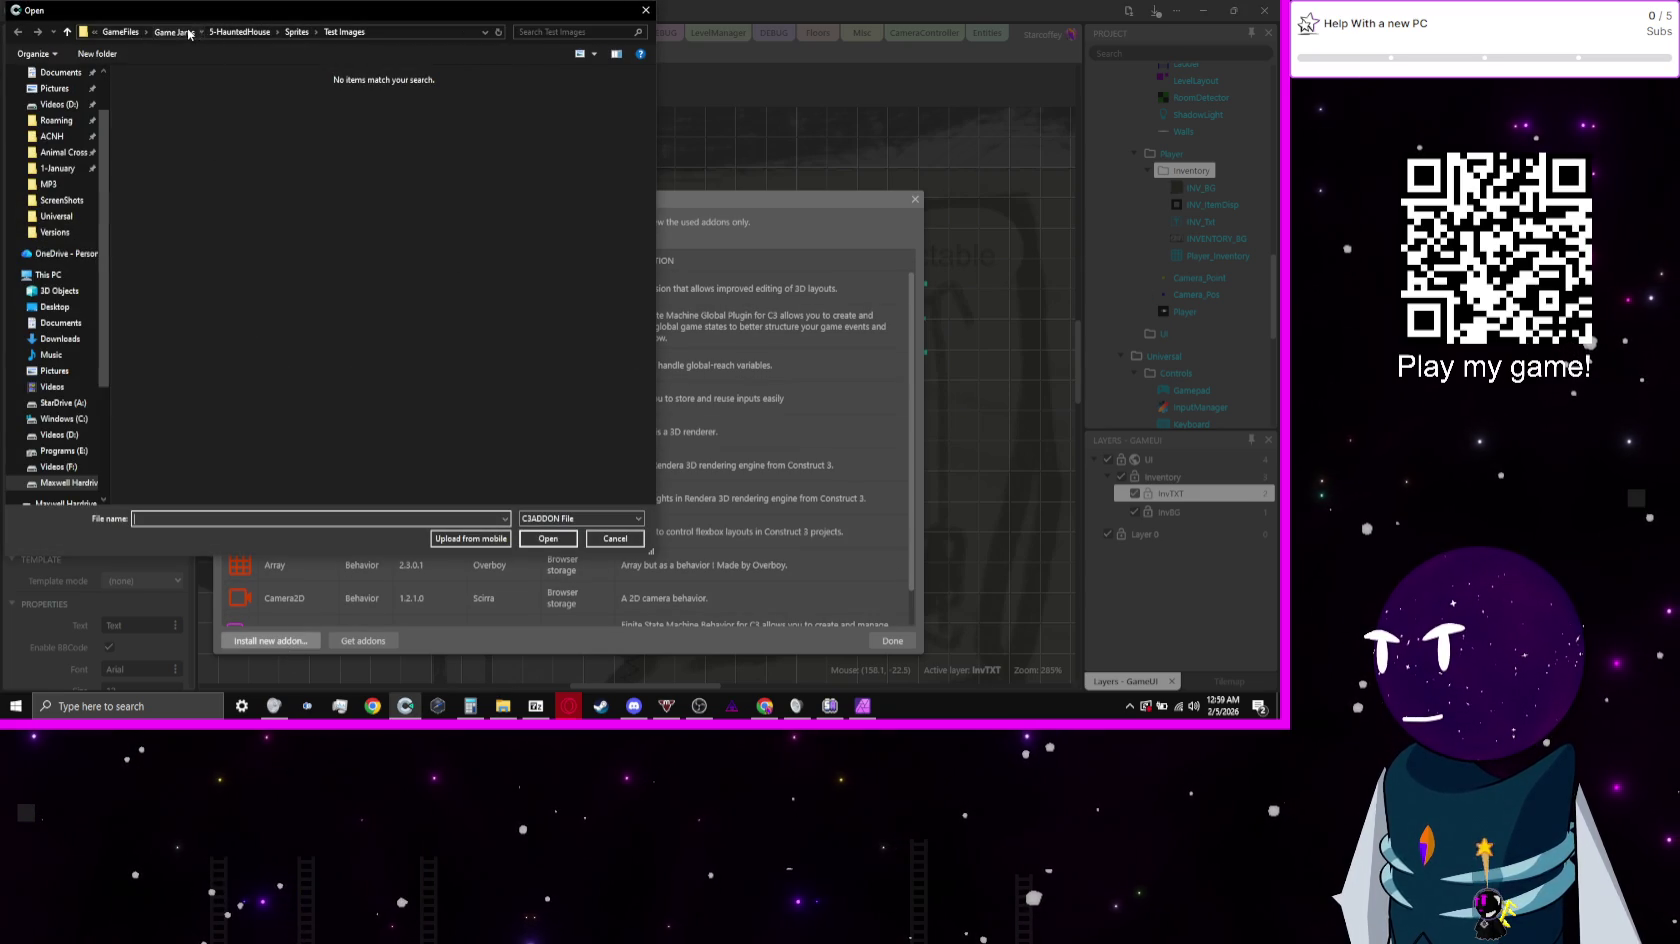
left_click(168, 32)
left_click(250, 31)
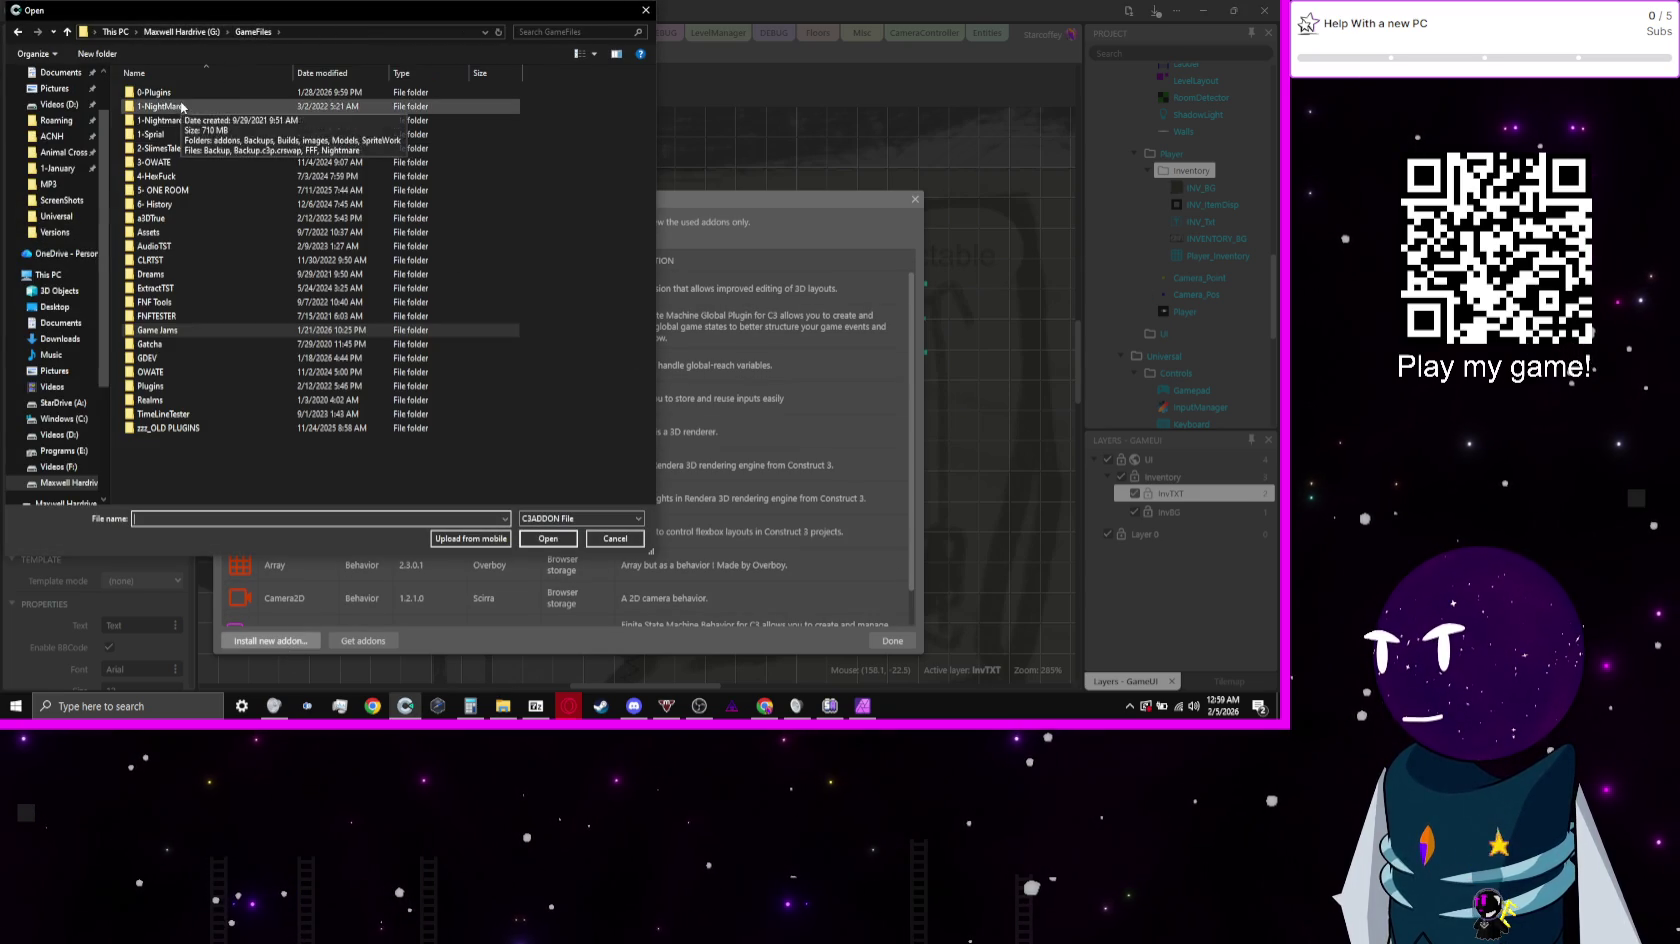
double_click(160, 92)
double_click(240, 120)
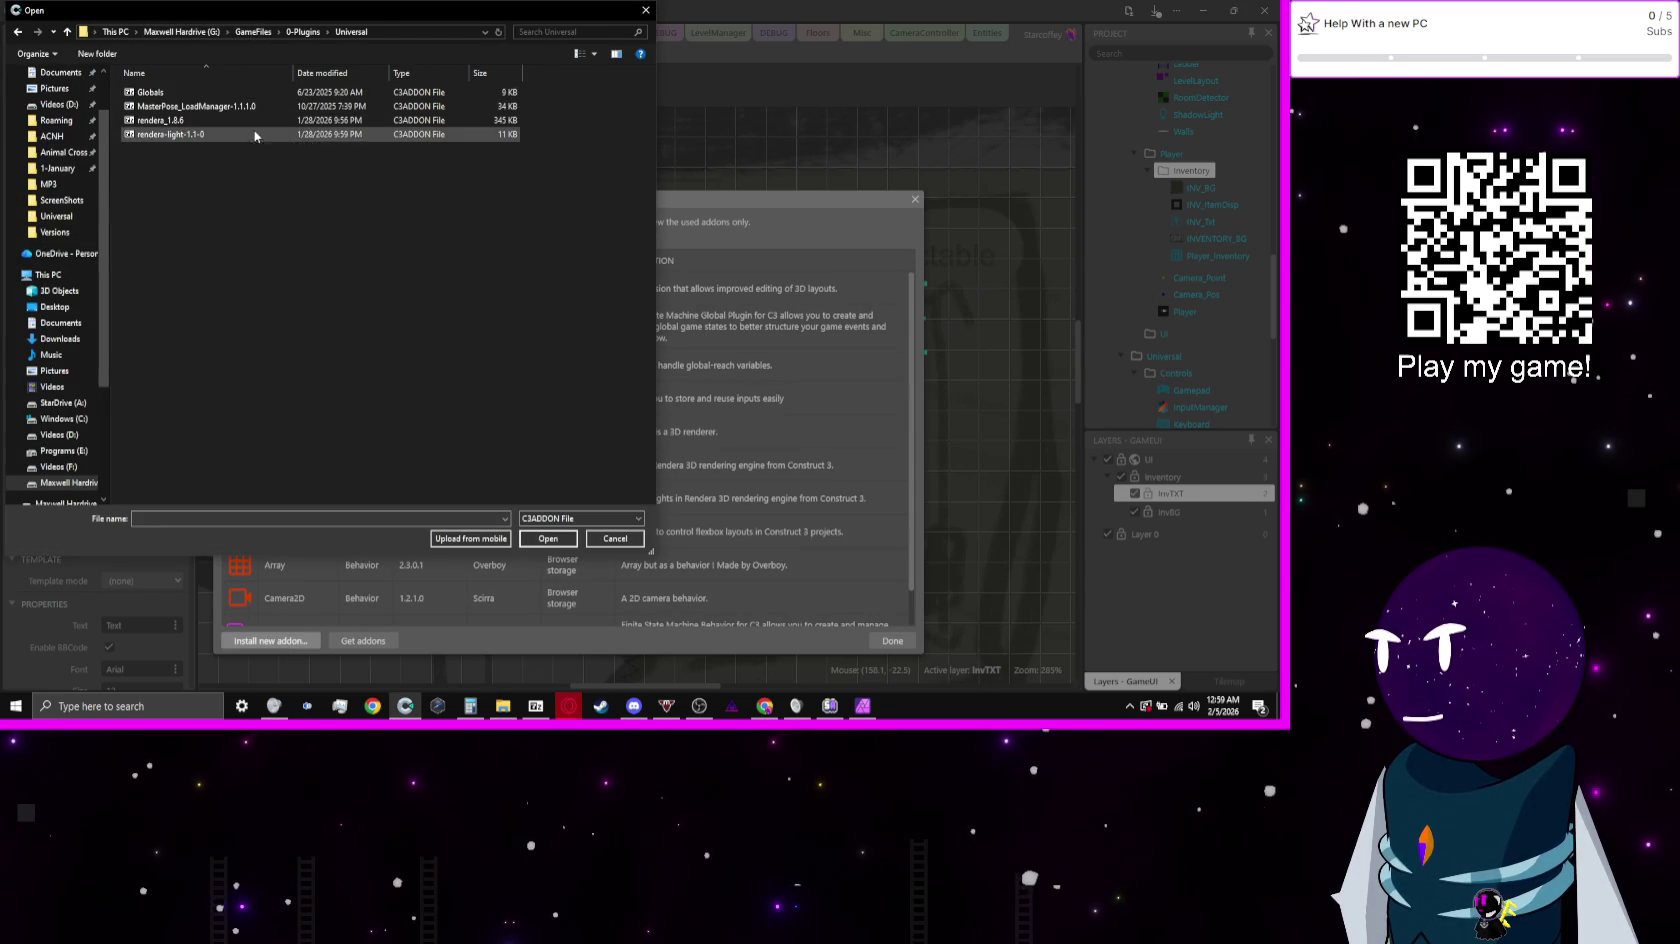
double_click(210, 108)
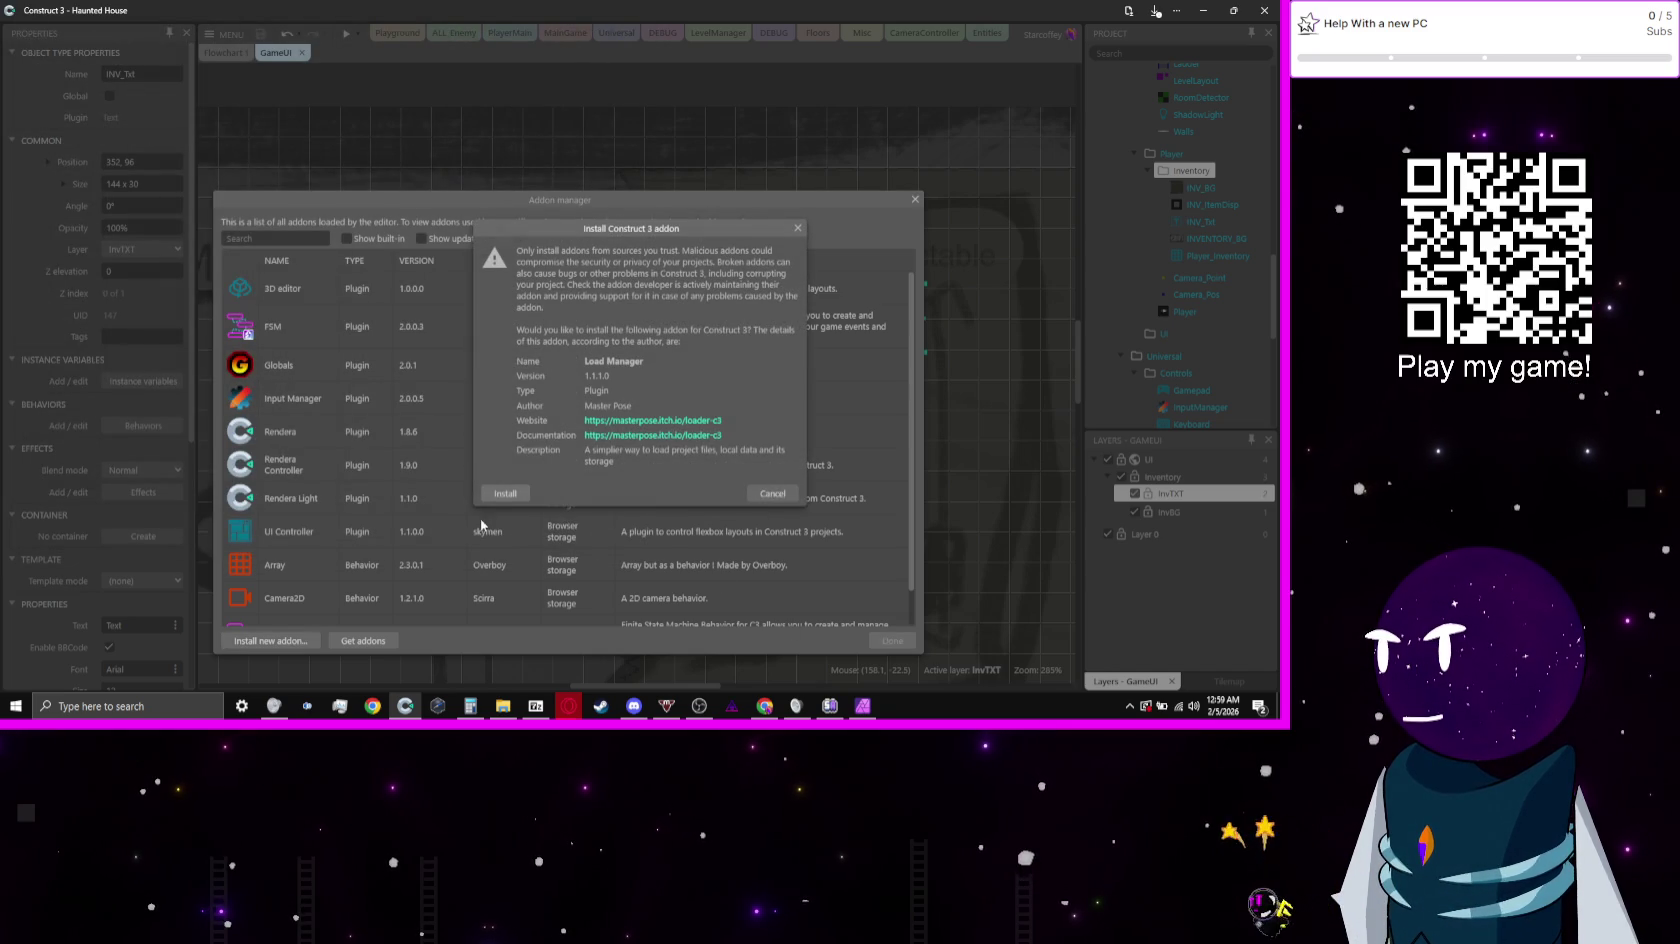
left_click(499, 493)
left_click(639, 375)
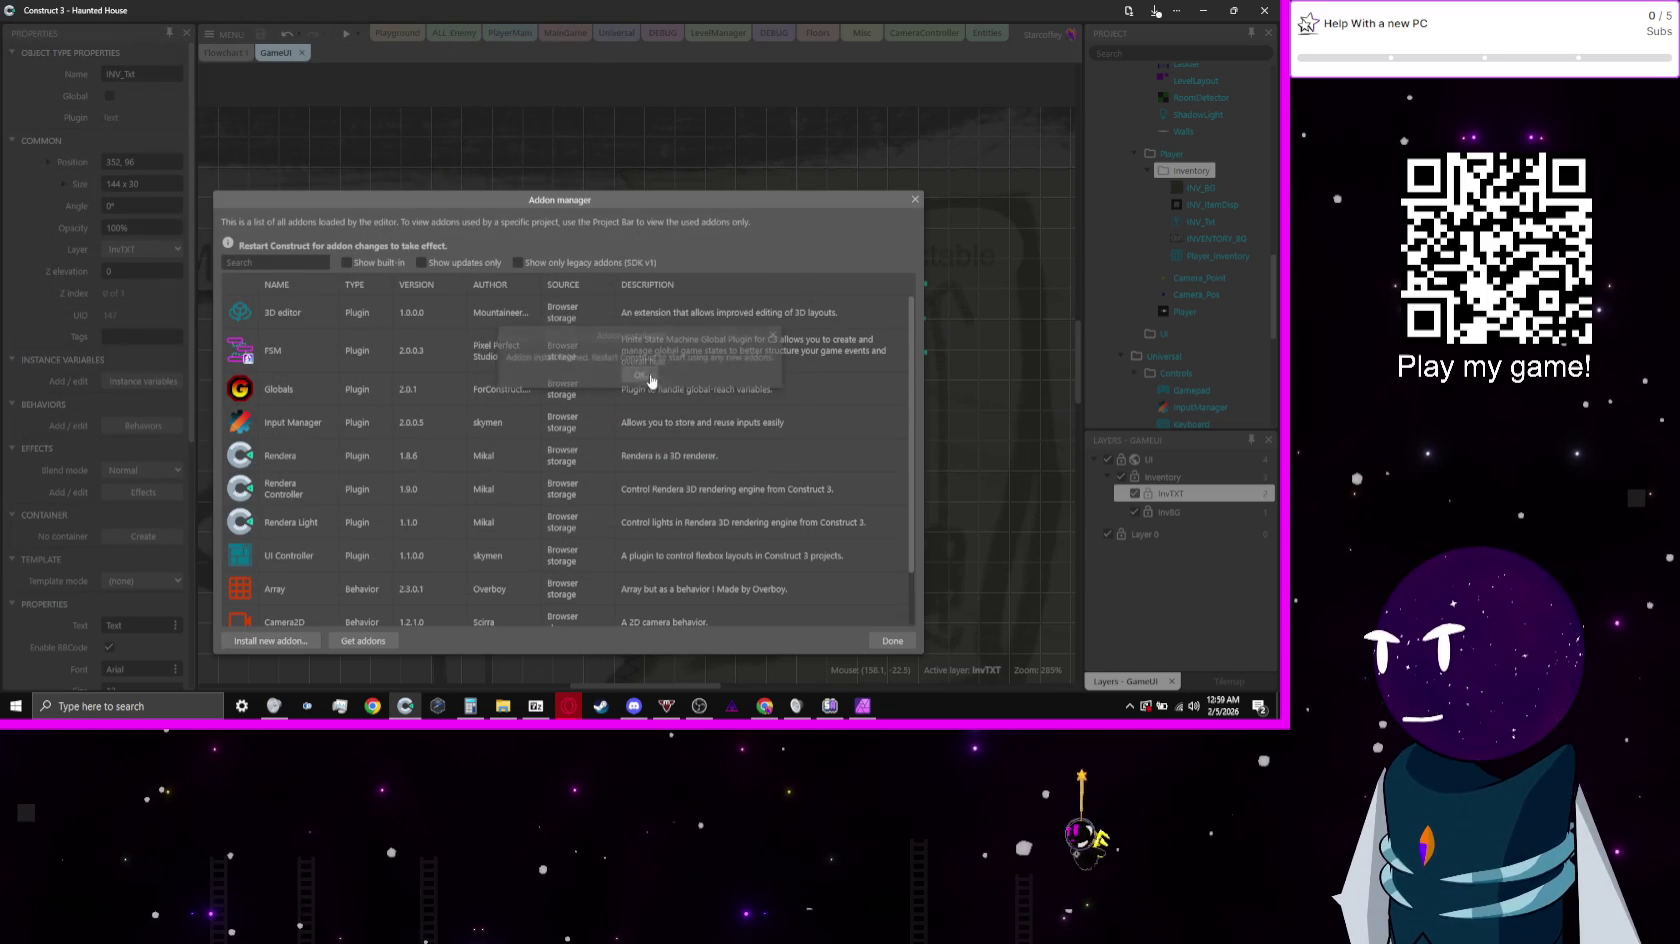
Step: Close the Addon manager and the editor window so Construct 3 can restart
left_click(1267, 7)
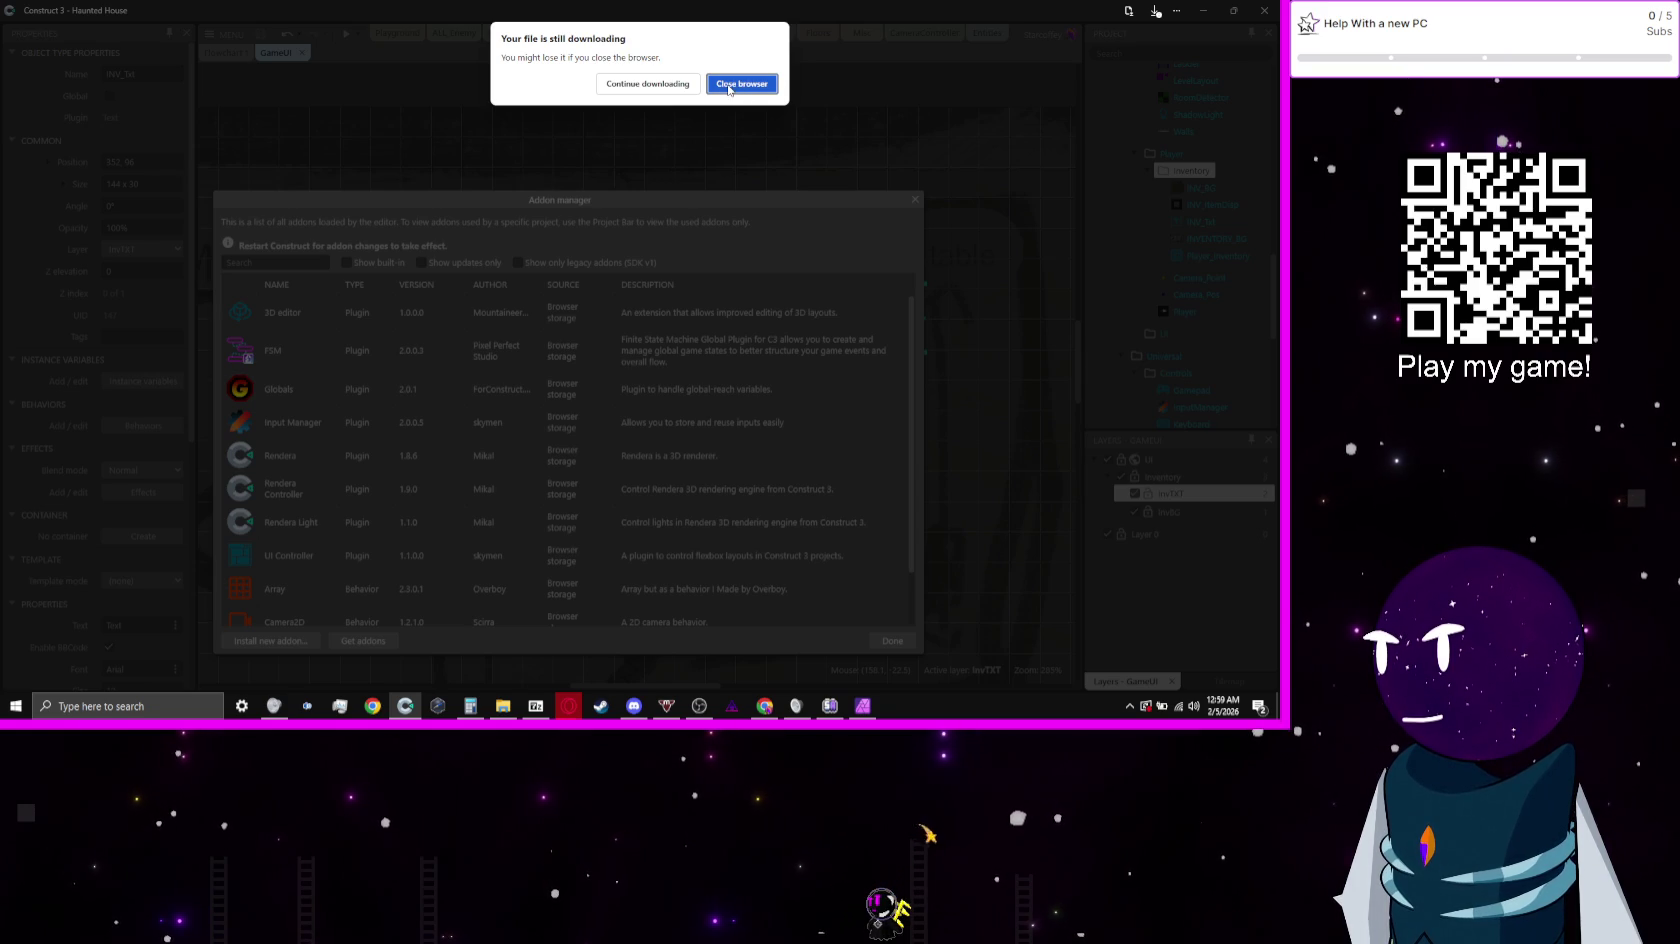
left_click(648, 84)
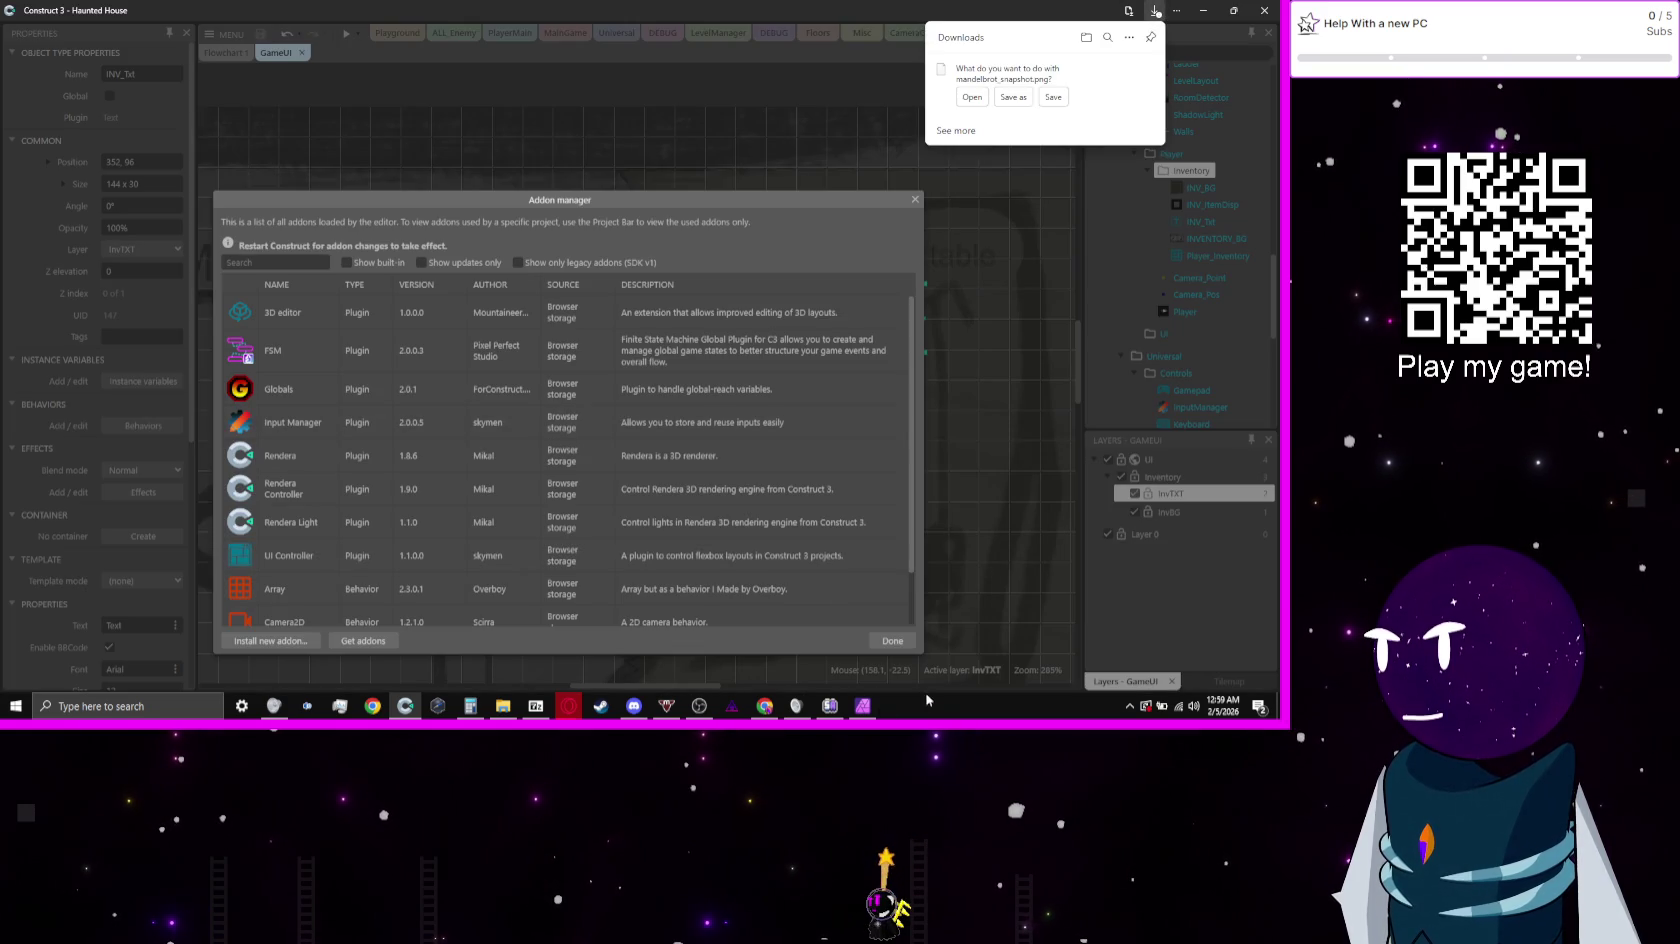
left_click(891, 641)
left_click(1264, 10)
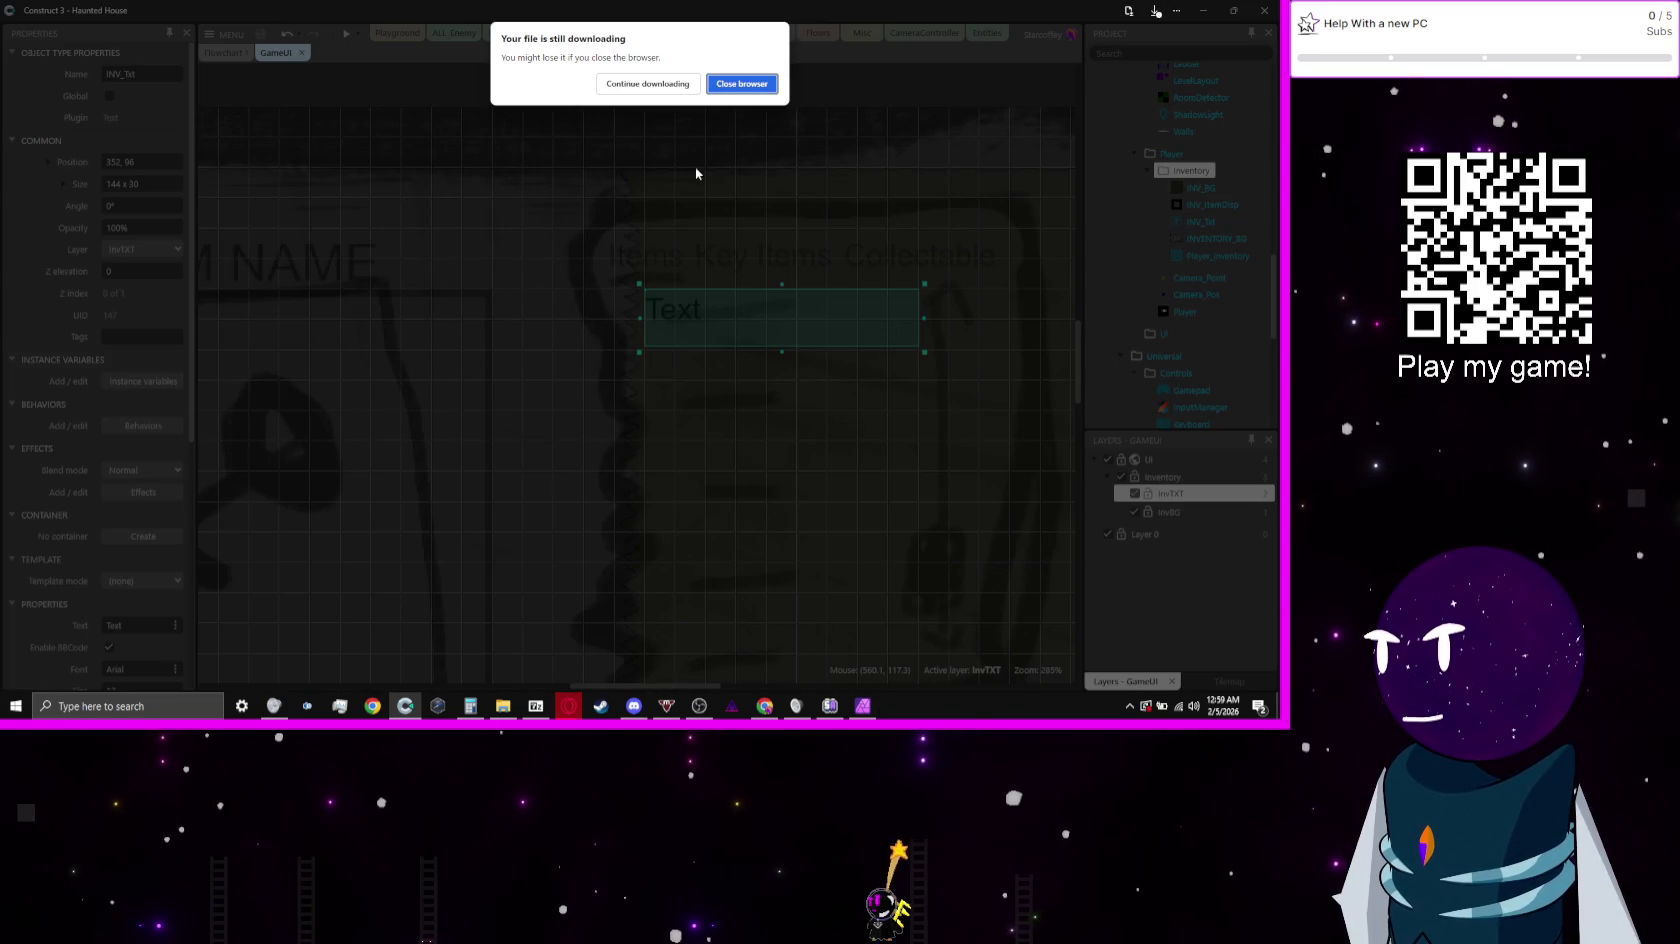
Step: Close the browser, relaunch Construct 3, and reopen V 0.0.6.c3p from Recent projects
left_click(738, 85)
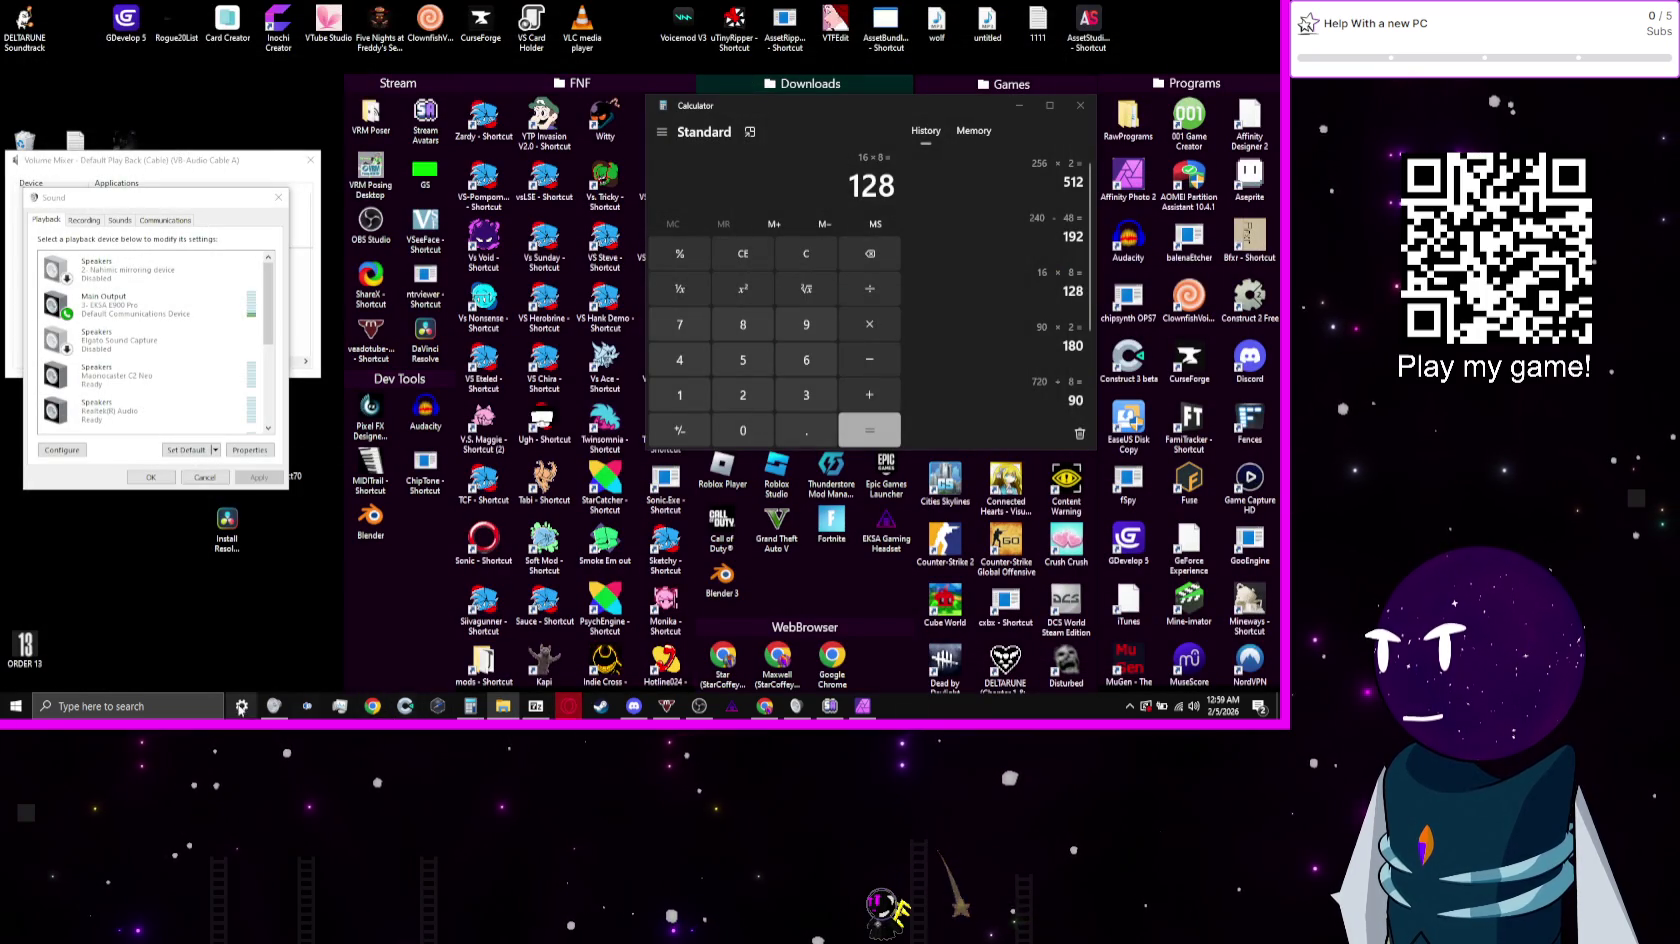
left_click(405, 706)
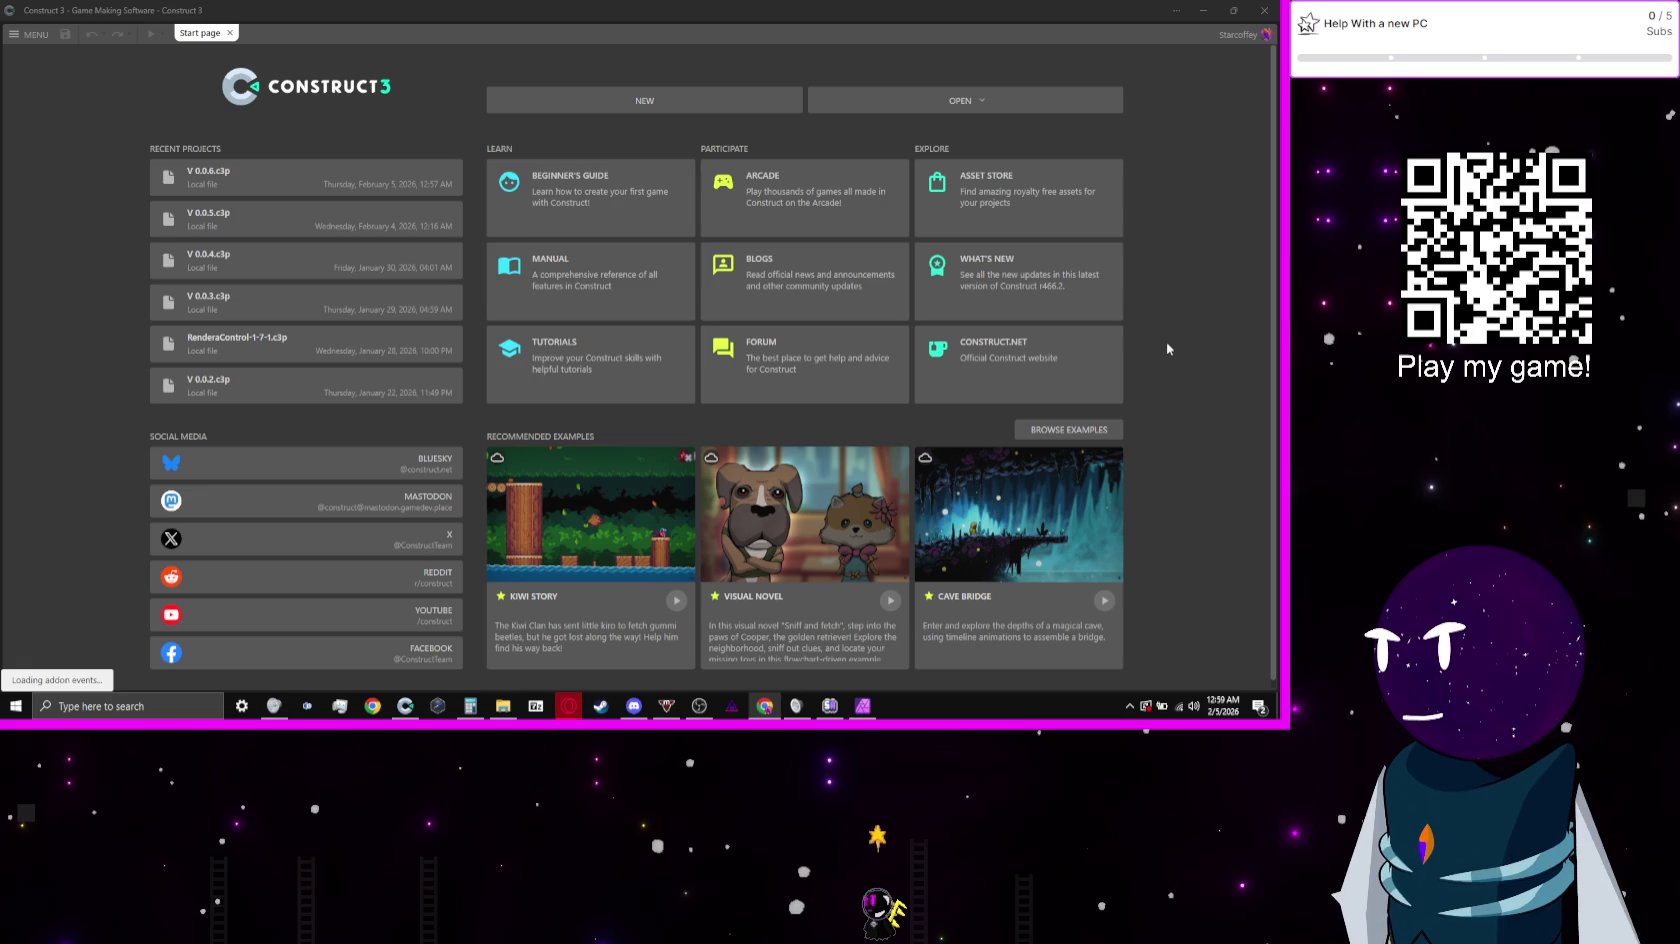
left_click(272, 181)
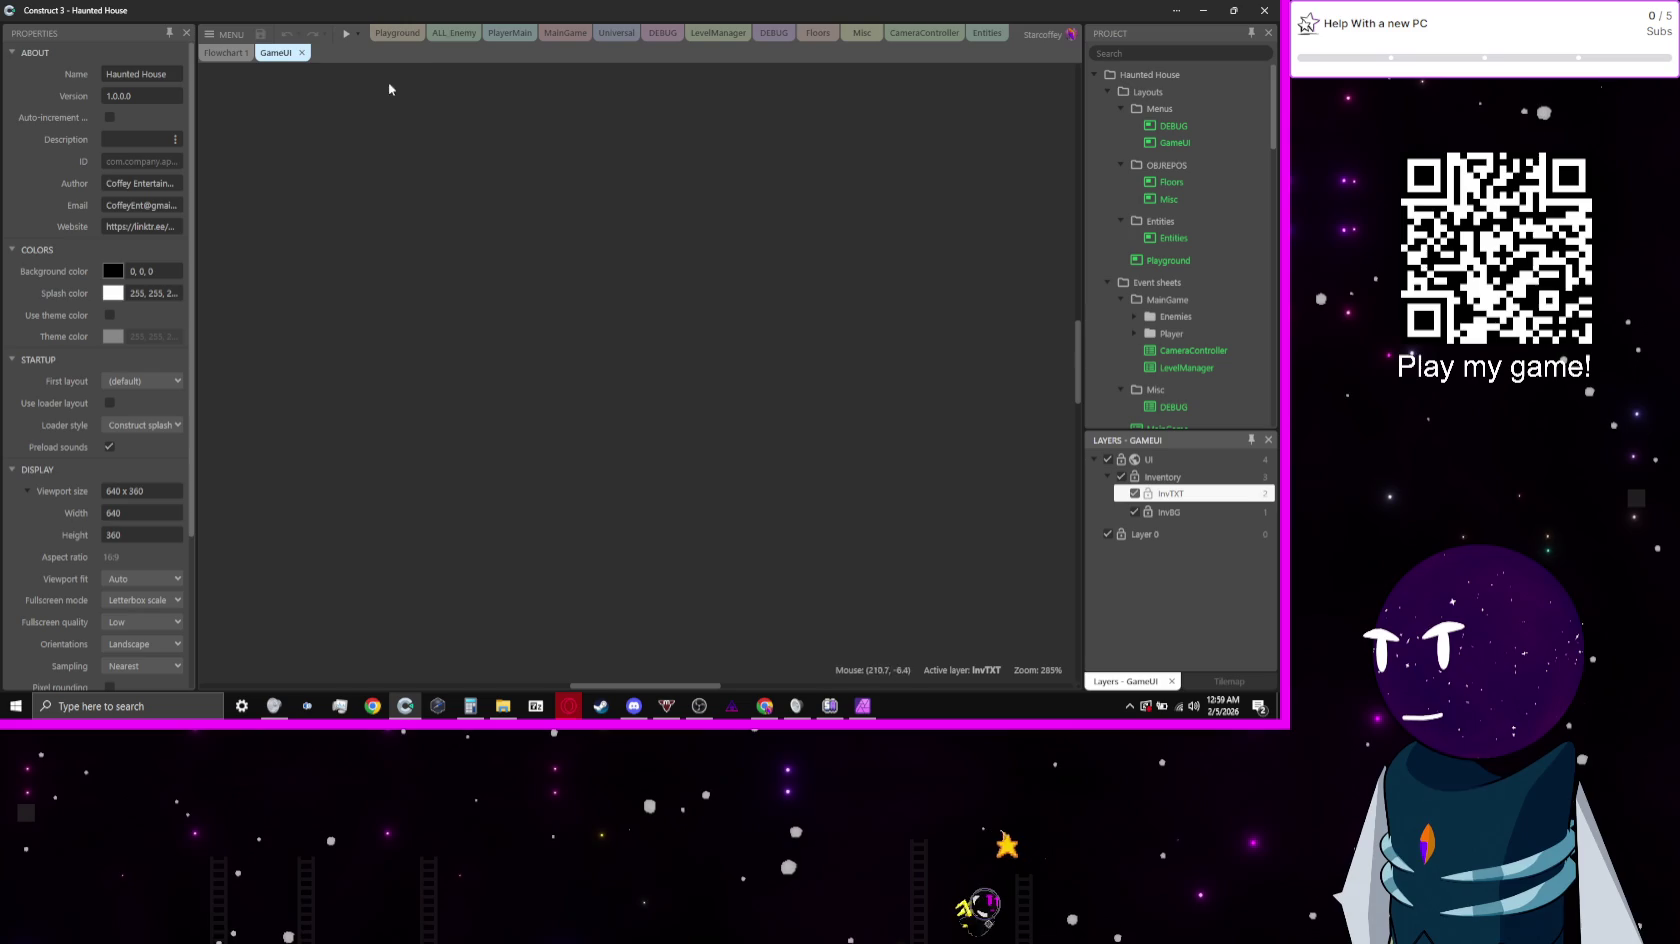
Step: On the GameUI layout, set the INV_Txt text colour to white
left_click(212, 57)
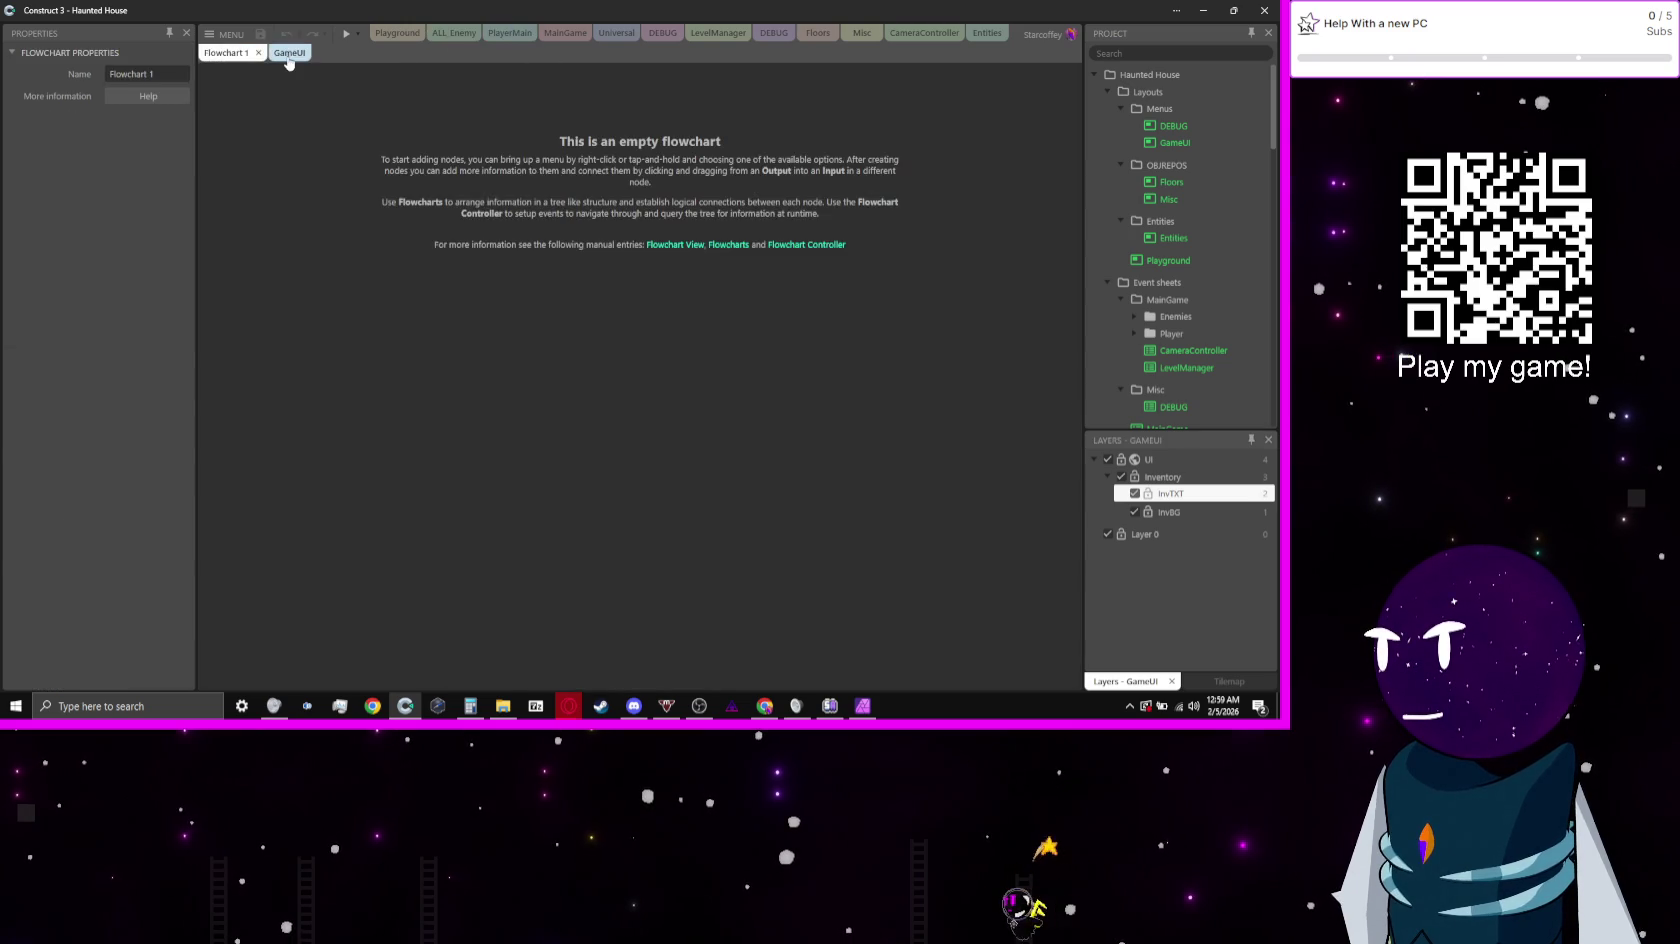
left_click(276, 52)
left_click(492, 102)
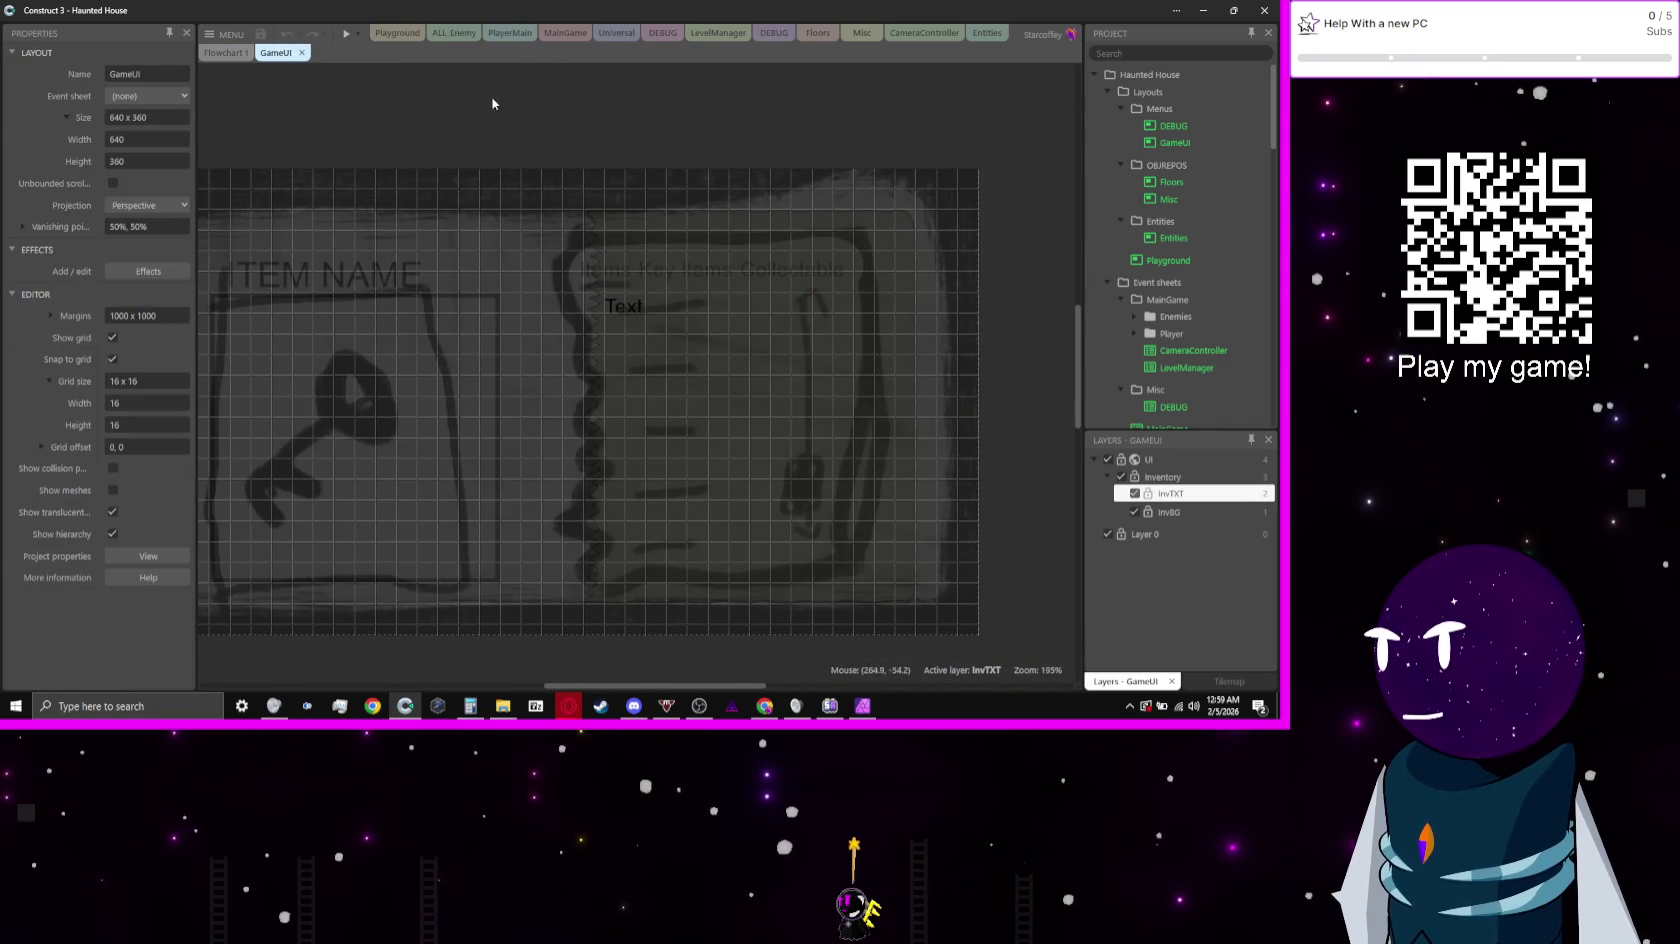
left_click(642, 316)
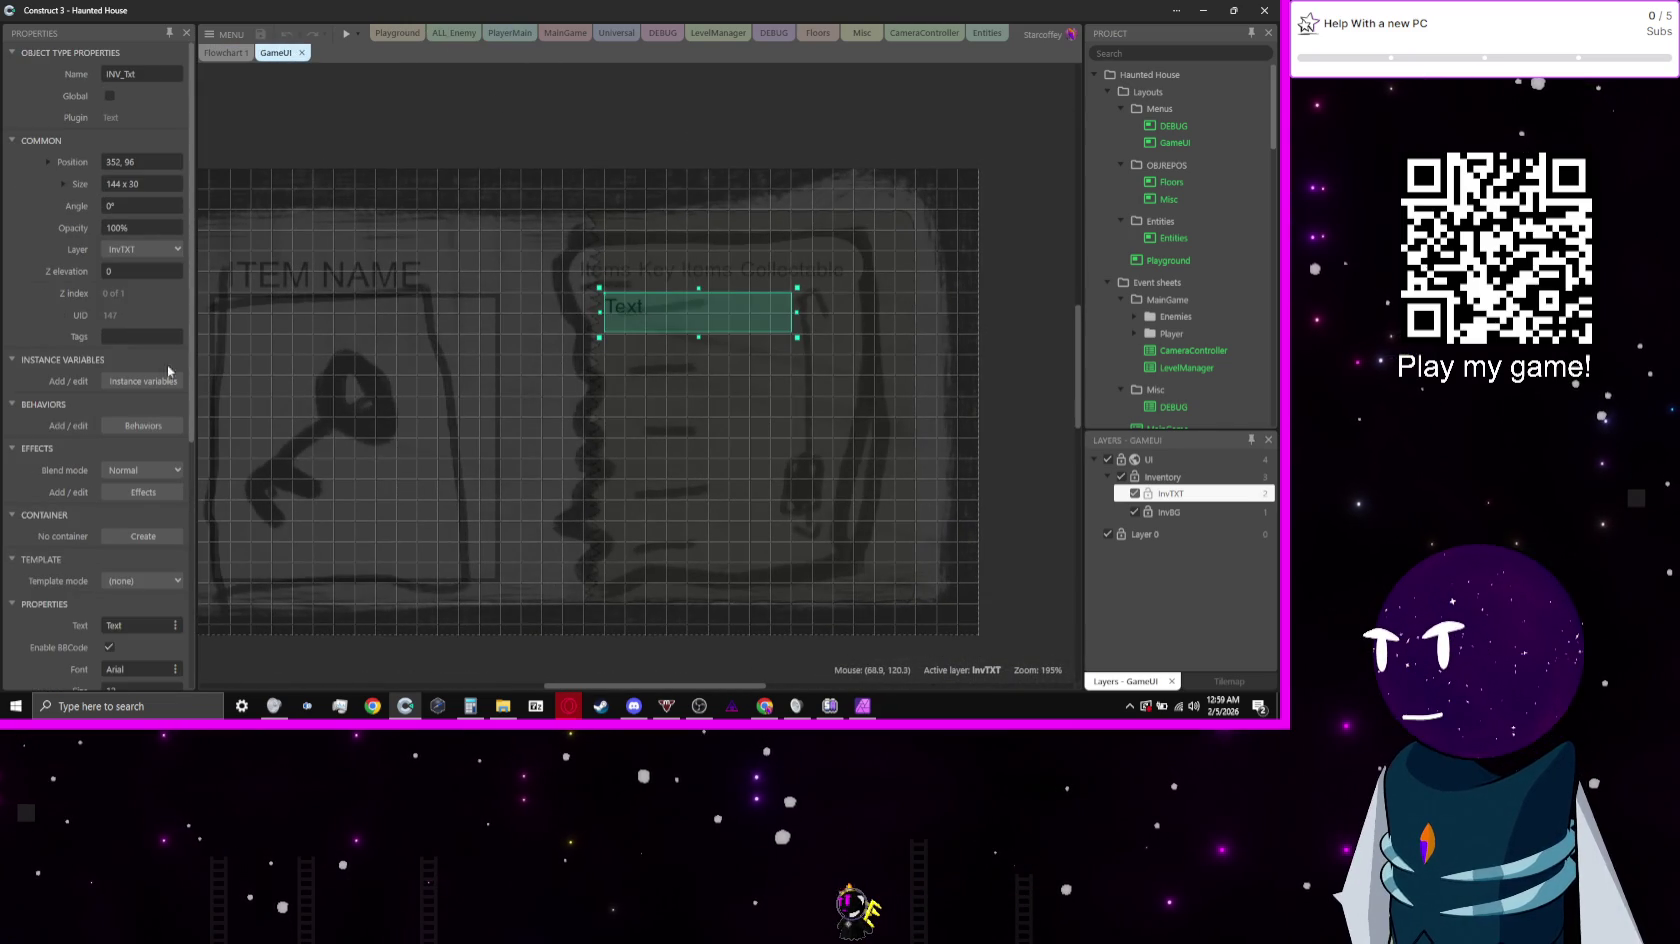
scroll(168, 372, "down", 5)
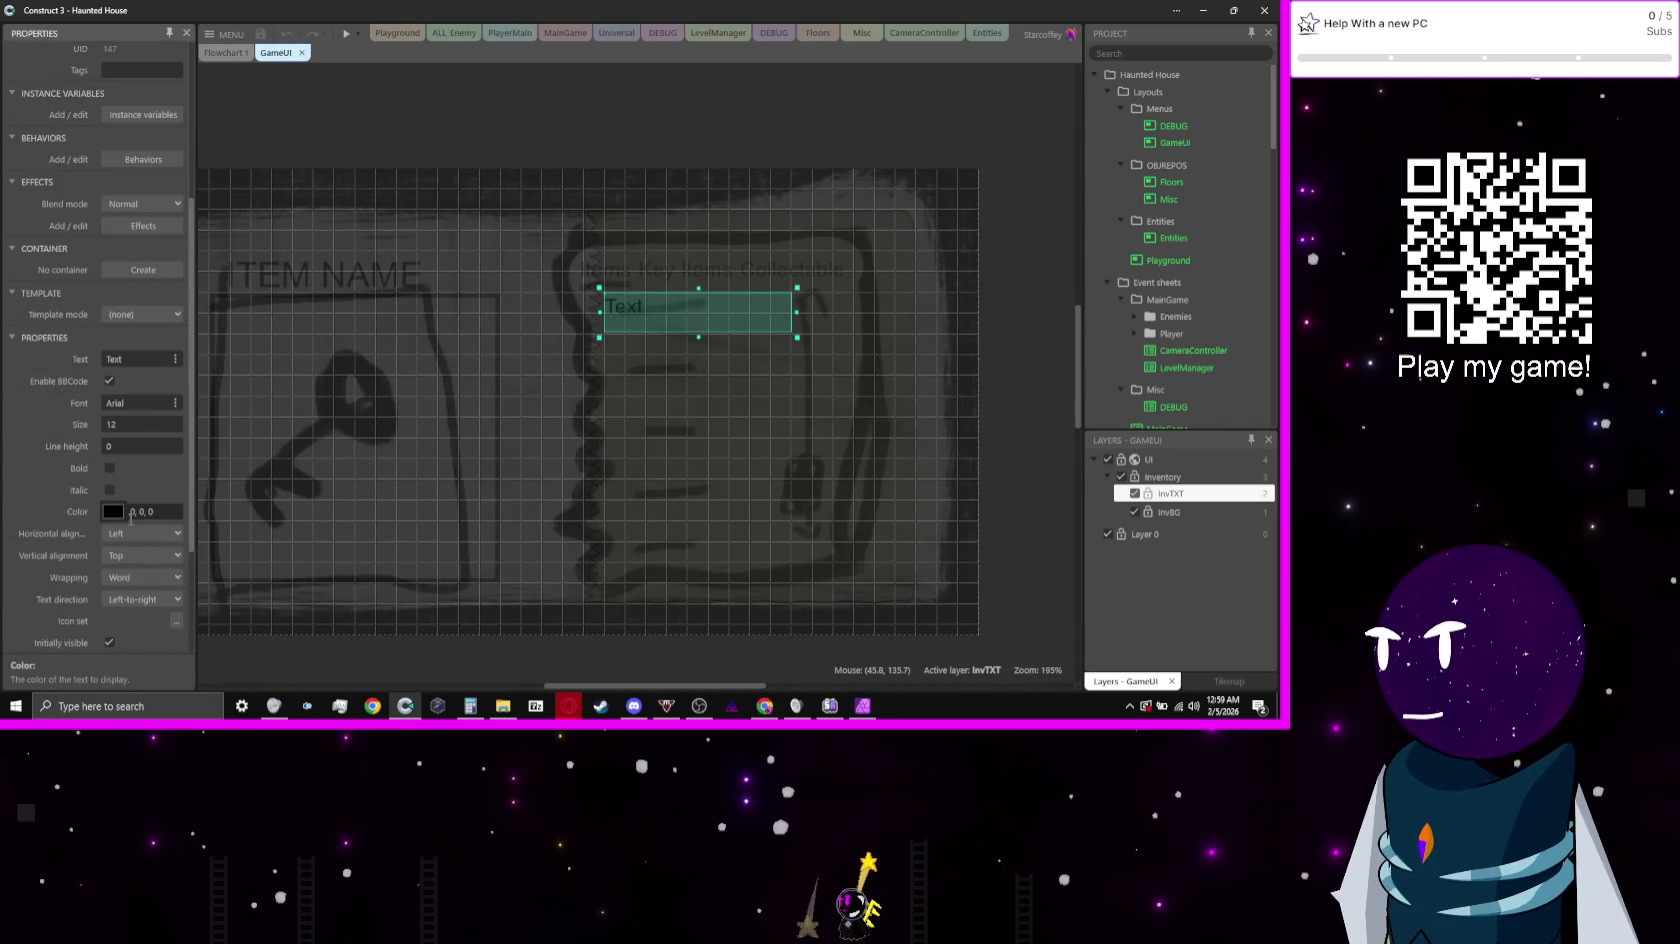
left_click(113, 511)
left_click(138, 634)
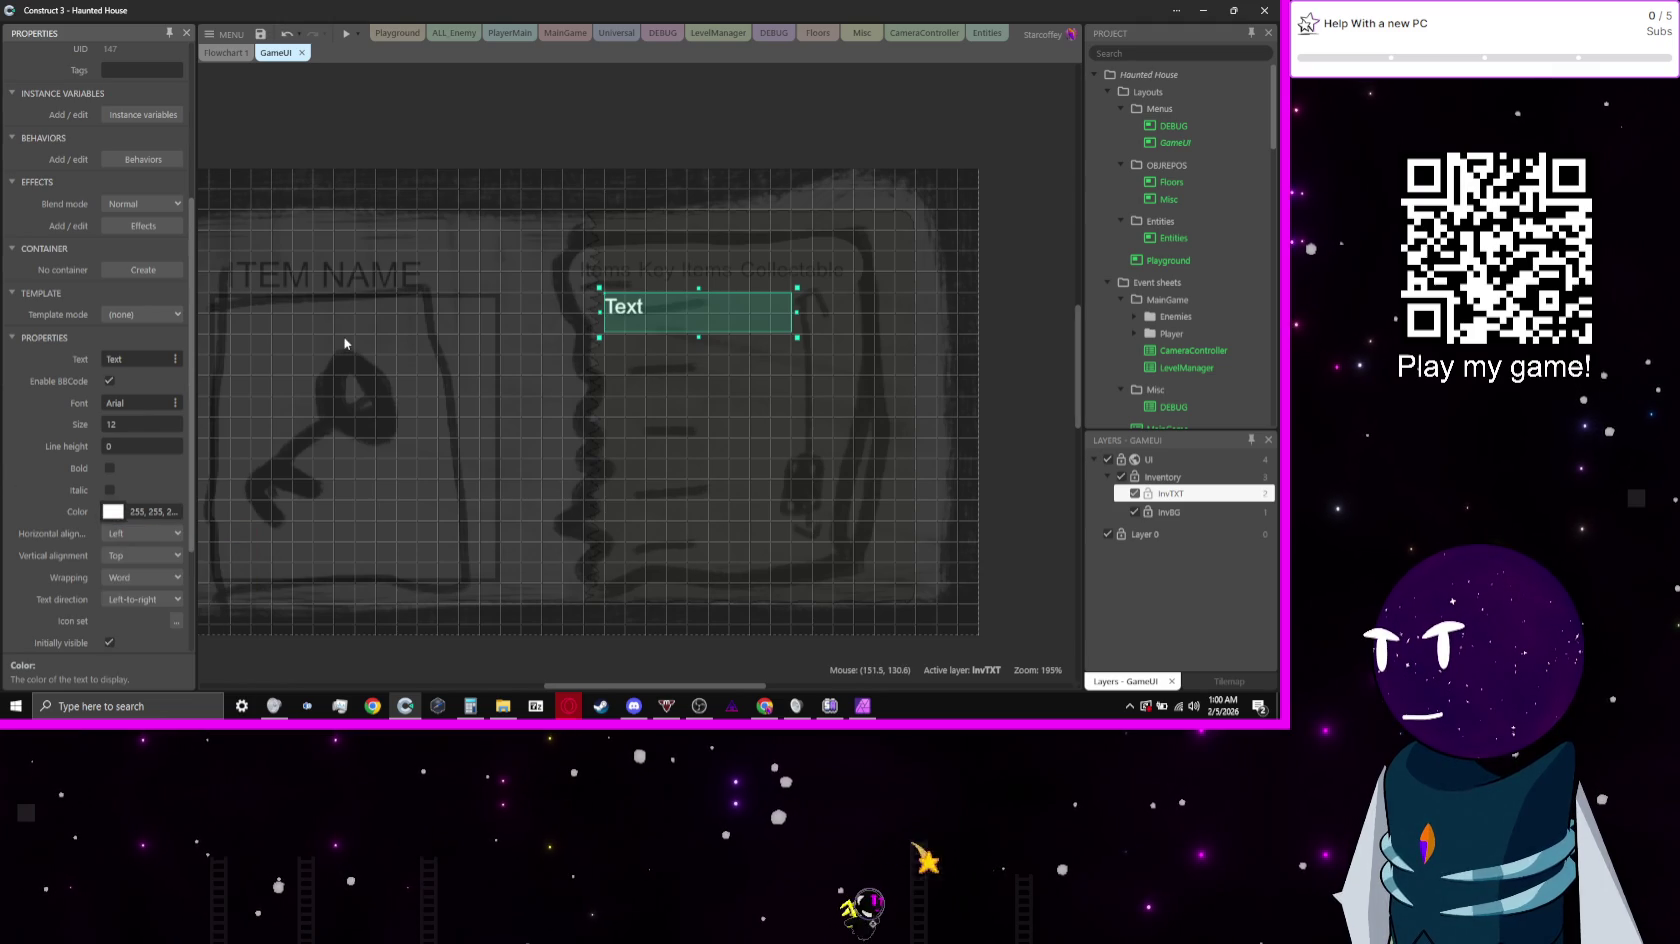
Step: Nudge the INV_Txt text box slightly on the inventory panel
mouse_move(660, 322)
left_mouse_down()
mouse_move(661, 301)
mouse_move(664, 321)
left_mouse_up()
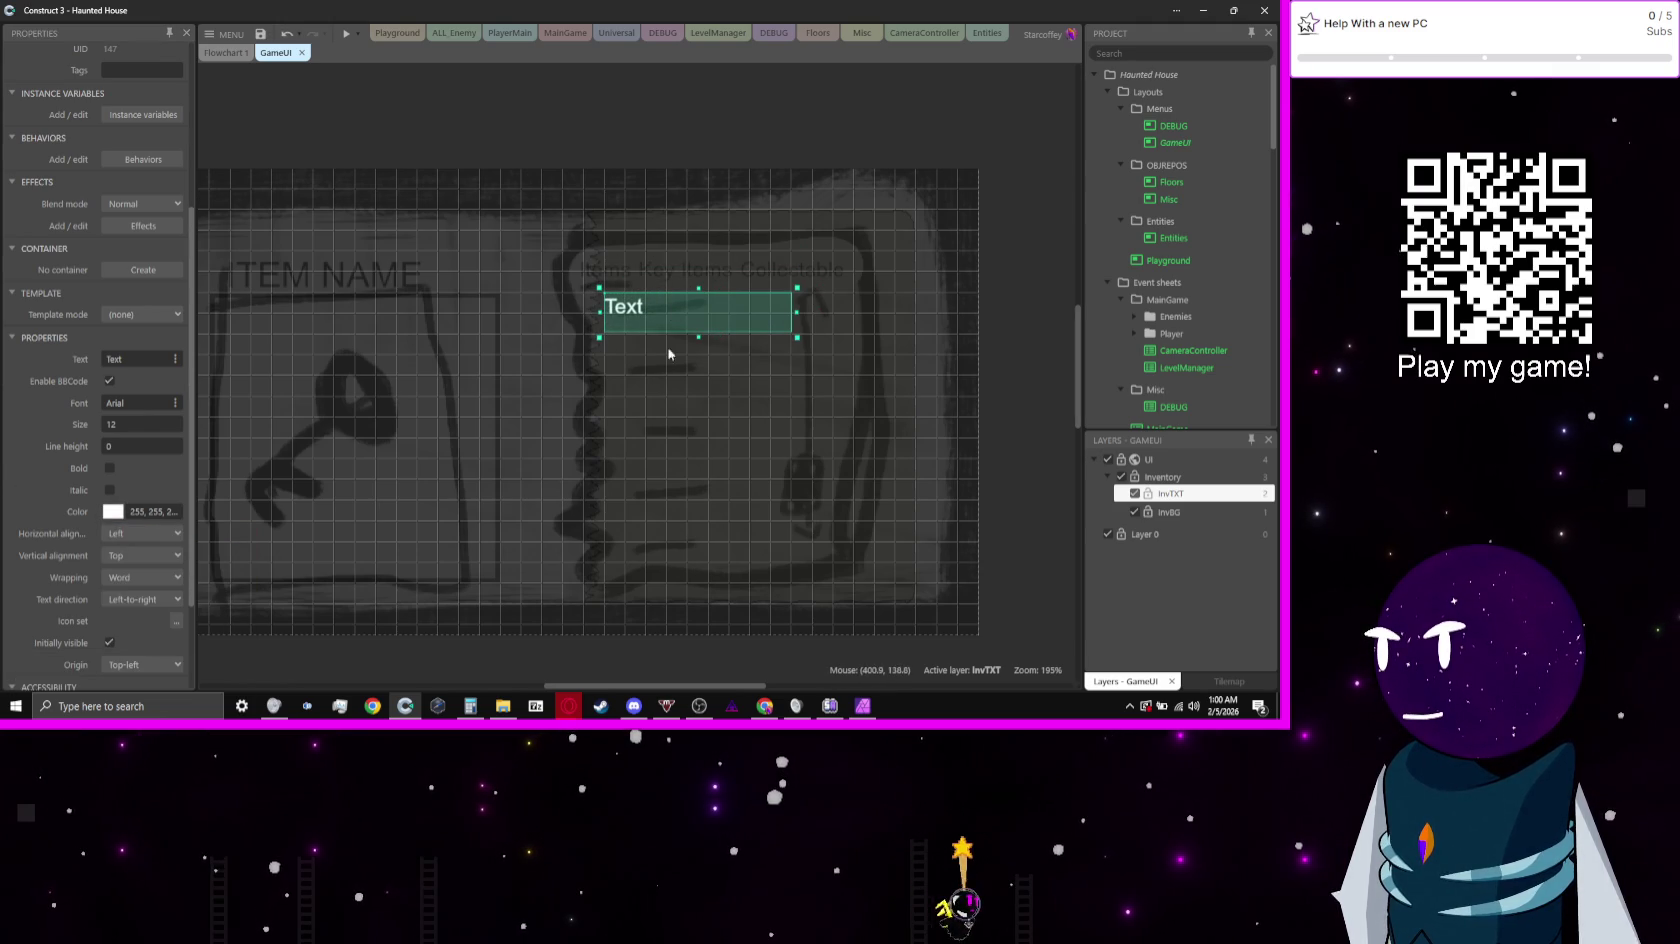
scroll(1199, 322, "down", 3)
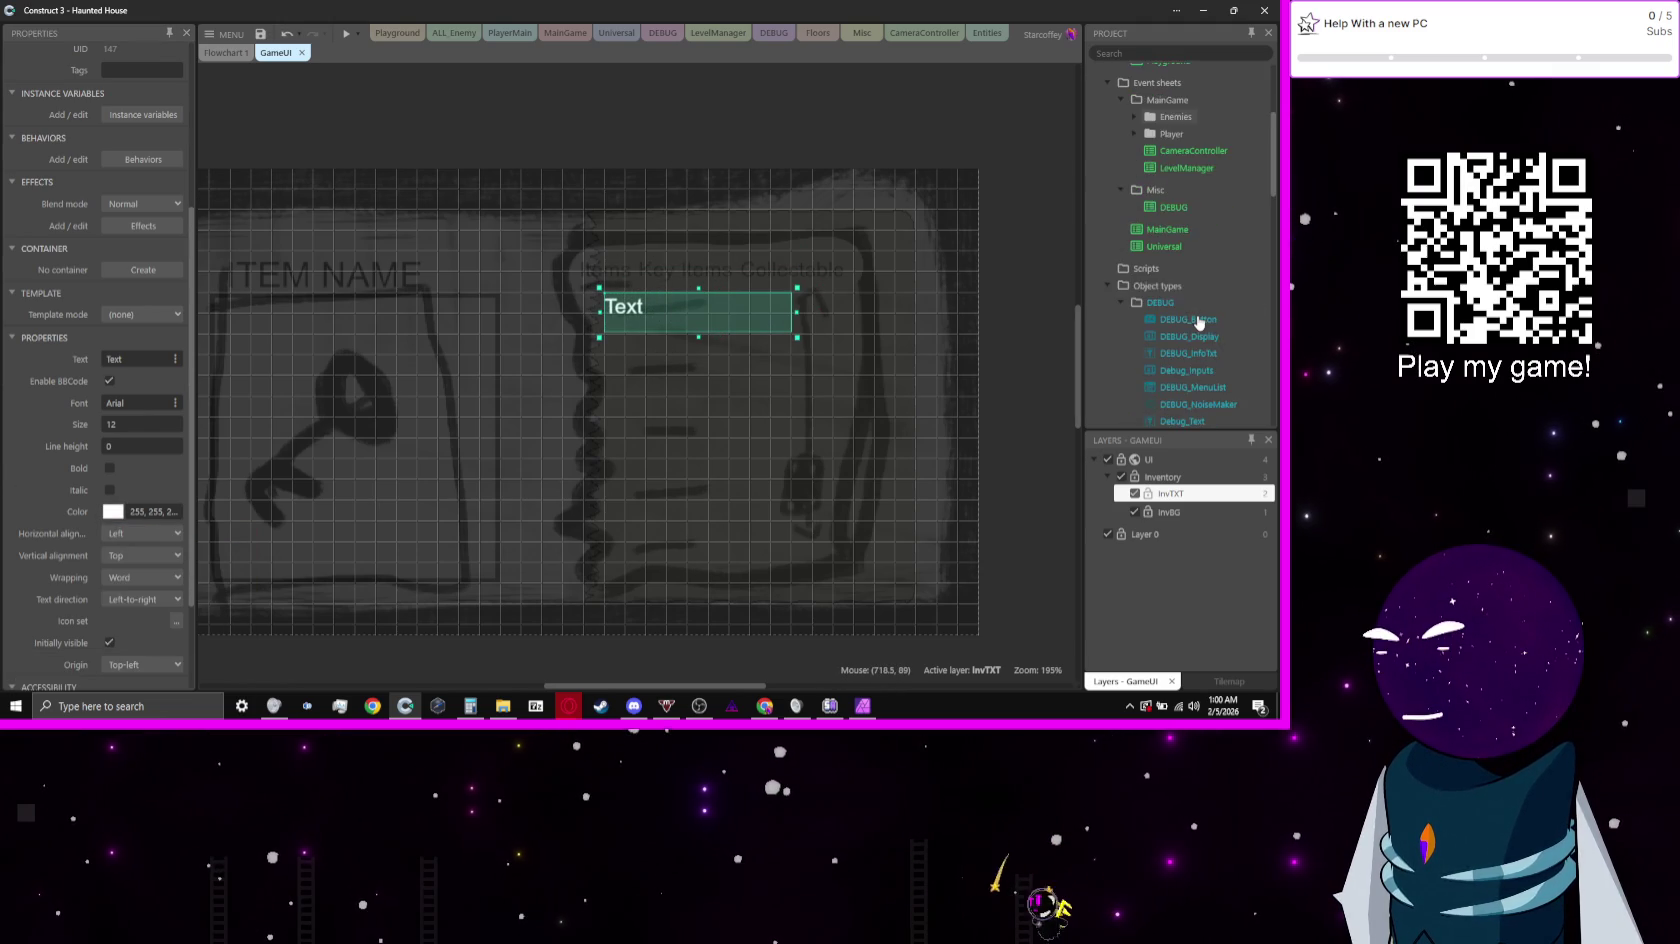
scroll(1199, 322, "down", 3)
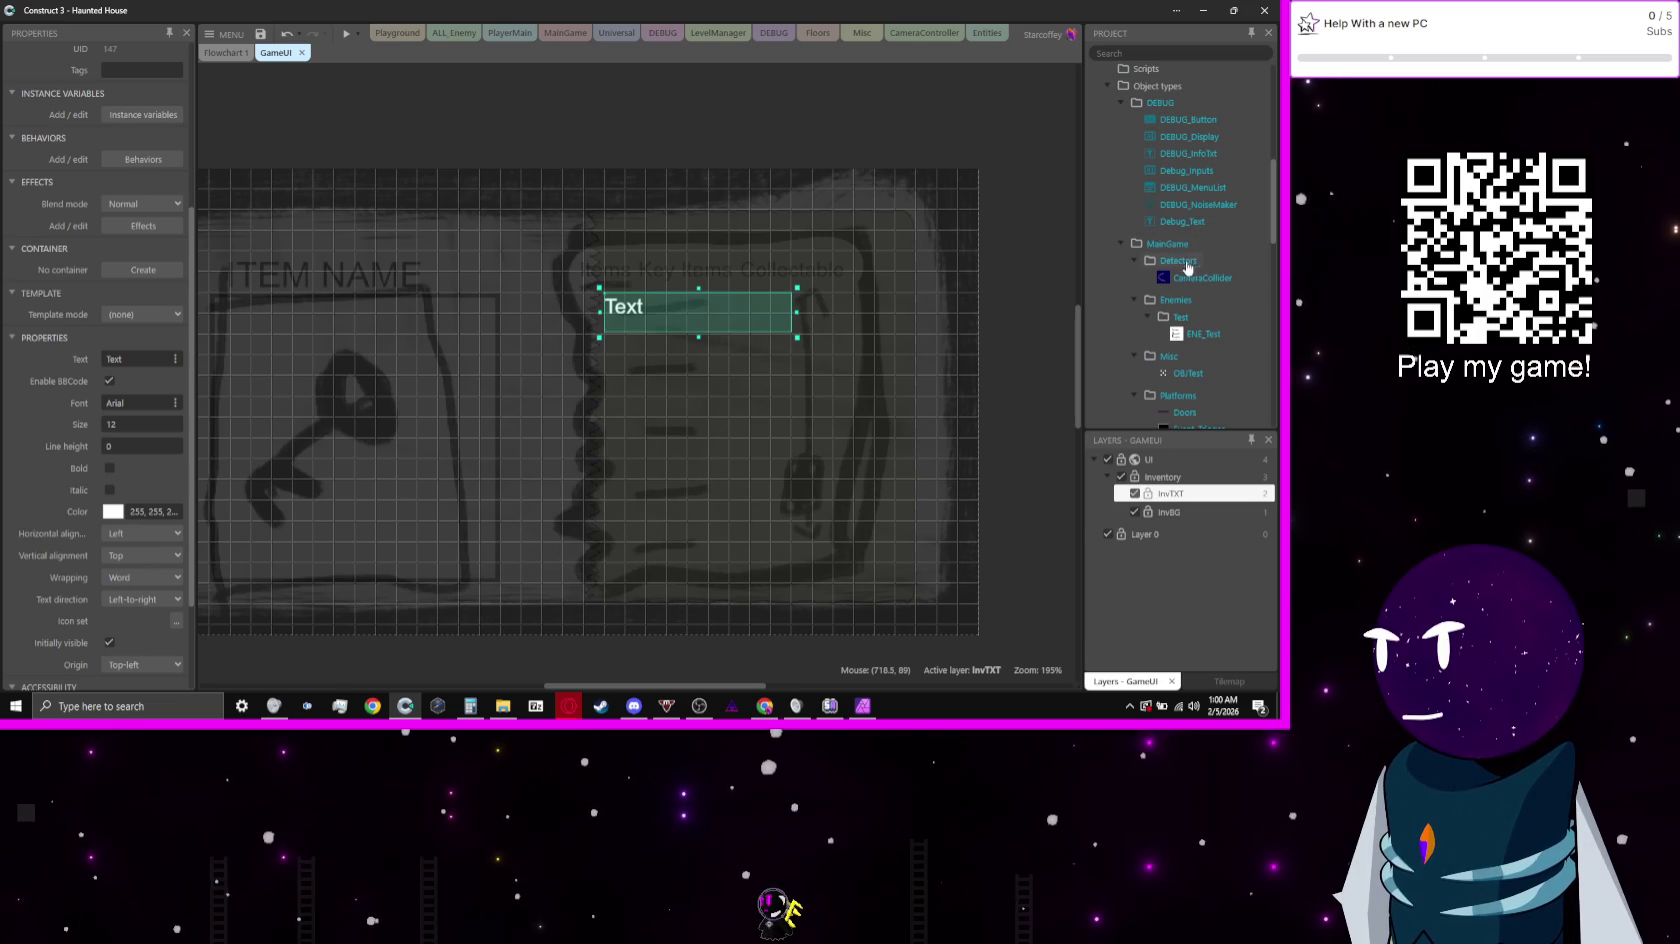
scroll(1209, 309, "down", 5)
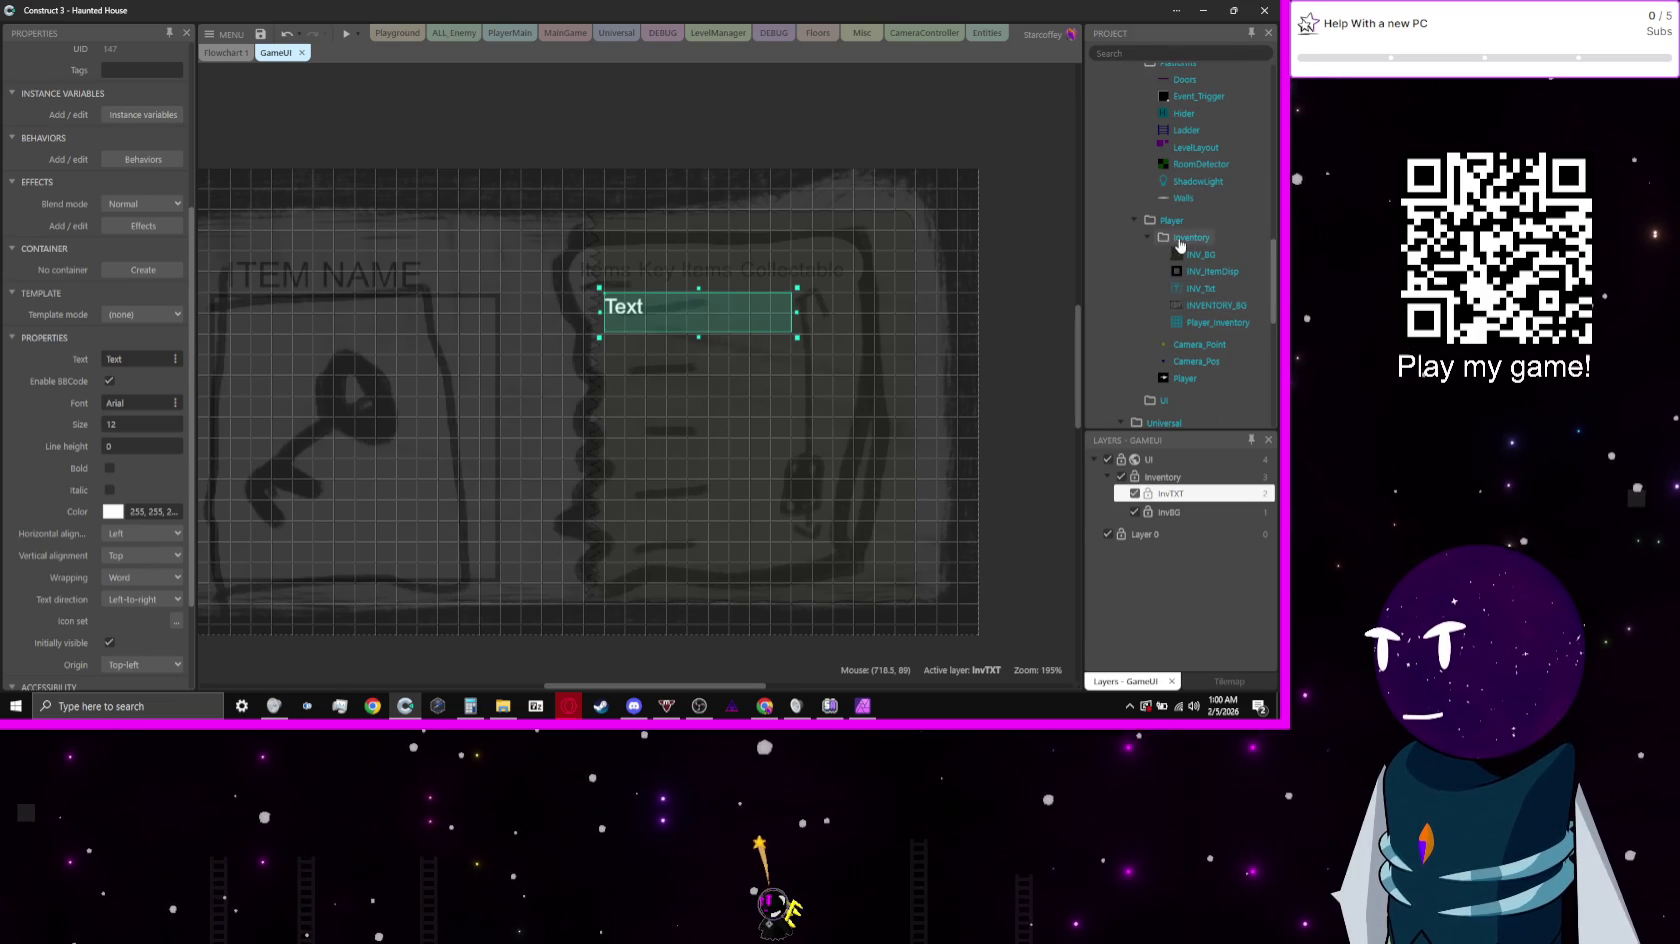
right_click(1180, 240)
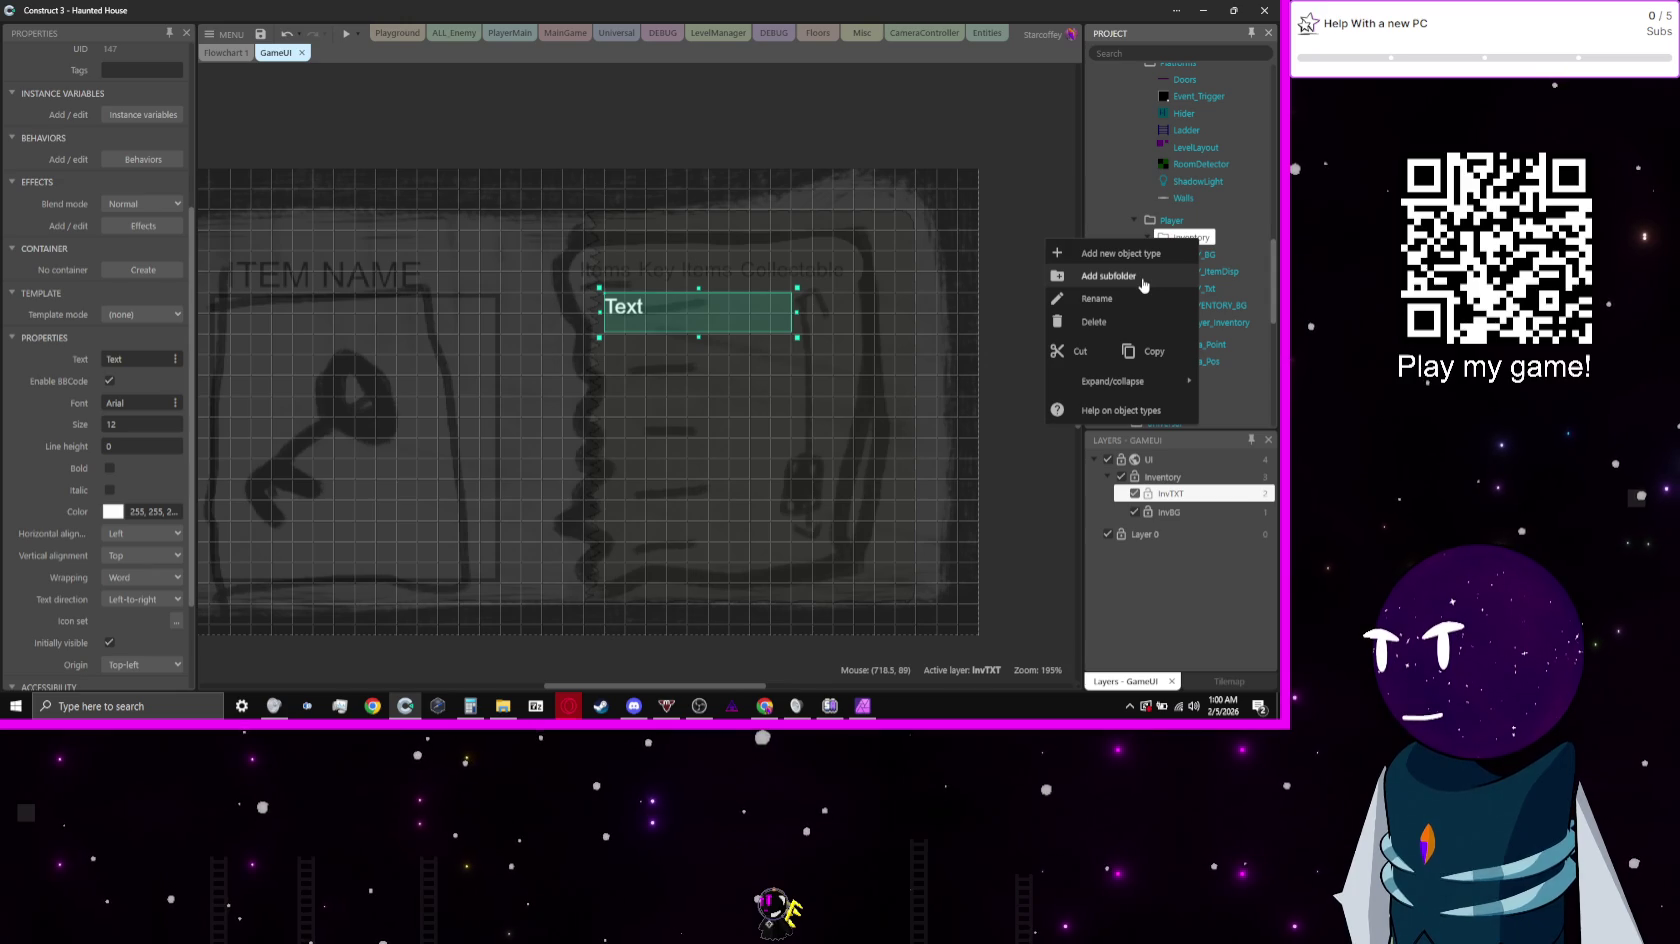
Step: Insert a new Array object named OBJECT_LIST into the Inventory folder
left_click(1120, 253)
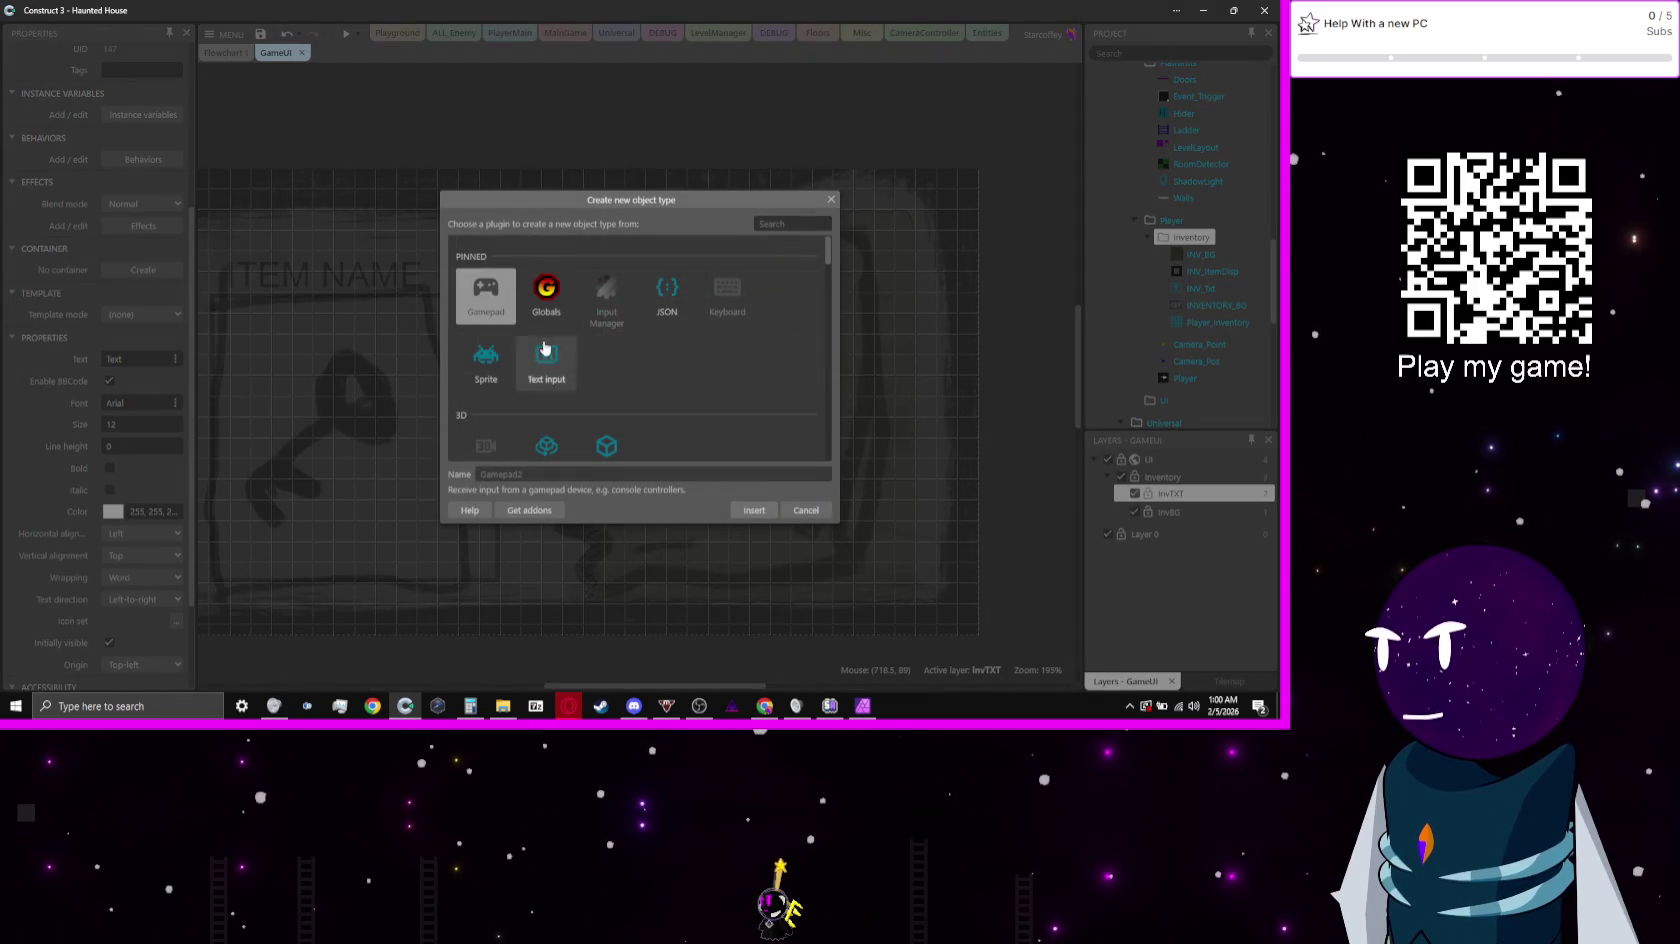
scroll(742, 387, "down", 3)
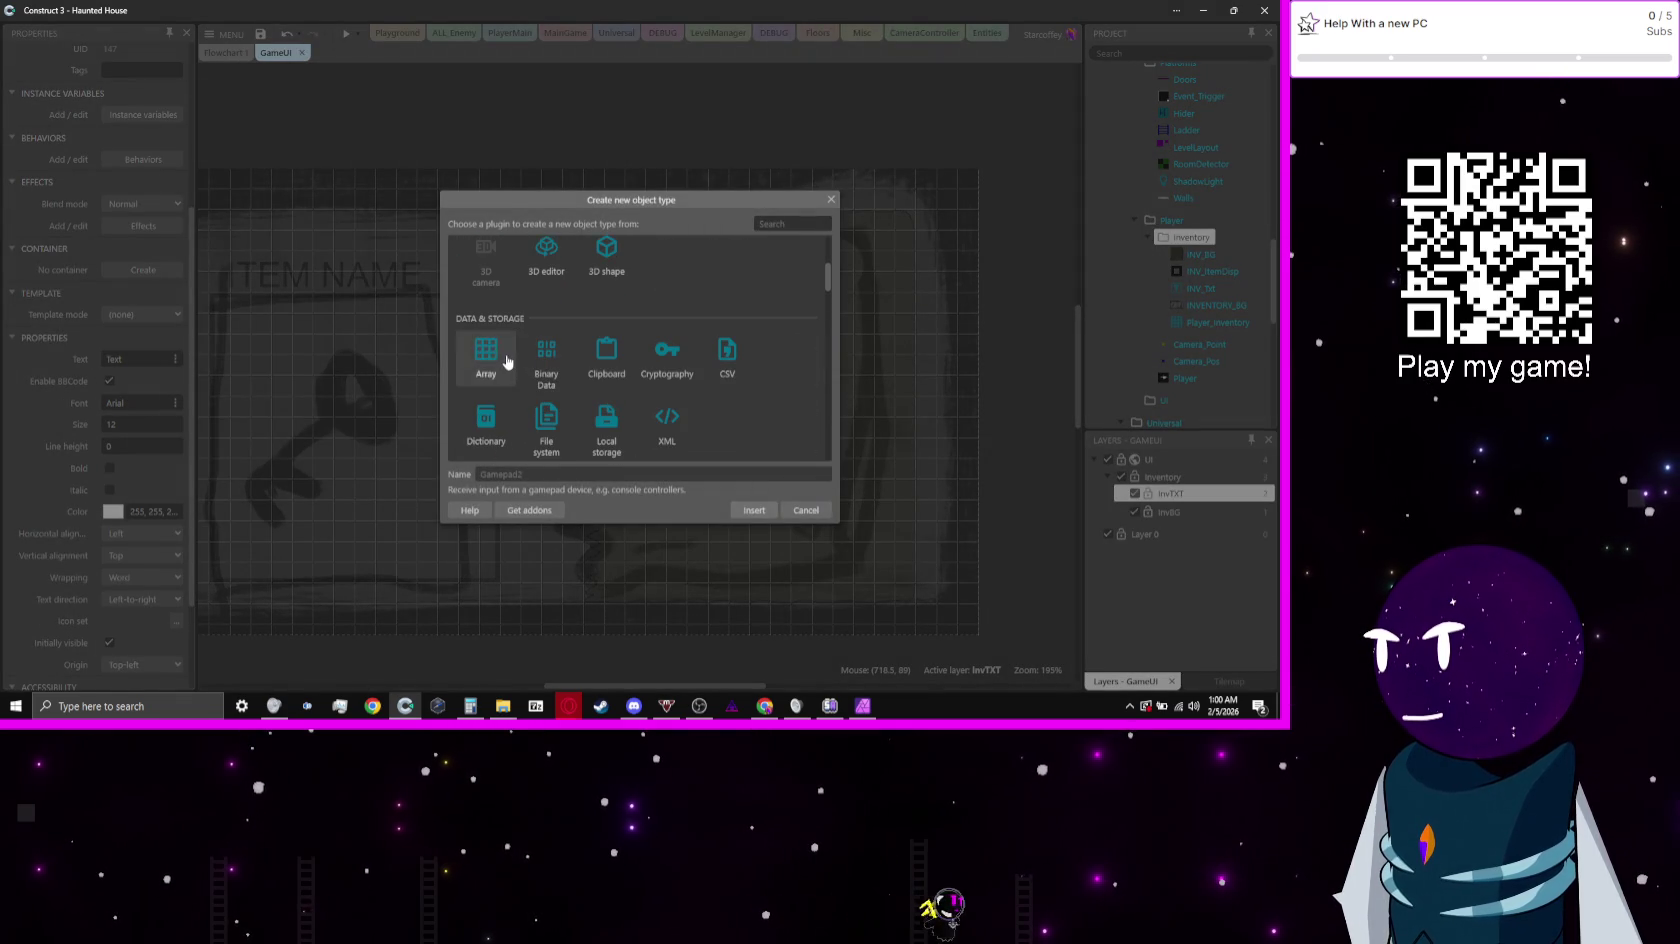
left_click(507, 362)
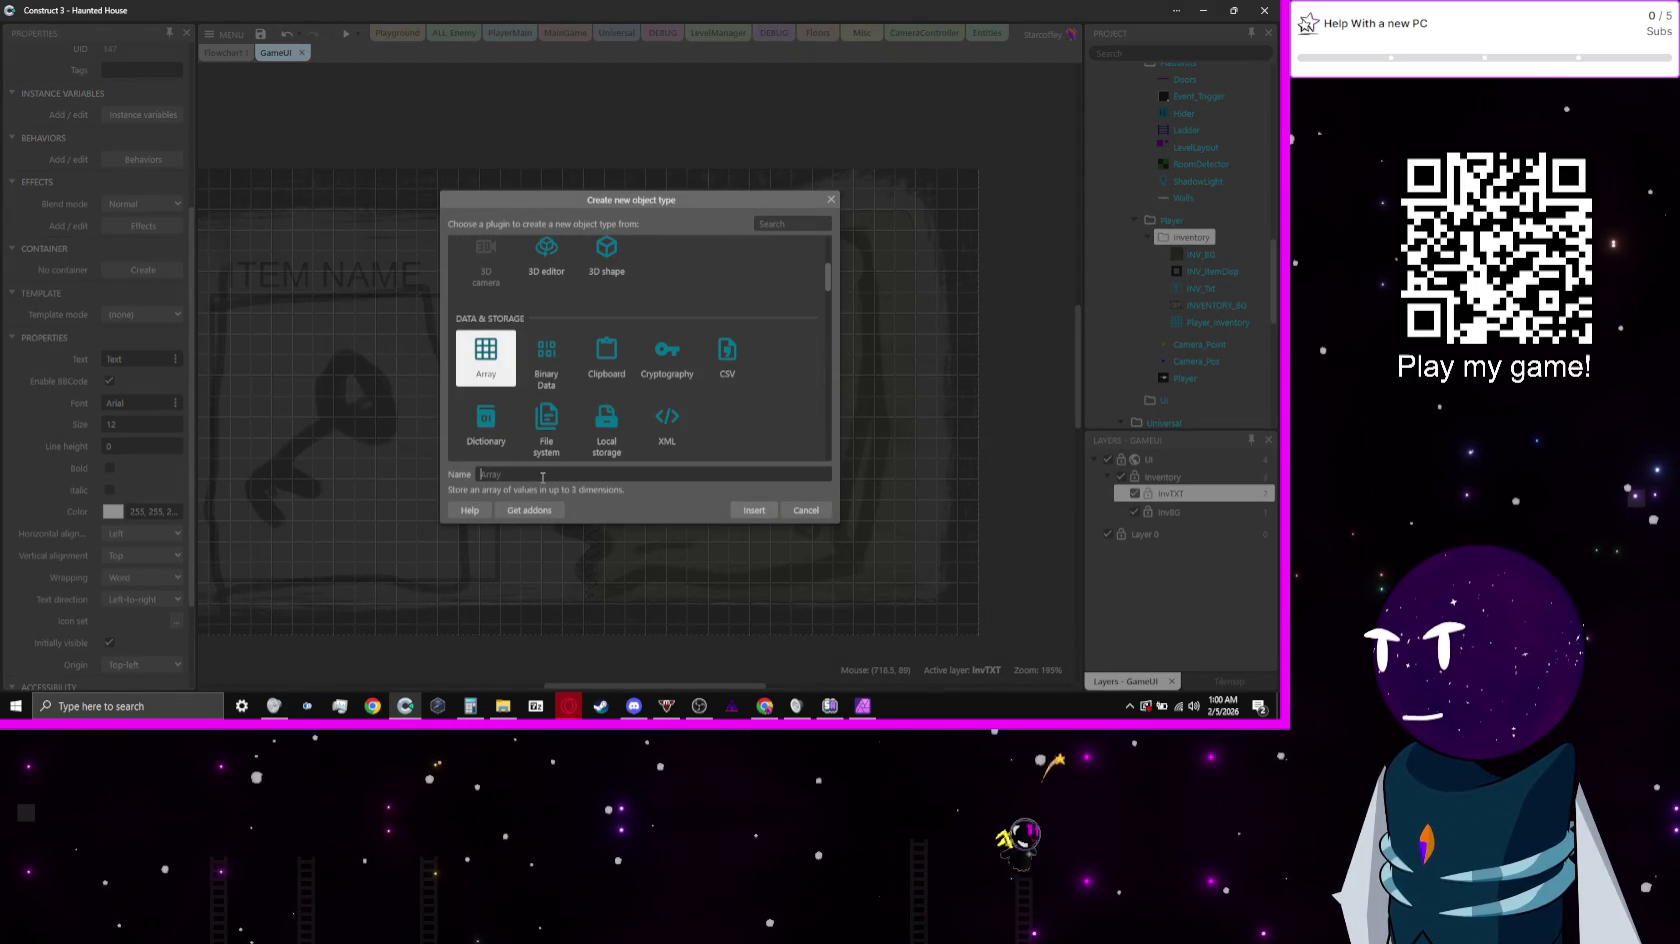
type("OB")
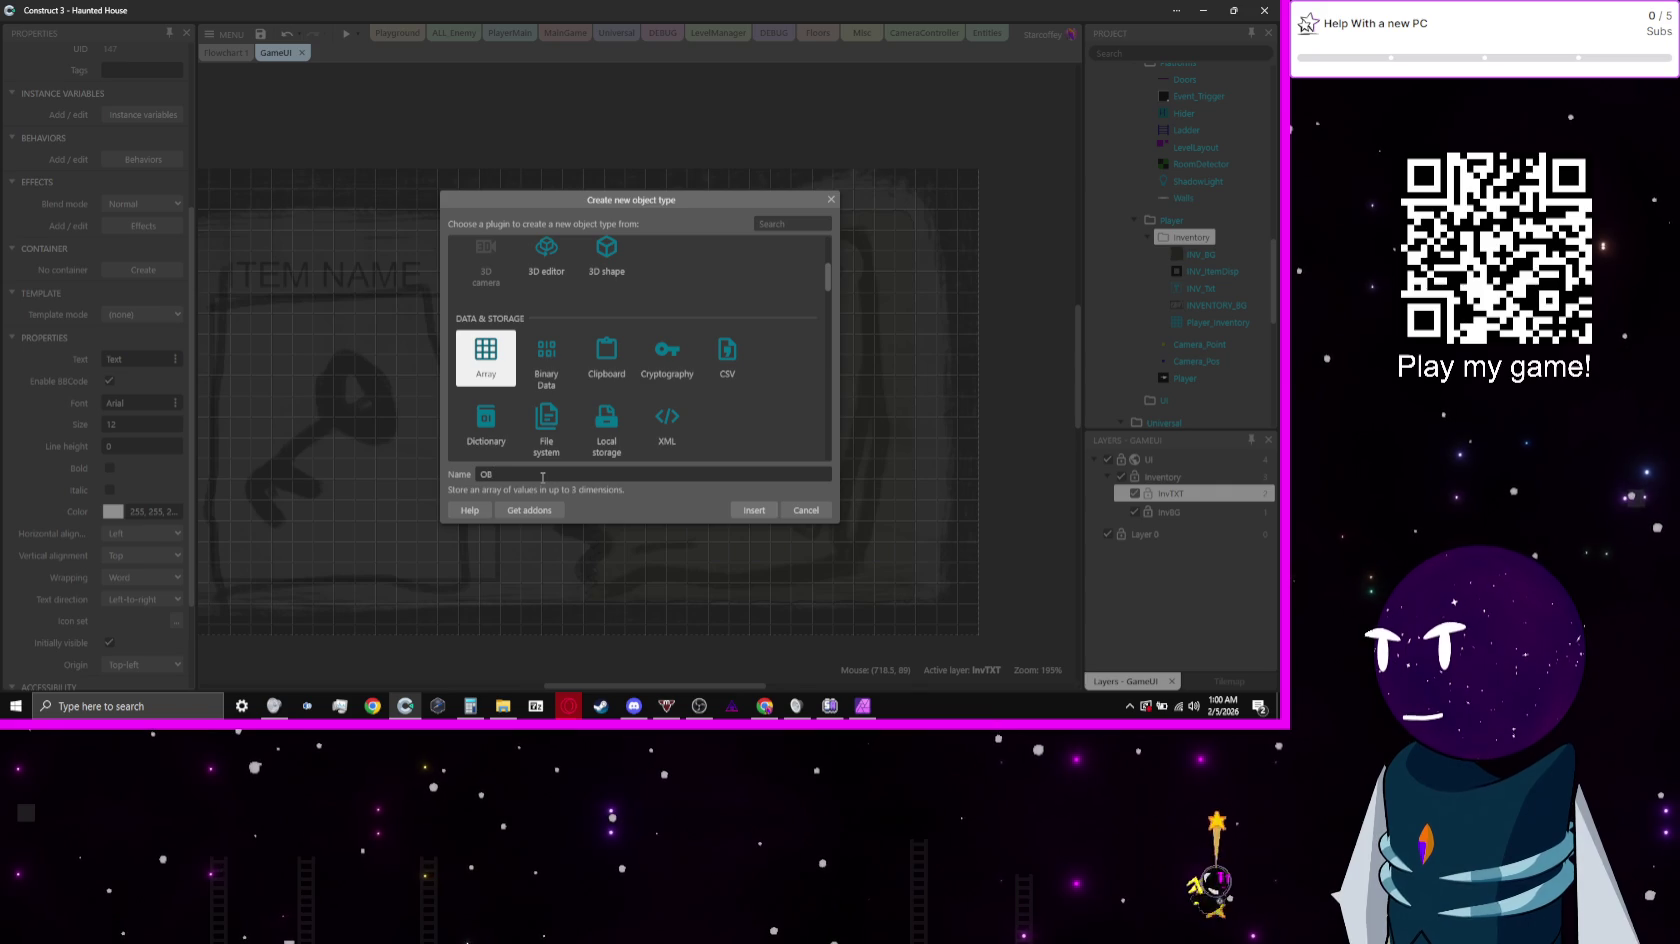
type("JECT_")
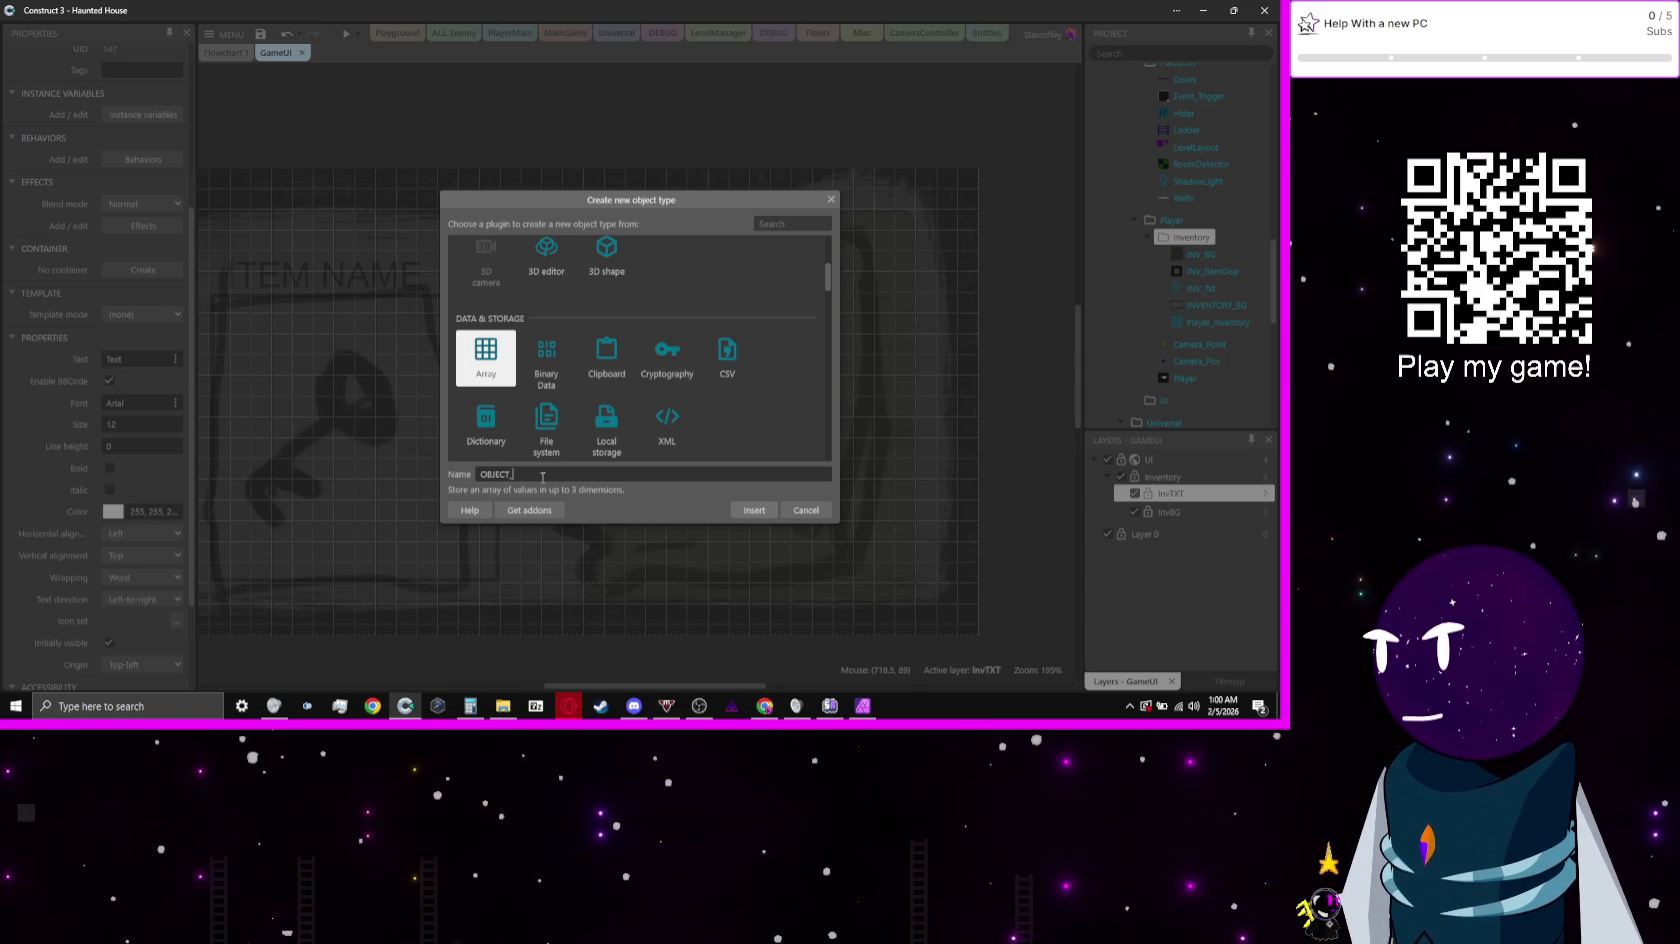
type("LIST")
key("Return")
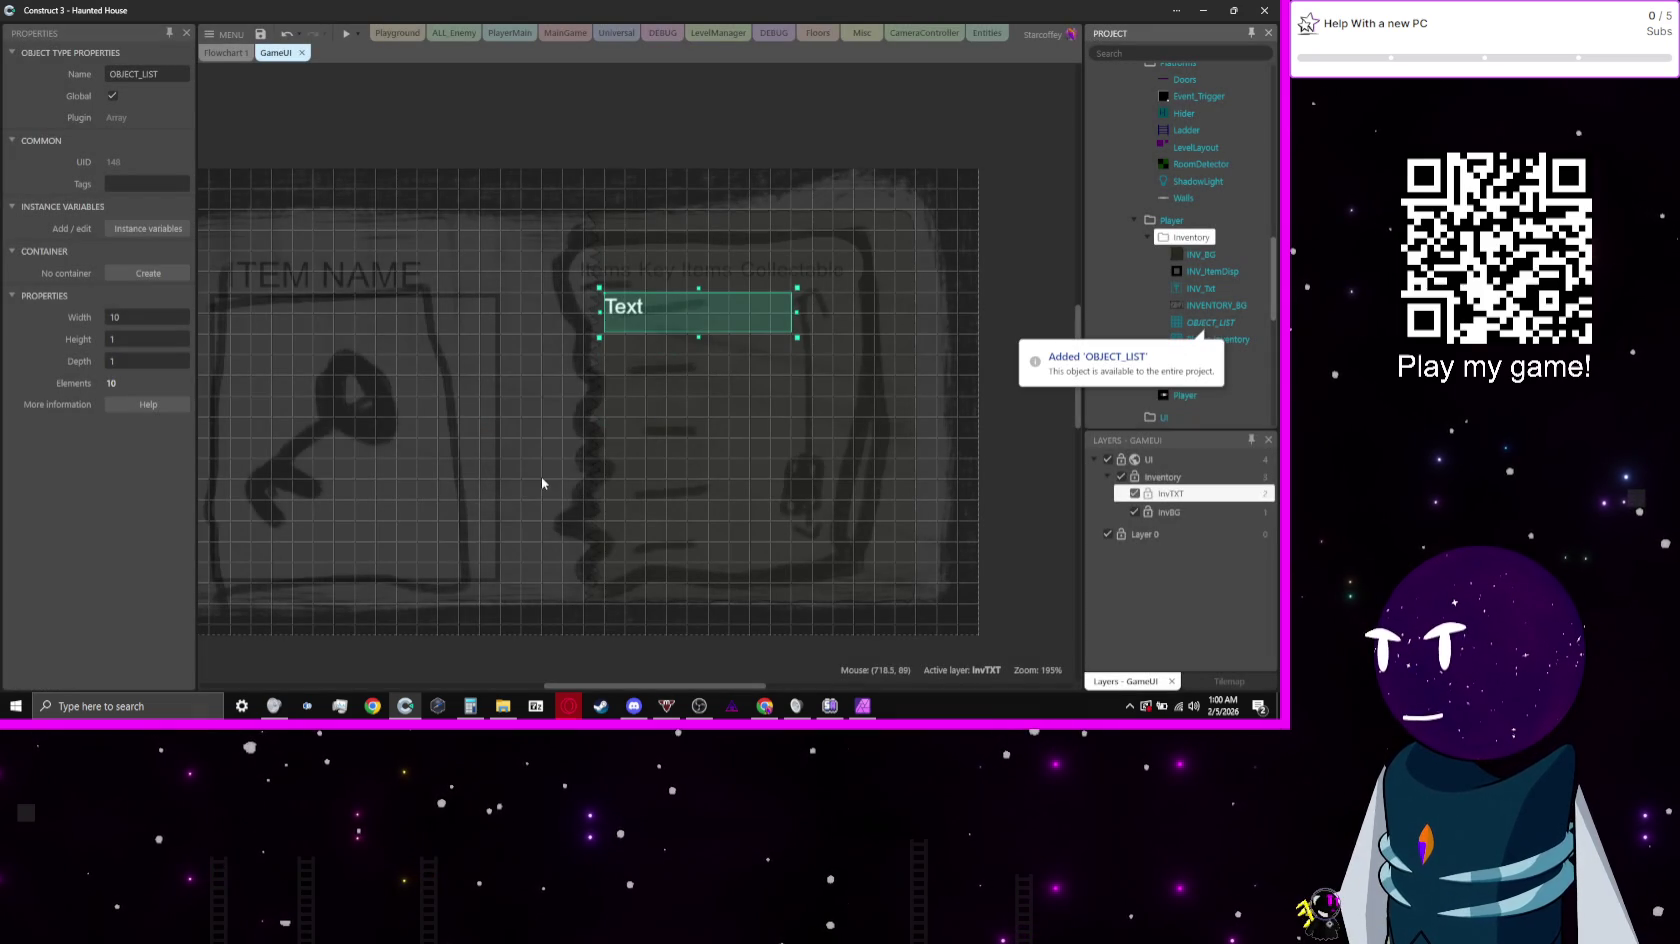
left_click(590, 150)
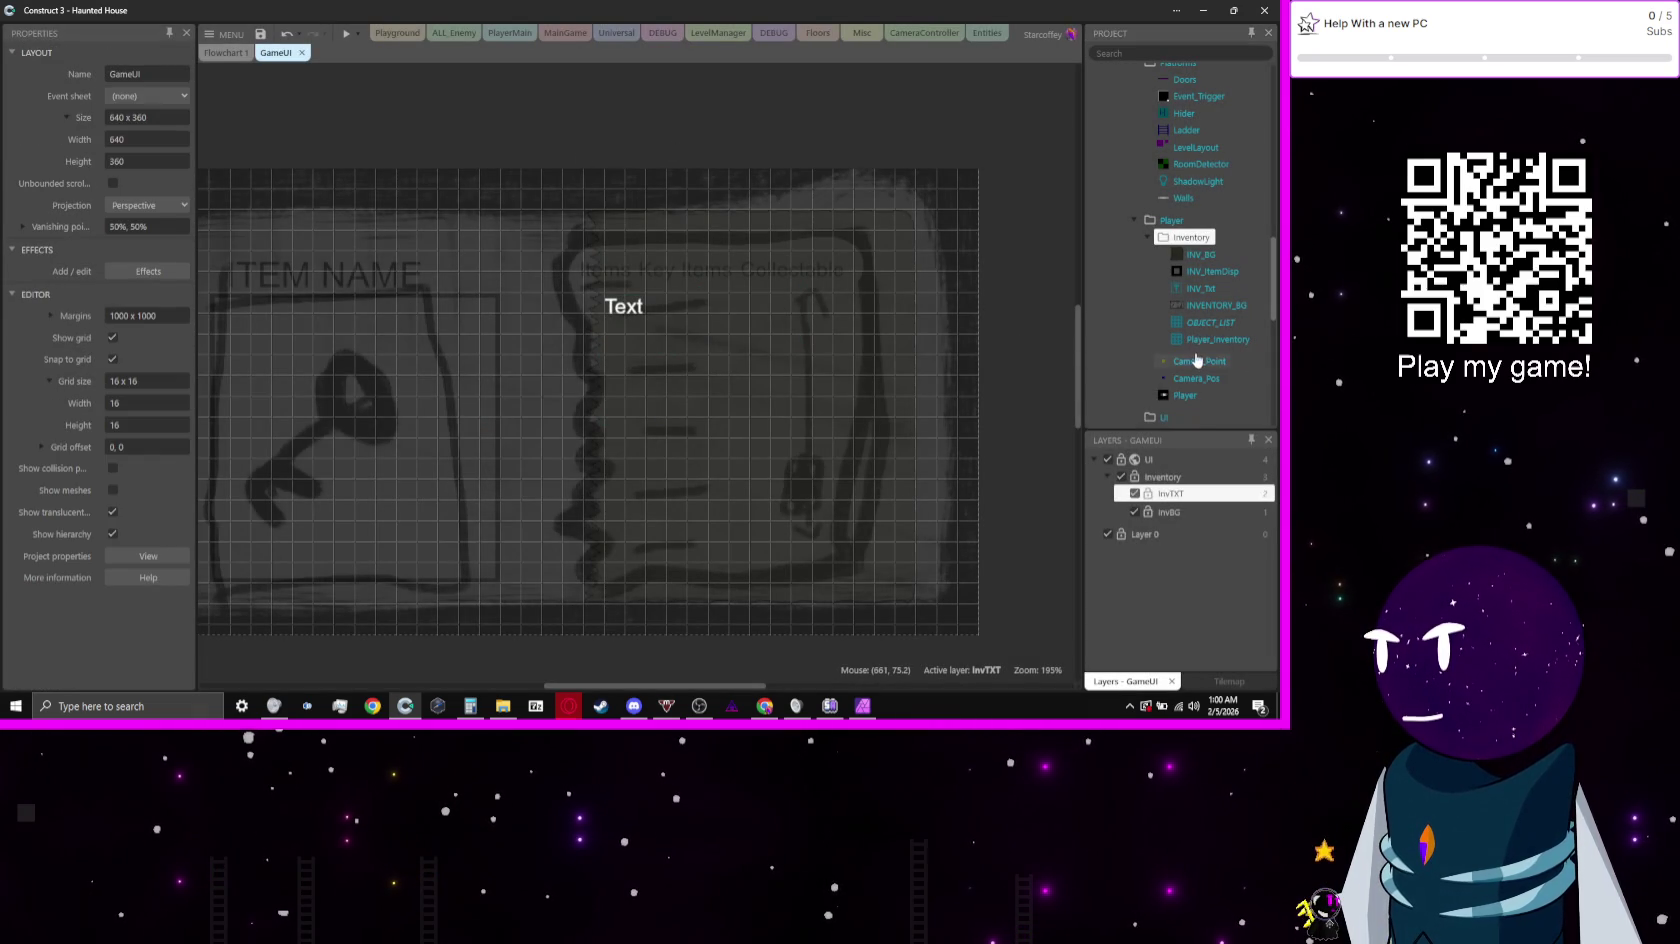
Step: Add a subfolder named Lists under the project's Files folder
scroll(1197, 359, "down", 10)
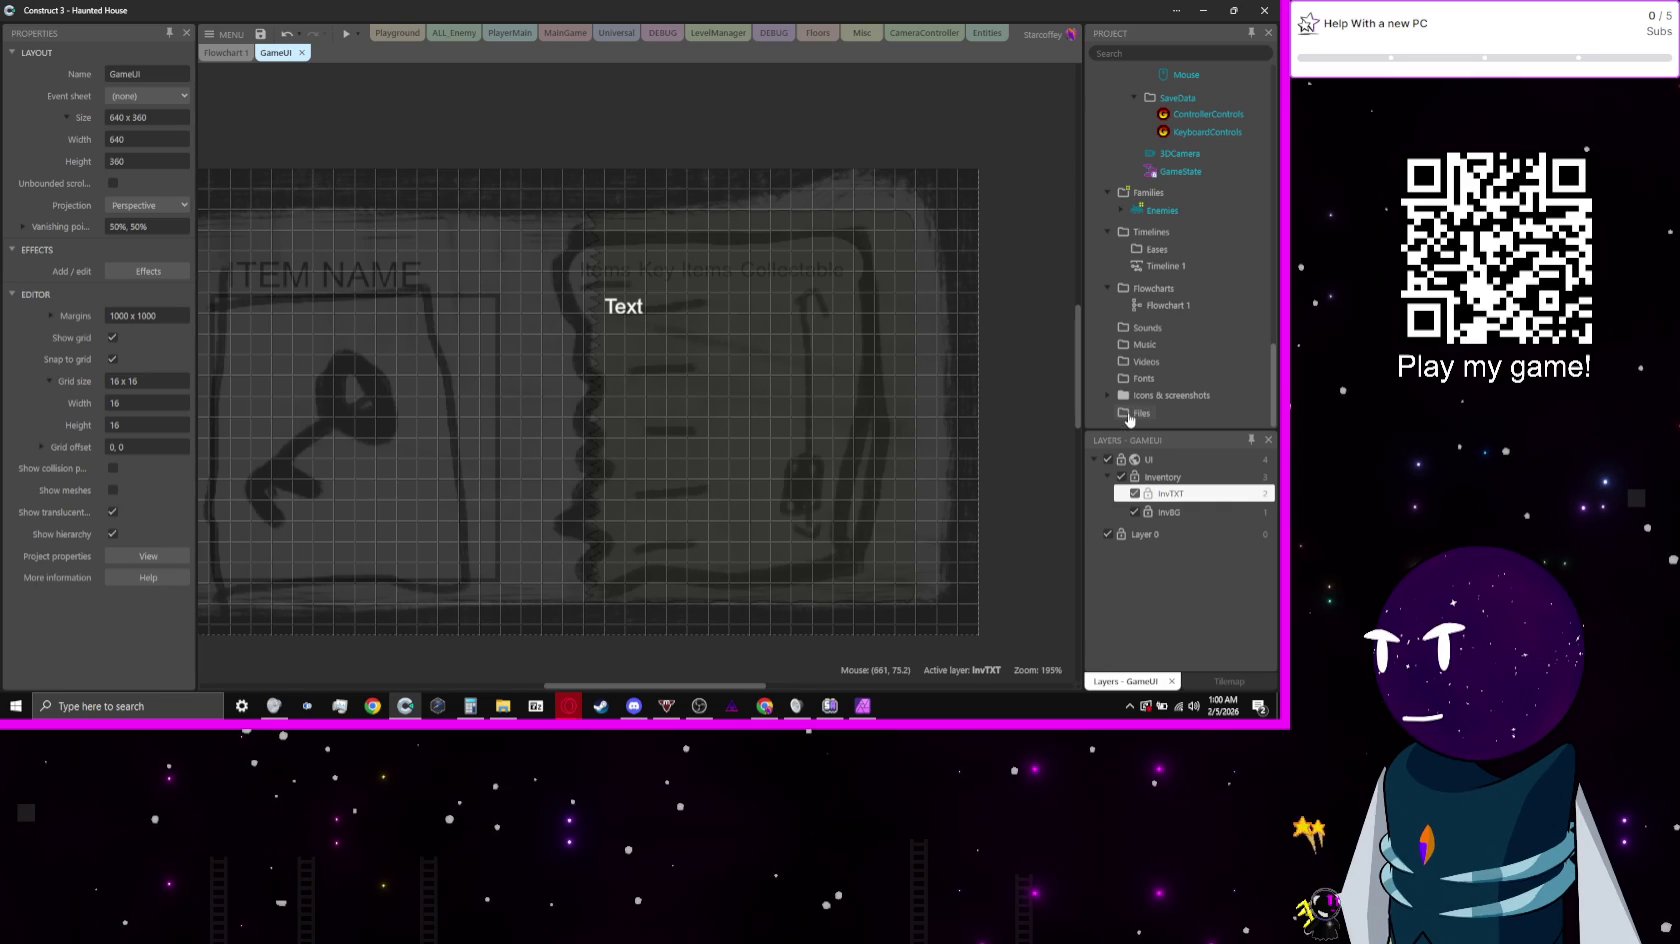
right_click(1130, 416)
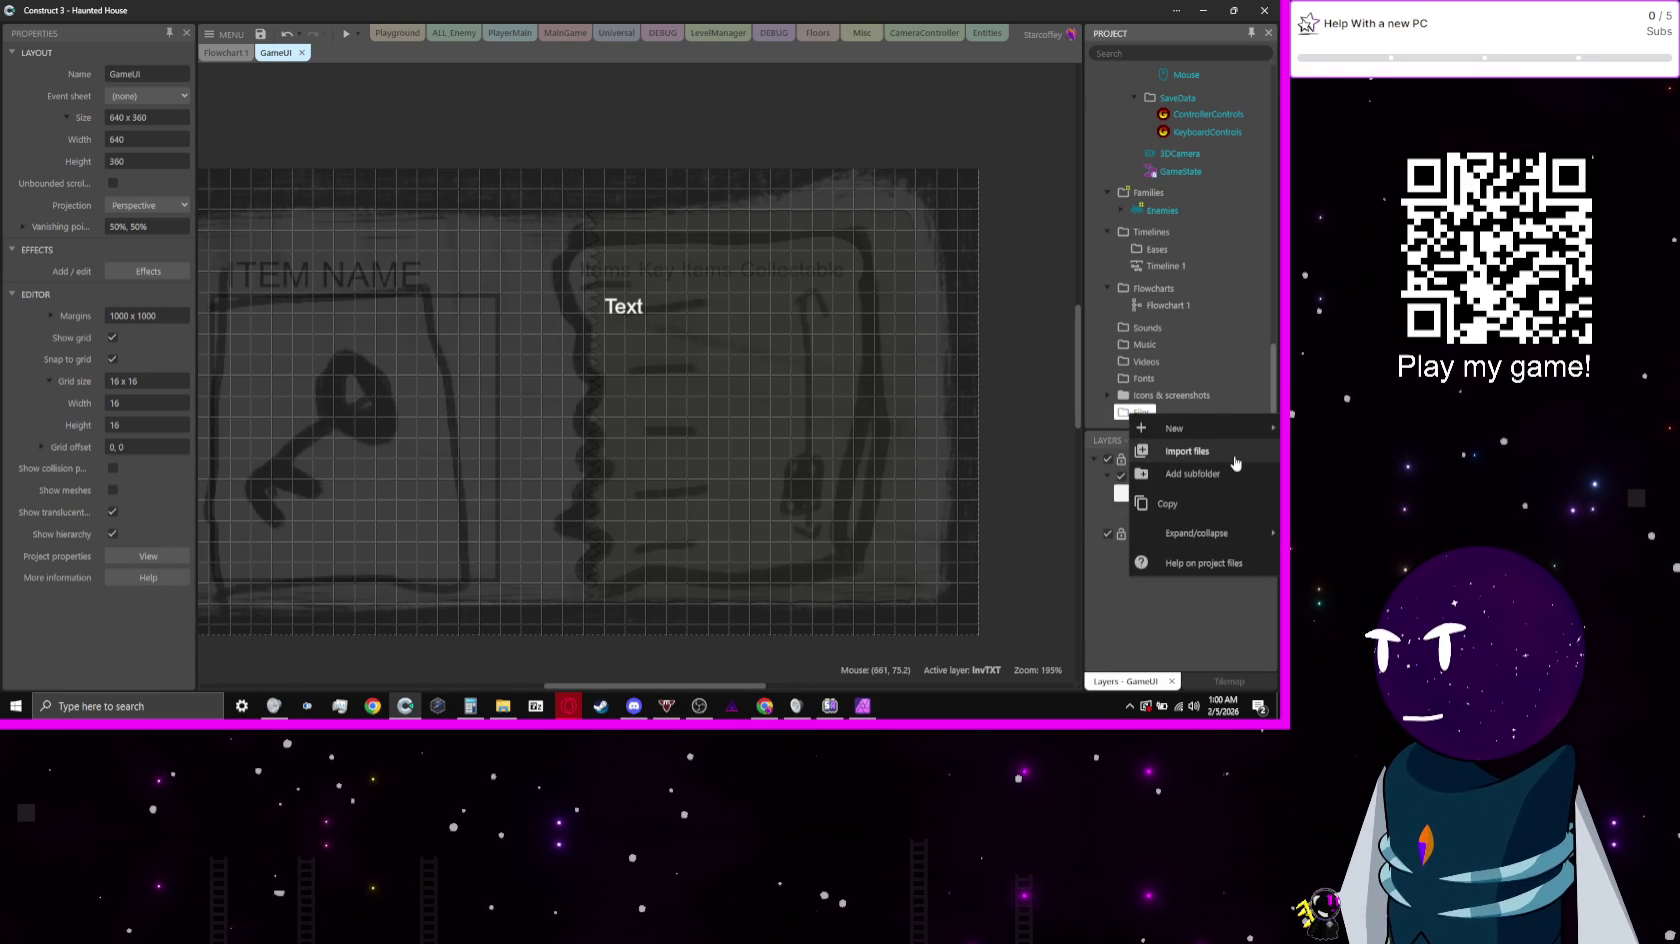
mouse_move(1150, 430)
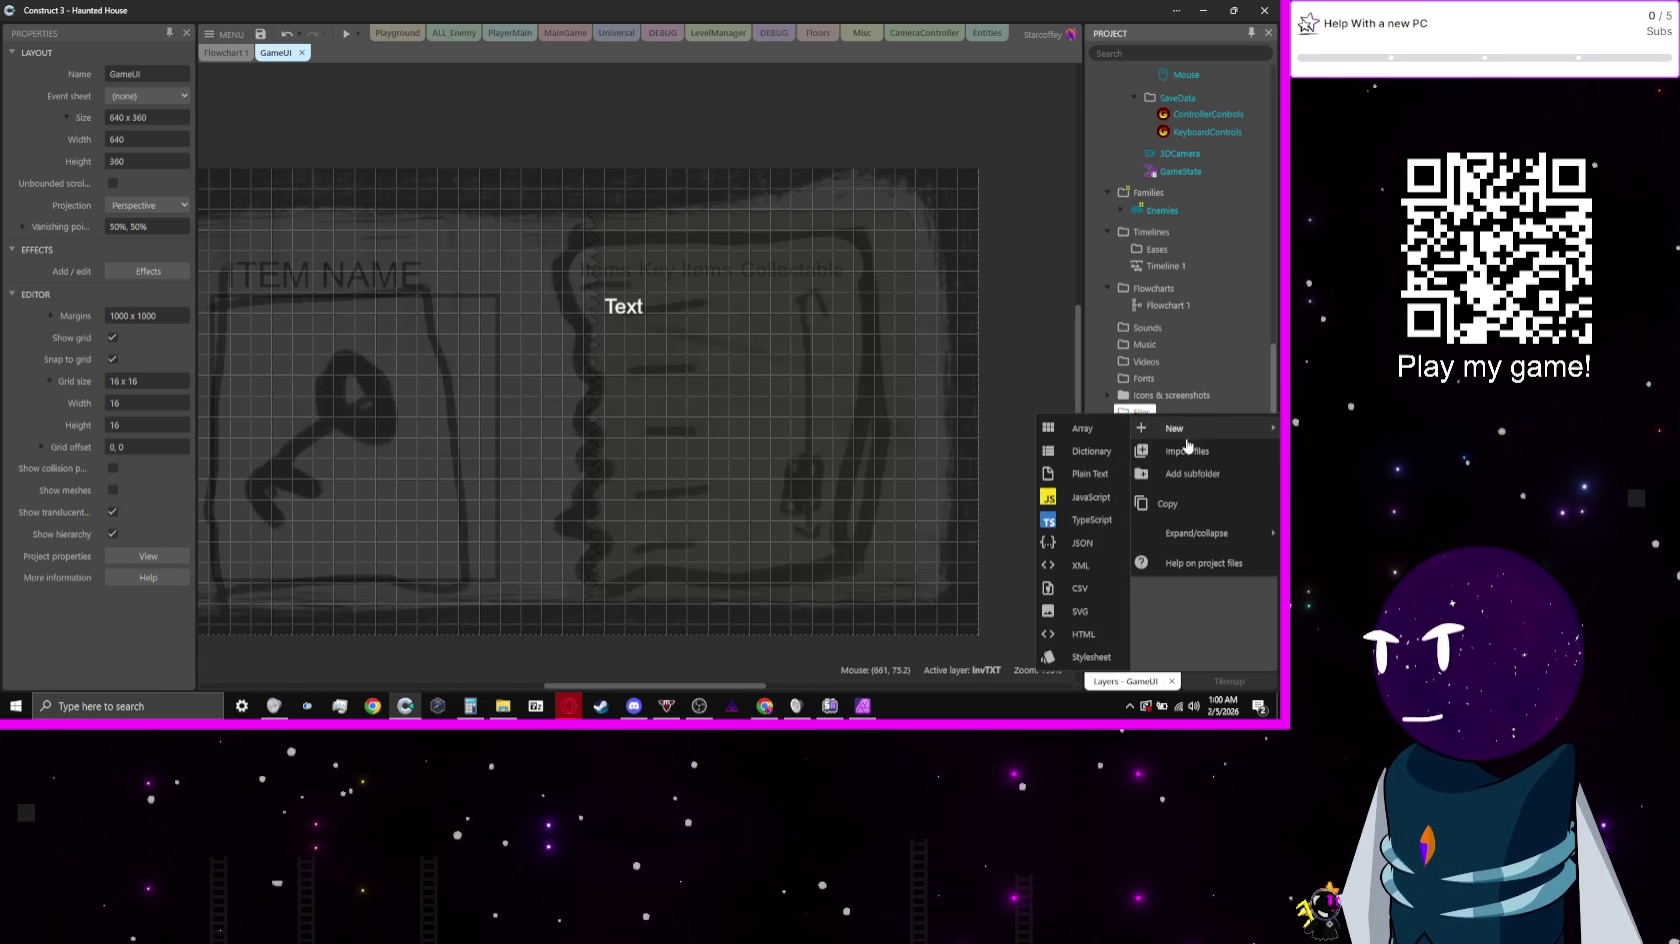
left_click(1190, 473)
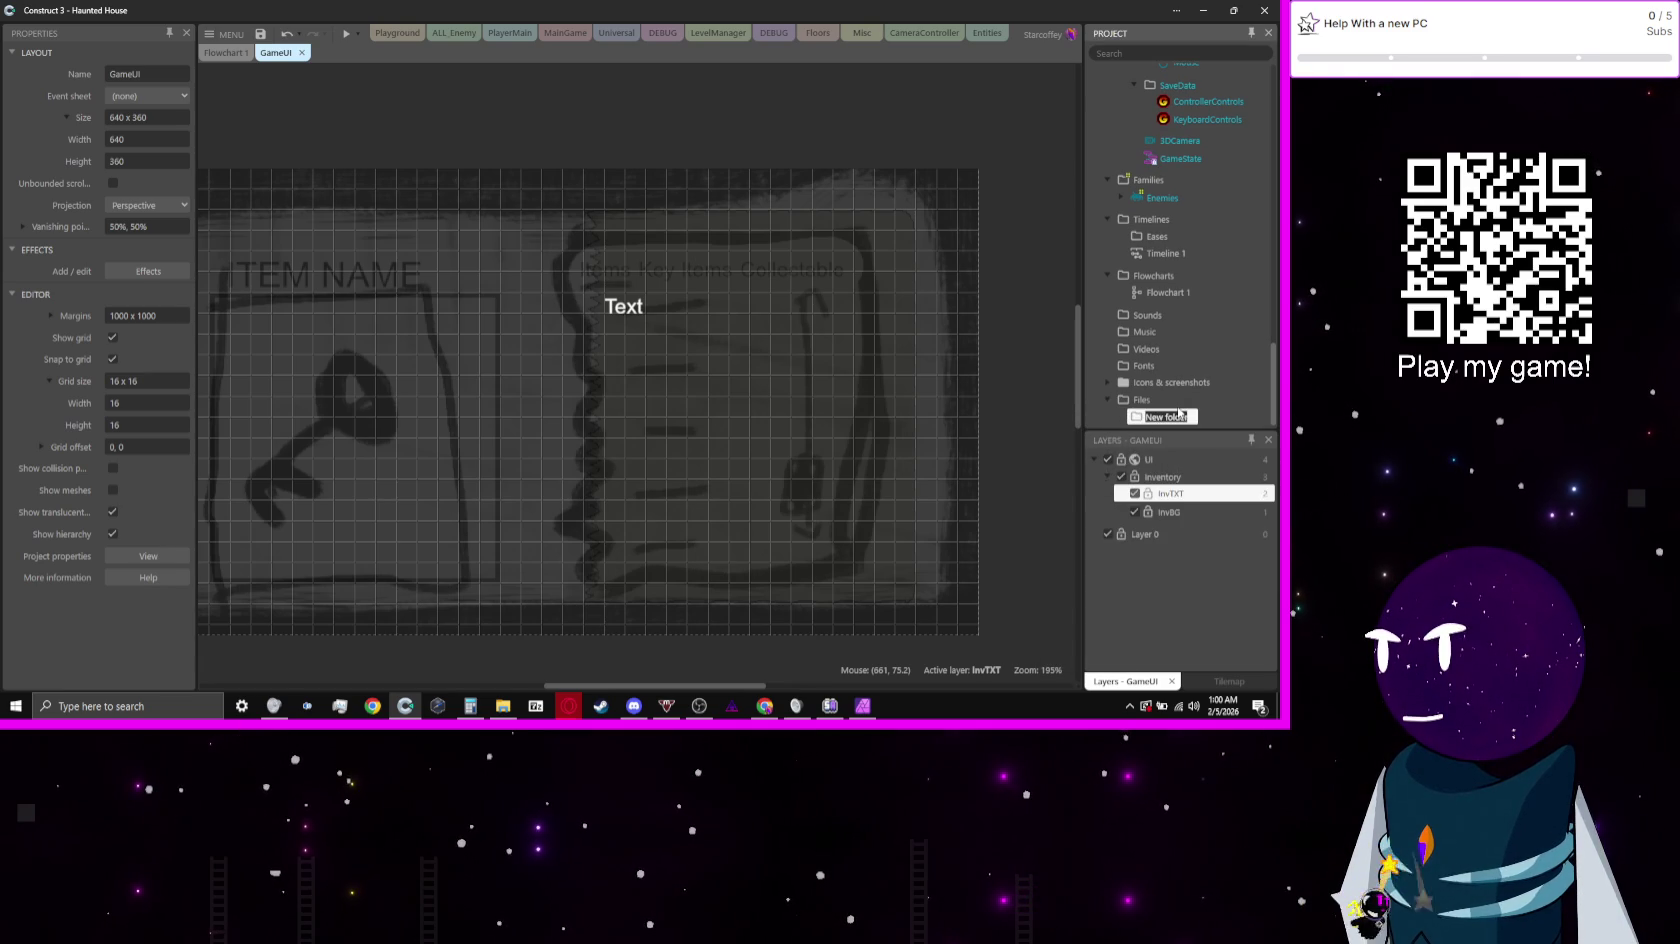
type("c")
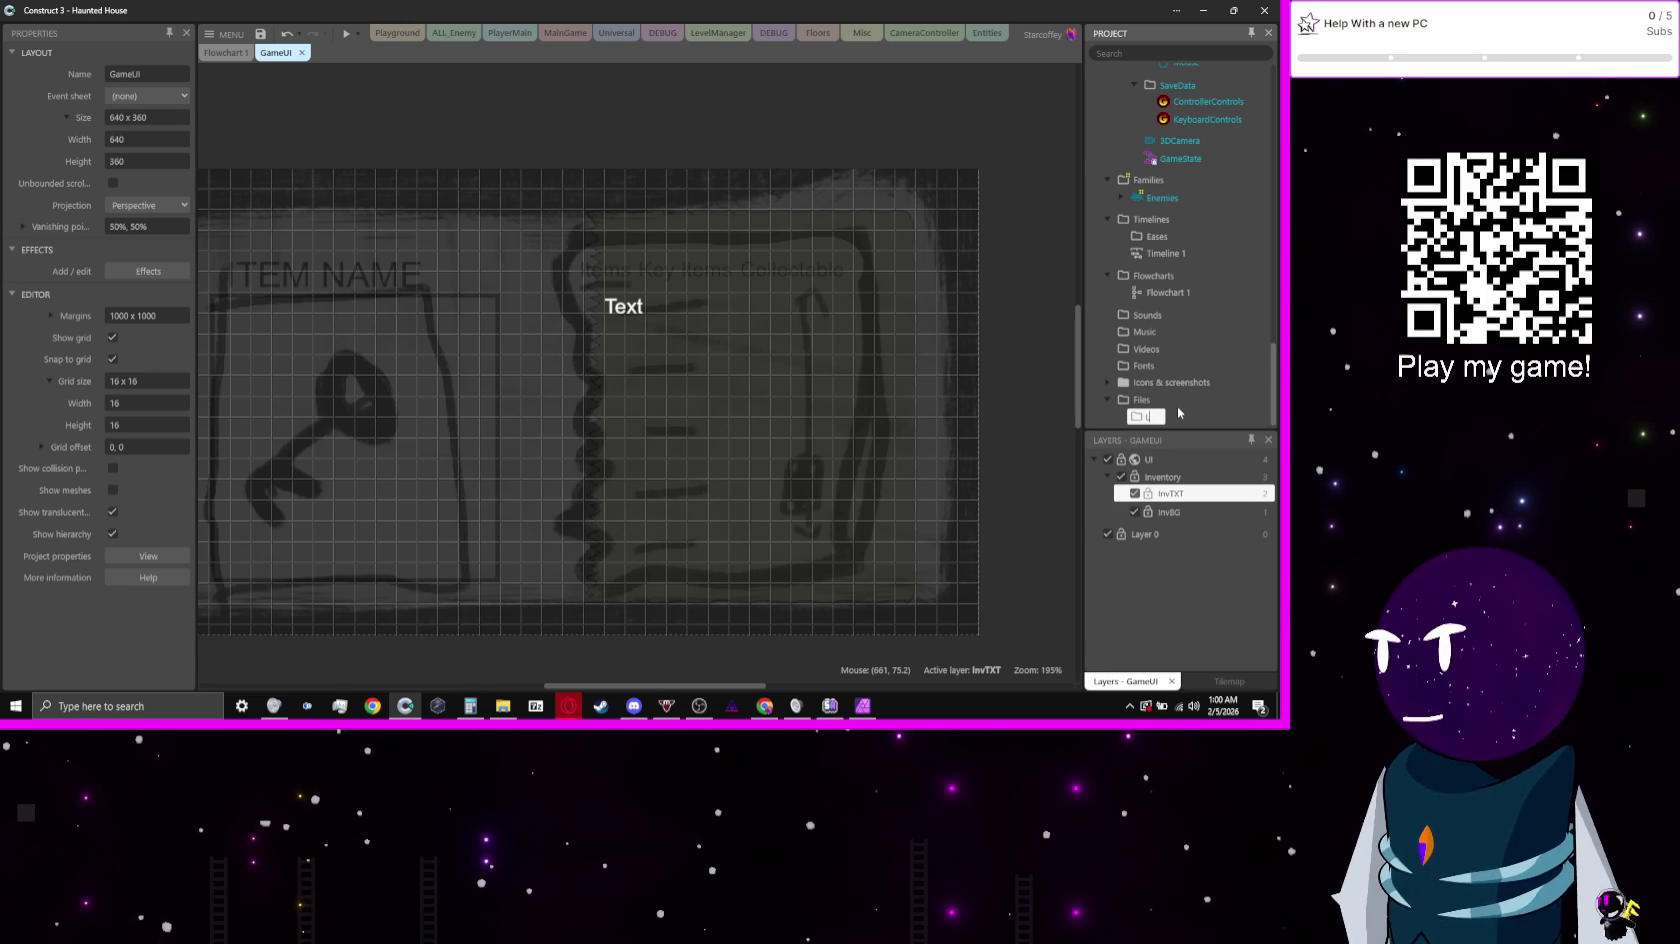
type("sts")
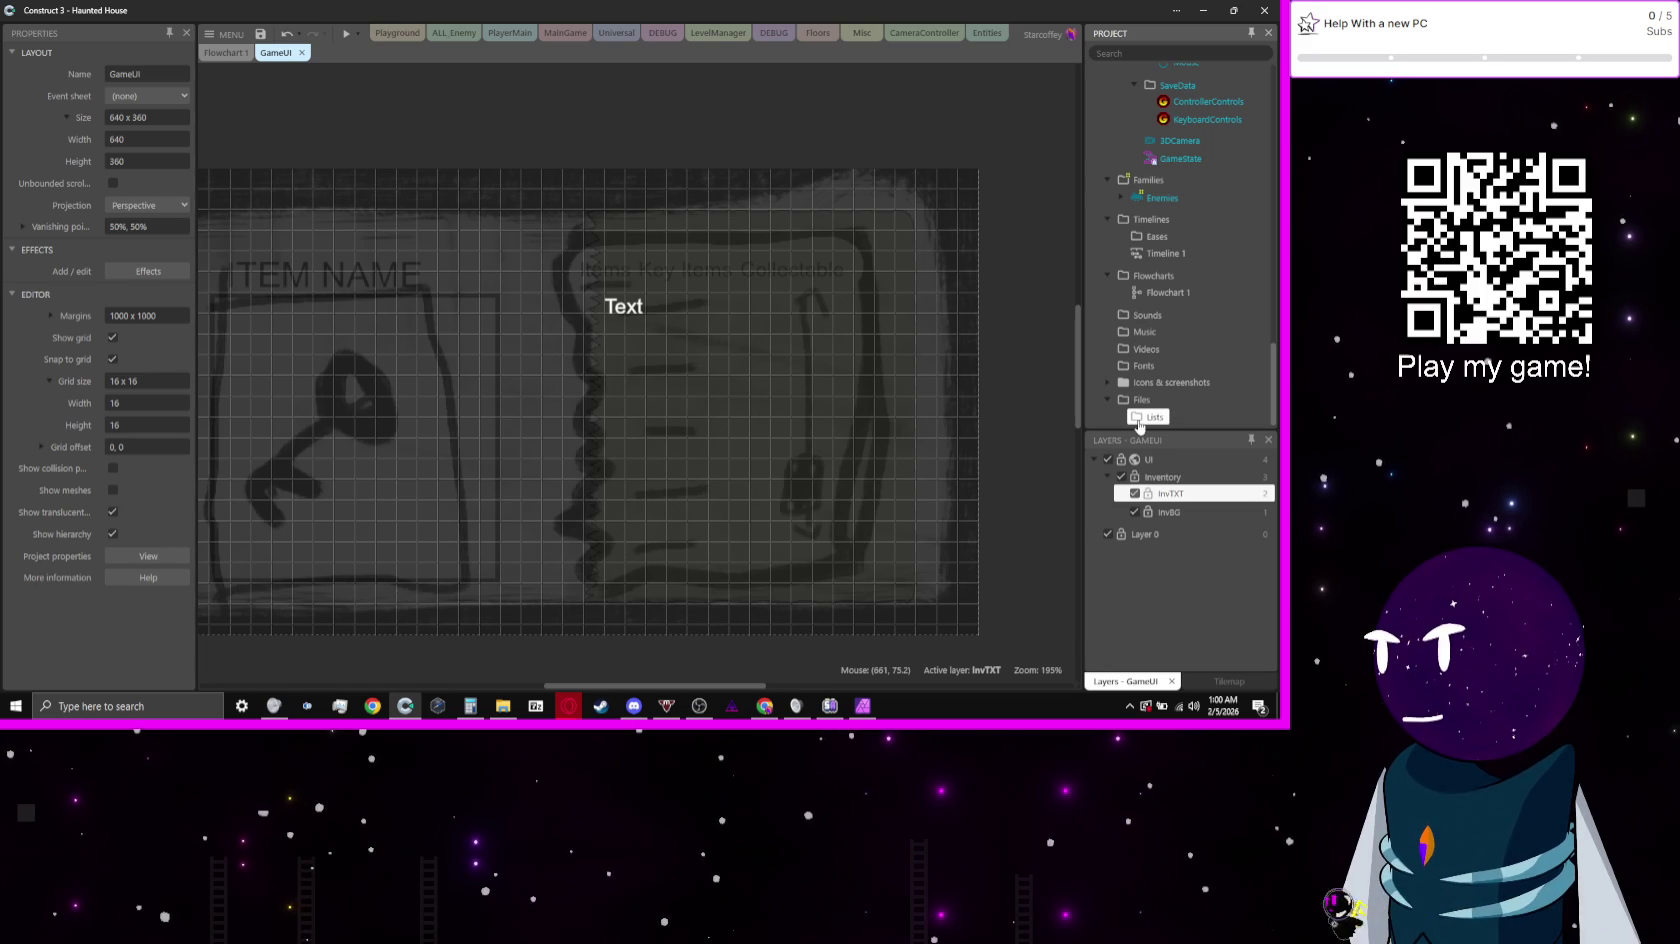
Step: Create a new Array file inside the Lists folder
right_click(1140, 425)
mouse_move(1191, 449)
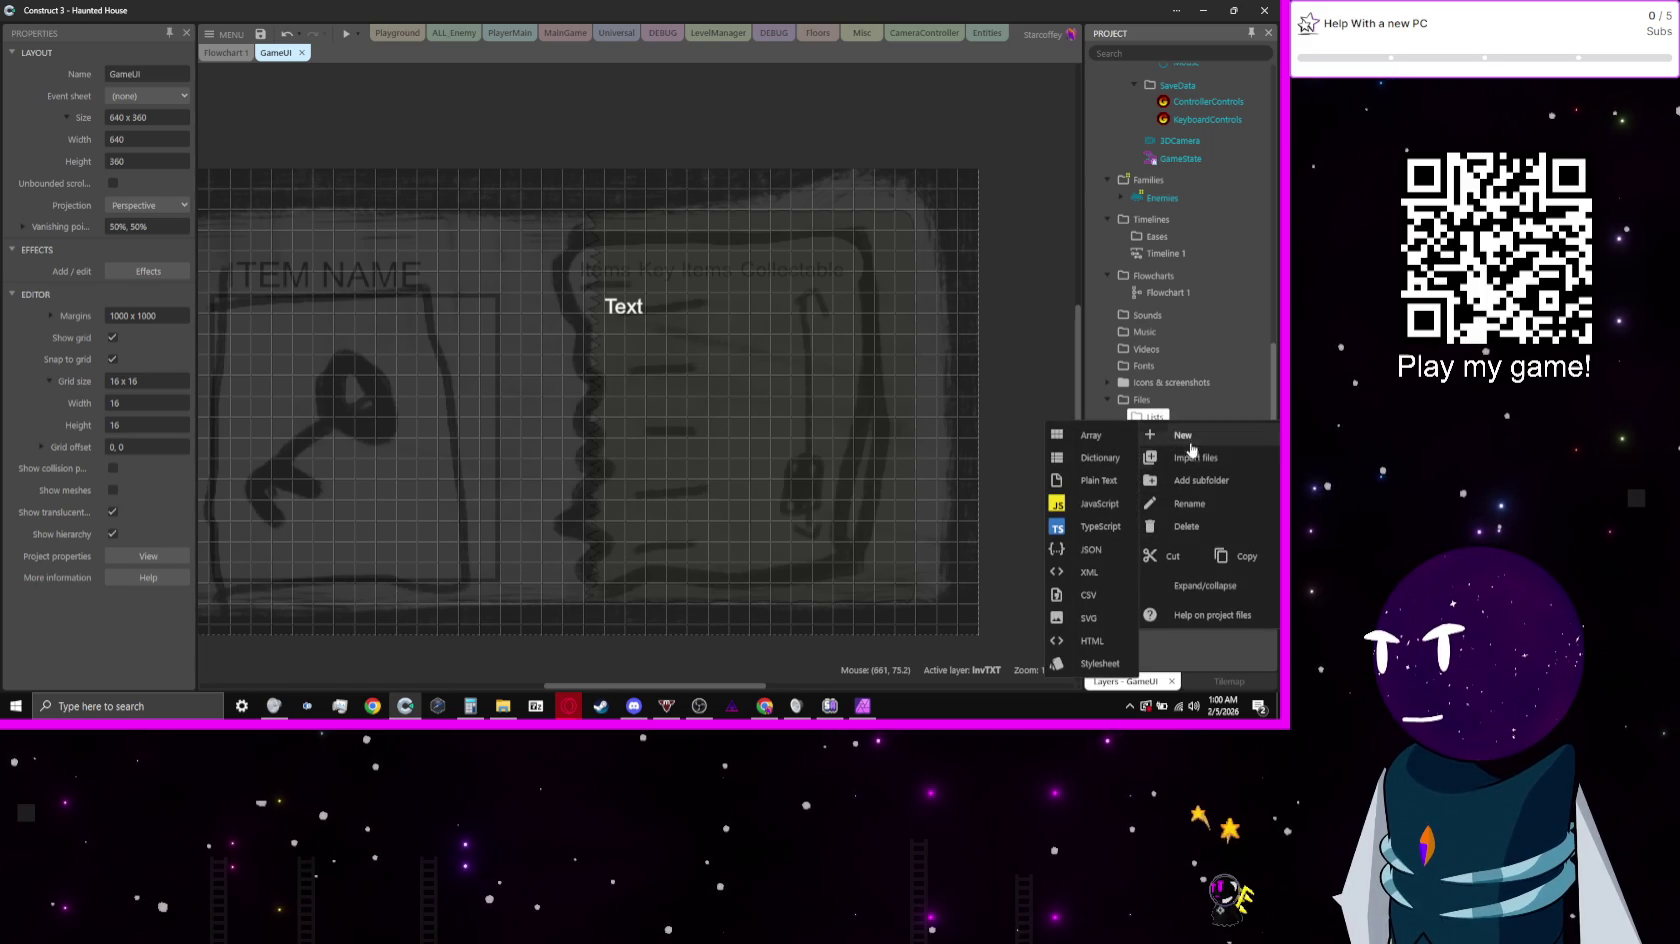
left_click(1088, 435)
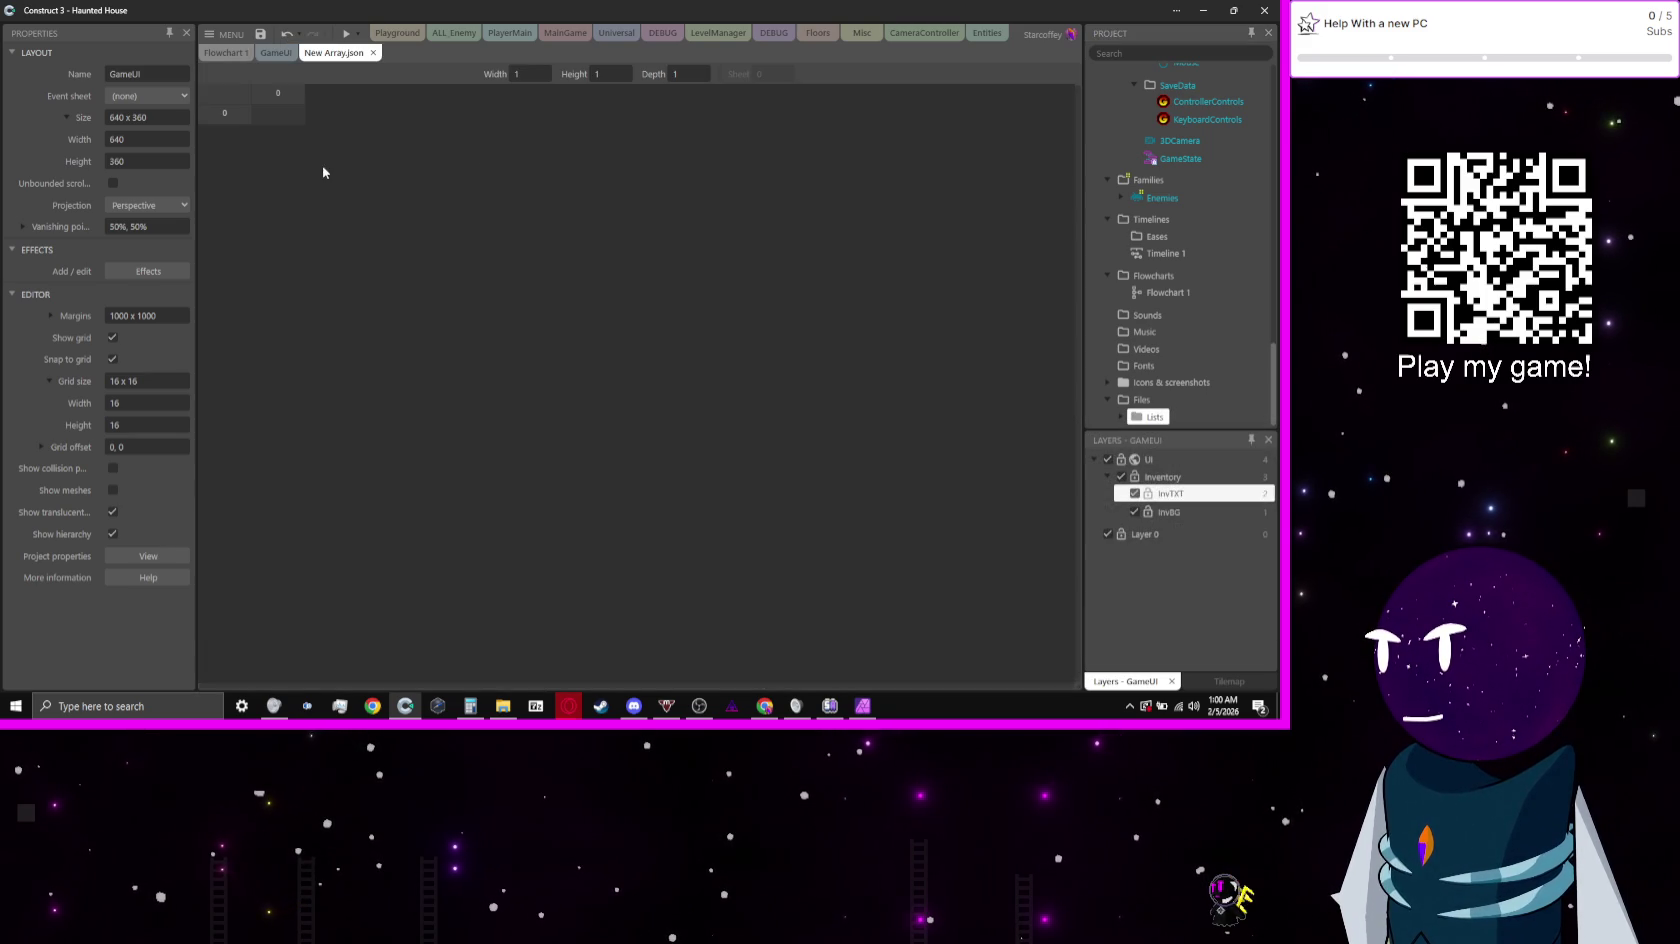
Step: Rename New Array.json to OBJECT List
left_click(1121, 417)
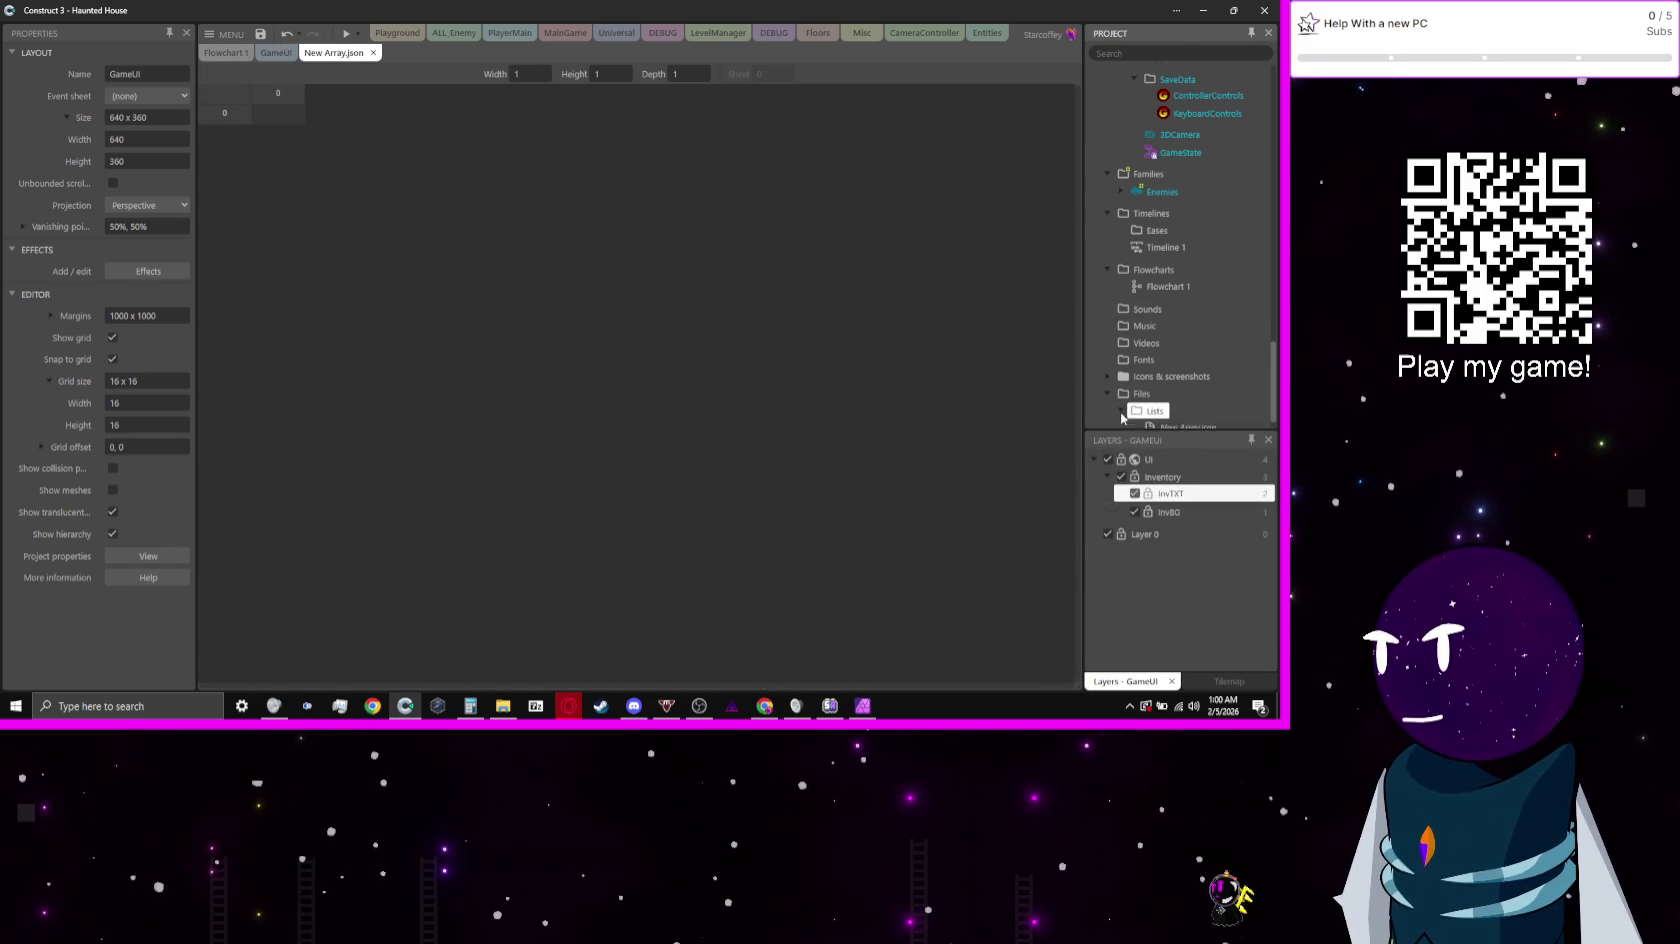
right_click(1180, 412)
left_click(1133, 499)
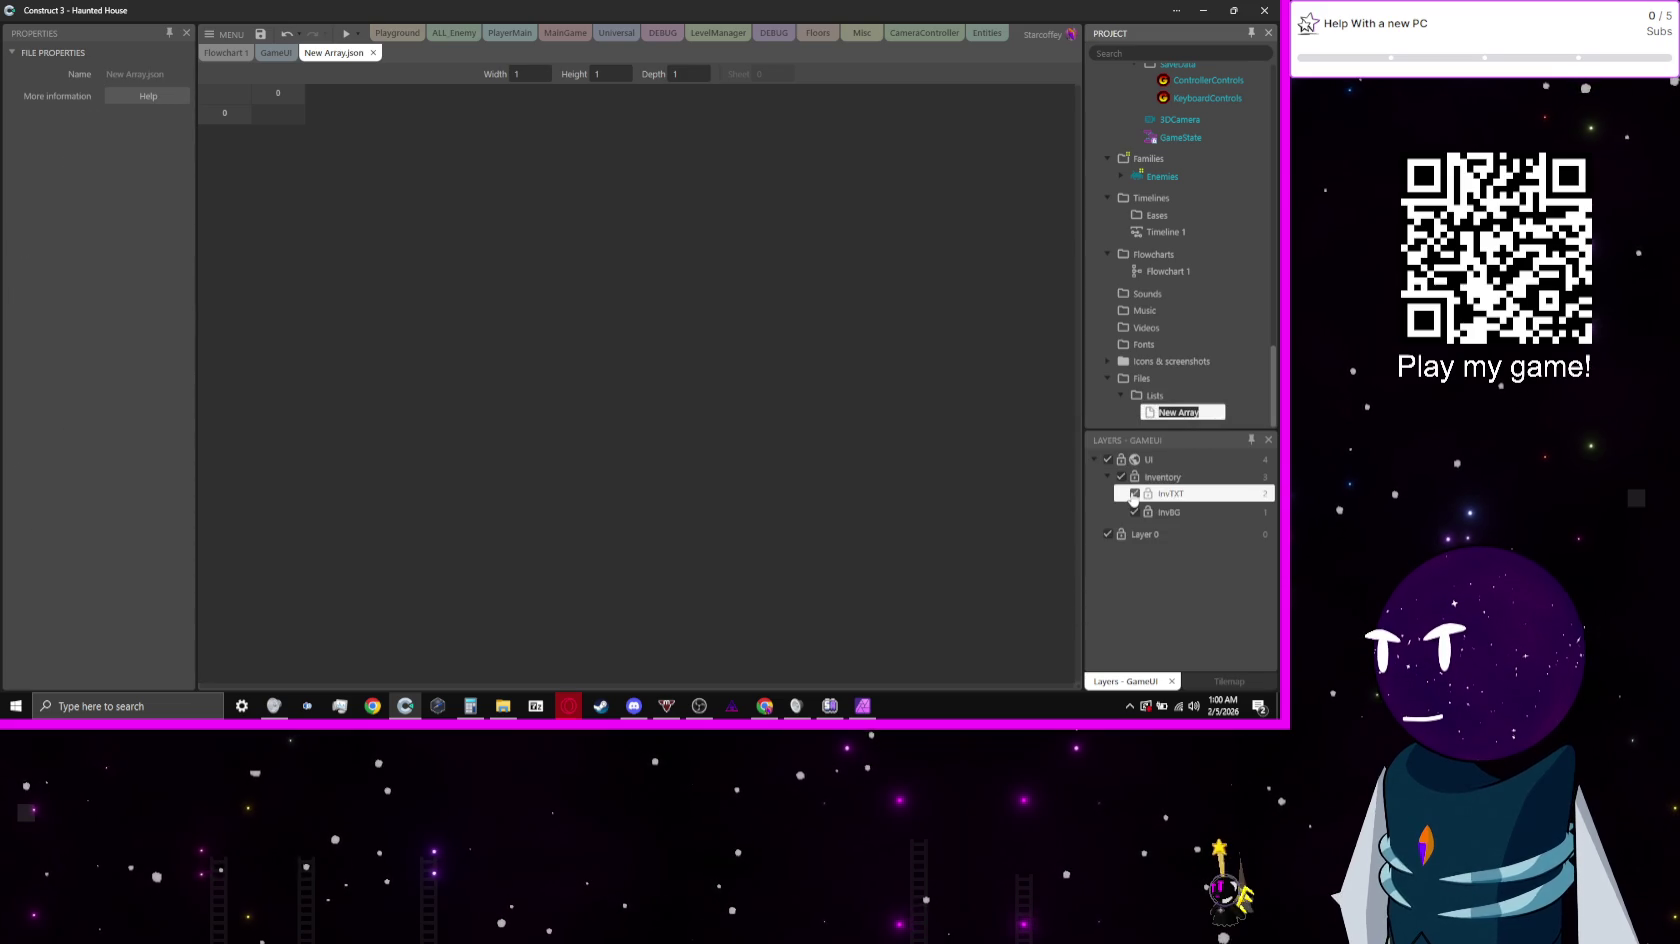
type("OBJECT L")
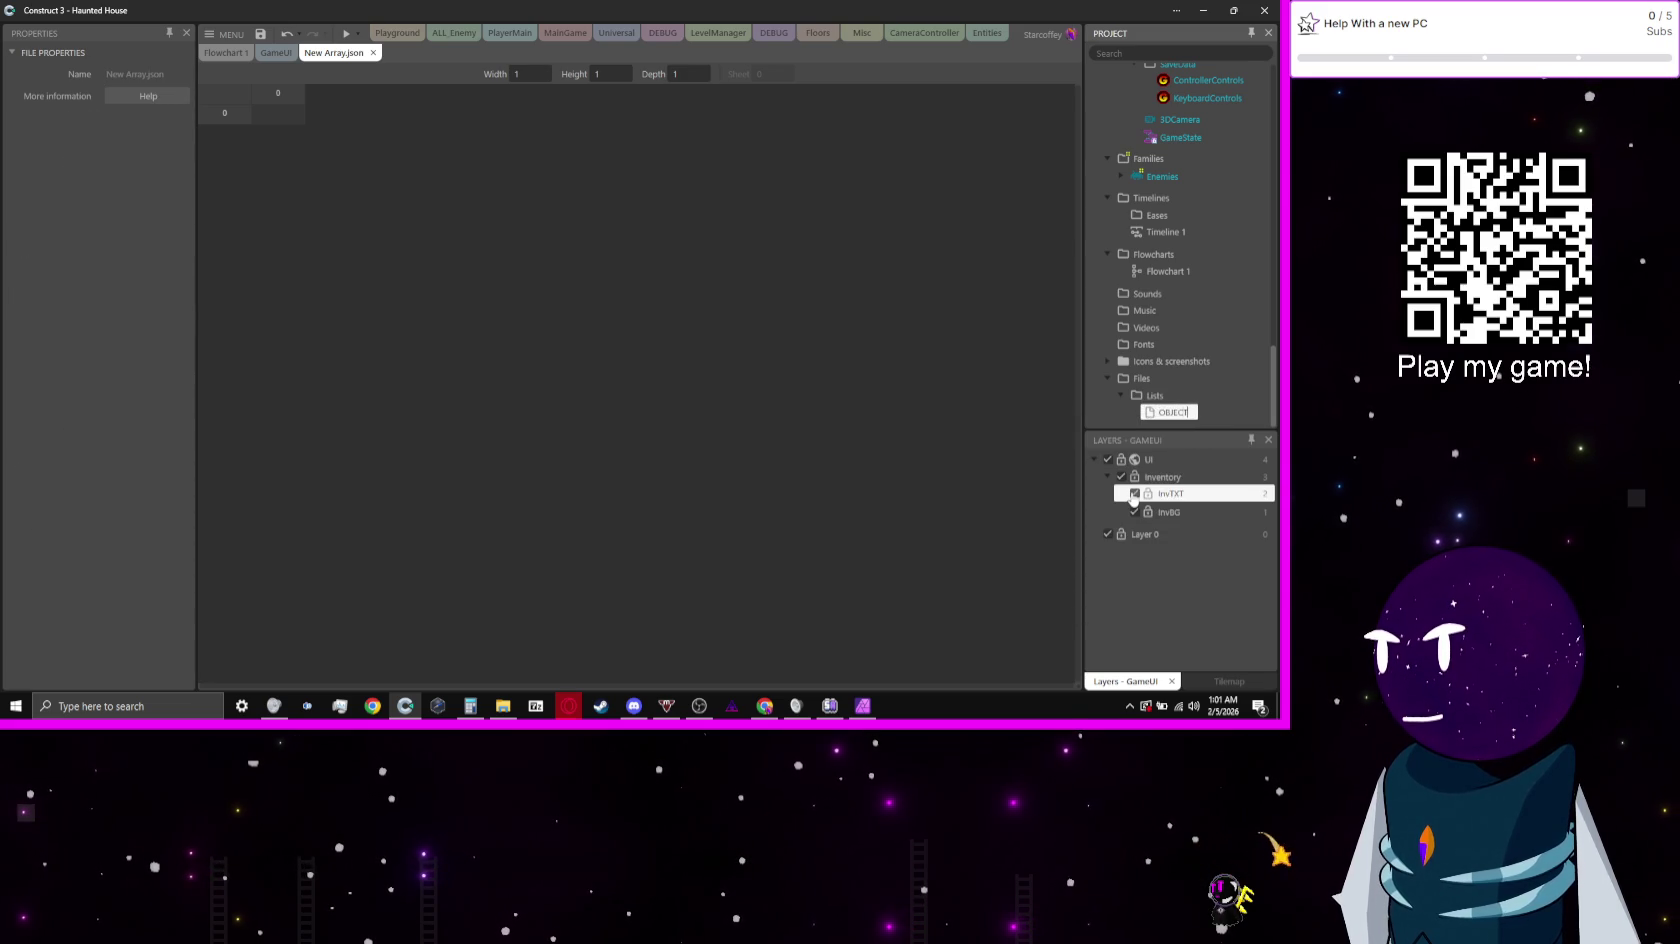
type("ist")
key("Return")
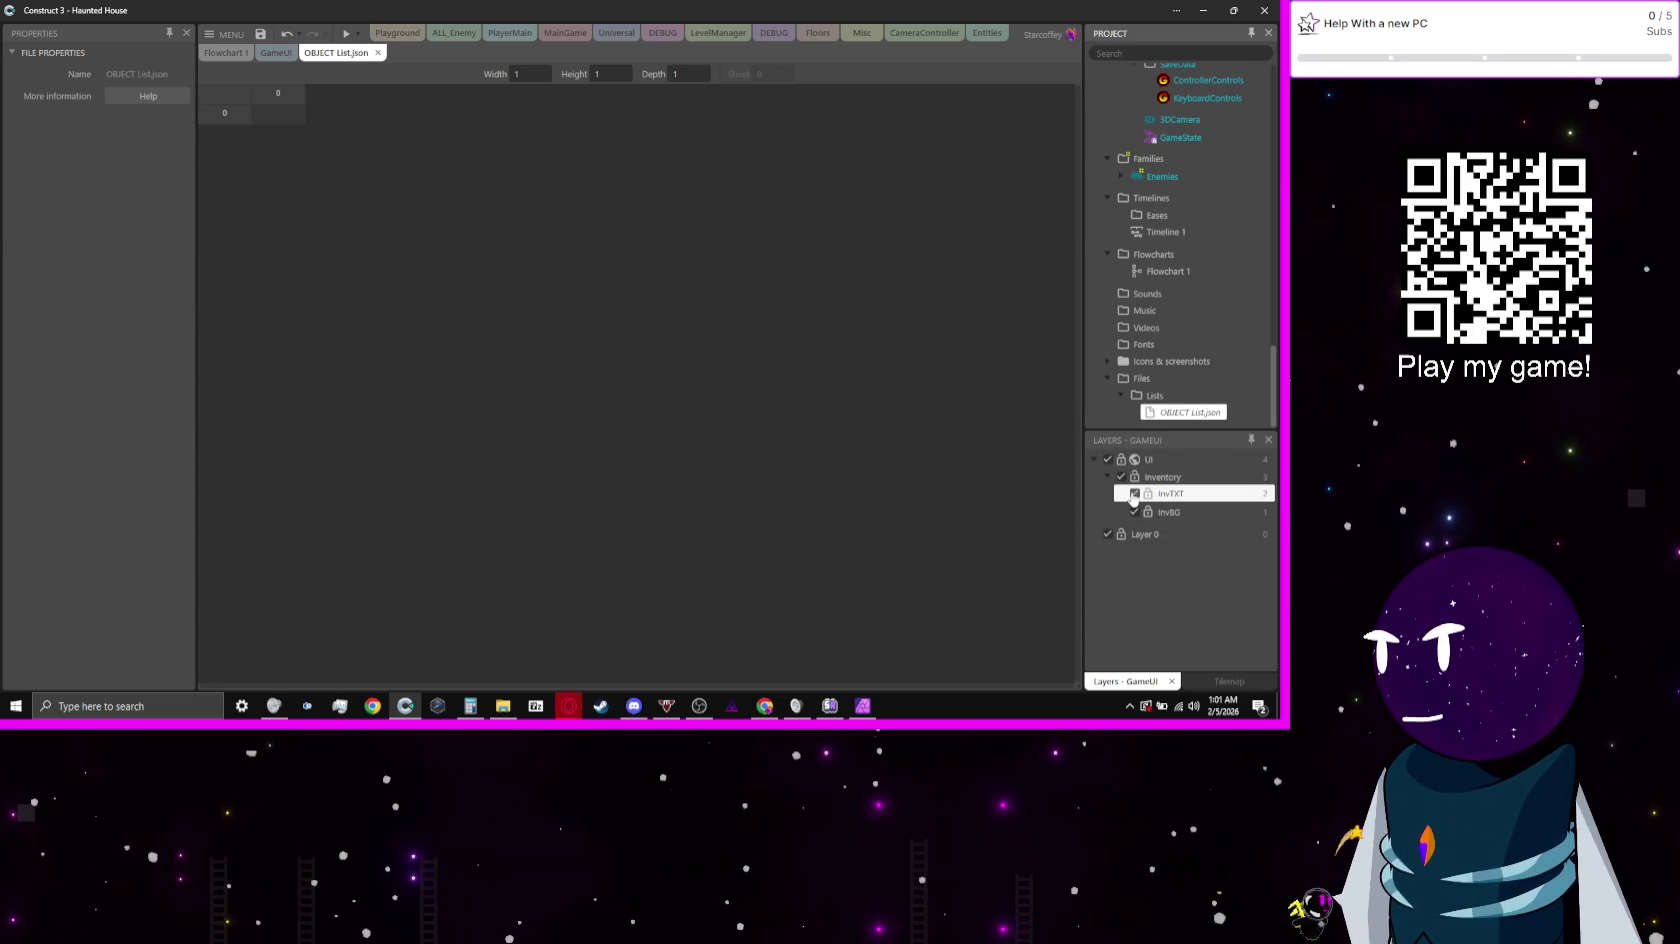
Step: Resize the array to width 2 and height 13
left_click(542, 71)
left_click(542, 71)
left_click(542, 71)
left_click(542, 71)
left_click(542, 71)
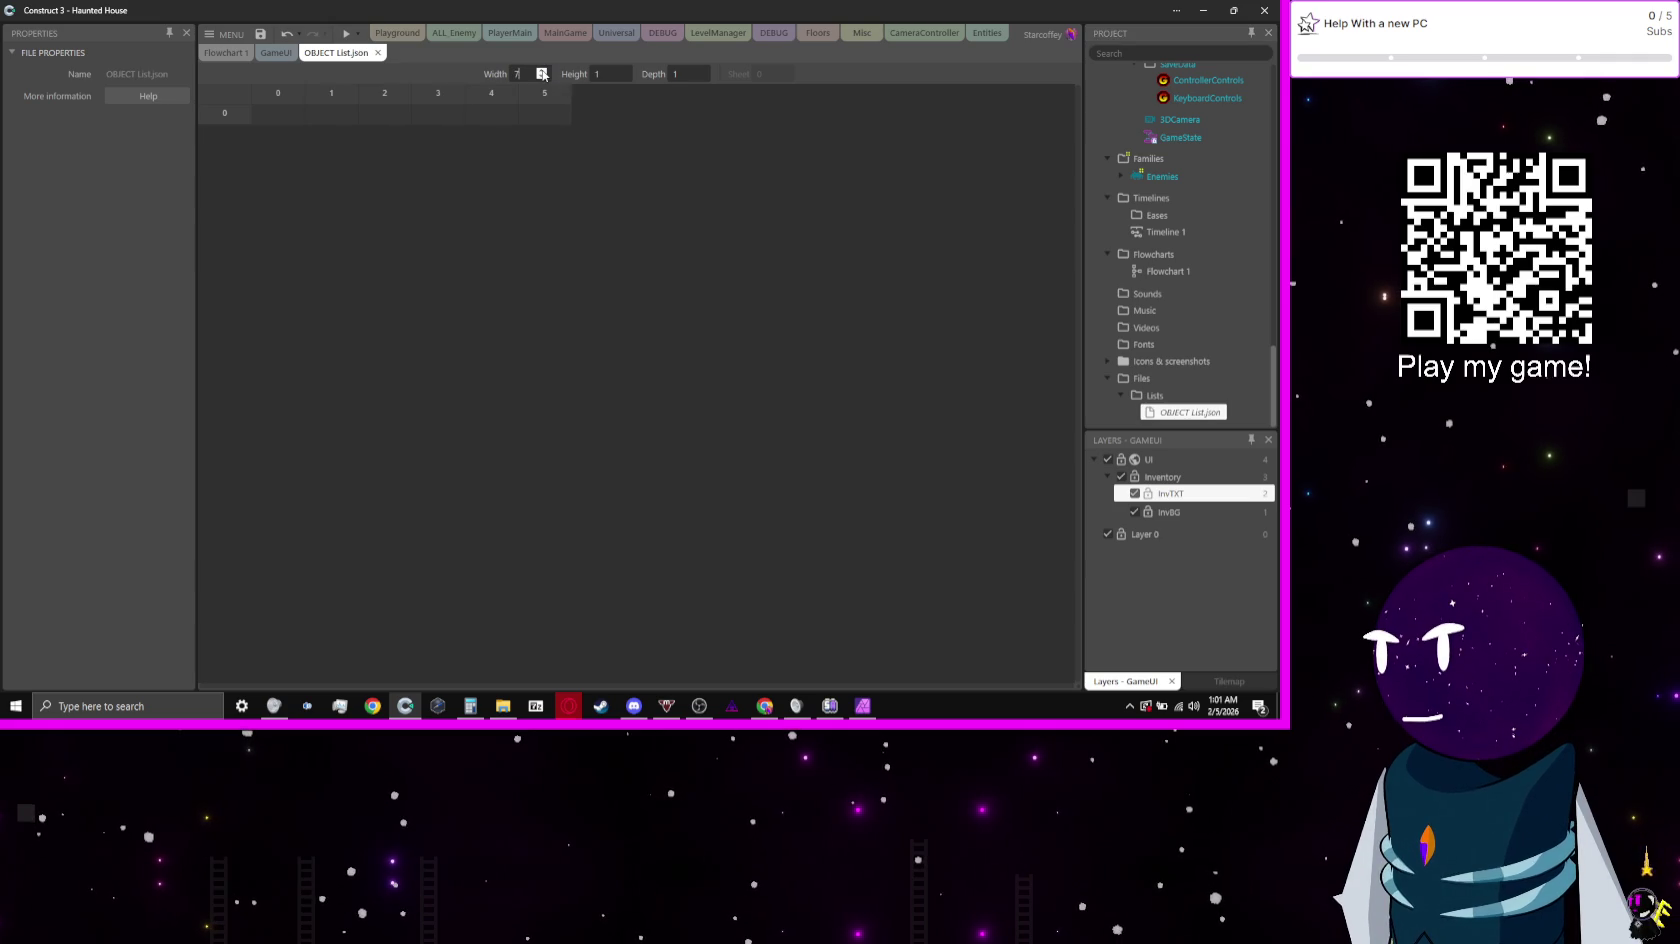
left_click(542, 71)
left_click(542, 71)
left_click(622, 71)
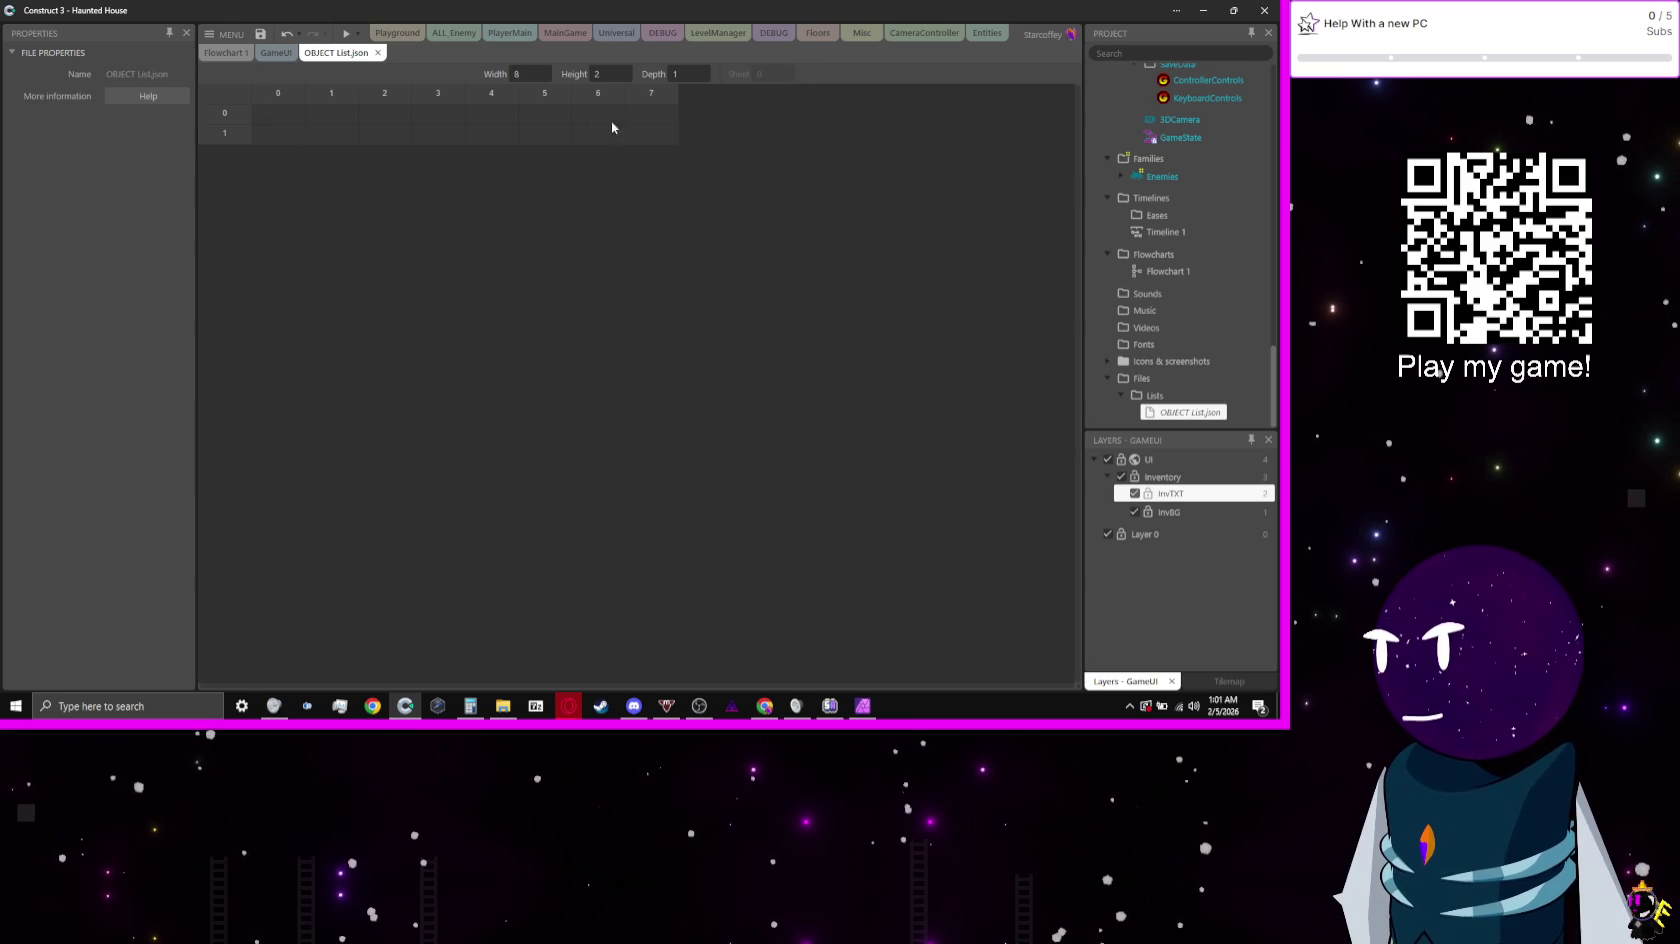
left_click(623, 71)
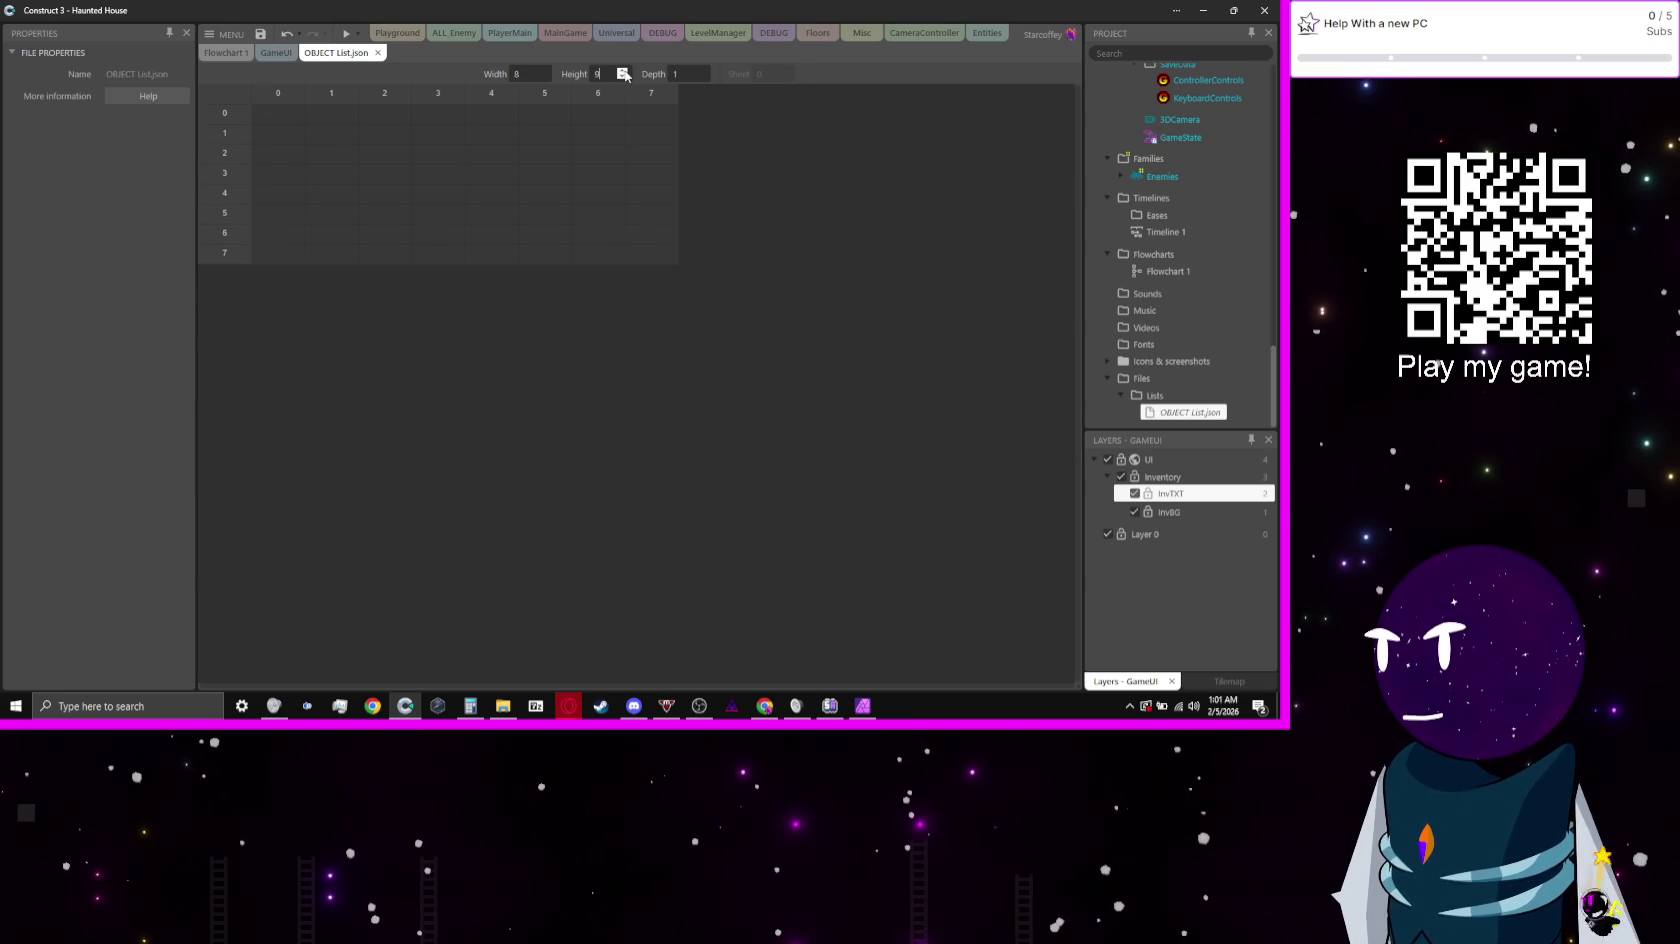
left_click(546, 77)
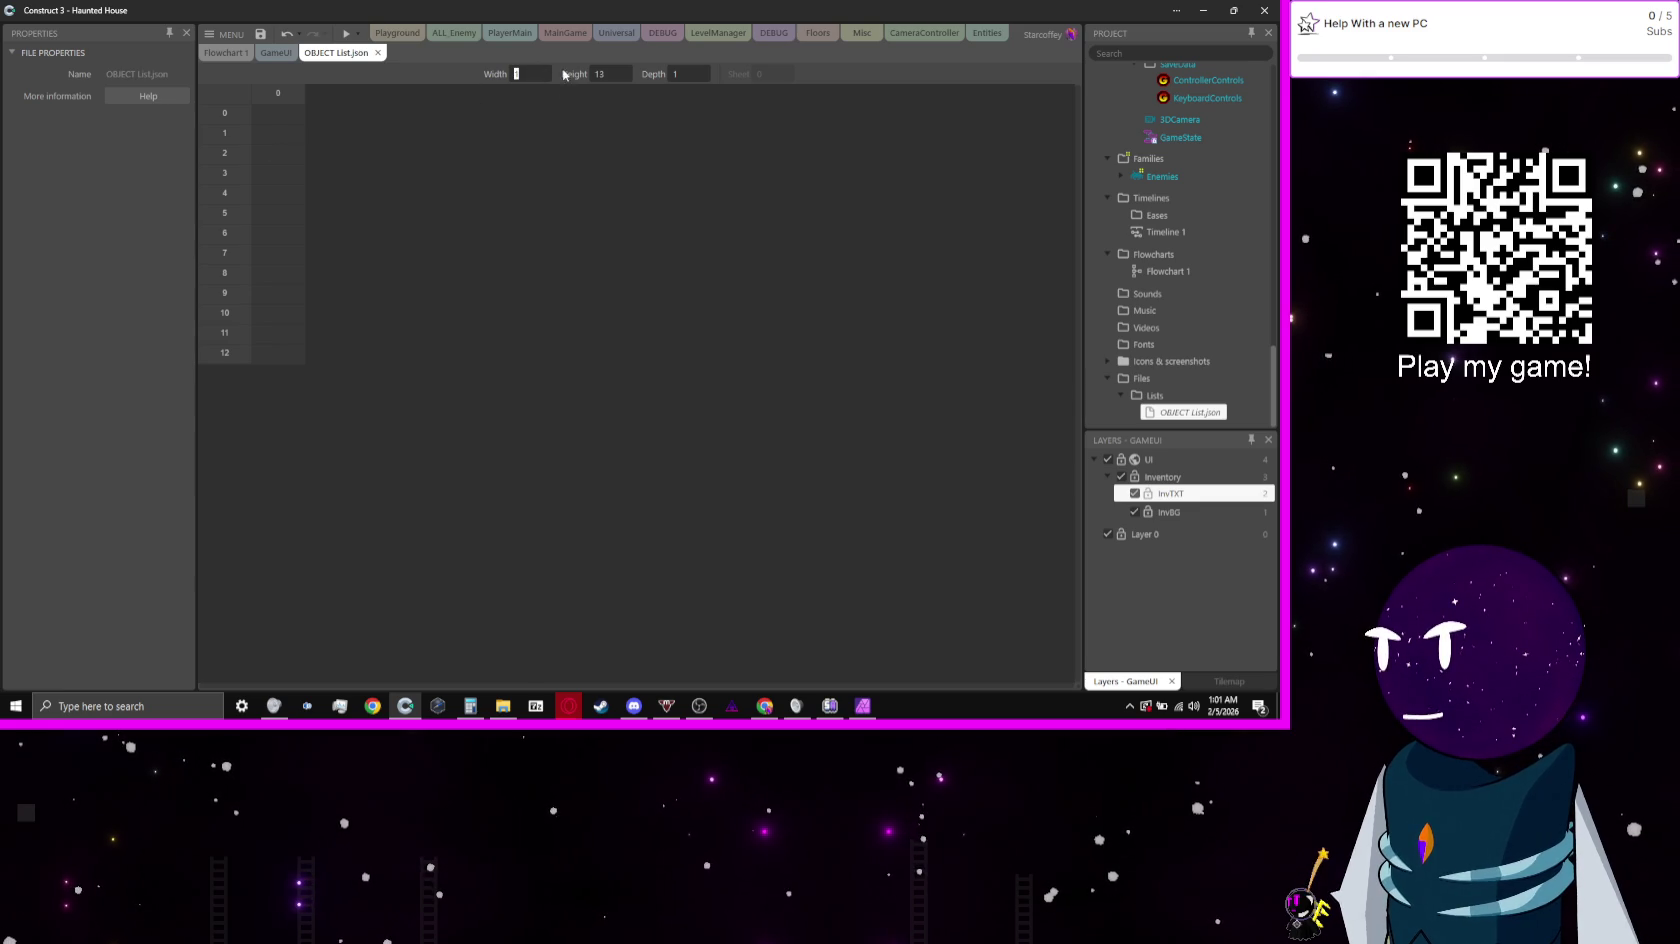
left_click(545, 73)
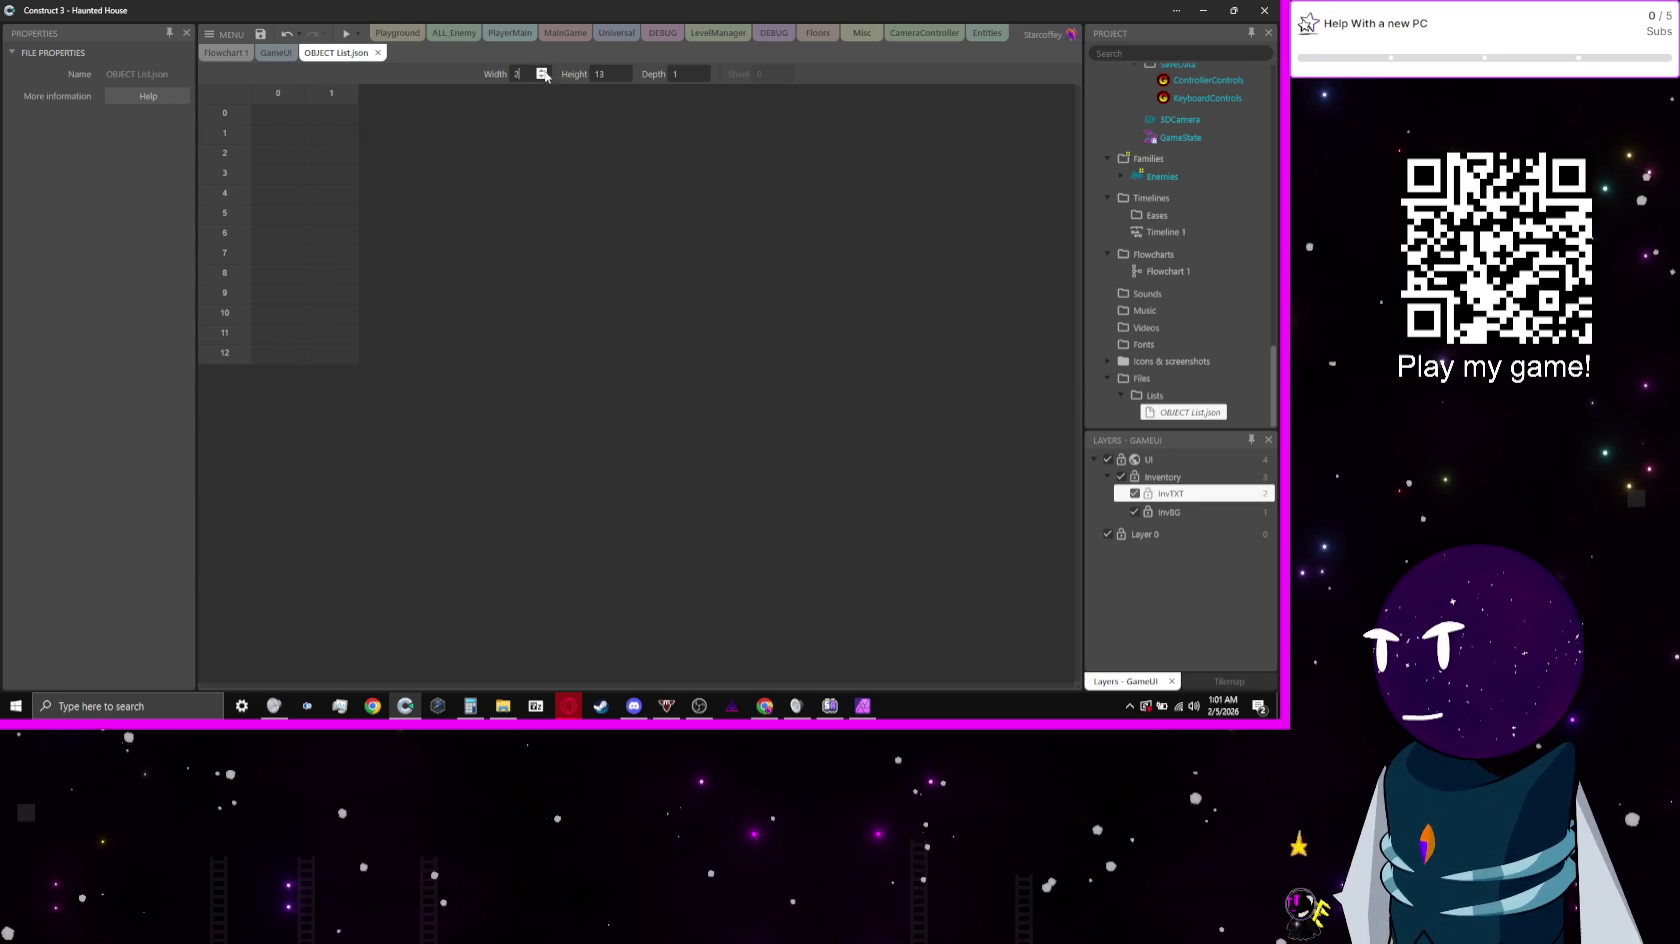
left_click(287, 113)
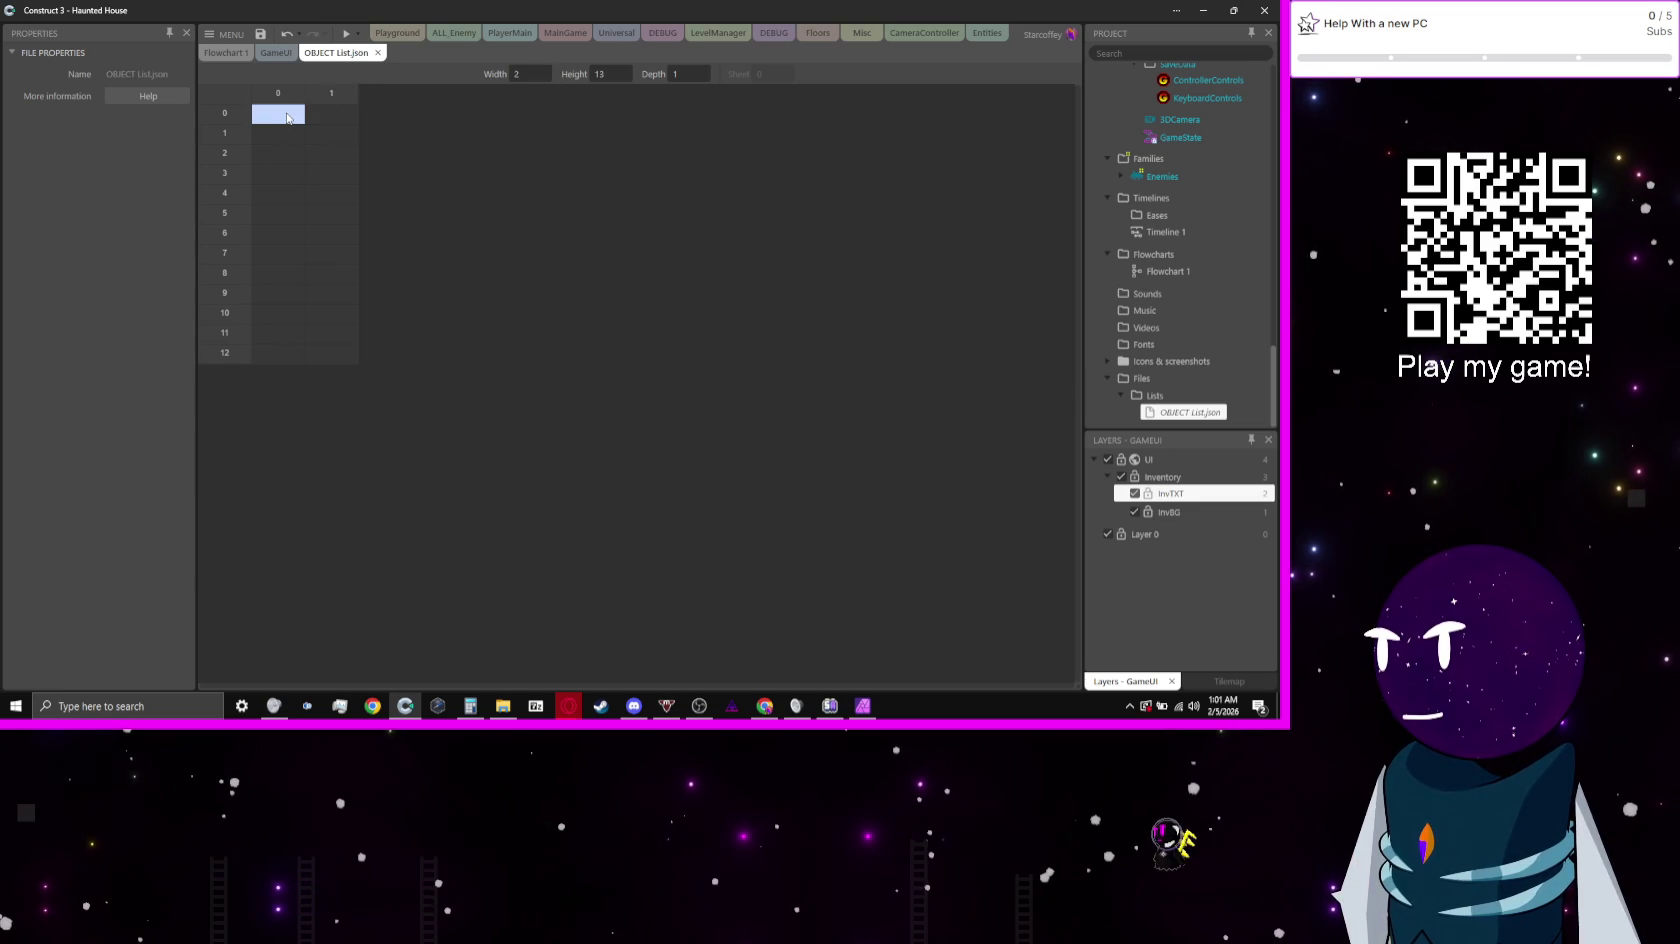
Step: Enter the header cells Object and Type in the array's first row
left_click(287, 113)
left_click(720, 131)
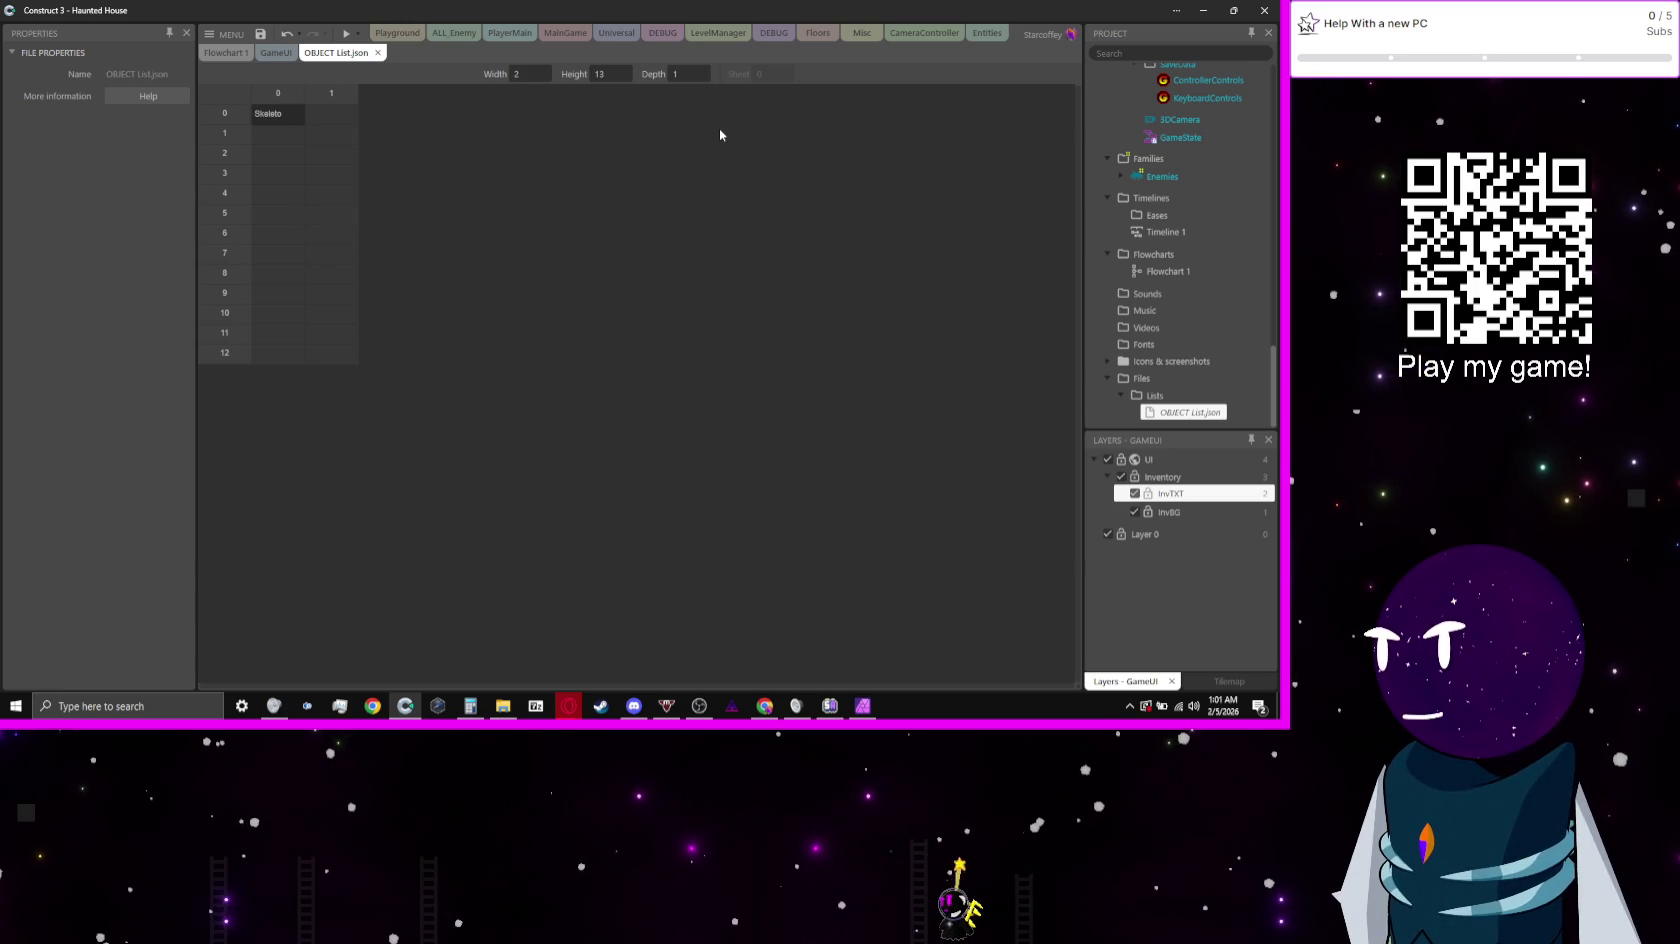
type("n Key")
key("Tab")
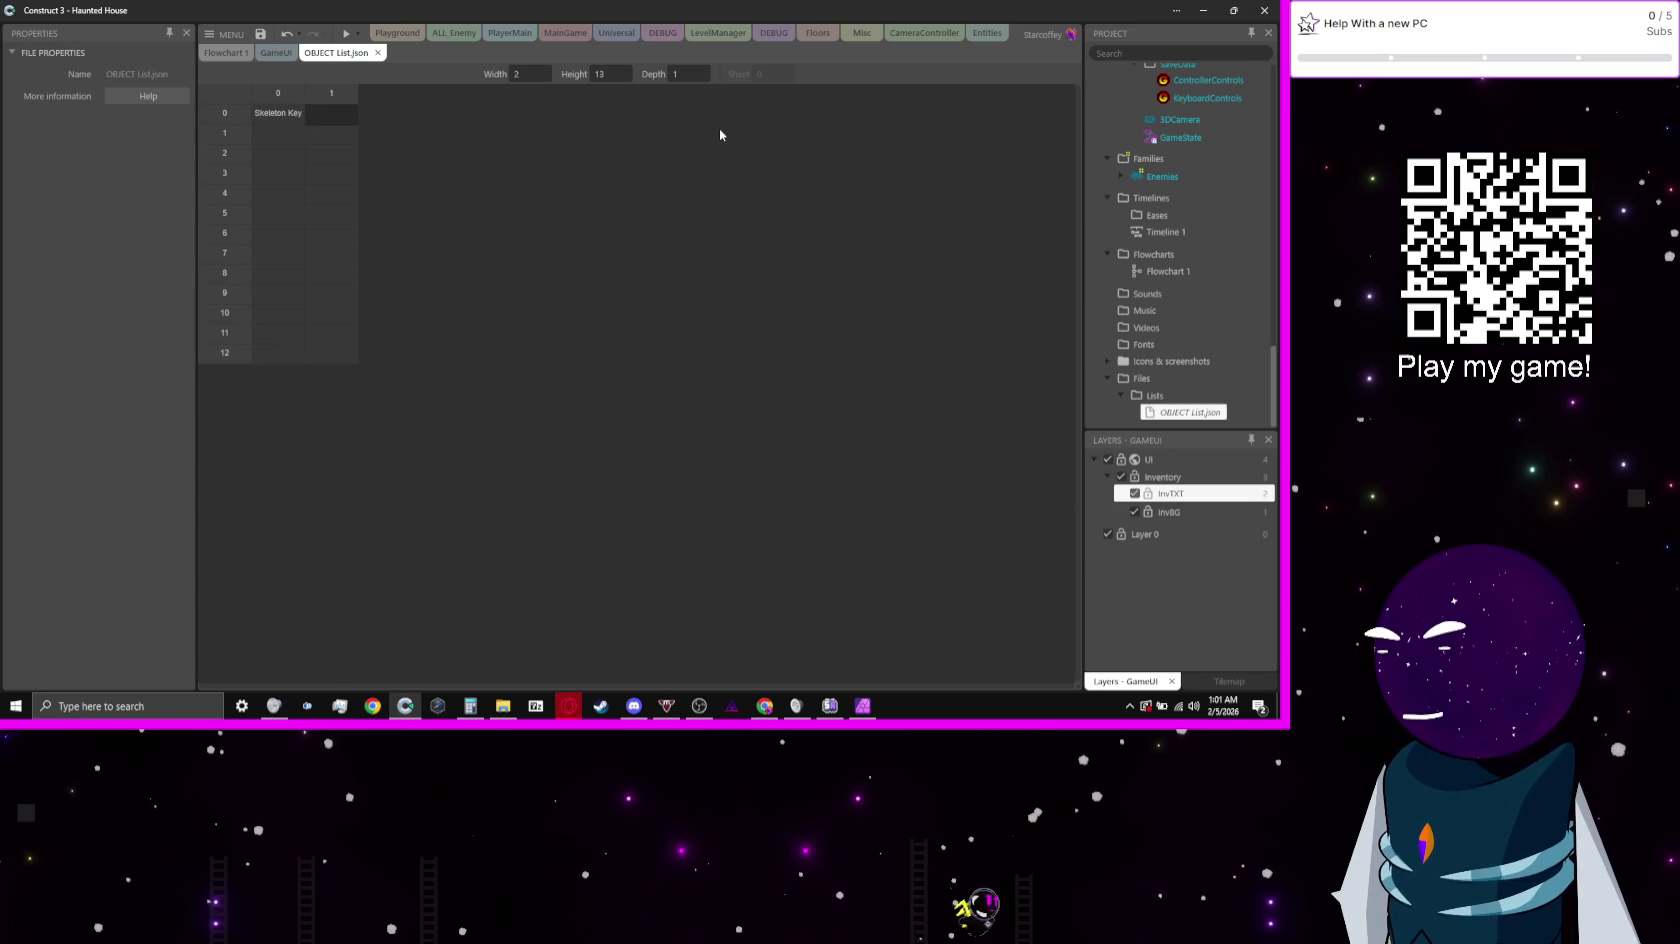
type("Key")
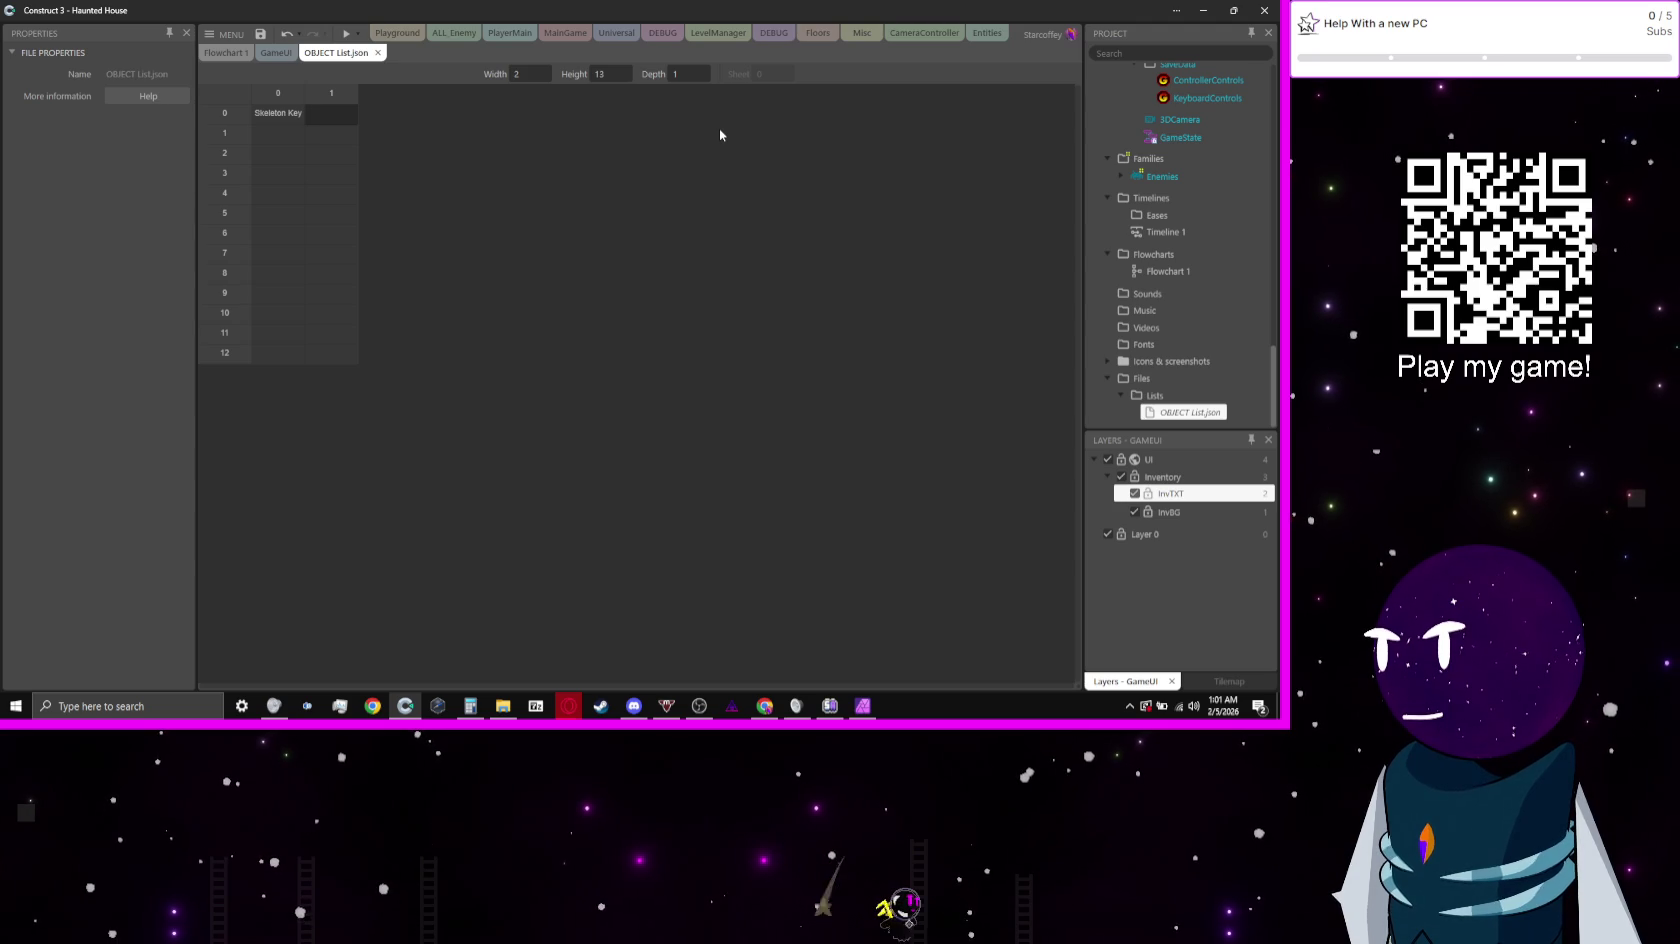
key("shift+Tab")
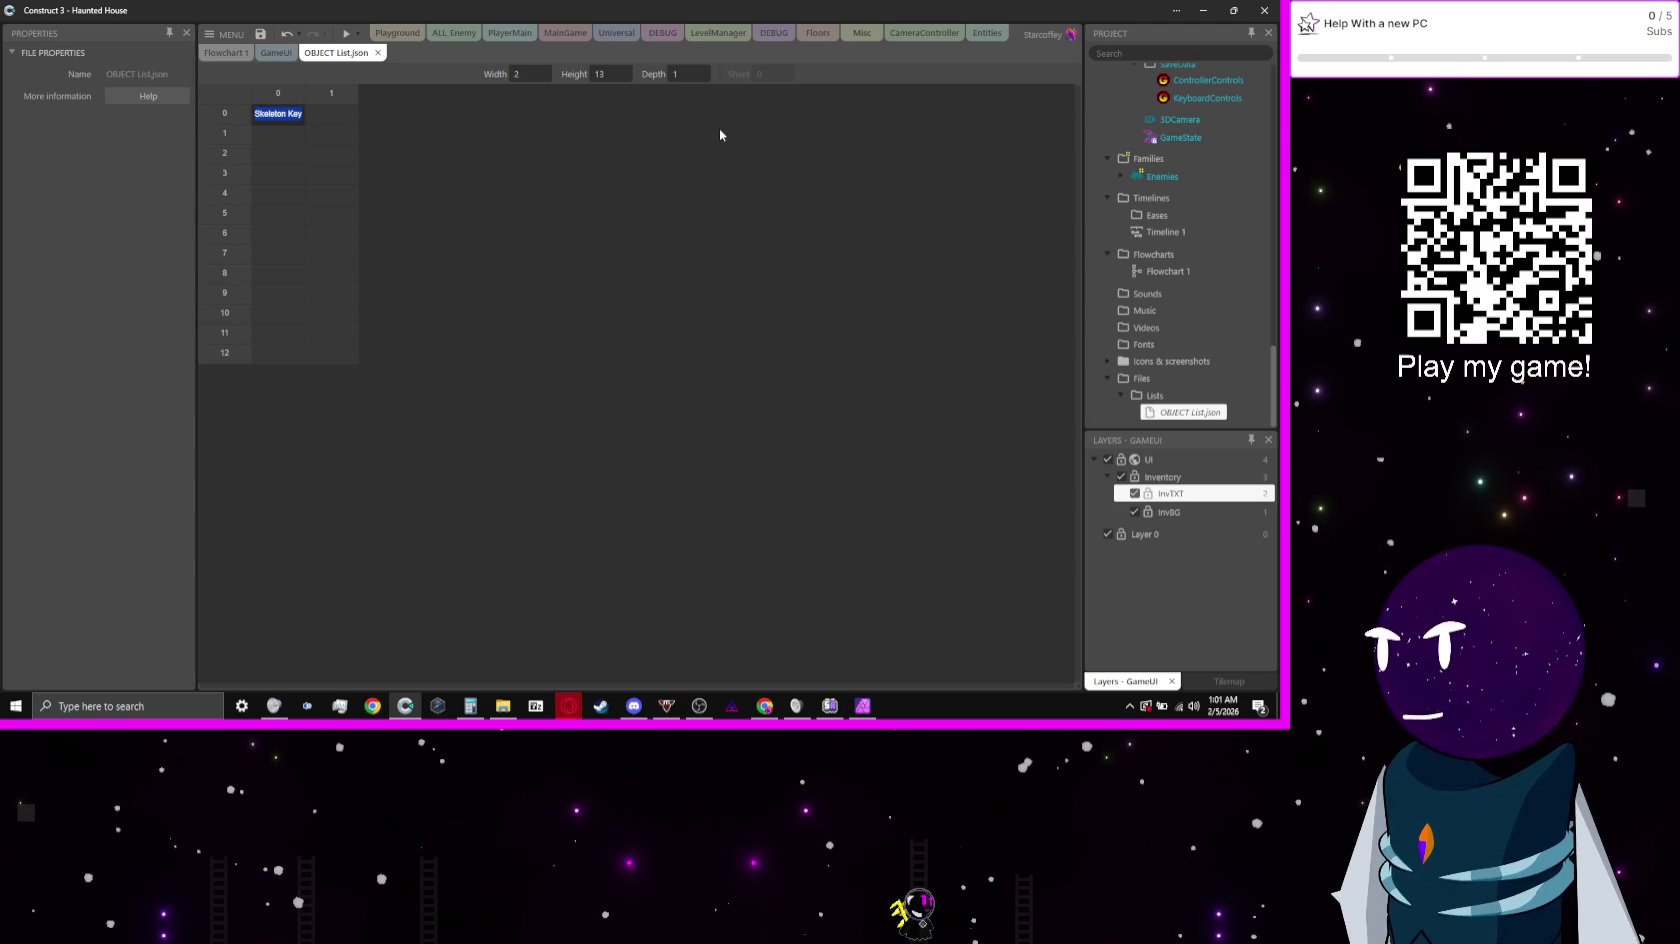
type("Object")
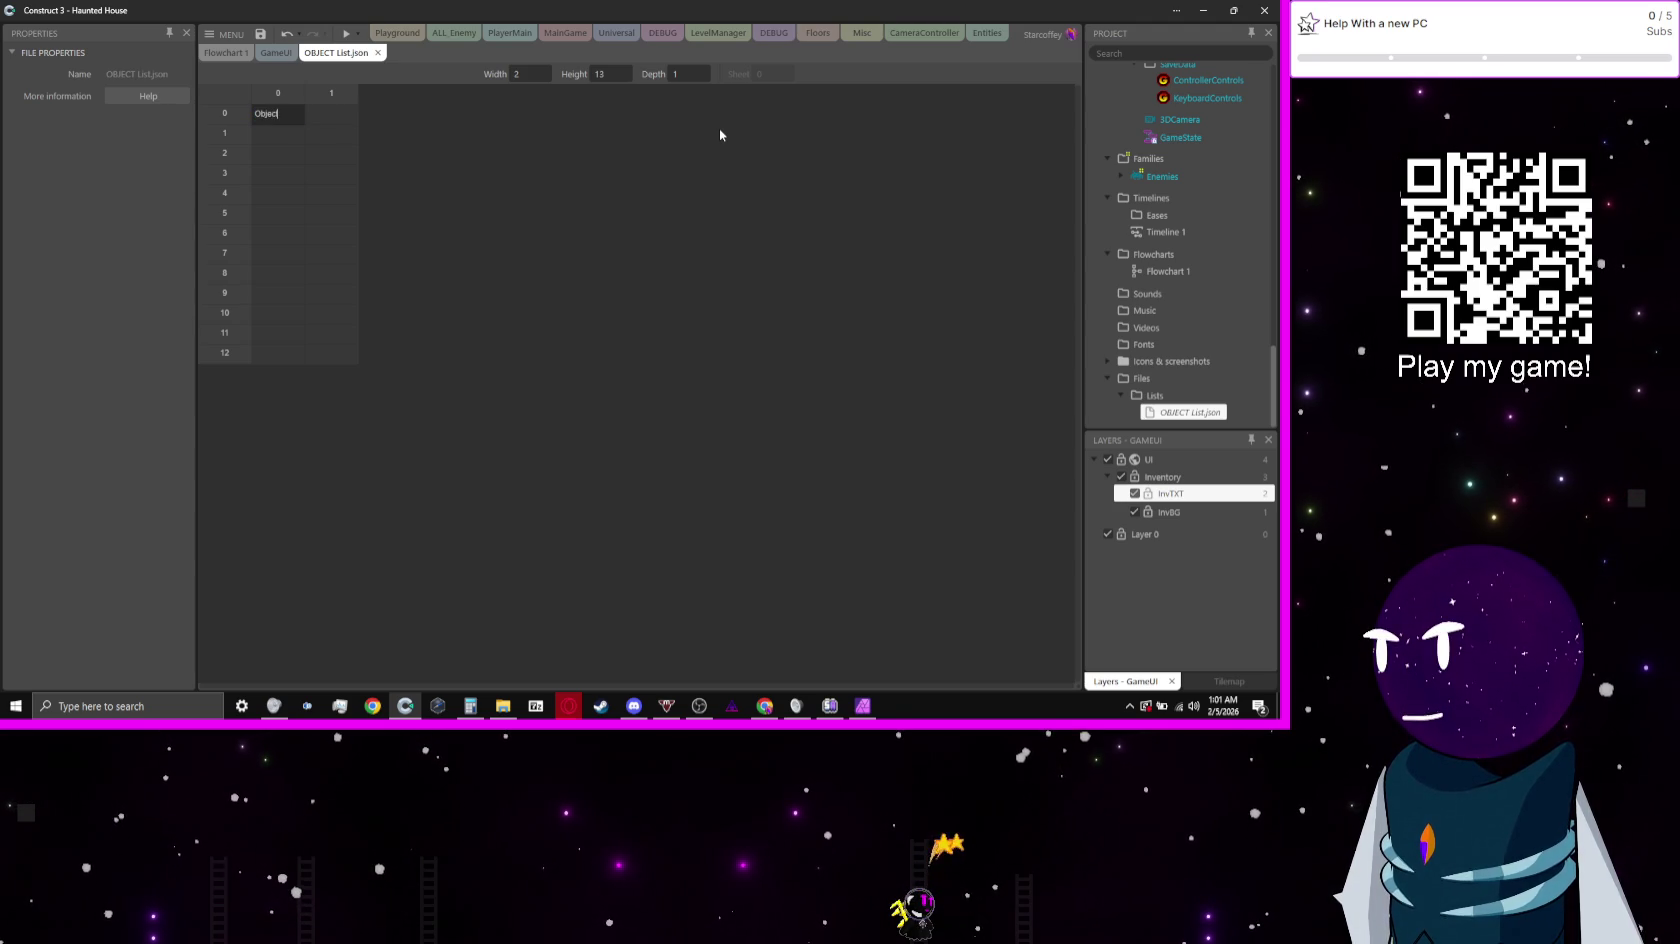
key("Tab")
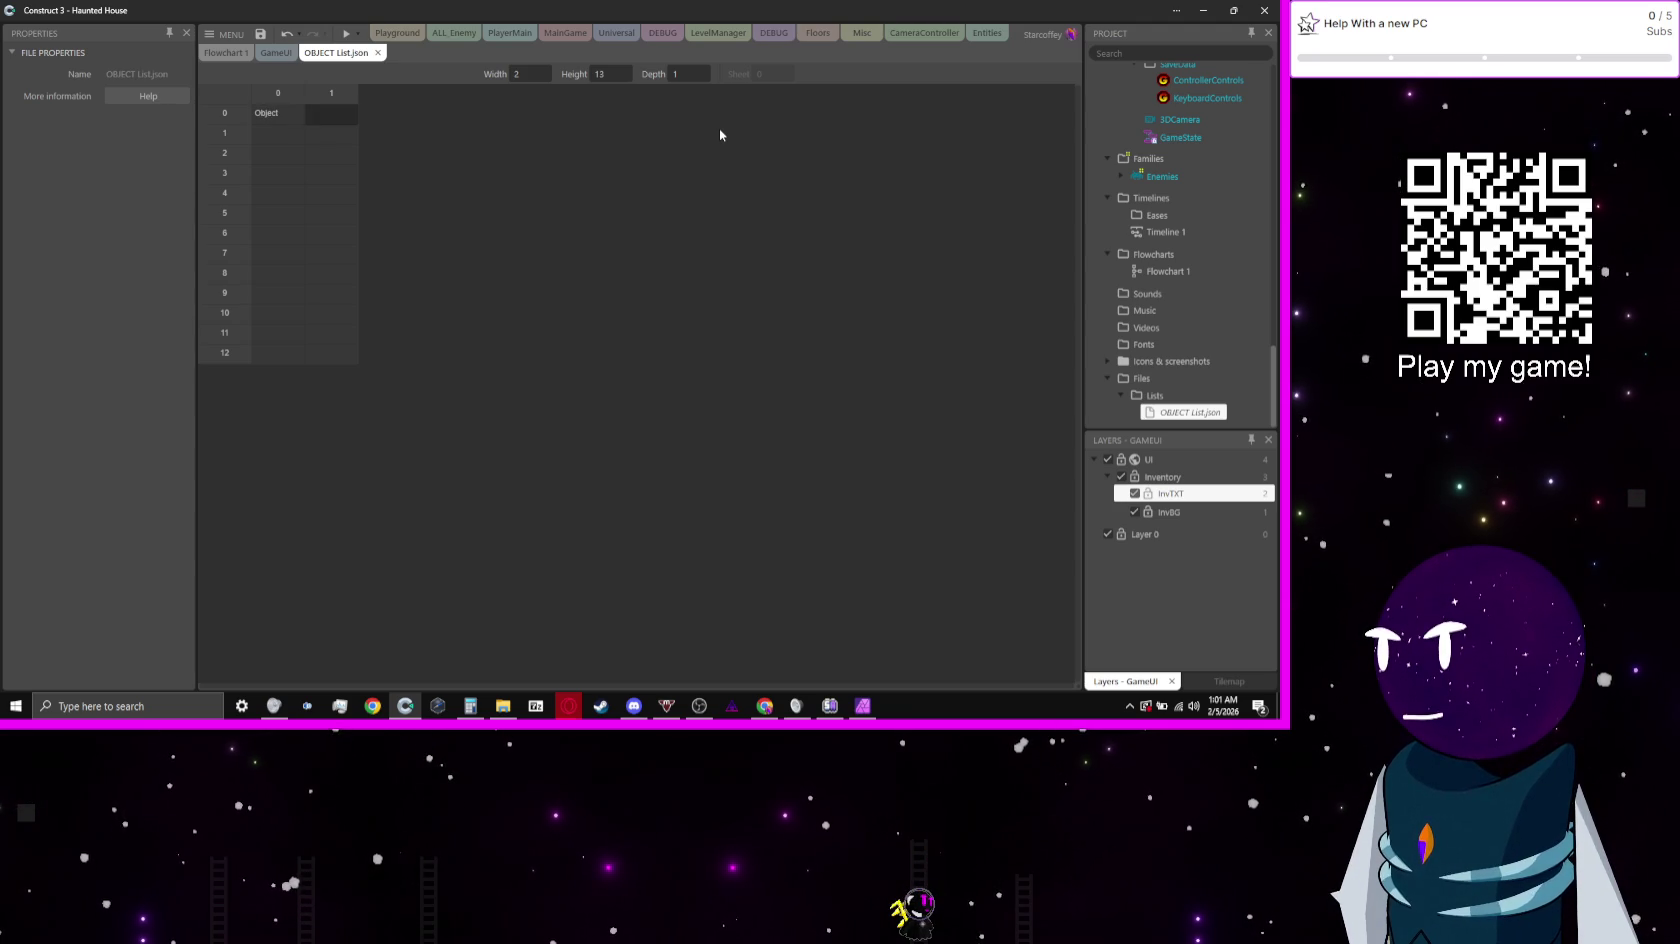
type("Tye")
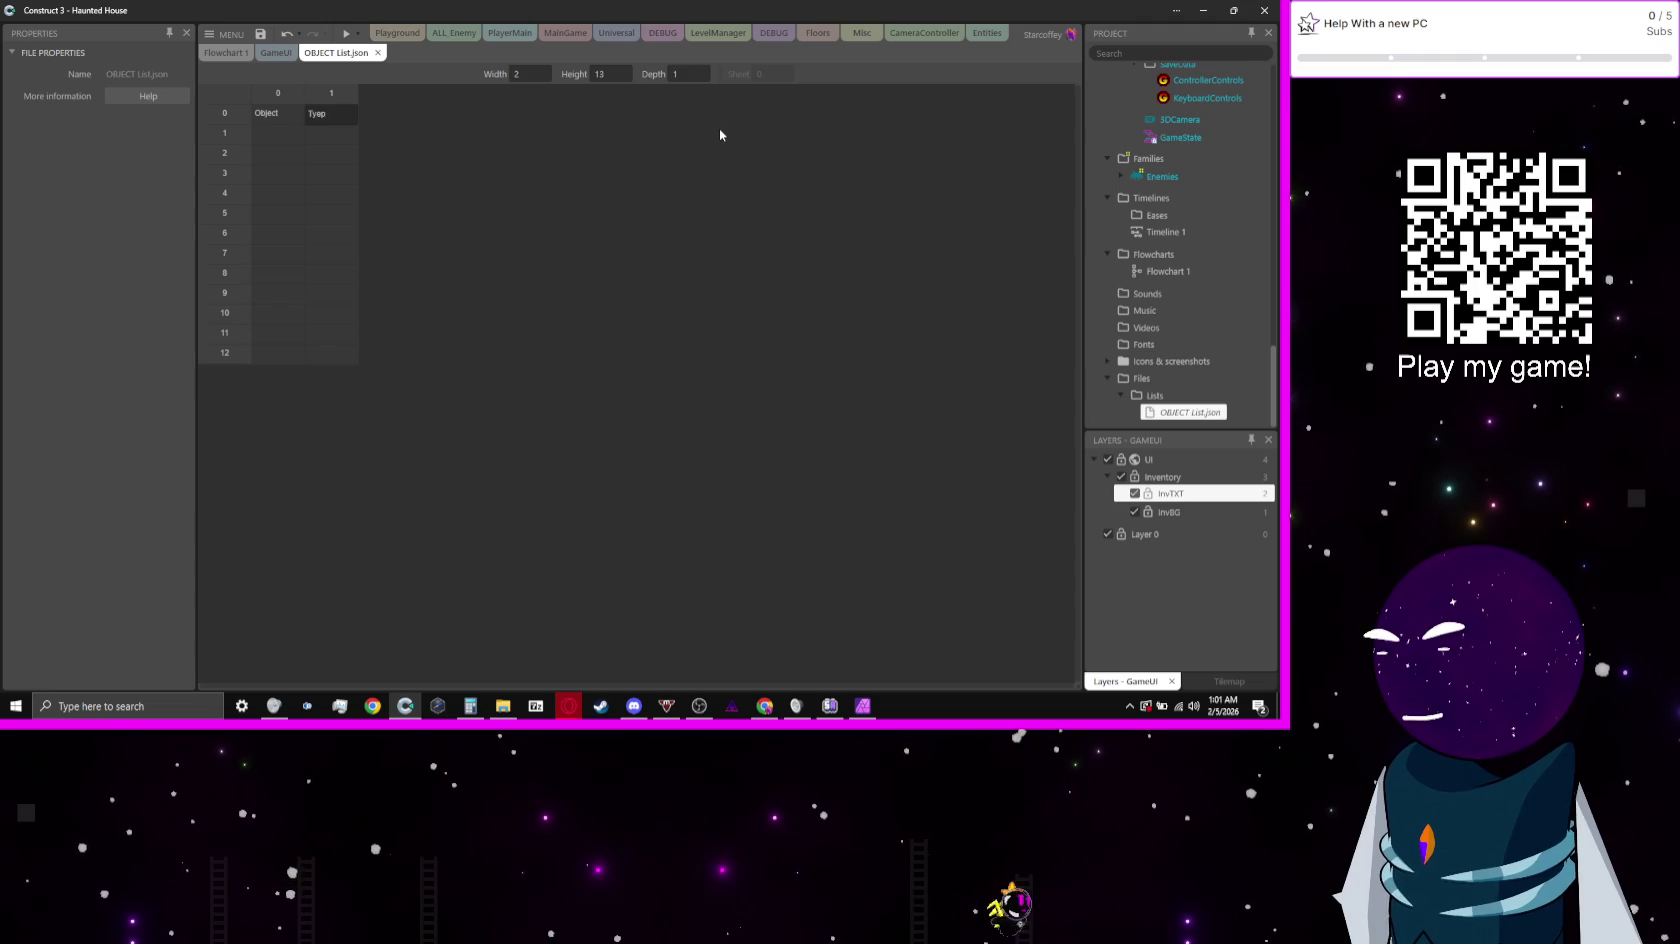
key("BackSpace")
type("pe")
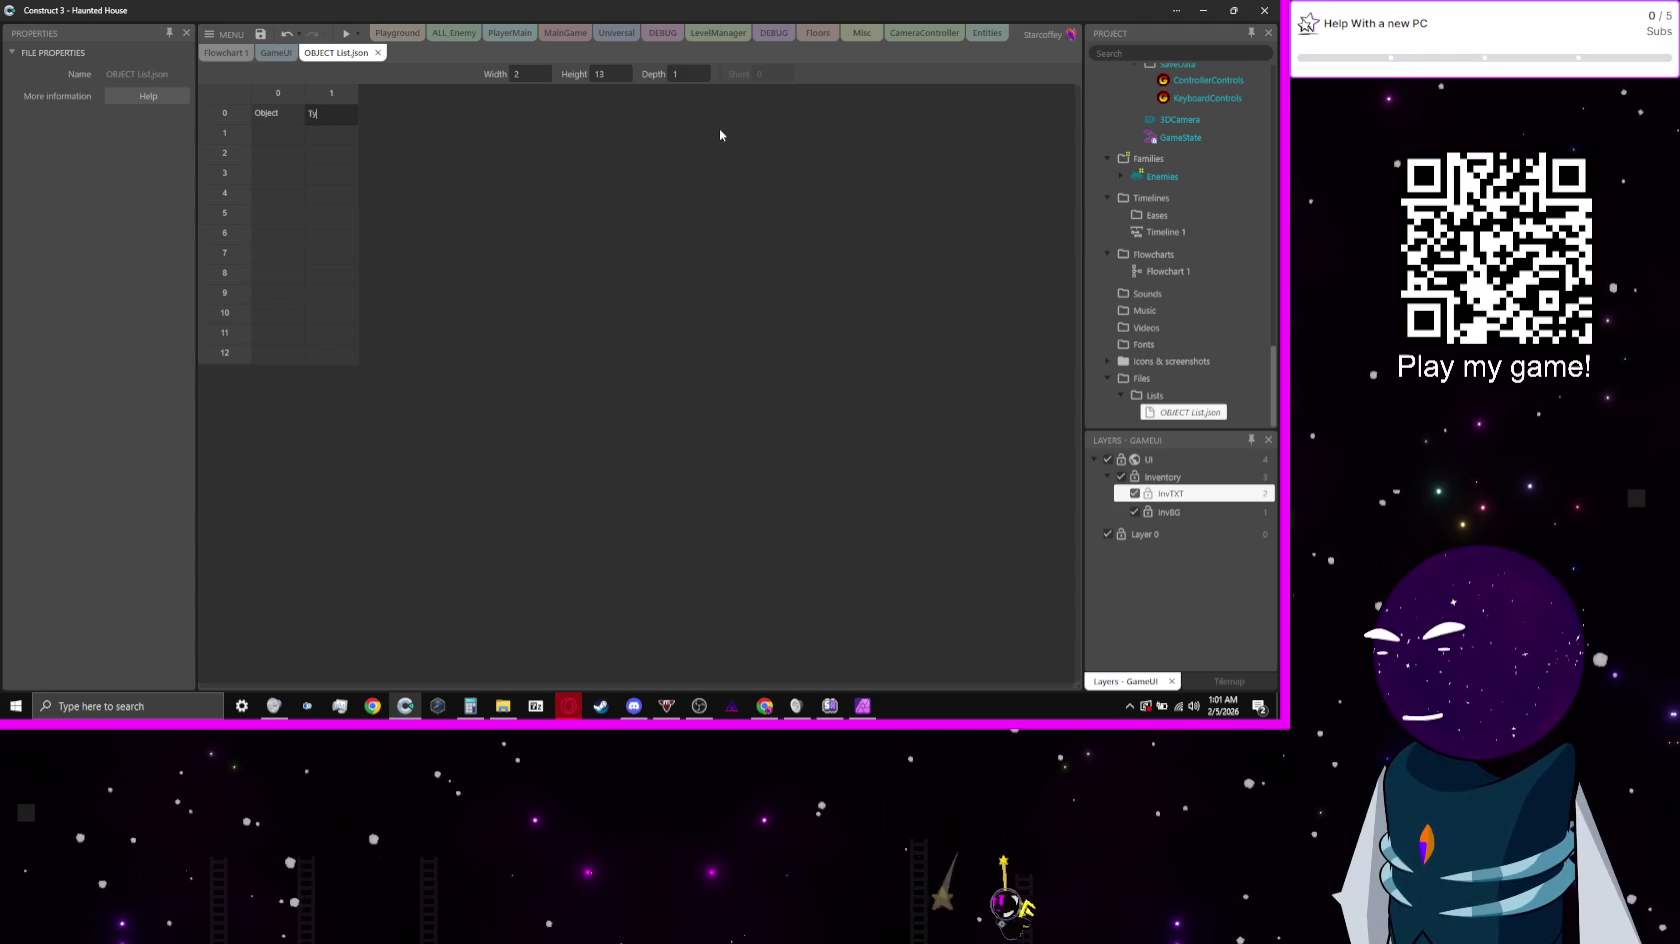
key("Return")
type("Skeleton Key")
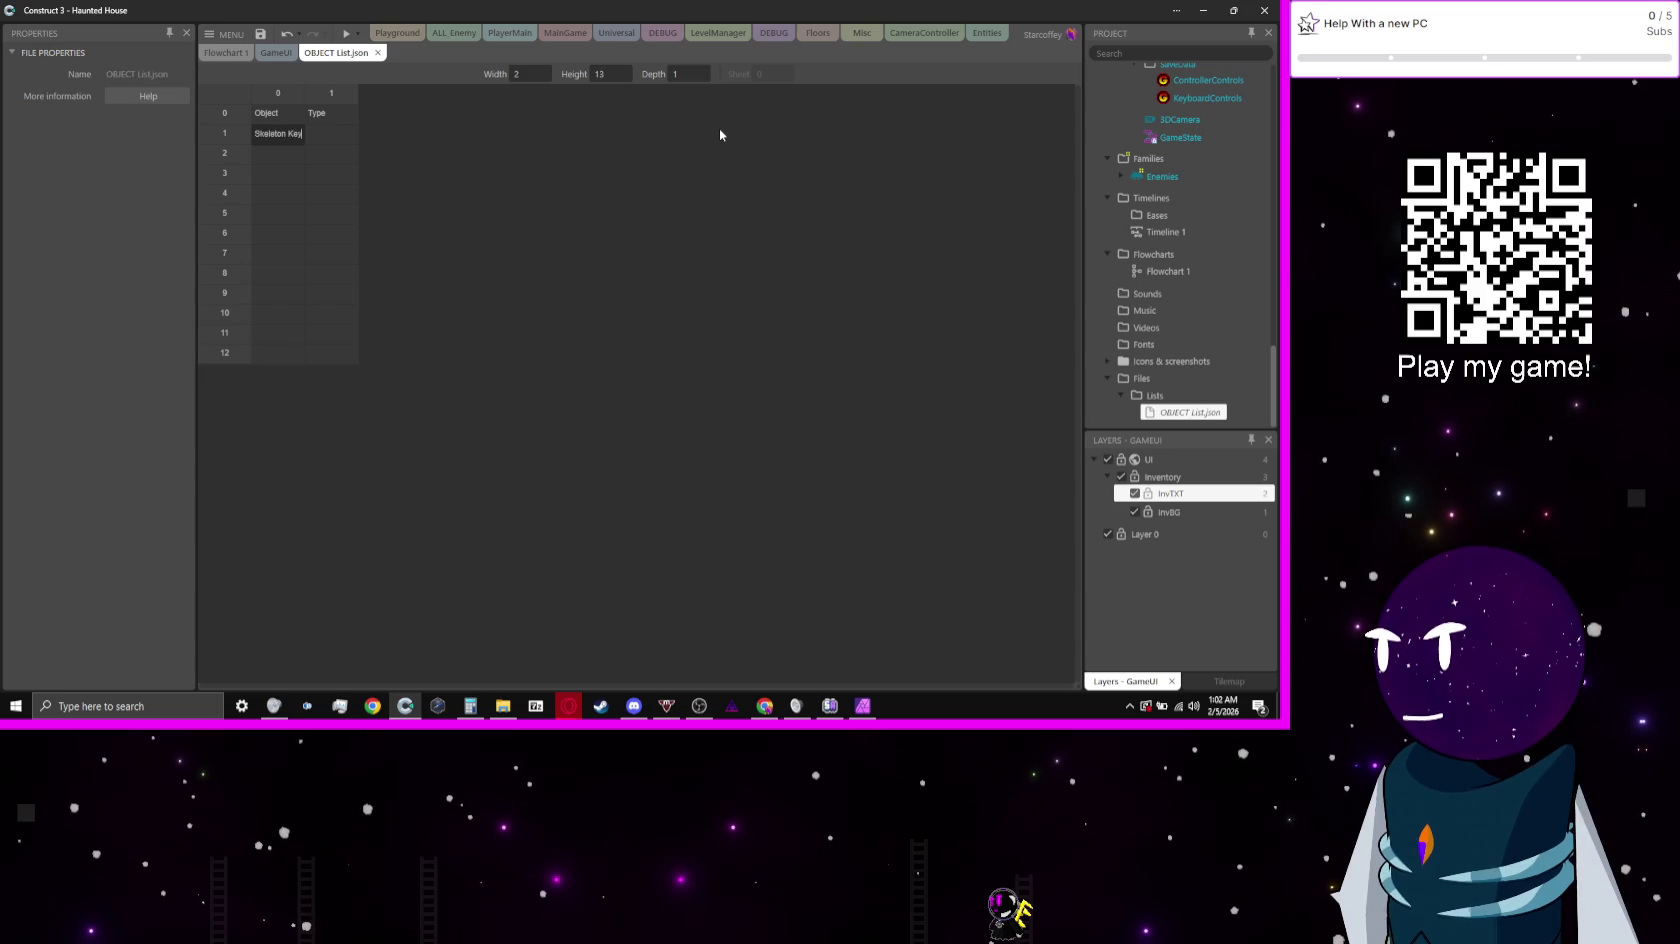
Step: Give Skeleton Key the type value 0 in row 1
key("Tab")
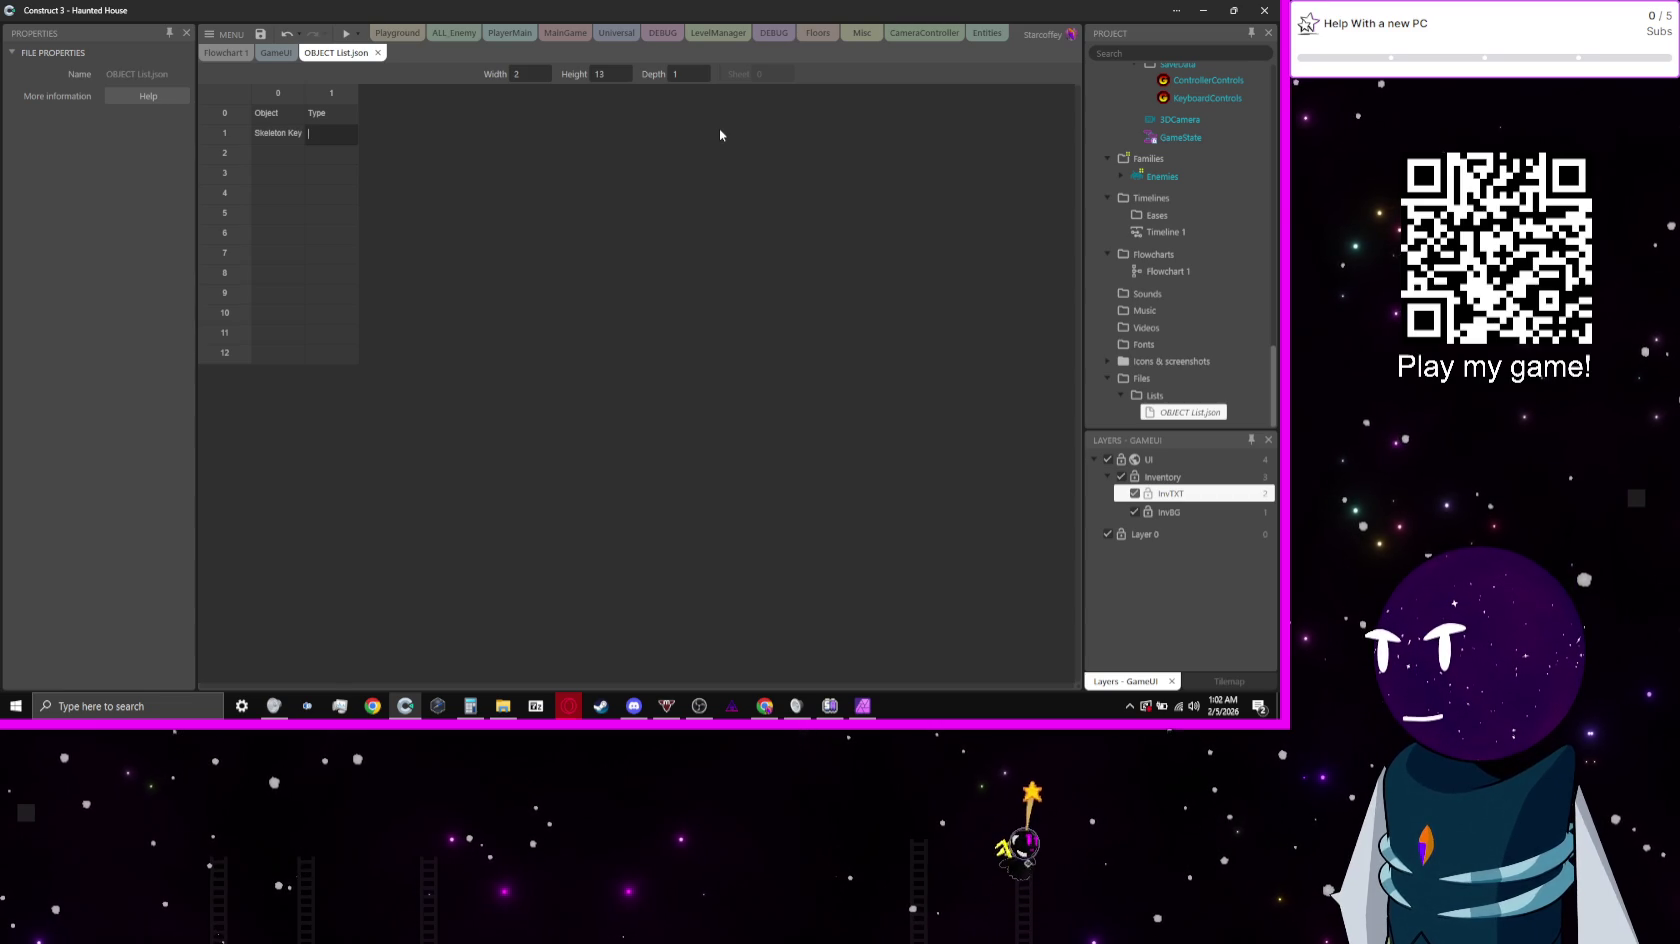
type("0")
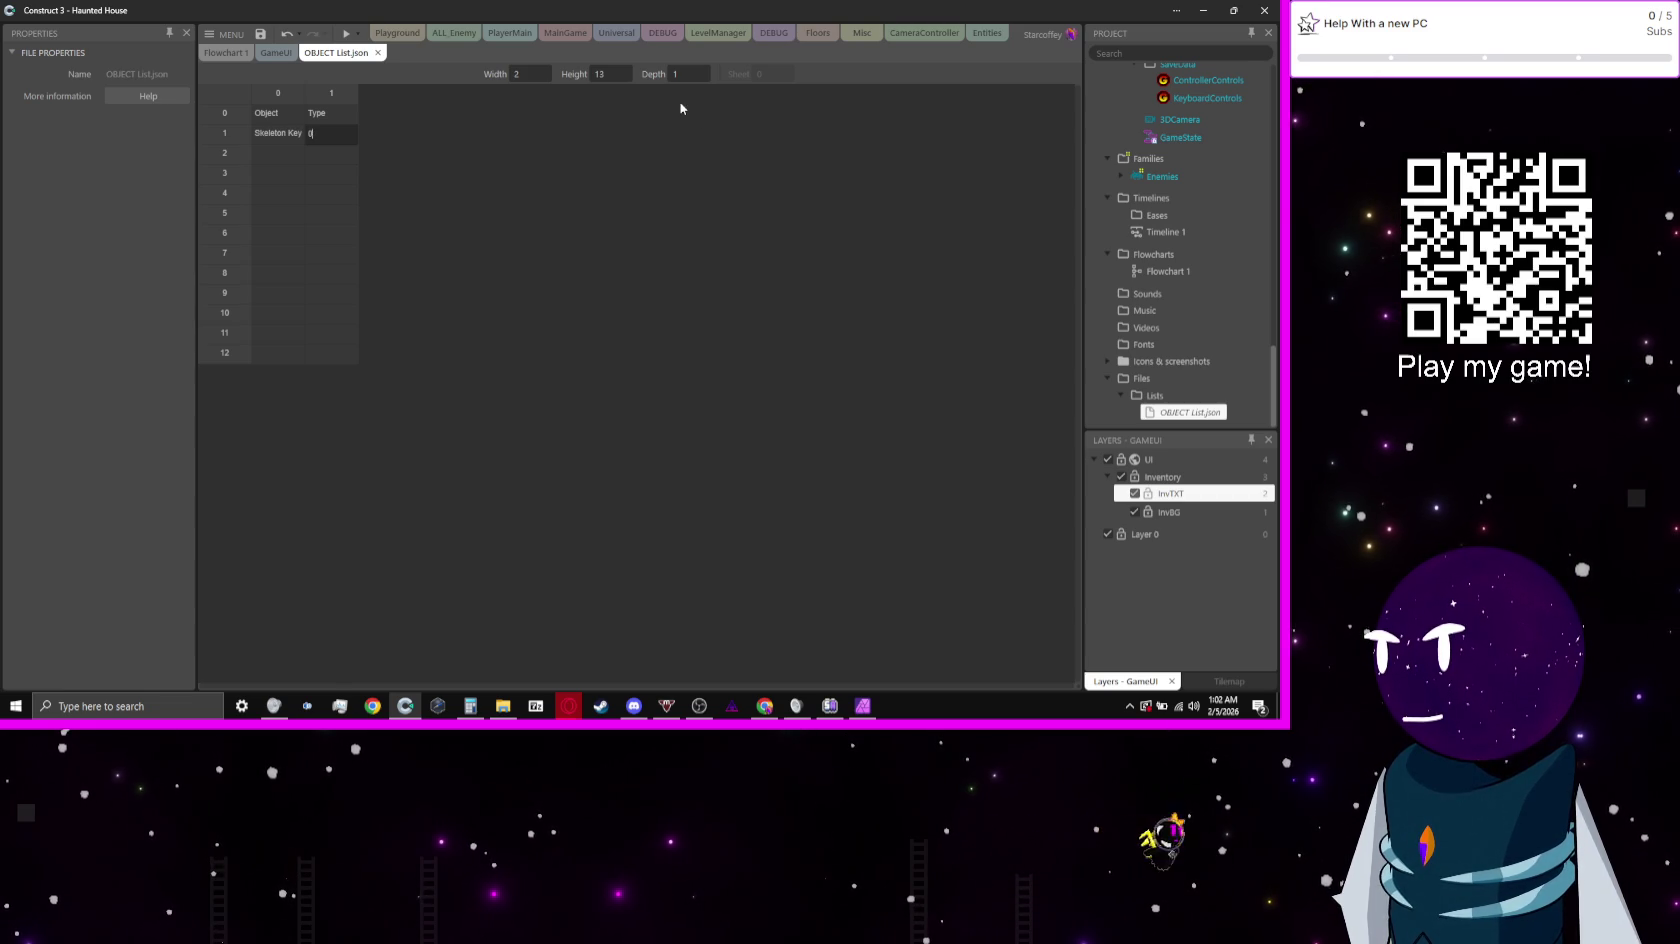
key("Return")
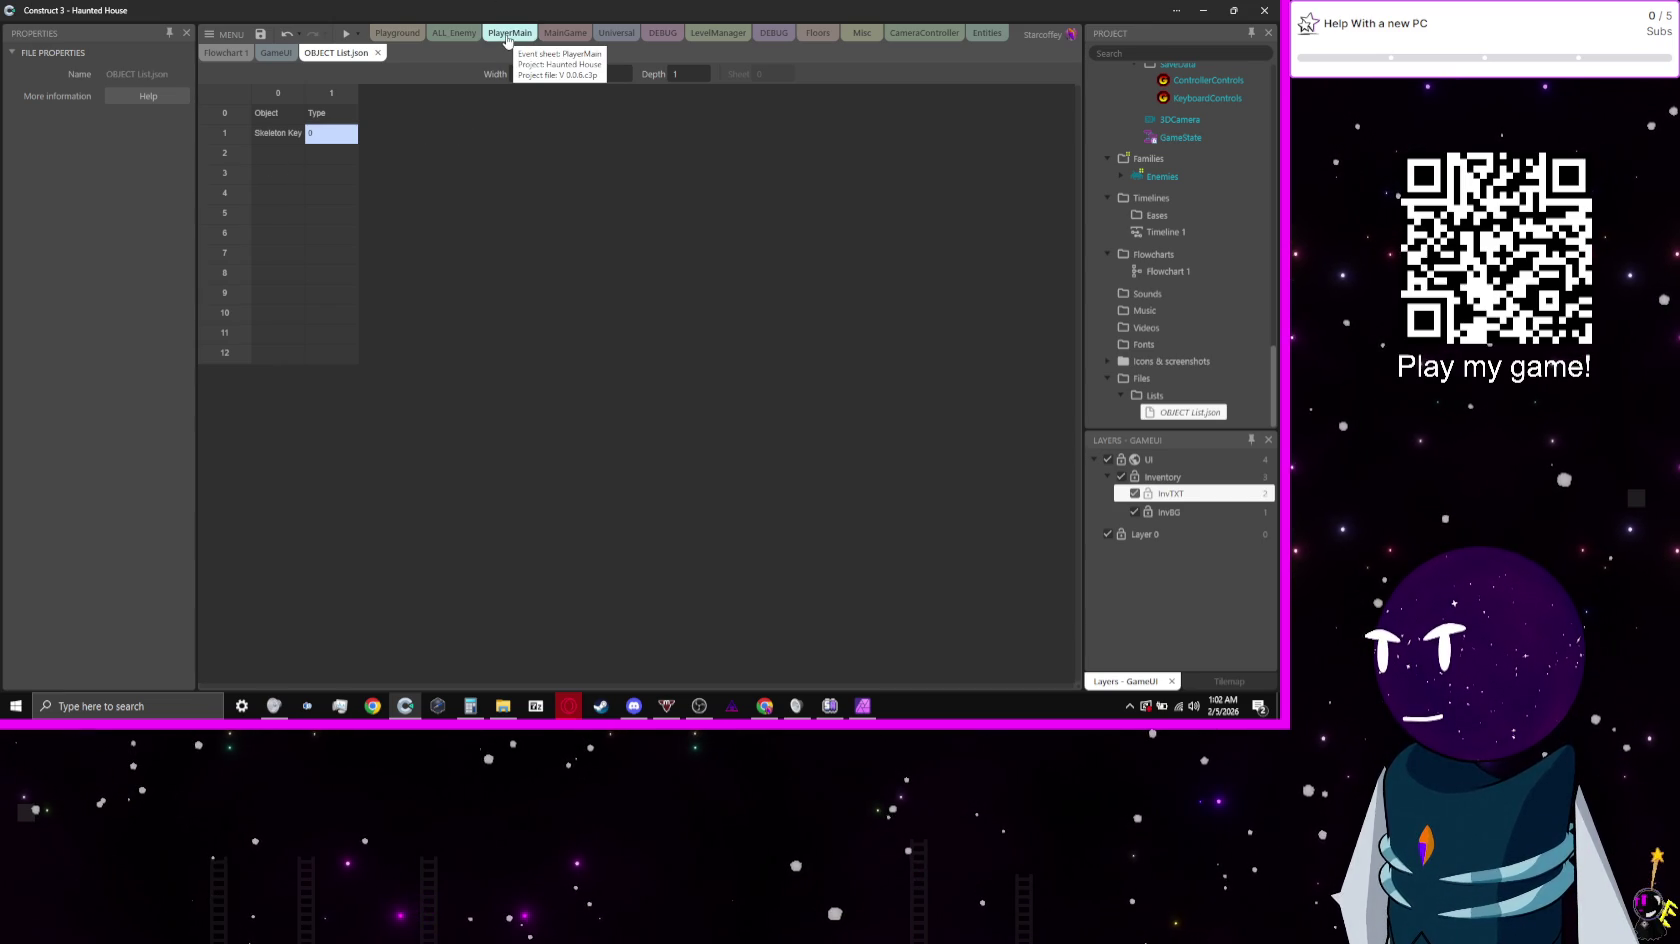
Step: Create an event sheet named InventoryManager in the Player event-sheet folder
scroll(1236, 240, "up", 6)
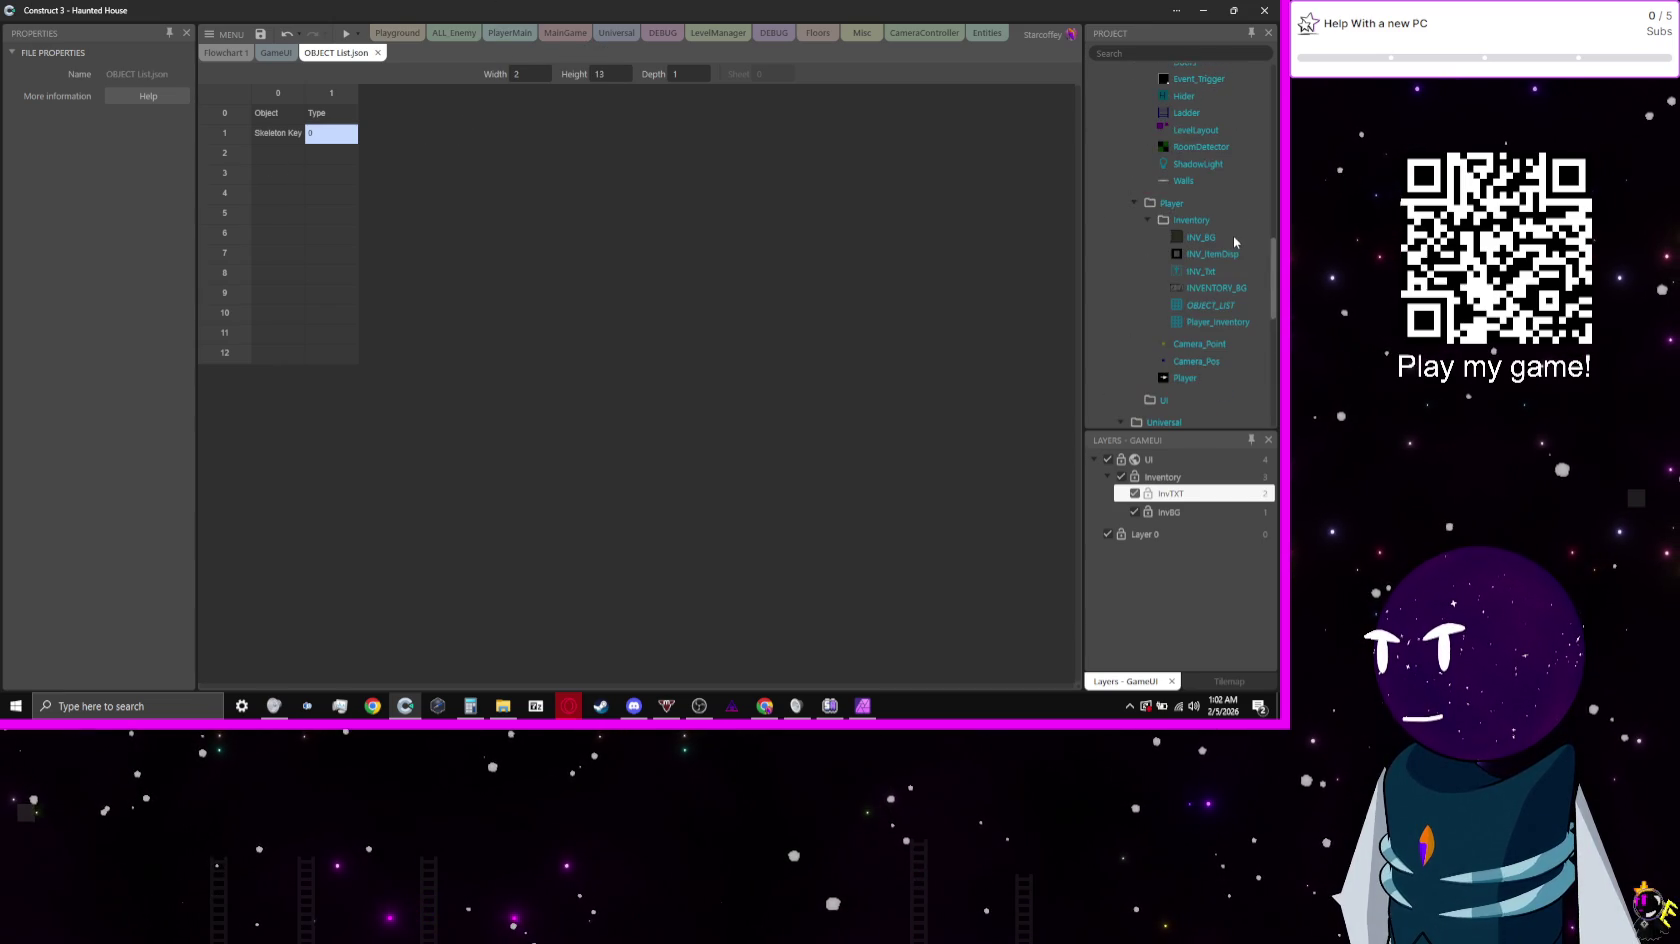
scroll(1232, 252, "up", 10)
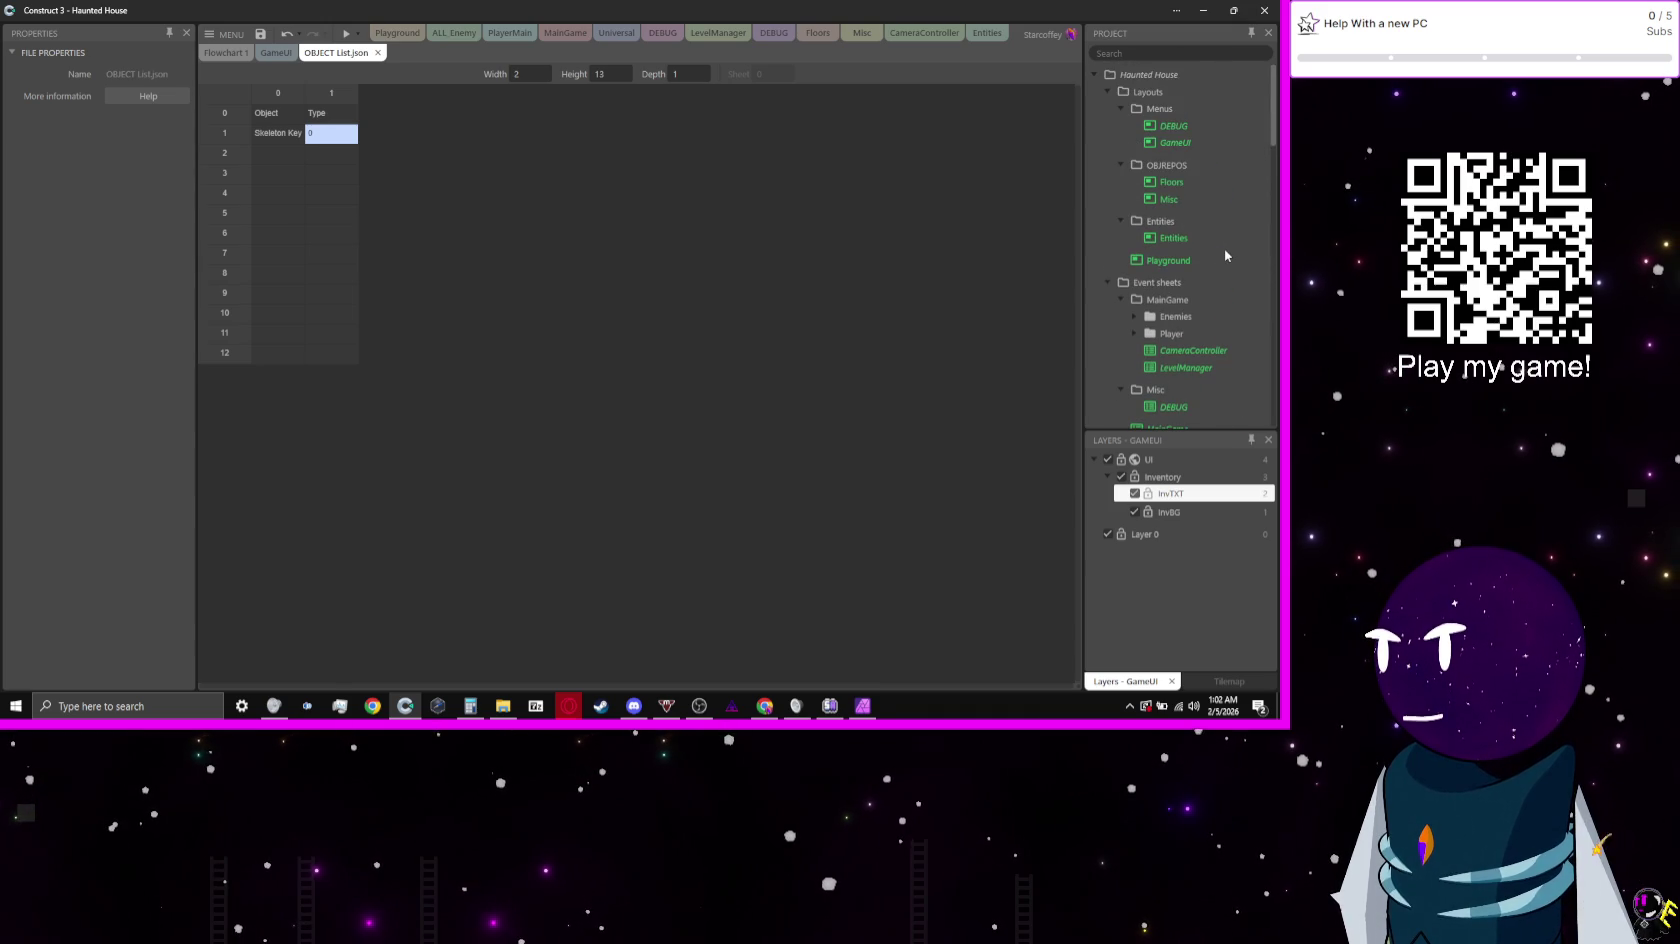
scroll(1225, 250, "down", 3)
scroll(1226, 250, "down", 3)
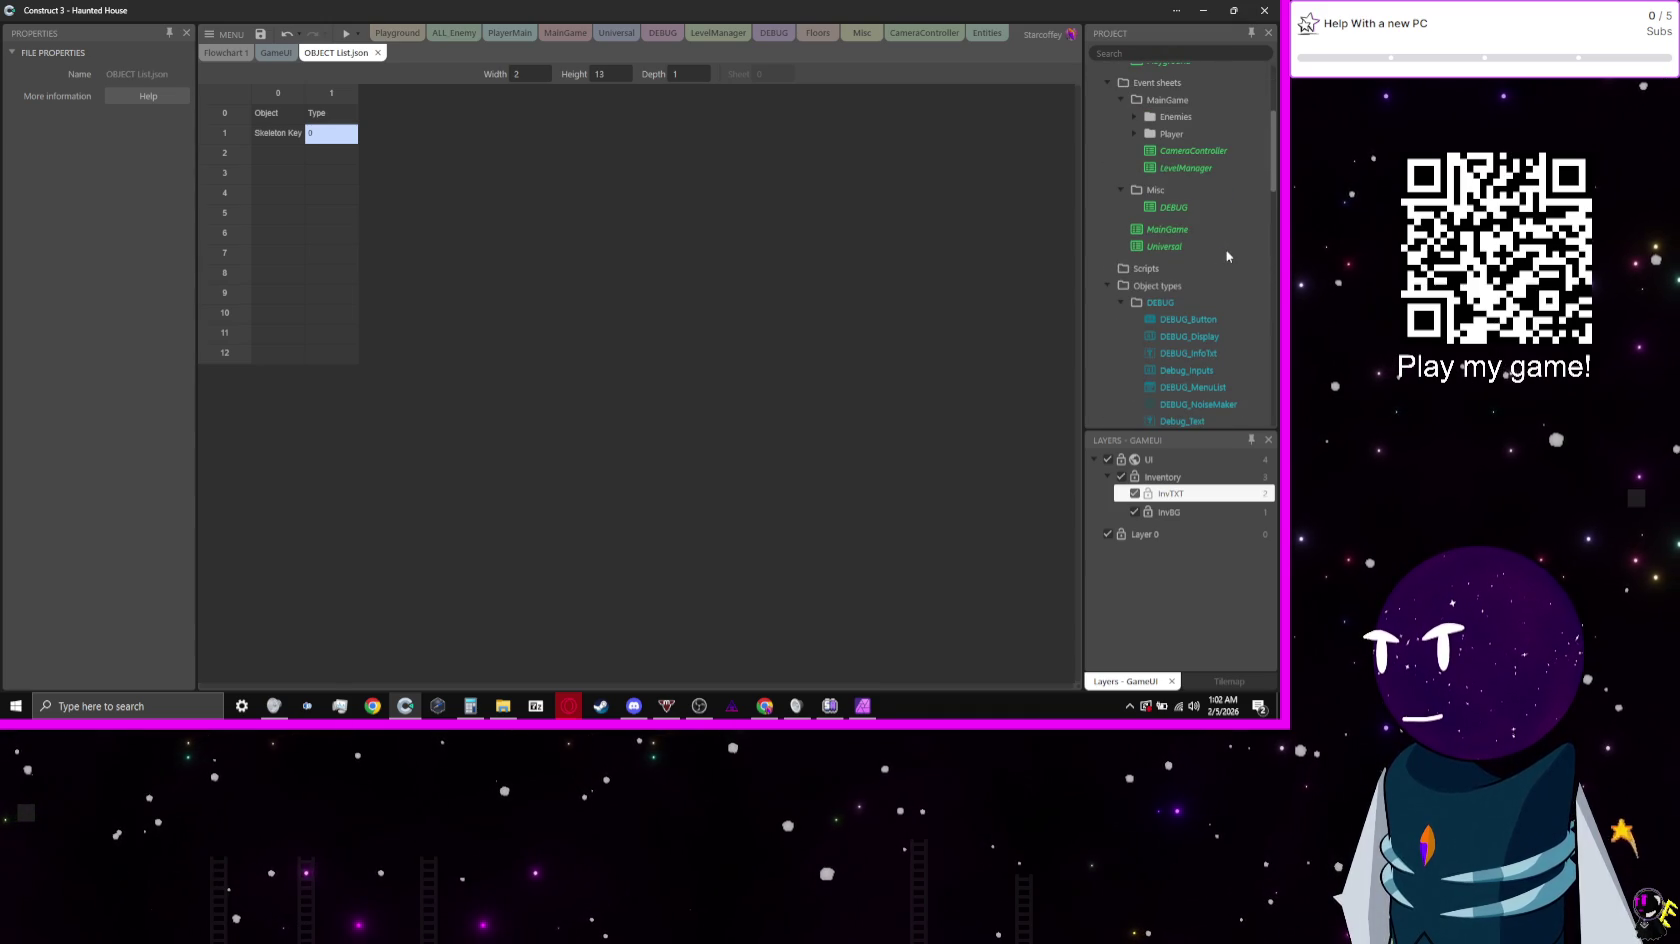
double_click(1166, 135)
right_click(1166, 138)
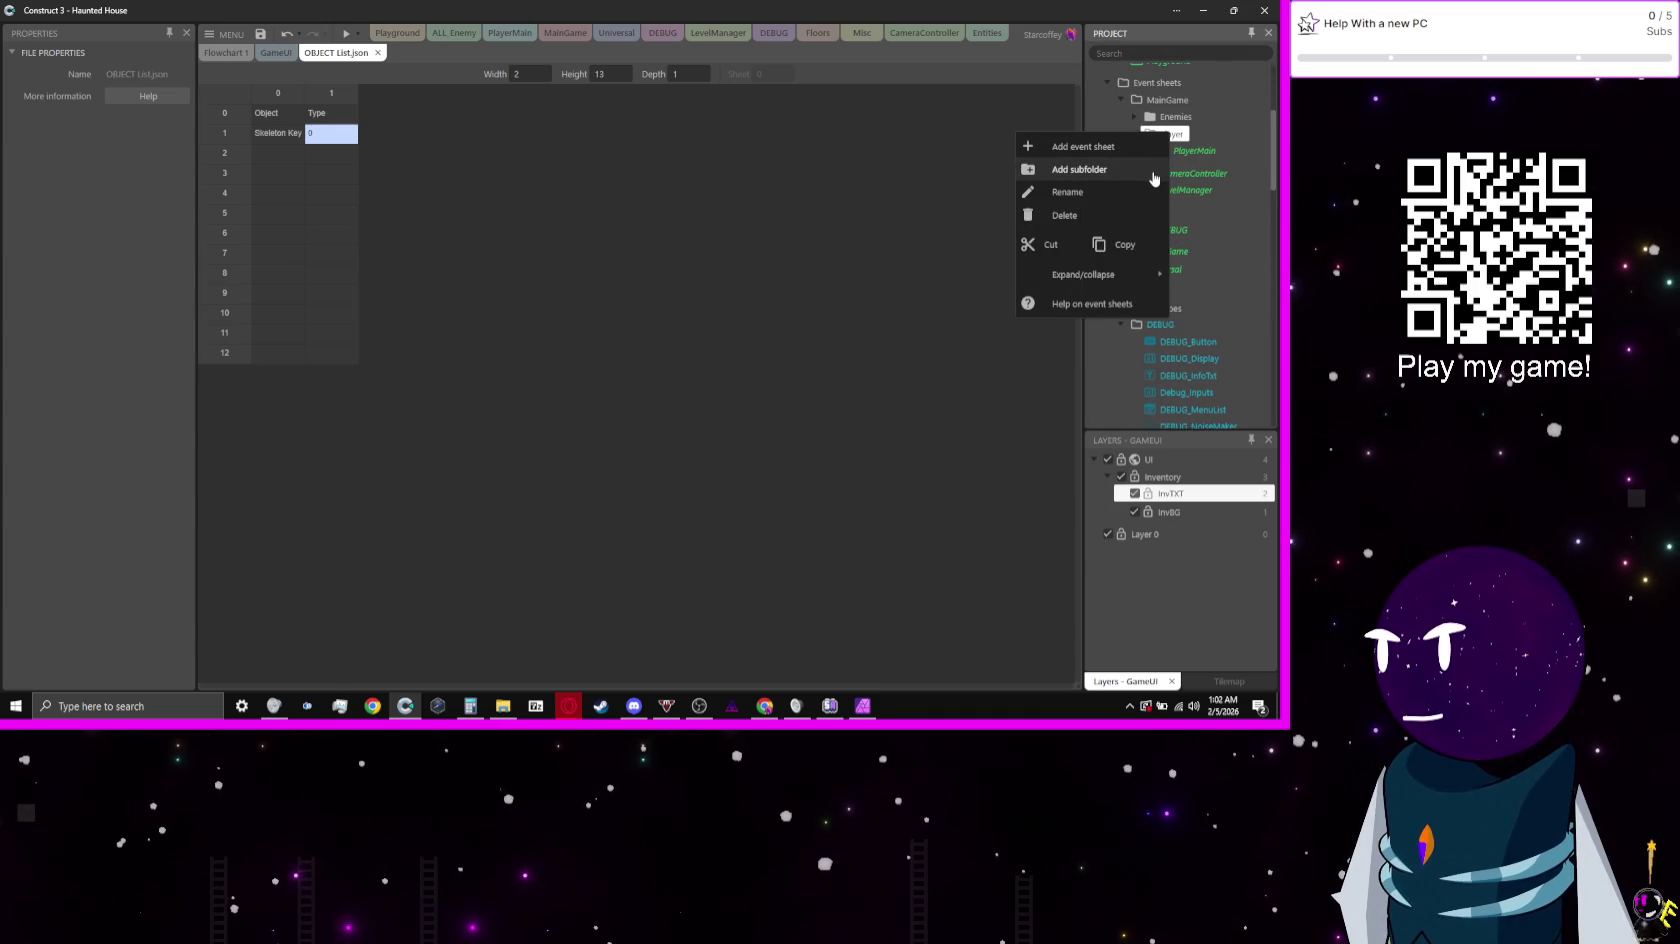
left_click(1148, 148)
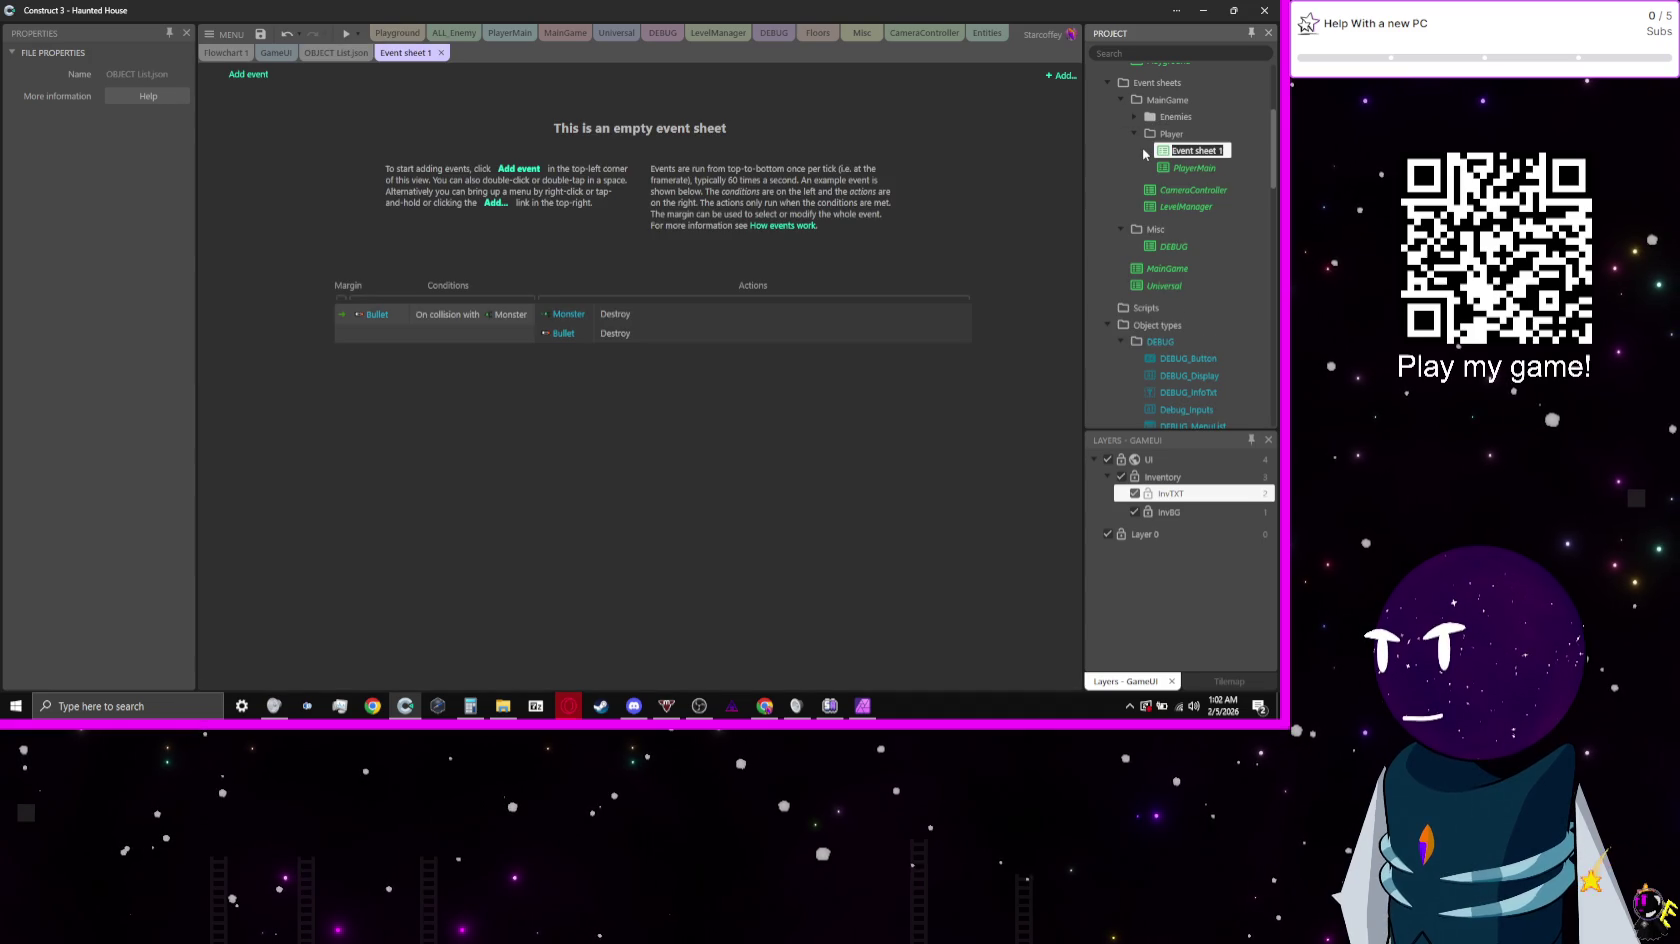
key("BackSpace")
type("Inv")
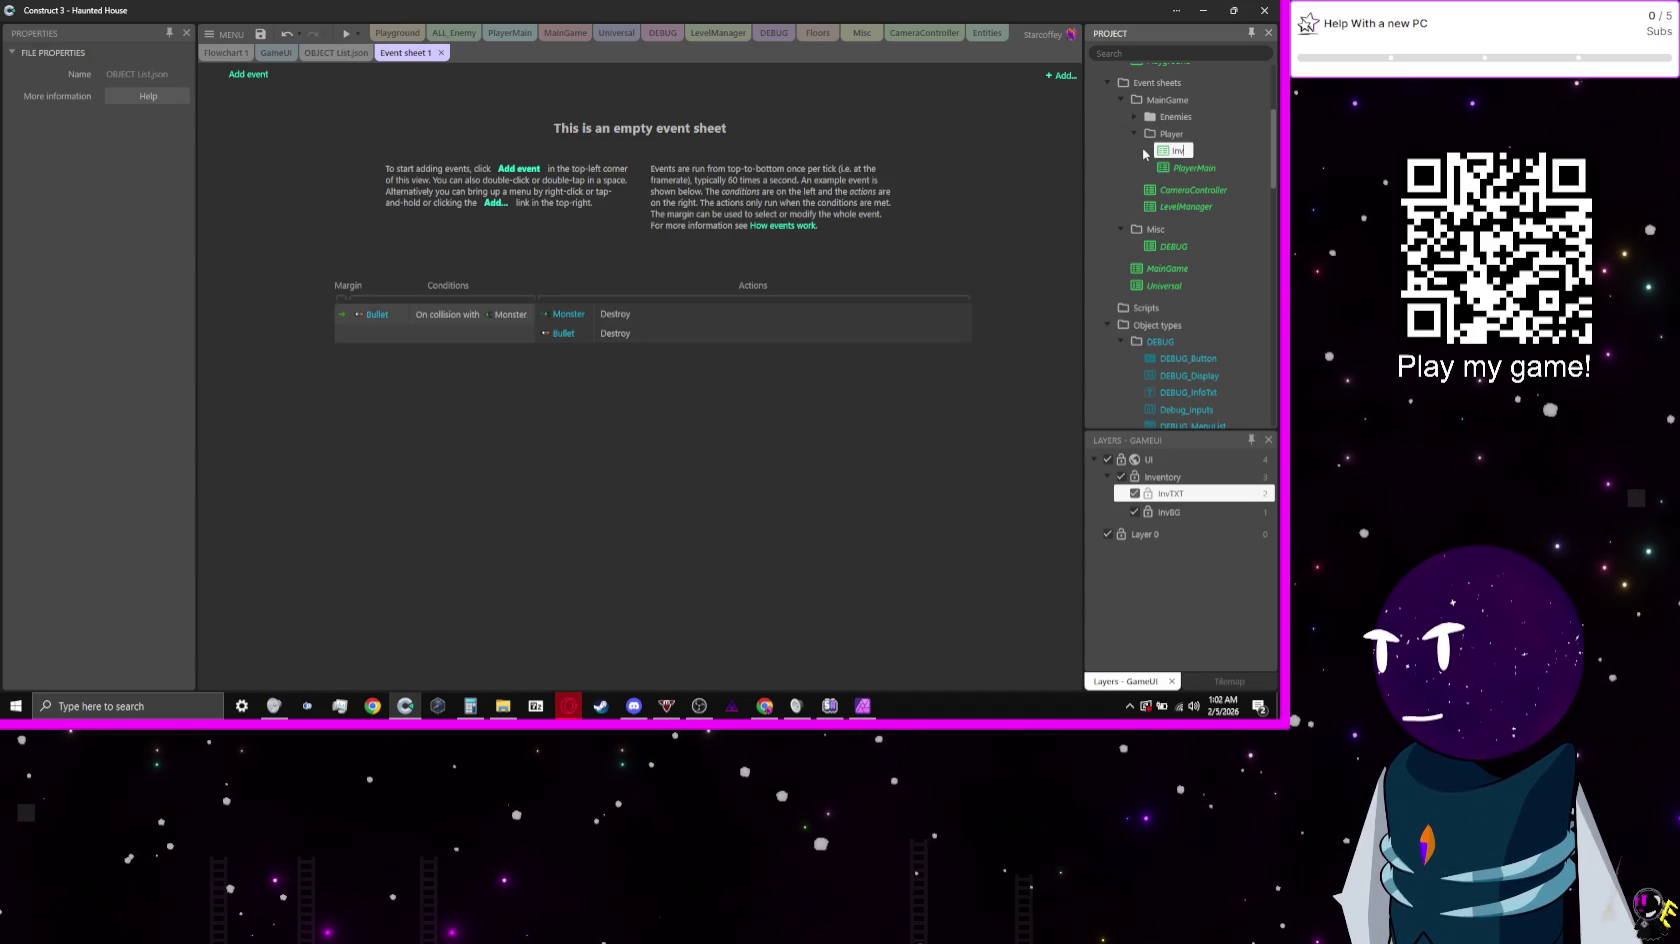
type("entory")
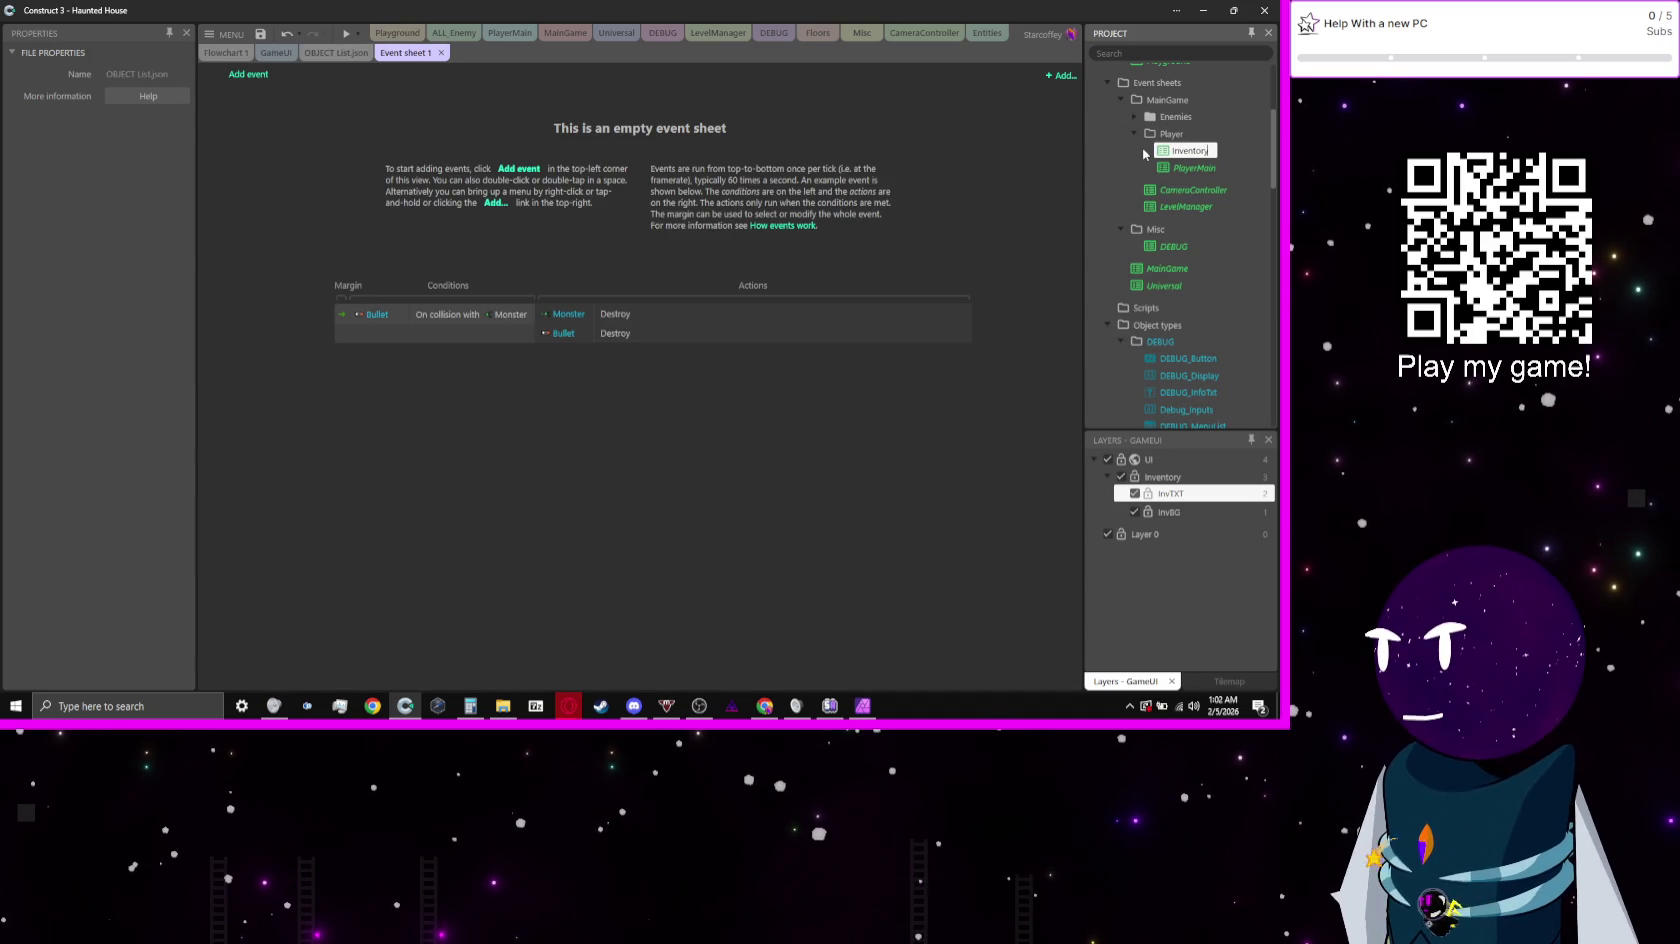
type("Manager")
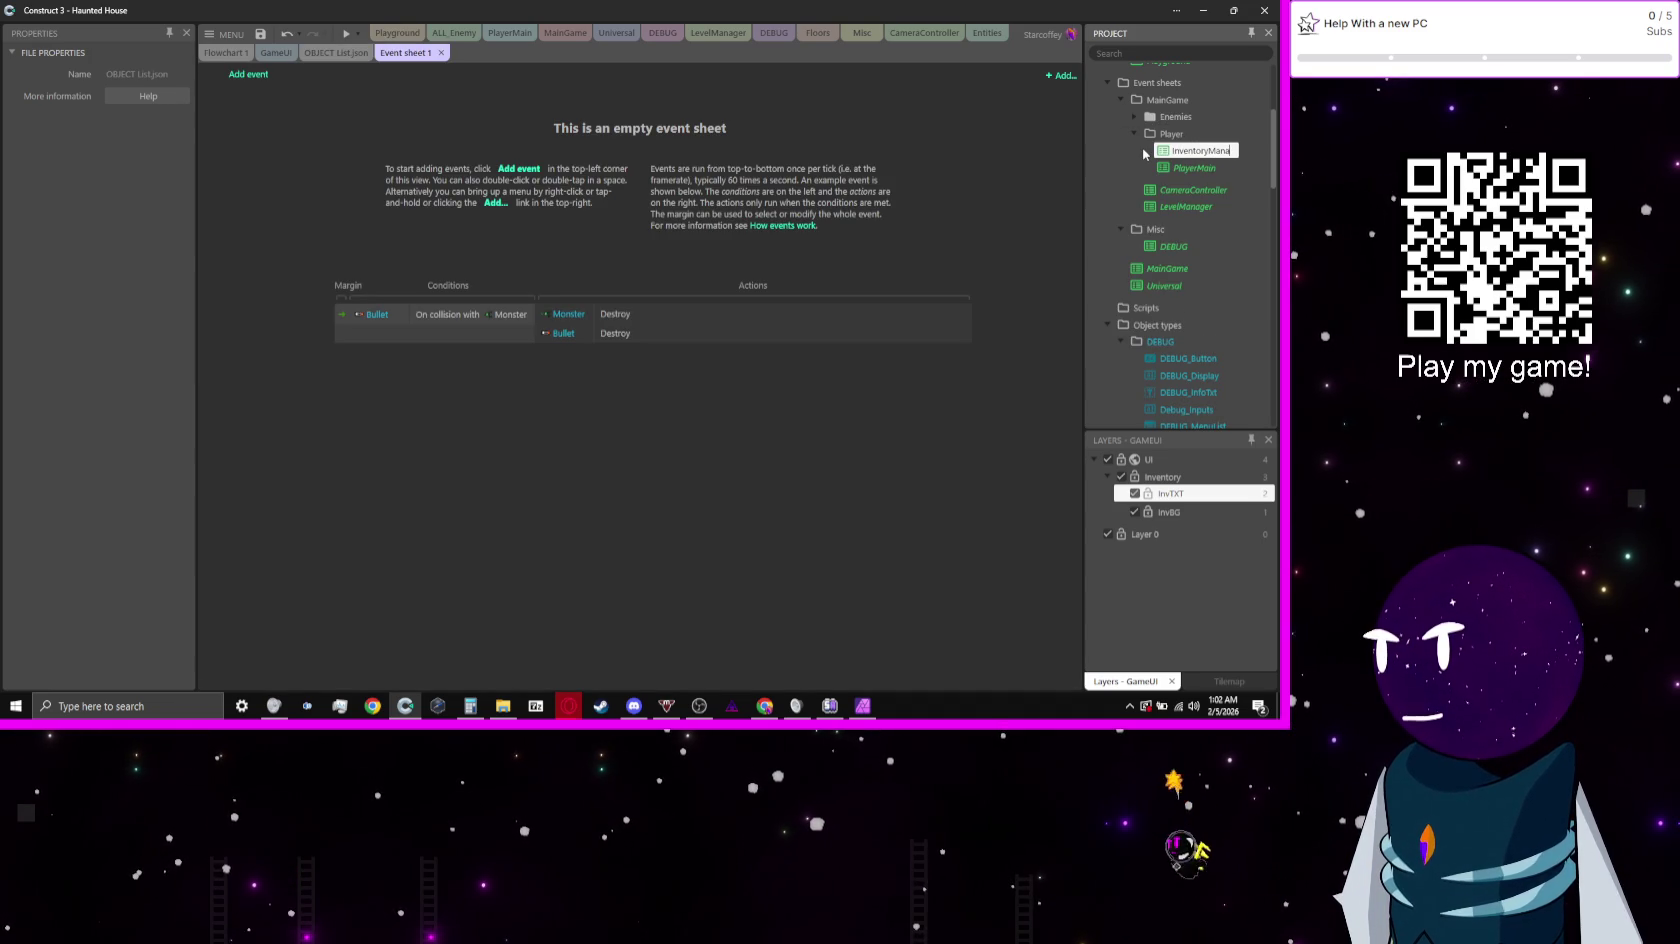
key("Return")
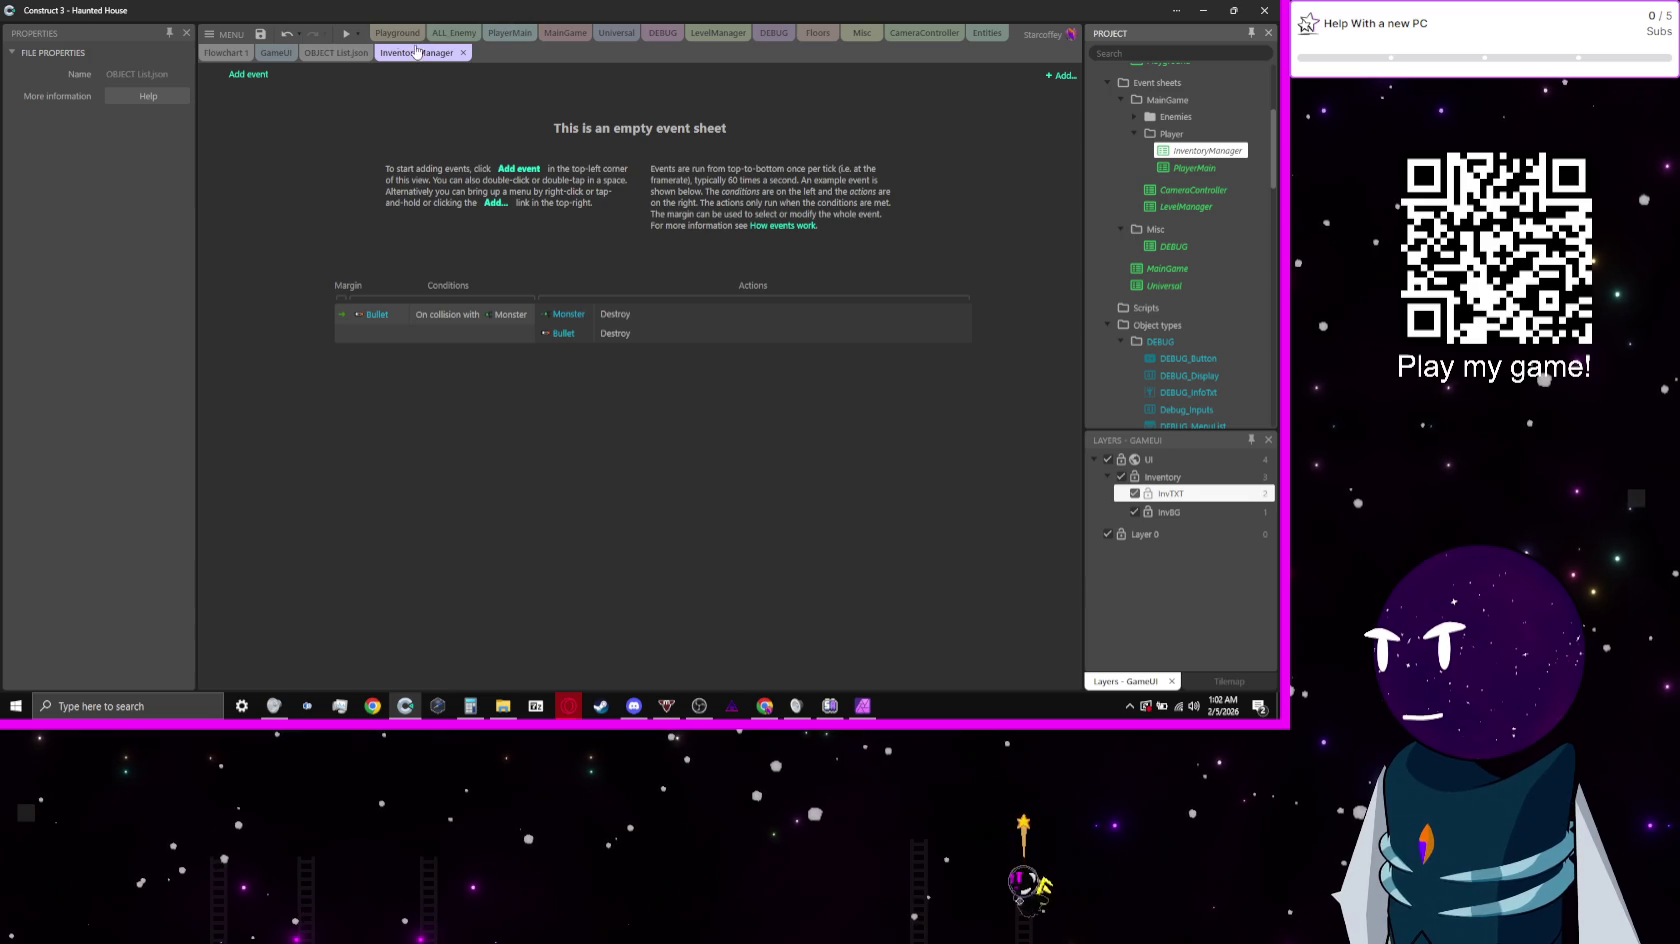
Step: Include the InventoryManager sheet in MainGame, placed just above Include DEBUG
left_click(565, 33)
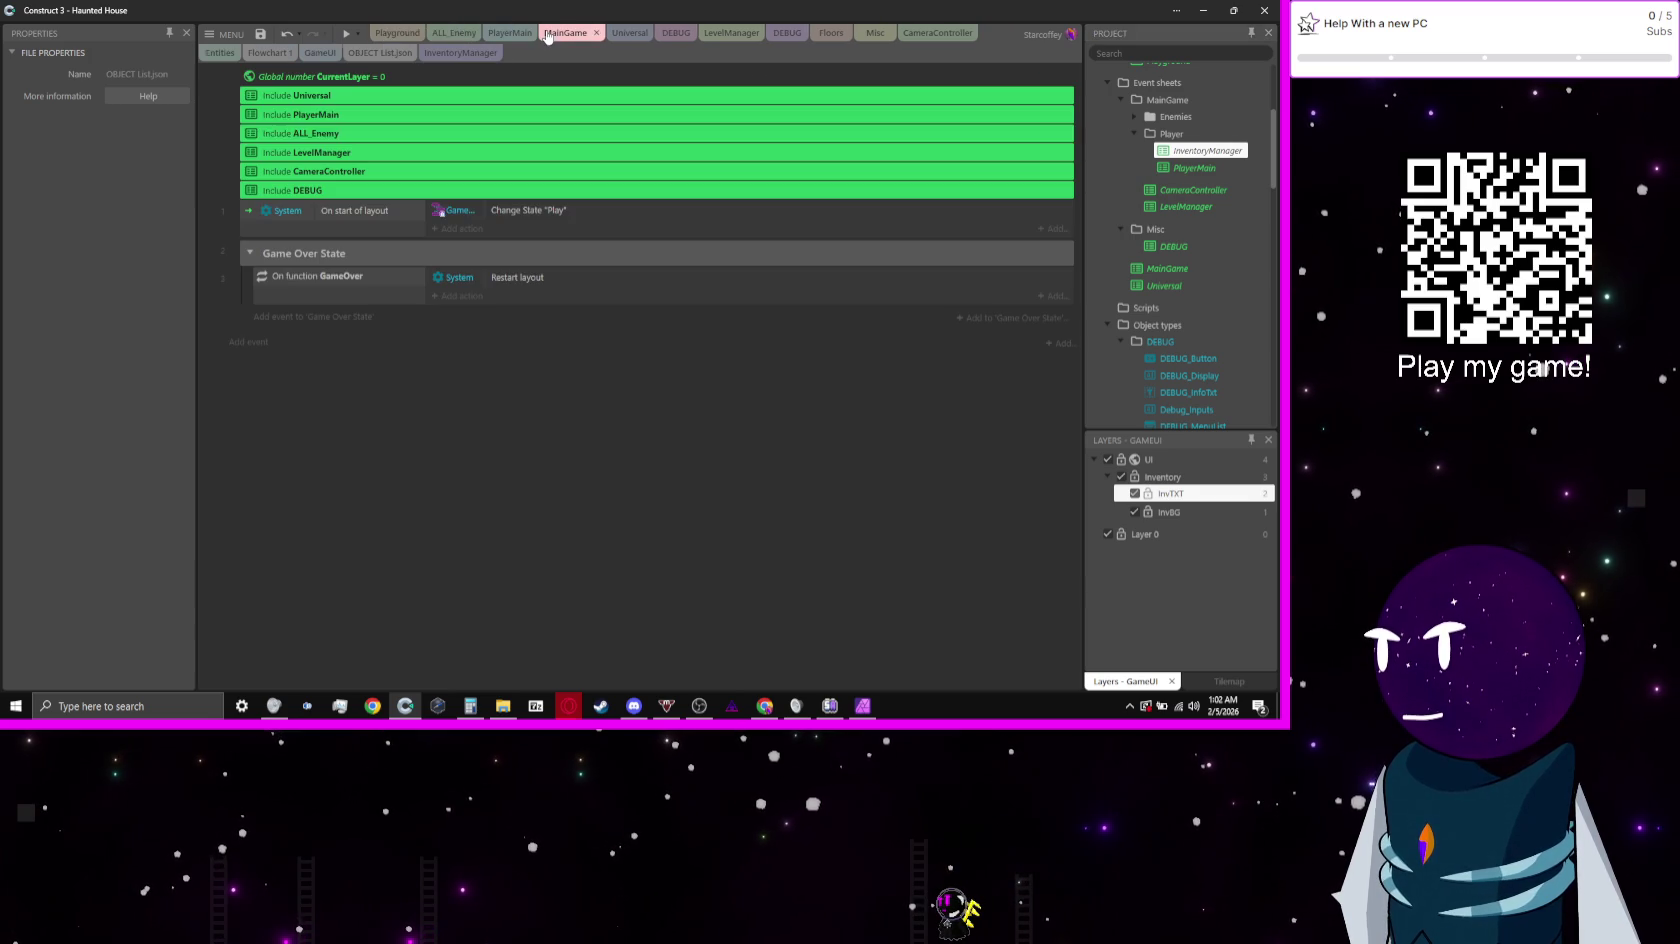
right_click(919, 381)
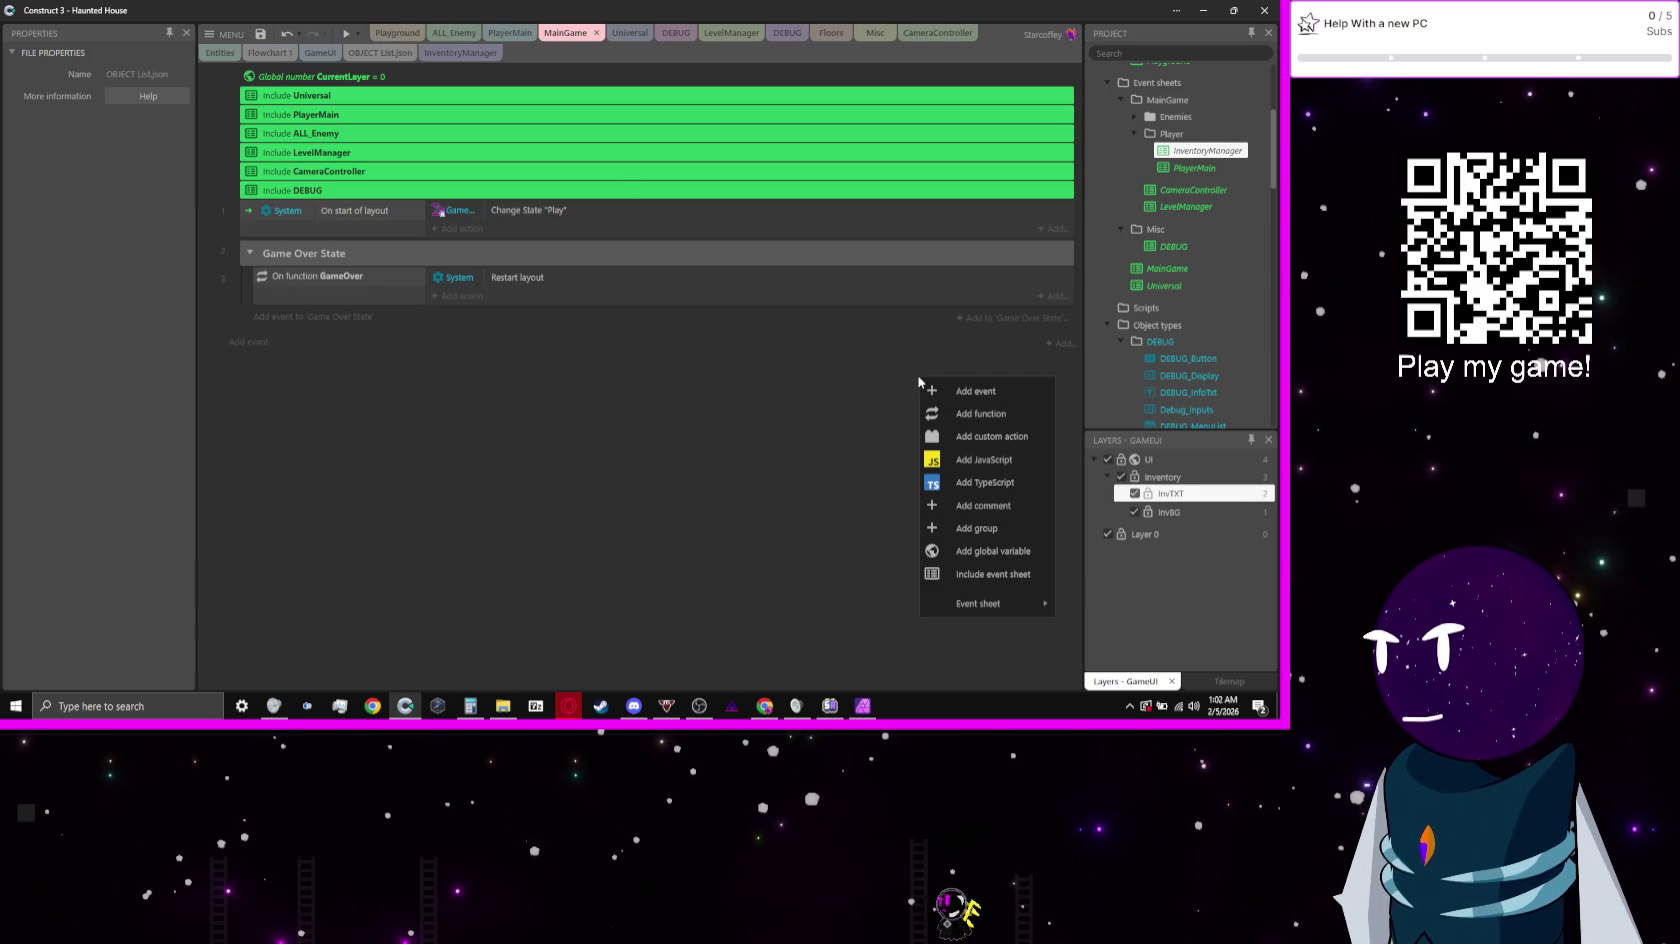
left_click(975, 574)
double_click(540, 261)
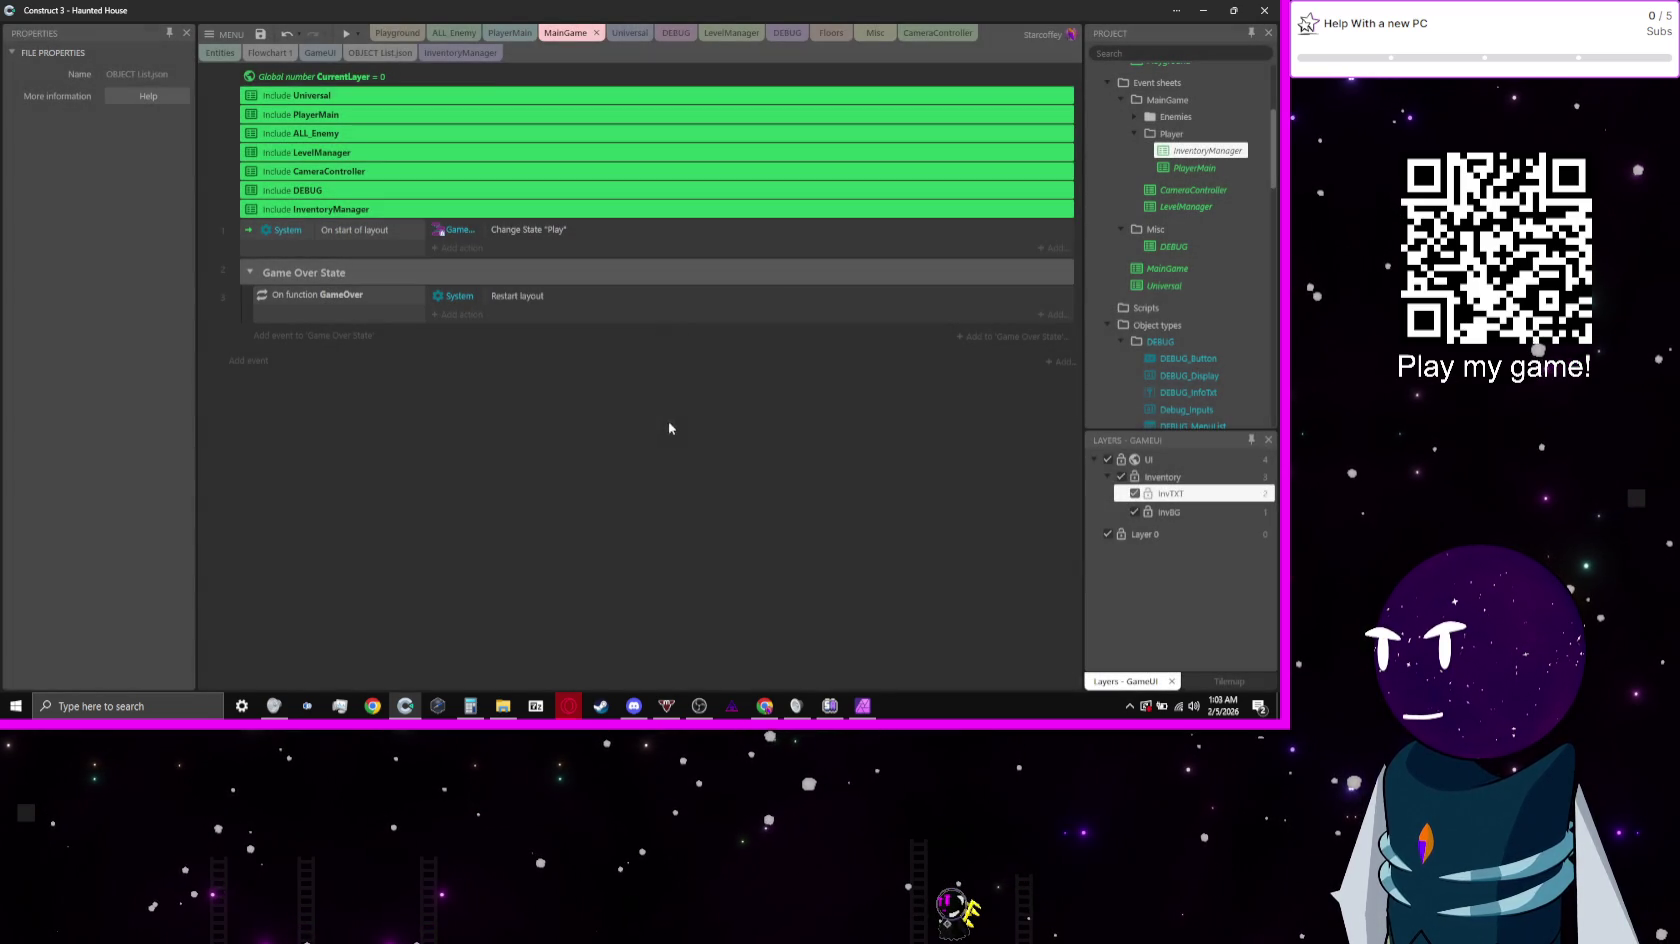
left_click(300, 211)
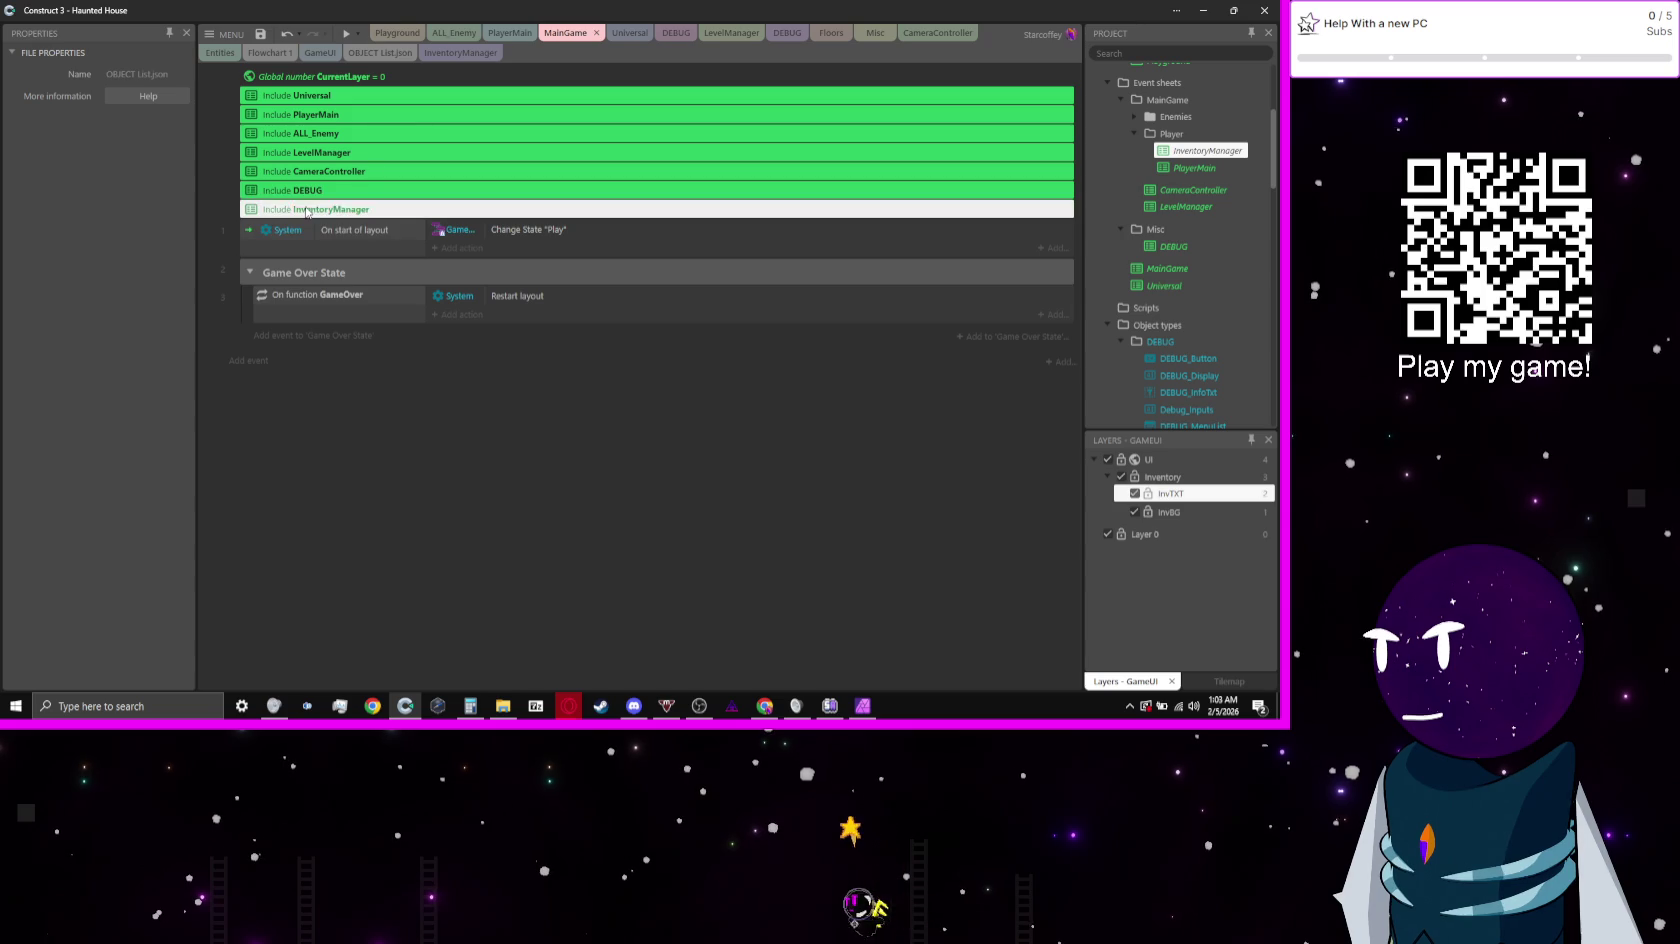
left_click_drag(300, 187, 300, 214)
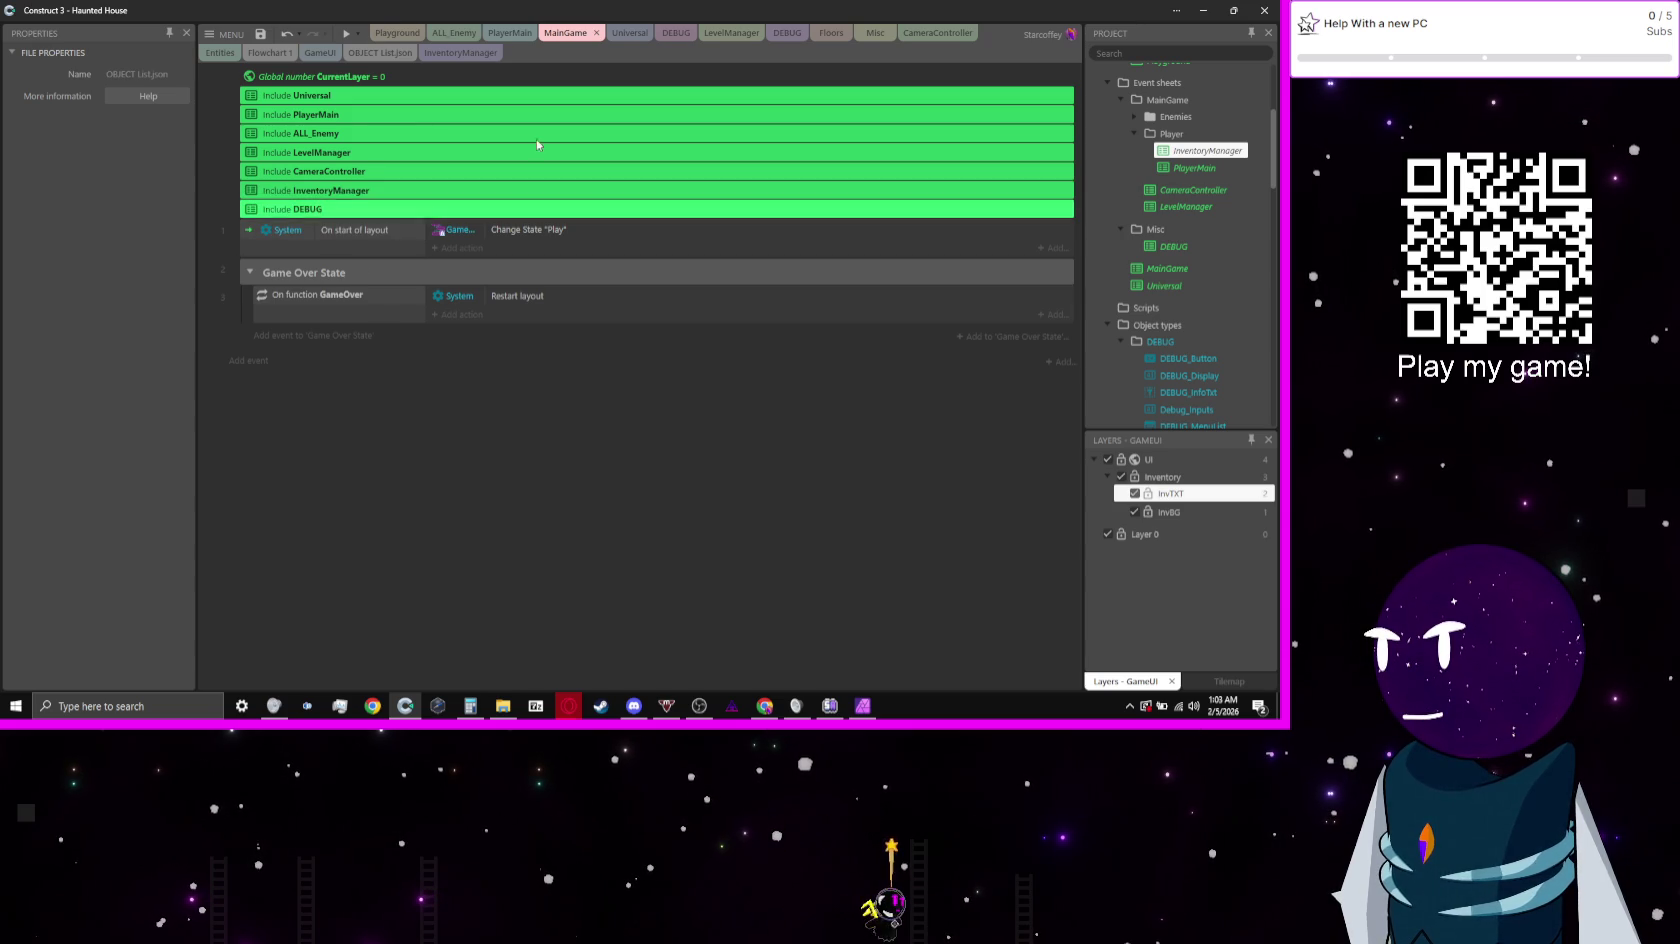
left_click(676, 33)
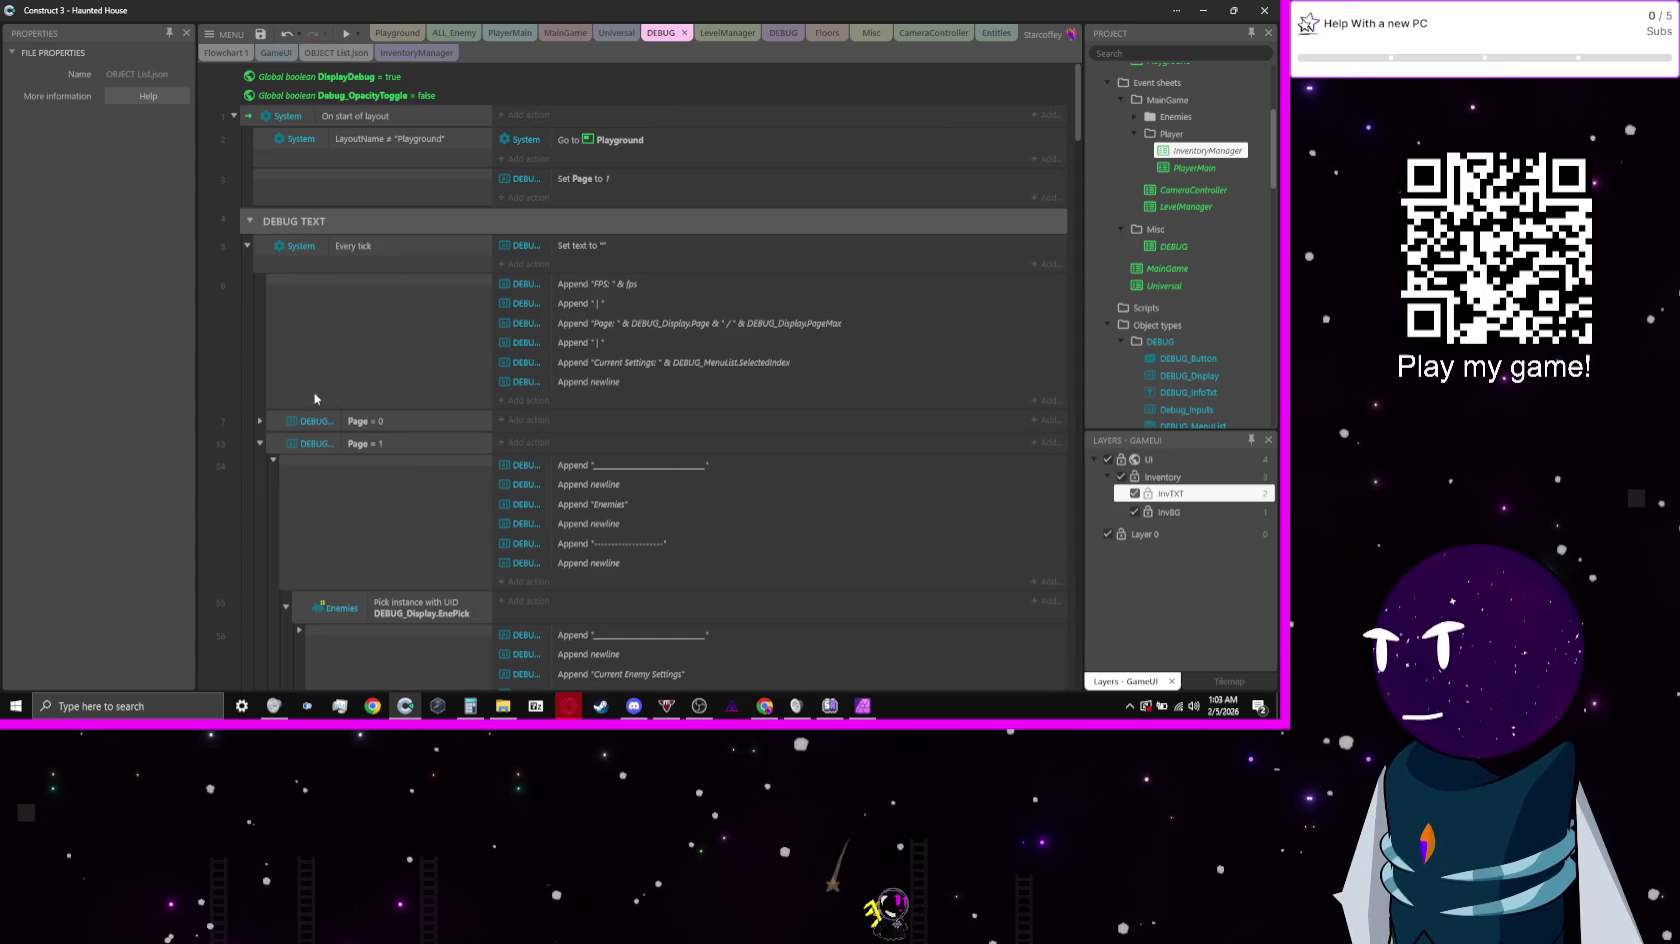
Step: Duplicate the Page = 1 debug event and change the copy's condition to Page = 2
left_click(315, 400)
left_click(261, 442)
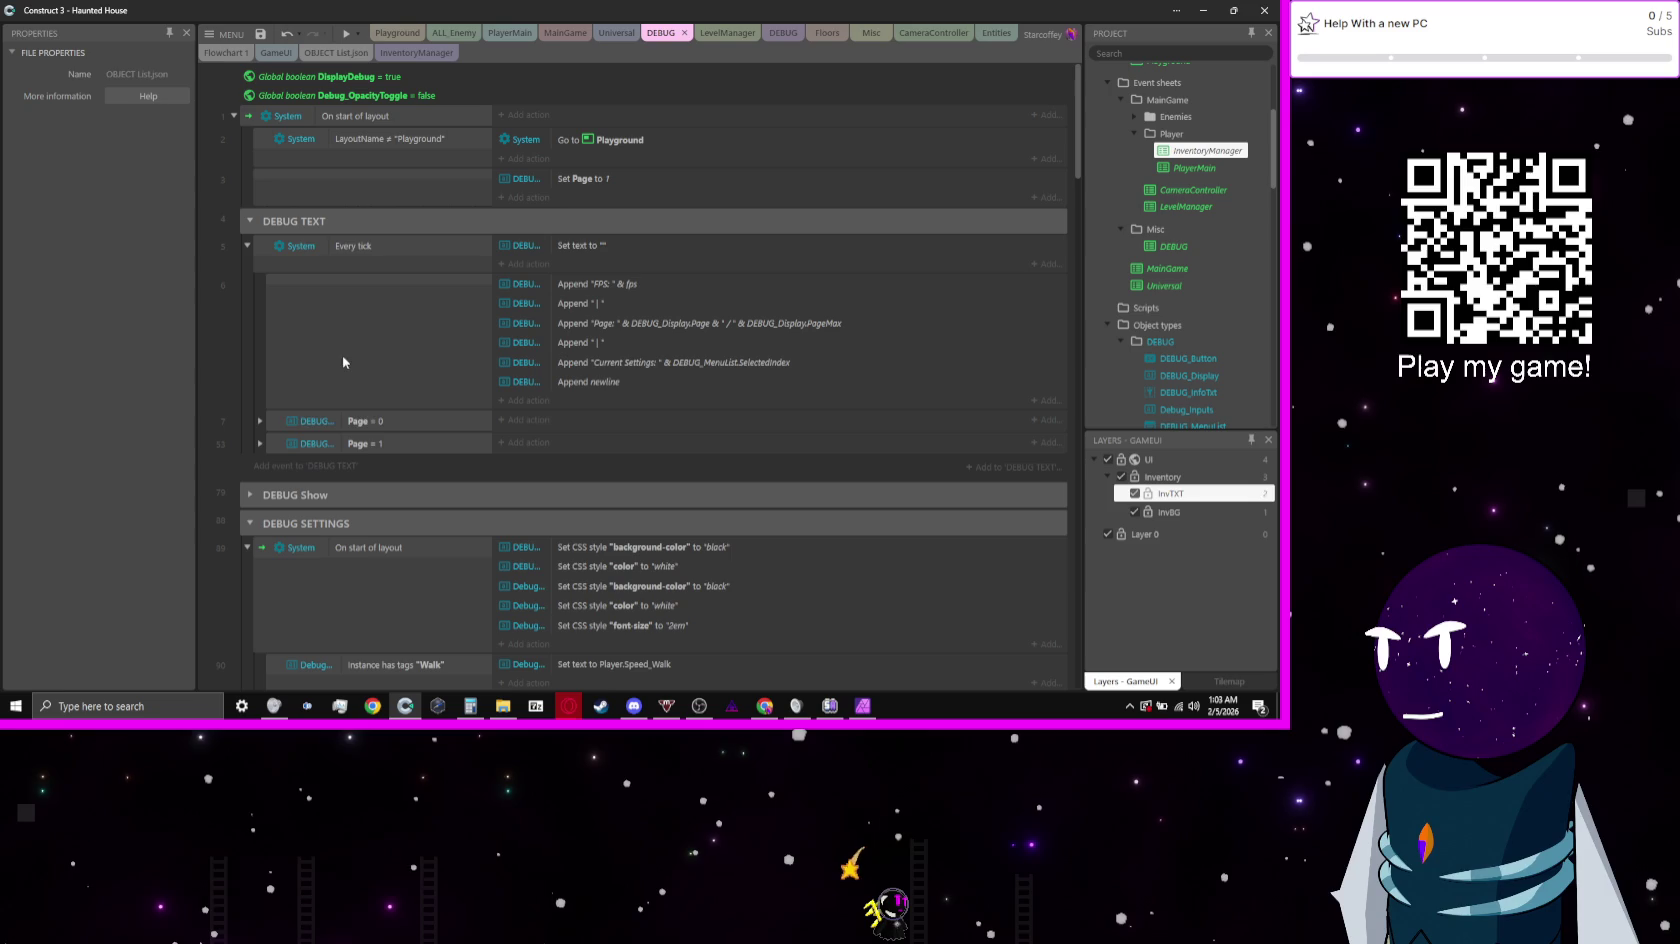
left_click(268, 272)
left_click(368, 443)
key("ctrl+c")
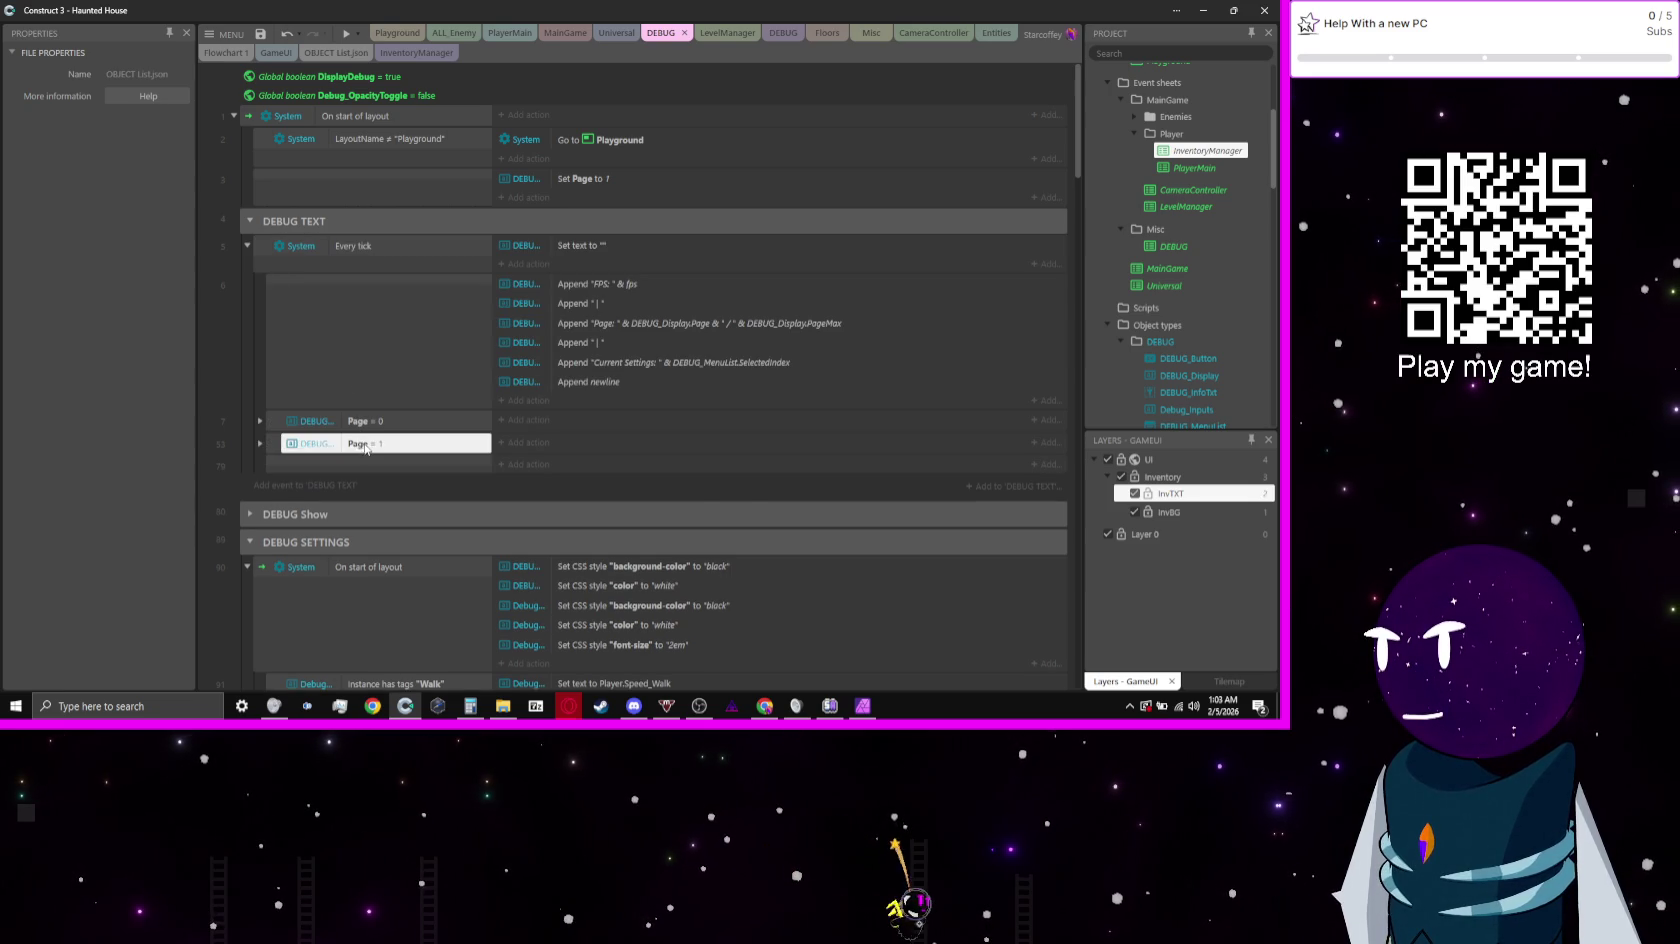
key("ctrl+v")
double_click(368, 464)
type("2")
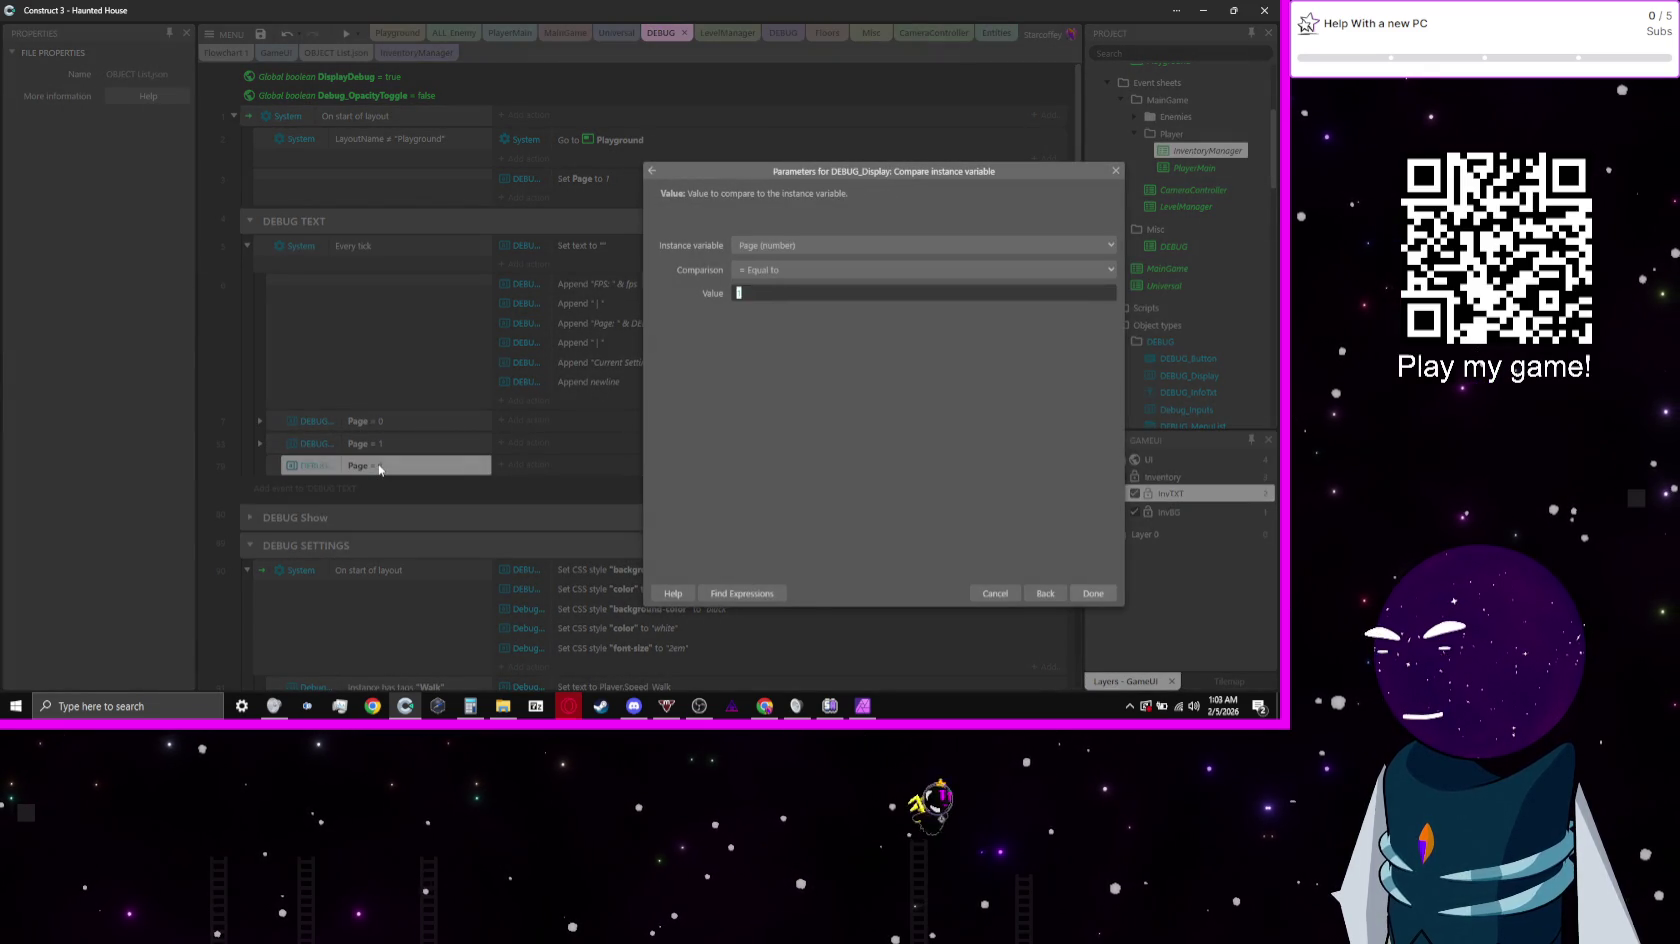
key("Return")
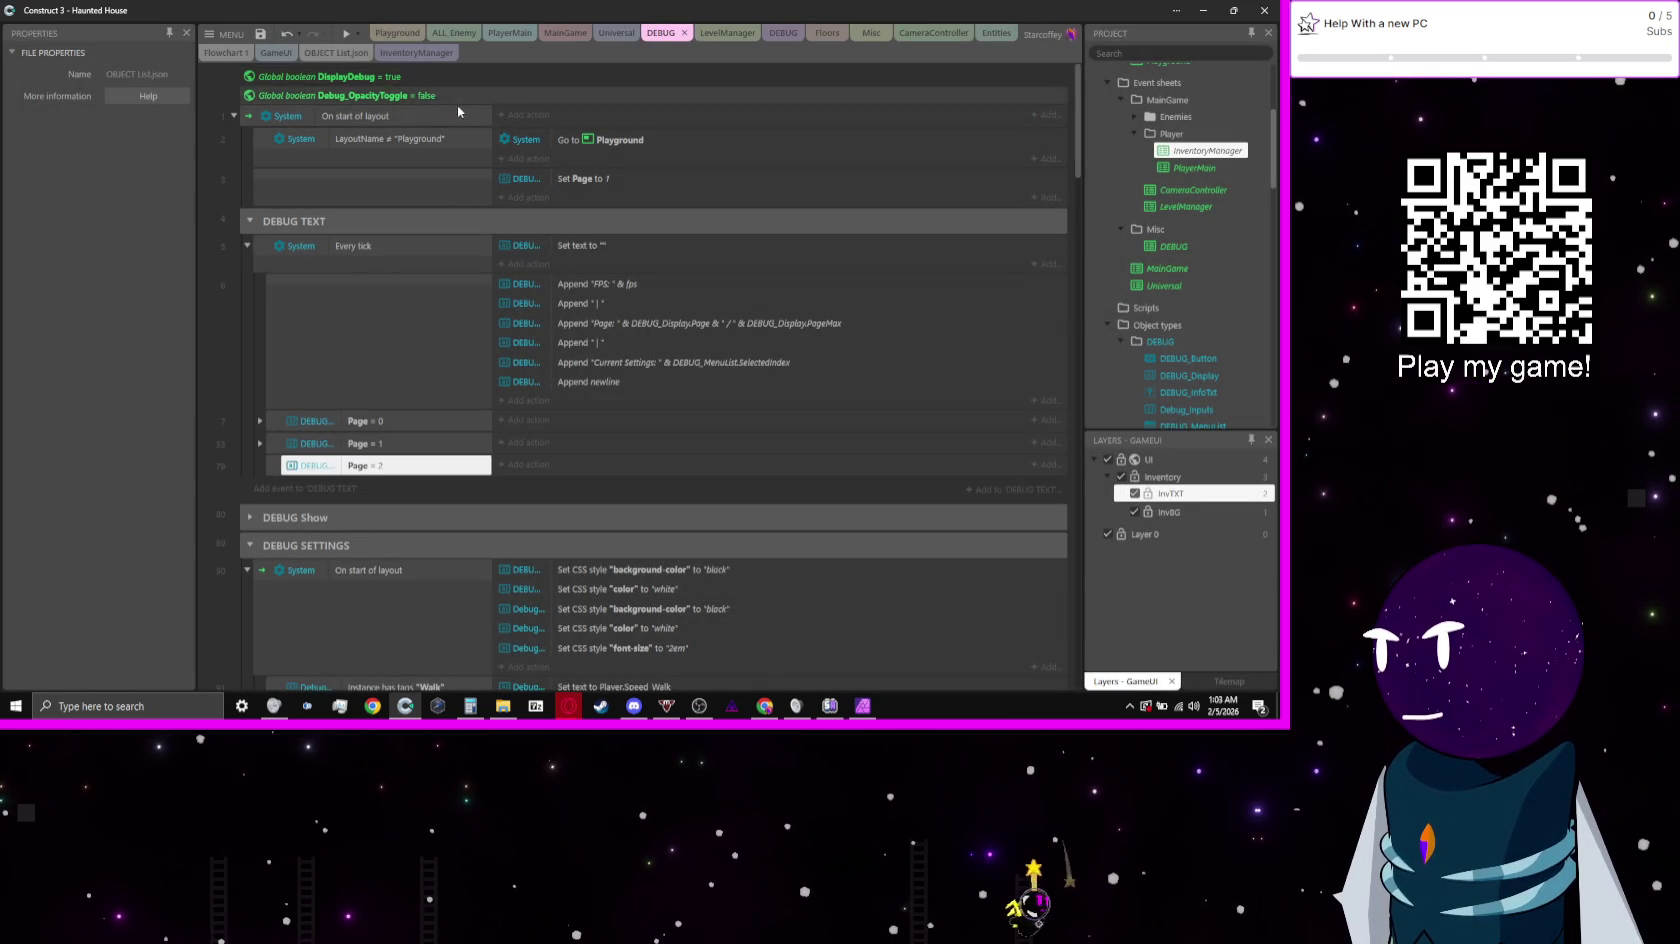
Step: Make the start-of-layout event set Page to 2 and PageMax to 2
double_click(616, 182)
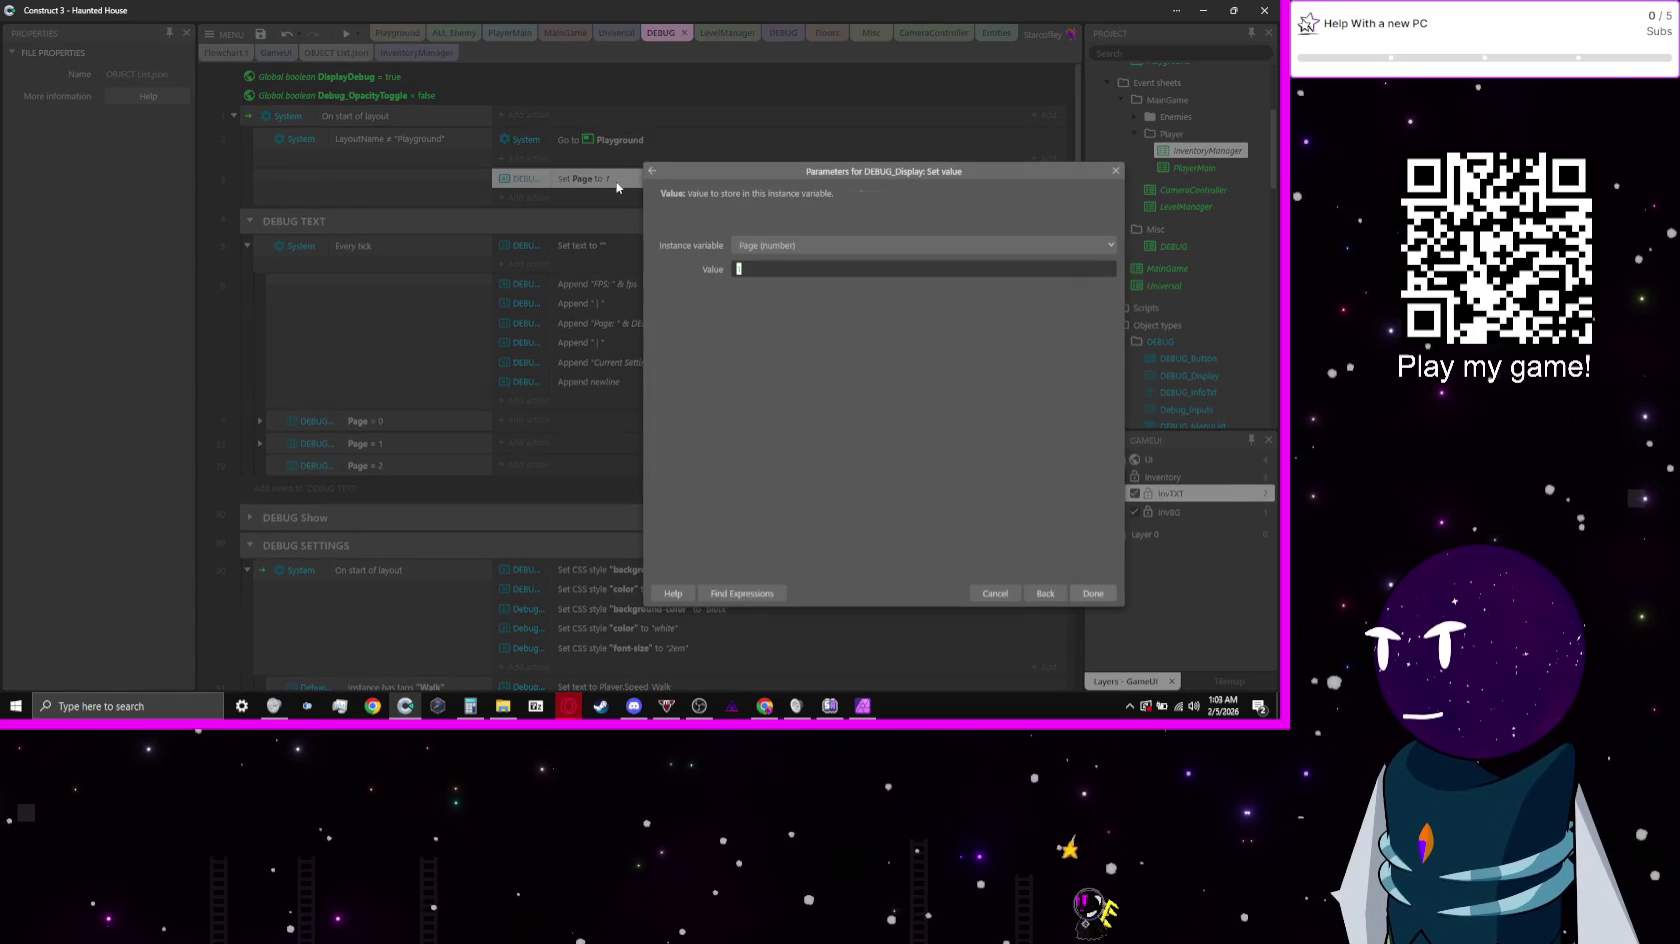
key("Return")
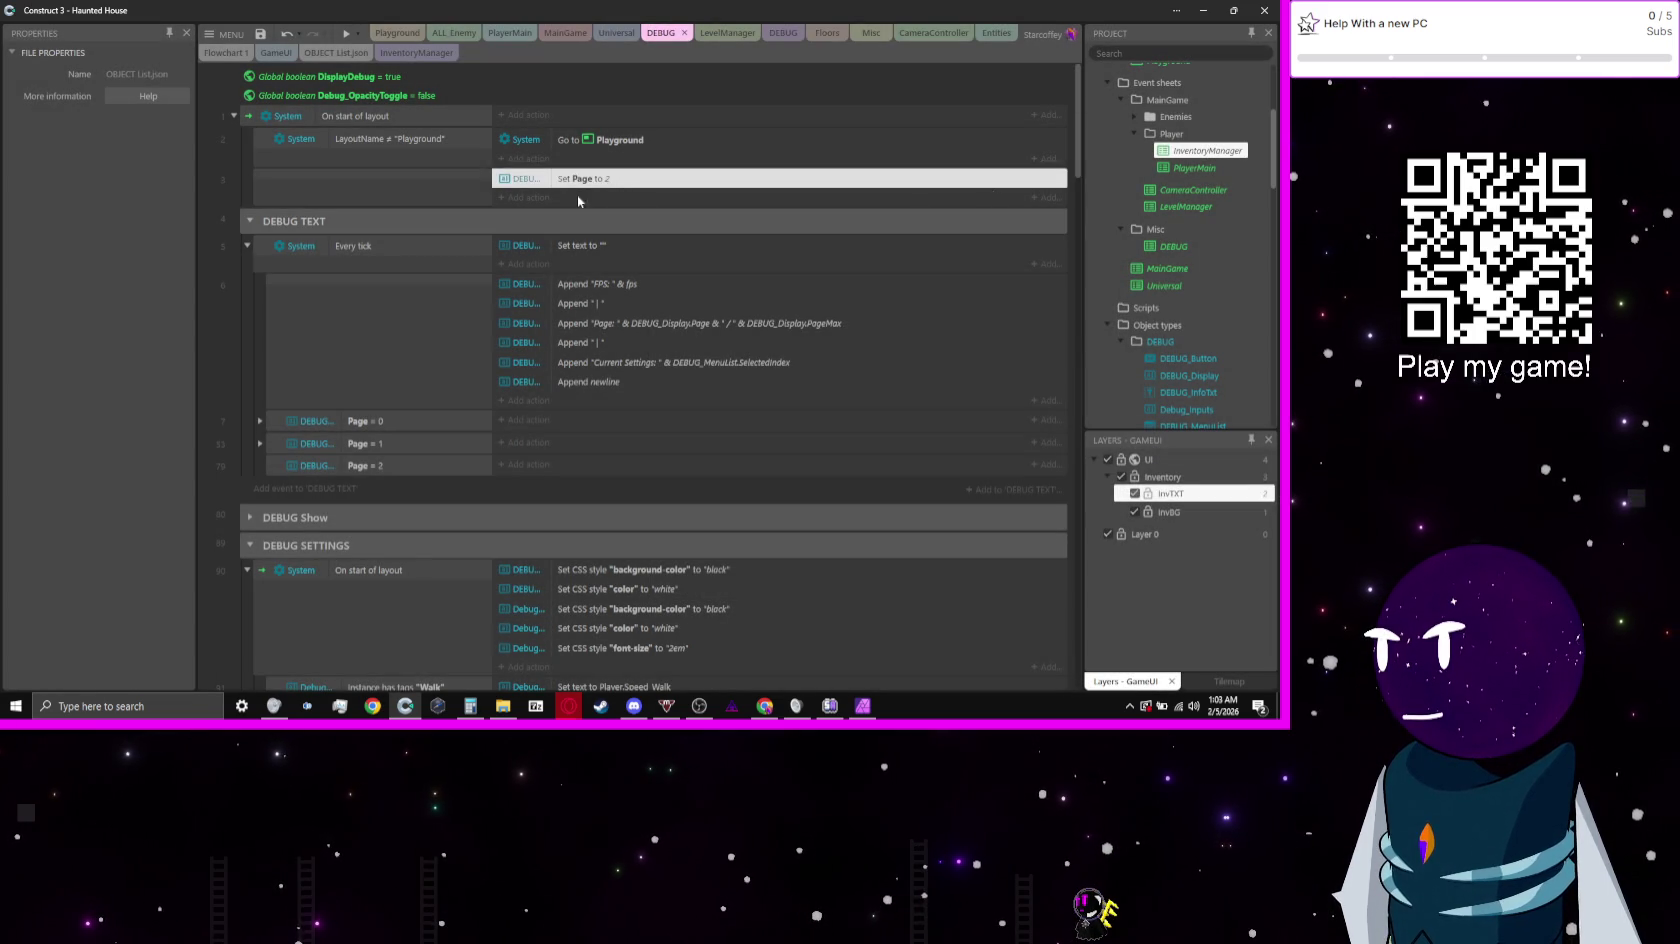
key("ctrl+c")
key("ctrl+v")
double_click(689, 198)
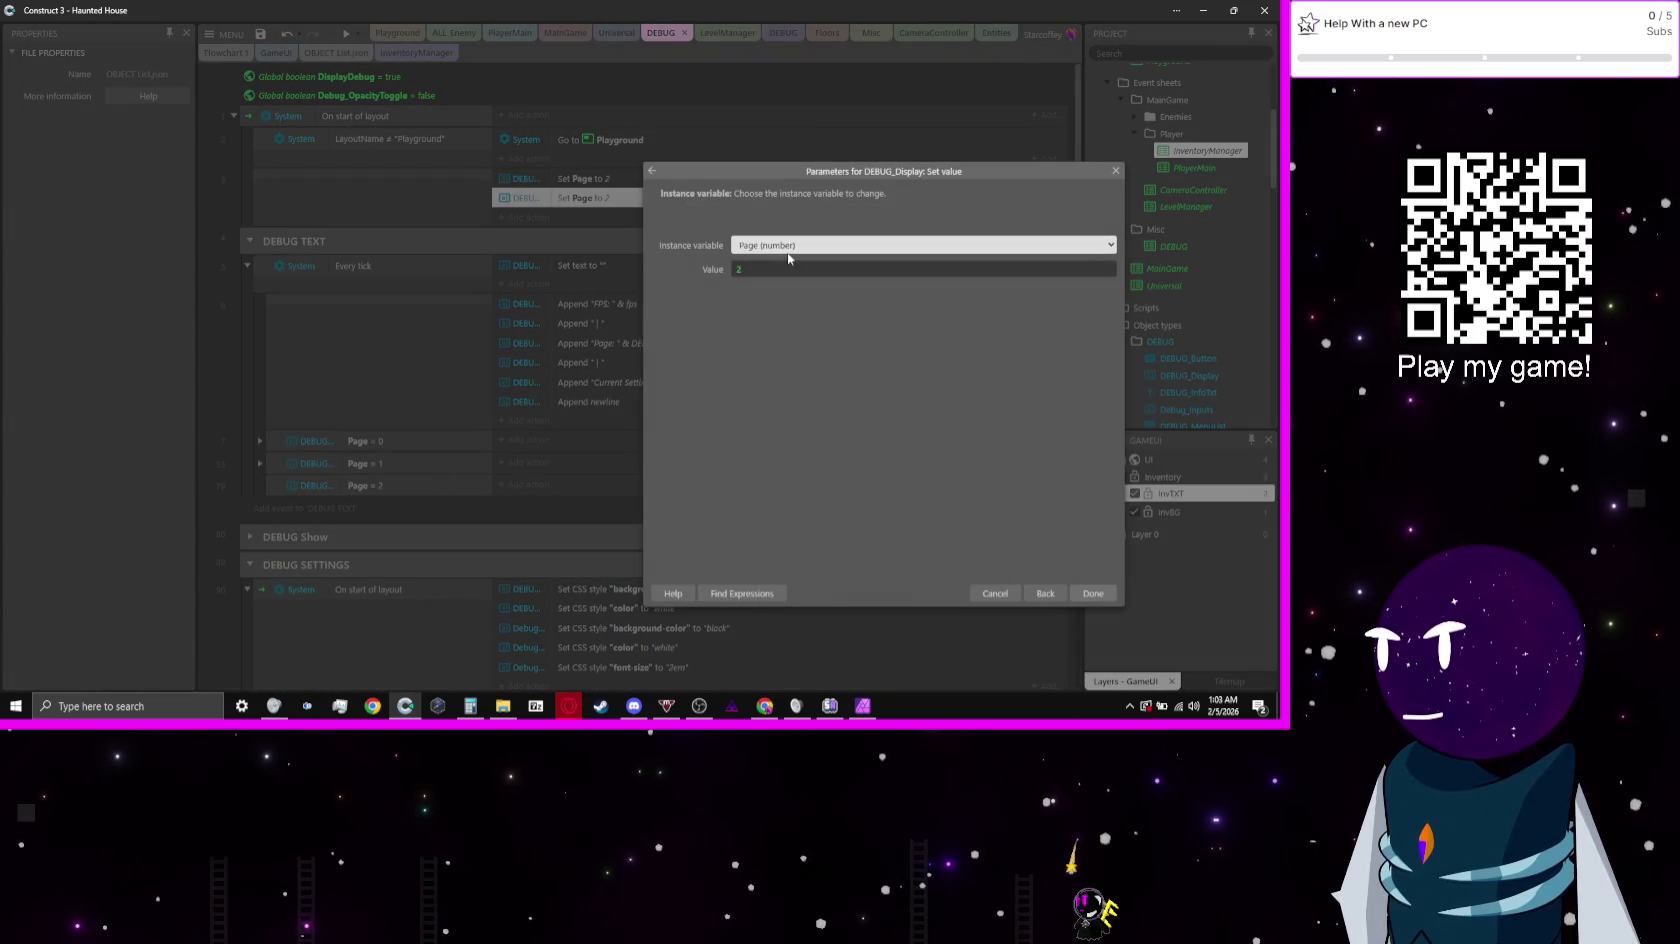
left_click(787, 248)
left_click(816, 301)
key("Return")
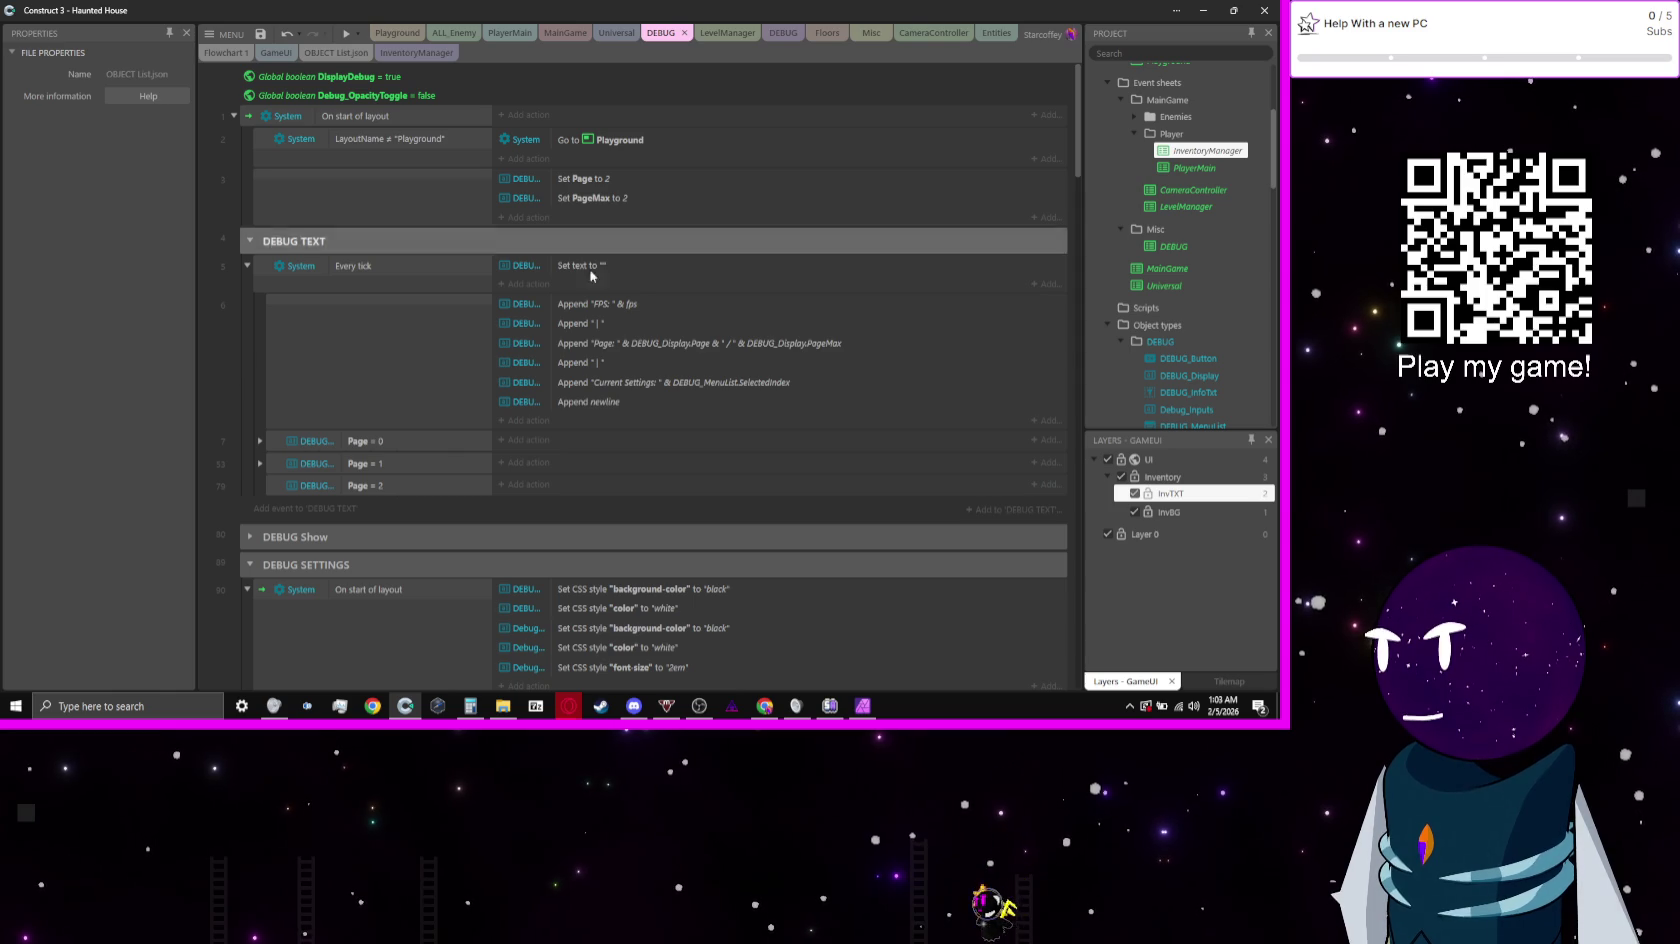
left_click(537, 483)
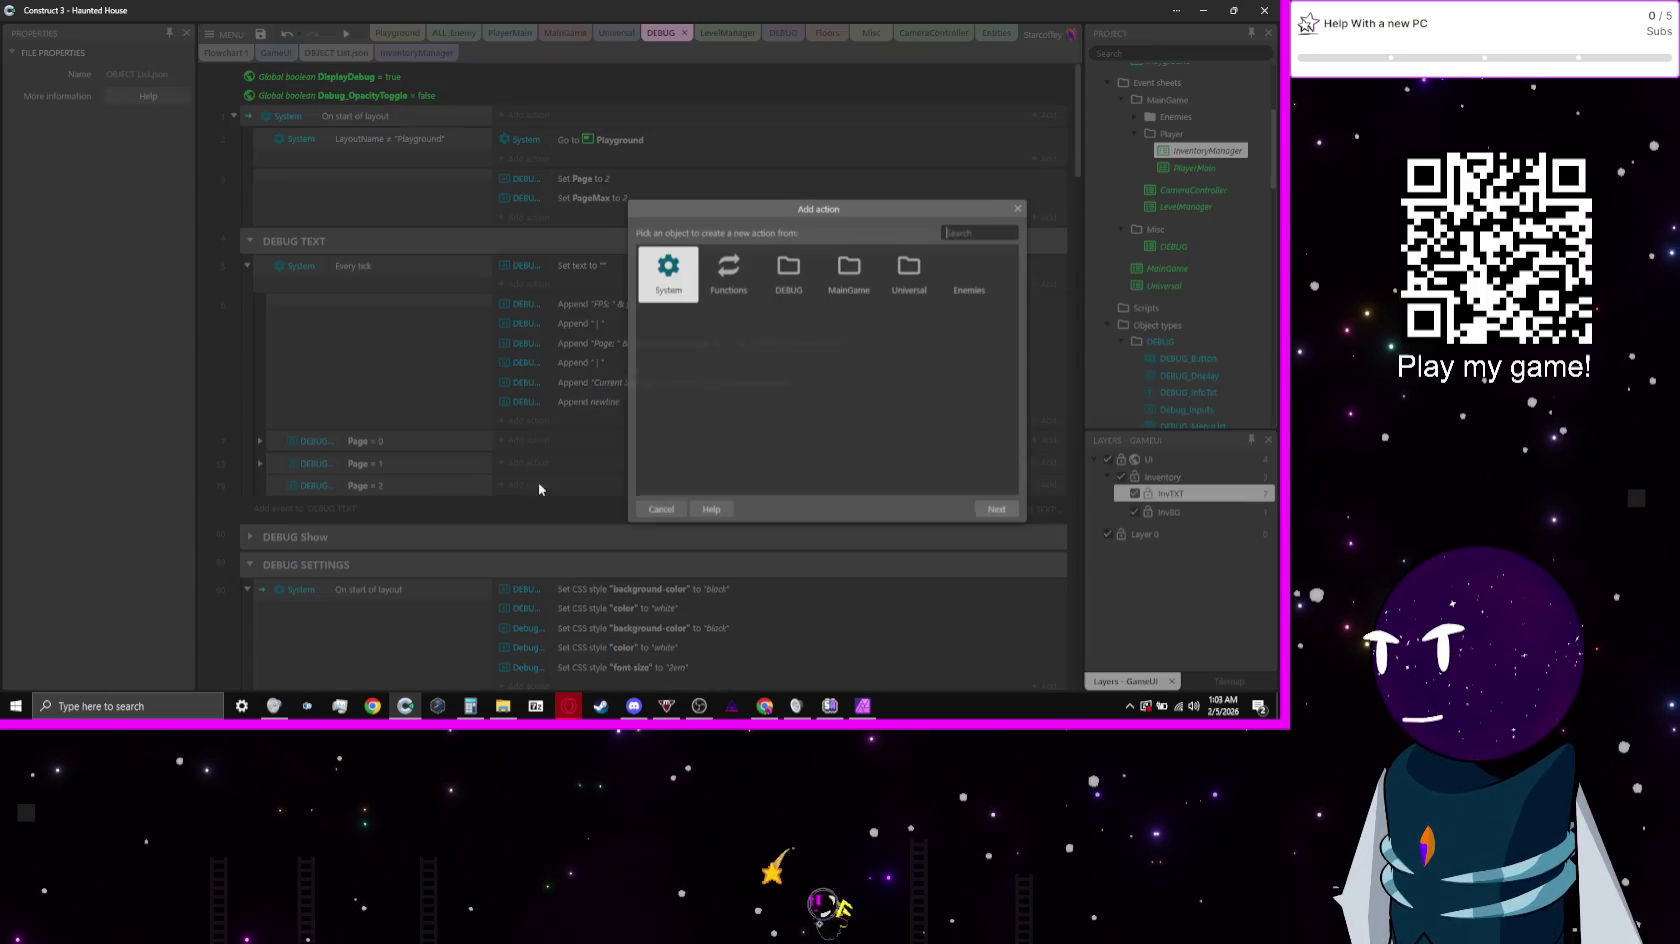
left_click(660, 510)
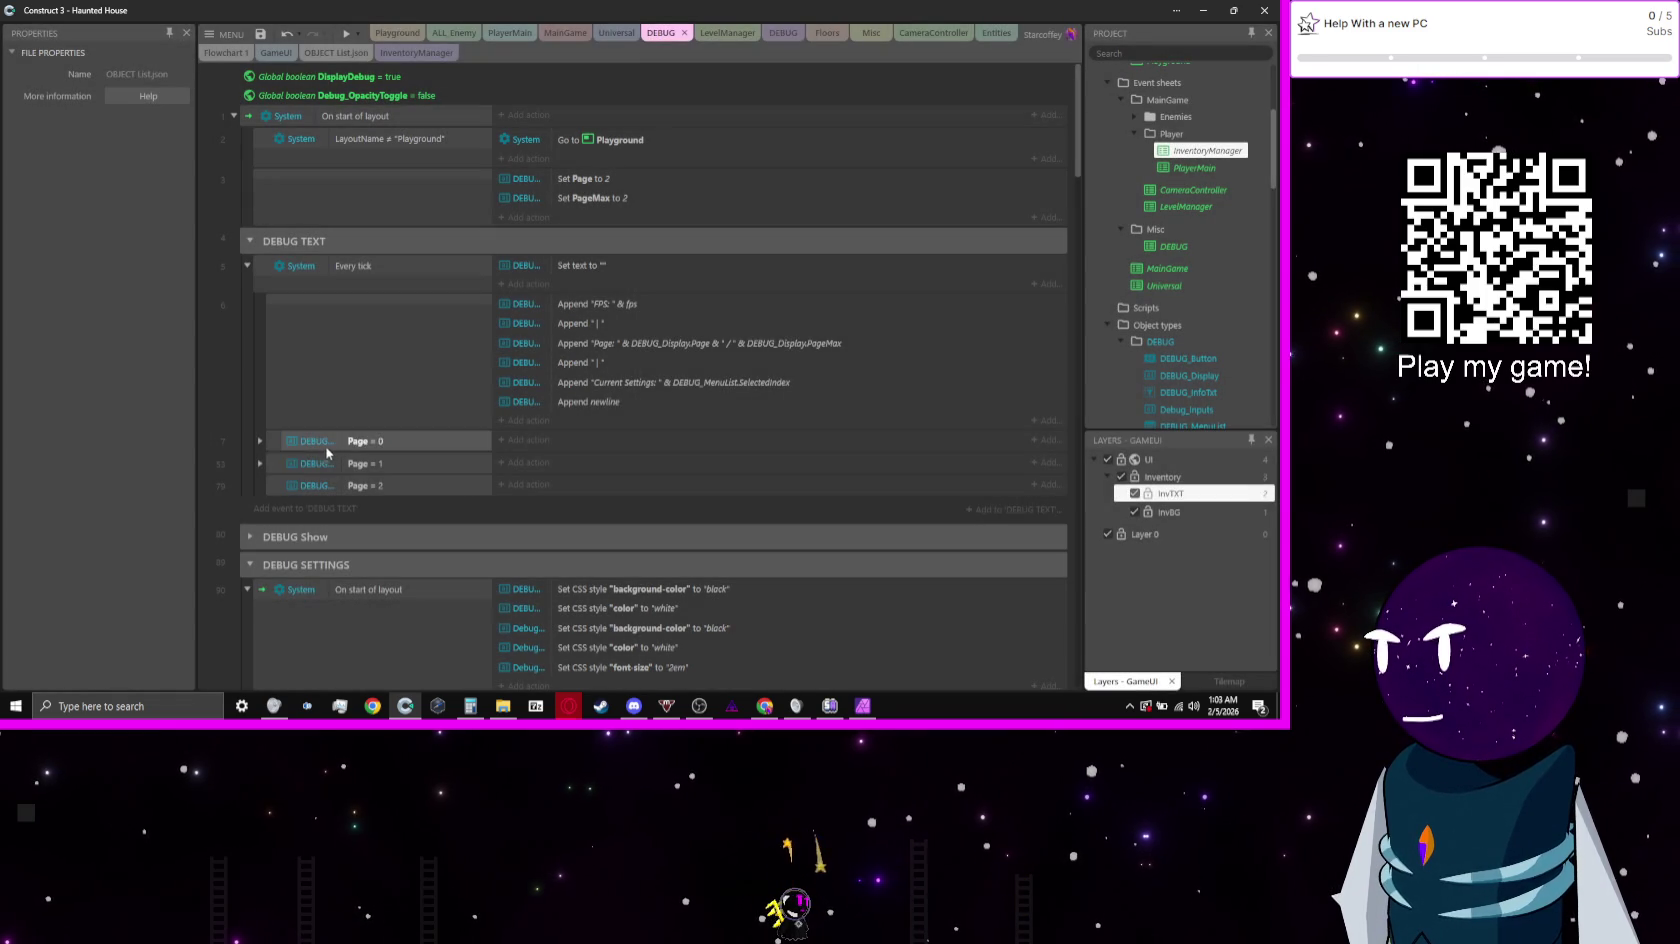
Step: Add an empty sub-event under Page = 2 and paste the speed readout block there
left_click(260, 464)
scroll(457, 517, "down", 2)
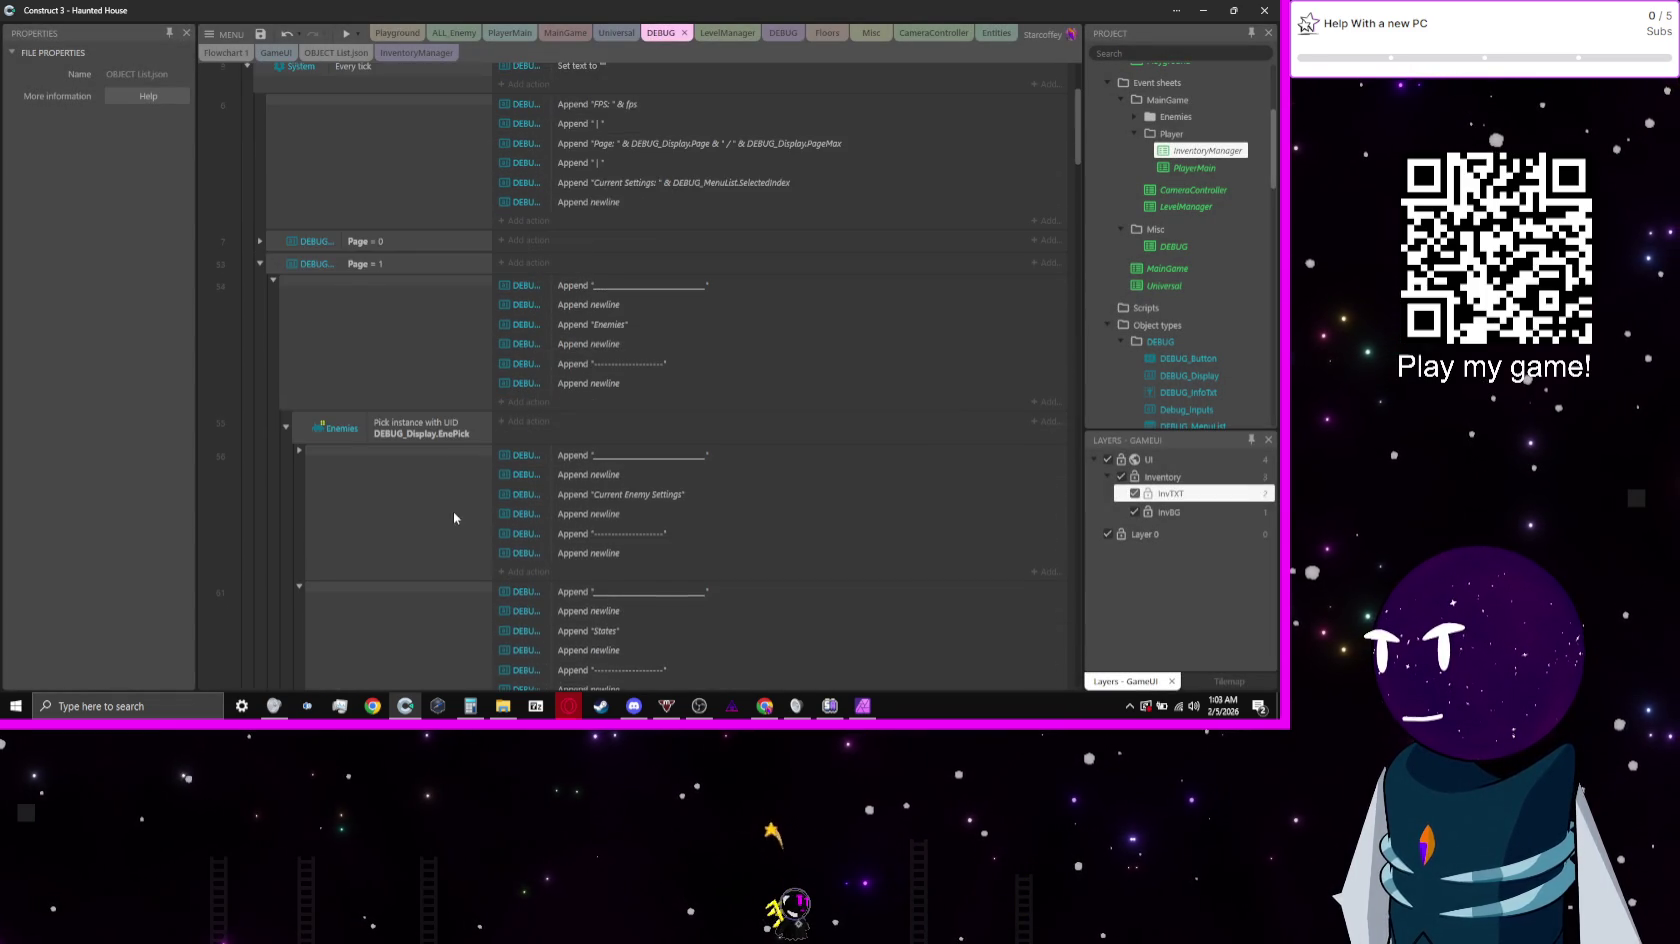
scroll(453, 517, "down", 12)
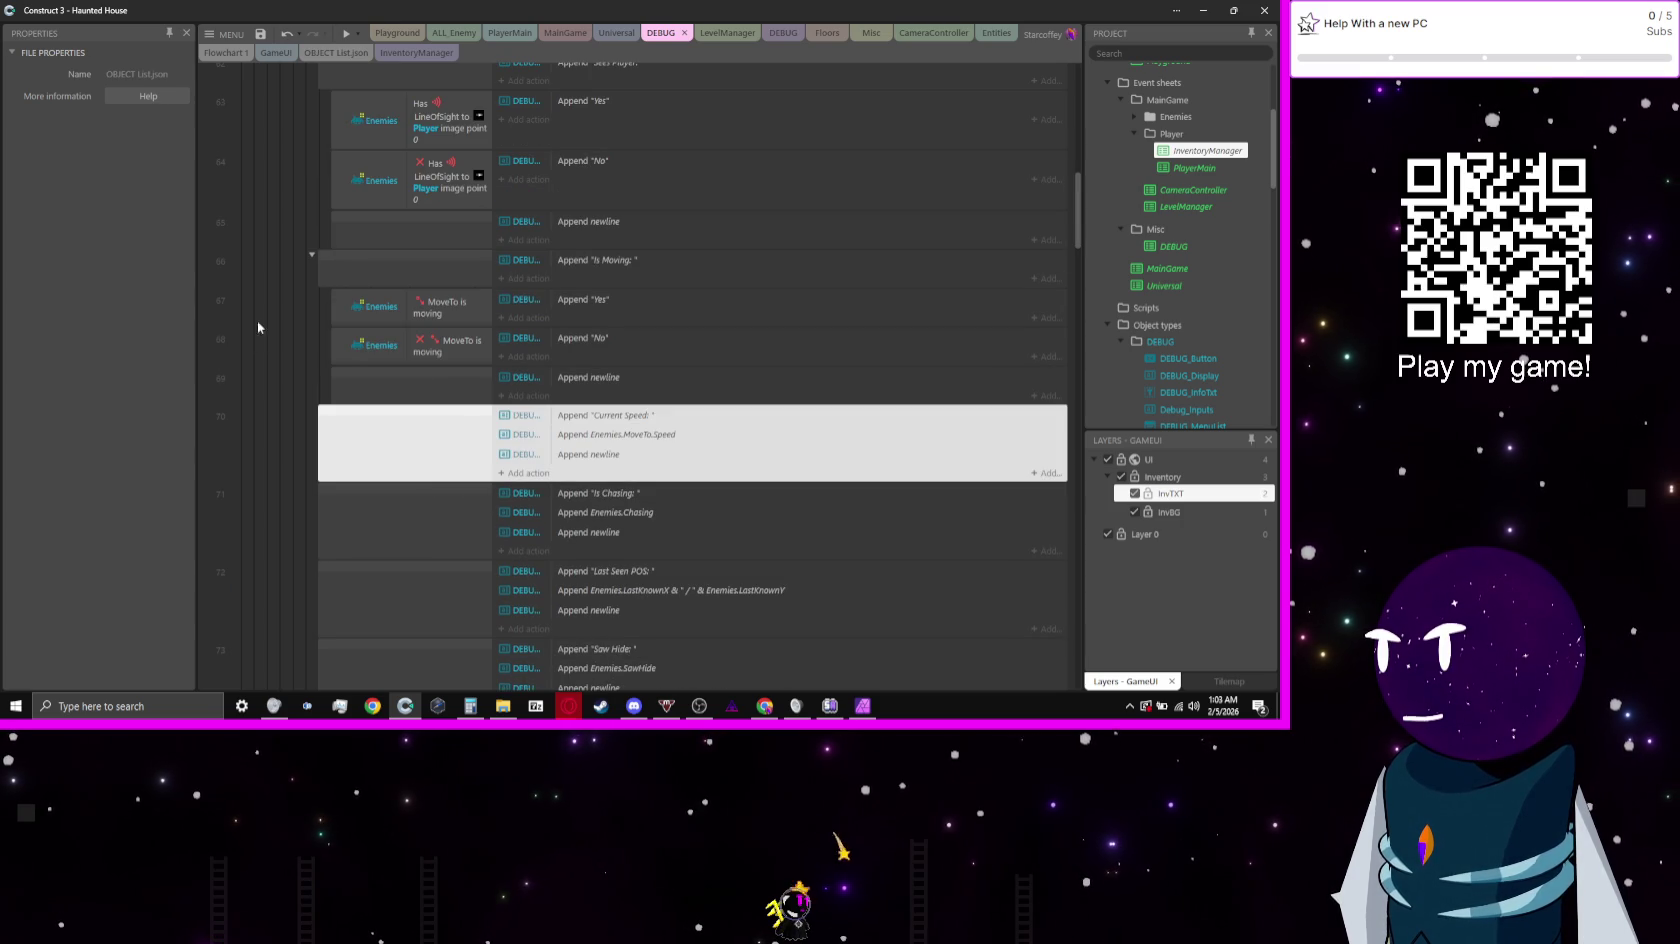
scroll(299, 215, "up", 5)
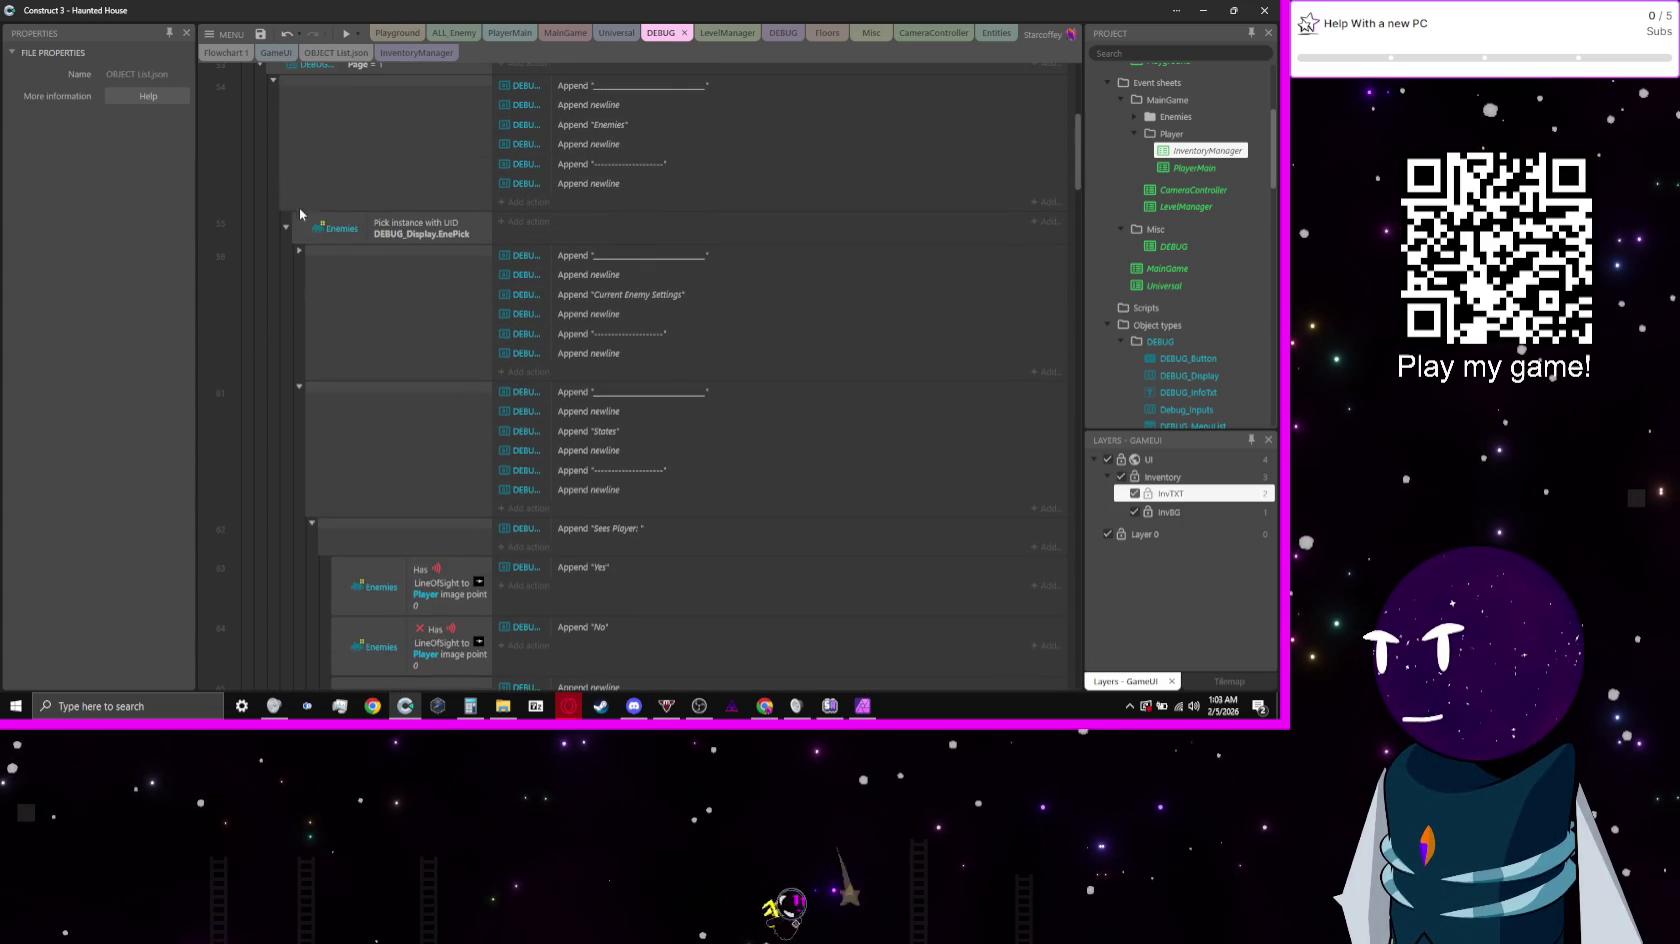
left_click(285, 226)
scroll(310, 260, "up", 2)
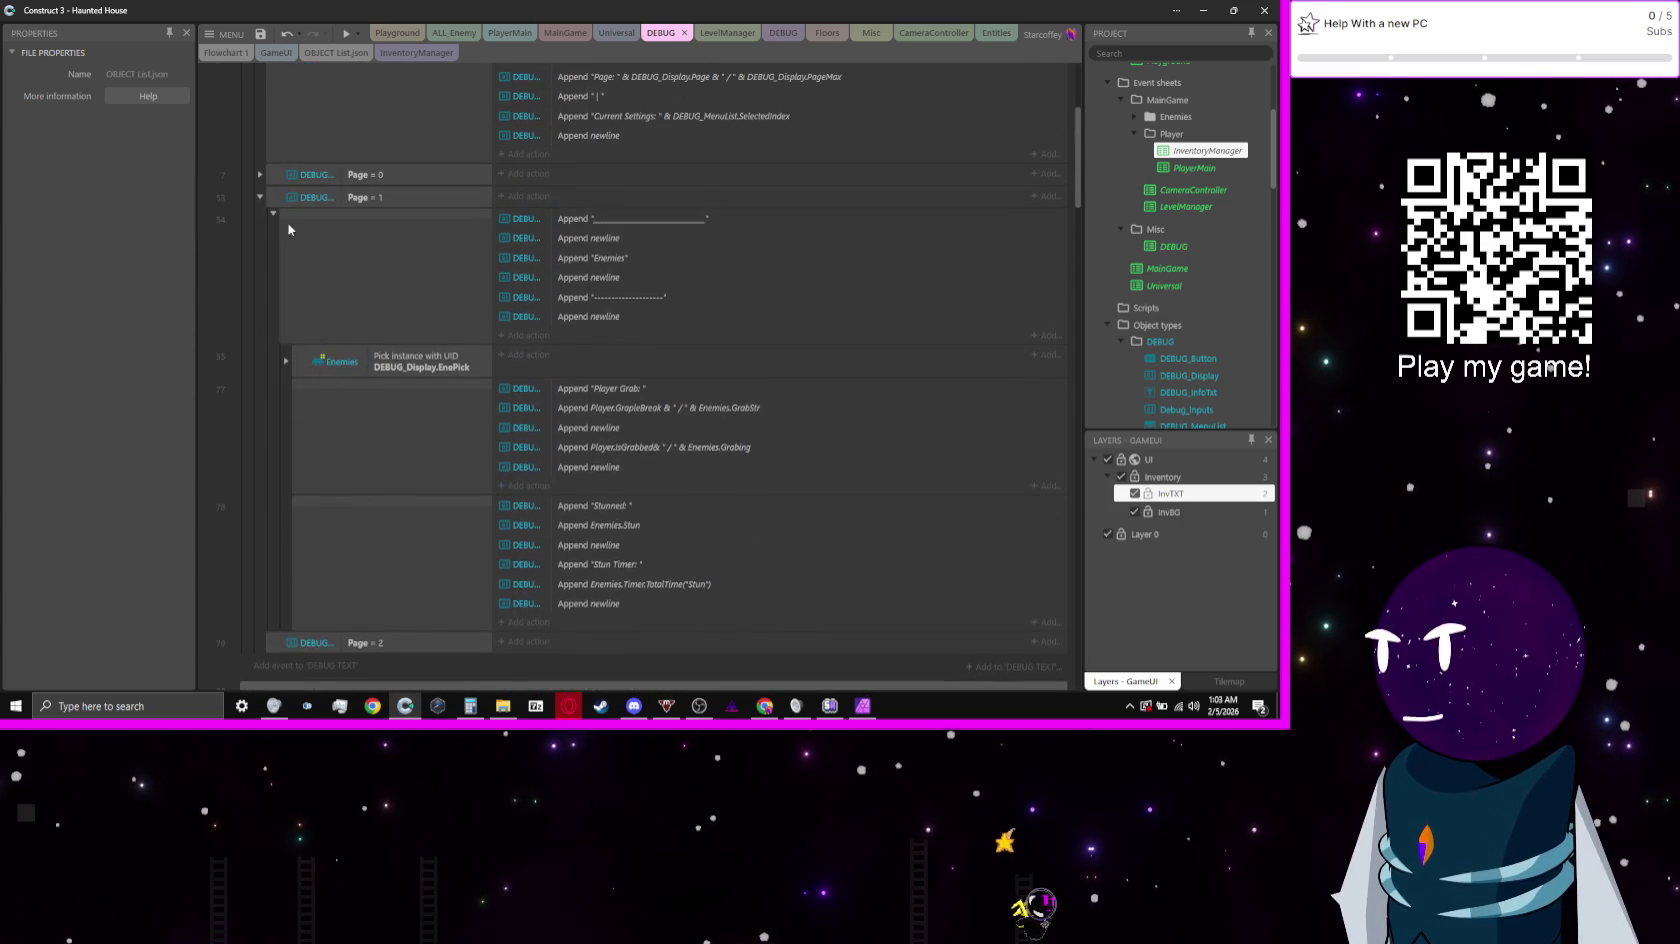
left_click(260, 197)
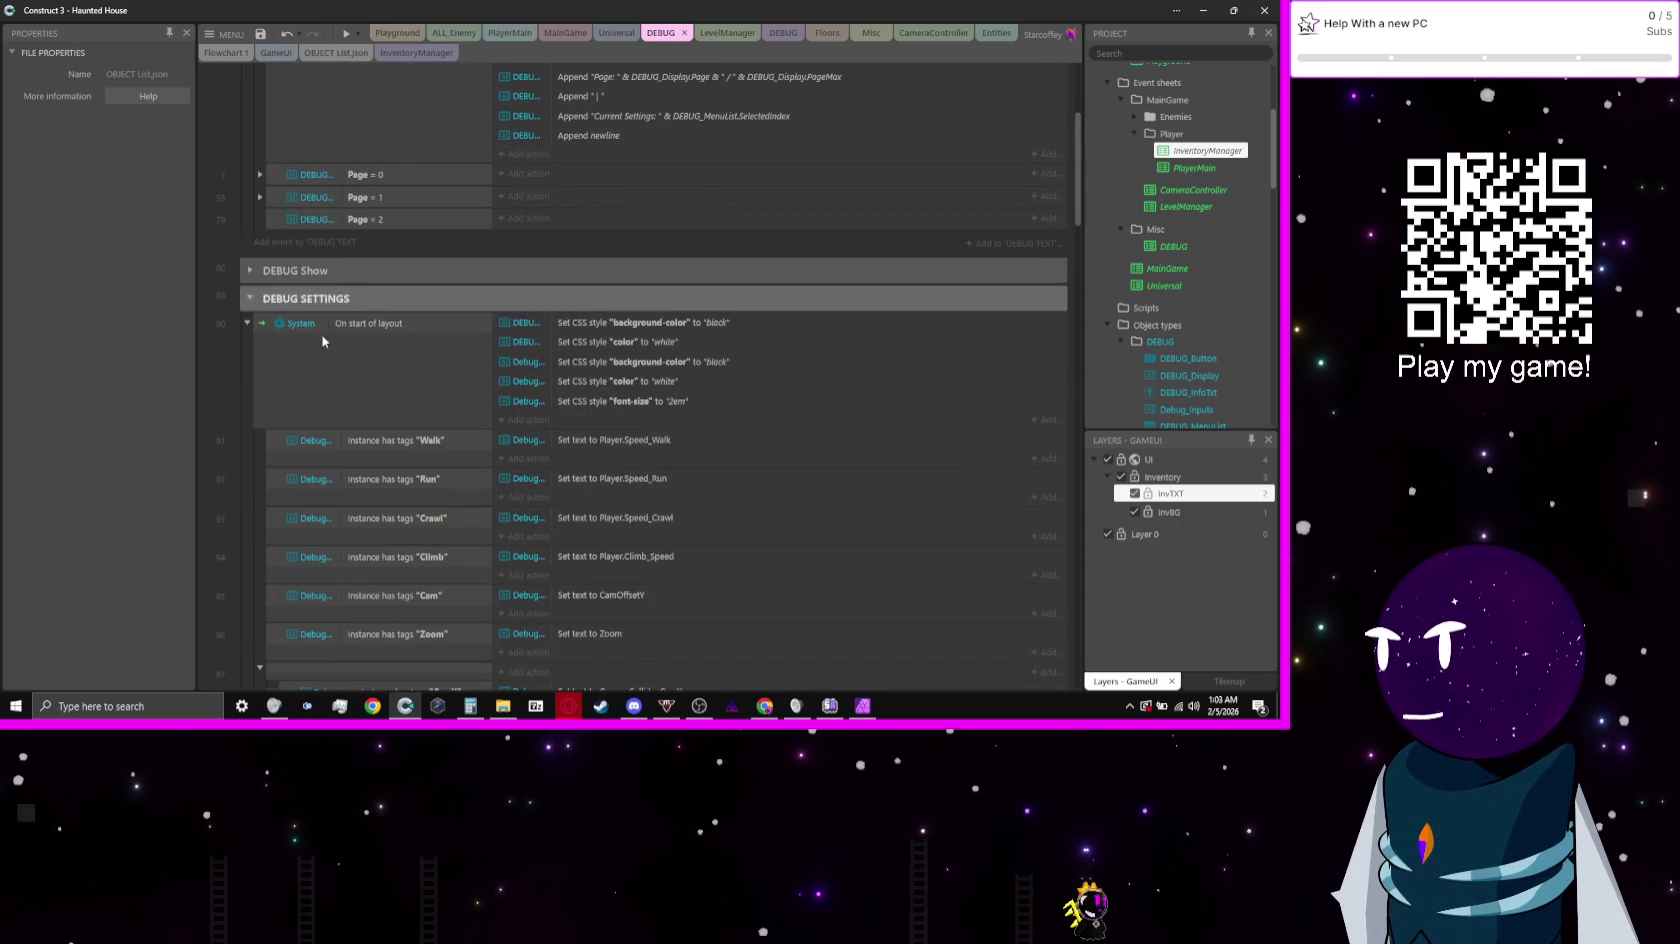
left_click(281, 218)
key("b")
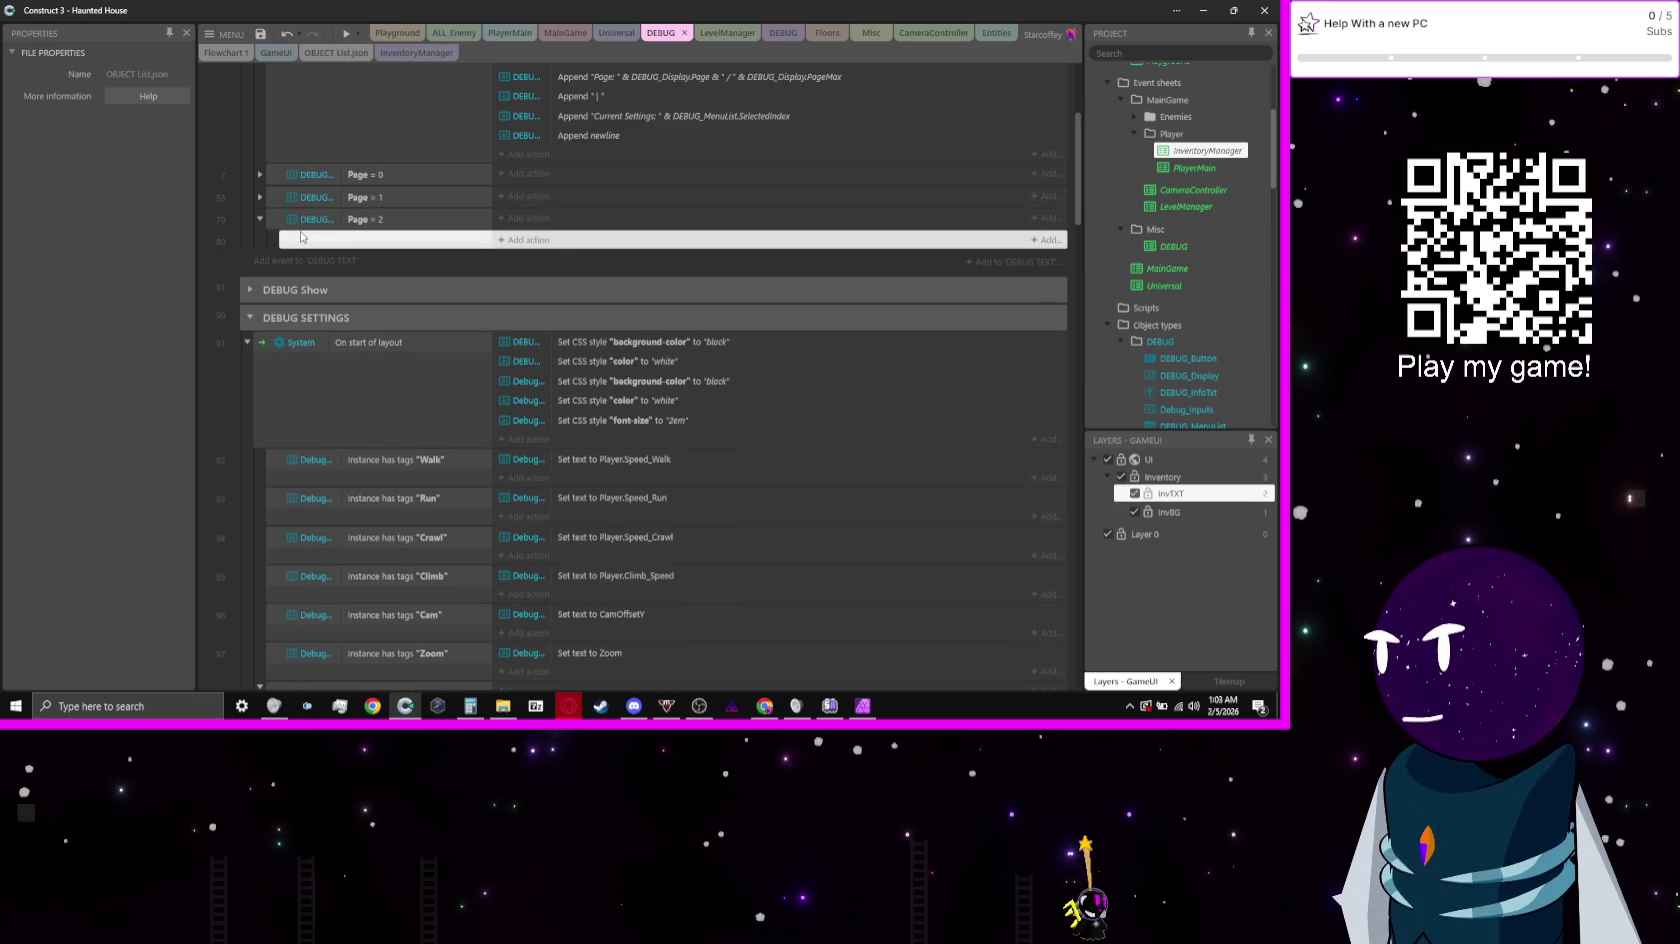
key("ctrl+v")
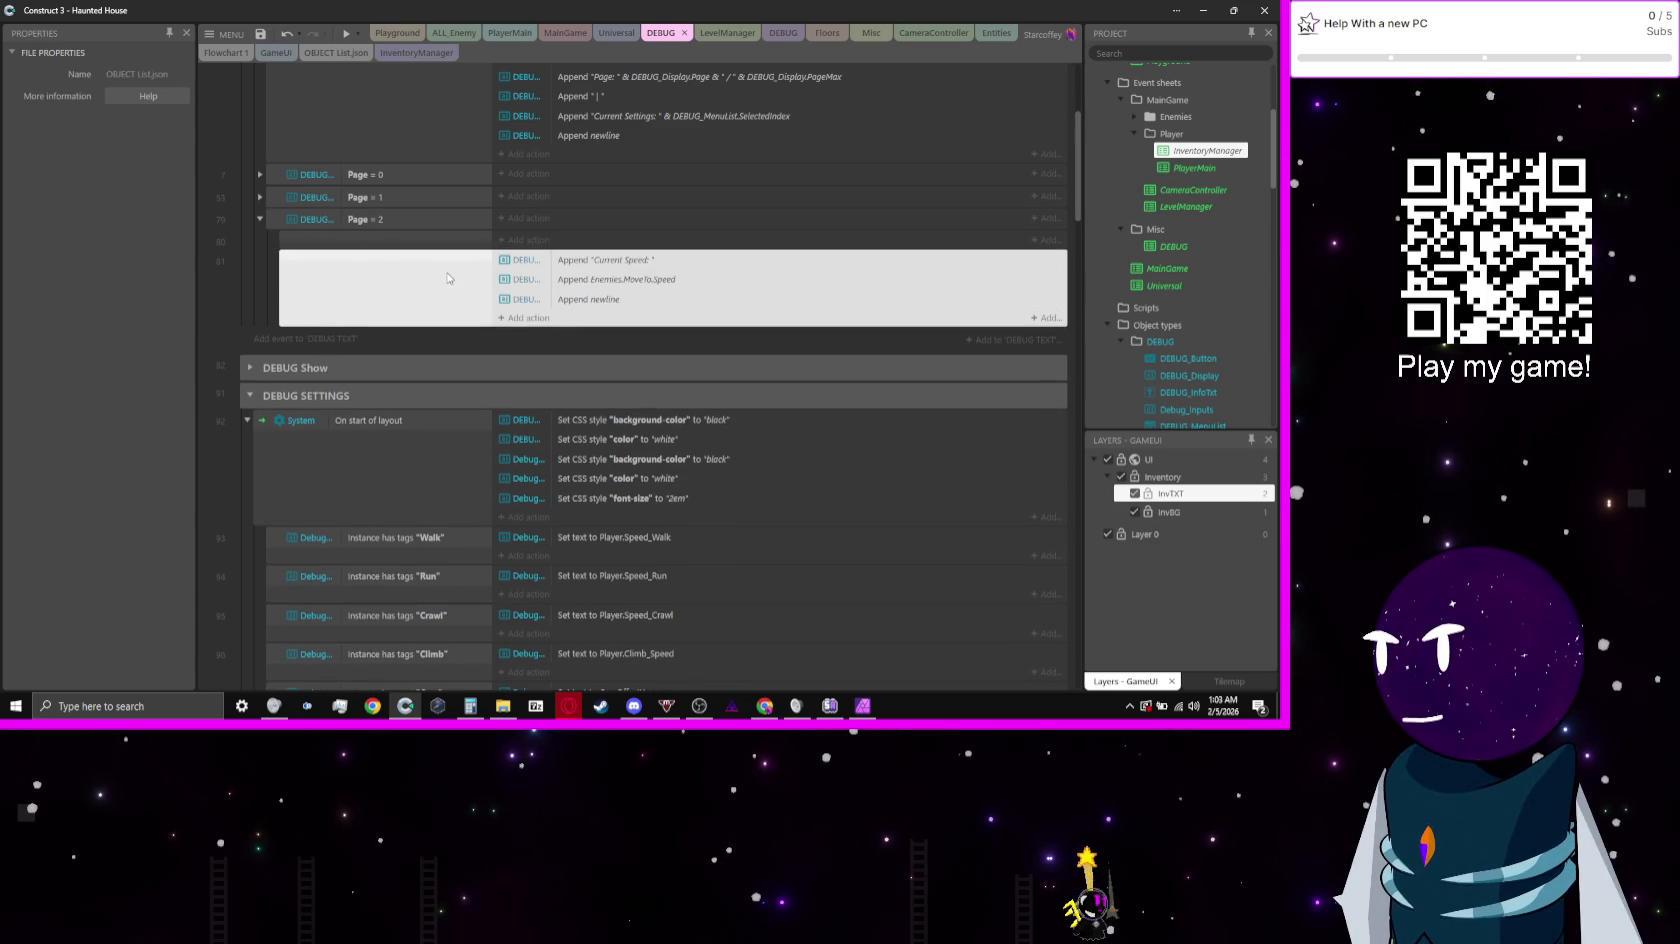
Step: Select the six Enemies header append actions in Page = 1, then the empty Page = 2 sub-event
left_click(260, 197)
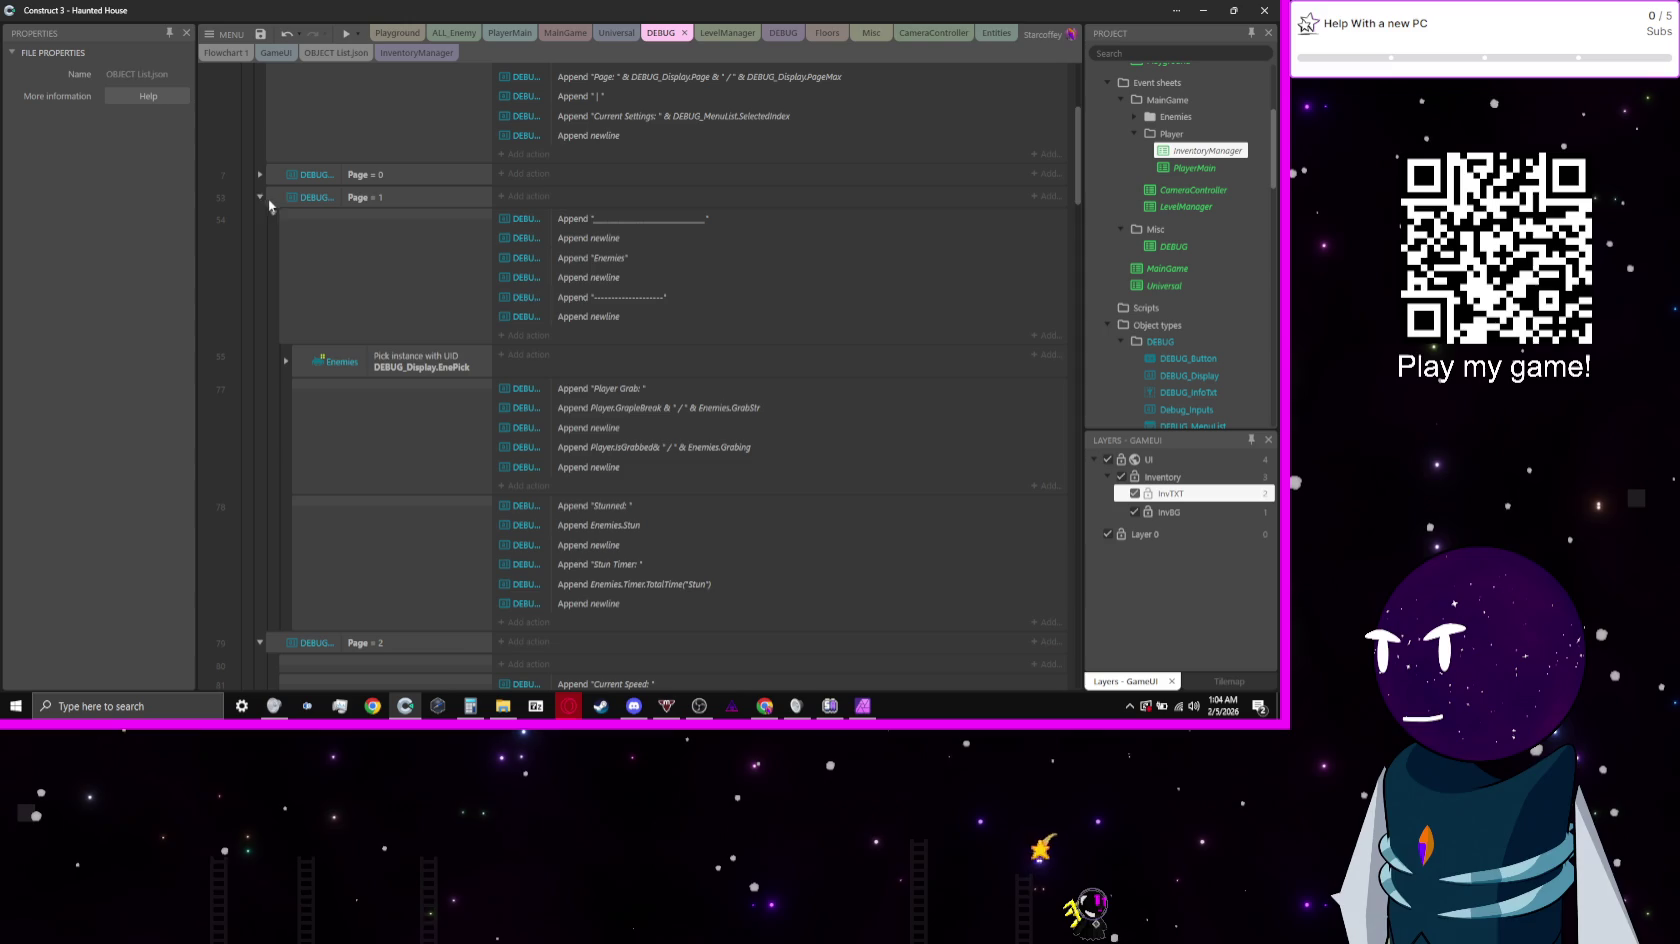
left_click(406, 255)
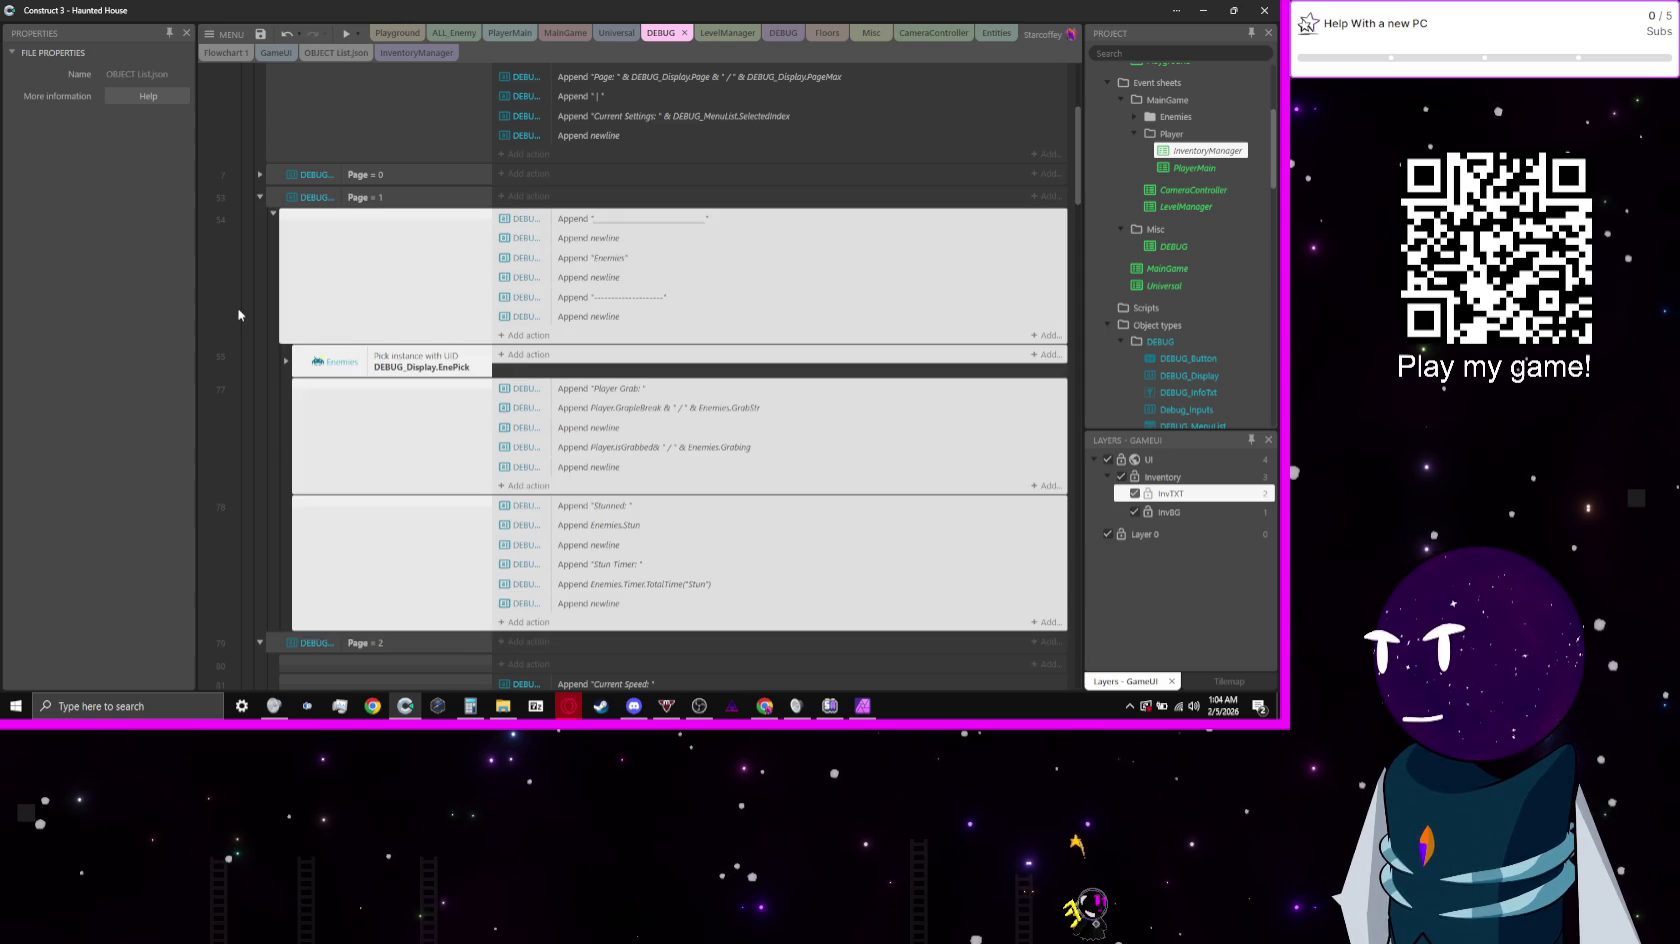
scroll(238, 315, "down", 1)
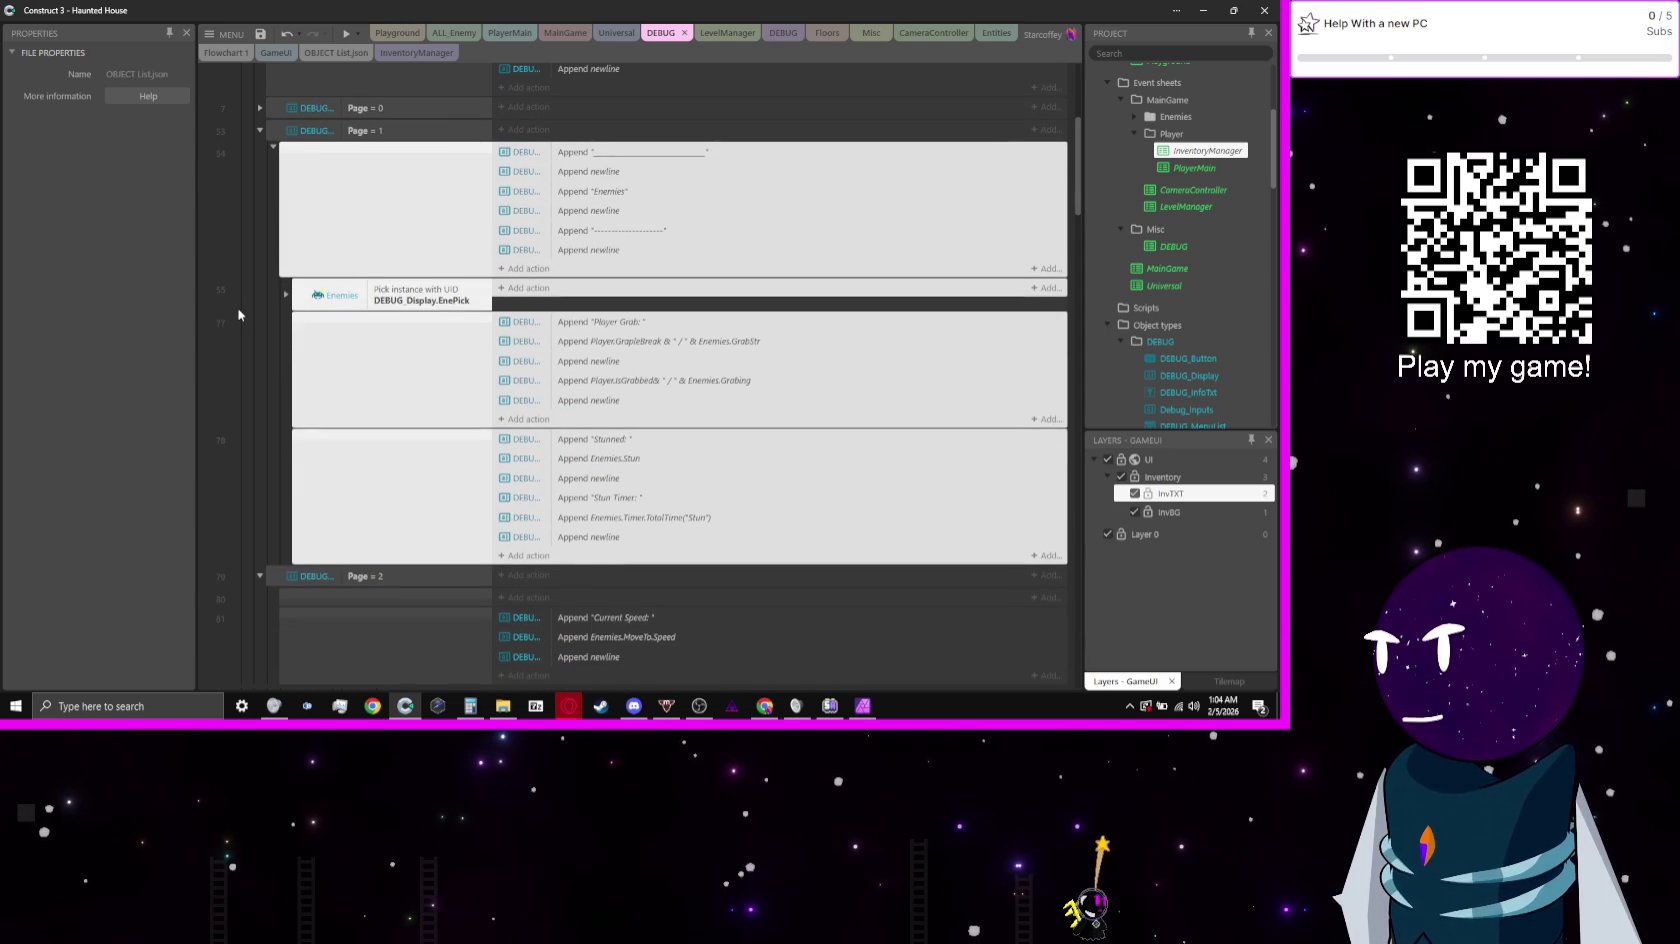
scroll(238, 315, "up", 2)
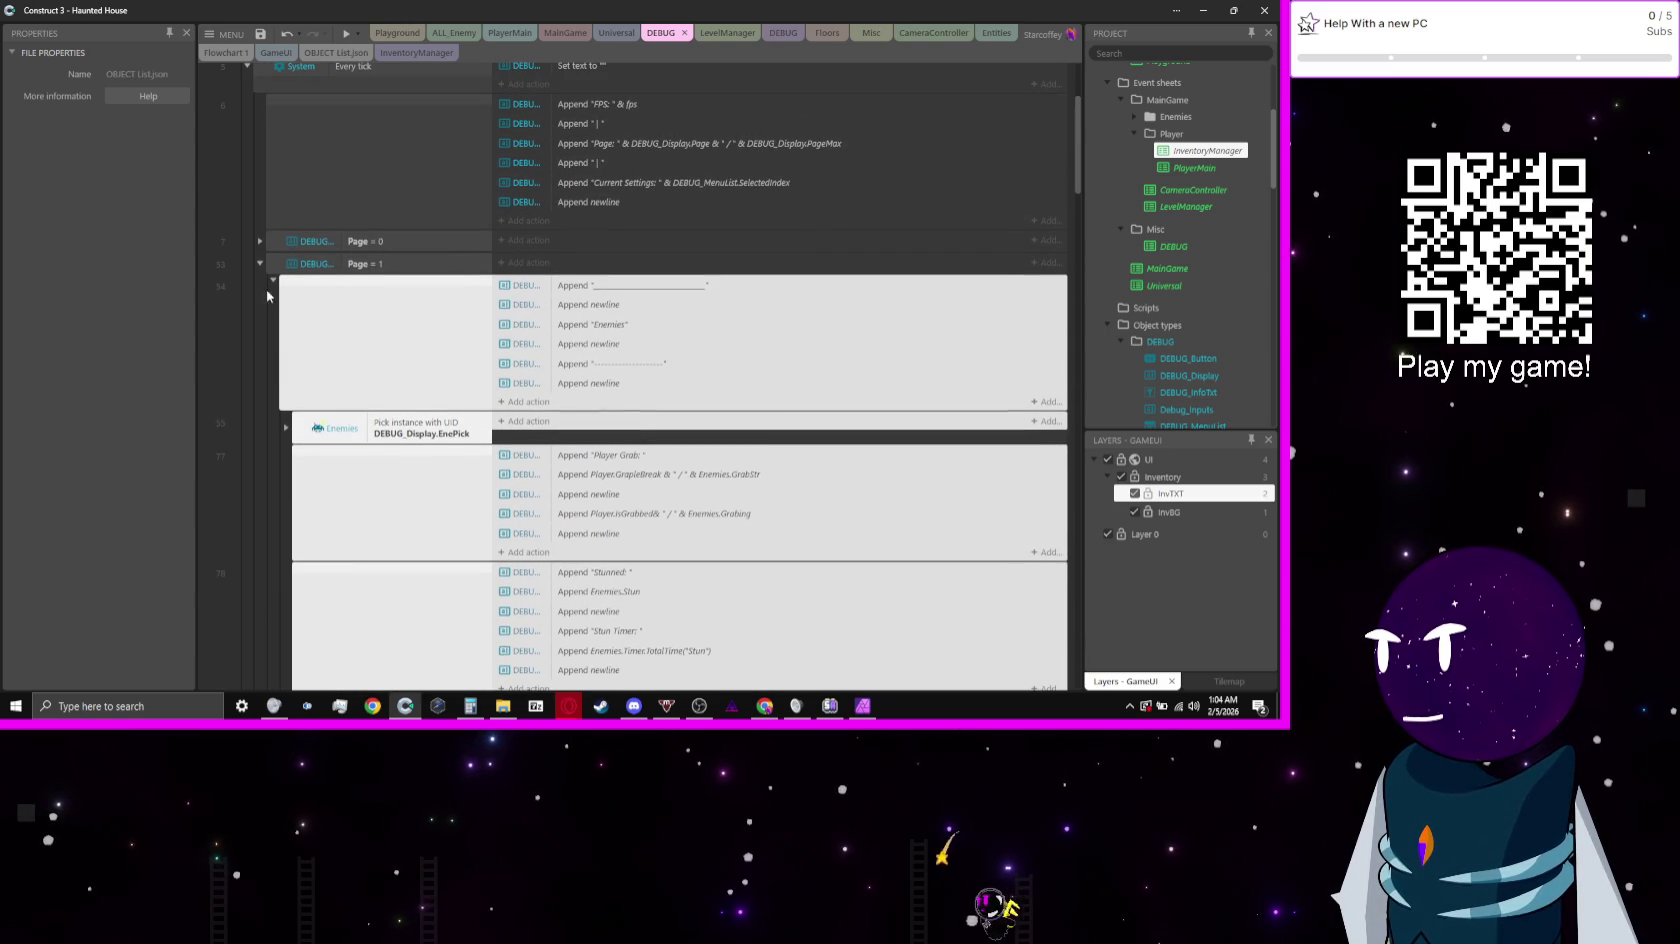
left_click(253, 333)
left_click(390, 329)
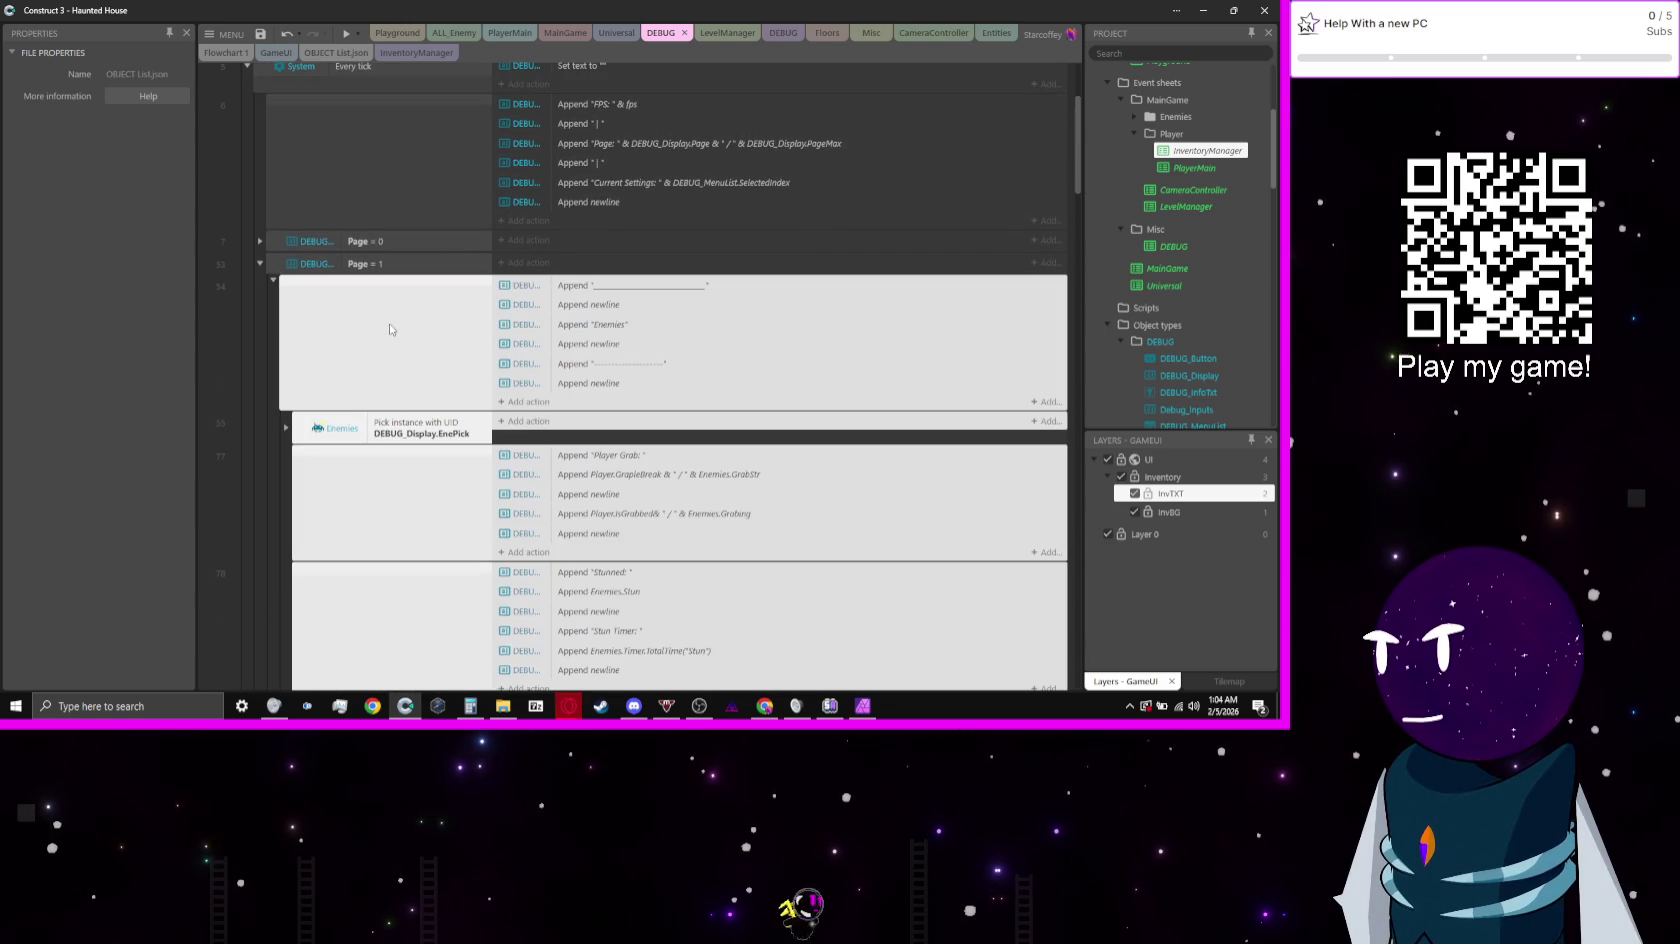
left_click(622, 384)
left_click(600, 294, "shift")
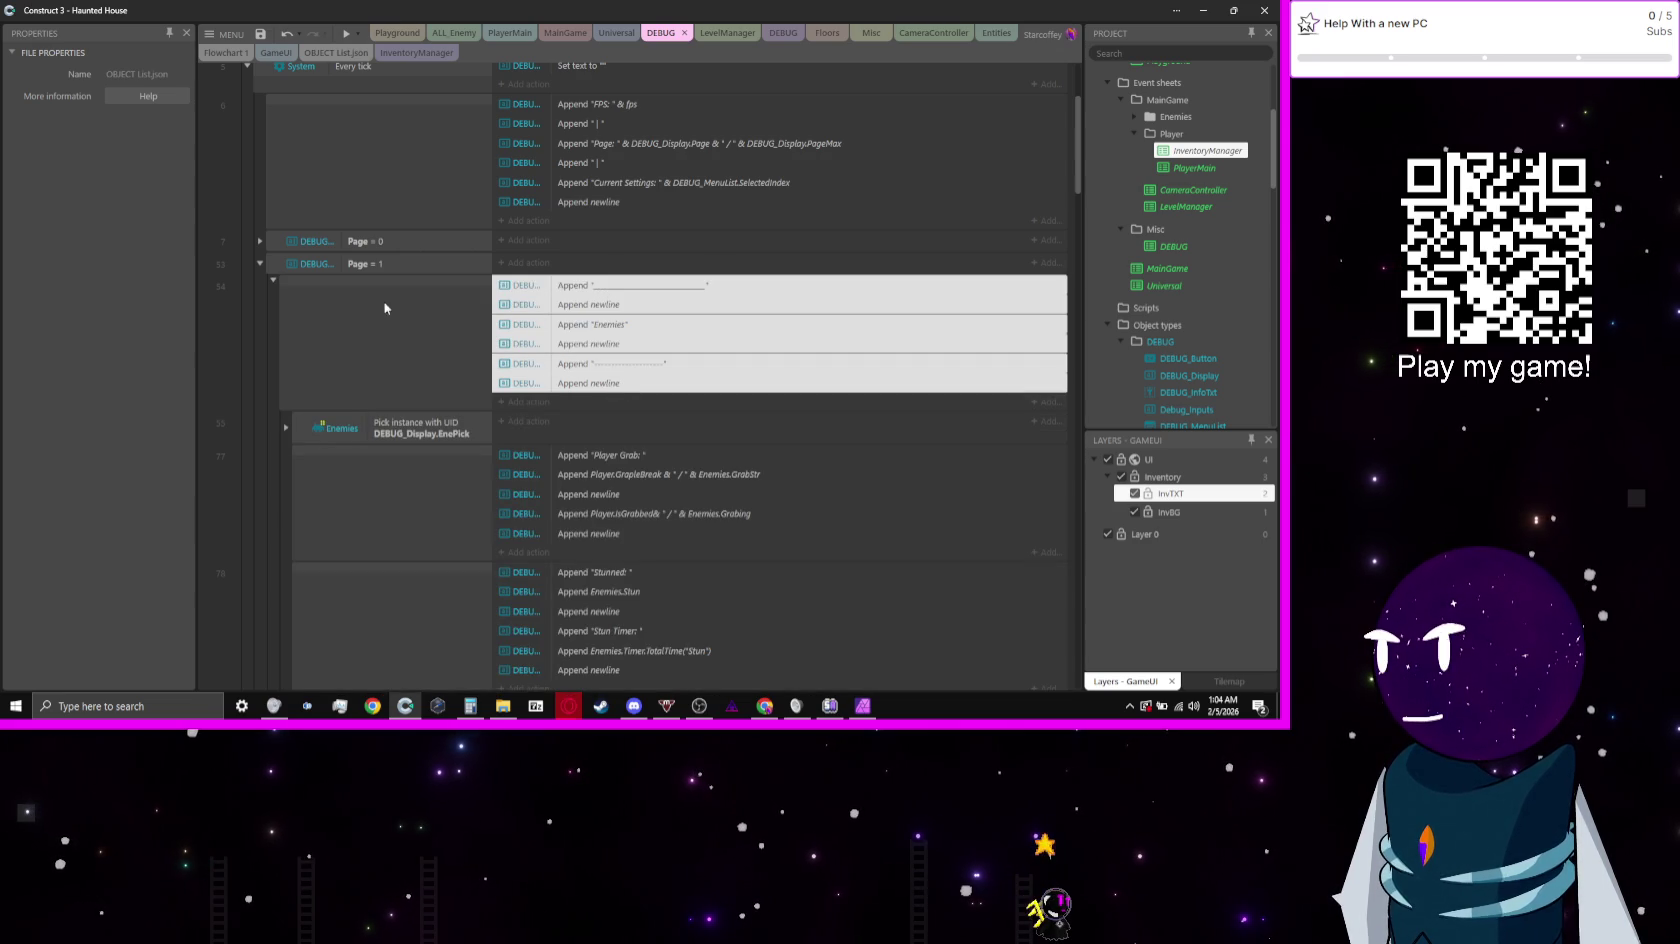
left_click(260, 263)
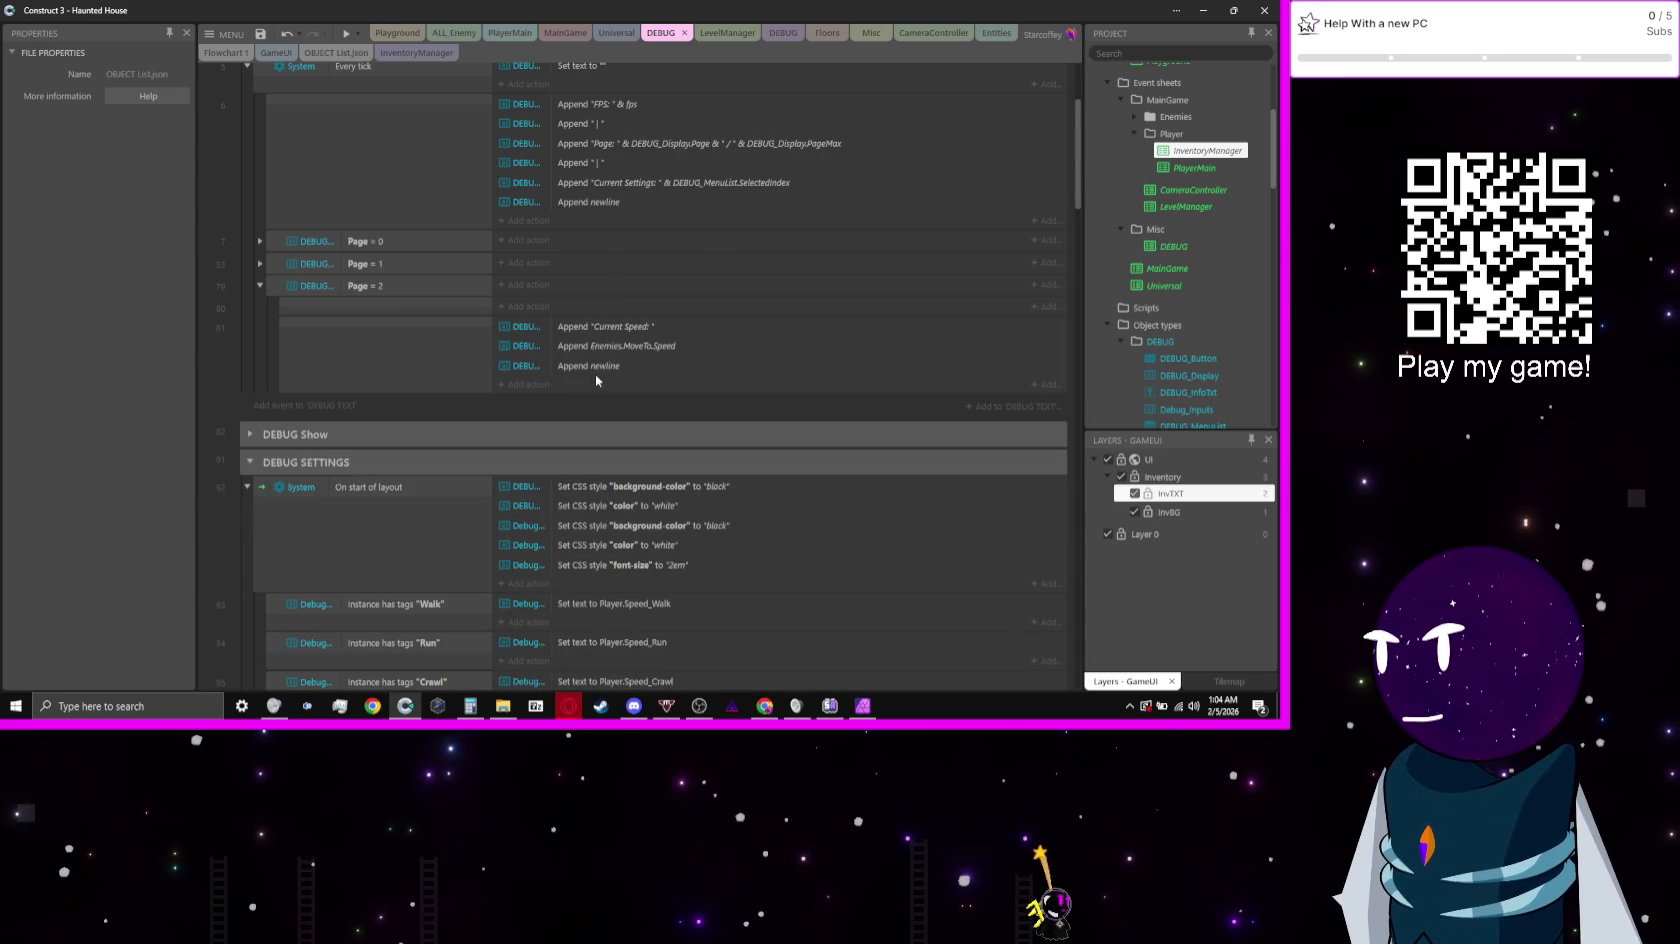
left_click(377, 308)
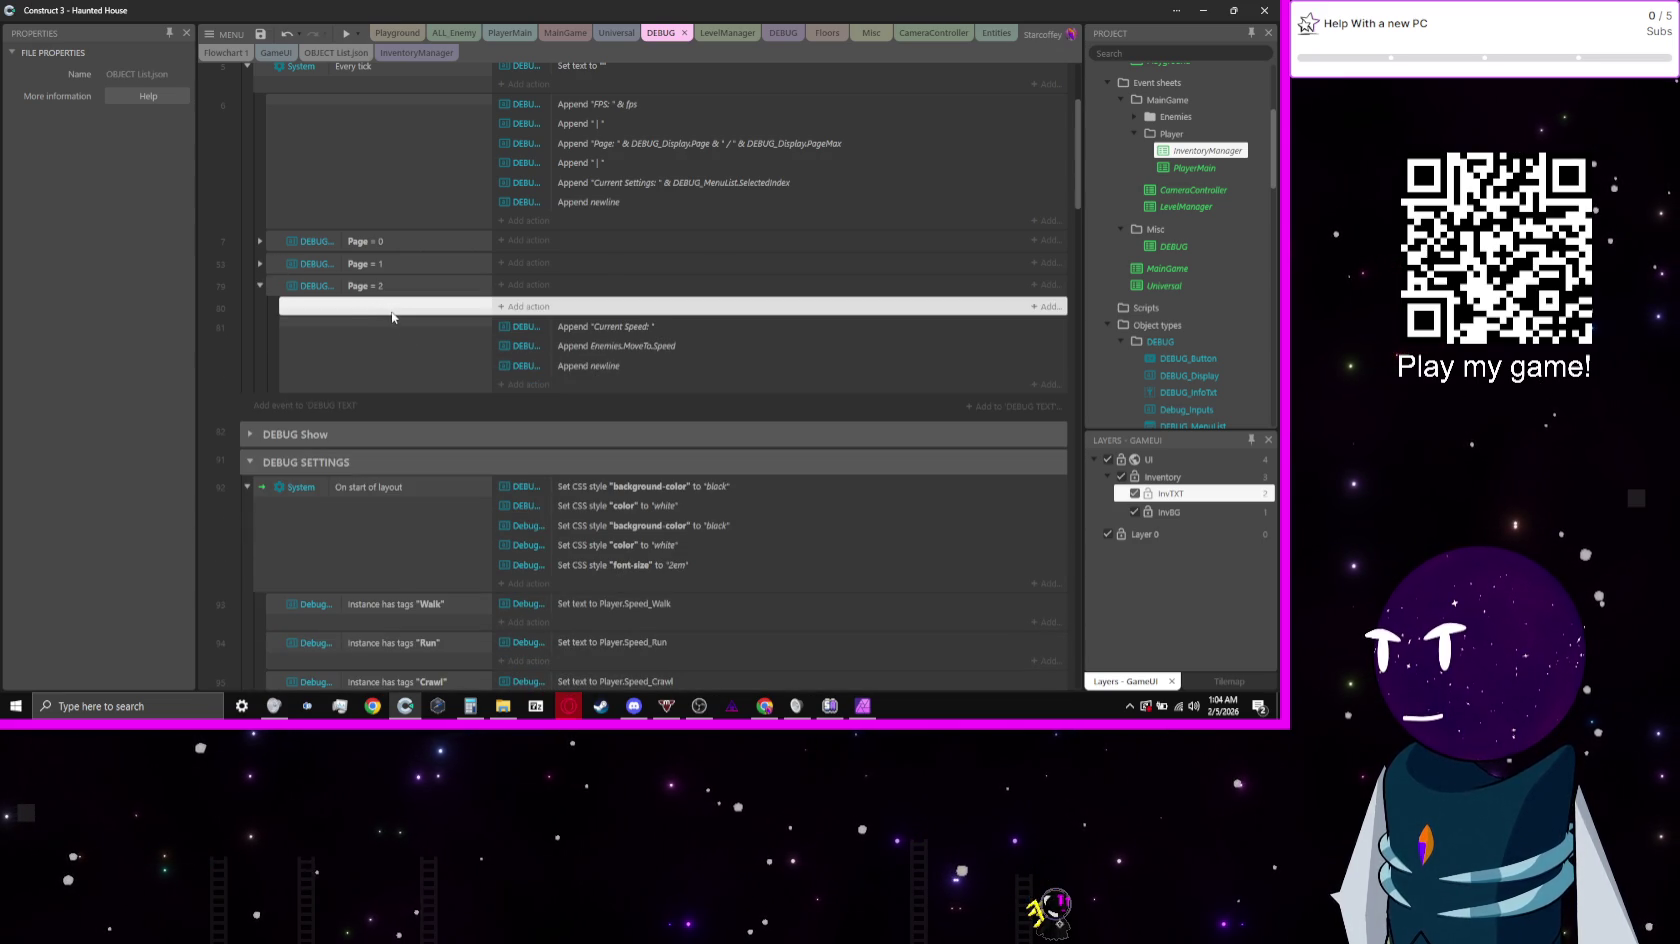
Step: Paste the header actions and relabel them 'Inventory' and 'Object List:'
key("ctrl+v")
double_click(634, 346)
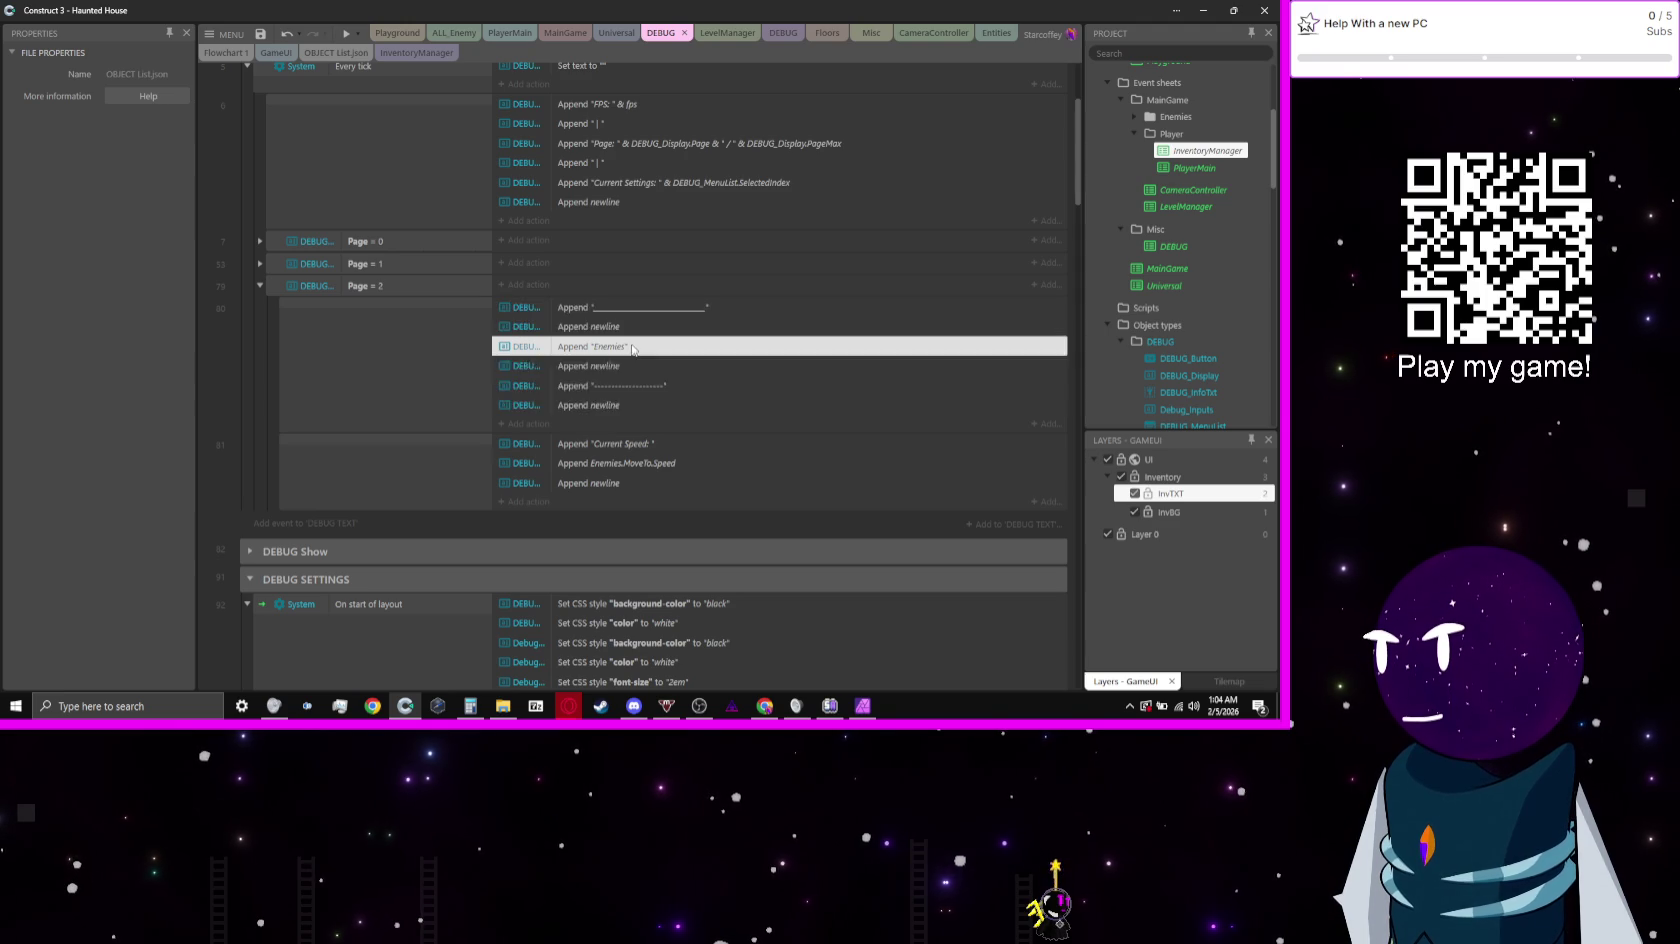
type("\"Inv")
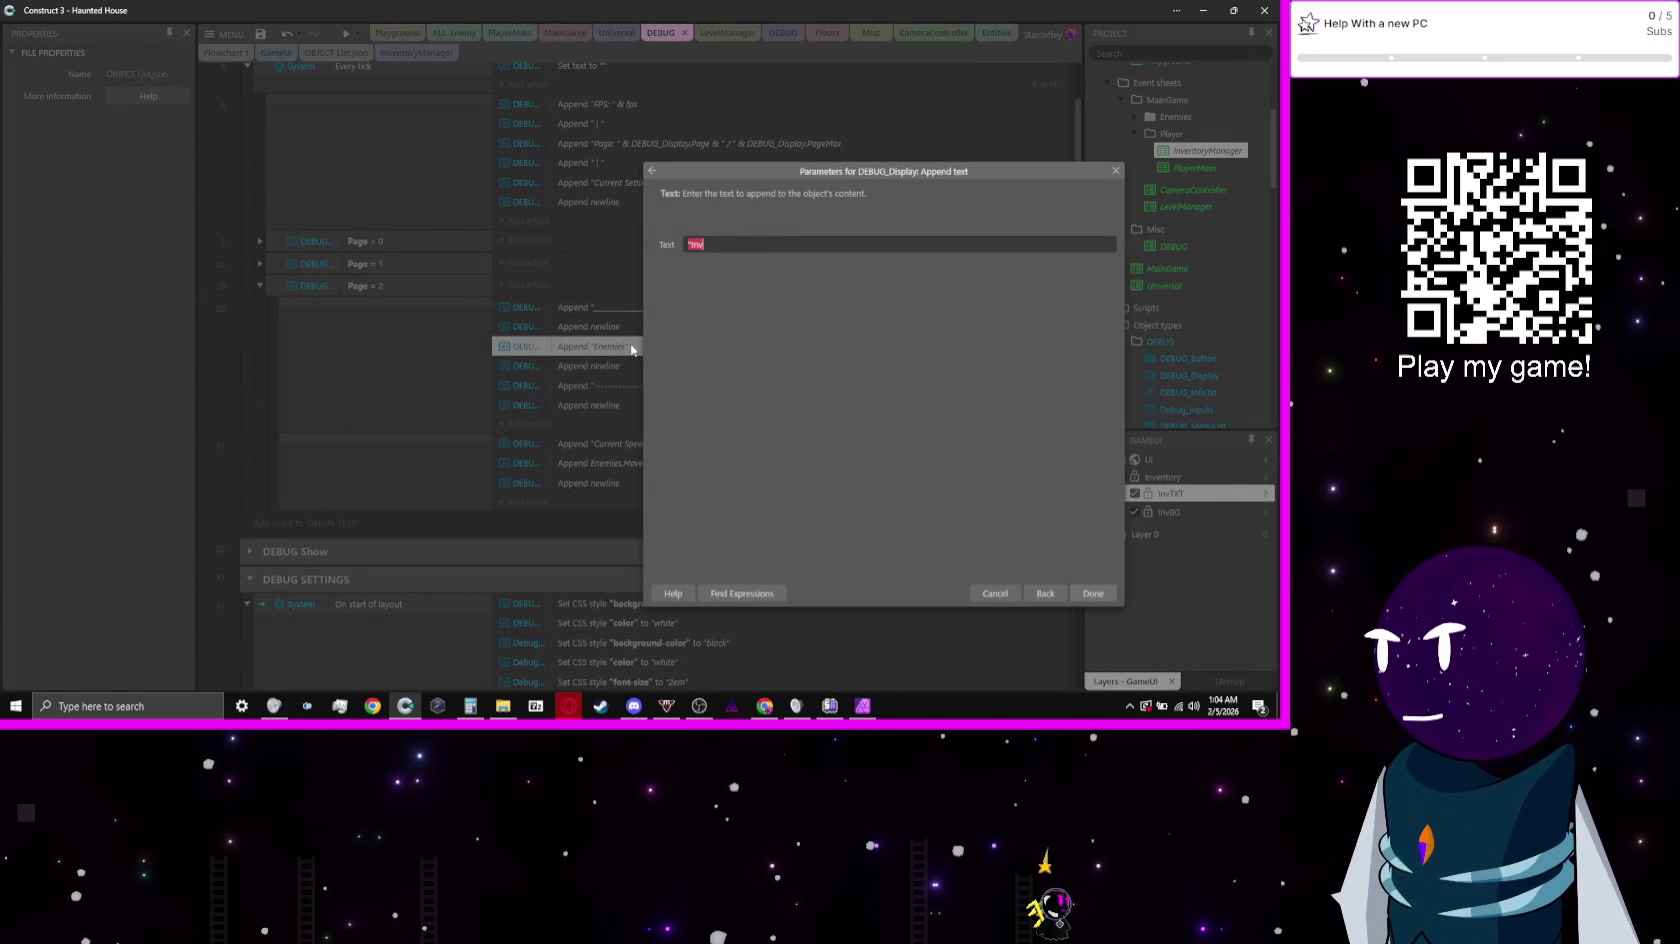
type("entory\"")
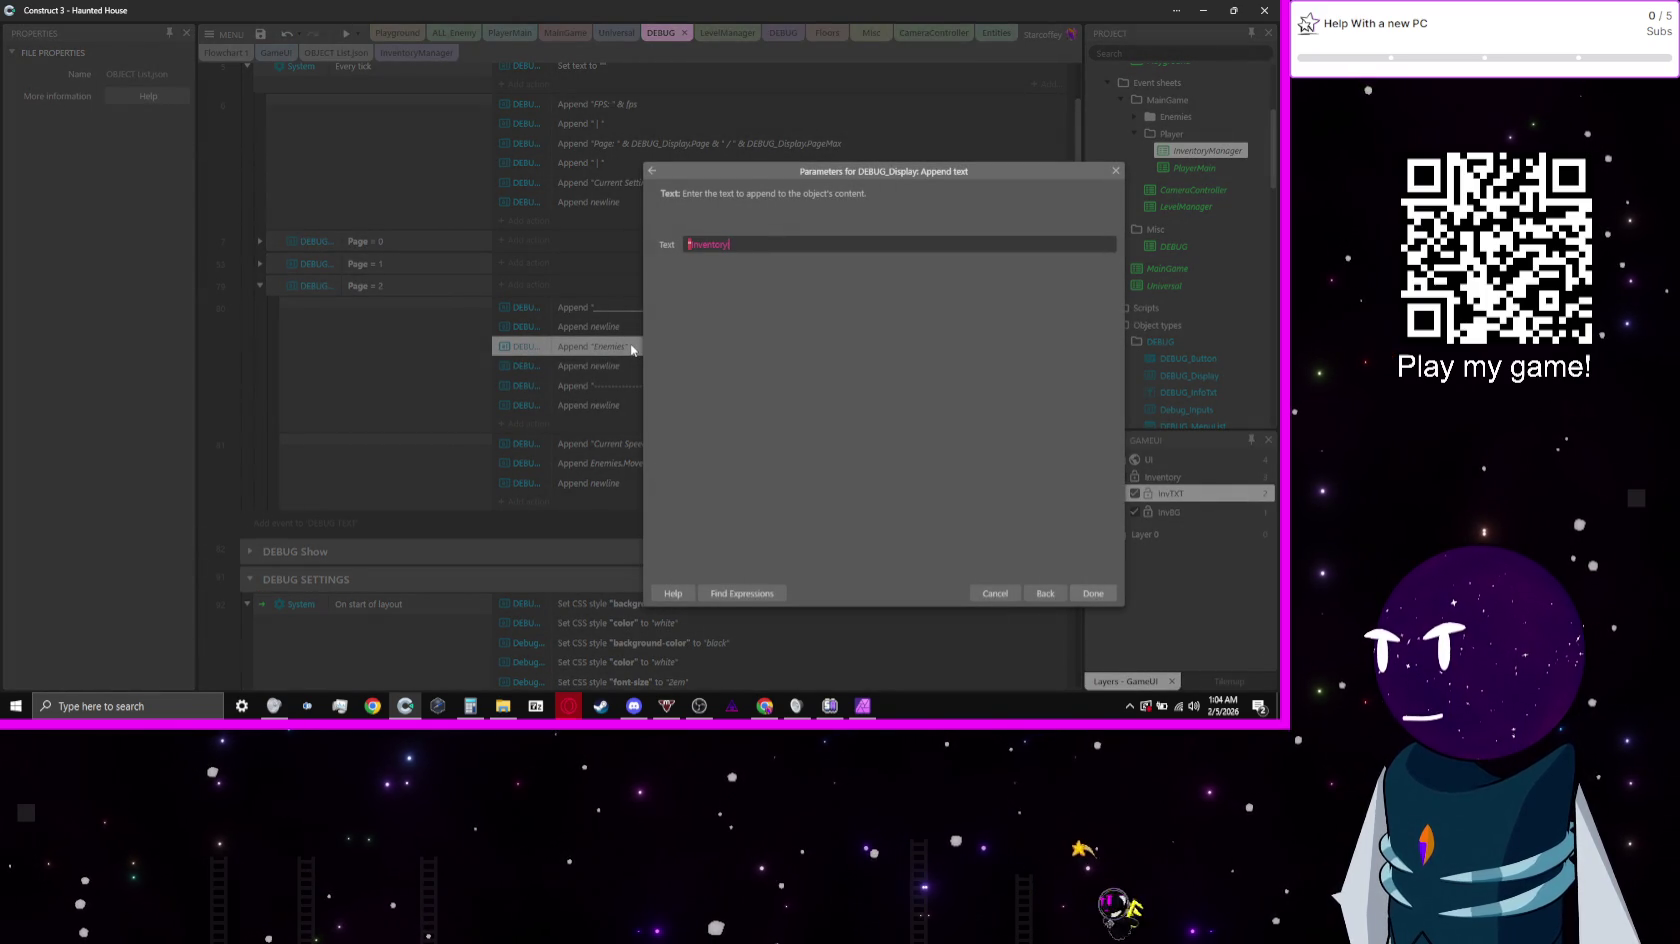
key("Return")
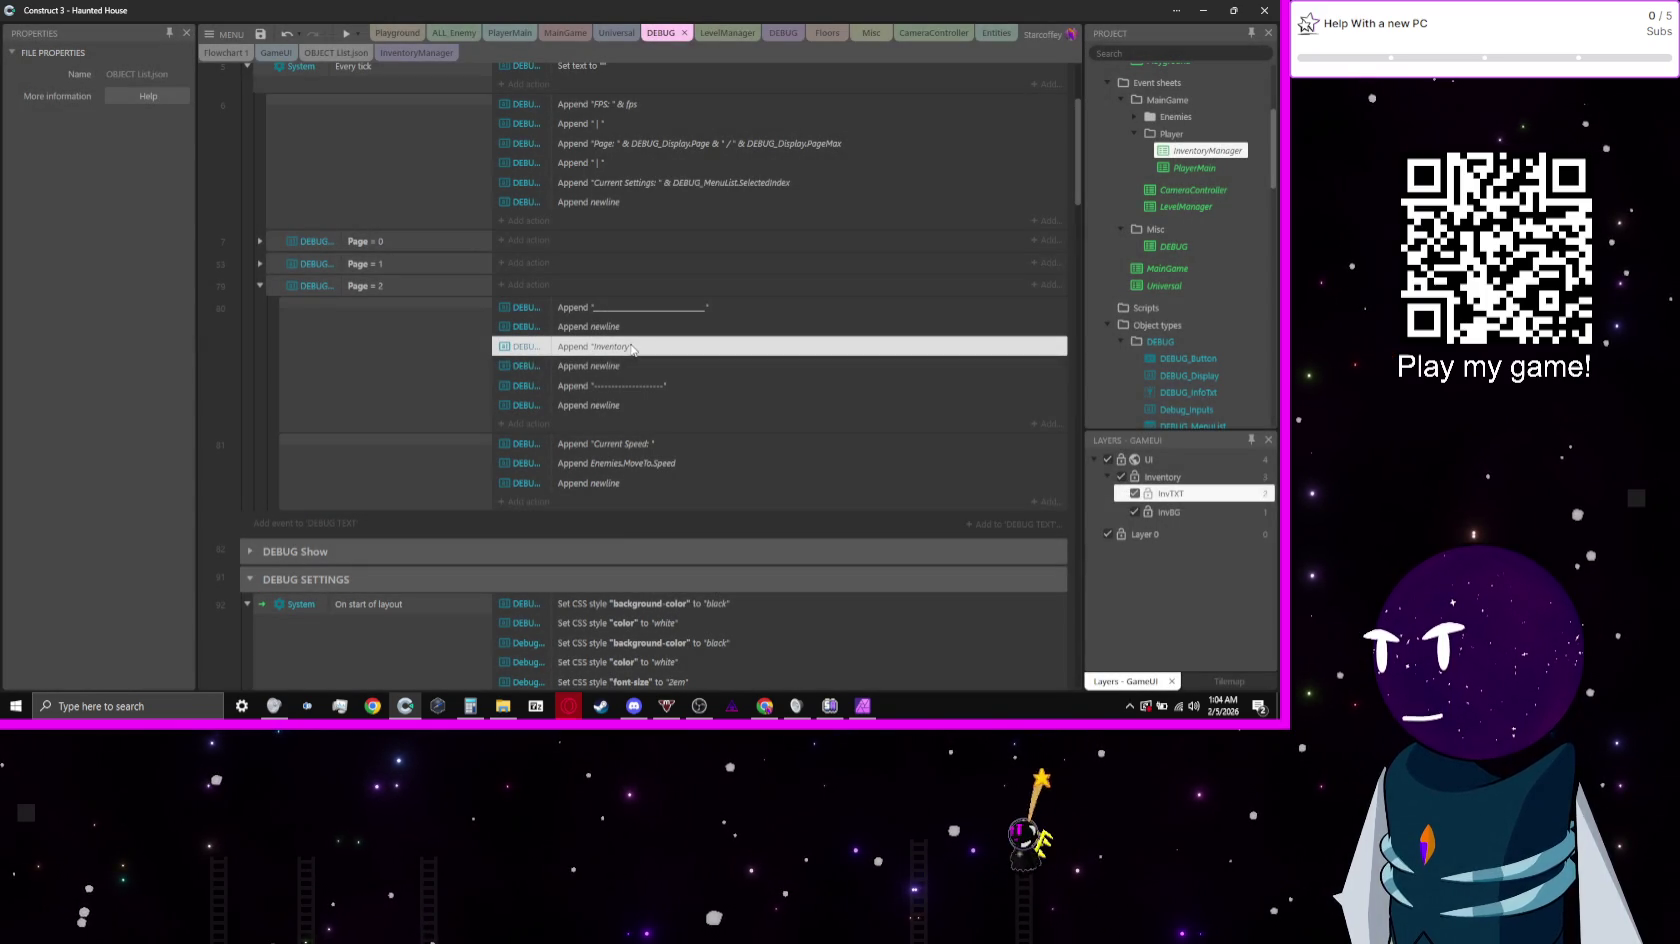
double_click(601, 449)
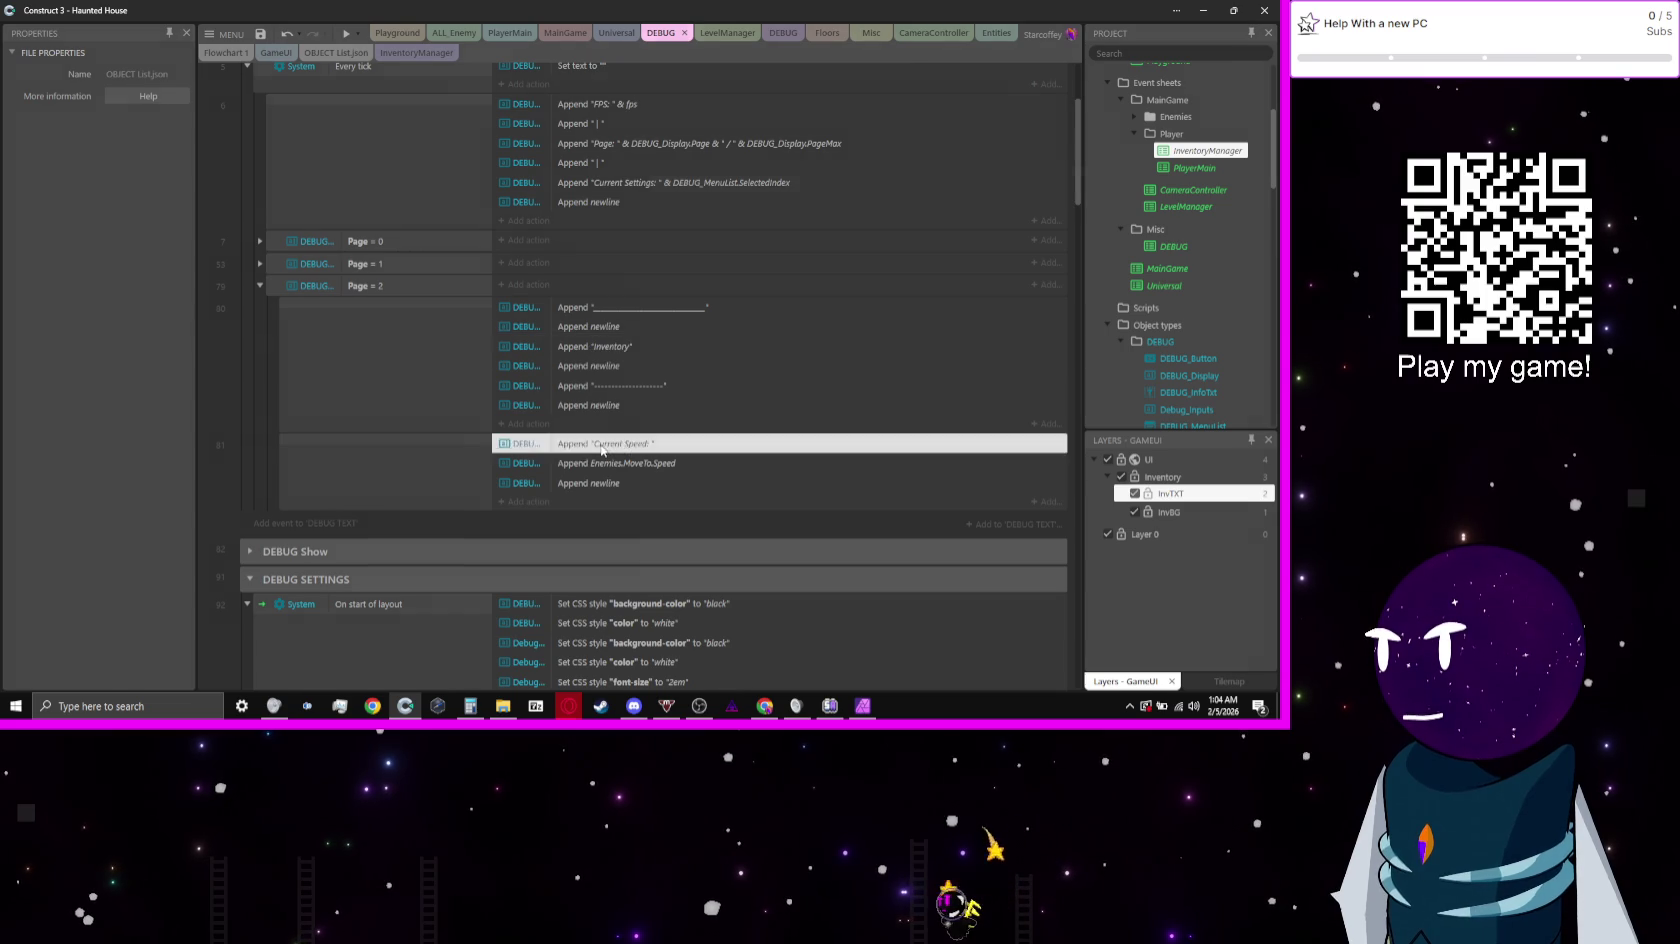
type("\"")
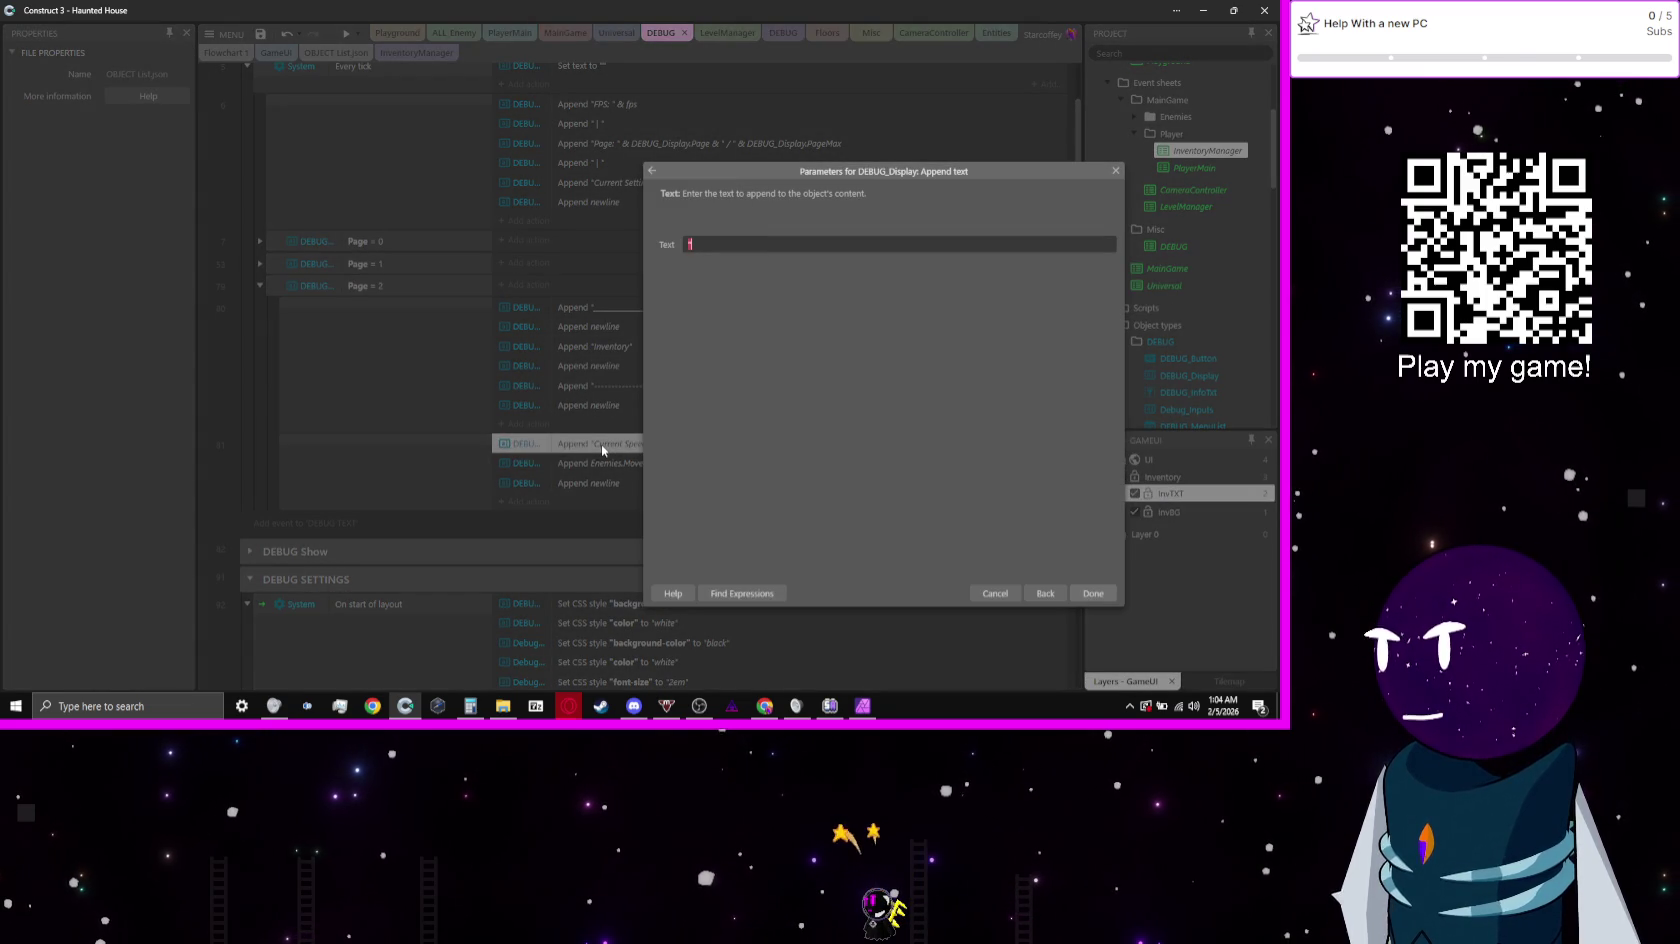
type("\"")
type("ject List:")
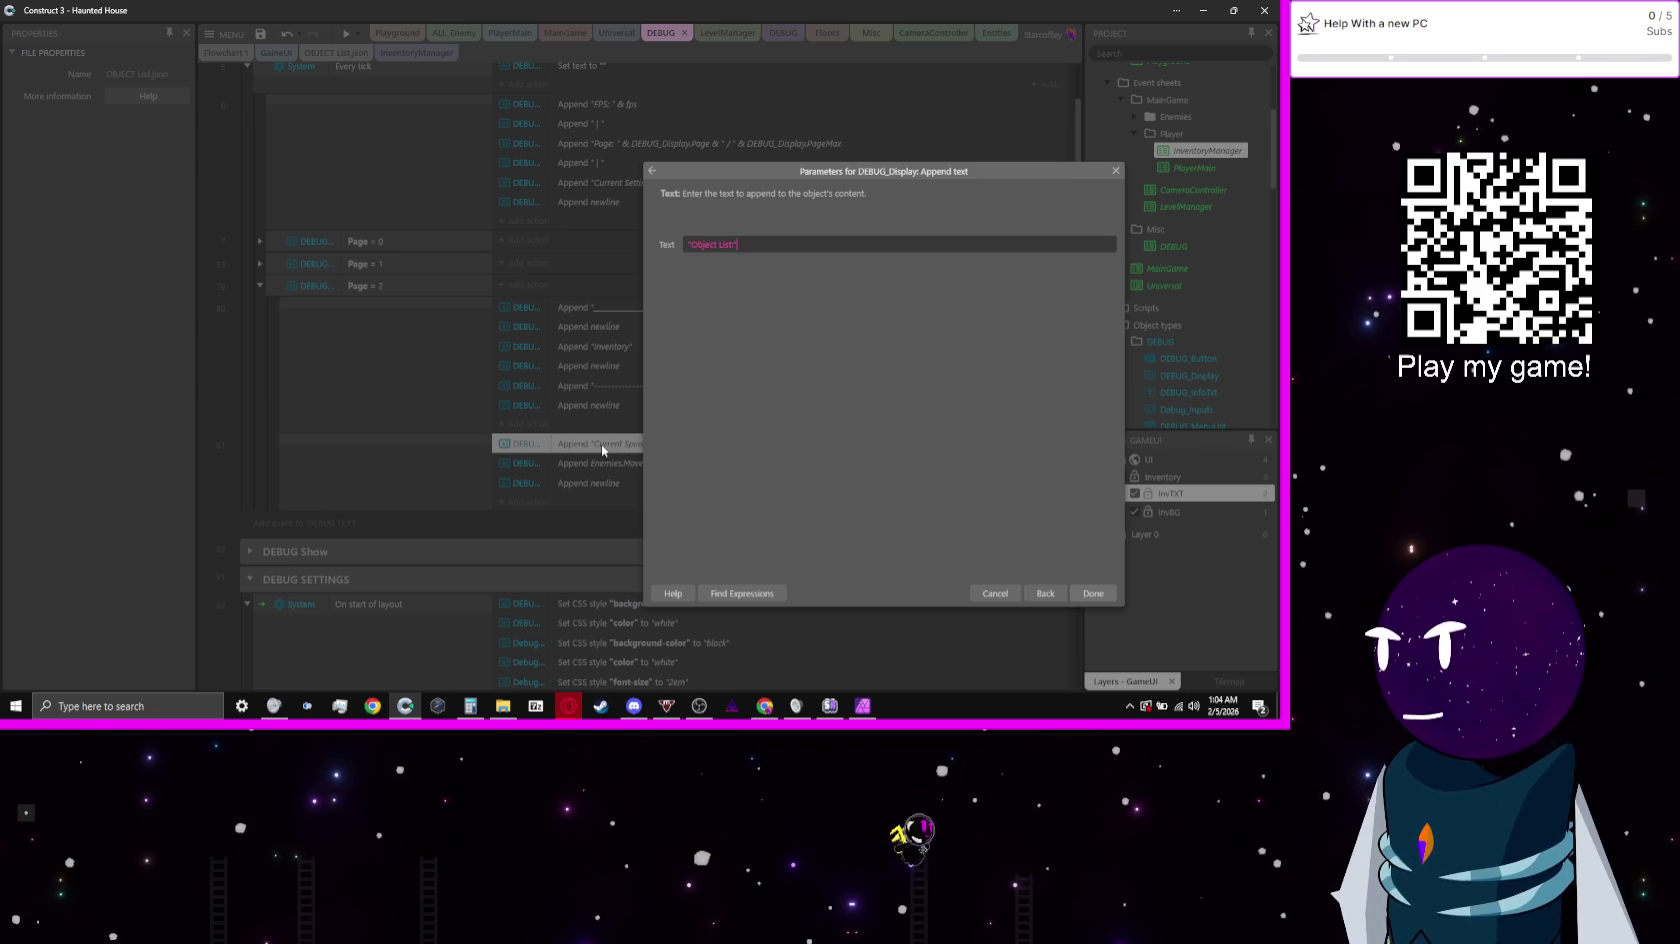
key("Return")
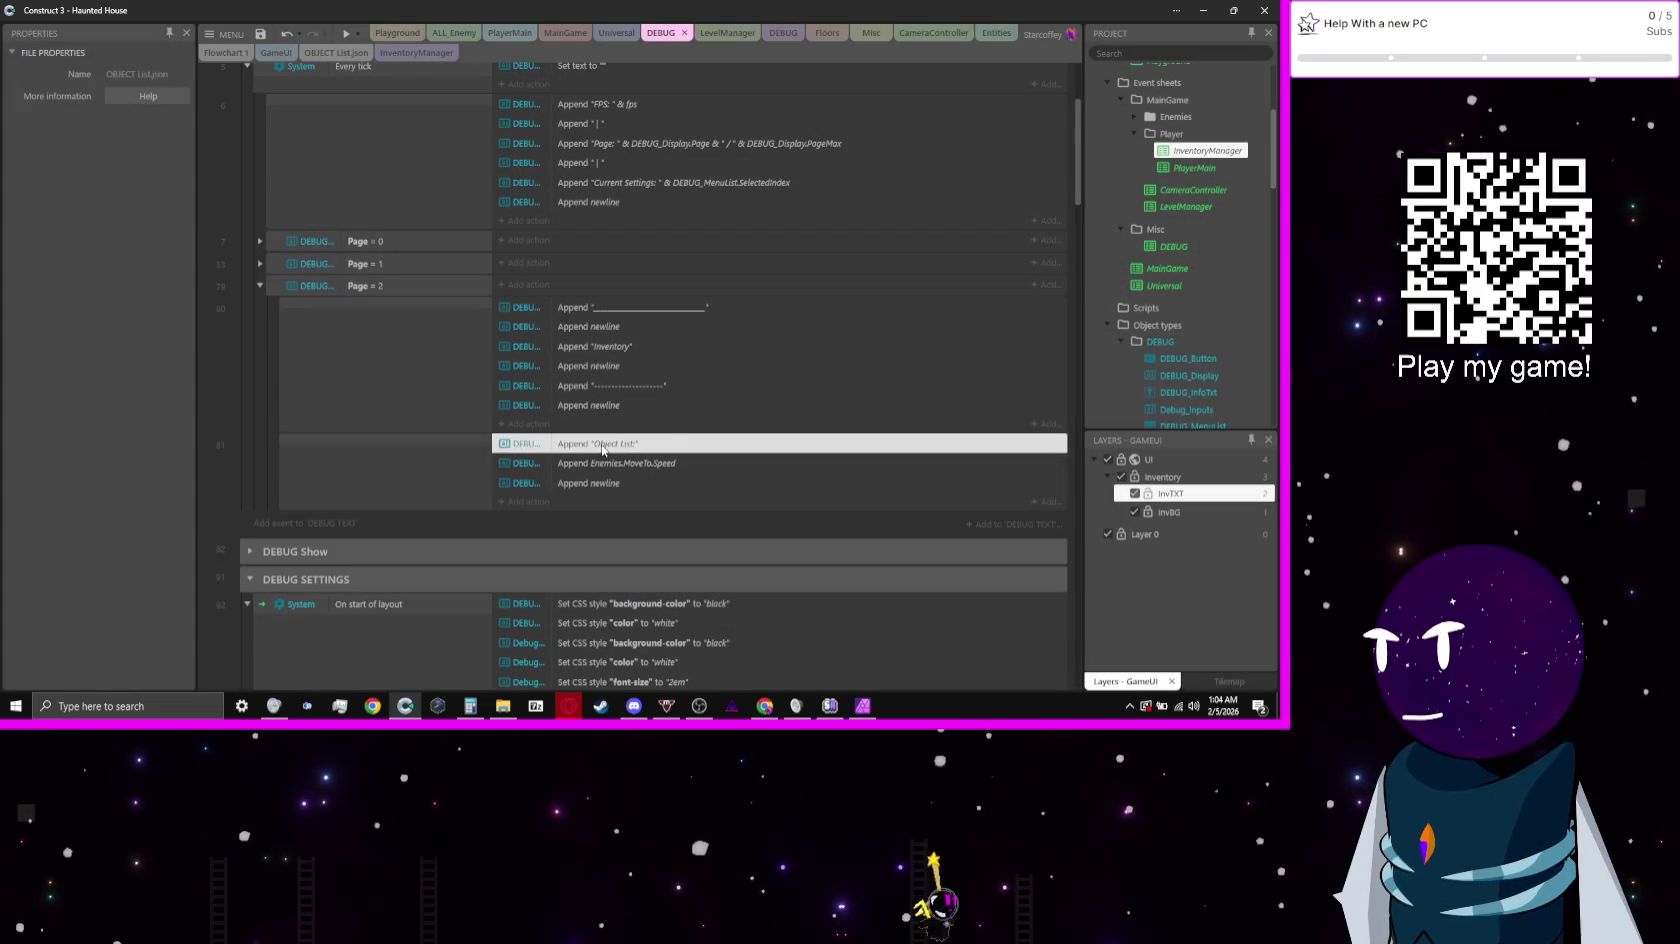
Step: Add an empty sub-event below Object List, keeping the newline right after the label
left_click(455, 497)
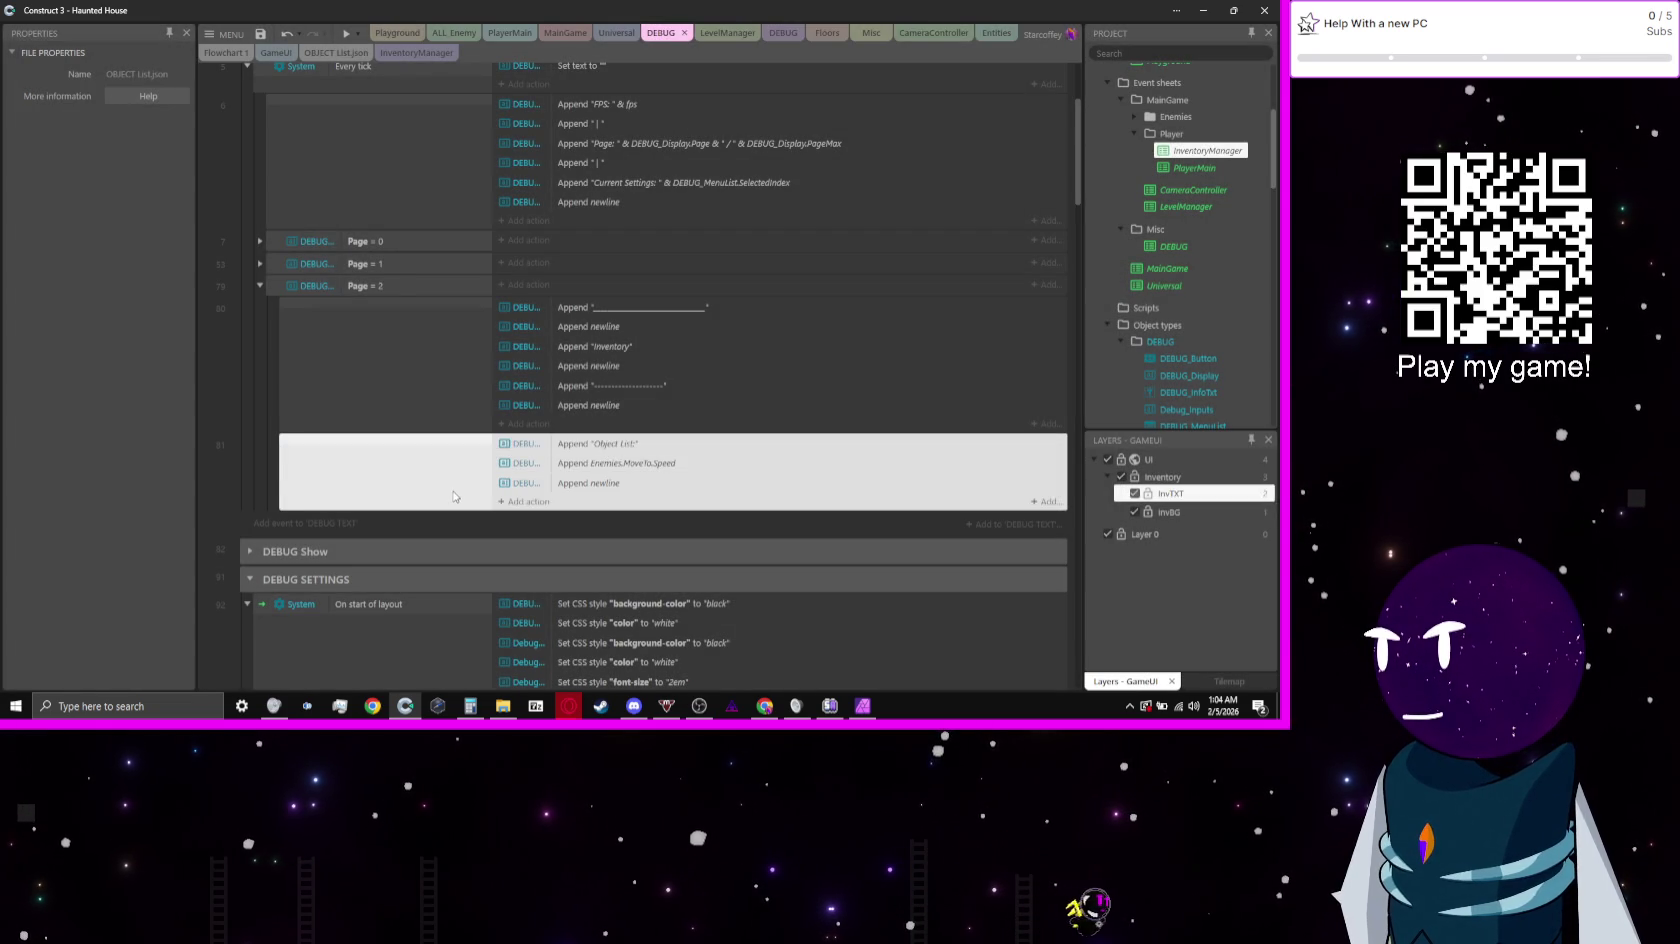
key("b")
left_click(582, 472)
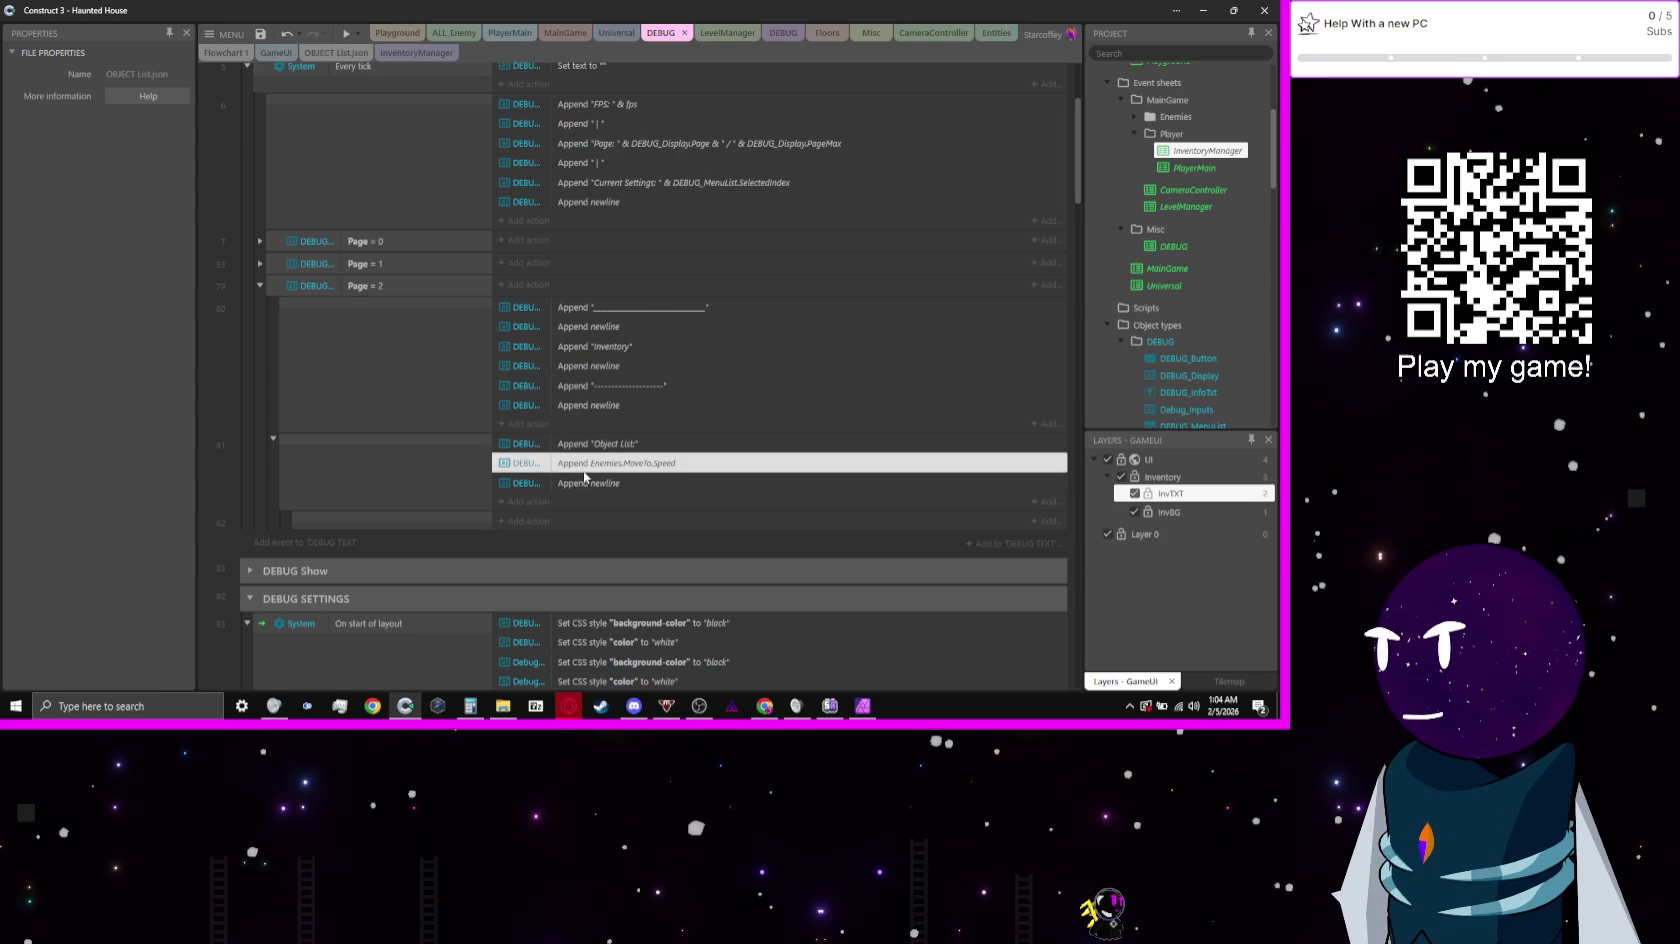
left_click_drag(584, 483, 556, 518)
left_click(417, 469, "ctrl")
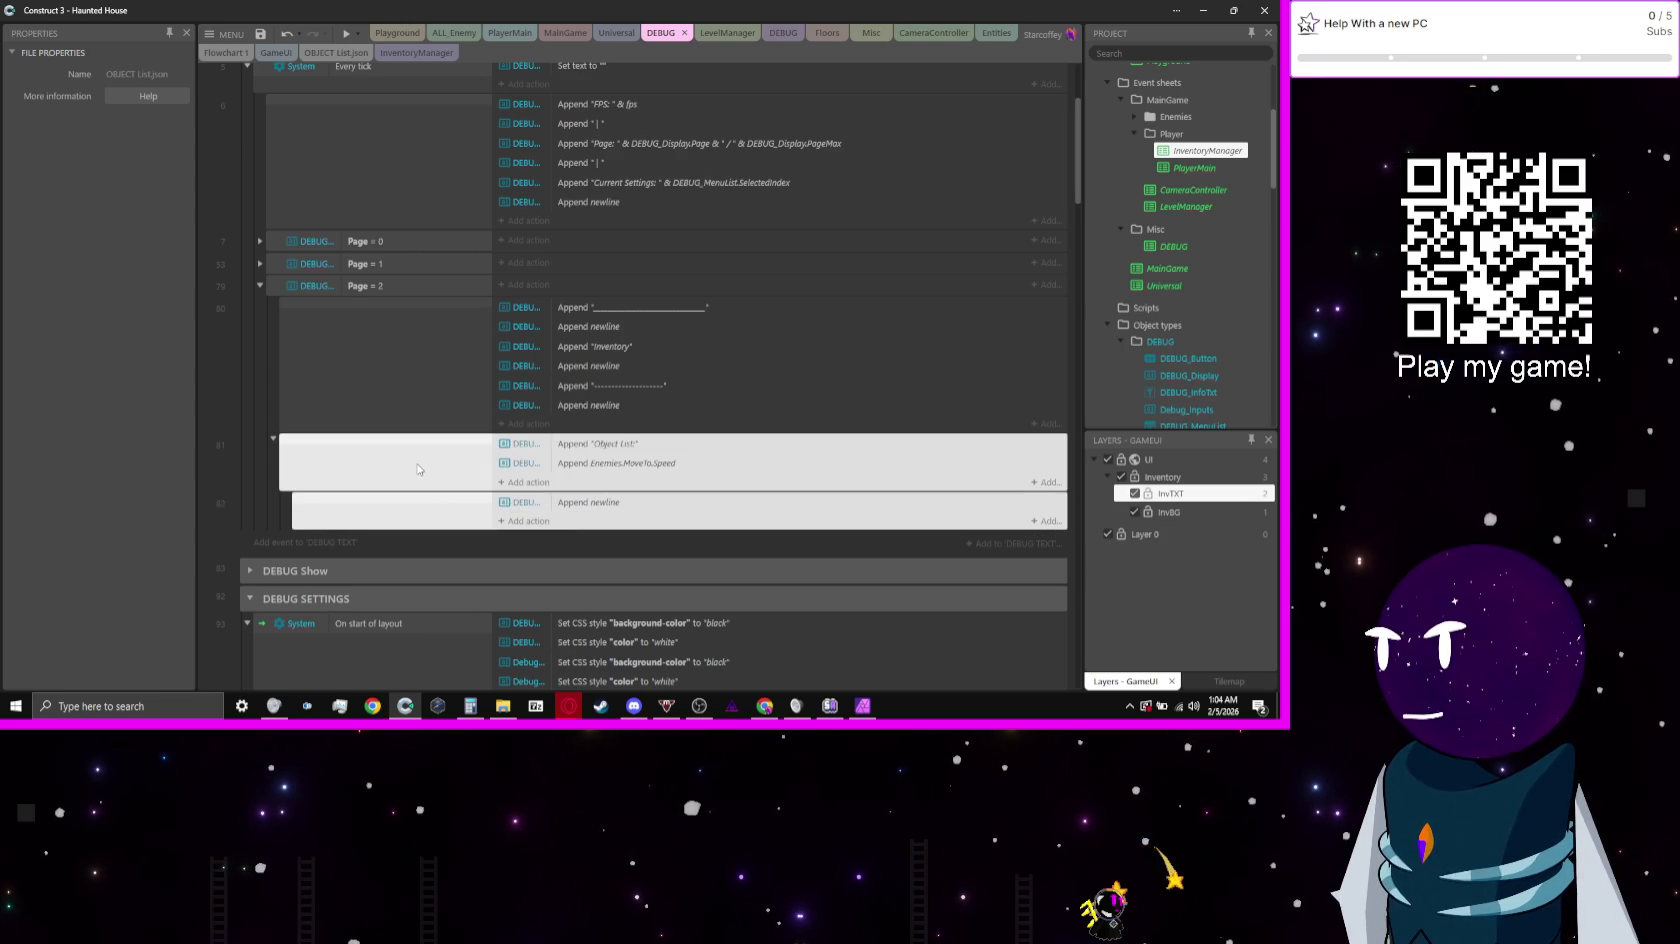
mouse_move(436, 507)
left_mouse_down()
mouse_move(441, 556)
mouse_move(430, 518)
left_mouse_up()
left_click_drag(611, 503, 607, 539)
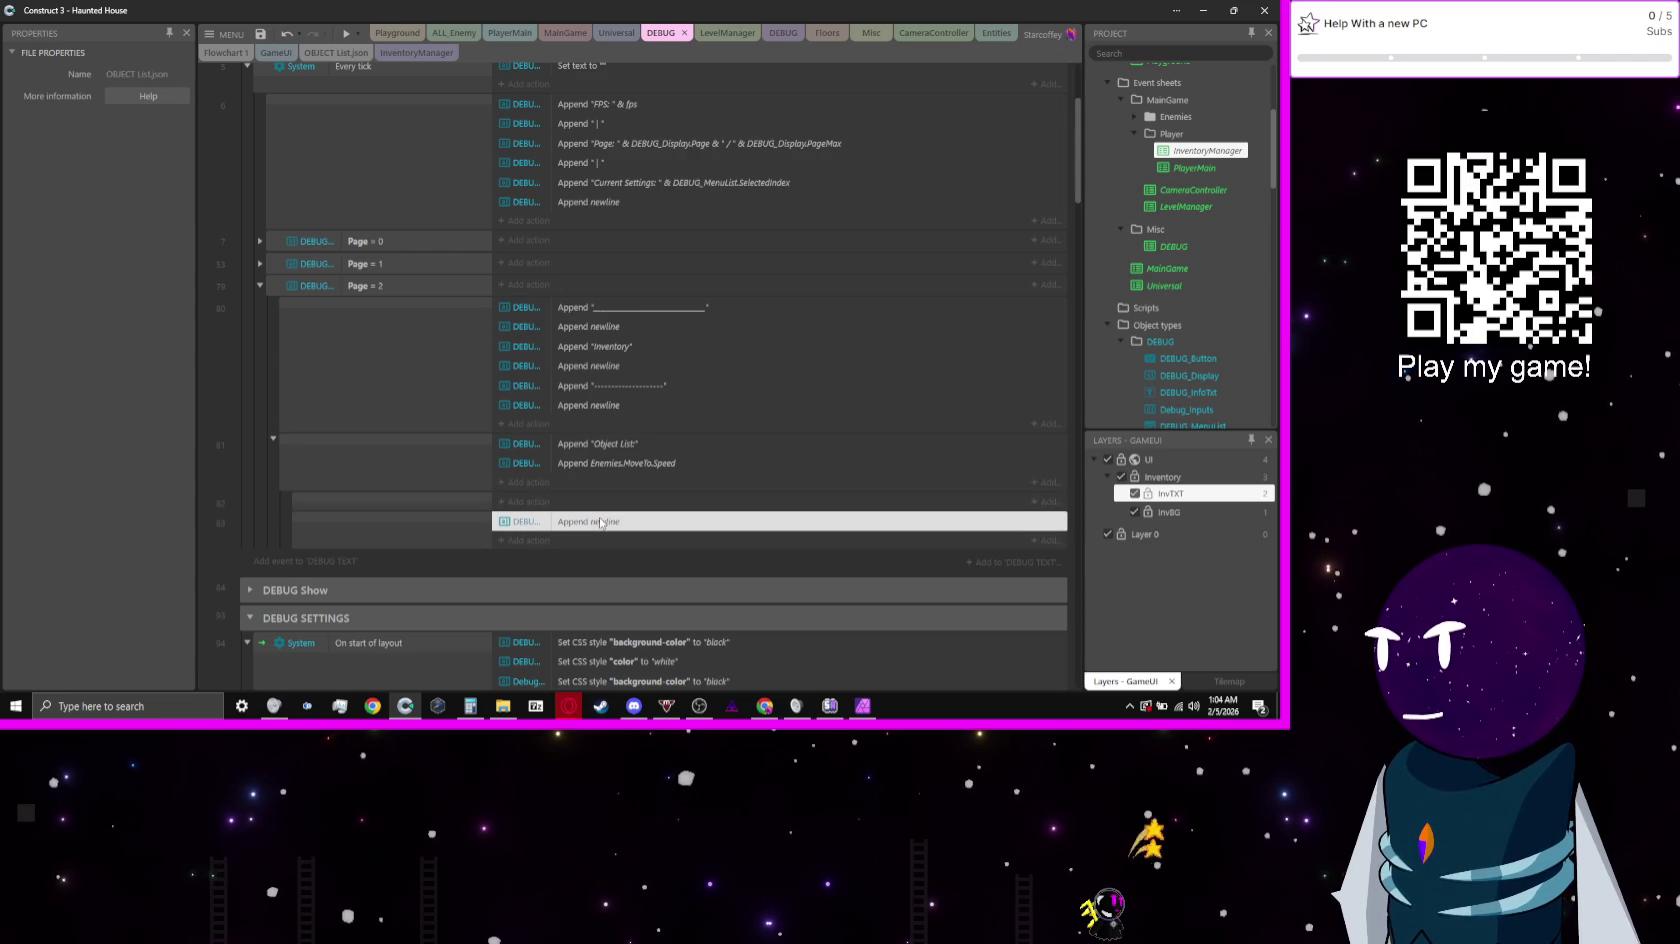
mouse_move(604, 463)
left_mouse_down()
mouse_move(600, 544)
mouse_move(580, 513)
left_mouse_up()
Step: Search the System conditions for a for loop, then back out of the picker
left_click(440, 516)
type("c")
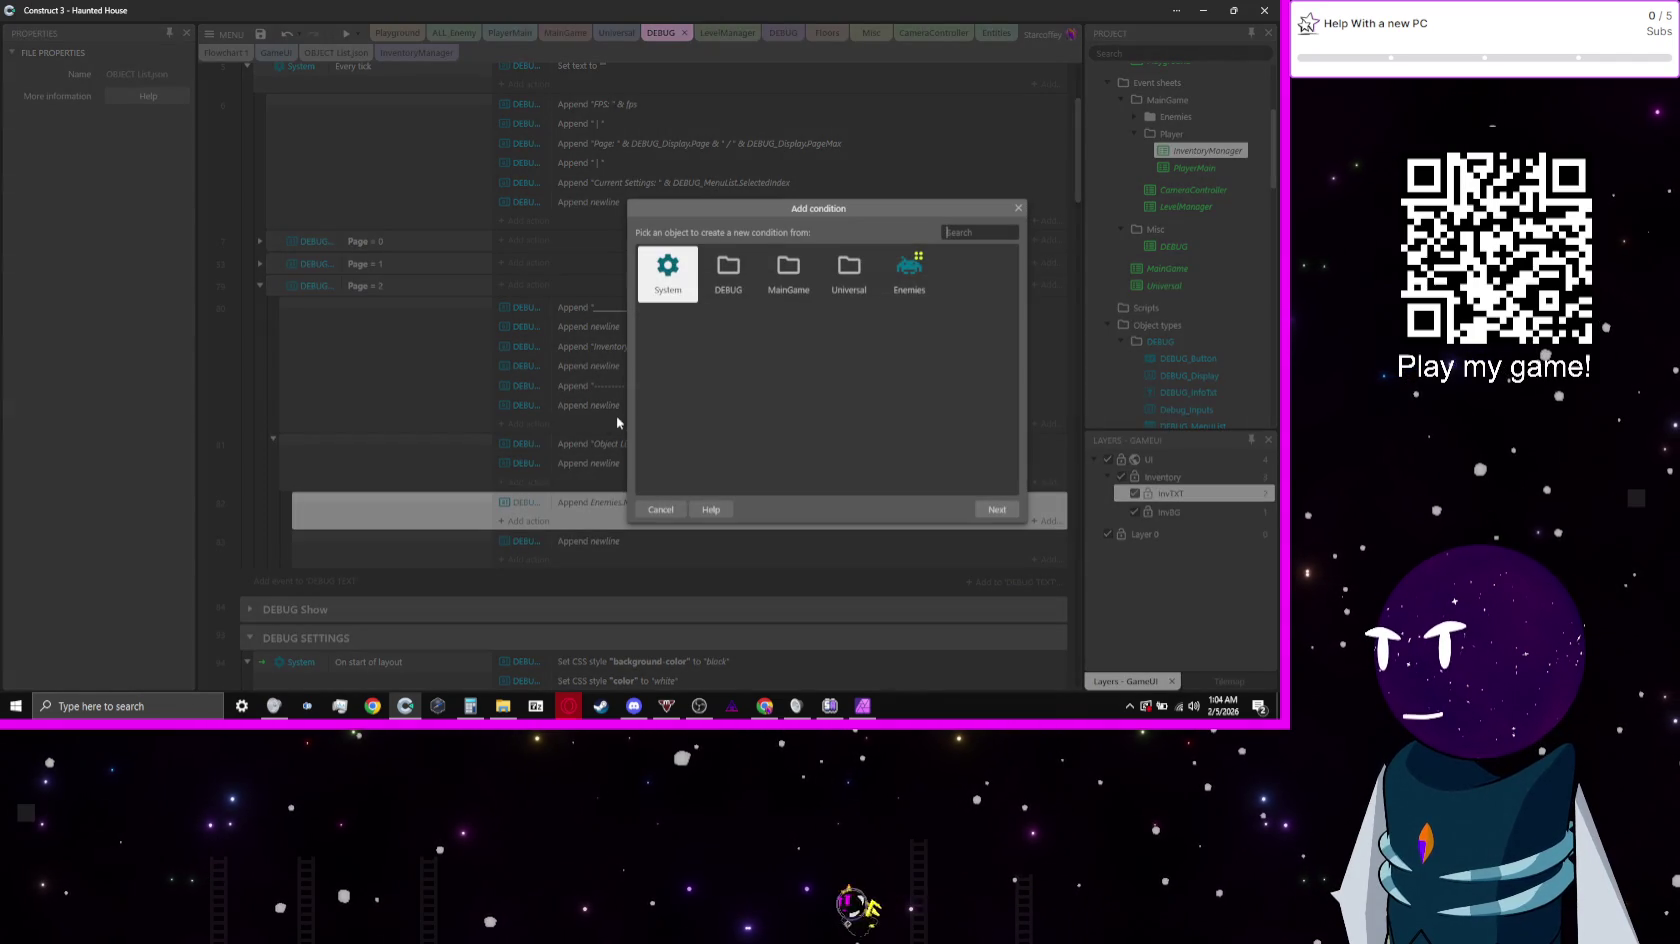
type("for")
key("BackSpace")
key("BackSpace")
key("BackSpace")
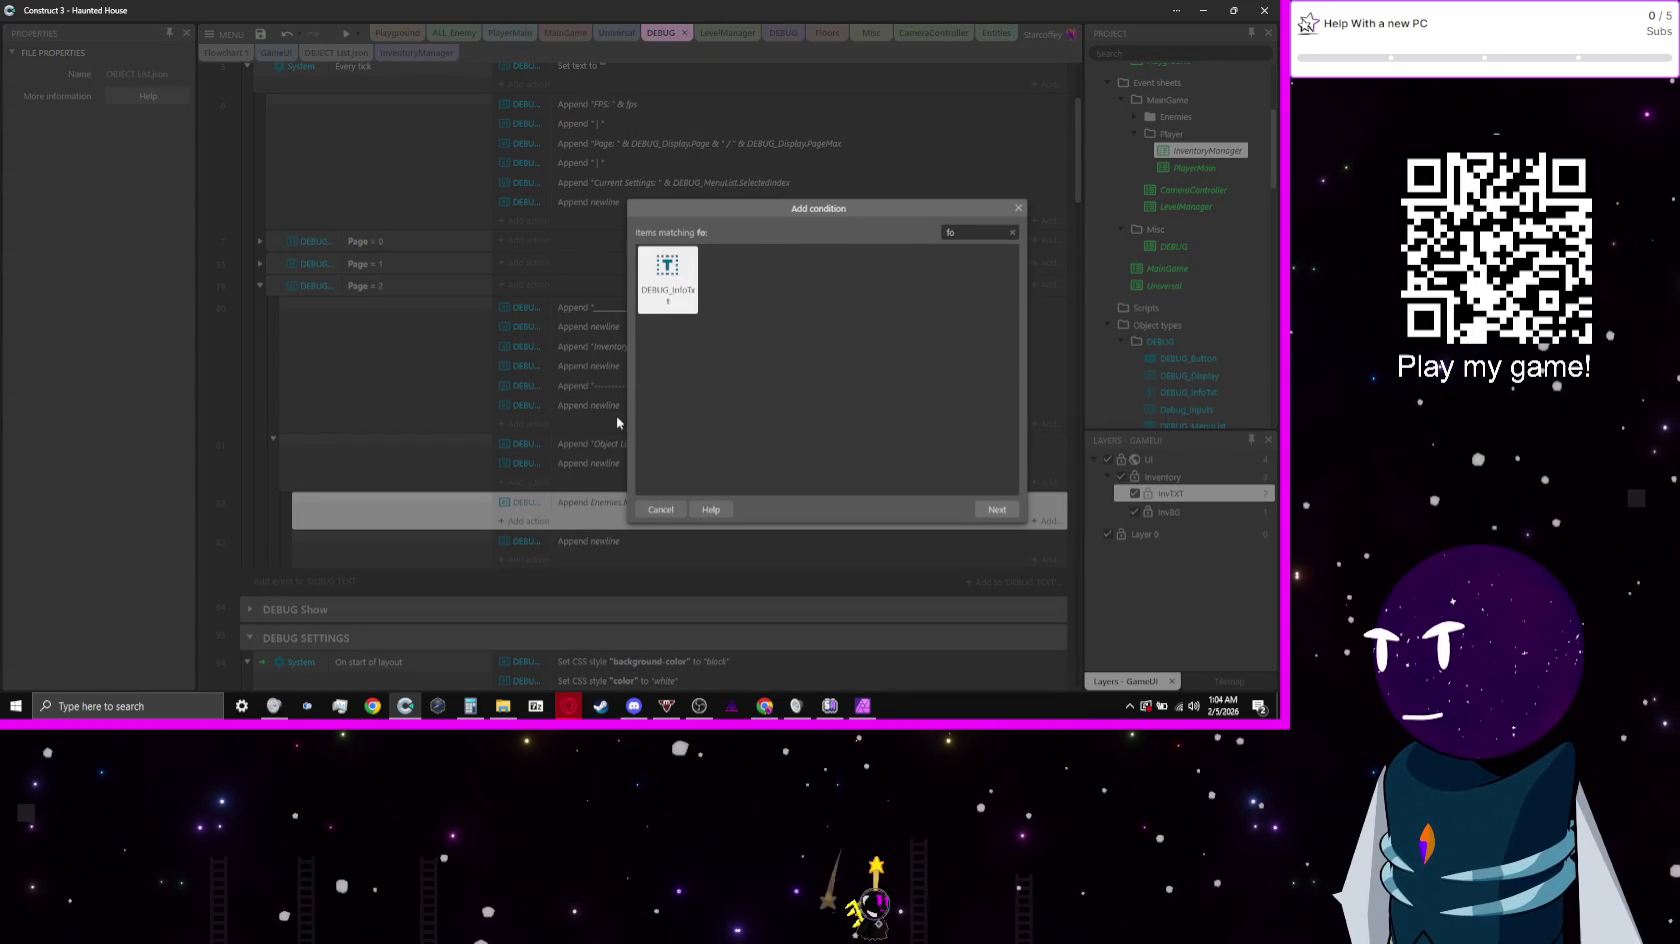
key("Return")
type("fo")
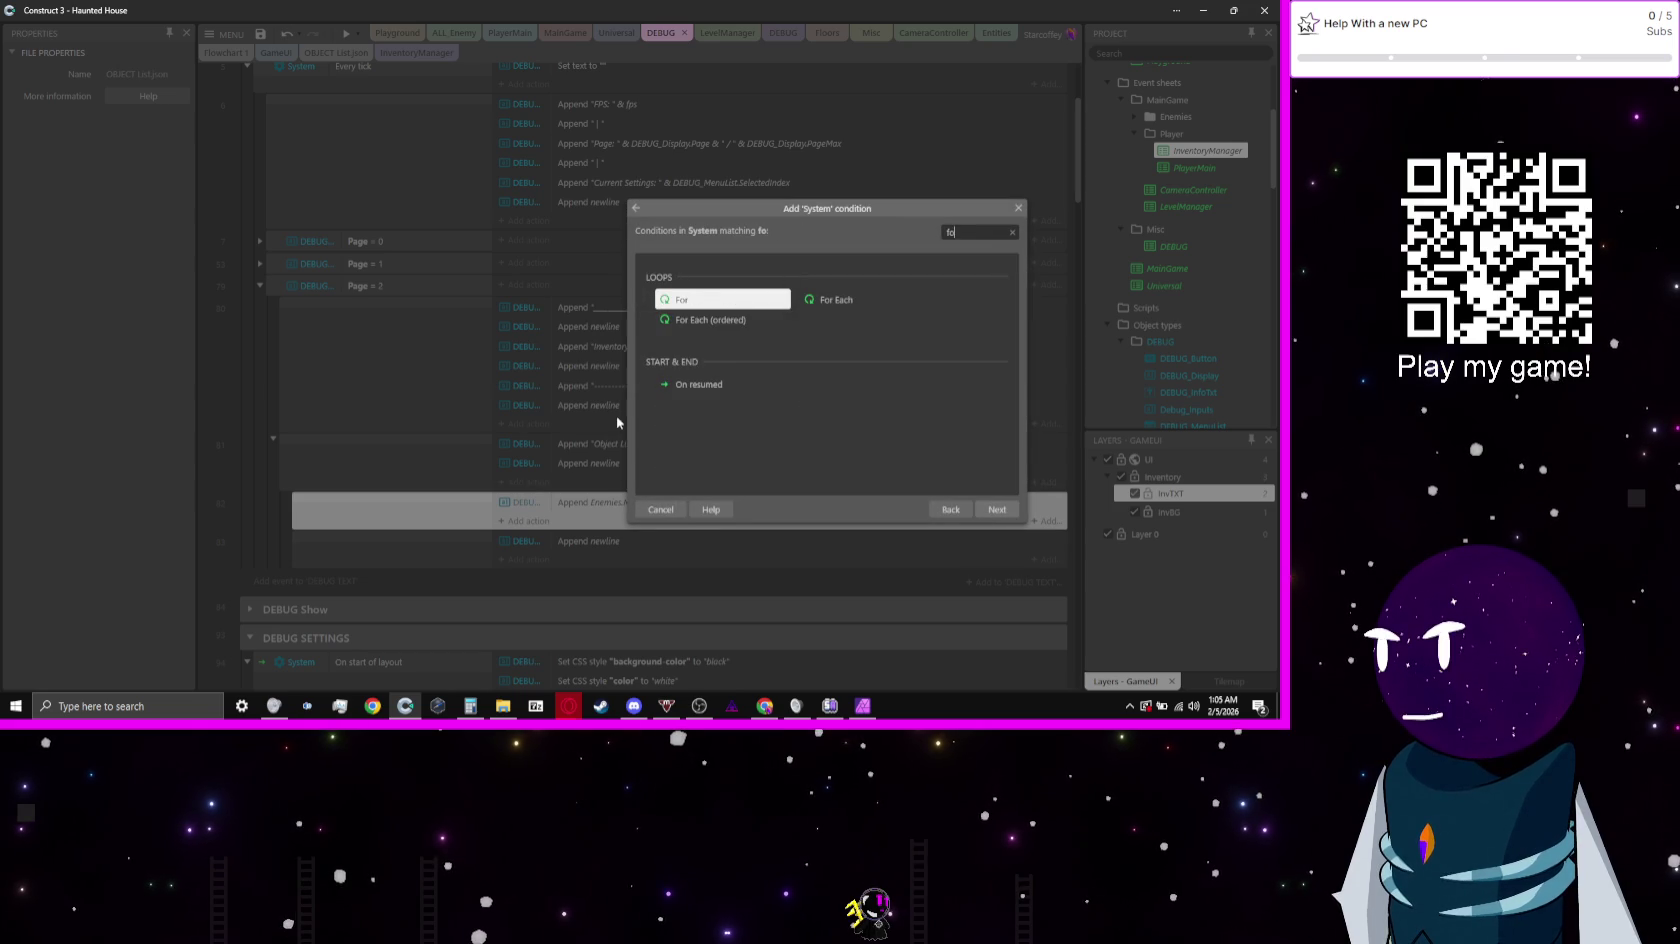
key("BackSpace")
key("BackSpace")
key("BackSpace")
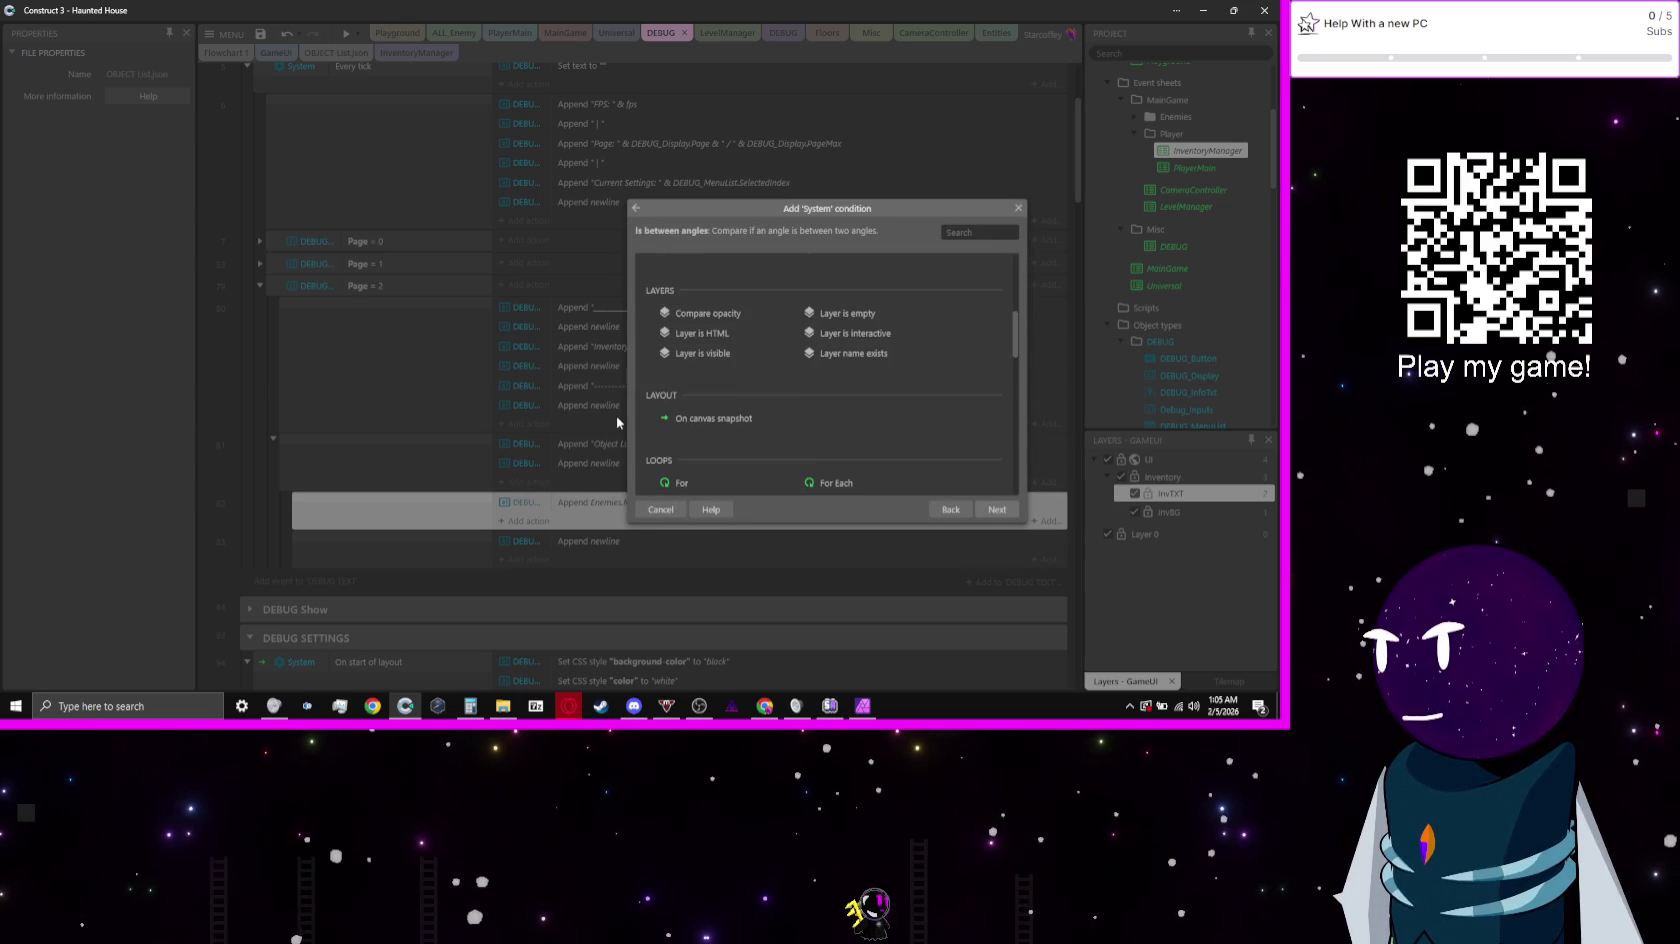
key("Escape")
Step: Pick the OBJECT_LIST For each element condition and set its Axes to X
double_click(396, 527)
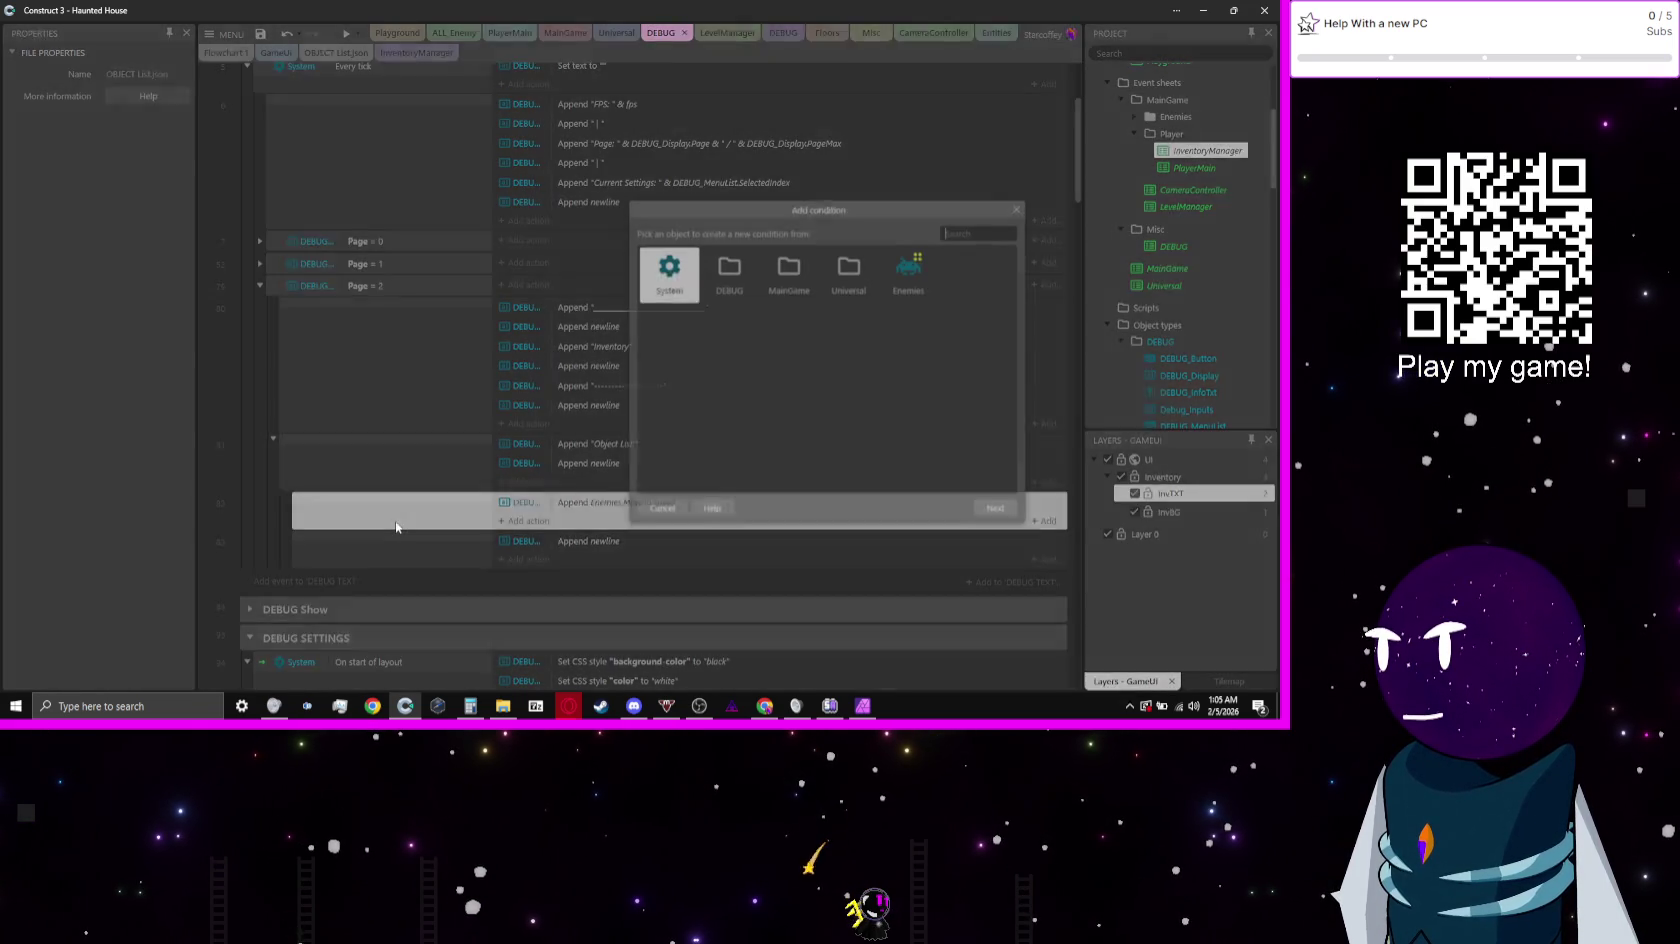
type("obj")
key("Return")
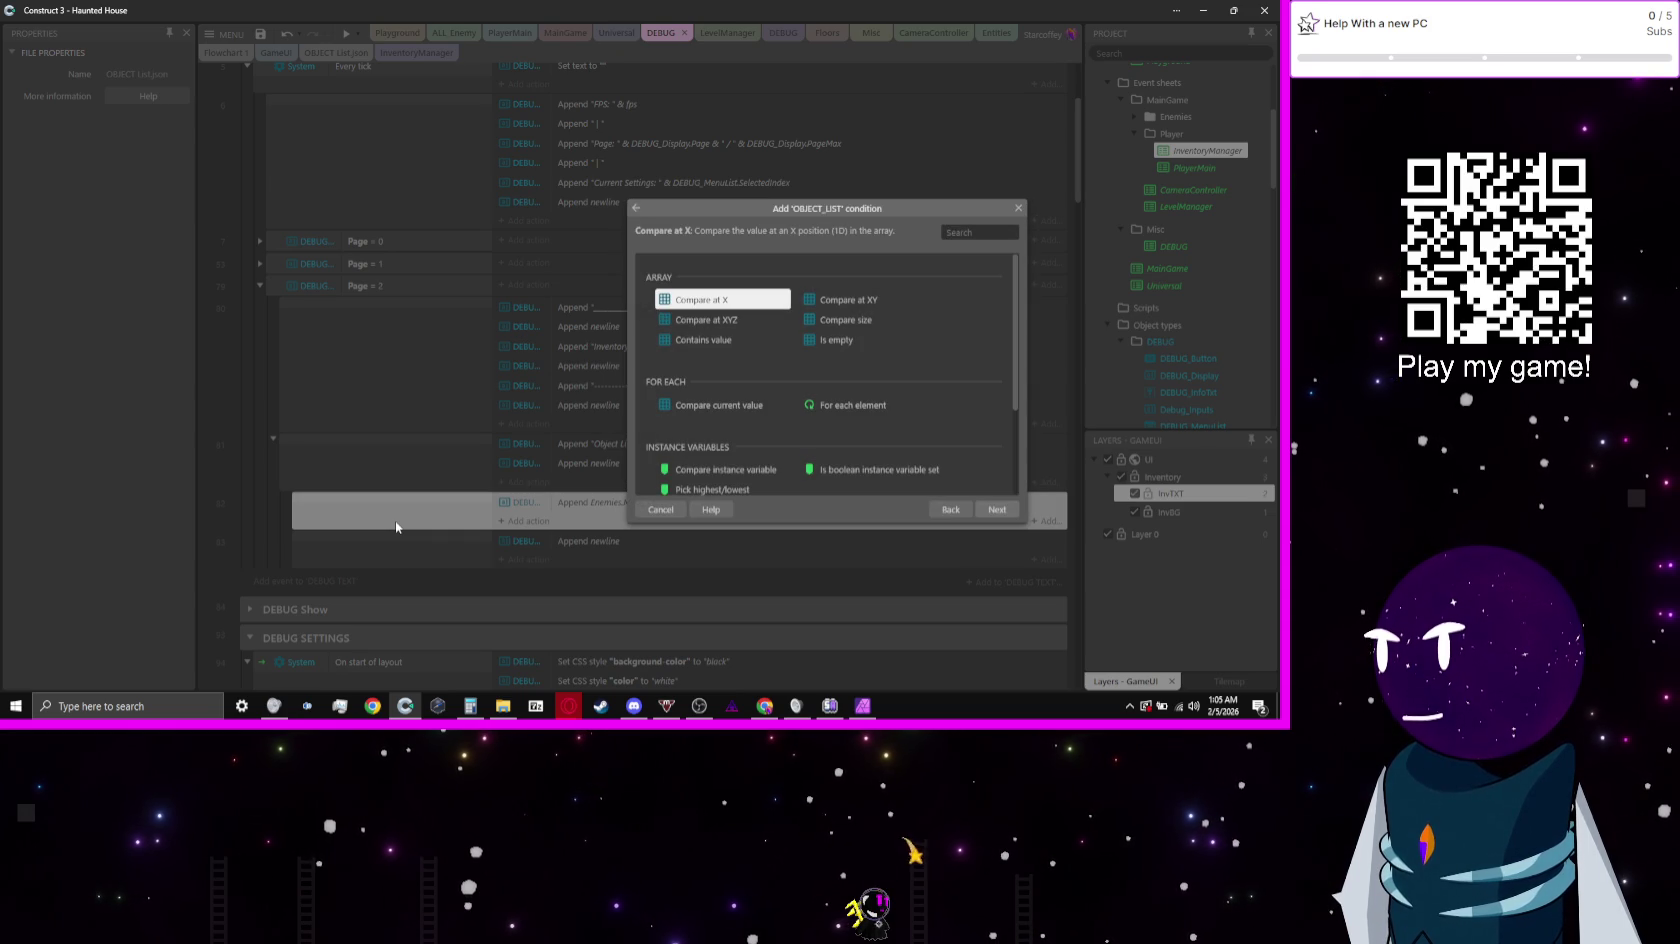
scroll(774, 410, "down", 2)
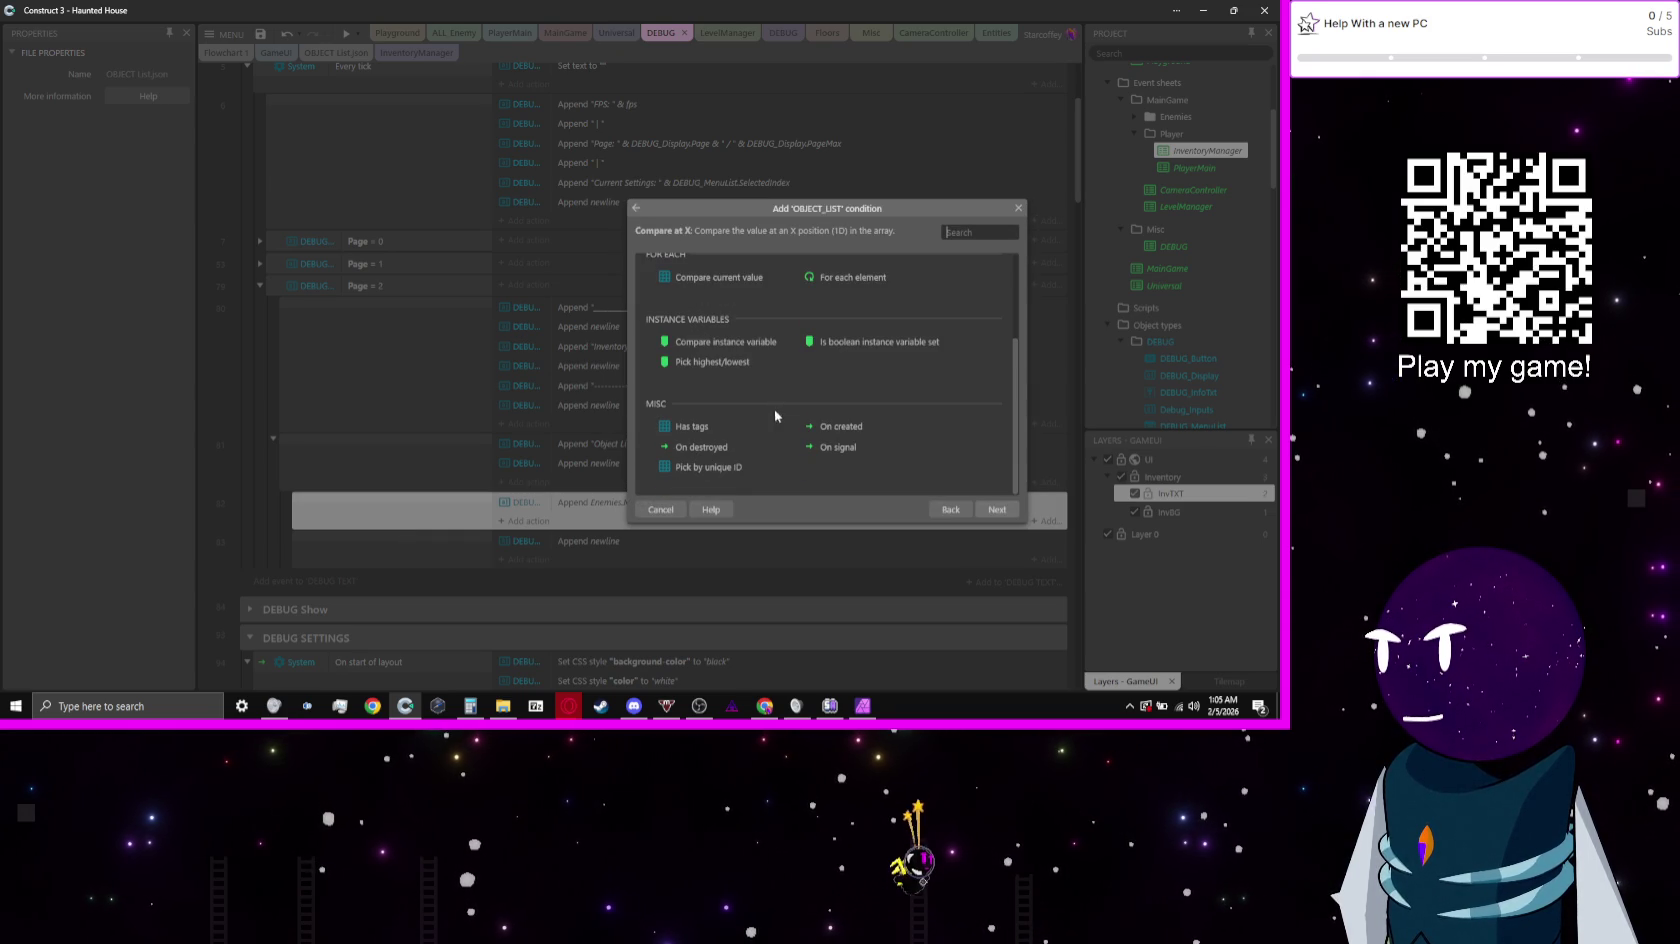
double_click(872, 280)
left_click(785, 247)
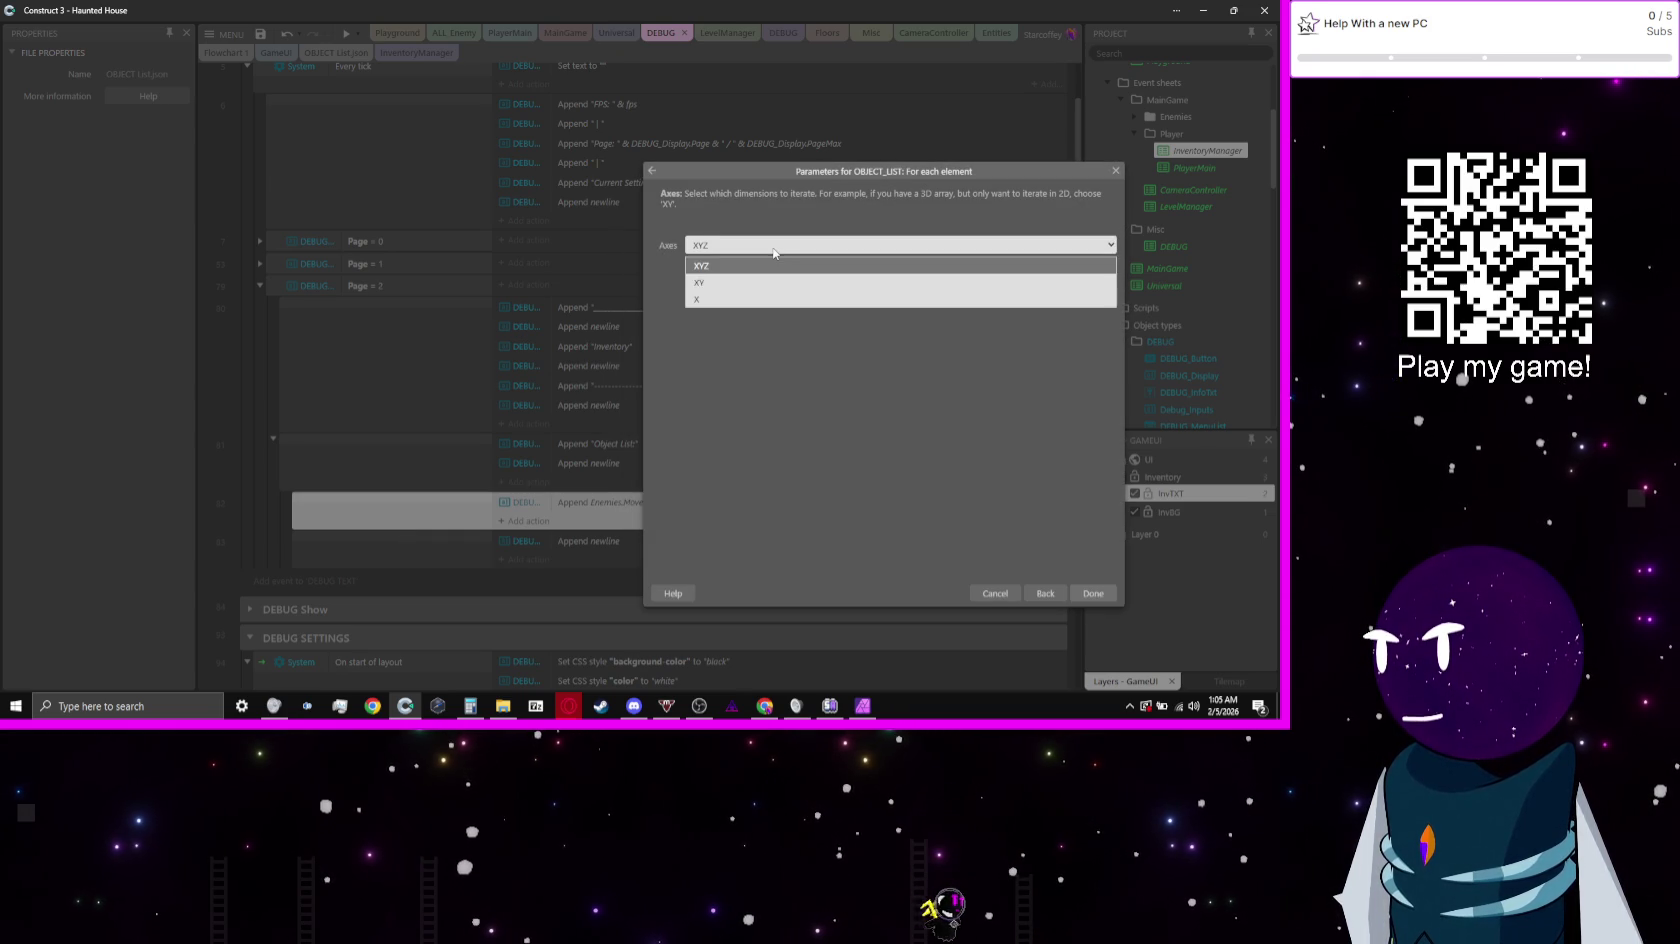
left_click(734, 286)
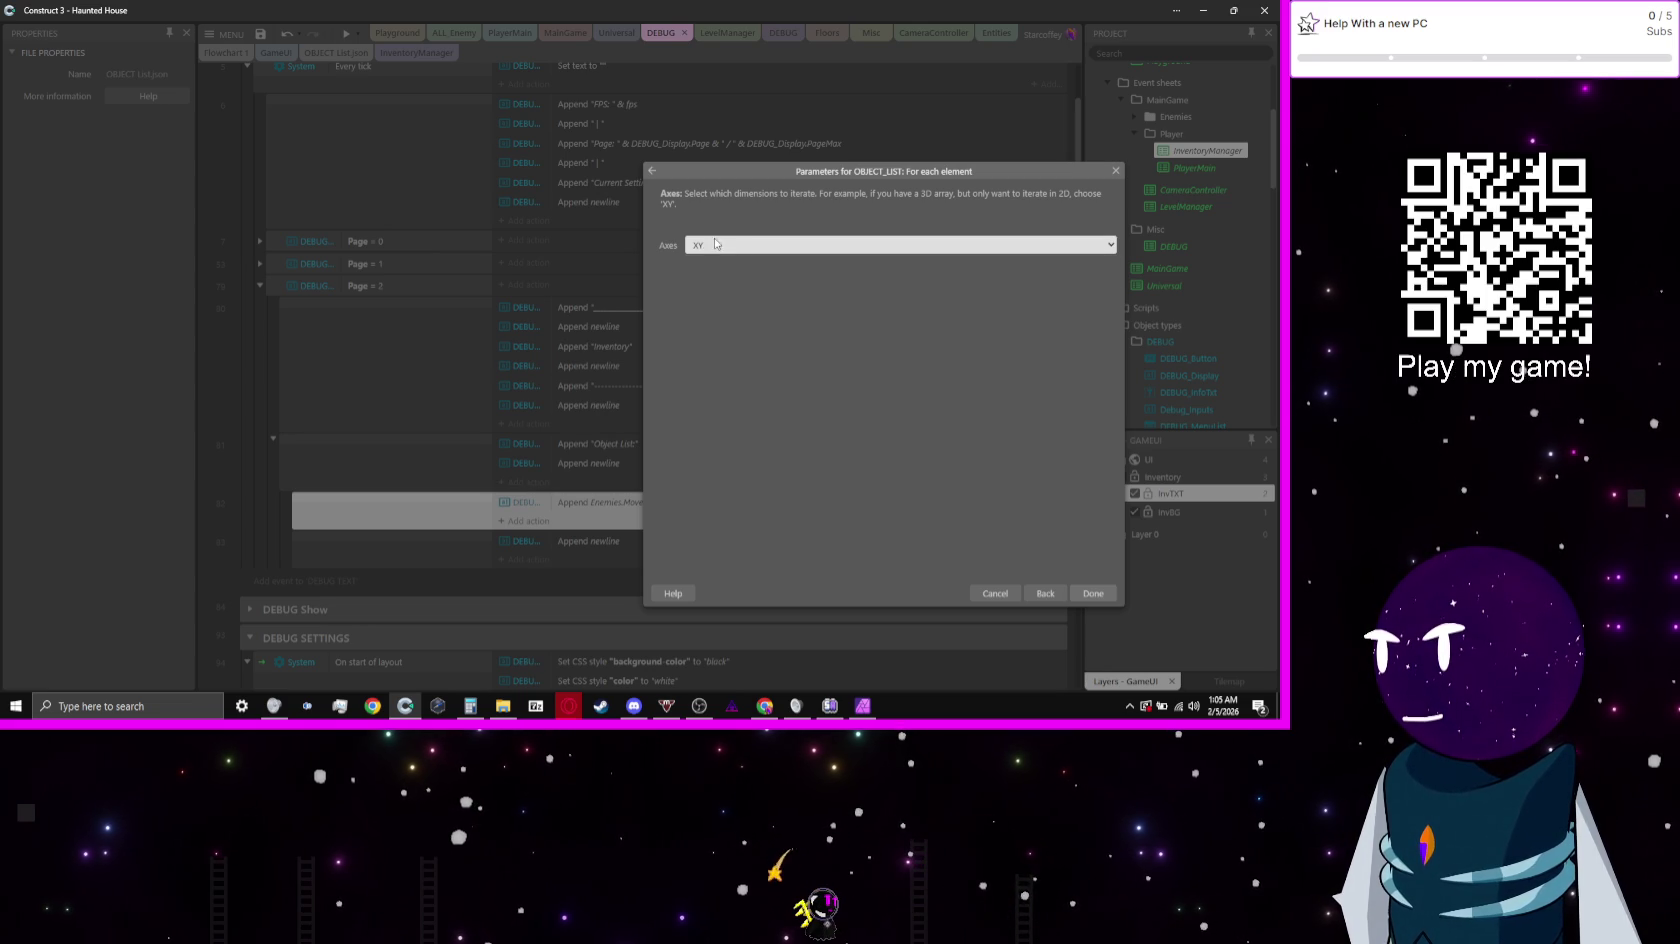
left_click(718, 245)
left_click(738, 300)
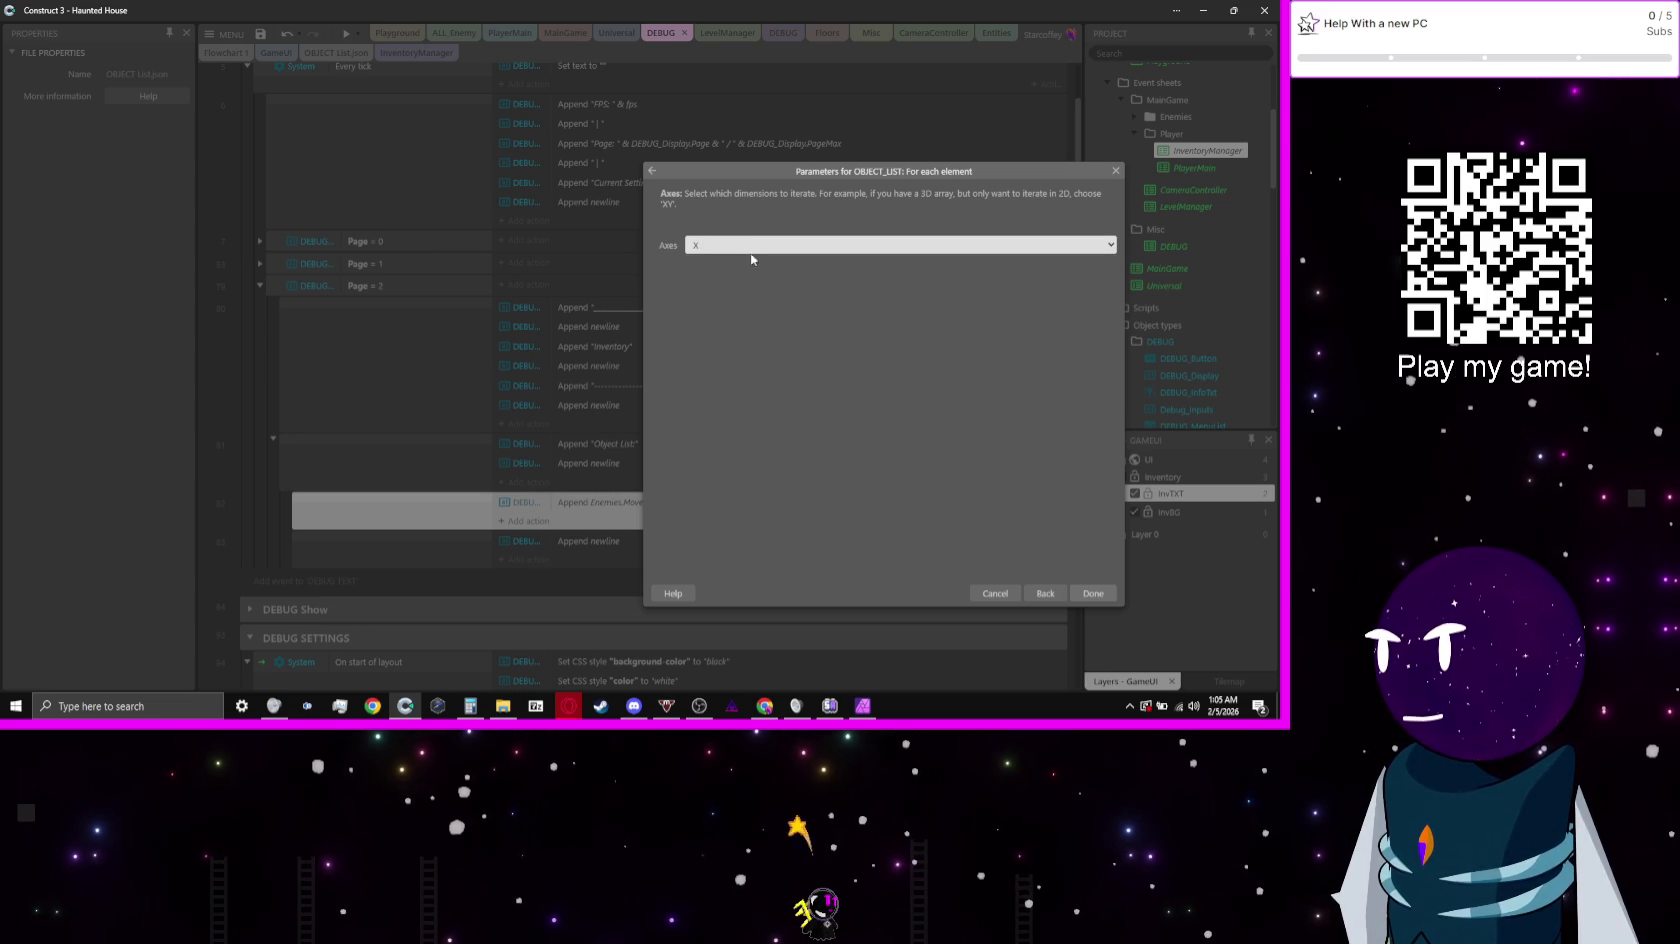
mouse_move(808, 181)
left_mouse_down()
mouse_move(344, 136)
mouse_move(770, 147)
mouse_move(572, 160)
left_mouse_up()
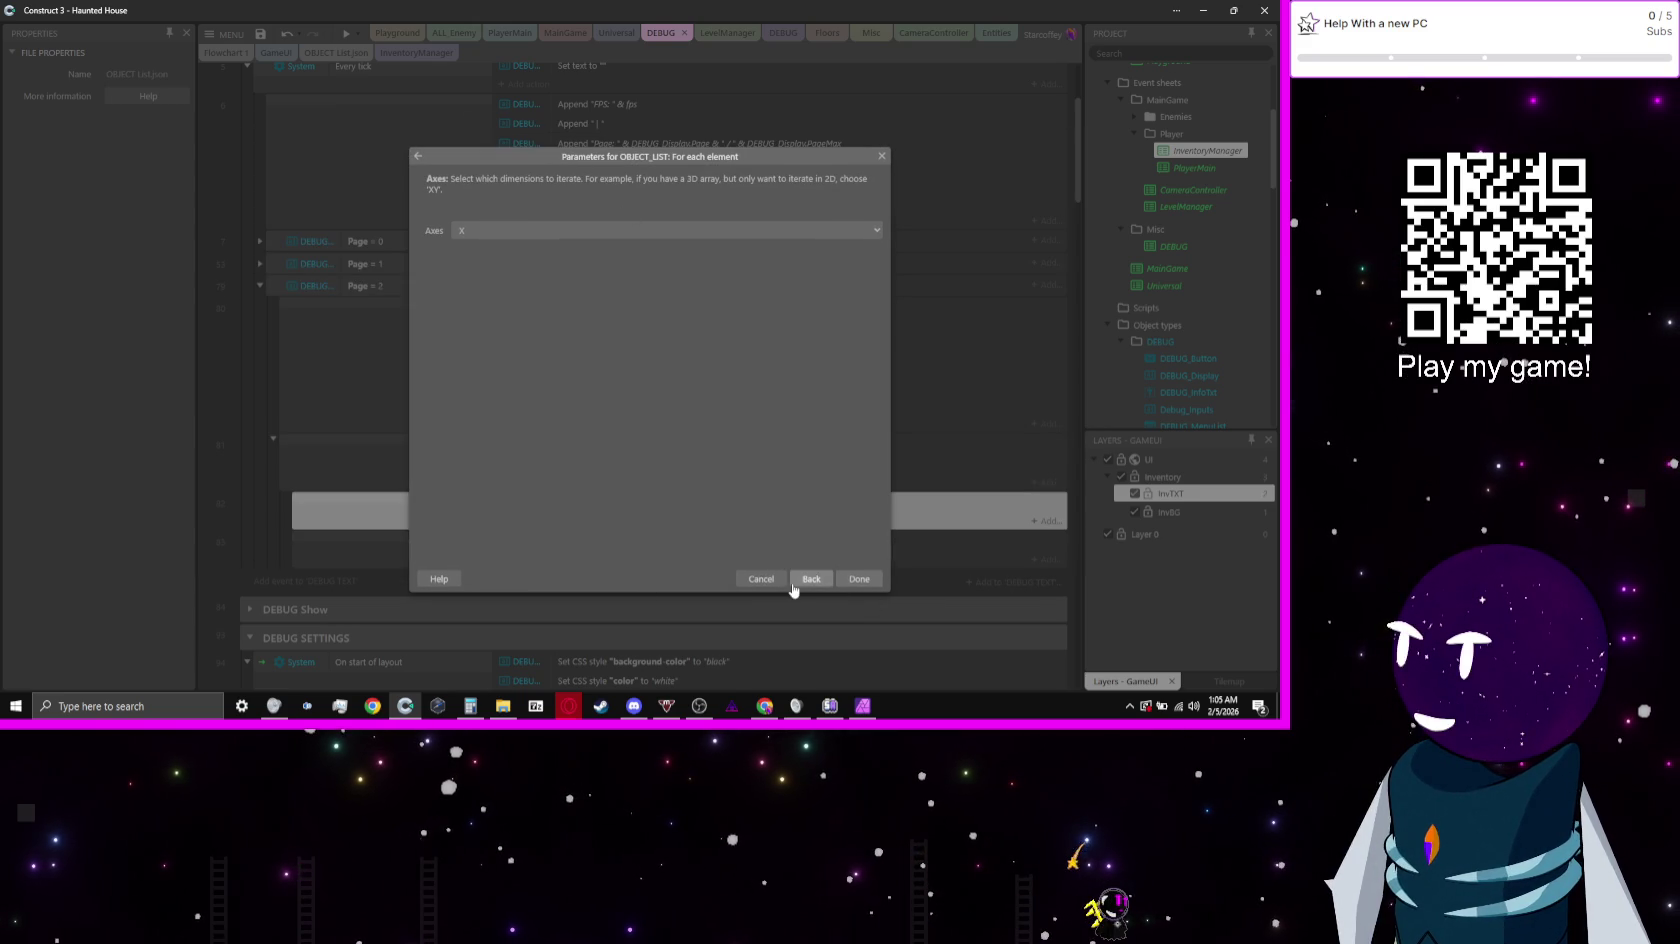
Step: Dismiss the condition parameters and create a new Dictionary file in the Lists folder
left_click(762, 579)
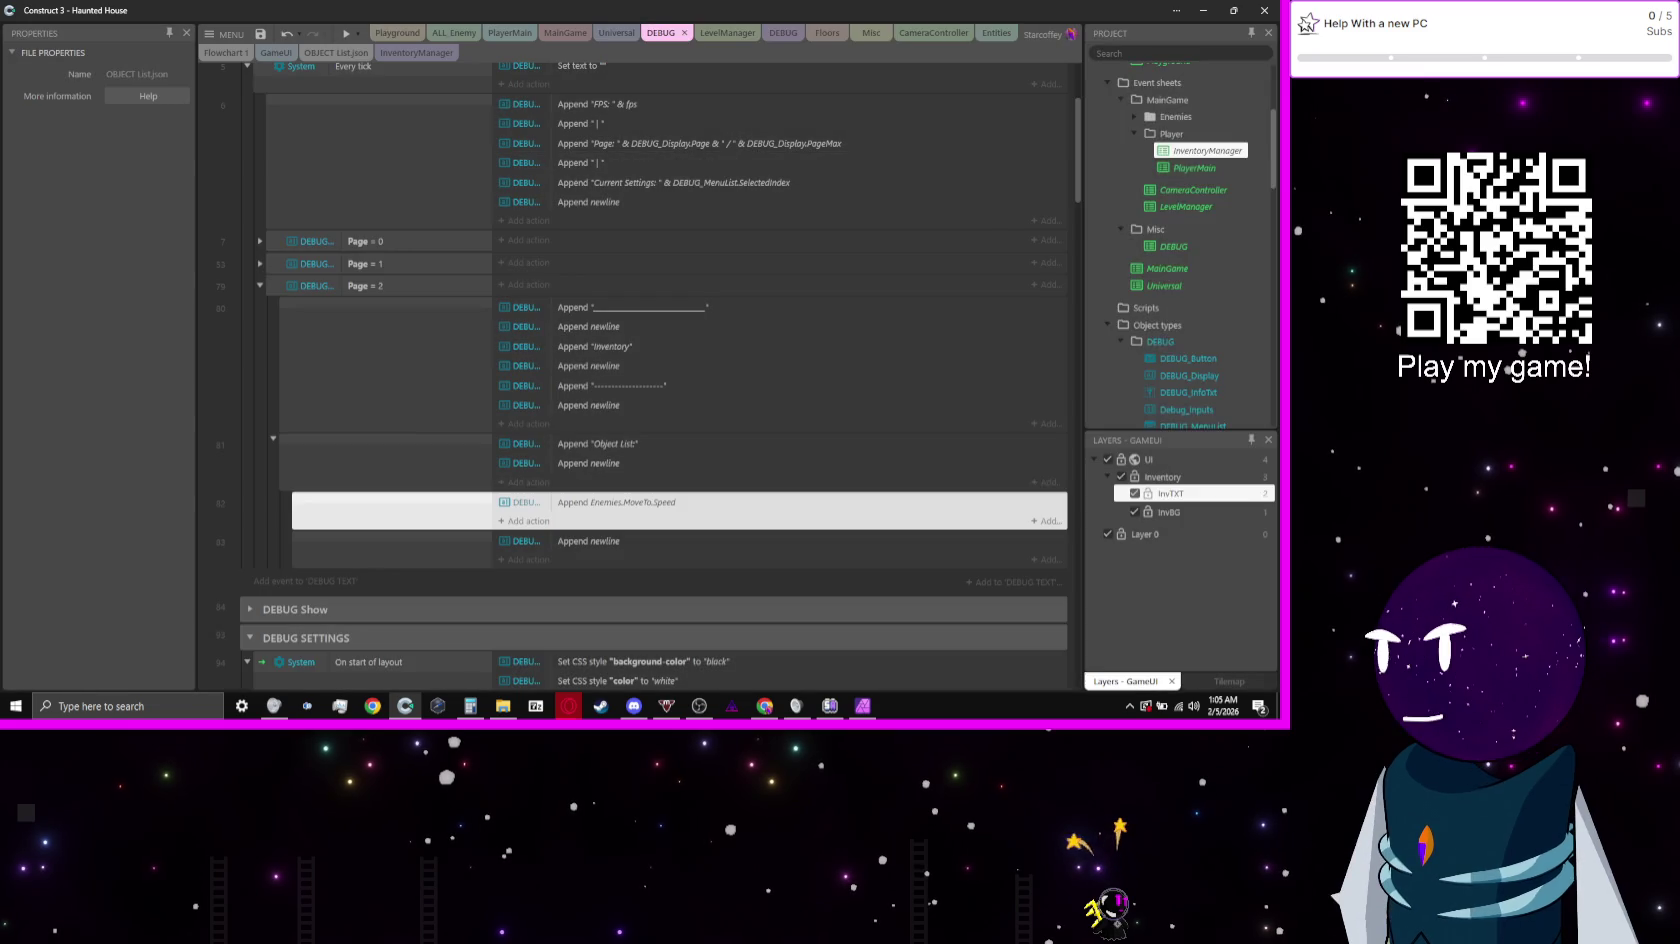
scroll(1244, 244, "down", 5)
scroll(1244, 251, "down", 2)
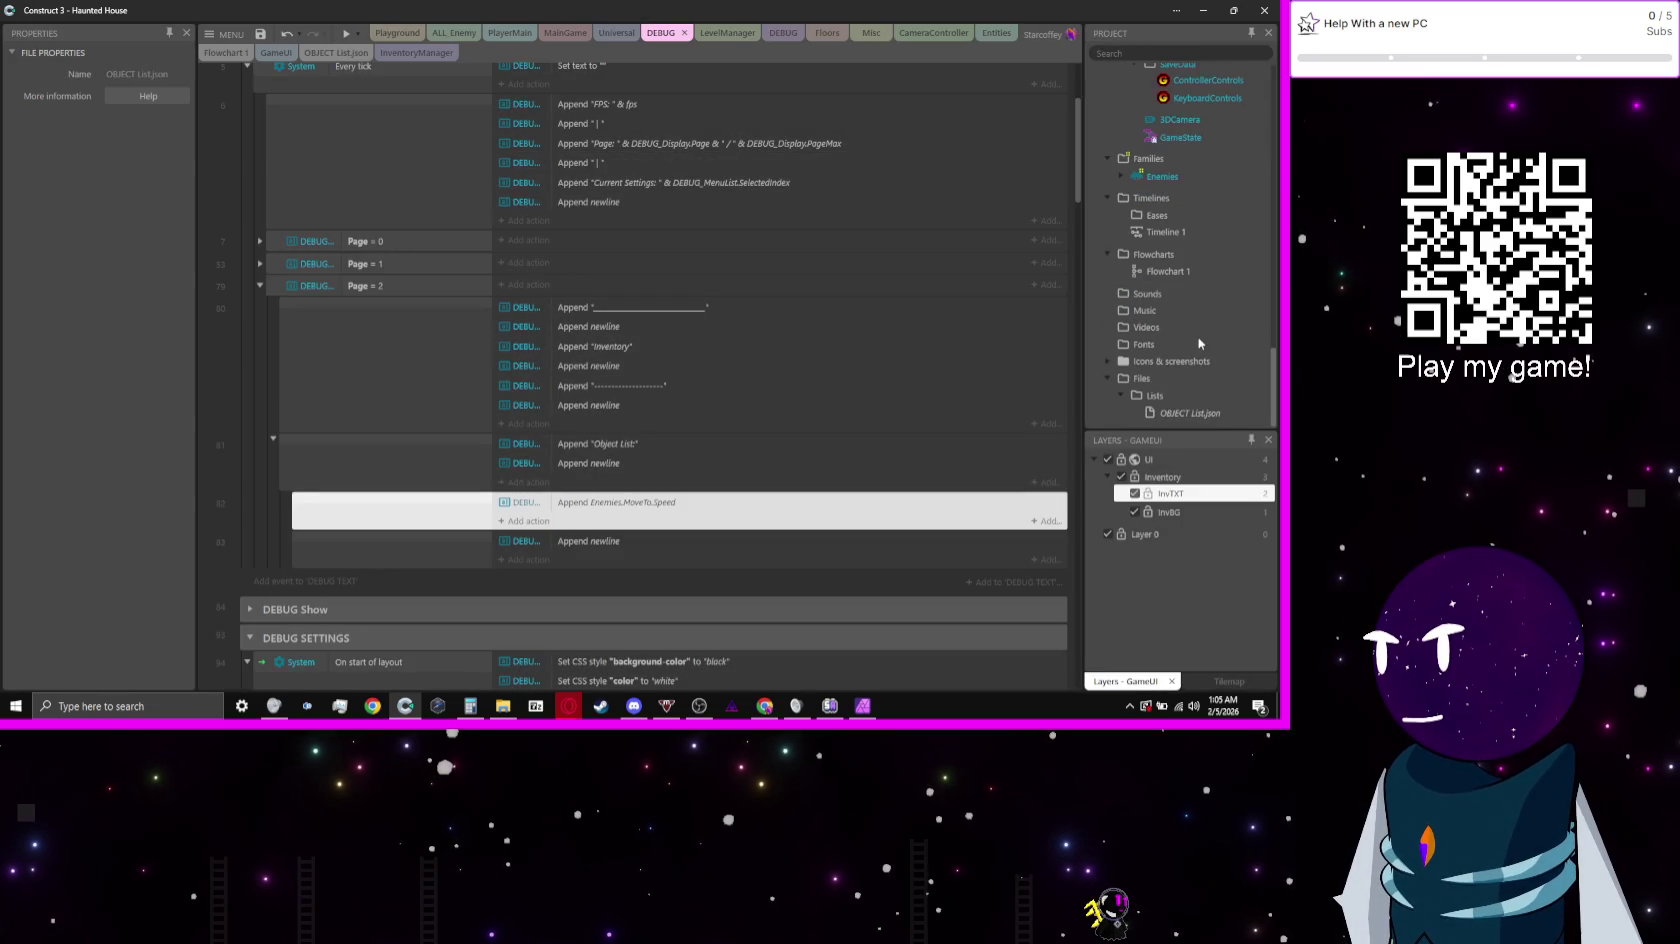
right_click(1165, 412)
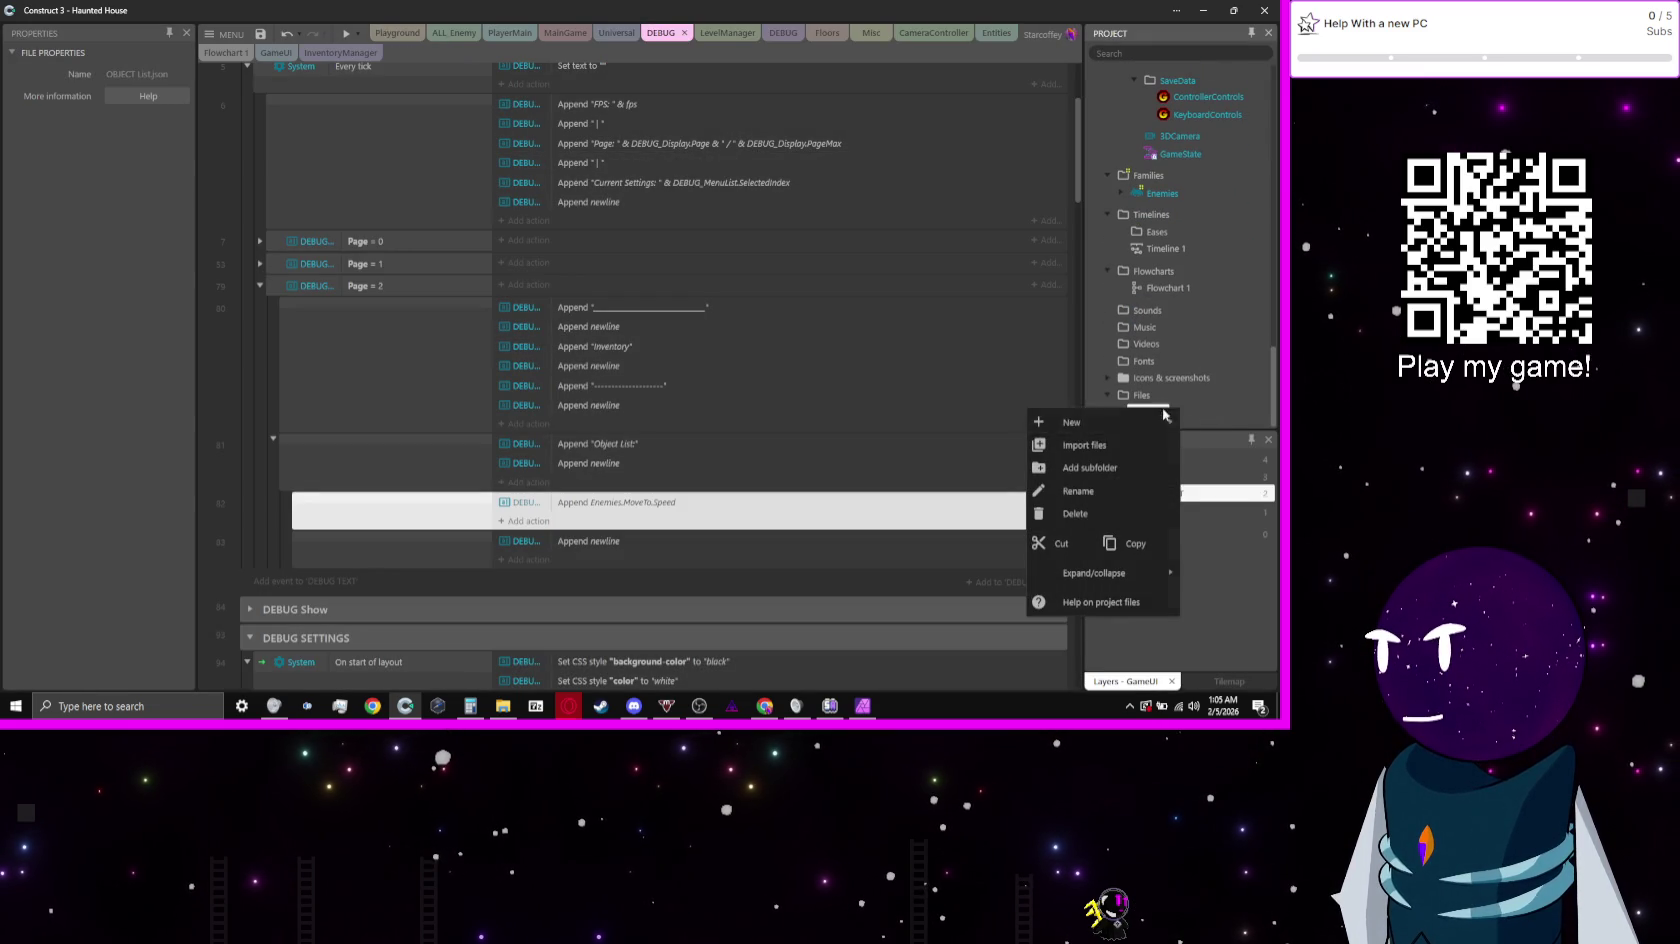
mouse_move(1100, 422)
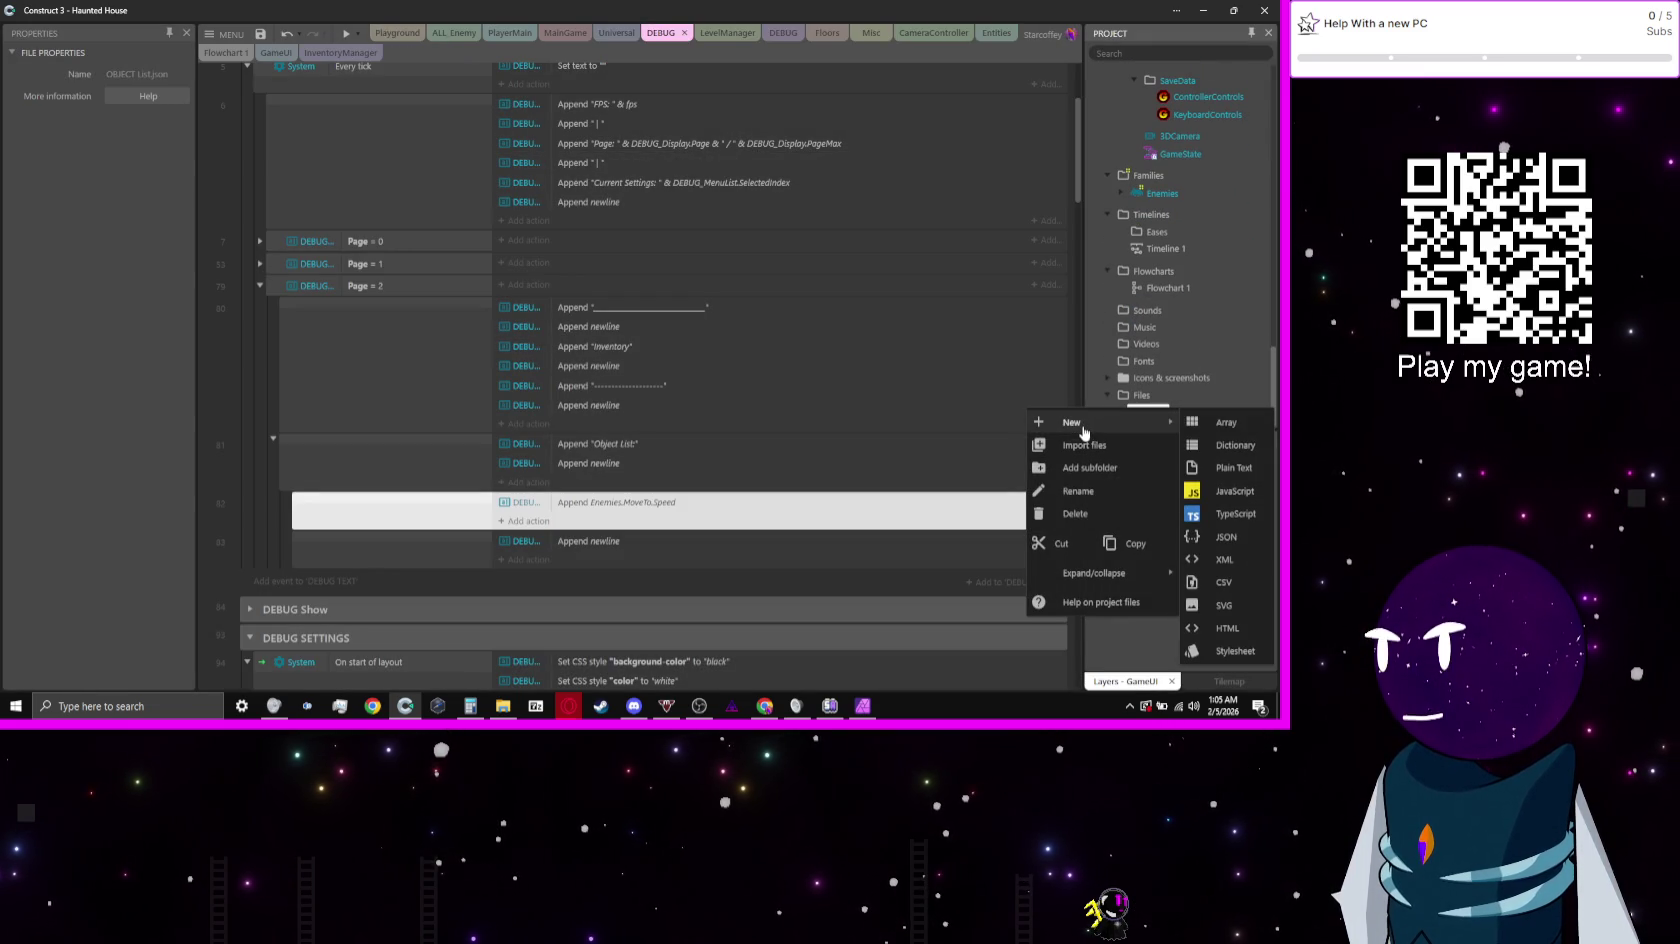
left_click(1255, 458)
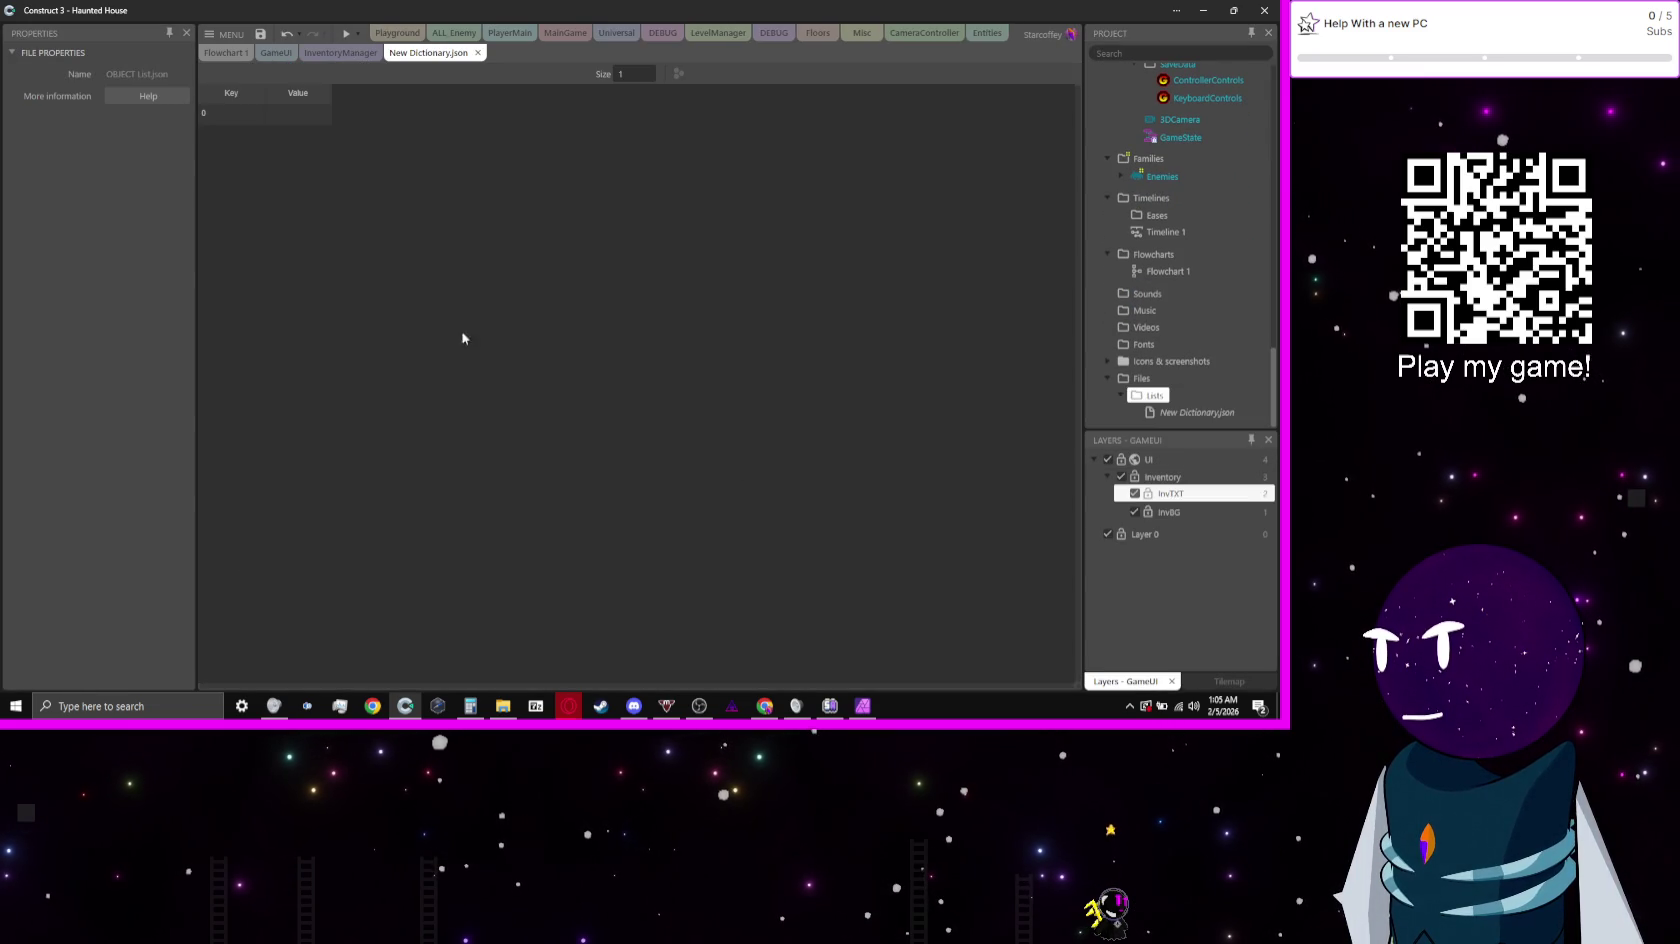
Step: Set the dictionary's first entry to key 'Skeleton Key' with value 0
double_click(244, 121)
type("Skele")
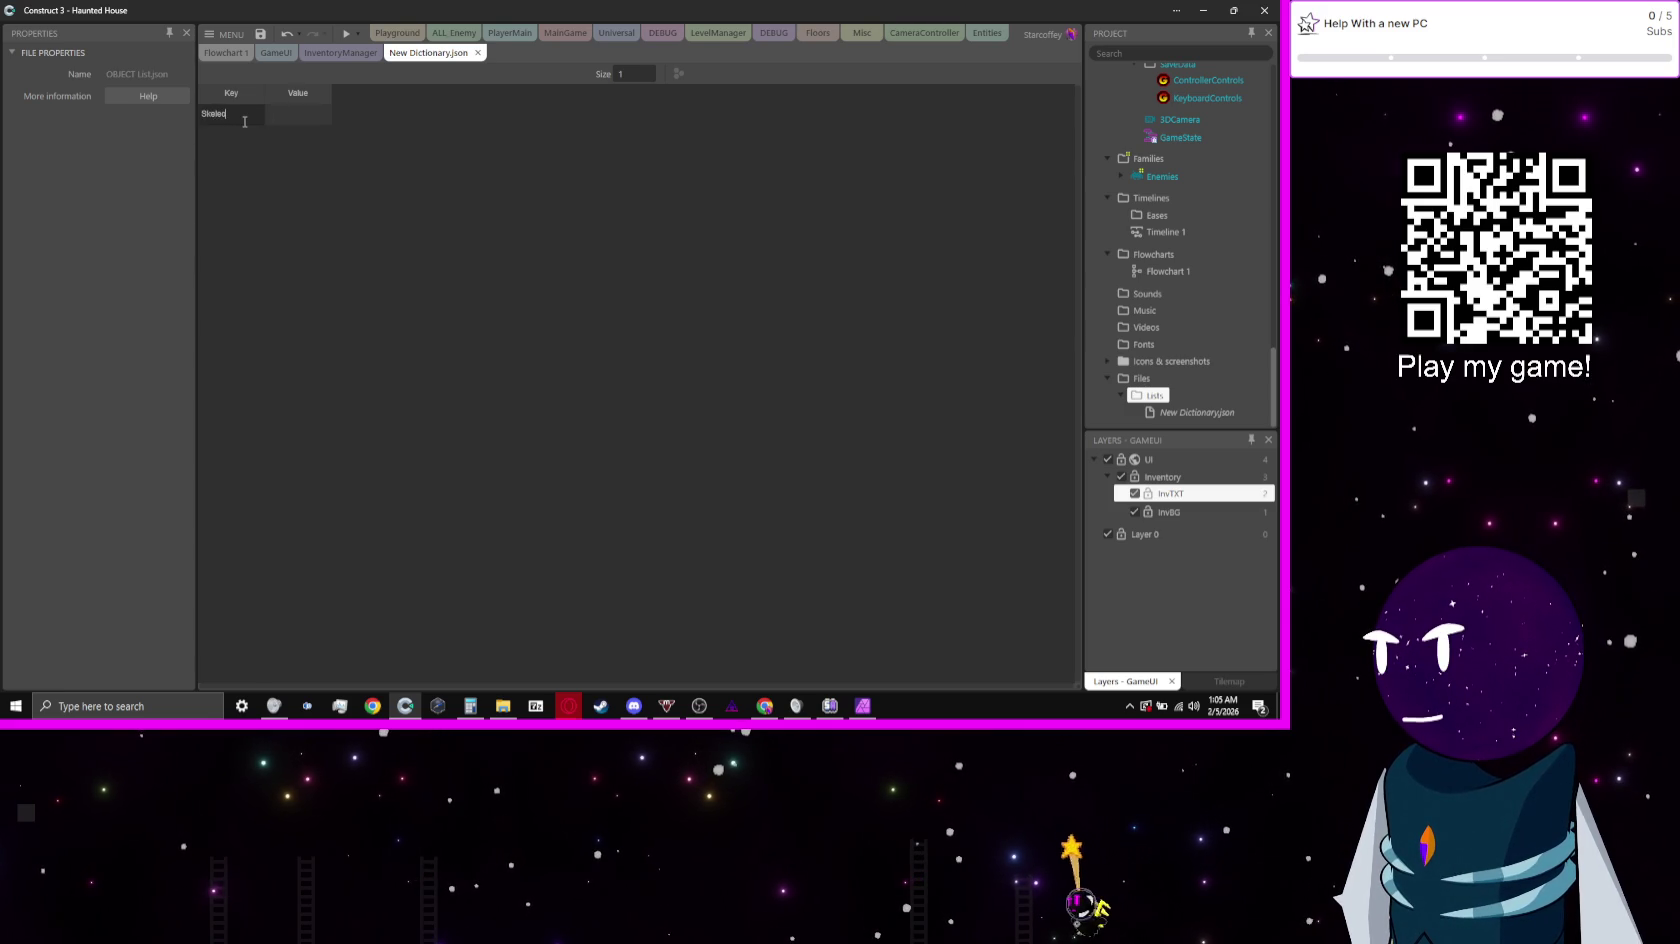
type("ton")
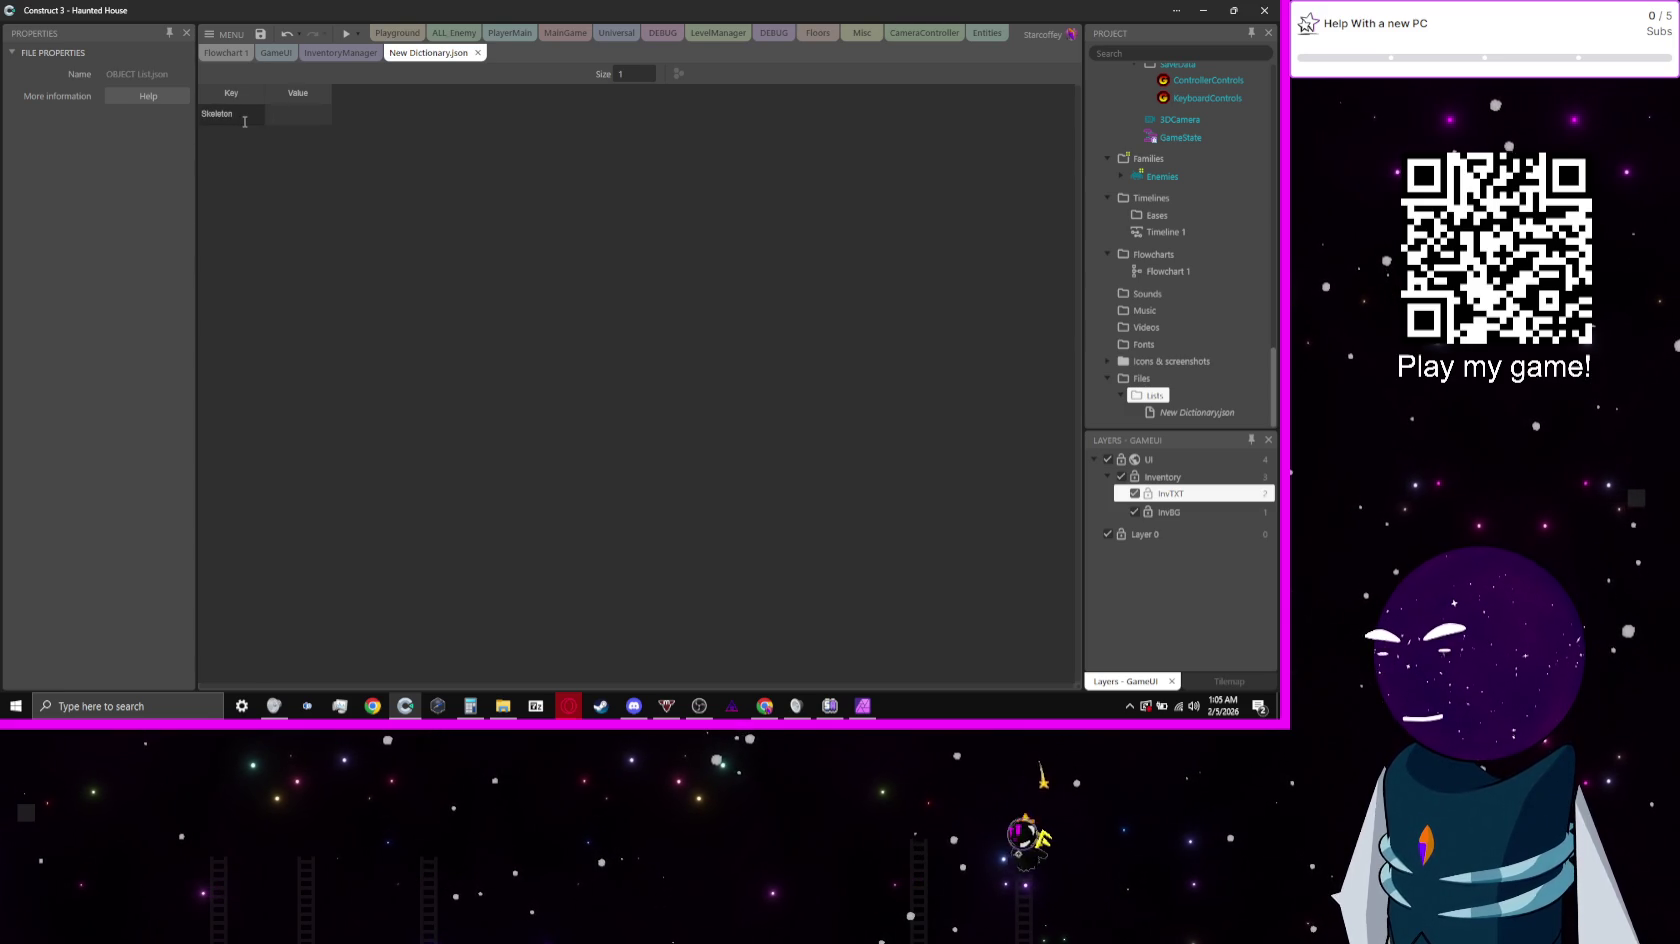
type(" Key")
key("Tab")
type("0")
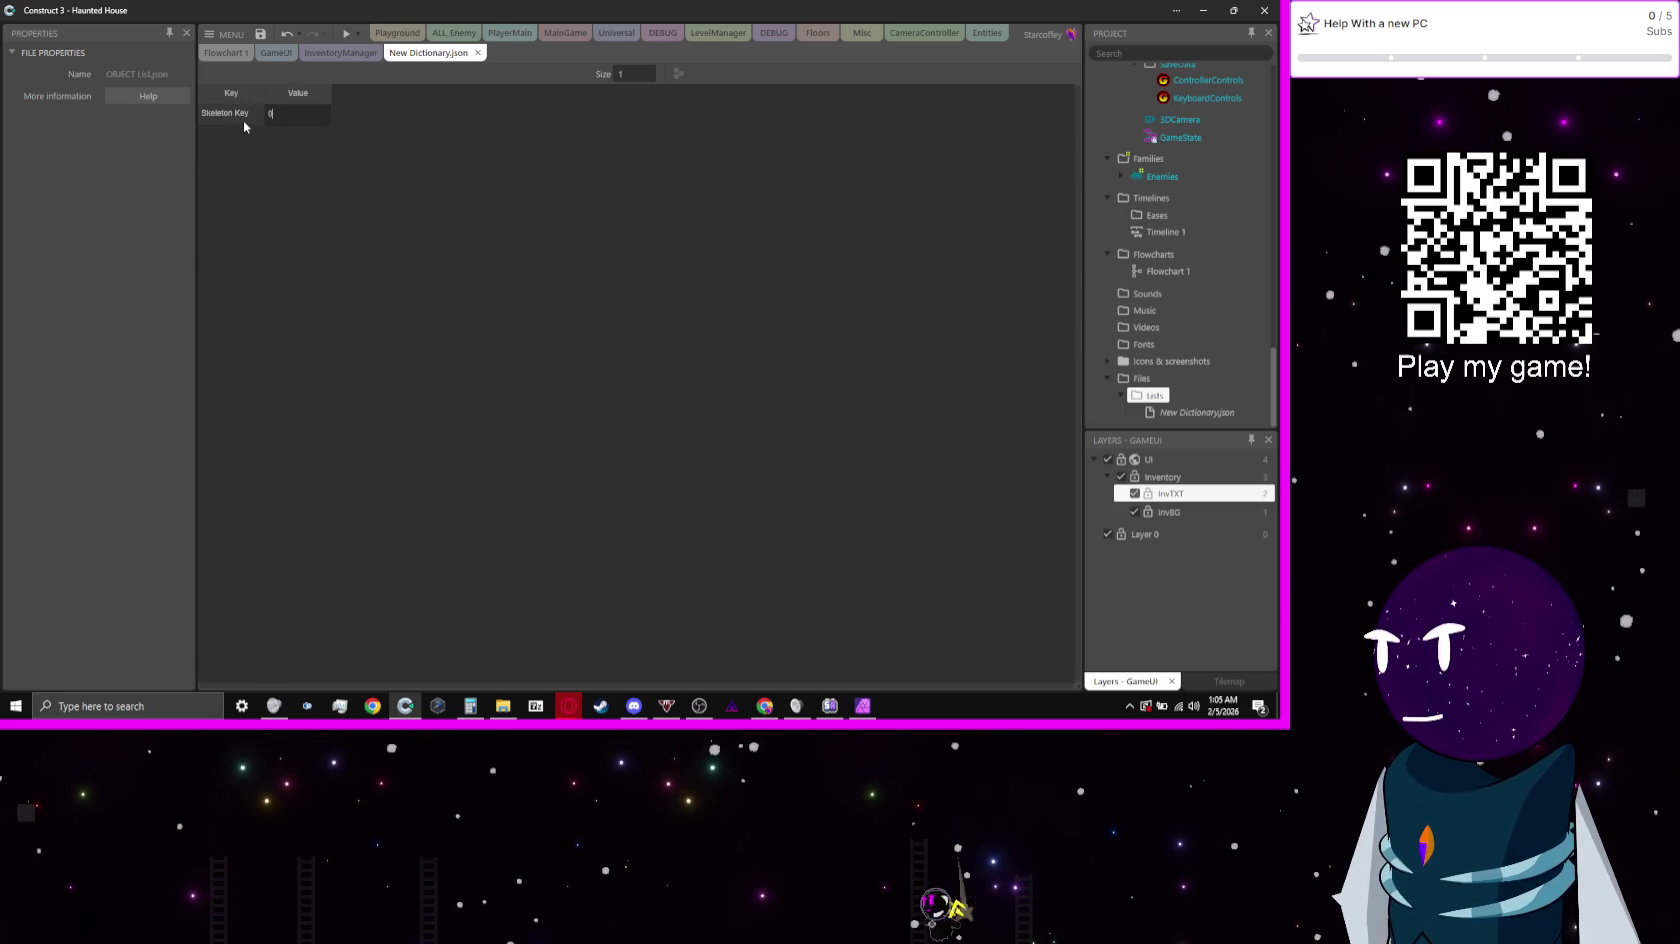
key("Return")
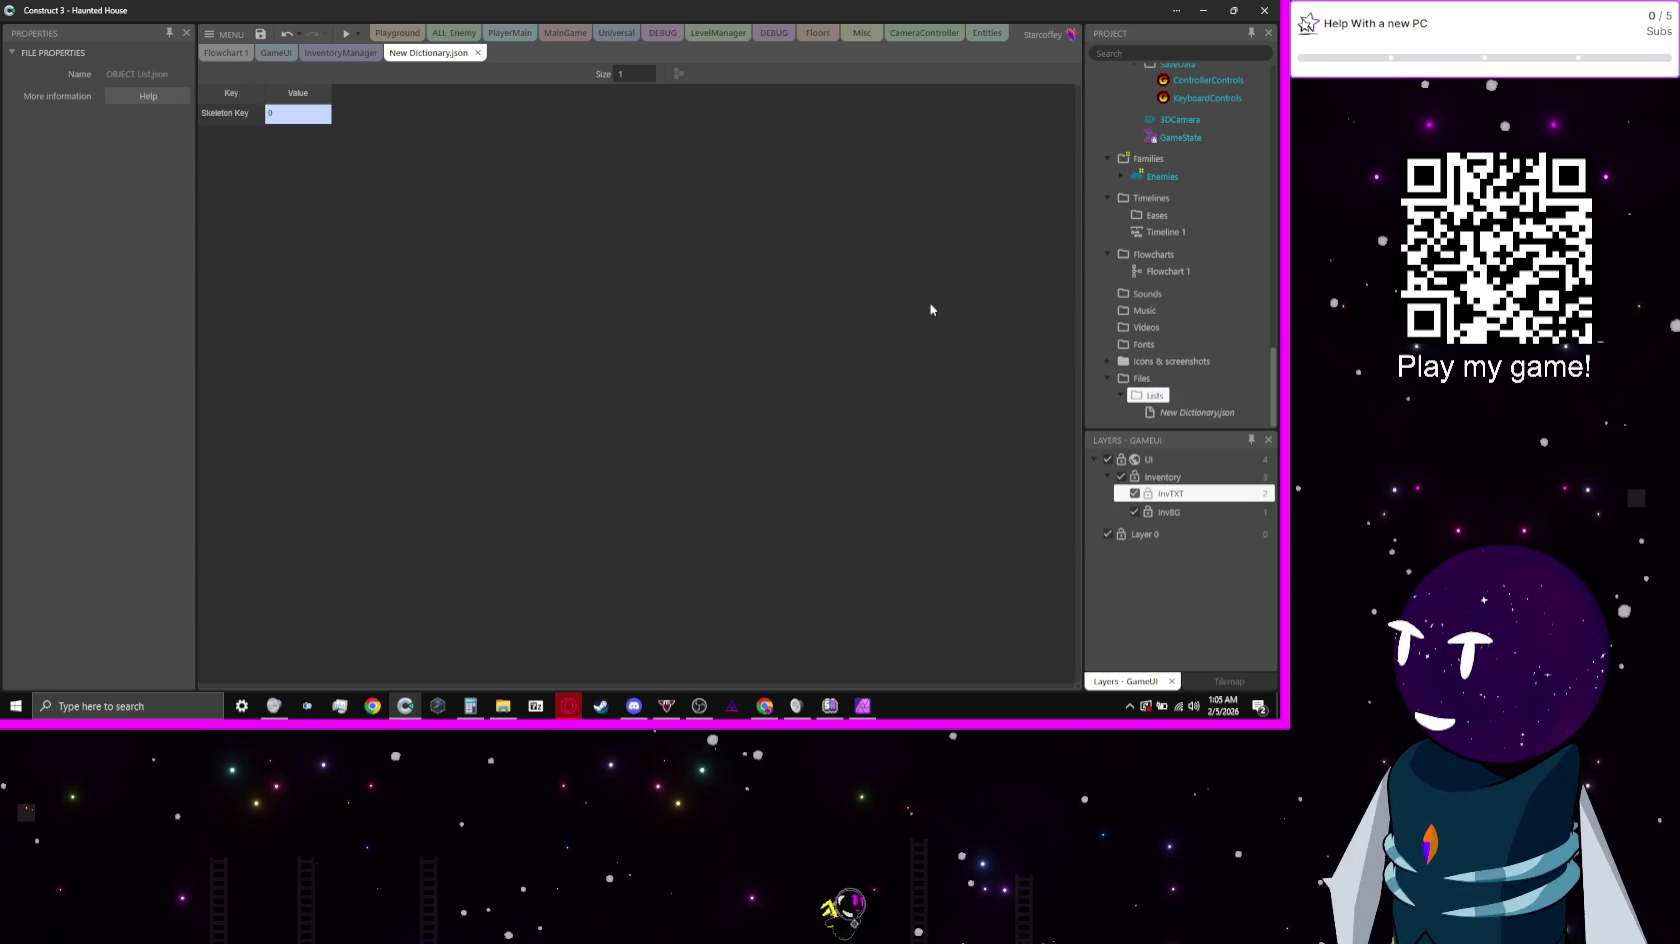
scroll(1167, 253, "up", 10)
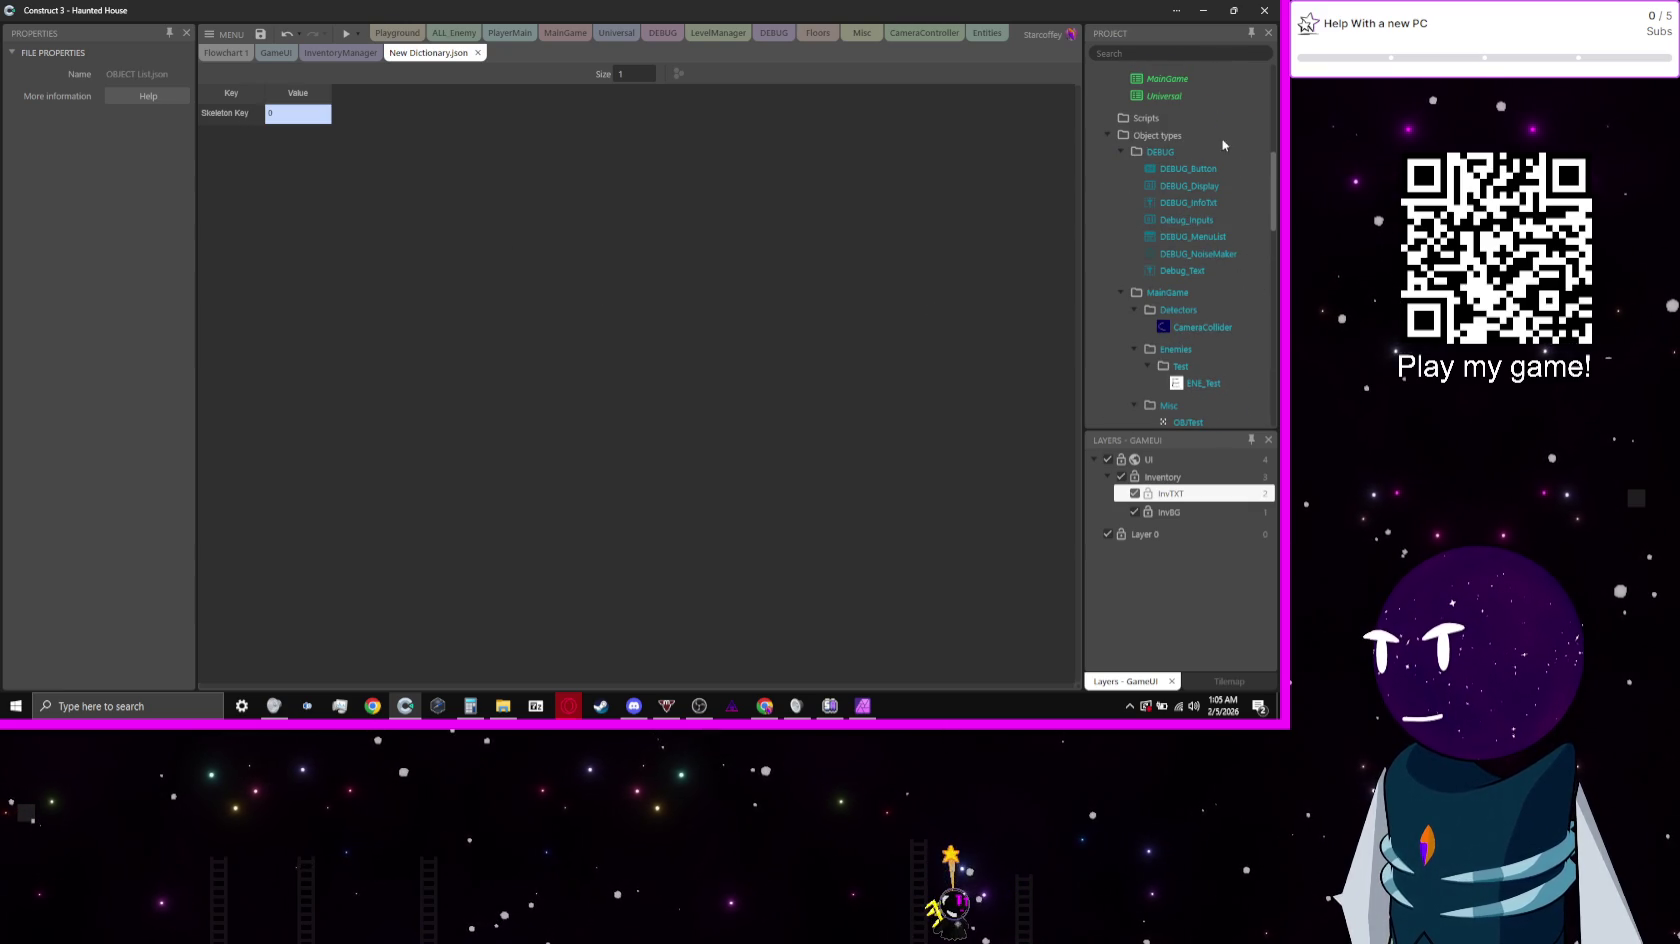
Step: Delete the OBJECT_LIST object type from the project
scroll(1225, 190, "down", 10)
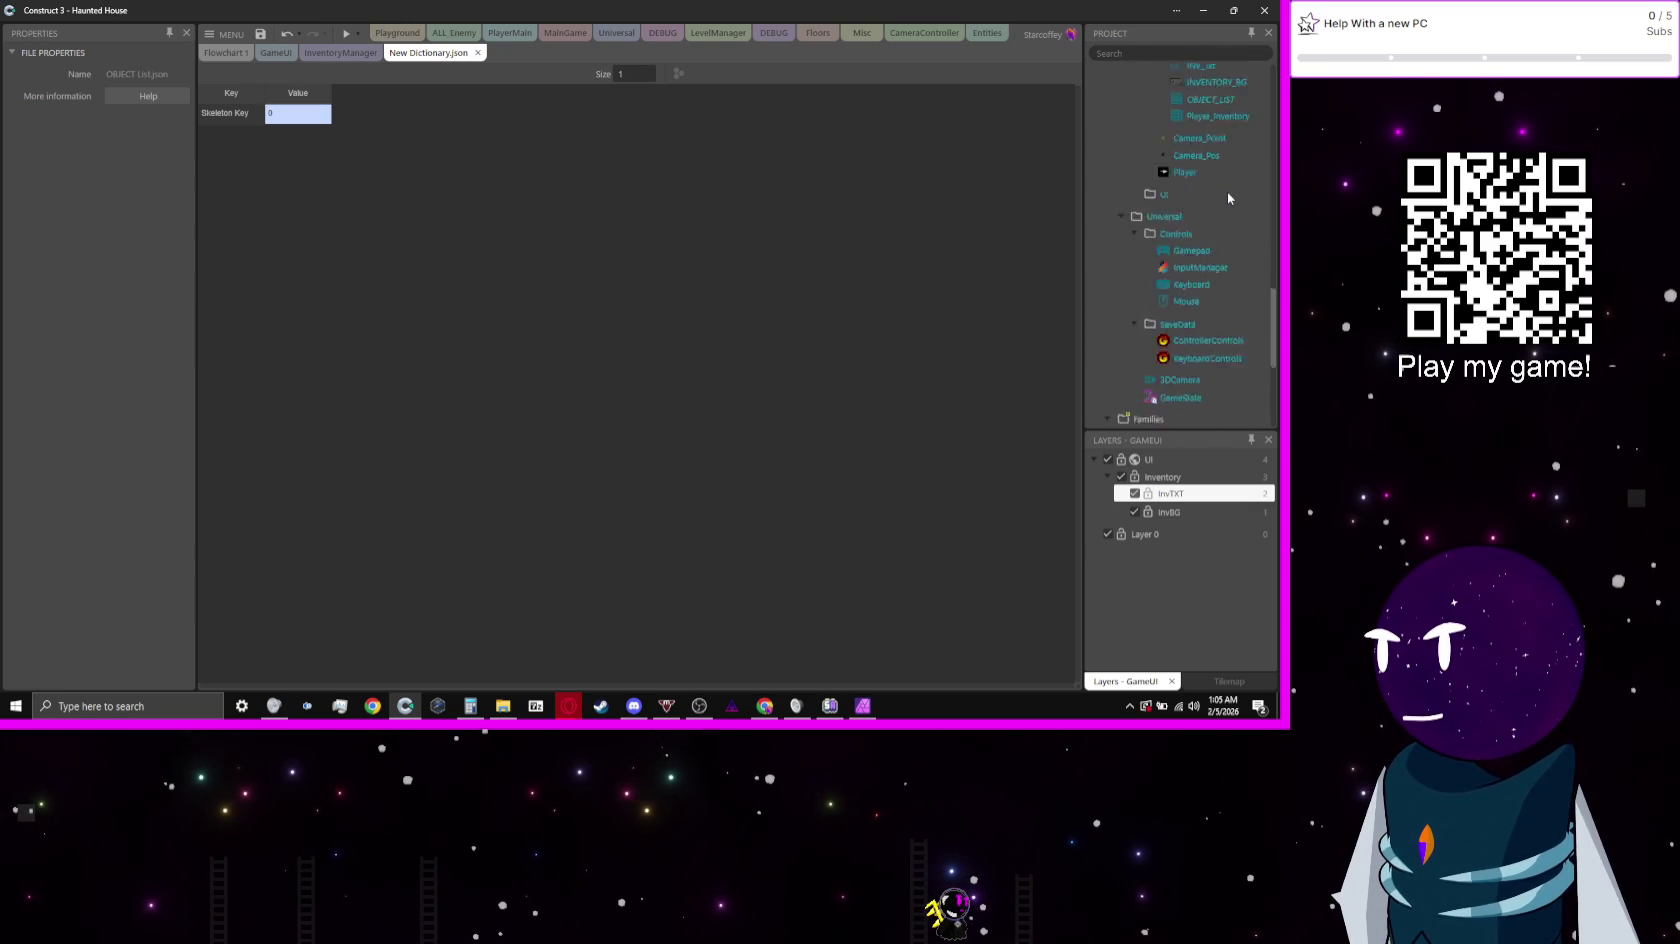
scroll(1229, 198, "up", 3)
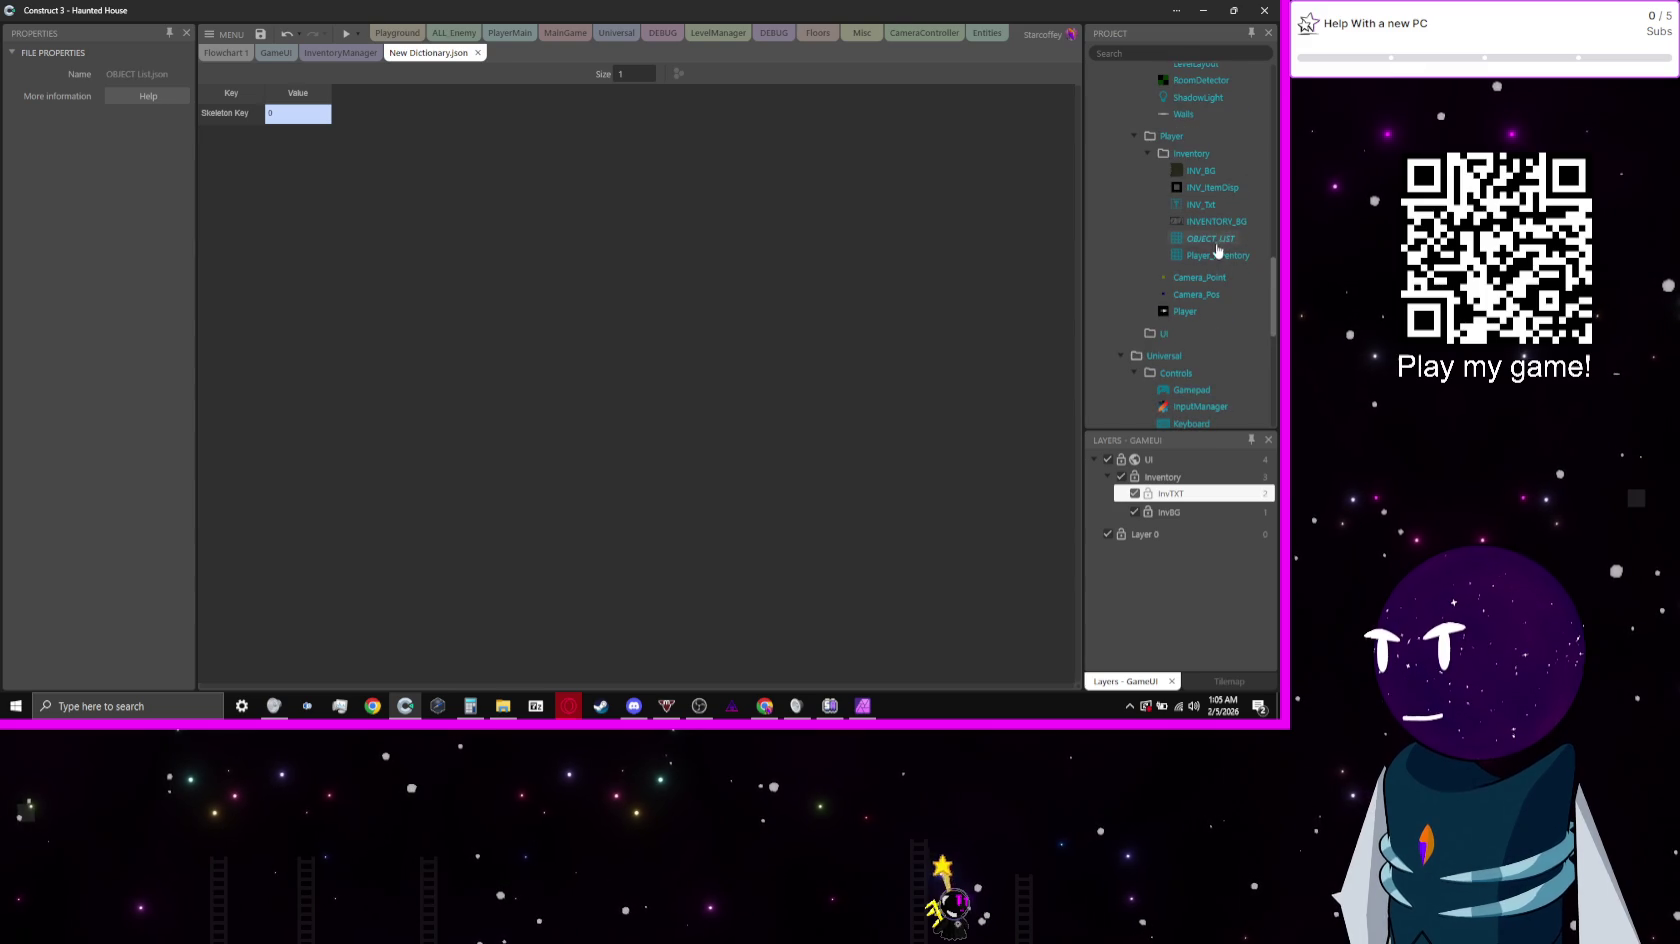
left_click(1210, 240)
key("Delete")
left_click(500, 381)
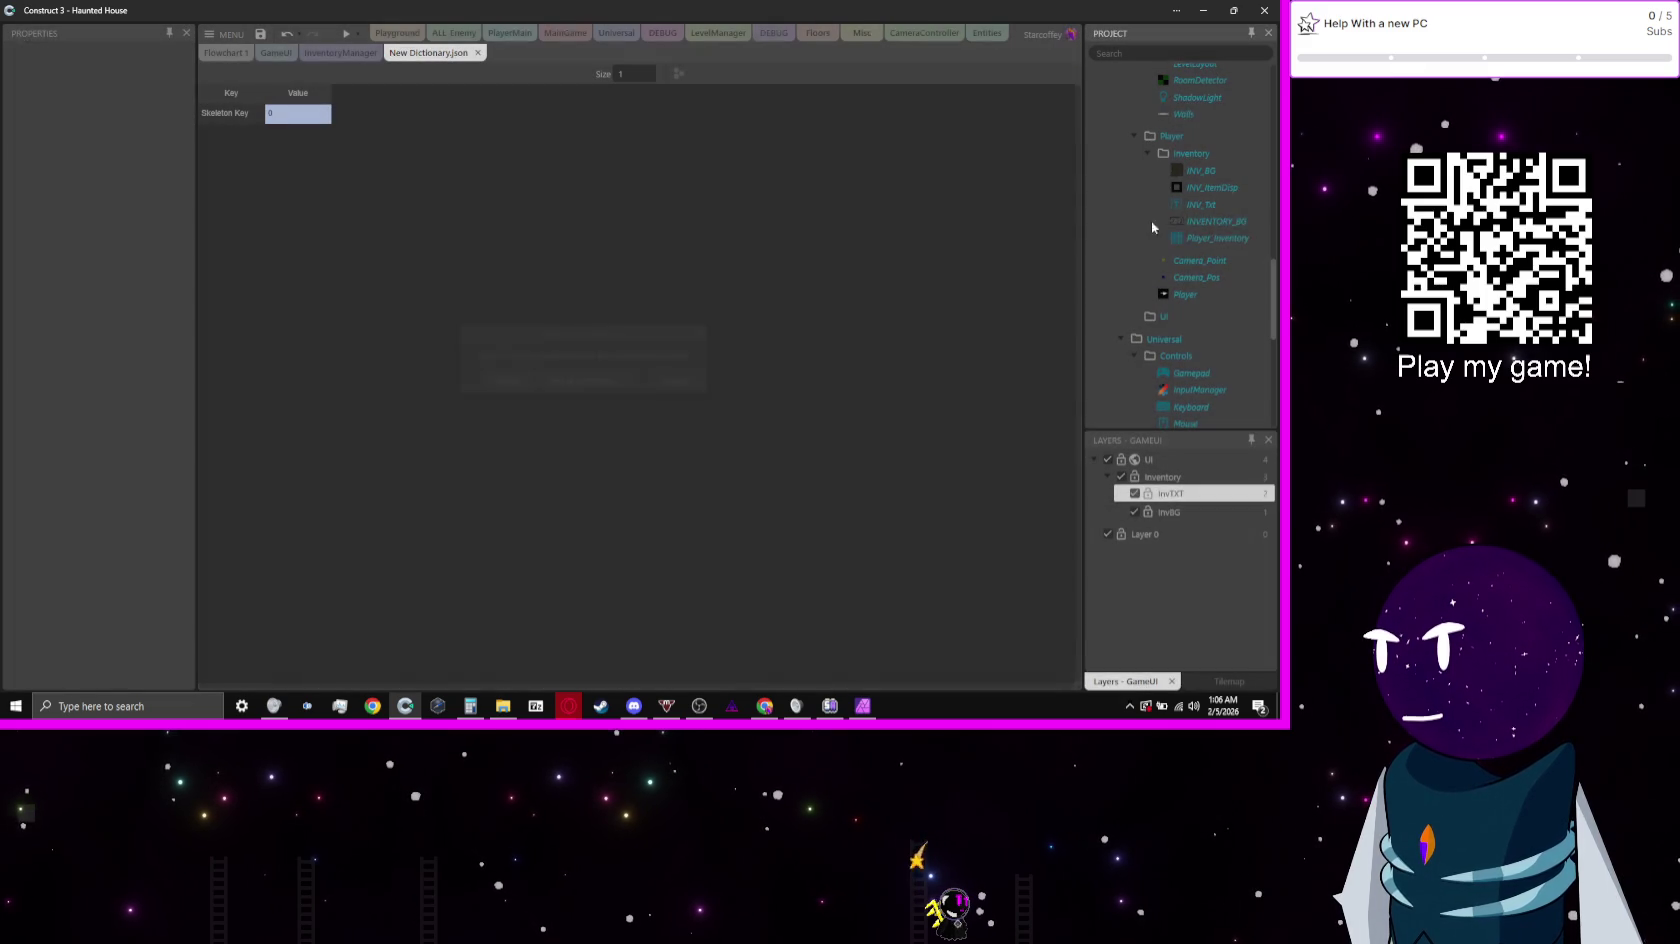
Step: Add a Dictionary object to the Inventory folder, rename it OBJ_List, and select Player_Inventory
right_click(1188, 154)
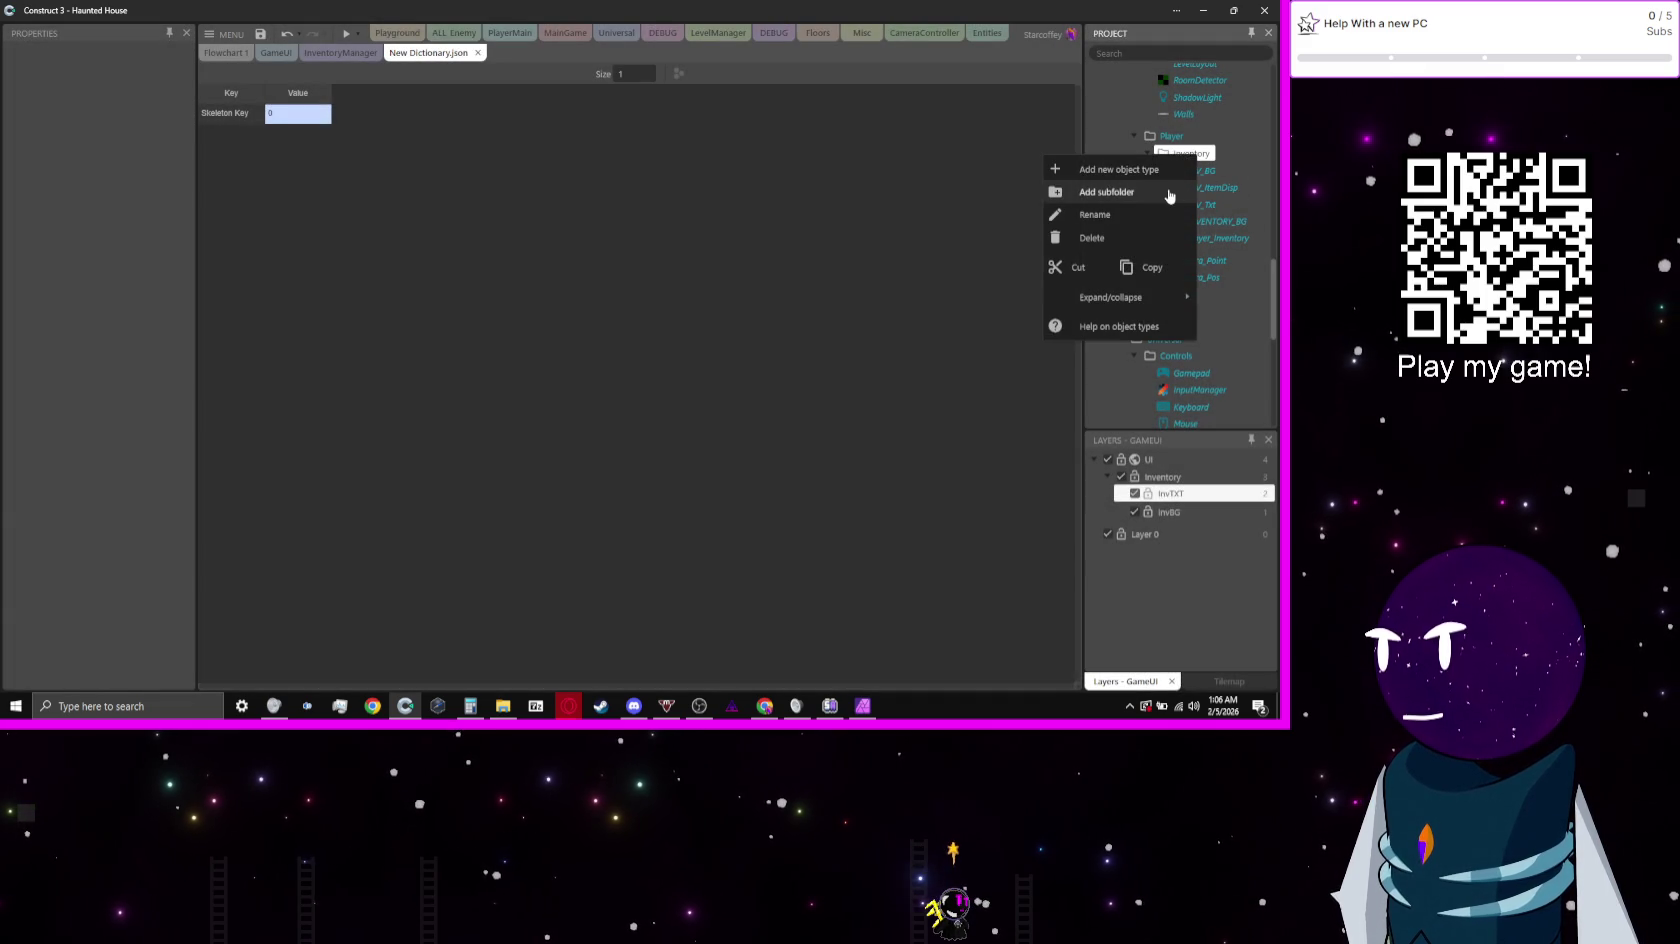
left_click(1147, 171)
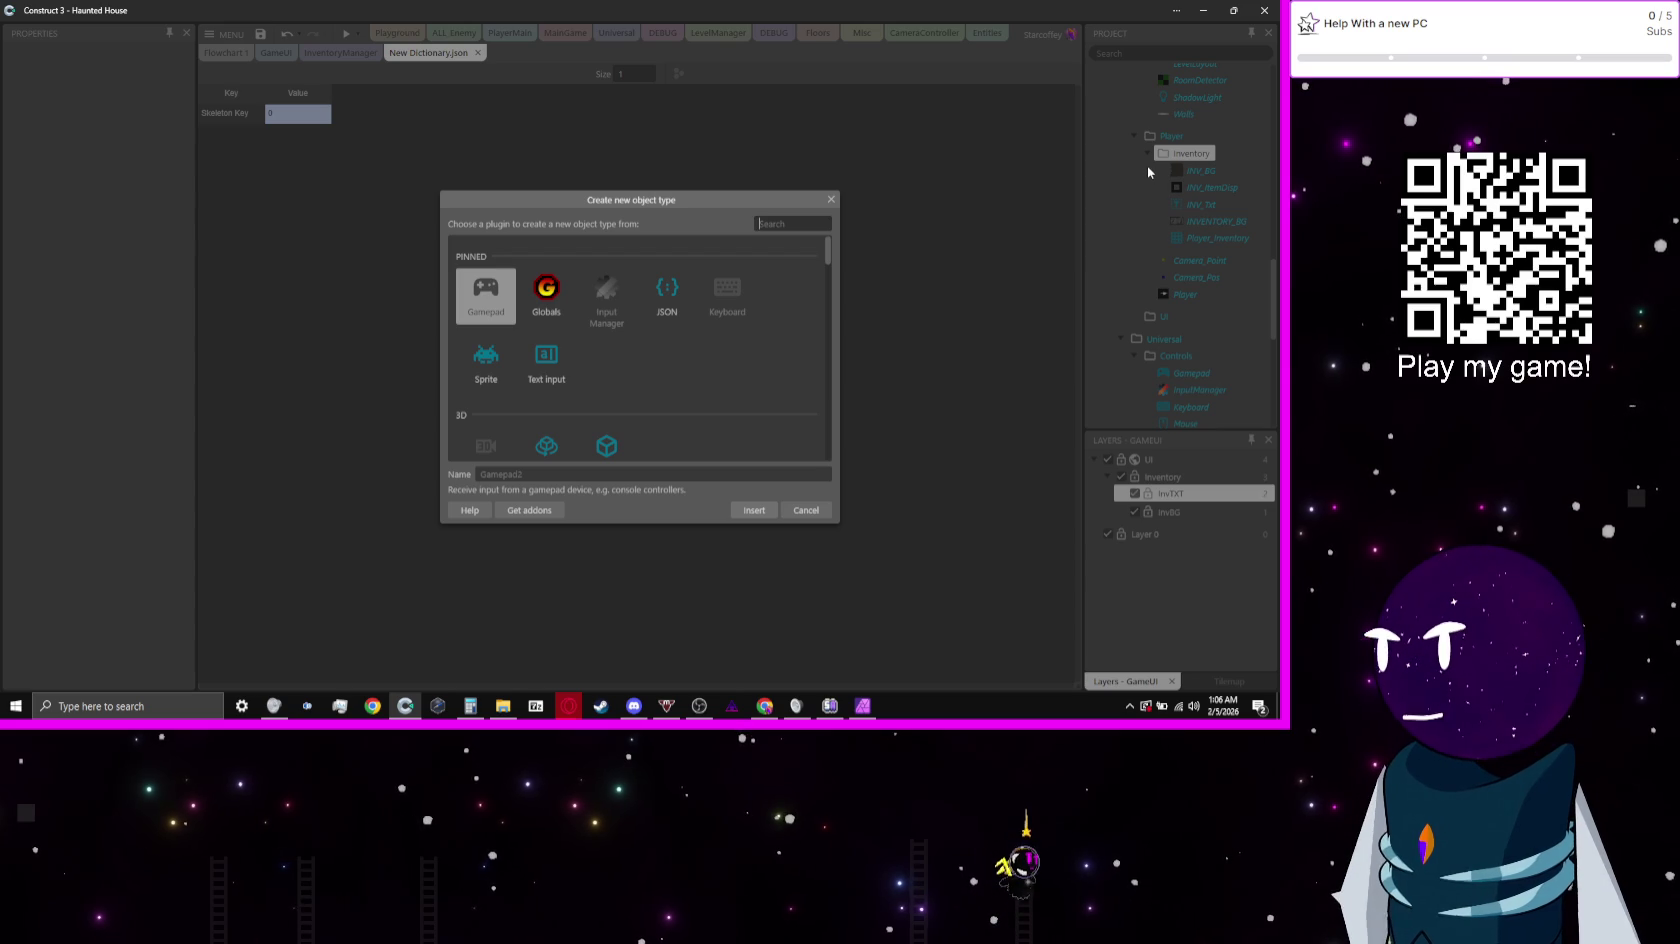
type("dict")
key("Return")
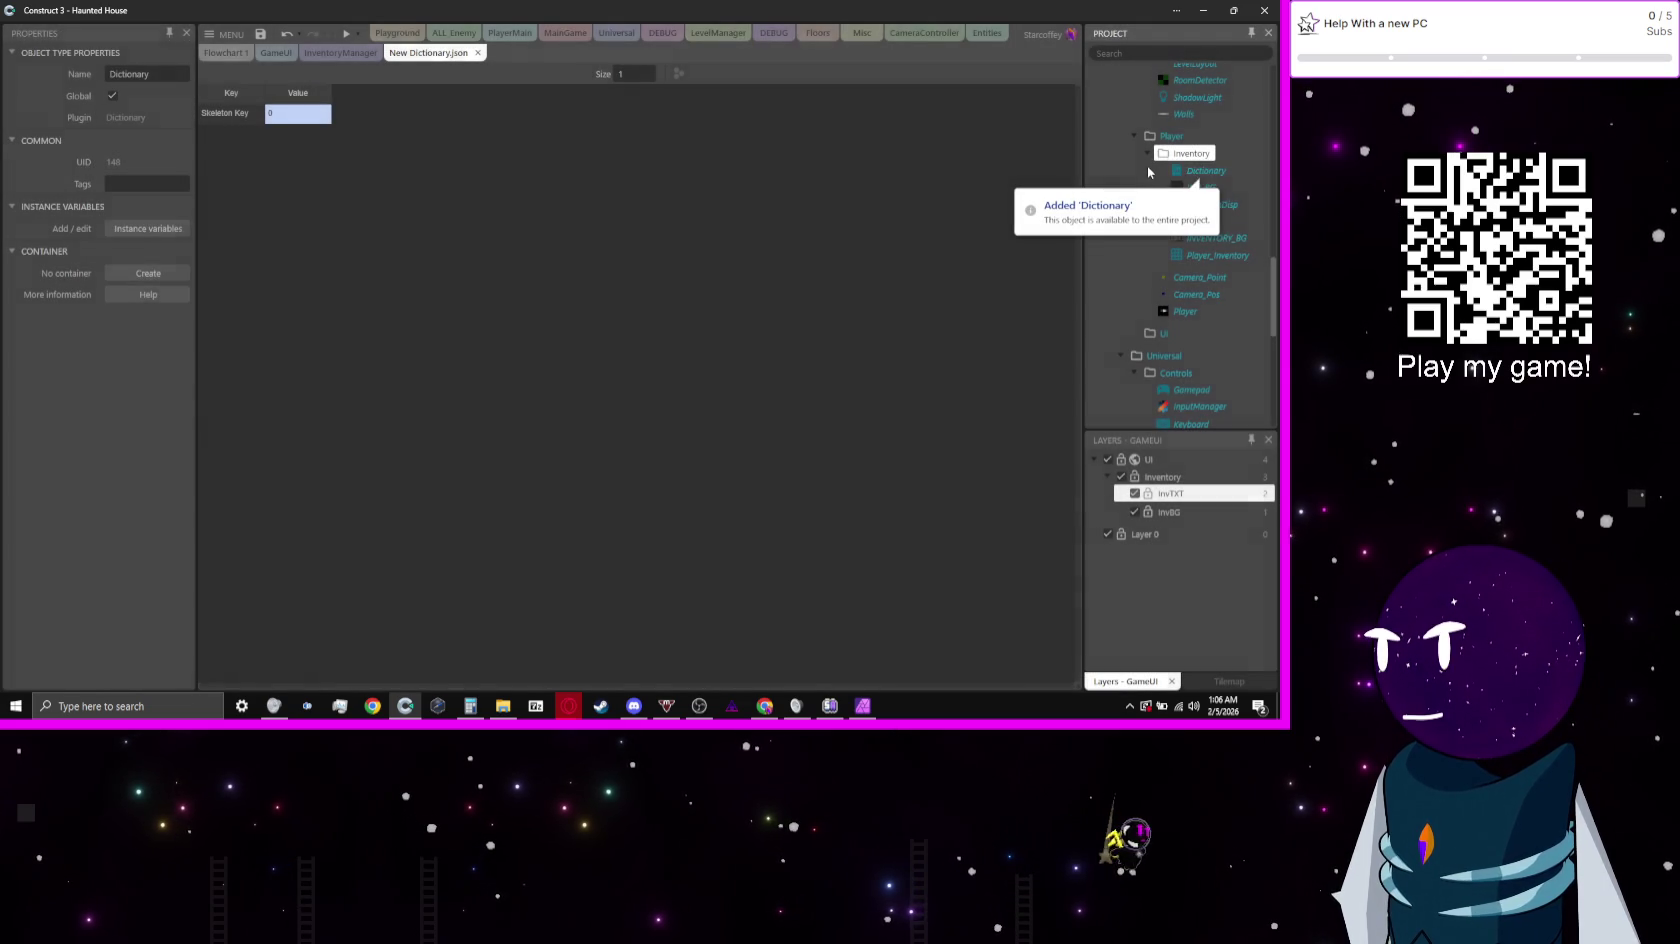
right_click(1192, 171)
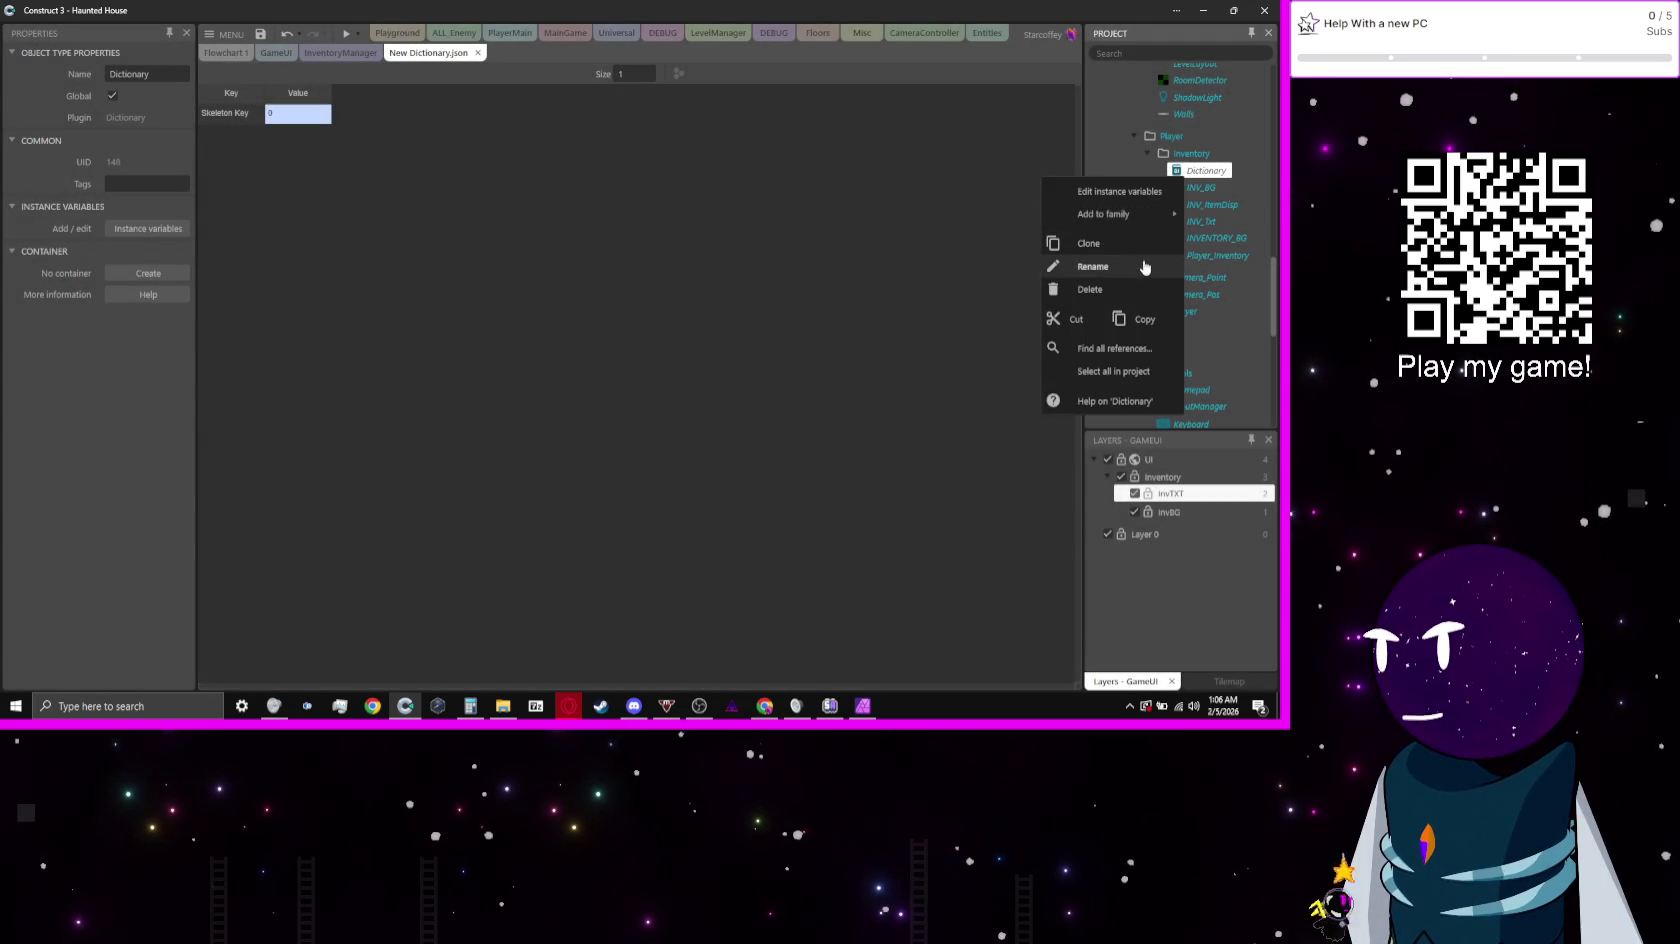
left_click(1145, 267)
type("OBJ")
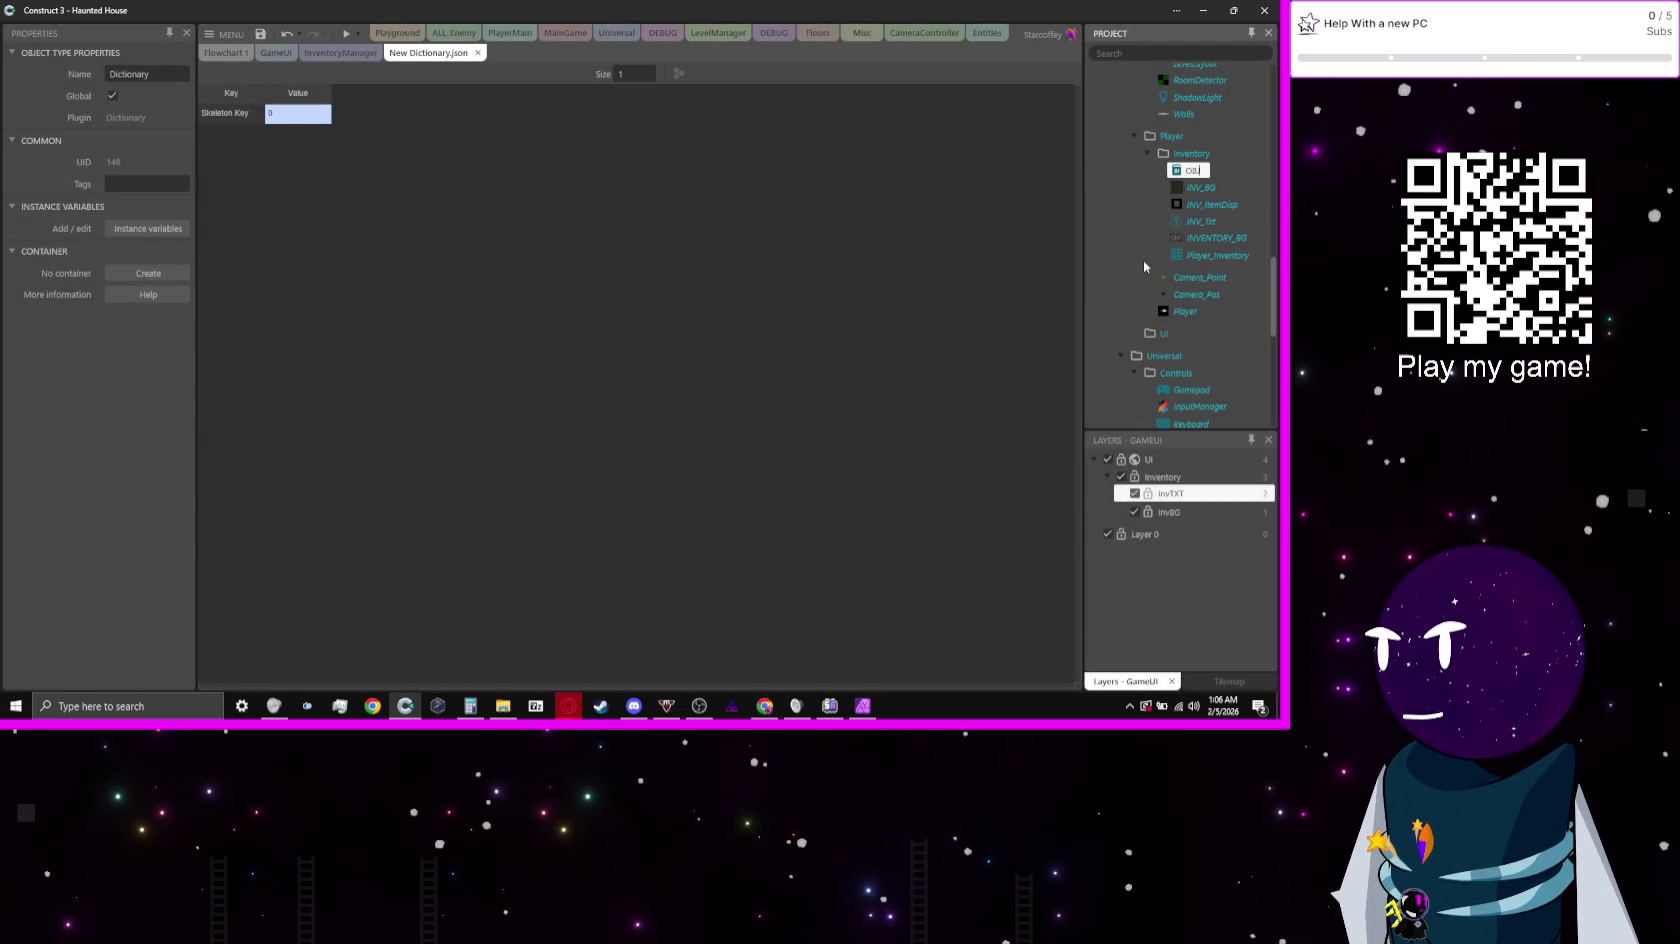
type("_List")
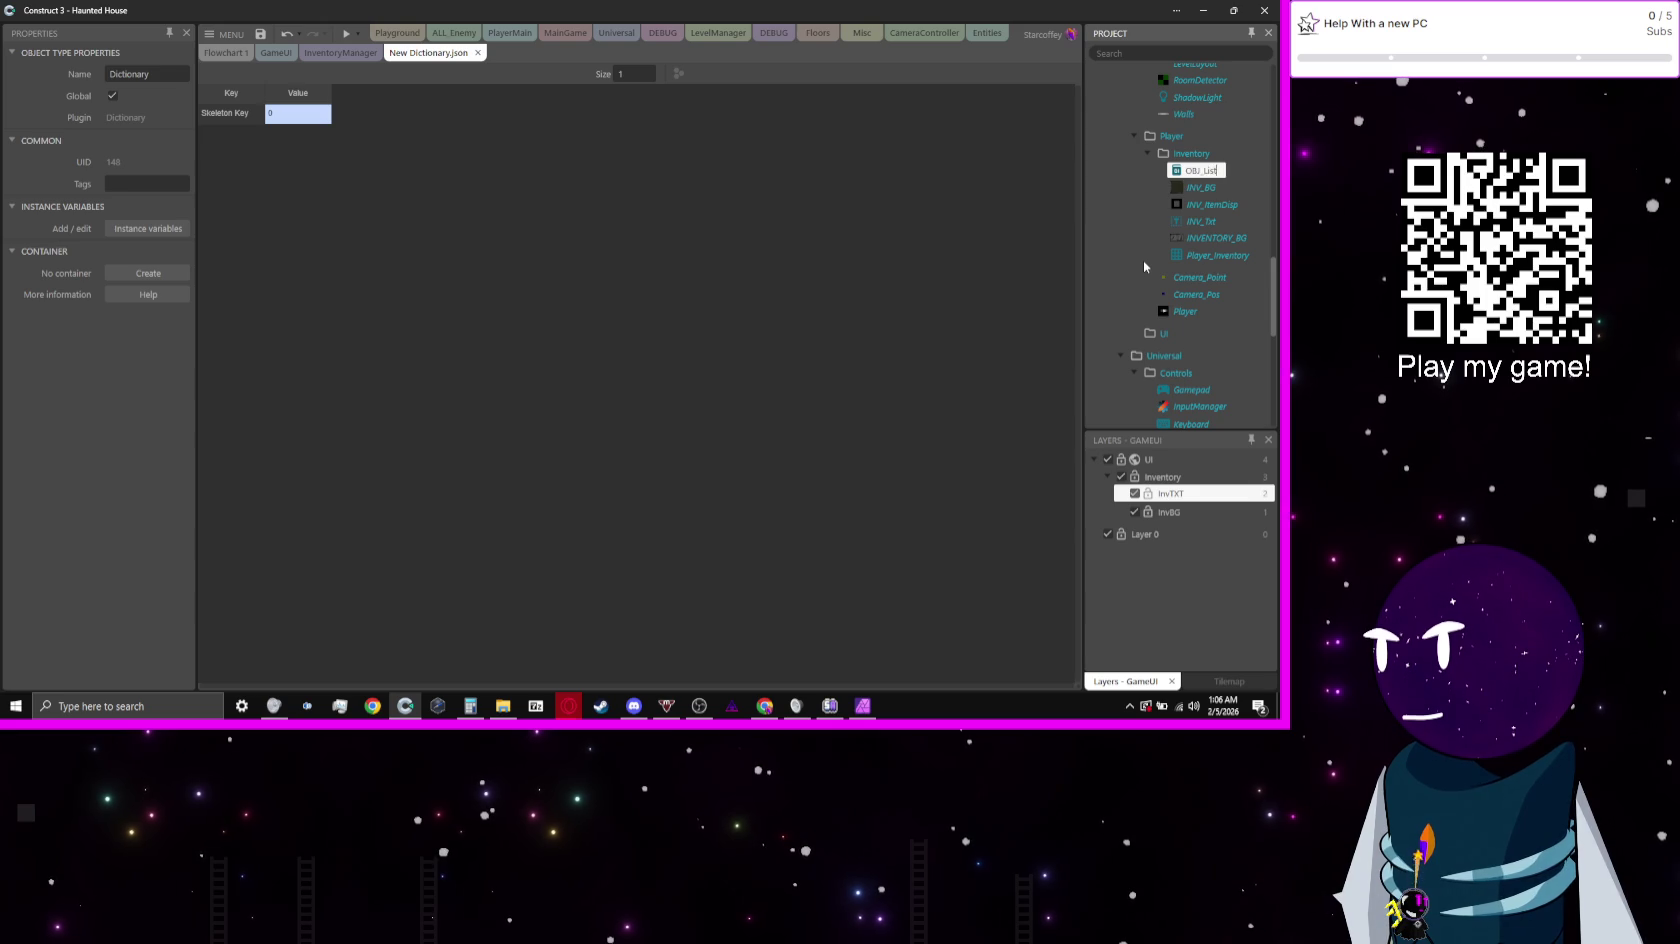
key("Return")
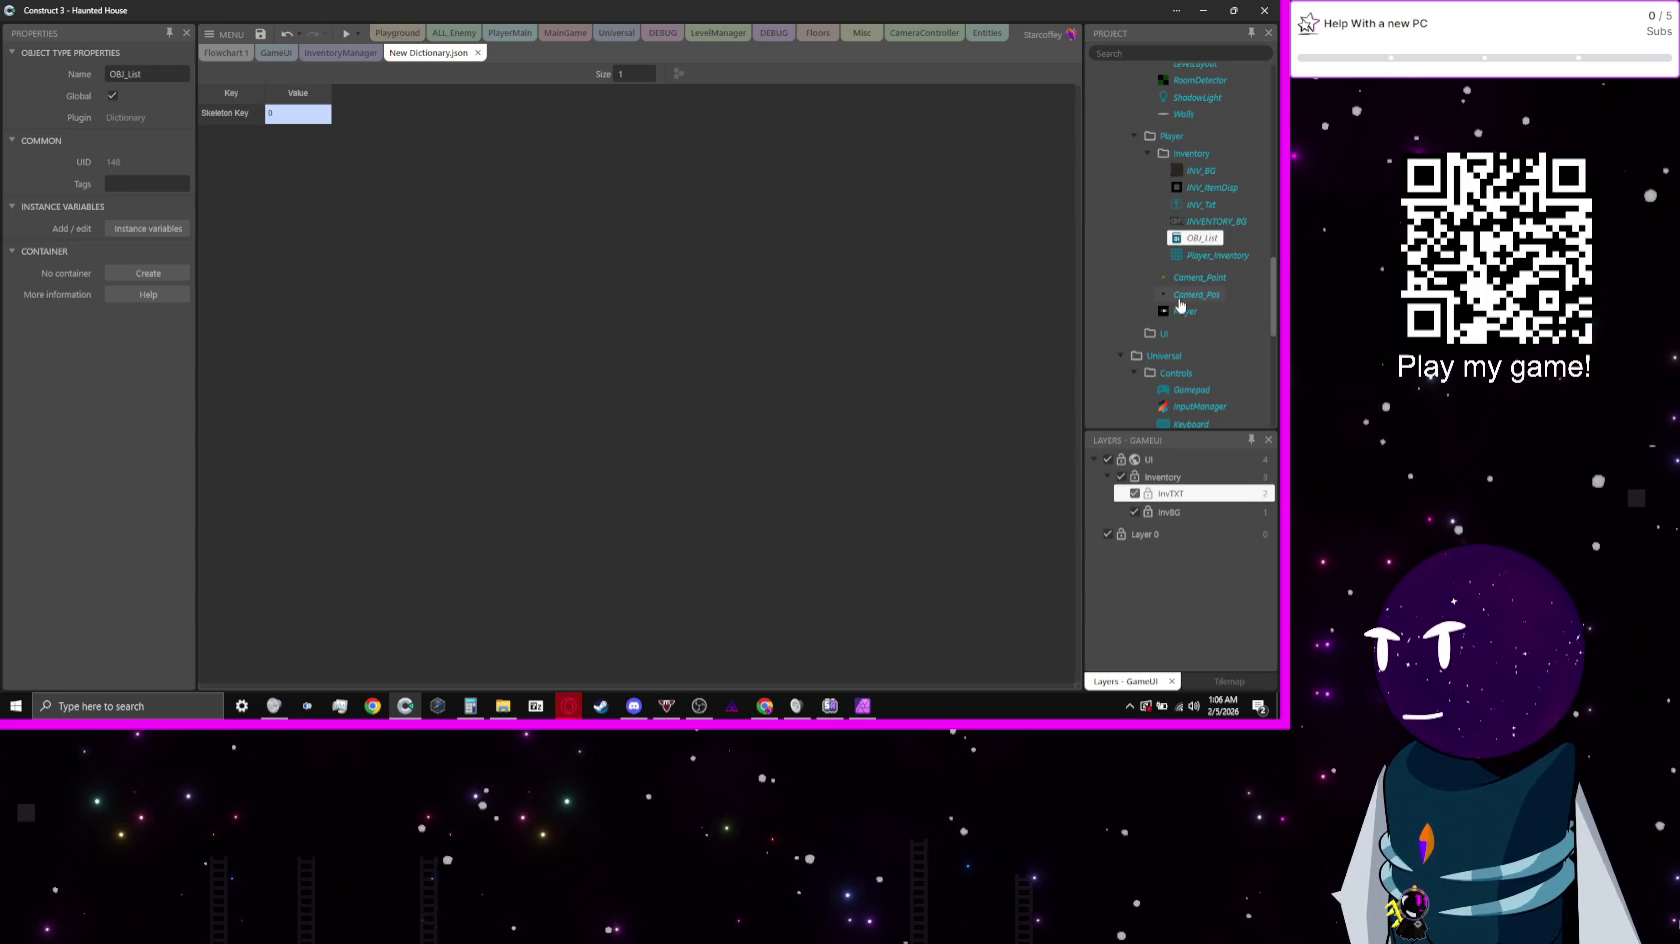
left_click(1205, 277)
key("Up")
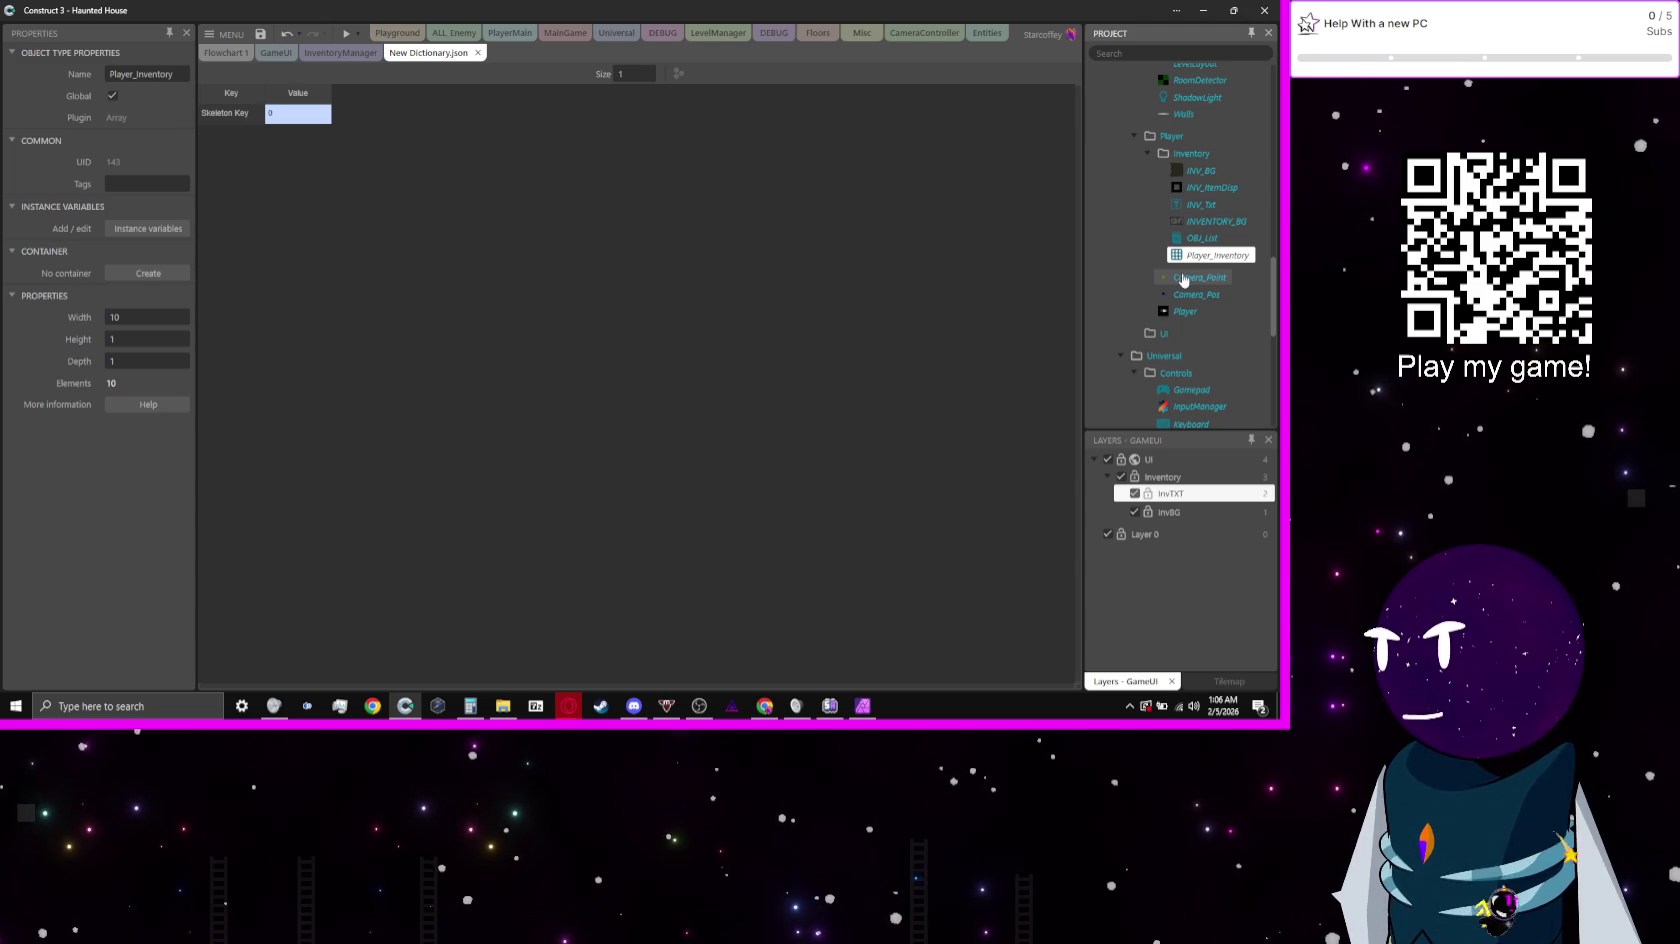
Step: Delete the Player_Inventory array and add a JSON object named Inventory to the Inventory folder
key("Delete")
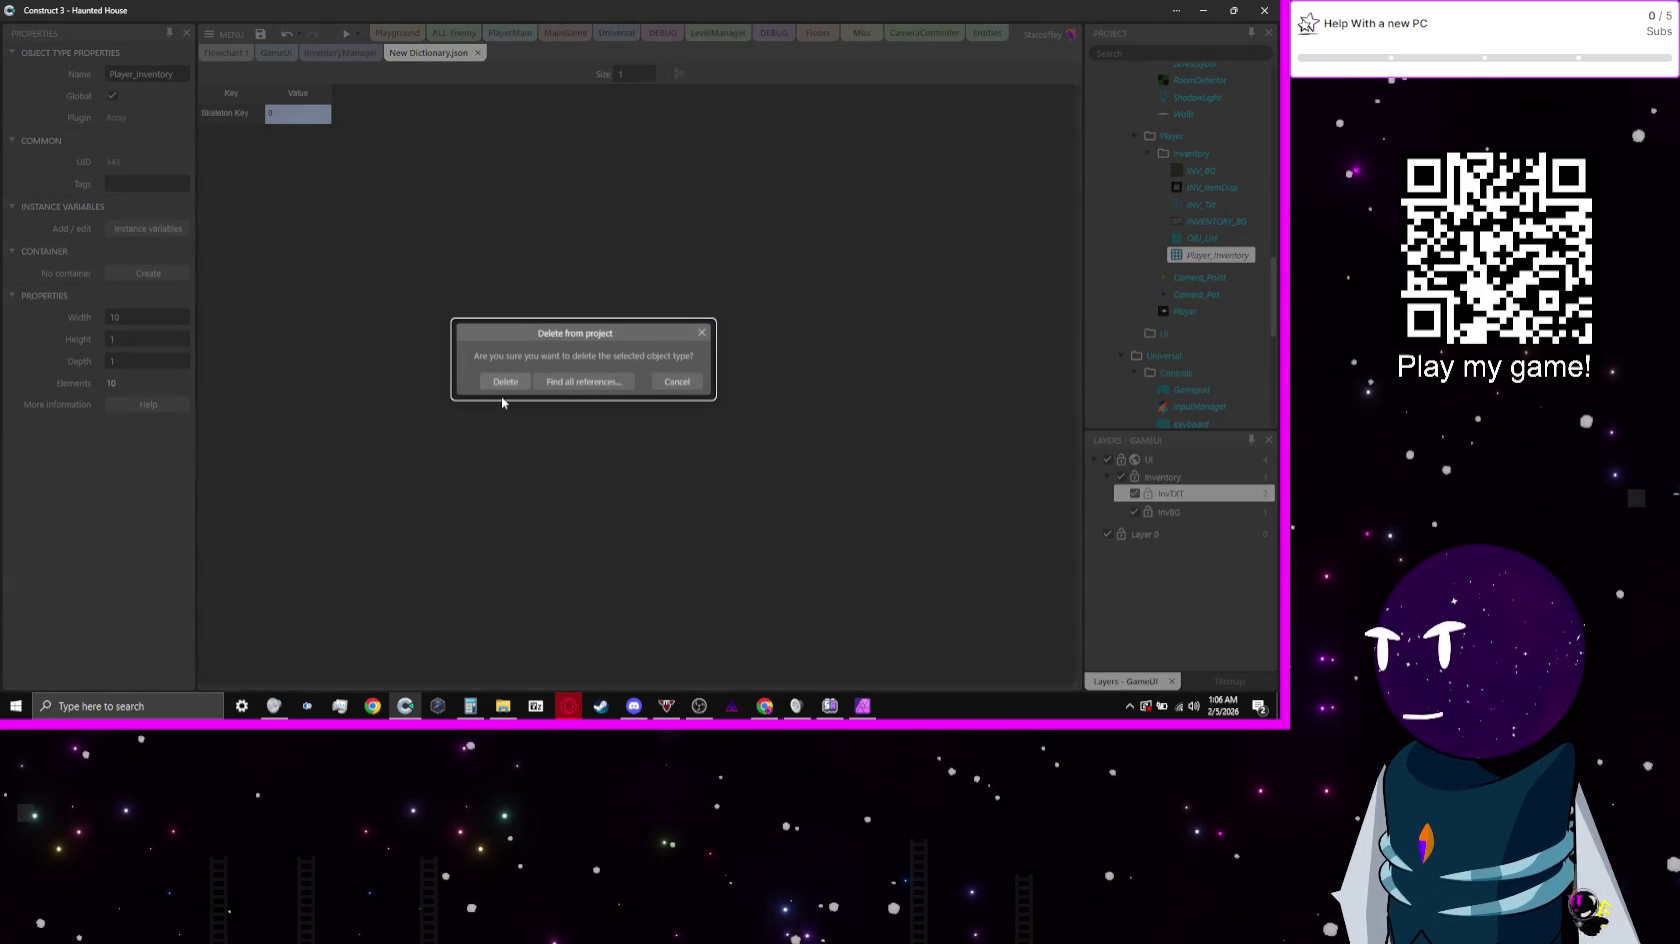
left_click(500, 381)
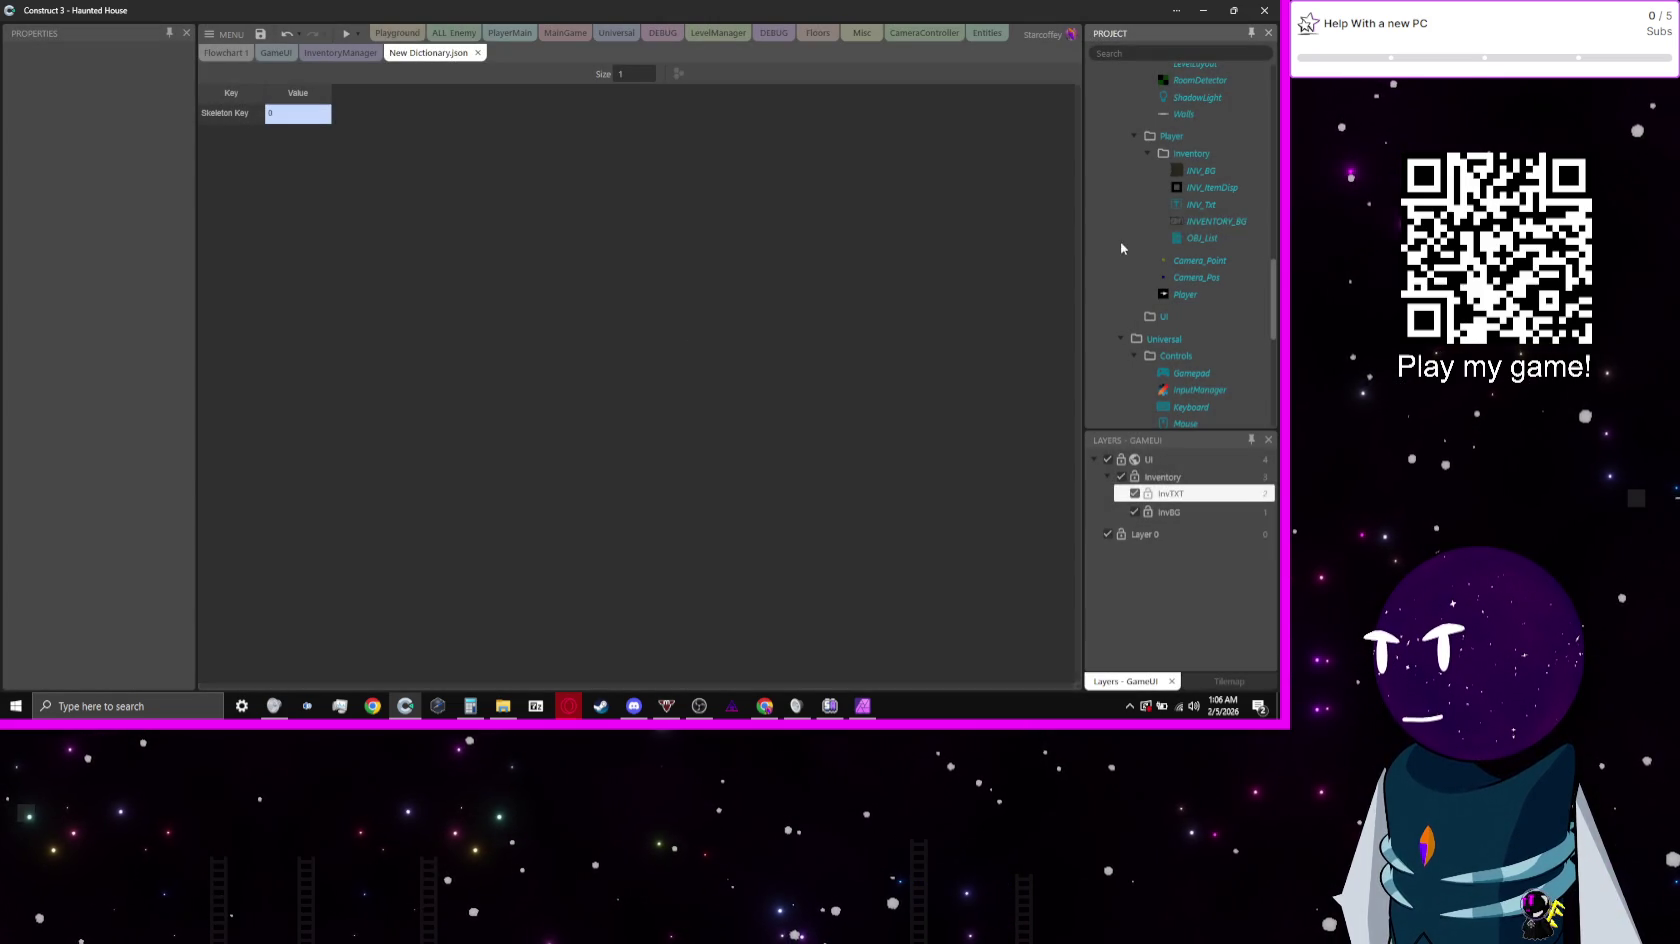
right_click(1182, 153)
left_click(1189, 170)
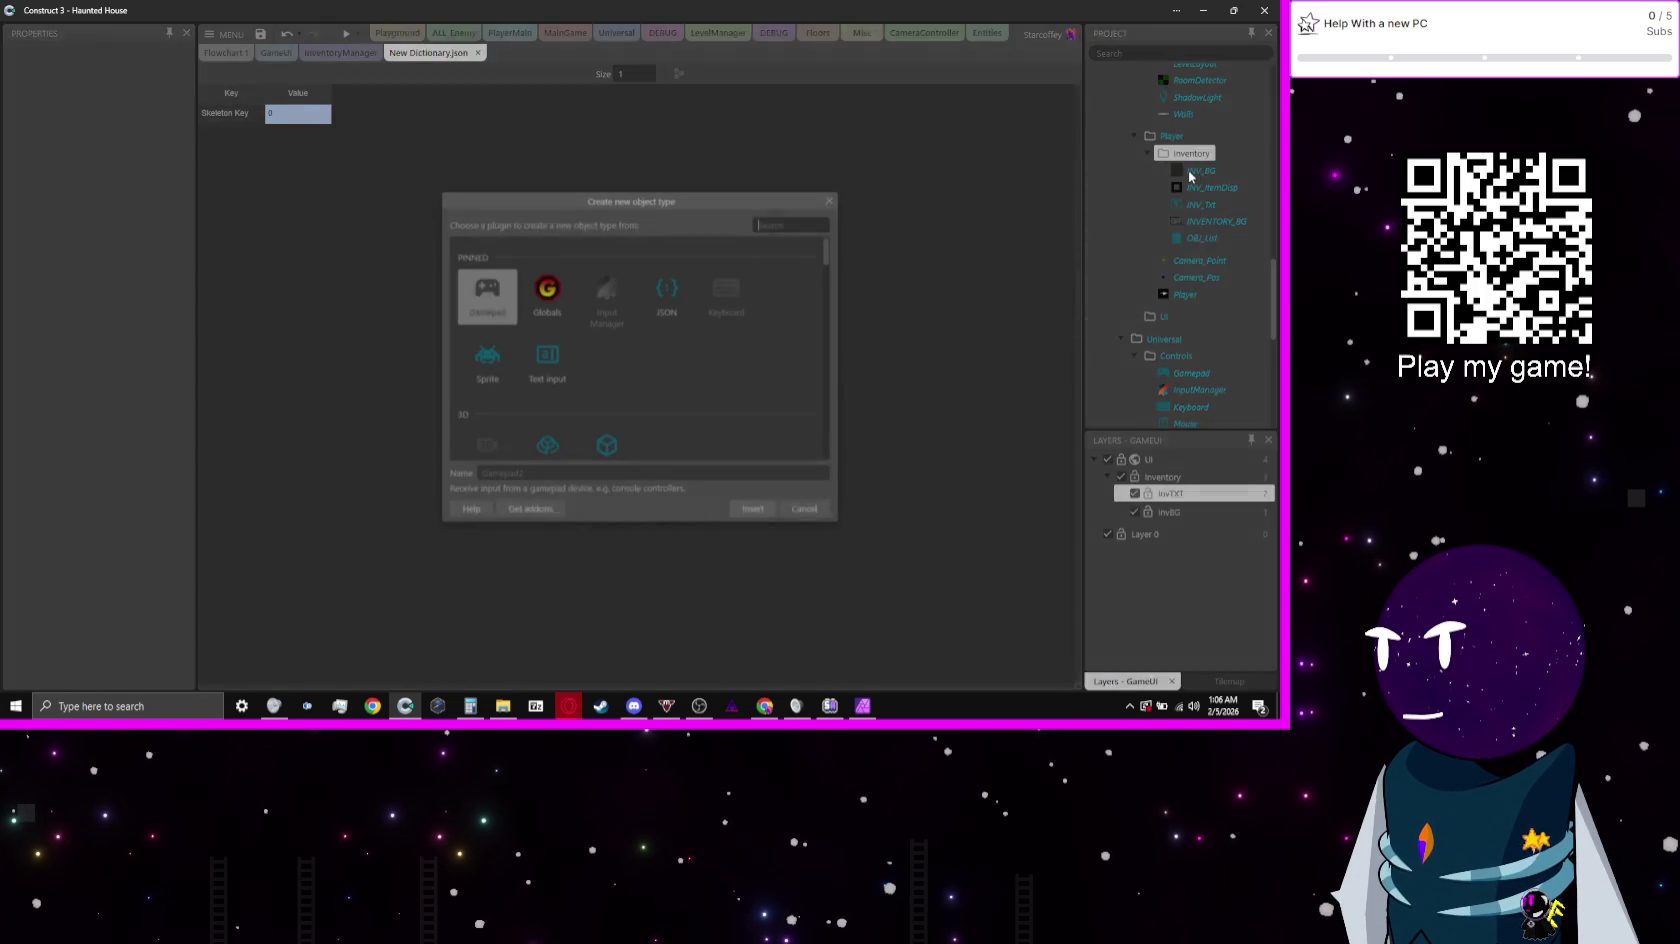
key("Right")
key("Right")
key("Right")
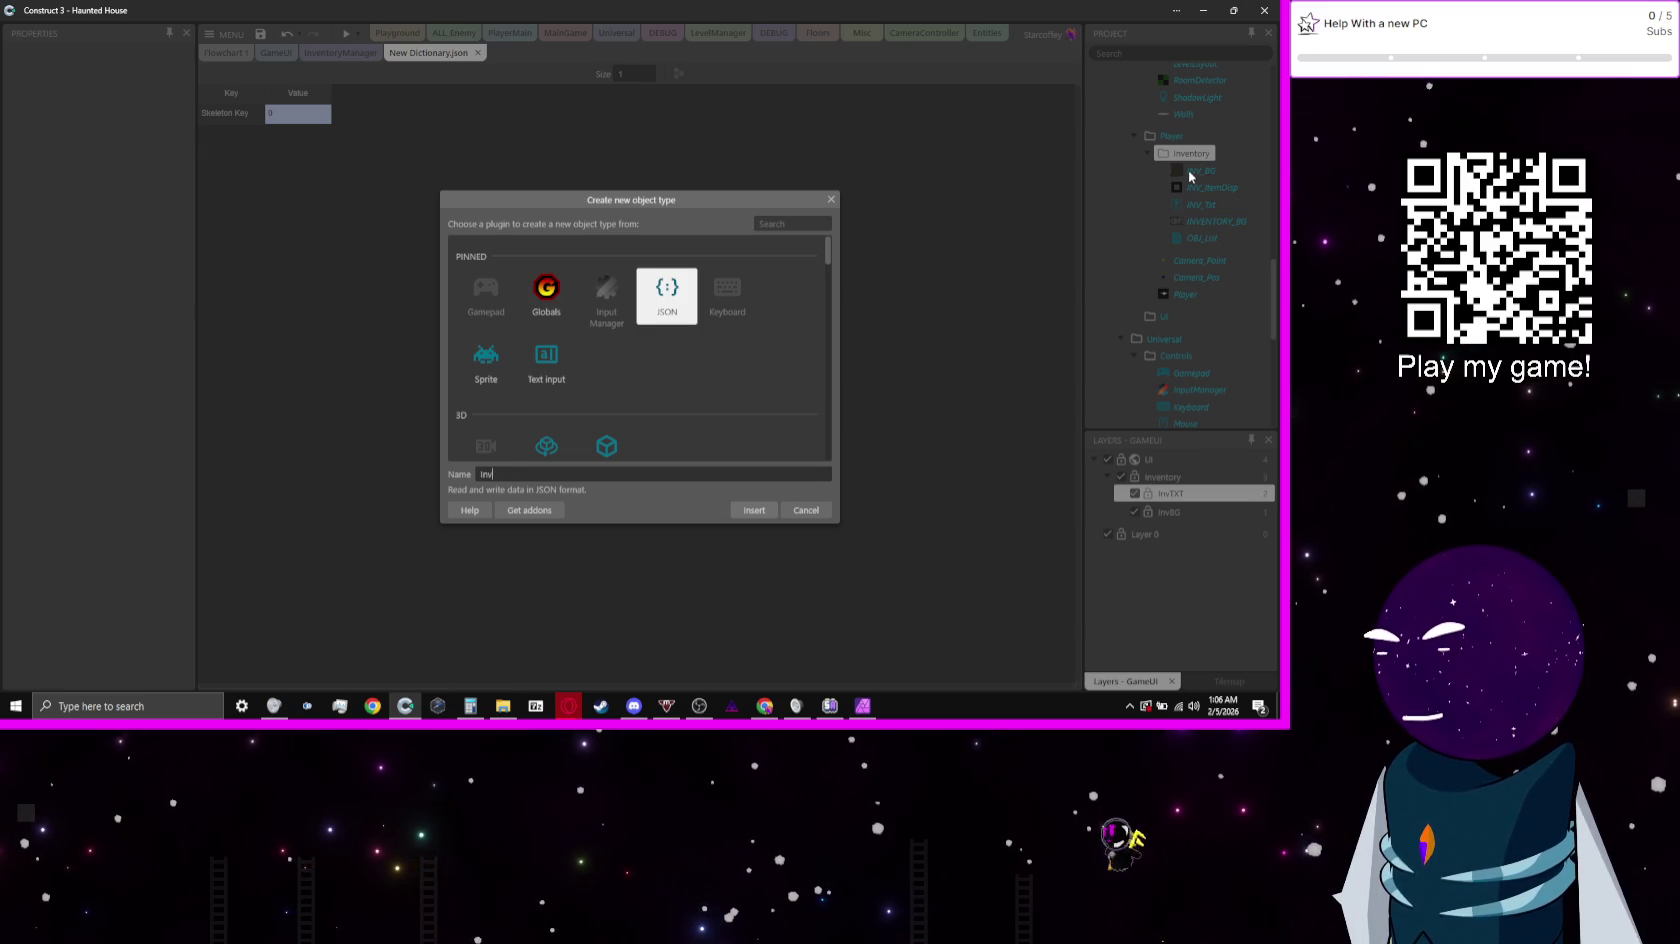
key("Return")
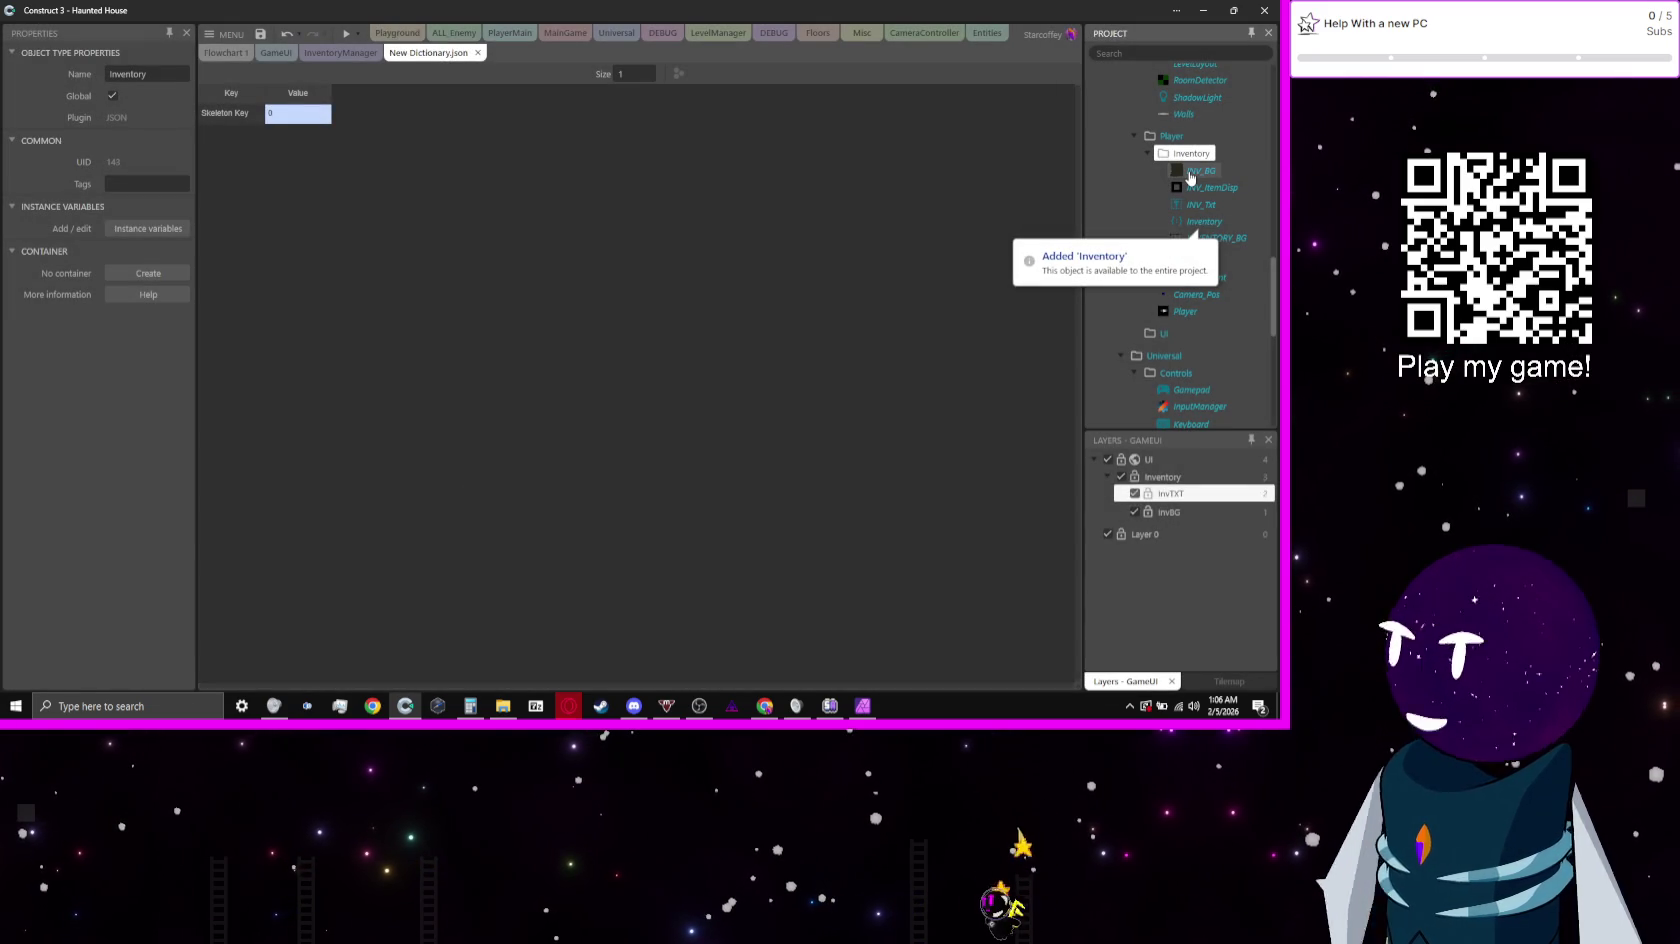
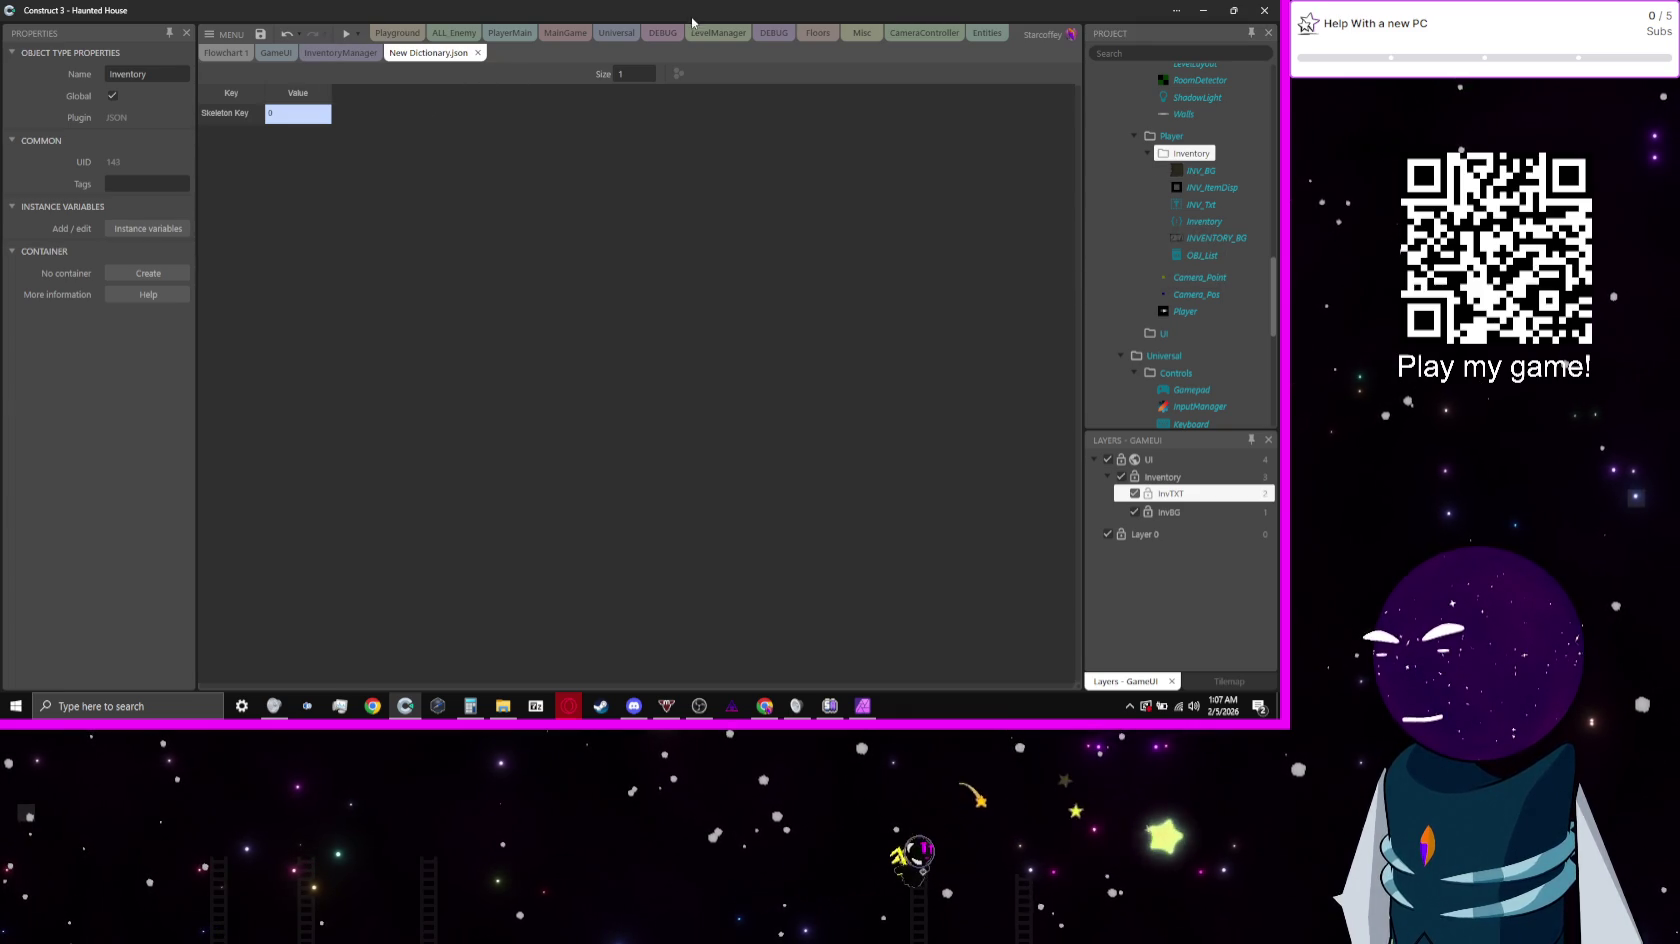
Step: Open the InventoryManager event sheet and move its tab next to Playground
left_click(658, 35)
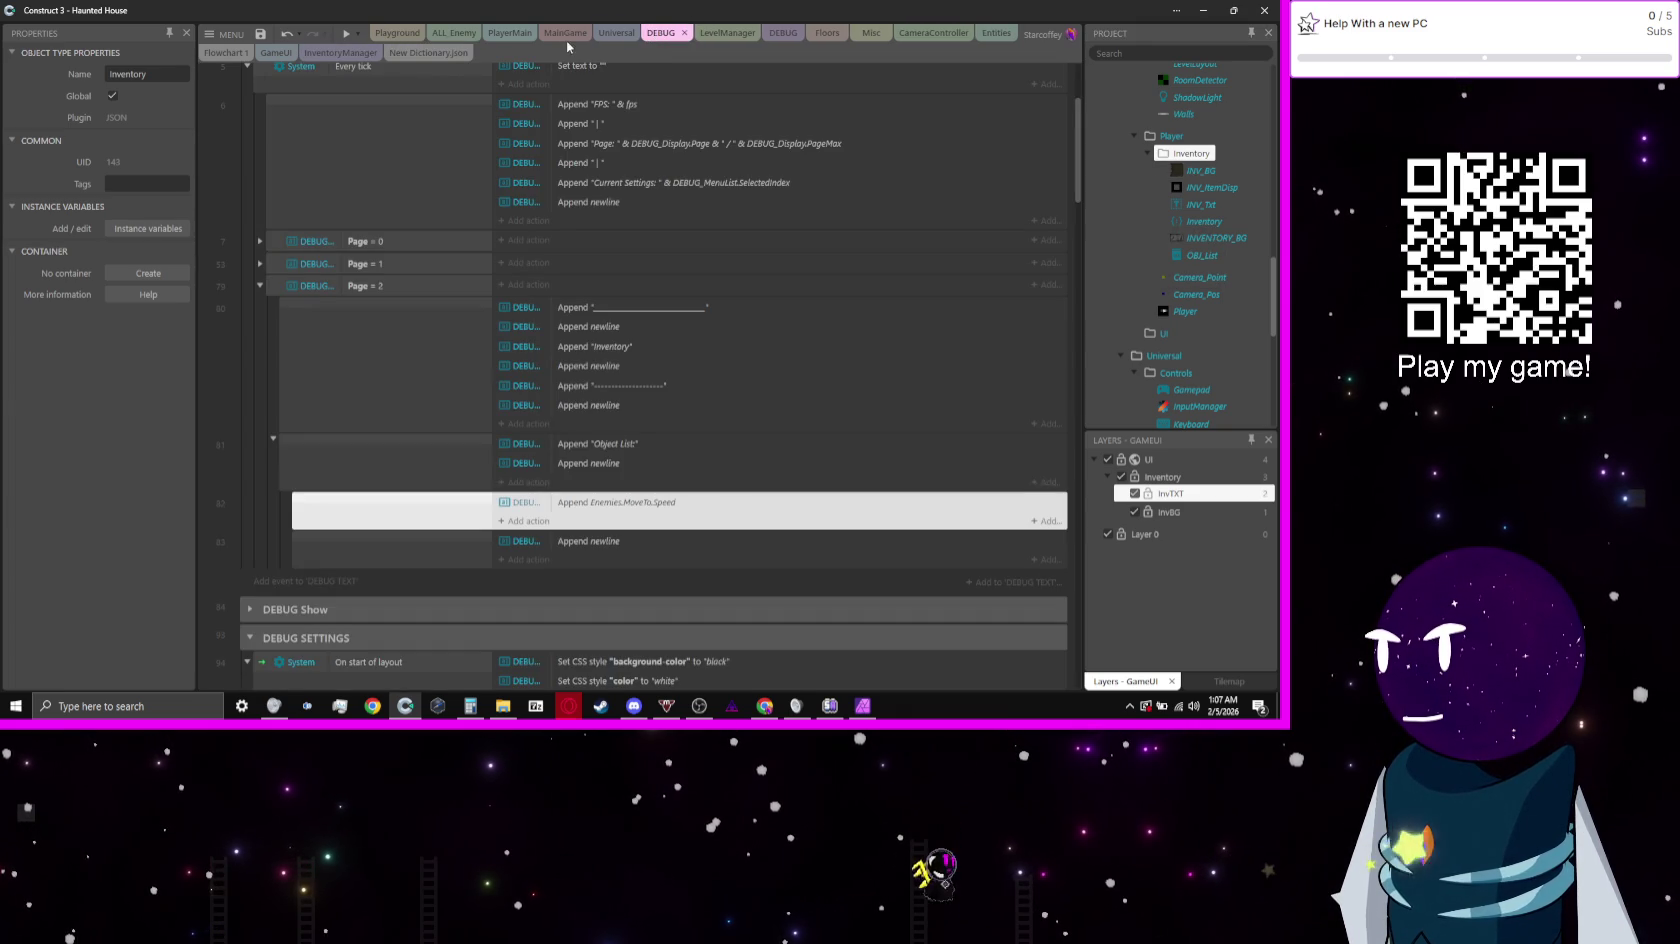
left_click(329, 52)
left_click_drag(329, 52, 442, 37)
Step: Add a System 'On start of layout' event to the sheet
left_click(1062, 76)
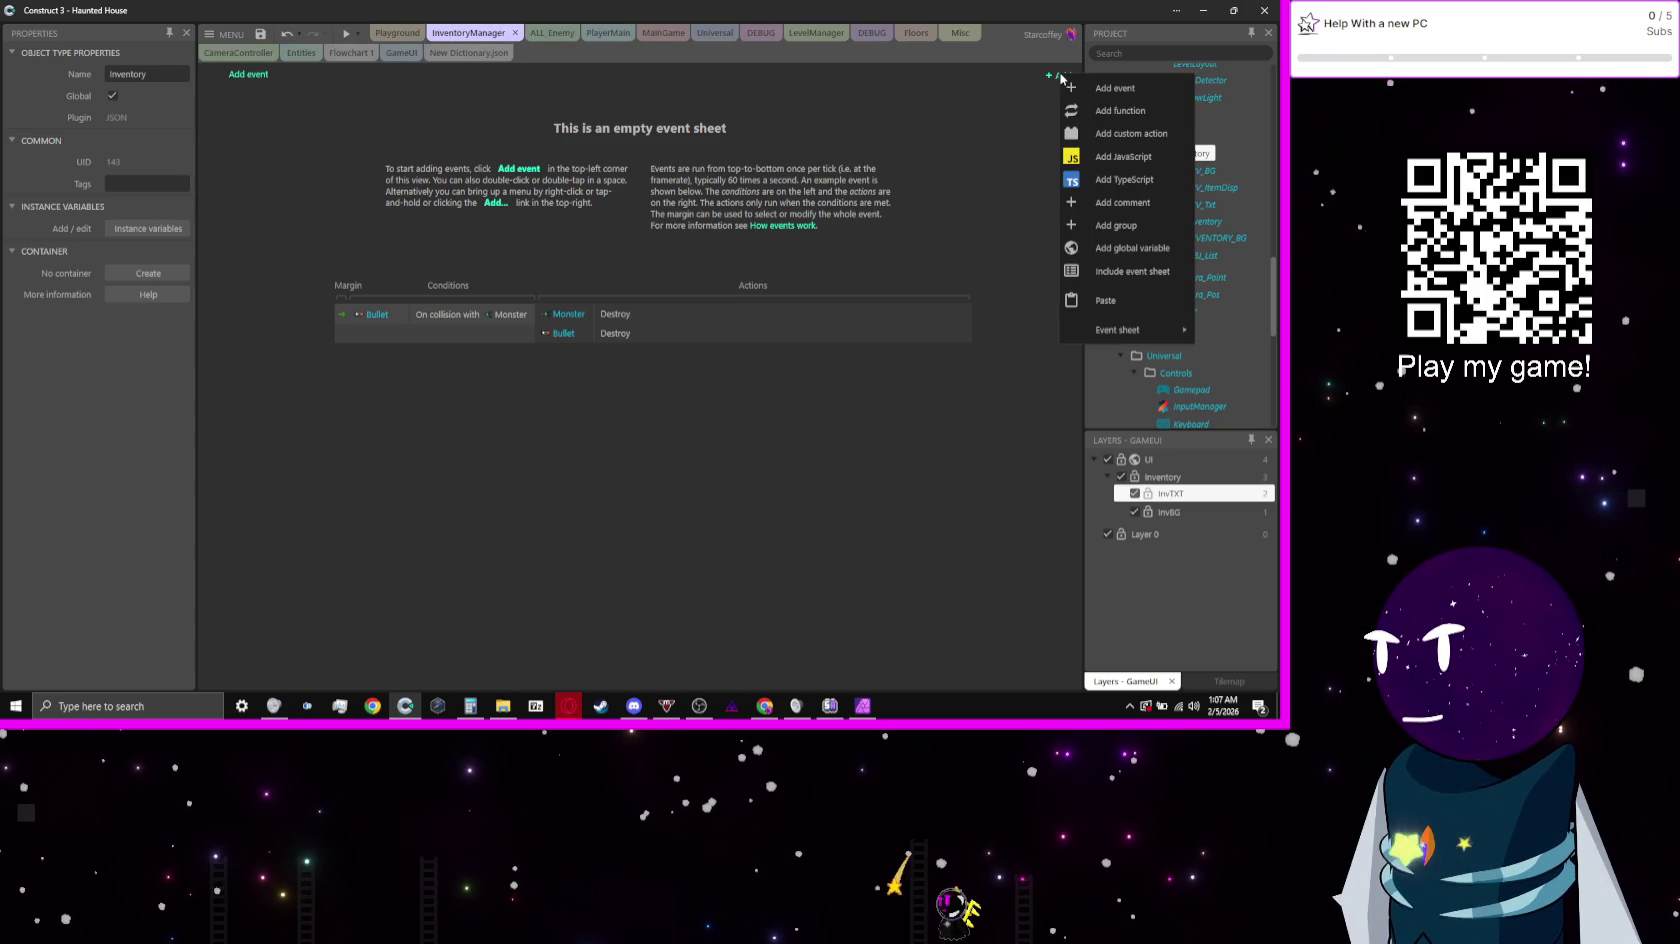
left_click(1090, 88)
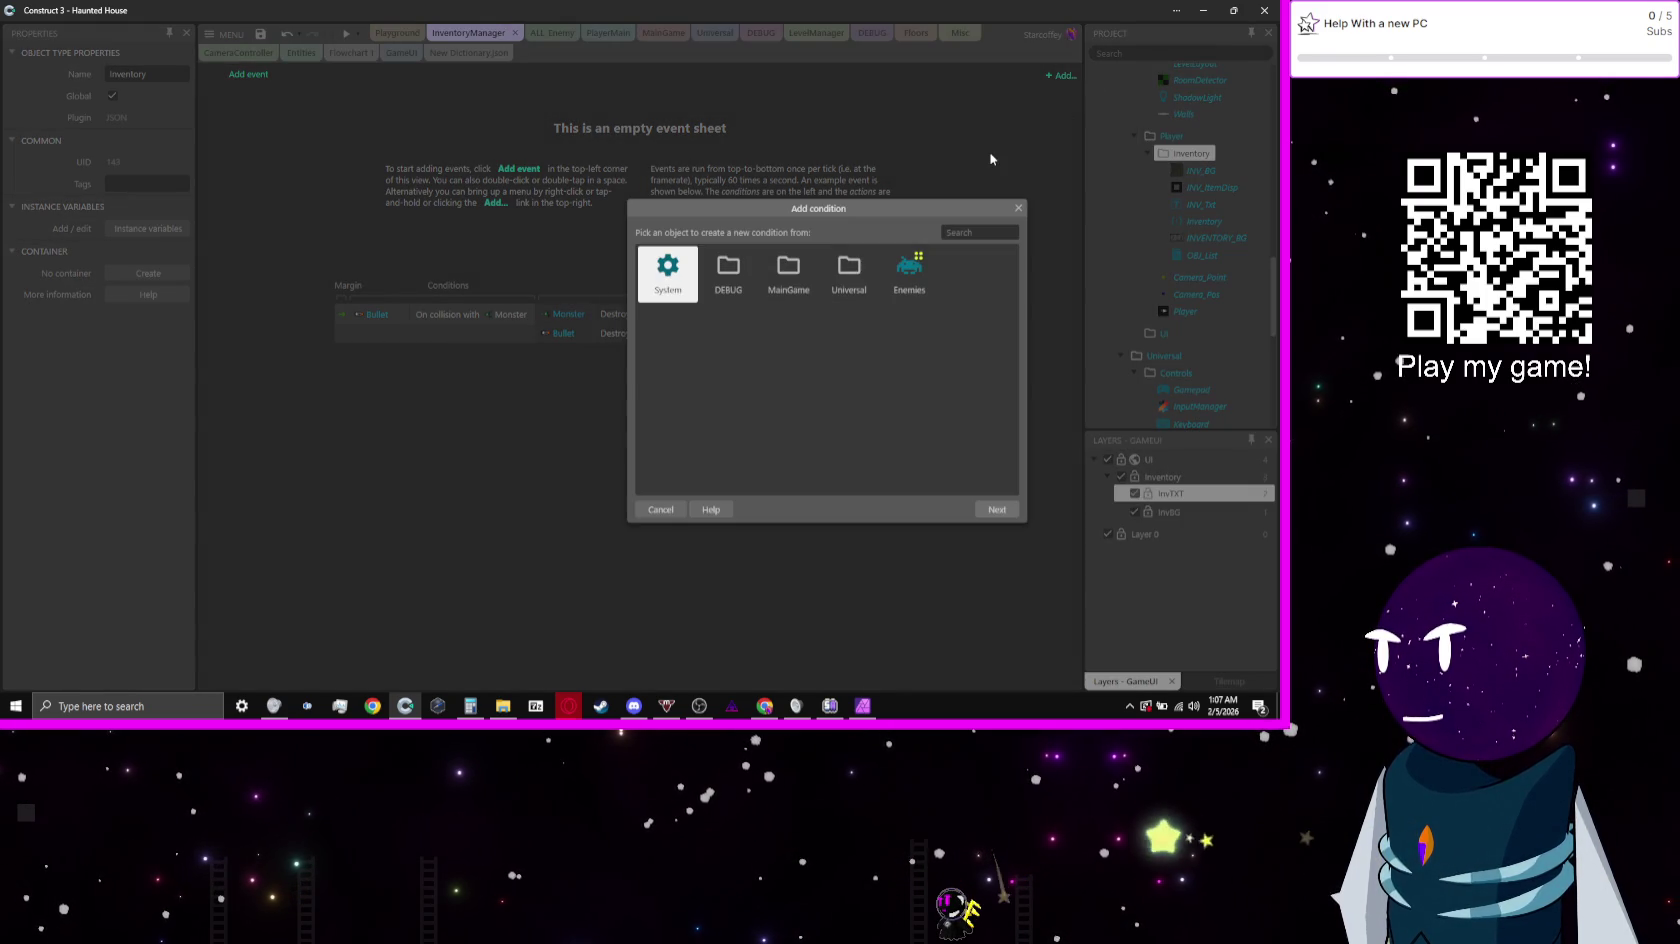
key("Return")
type("start")
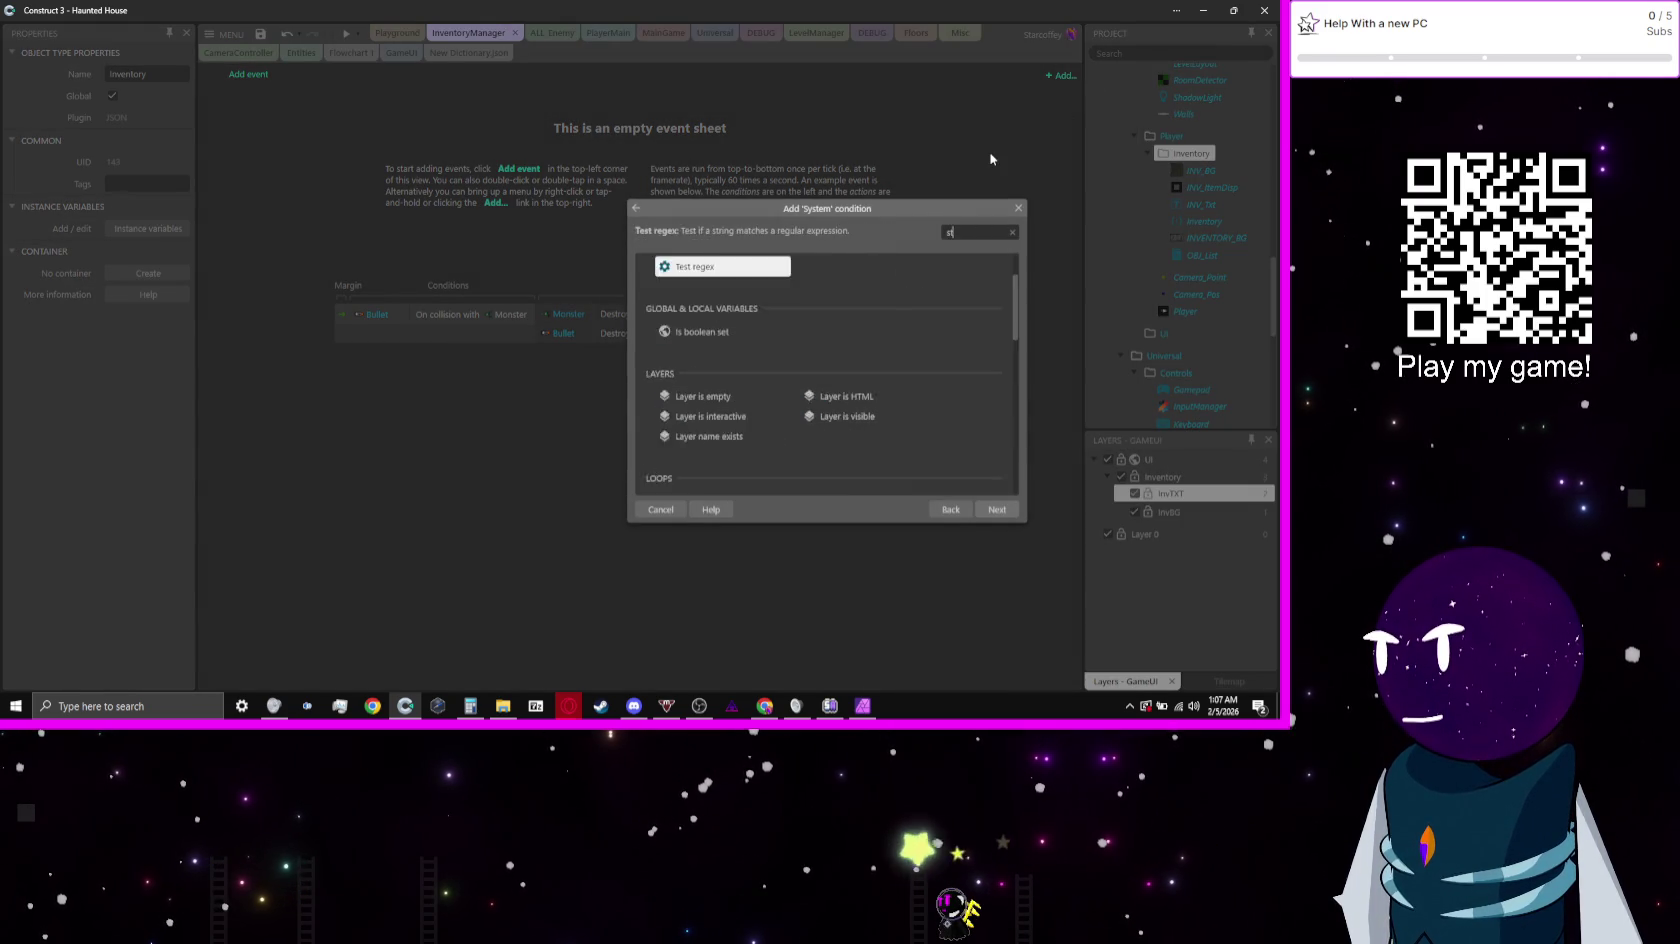
key("Return")
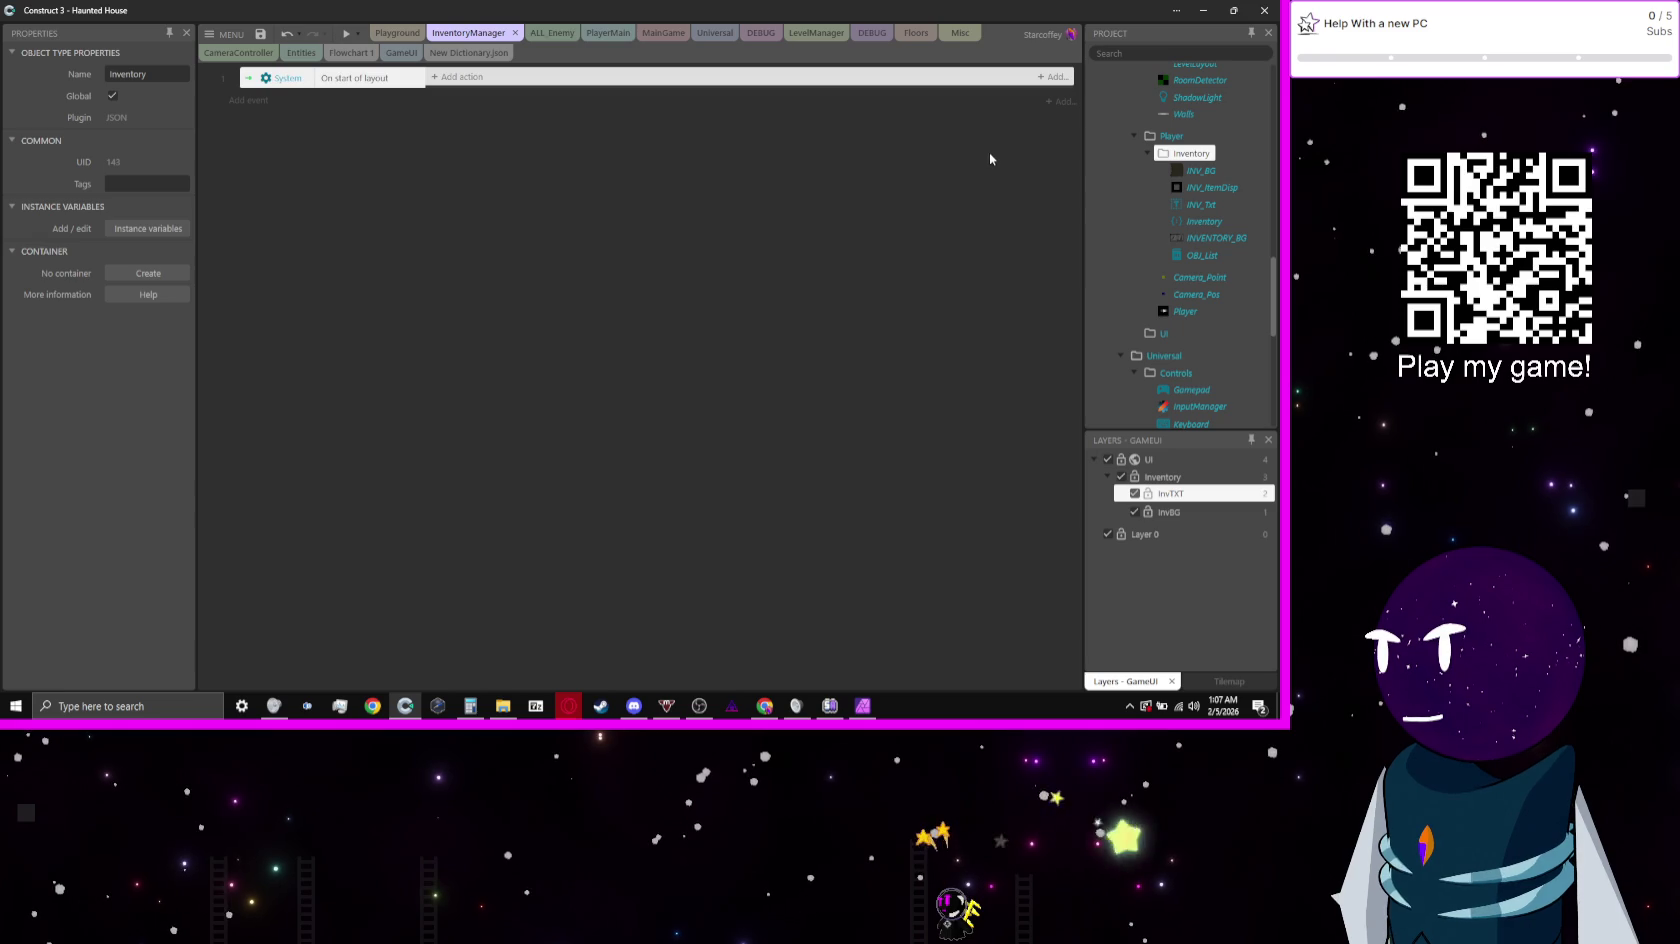
Step: Add a blank sub-event under it with the condition OBJ_List Is empty
key("b")
key("b")
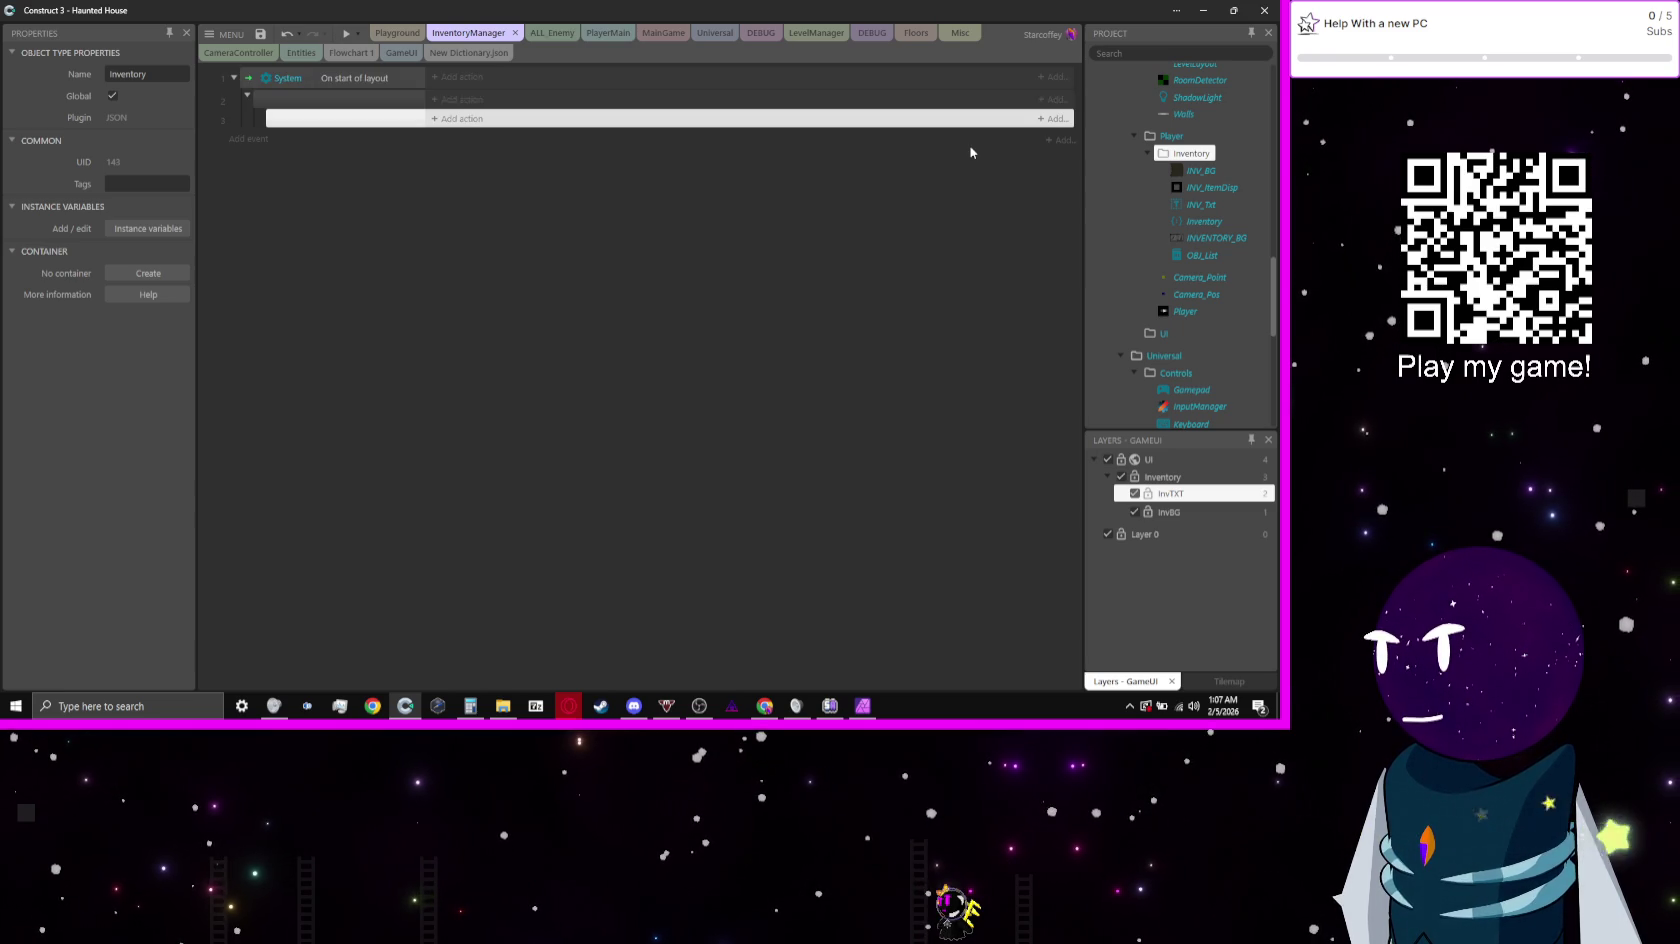
key("Up")
key("Up")
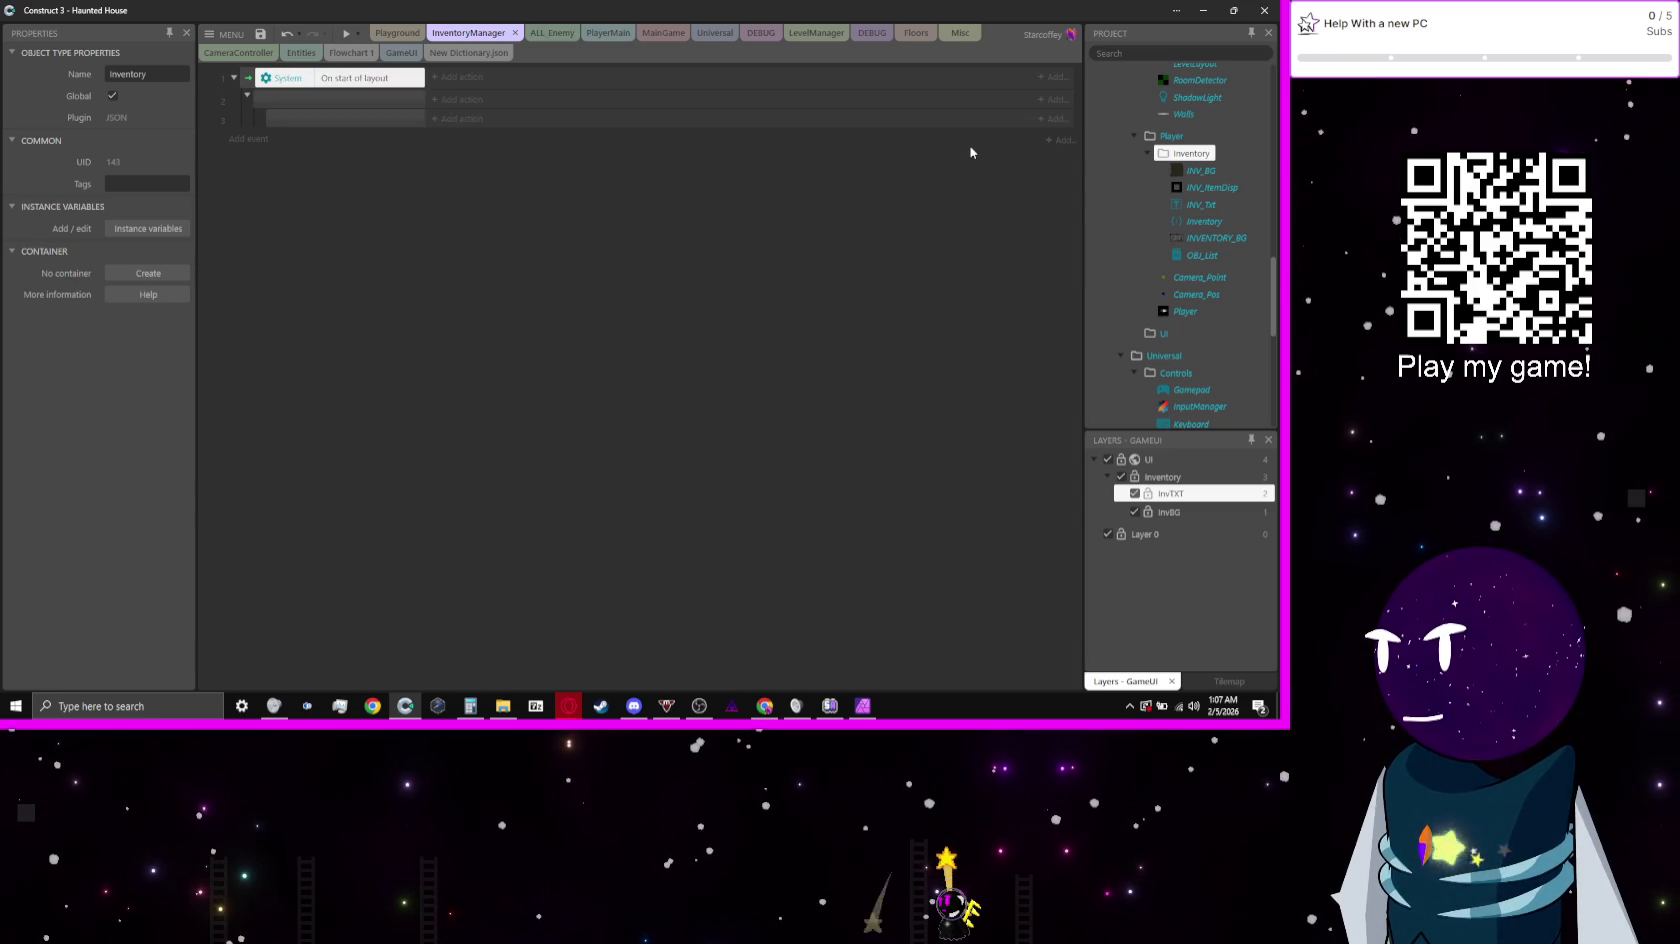
key("Down")
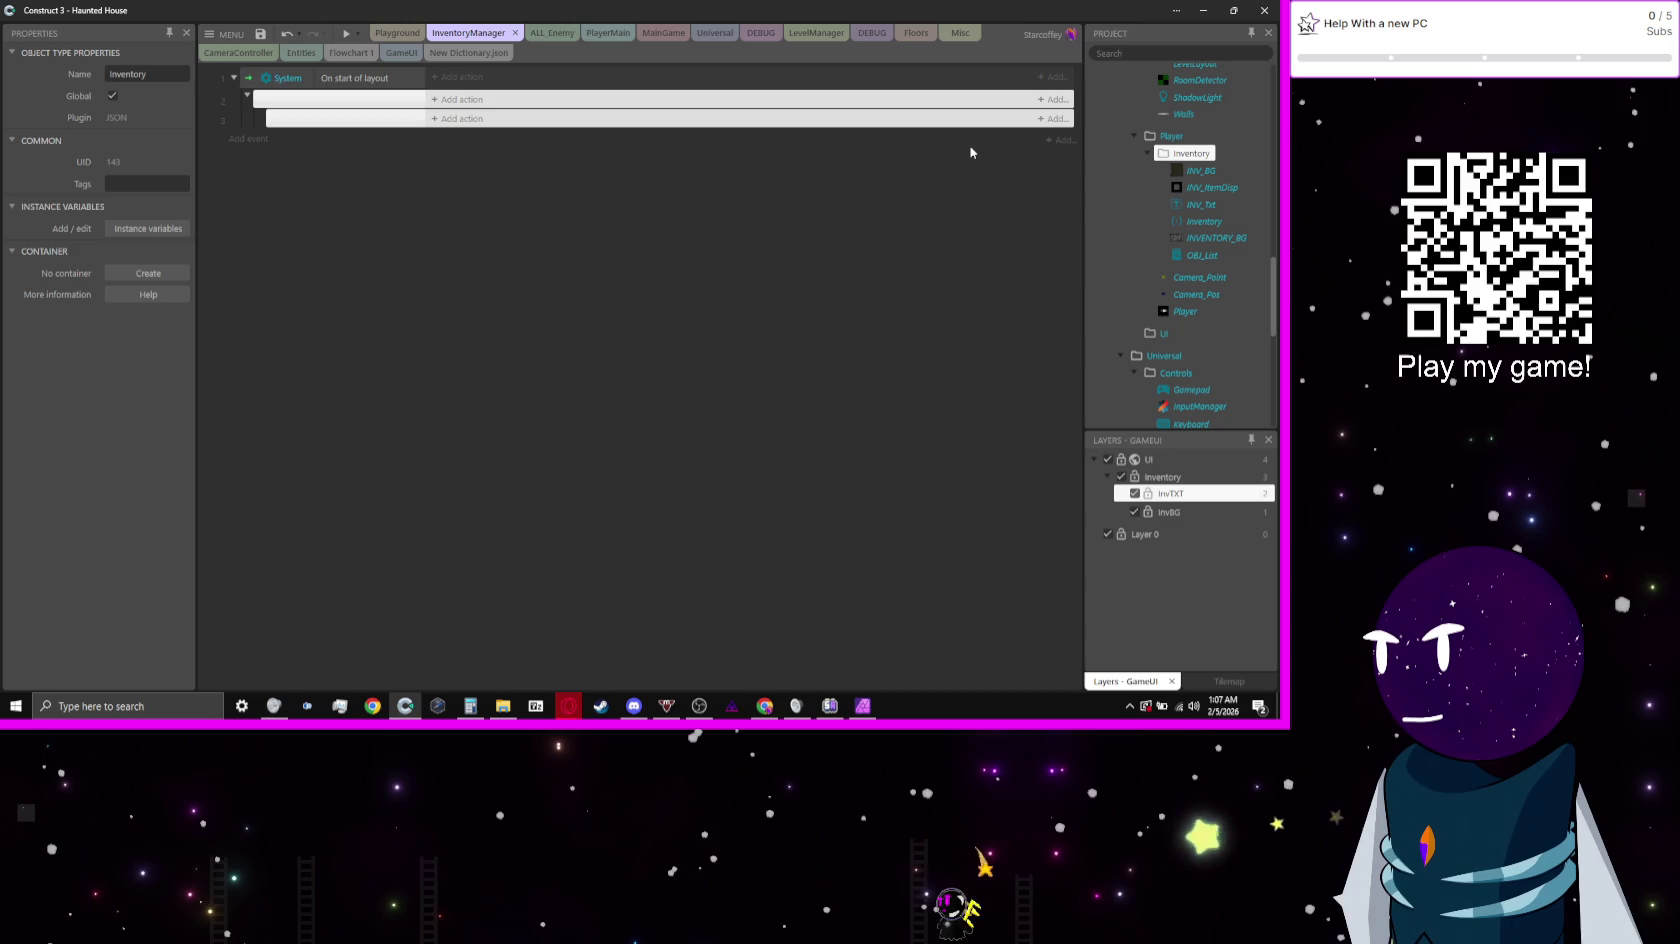
key("c")
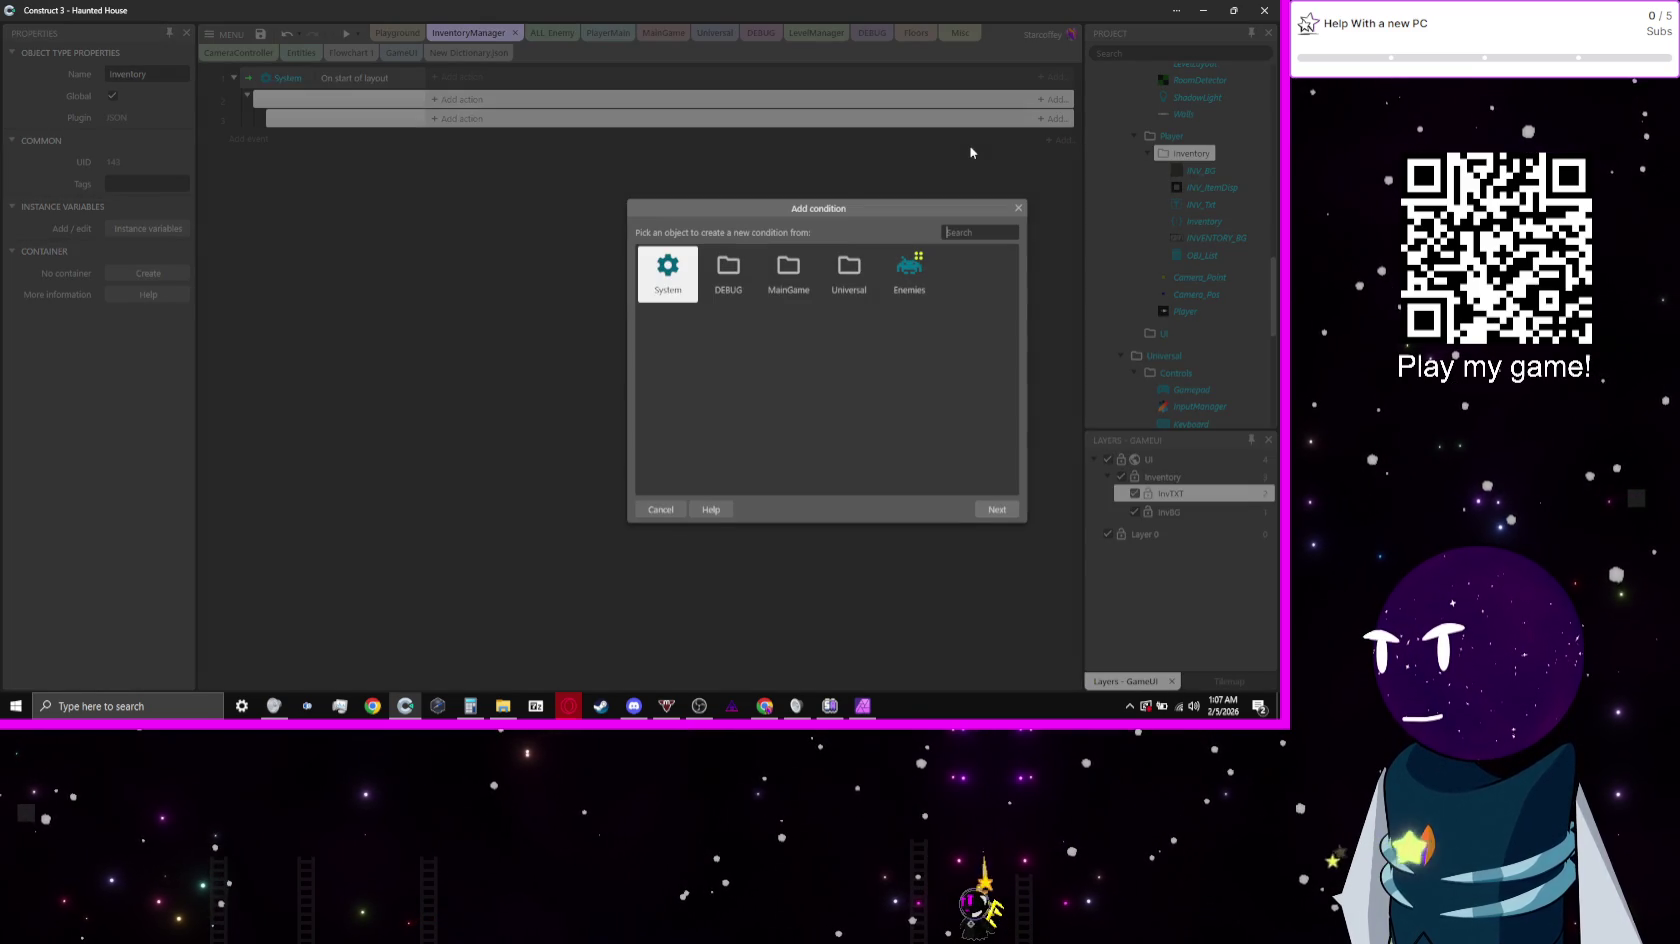
type("obj")
key("Return")
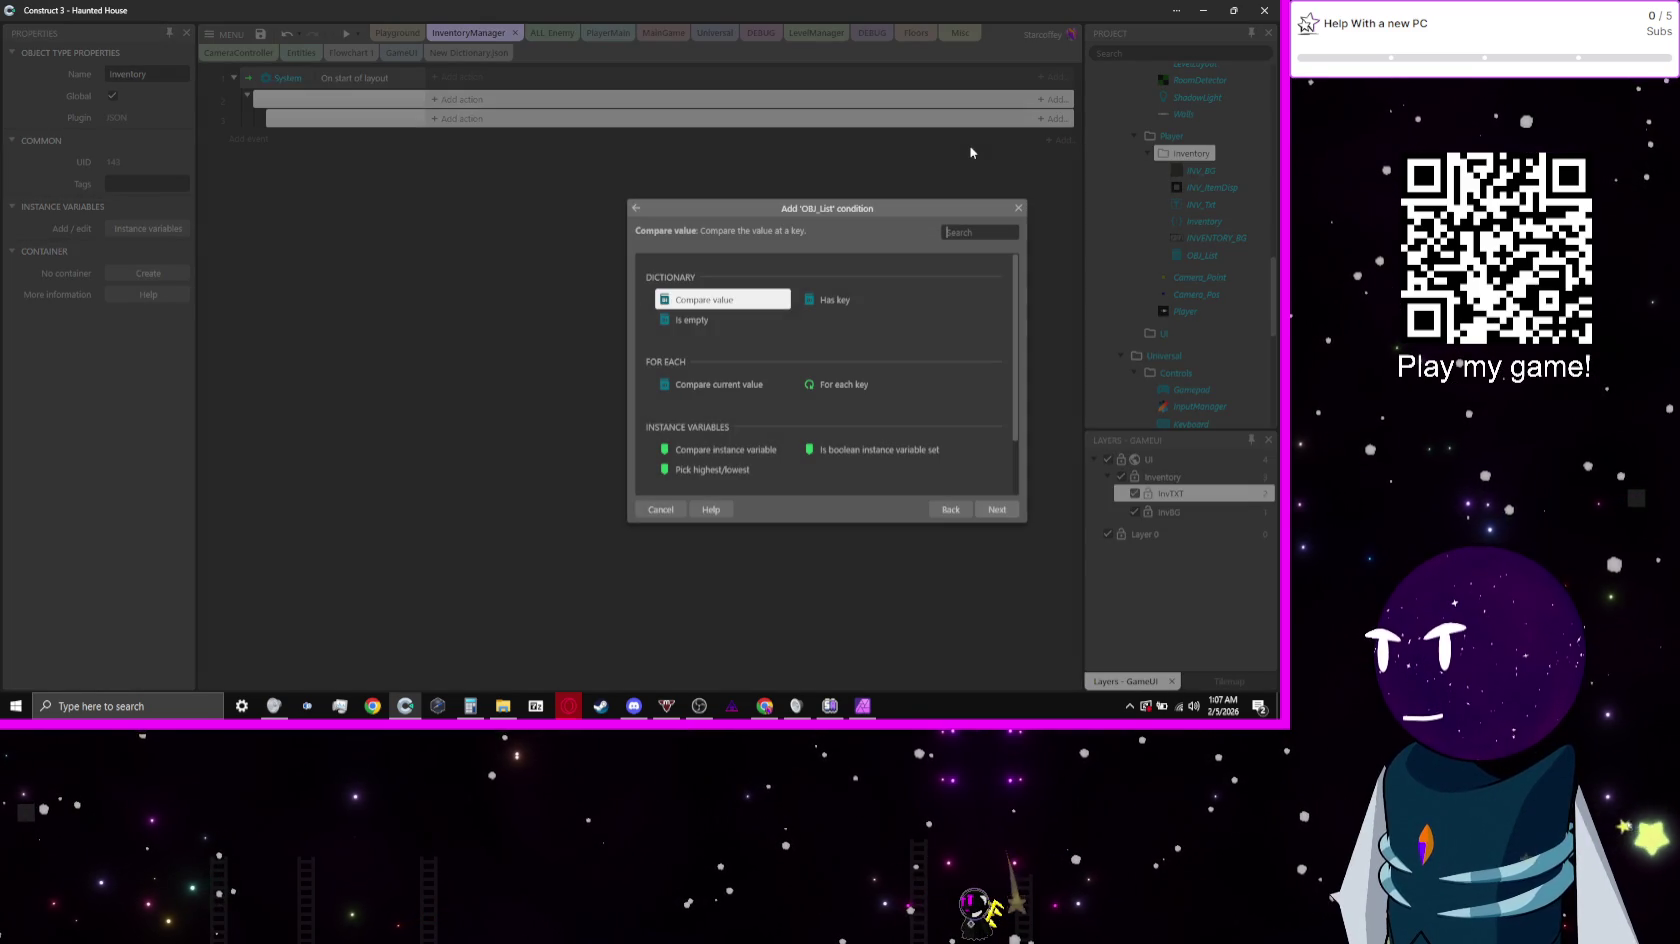
key("Down")
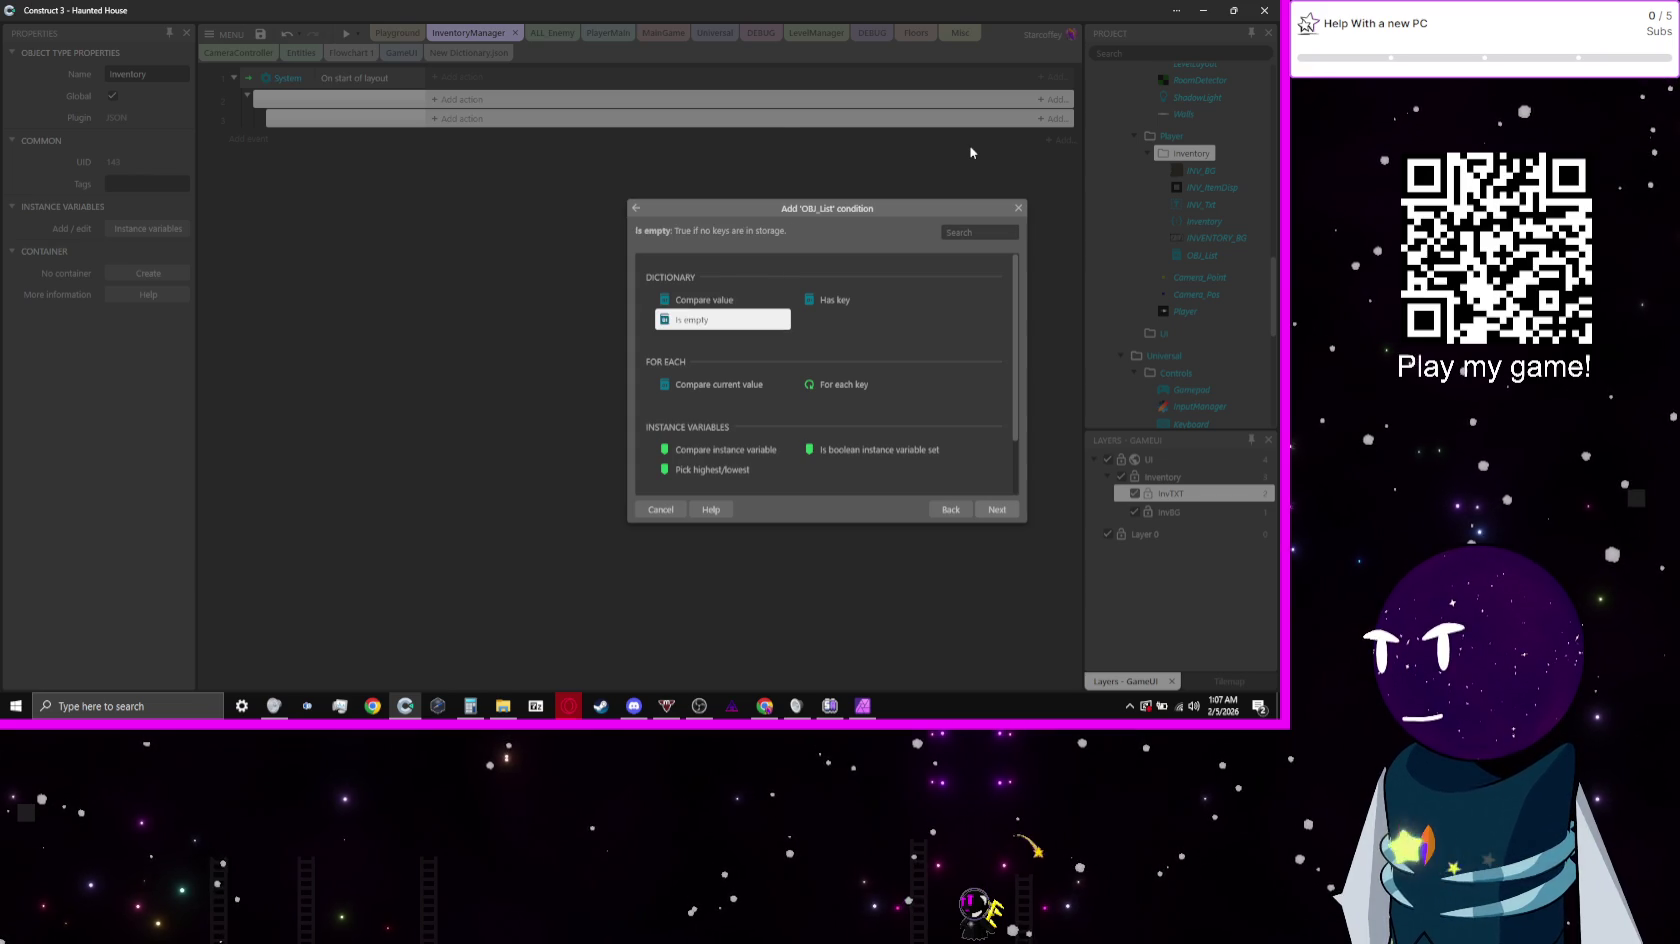
key("Return")
key("a")
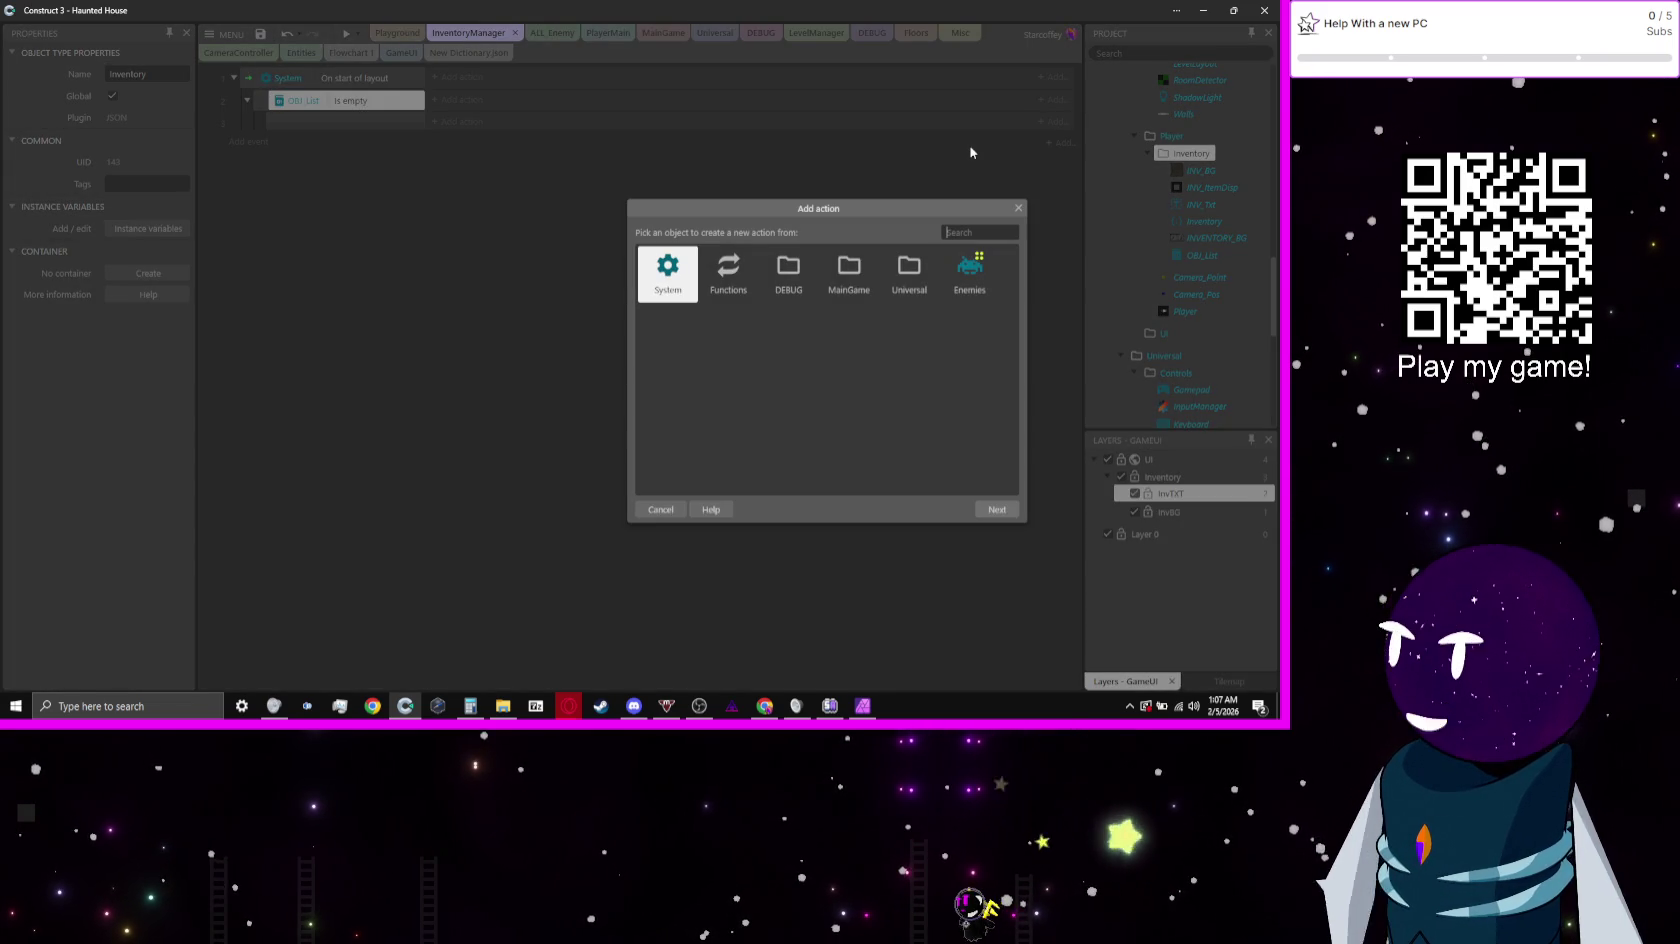
key("Escape")
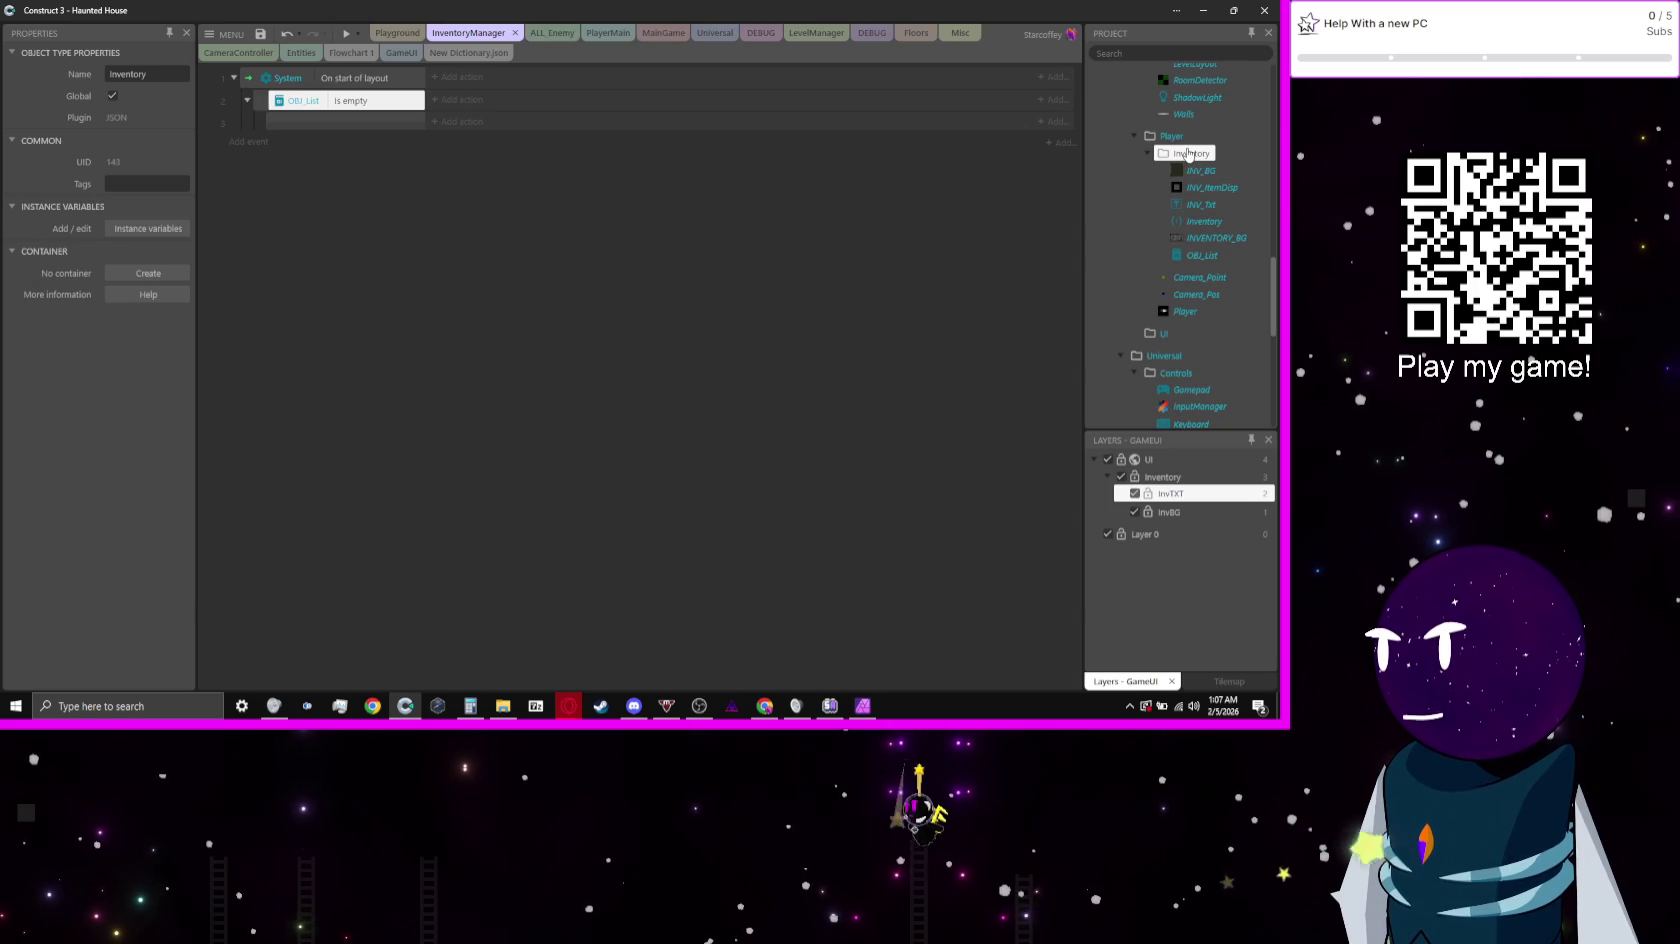
Step: Start creating a new object type inside the Universal folder
right_click(1190, 155)
left_click(1176, 372)
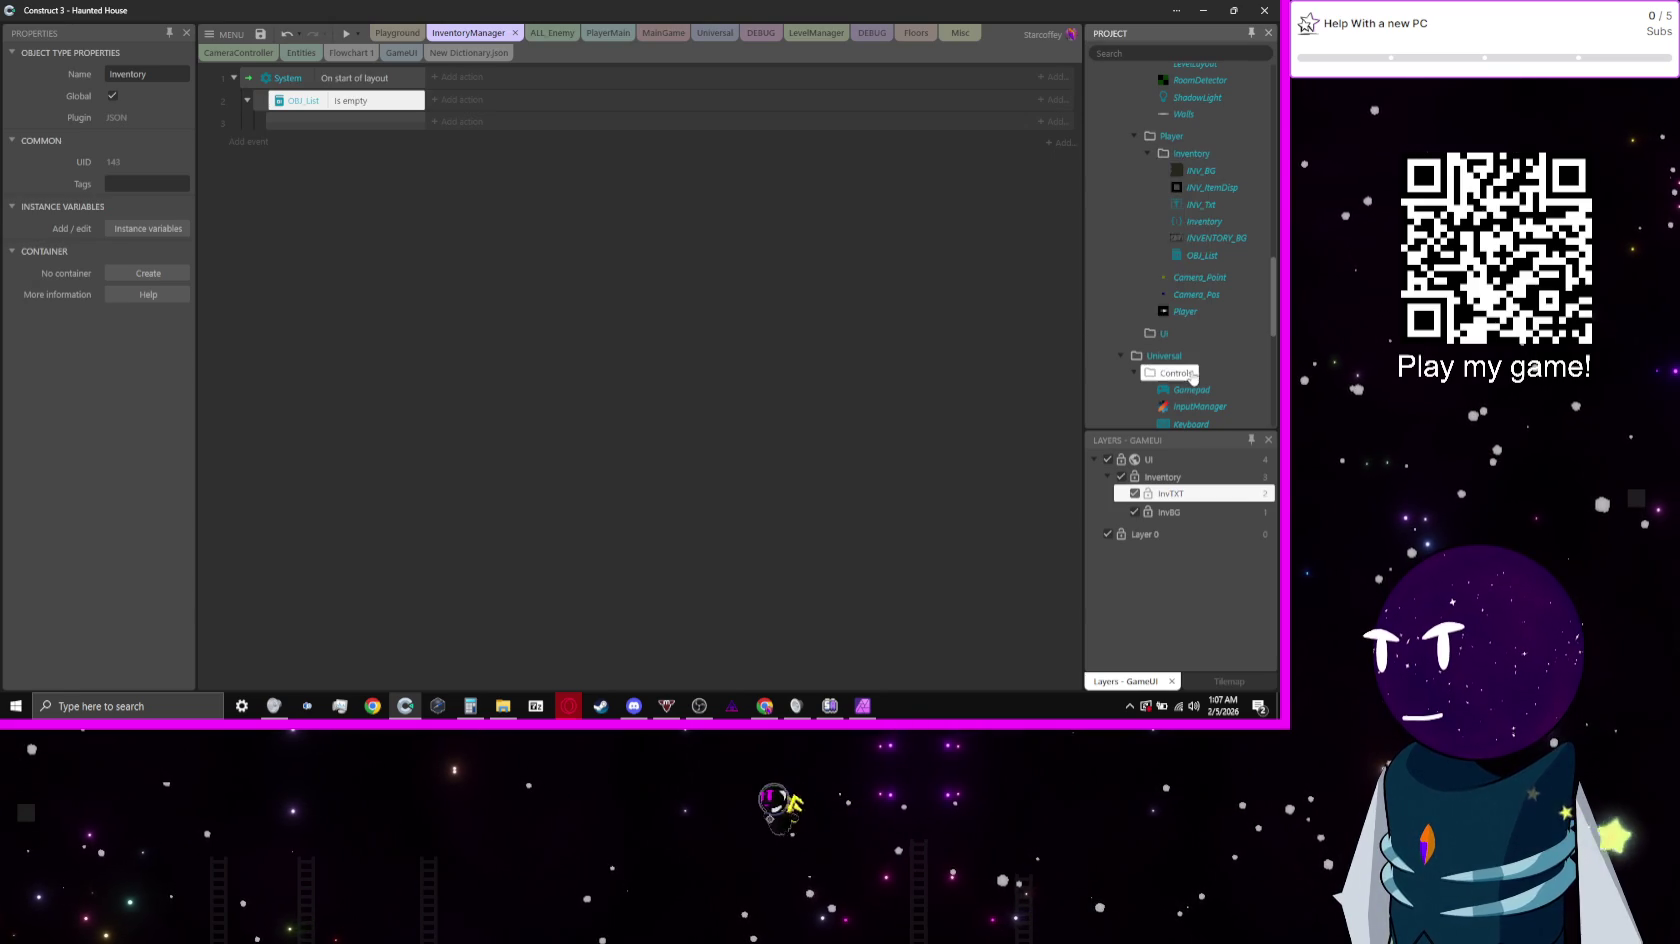
scroll(1192, 368, "down", 2)
left_click(1170, 222)
right_click(1186, 222)
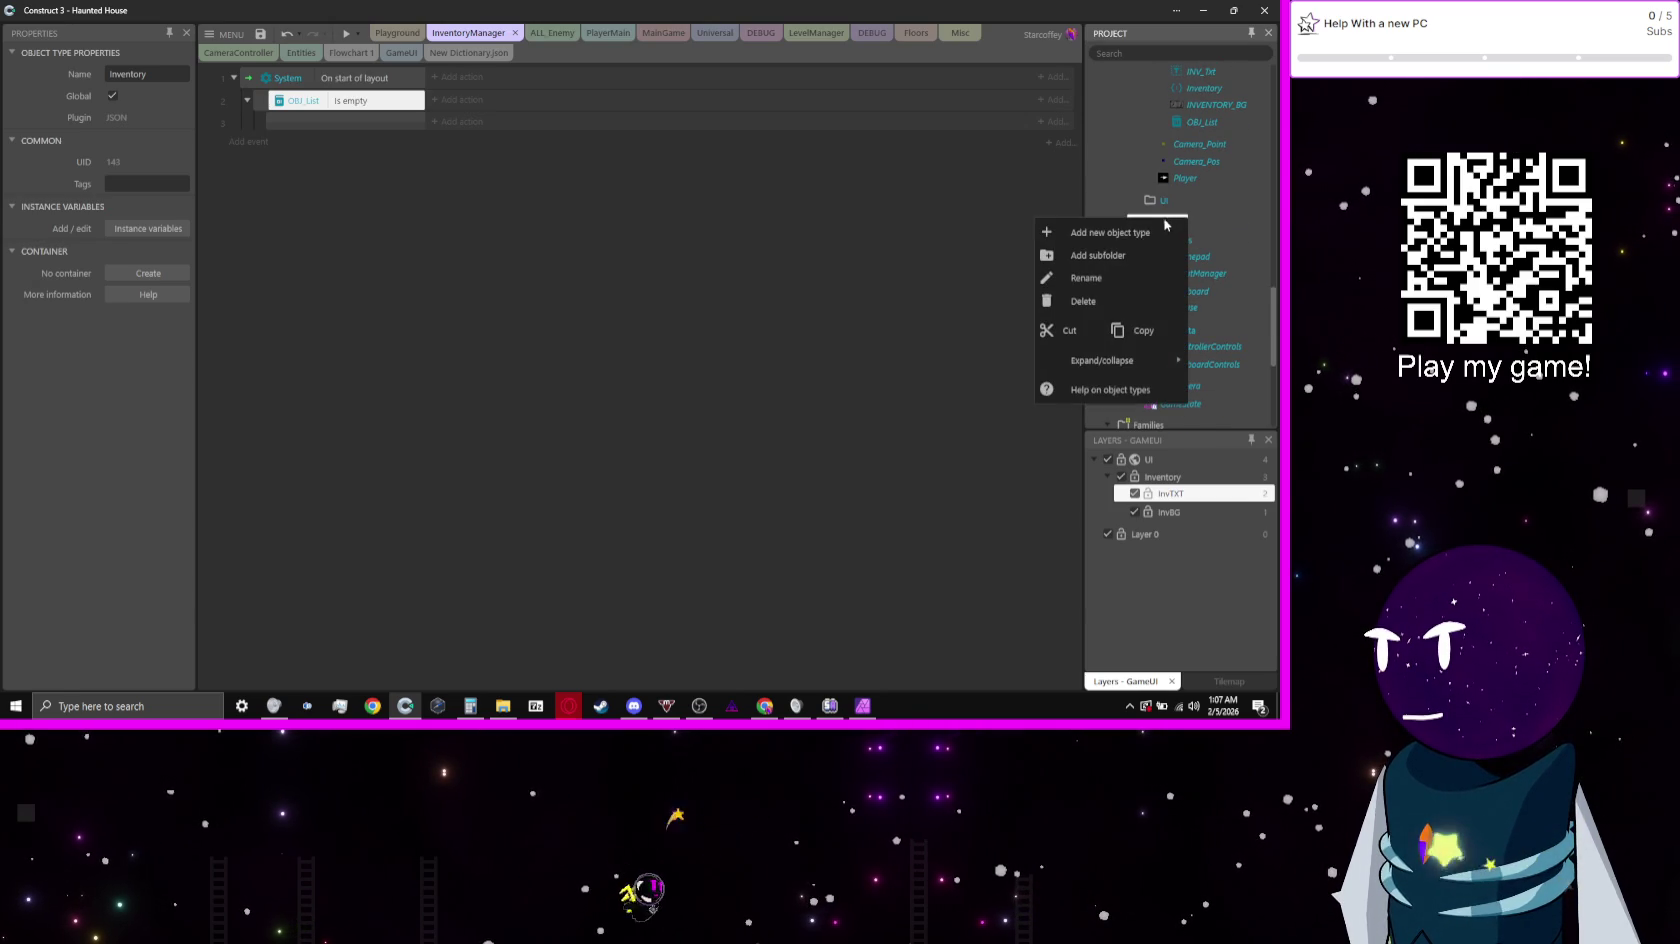
left_click(1148, 233)
Step: Browse the Create new object type plugin list for the Load Manager plugin
scroll(697, 320, "down", 1)
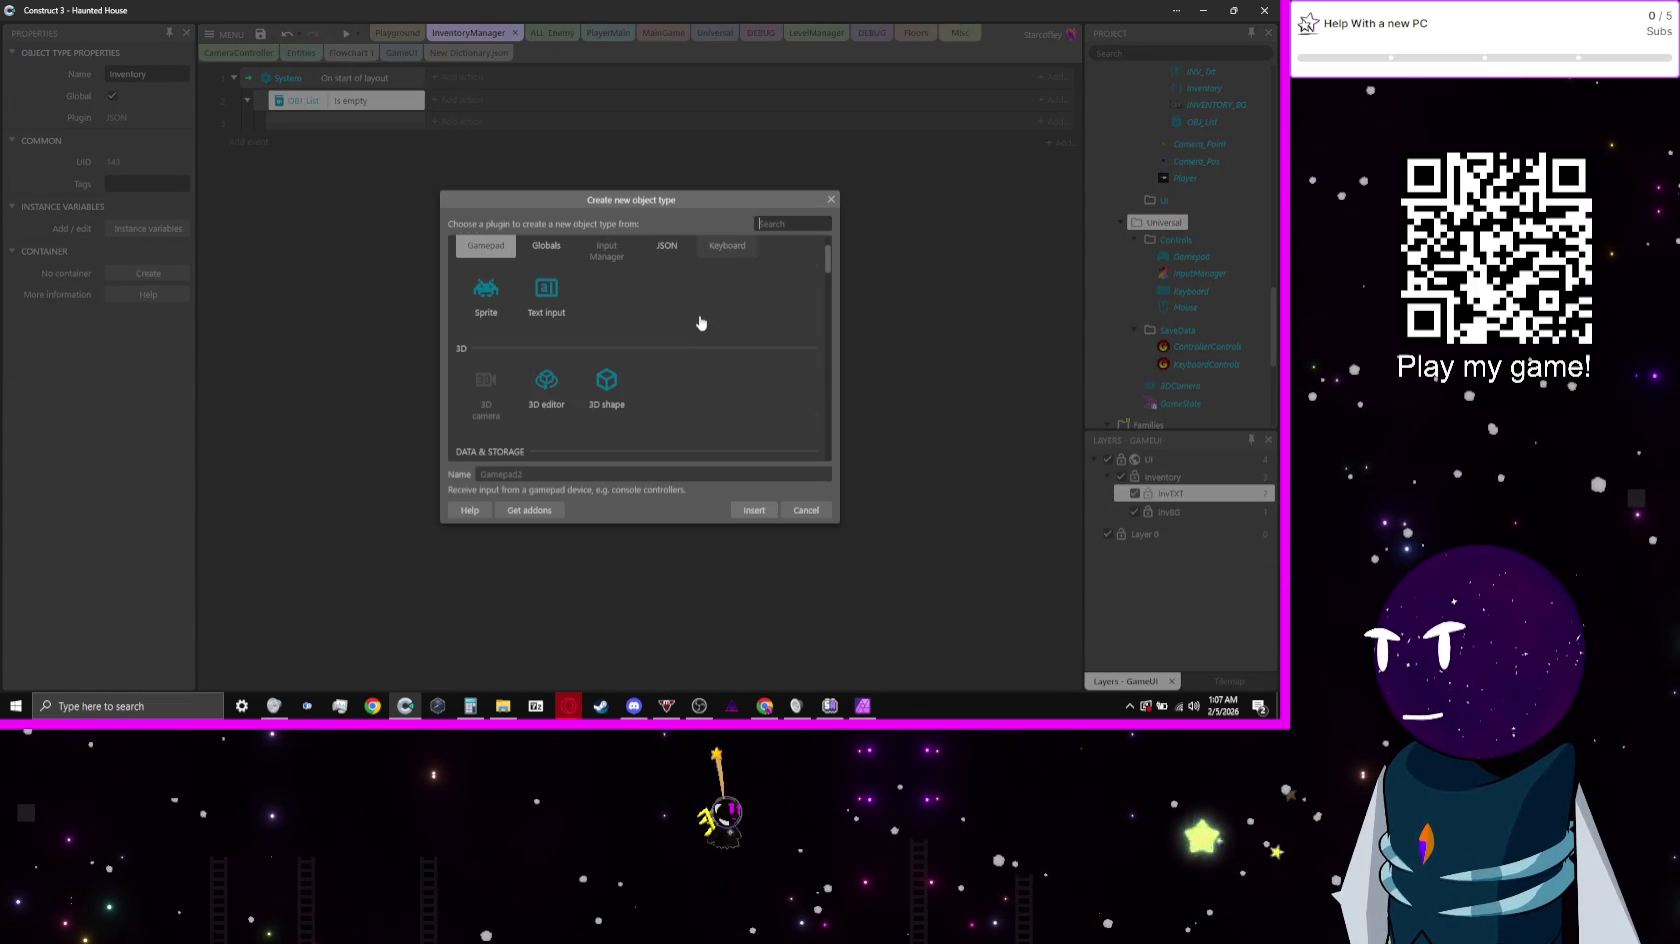
scroll(700, 316, "down", 4)
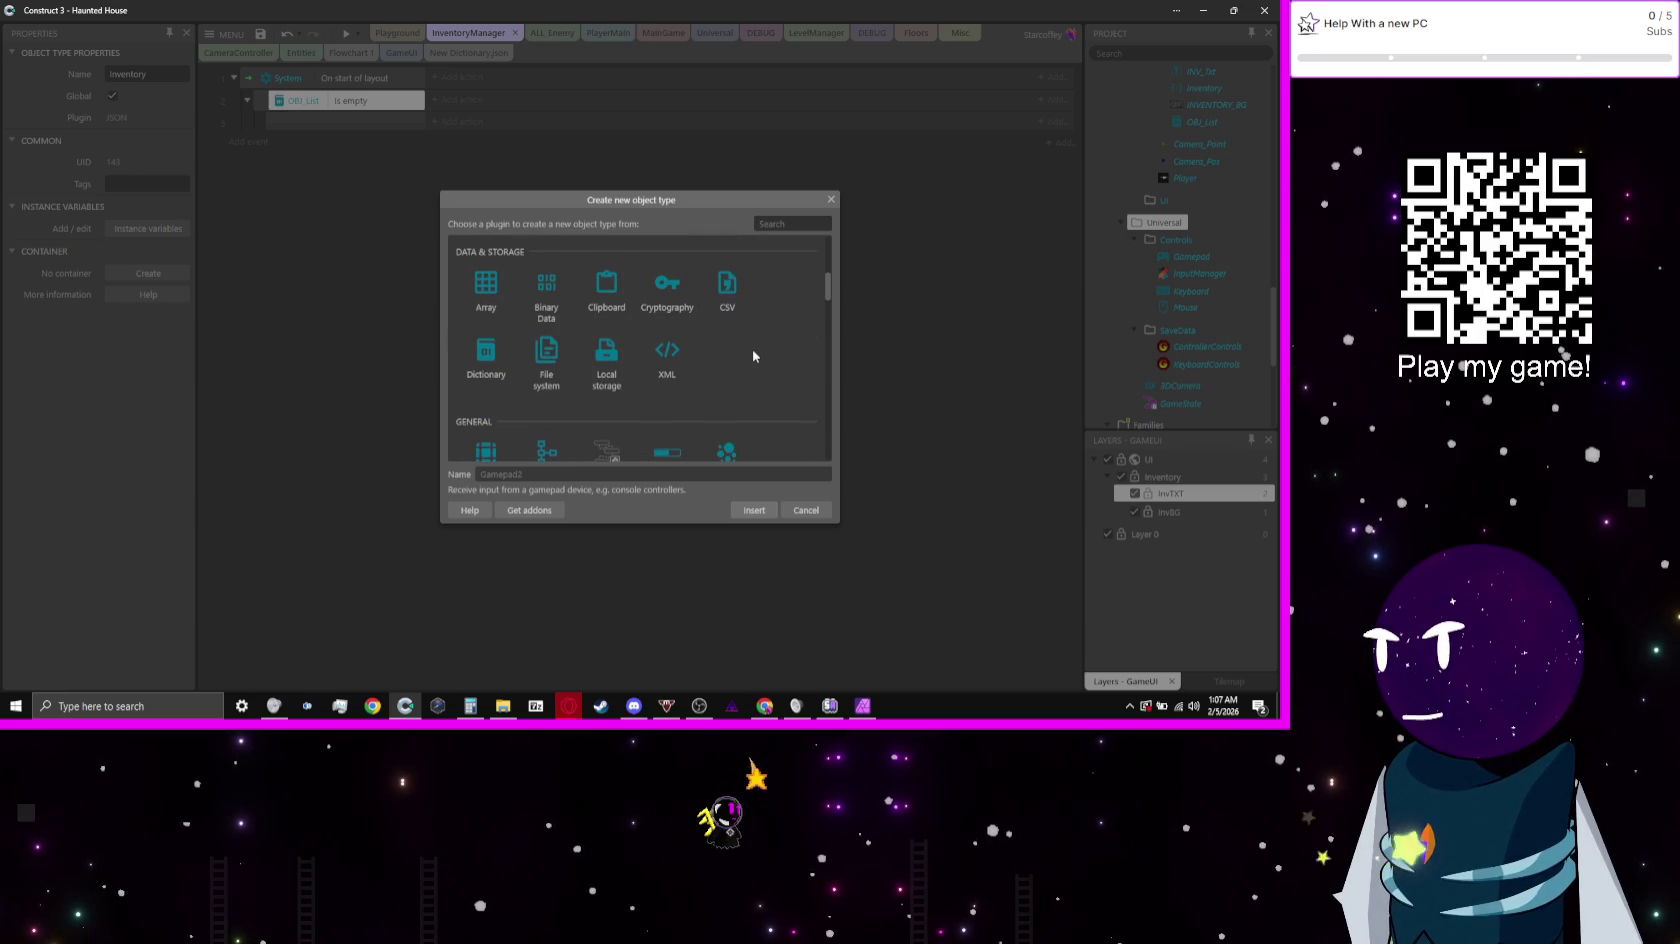
scroll(753, 356, "down", 3)
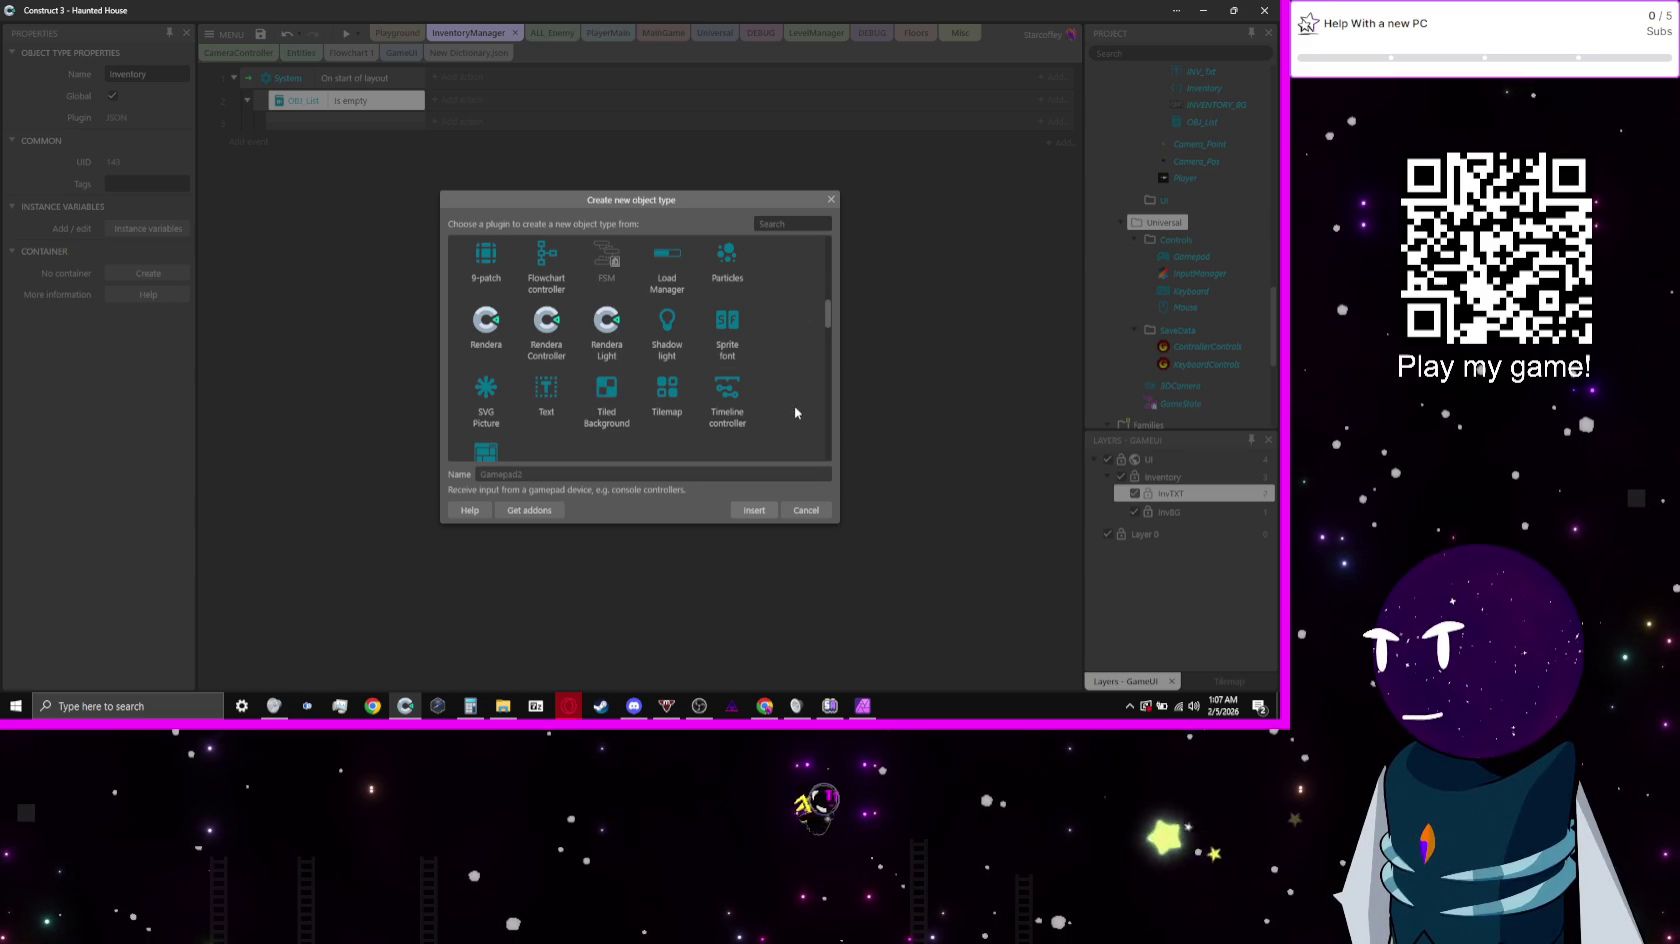
scroll(795, 406, "down", 2)
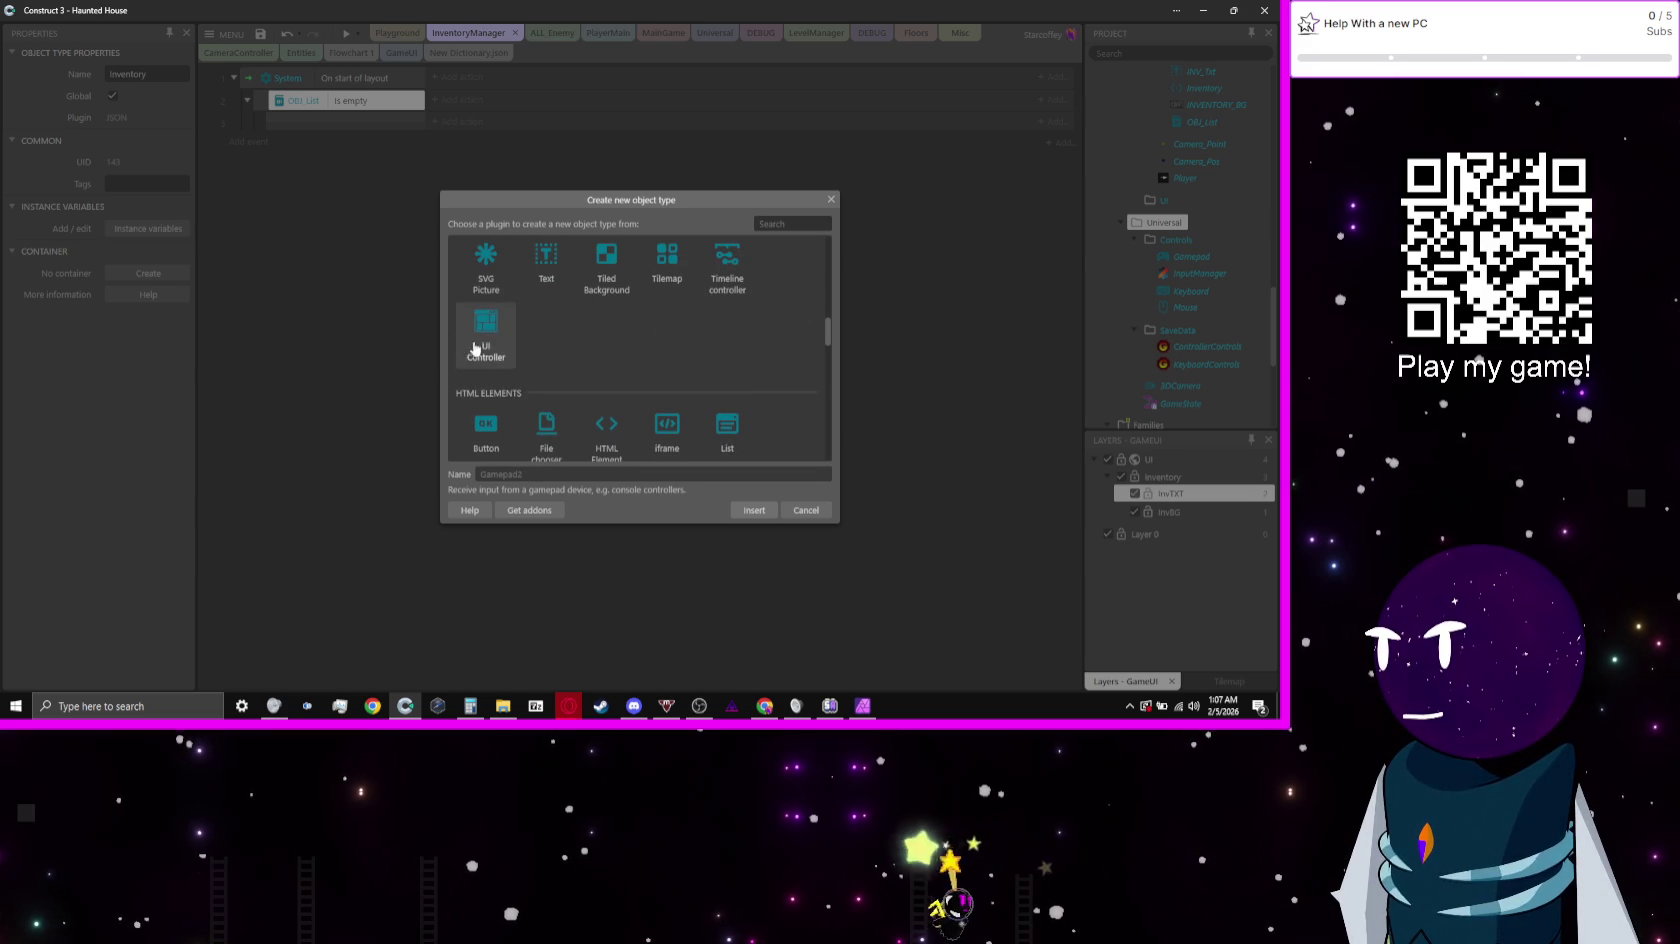
scroll(482, 360, "down", 2)
scroll(735, 345, "down", 2)
scroll(735, 347, "down", 1)
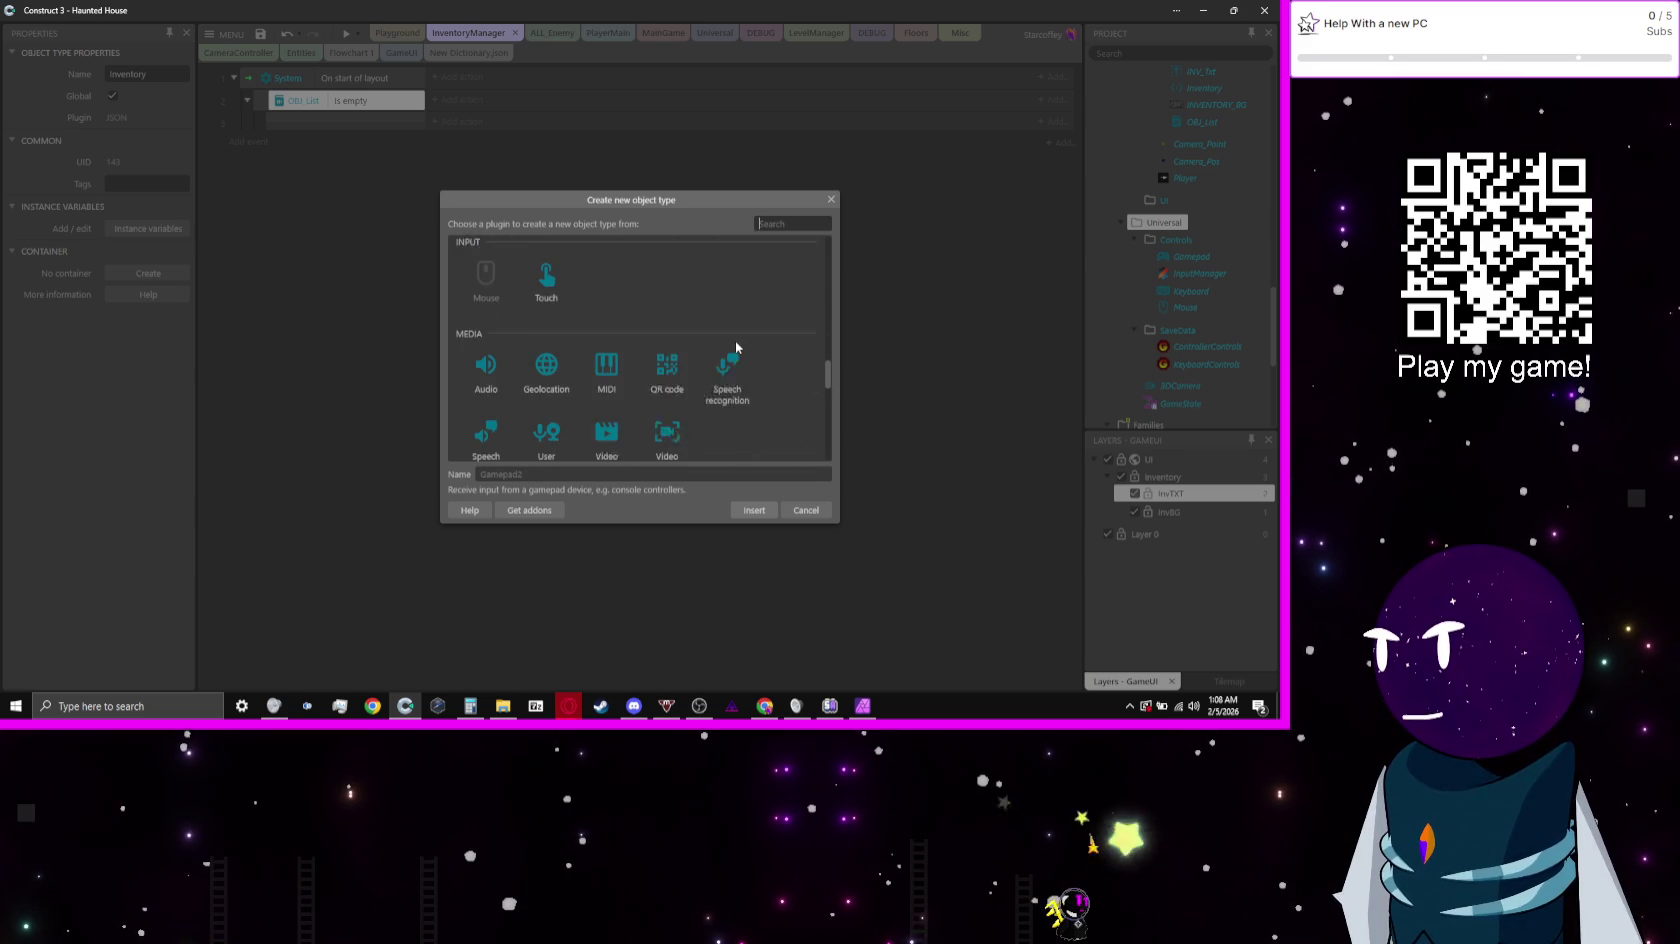
scroll(799, 392, "down", 1)
scroll(801, 397, "down", 1)
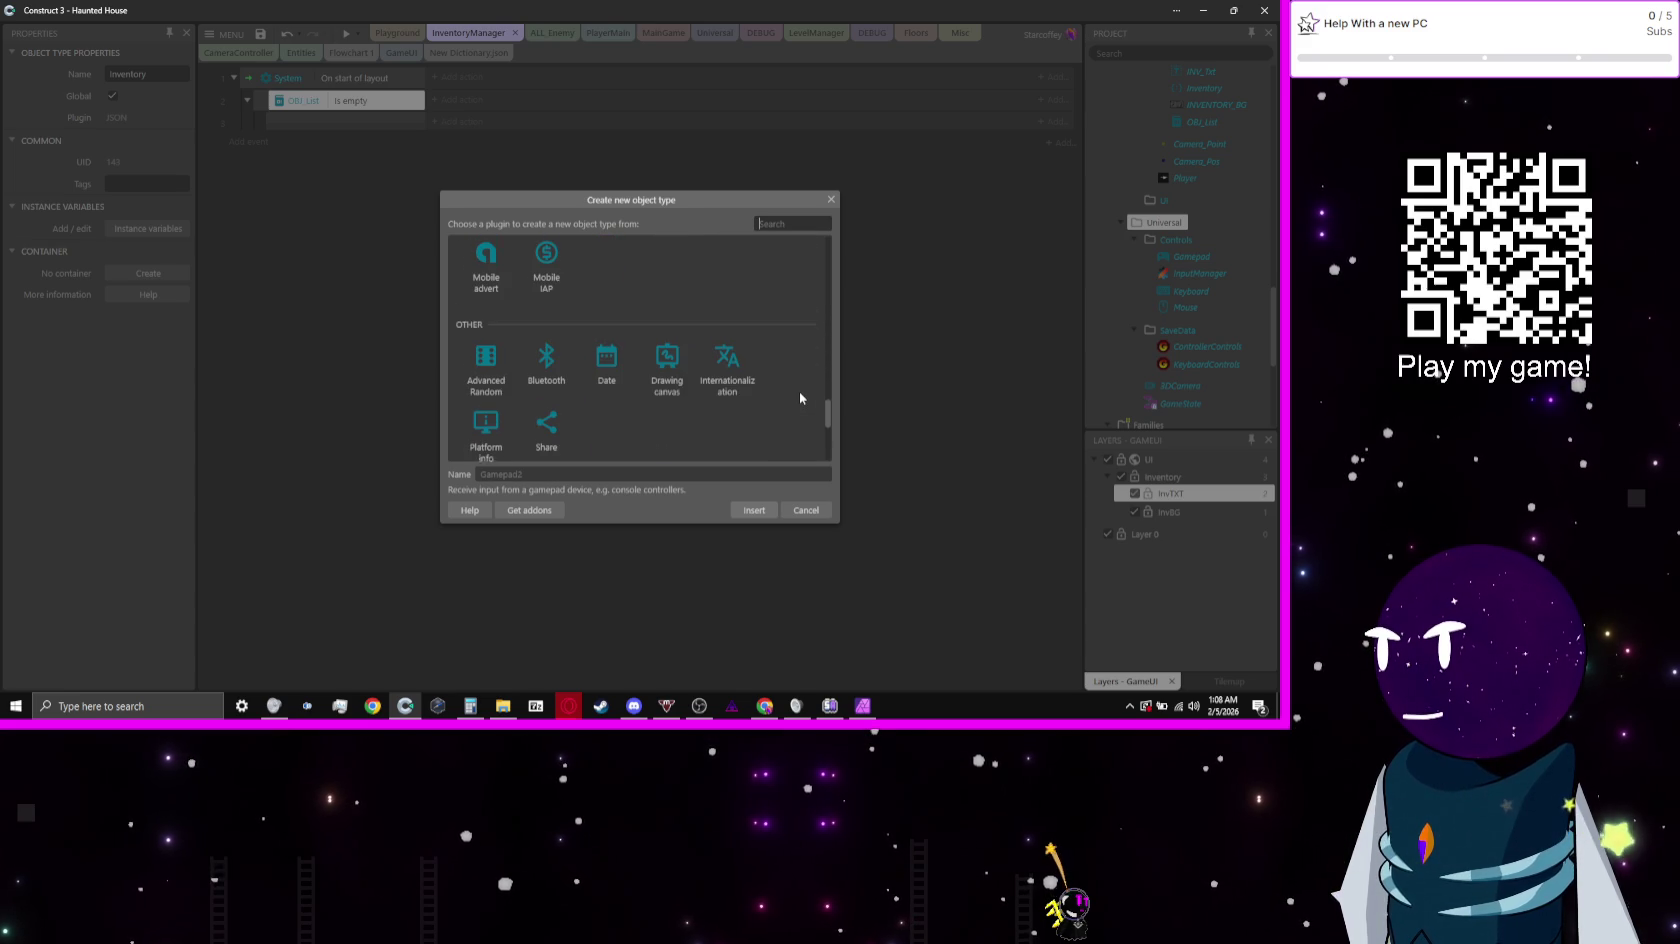
scroll(800, 397, "down", 1)
scroll(800, 397, "down", 1)
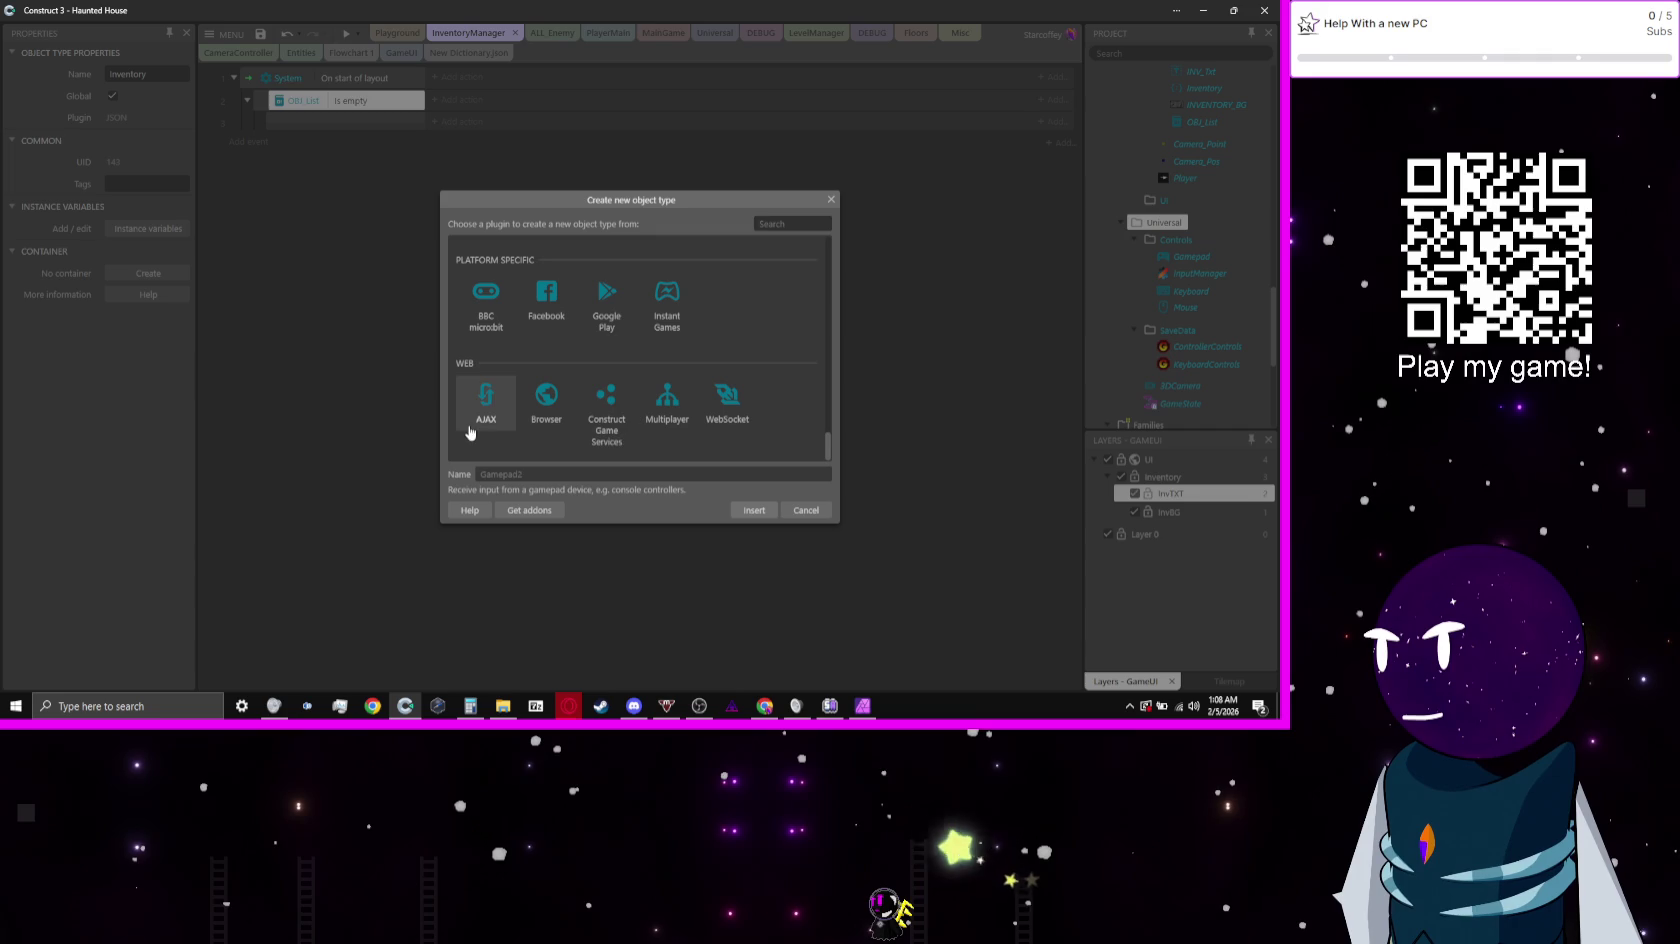
scroll(780, 428, "up", 1)
scroll(781, 431, "up", 5)
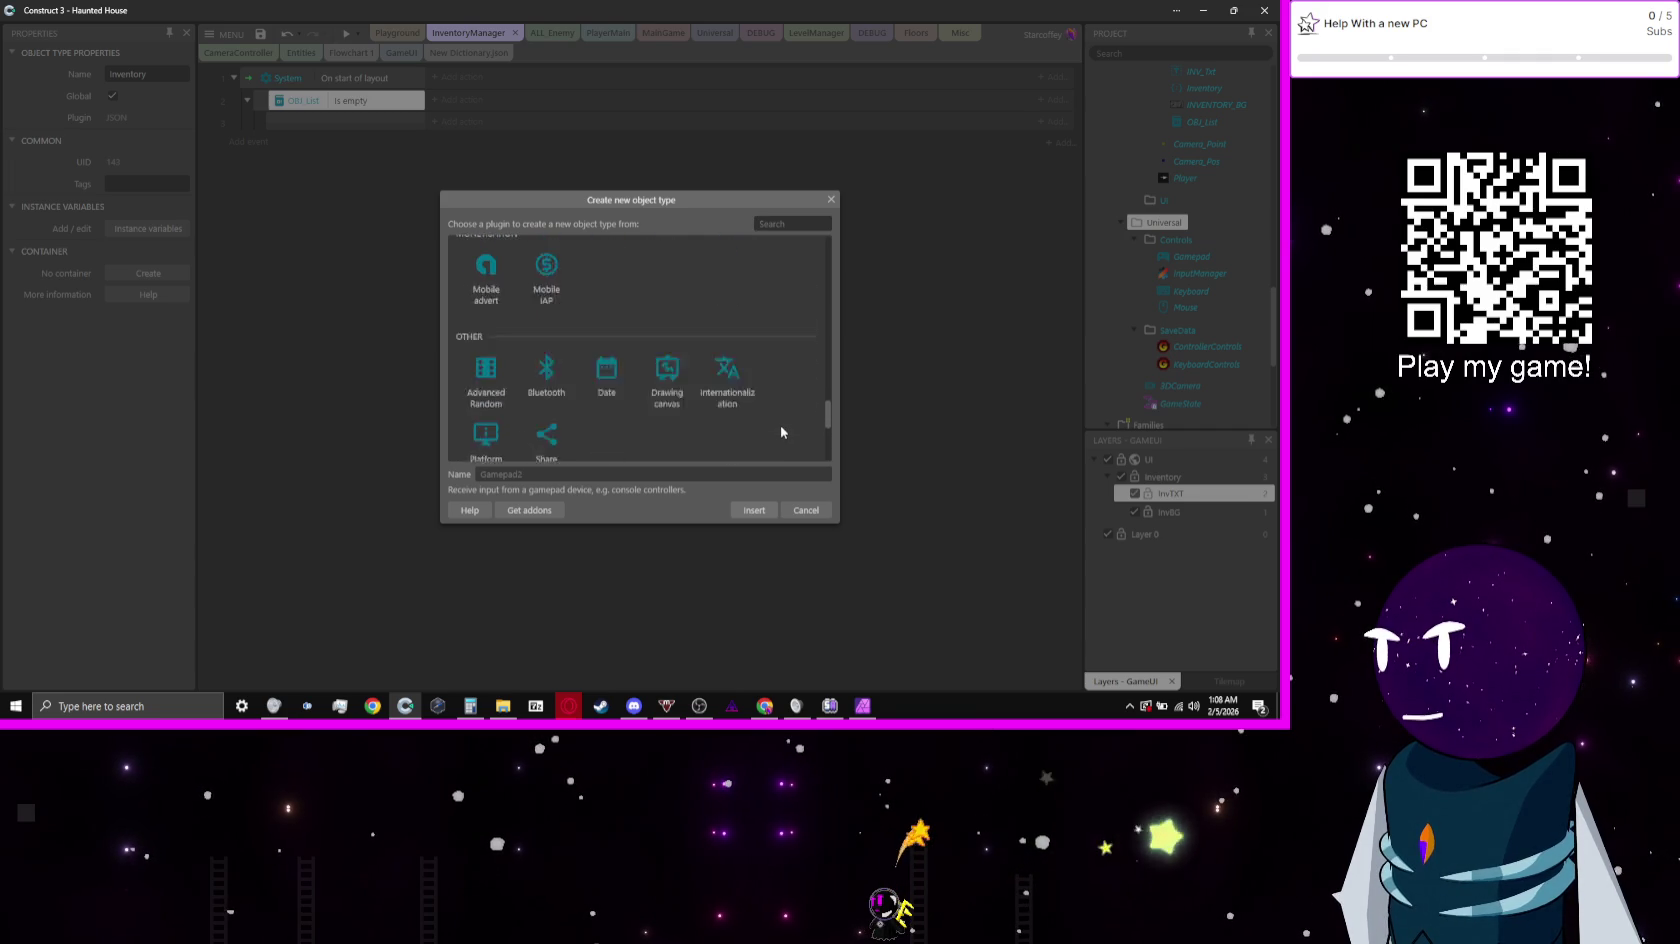
scroll(781, 431, "up", 5)
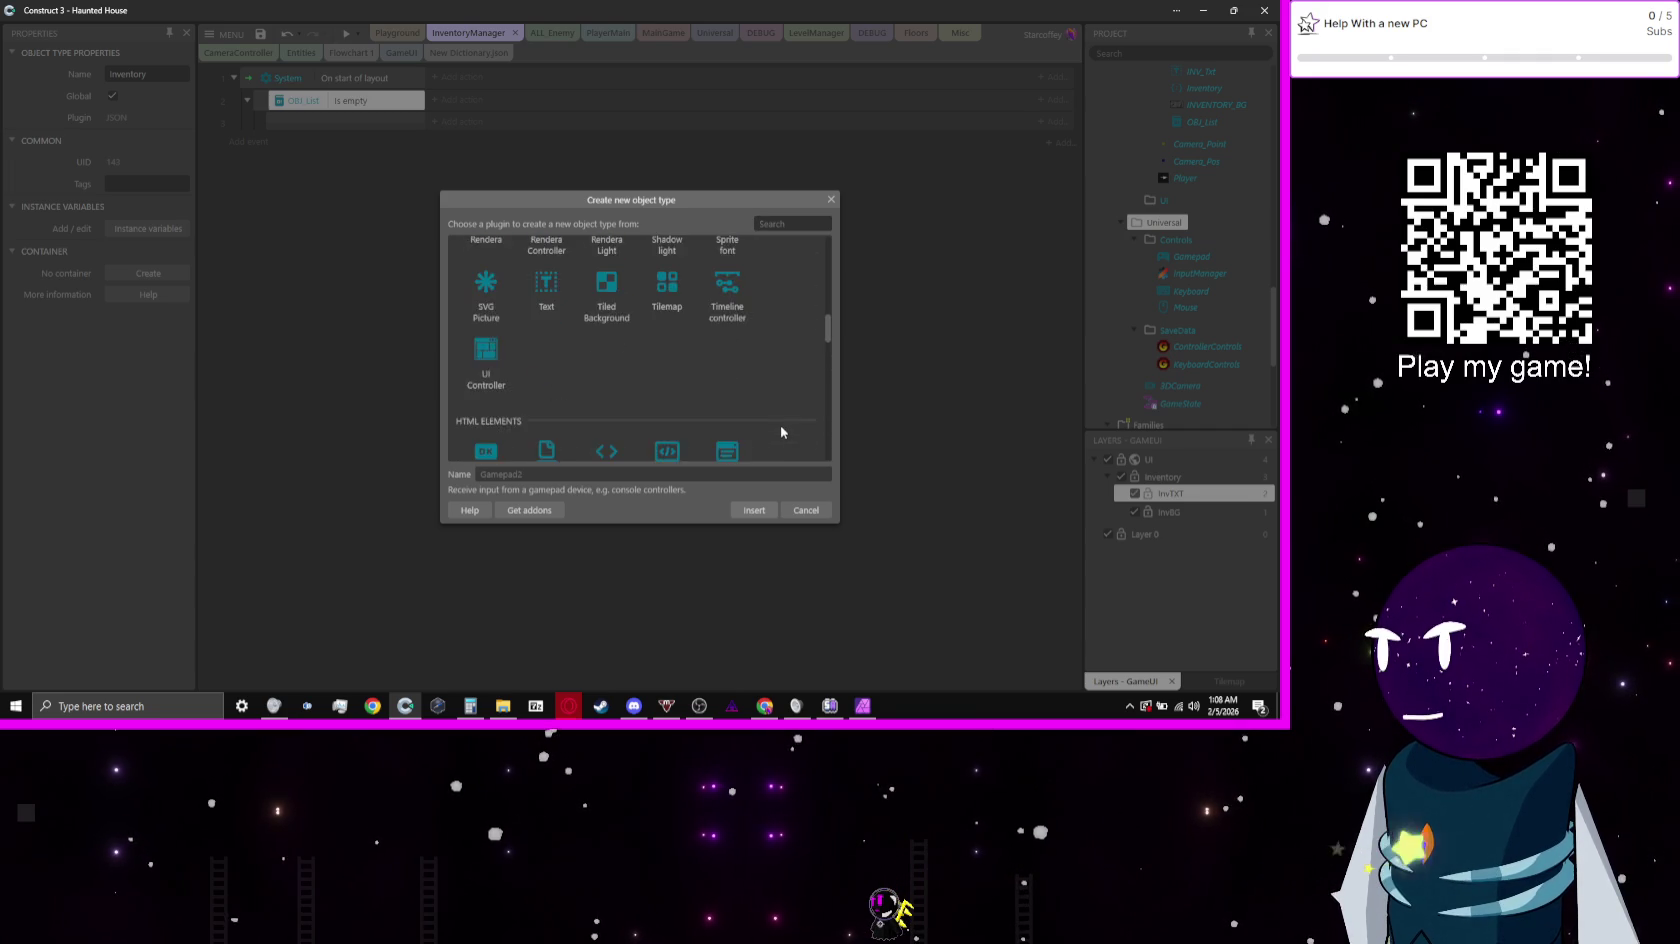
scroll(781, 431, "up", 3)
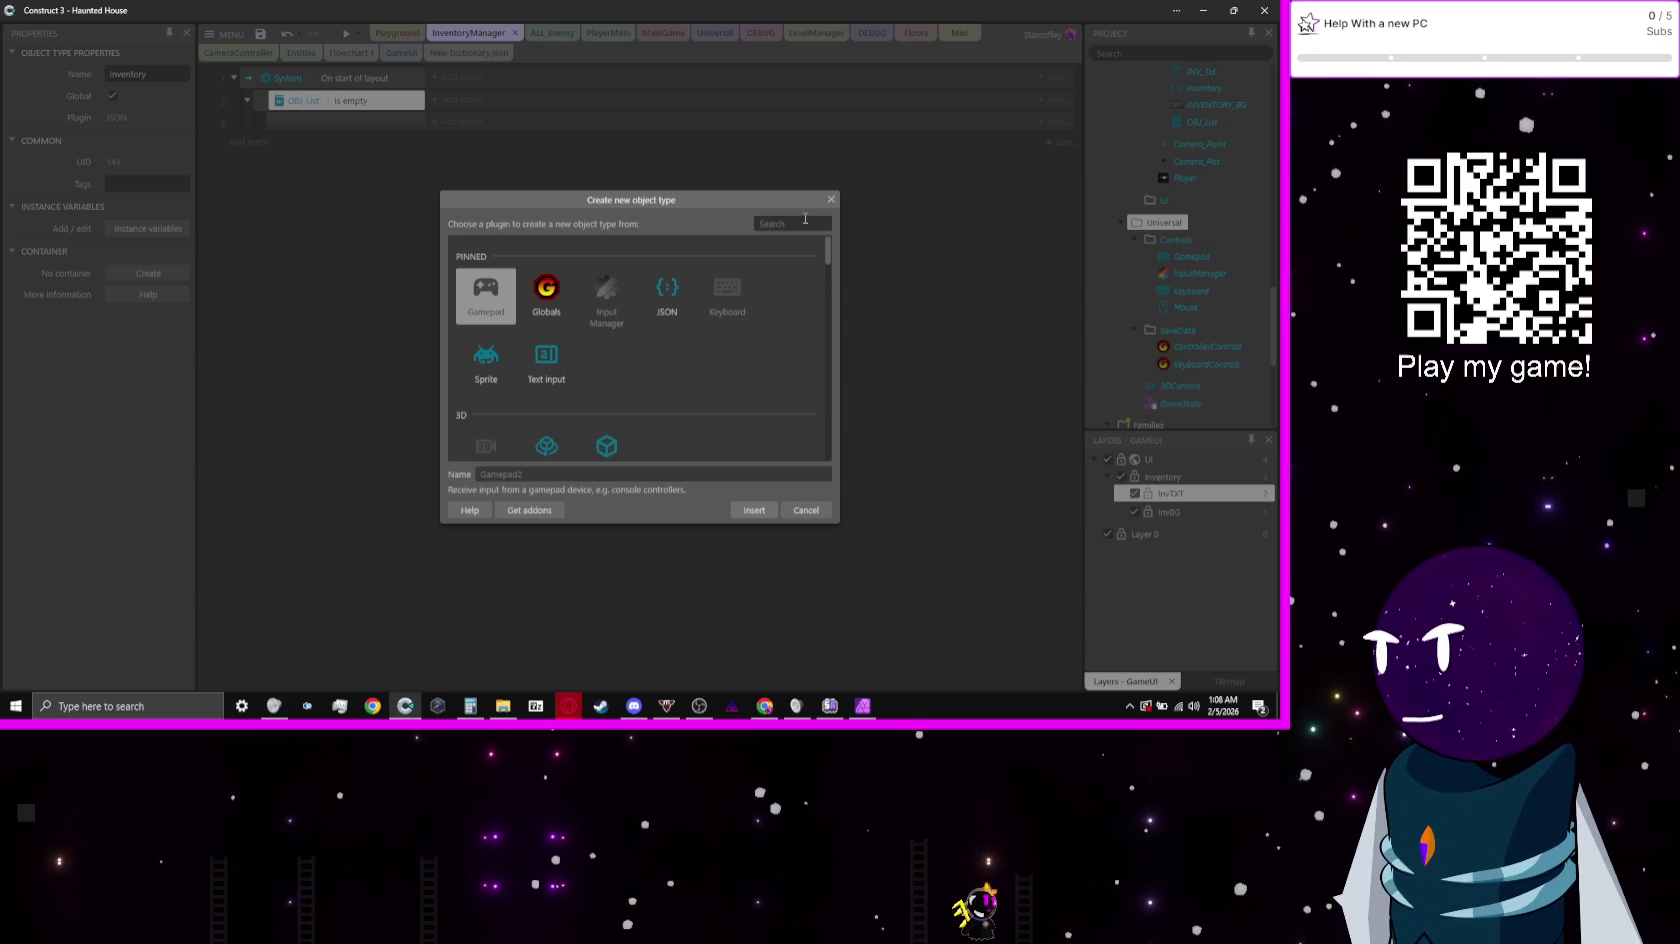
Step: Insert the Load Manager plugin and add a LoadManager 'Load single file' action to OBJ_List is empty
type("loa")
key("Return")
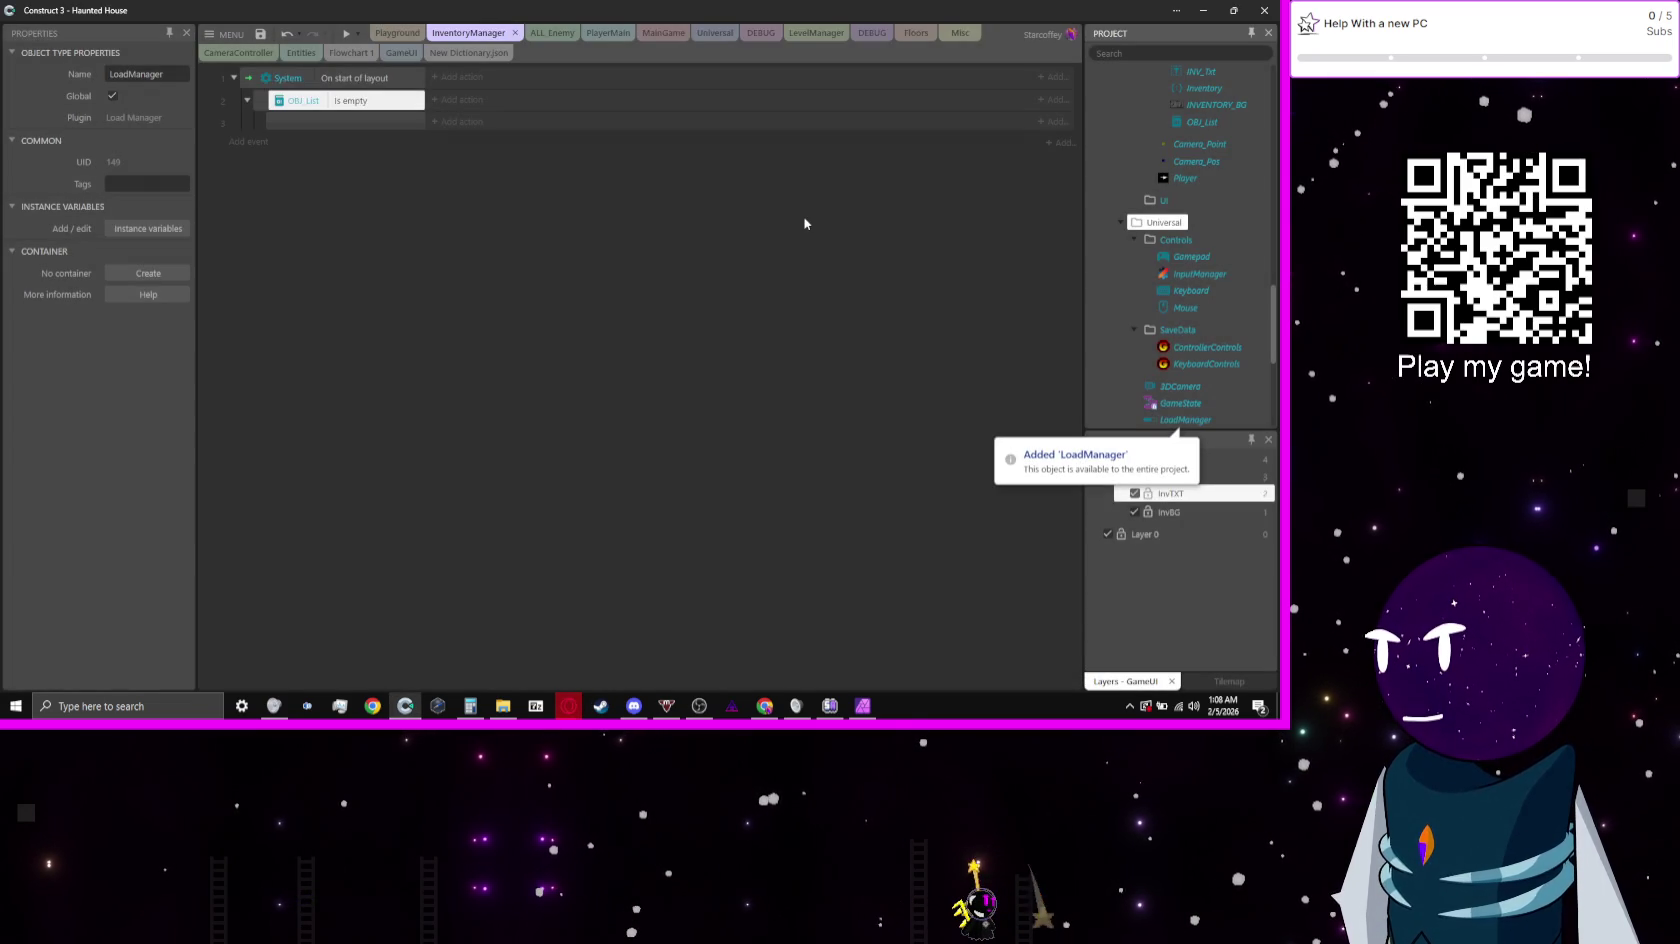
left_click(443, 100)
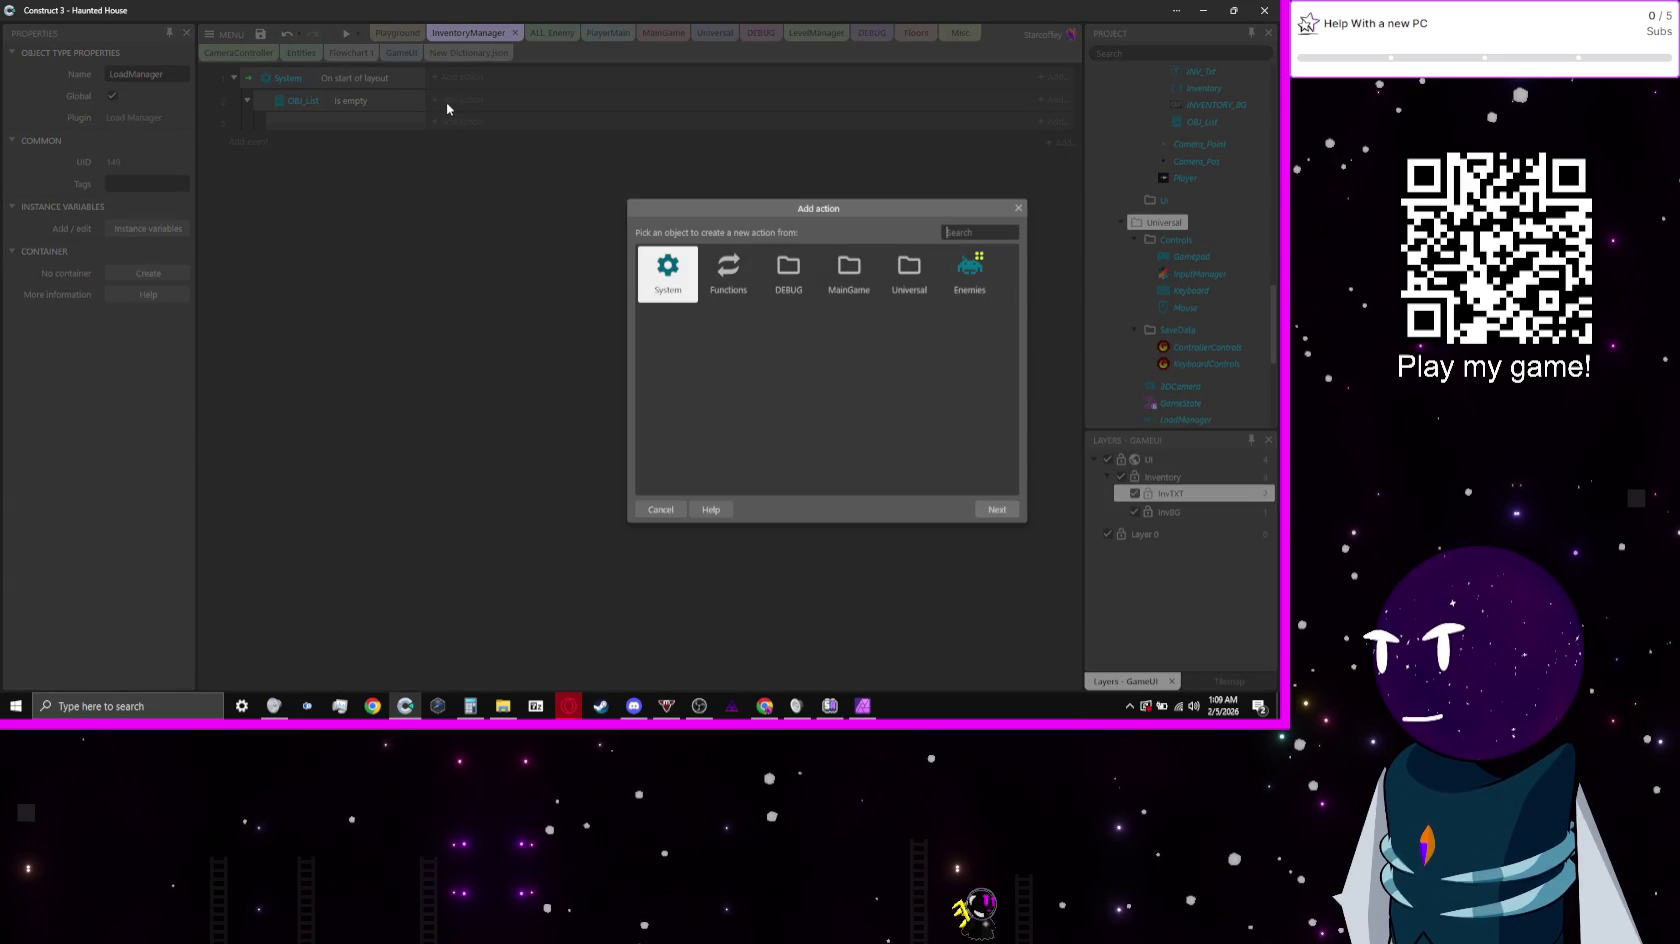
type("load")
key("Return")
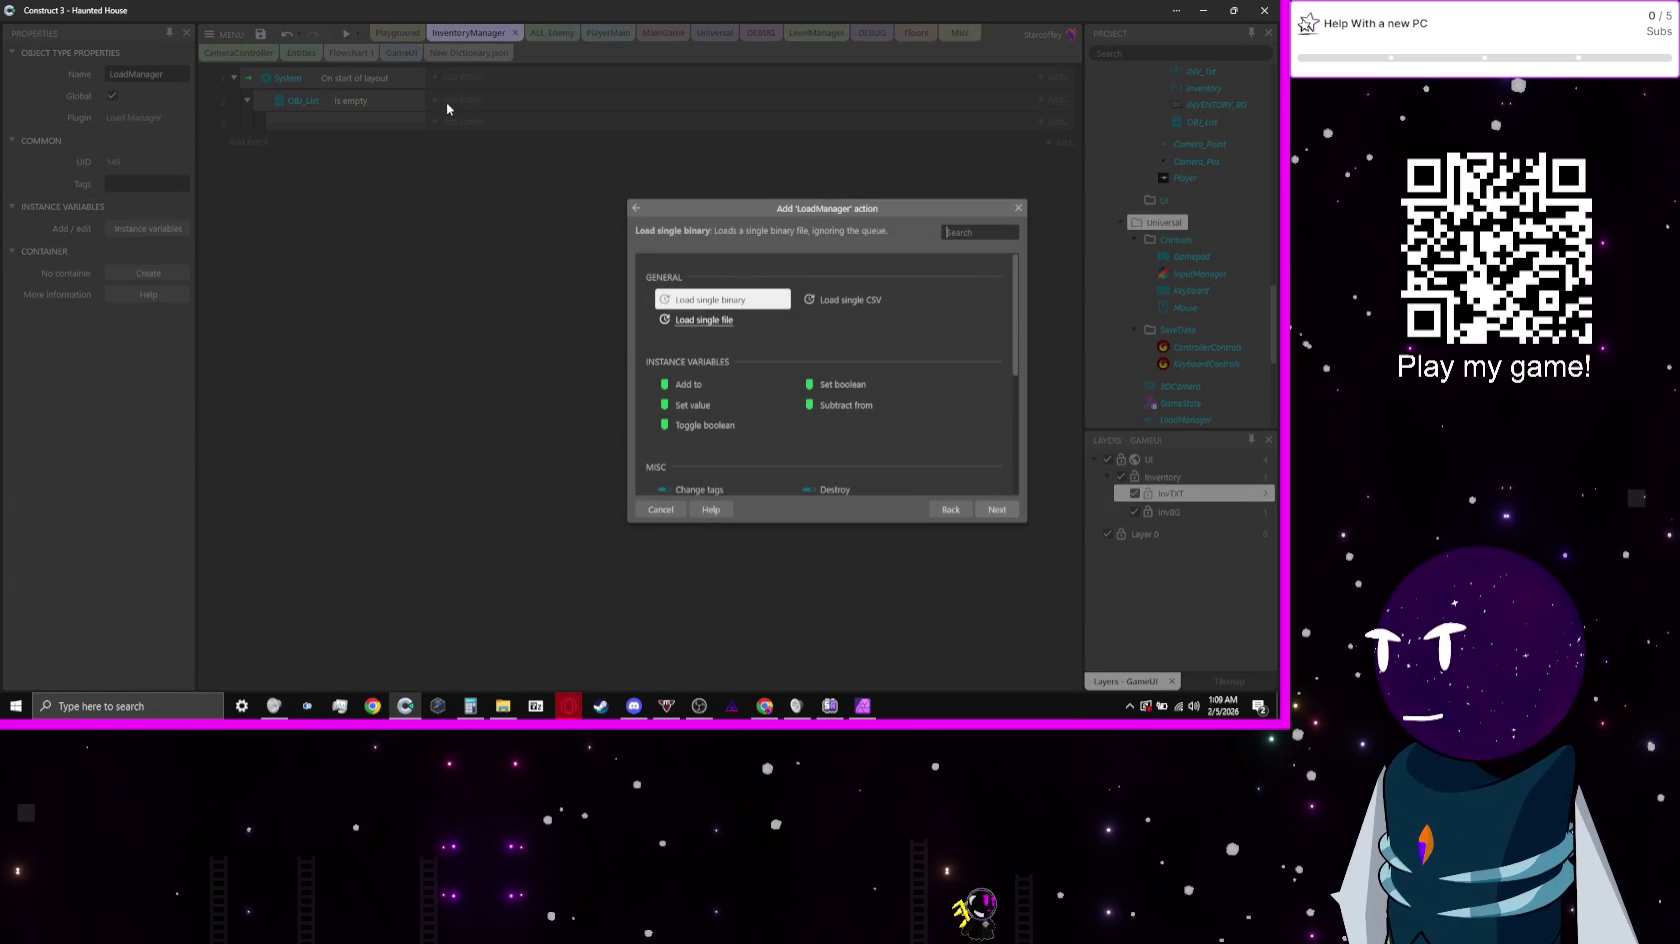
left_click(740, 323)
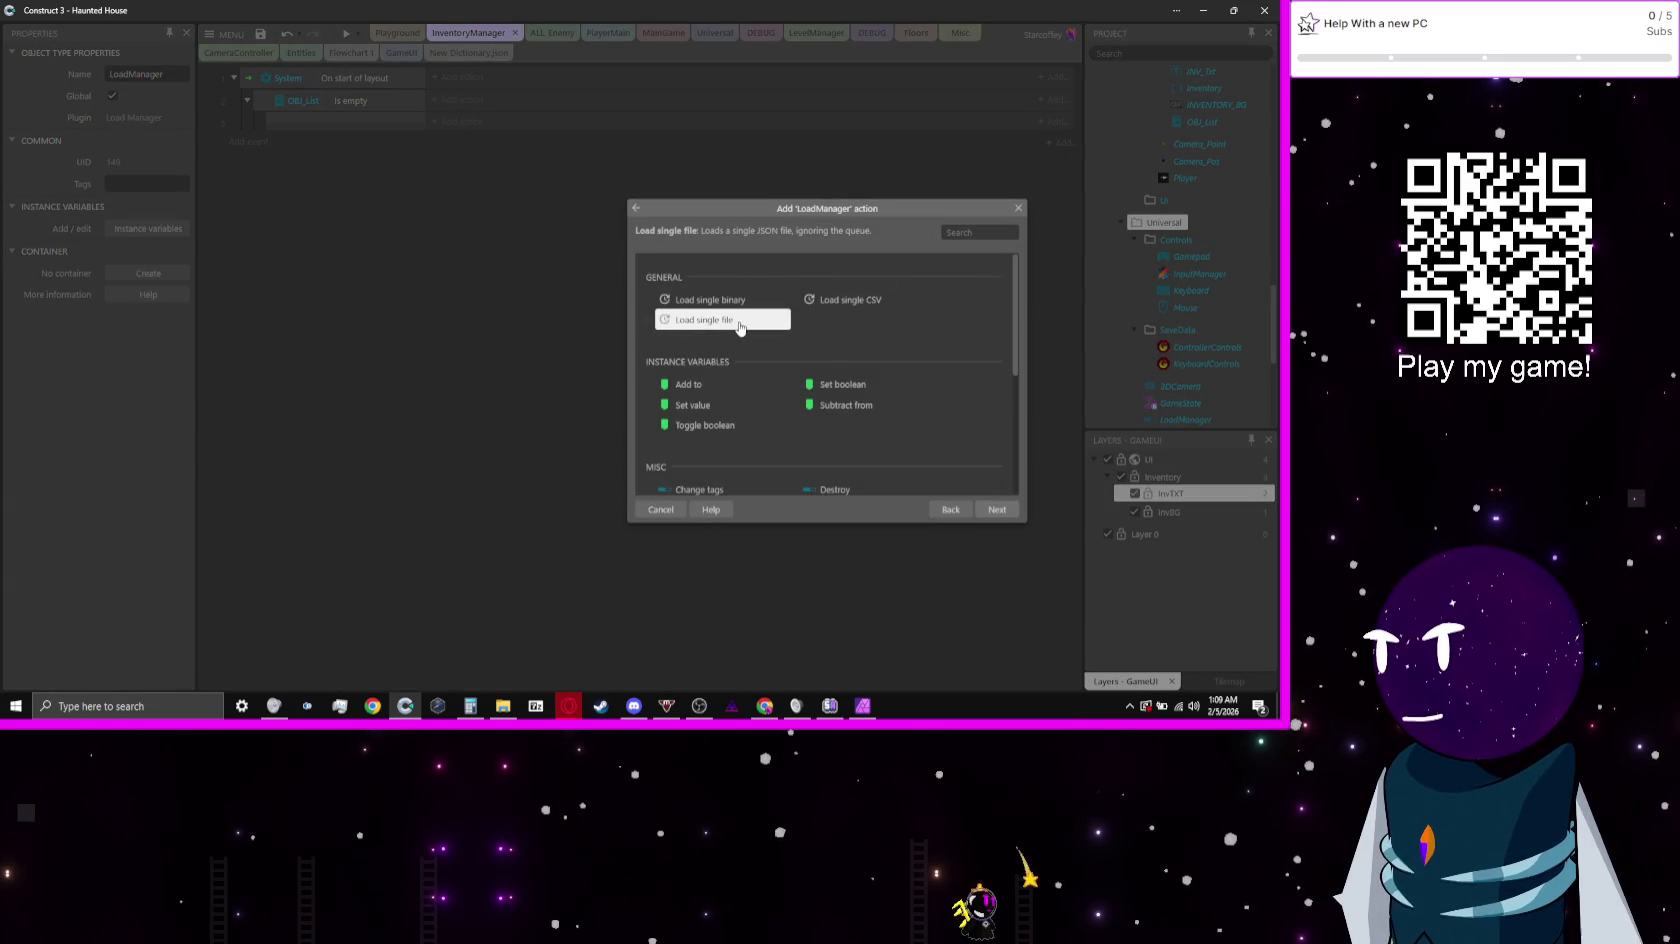
scroll(740, 326, "down", 5)
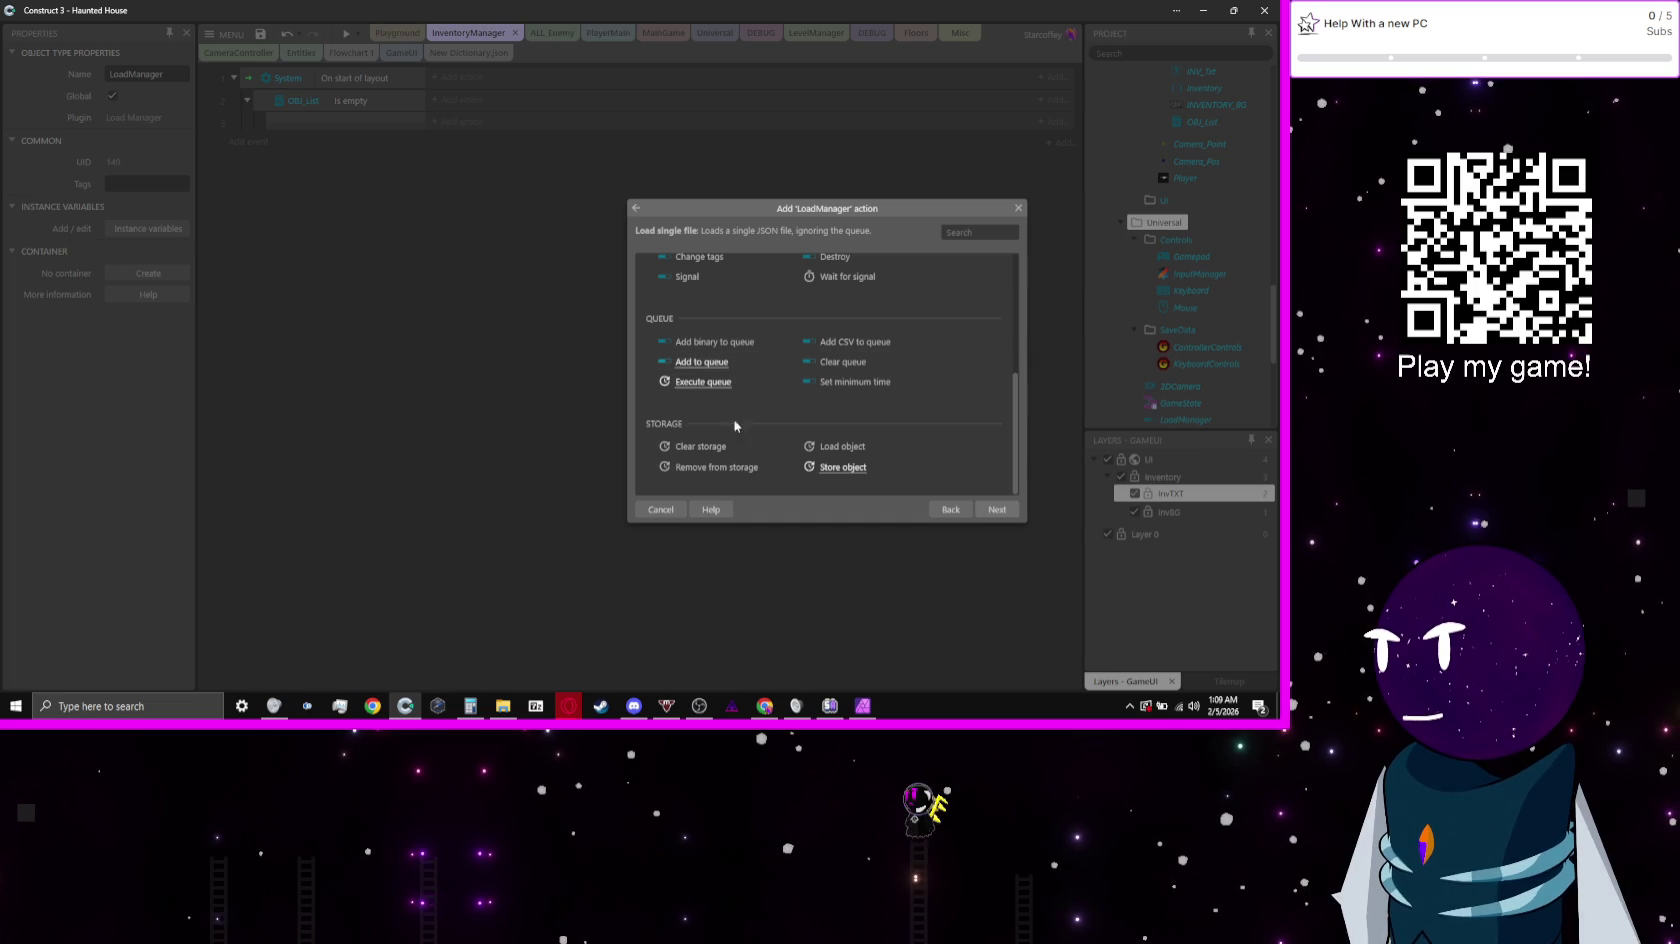
scroll(889, 417, "up", 1)
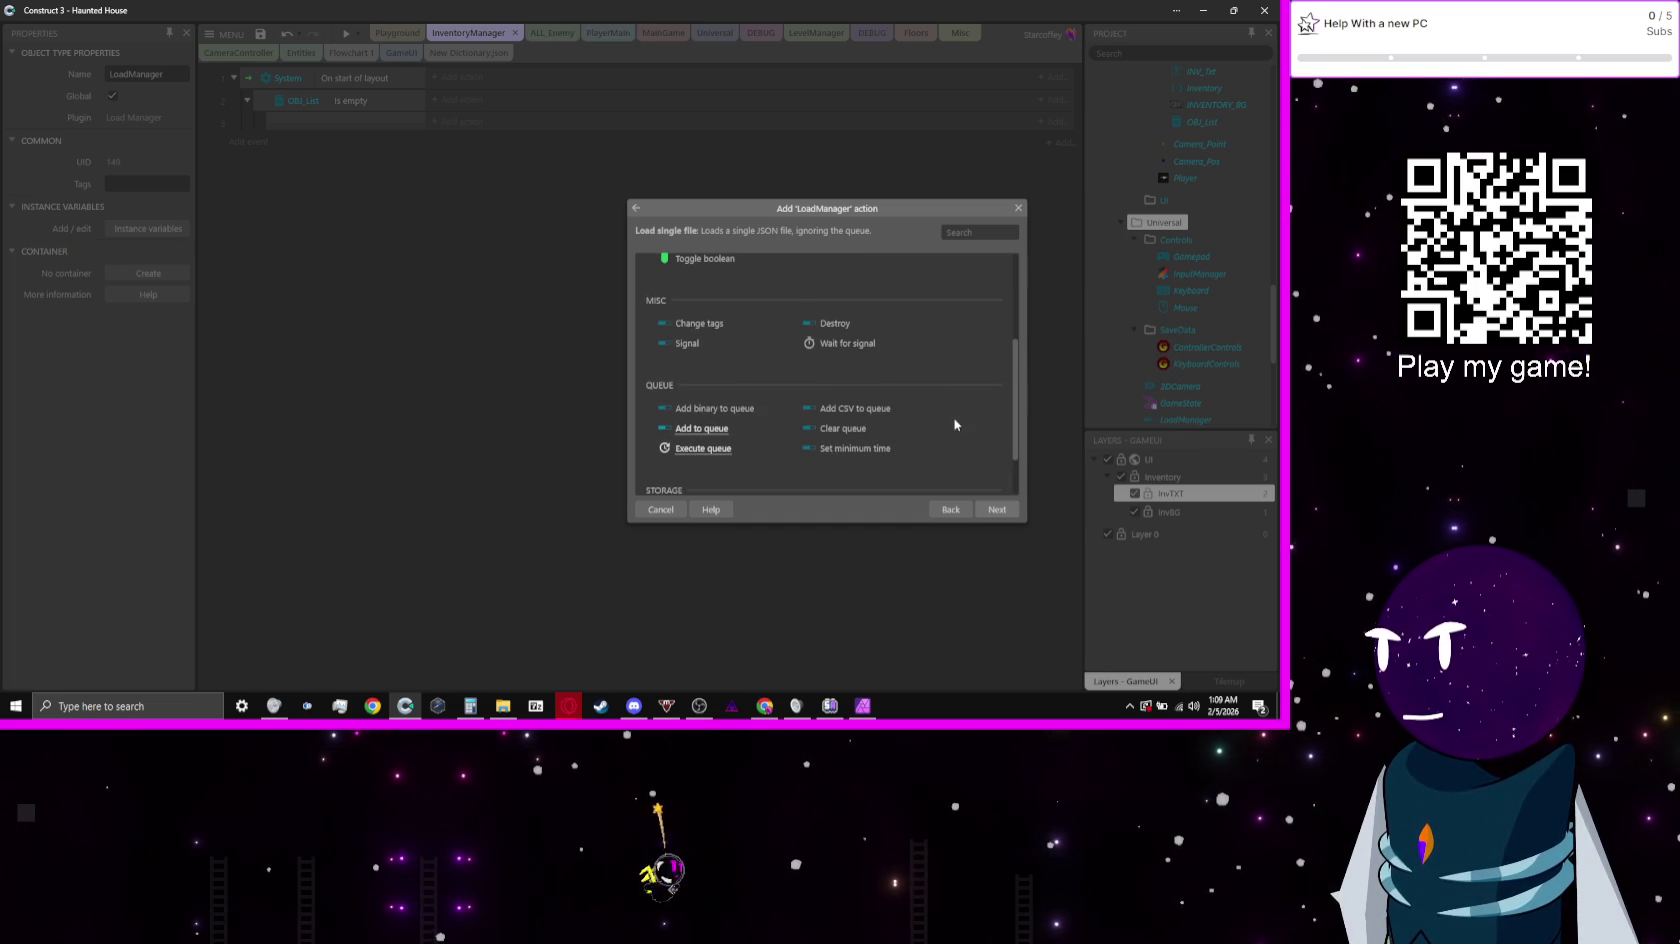
scroll(753, 394, "up", 3)
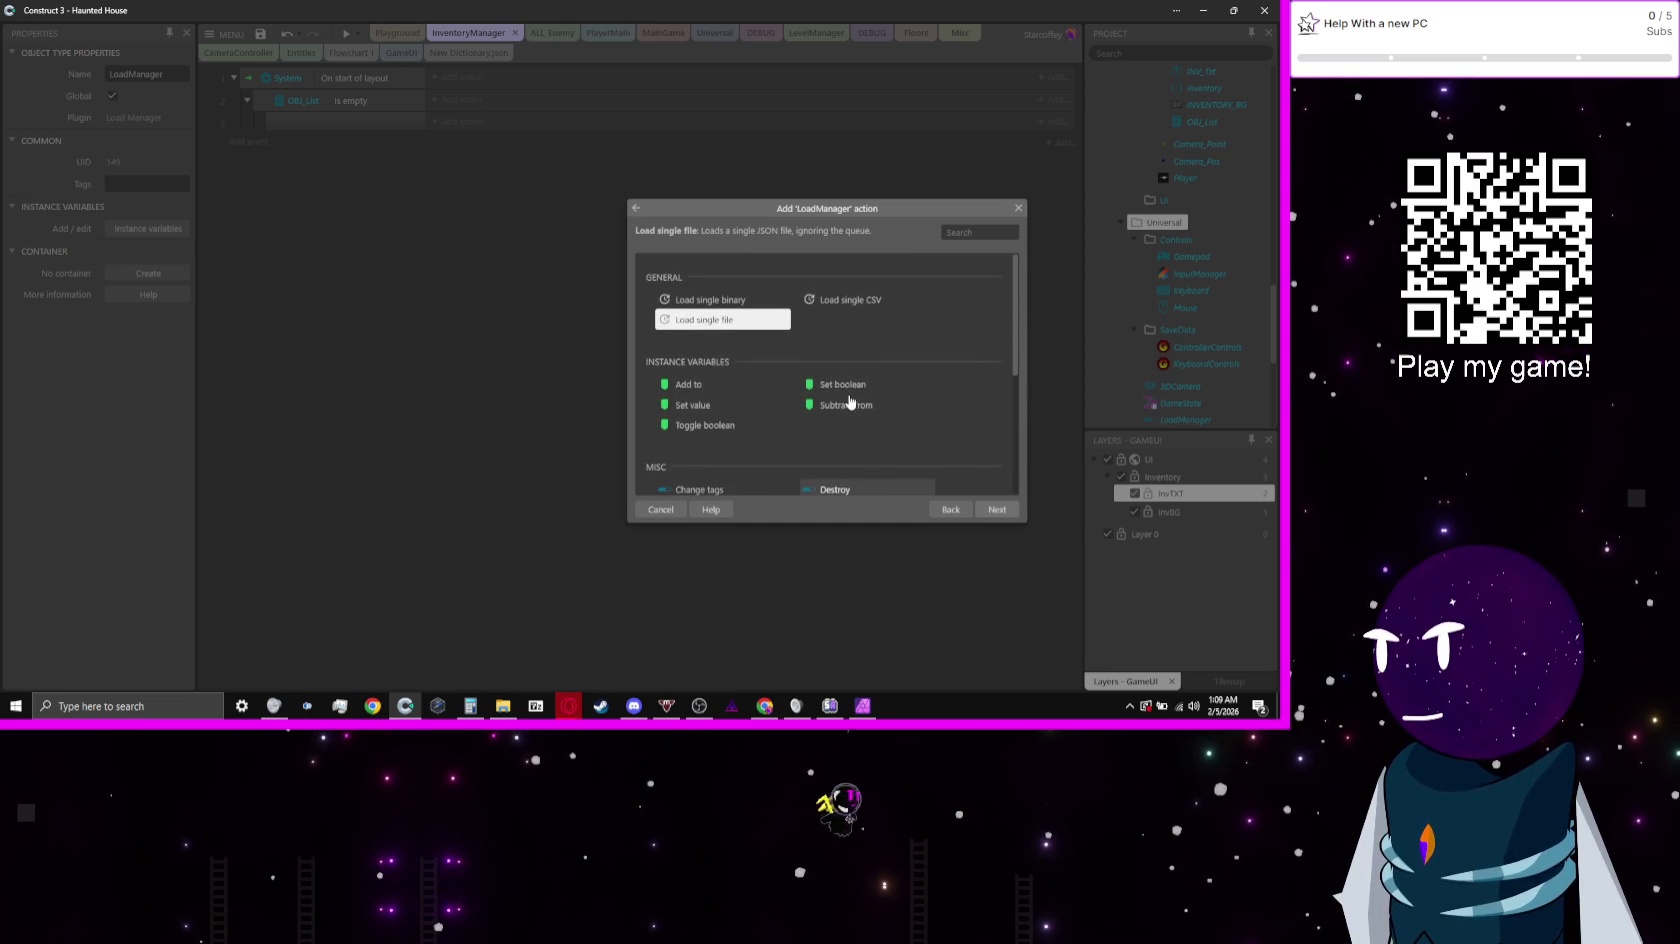
double_click(736, 333)
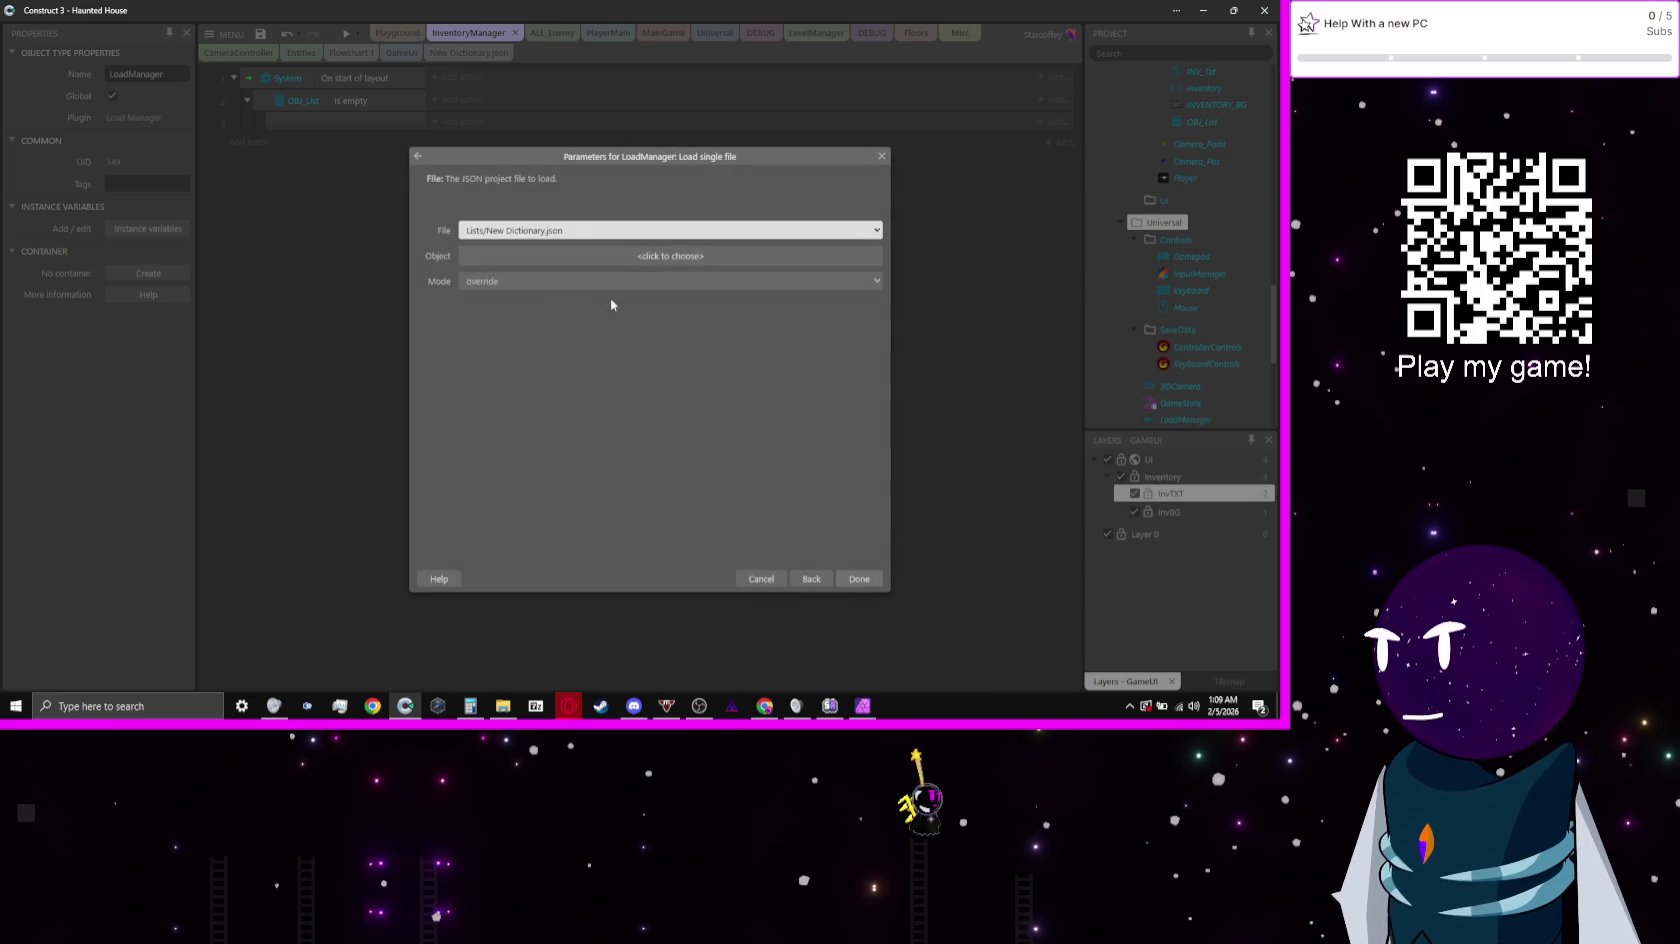
Step: Set the action to load Lists/New Dictionary.json into OBJ_List with override mode
left_click(500, 255)
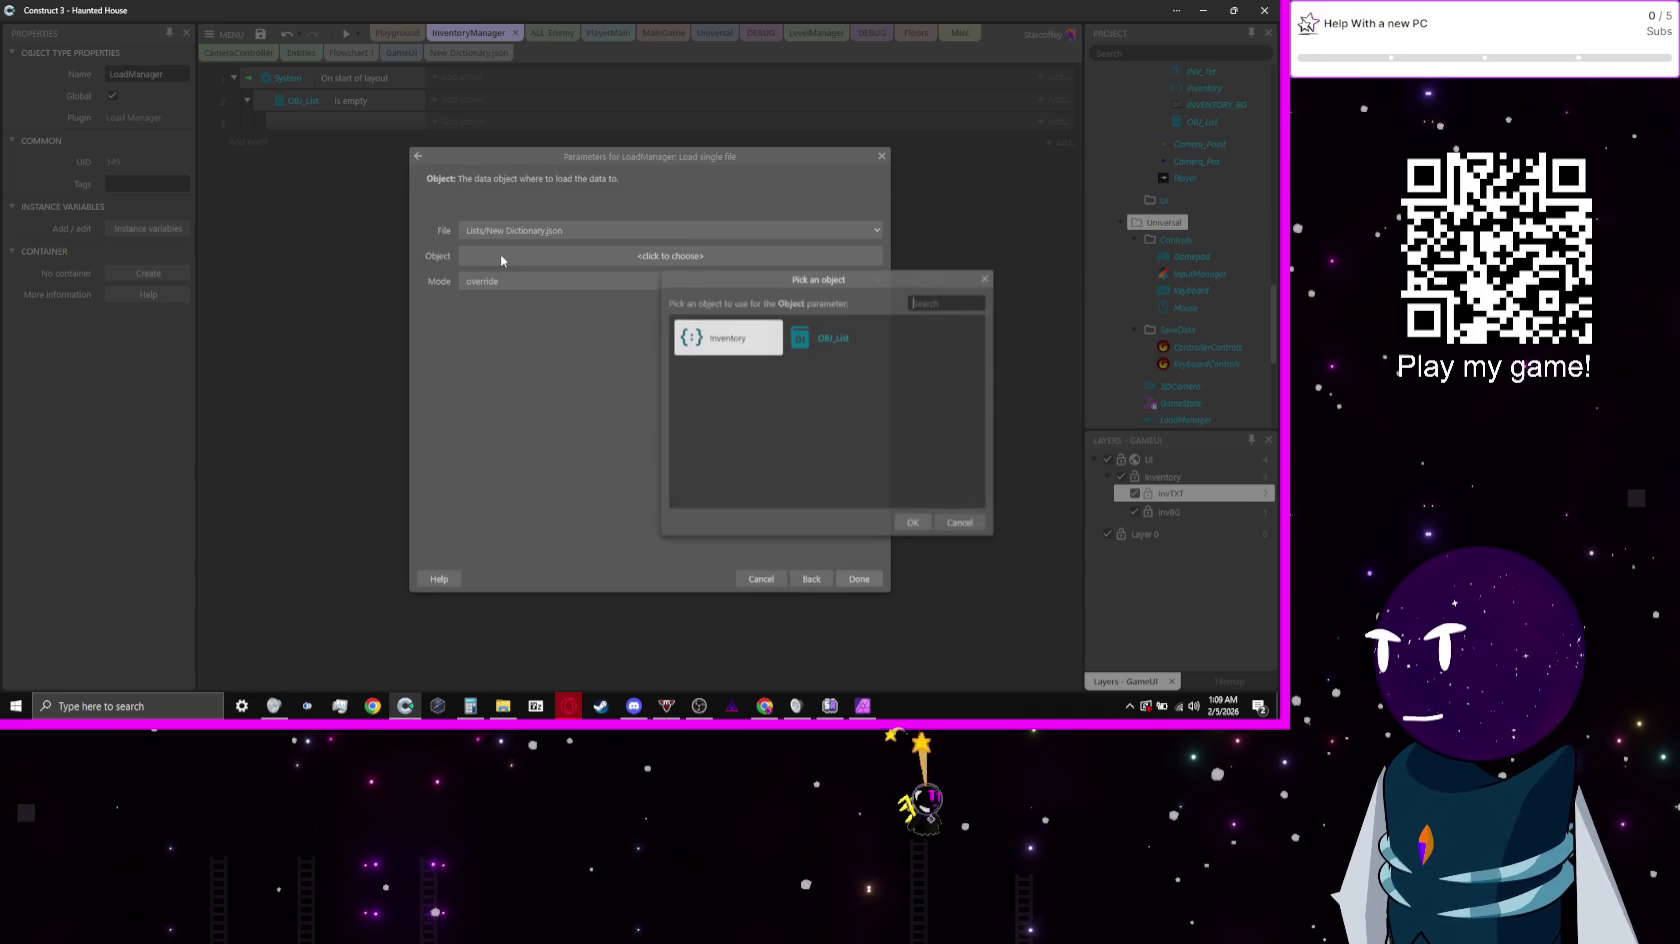
double_click(872, 345)
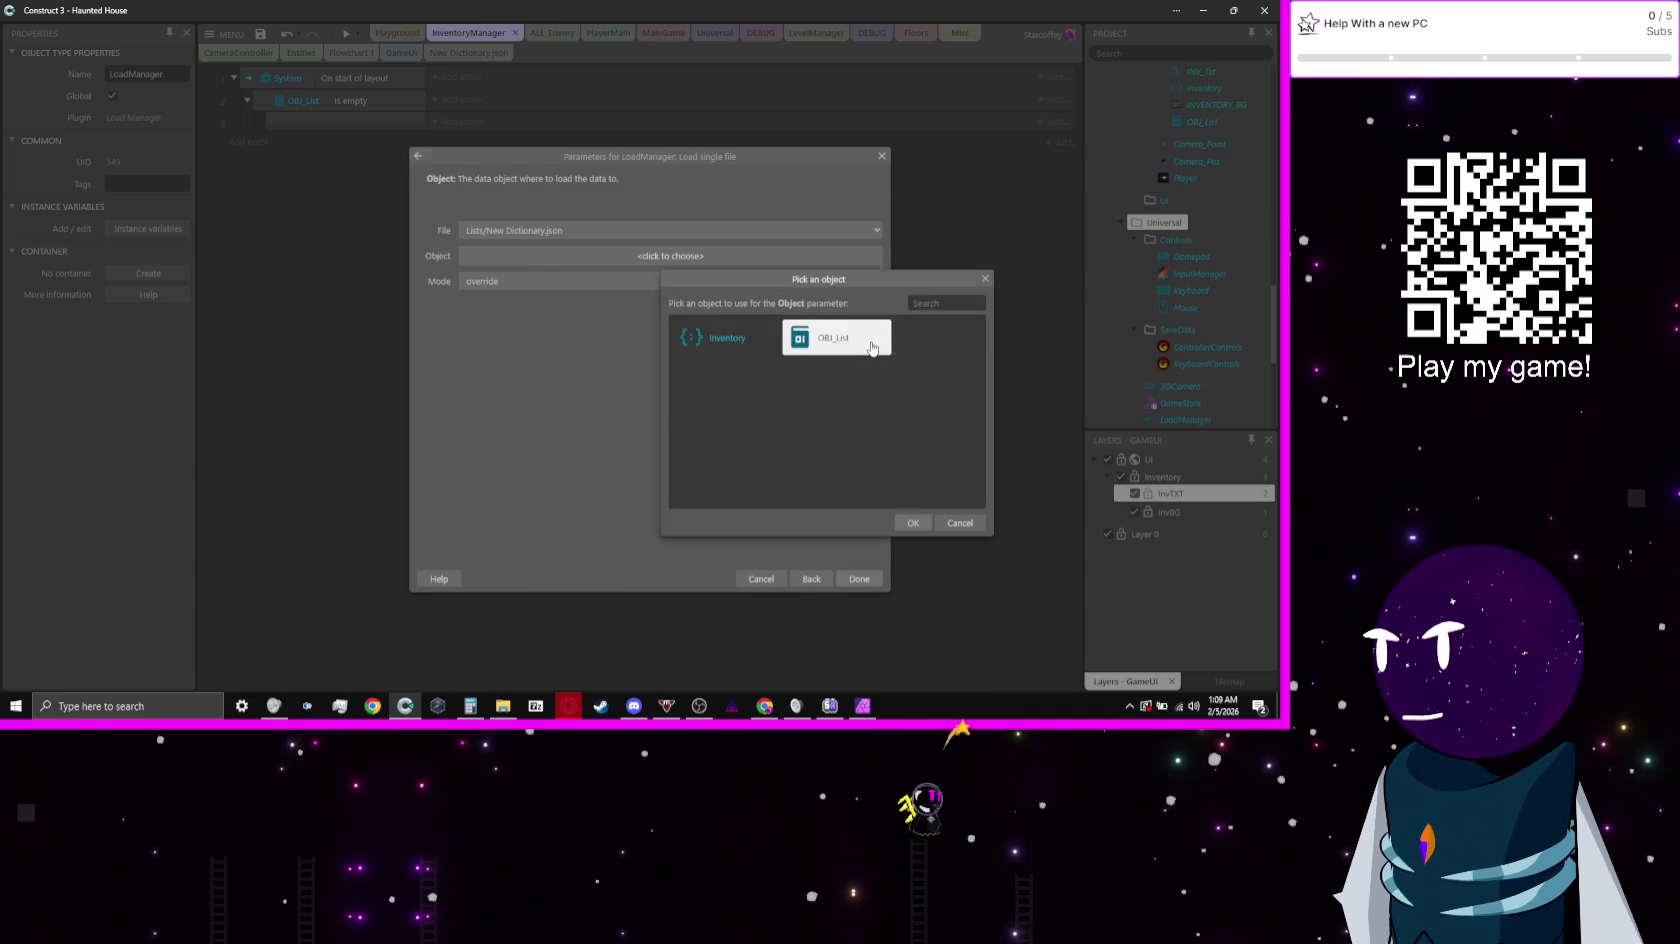
left_click(559, 230)
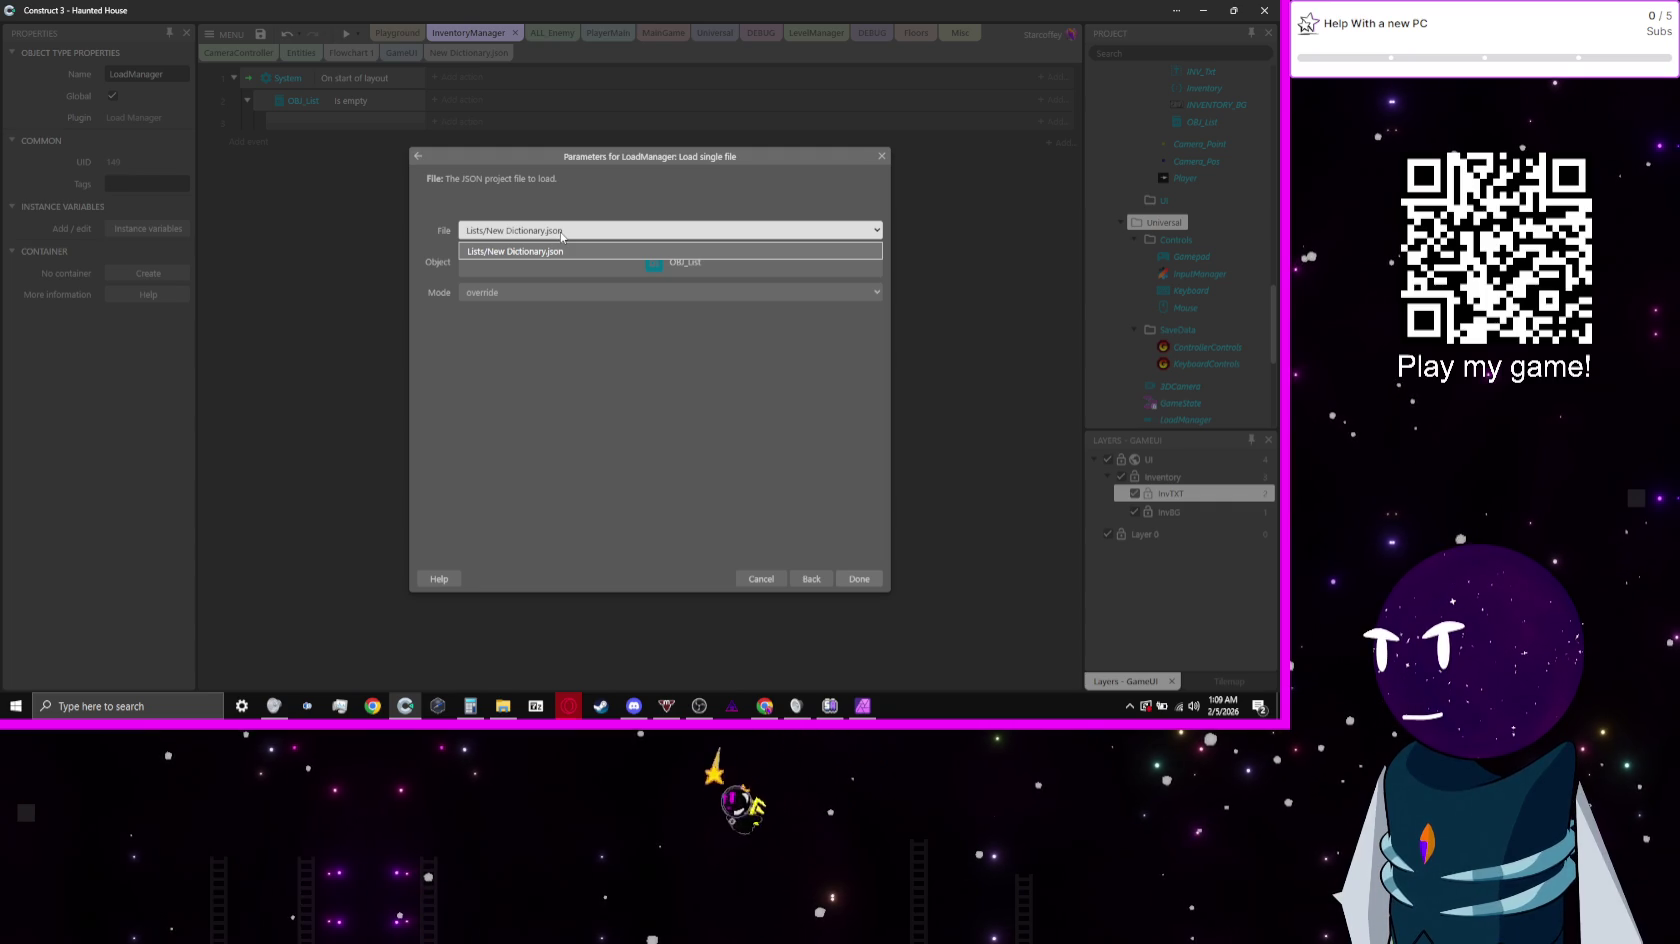
left_click(561, 234)
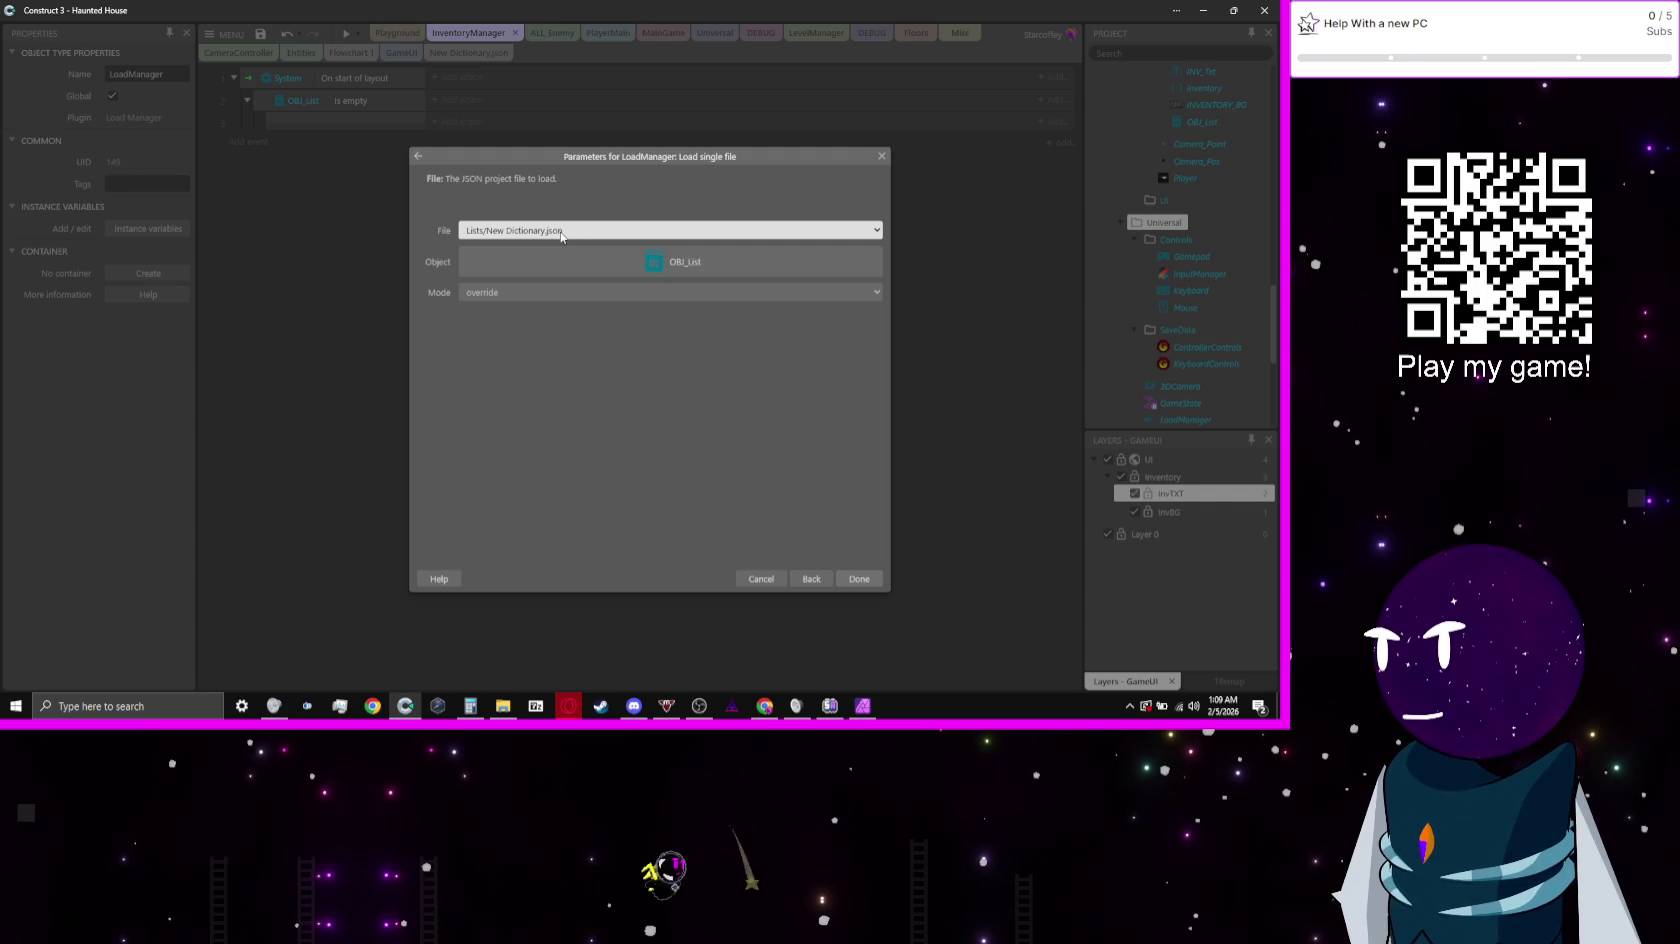
left_click(515, 292)
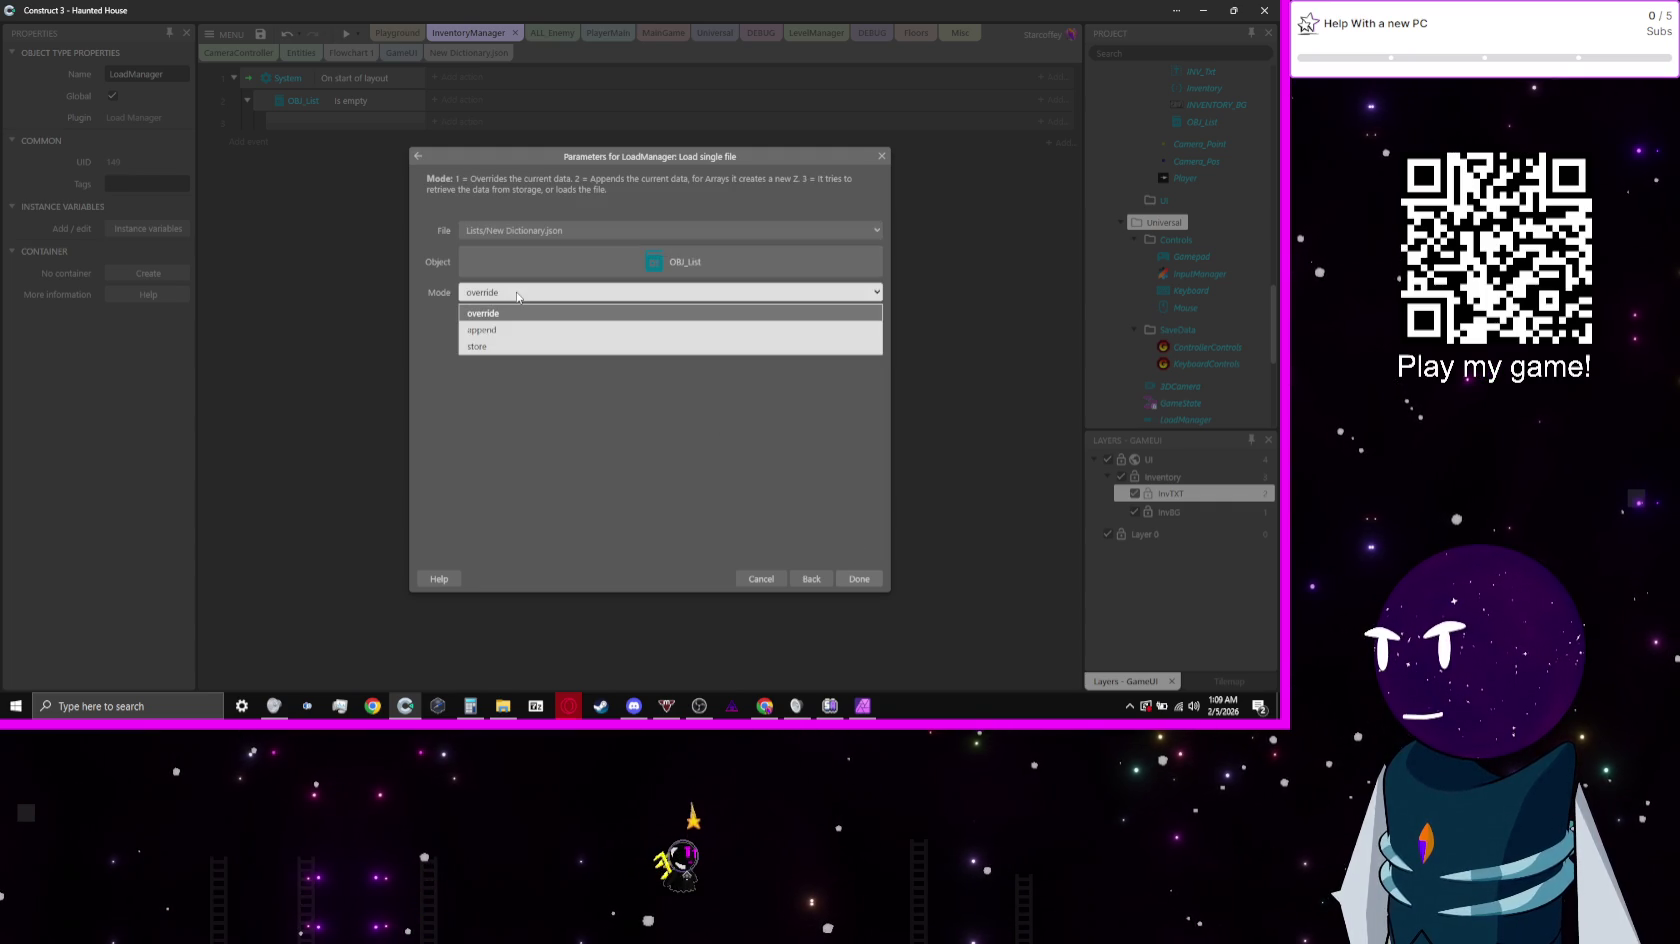
left_click(517, 296)
left_click(859, 578)
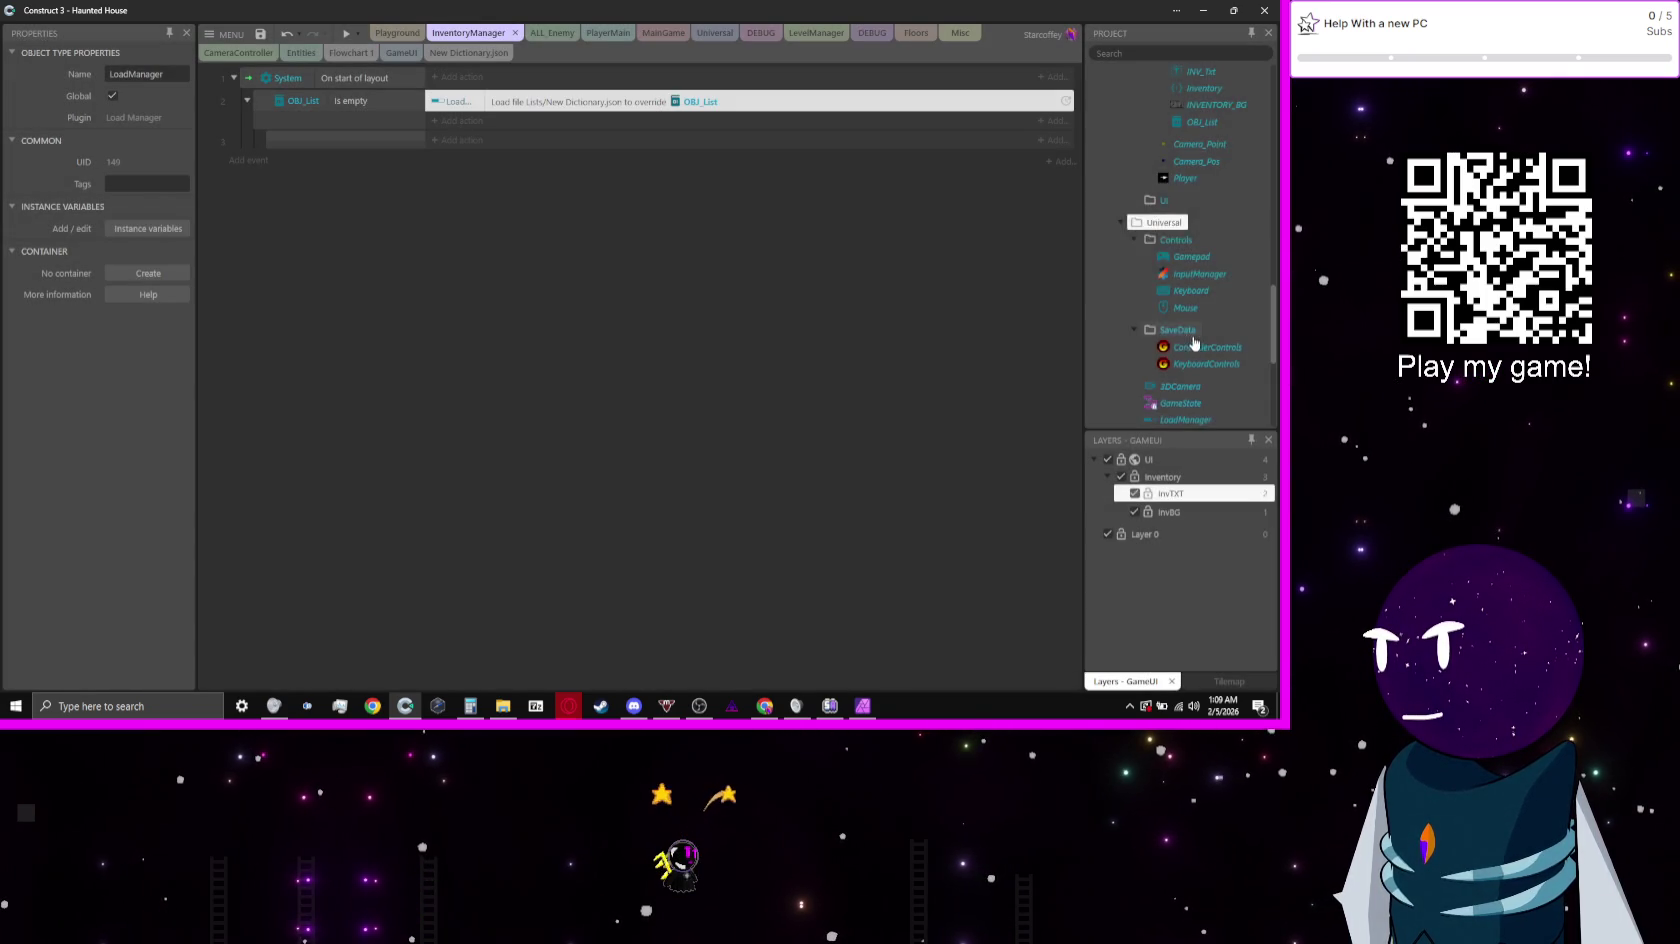
scroll(1194, 336, "down", 5)
Step: Rename New Dictionary.json to OBJ_List.json, then reopen the load action for editing
right_click(1190, 419)
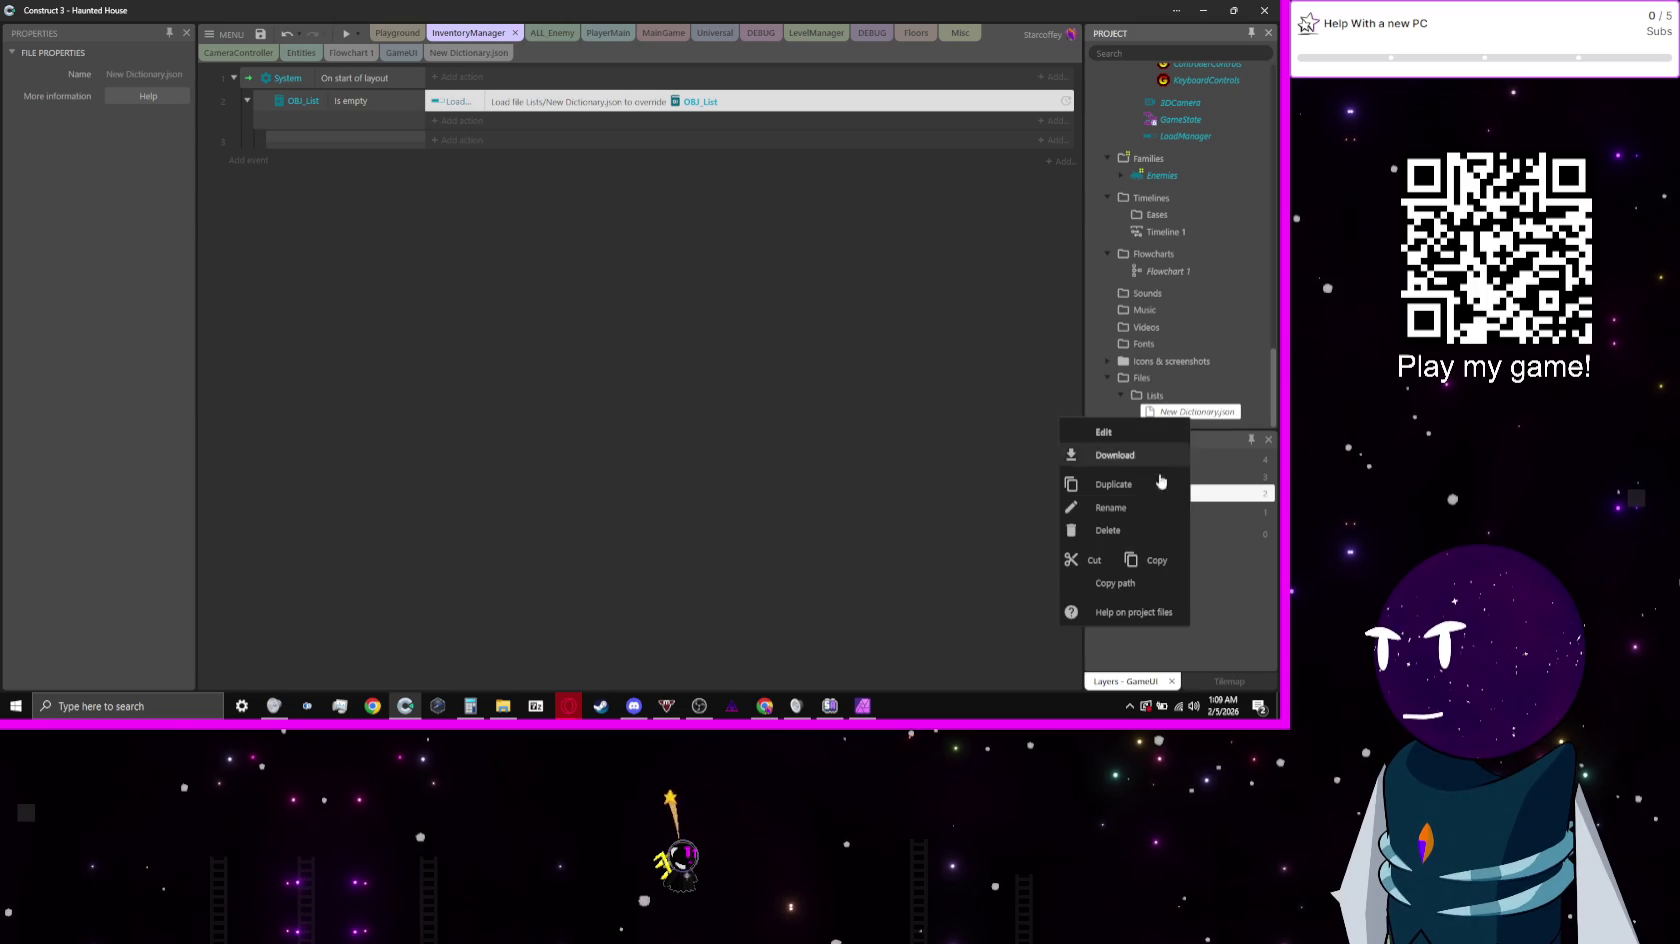
left_click(1139, 508)
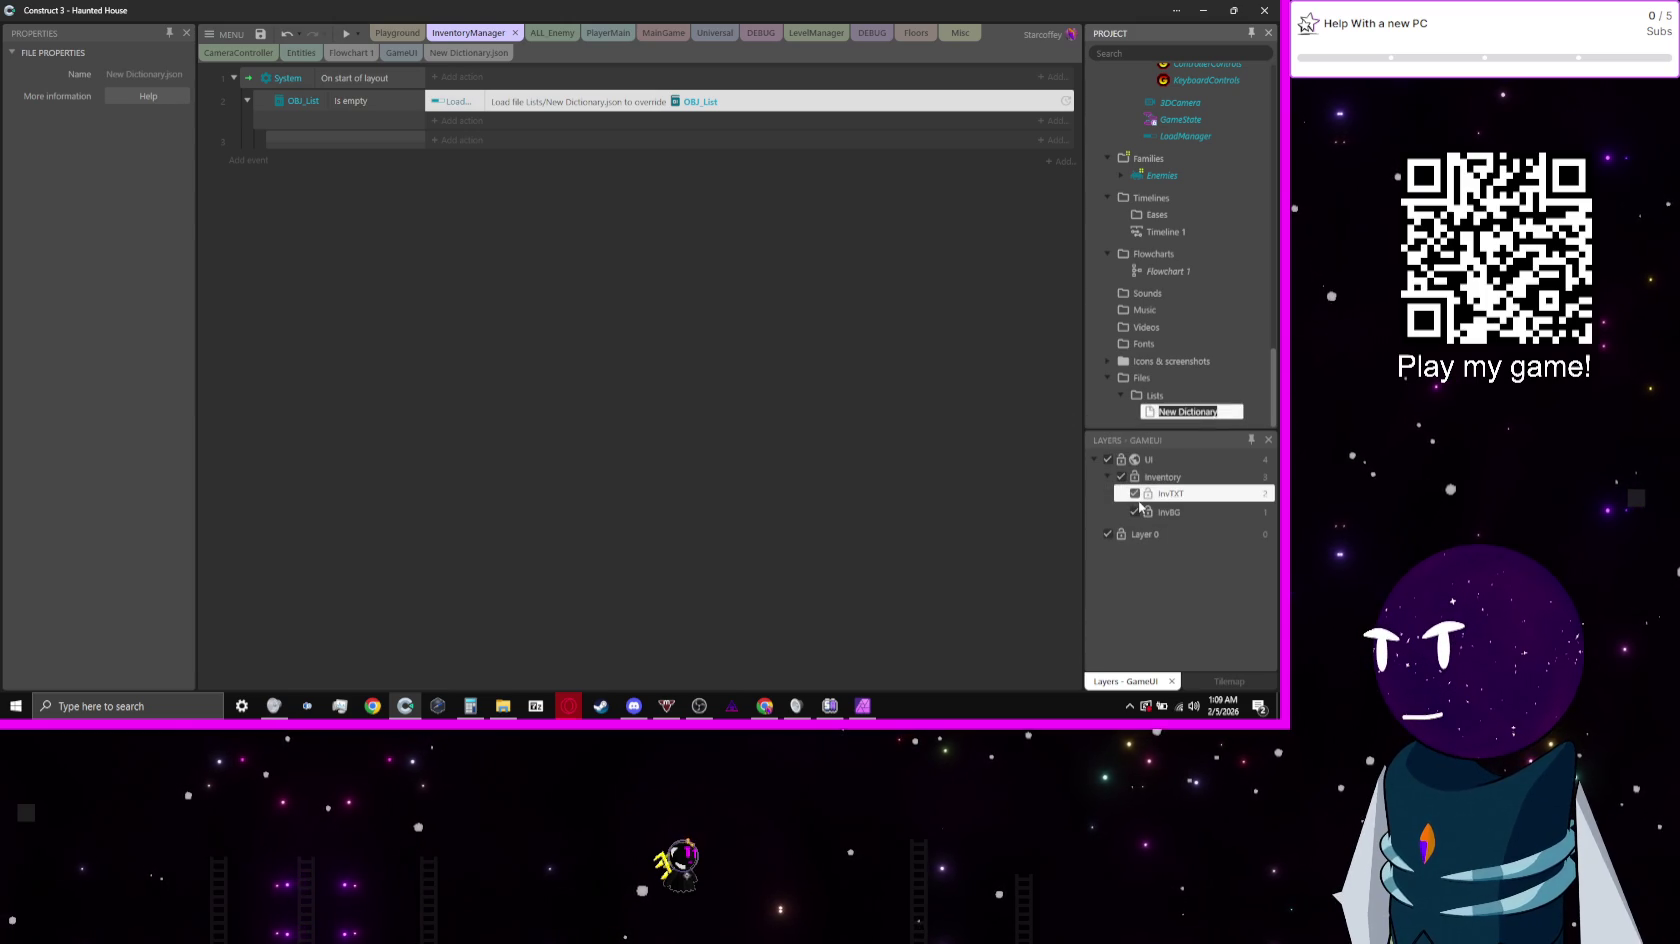
type("d")
type("J")
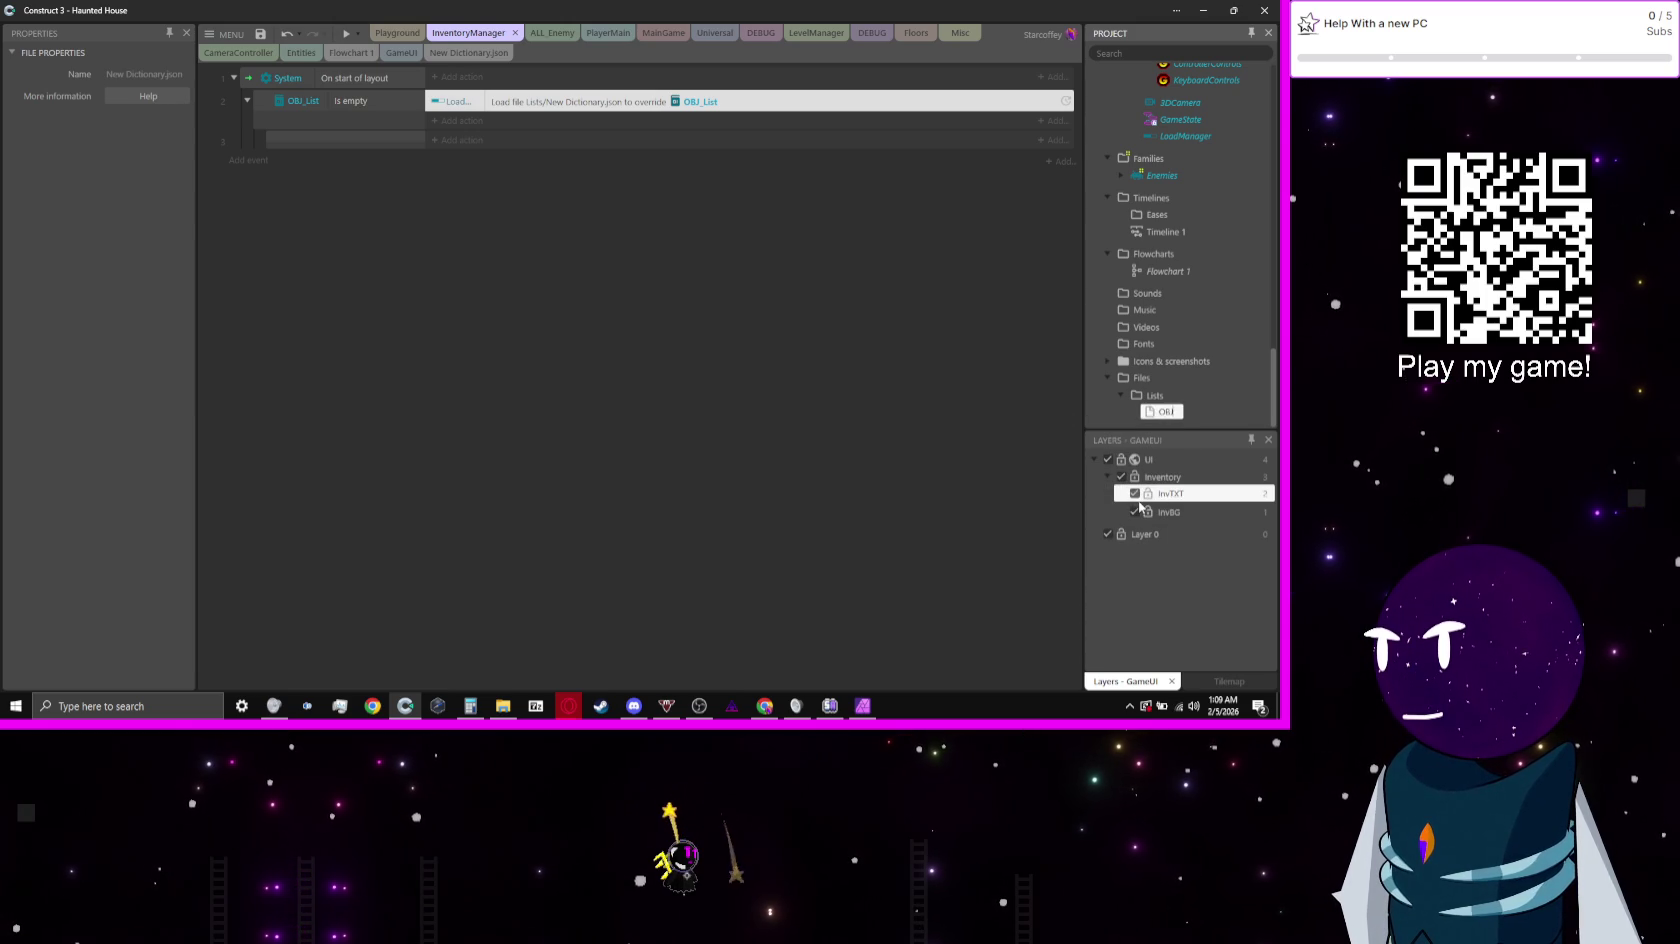
type("_Li")
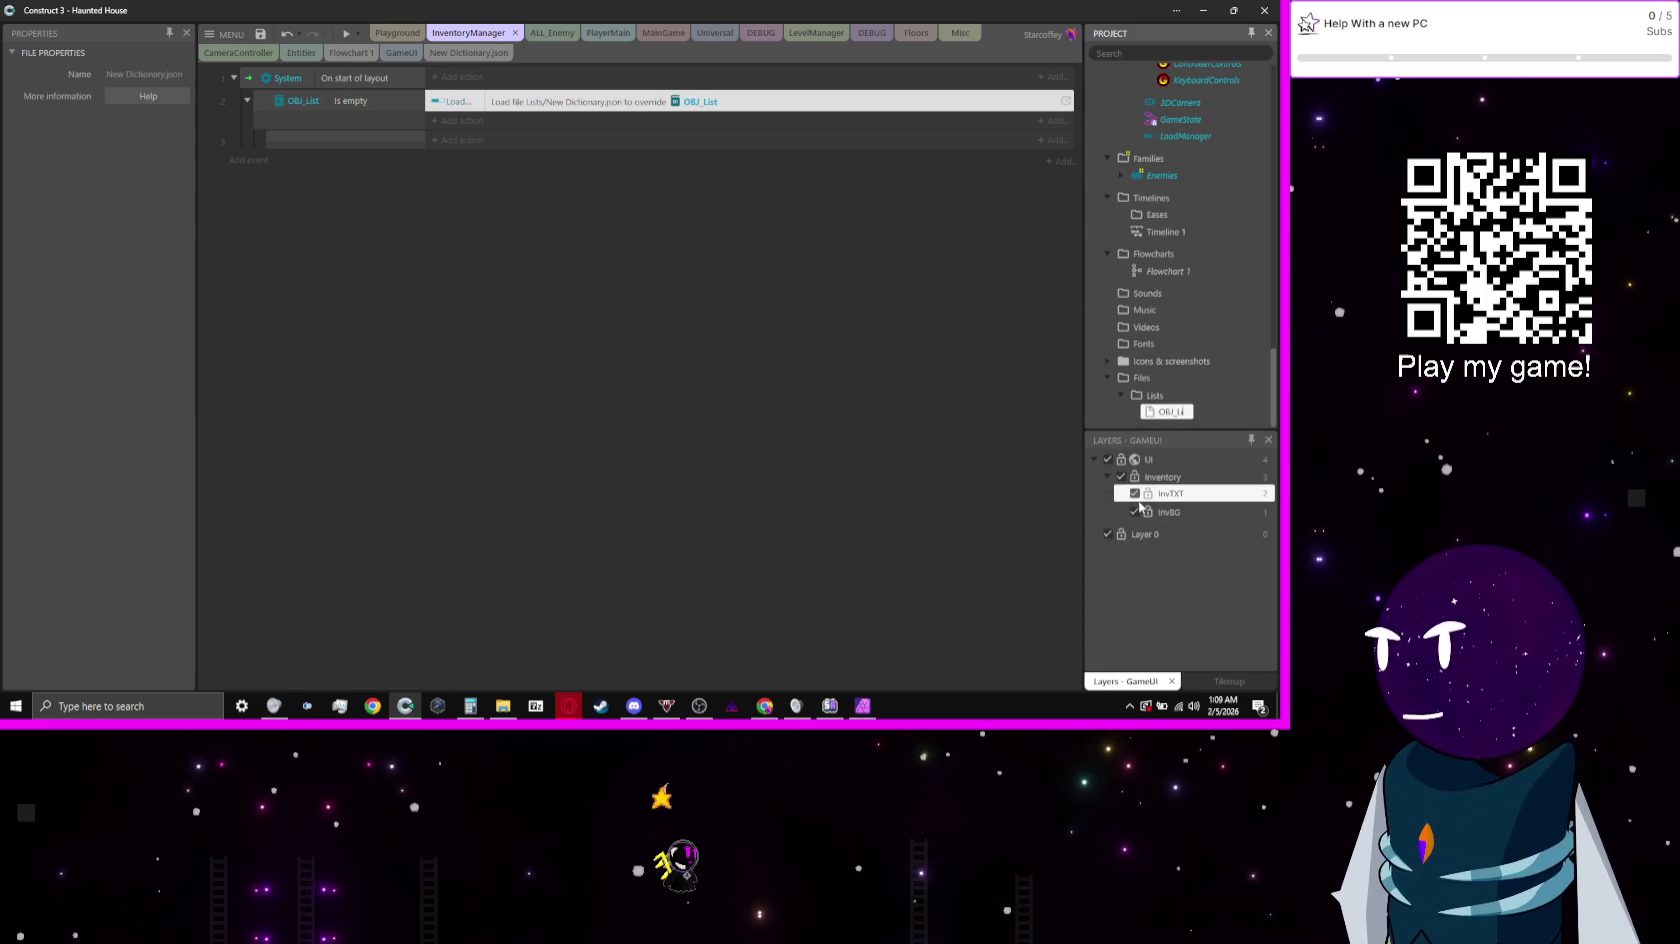
type("st")
key("Return")
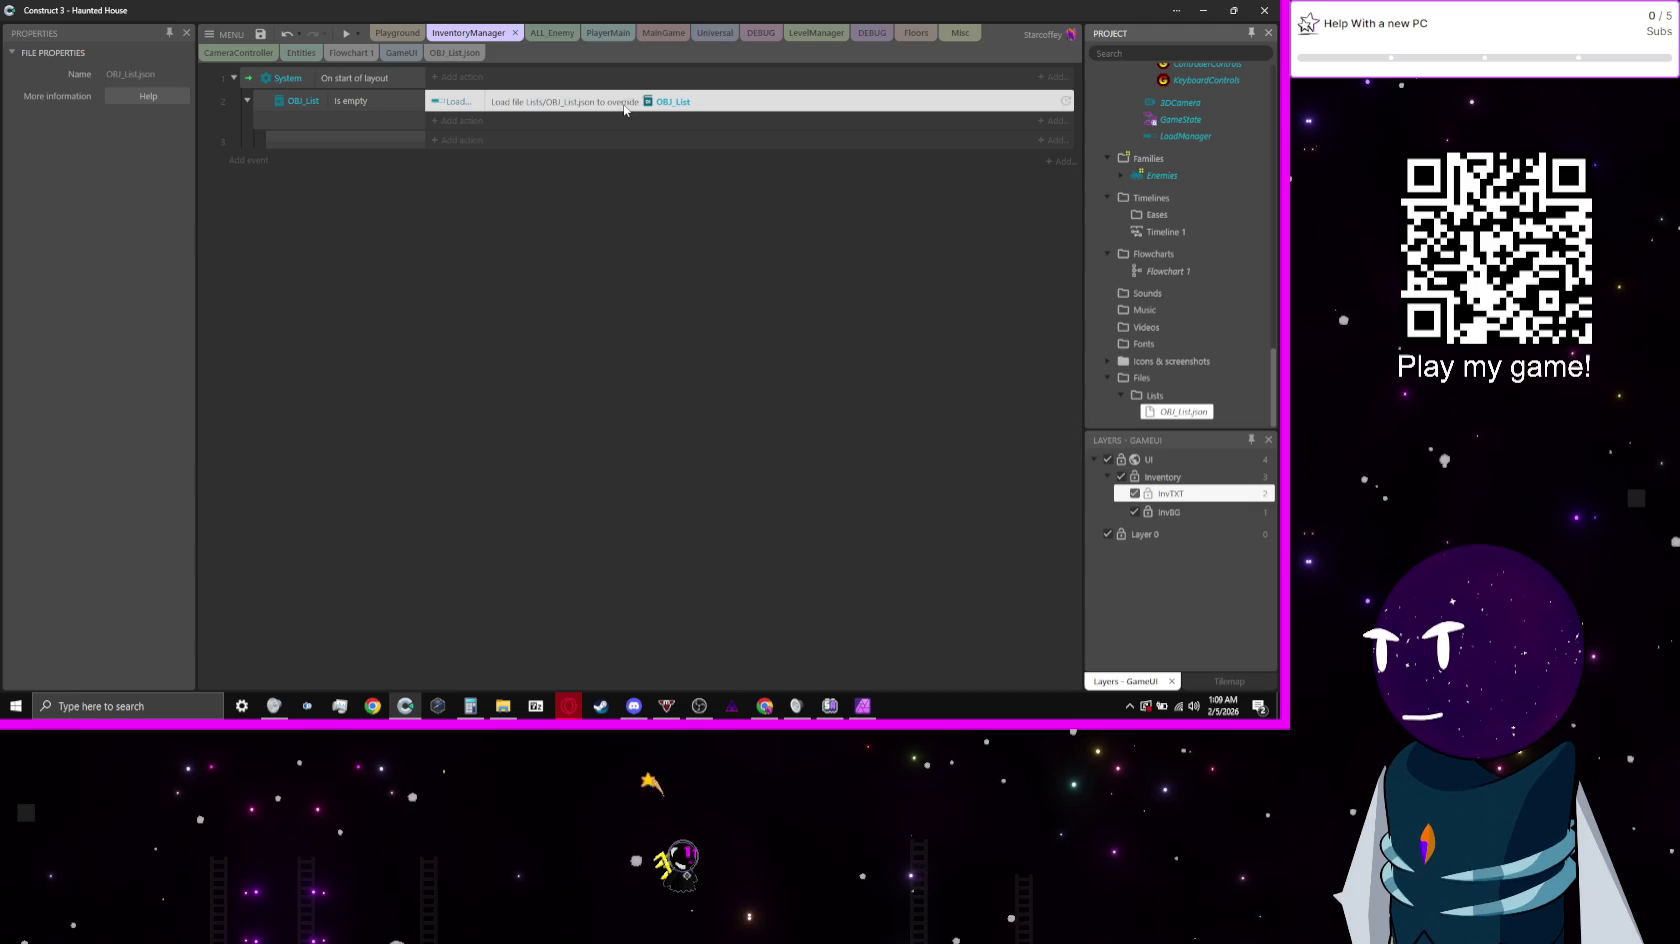
double_click(624, 105)
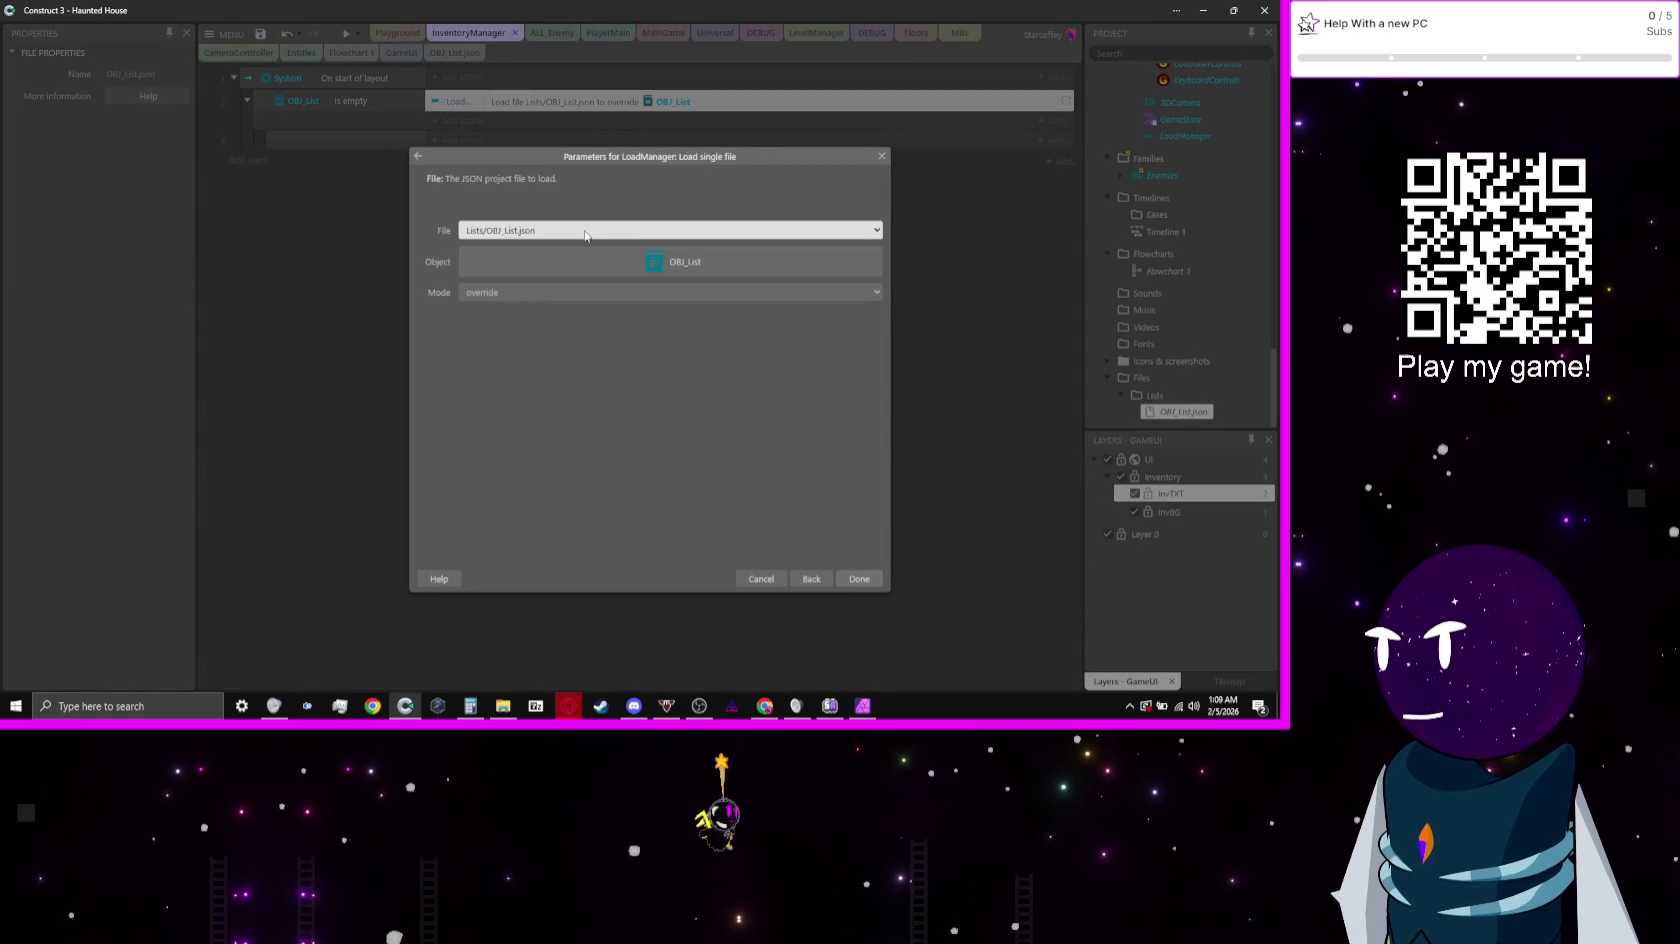
left_click(824, 579)
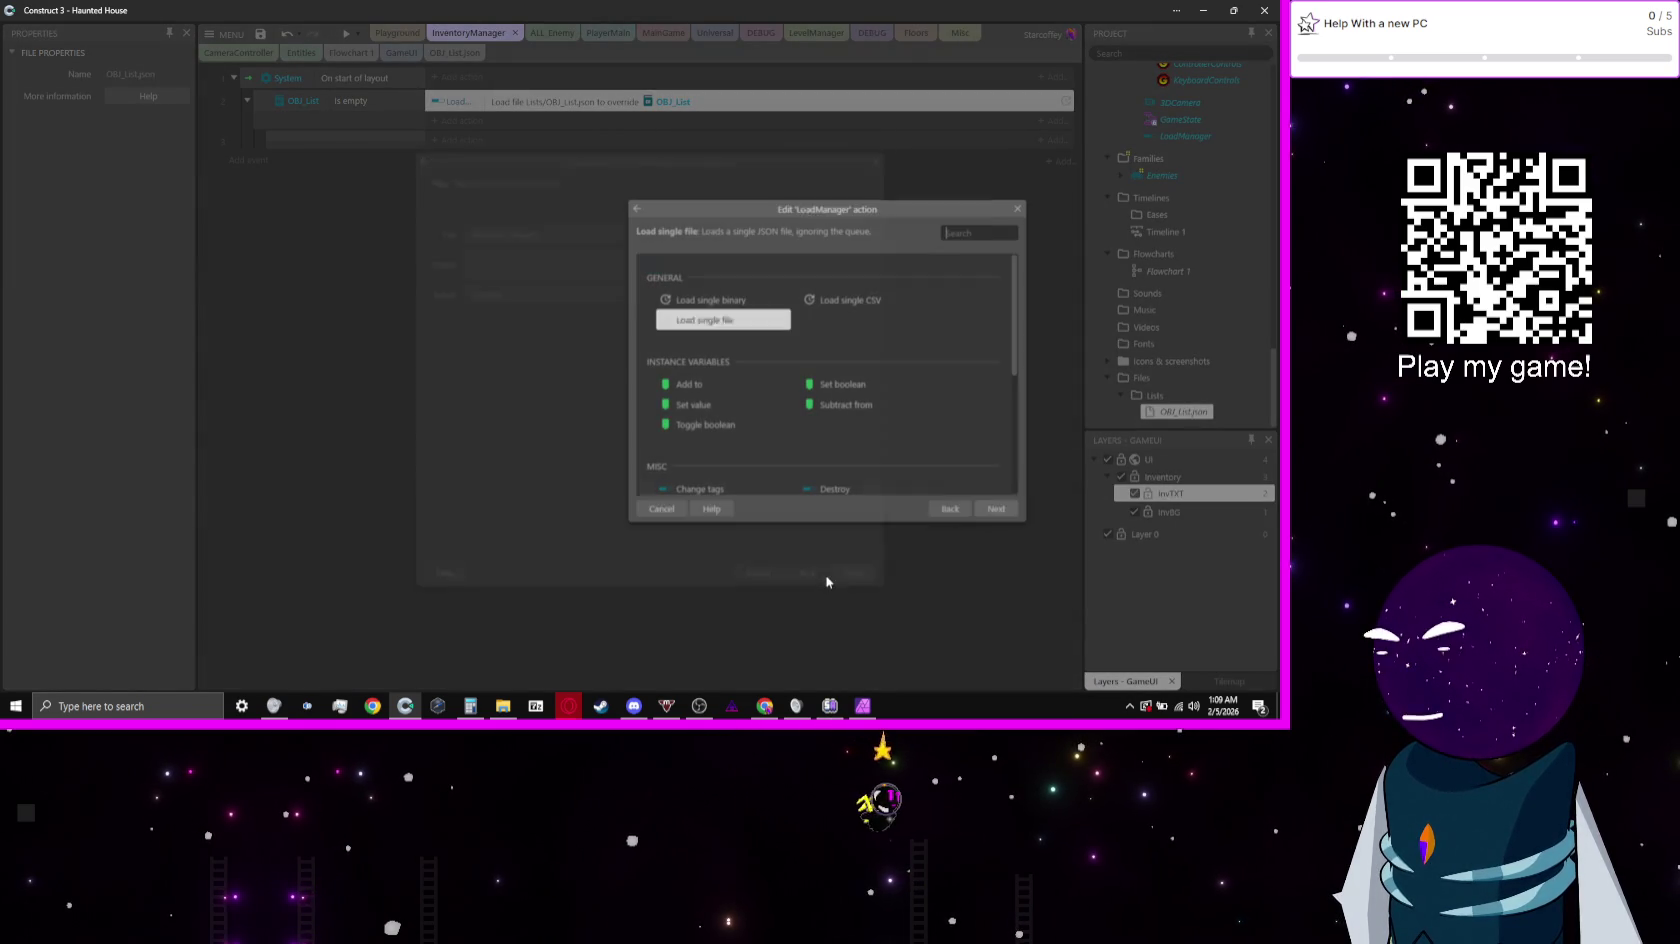